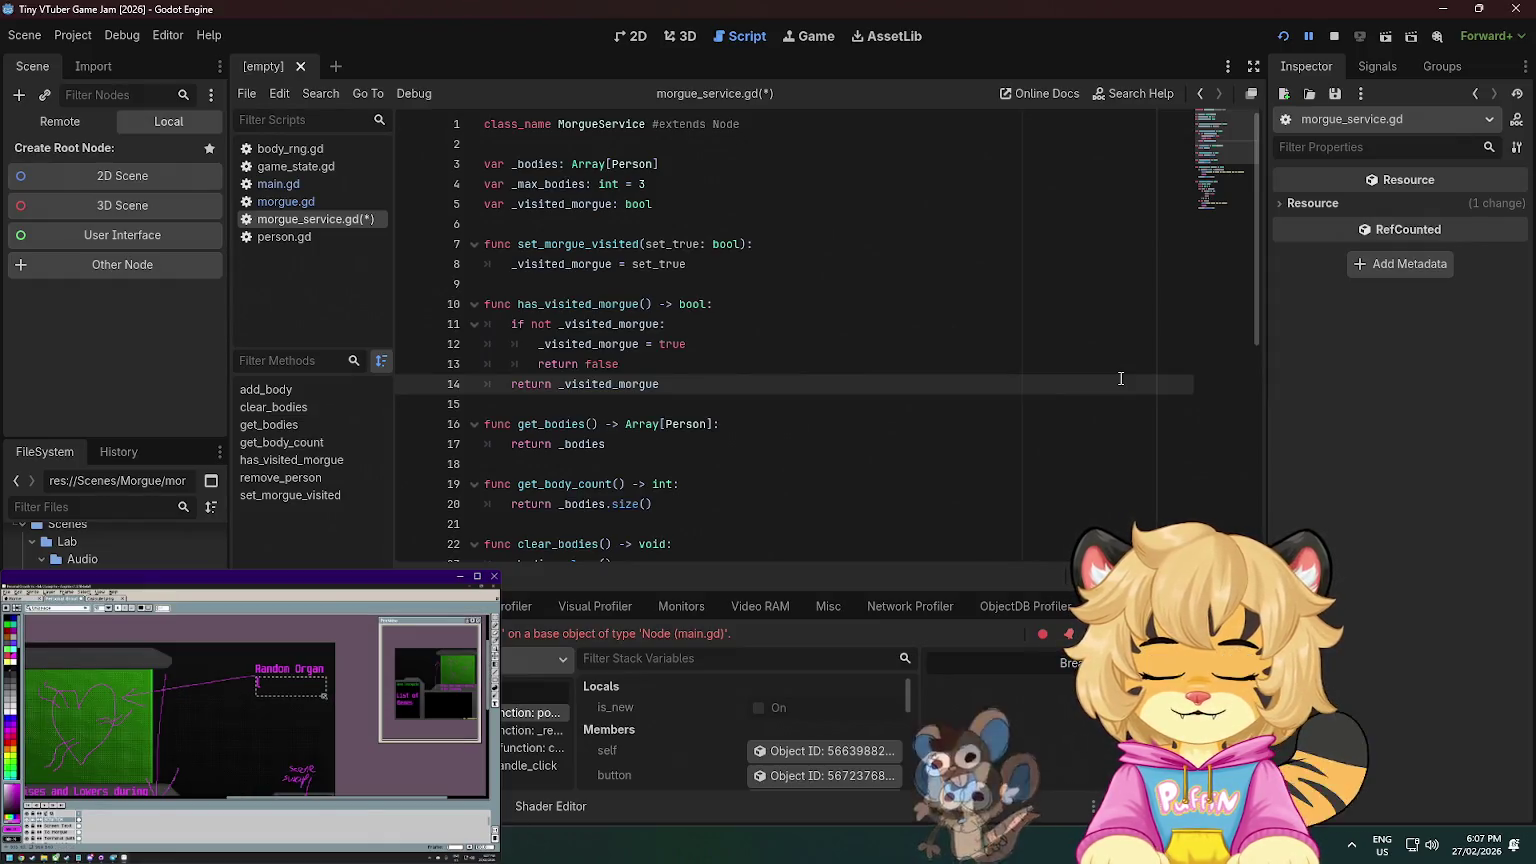
- Save morgue_service.gd and open morgue.gd at the body spawning loop
key("ctrl+s")
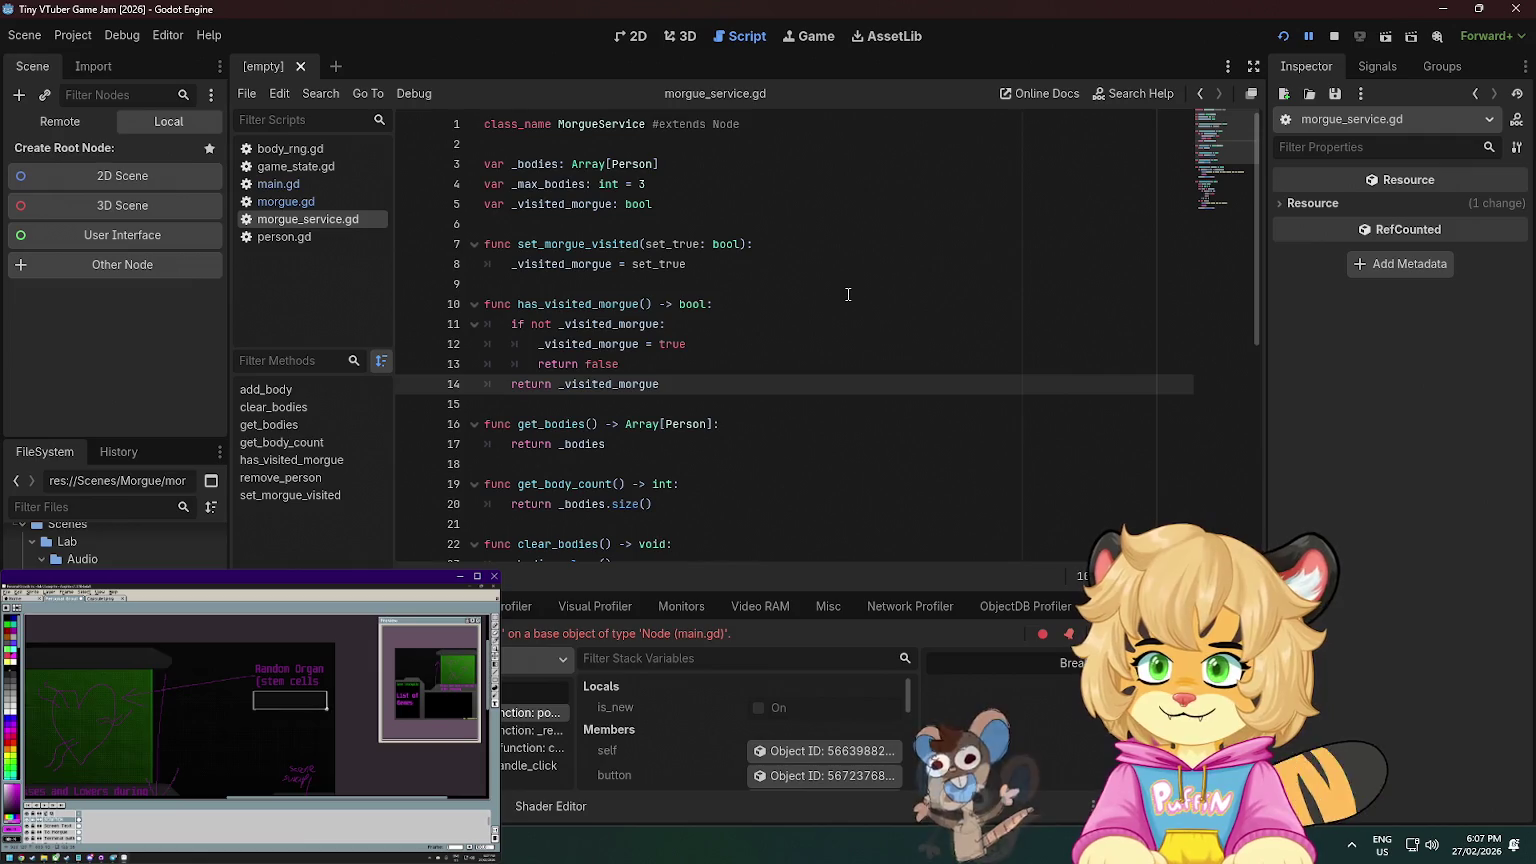
left_click(310, 206)
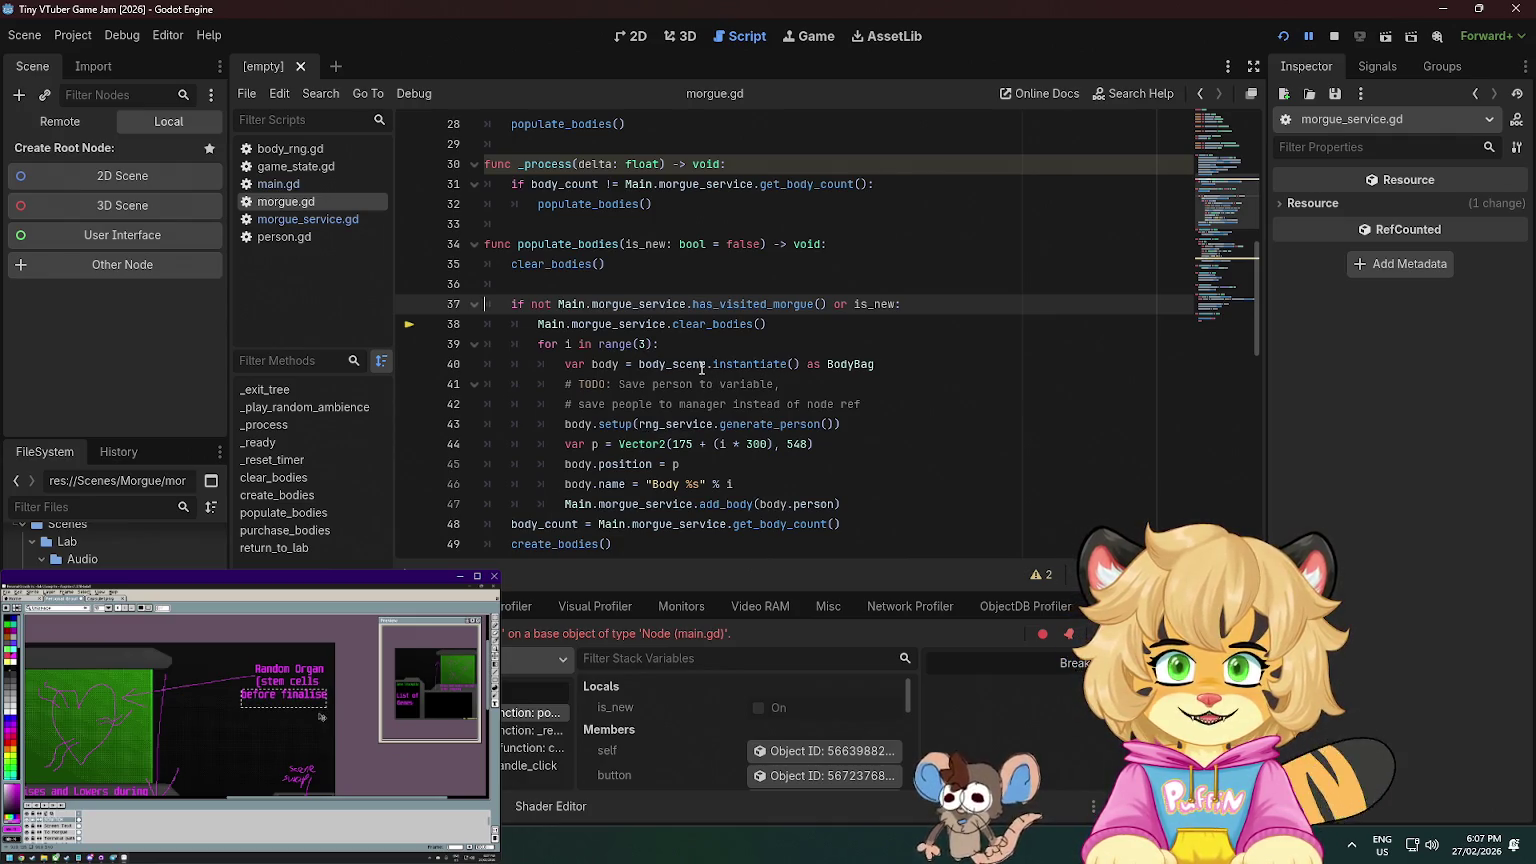
key("Down")
key("Down")
key("Down")
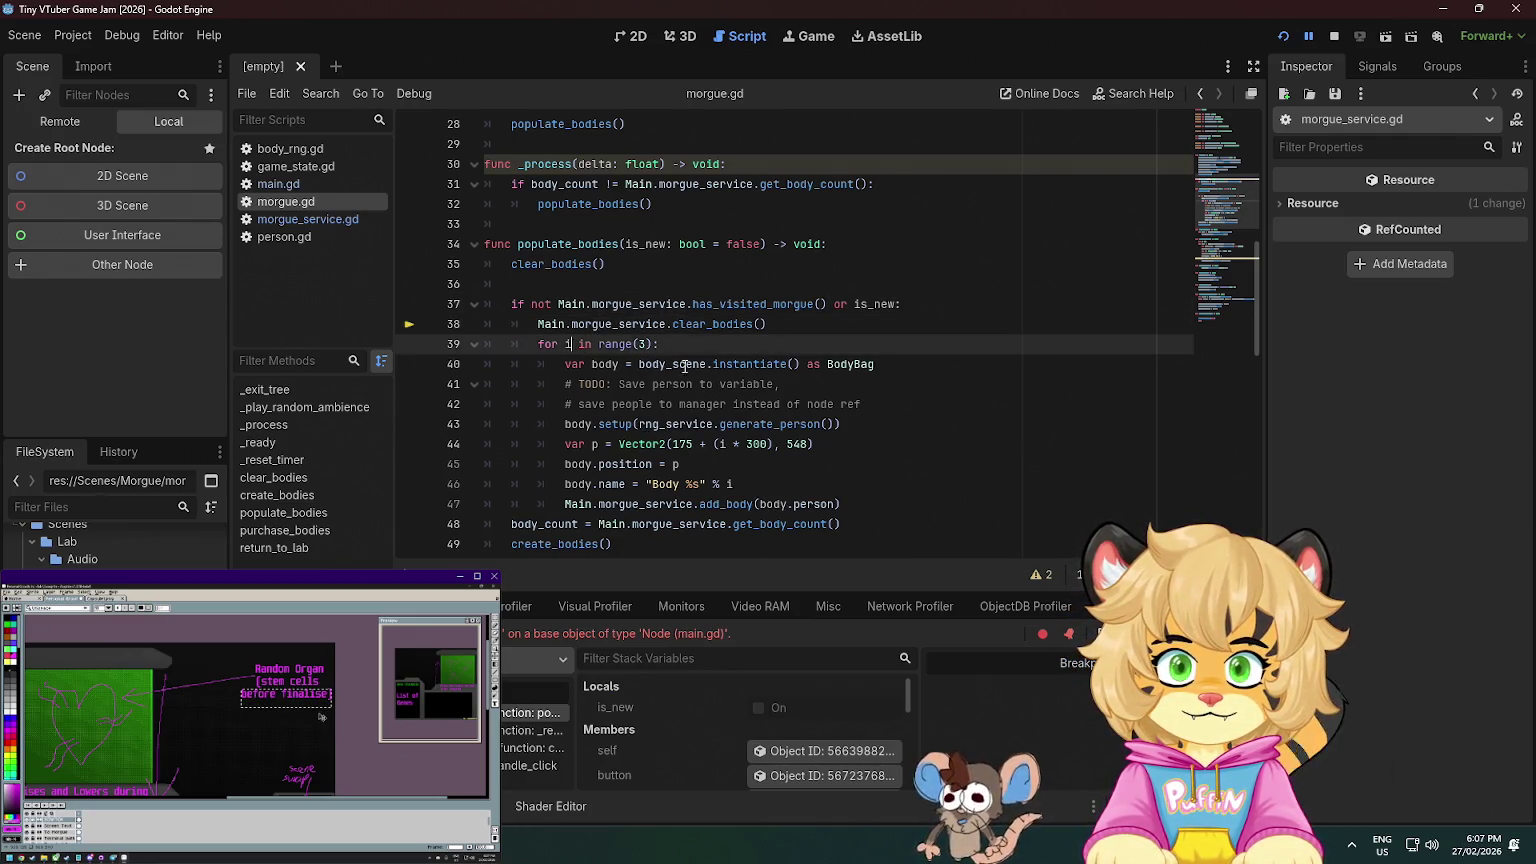
key("Down")
key("Down")
key("Down")
key("Up")
key("Up")
key("Up")
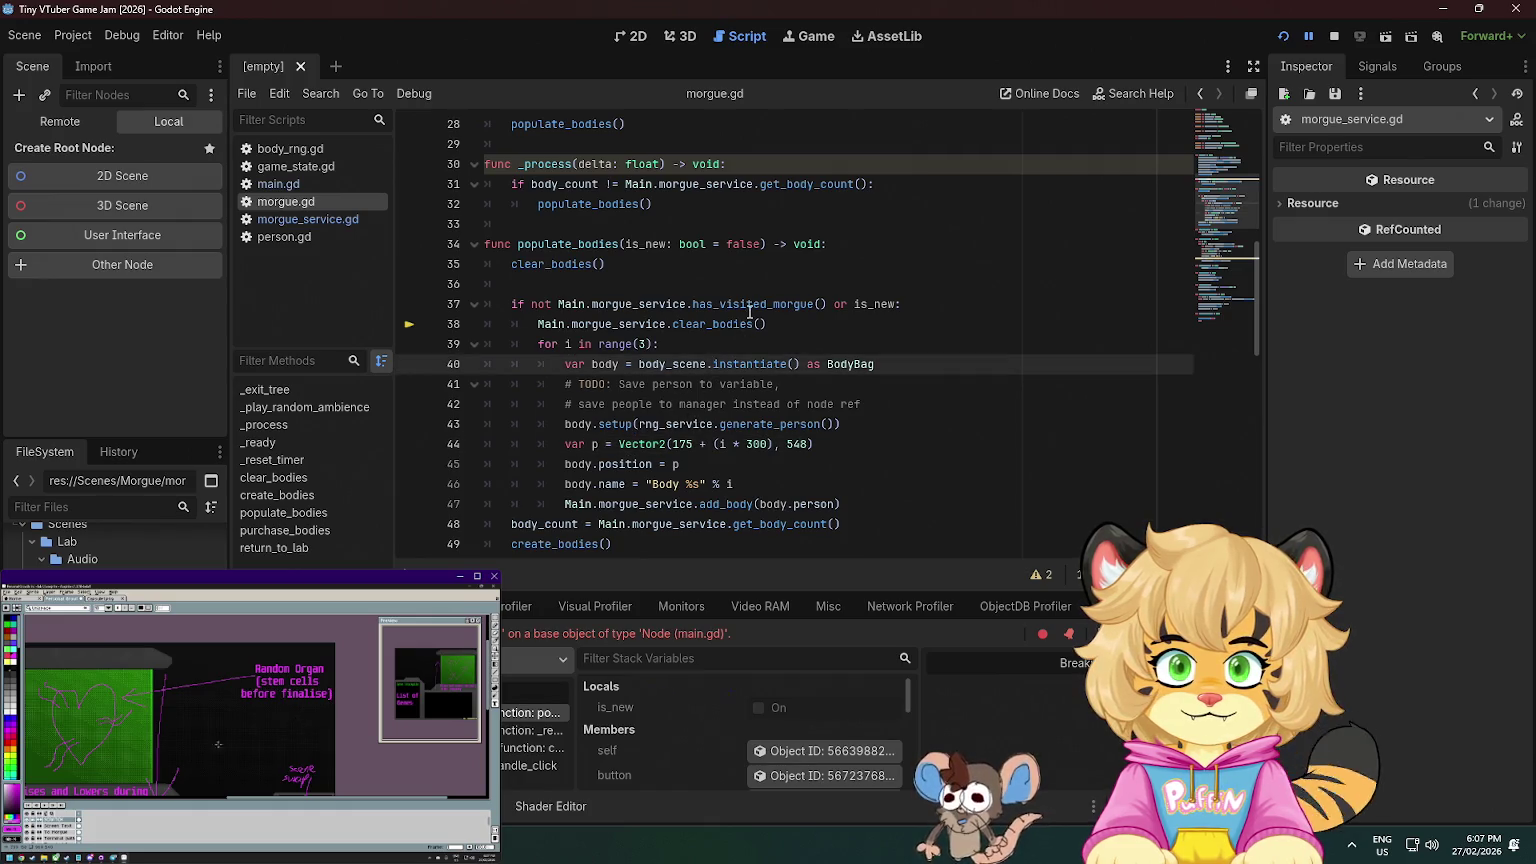
- End the has_visited_morgue condition on line 37 with a colon
left_click(781, 303)
type(":")
key("Down")
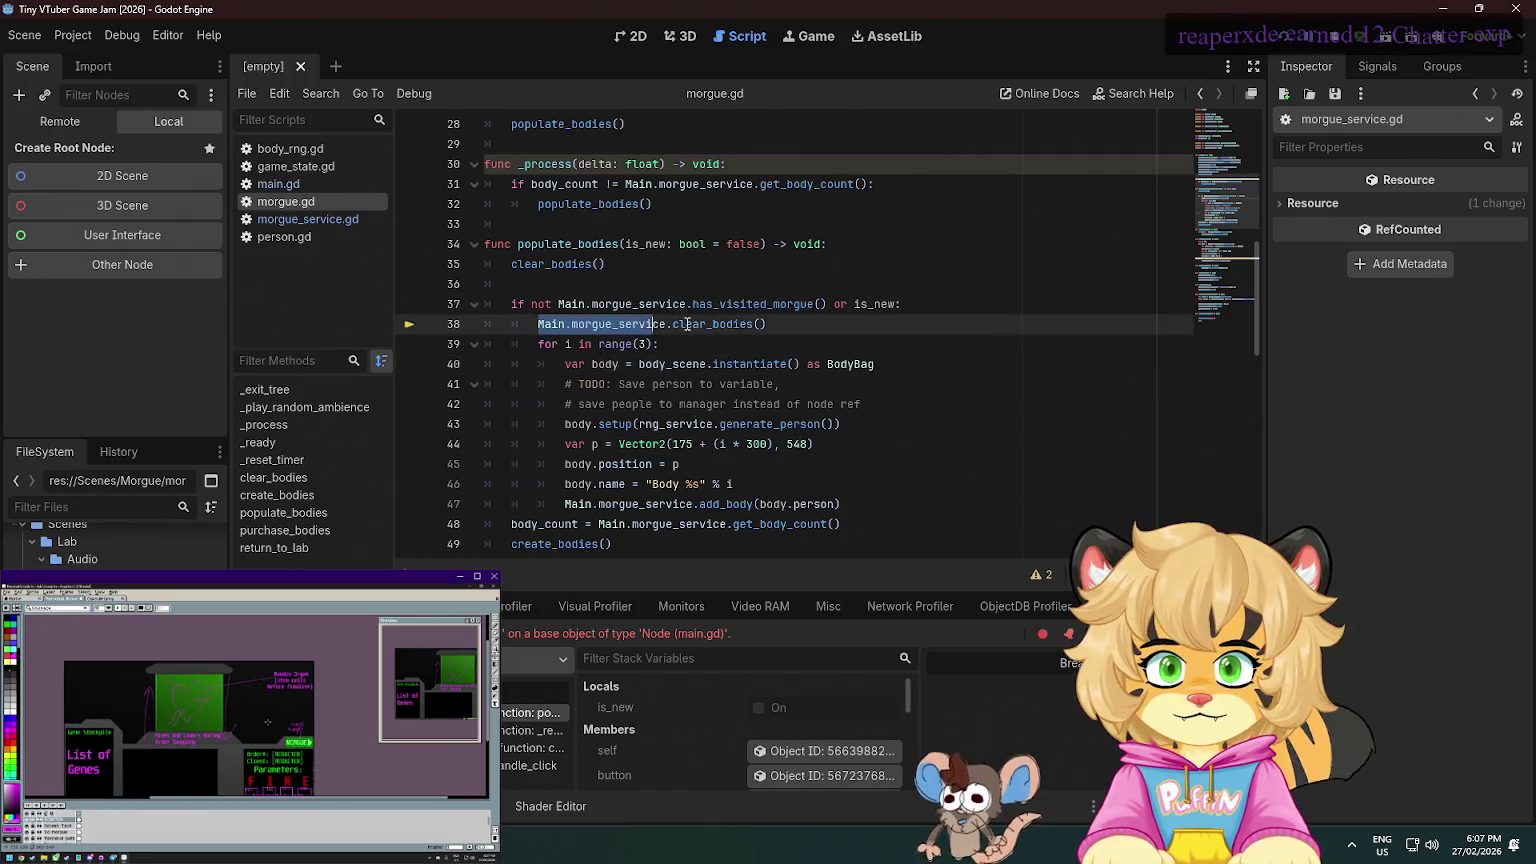
key("Down")
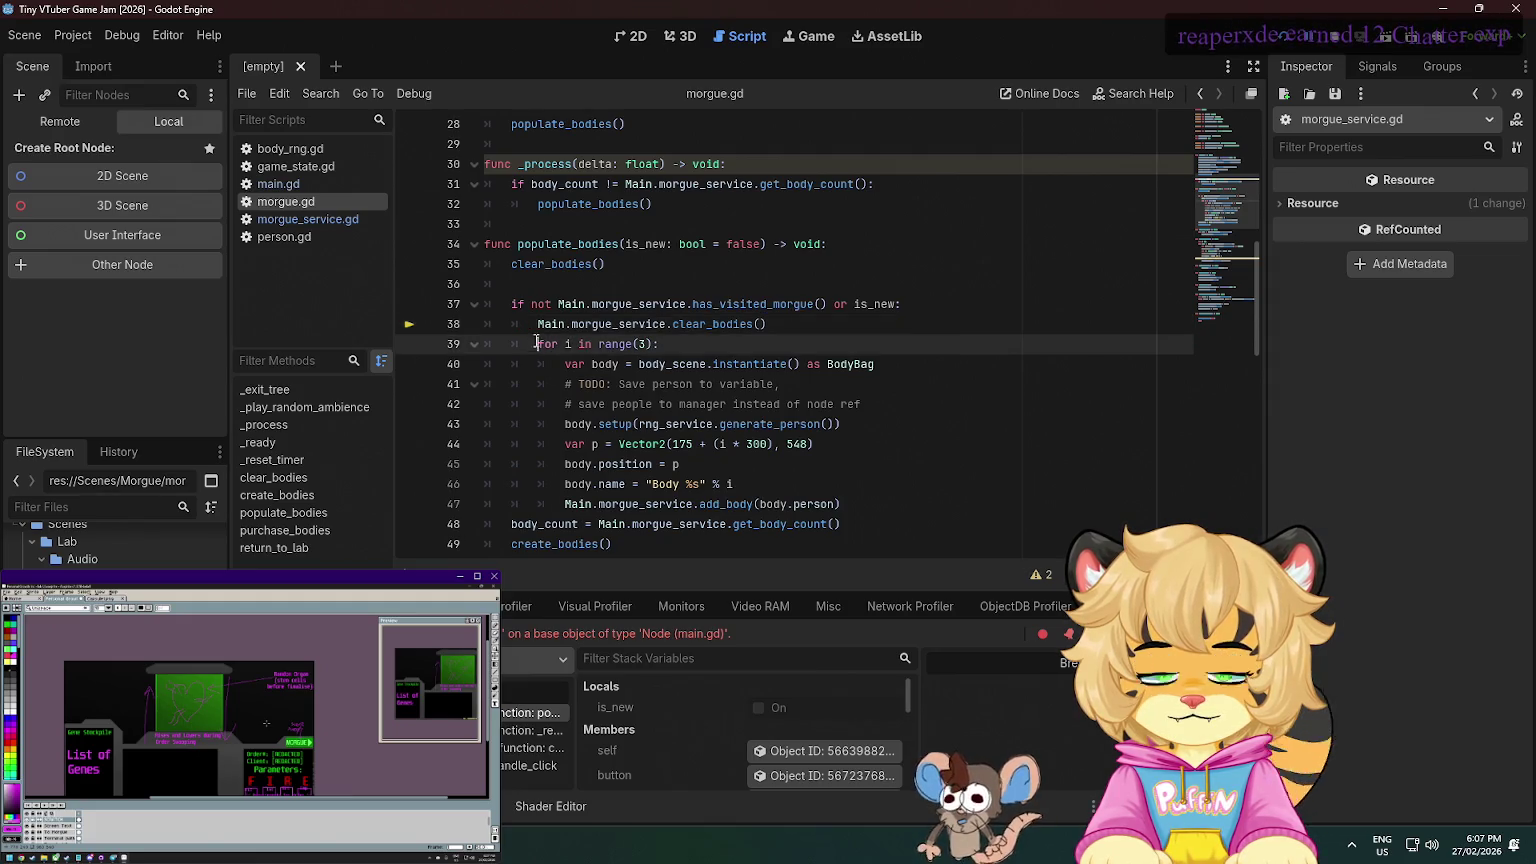
key("Up")
key("Up")
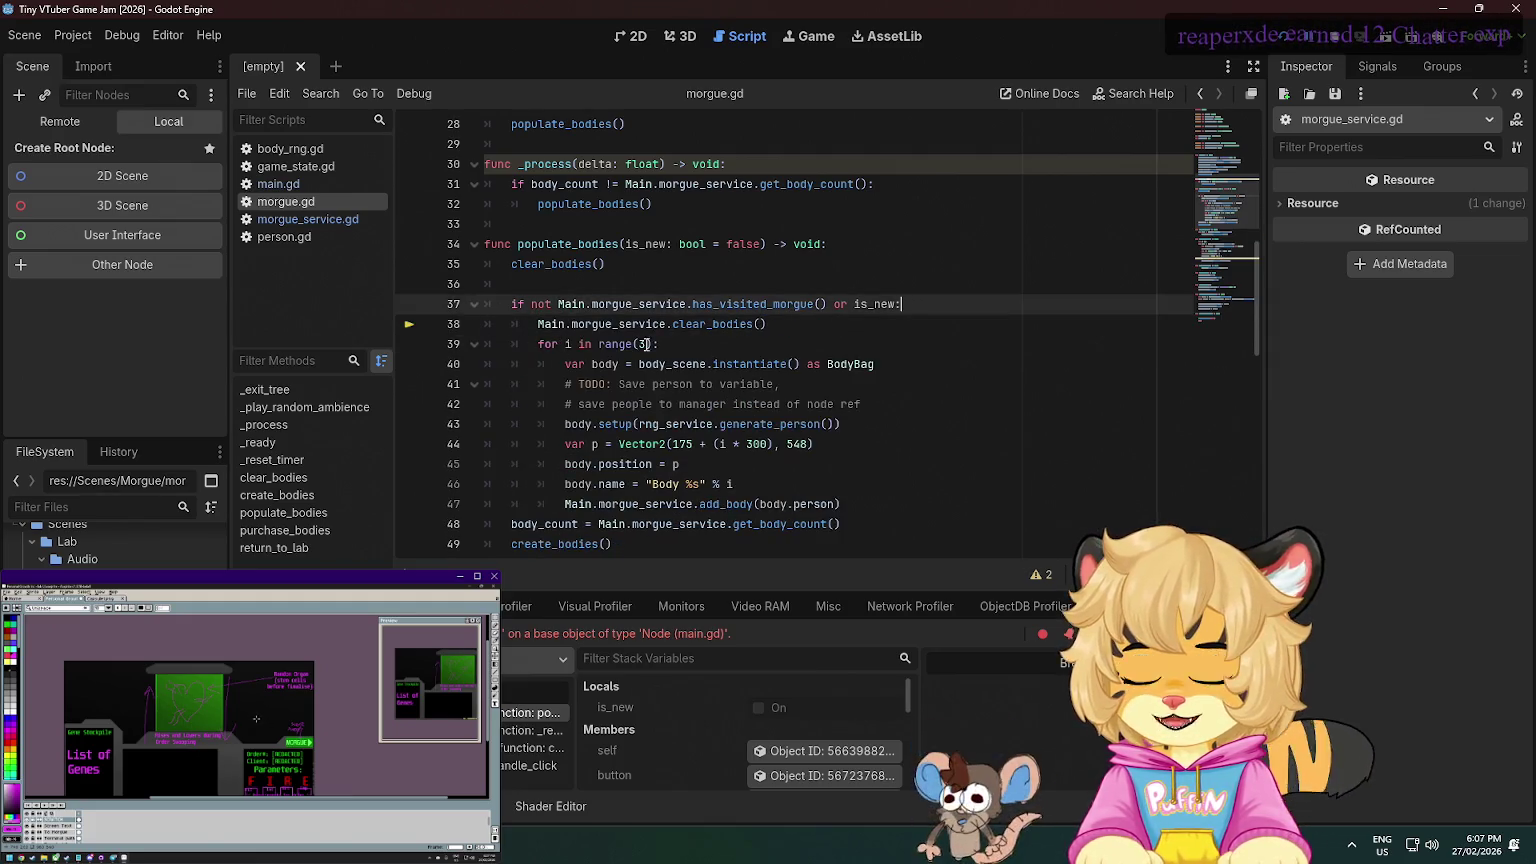
- Inspect where body_count is assigned and the create_bodies loop
scroll(478, 317, "down", 1)
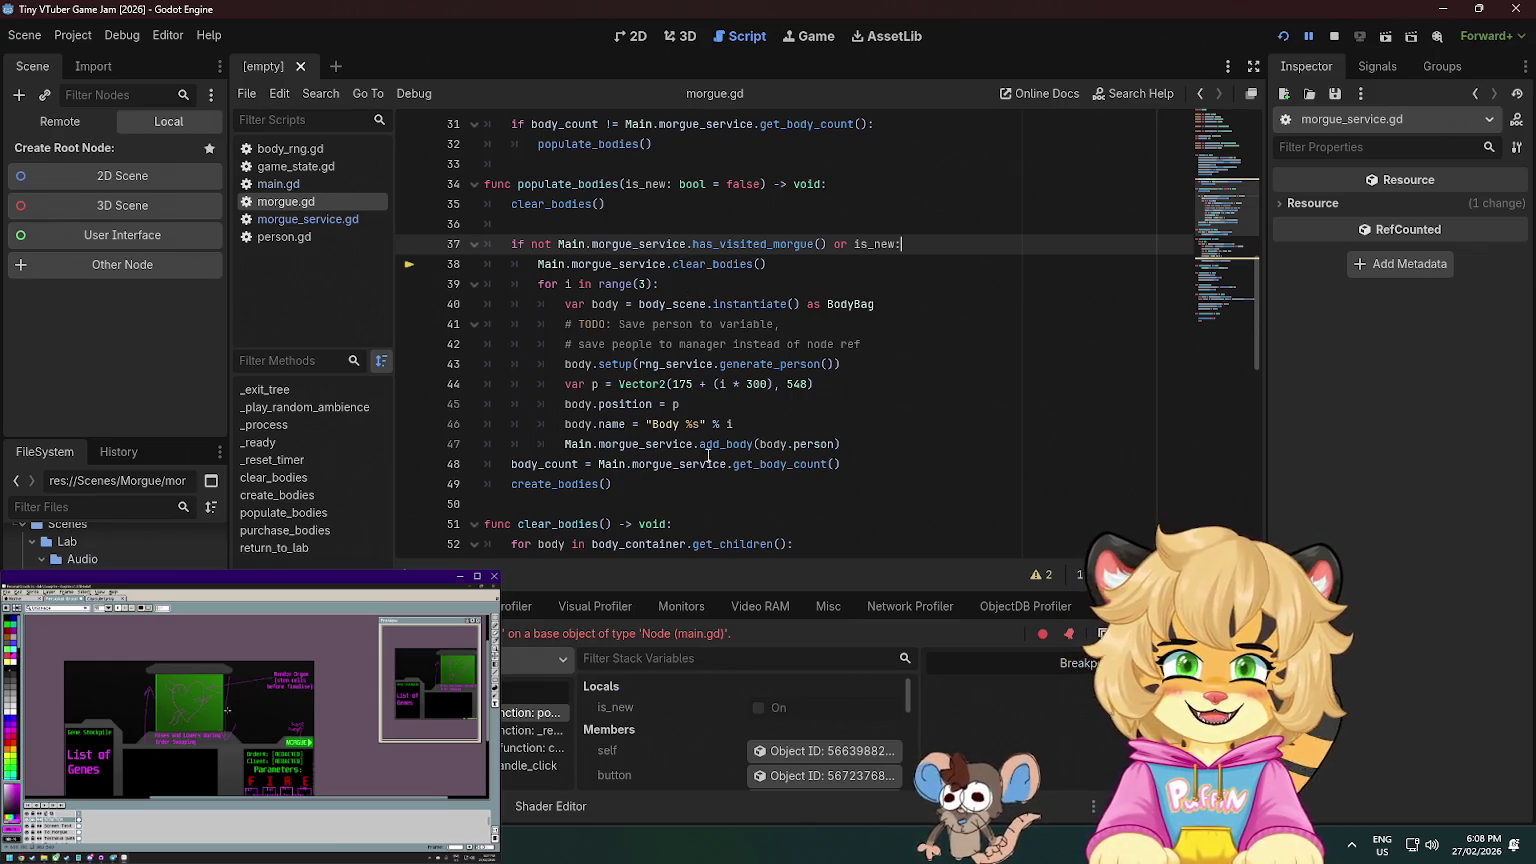
left_click(588, 464)
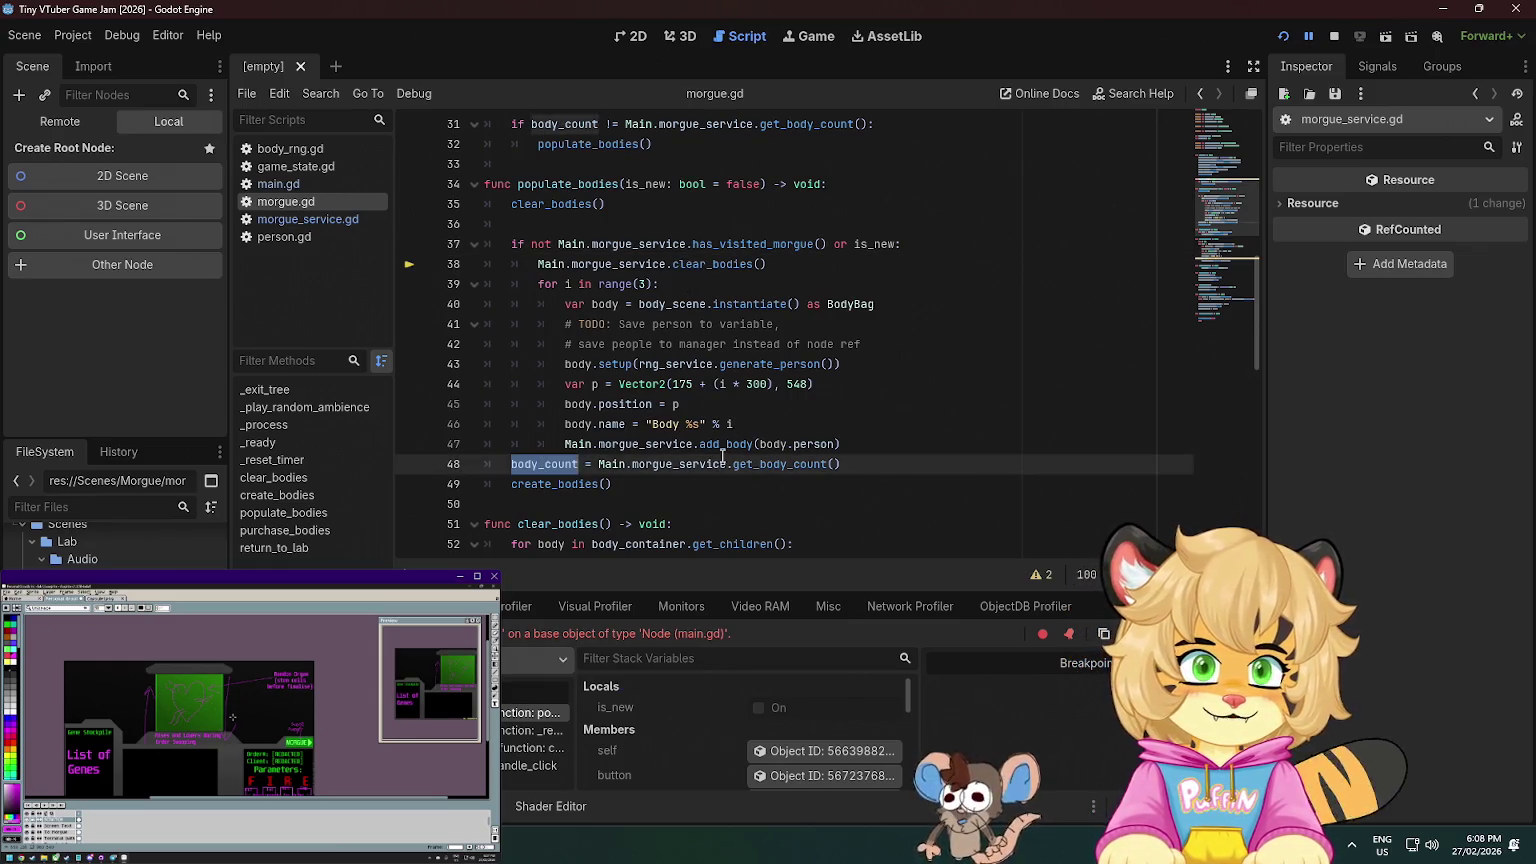
scroll(722, 456, "up", 2)
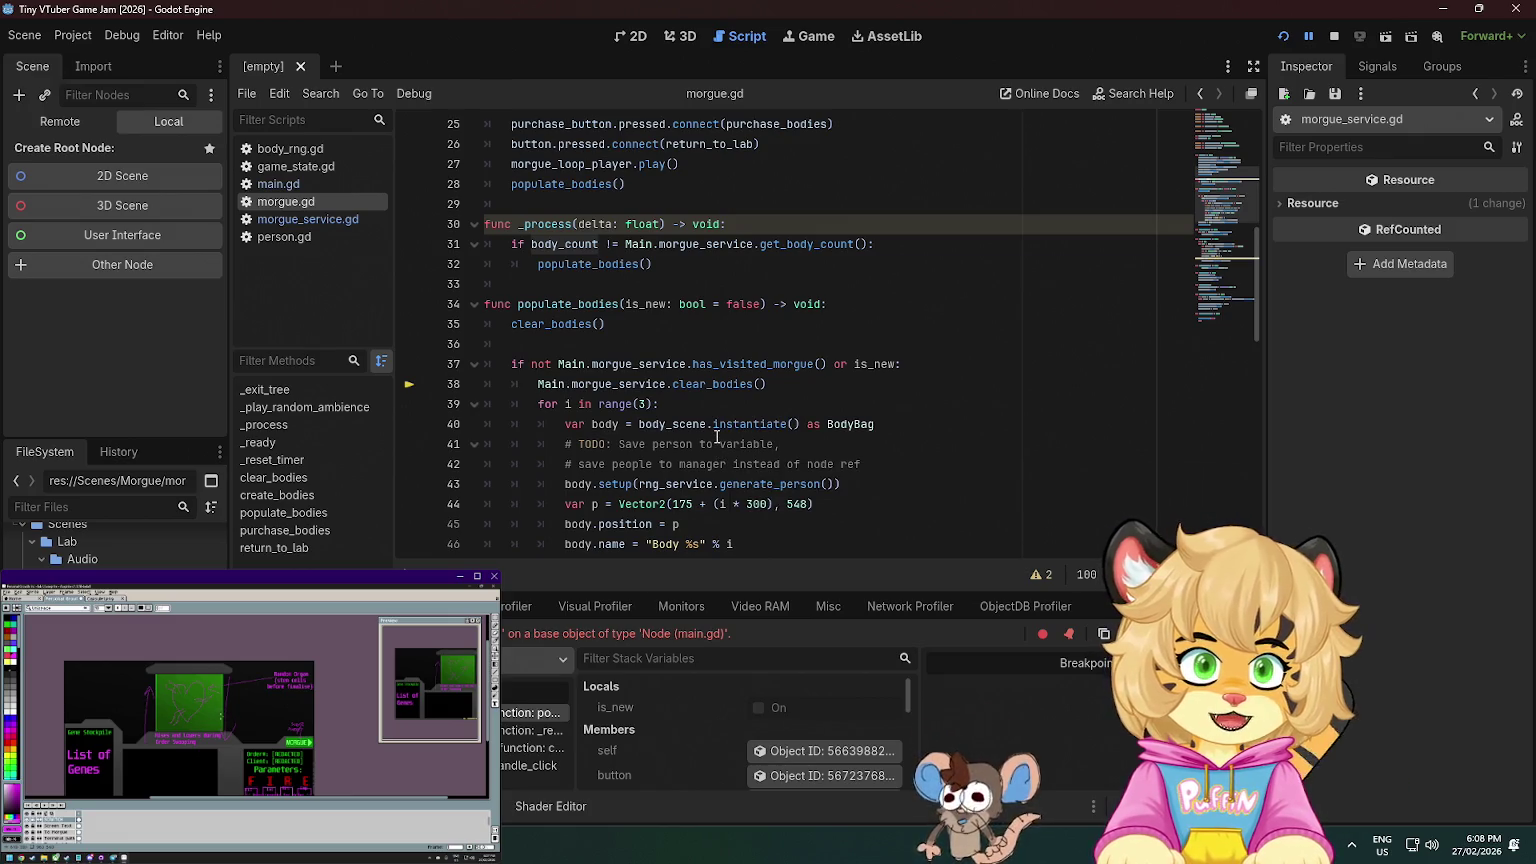
mouse_move(717, 437)
scroll(713, 424, "down", 7)
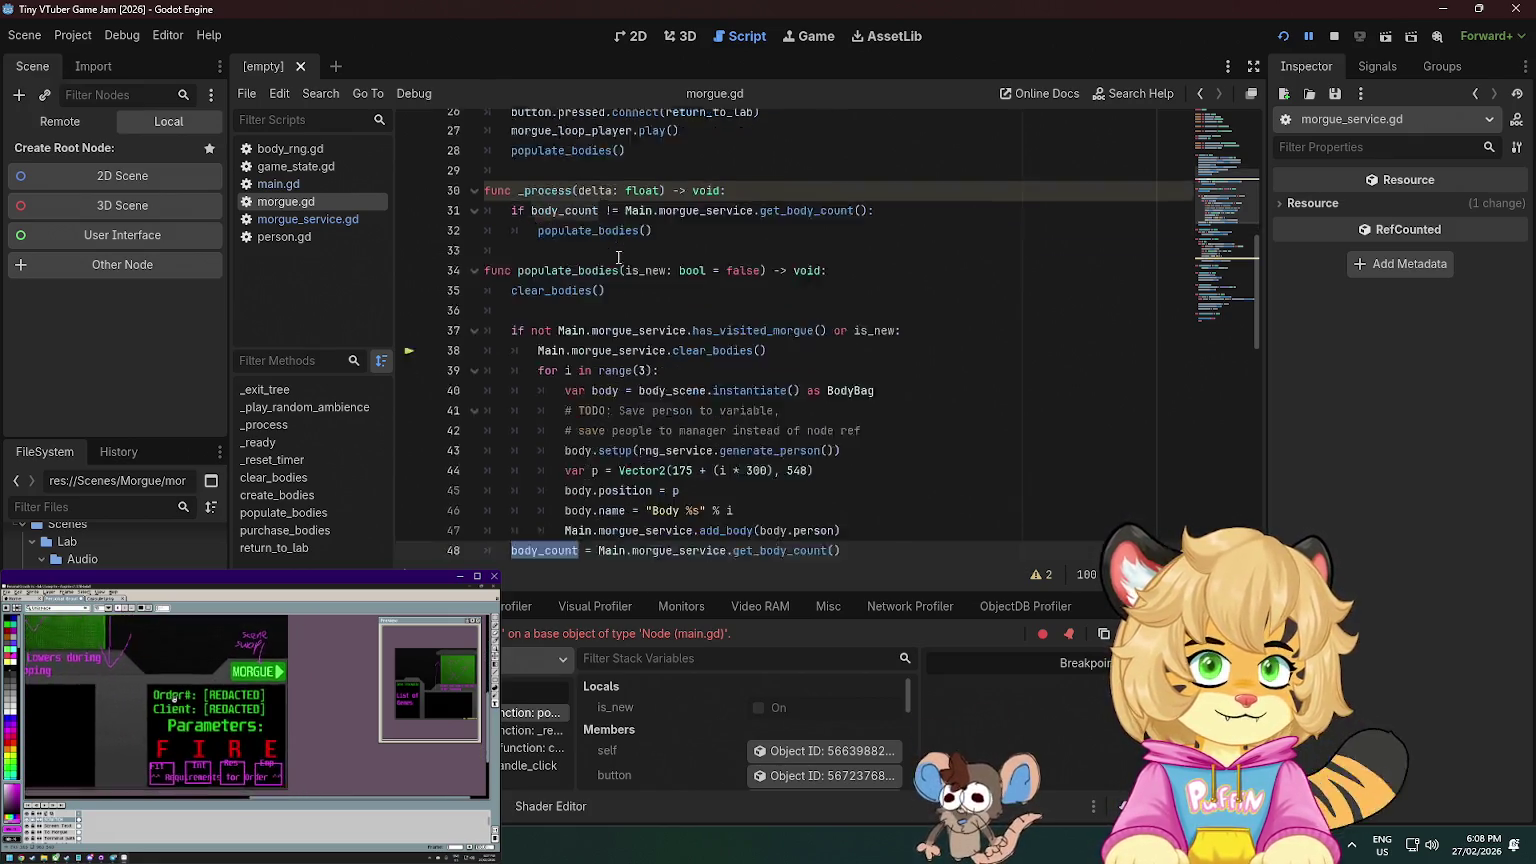
left_click(721, 344)
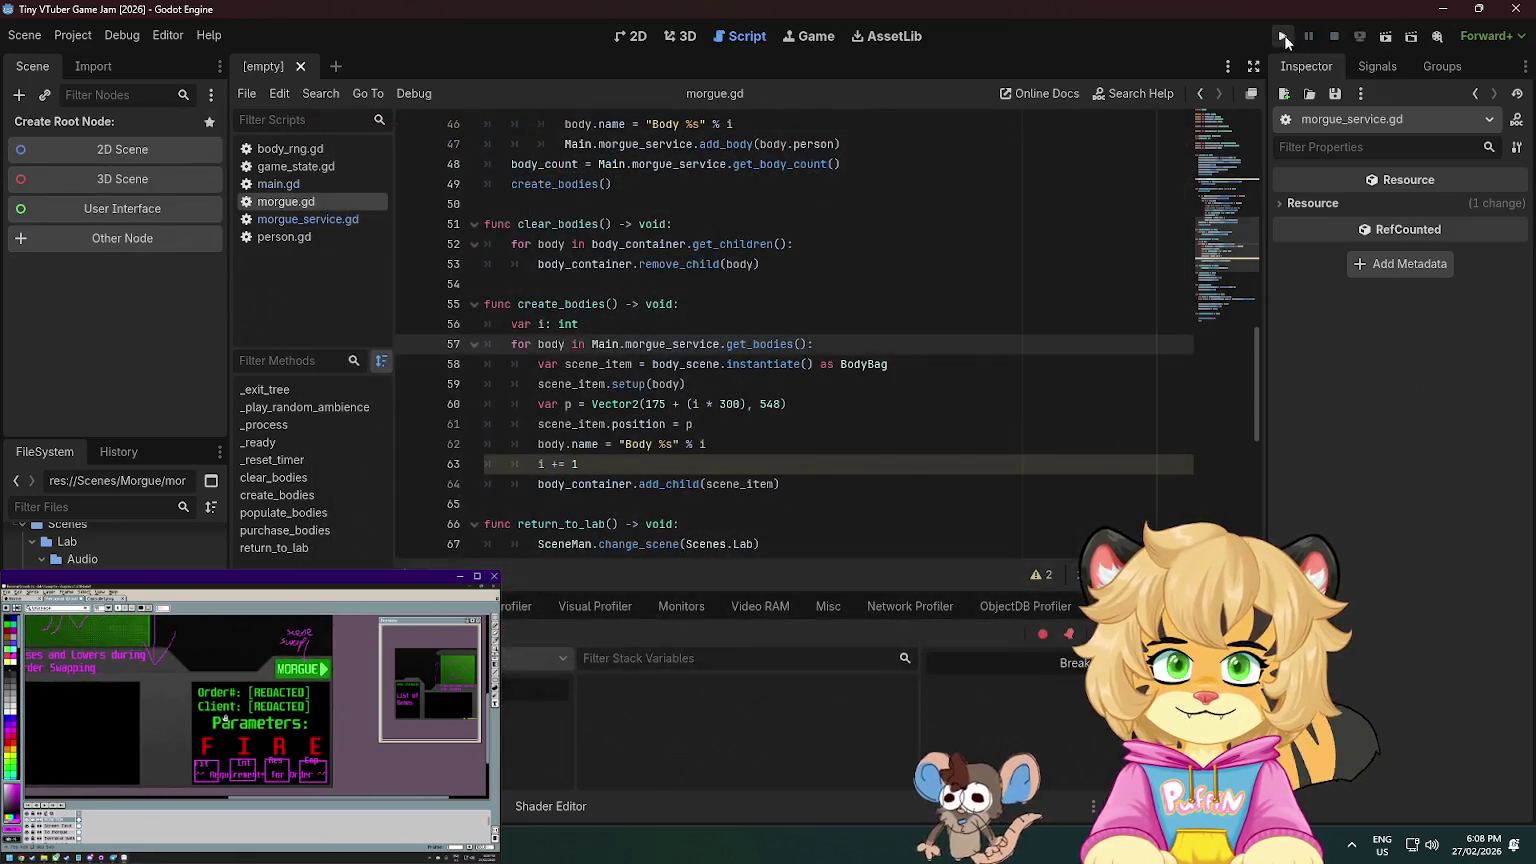
- Run the game to reproduce the morgue error, then change line 62 to name scene_item instead of body
left_click(1284, 35)
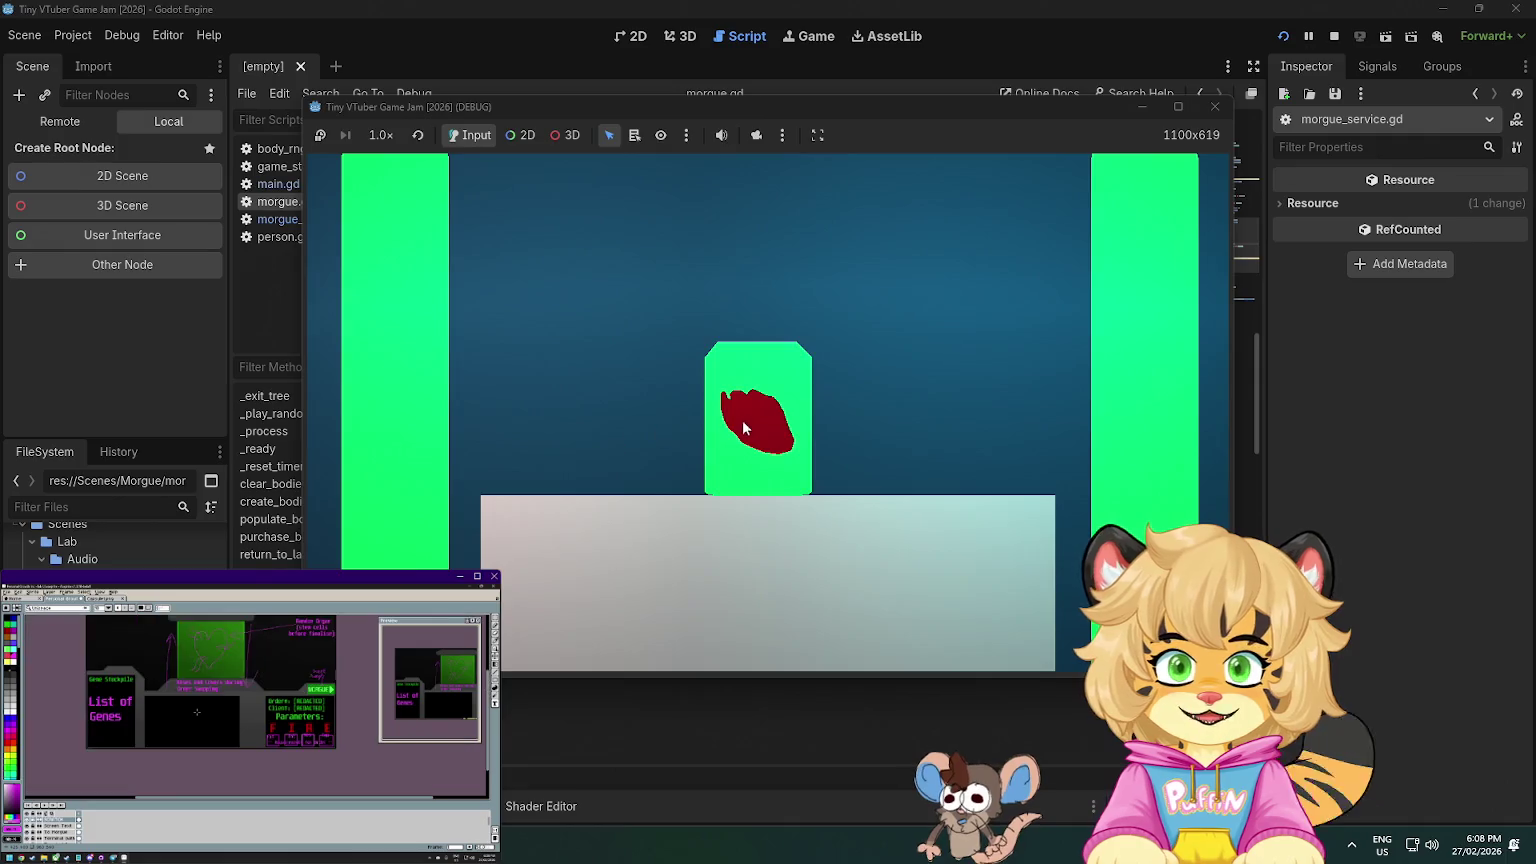
left_click(743, 428)
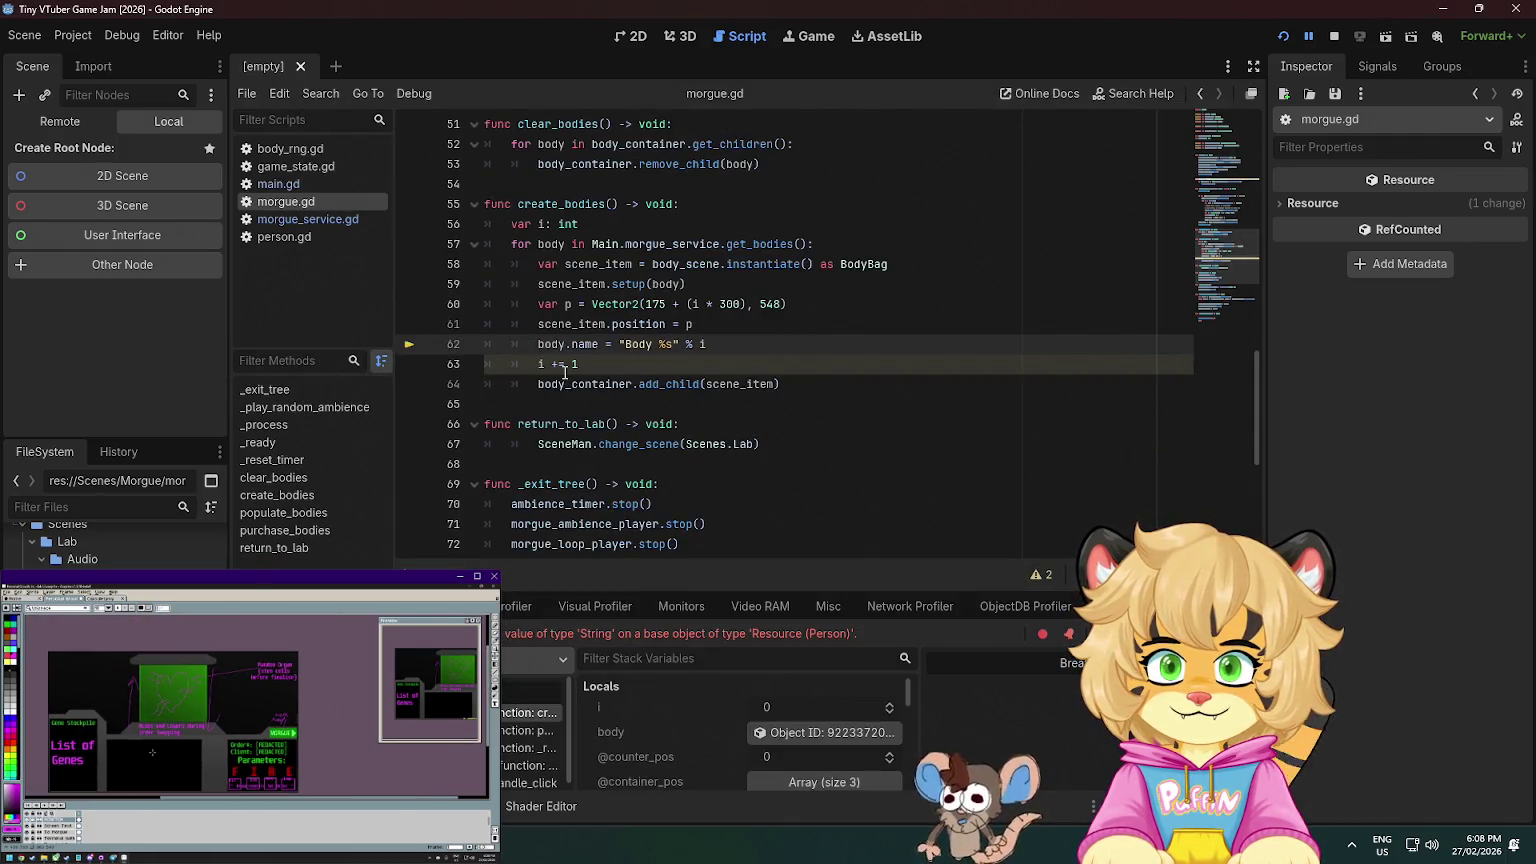
left_click(686, 284)
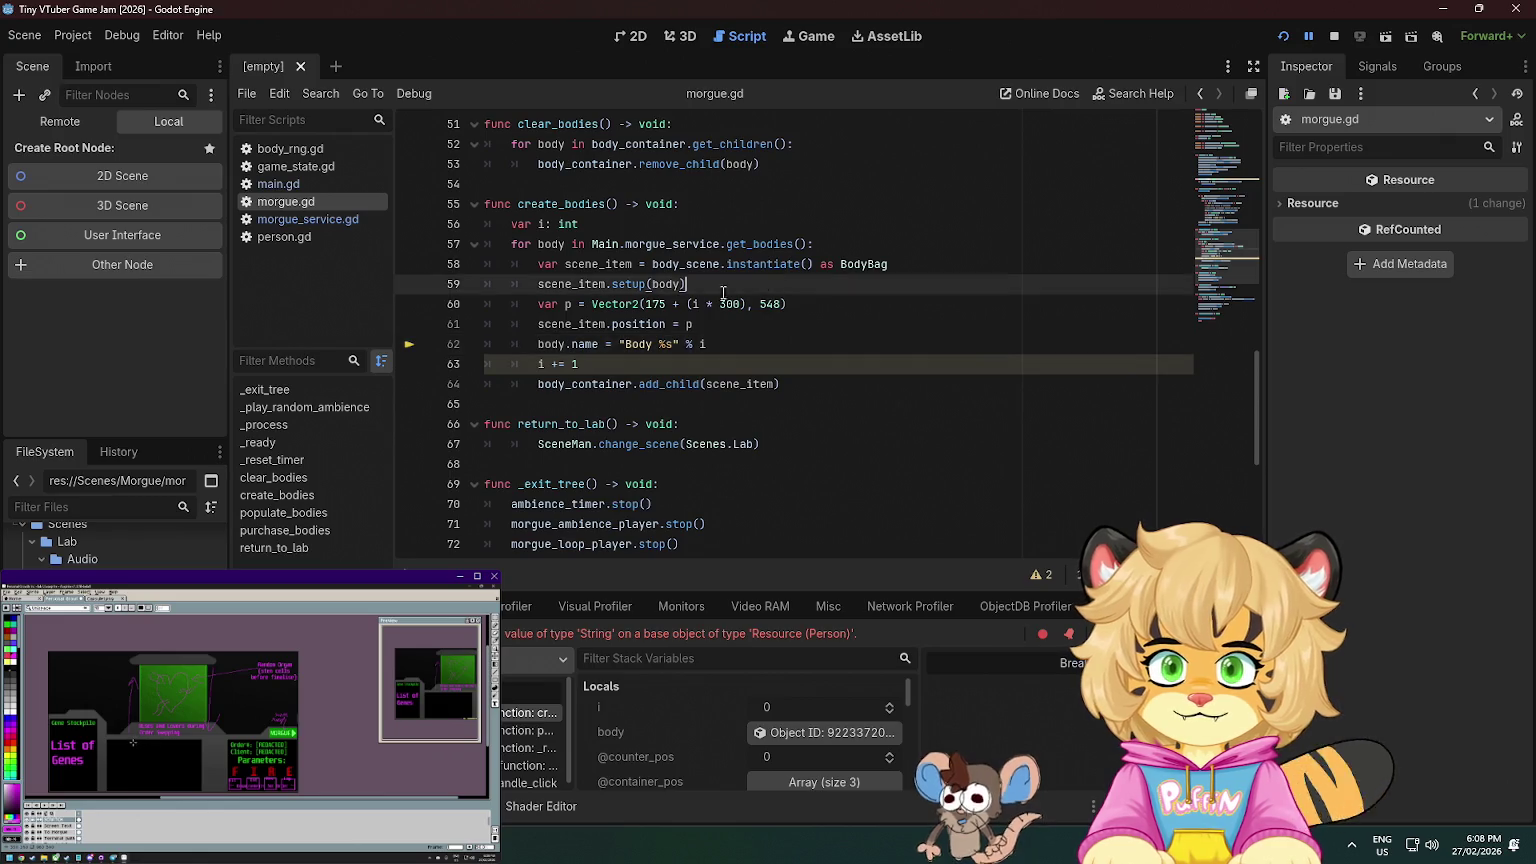
double_click(550, 324)
key("ctrl+c")
left_click(547, 344)
double_click(547, 344)
key("ctrl+v")
left_click(801, 338)
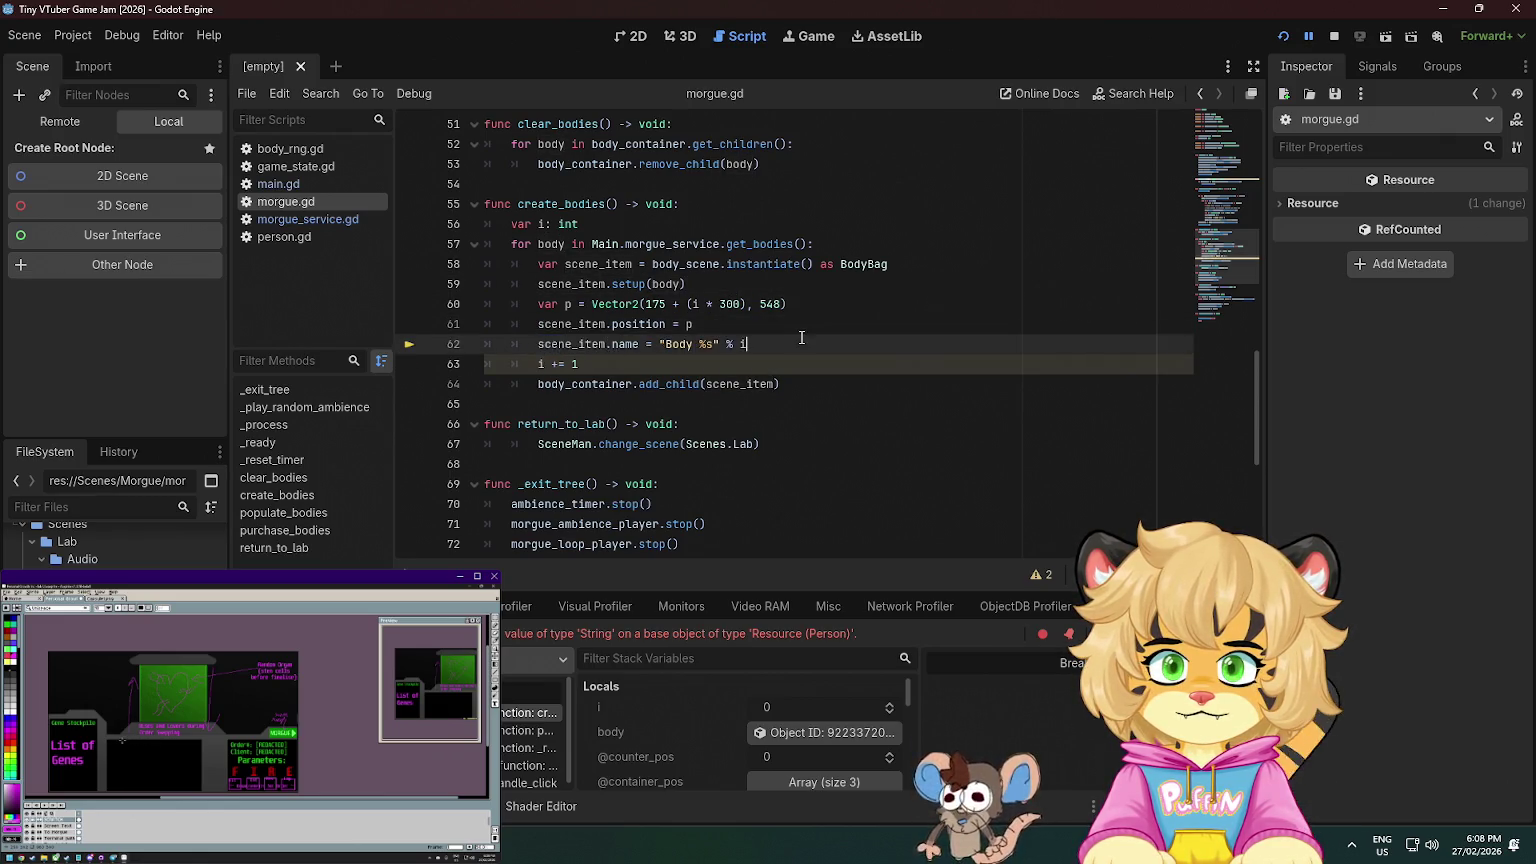
- Rerun the game, enter the morgue, and harvest a body from its toe tag
left_click(1283, 37)
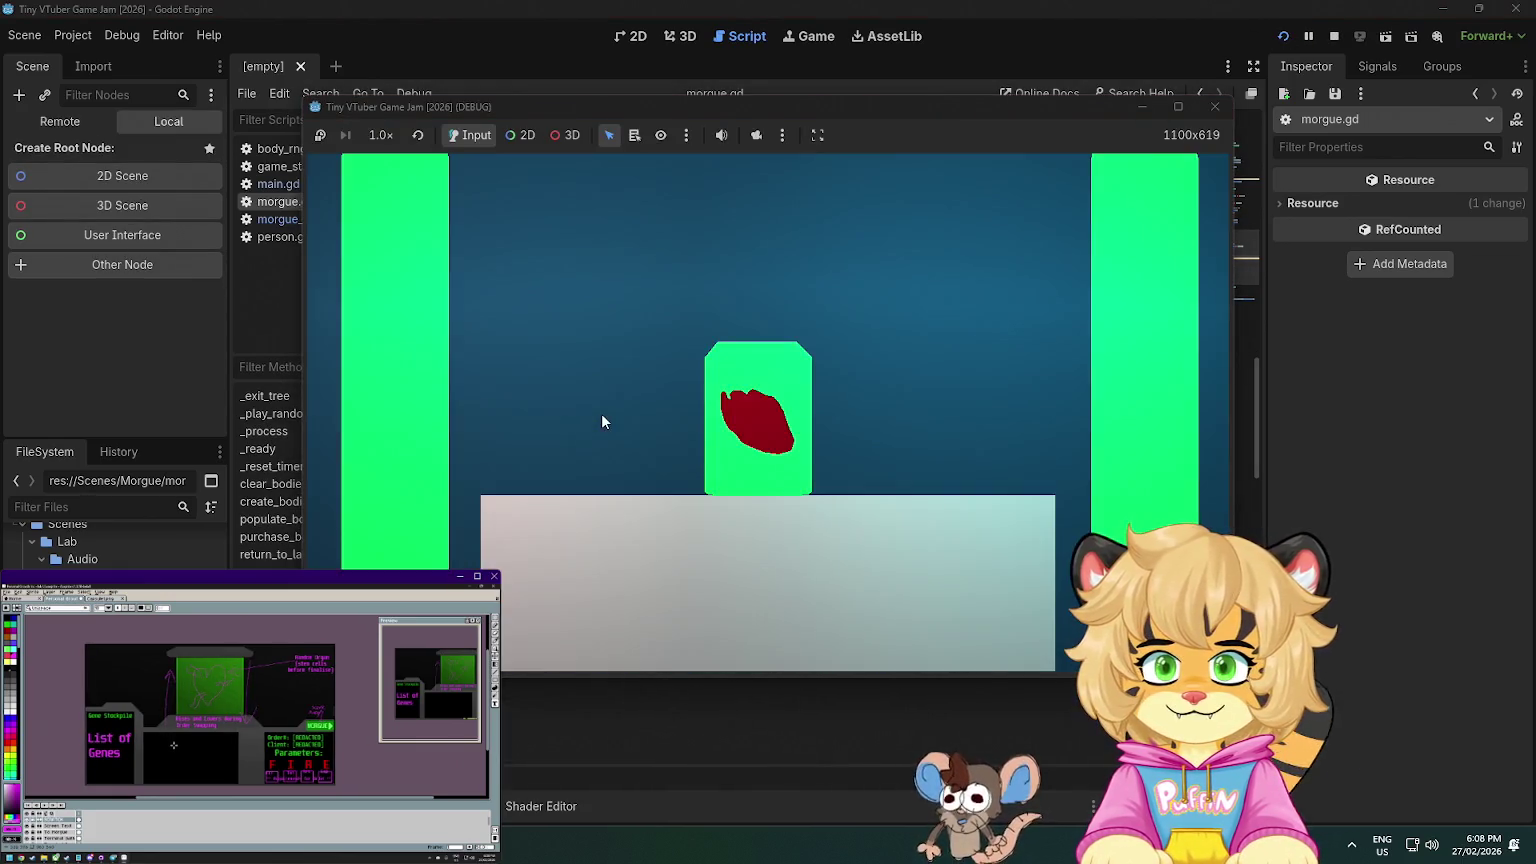
left_click(771, 428)
left_click(712, 500)
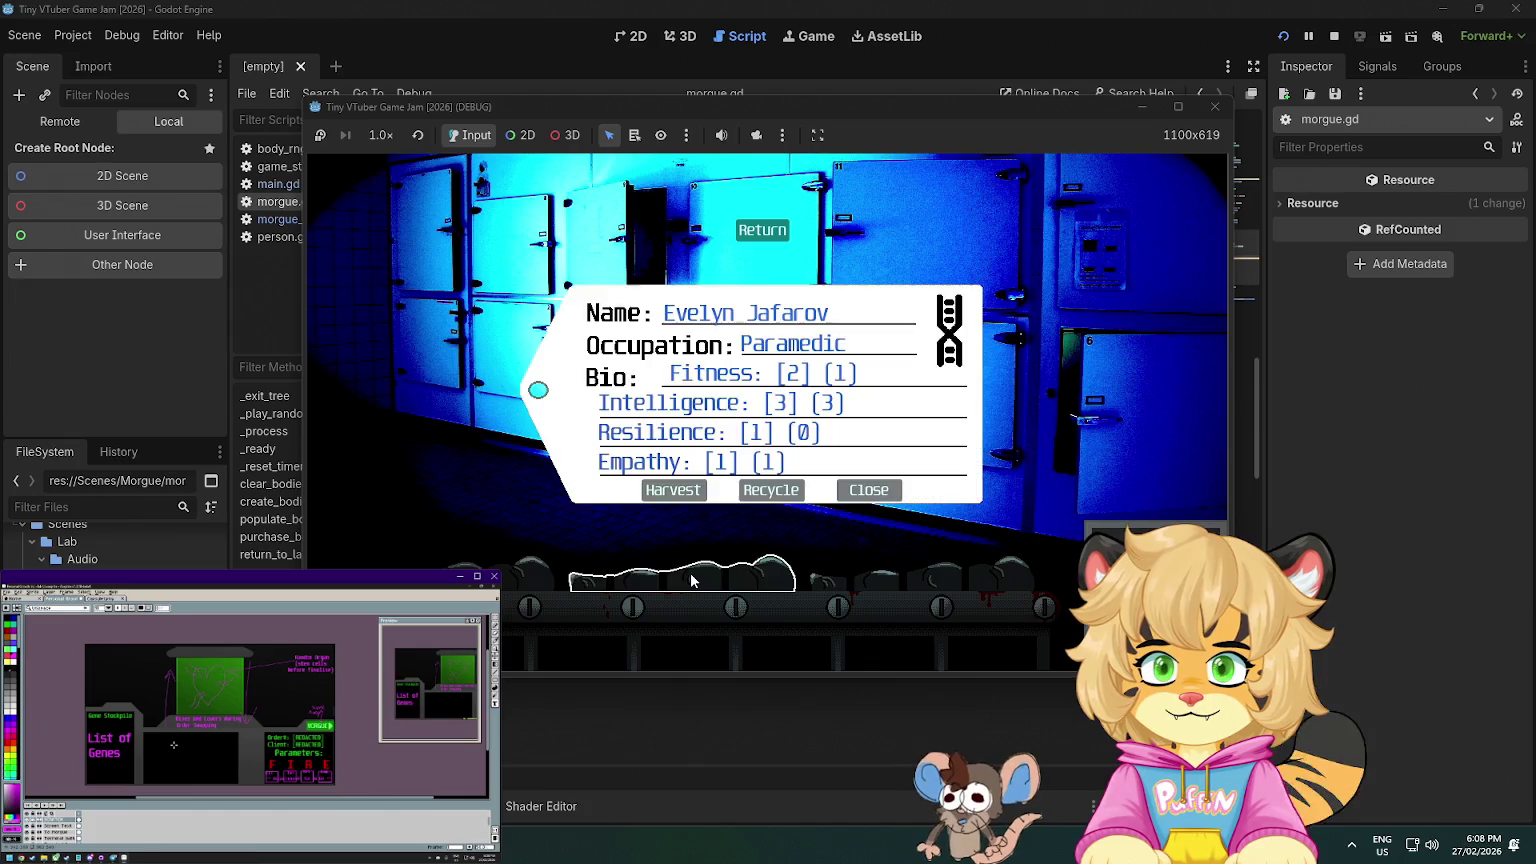
left_click(686, 489)
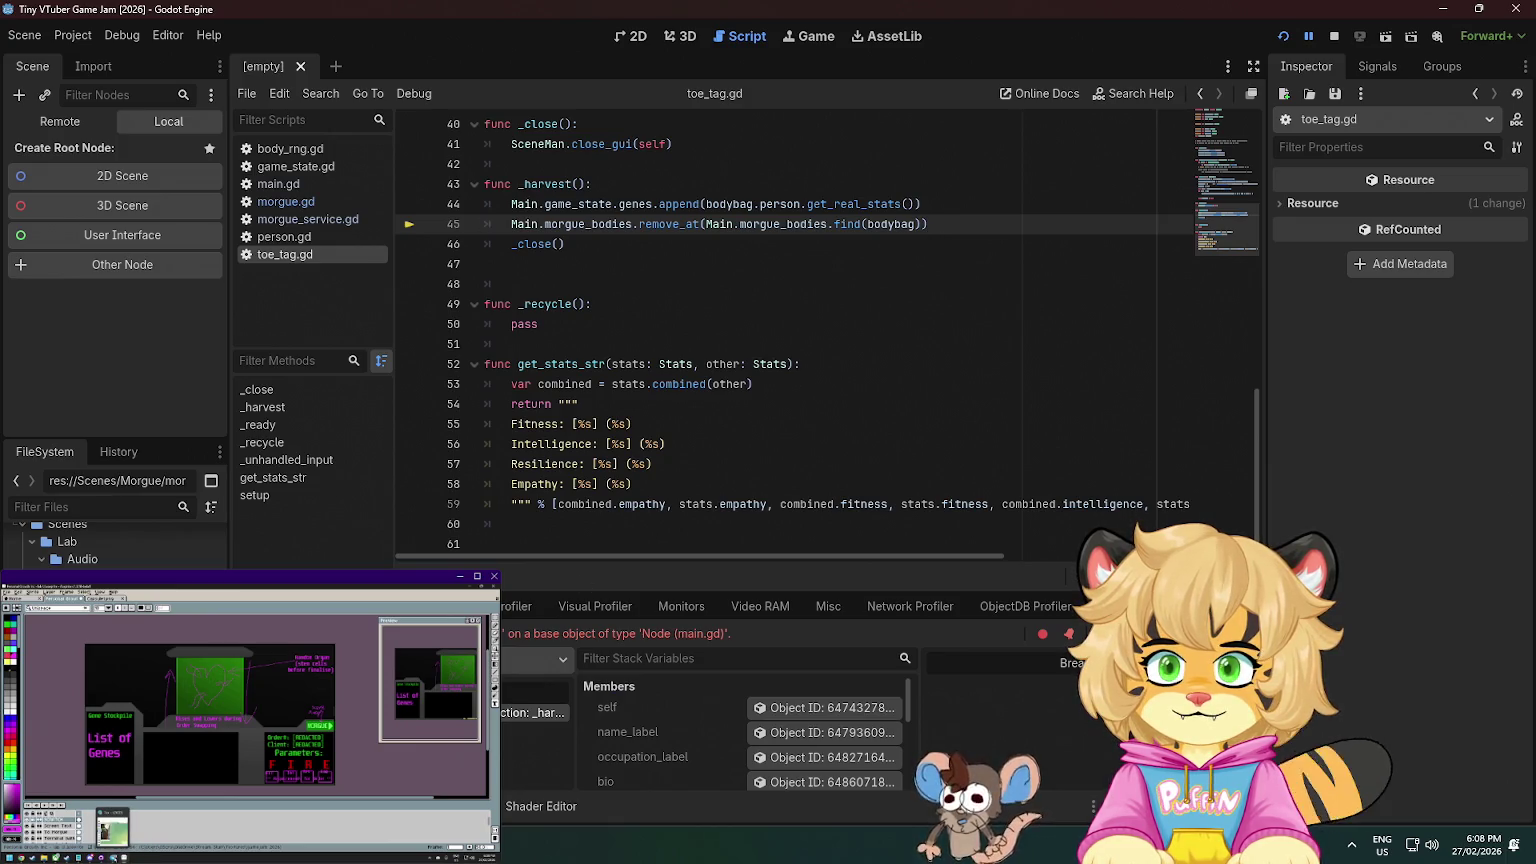
- Review the remove_at call on line 45 and stop the running game
scroll(612, 347, "up", 2)
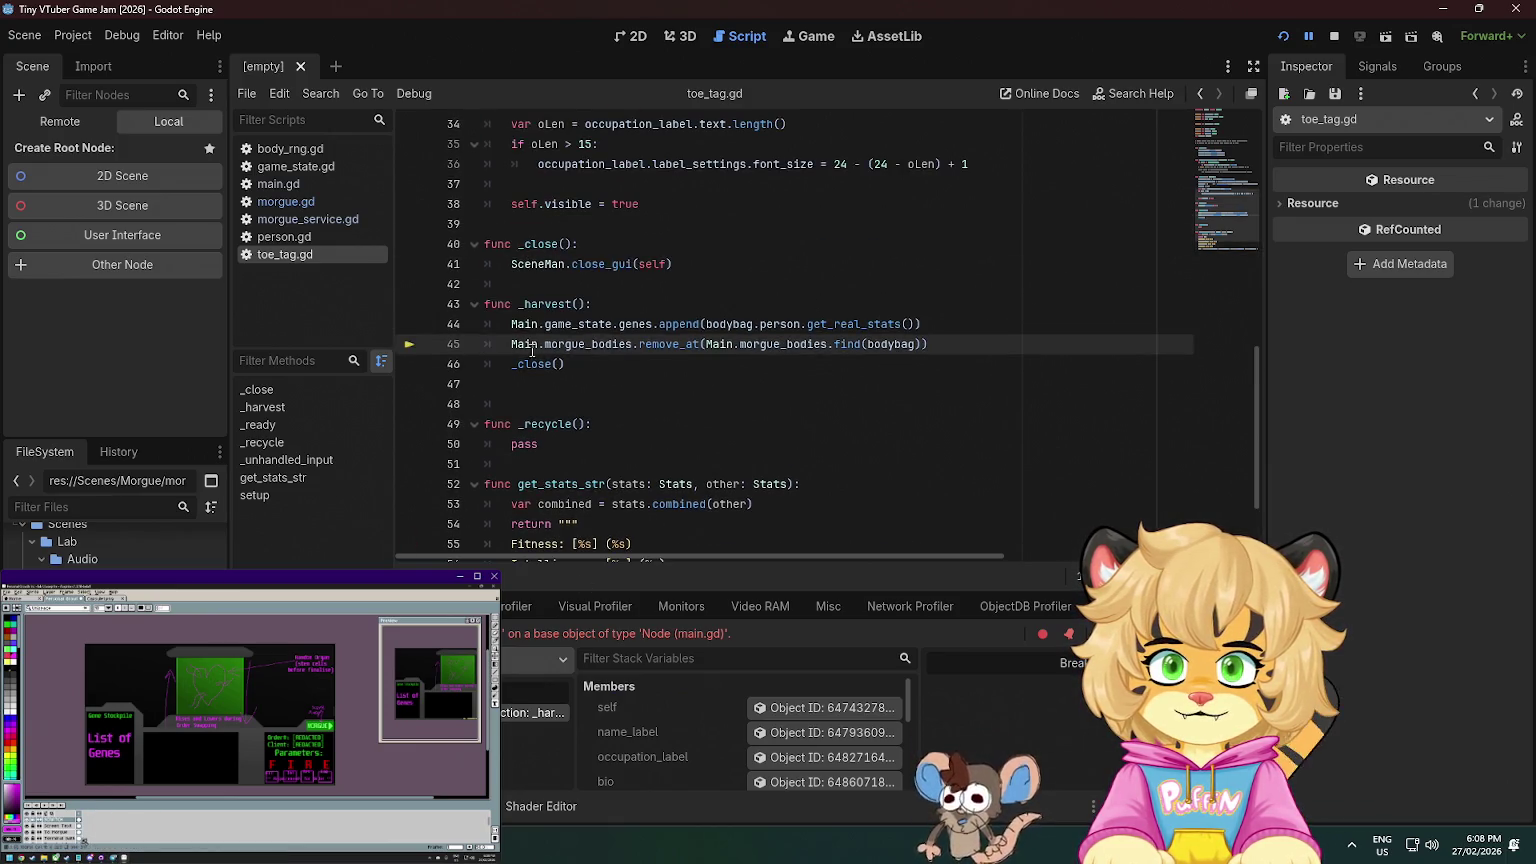
left_click(689, 345)
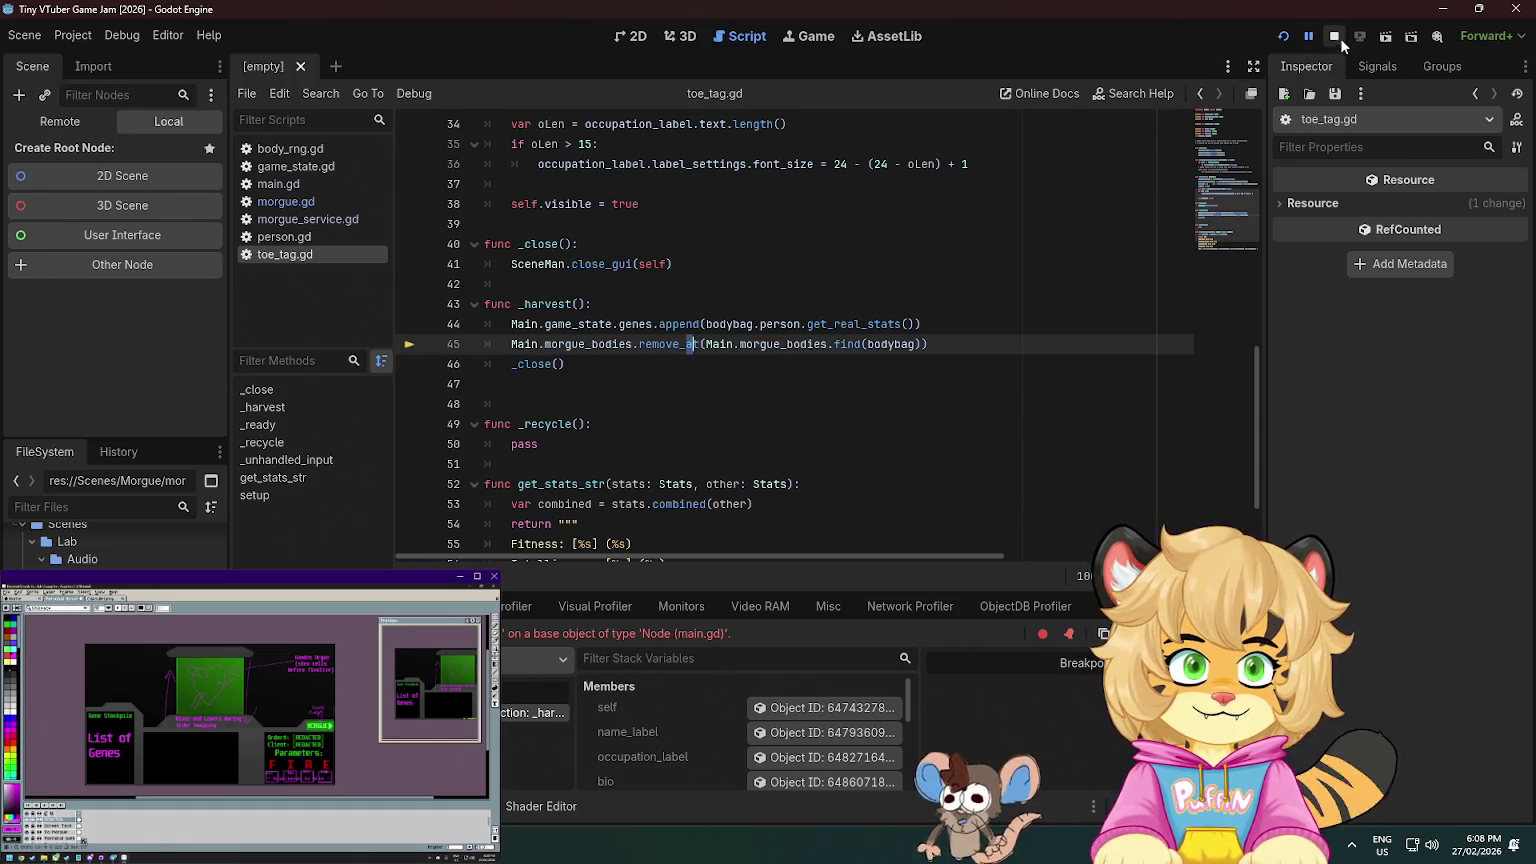
left_click(1335, 36)
- Add a line after line 44 starting Main.morgue_service.remove_person( via autocomplete
left_click(760, 326)
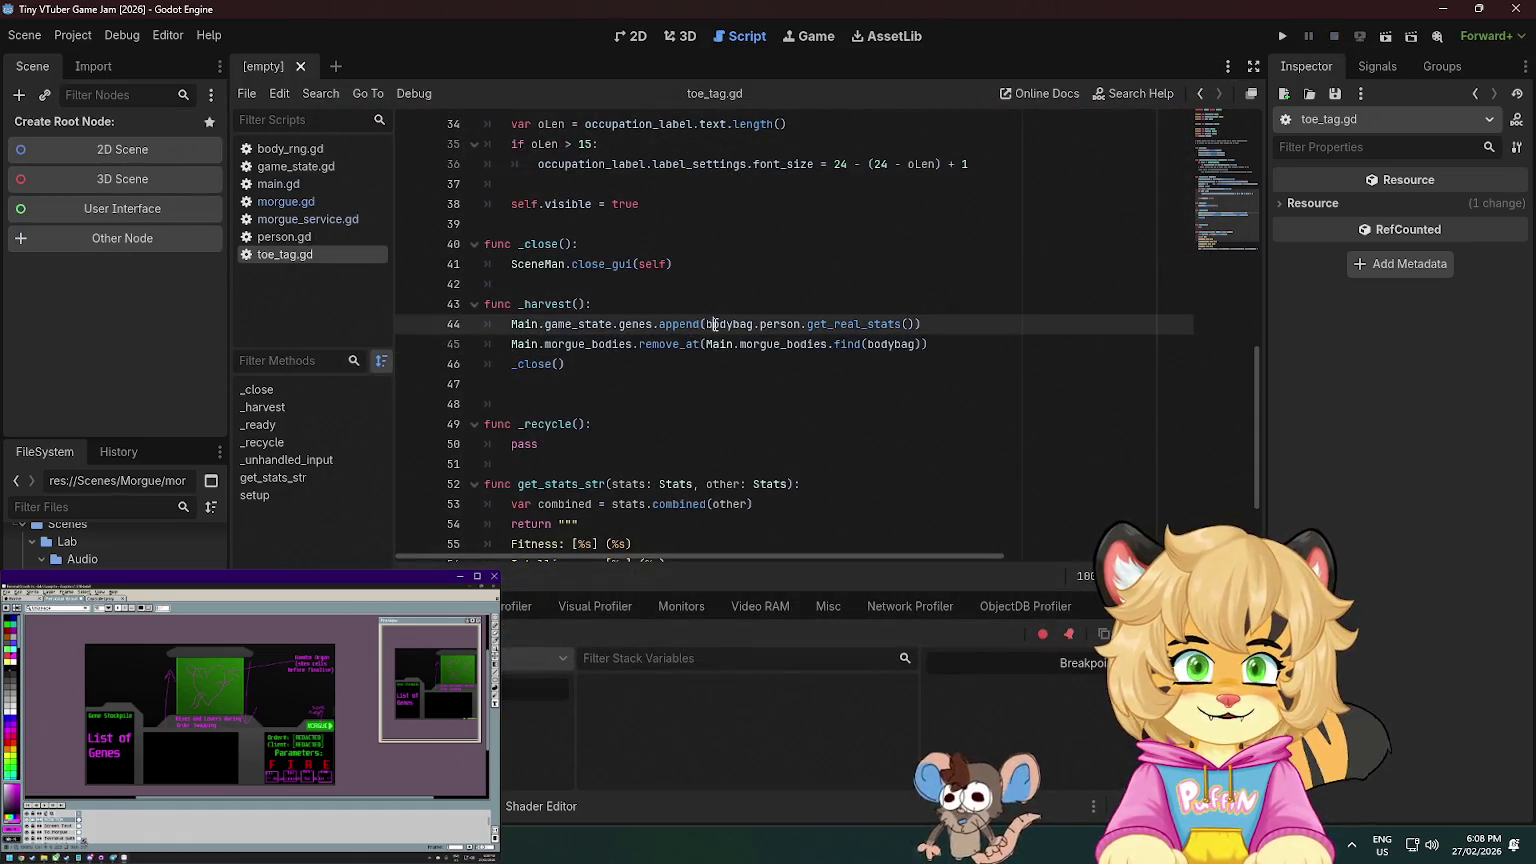
left_click(966, 322)
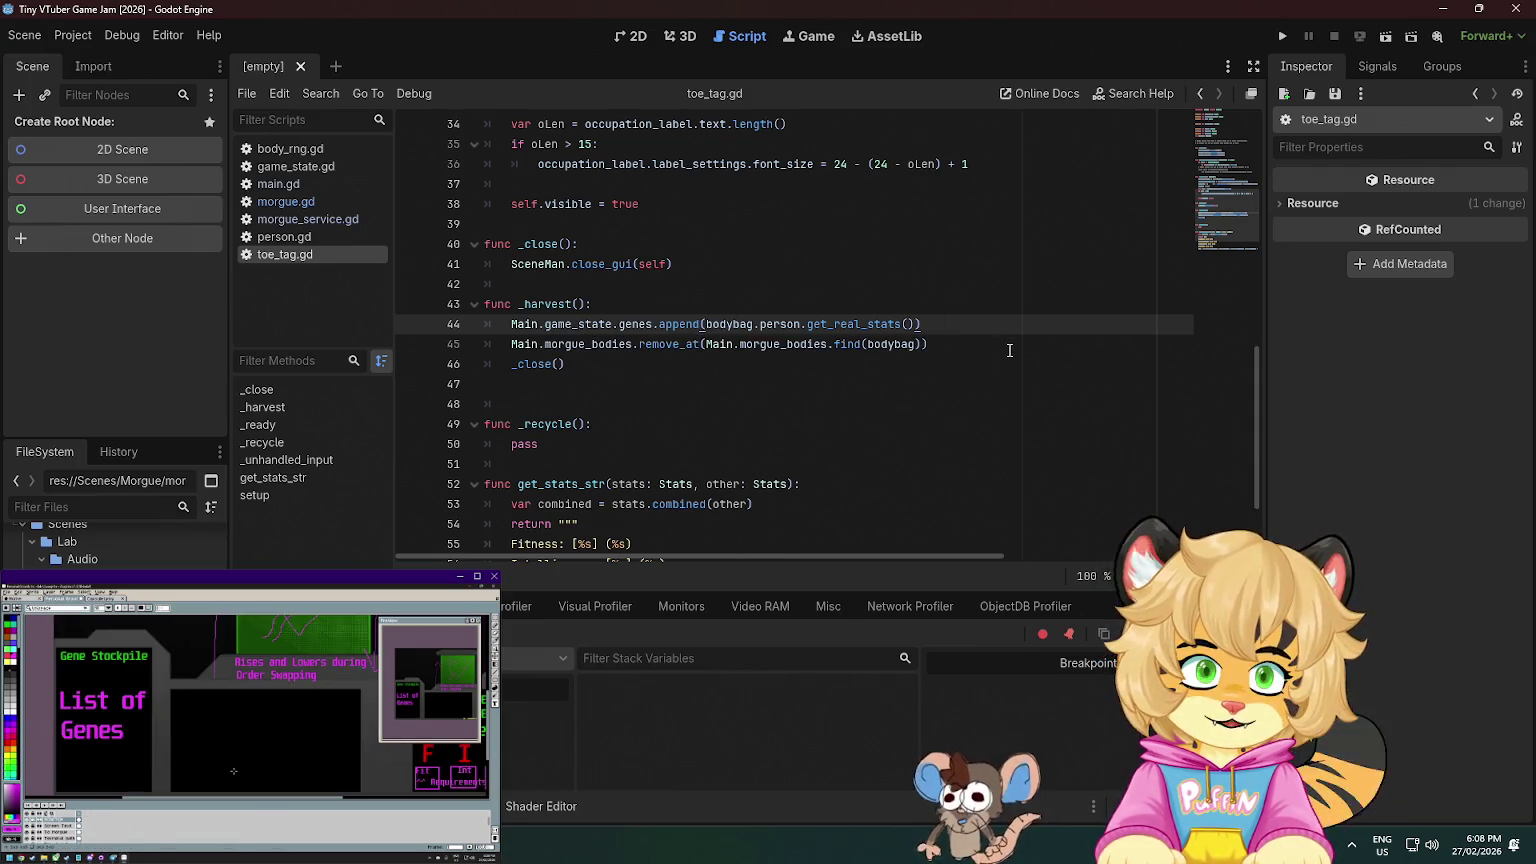
key("Return")
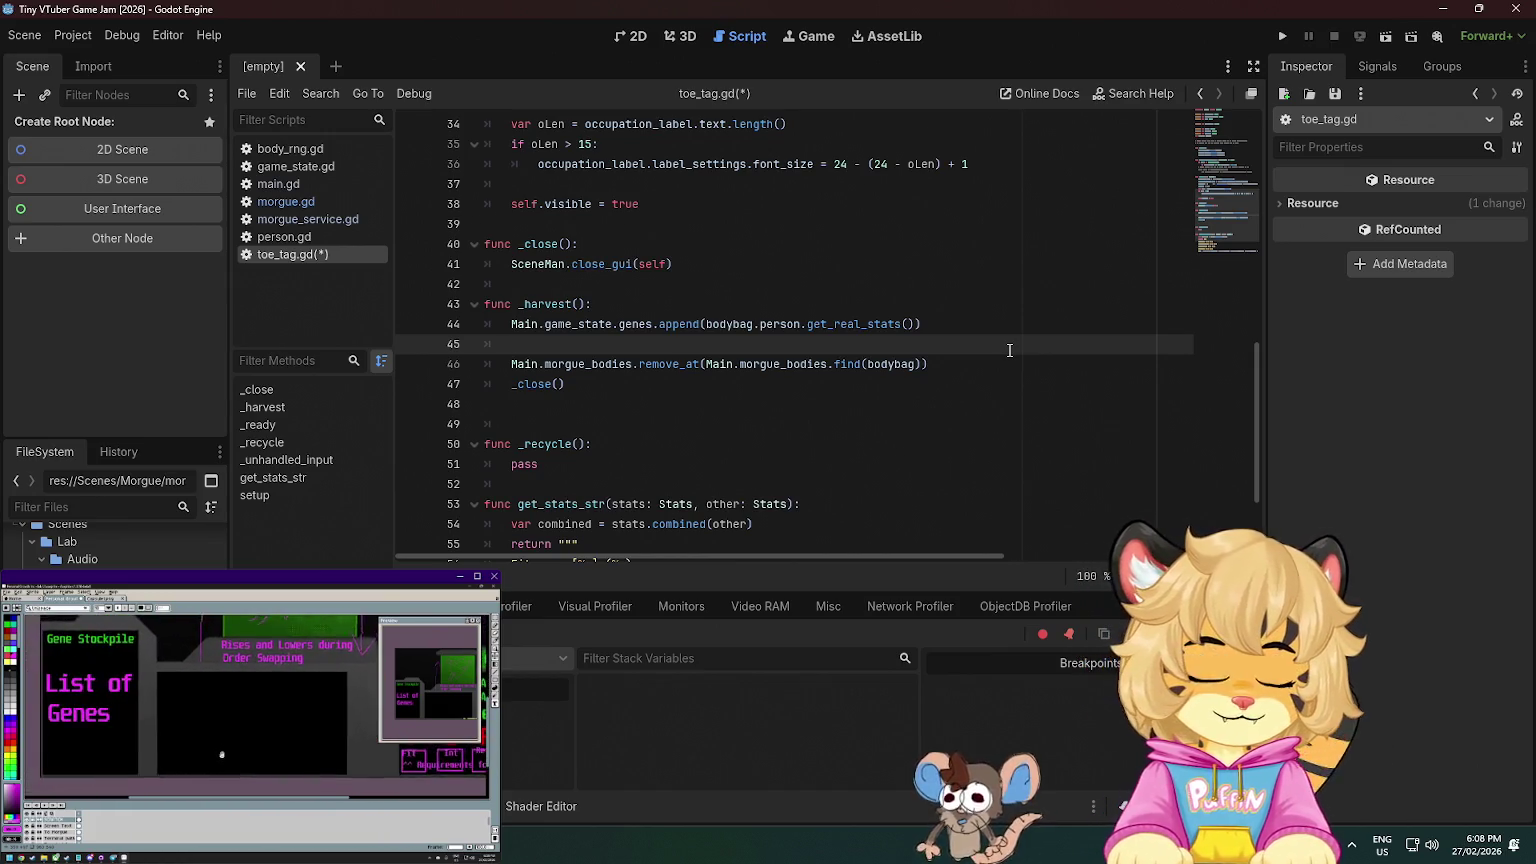
type("Main.mo.r")
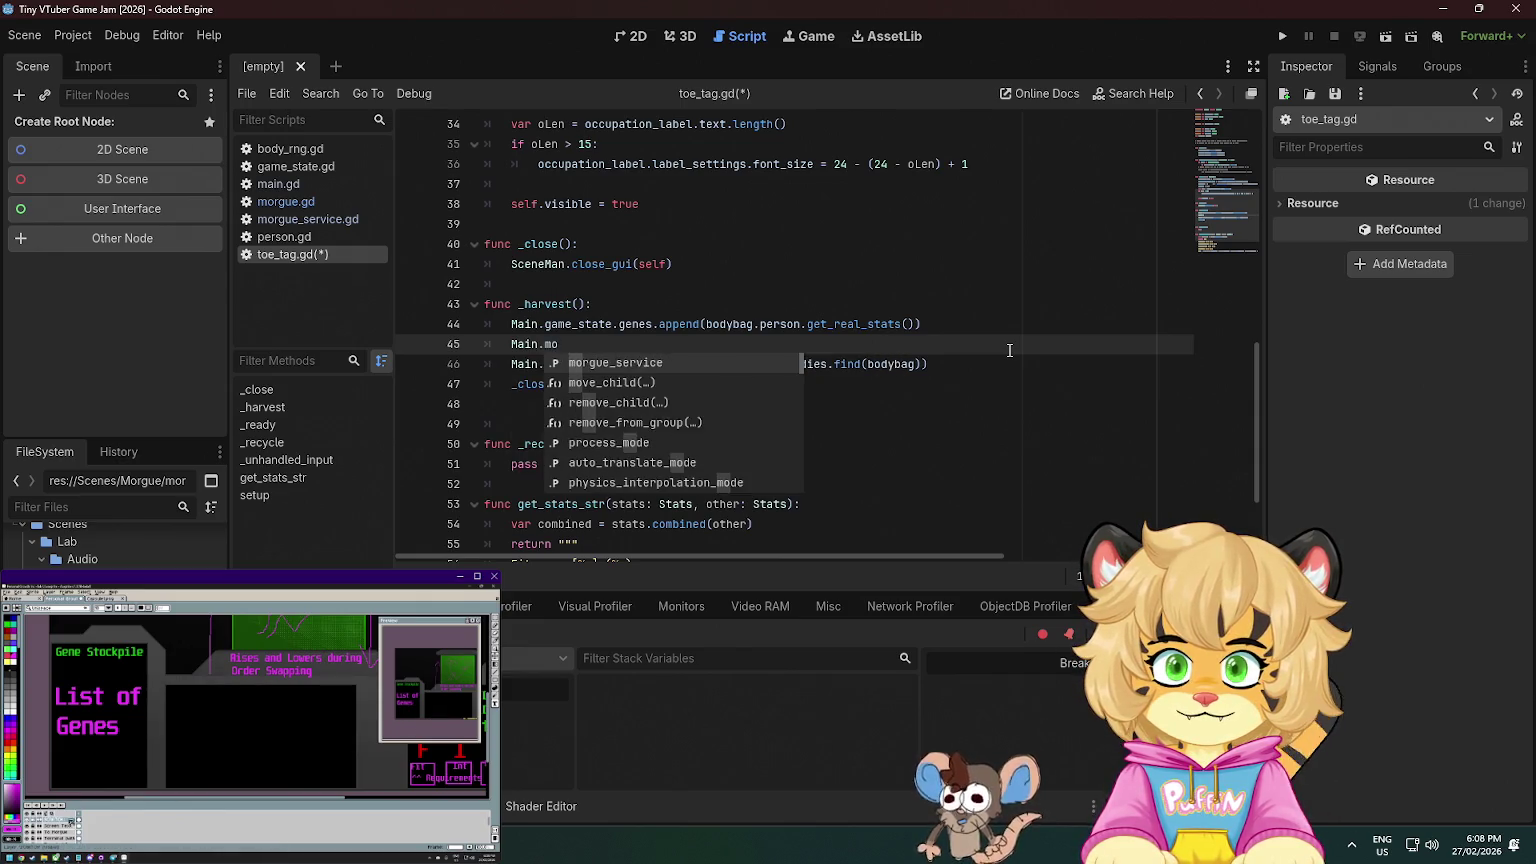
key("BackSpace")
key("BackSpace")
type("r")
key("Return")
type(".")
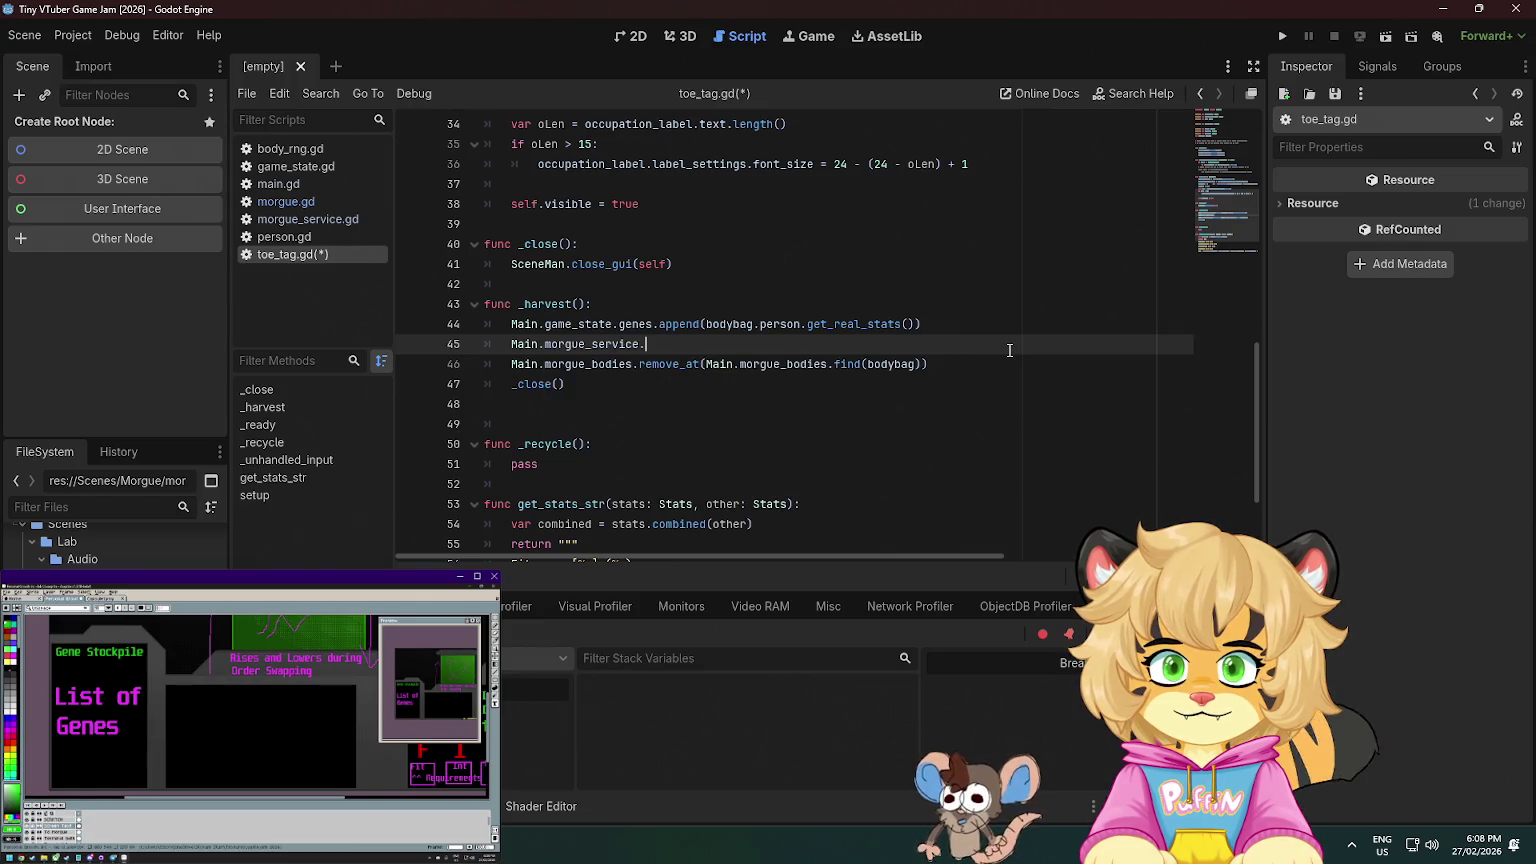
type("rem")
key("Return")
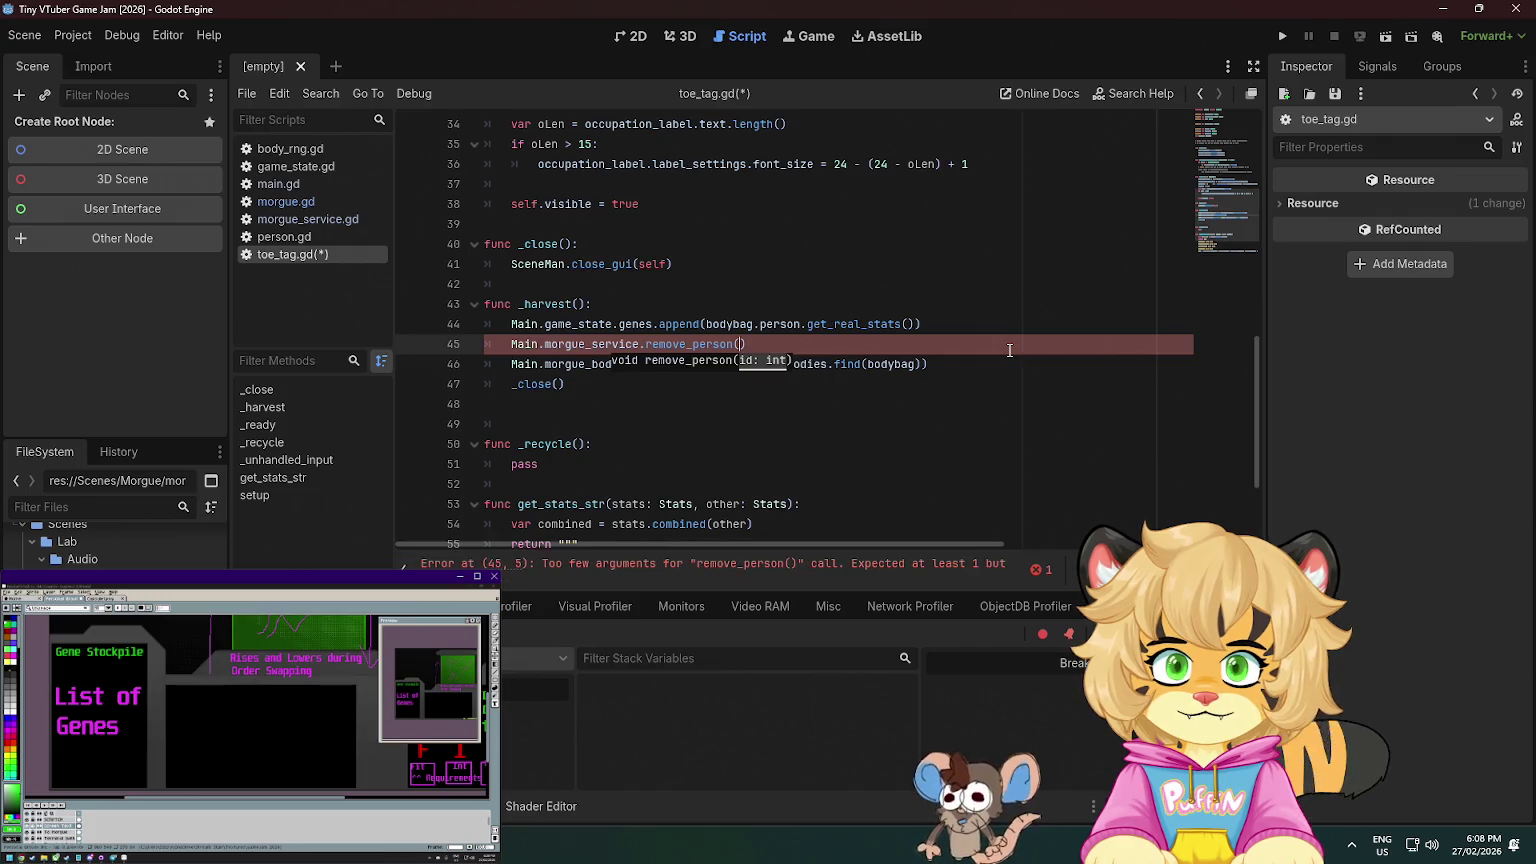
type("bo")
key("Escape")
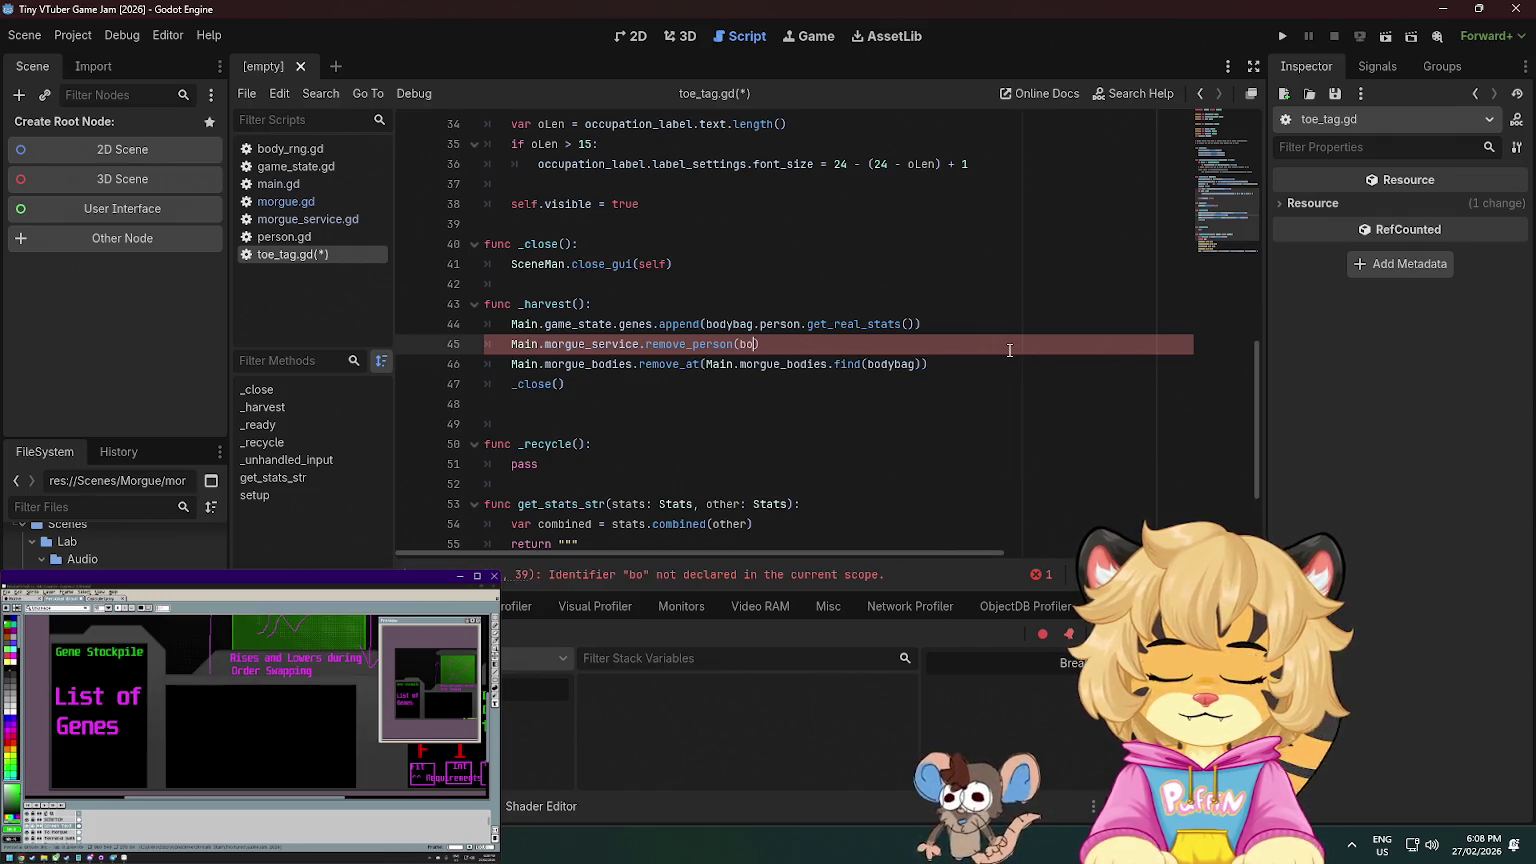
scroll(1054, 305, "up", 5)
scroll(899, 280, "up", 5)
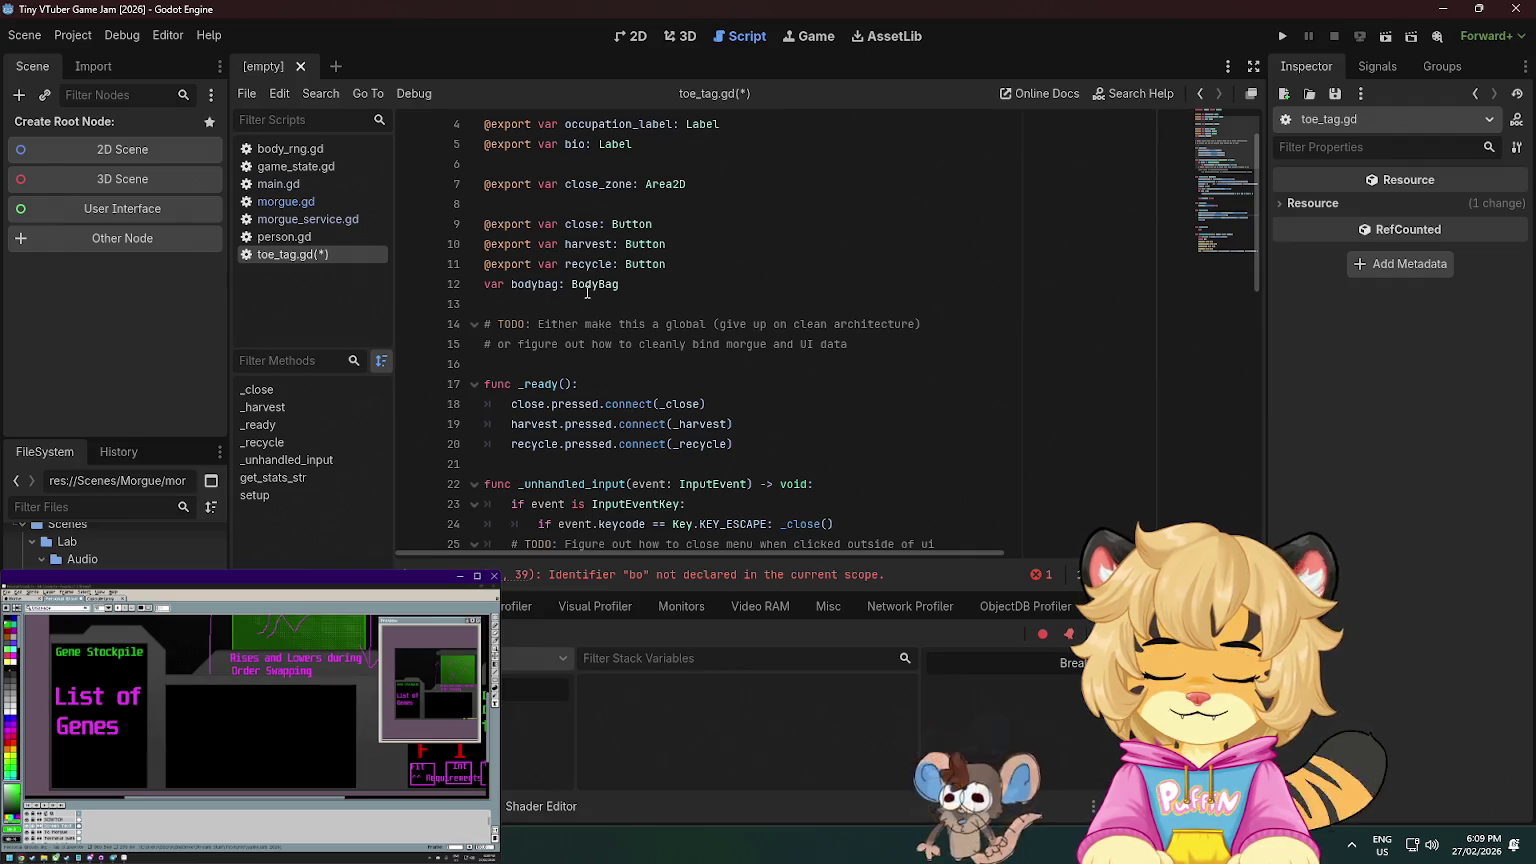
- Change the line 12 declaration to 'var person: Person' and save toe_tag.gd
left_click(674, 285)
scroll(680, 285, "down", 2)
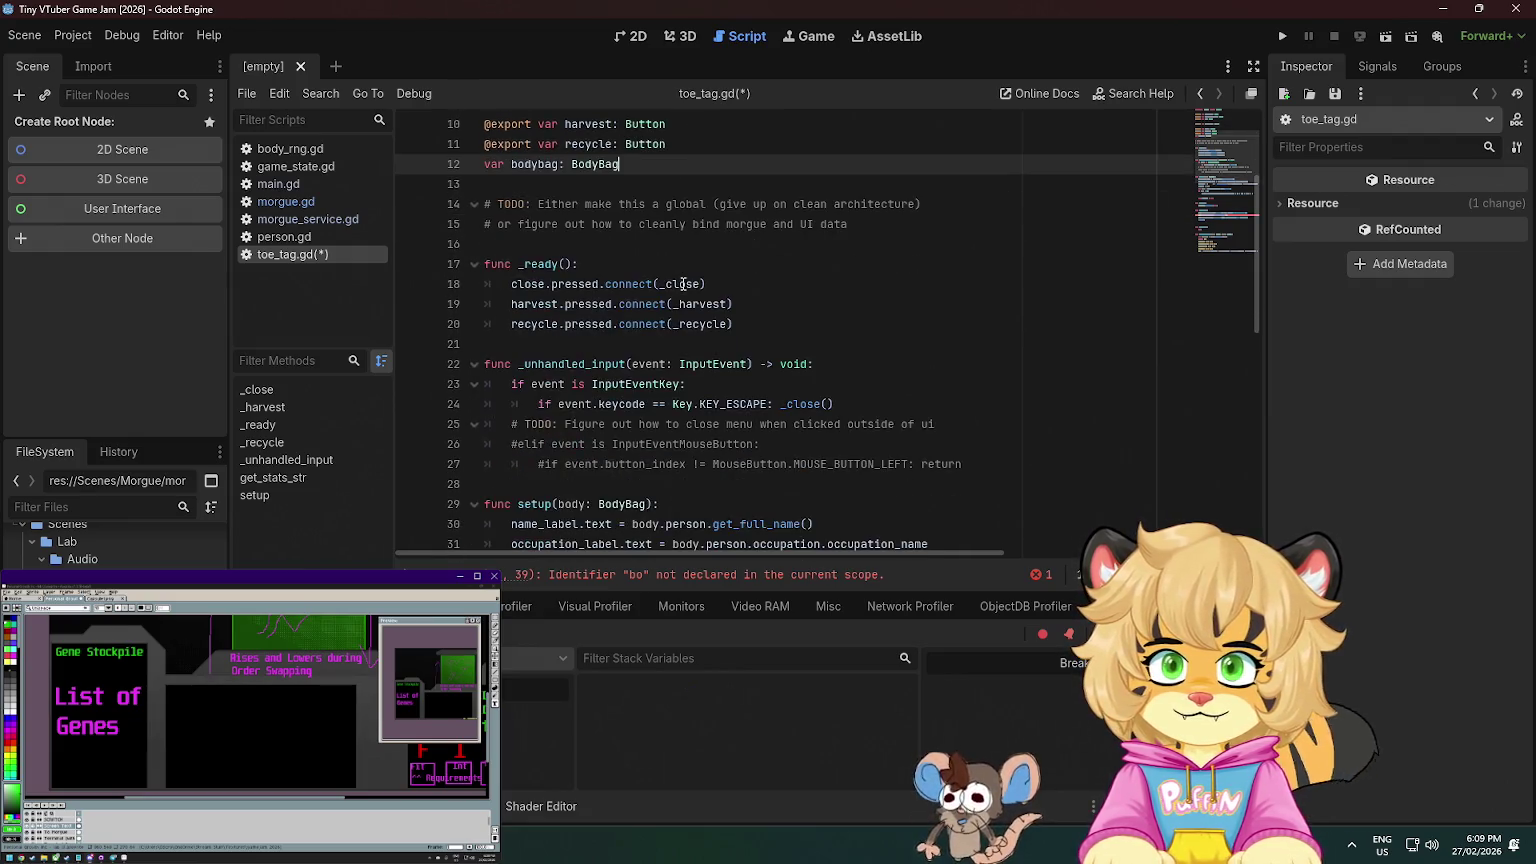
scroll(683, 284, "up", 2)
double_click(612, 284)
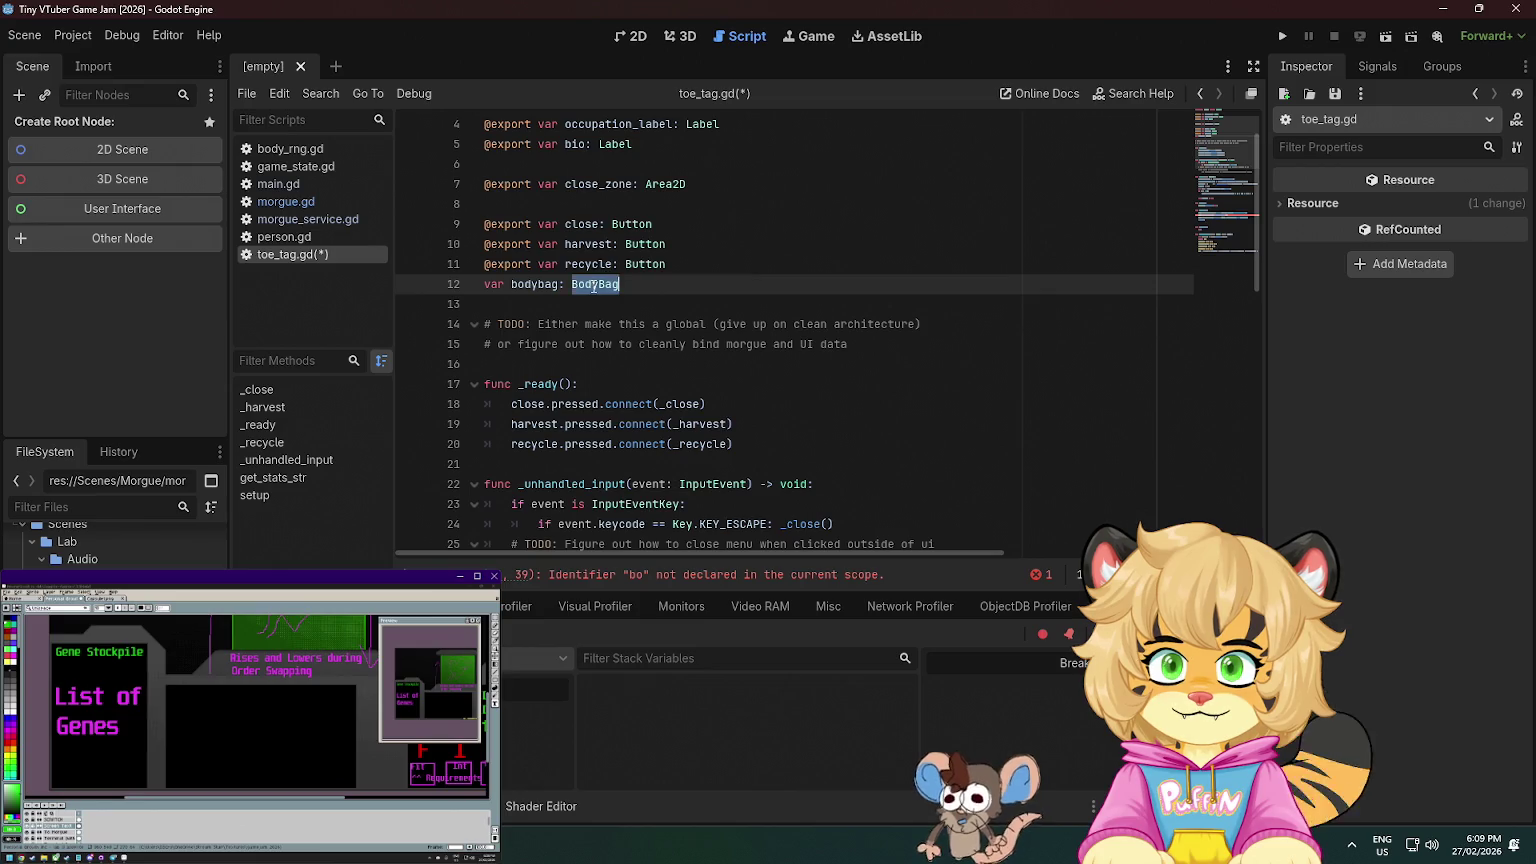
double_click(528, 284)
type("person")
key("End")
key("BackSpace")
type("P")
key("ctrl+BackSpace")
type("Person")
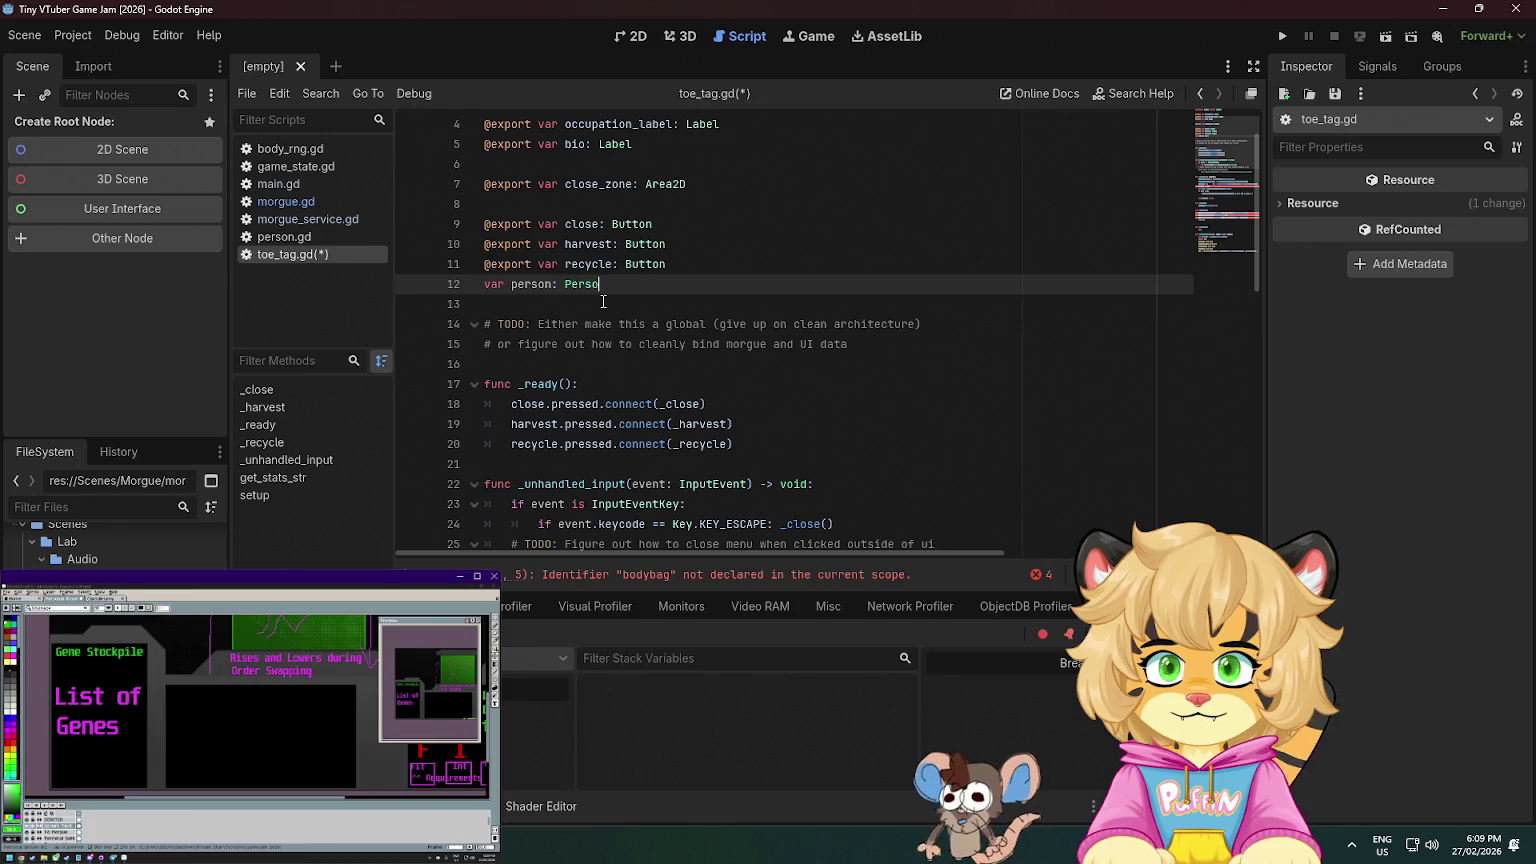
key("ctrl+s")
left_click(644, 224)
left_click(550, 300)
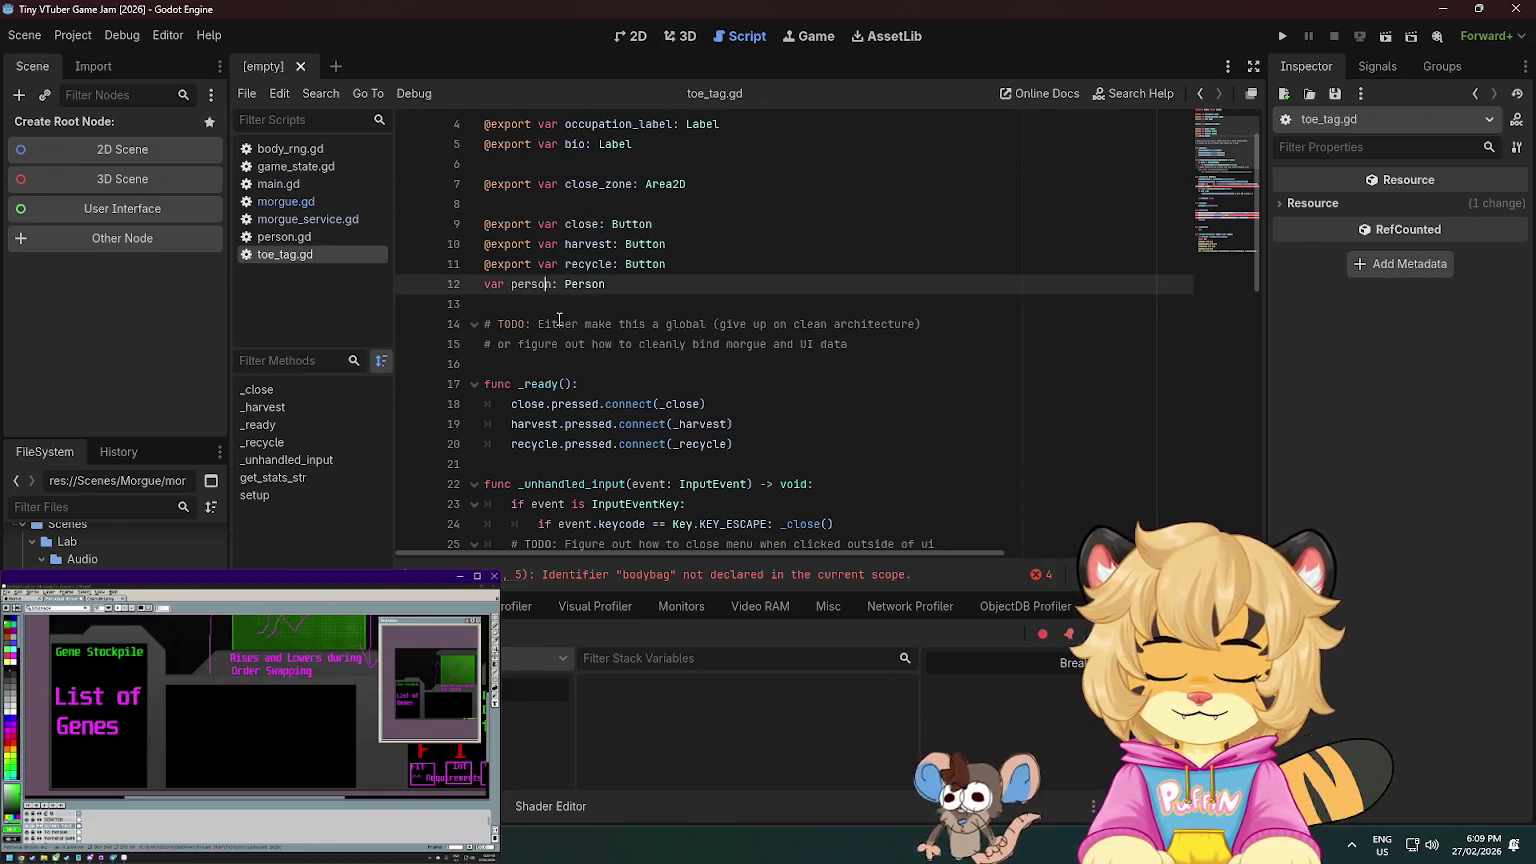
scroll(558, 315, "down", 10)
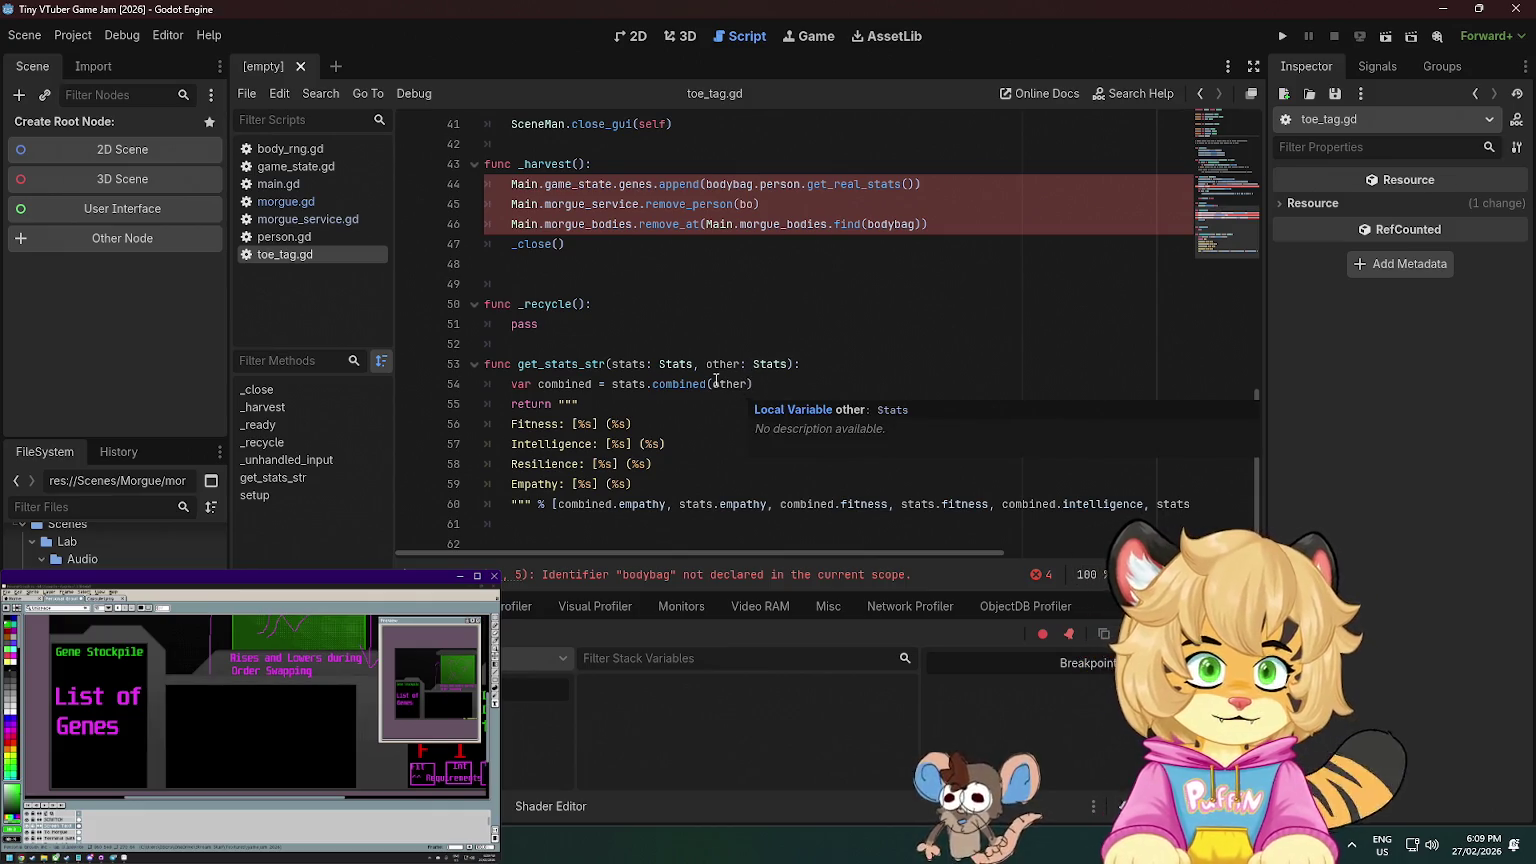
scroll(640, 360, "up", 6)
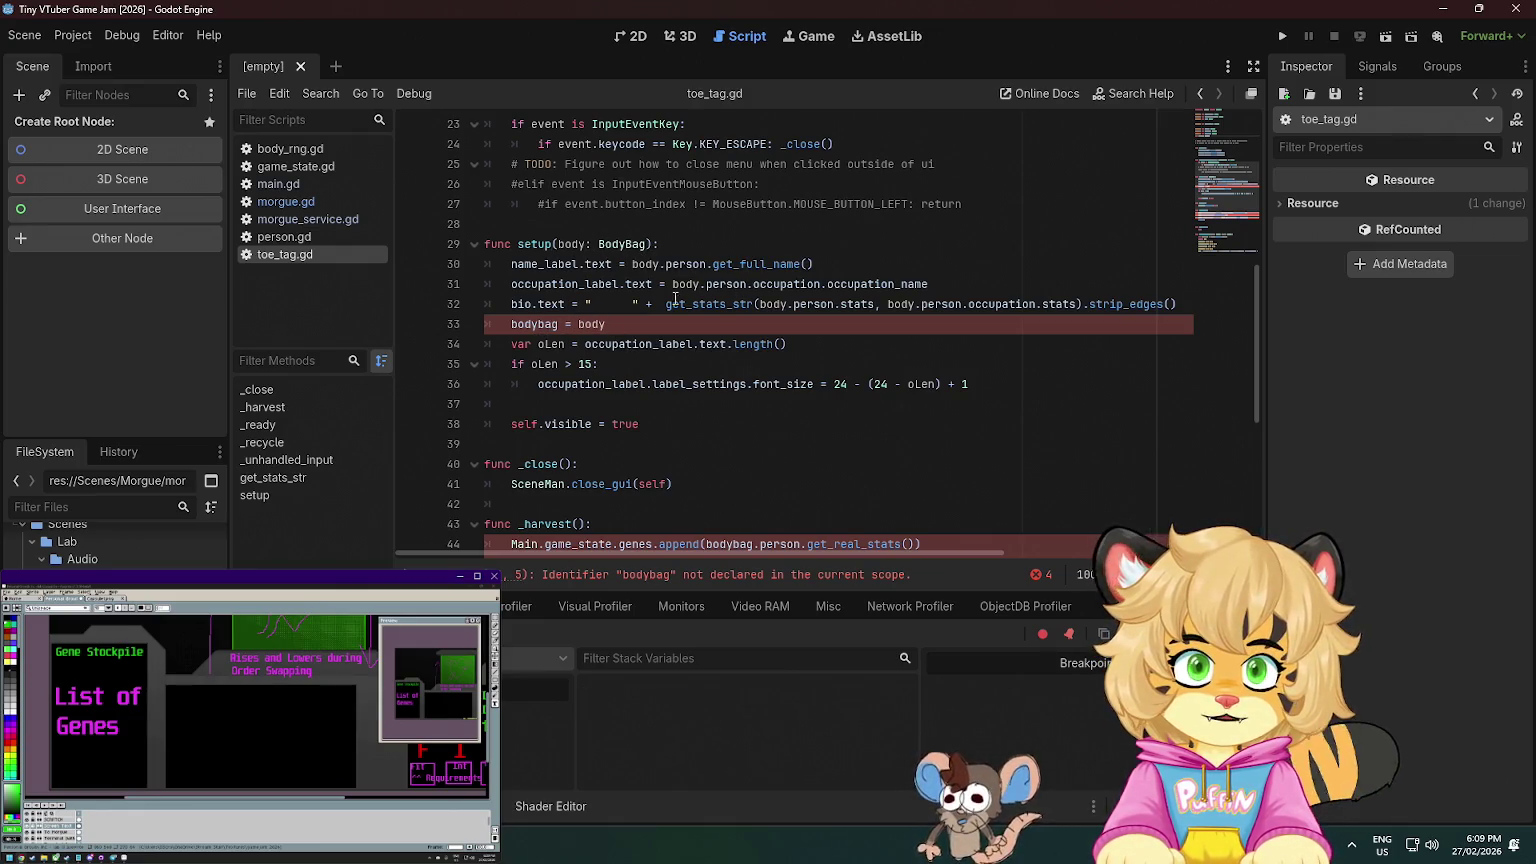
- In setup, assign person = body.person instead of the body bag
double_click(520, 330)
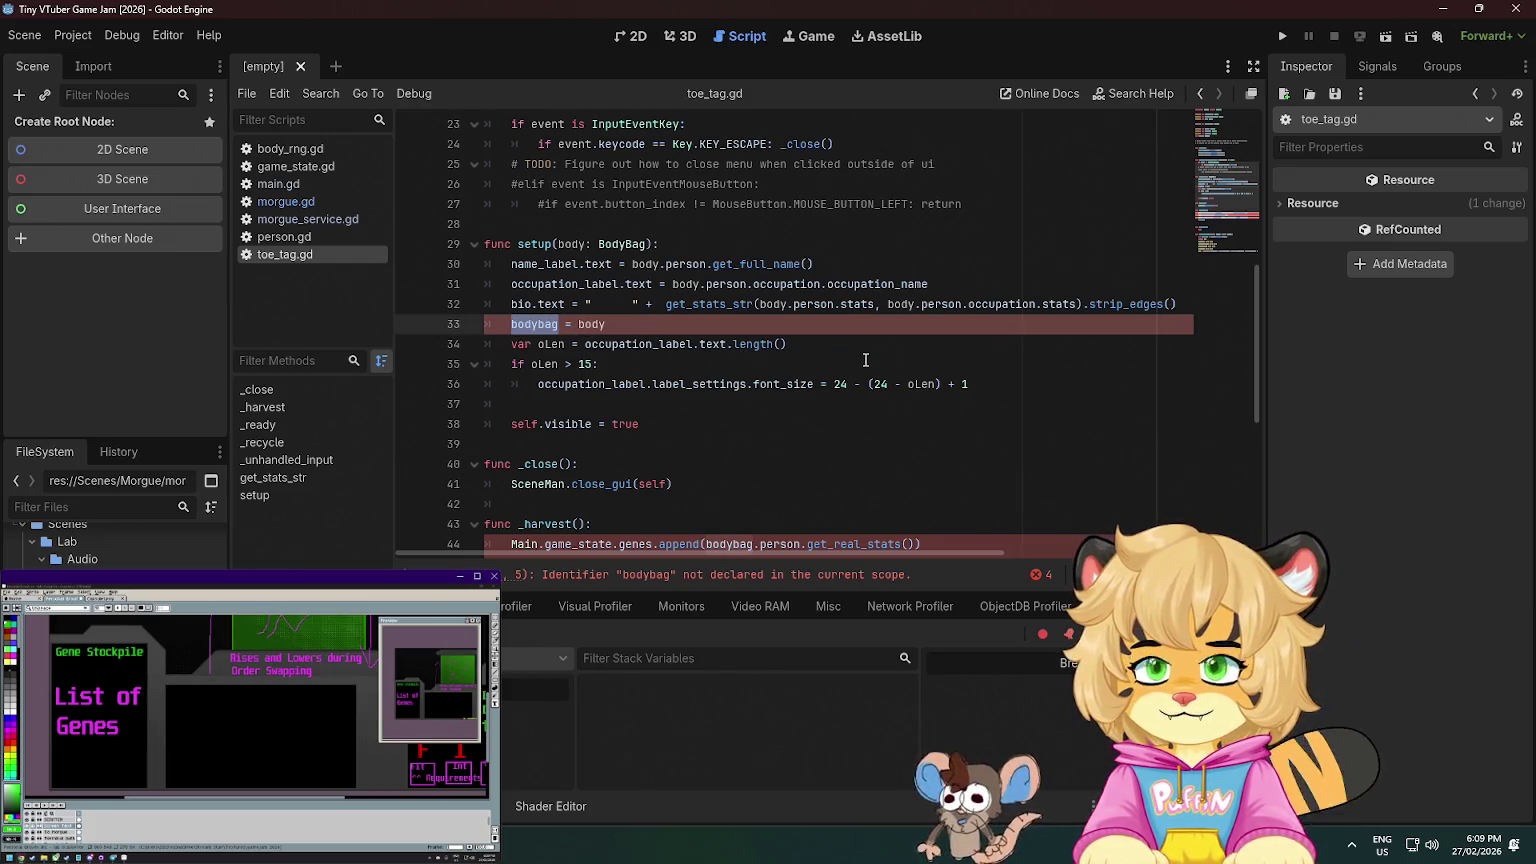
type("person")
key("End")
type(".")
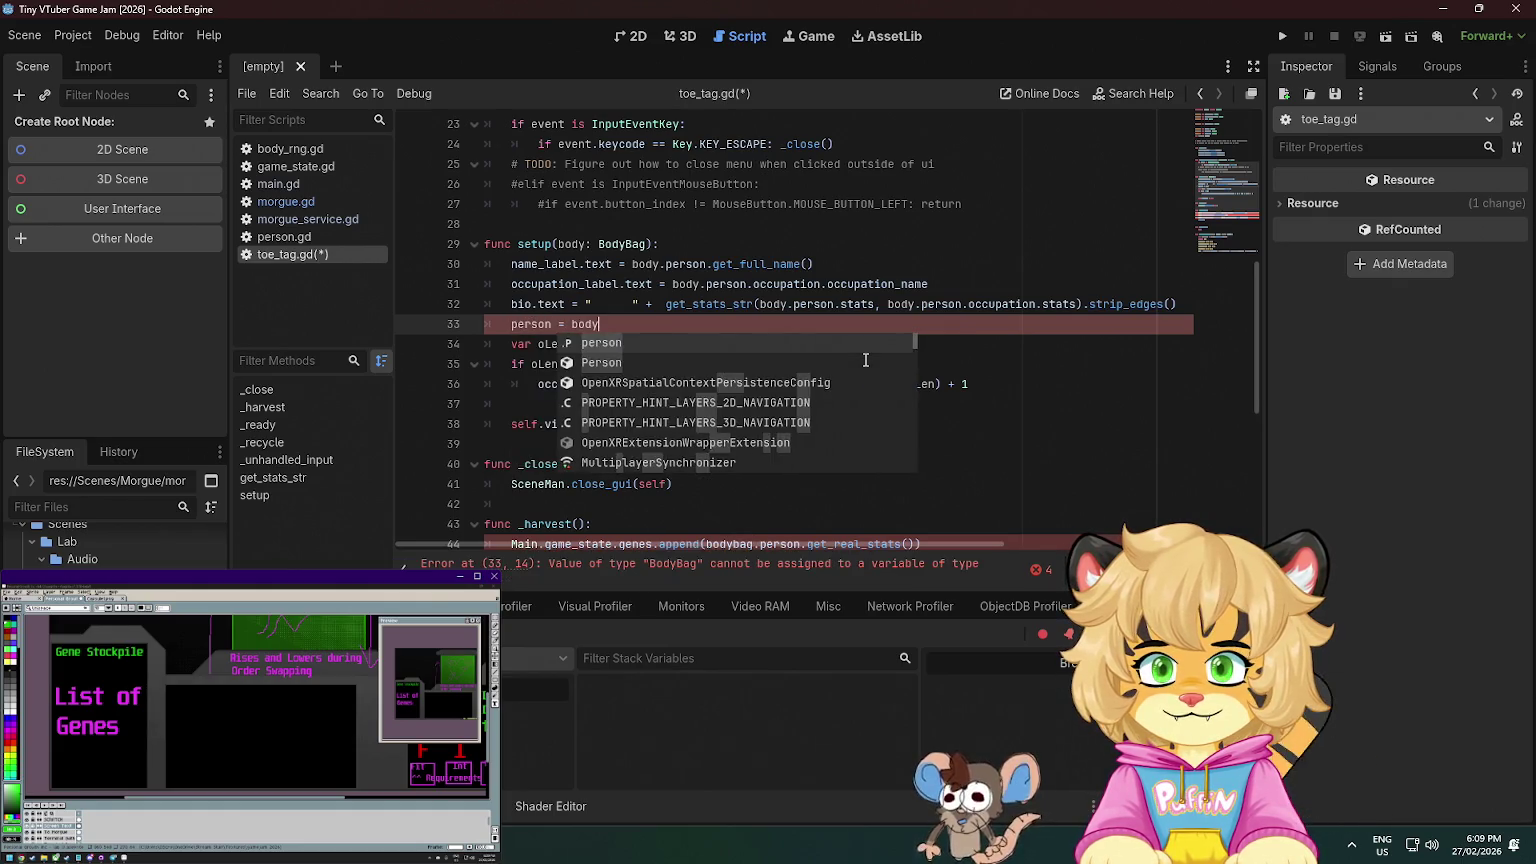
type("person")
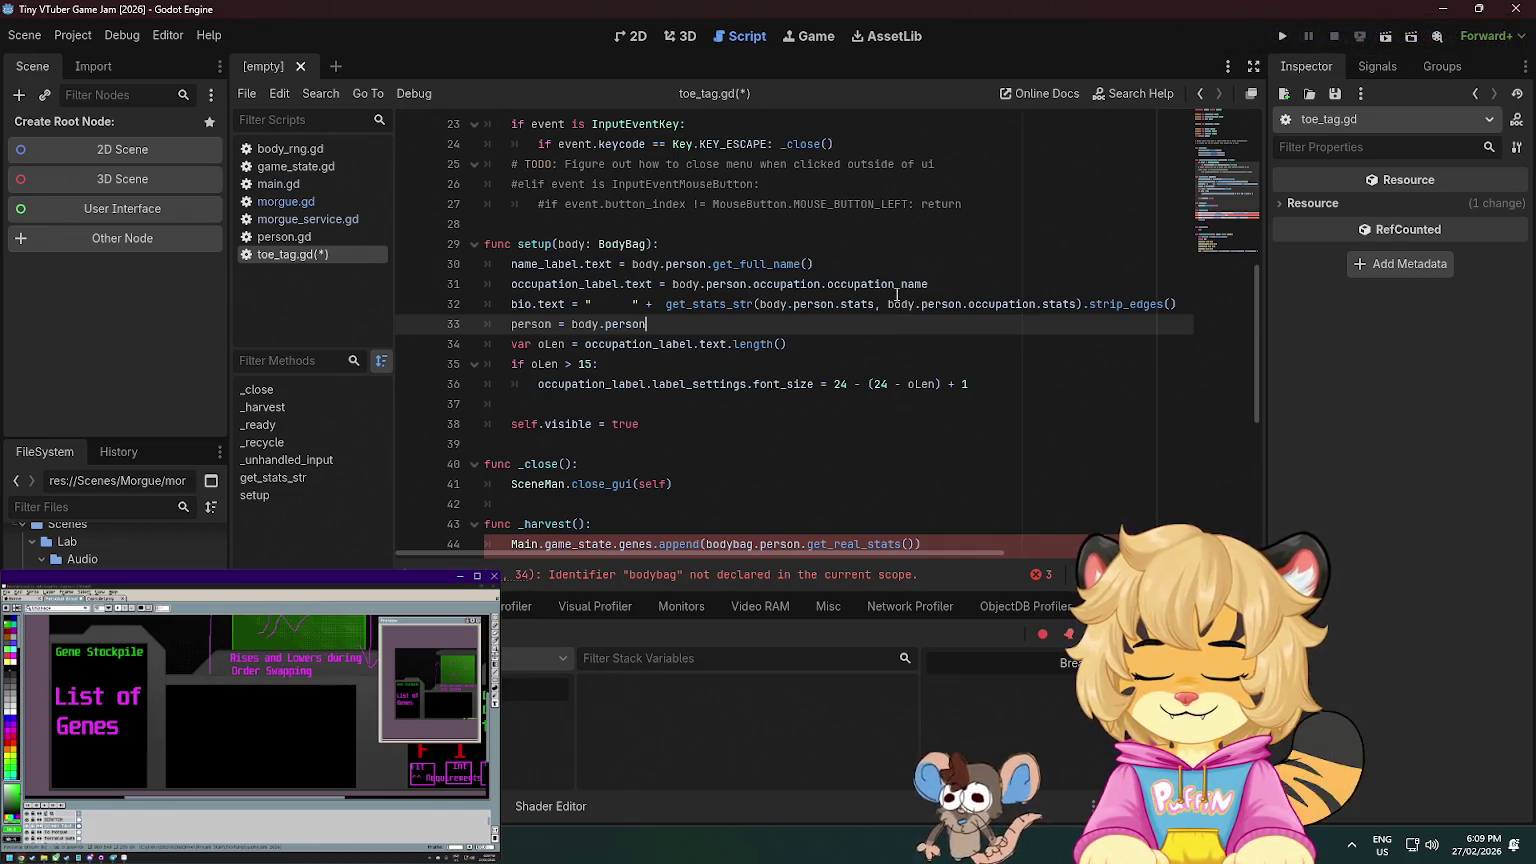
mouse_move(897, 293)
- Pass person.id as the remove_person argument in _harvest
scroll(820, 381, "down", 2)
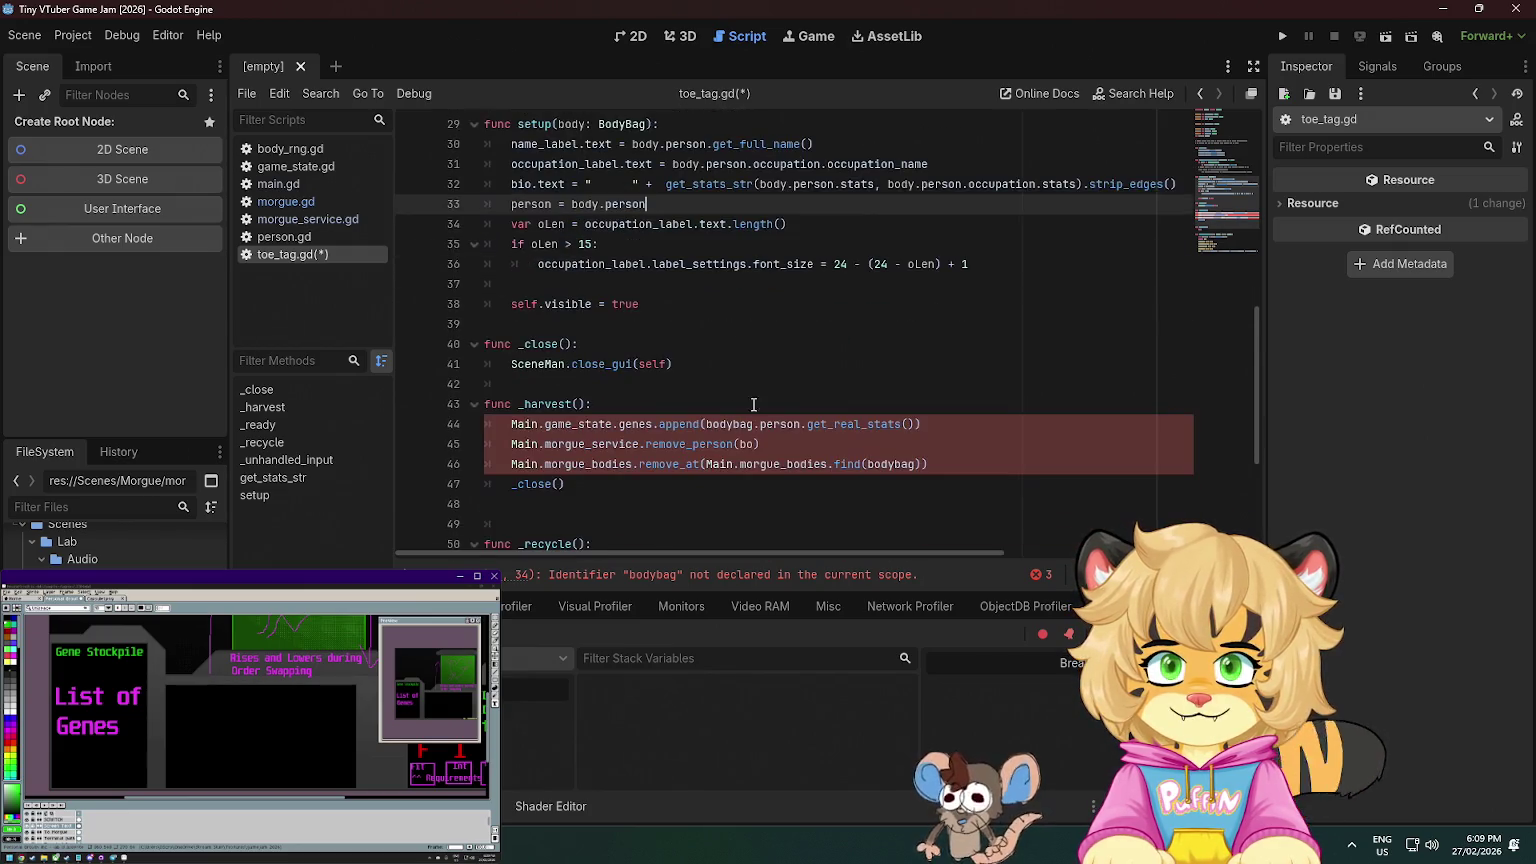
left_click(917, 424)
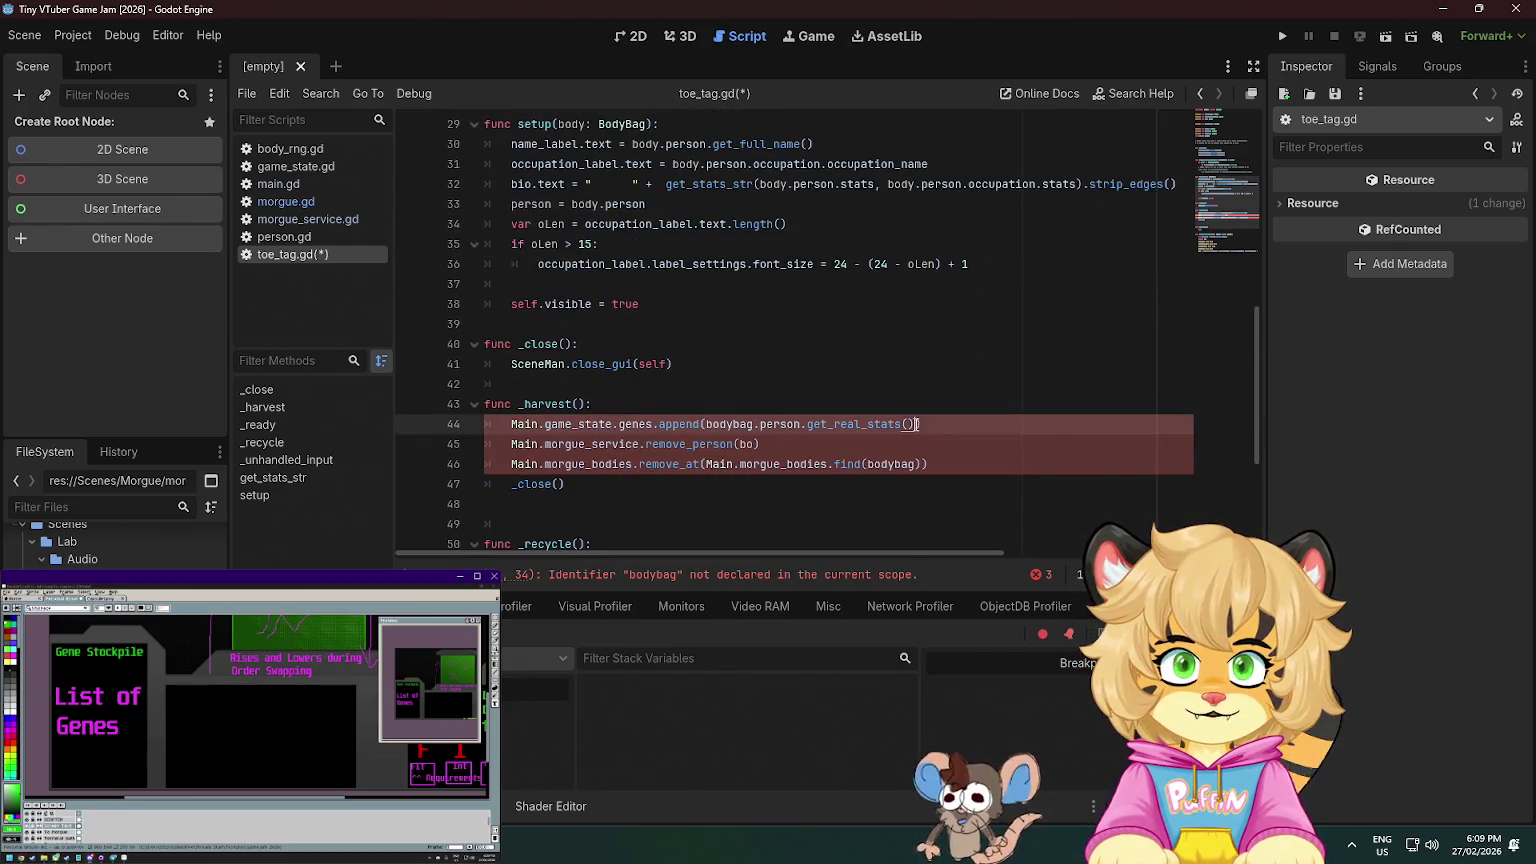
left_click(755, 443)
key("BackSpace")
key("BackSpace")
type("person.")
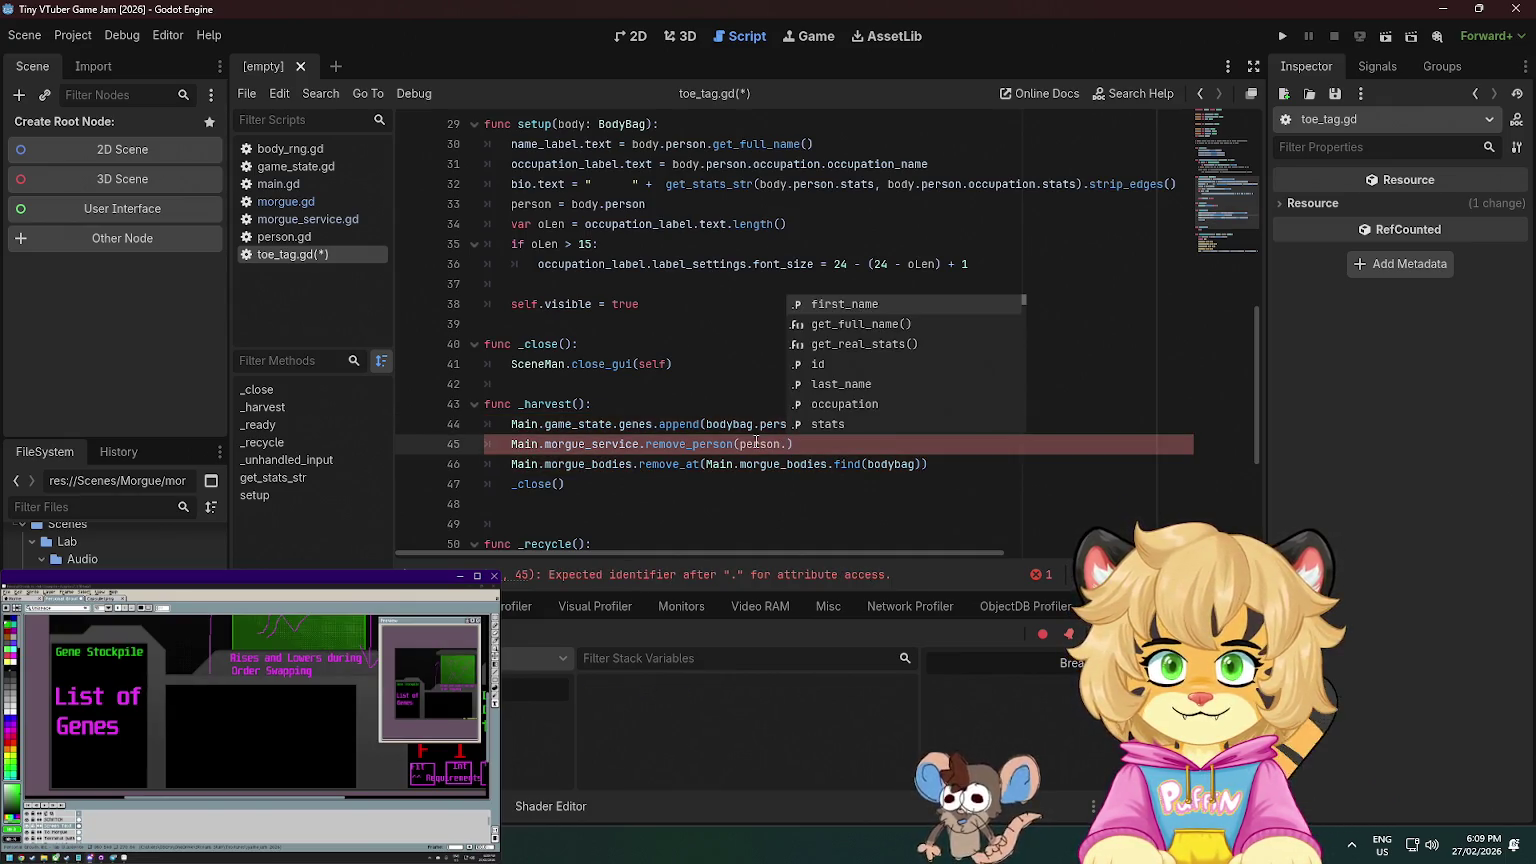
type("id")
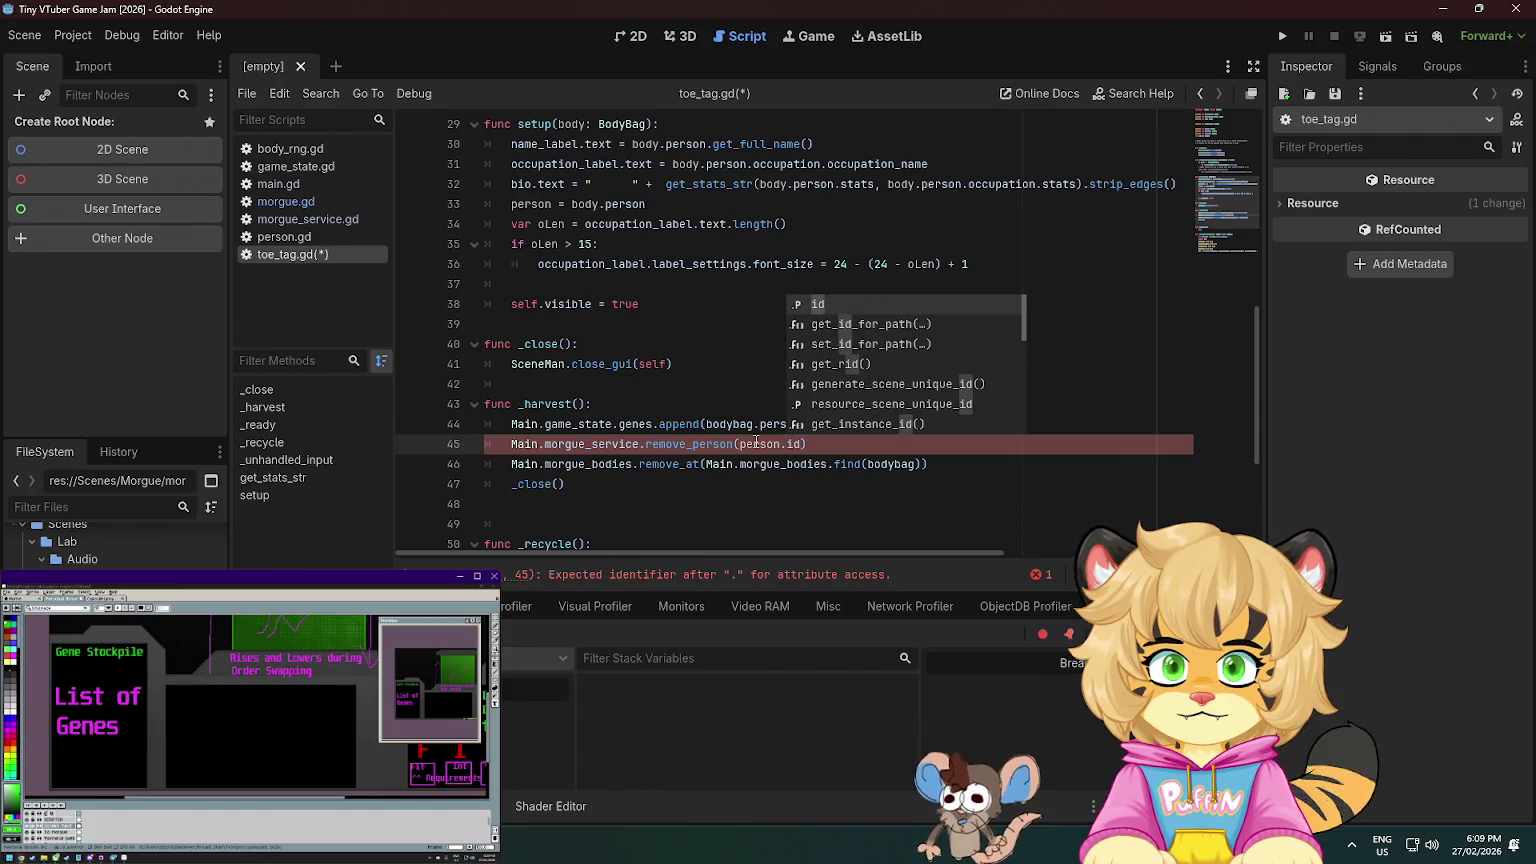
key("Escape")
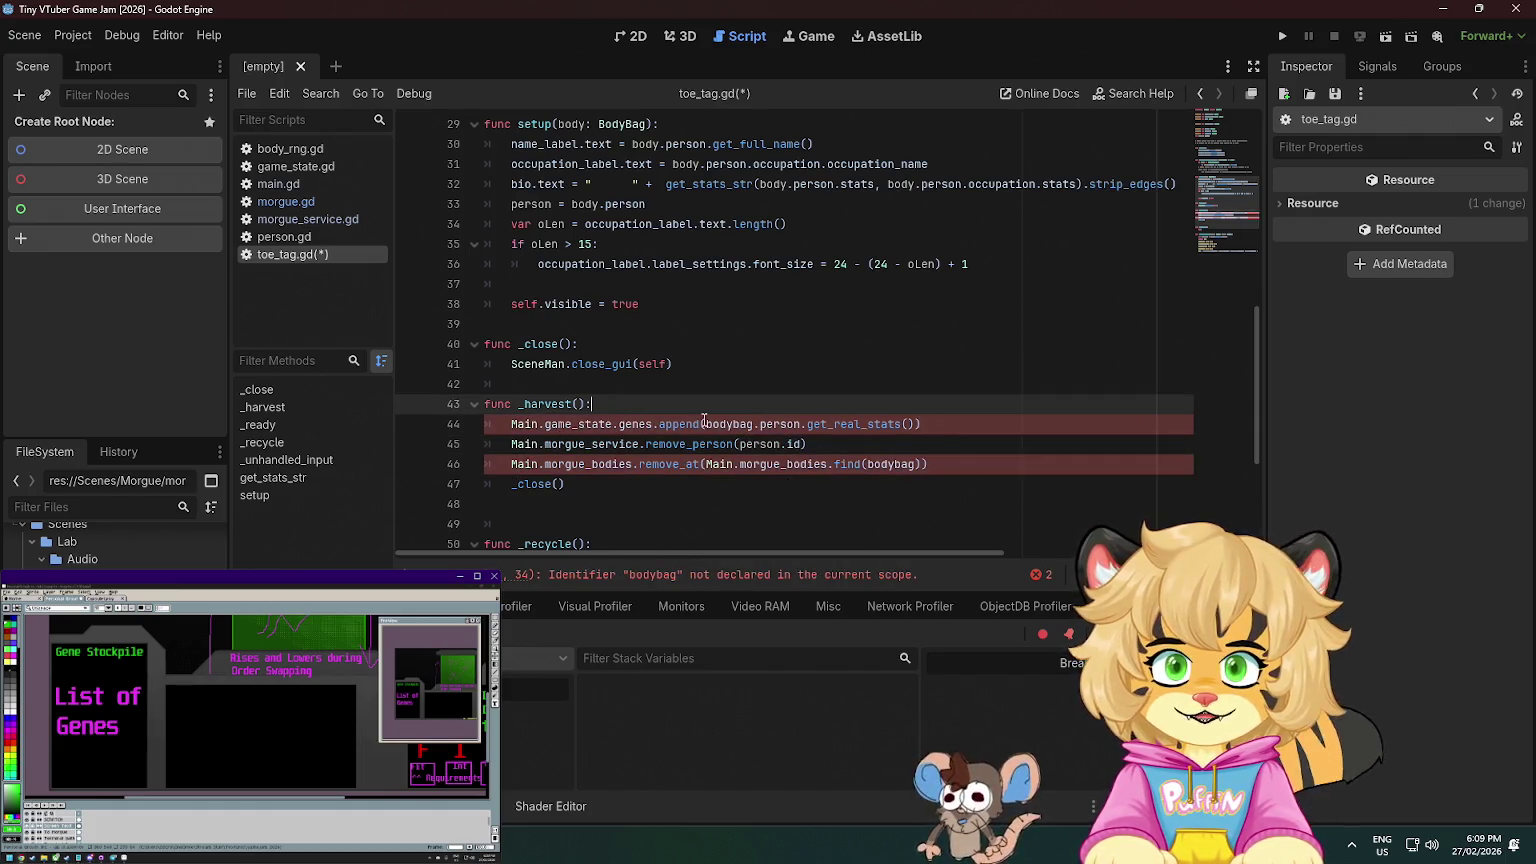
- Delete the morgue_bodies.remove_at line, drop the bodybag. prefix on line 44, and save
triple_click(962, 467)
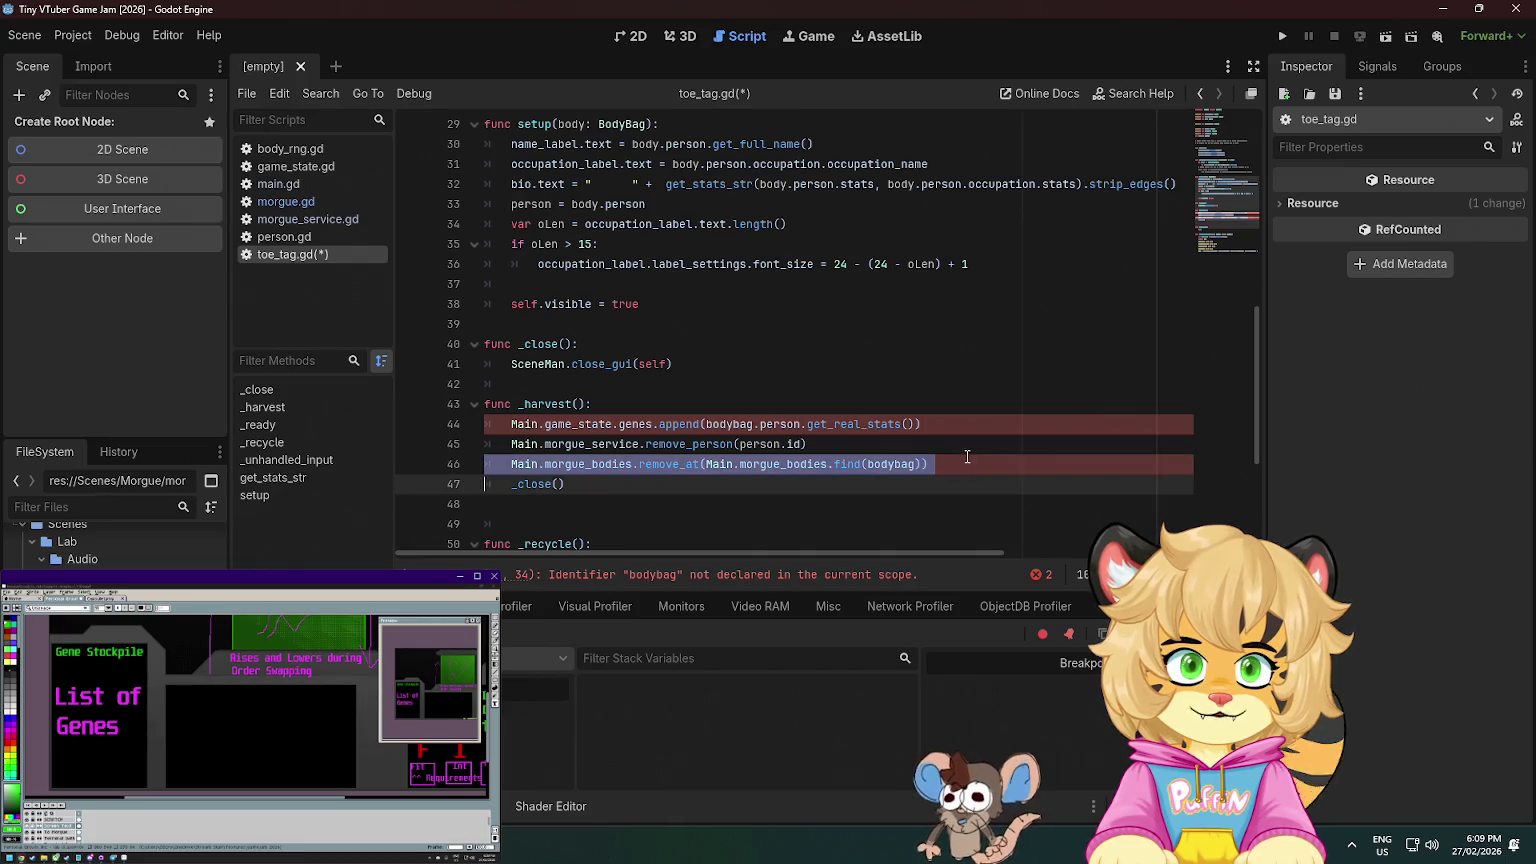
key("BackSpace")
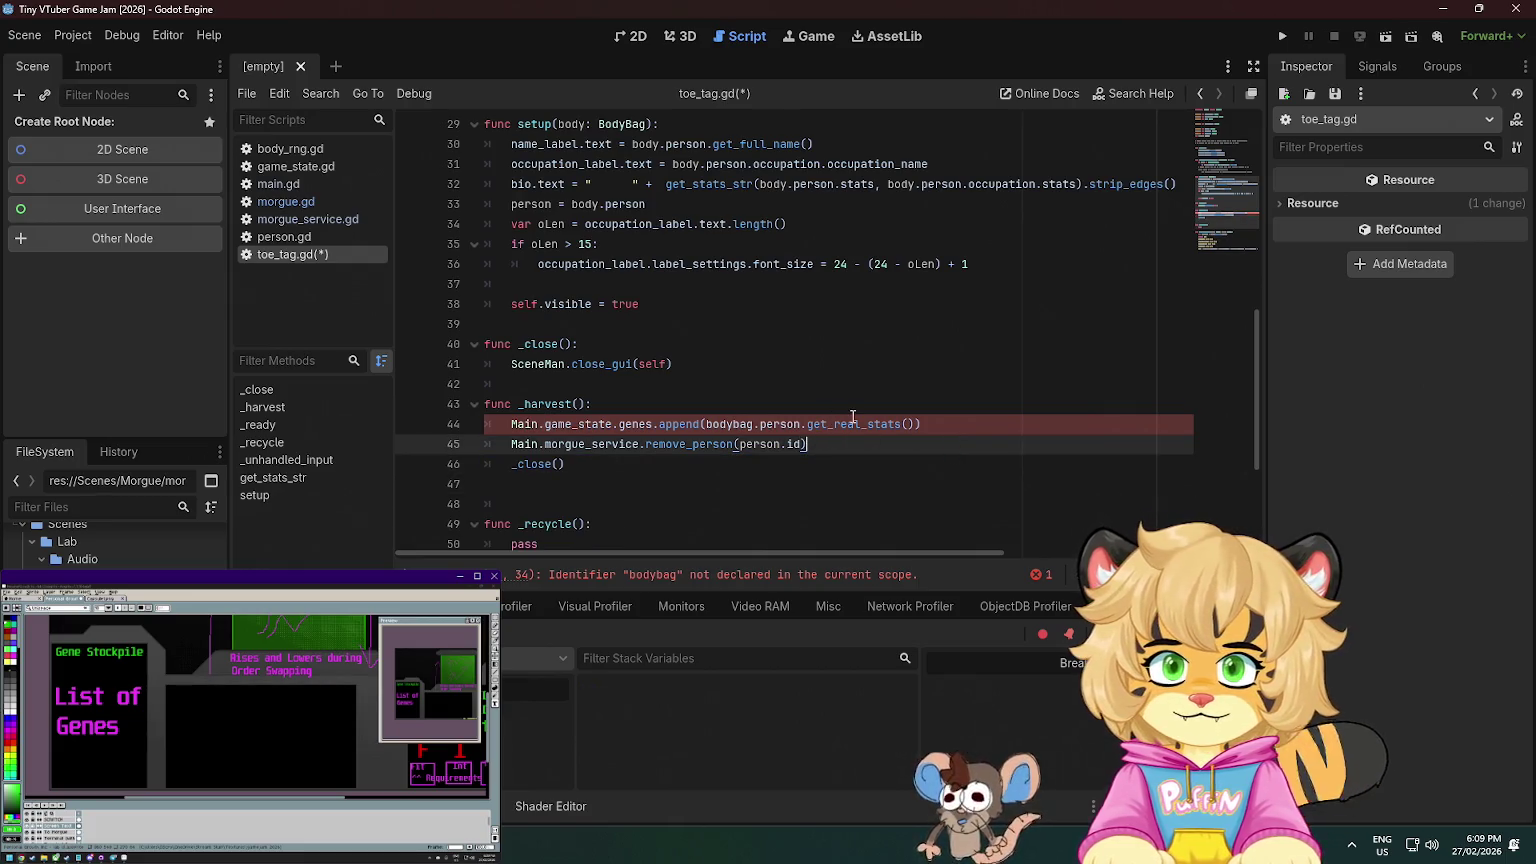
double_click(738, 424)
left_click(760, 424)
left_click_drag(760, 424, 706, 424)
key("BackSpace")
scroll(875, 413, "down", 2)
key("ctrl+s")
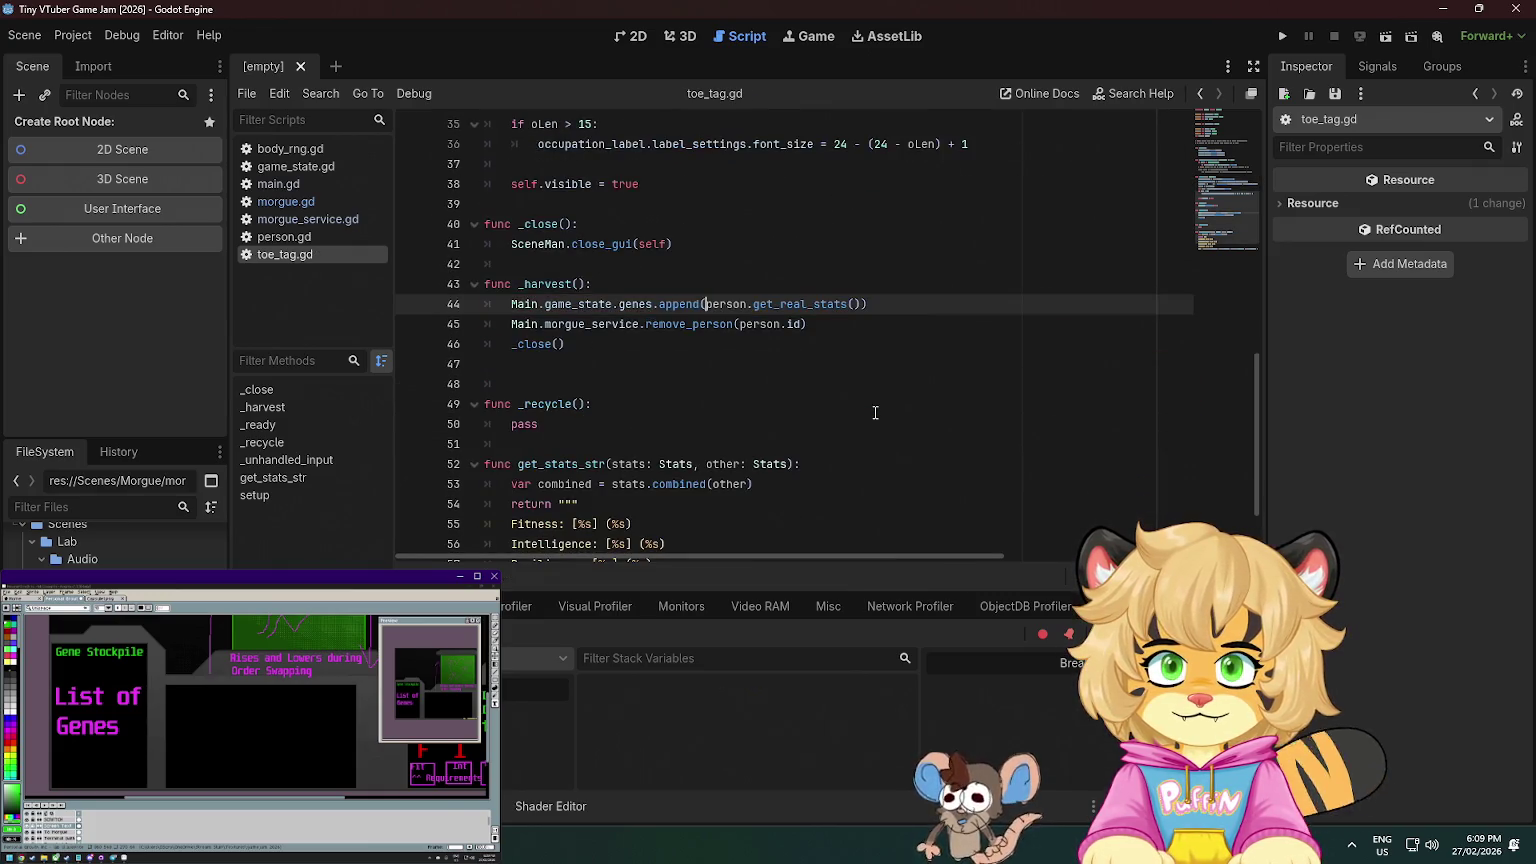
scroll(875, 413, "down", 2)
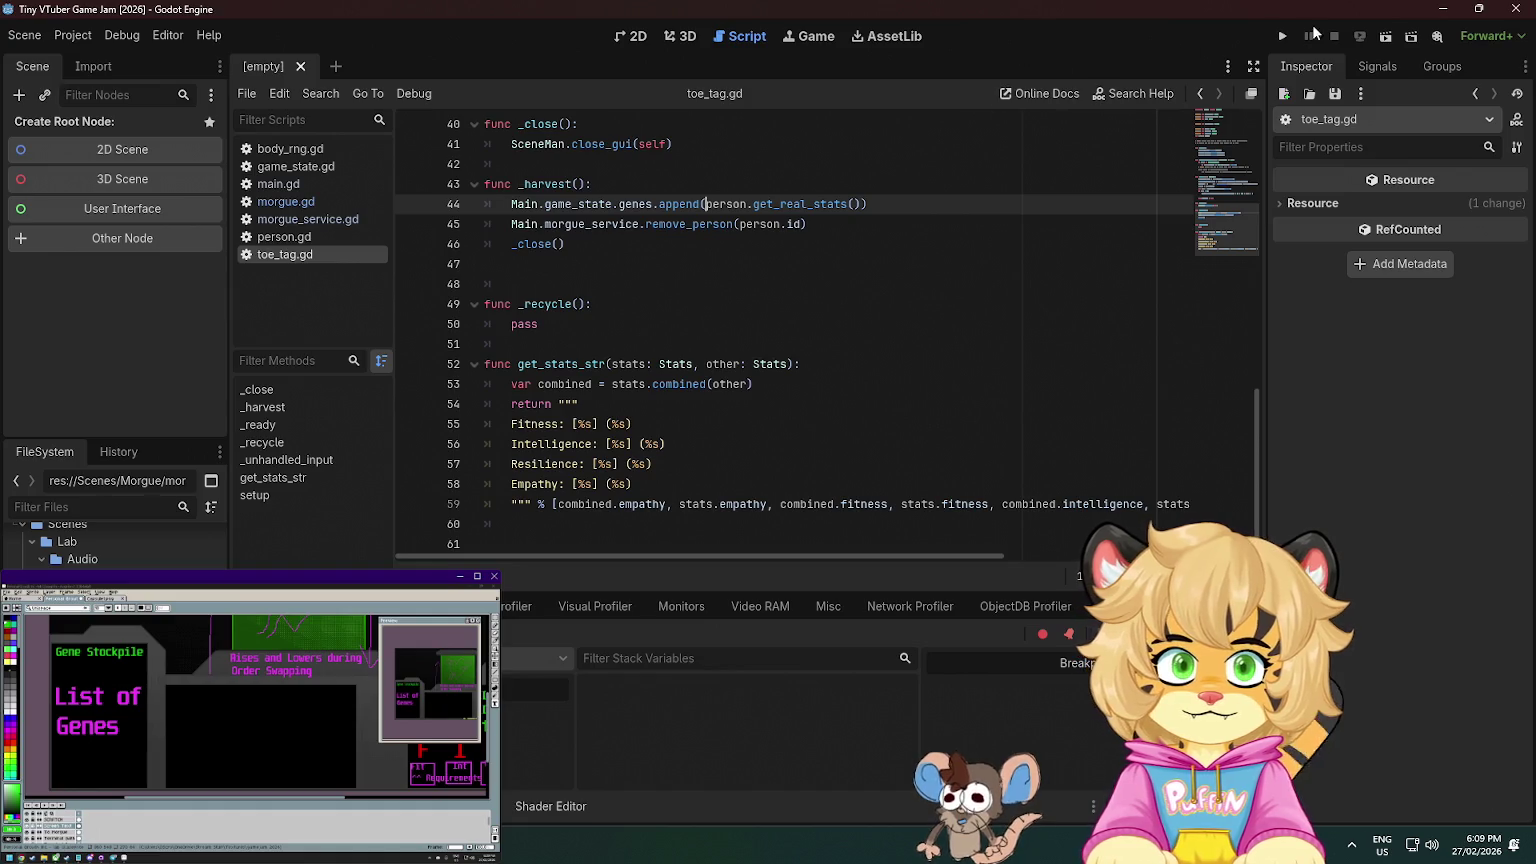
- Run the game and harvest two bodies from their toe tags, closing other tags
left_click(1283, 36)
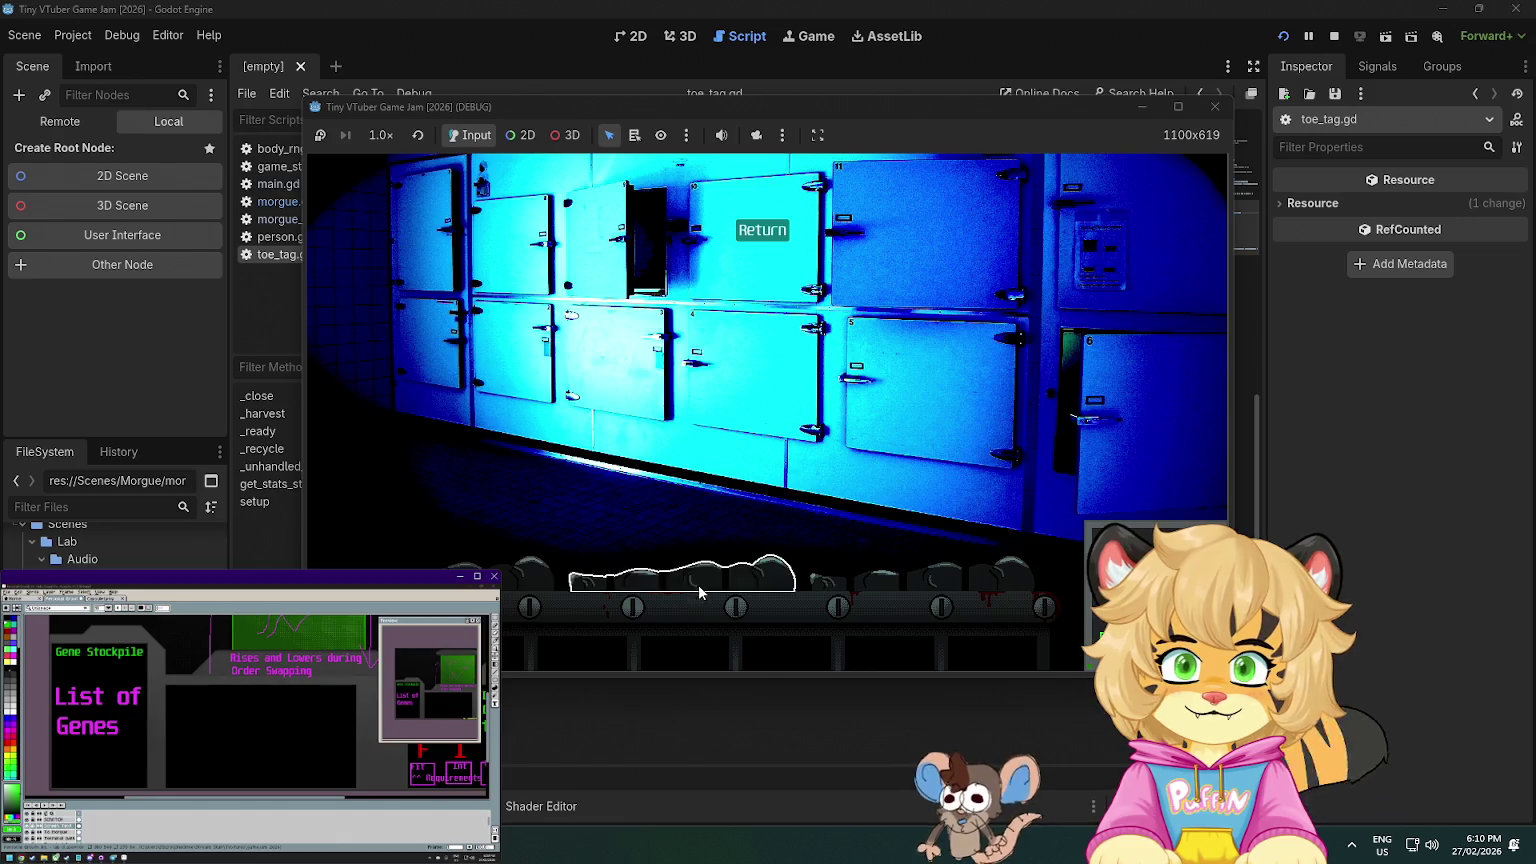
left_click(688, 298)
left_click(691, 490)
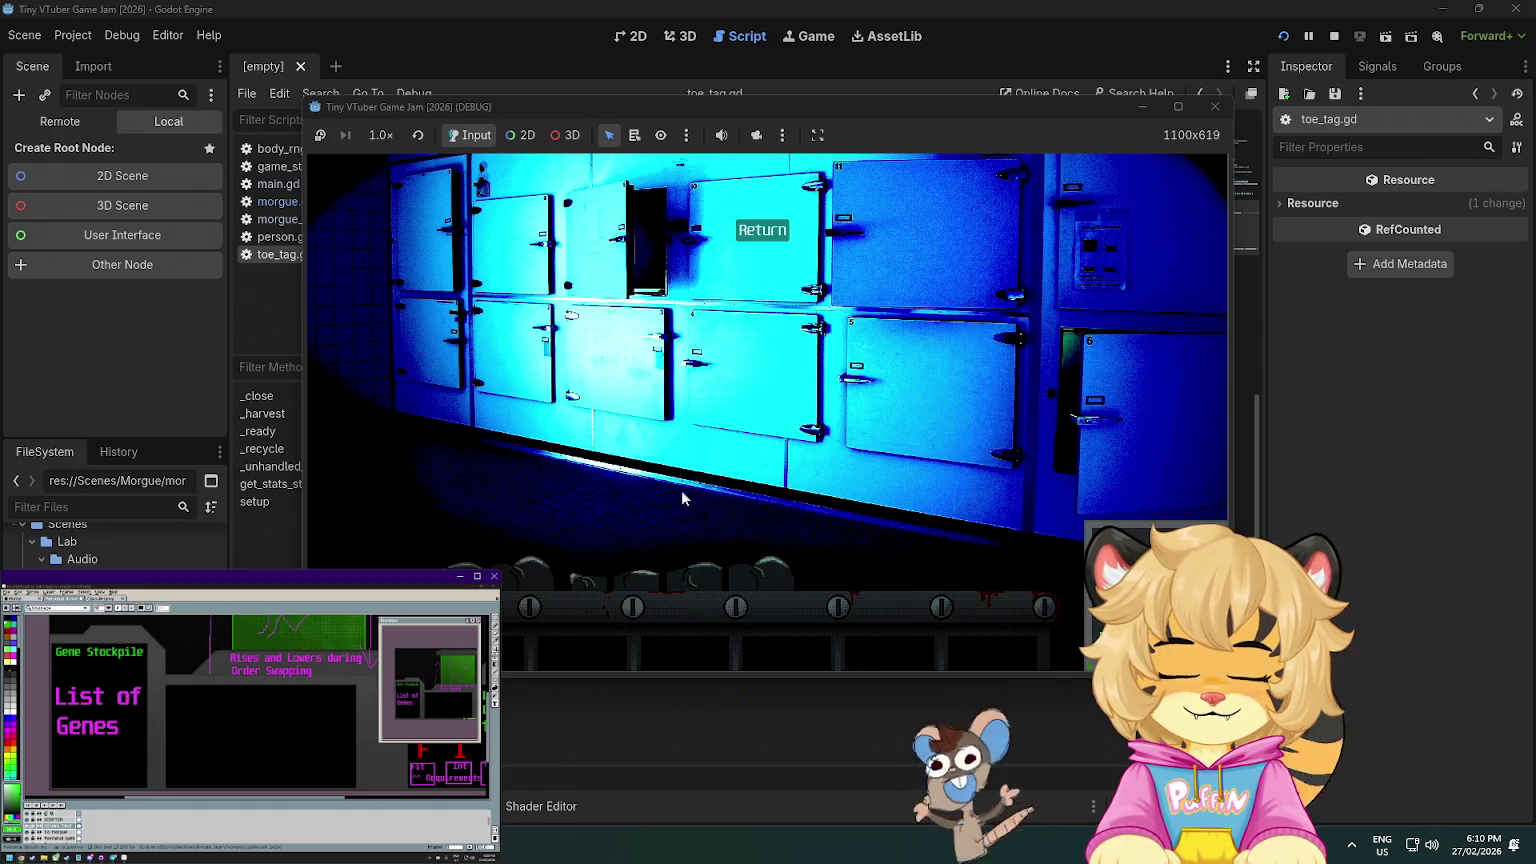
left_click(886, 489)
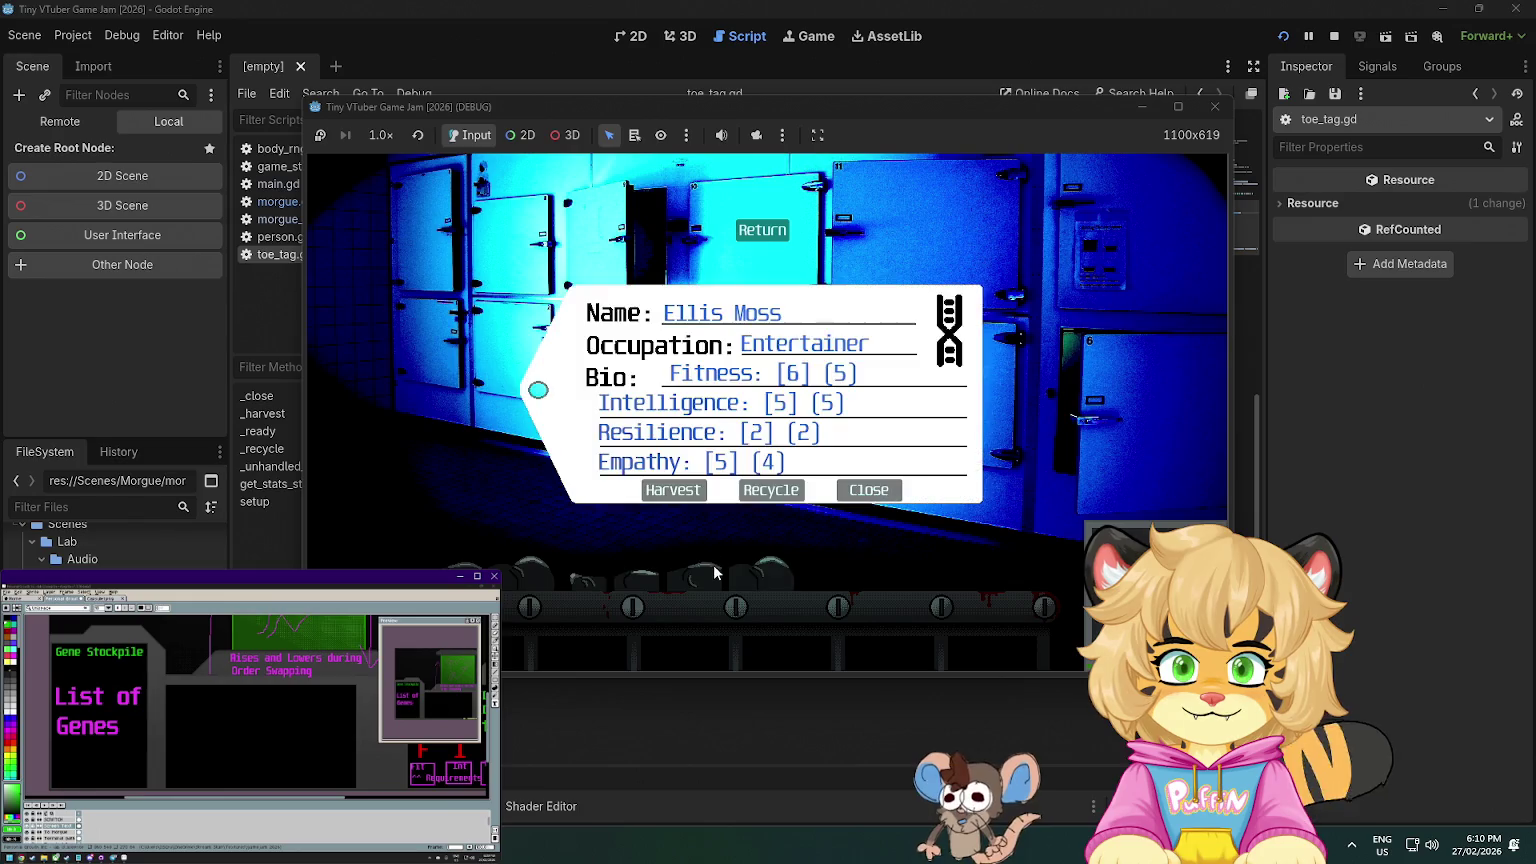
left_click(865, 485)
left_click(517, 568)
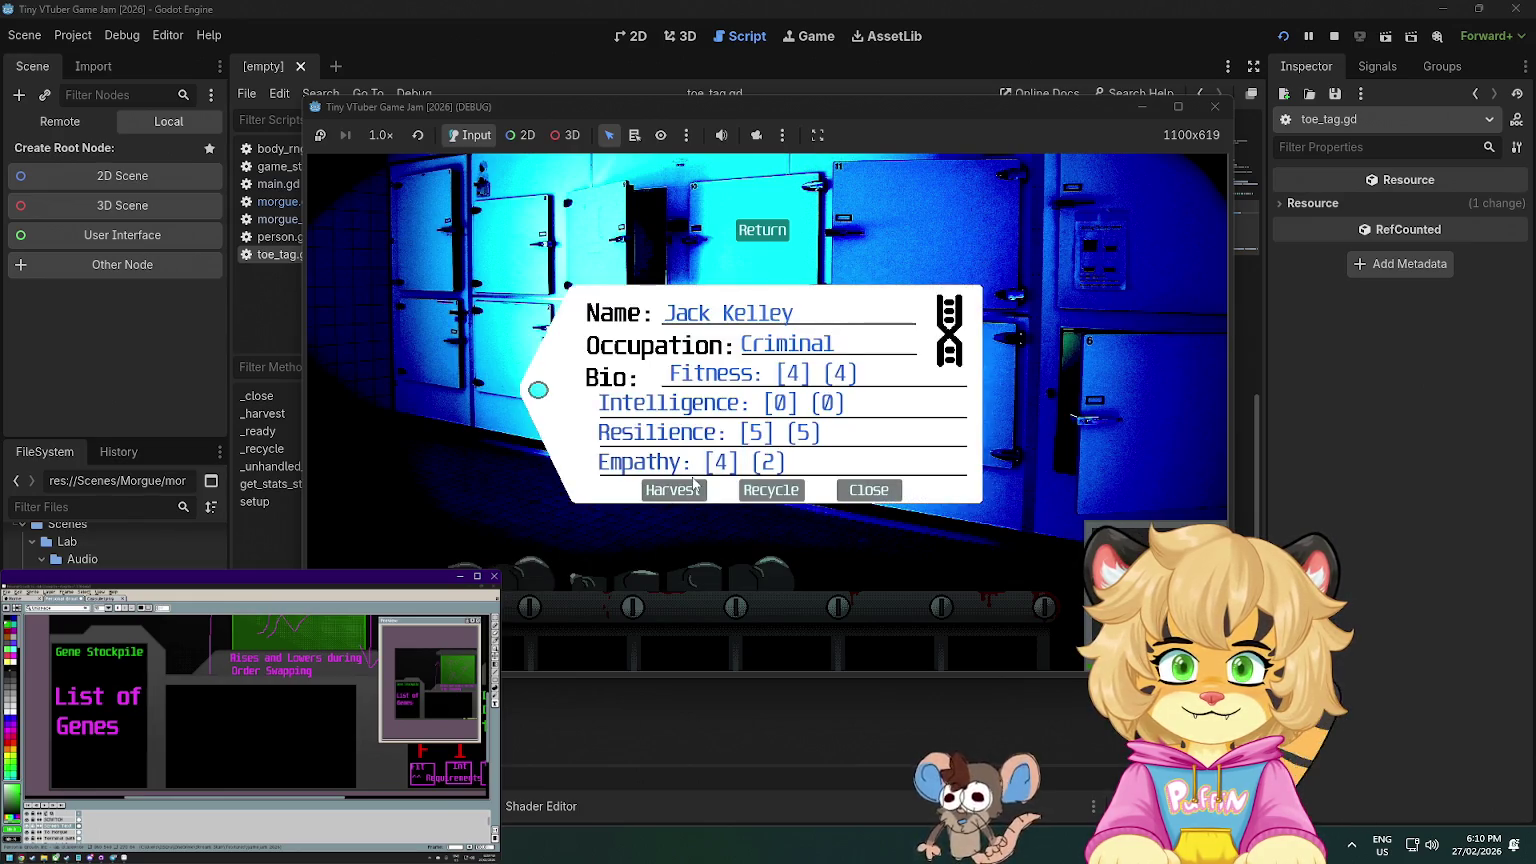
left_click(673, 490)
left_click(522, 571)
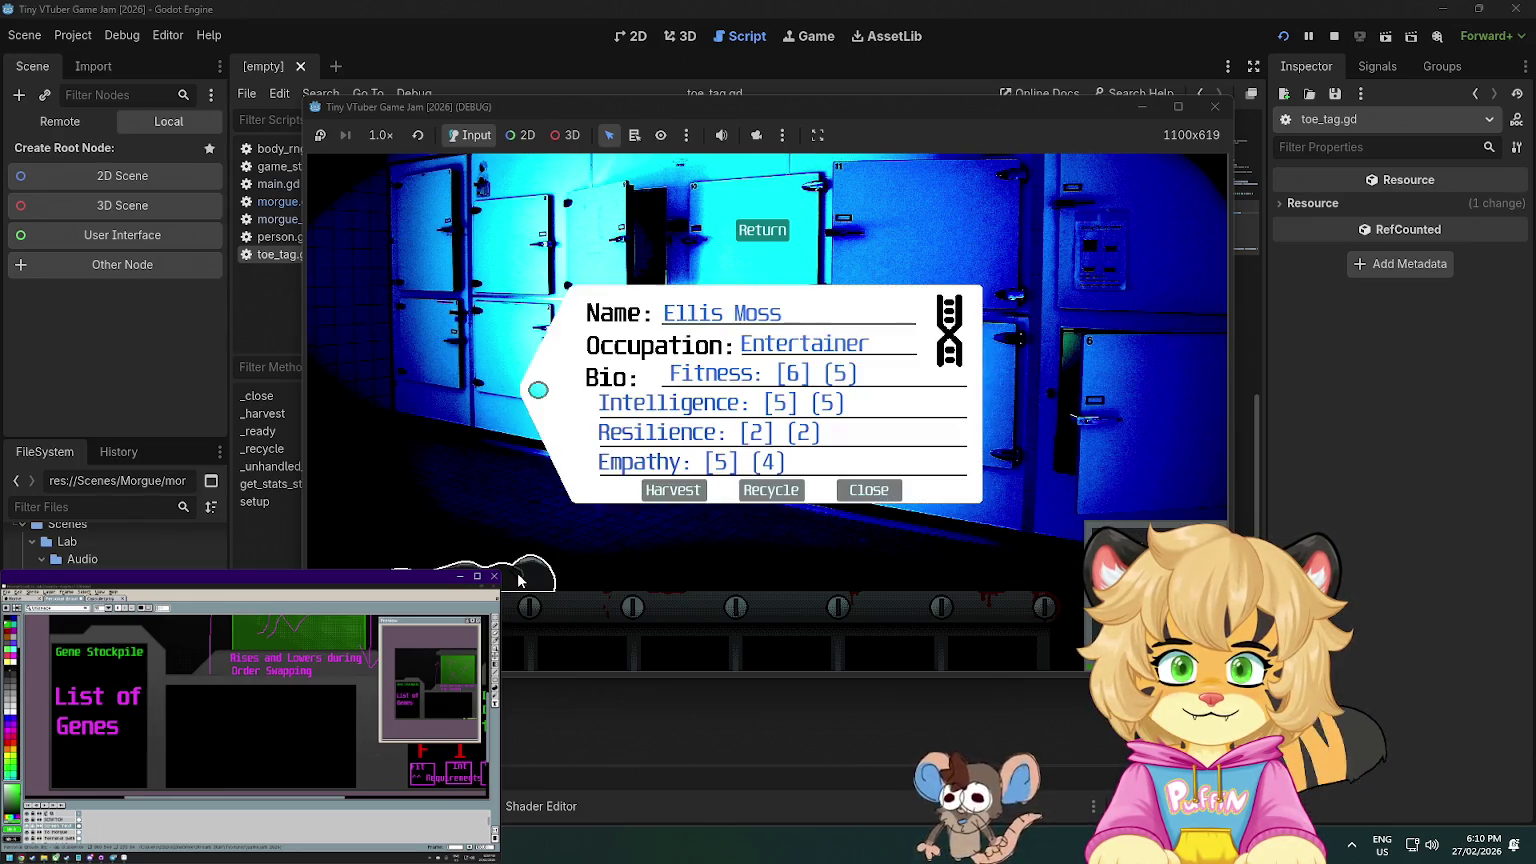
left_click(852, 492)
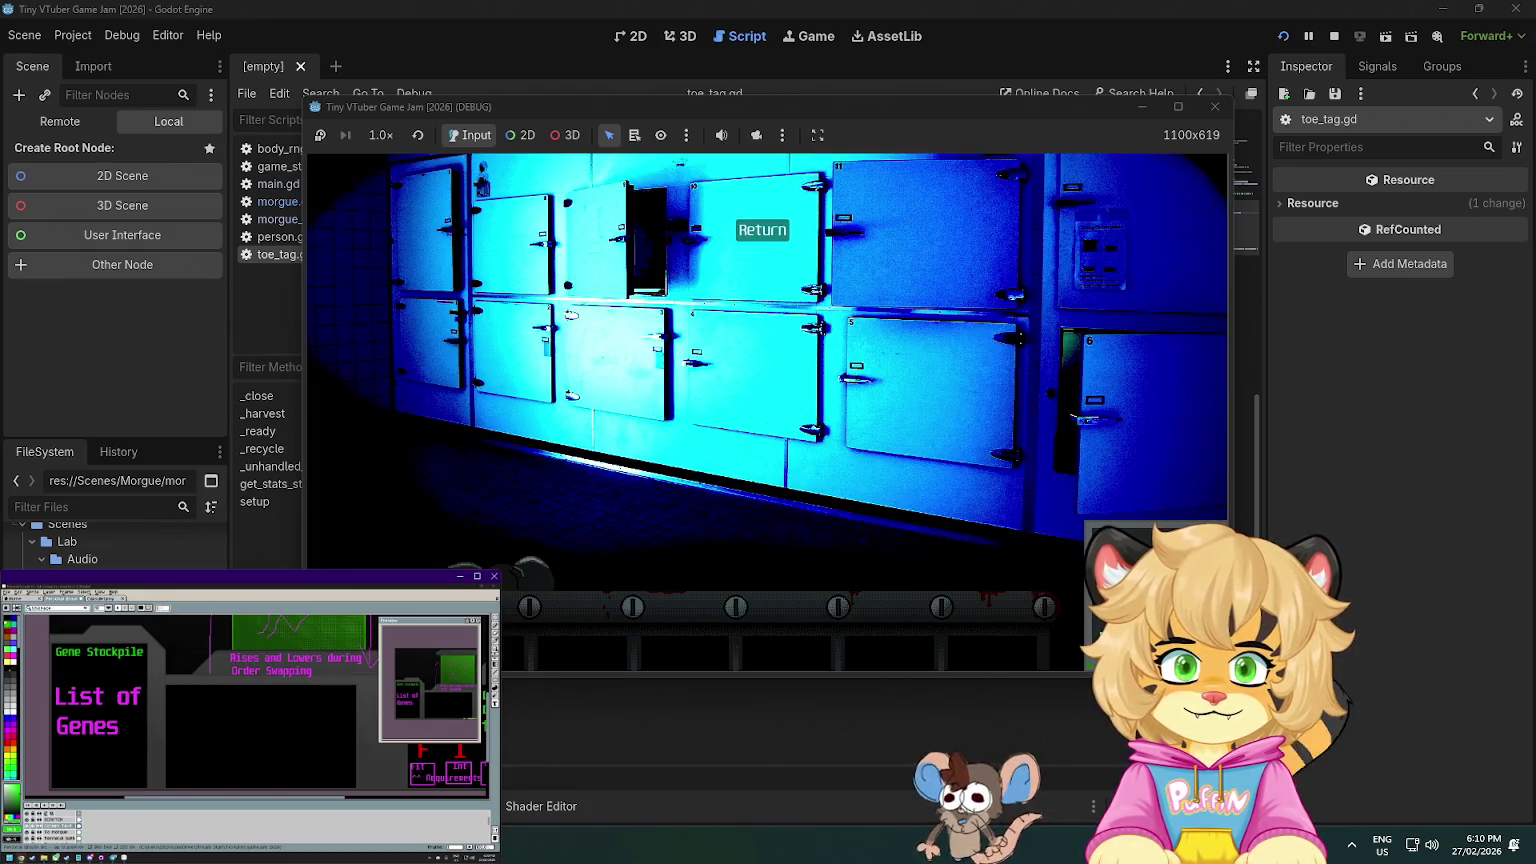
left_click(528, 570)
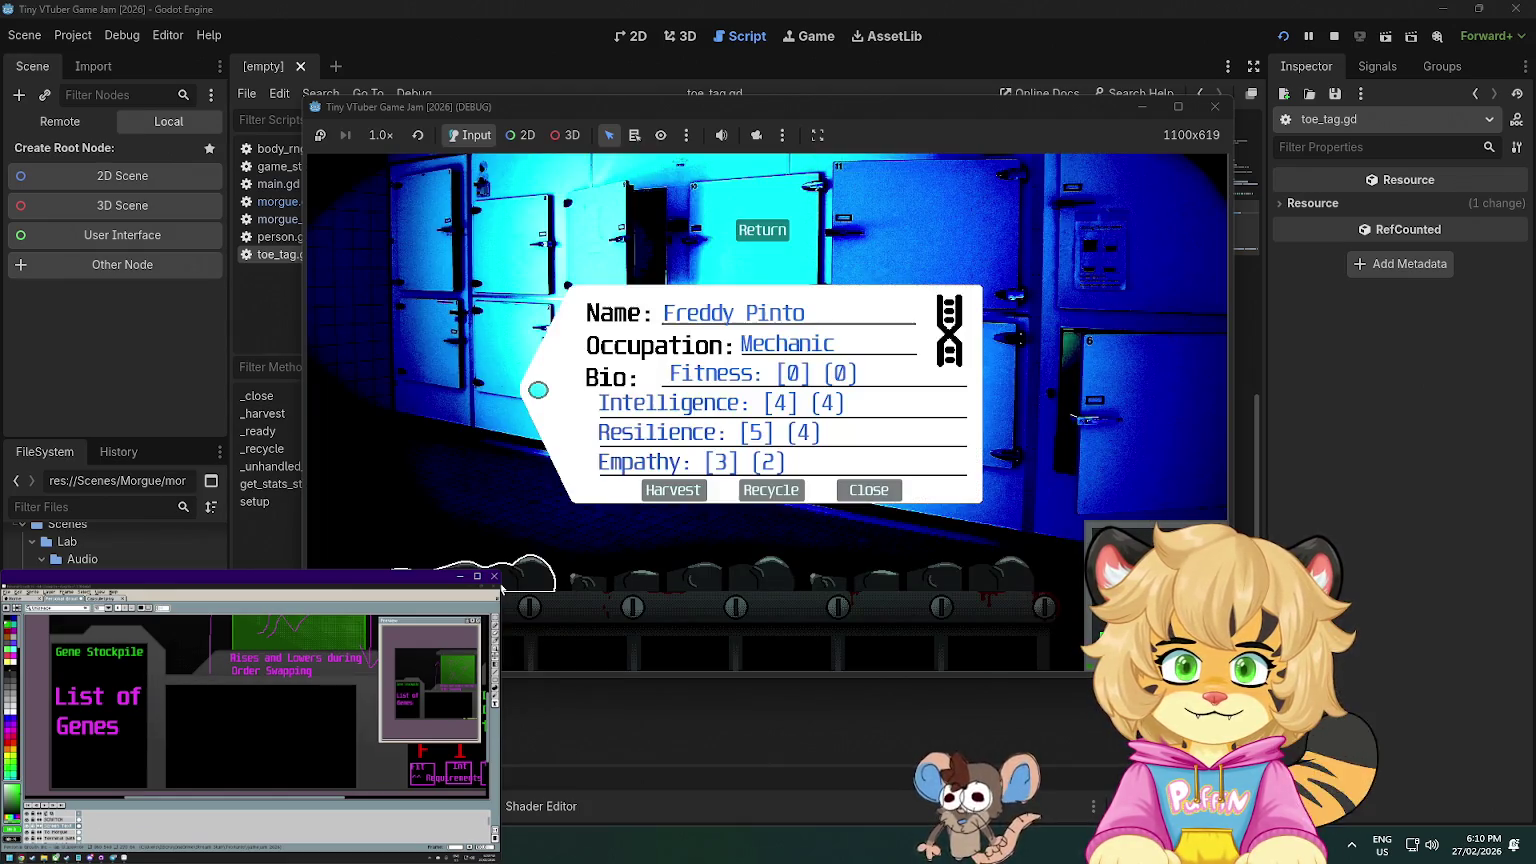
left_click(860, 489)
- Keep opening toe tags from the tray, harvesting two more bodies
left_click(753, 568)
left_click(857, 490)
left_click(900, 568)
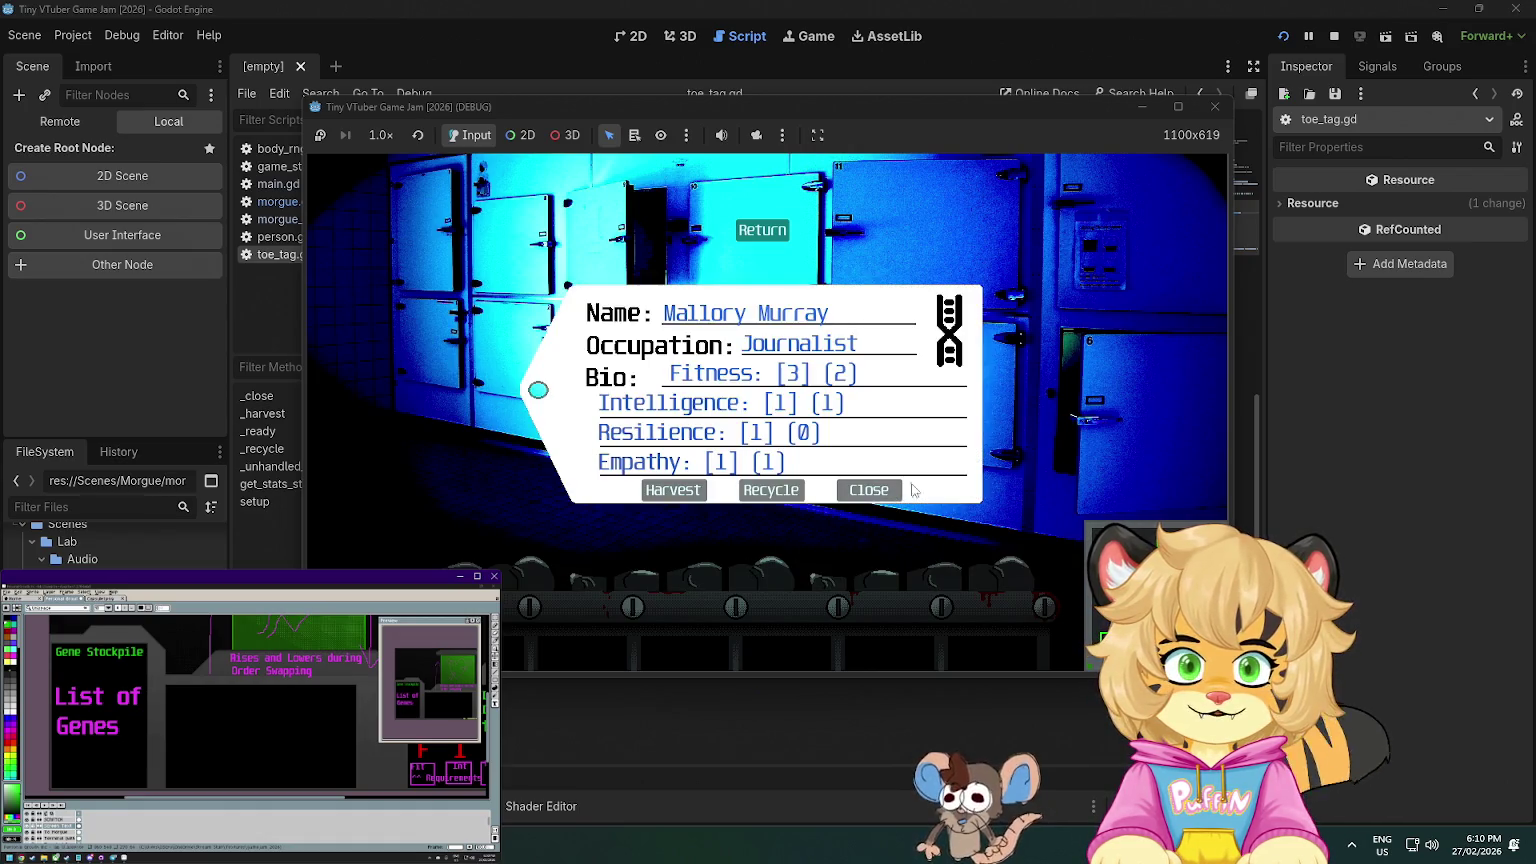
left_click(868, 490)
left_click(515, 567)
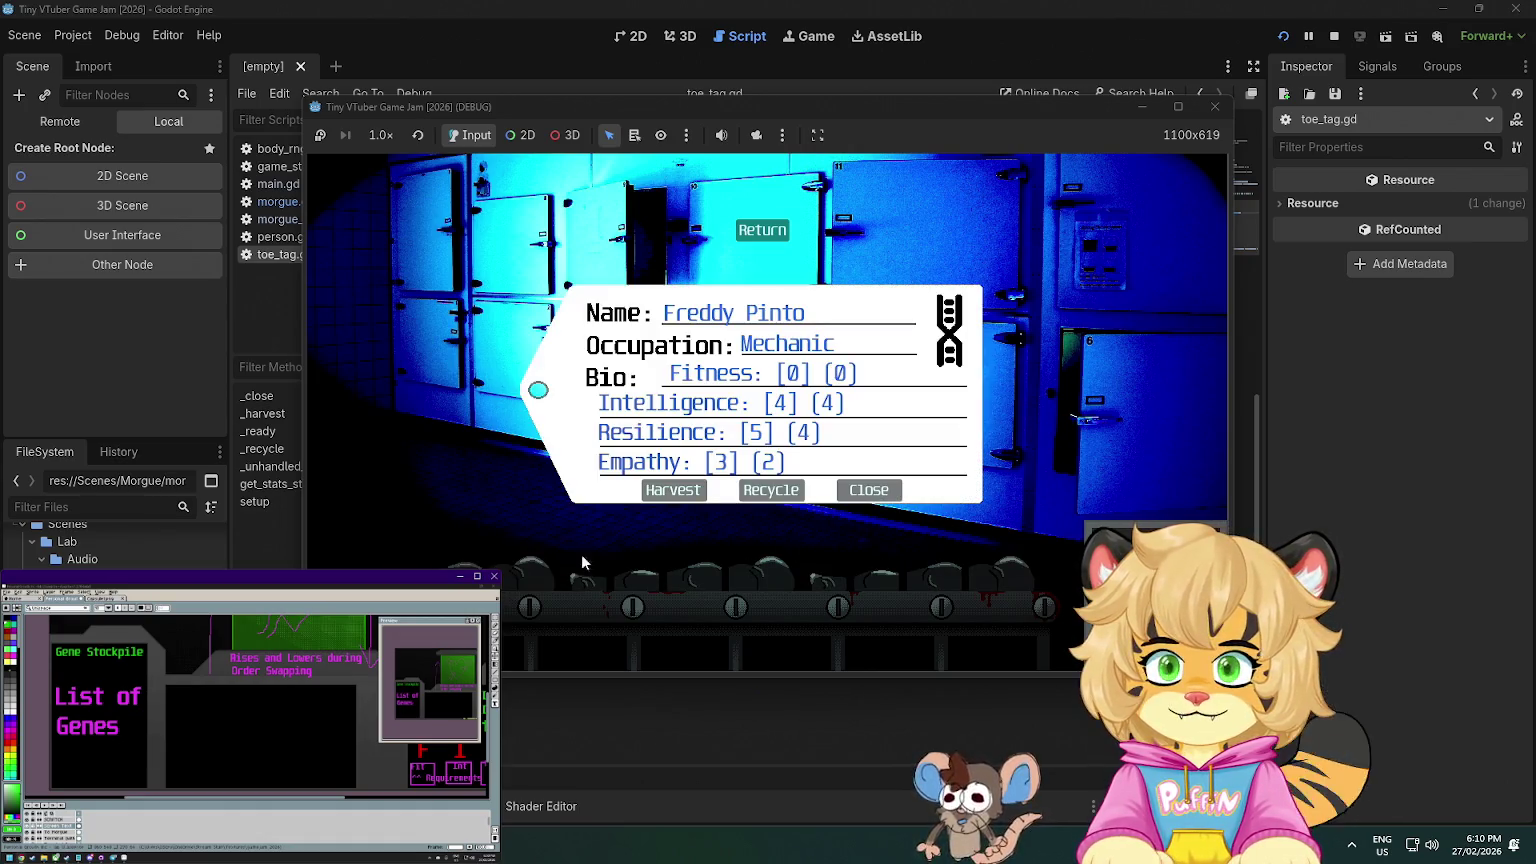
left_click(680, 492)
left_click(652, 565)
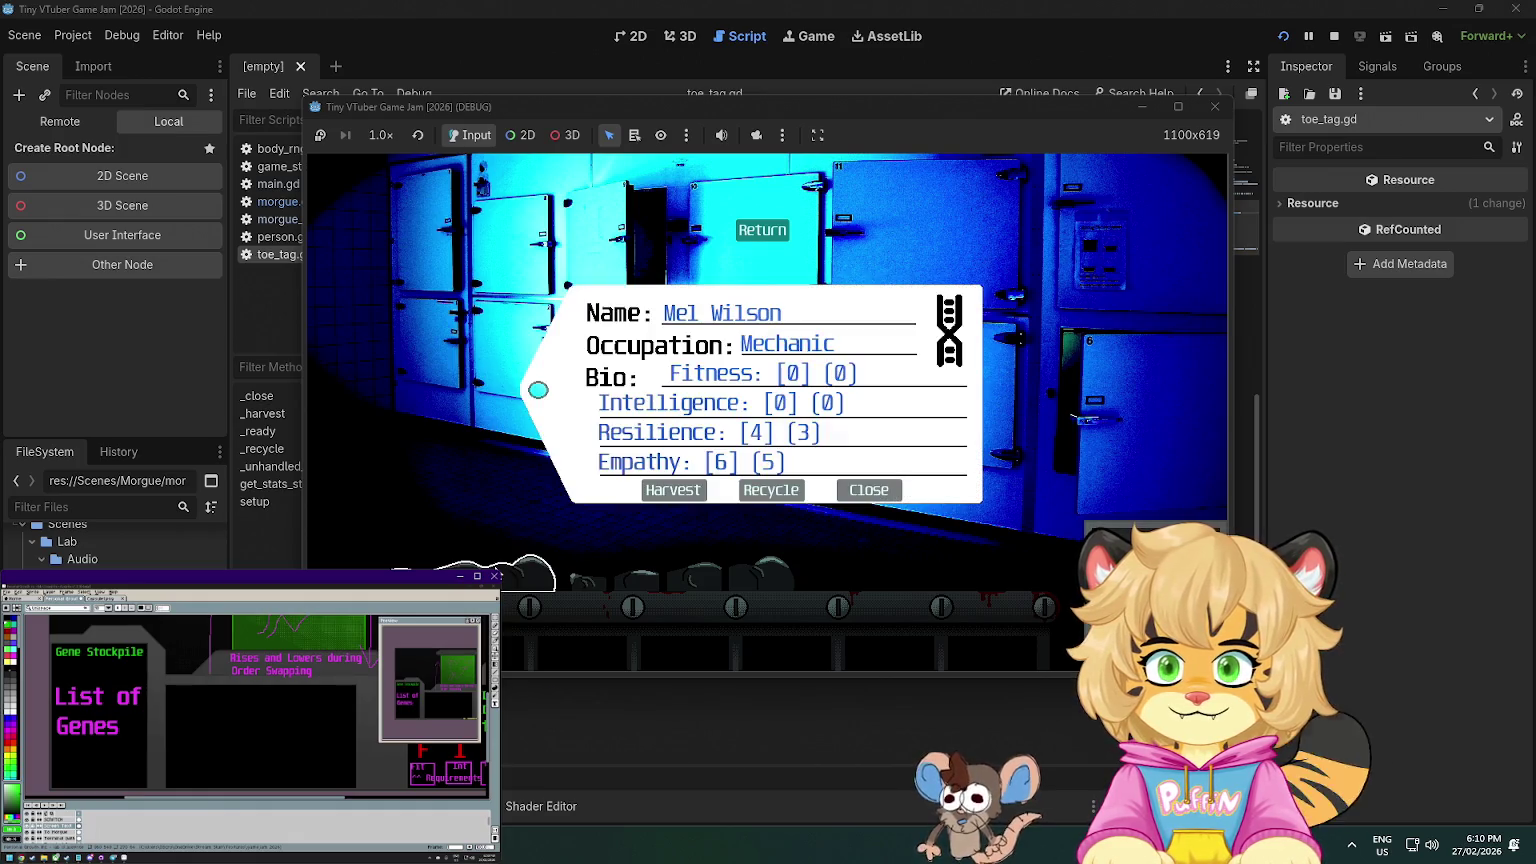
left_click(866, 490)
left_click(750, 568)
left_click(866, 490)
left_click(736, 573)
left_click(673, 490)
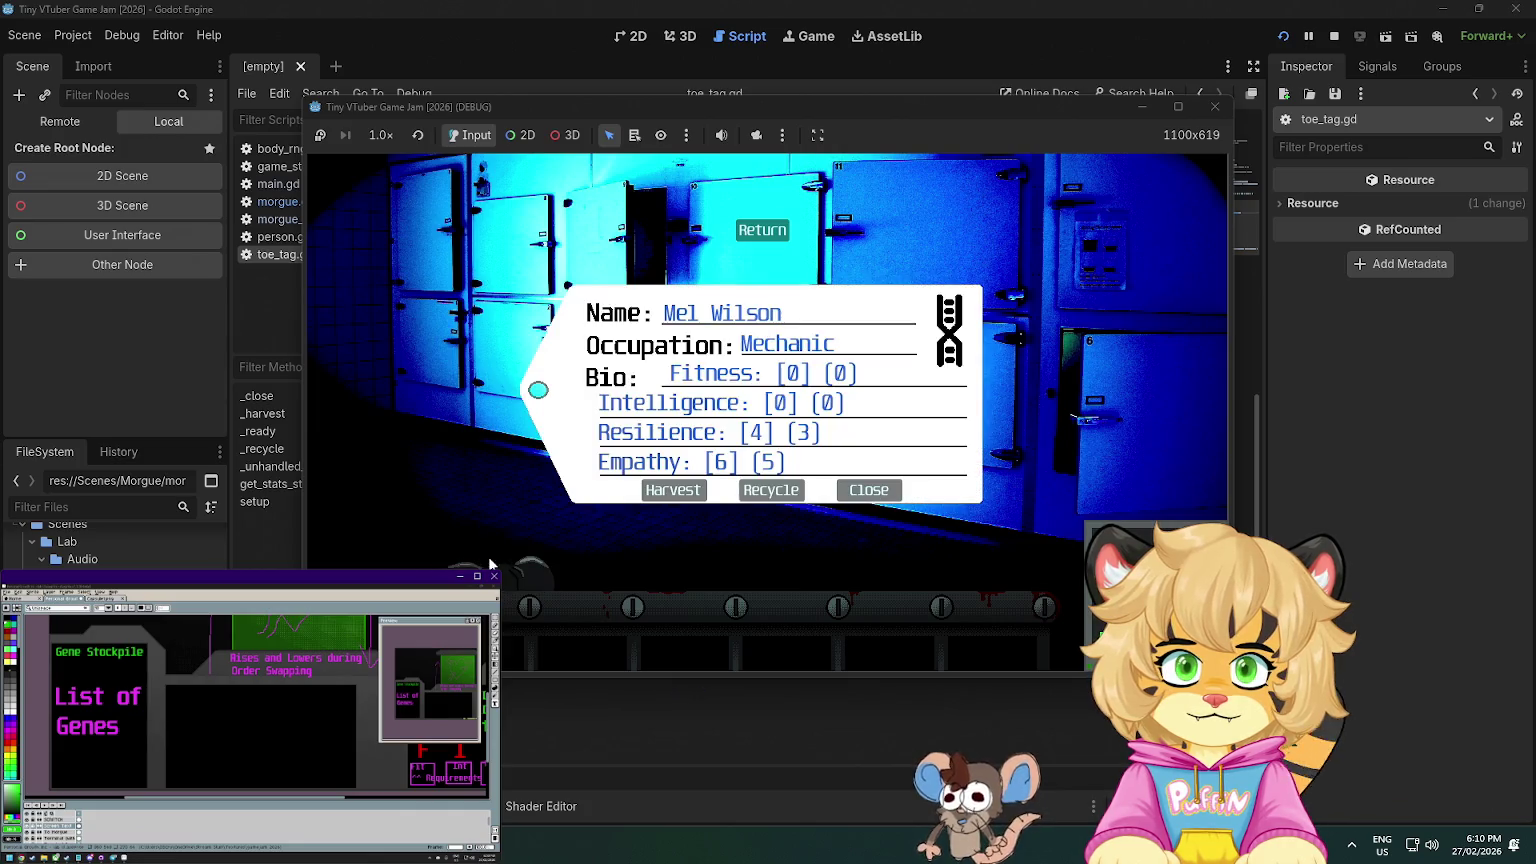
left_click(859, 489)
- Switch between the lab and morgue scenes, then harvest another body
left_click(791, 233)
left_click(754, 392)
left_click(754, 401)
left_click(754, 401)
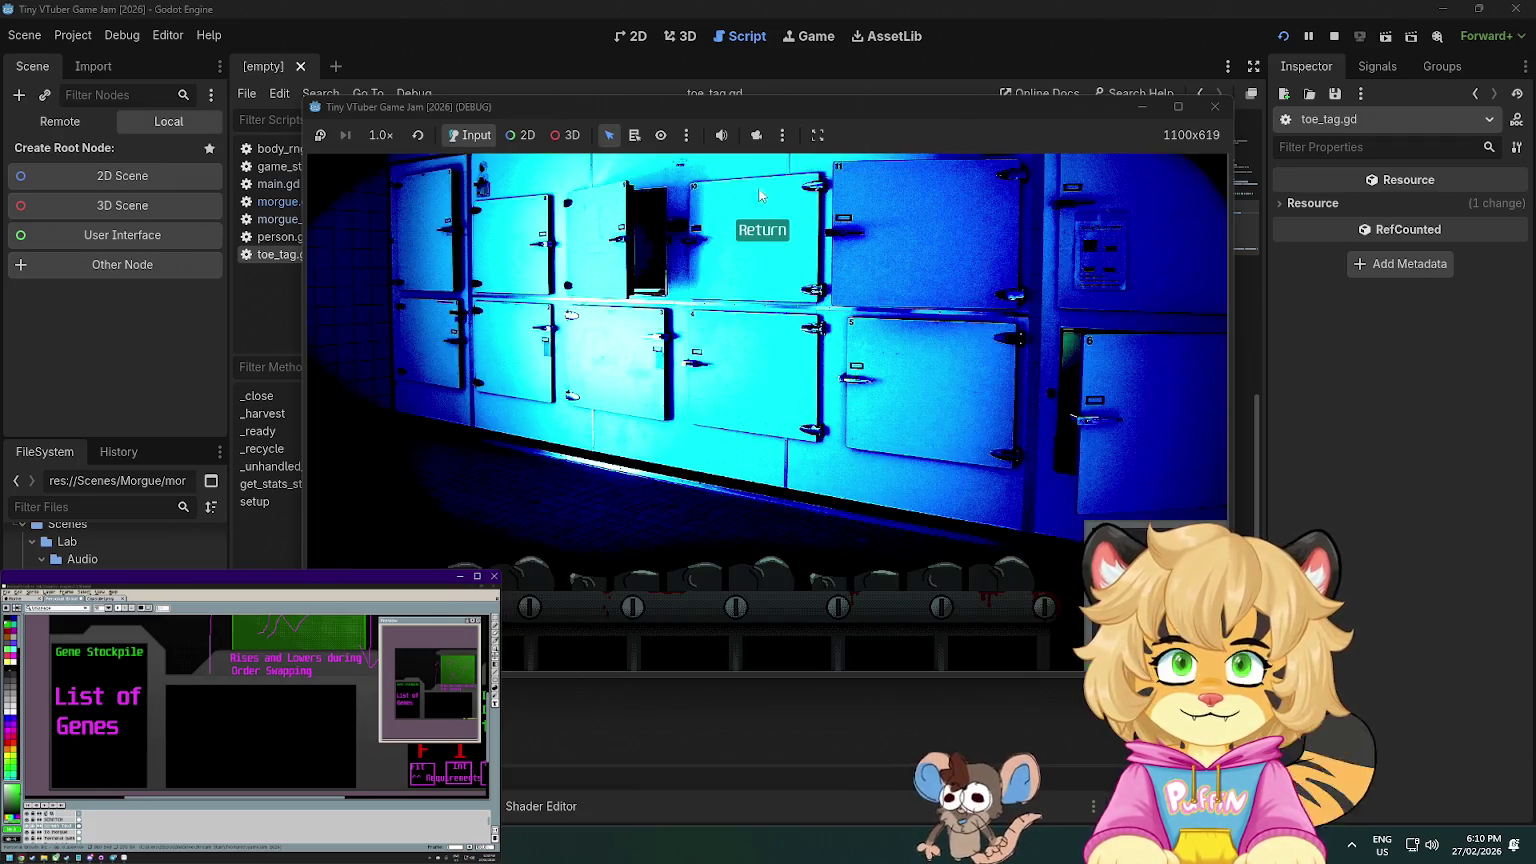
left_click(764, 230)
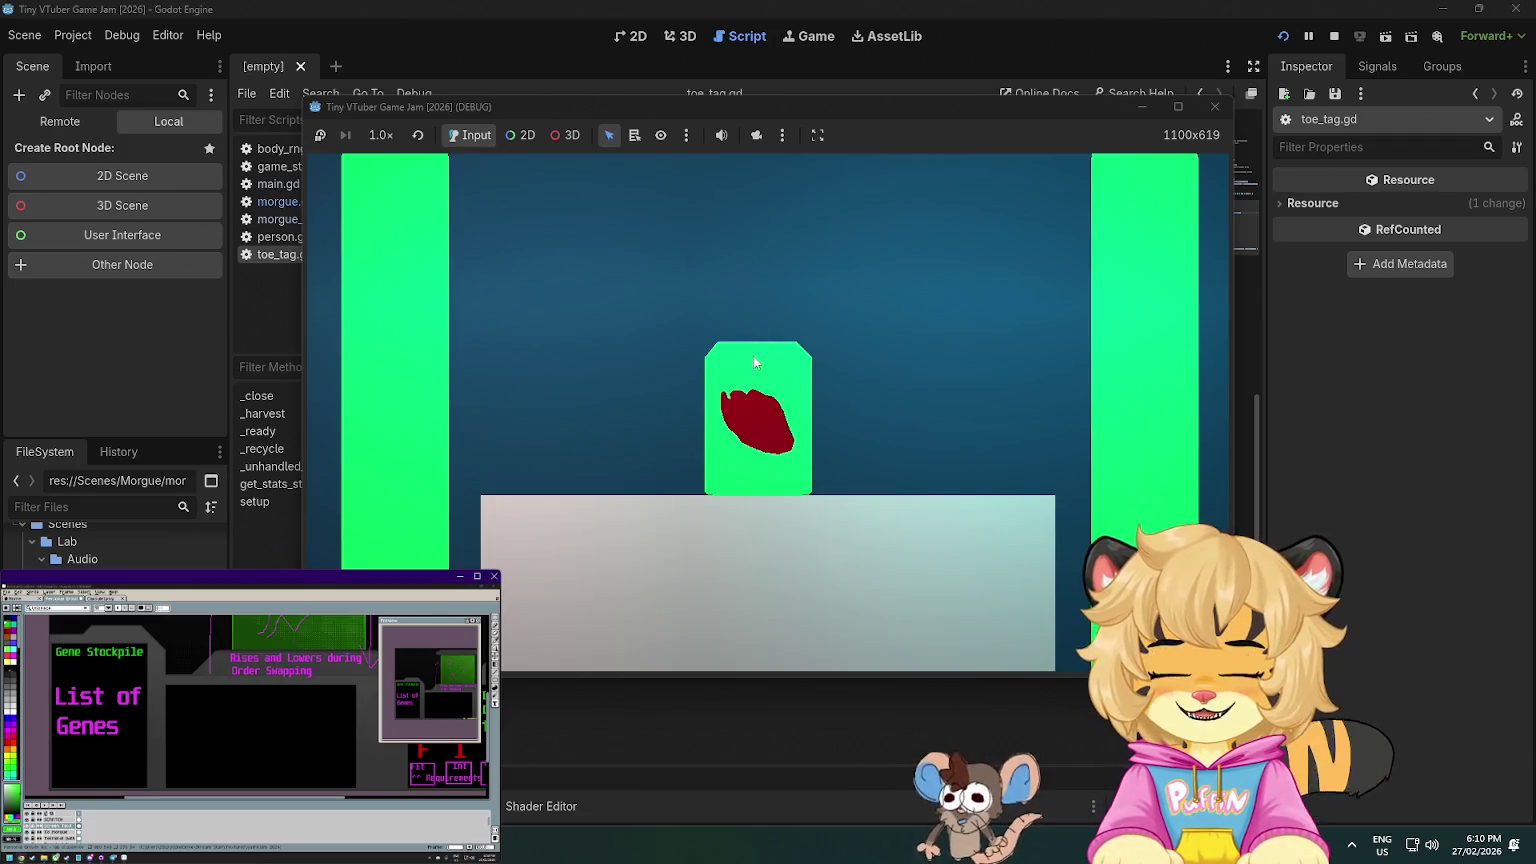
left_click(754, 358)
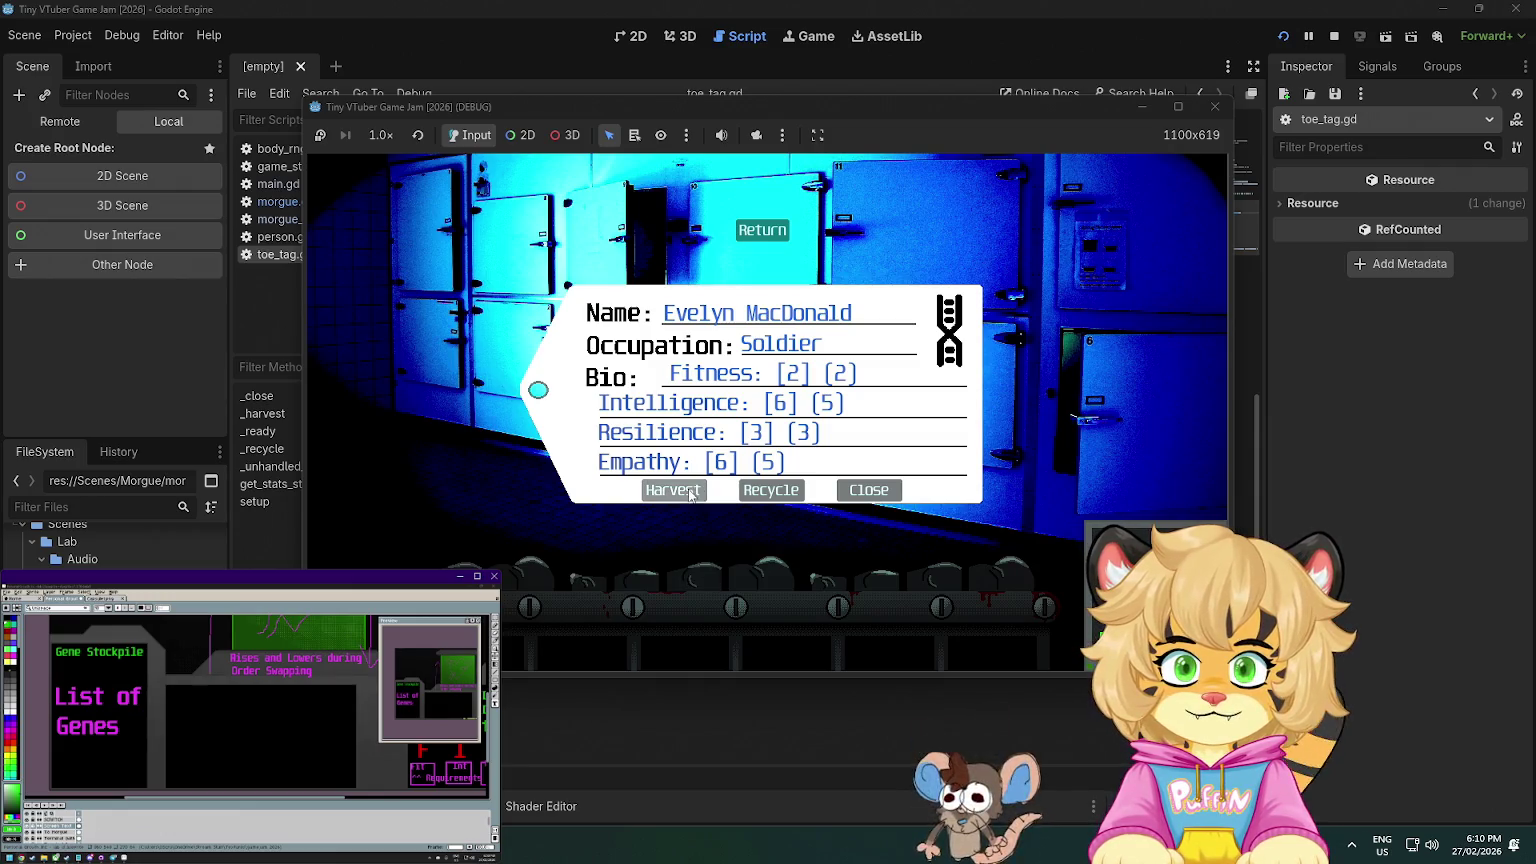
left_click(690, 494)
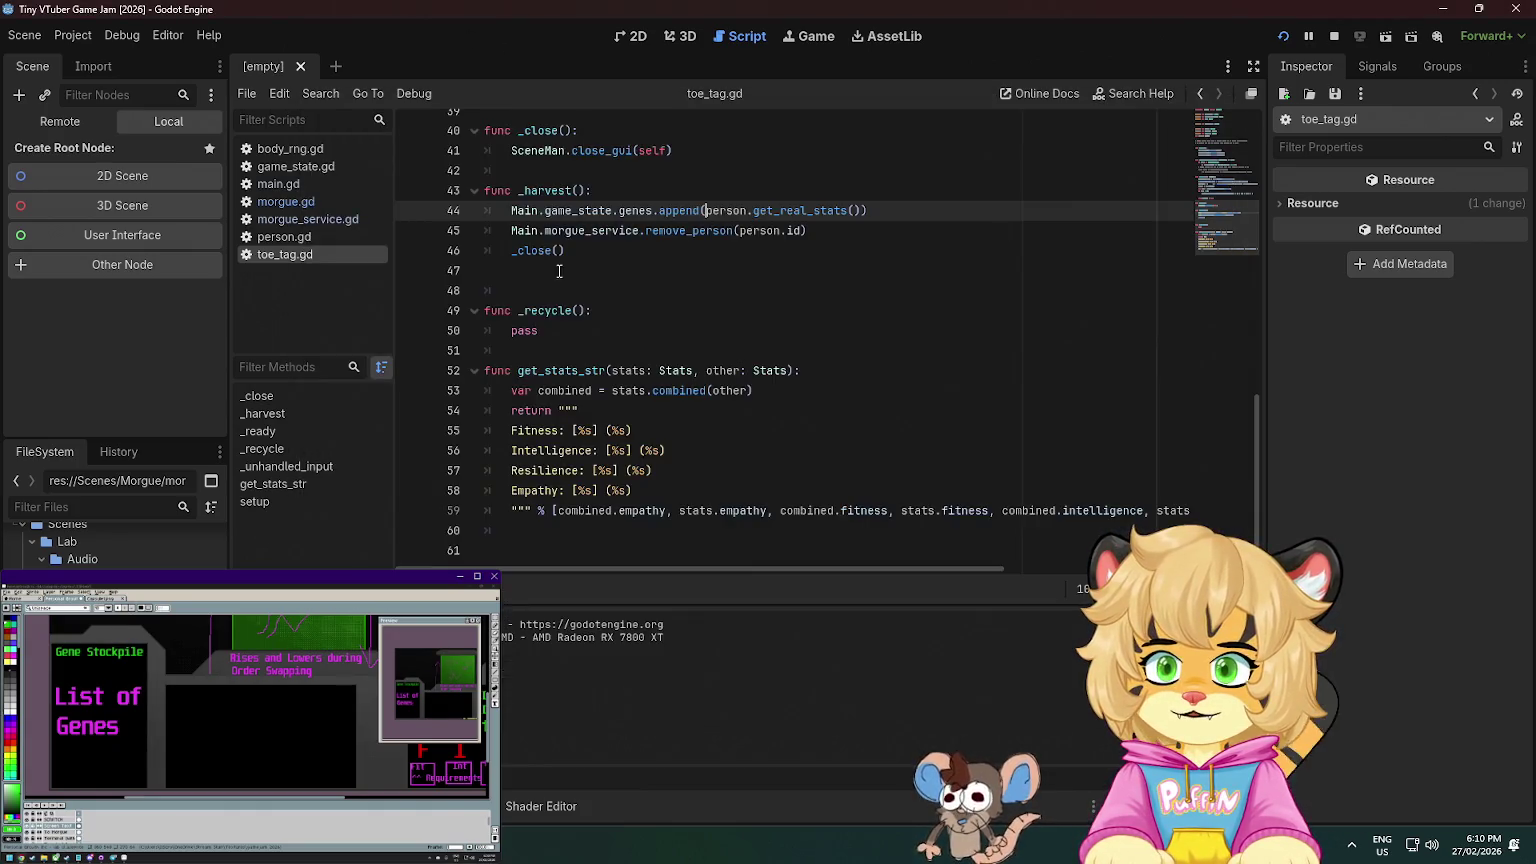
- Bring toe_tag.gd back into view and stop the running game
left_click(645, 366)
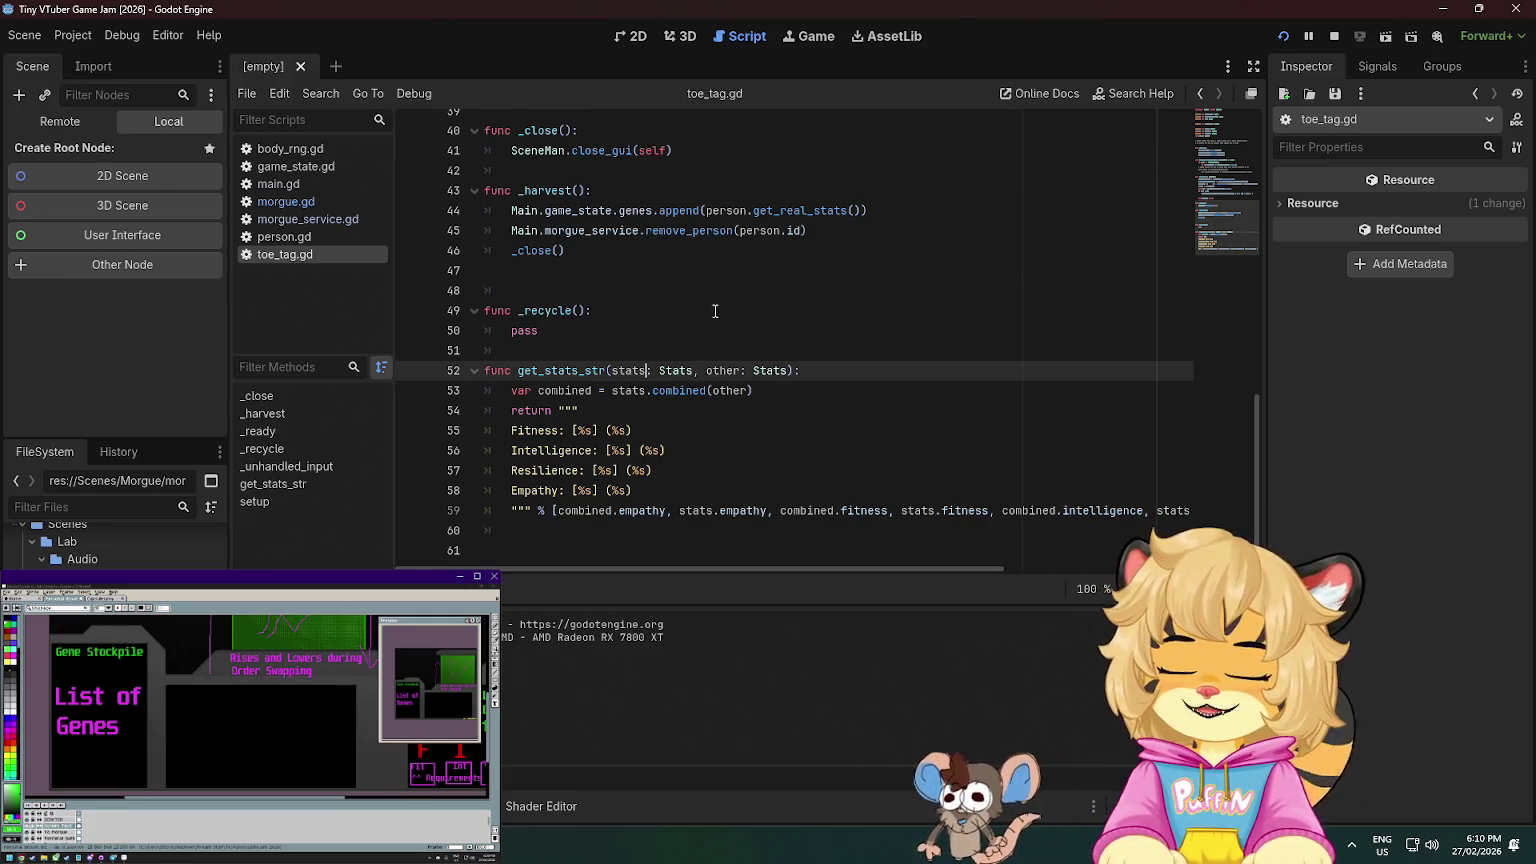
scroll(866, 377, "up", 7)
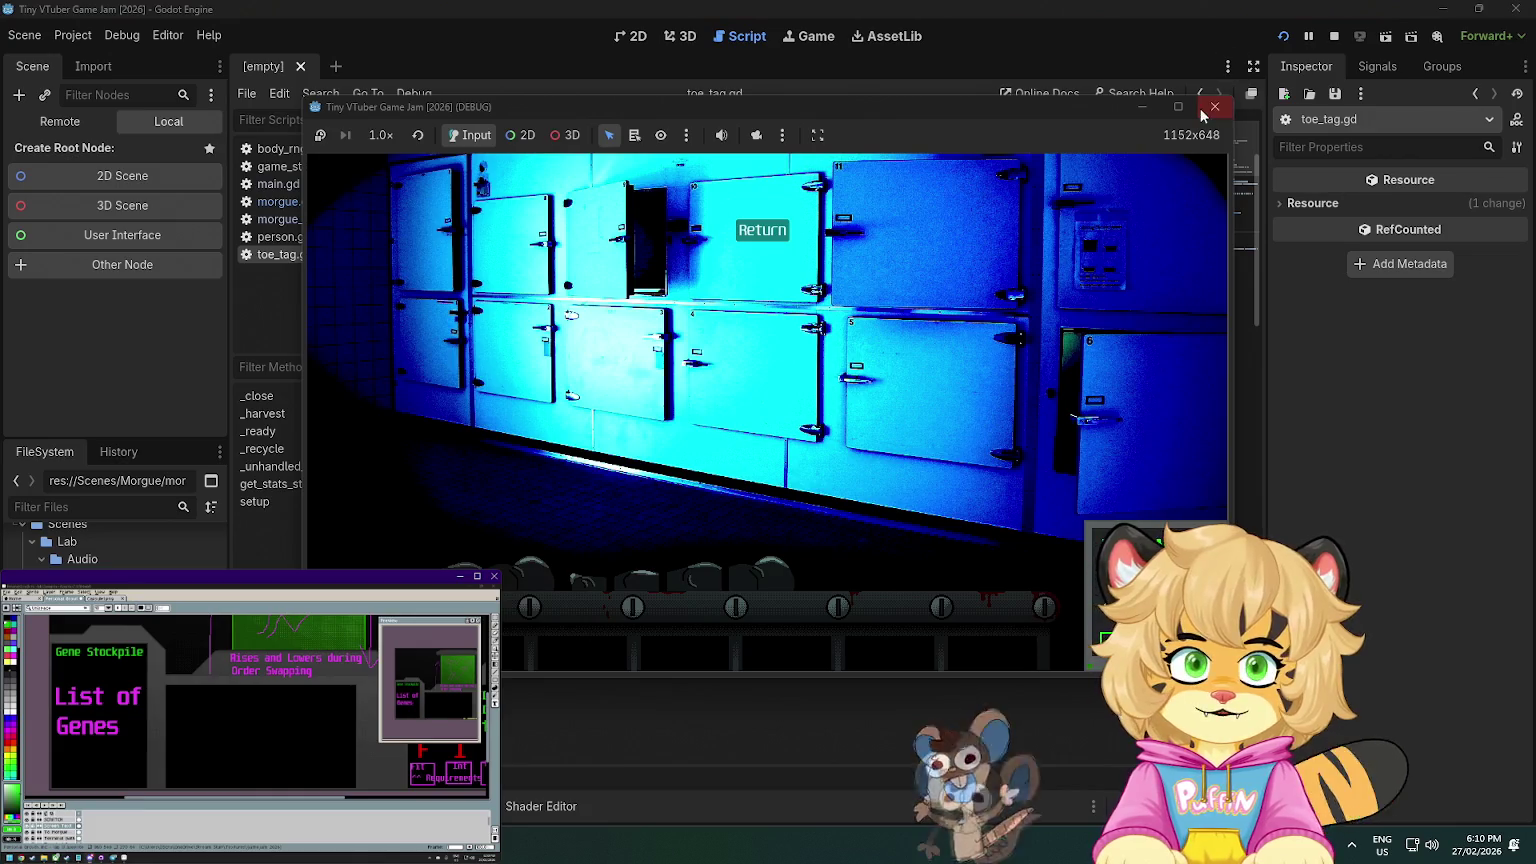
left_click(1190, 120)
- In person.gd, add 'var position' below the occupation field and save
scroll(720, 450, "down", 6)
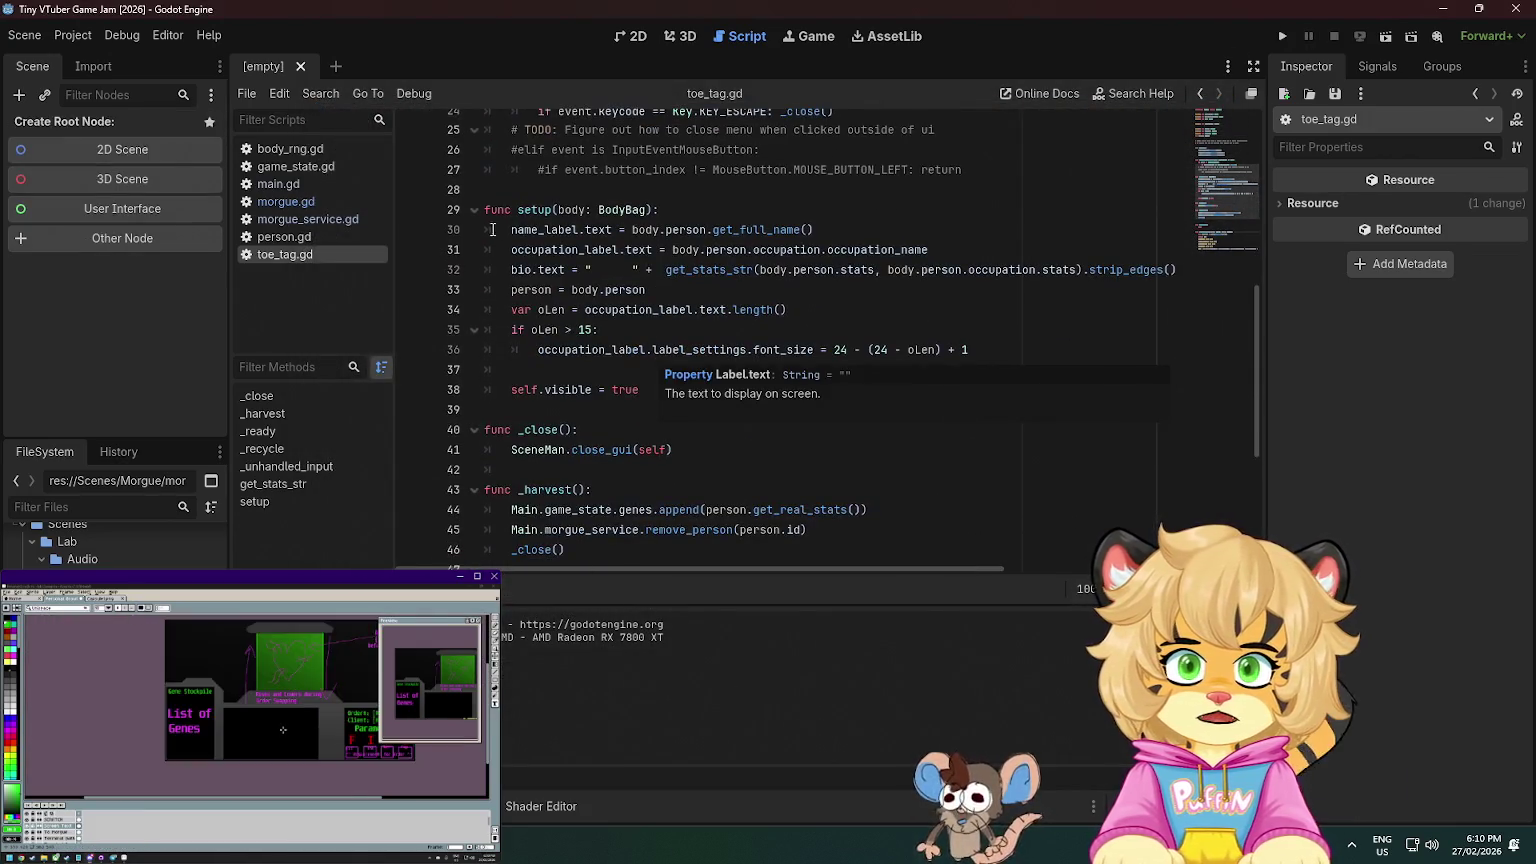
left_click(284, 238)
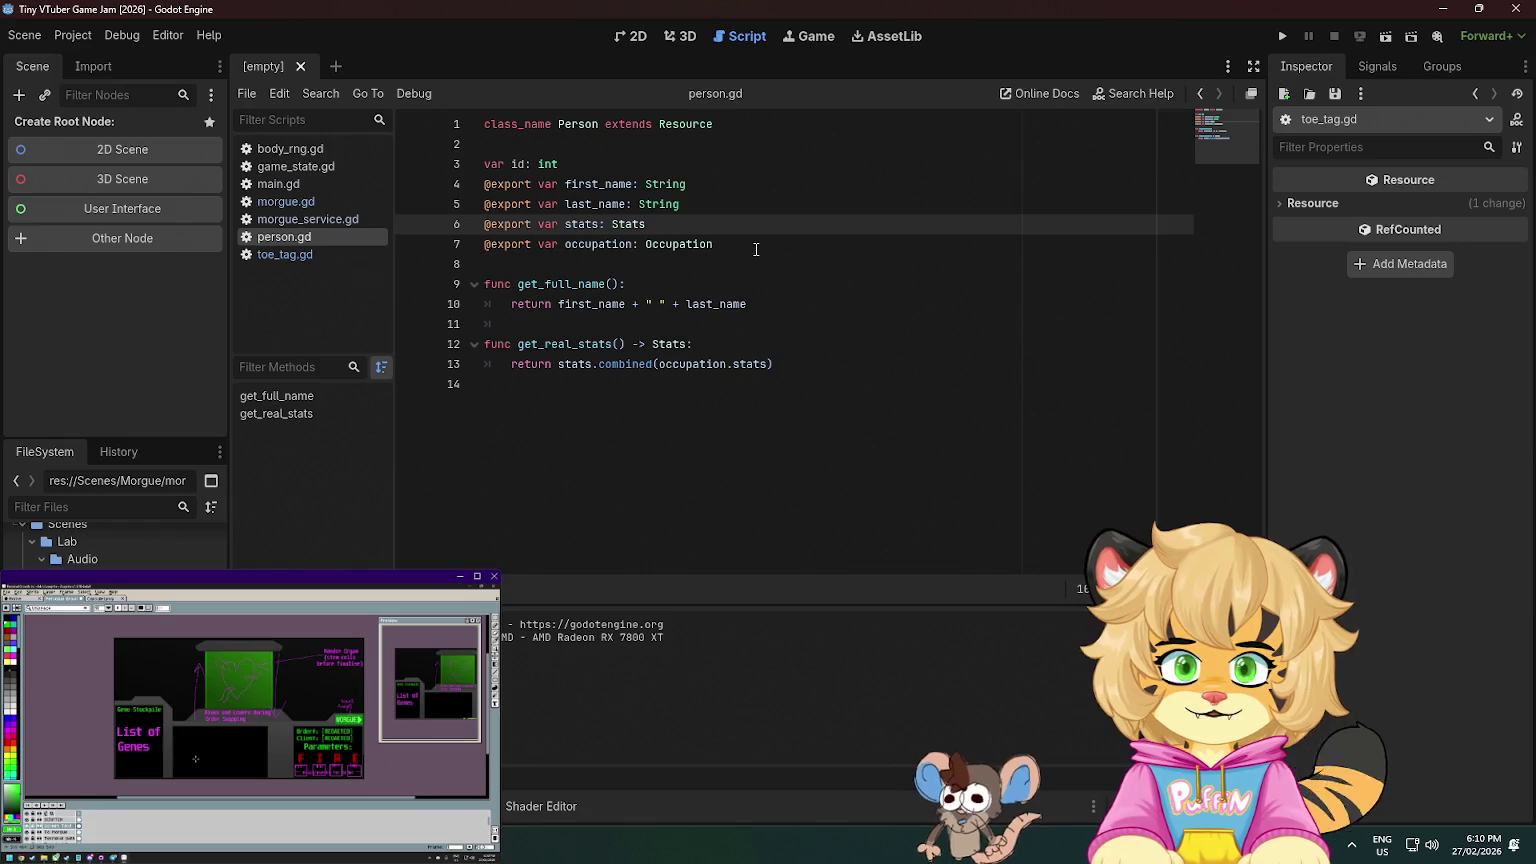
left_click(756, 251)
key("Return")
key("Return")
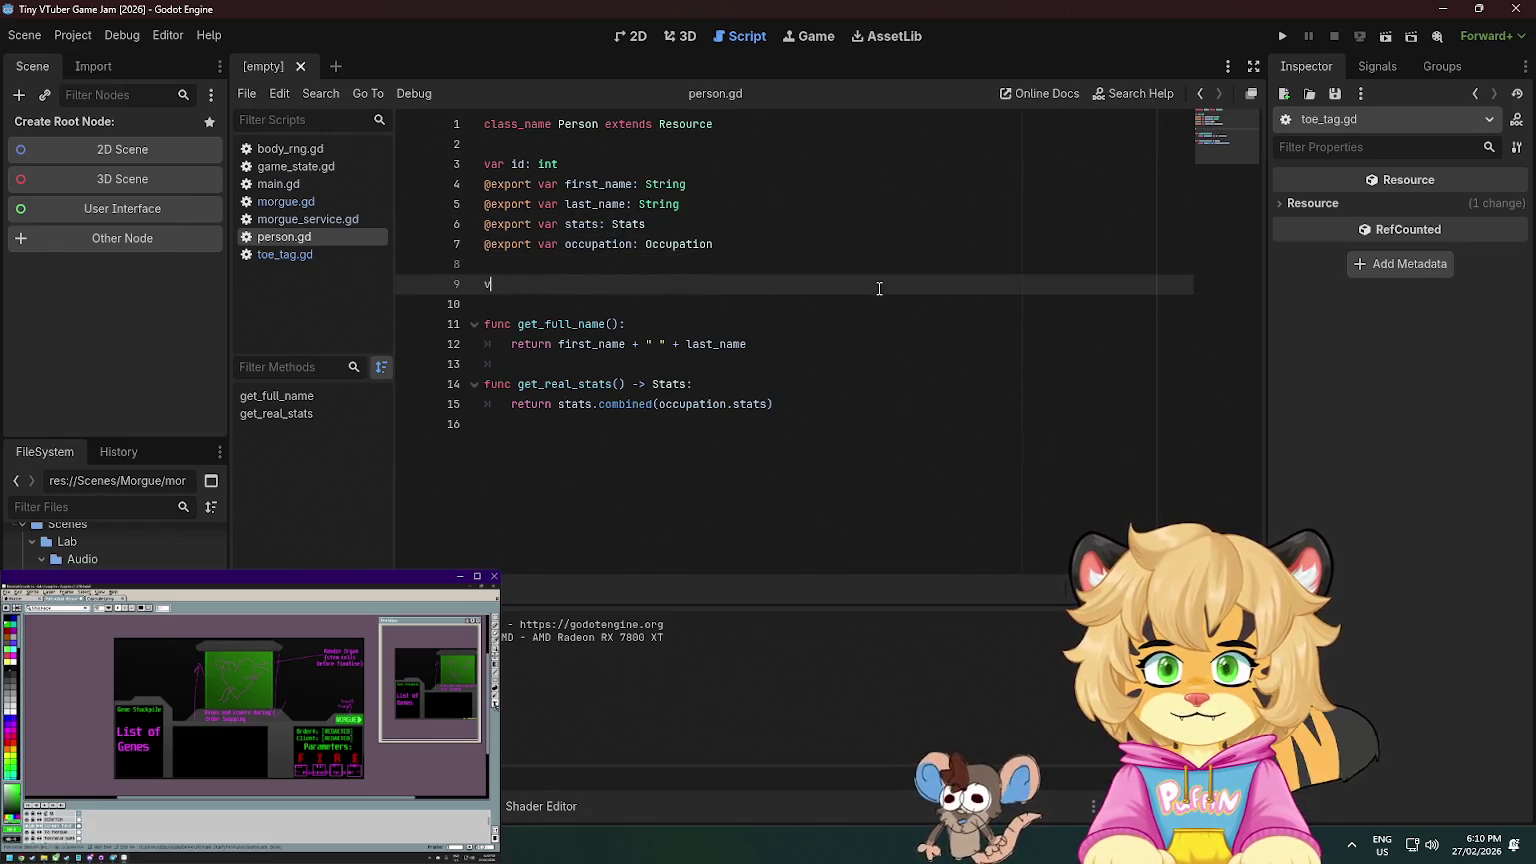
type("var position")
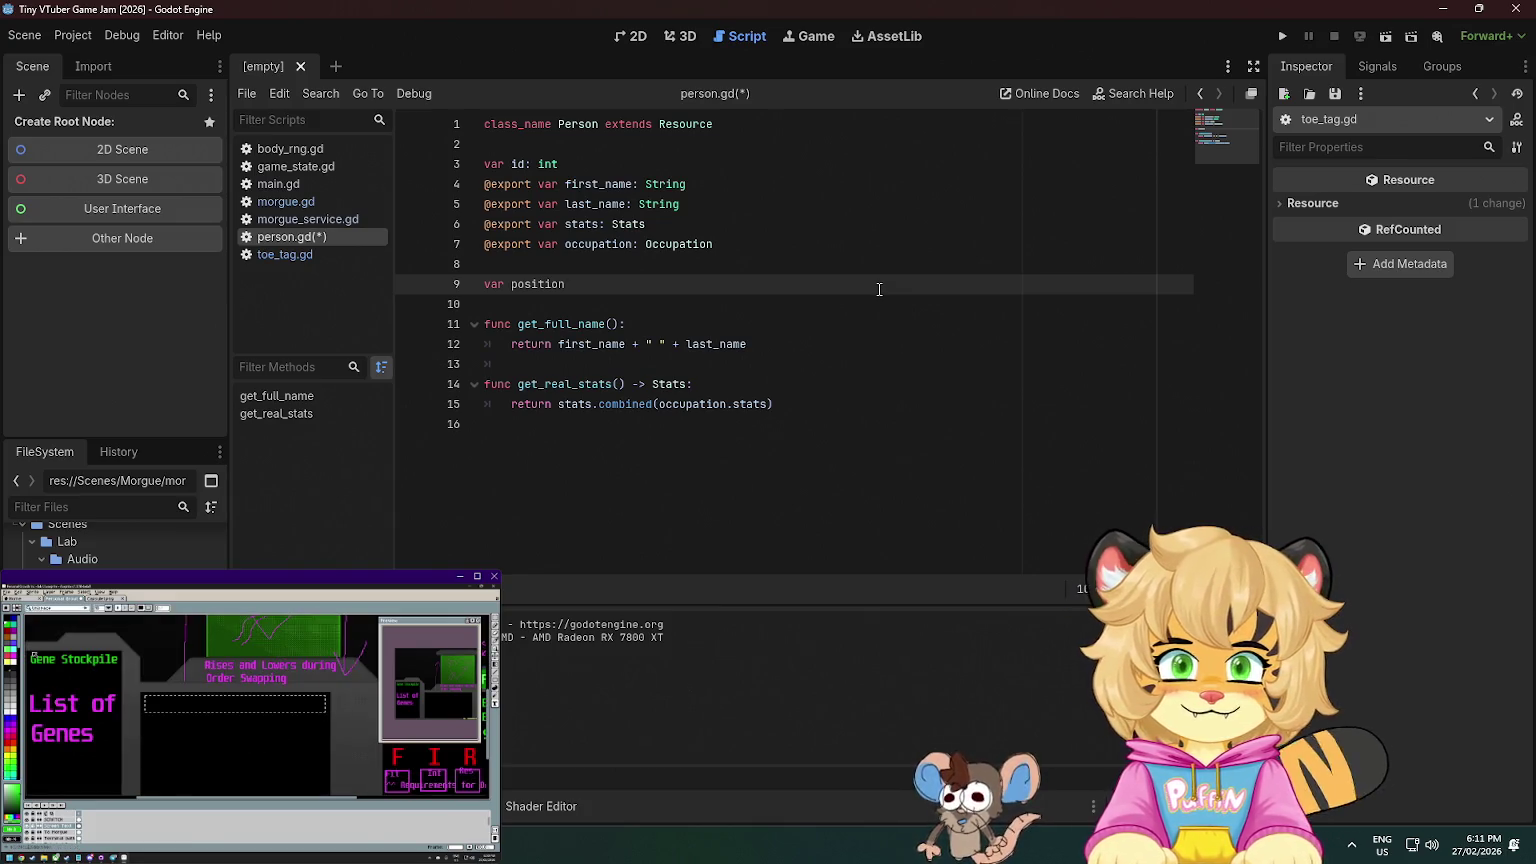
key("ctrl+s")
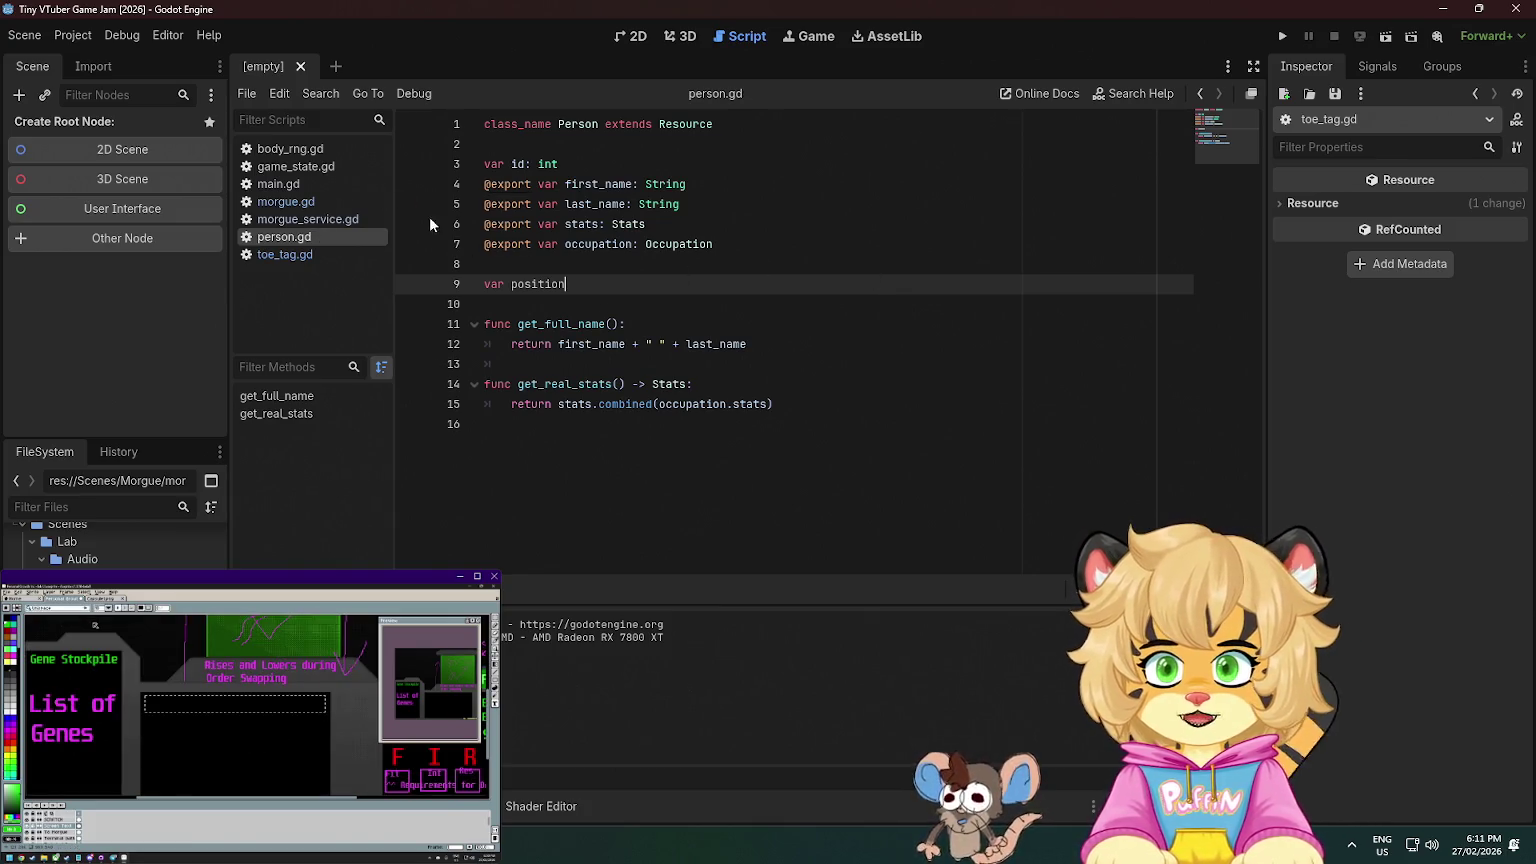
- Look through main.gd and morgue.gd, dismissing the Node2D.position documentation popup
left_click(317, 184)
left_click(314, 204)
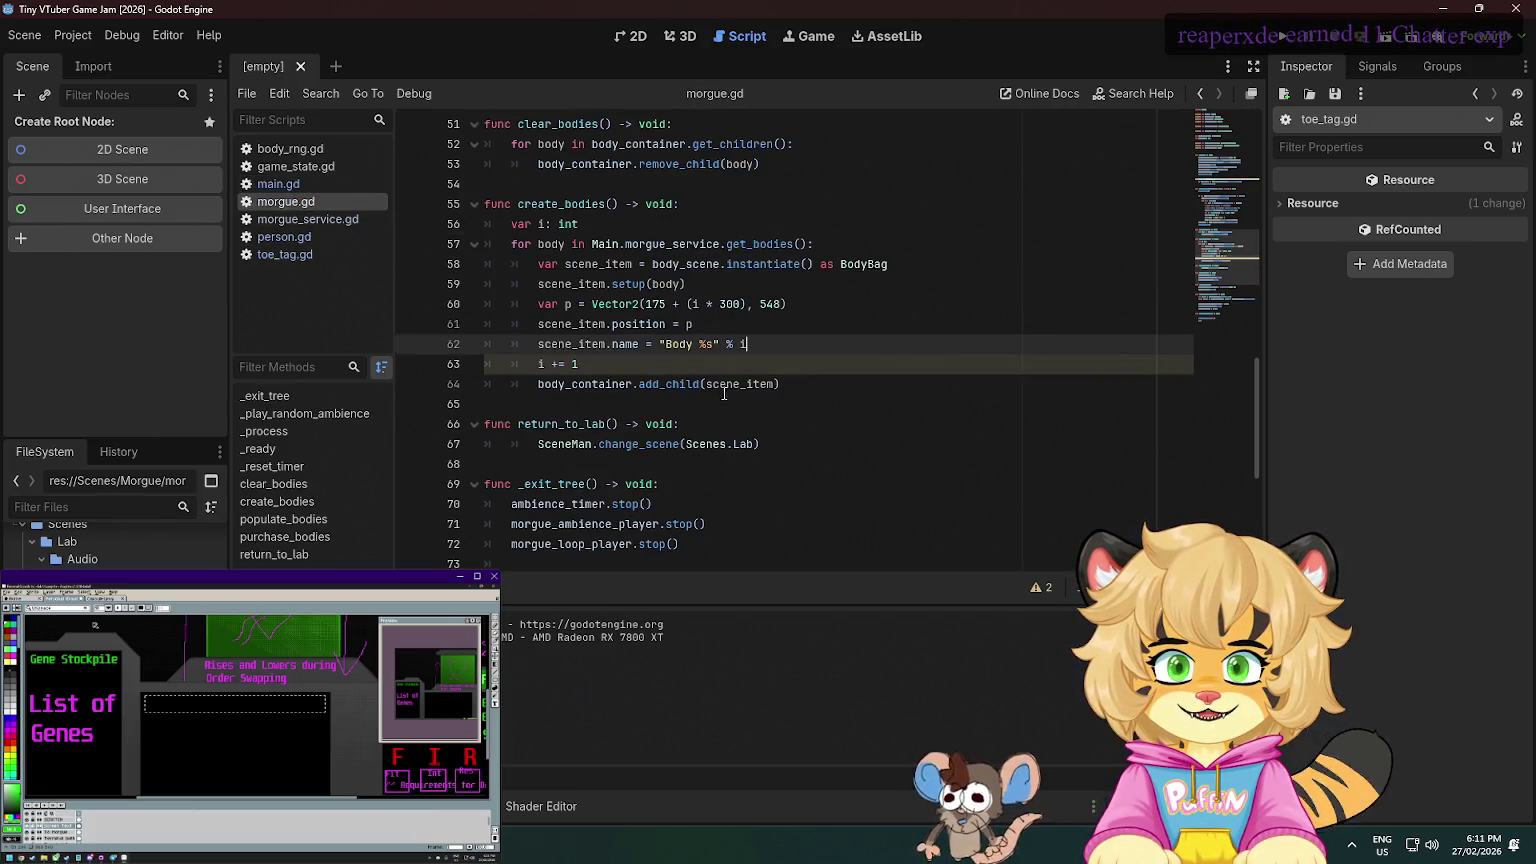
scroll(693, 396, "down", 6)
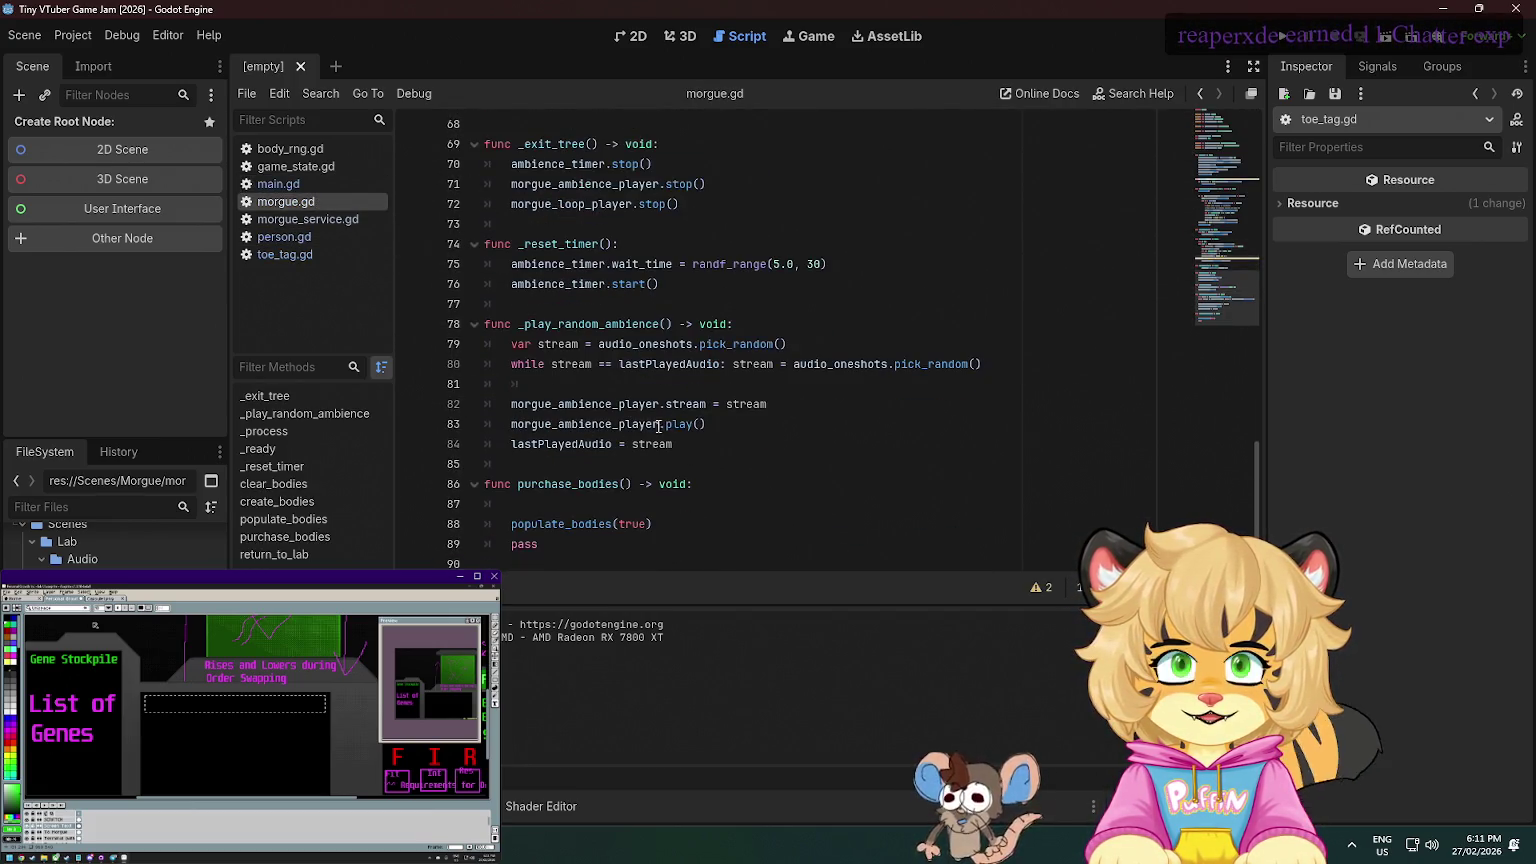
scroll(693, 396, "up", 6)
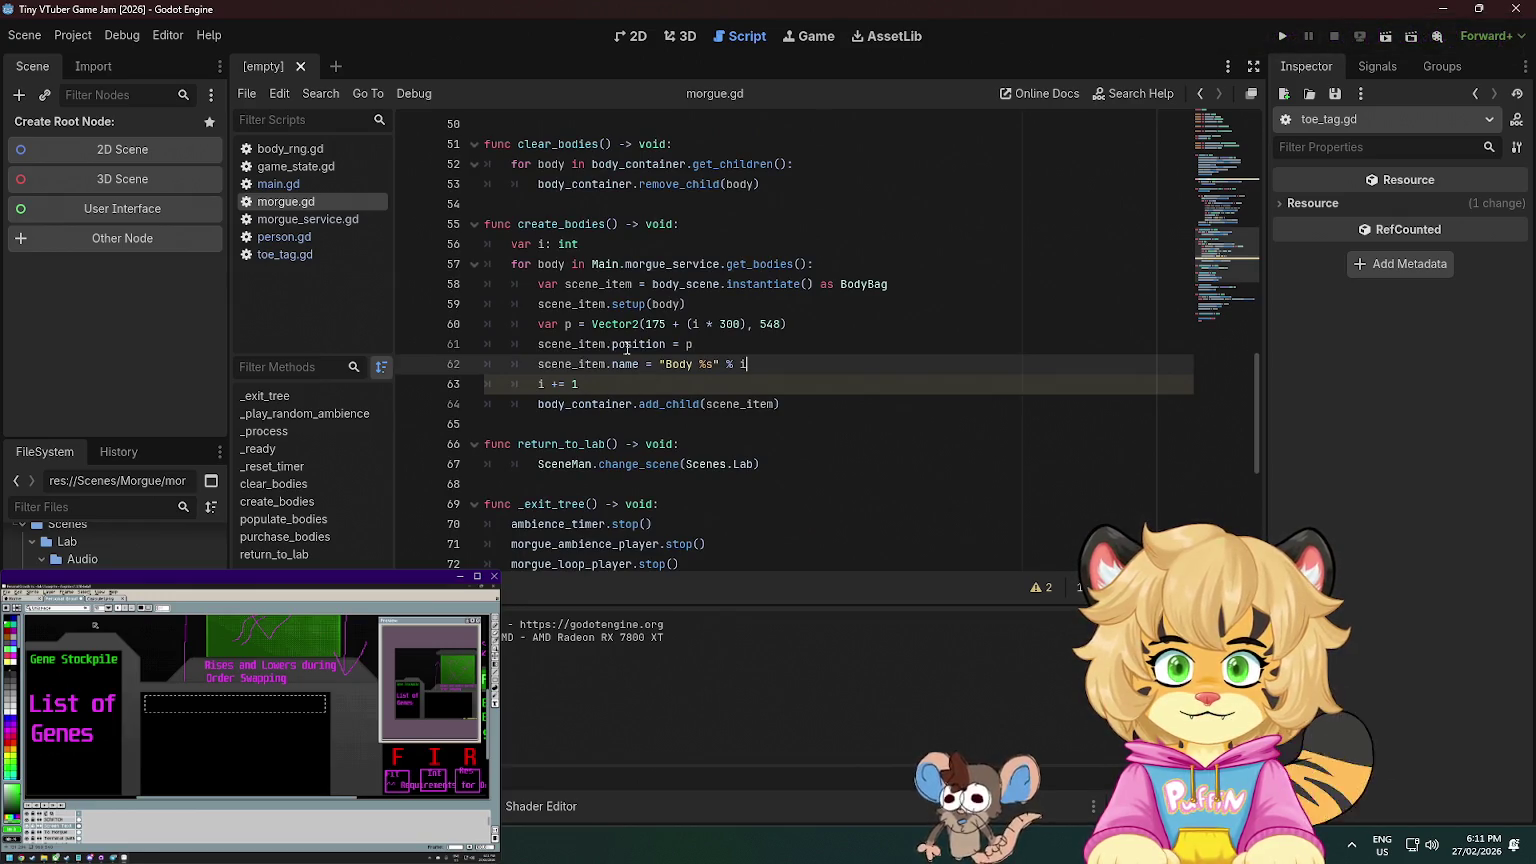
mouse_move(628, 347)
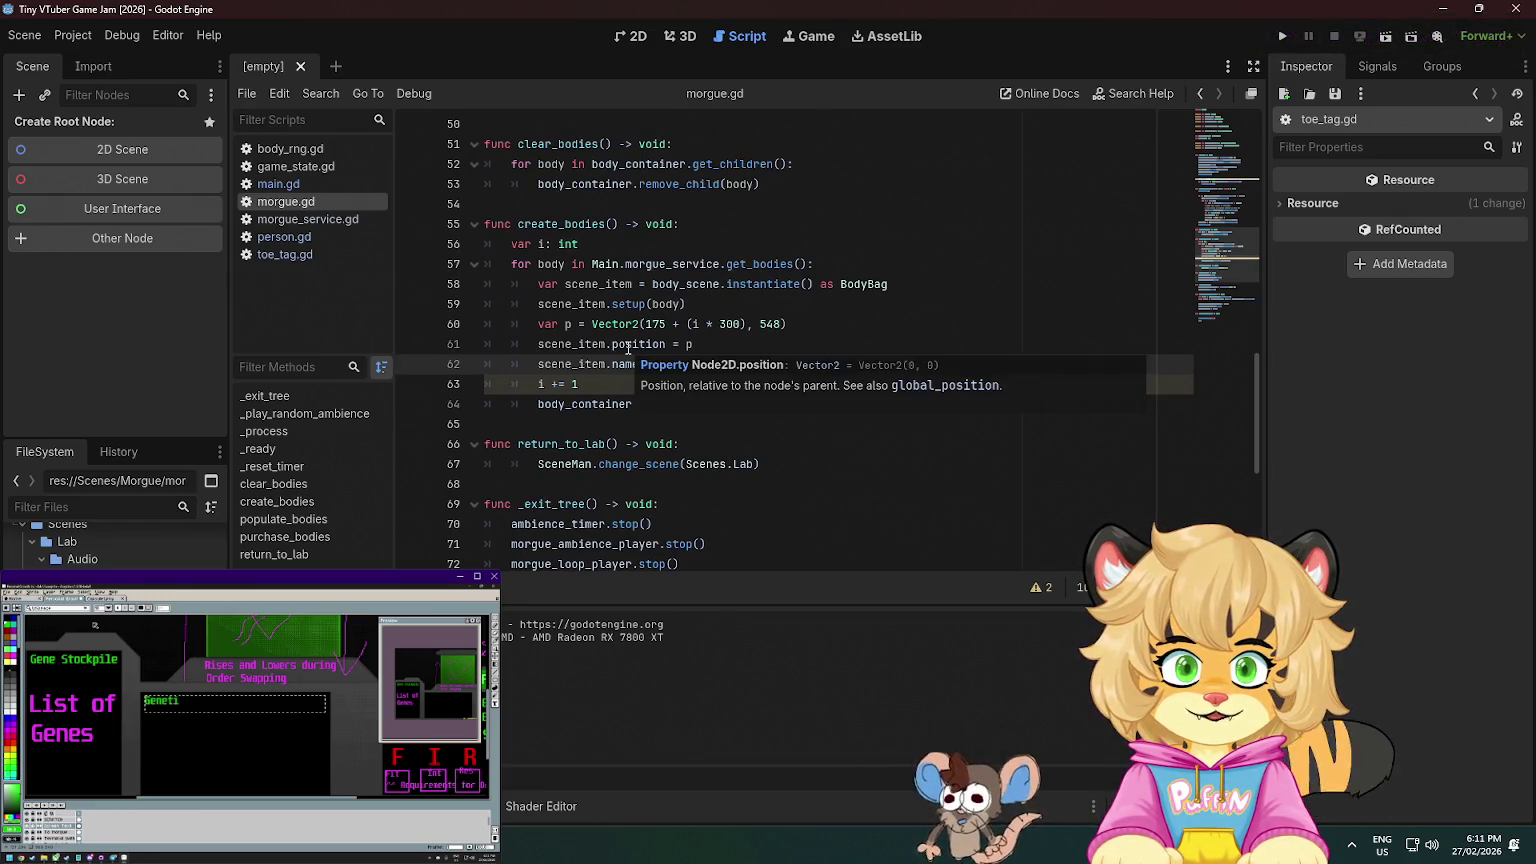
left_click(862, 340)
- Complete the person.gd declaration as 'var position: Vector2', then return to main.gd
key("alt+Left")
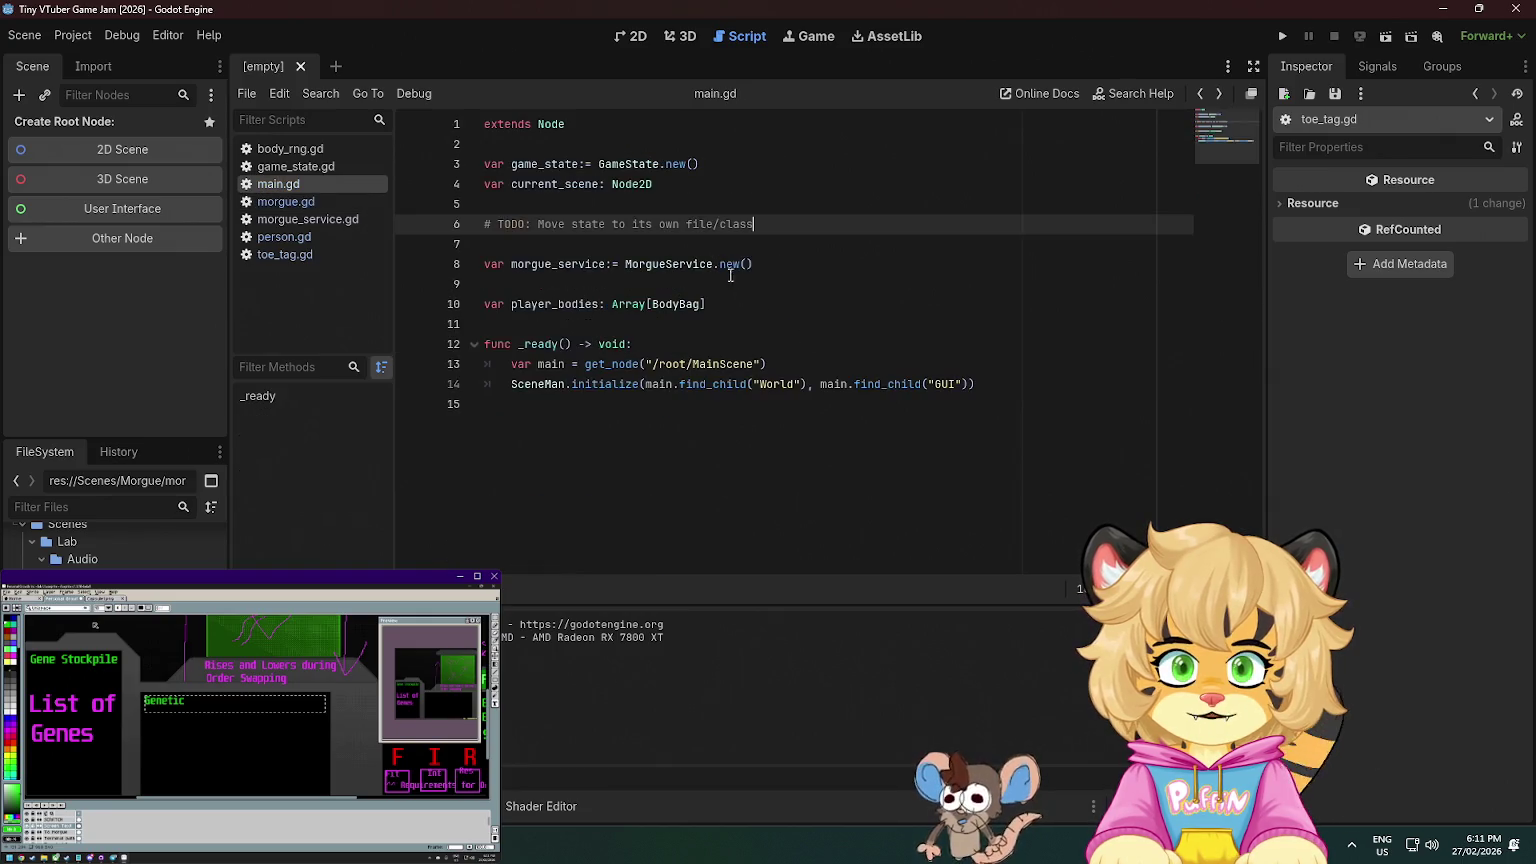
key("alt+Left")
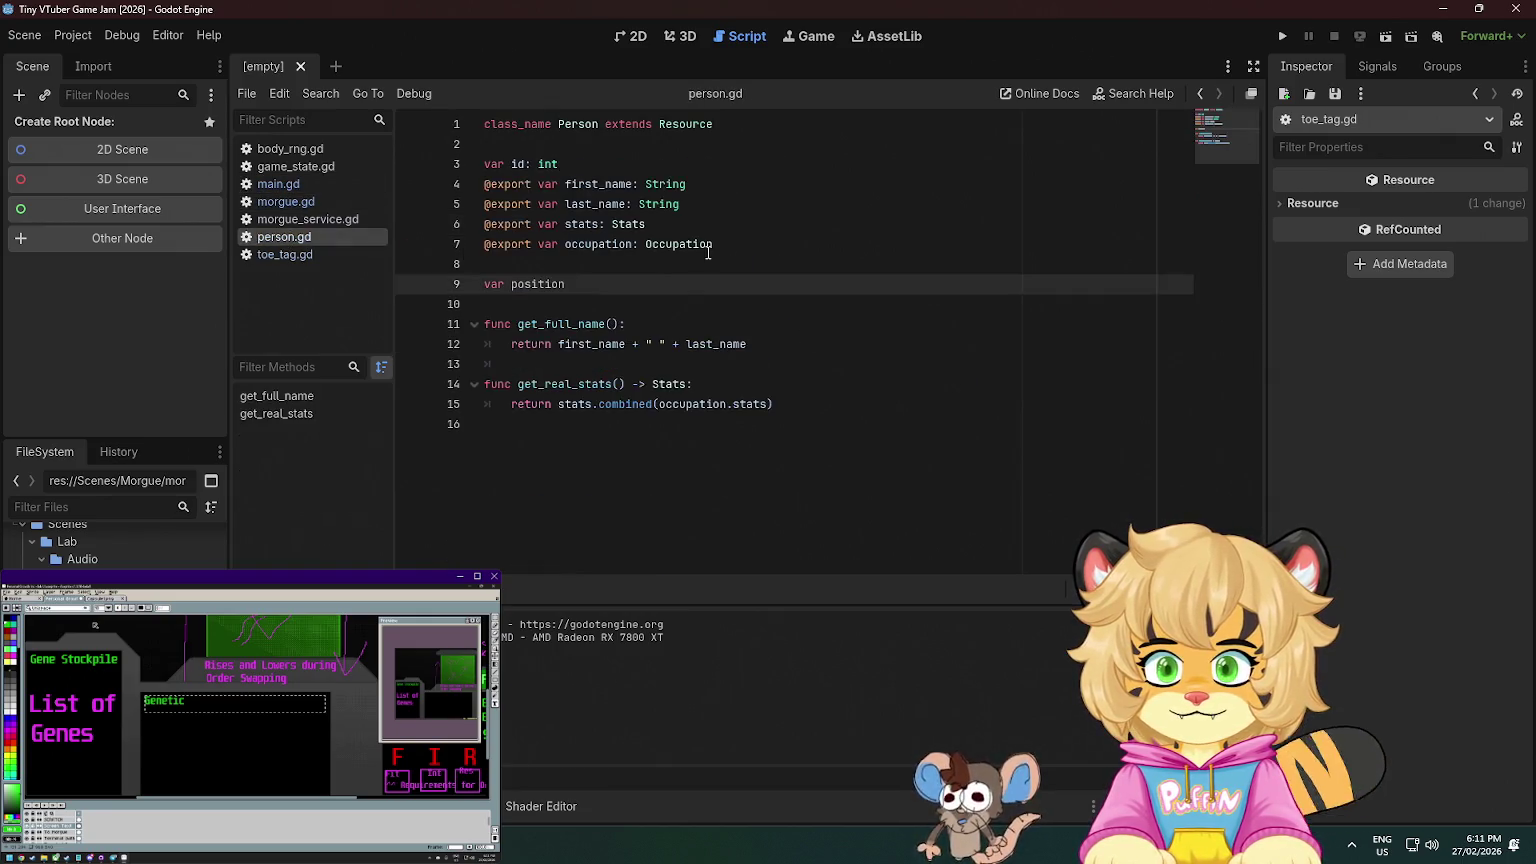
type(": Vector2")
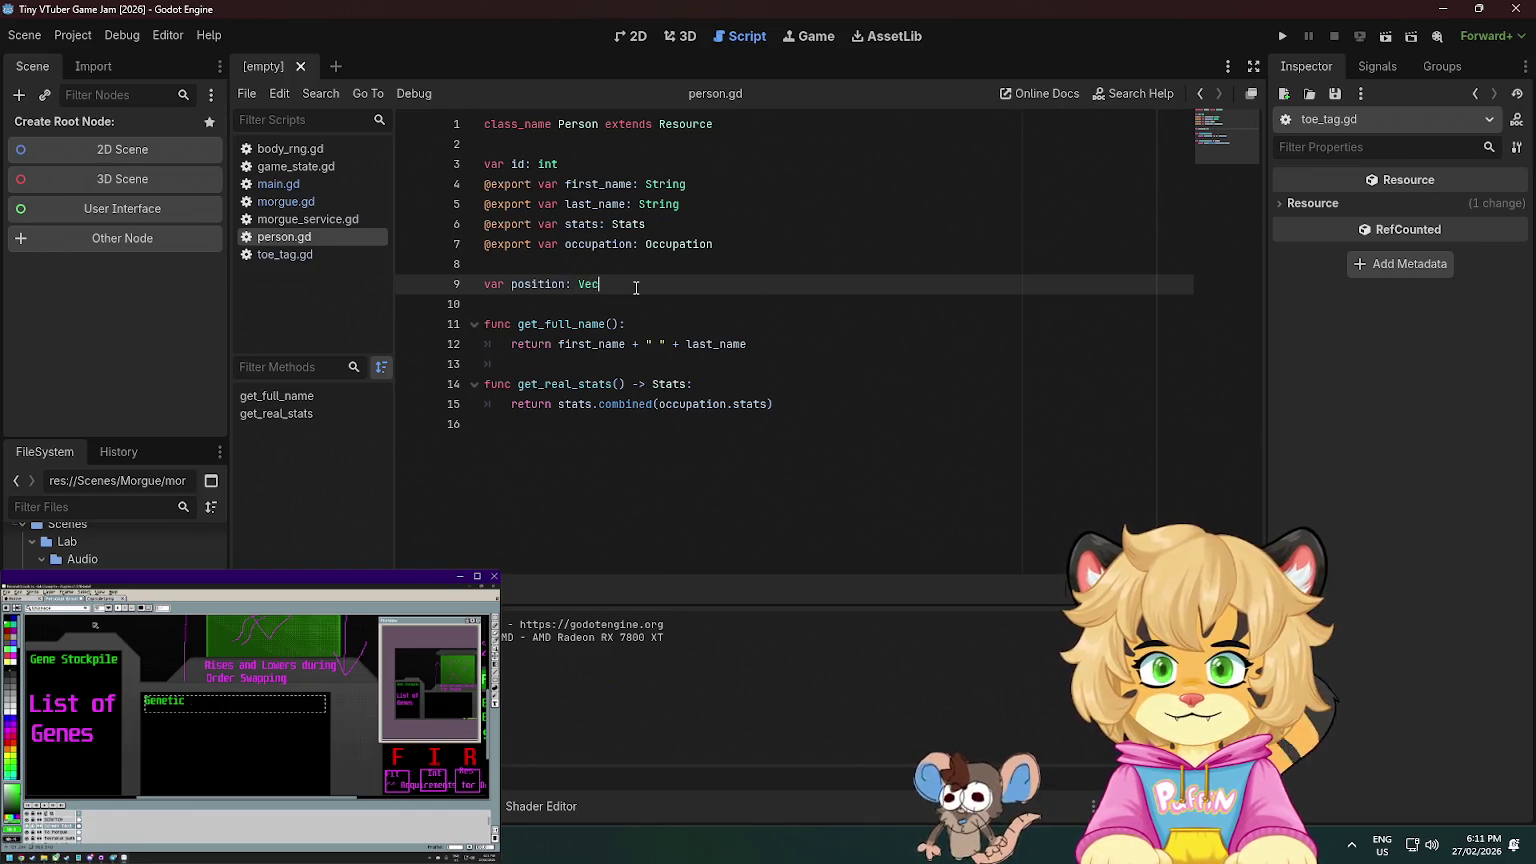
key("Escape")
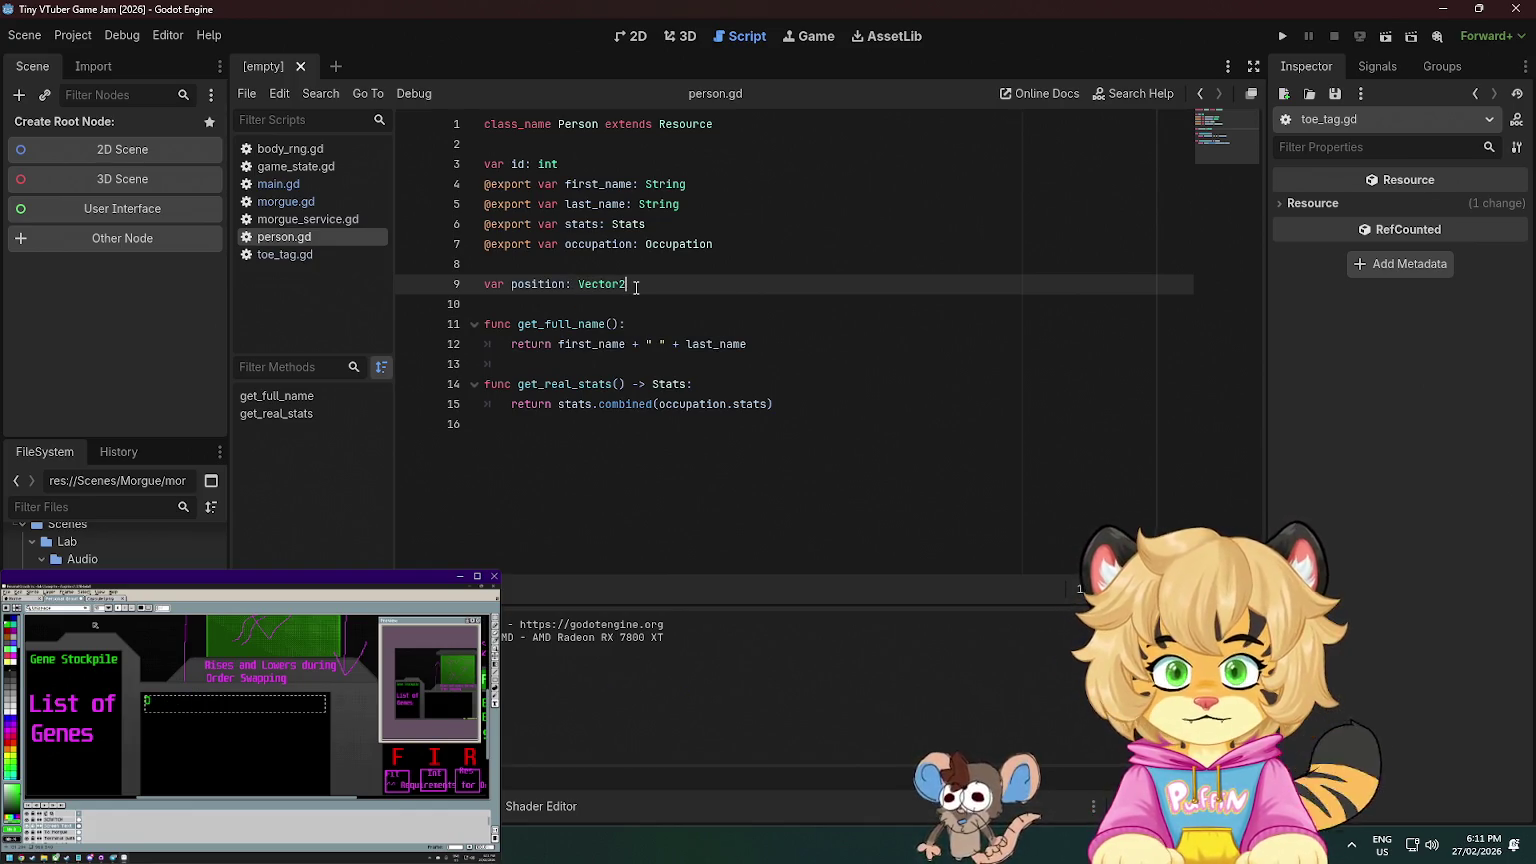
key("alt+Right")
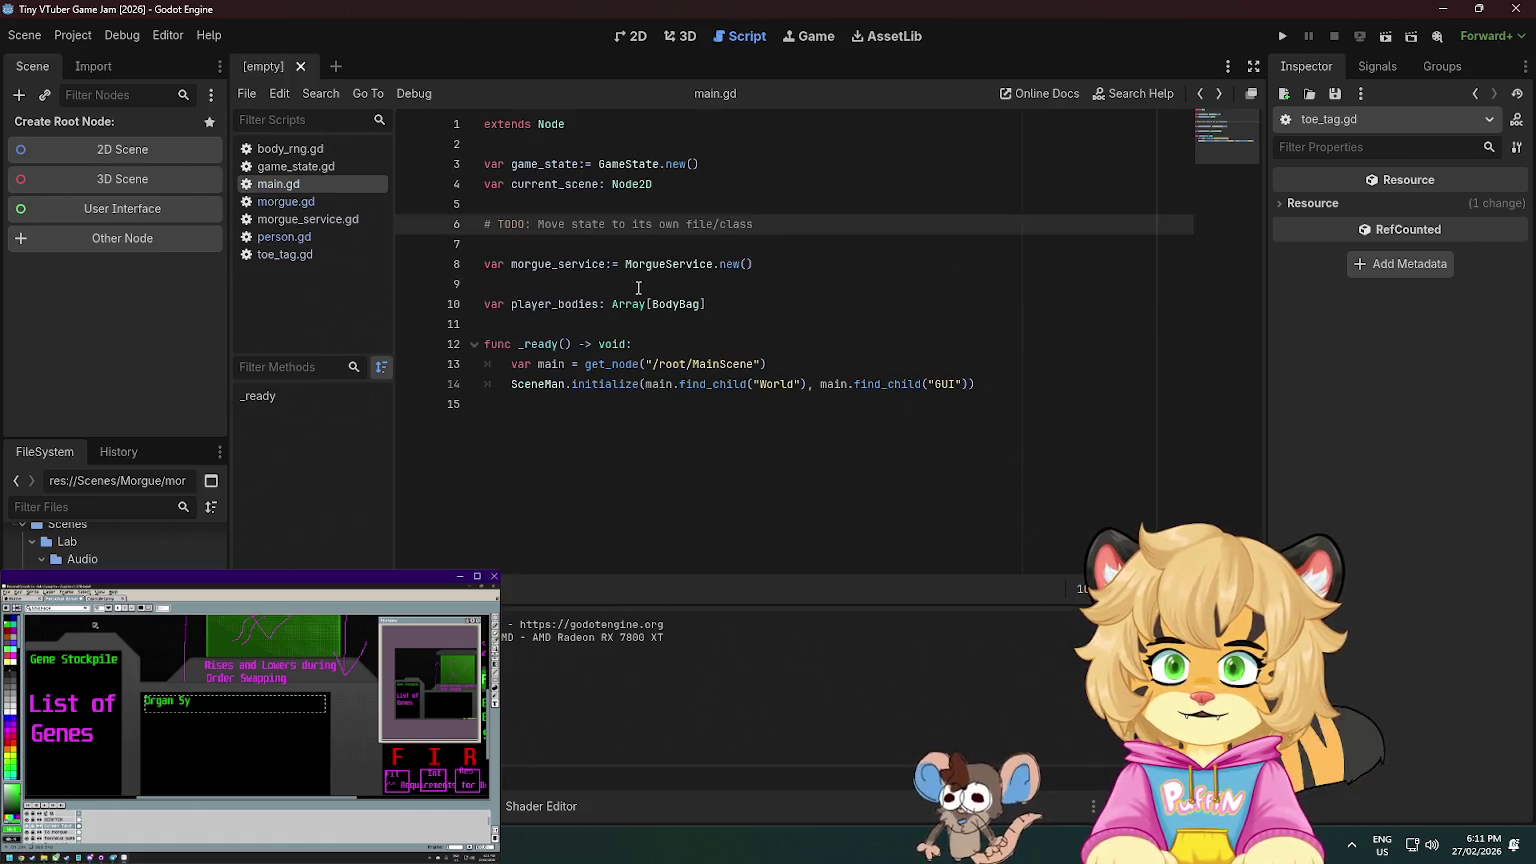
- Open morgue.gd and delete the blank line 82 at the start of purchase_bodies
left_click(870, 283)
left_click(311, 200)
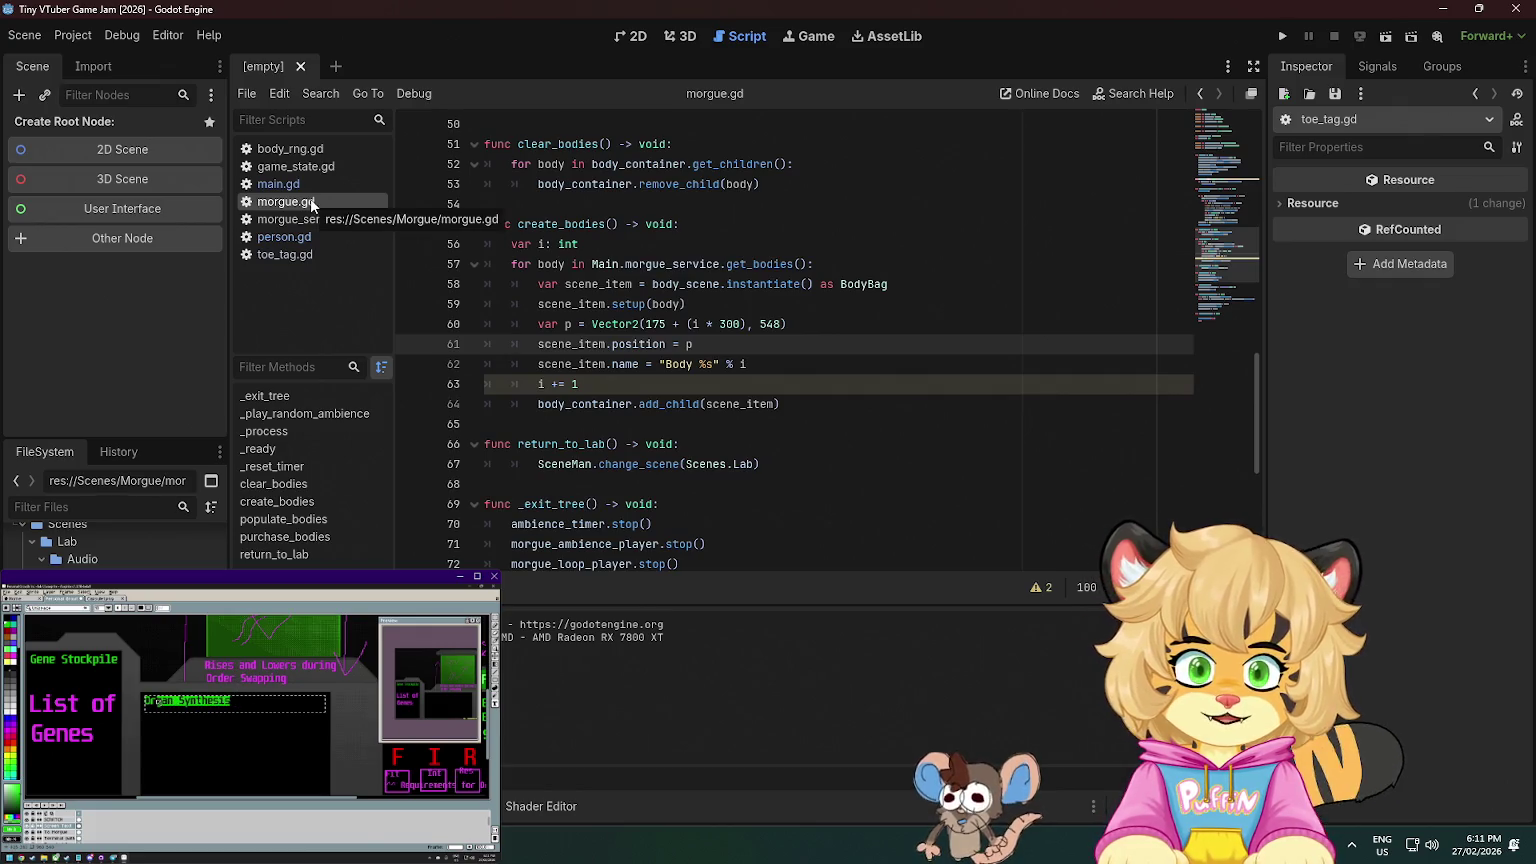
scroll(855, 284, "up", 5)
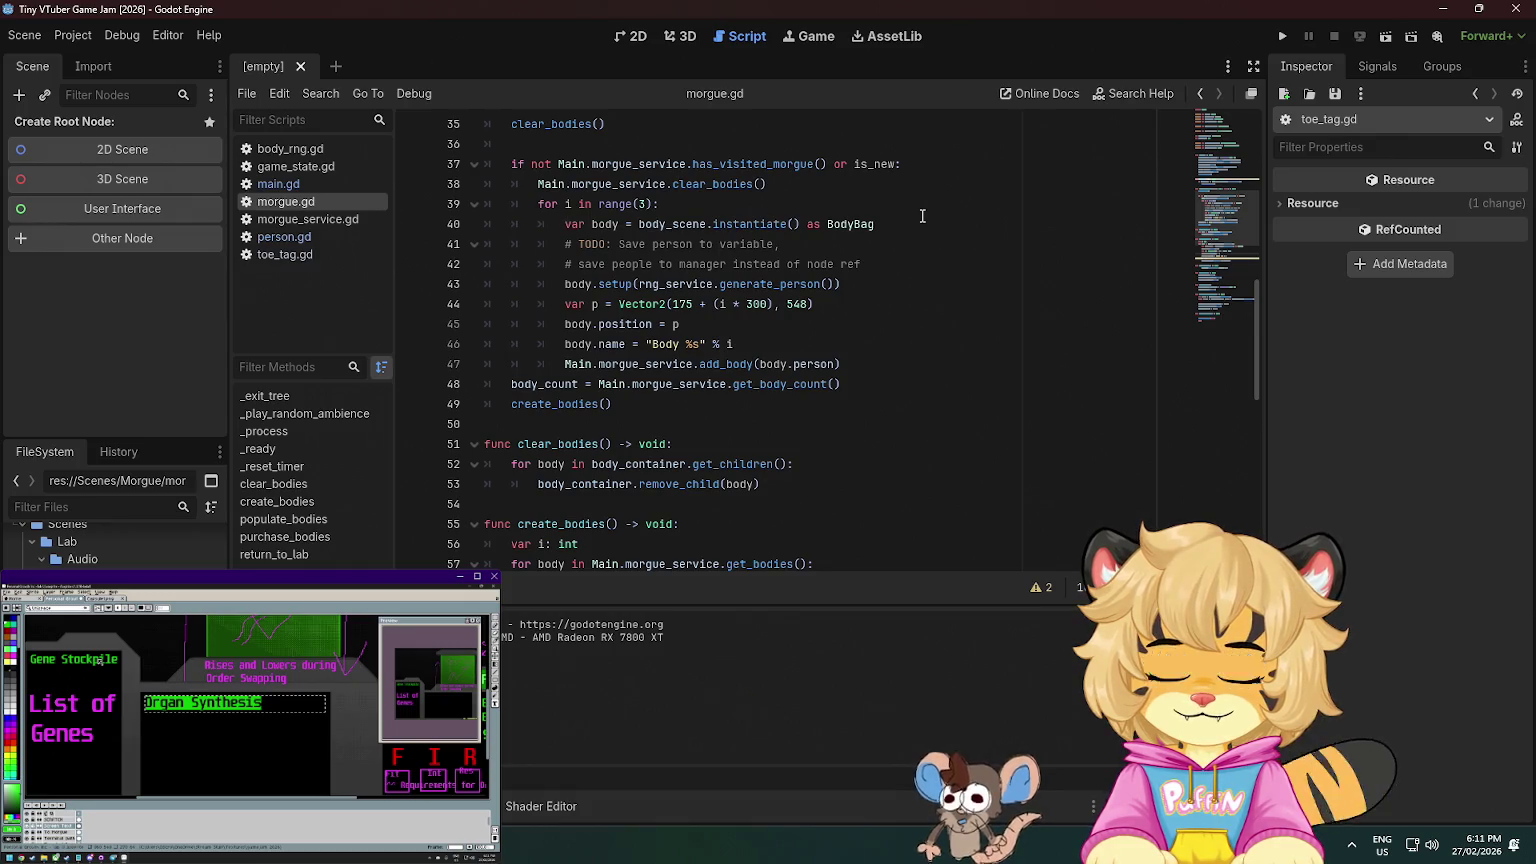
left_click(925, 226)
scroll(776, 279, "down", 1)
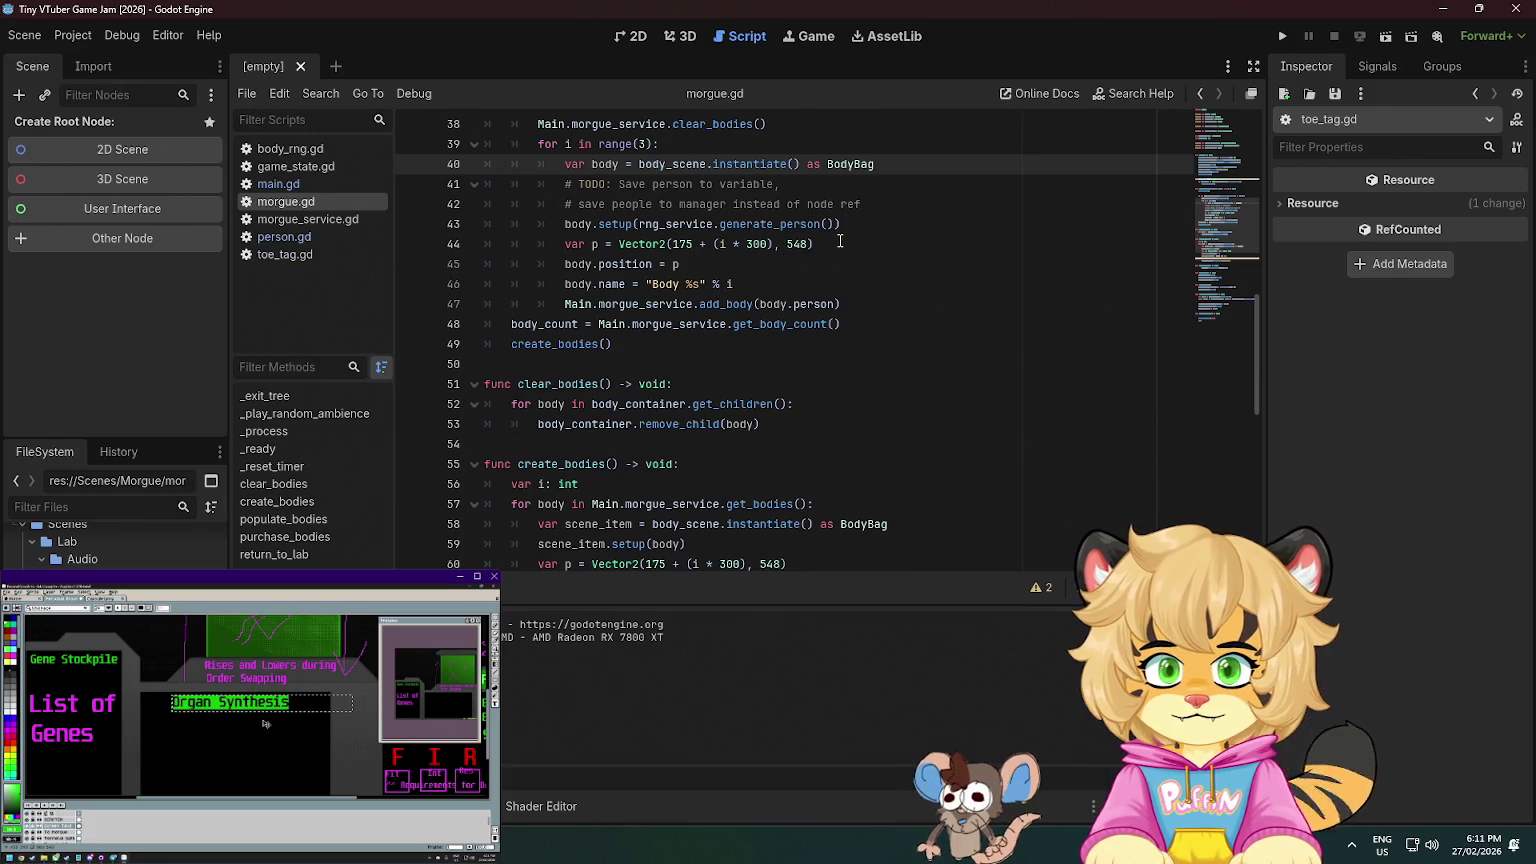
scroll(840, 241, "up", 1)
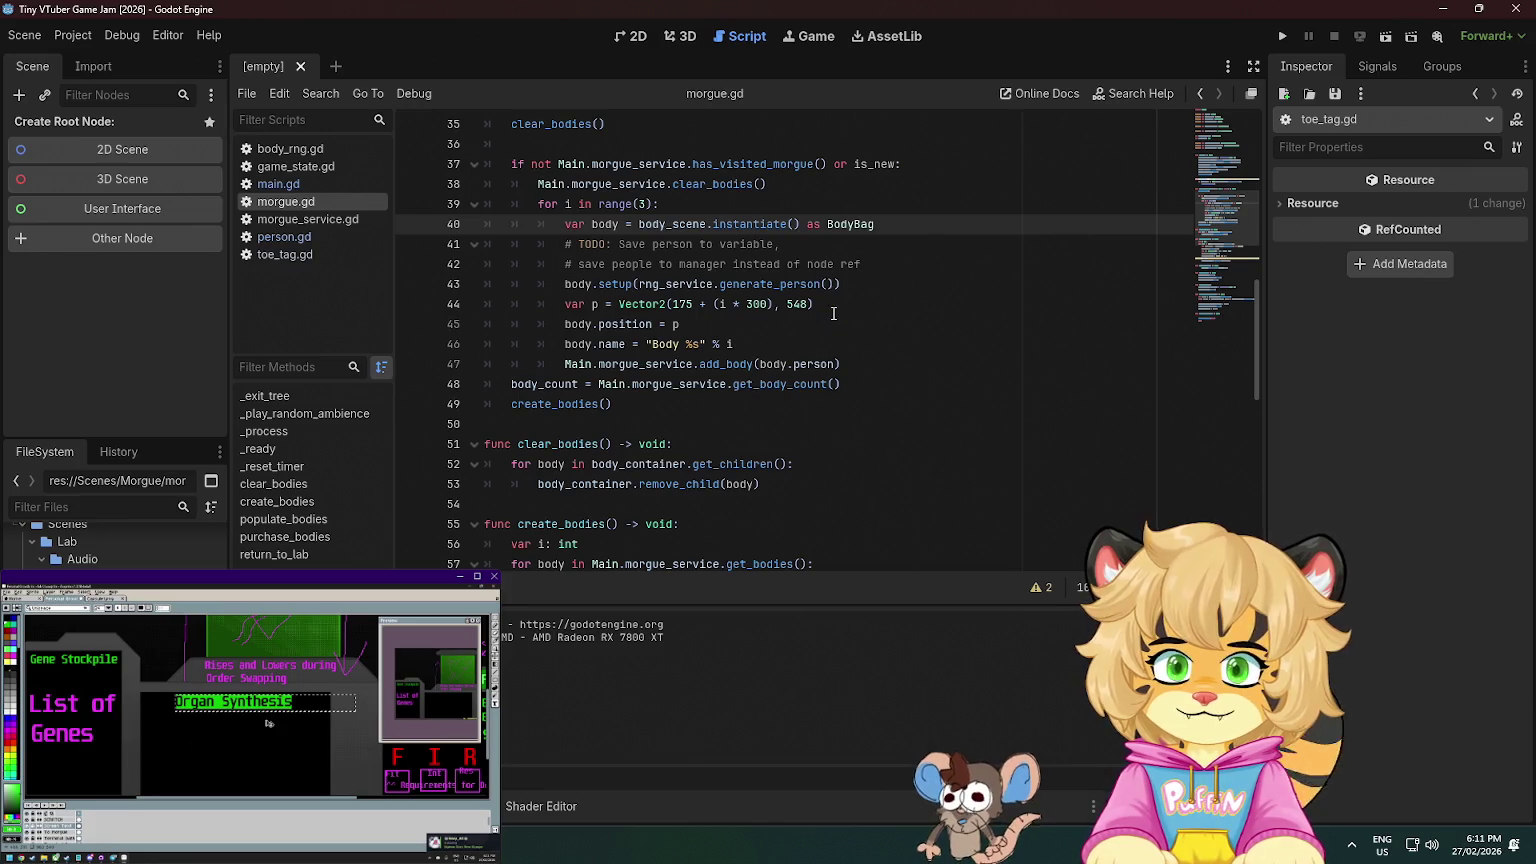
scroll(863, 359, "down", 9)
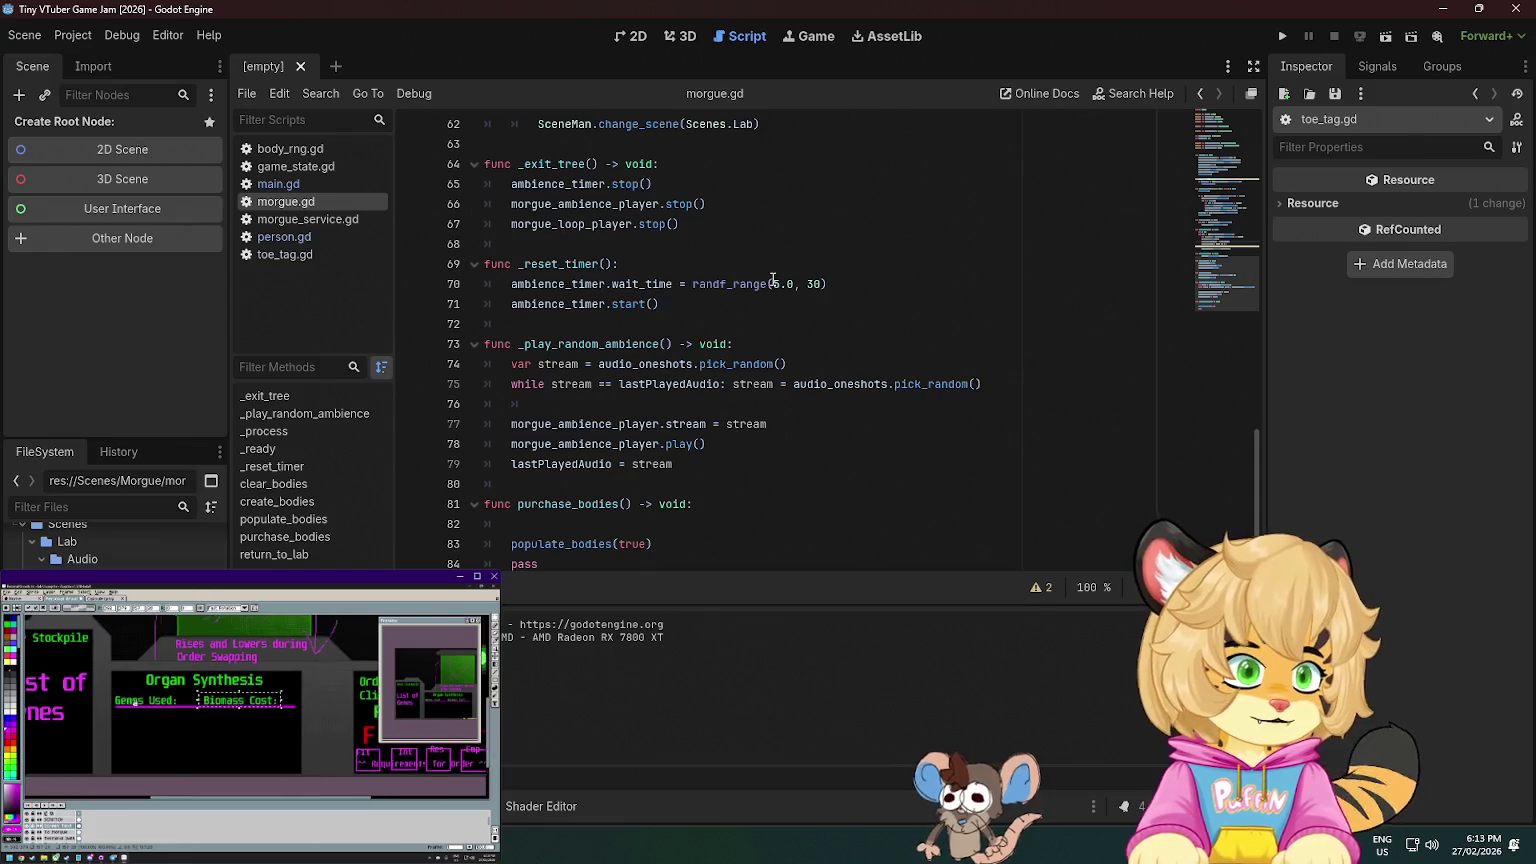
scroll(772, 295, "down", 1)
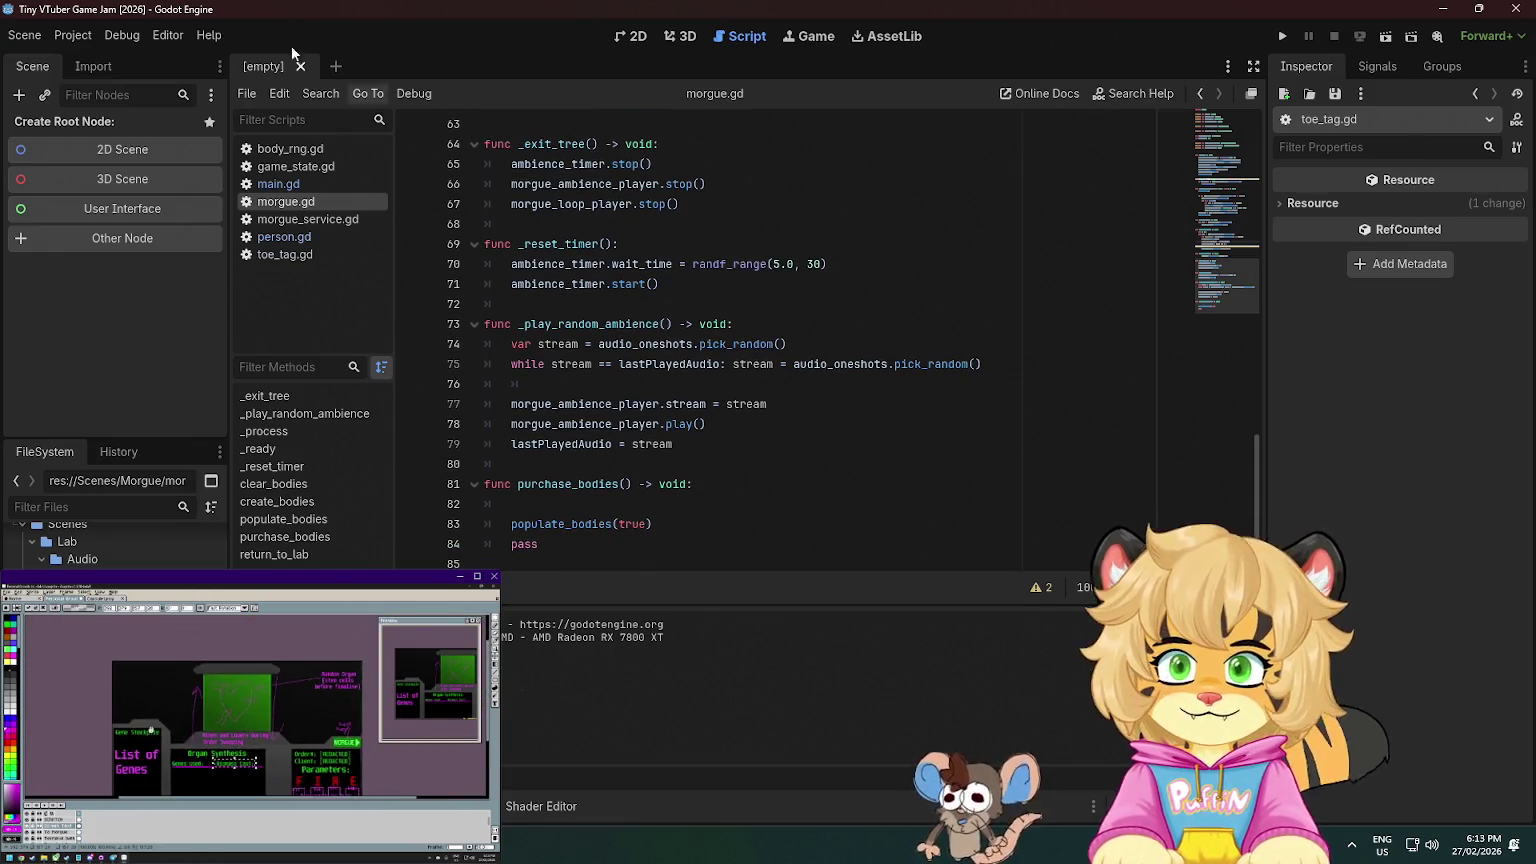
left_click(670, 287)
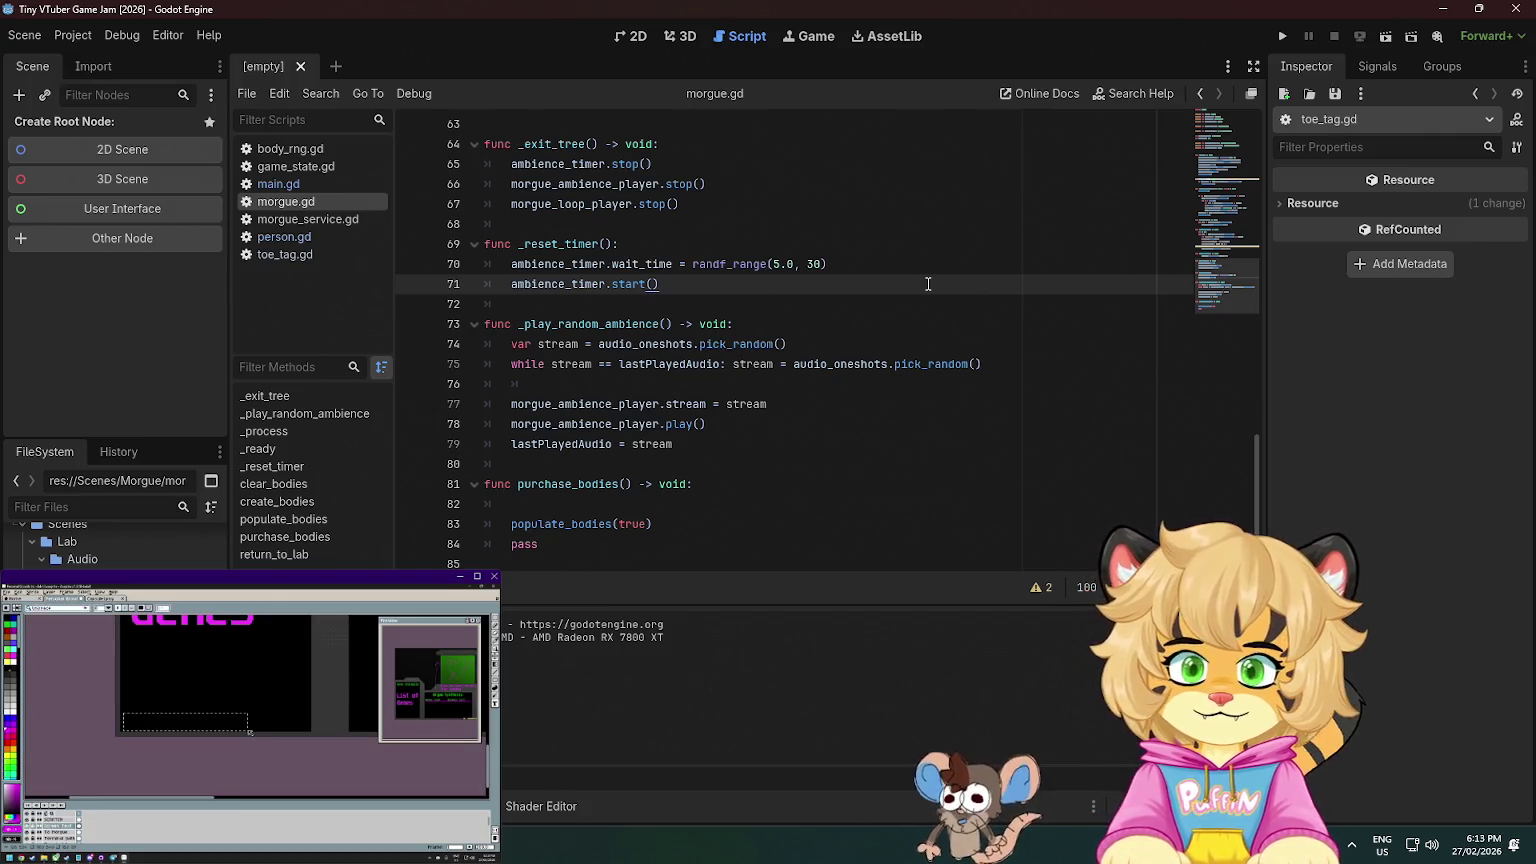
left_click(531, 507)
key("BackSpace")
key("BackSpace")
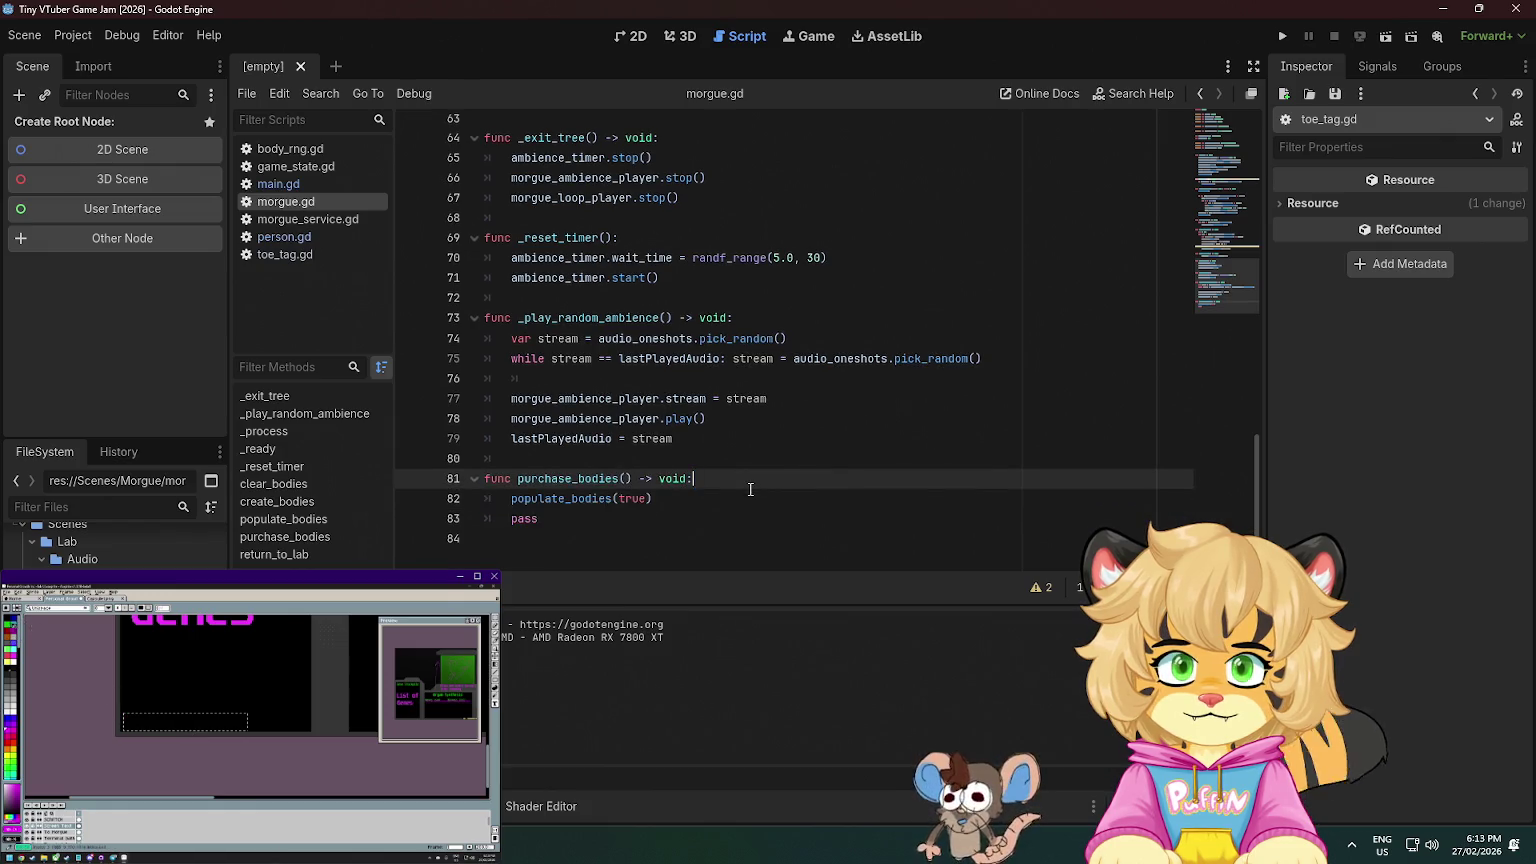
- Add comments '# TODO: Implement purchase system' and '# Likely a currency_servi' inside purchase_bodies
left_click(779, 453)
key("ctrl+a")
left_click(727, 497)
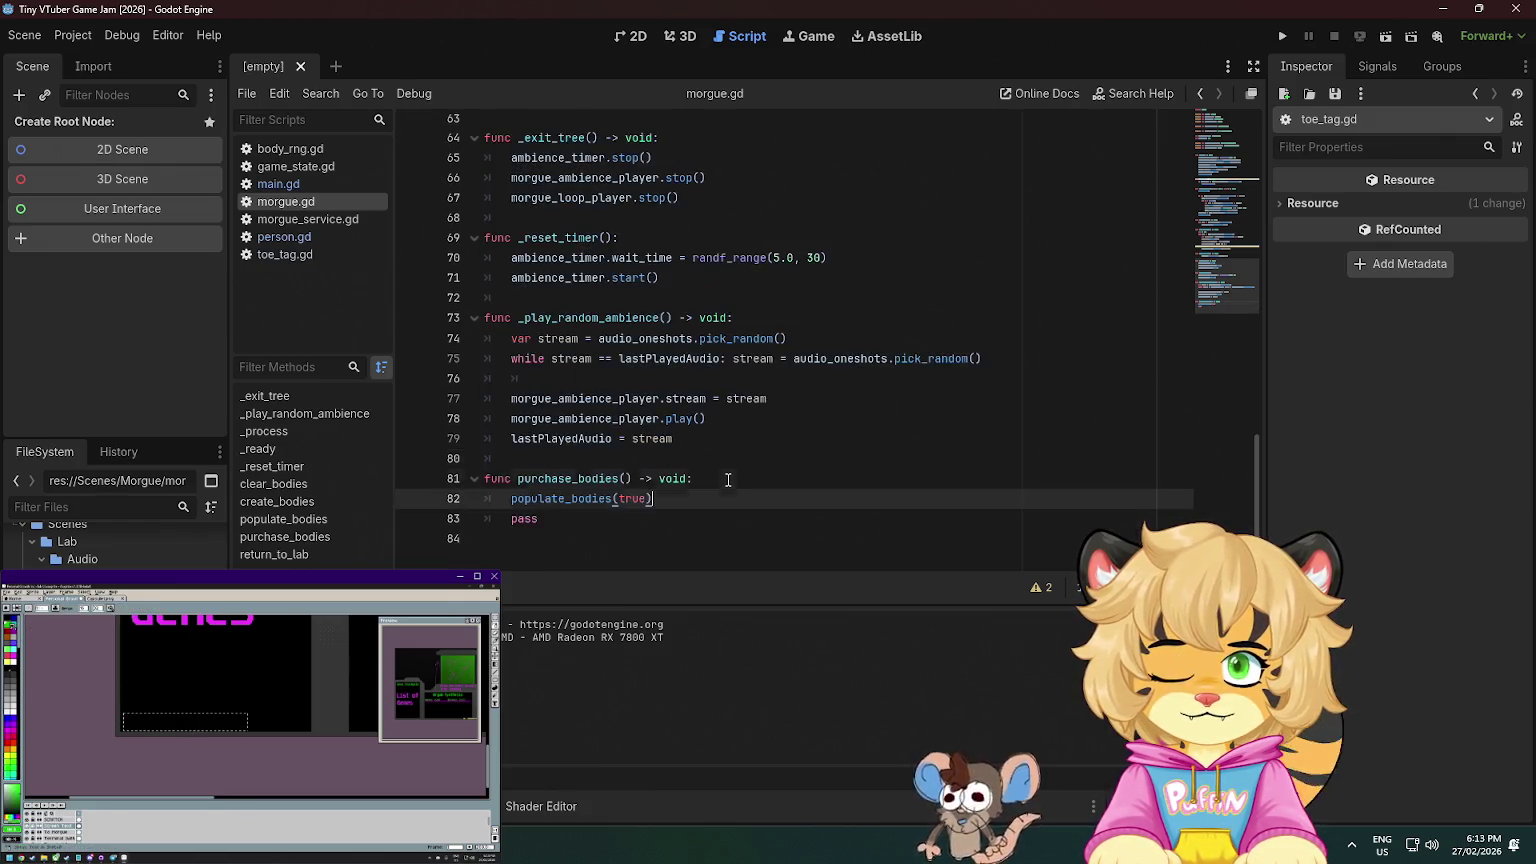
left_click(728, 480)
key("Return")
type("#")
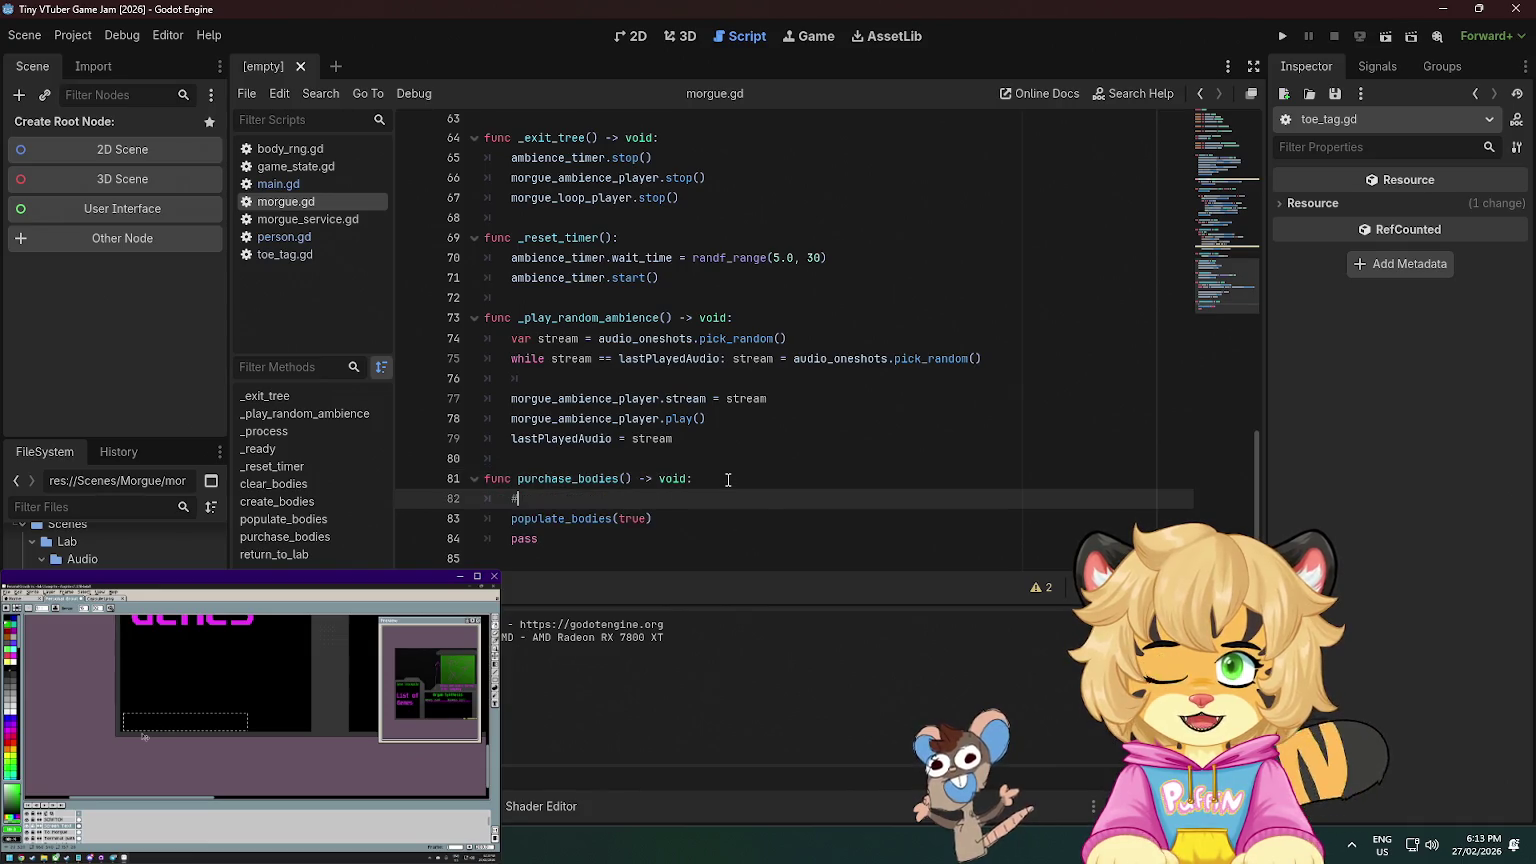
type(" TODO: Imp")
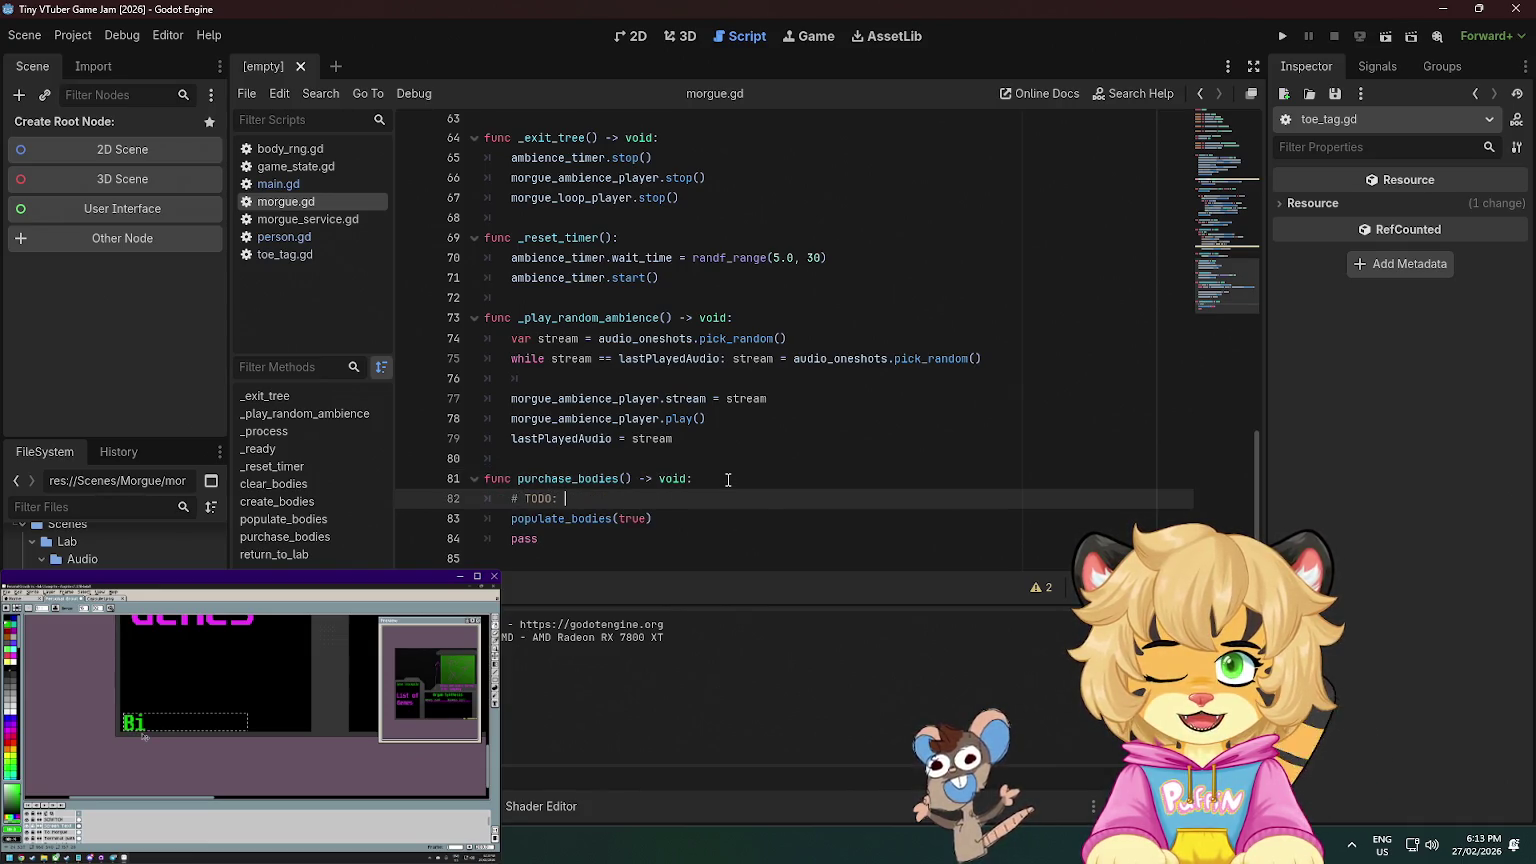
type("lement ")
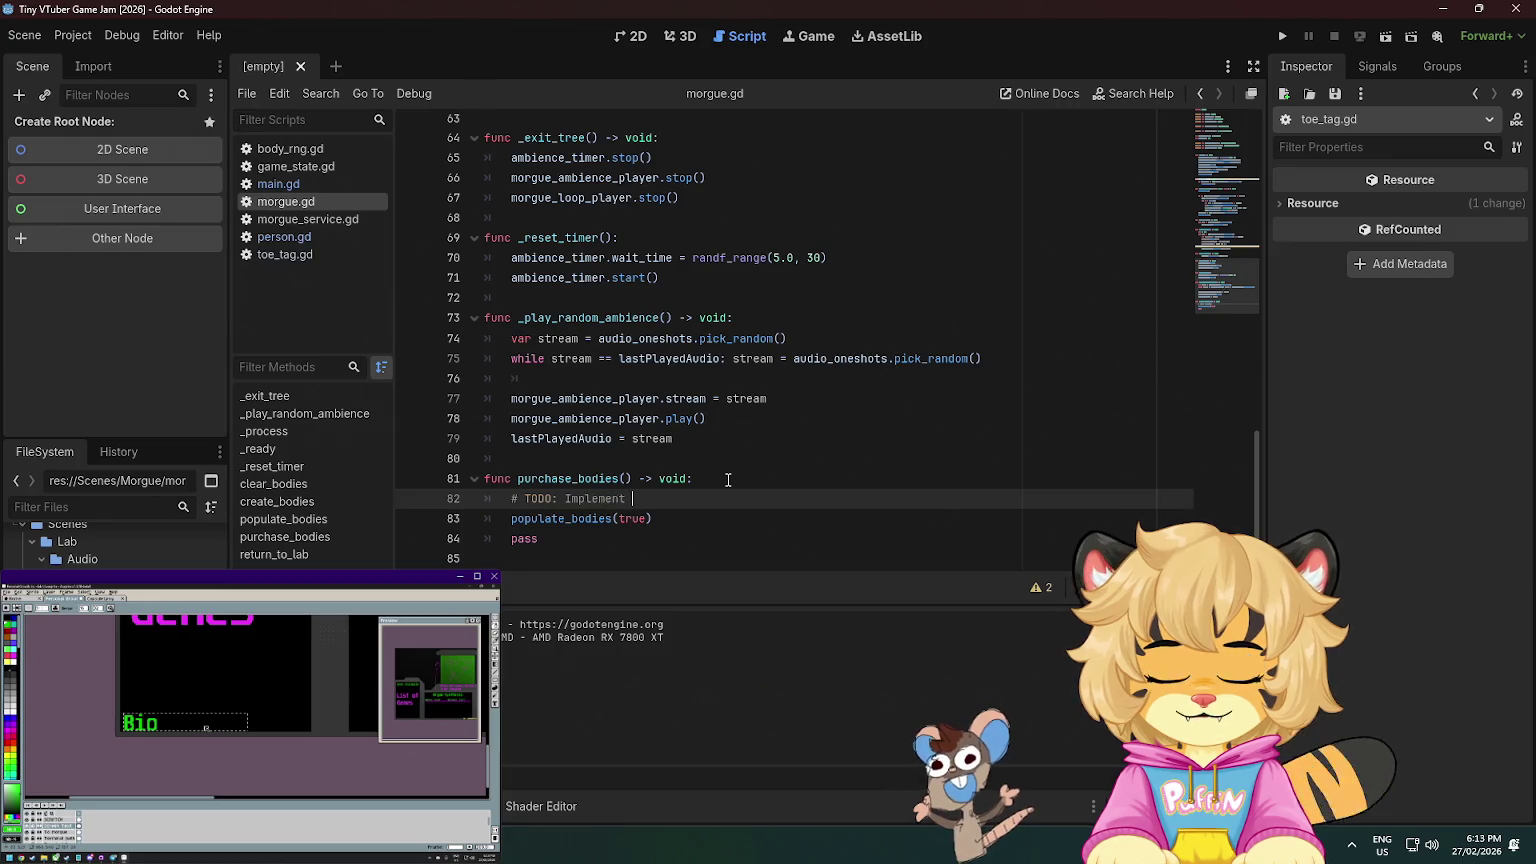
type("pur")
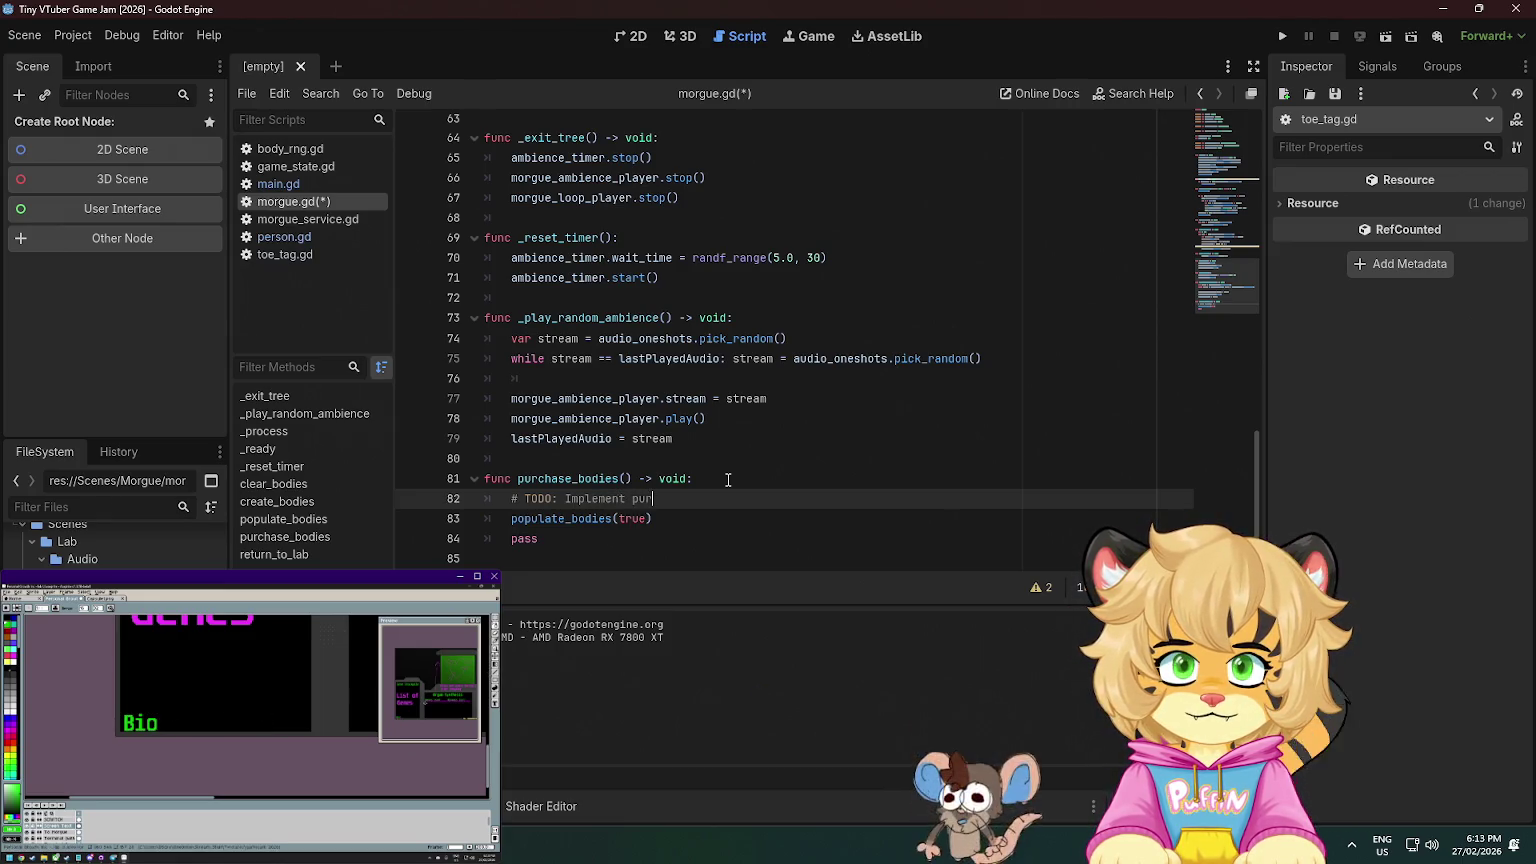
type("chase system")
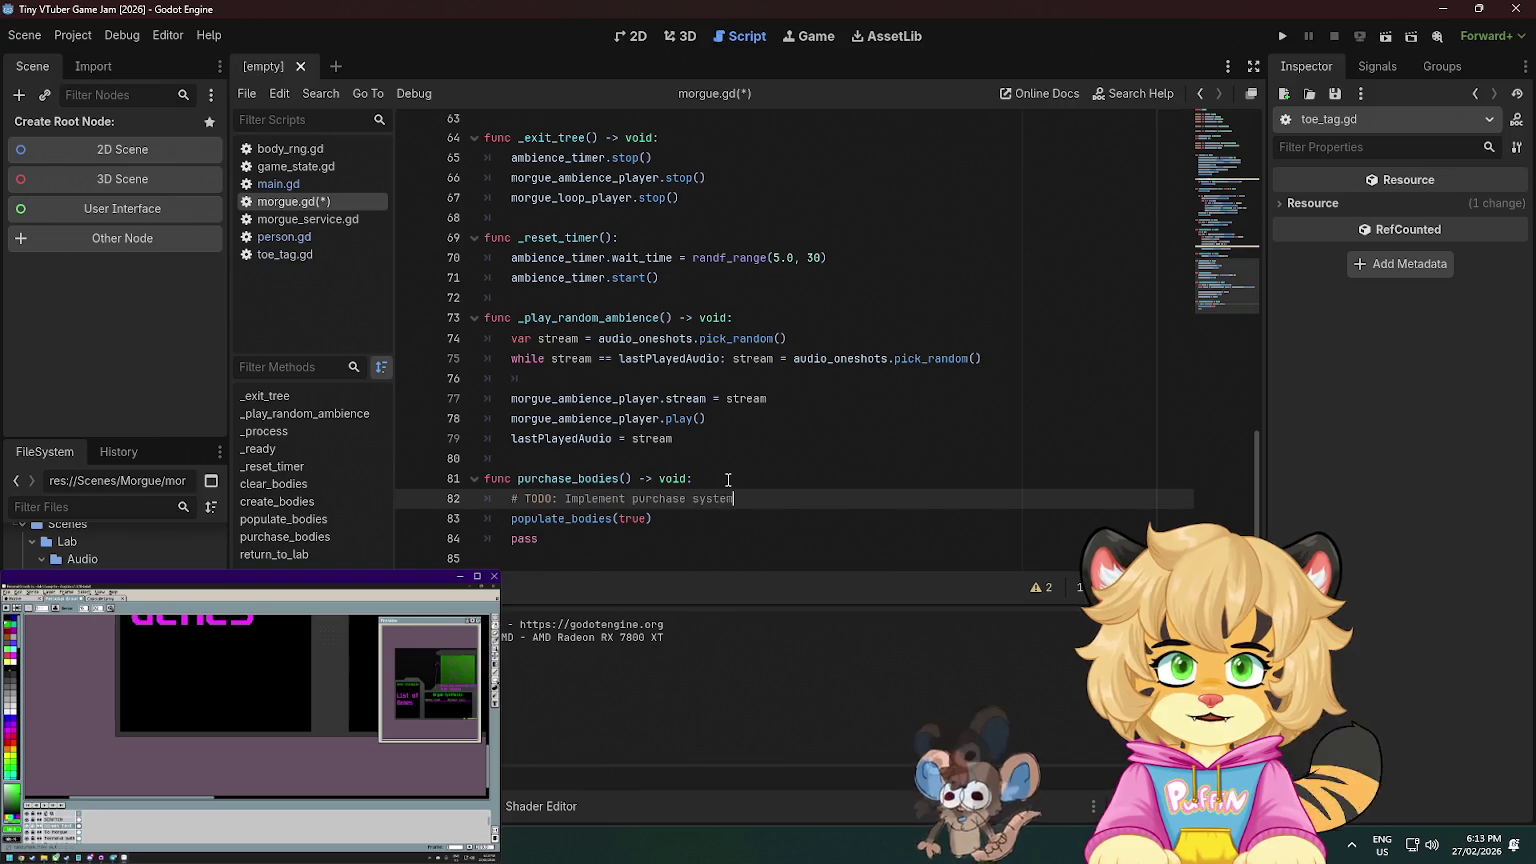
key("Return")
type("# L")
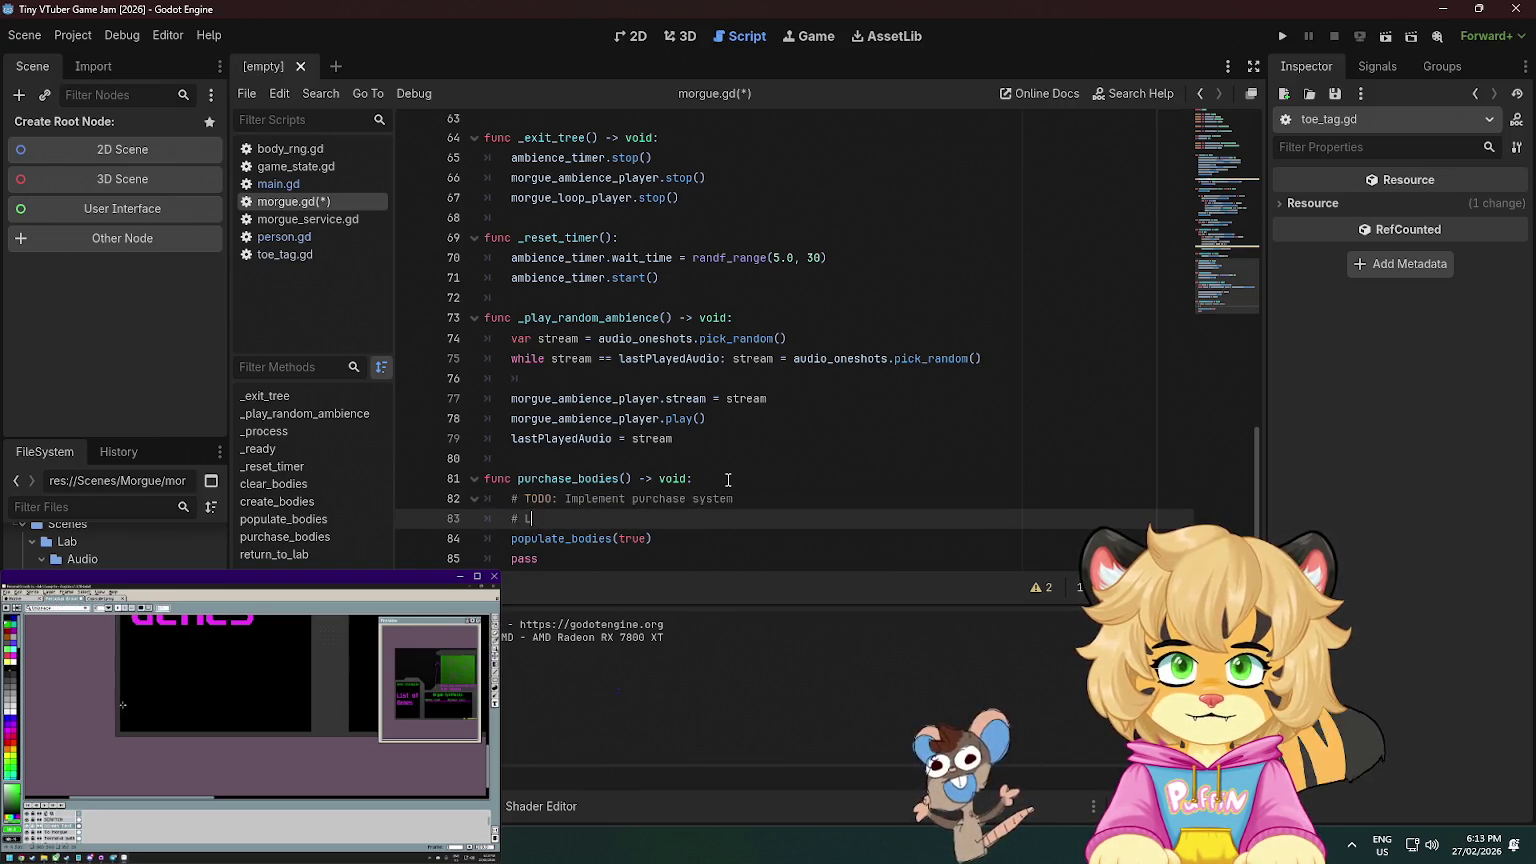
type("ikely a ")
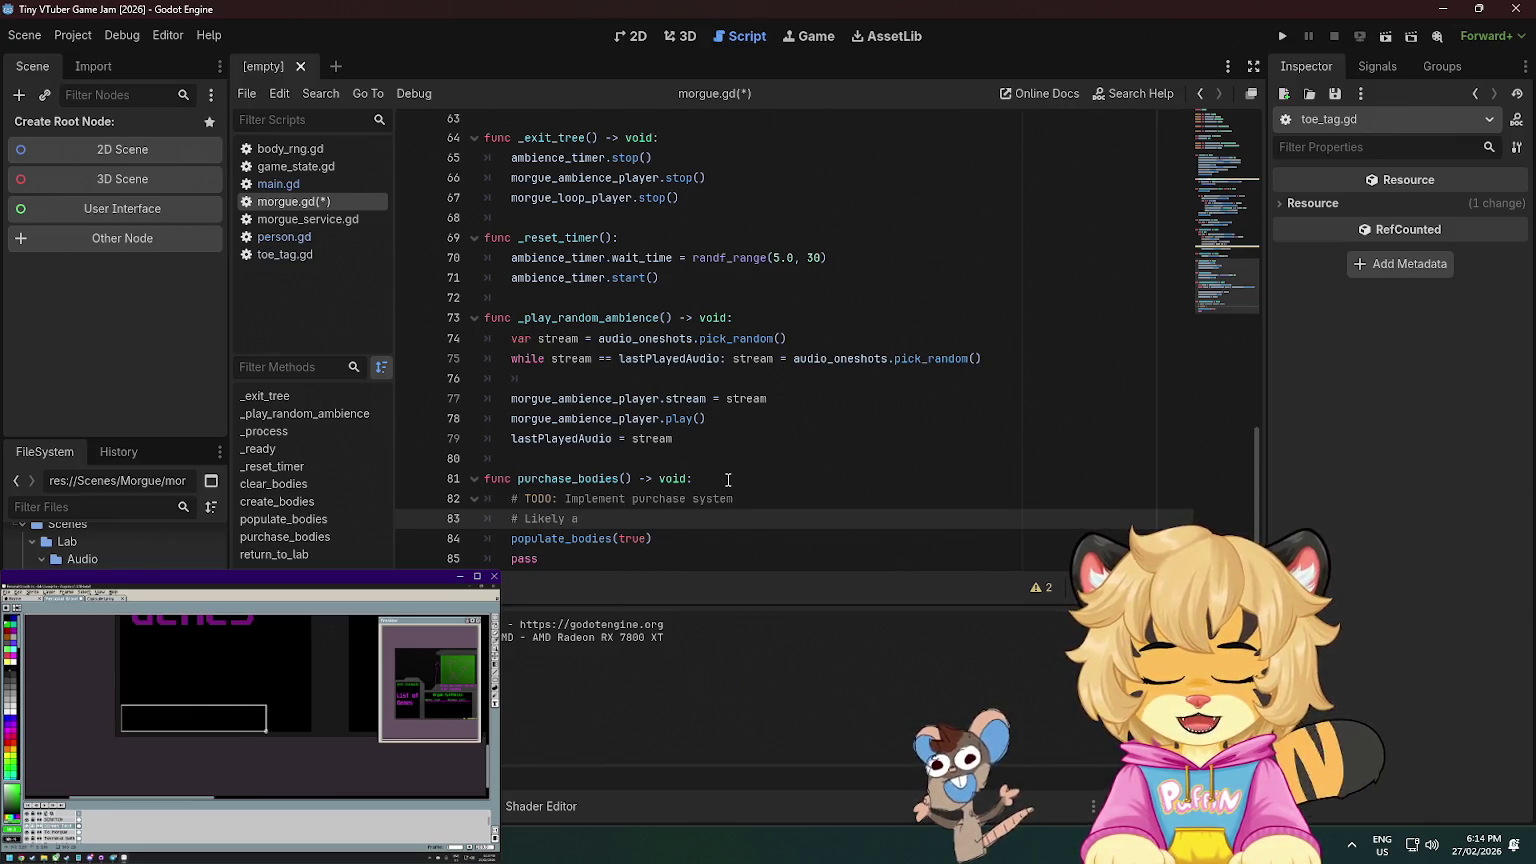
type("currenc")
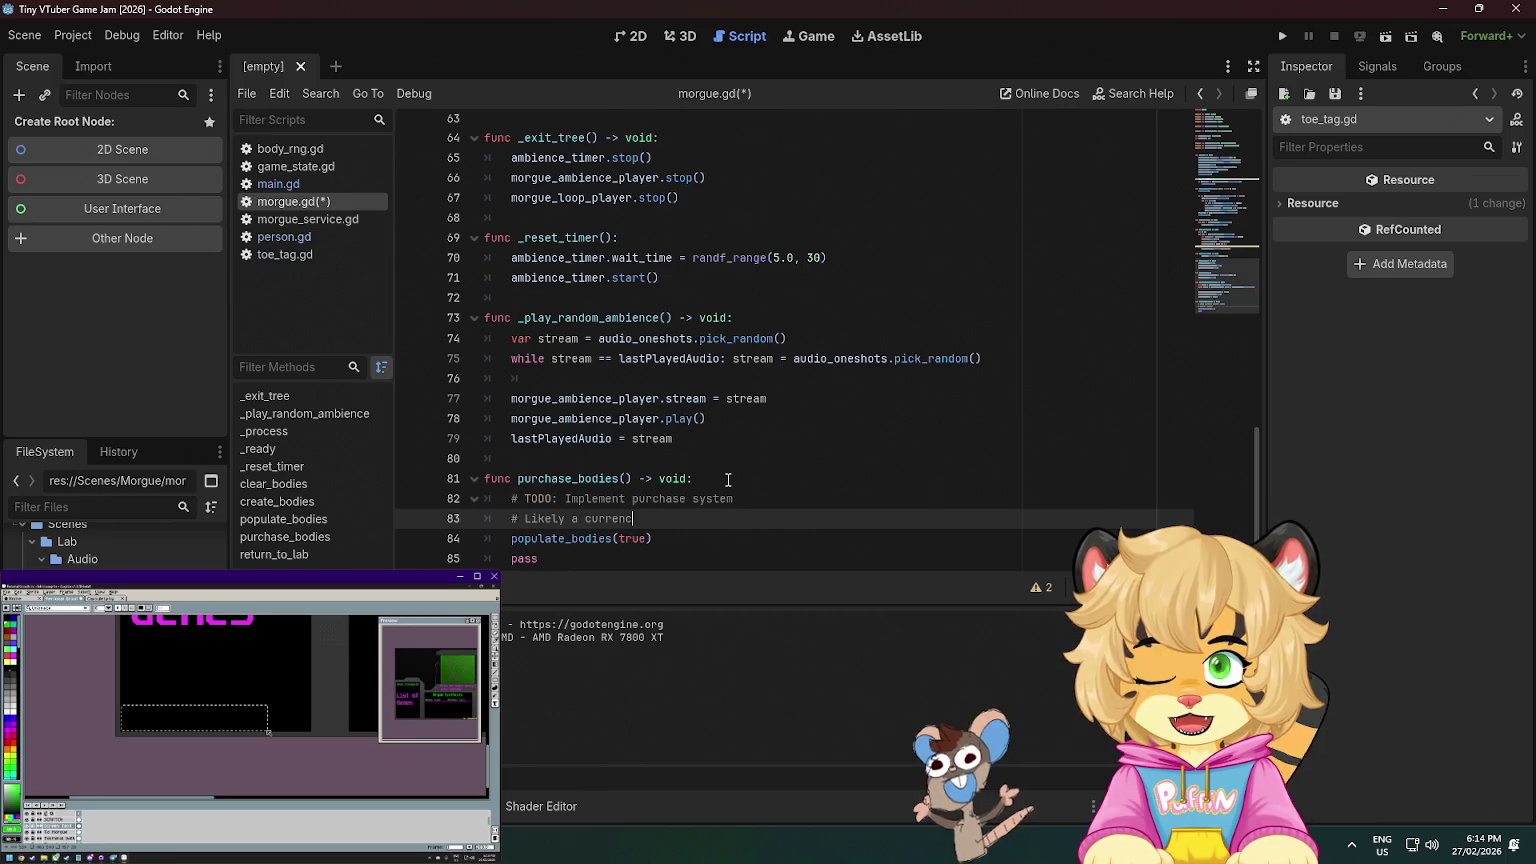
type("y_service")
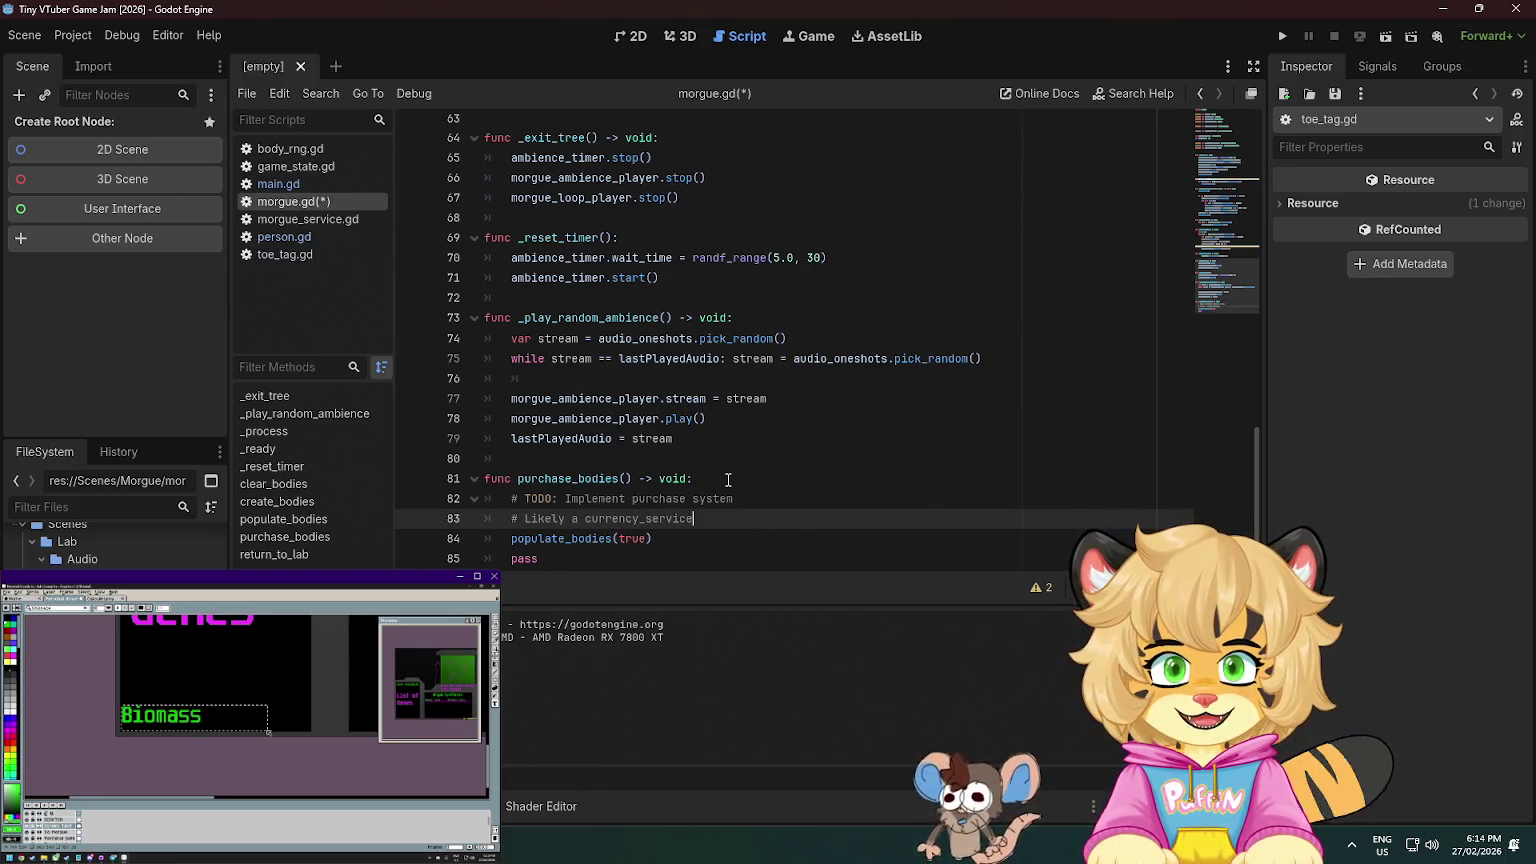
- Save morgue.gd and delete the stray blank line 76 in _play_random_ambience
key("ctrl+s")
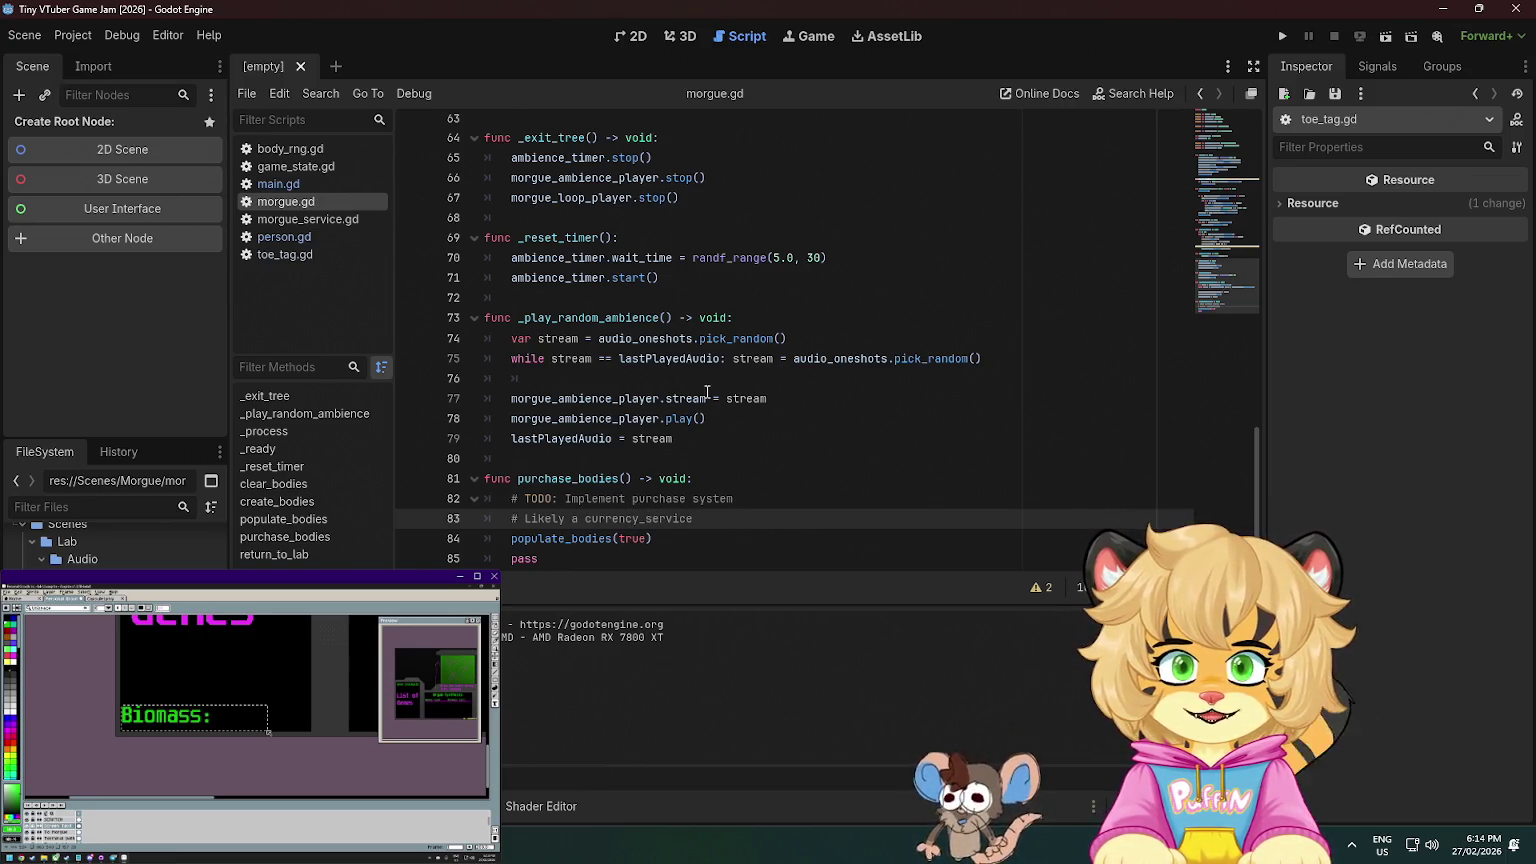
left_click(725, 387)
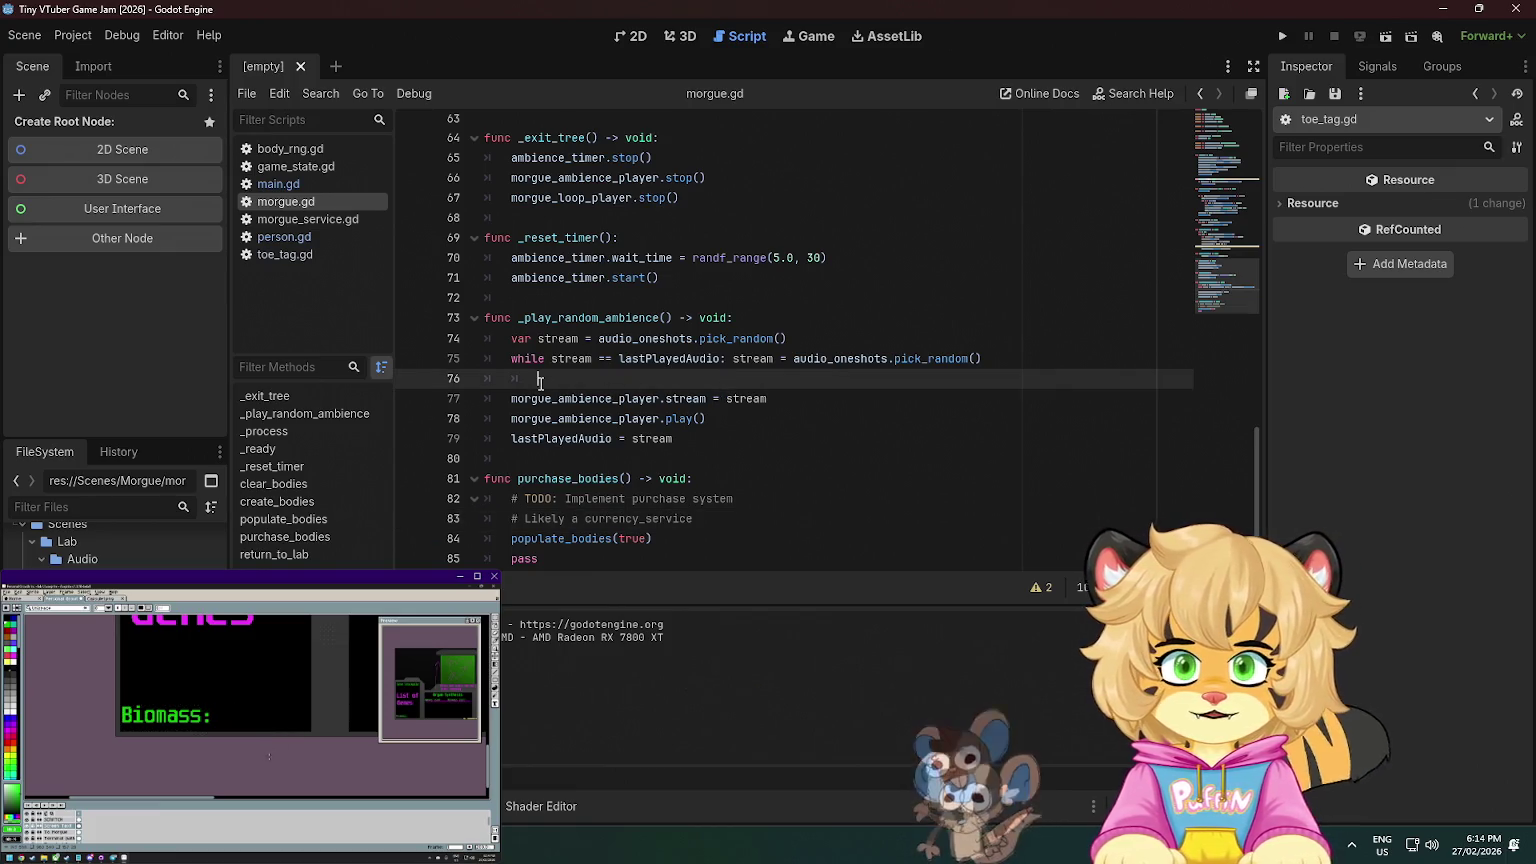
key("BackSpace")
key("BackSpace")
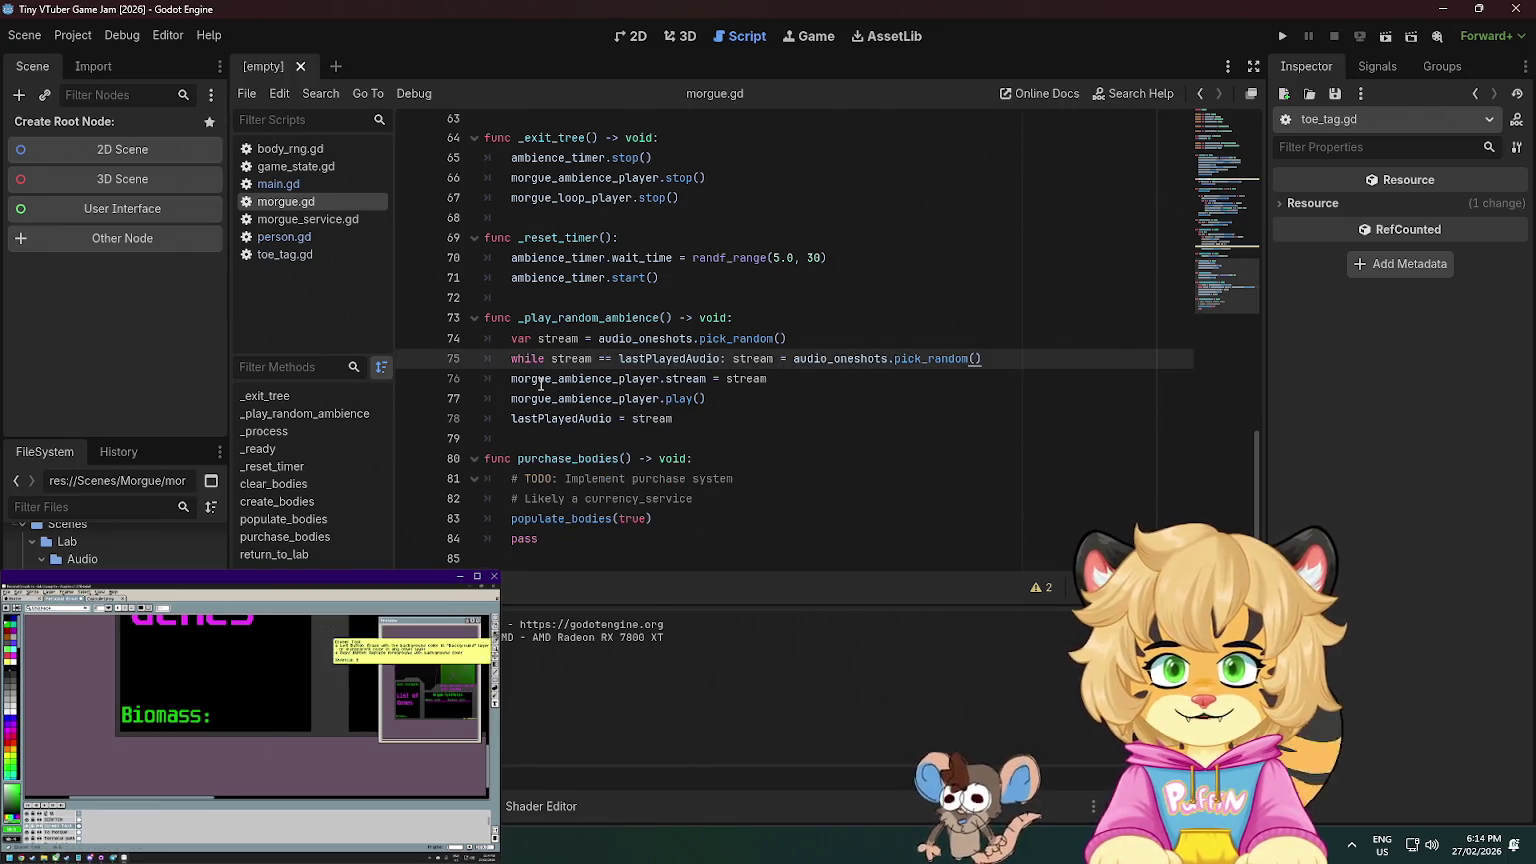
left_click(612, 278)
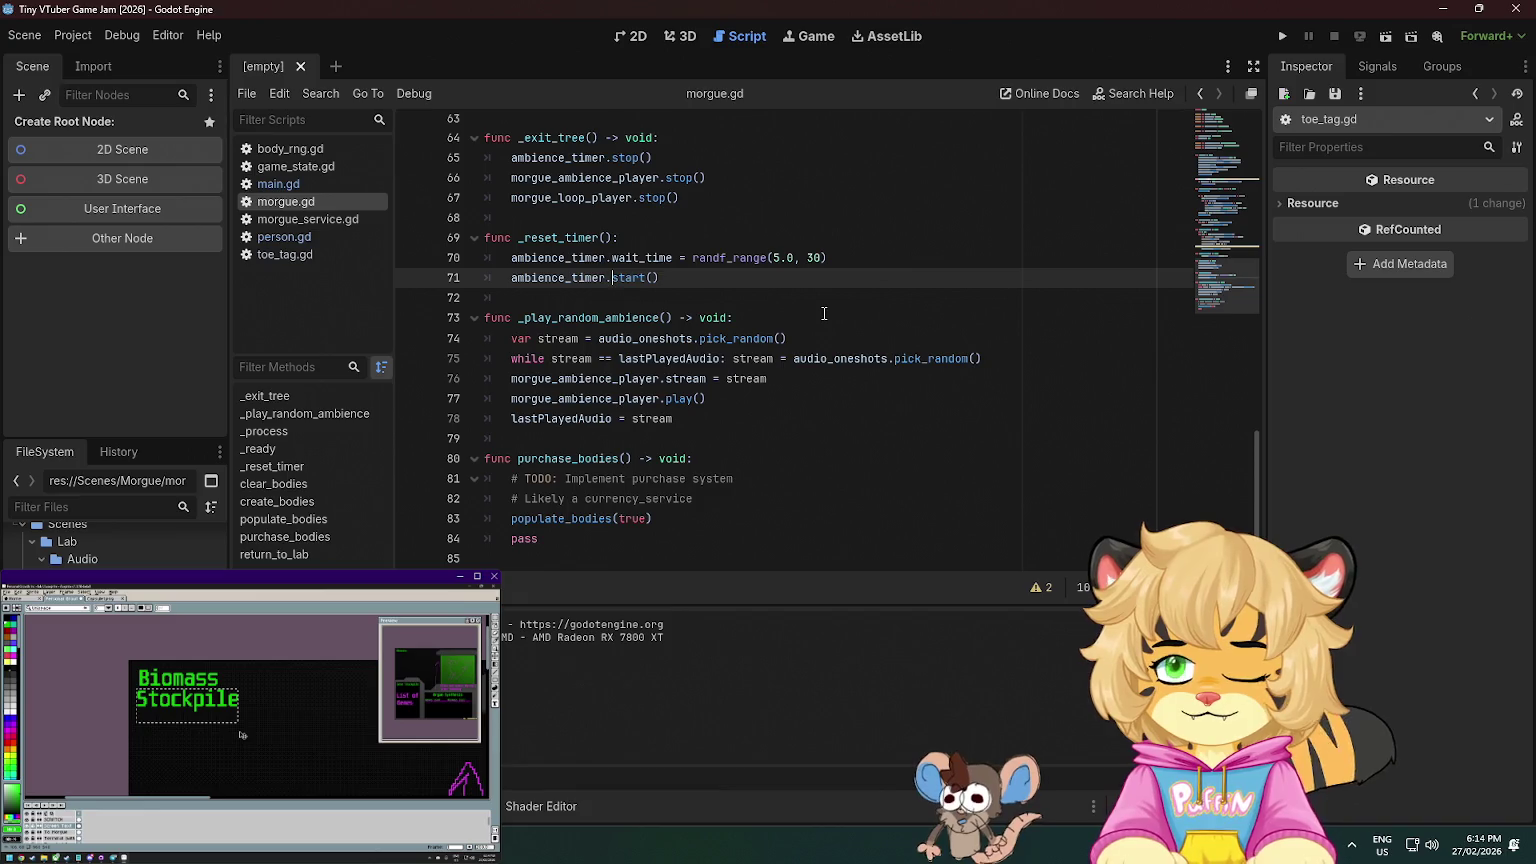
key("F5")
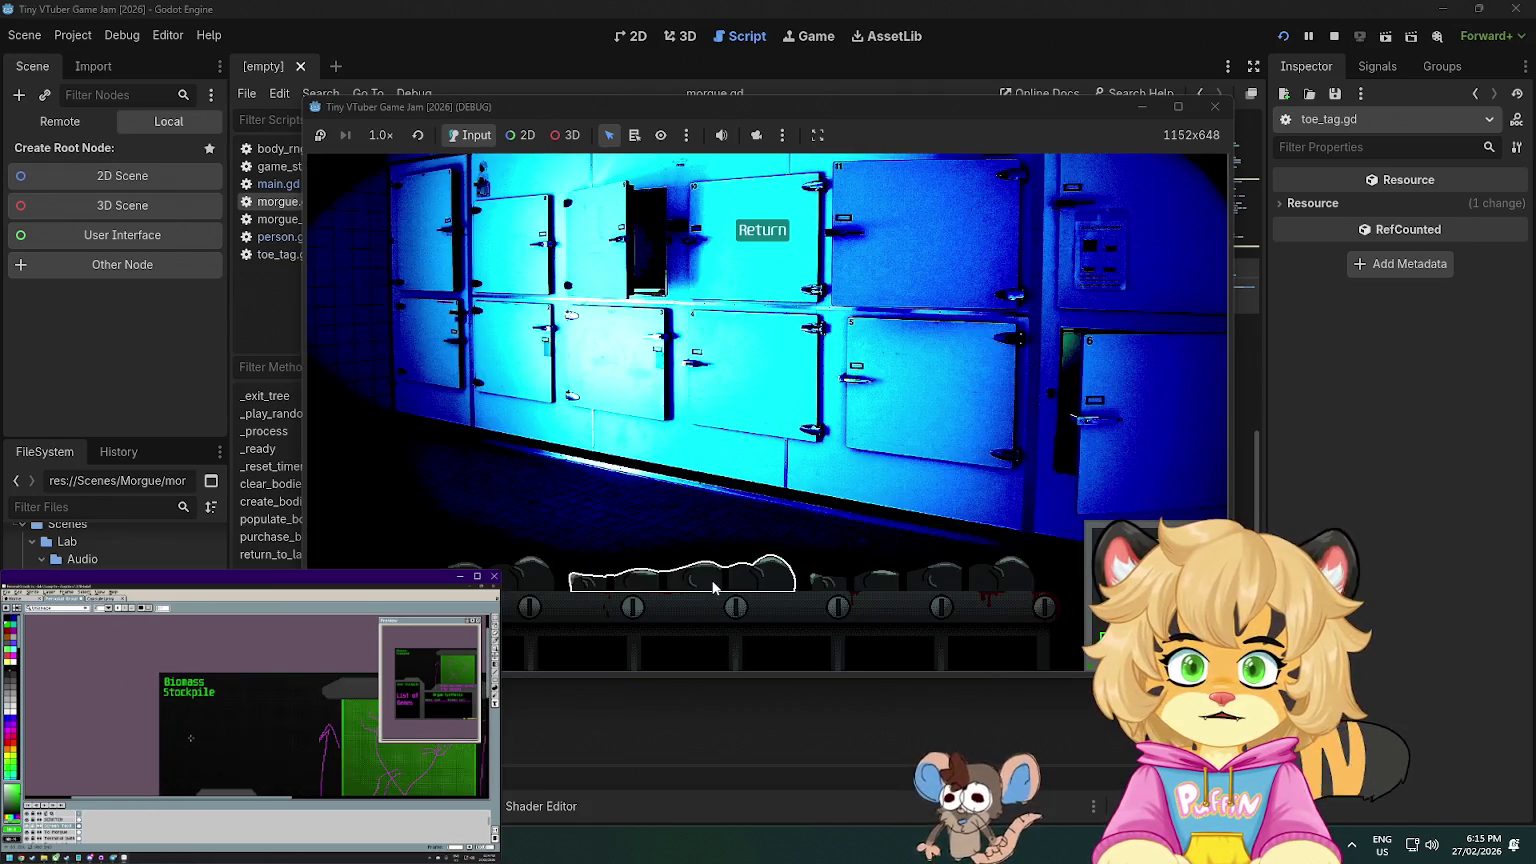
left_click(770, 575)
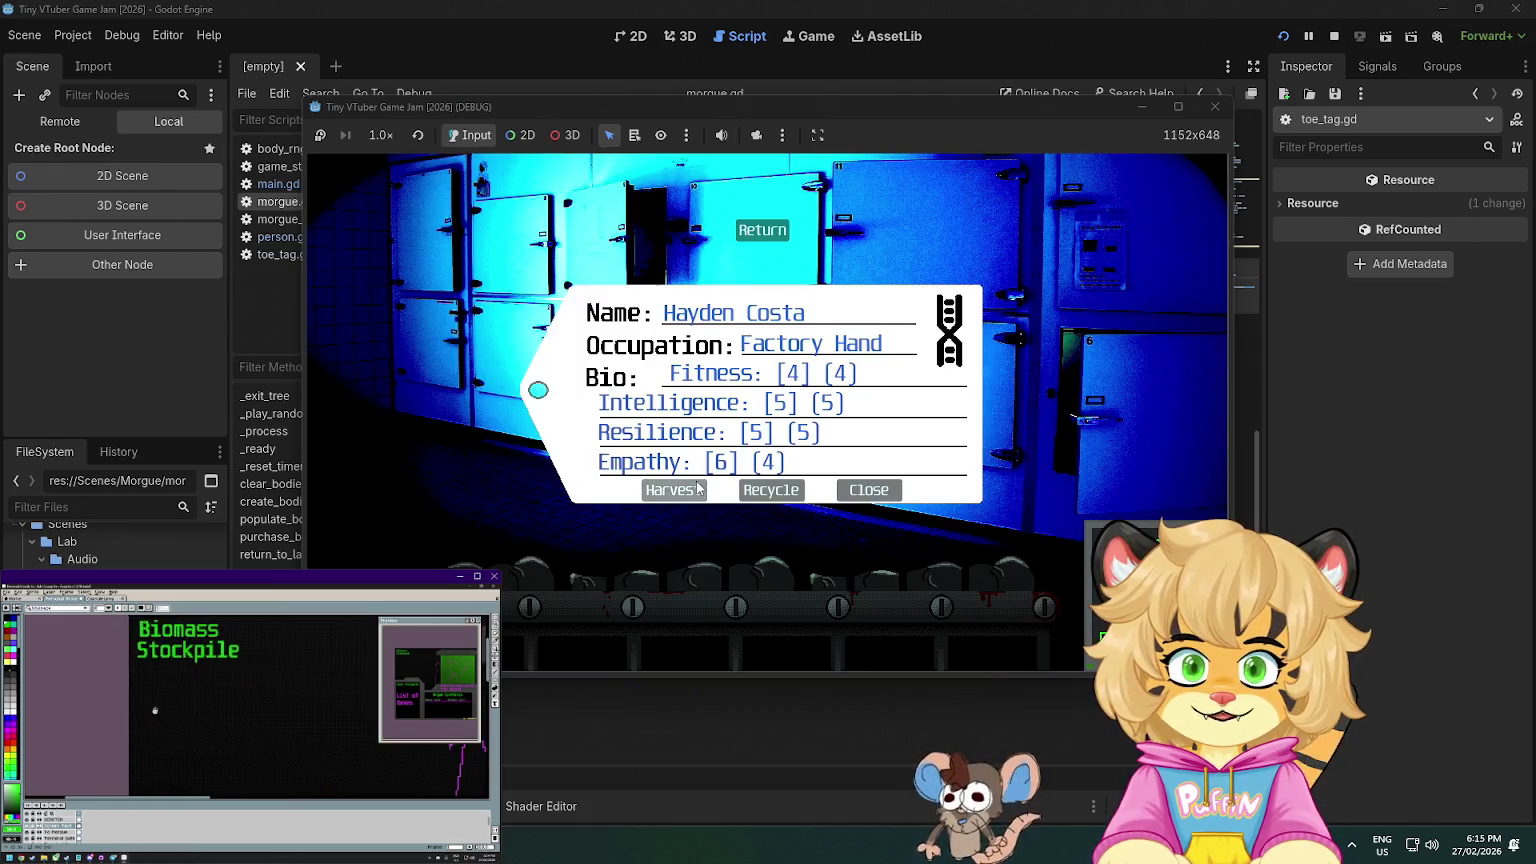
left_click(662, 492)
left_click(545, 565)
left_click(673, 489)
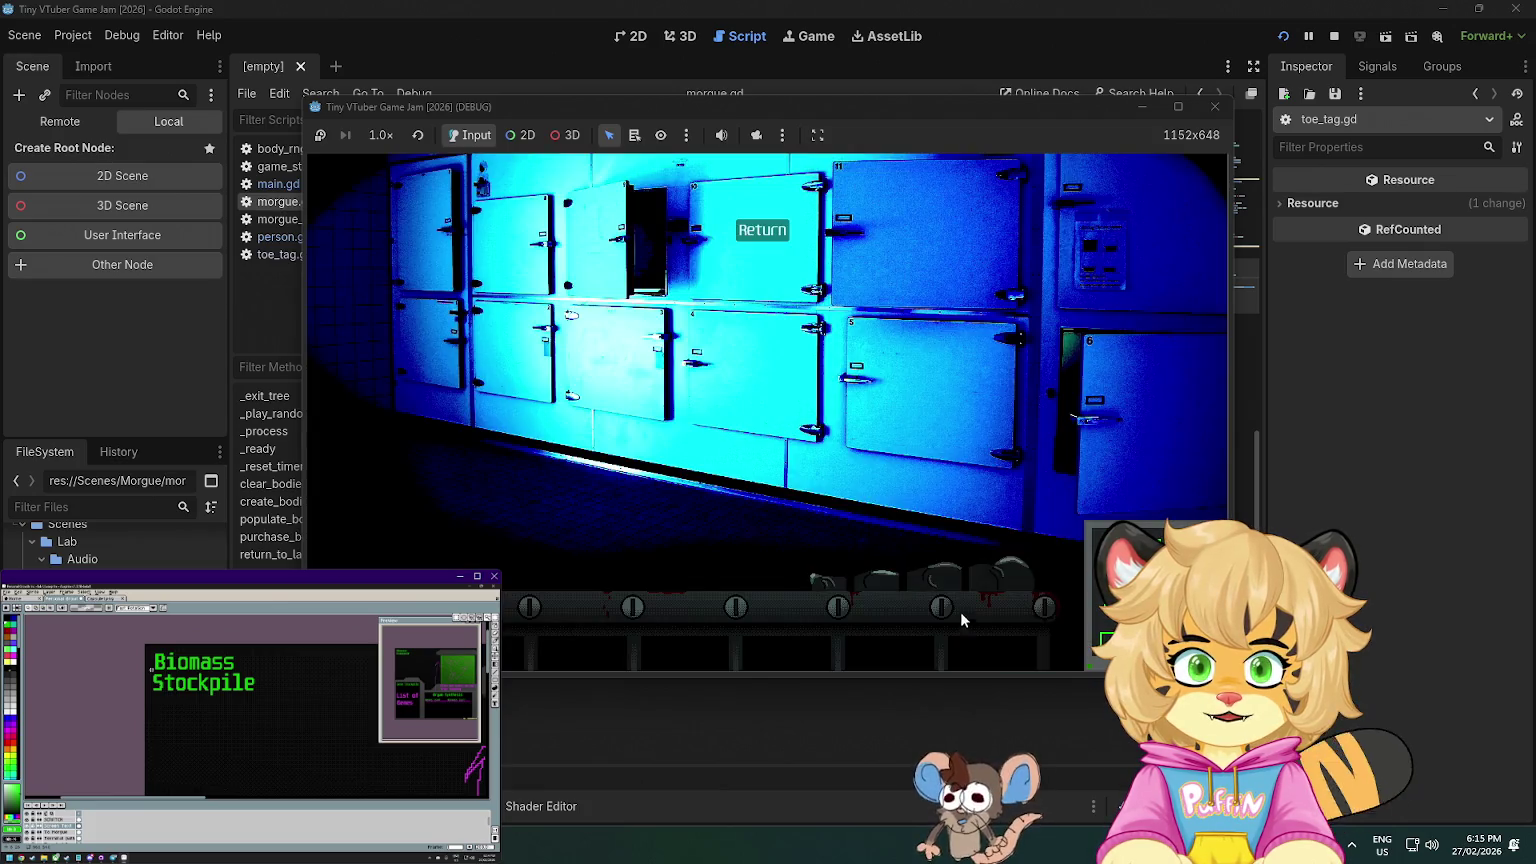
left_click(960, 611)
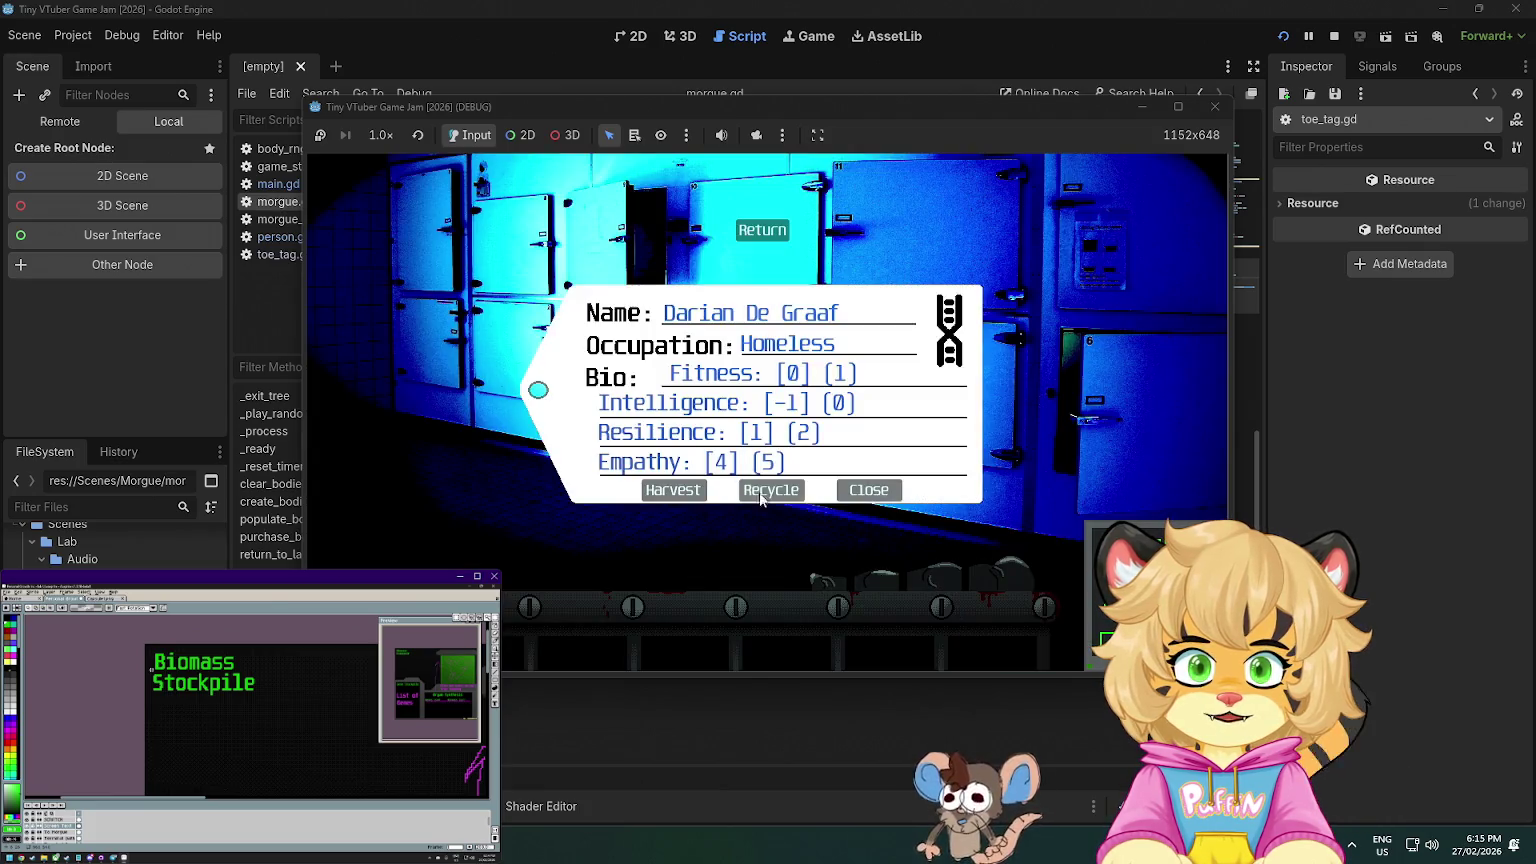
left_click(675, 489)
left_click(1216, 111)
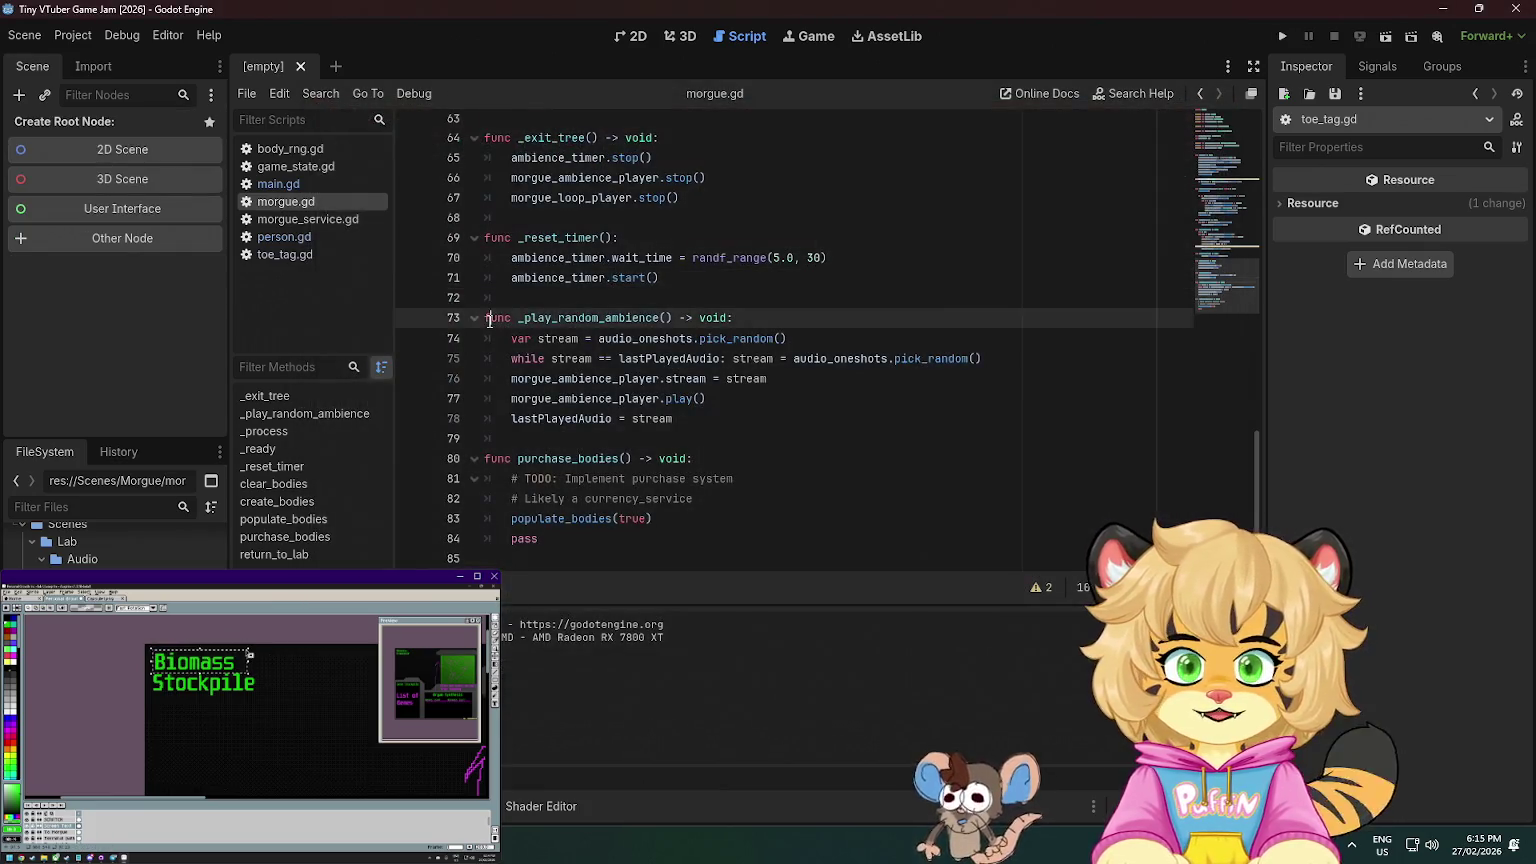
- Open morgue_service.gd, review remove_person, then bring up the Services folder's context menu
scroll(604, 260, "up", 5)
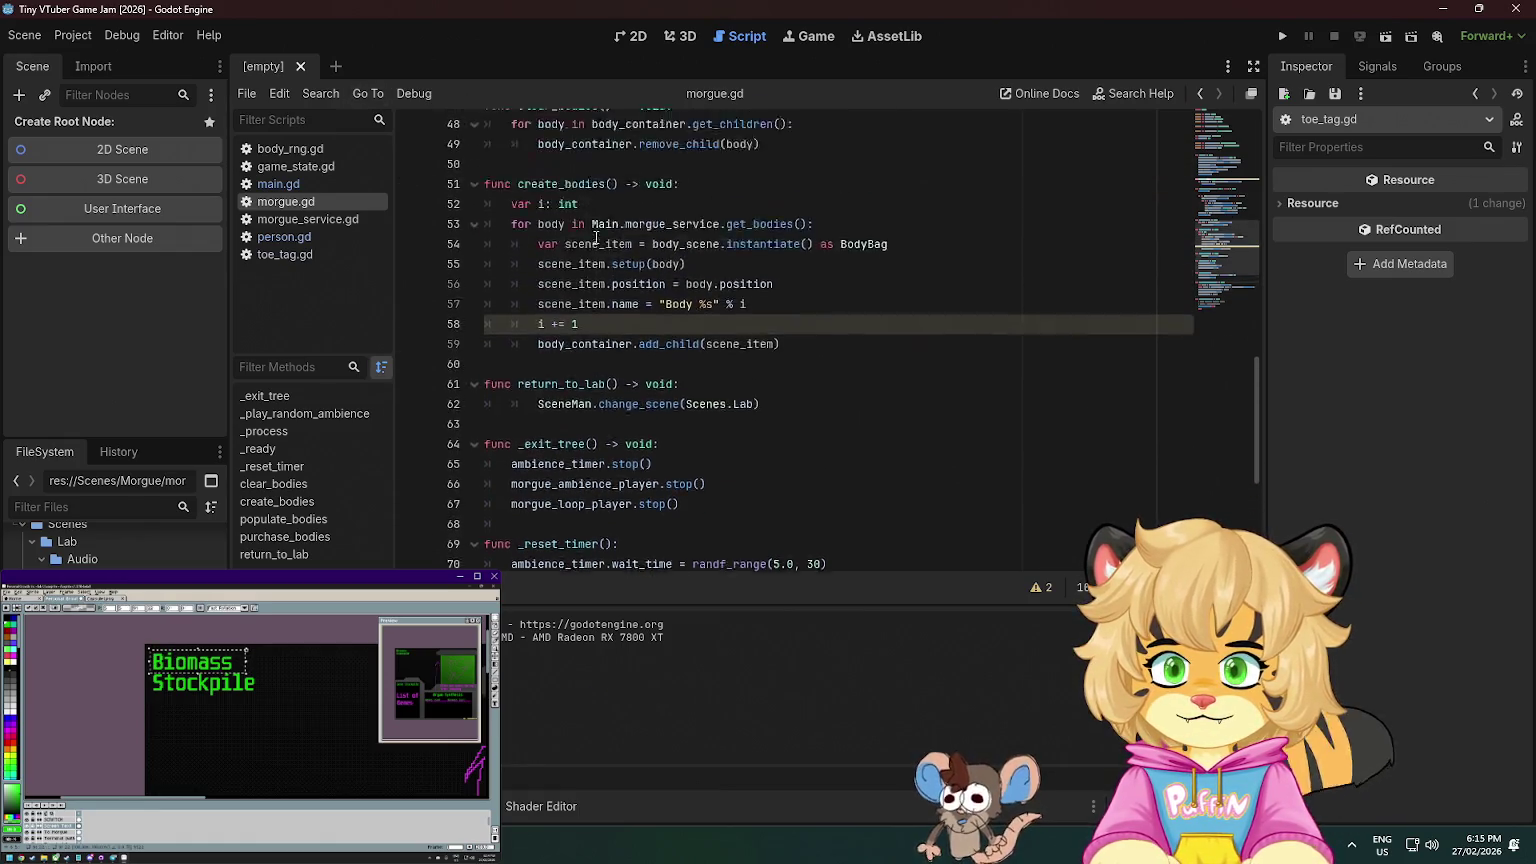
left_click(313, 220)
scroll(650, 282, "down", 5)
scroll(650, 282, "down", 1)
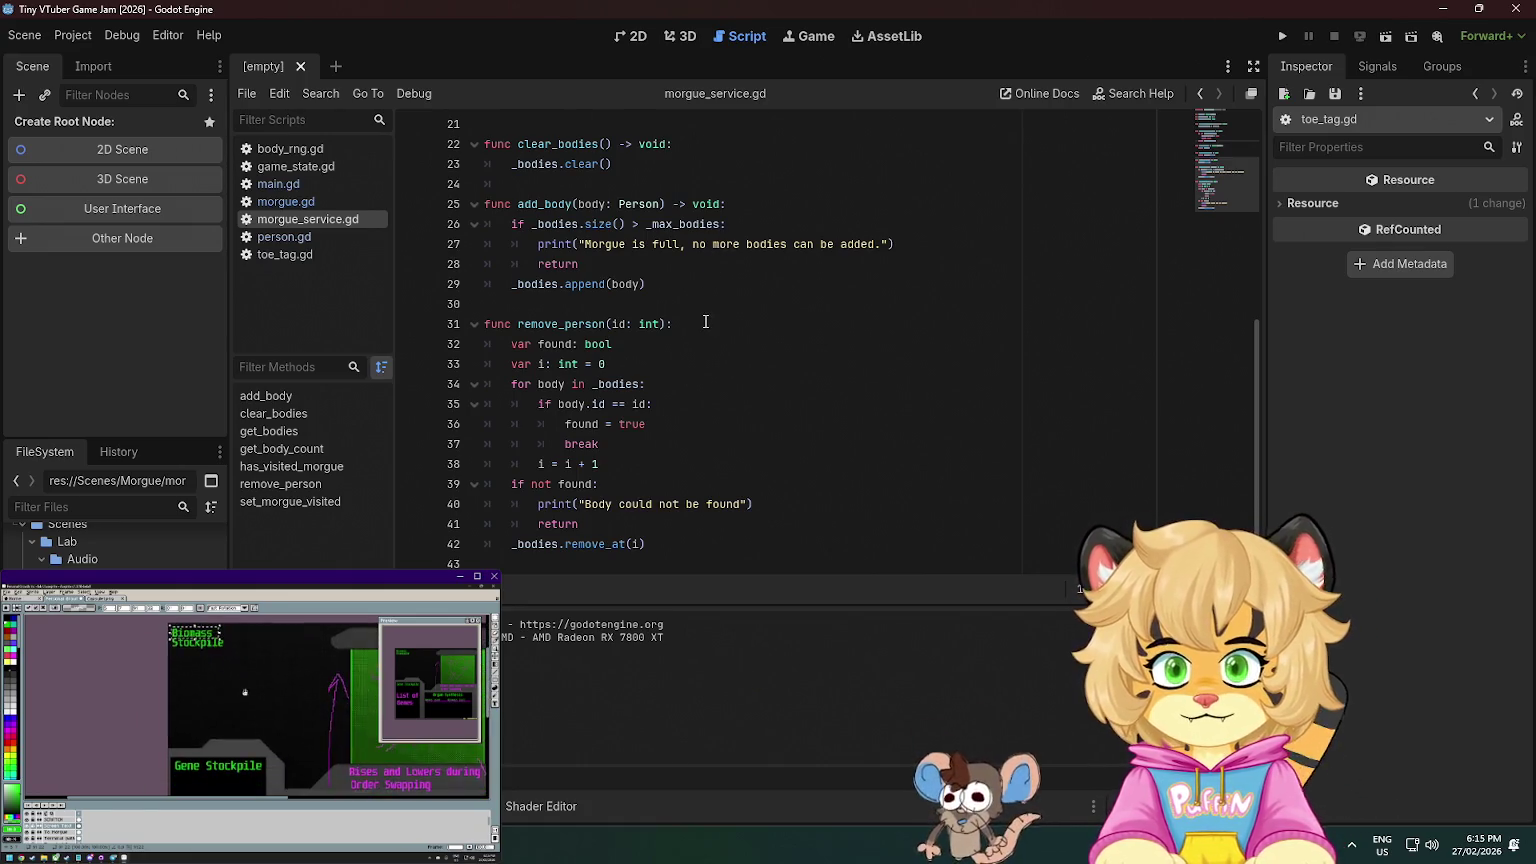
left_click(695, 424)
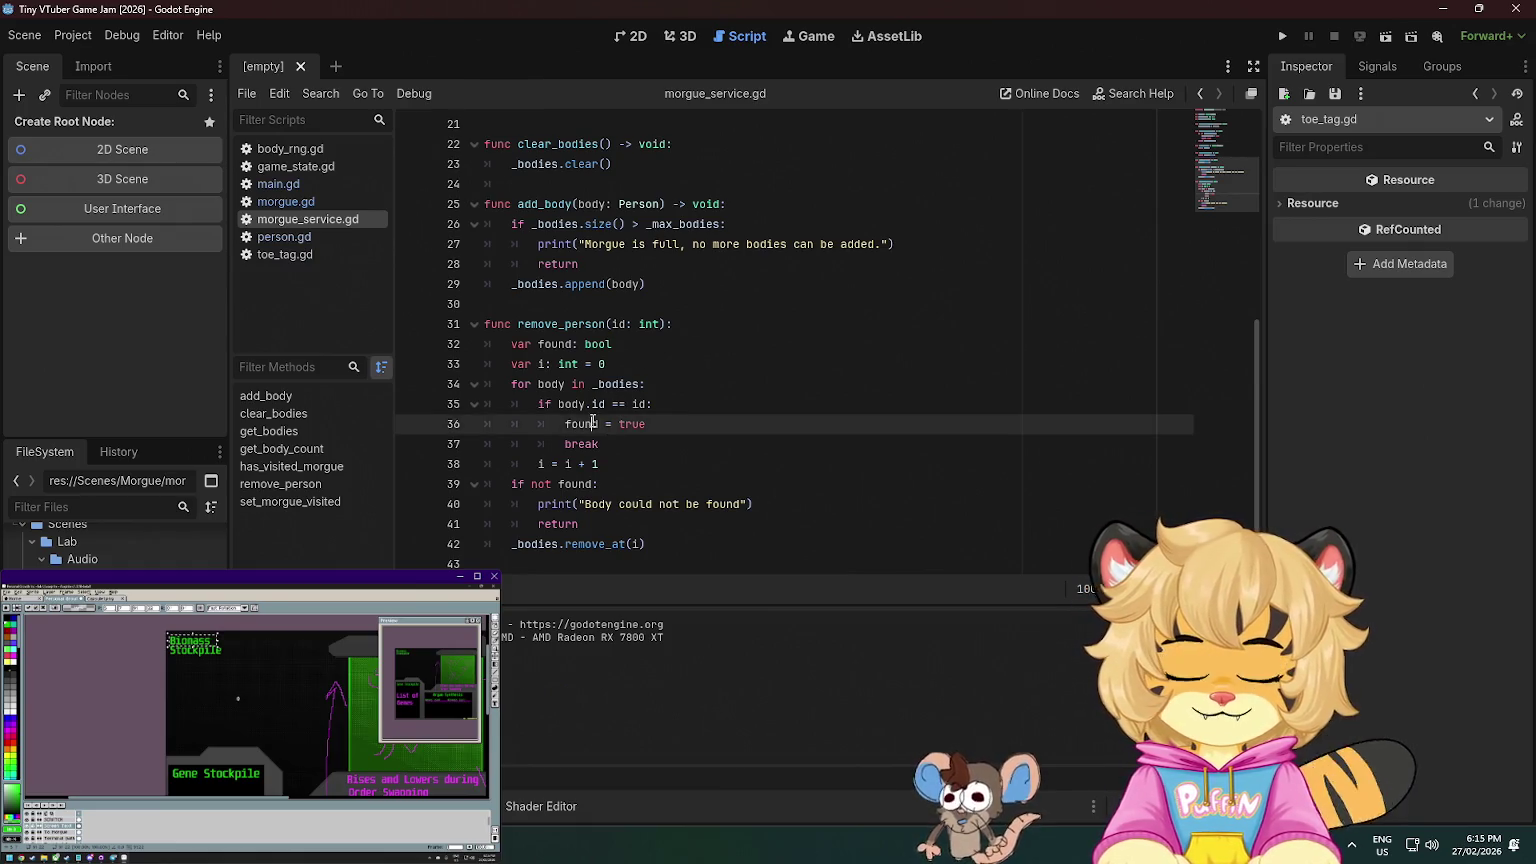
left_click(726, 464)
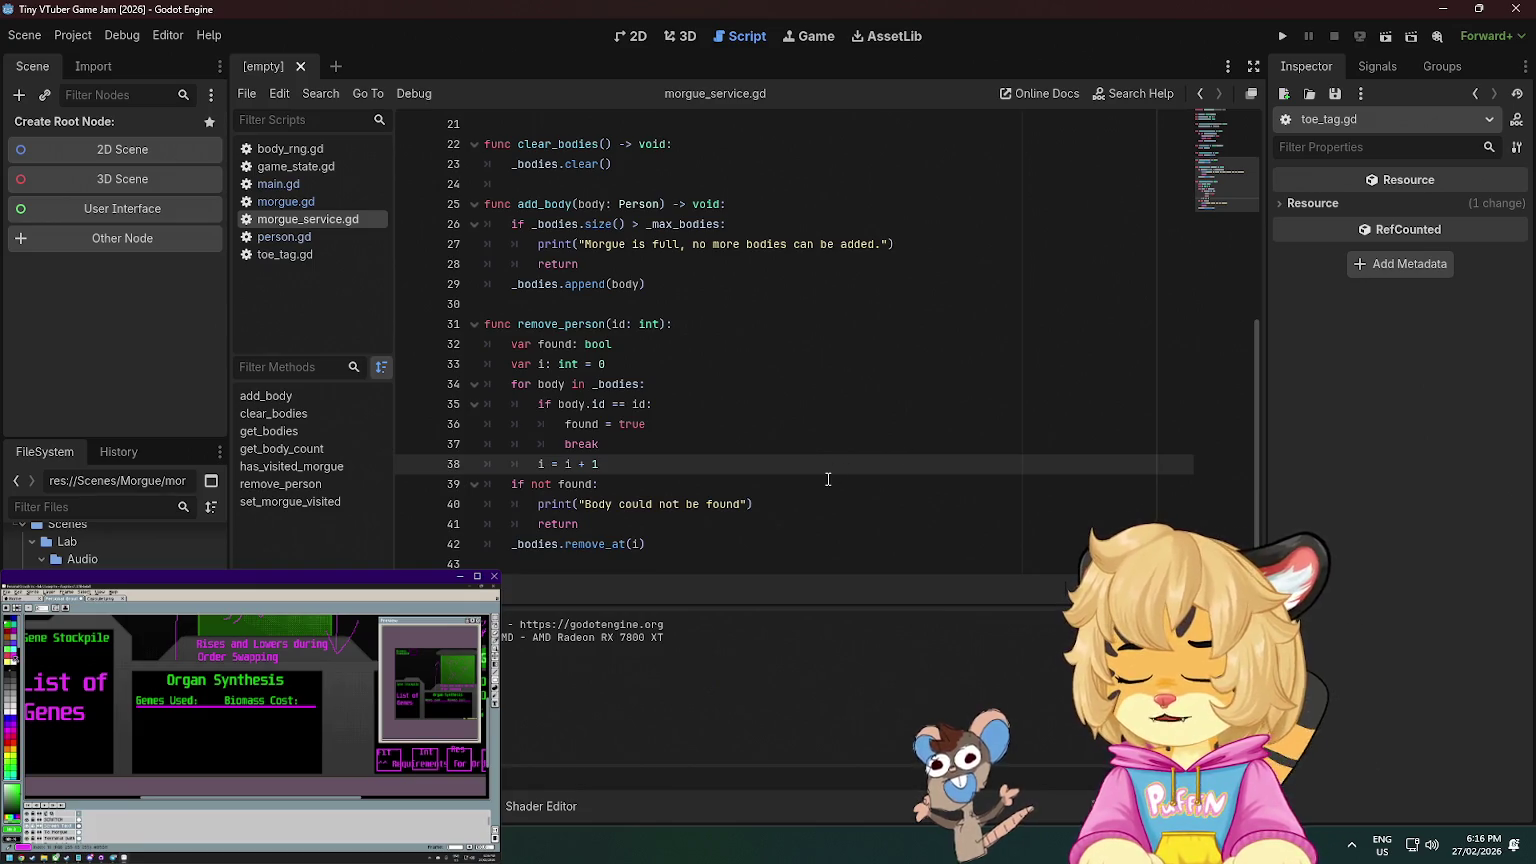
scroll(628, 286, "up", 7)
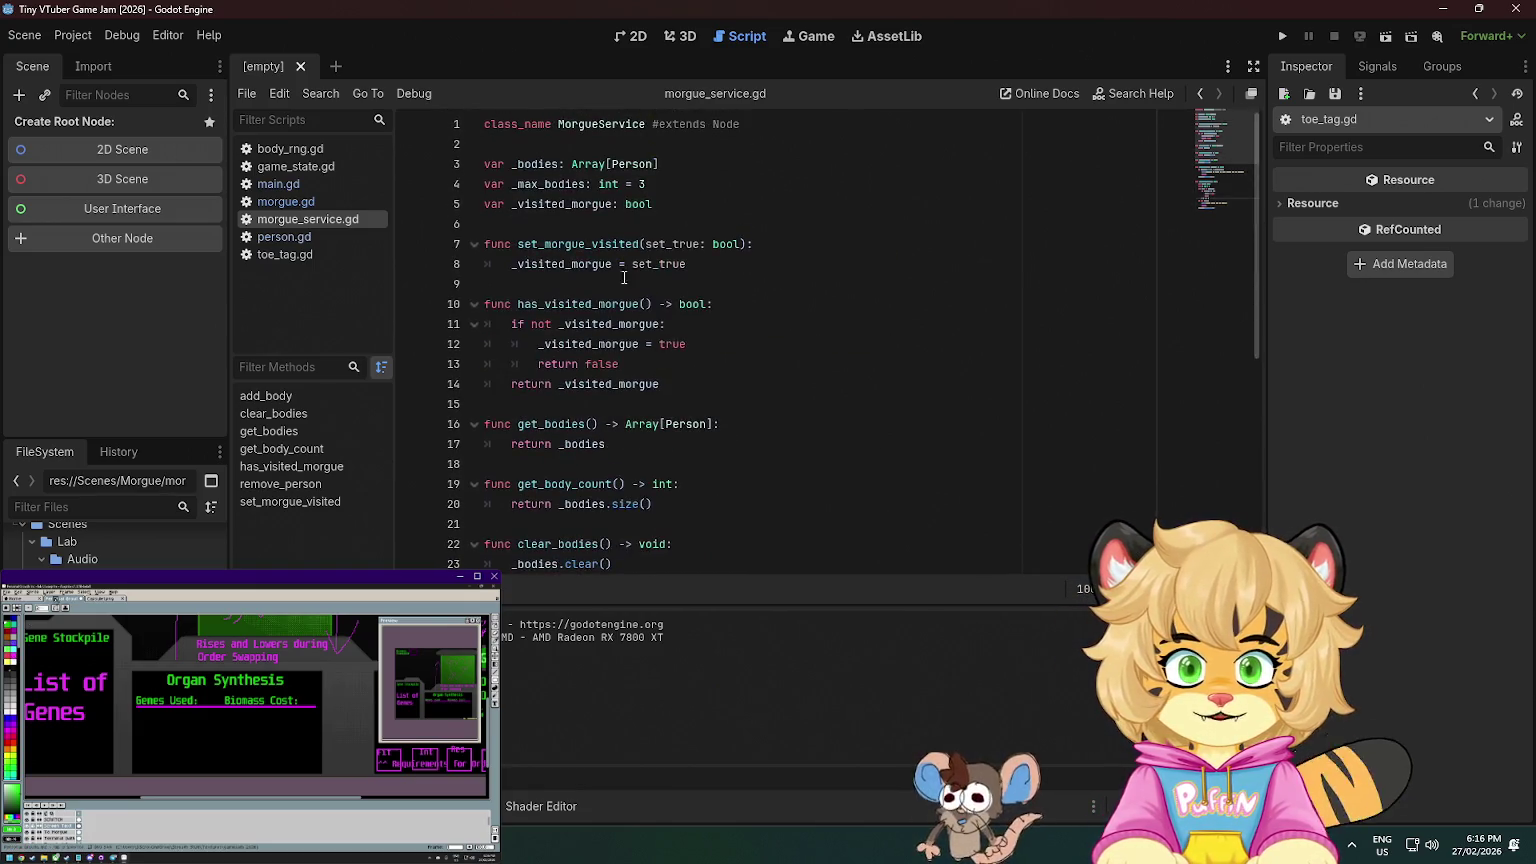
scroll(110, 545, "down", 3)
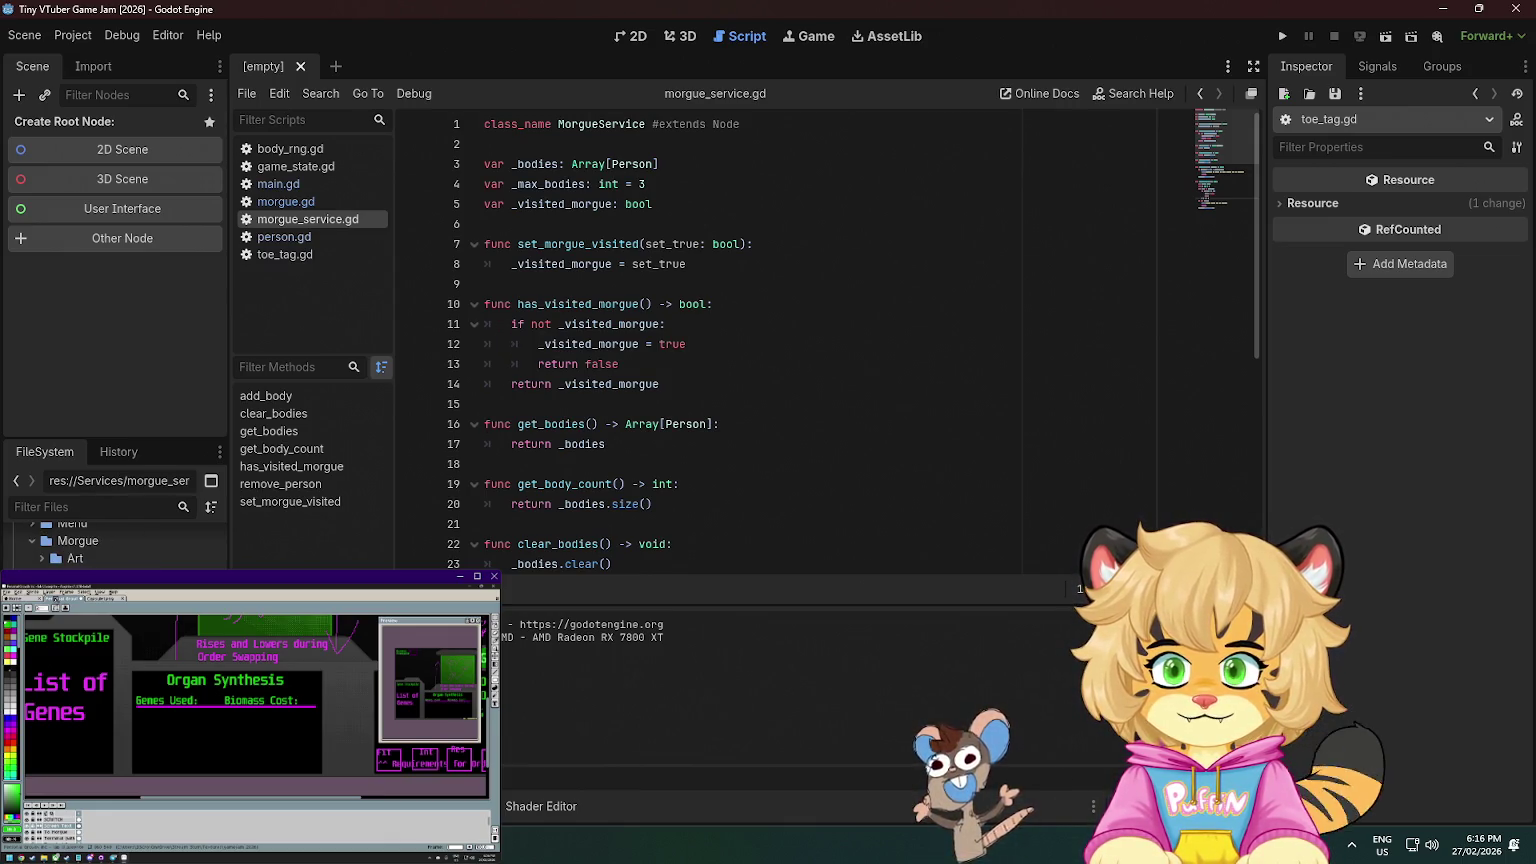
right_click(92, 527)
- Create branch fix/fix-morgue-crash and switch to it, bringing the seven uncommitted changes along
left_click(689, 680)
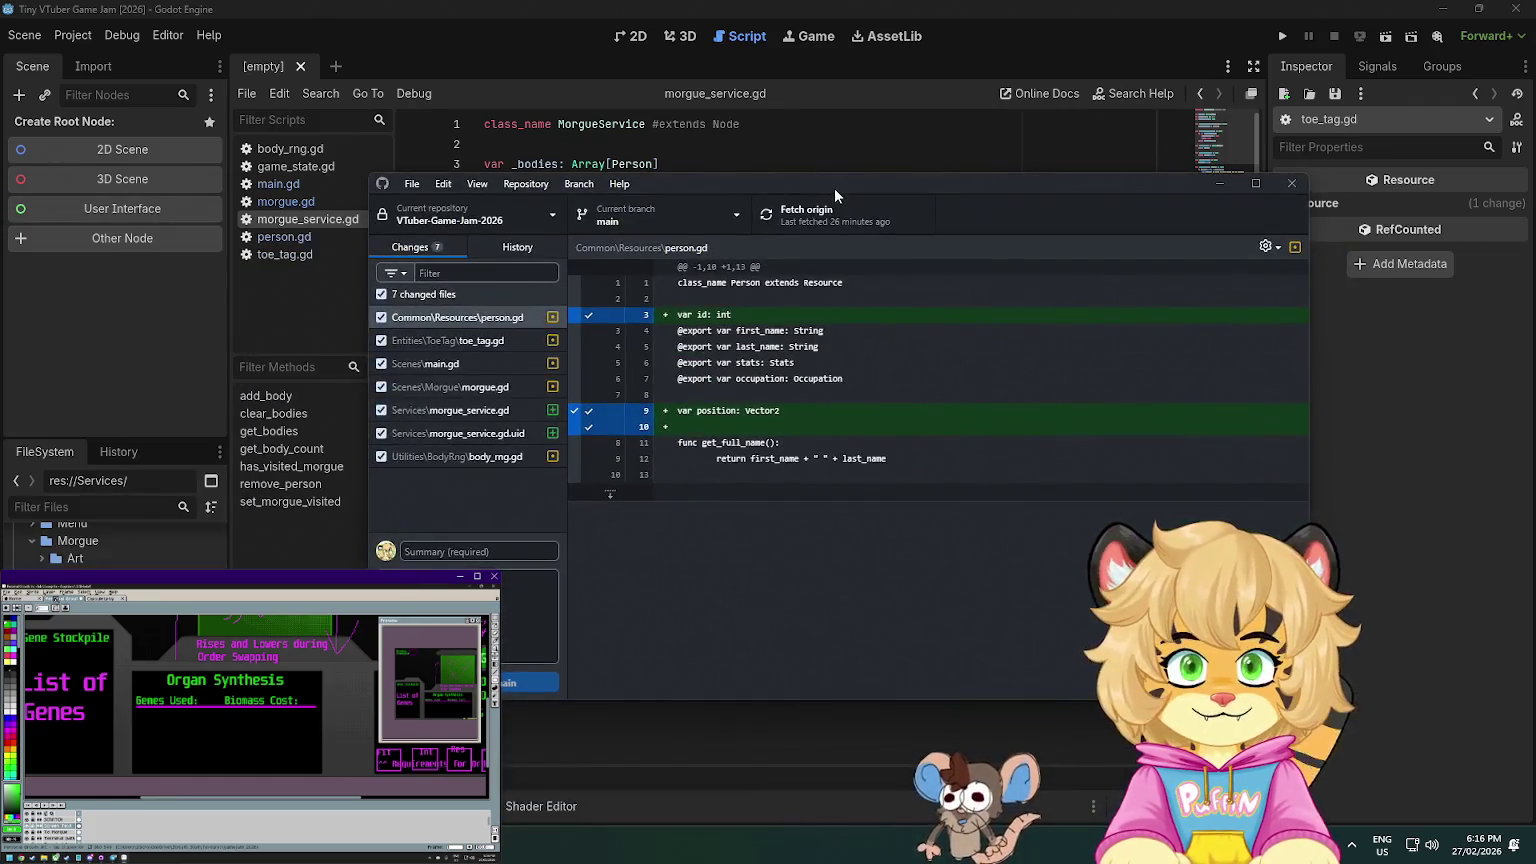
left_click(467, 553)
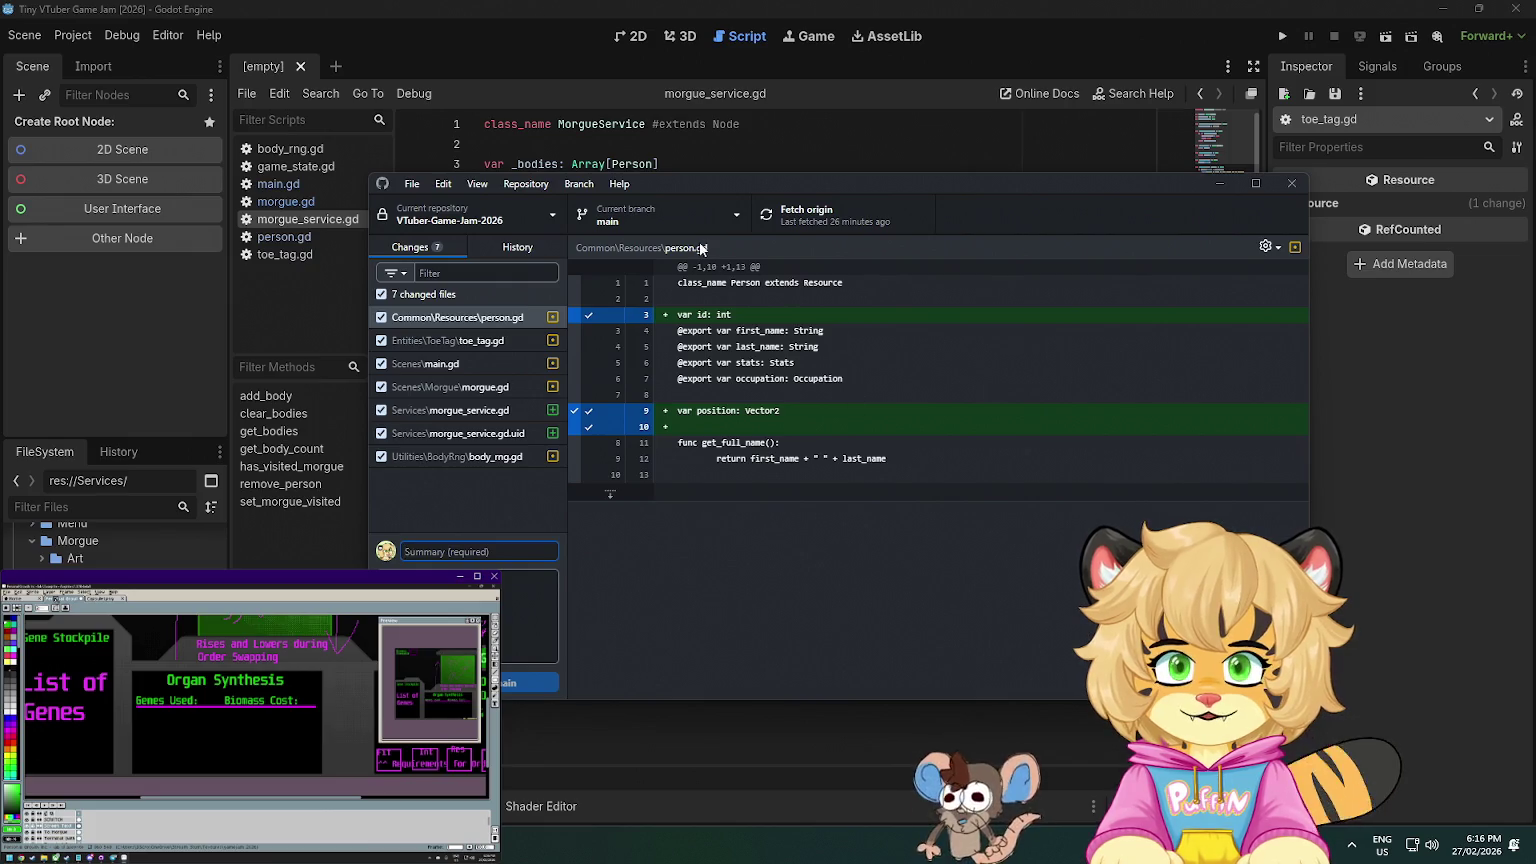
left_click(745, 216)
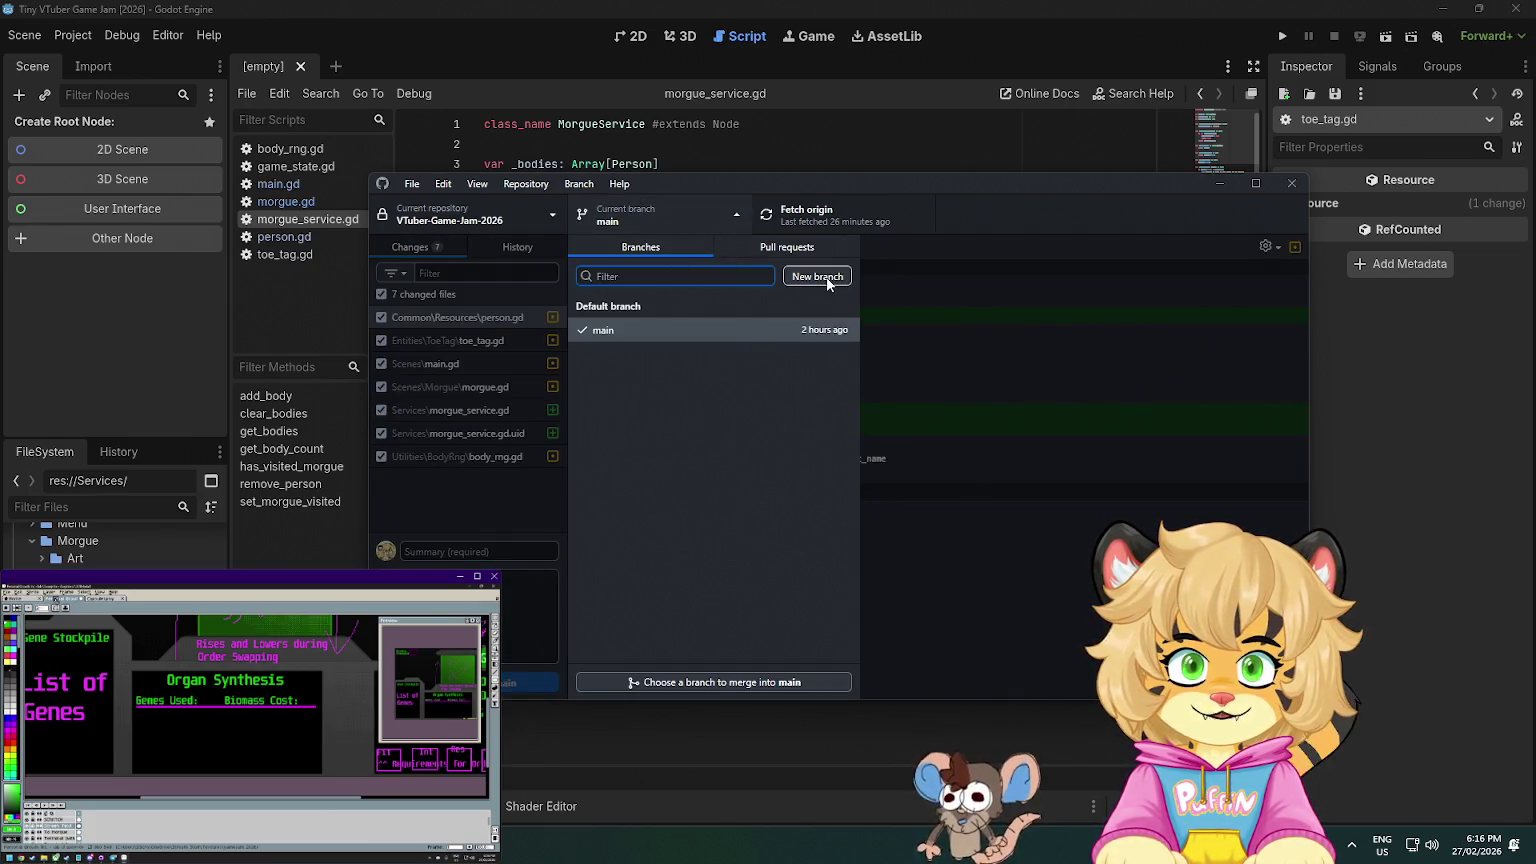
left_click(817, 277)
type("fea")
key("BackSpace")
key("BackSpace")
type("ix")
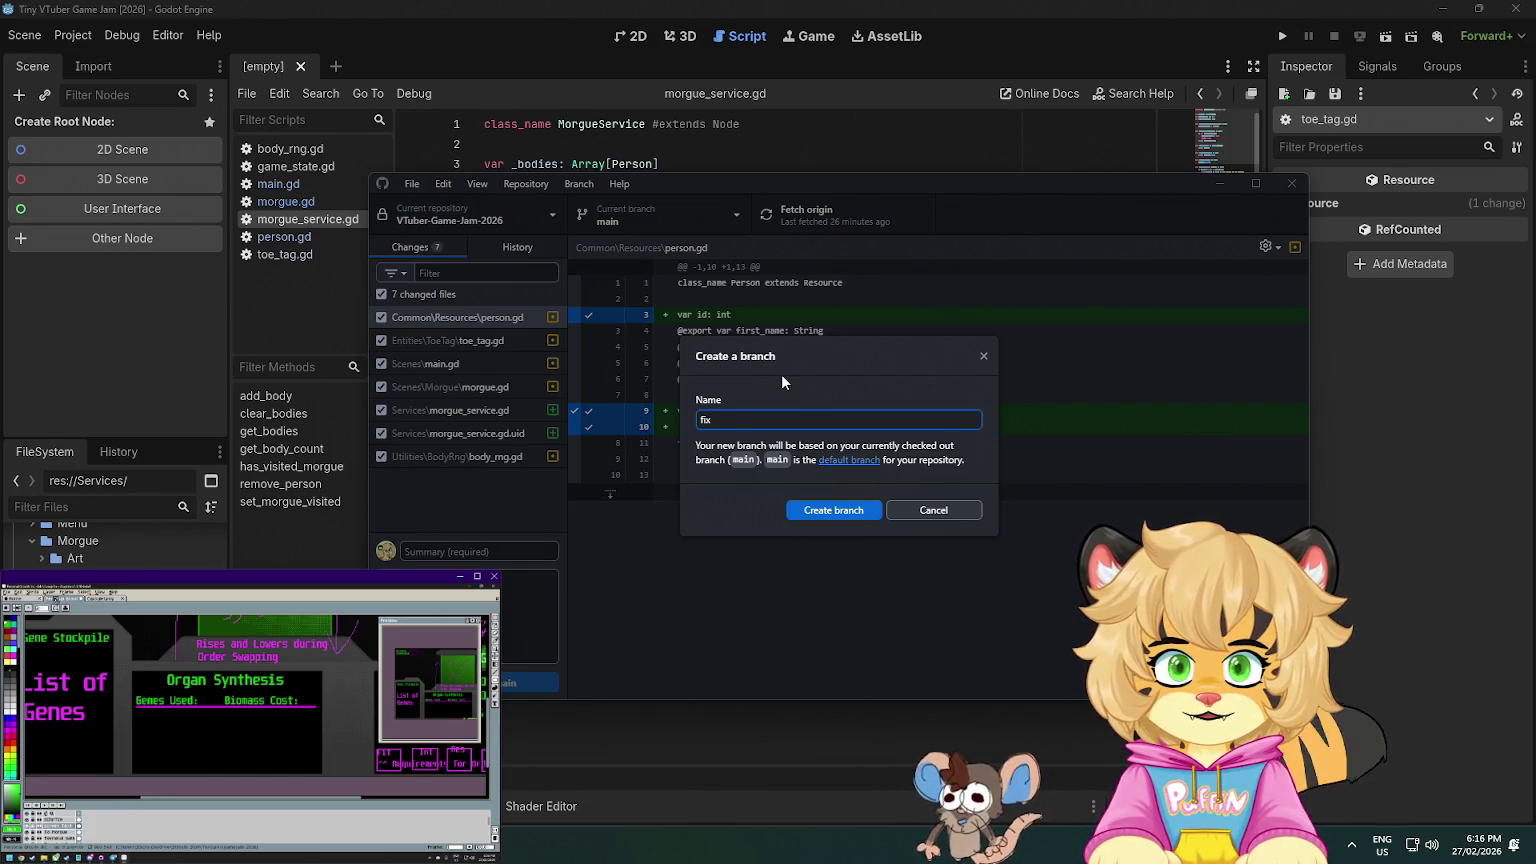
type("/fix b")
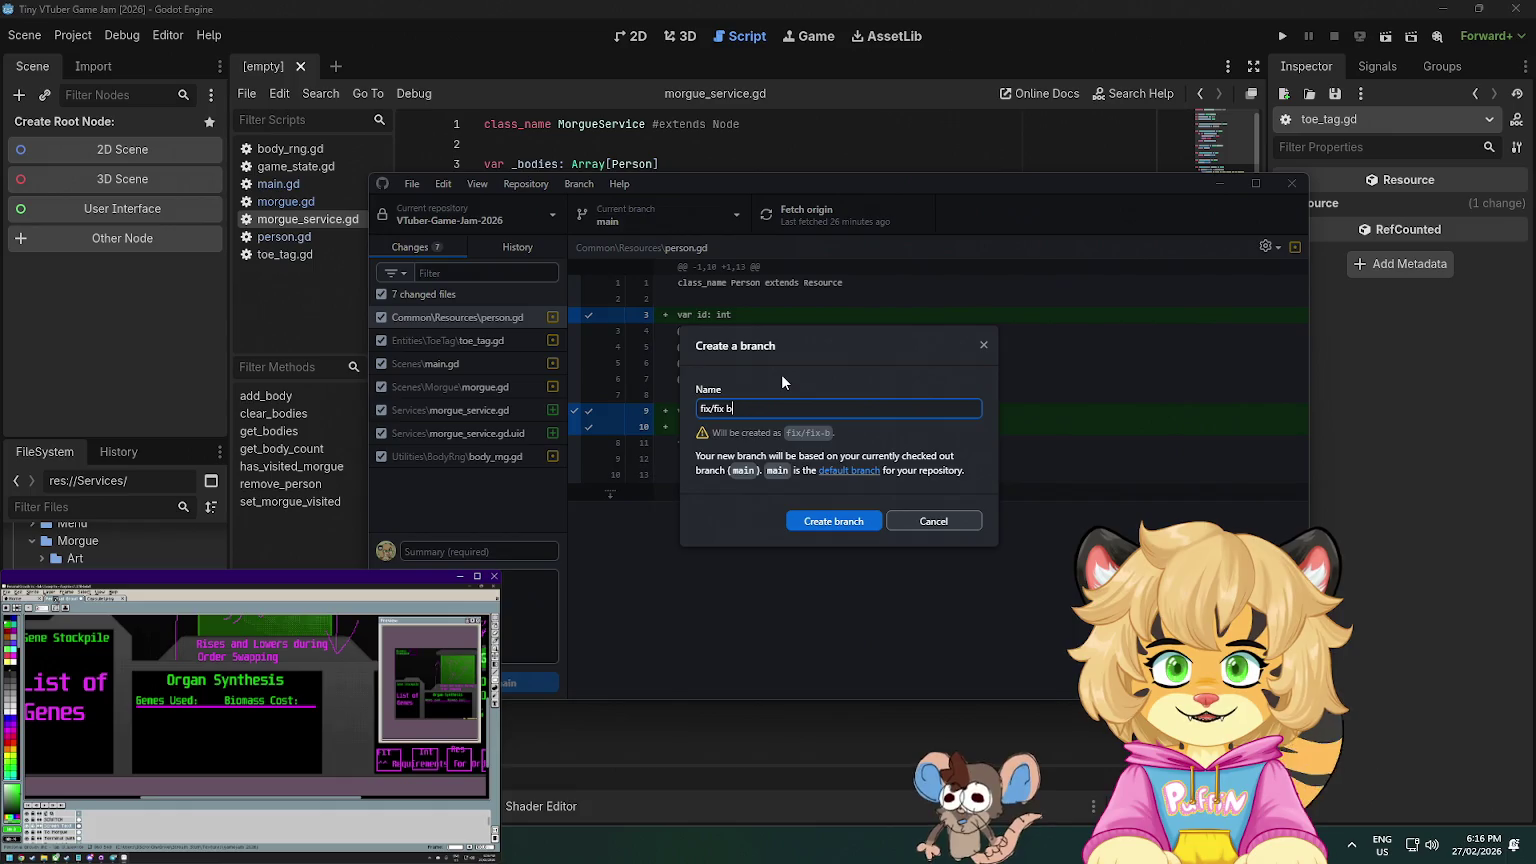
key("BackSpace")
type("morgue crash")
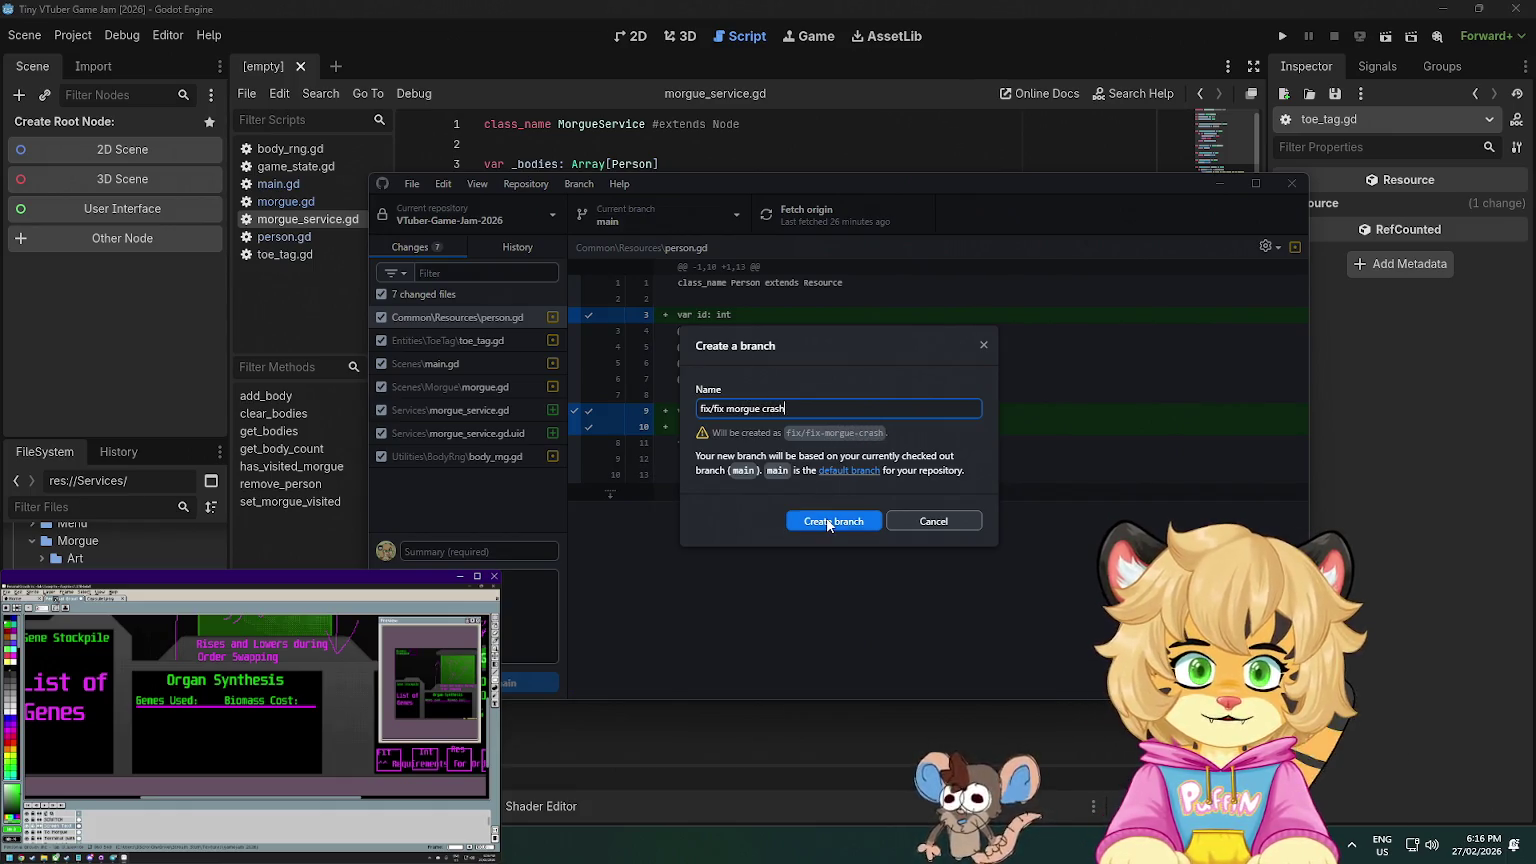
left_click(828, 521)
key("Down")
left_click(811, 540)
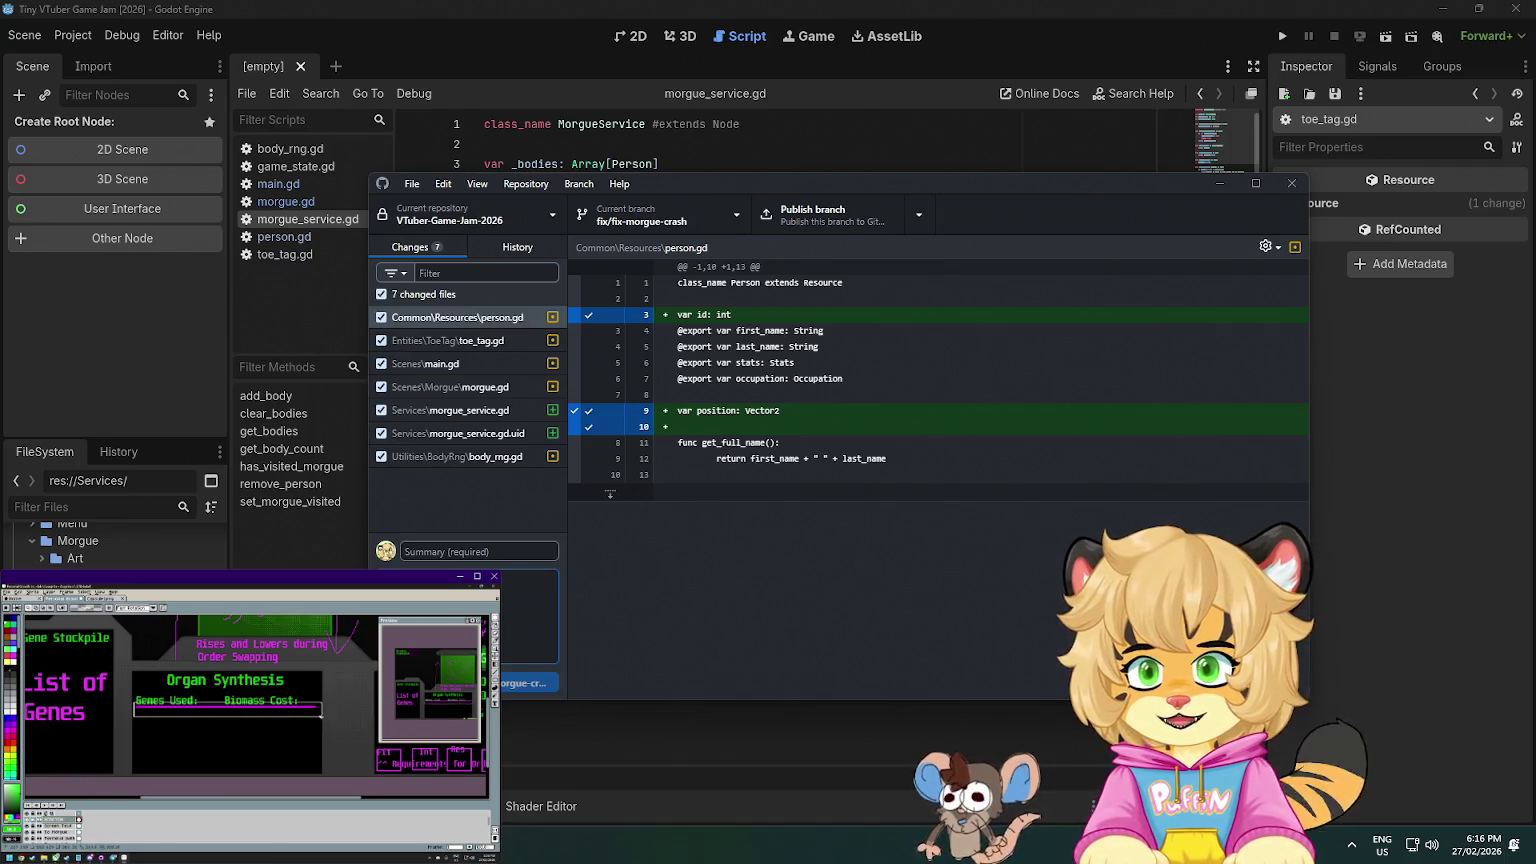
- Commit the changes with summary 'fix: Fix issue causing crash when leaving morgue'
left_click(450, 552)
type("f")
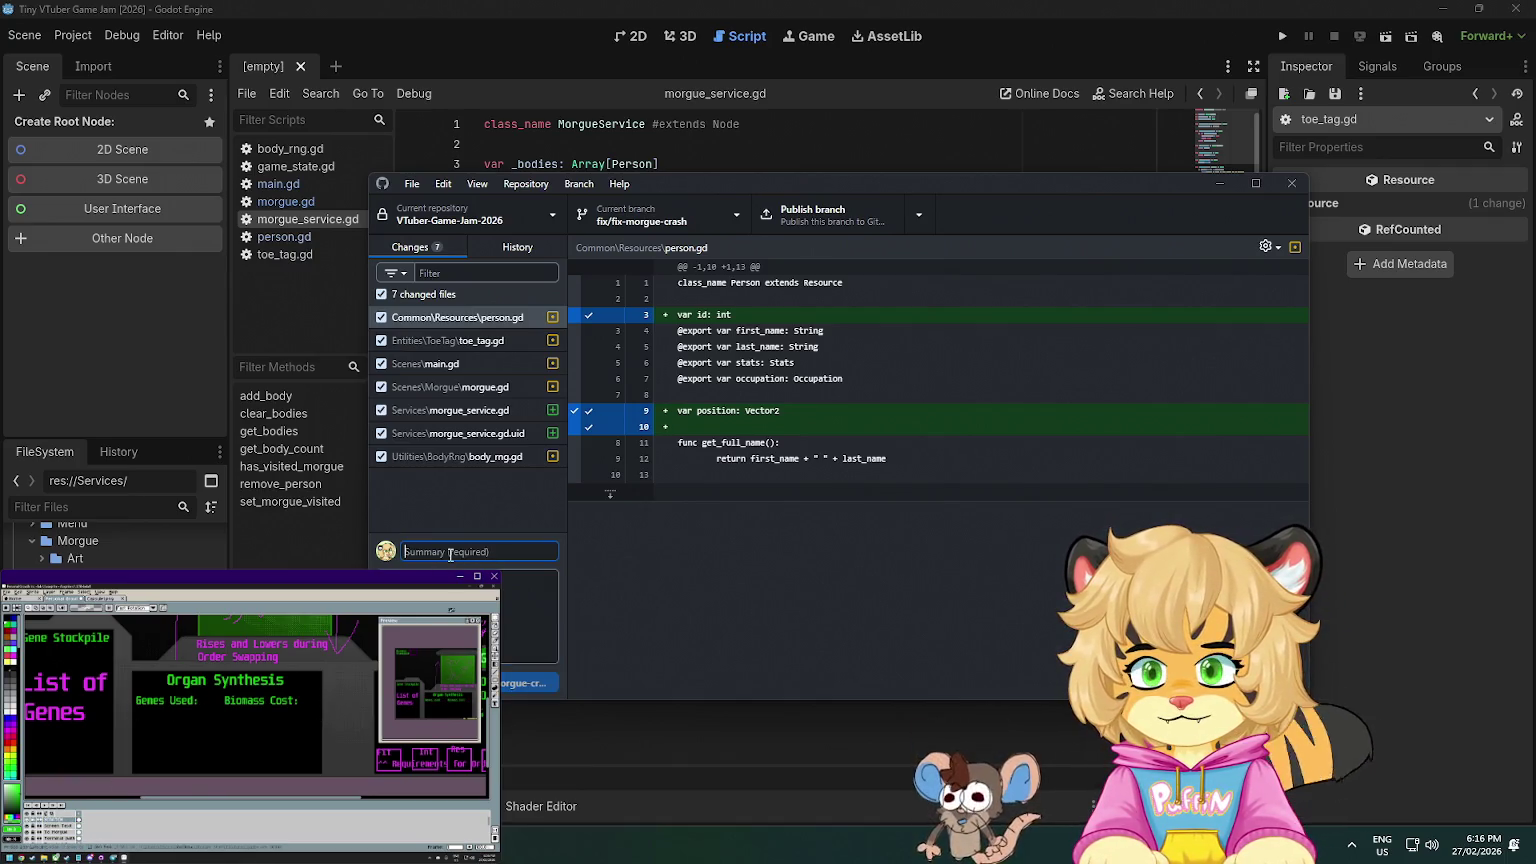
type("ix: Fix")
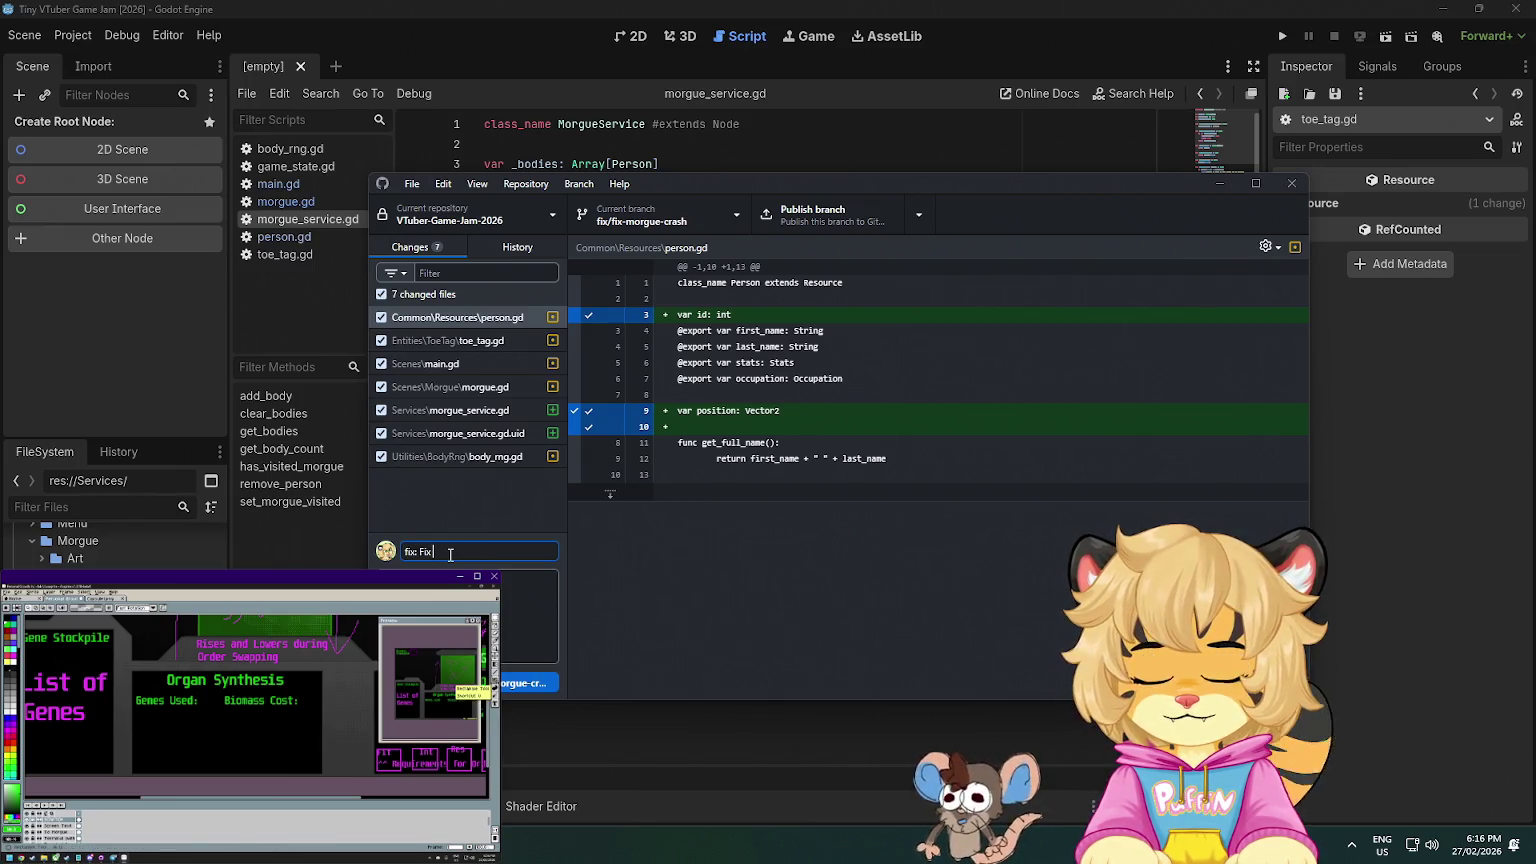
type(" issue causing mor")
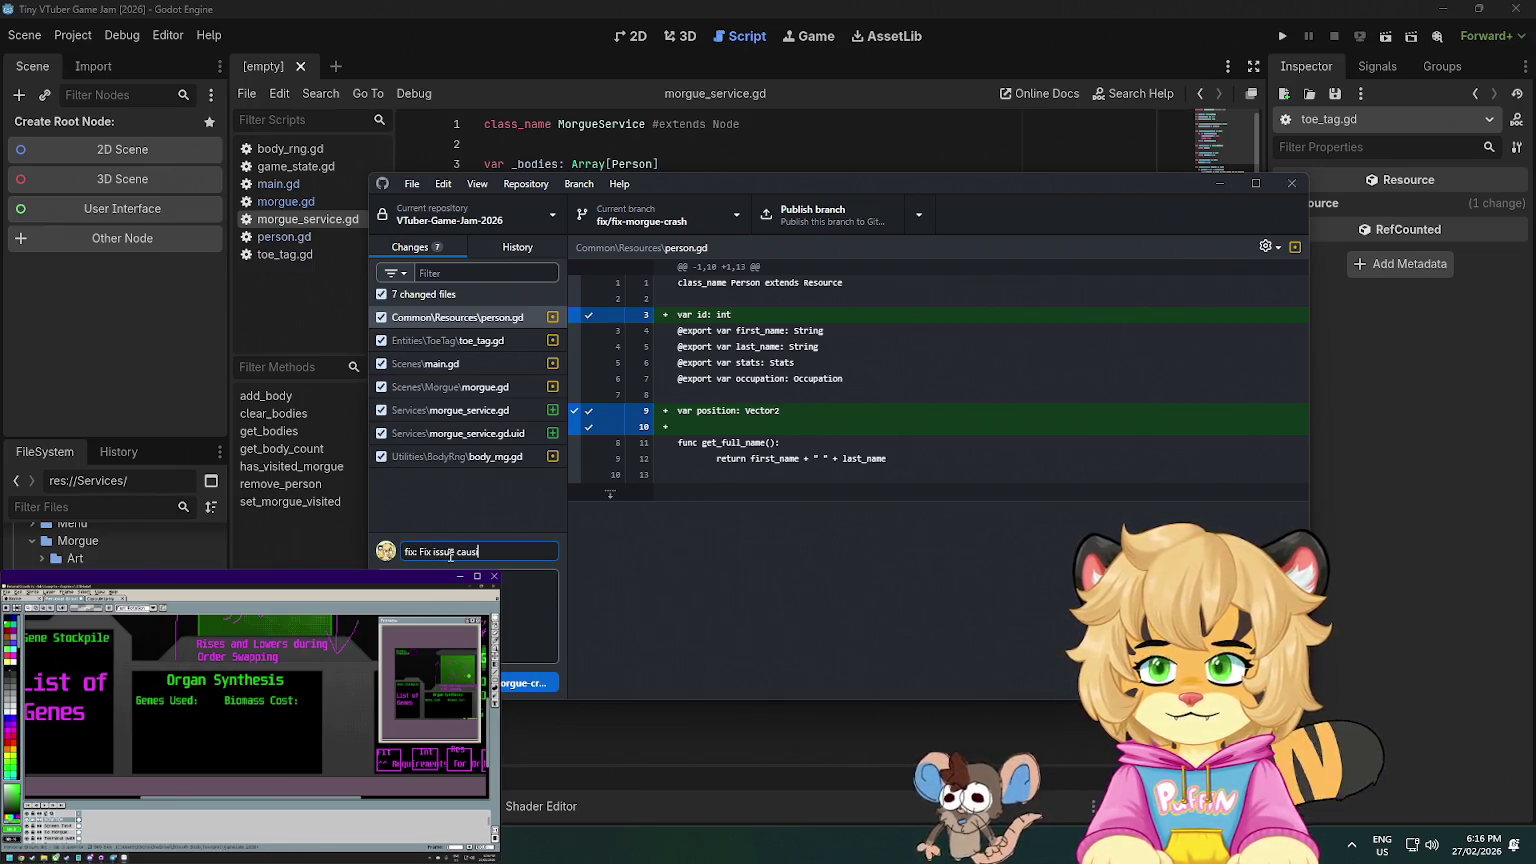
key("BackSpace")
key("BackSpace")
key("BackSpace")
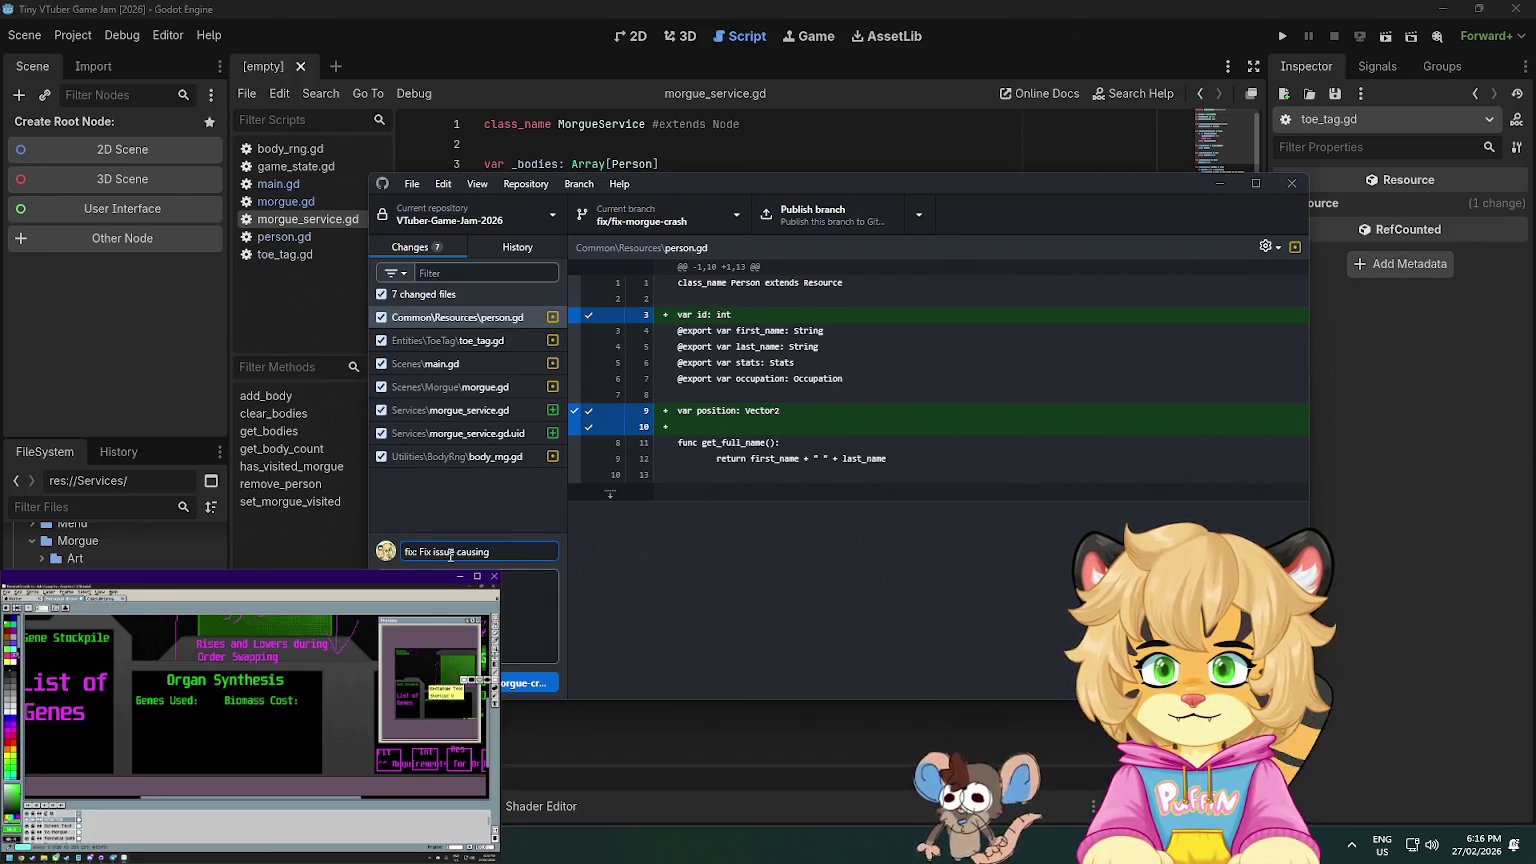
type("h when leaving m")
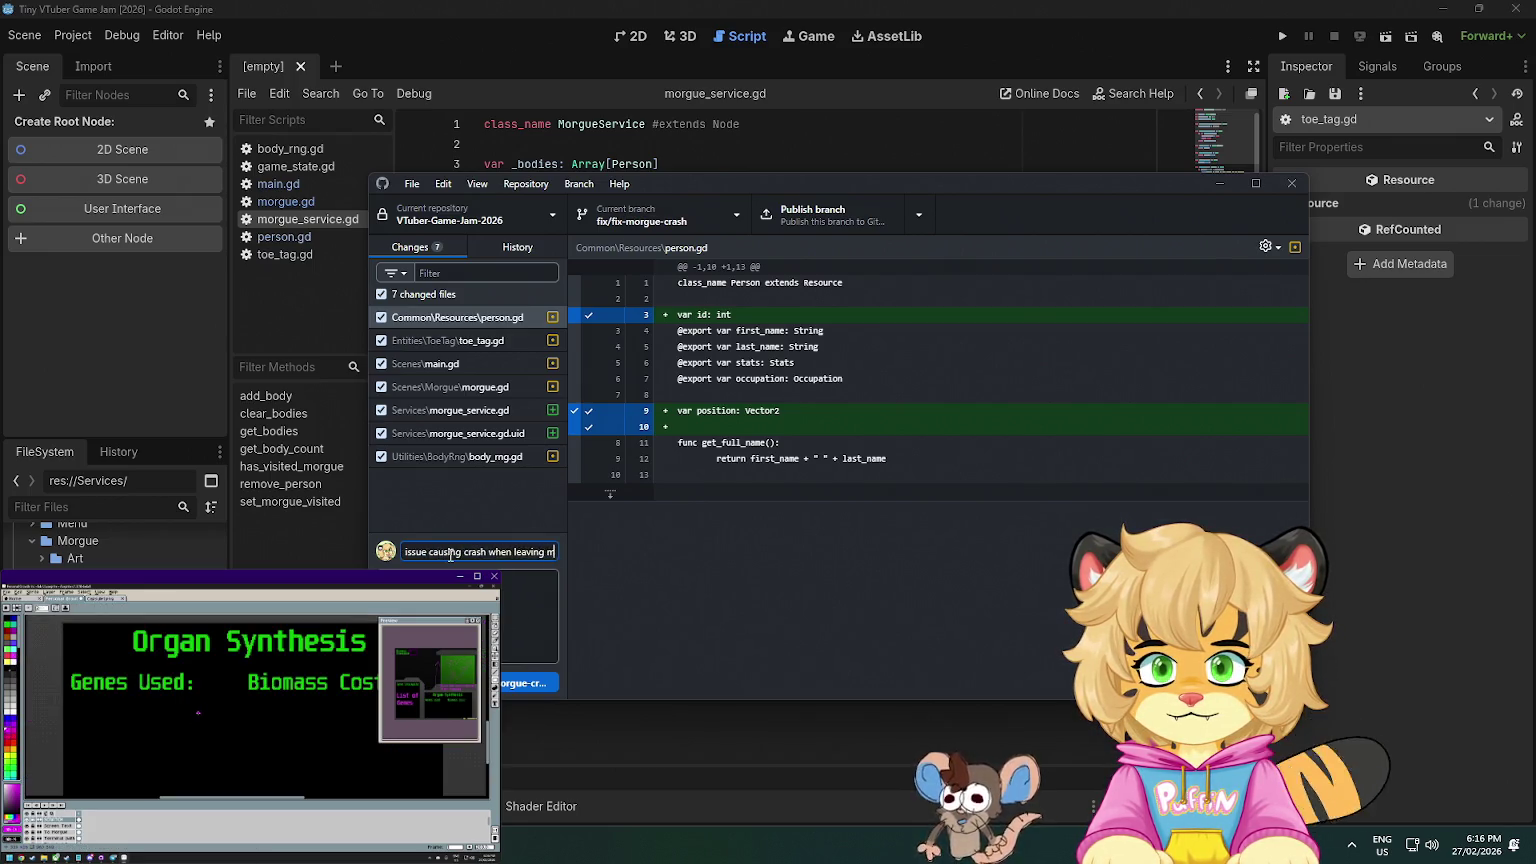
type("oregue")
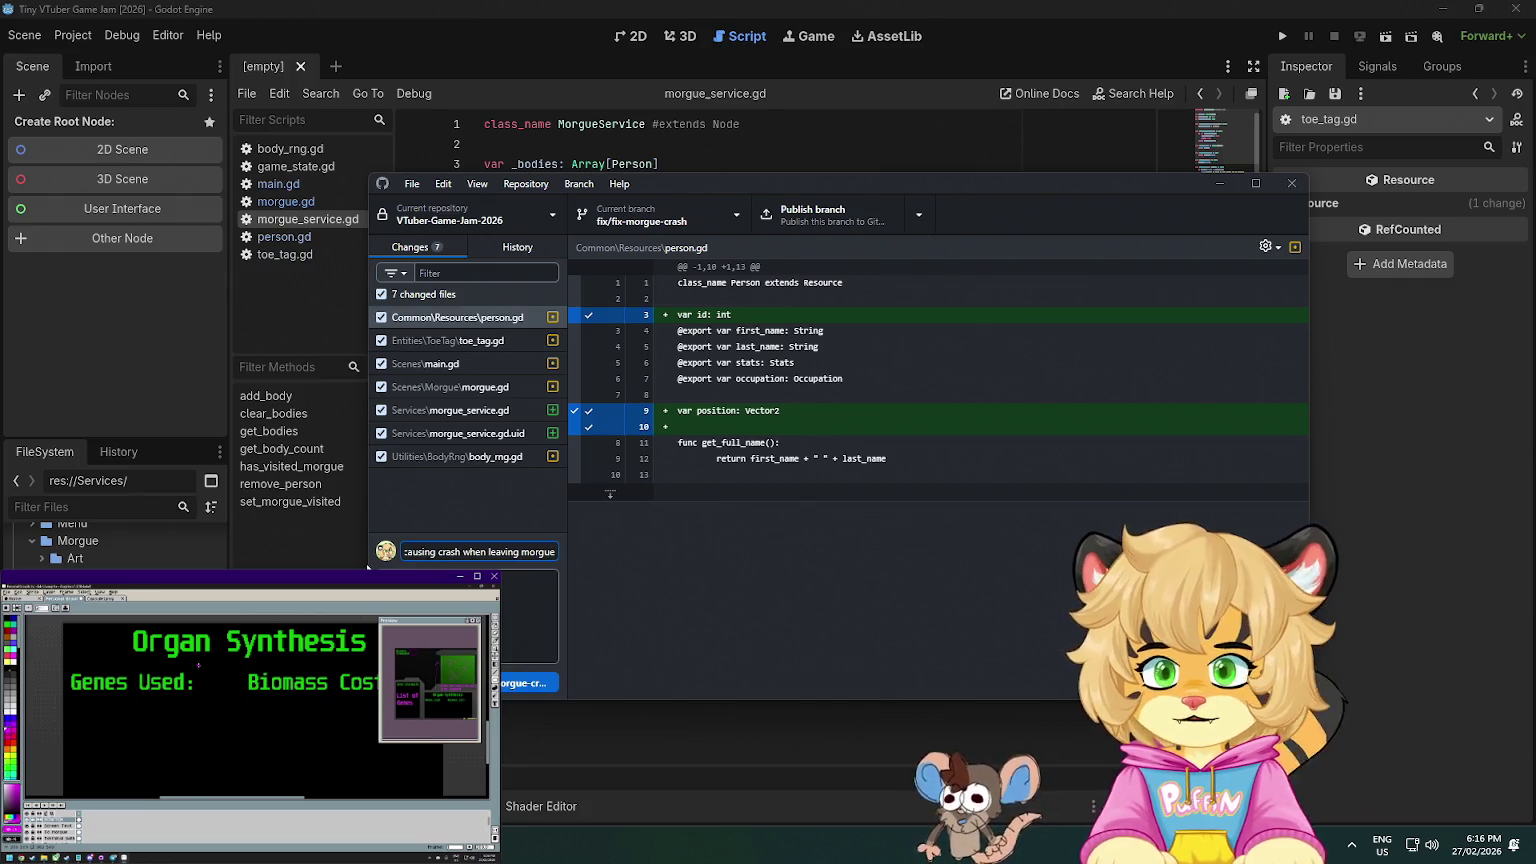
left_click(535, 687)
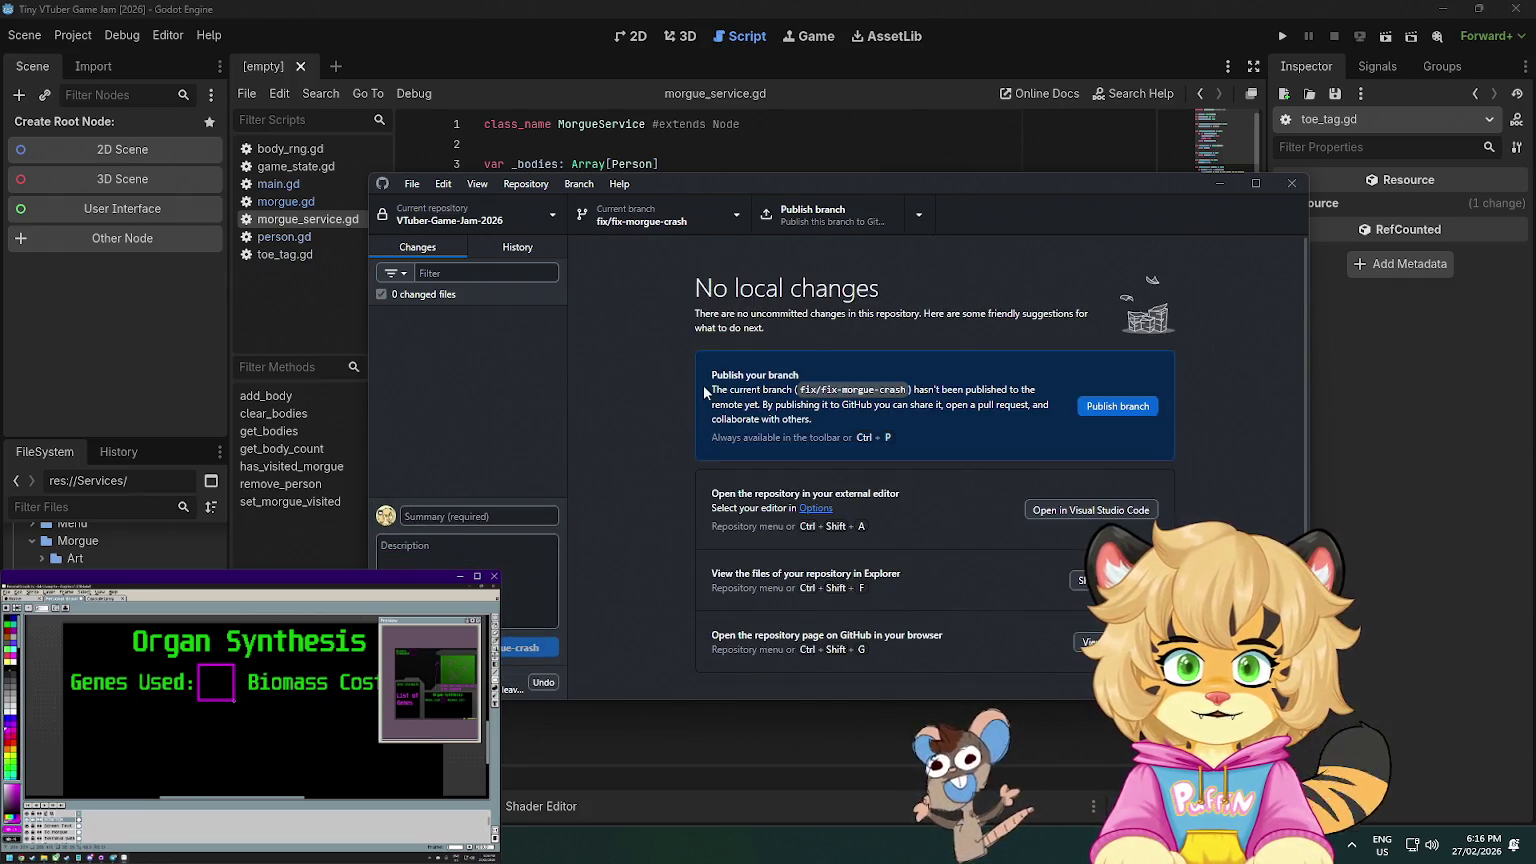
- Publish the fix/fix-morgue-crash branch and choose to create a pull request
left_click(1088, 403)
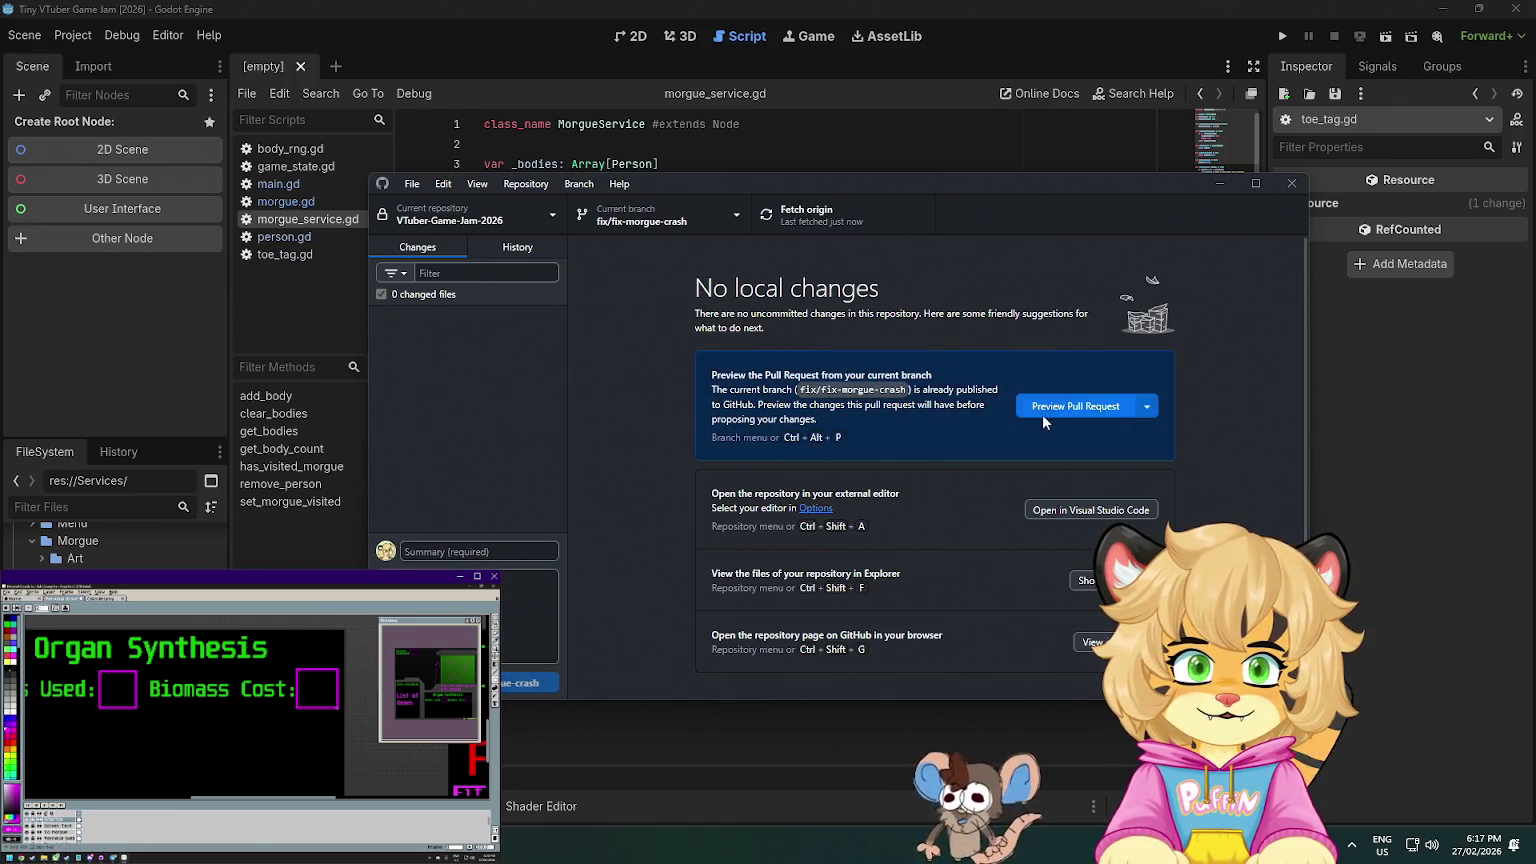
left_click(1150, 406)
left_click(1106, 456)
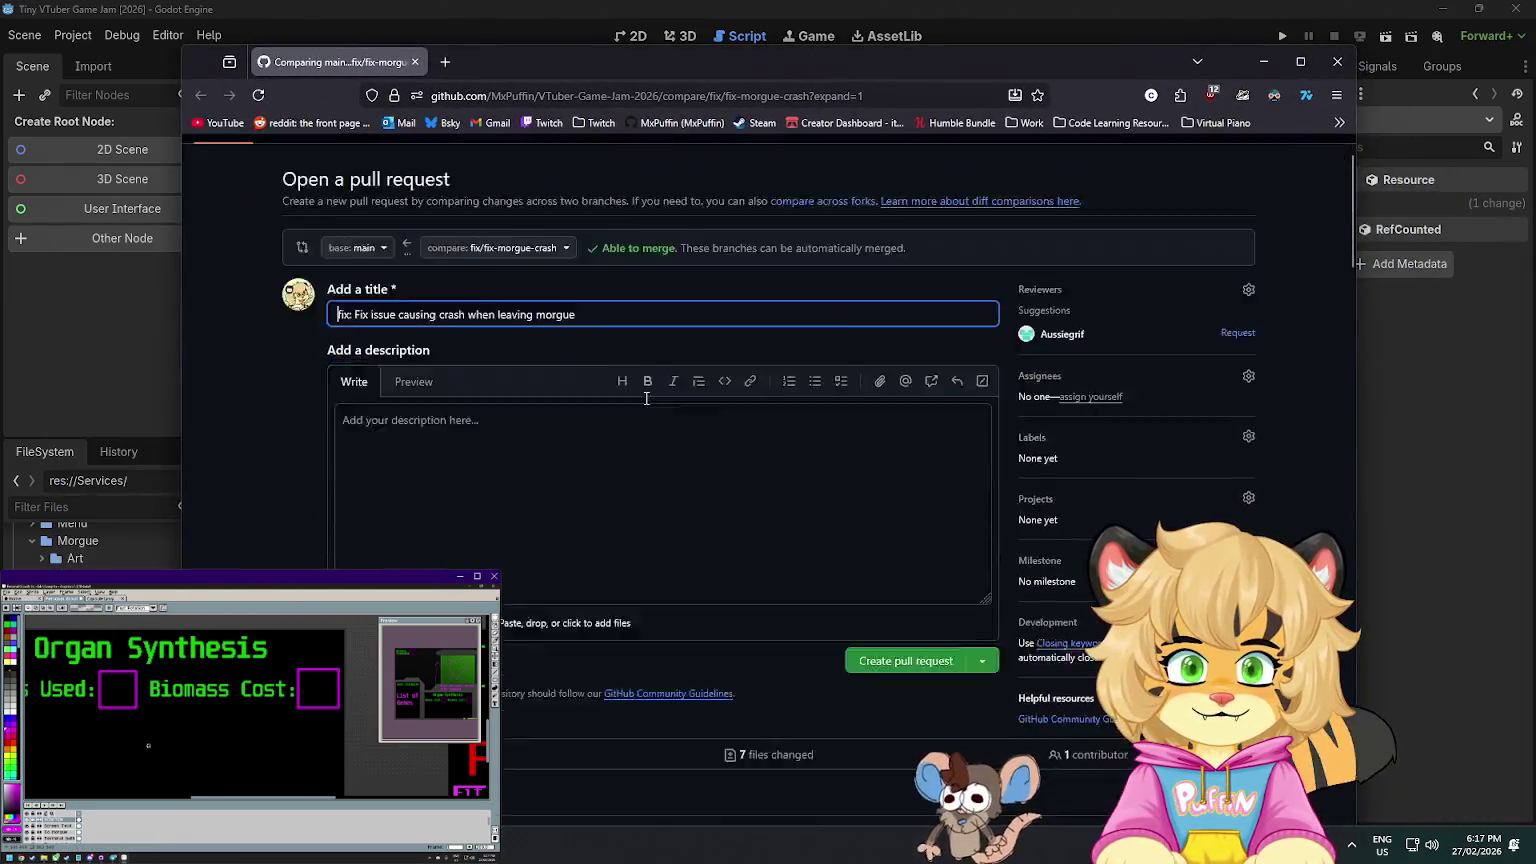
- Squash-merge pull request #21 into main, delete the fix branch, and close the tab
scroll(640, 398, "down", 4)
scroll(619, 401, "up", 5)
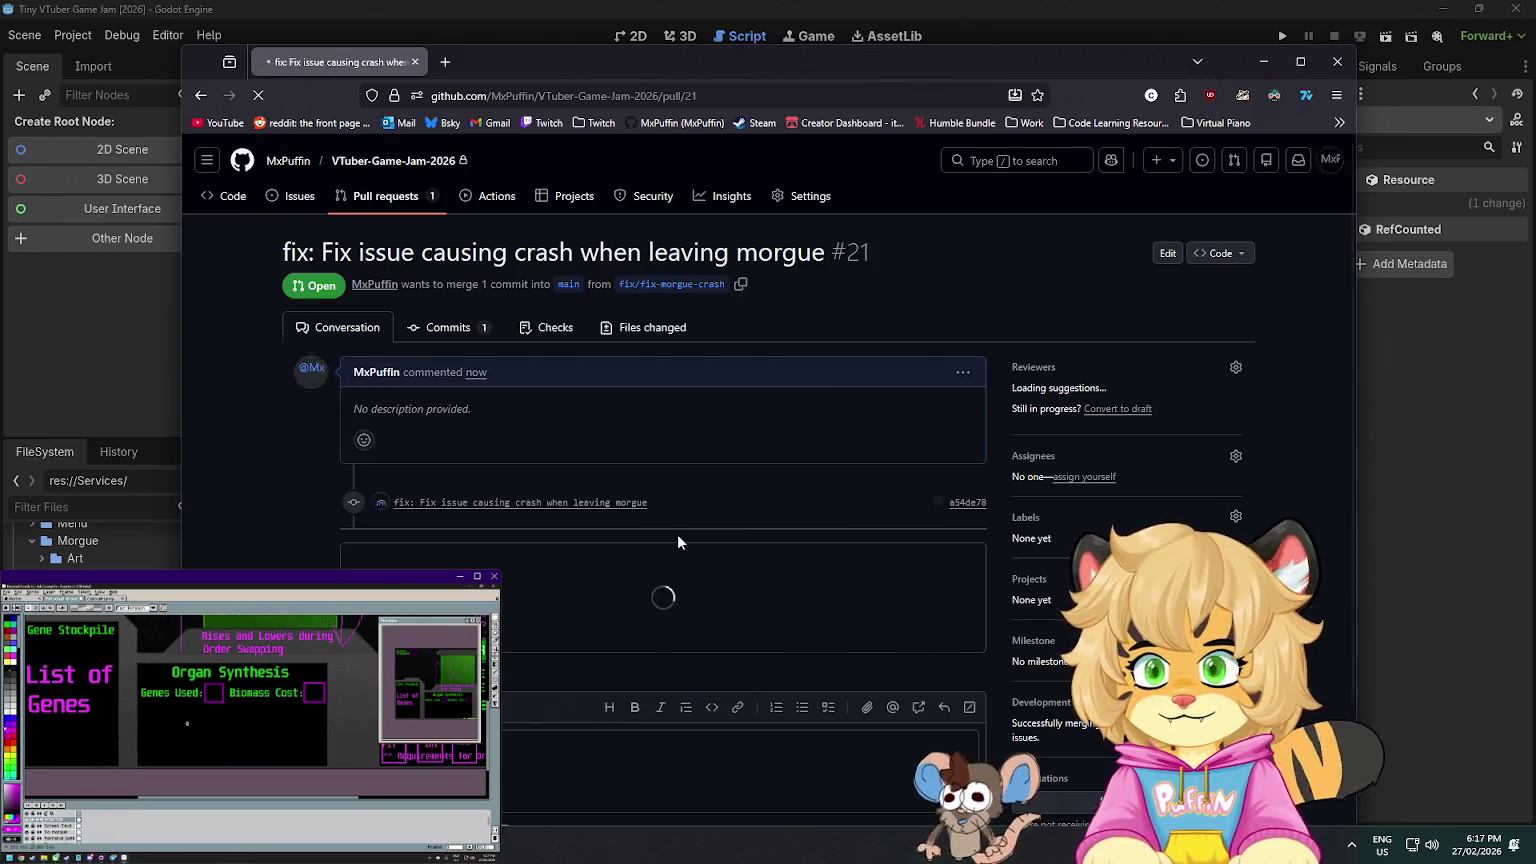
scroll(430, 446, "down", 1)
left_click(440, 550)
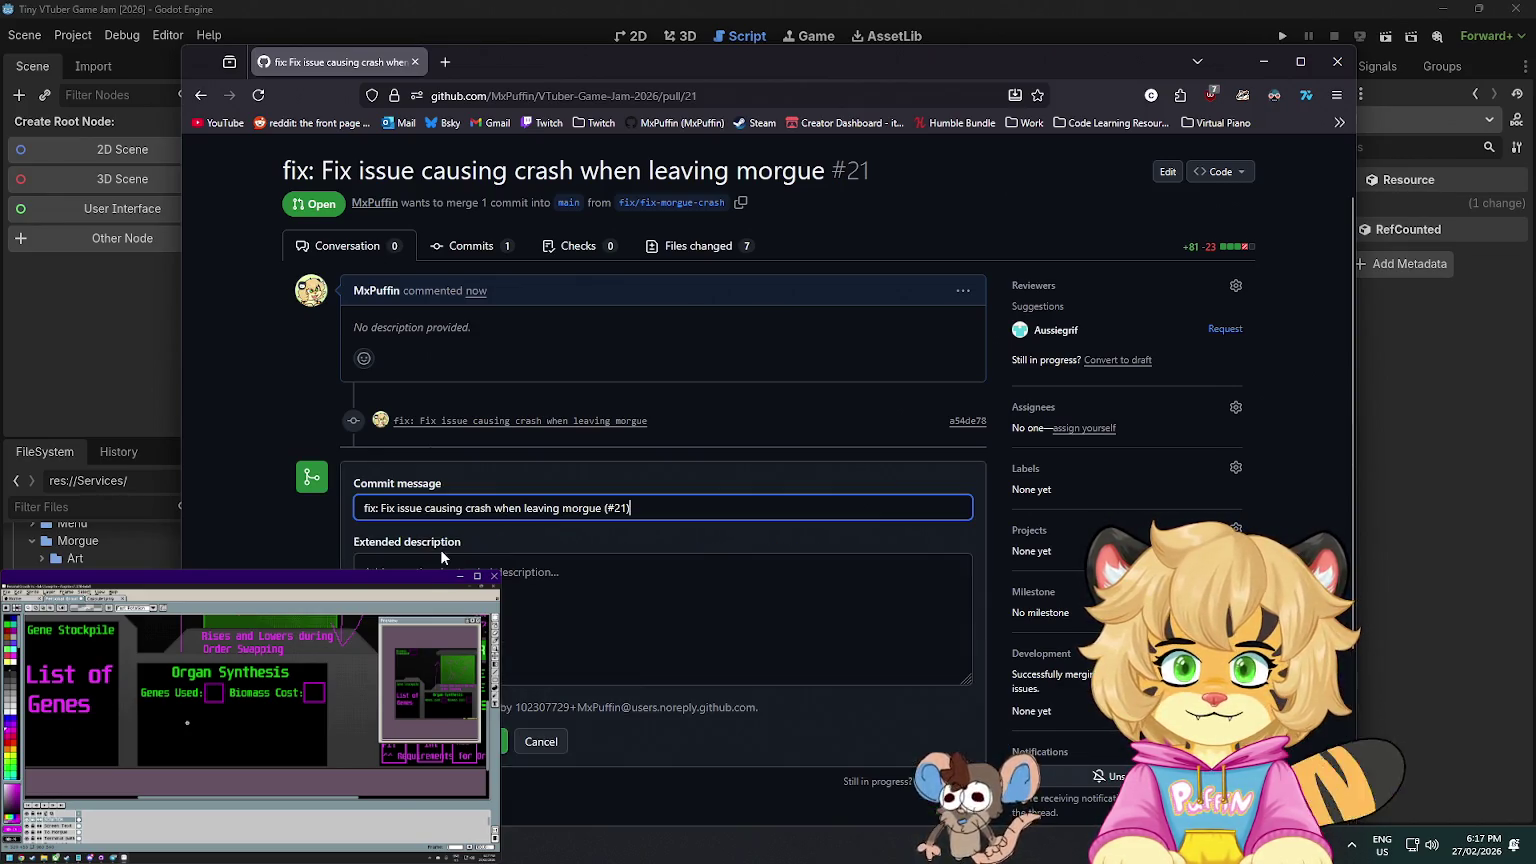
scroll(440, 550, "down", 1)
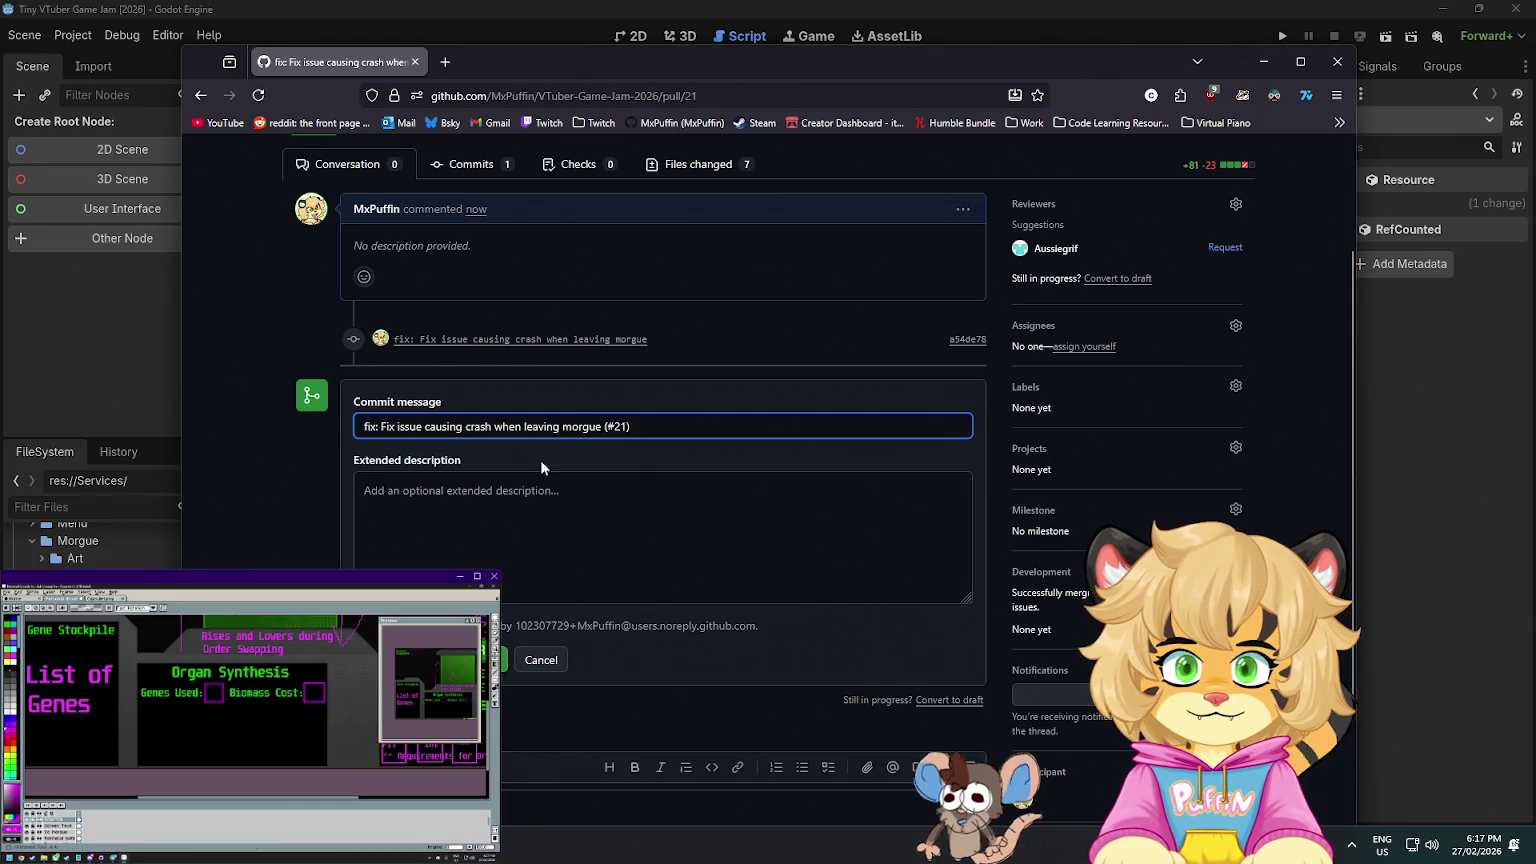
left_click(465, 662)
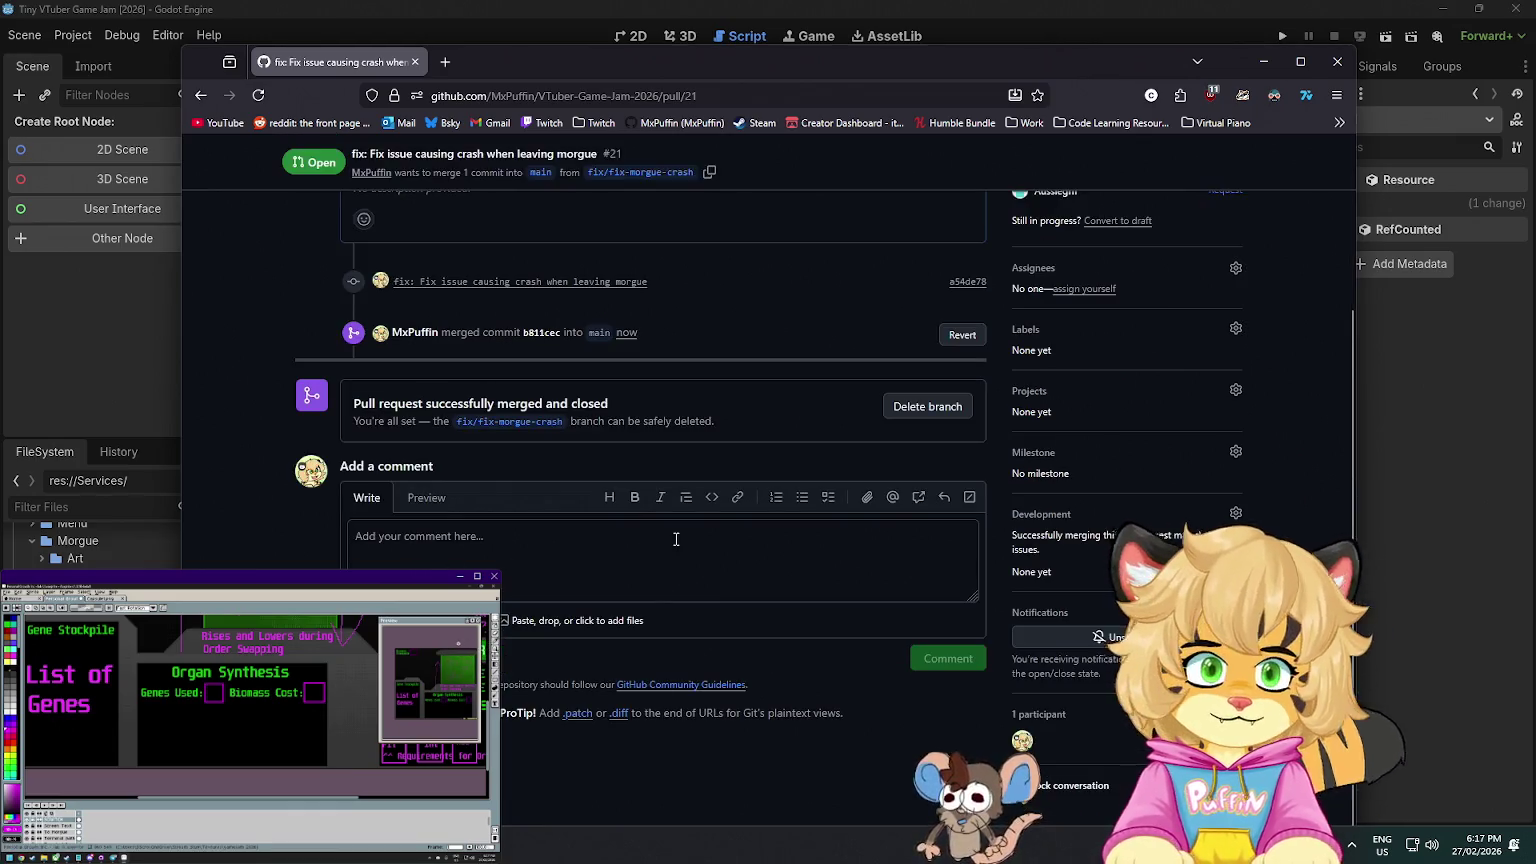
left_click(935, 406)
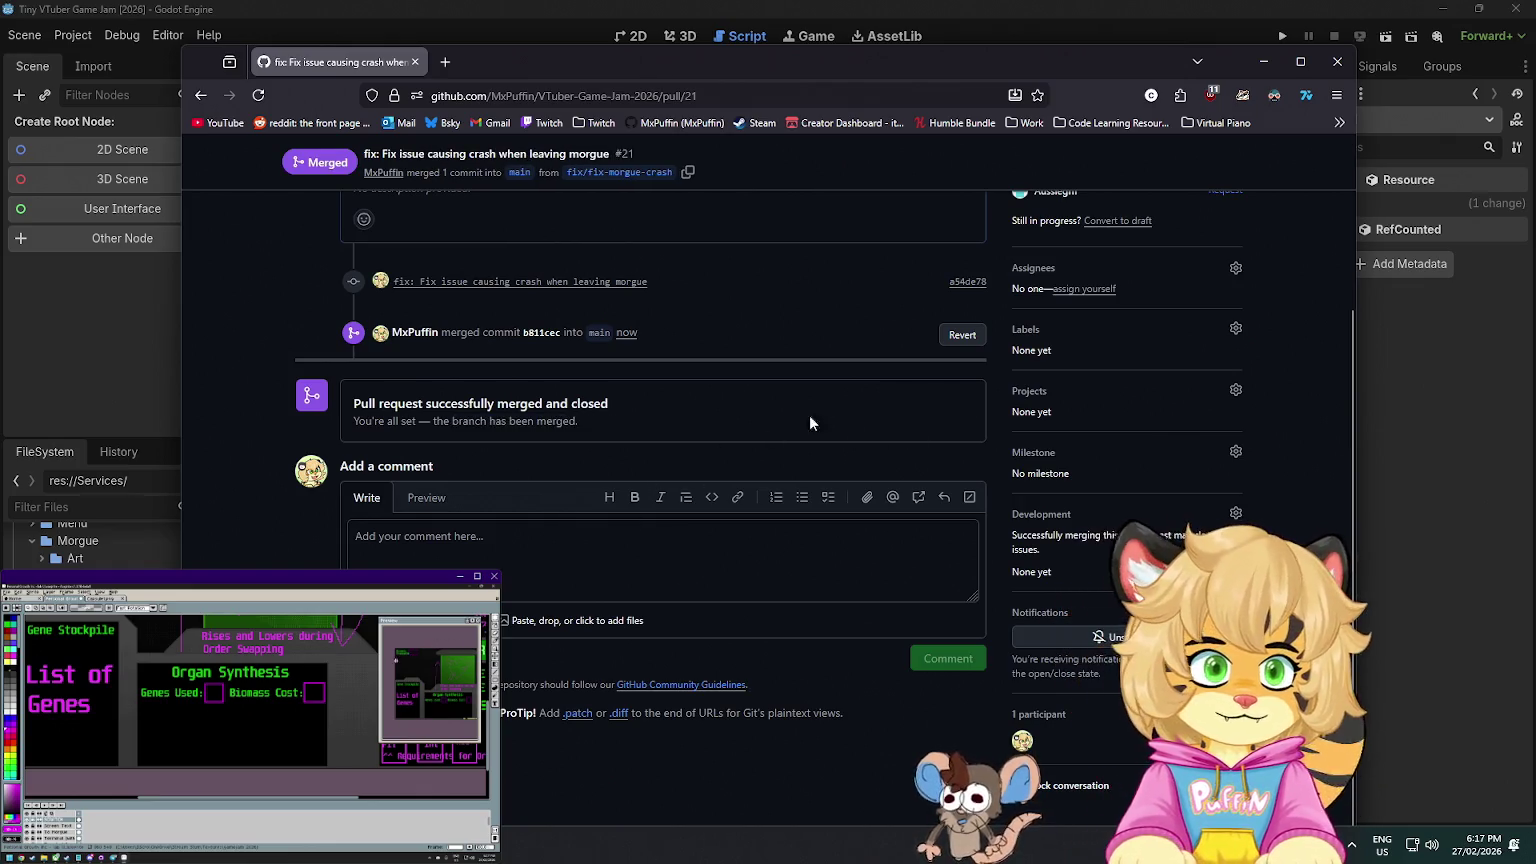
middle_click(338, 68)
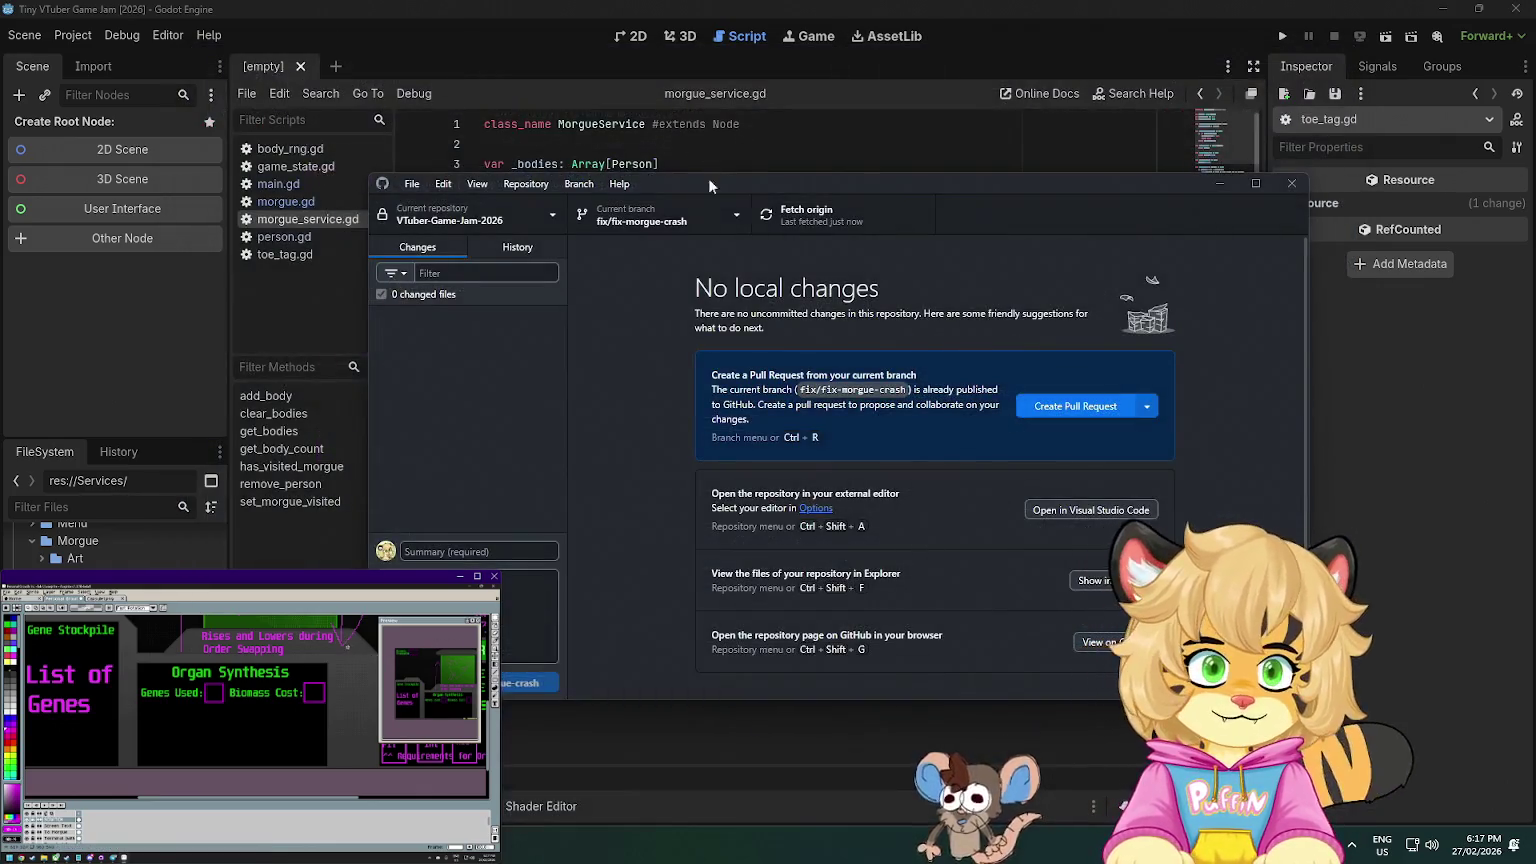
- Switch to main, fetch origin, and pull the merged commit
left_click(1147, 406)
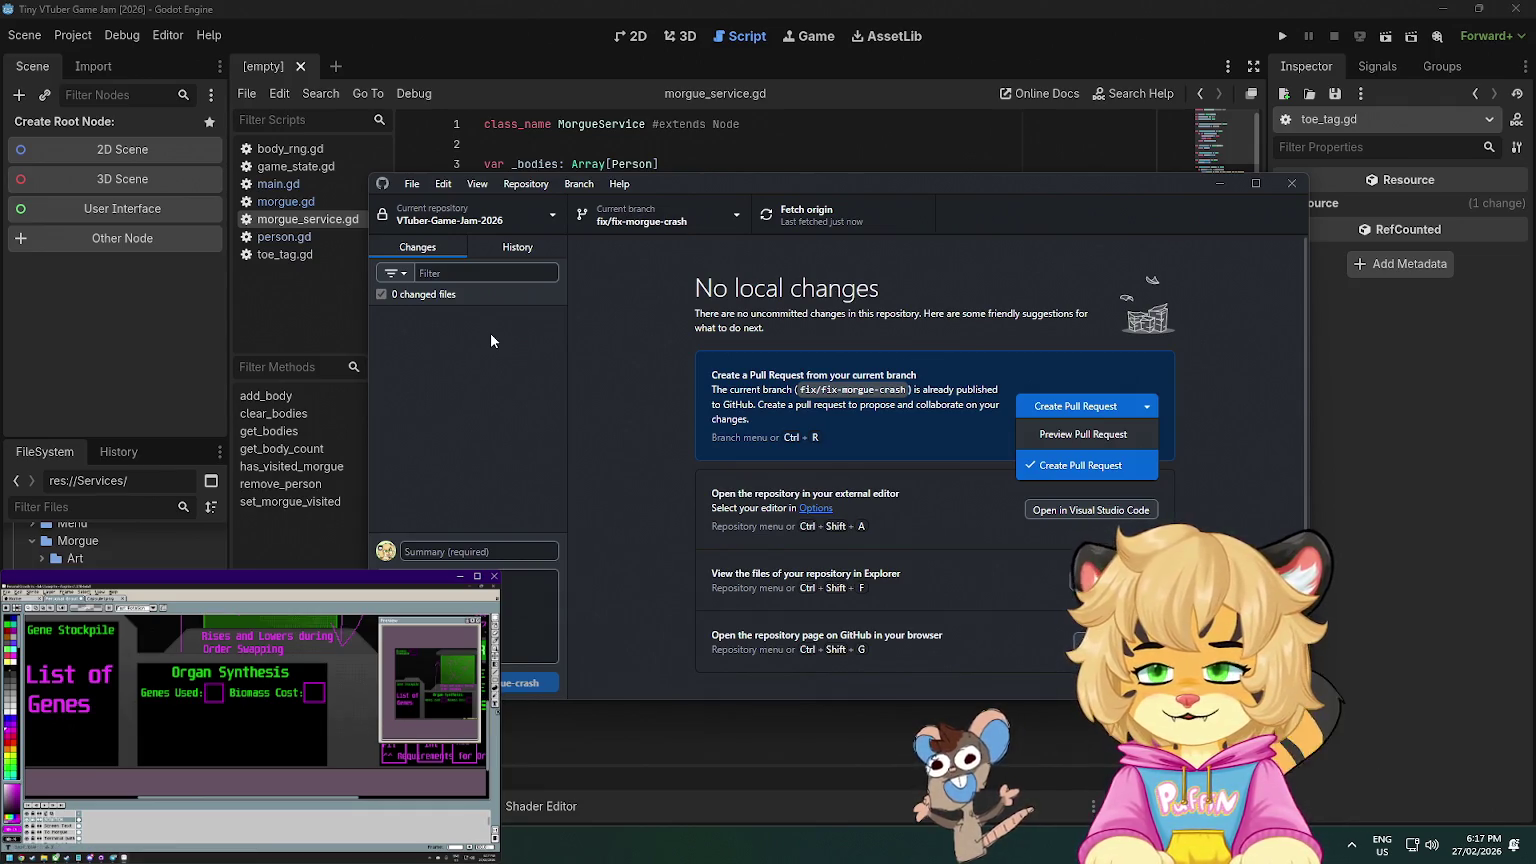
left_click(732, 218)
left_click(660, 323)
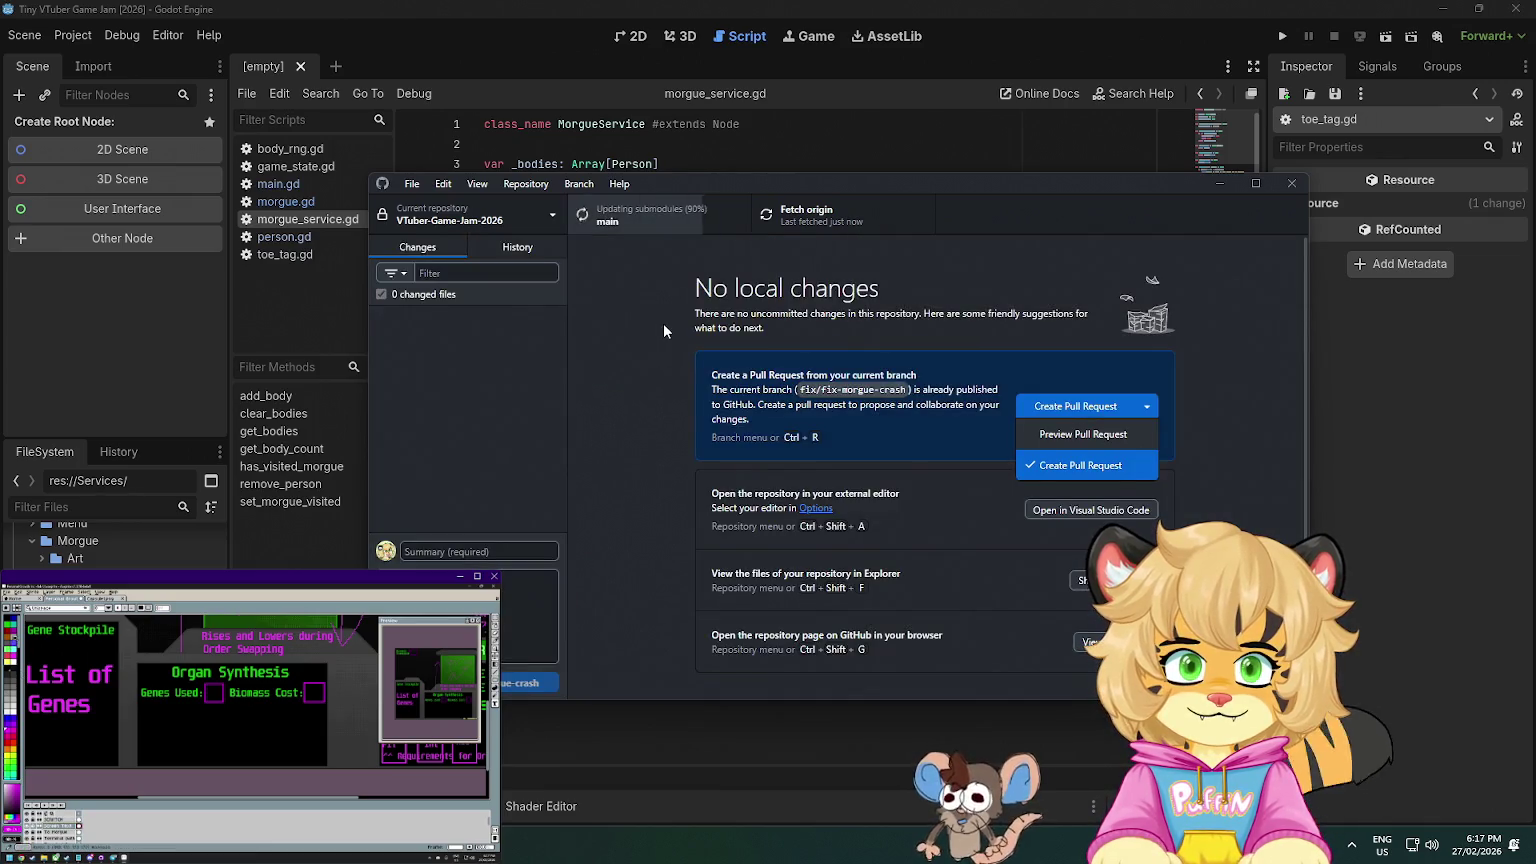
left_click(810, 223)
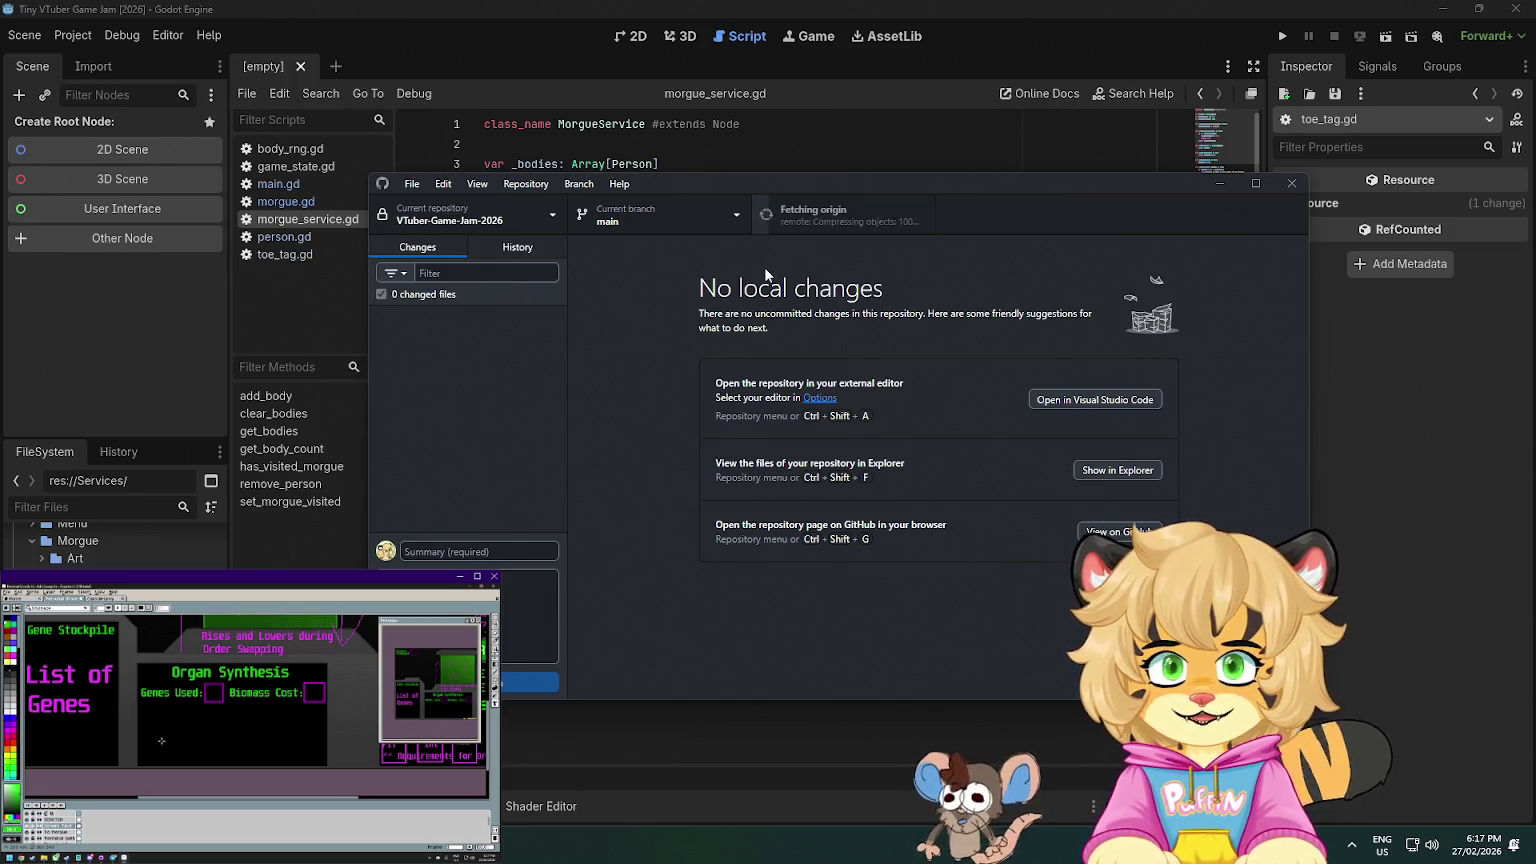
left_click(1132, 398)
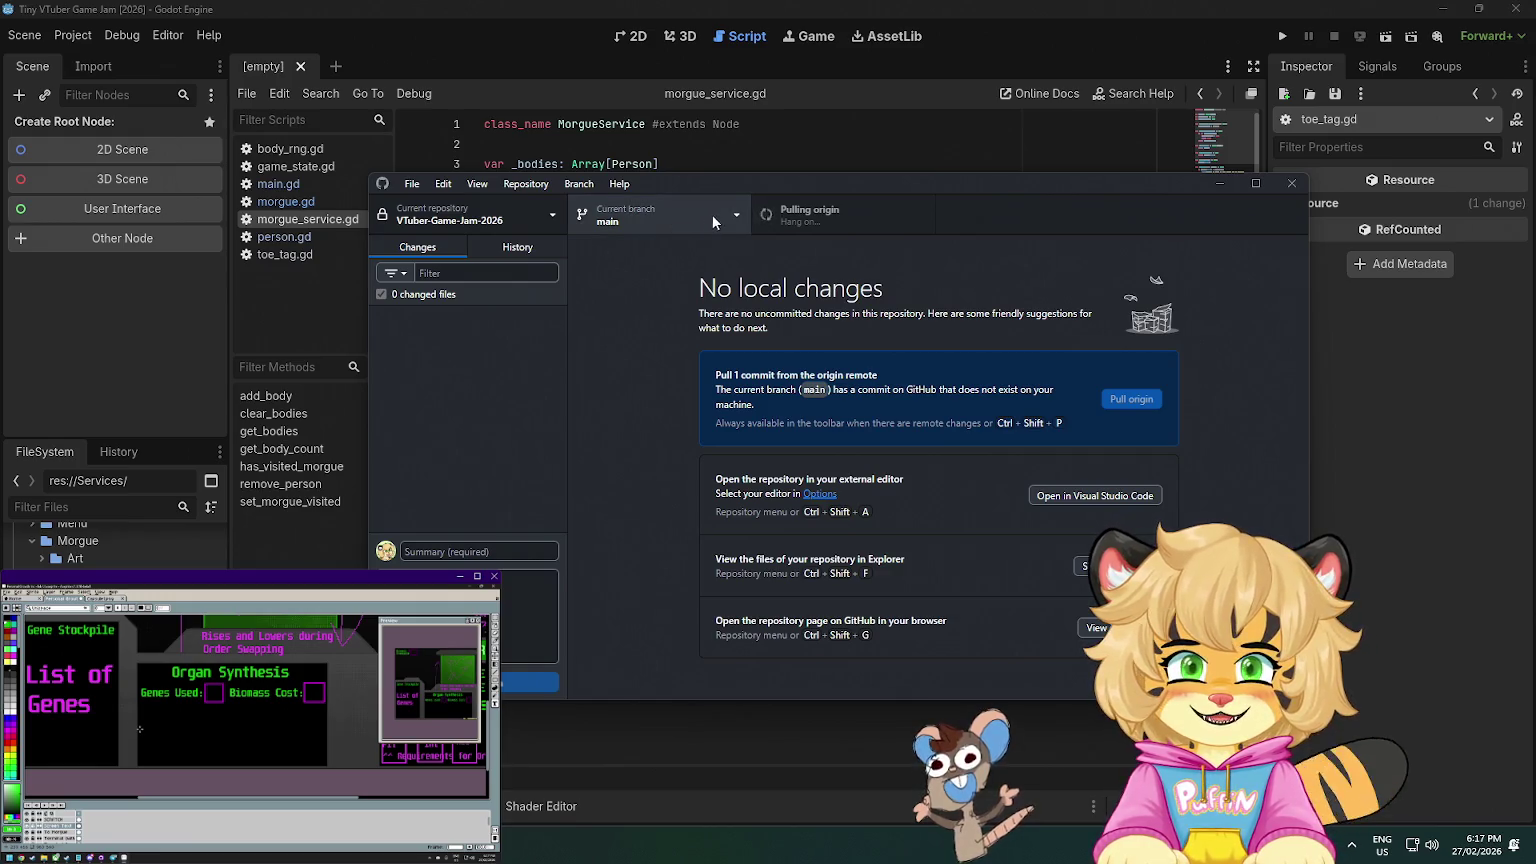
- Start deleting the local fix/fix-morgue-crash branch, cancel it, and return to Godot
left_click(740, 214)
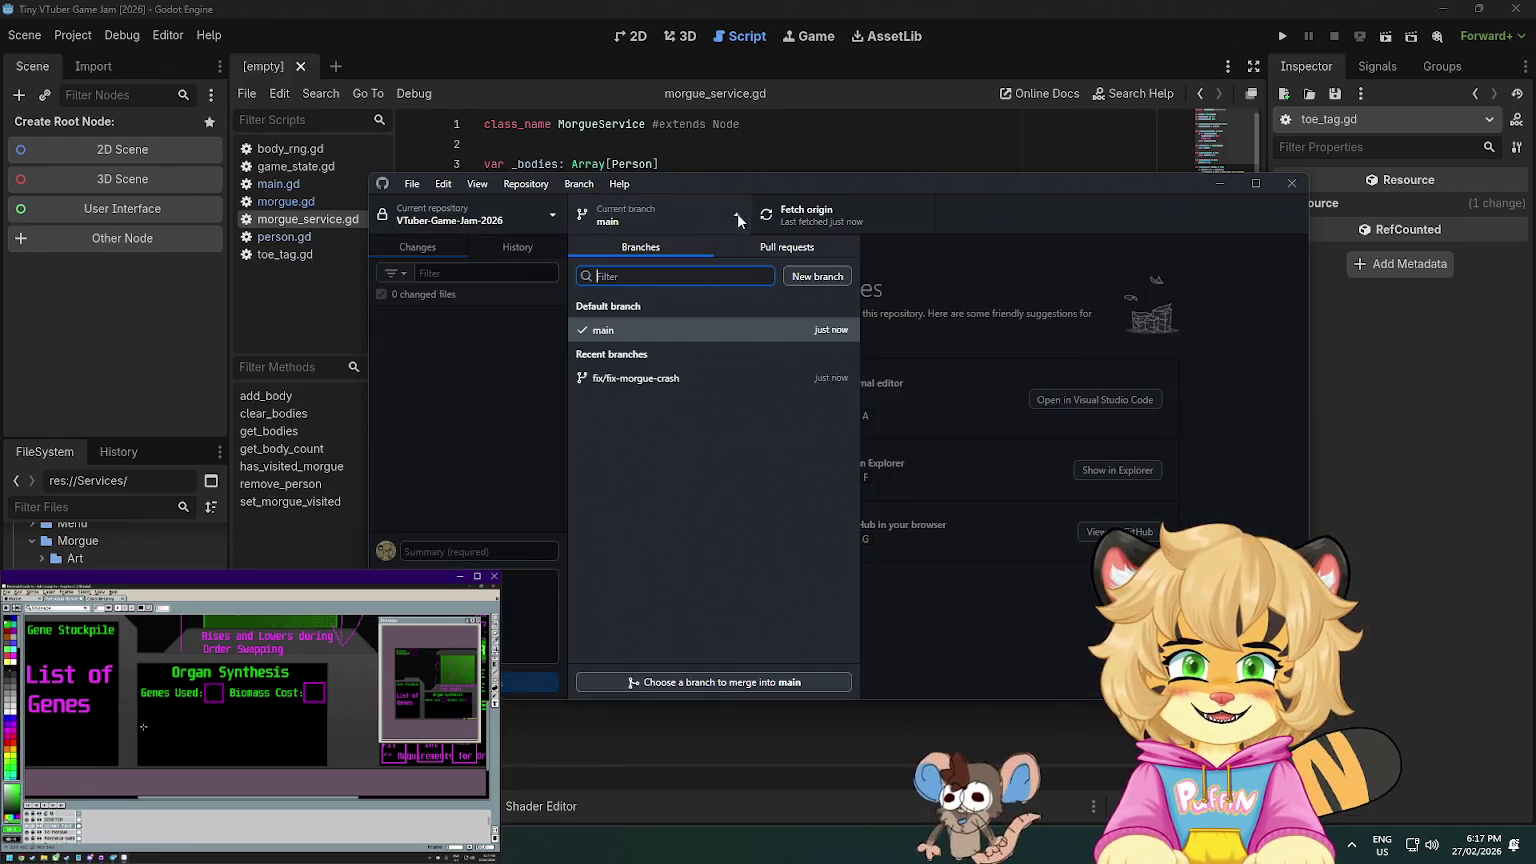
right_click(658, 389)
right_click(676, 383)
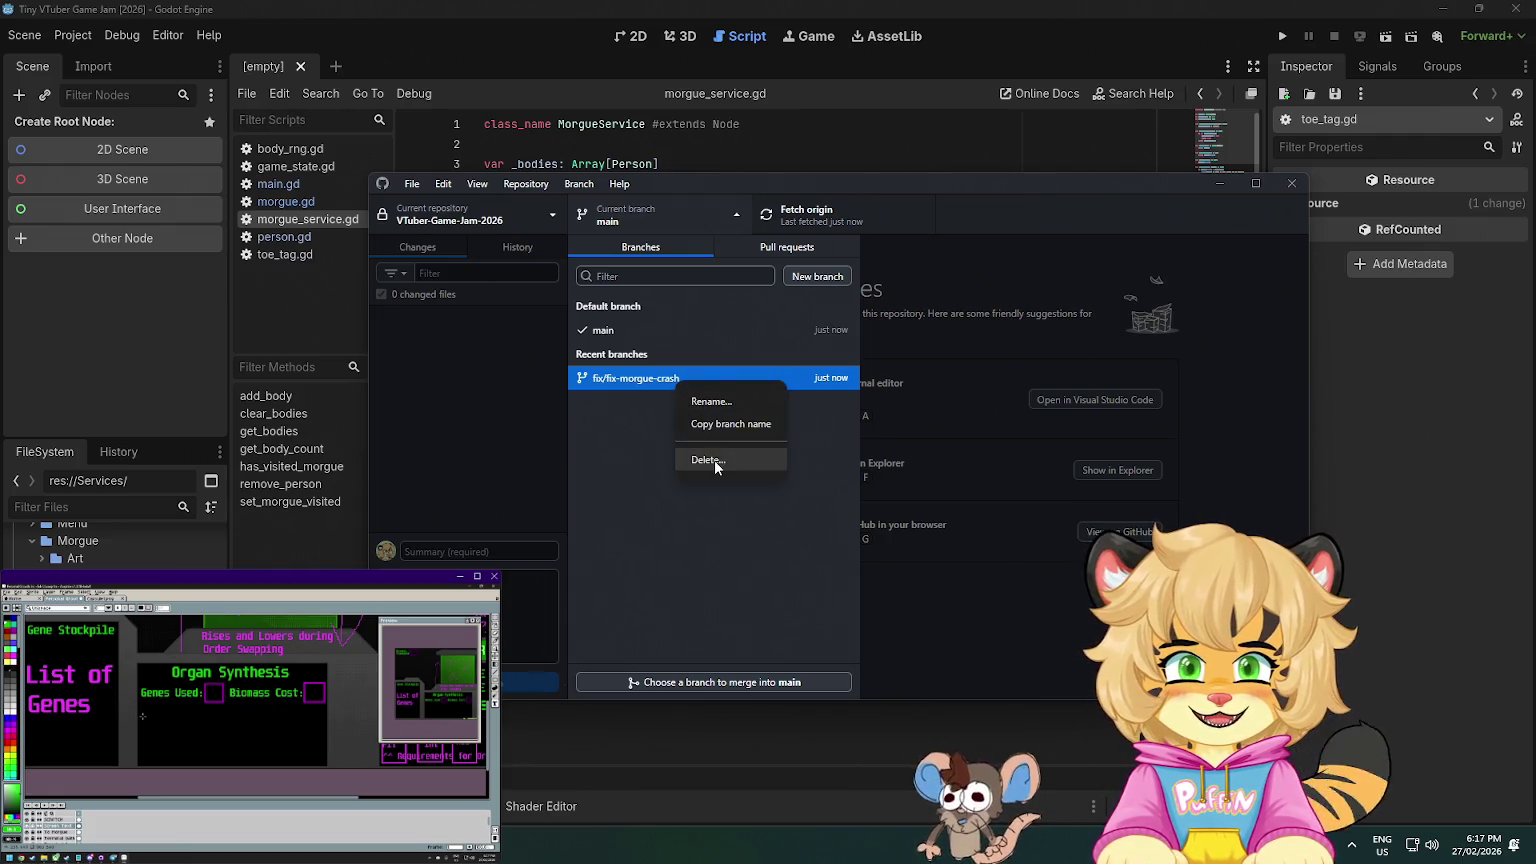
left_click(714, 462)
left_click(950, 494)
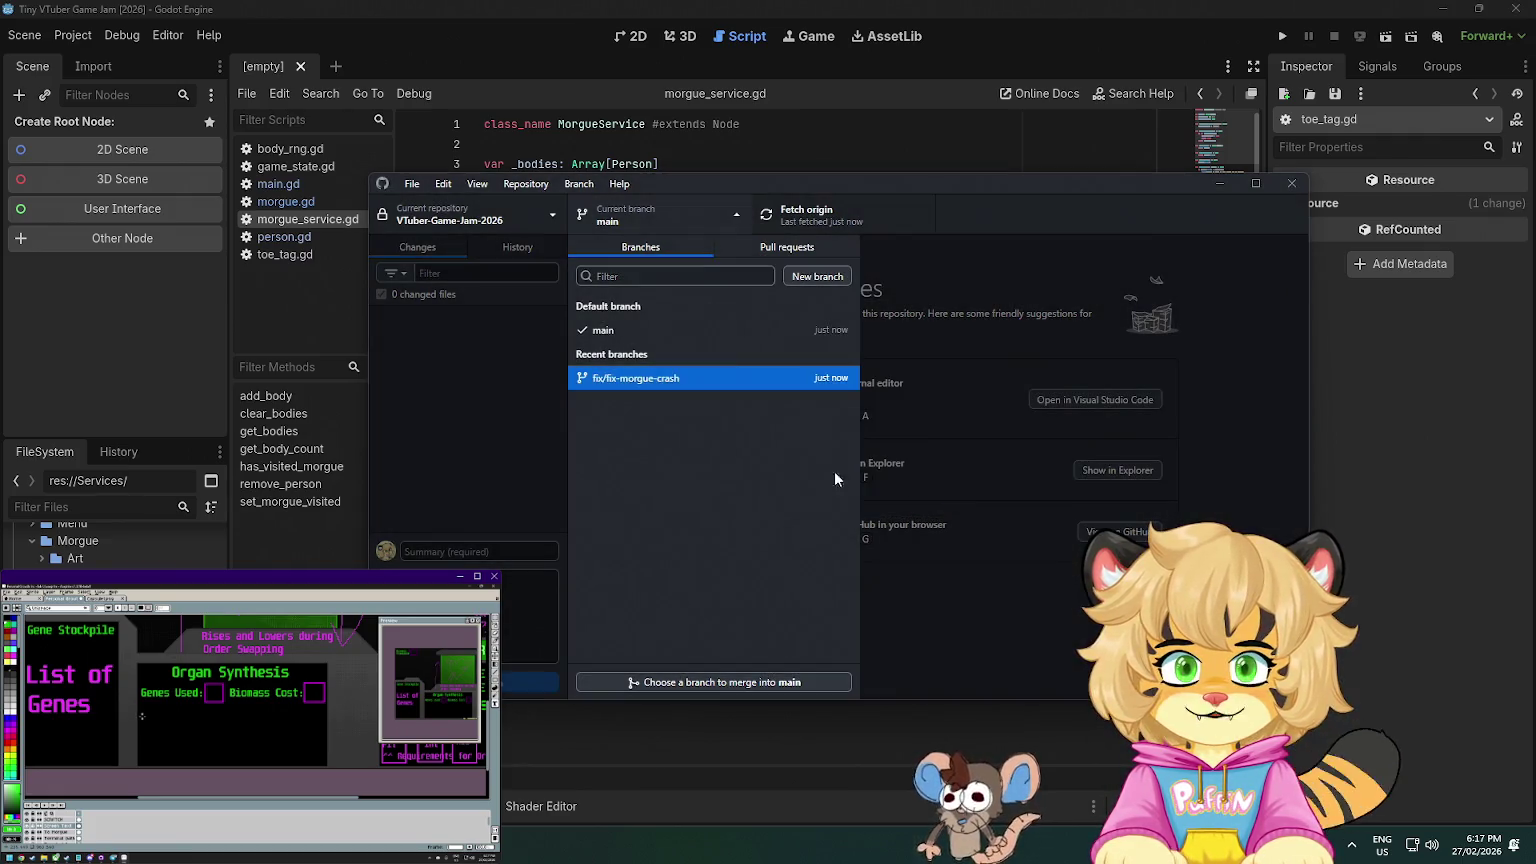
left_click(506, 396)
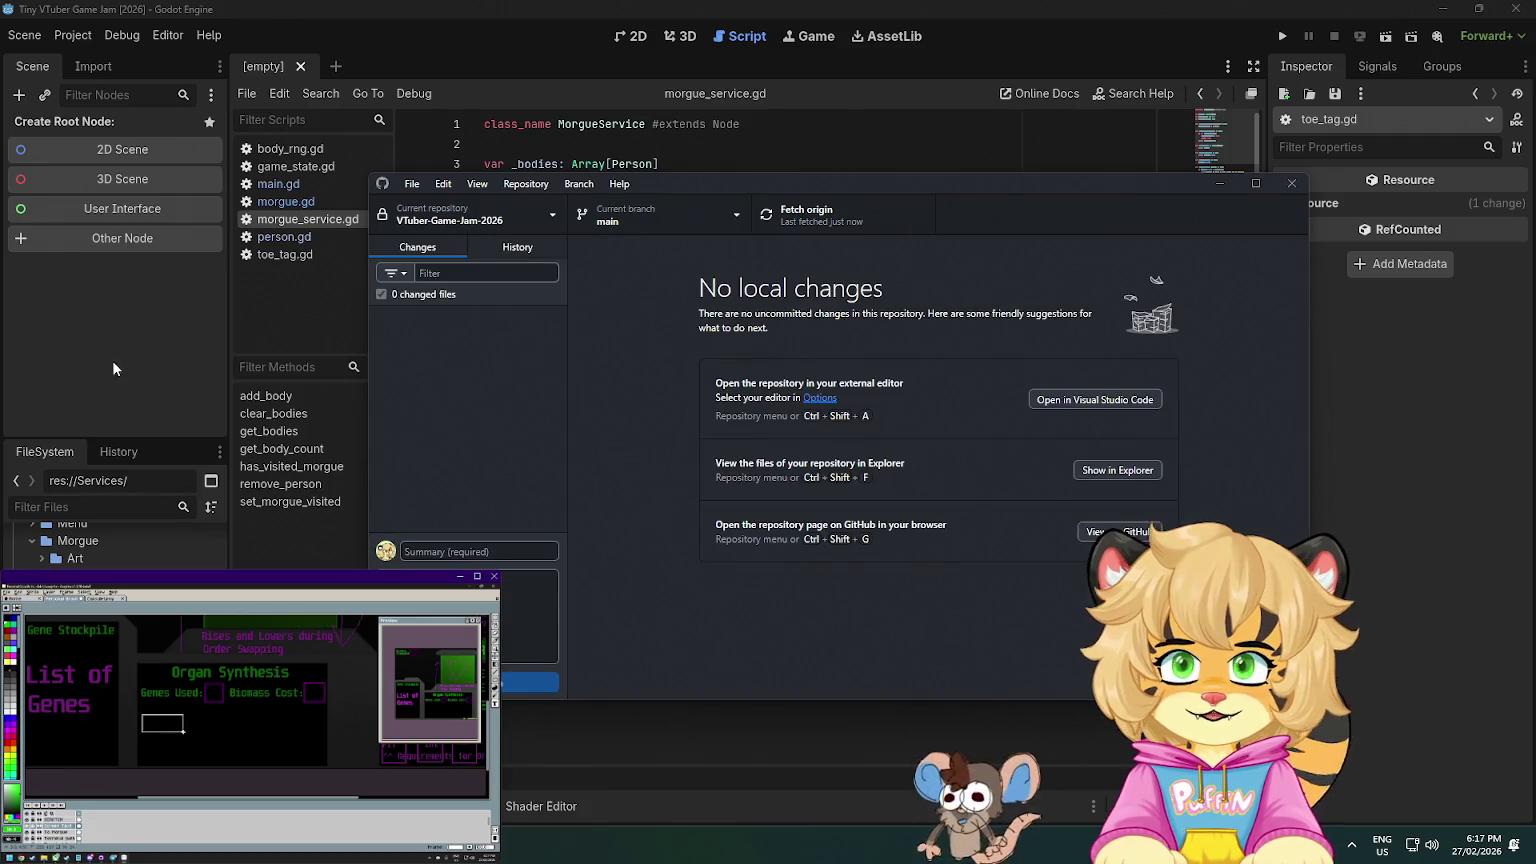
left_click(115, 369)
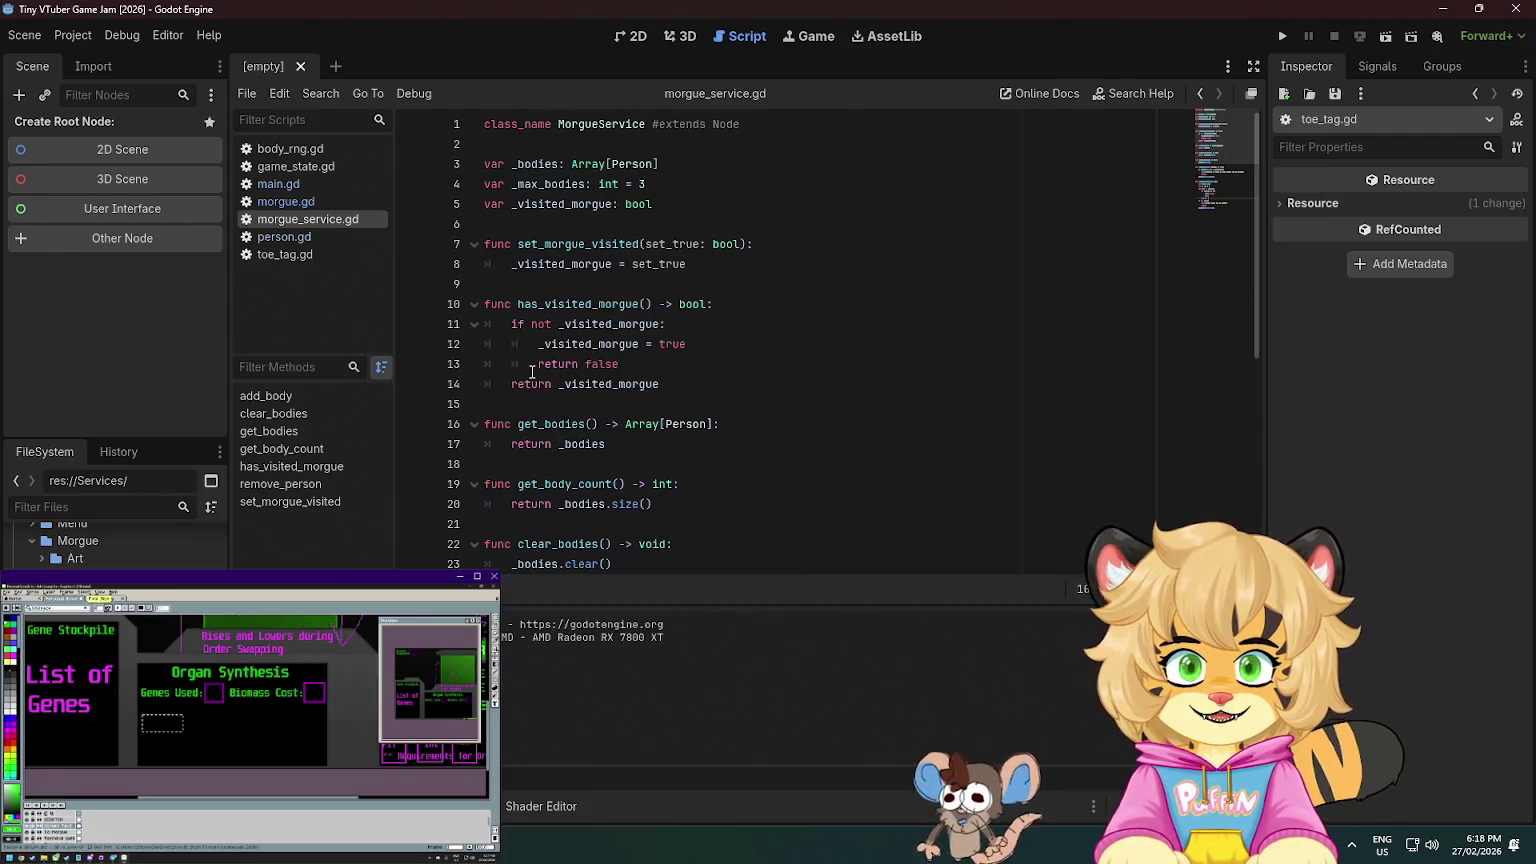
- Jump from morgue_service.gd to the Person class definition and back
scroll(532, 372, "down", 7)
scroll(532, 372, "up", 7)
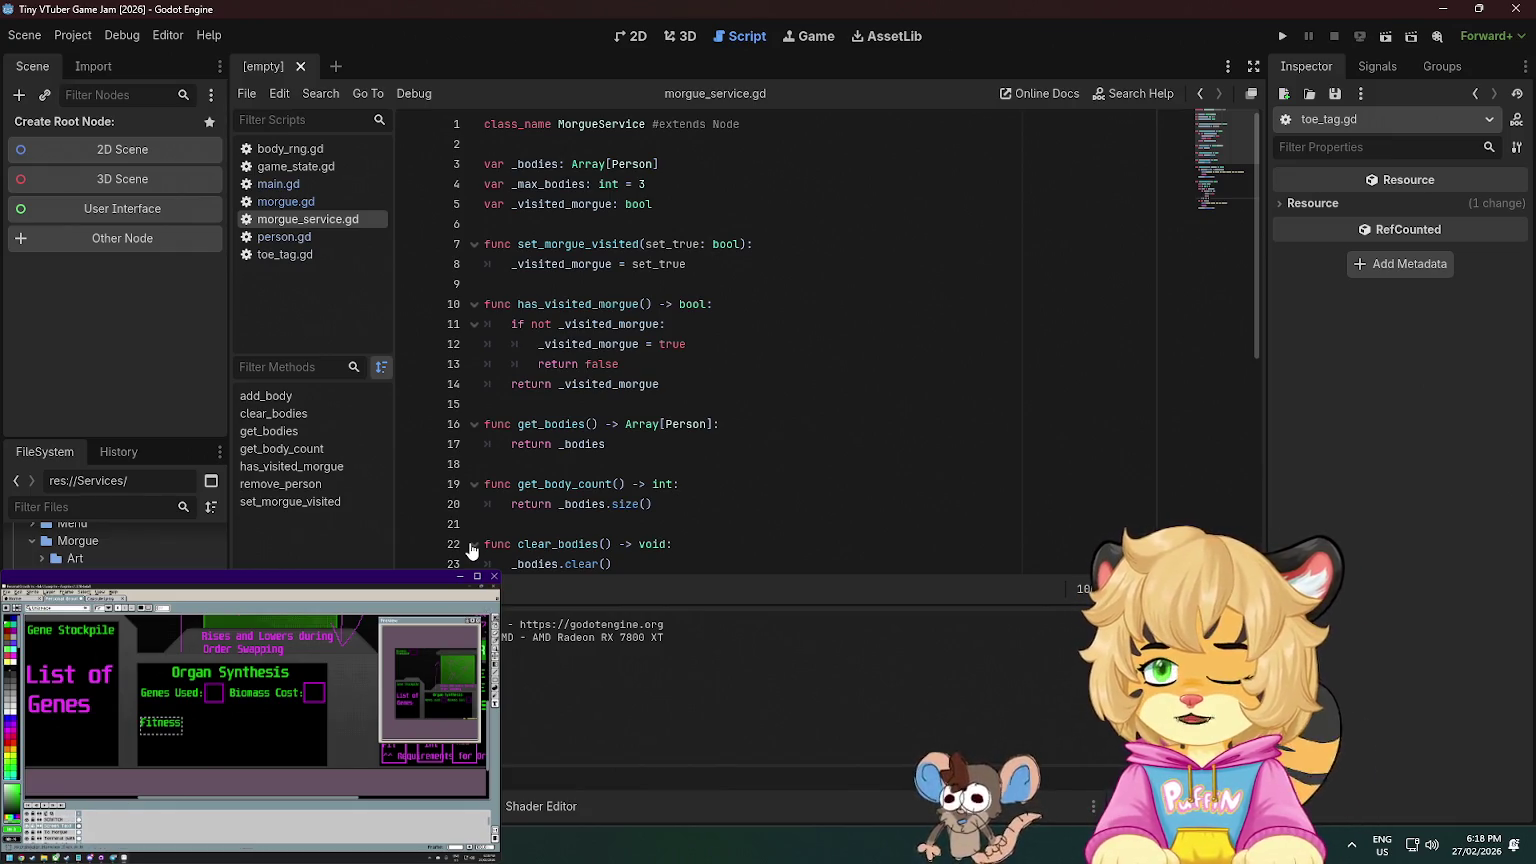
scroll(471, 551, "down", 5)
scroll(601, 243, "up", 5)
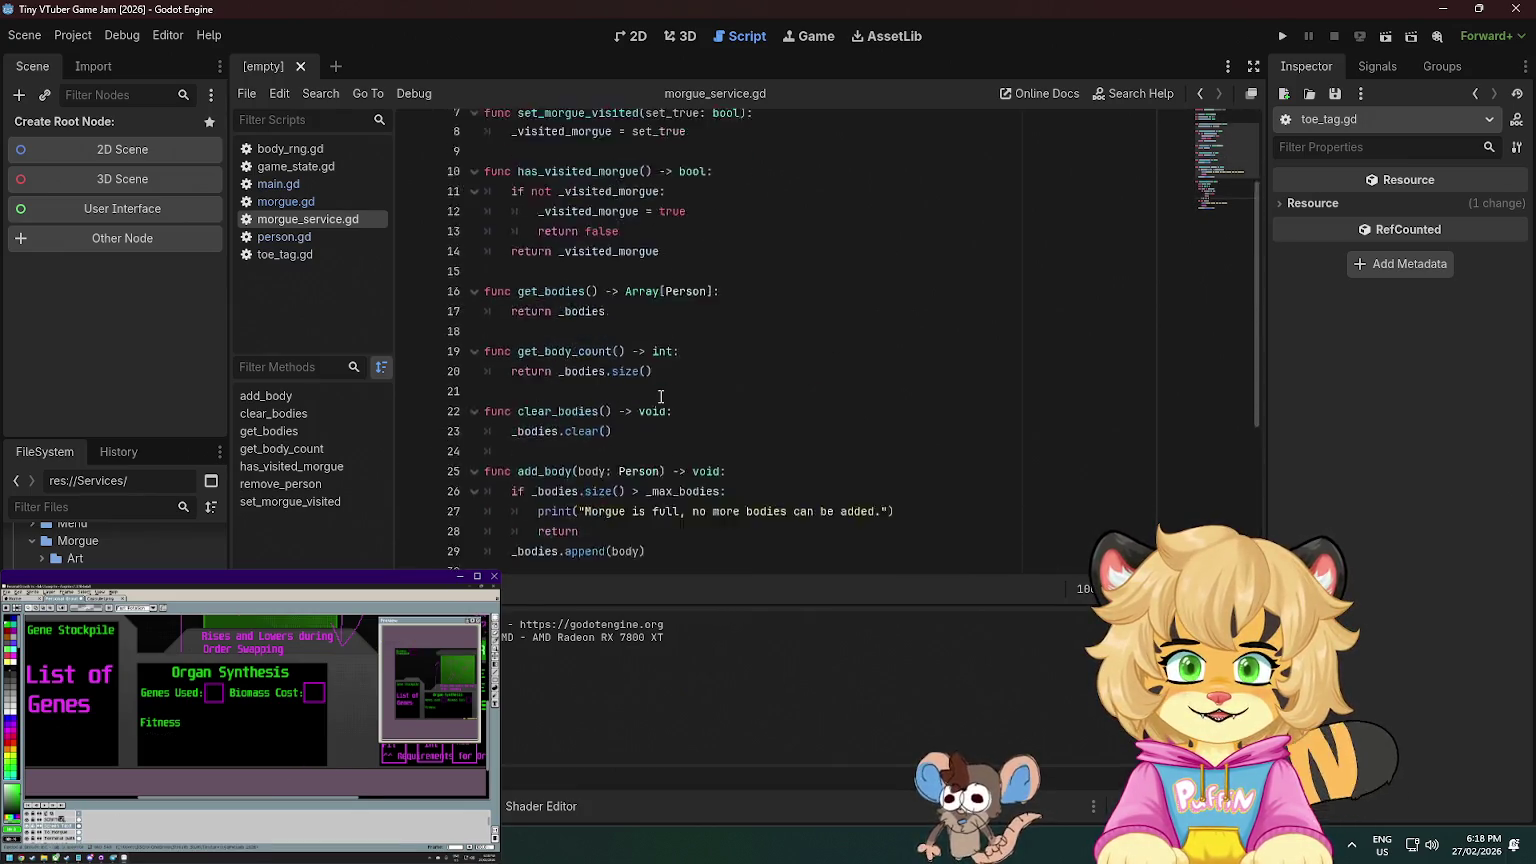
left_click(640, 164, "ctrl")
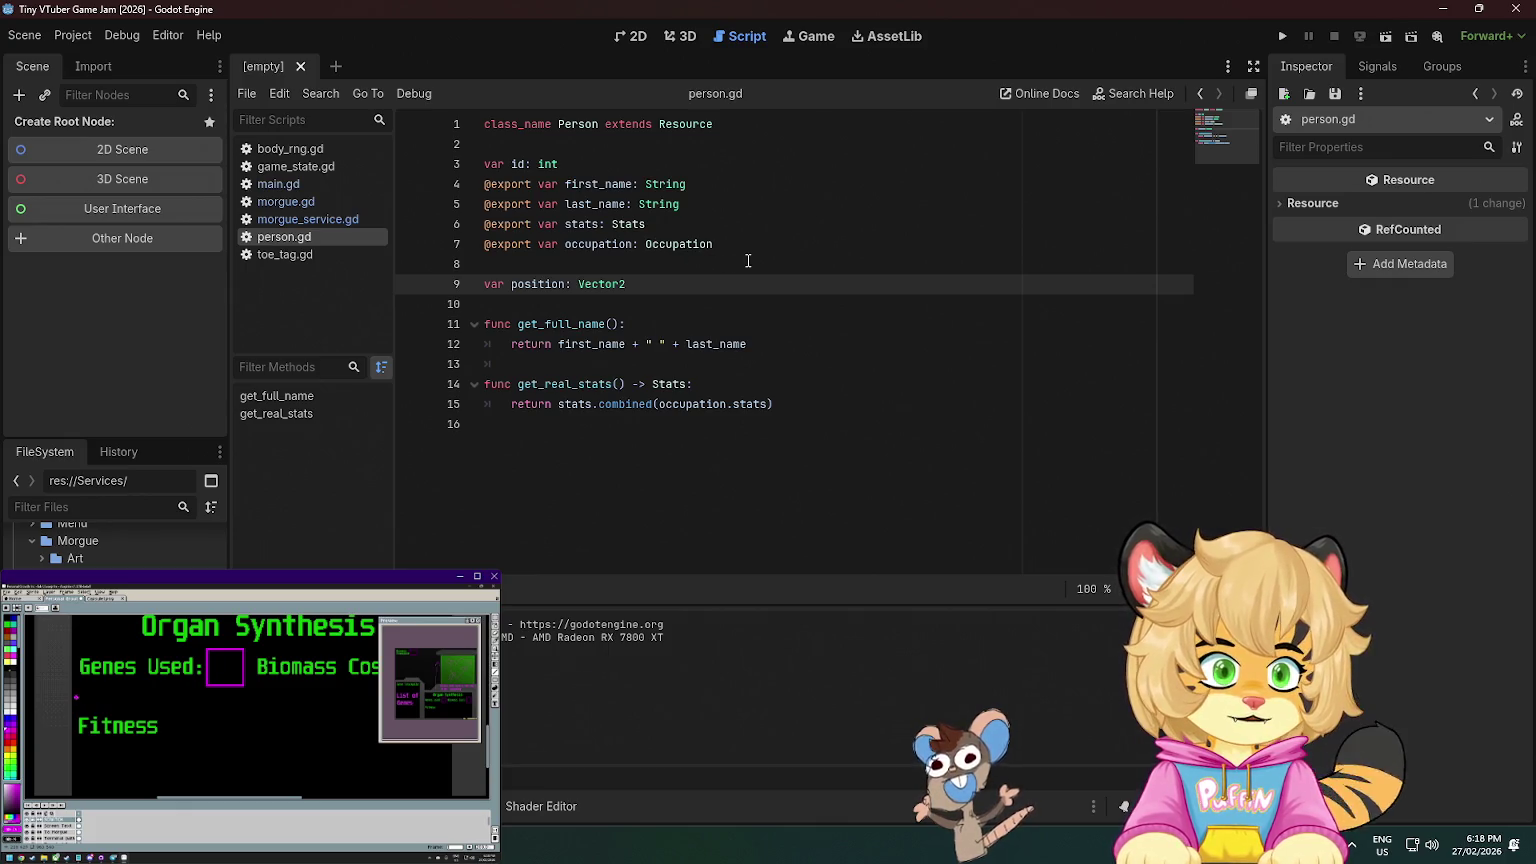
key("alt+Left")
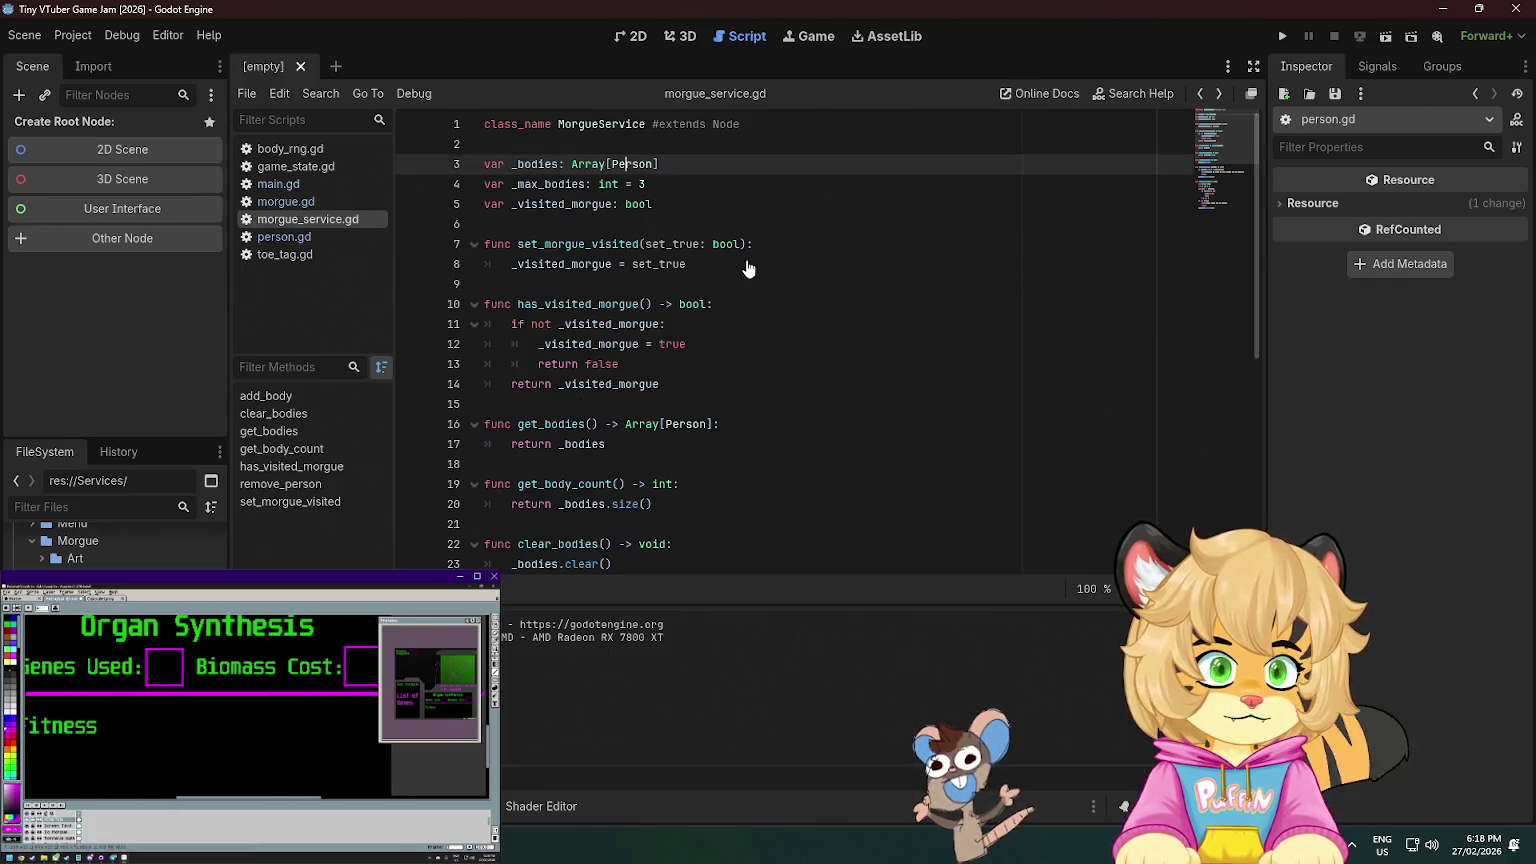
- Scroll through morgue_service.gd and dismiss Firefox's primary password prompt
scroll(748, 265, "down", 4)
scroll(748, 268, "down", 2)
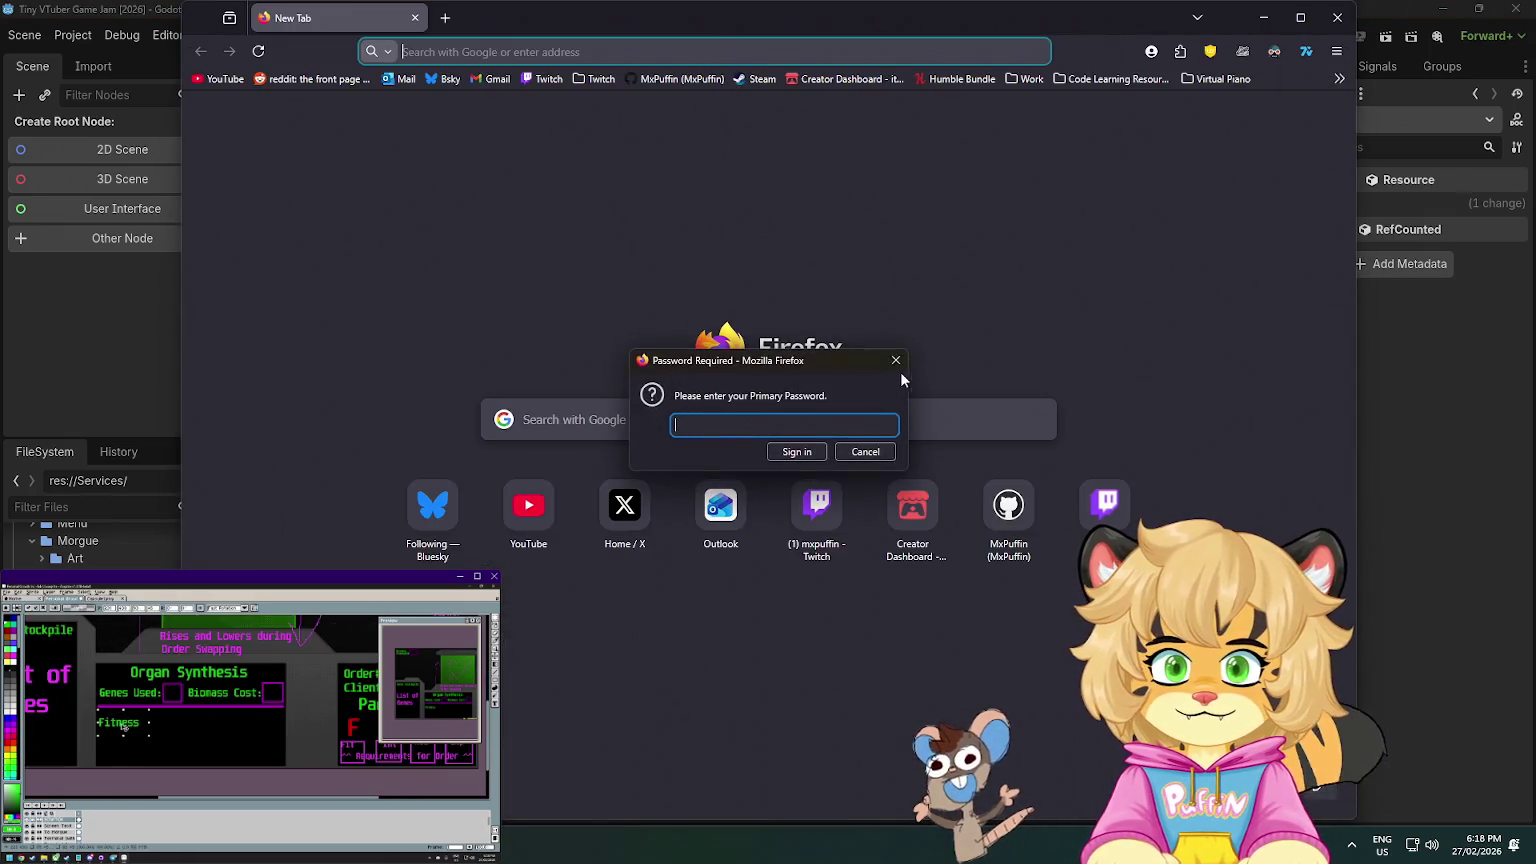
left_click(895, 360)
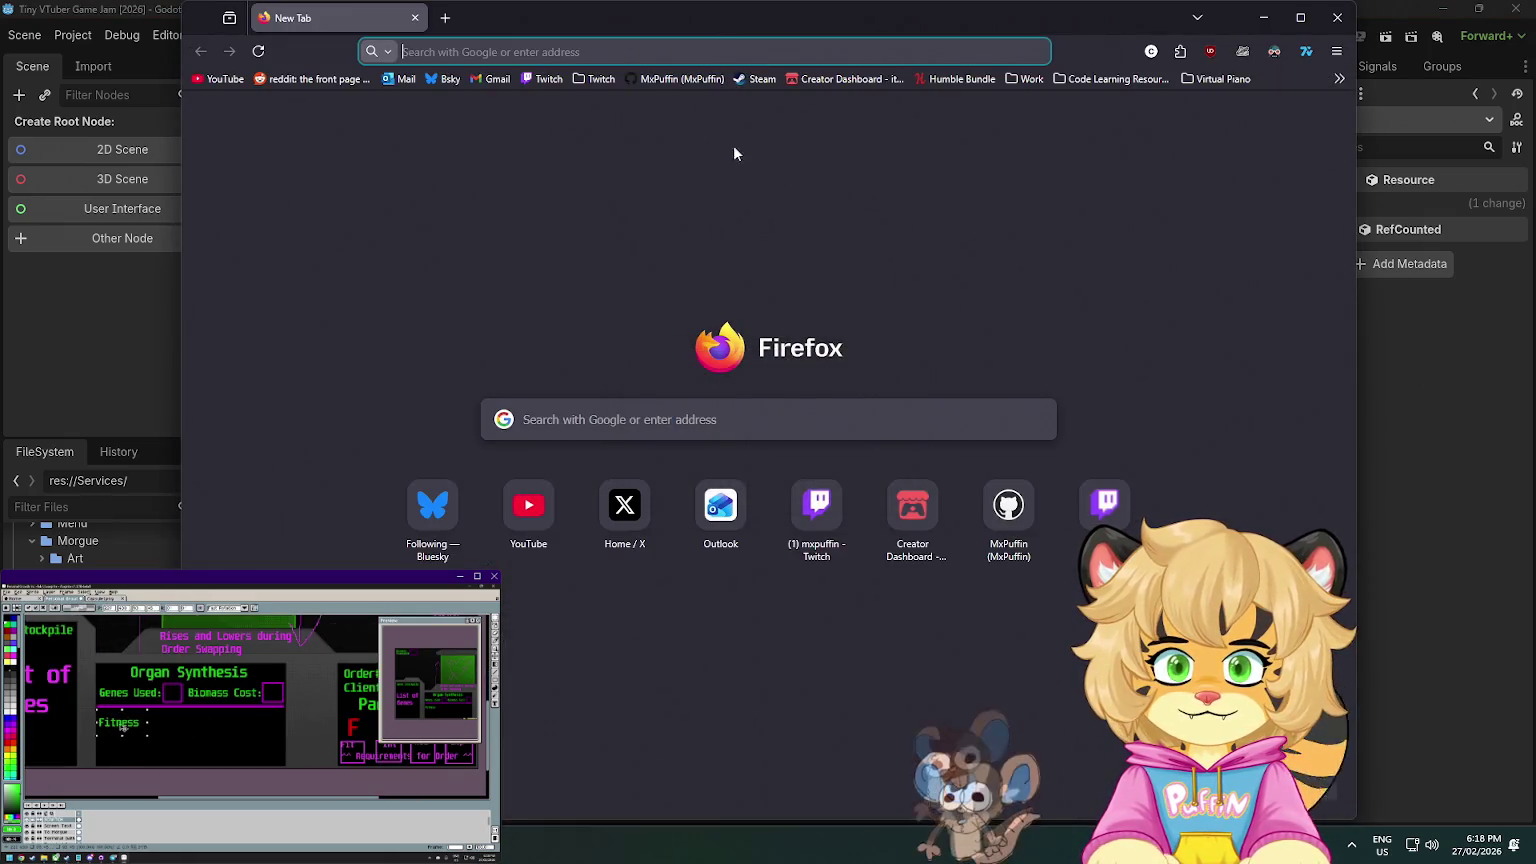
- Nudge the mockup's Fitness label, then select the submission closing date on the itch.io jam page
left_click_drag(125, 724, 128, 718)
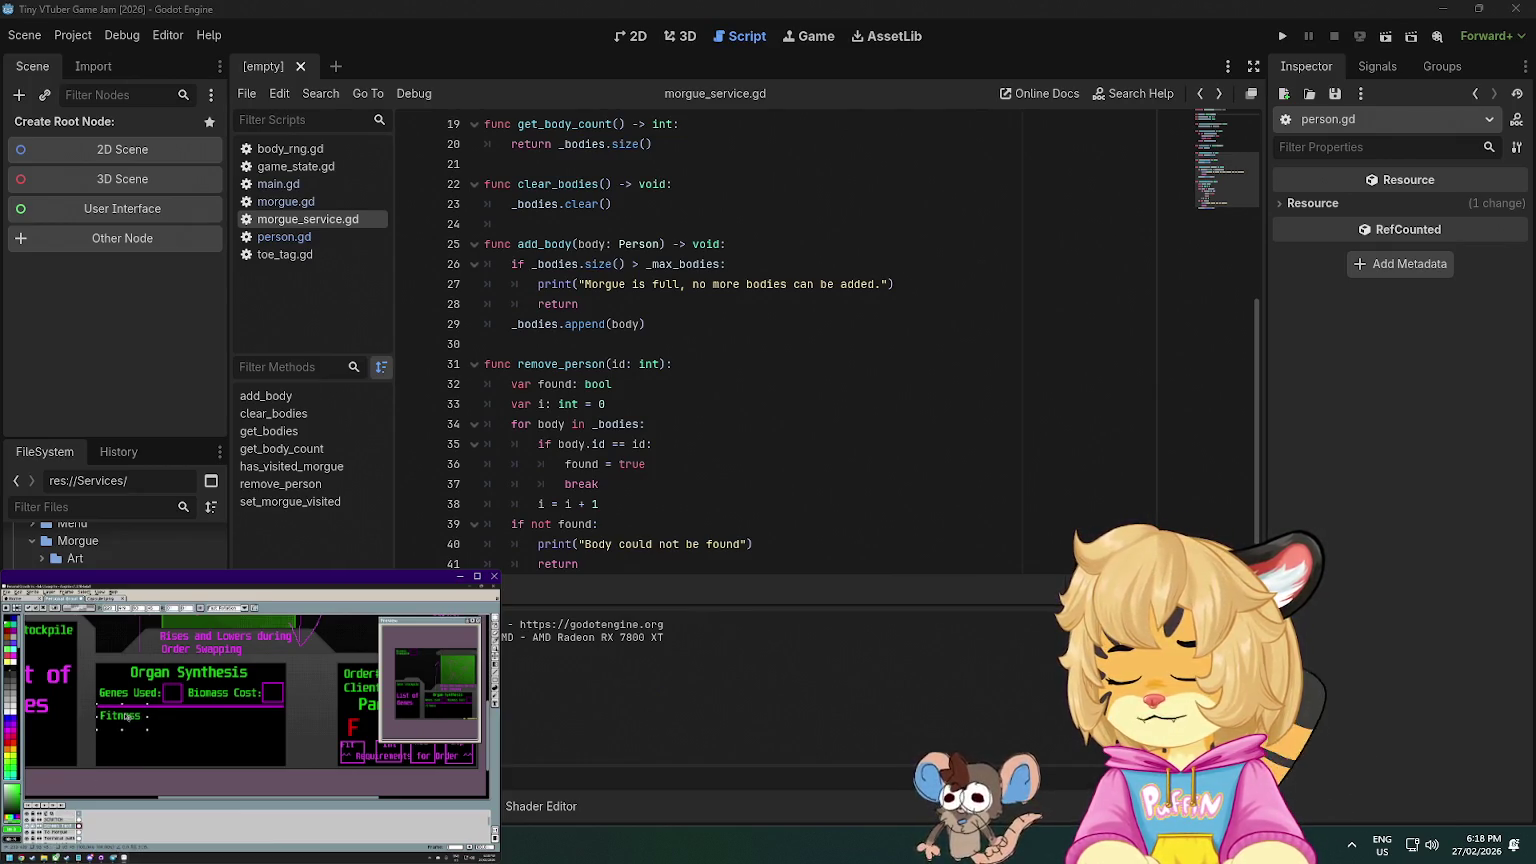
scroll(113, 718, "up", 2)
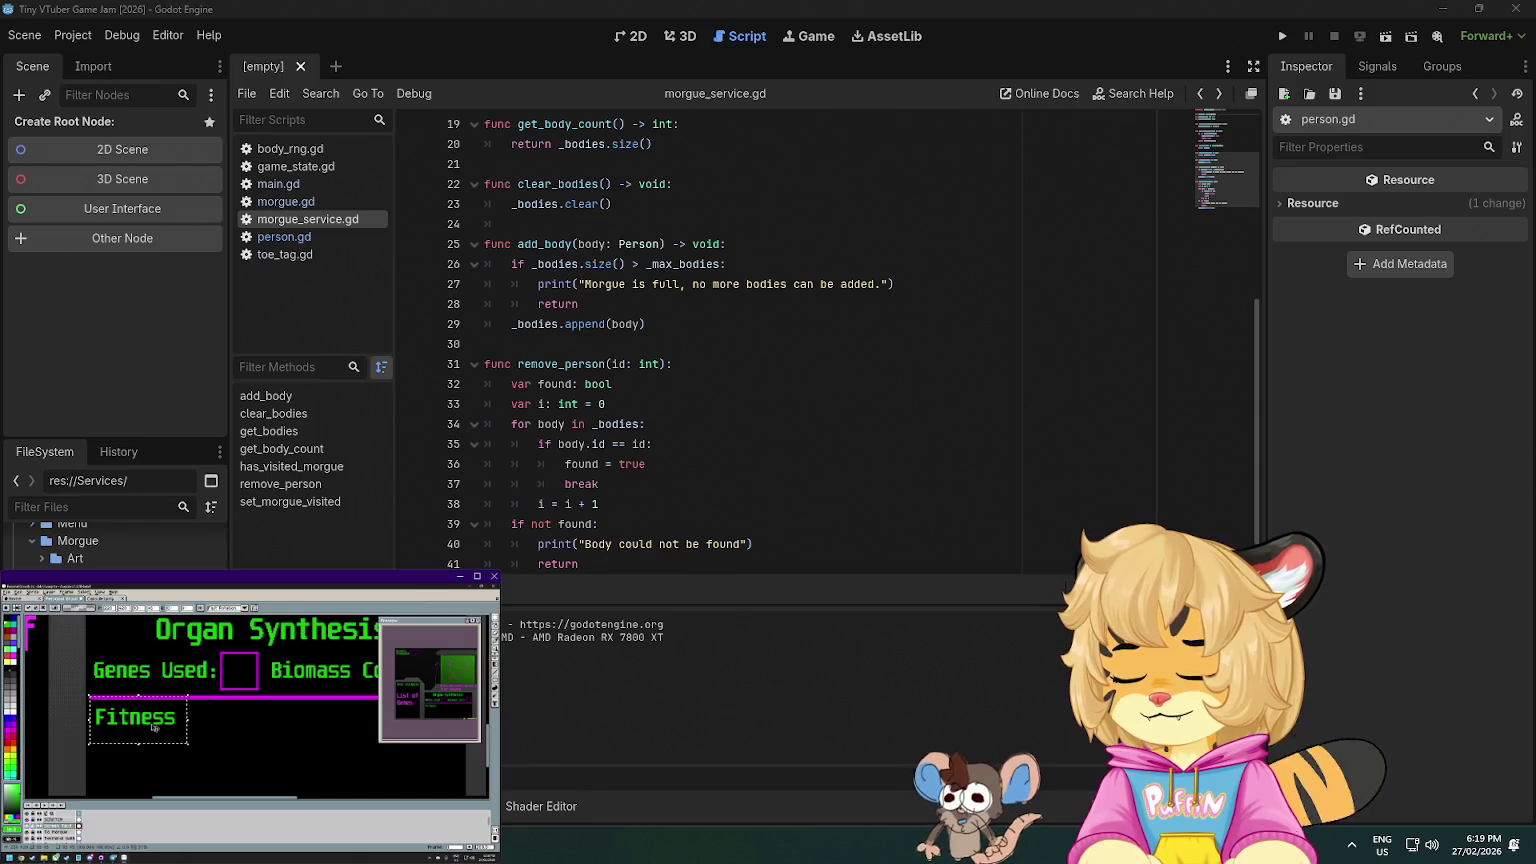
key("alt+Tab")
scroll(640, 370, "down", 4)
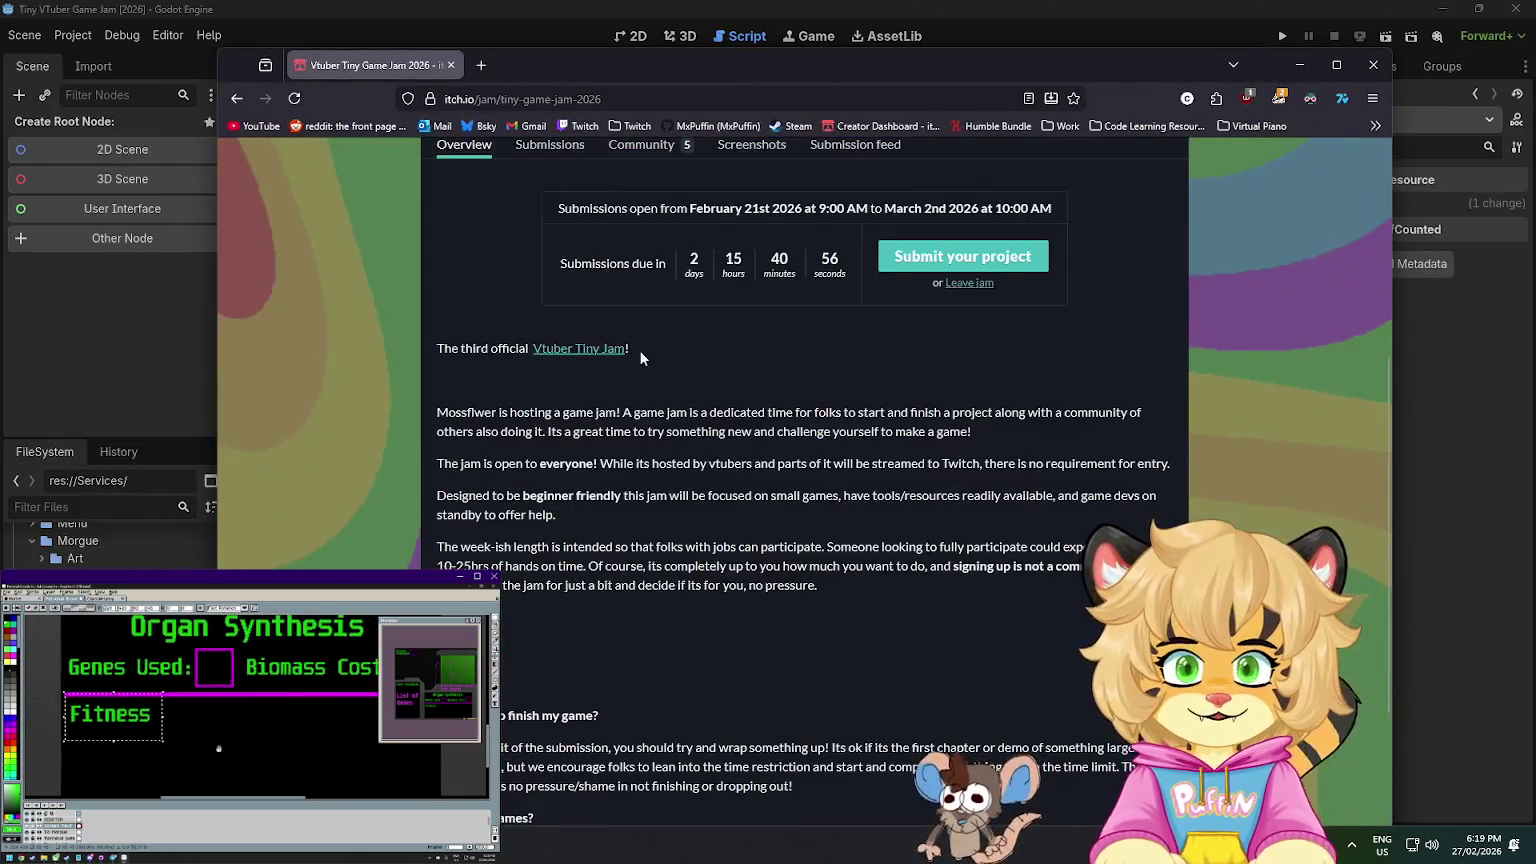
scroll(631, 370, "up", 4)
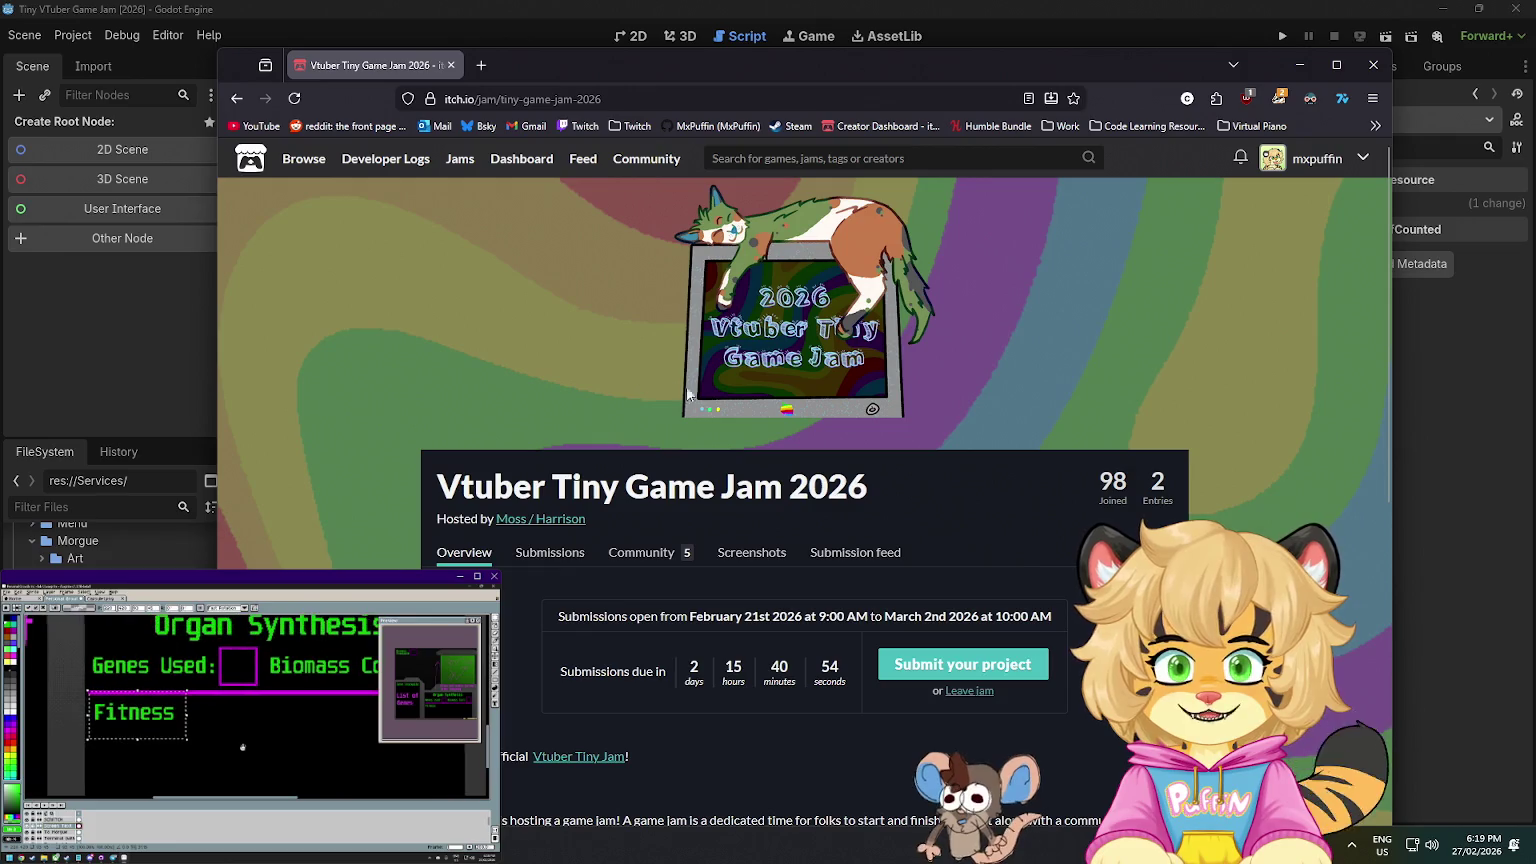
scroll(670, 382, "down", 1)
left_click_drag(680, 588, 855, 600)
left_click_drag(722, 534, 1018, 534)
left_click_drag(1051, 534, 560, 536)
scroll(632, 456, "down", 2)
left_click(632, 456)
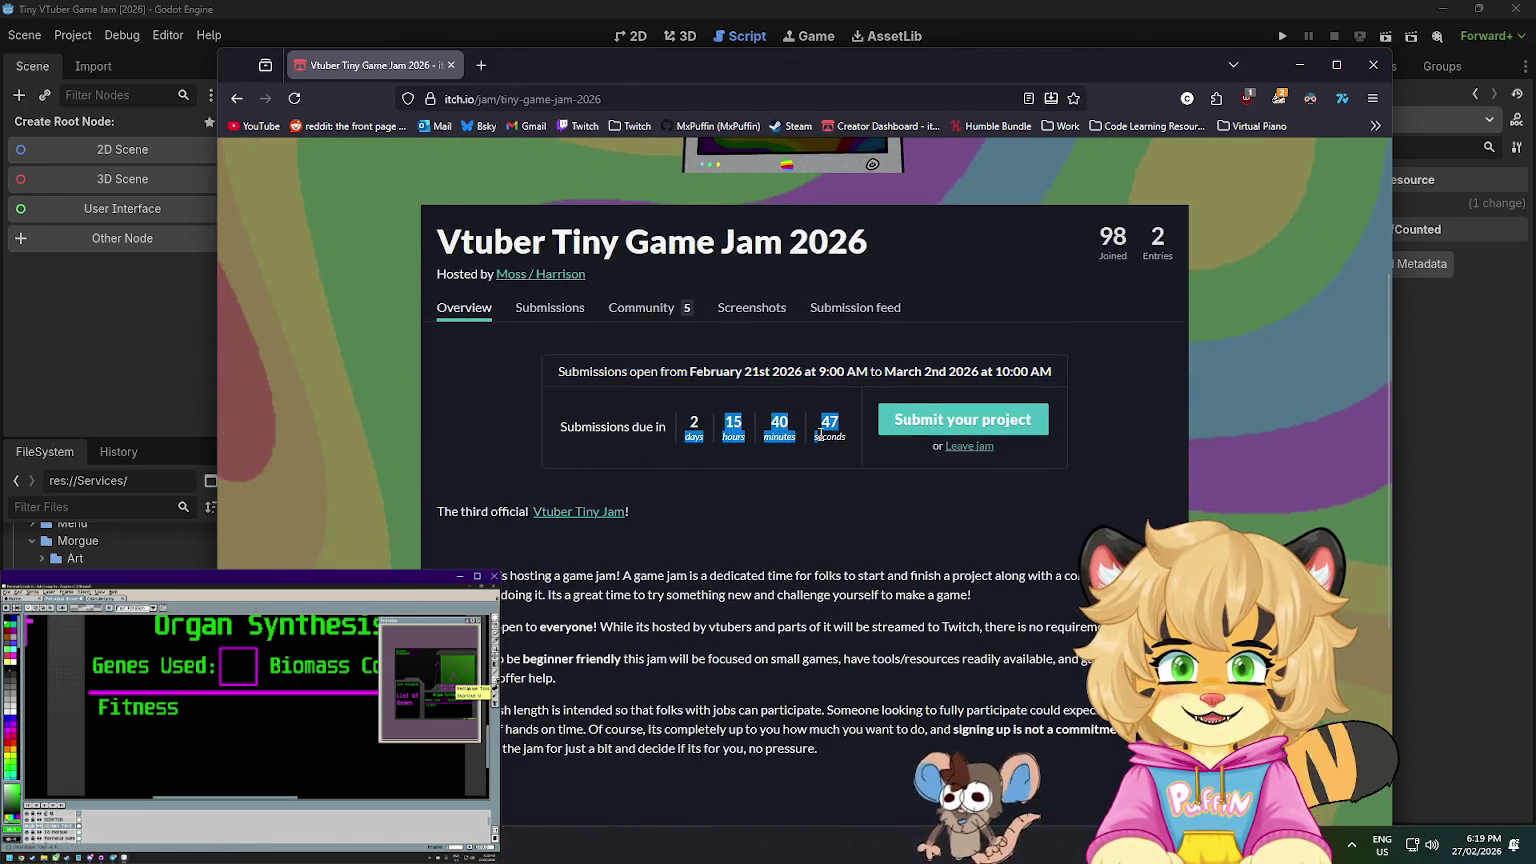
- Check the jam's 21st submission opening date, then bring up the Personal Growth Inc. design document
scroll(798, 462, "down", 3)
scroll(795, 458, "up", 5)
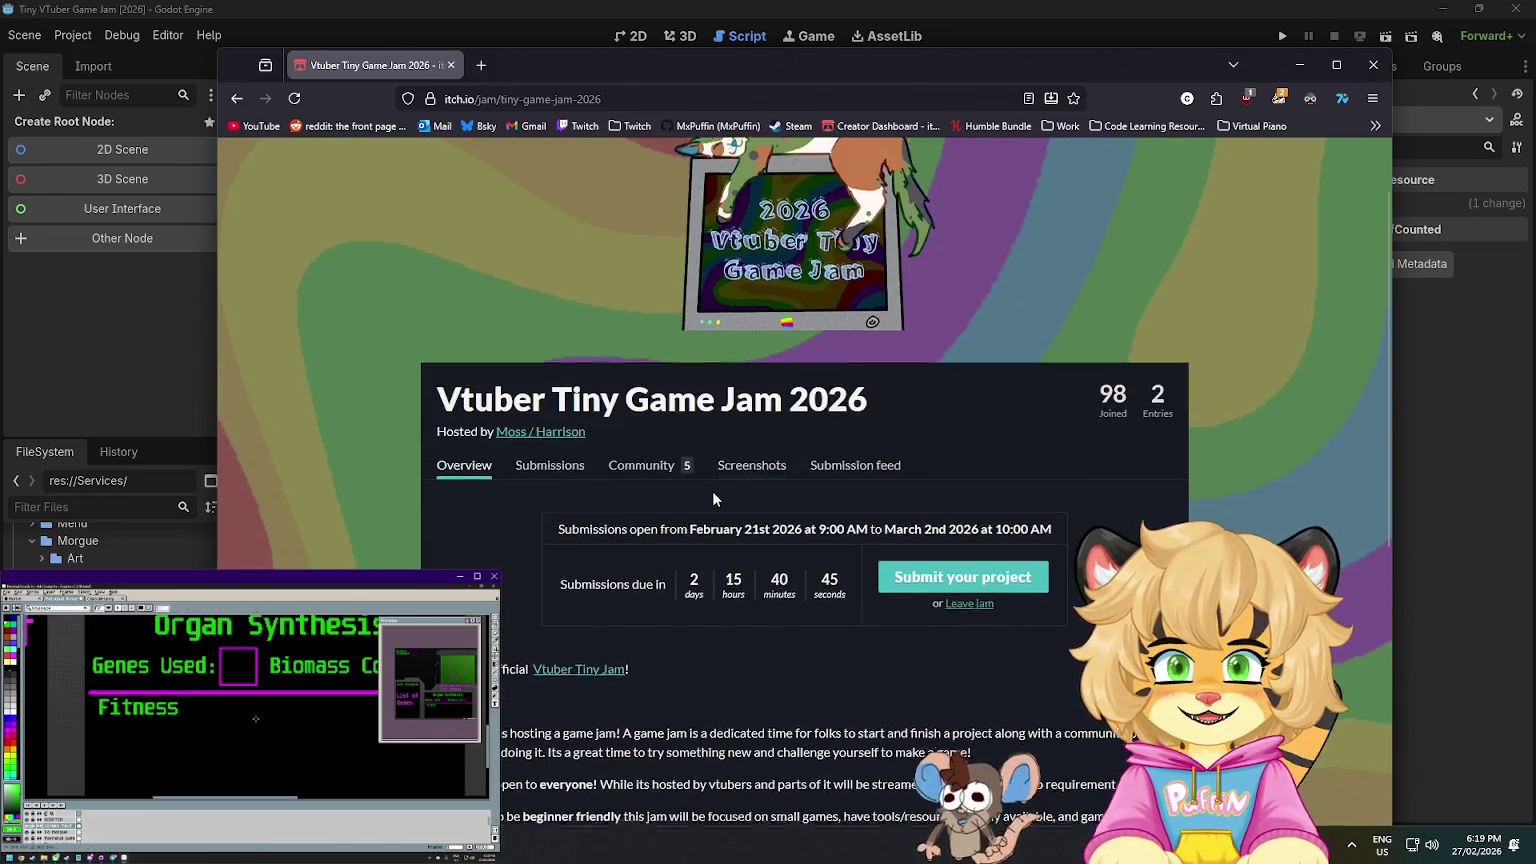
scroll(700, 462, "down", 2)
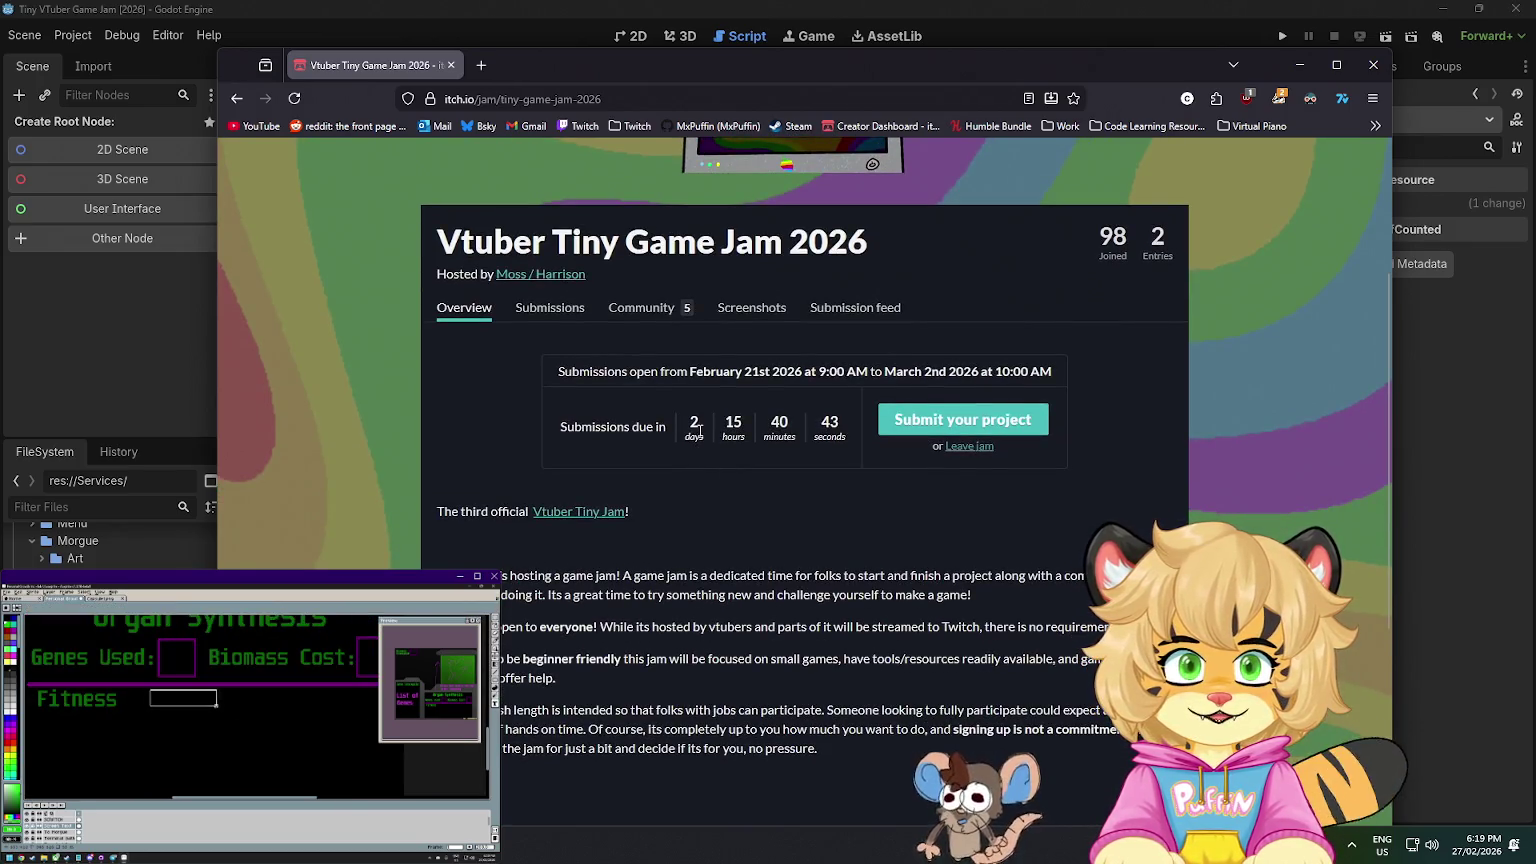
scroll(697, 440, "down", 5)
scroll(686, 418, "up", 10)
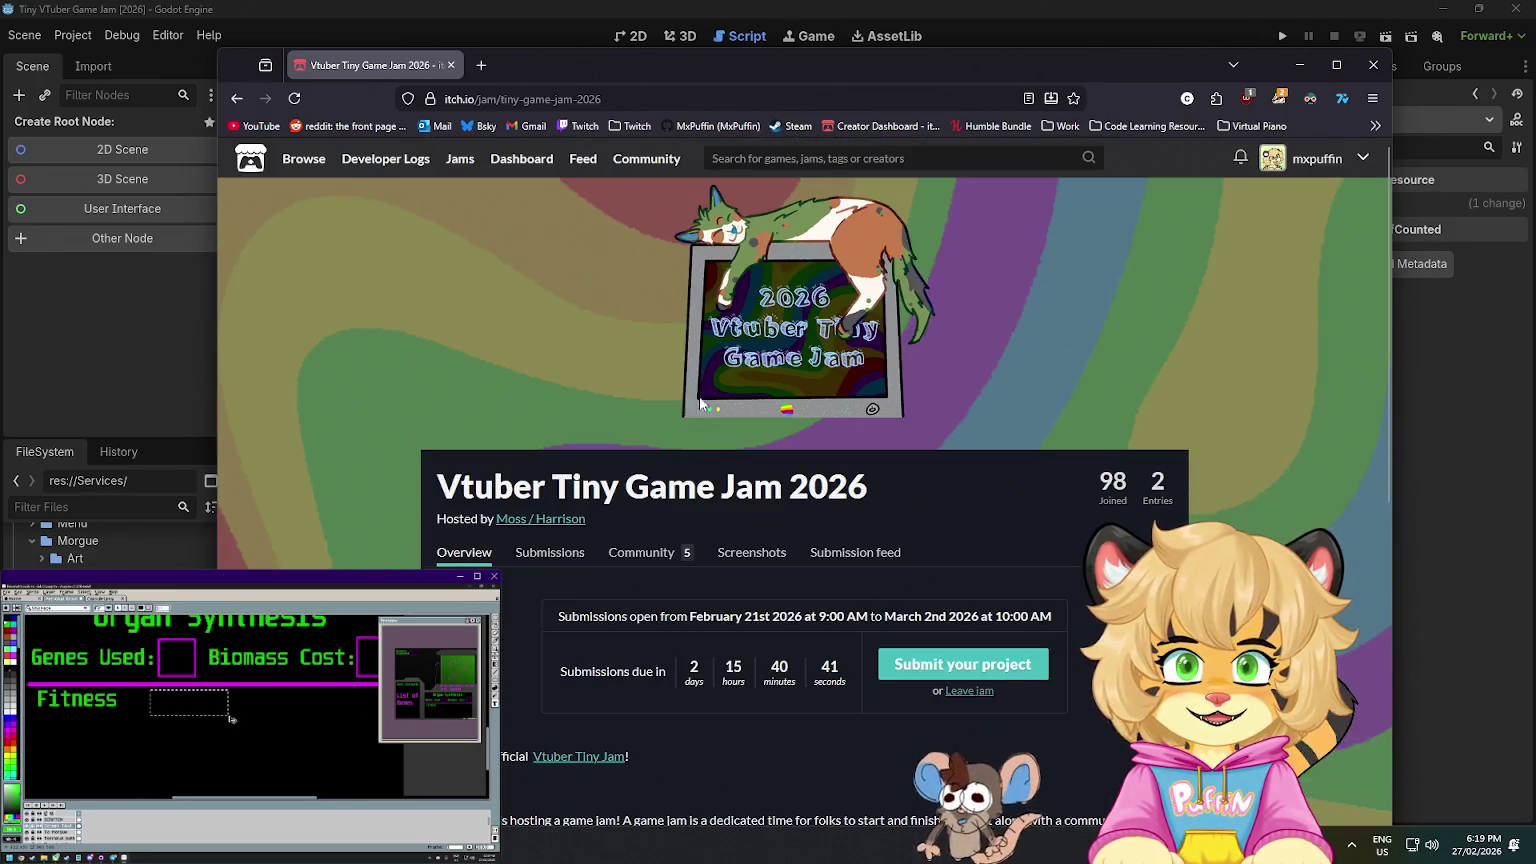
key("alt+Tab")
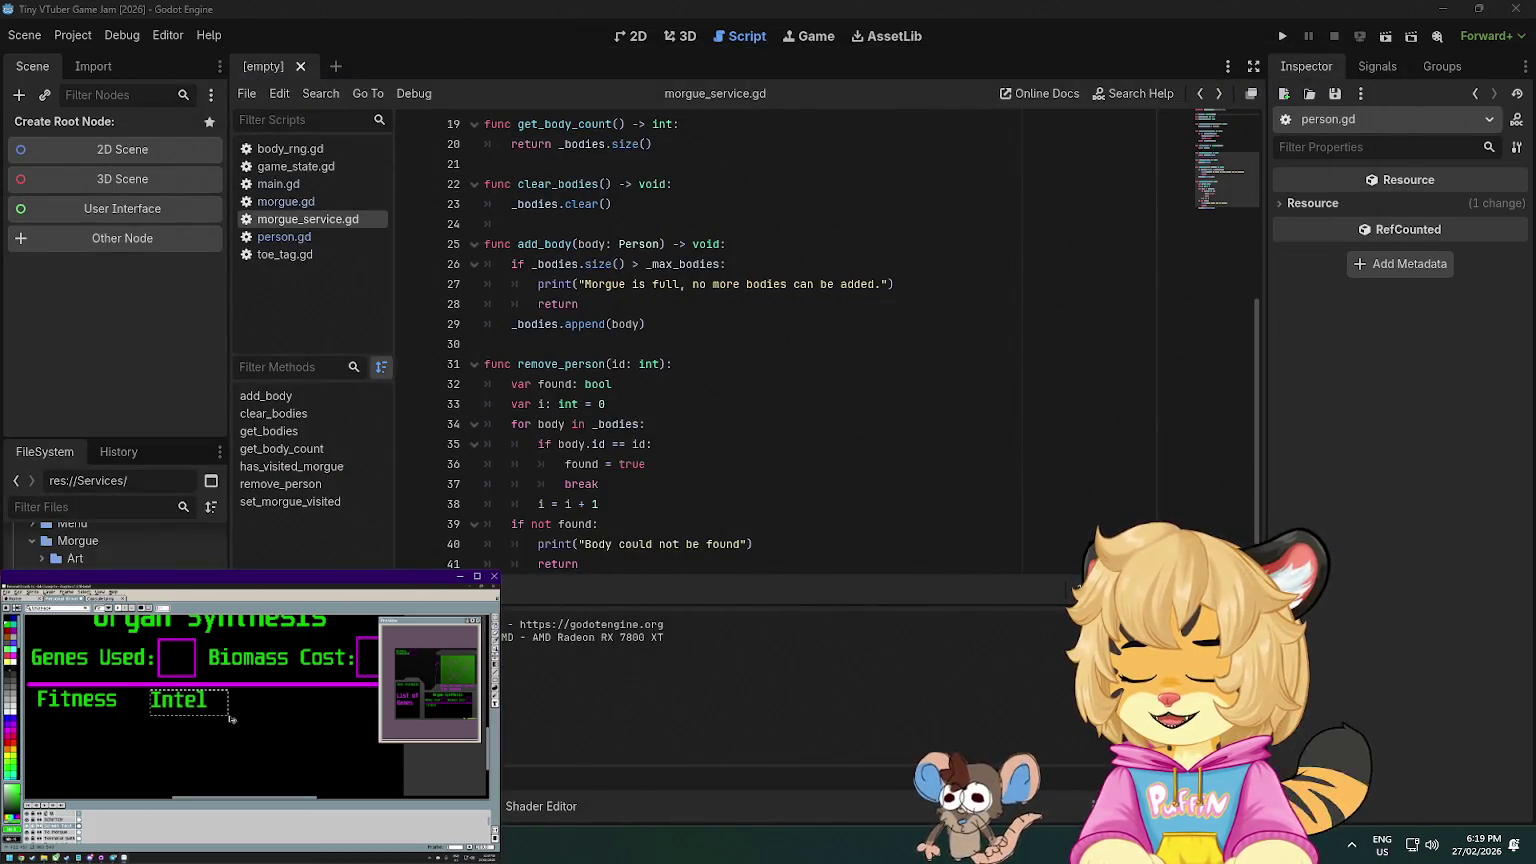
key("alt+Tab")
scroll(750, 560, "down", 3)
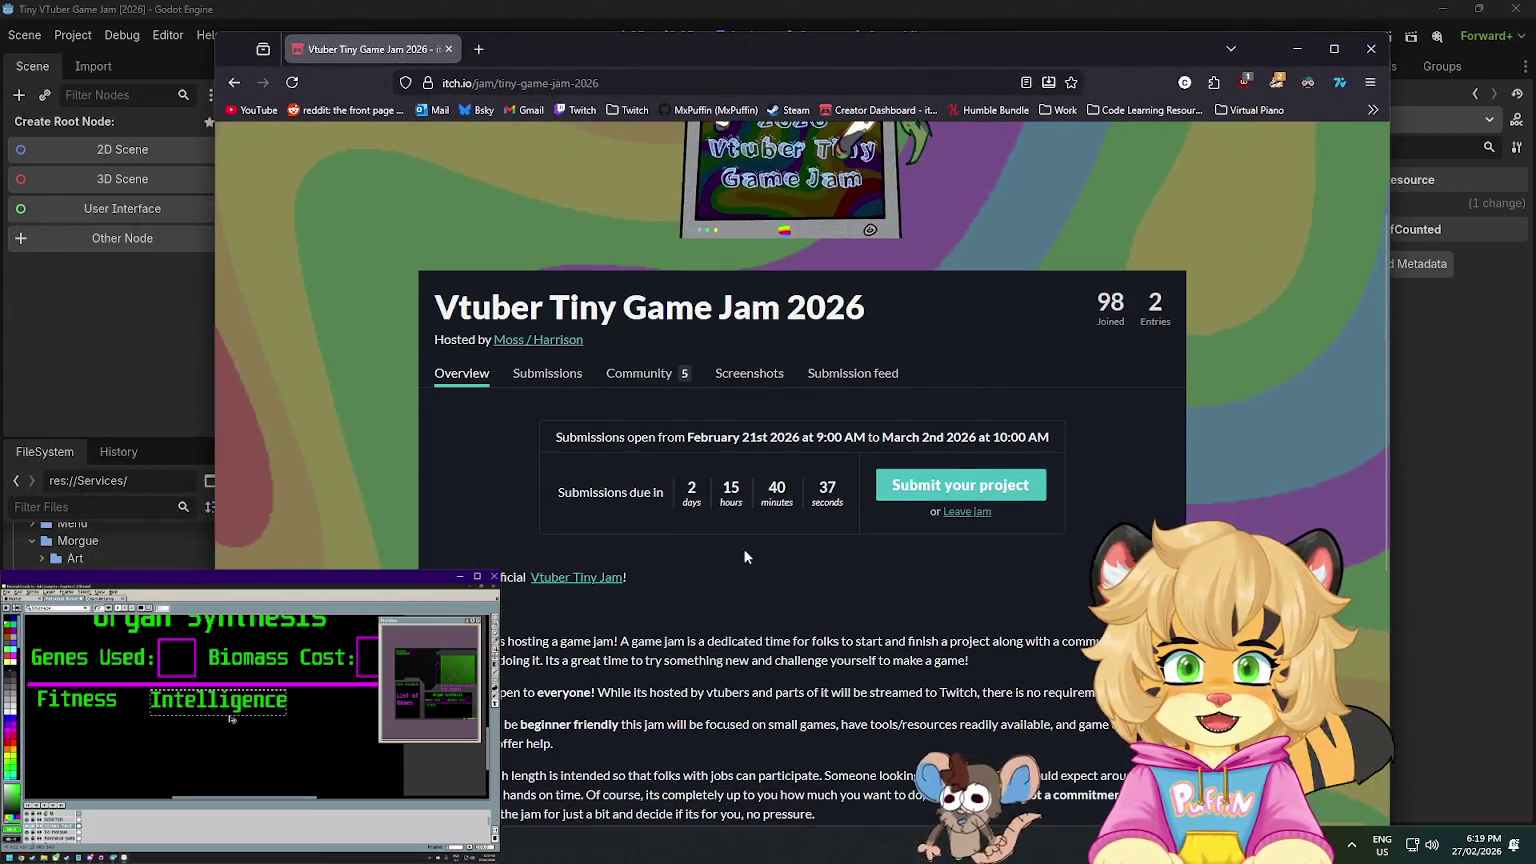
double_click(758, 440)
left_click(819, 447)
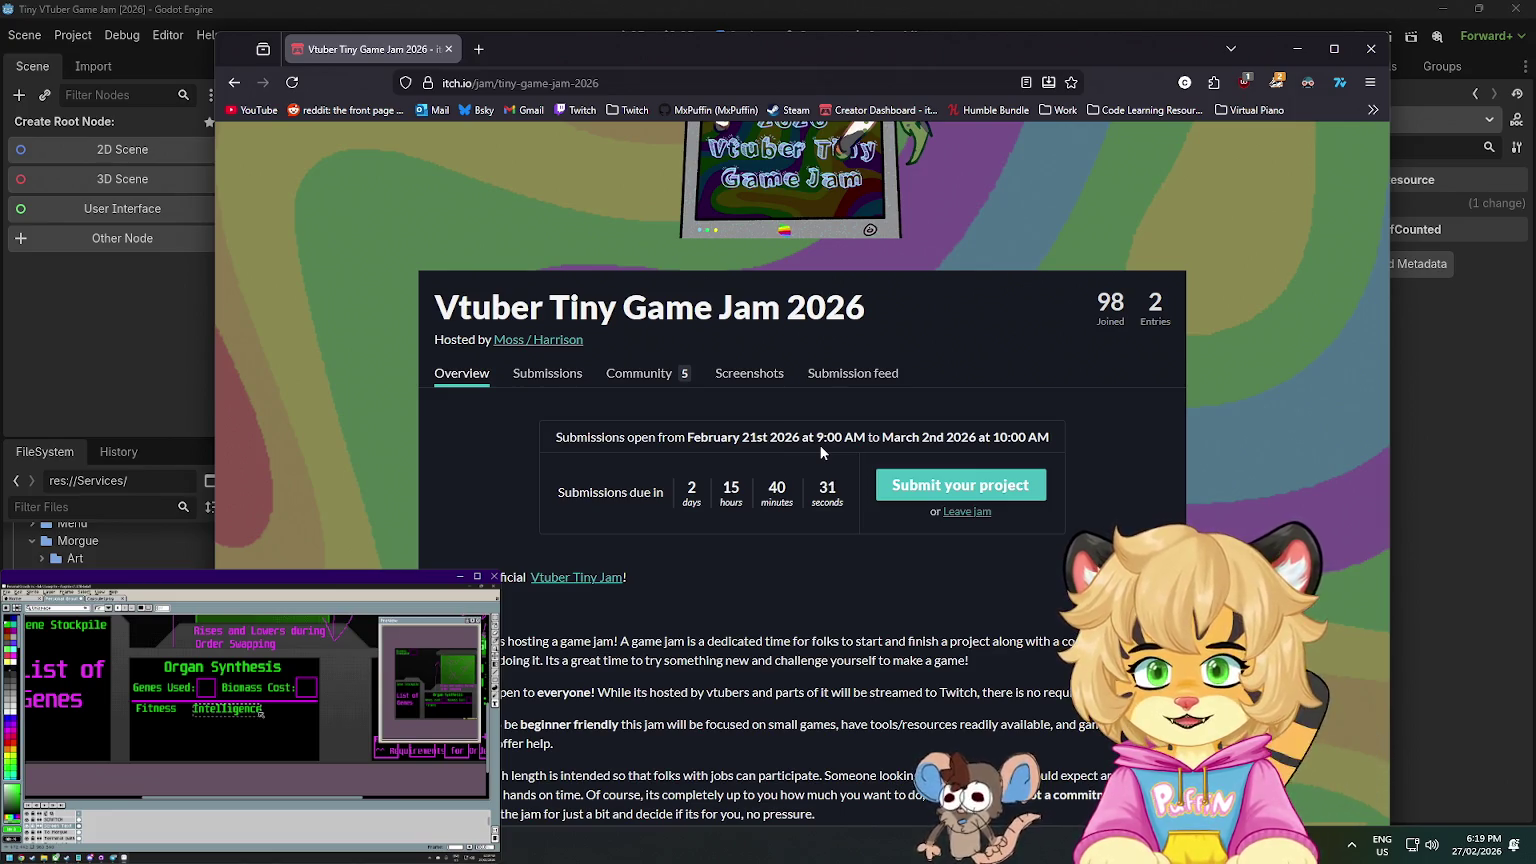
key("alt+Tab")
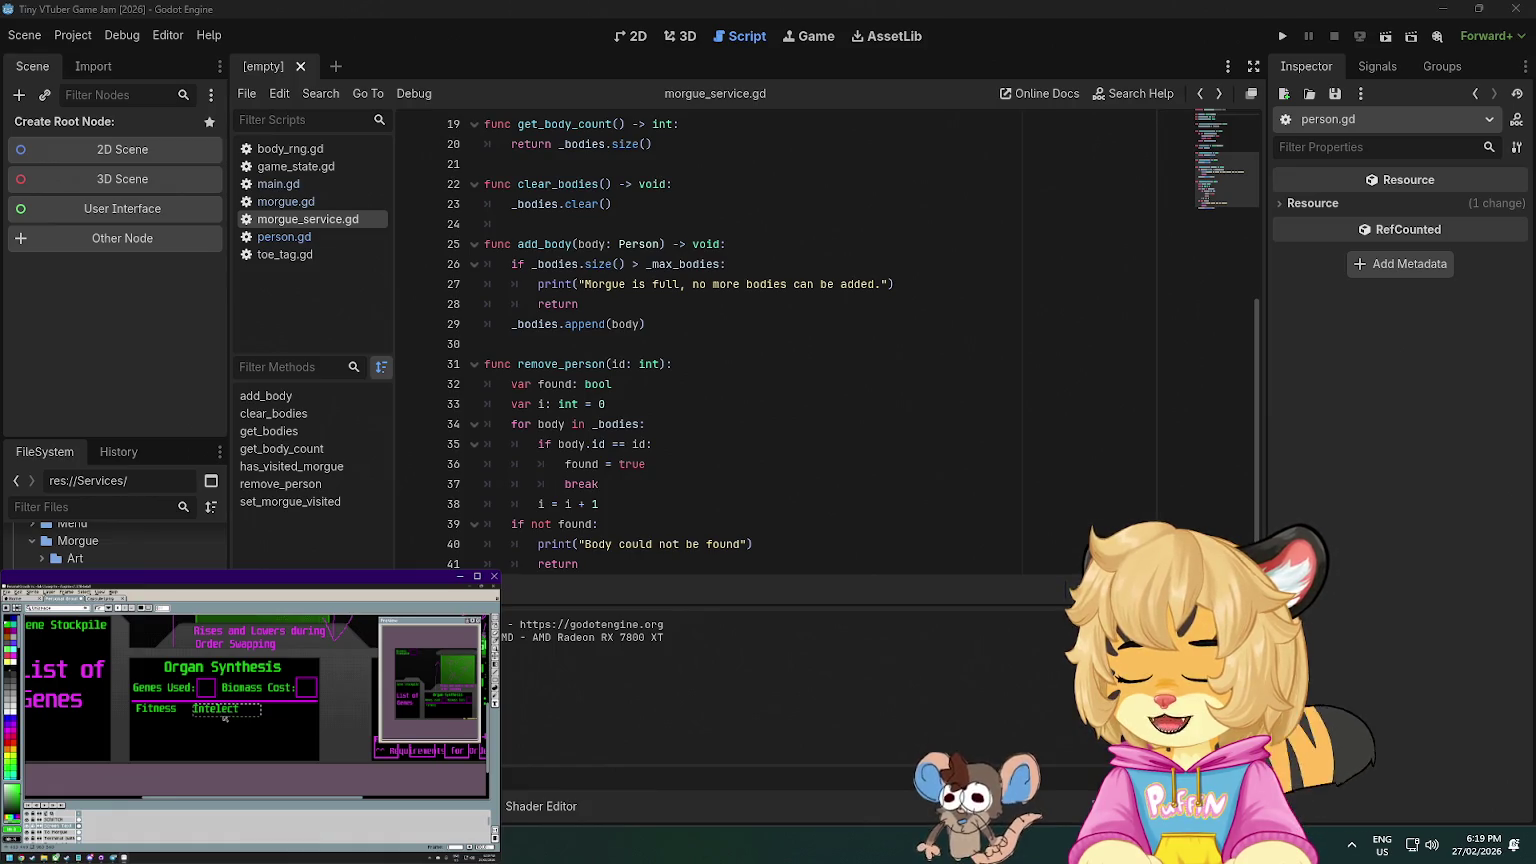
key("alt+Tab")
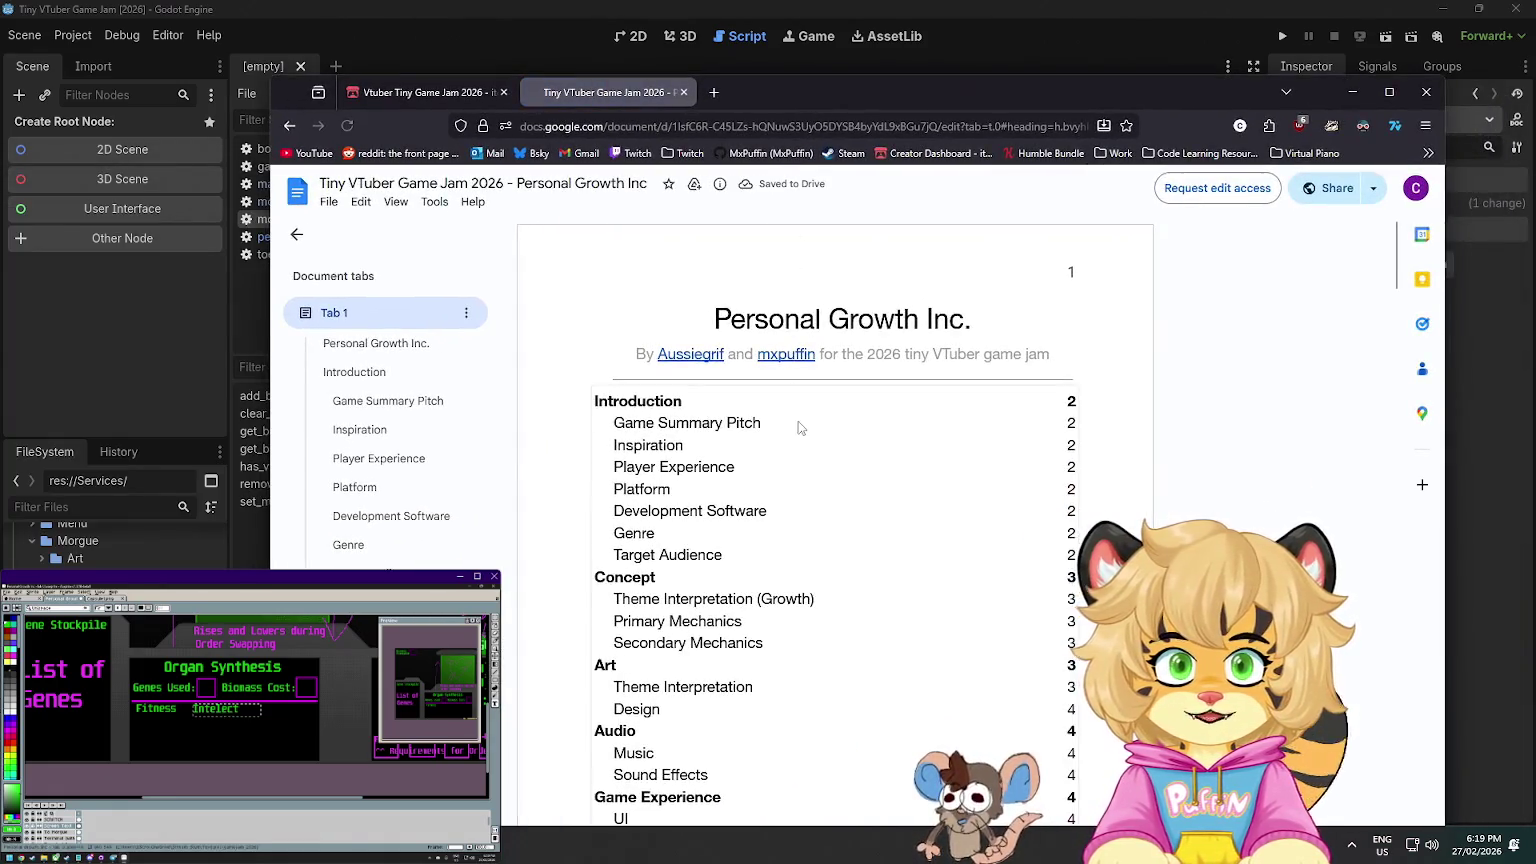
- Skim the design document, minimize the browser, and place the caret on line 30 of morgue_service.gd
scroll(799, 426, "down", 8)
scroll(783, 389, "down", 20)
scroll(778, 418, "down", 5)
scroll(777, 420, "up", 20)
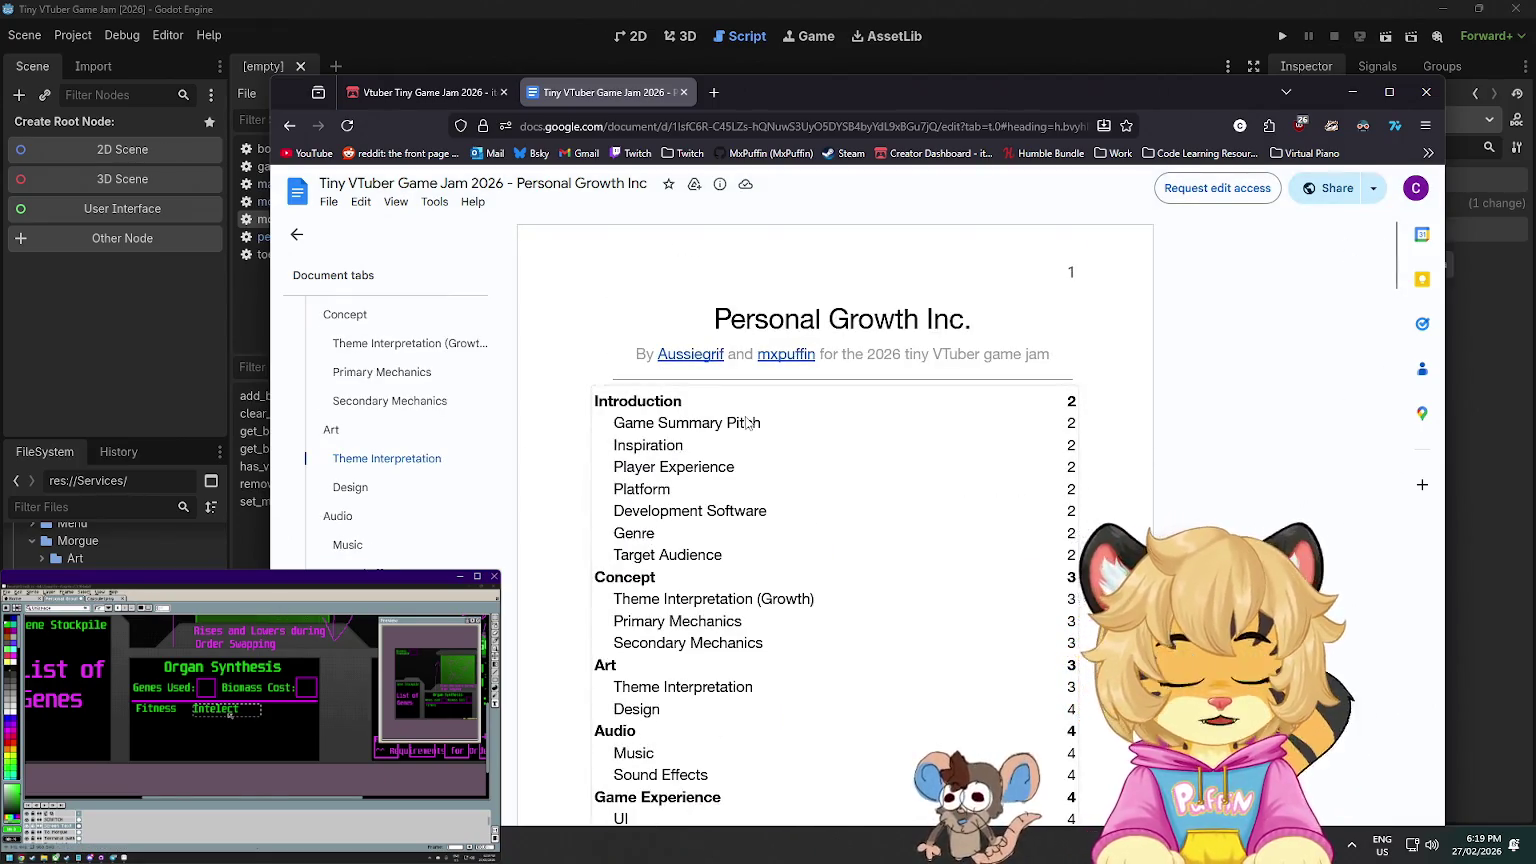
left_click(1352, 92)
left_click(804, 352)
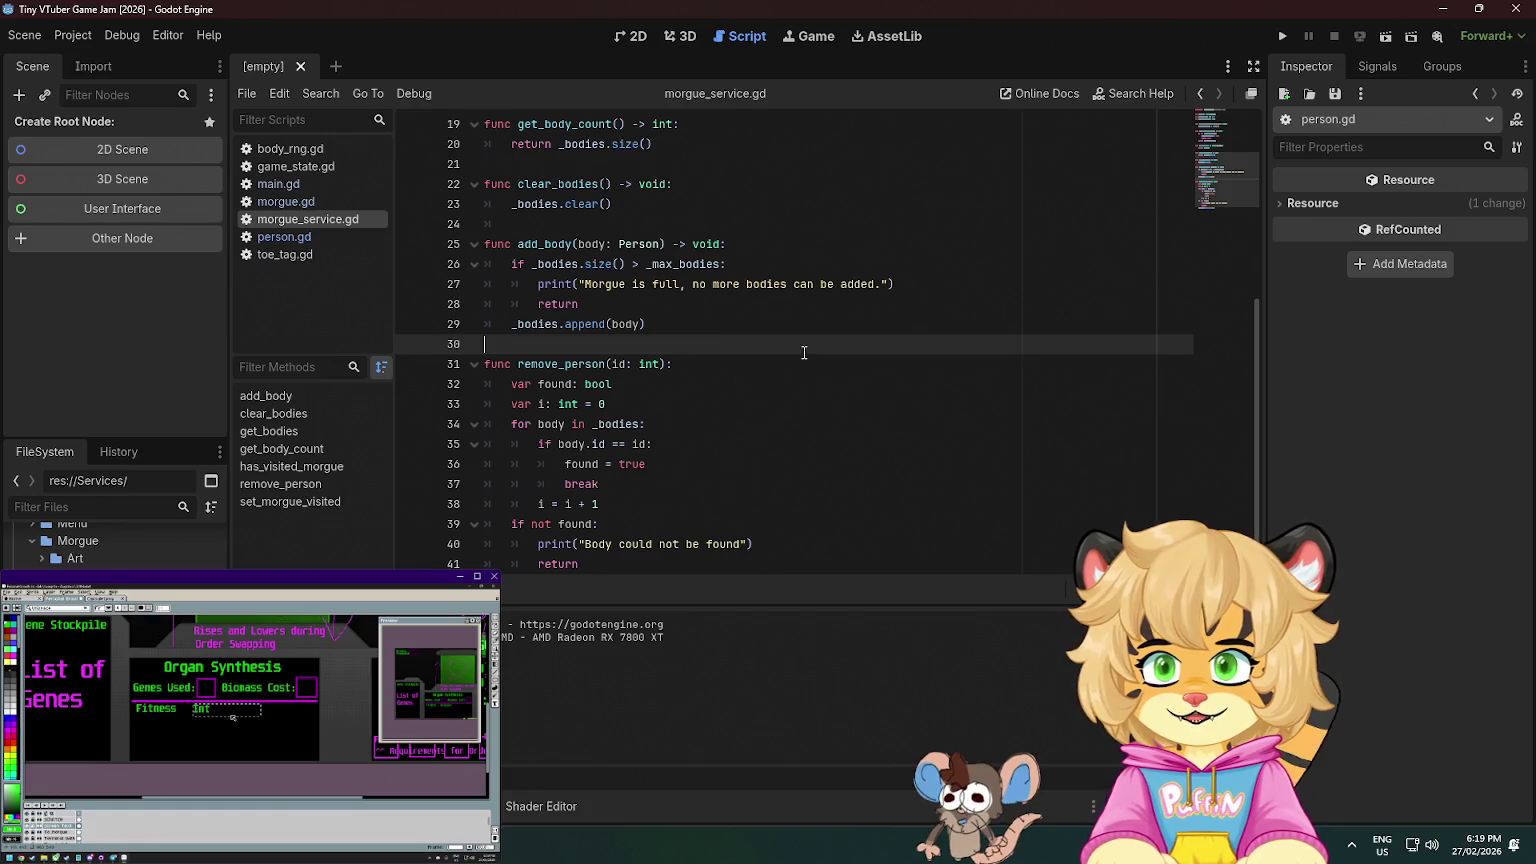
scroll(664, 441, "down", 1)
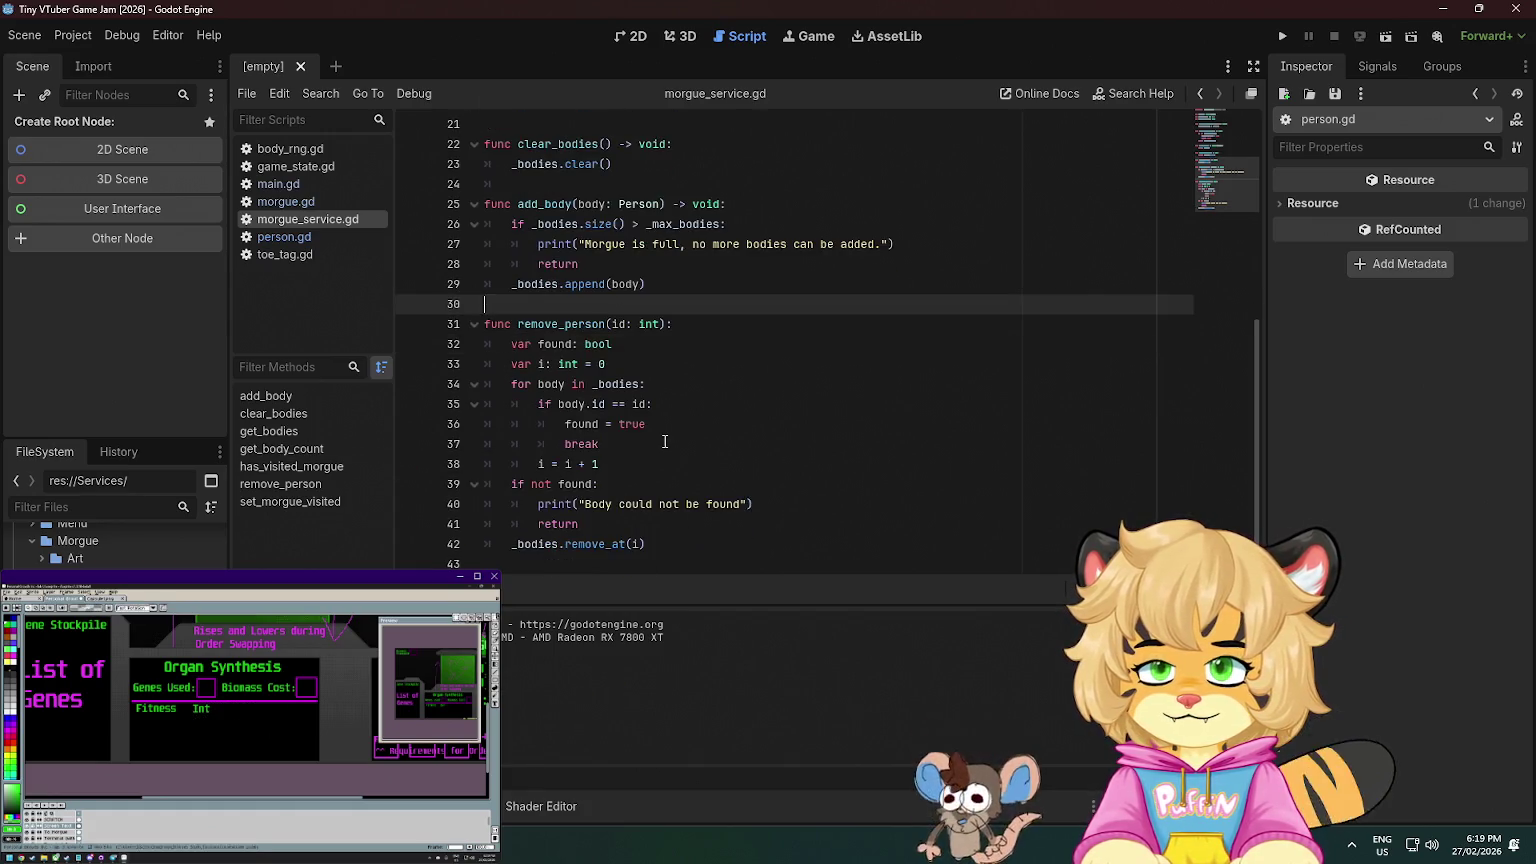
scroll(664, 441, "up", 7)
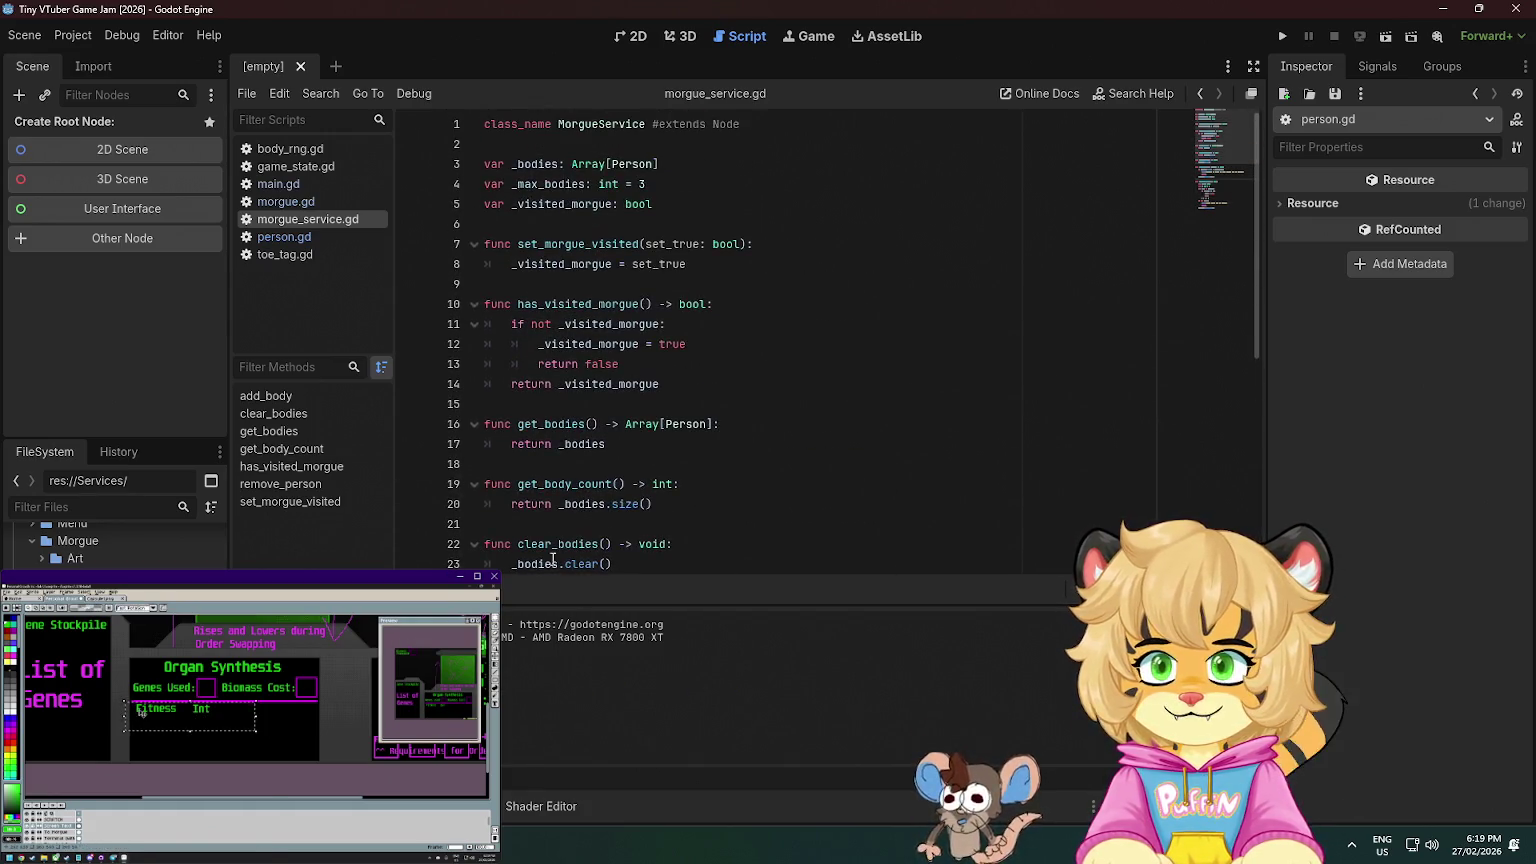
left_click(293, 202)
scroll(855, 224, "down", 6)
scroll(855, 224, "up", 8)
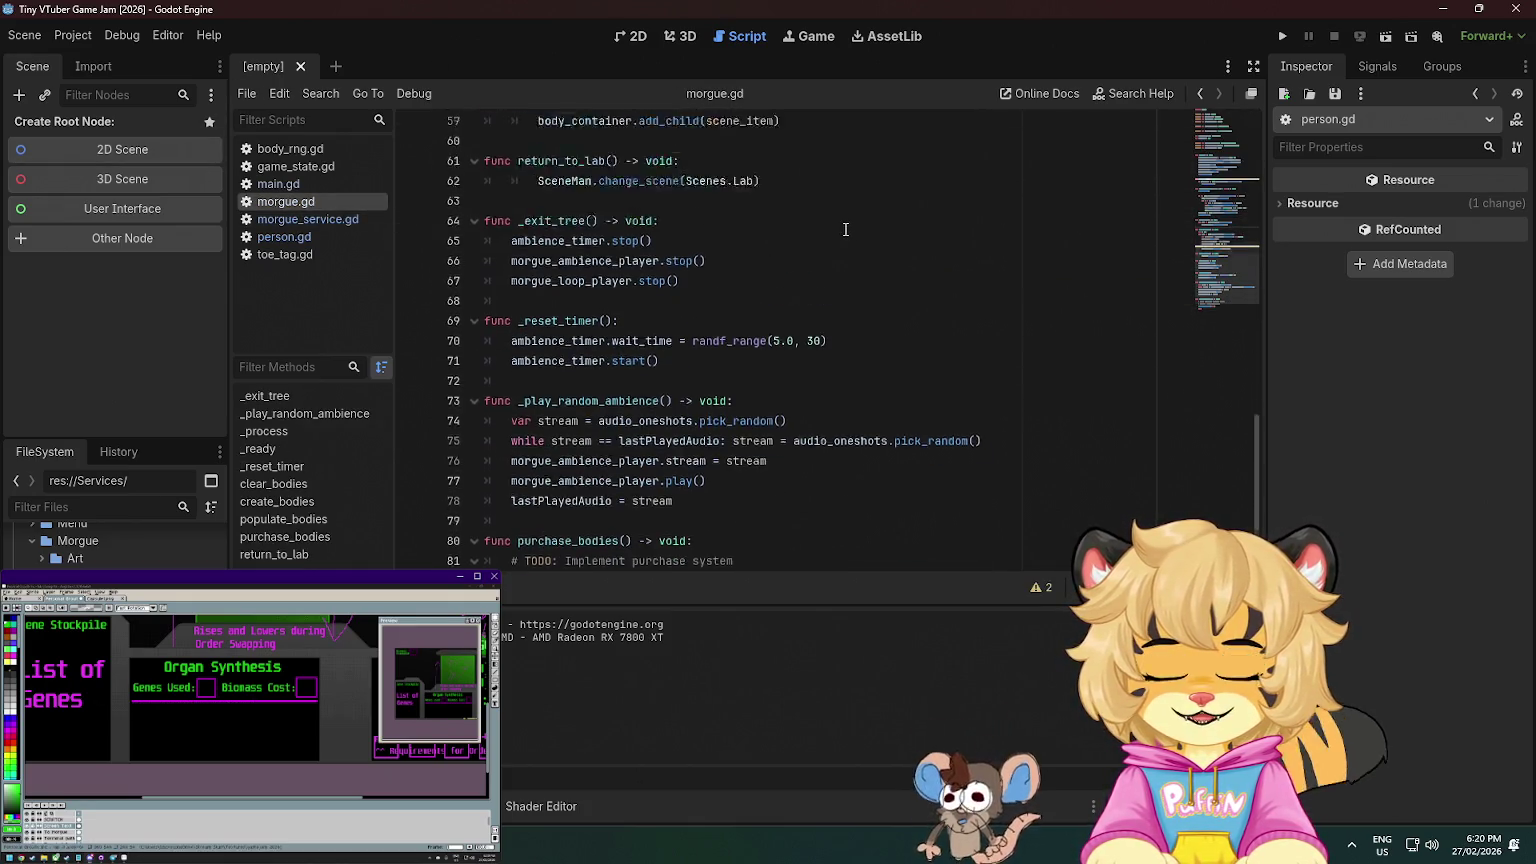
scroll(788, 251, "up", 10)
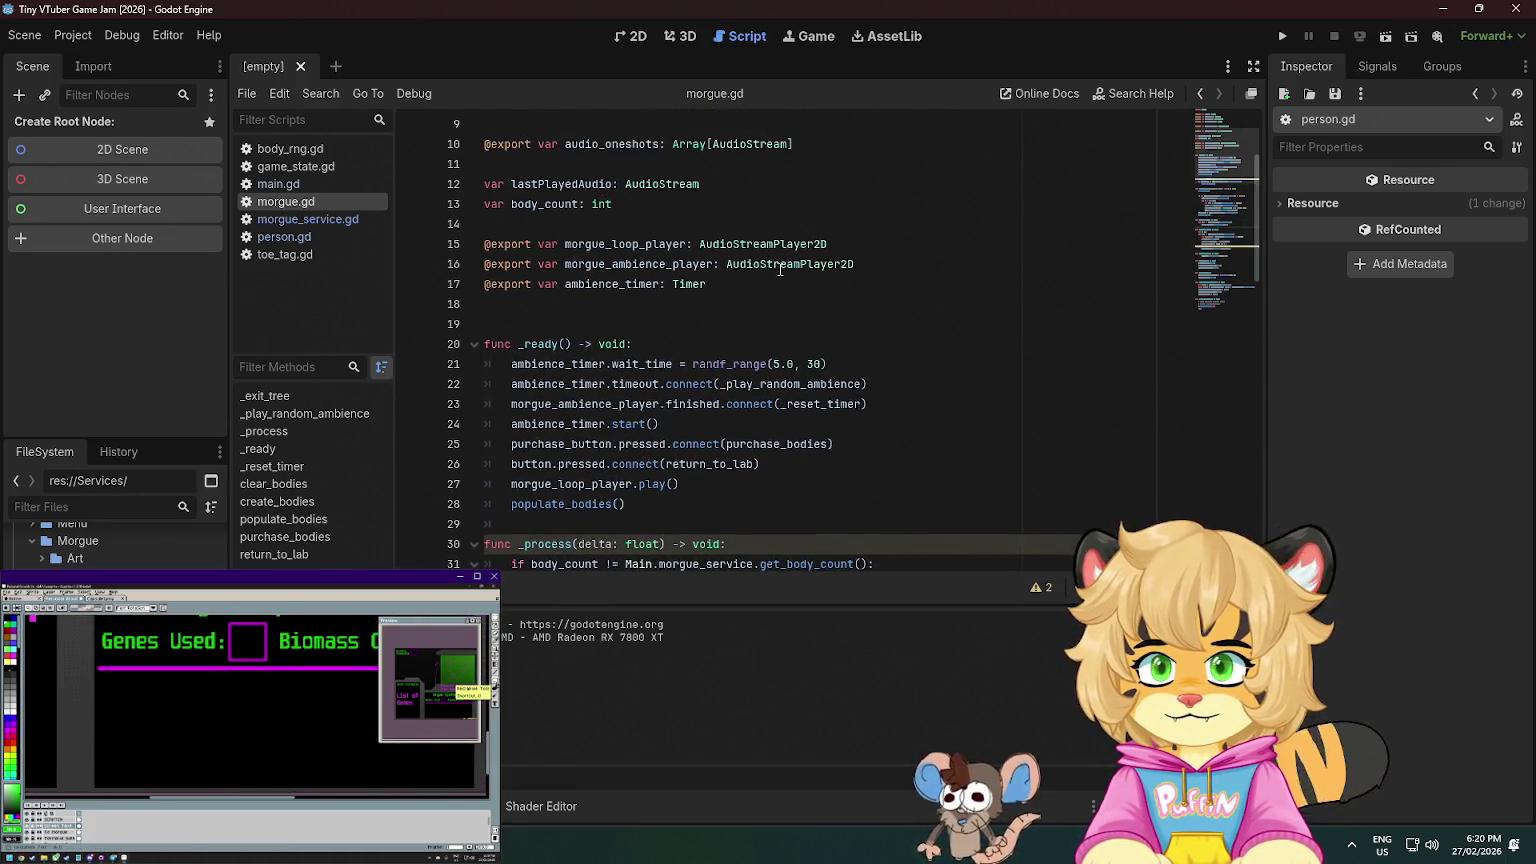
scroll(809, 233, "down", 2)
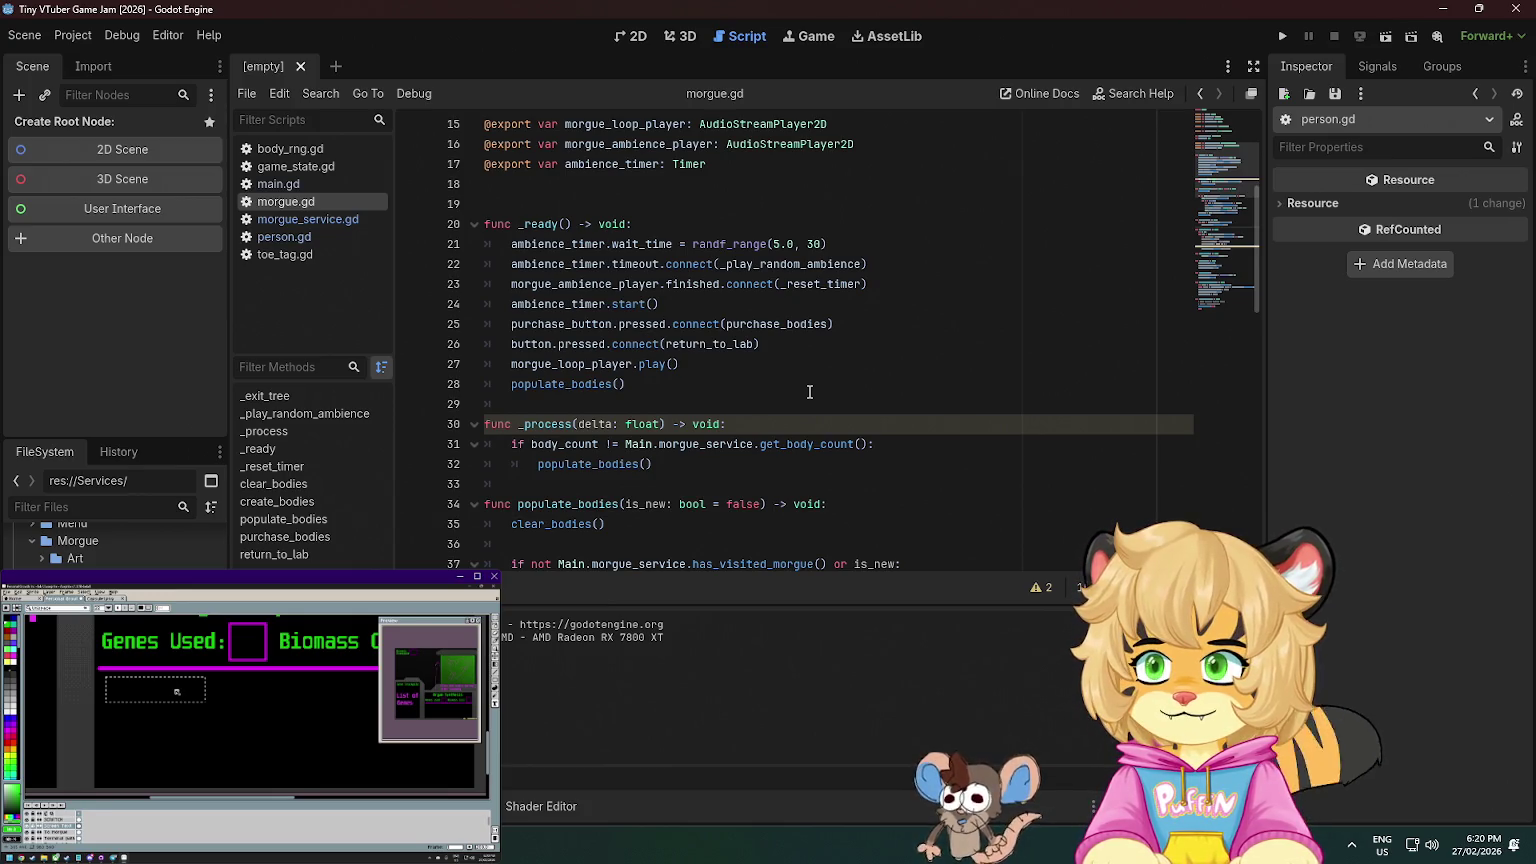
type("Fir")
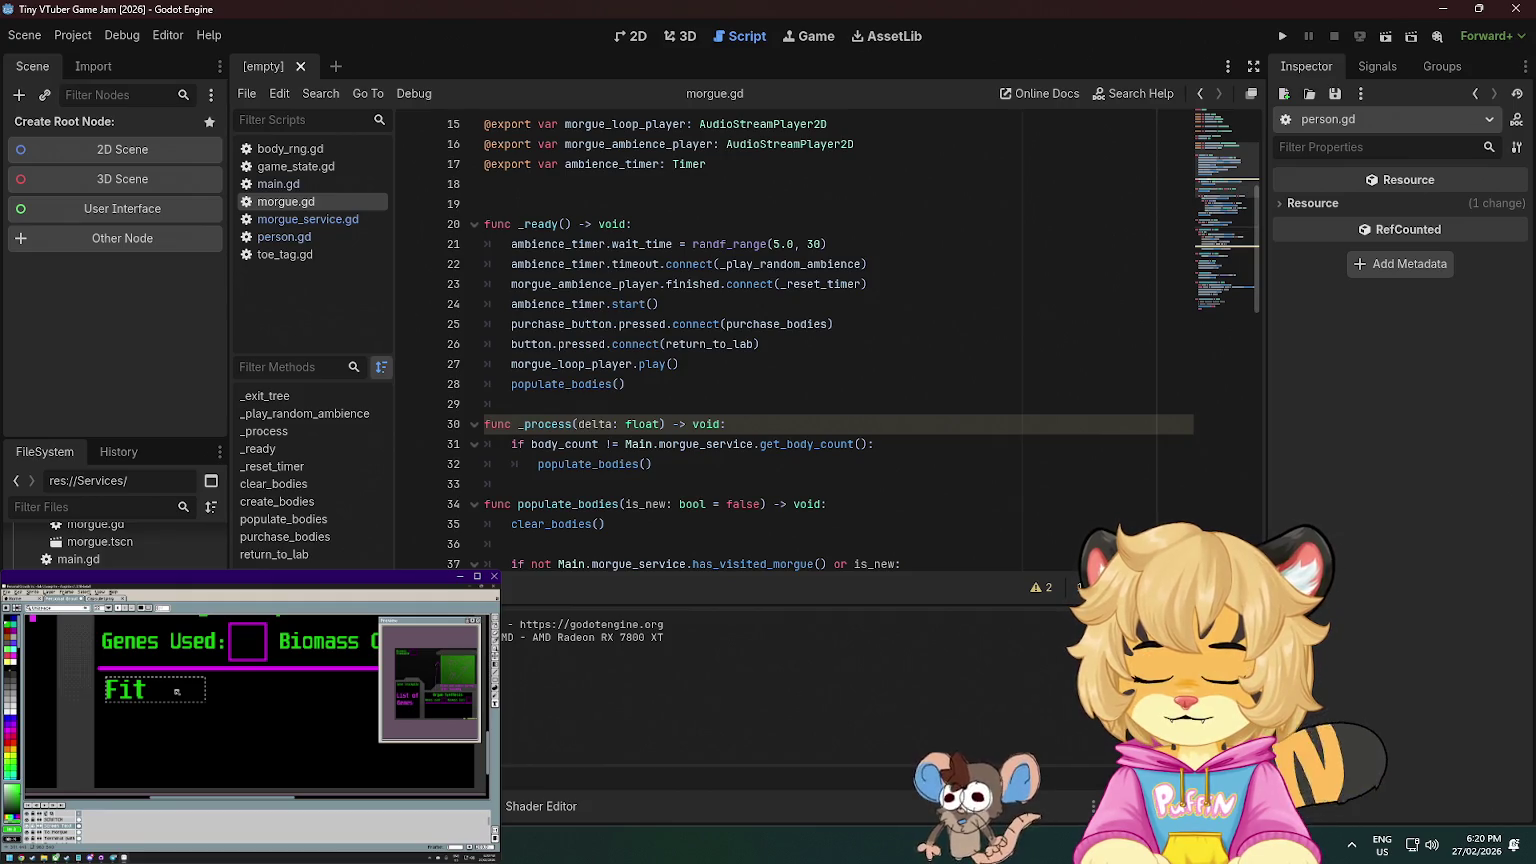
scroll(644, 406, "up", 5)
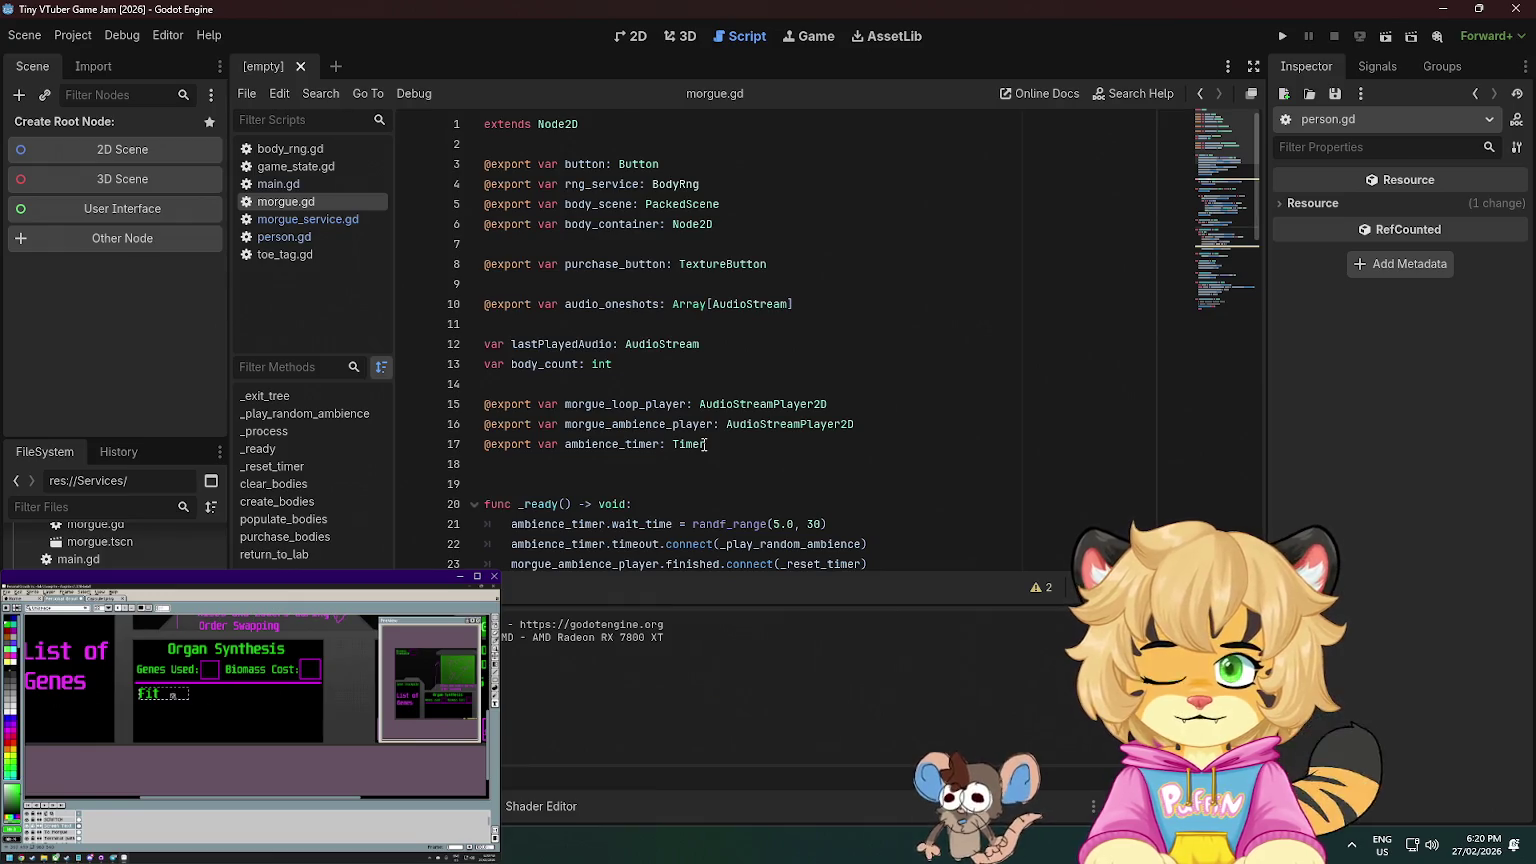
scroll(704, 444, "down", 20)
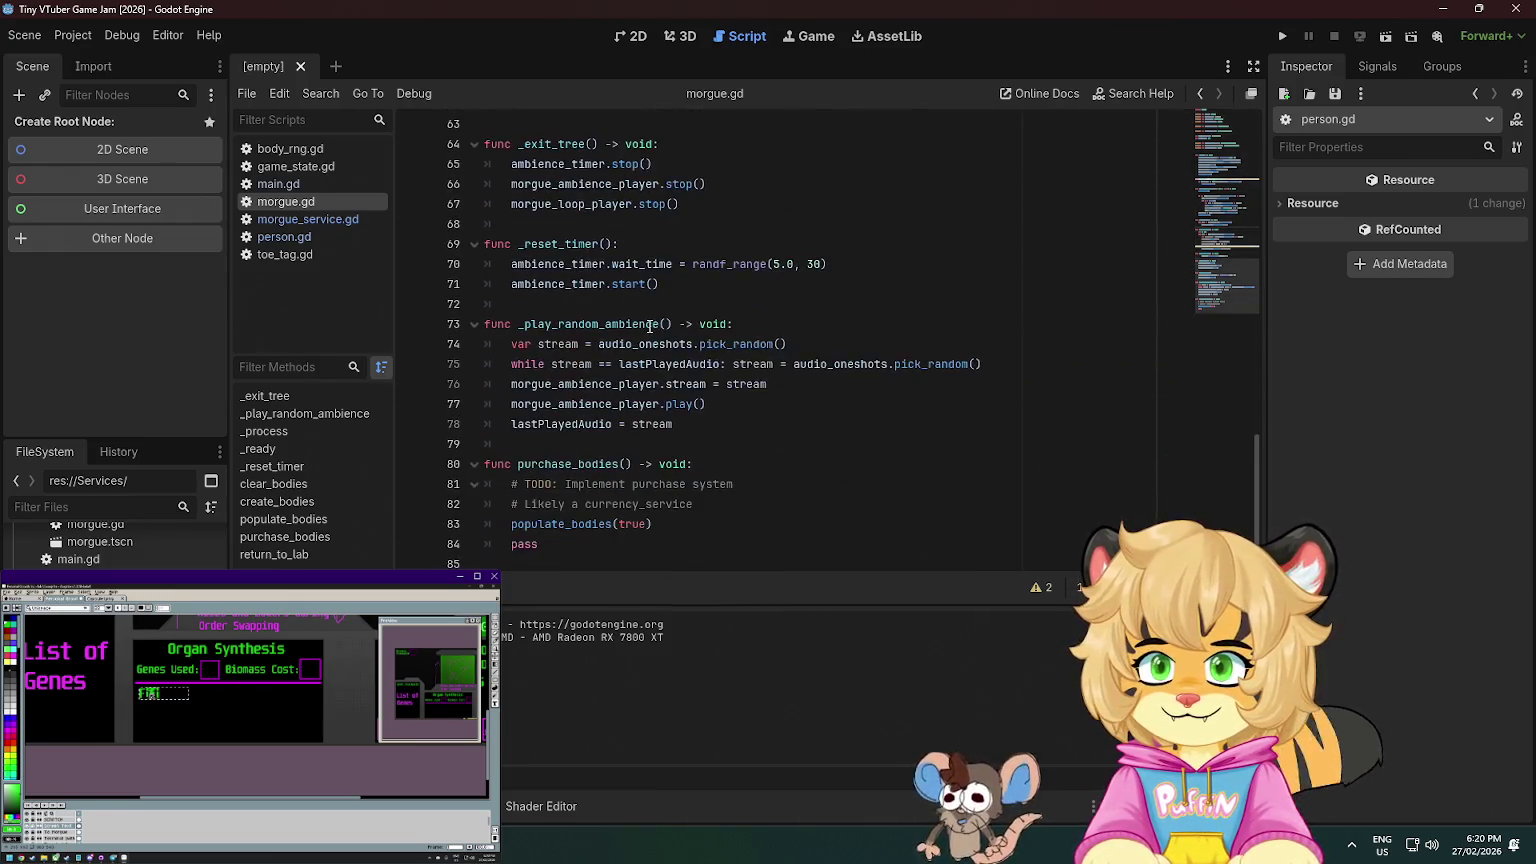
left_click(590, 424)
left_click(708, 404)
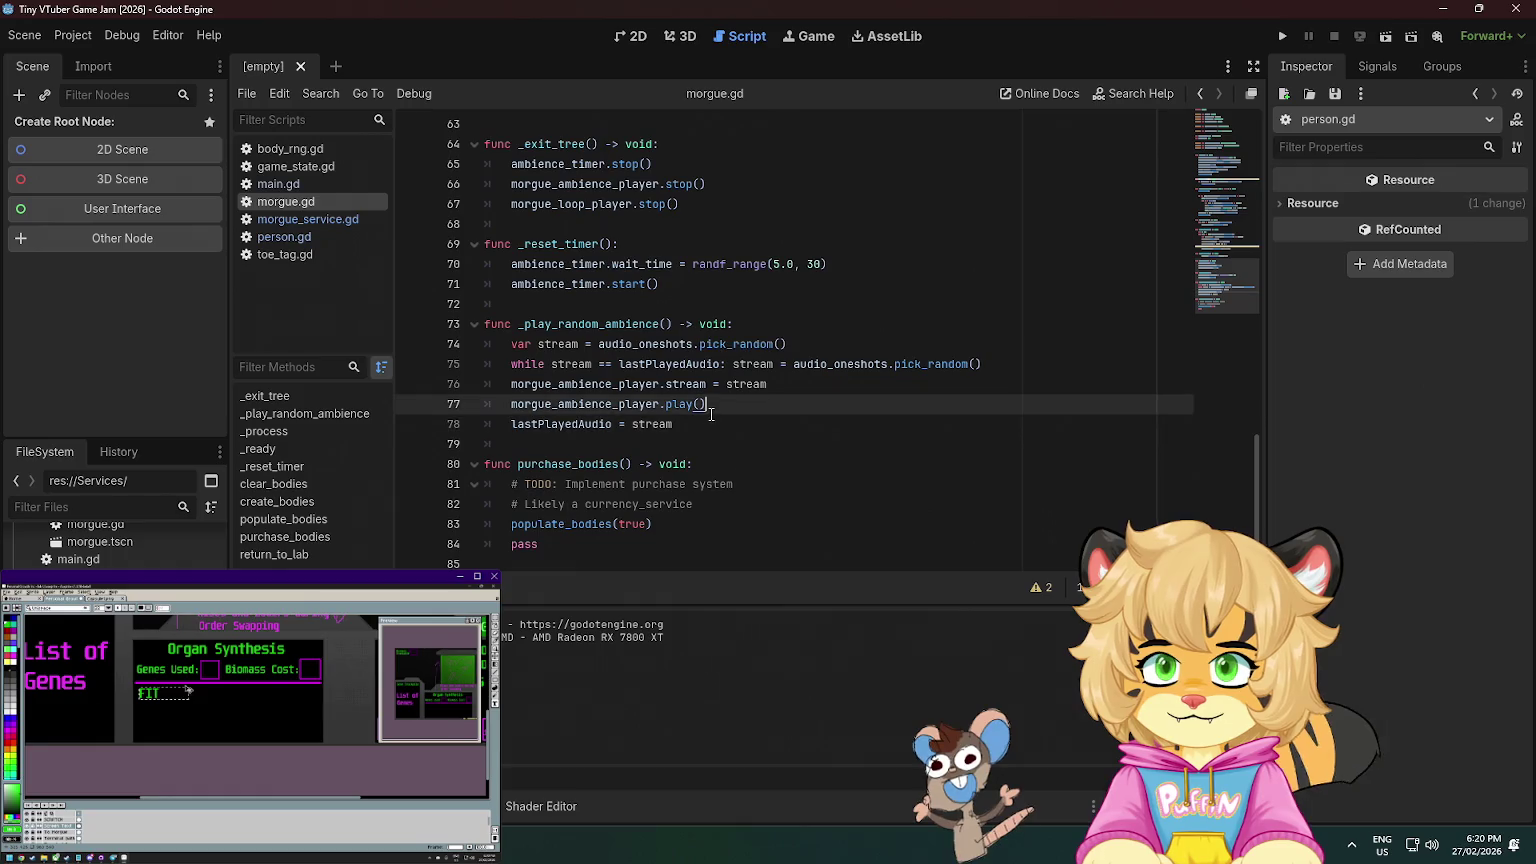
left_click(641, 463)
left_click(645, 424)
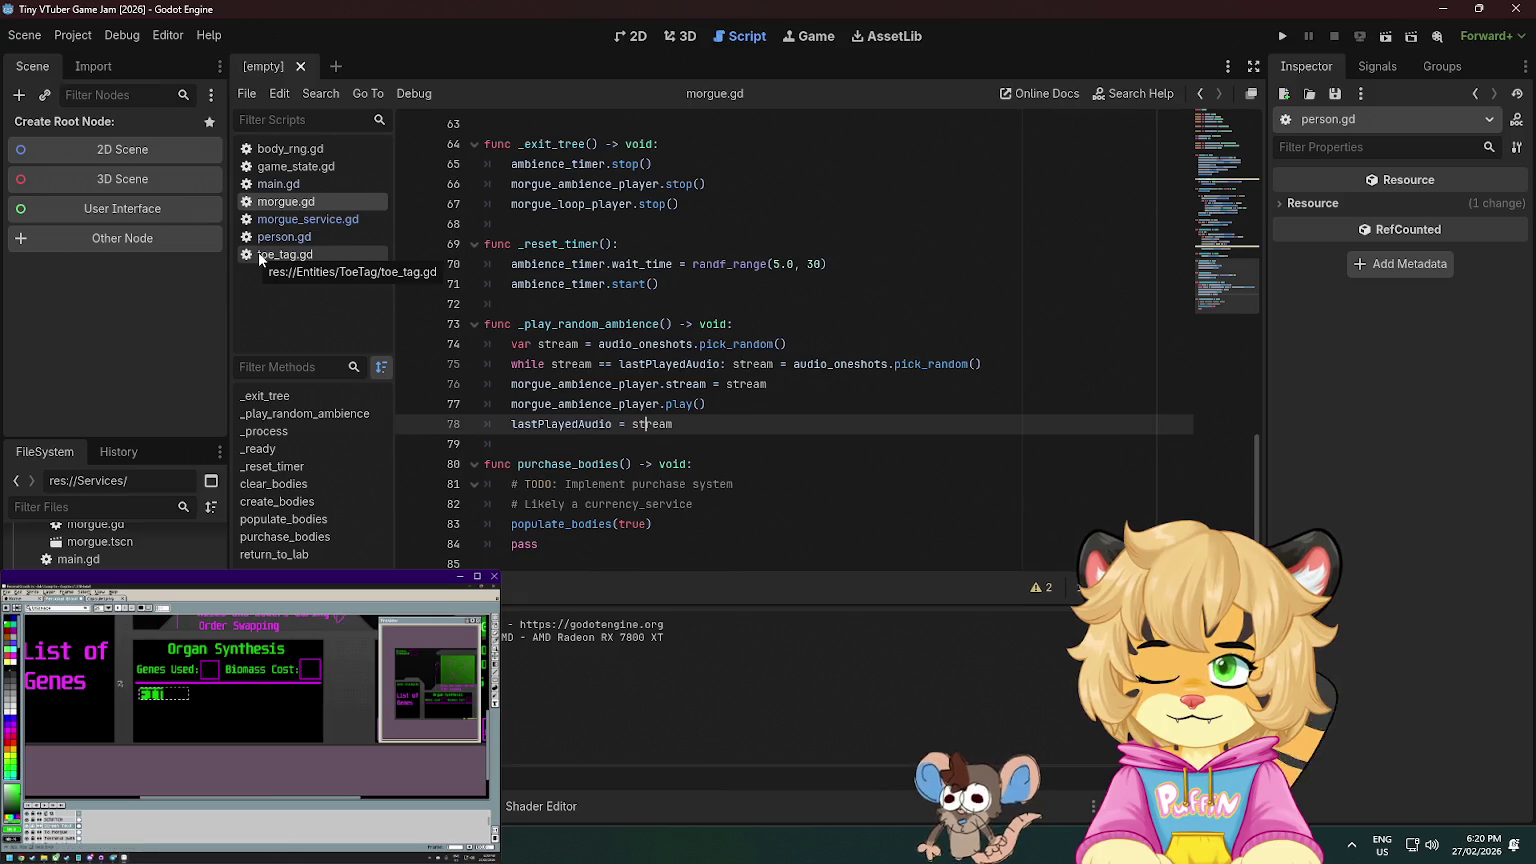
left_click(316, 262)
scroll(775, 341, "down", 2)
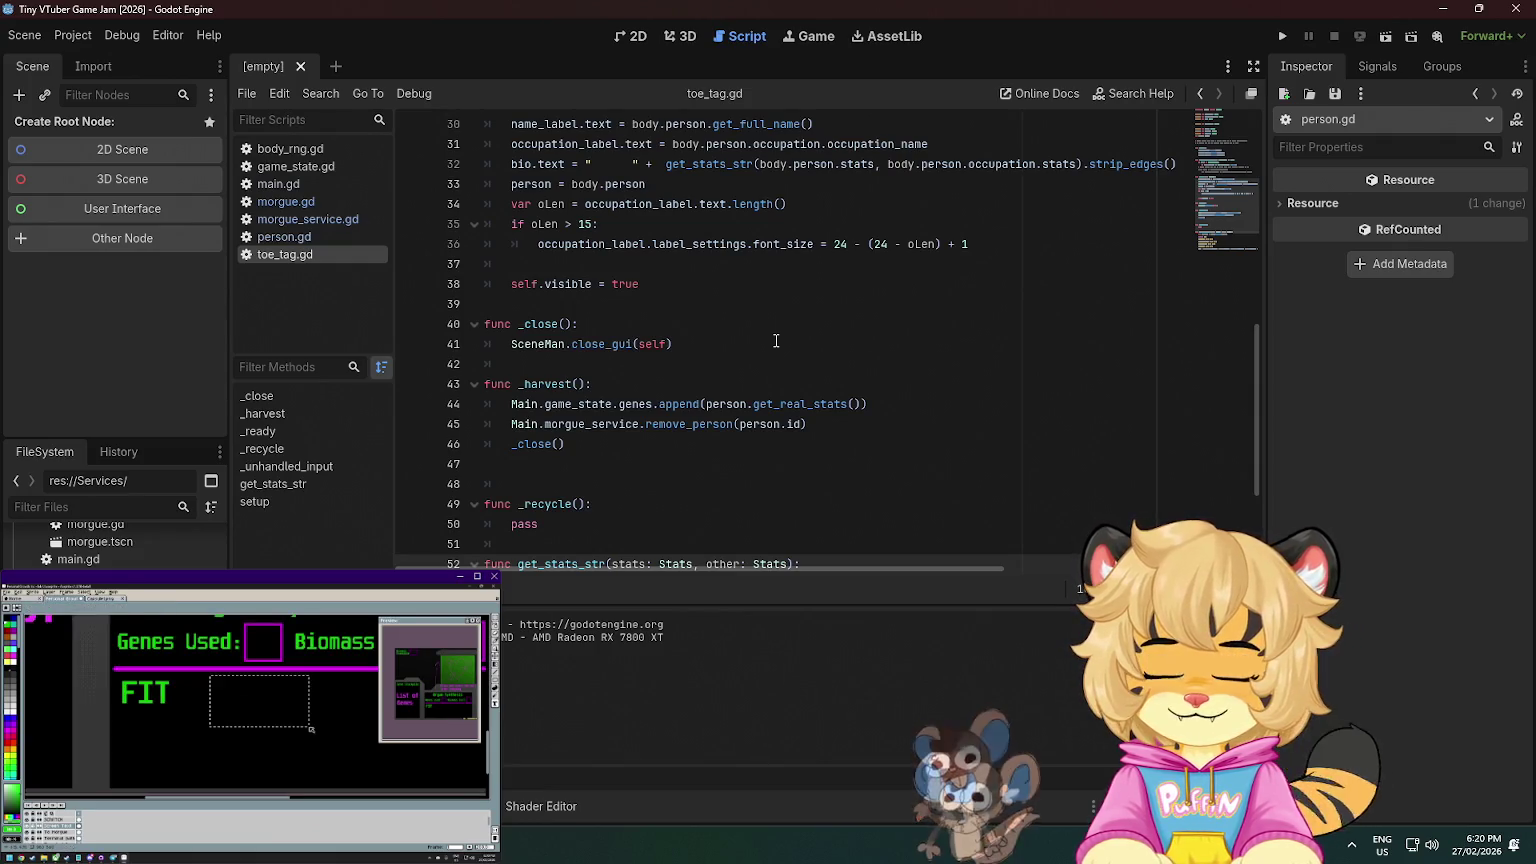
type("INT")
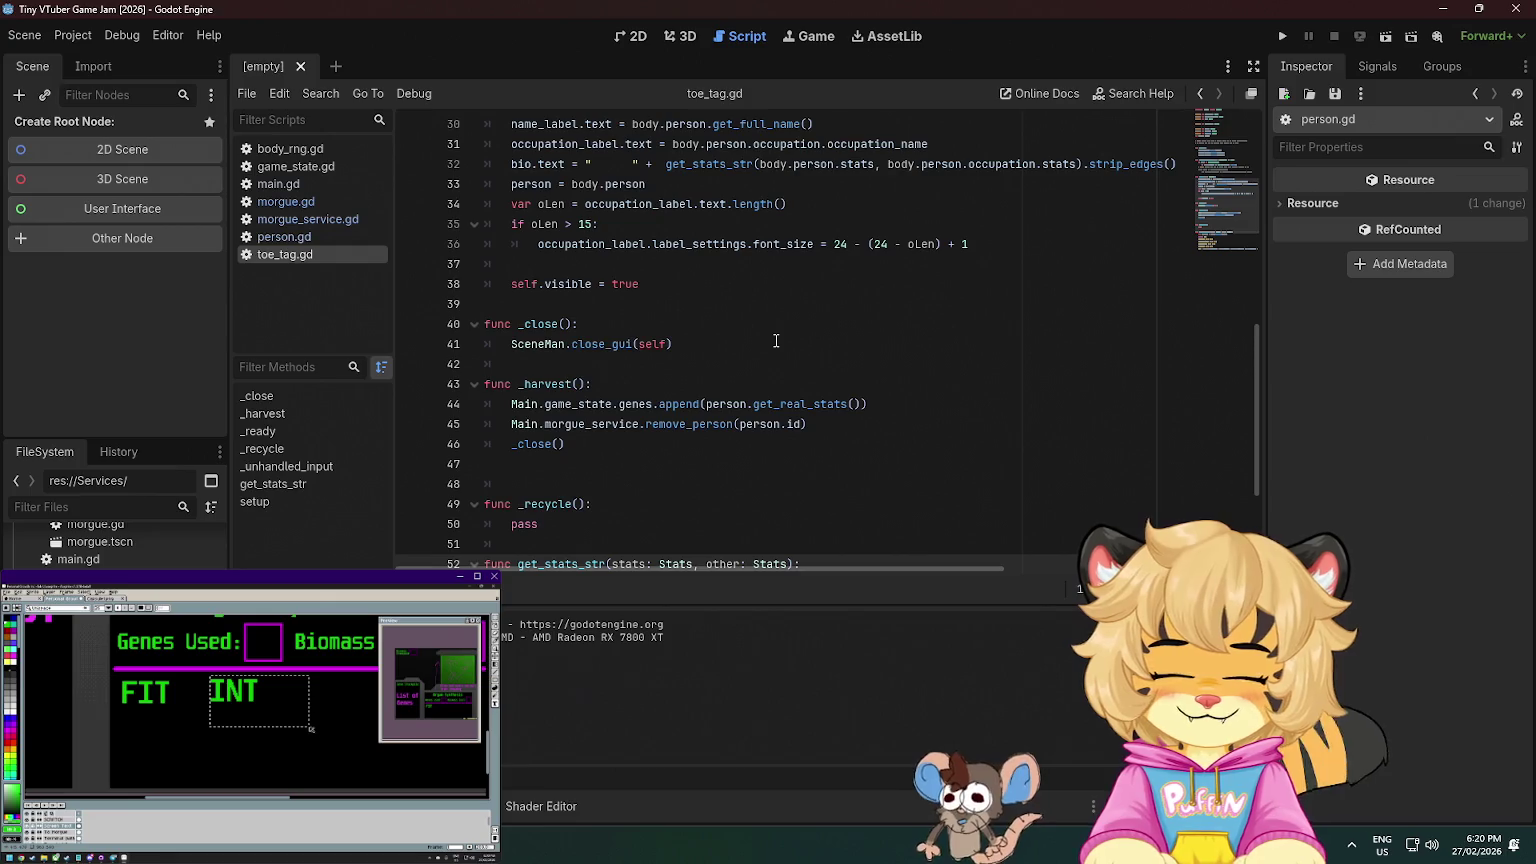
scroll(312, 729, "right", 3)
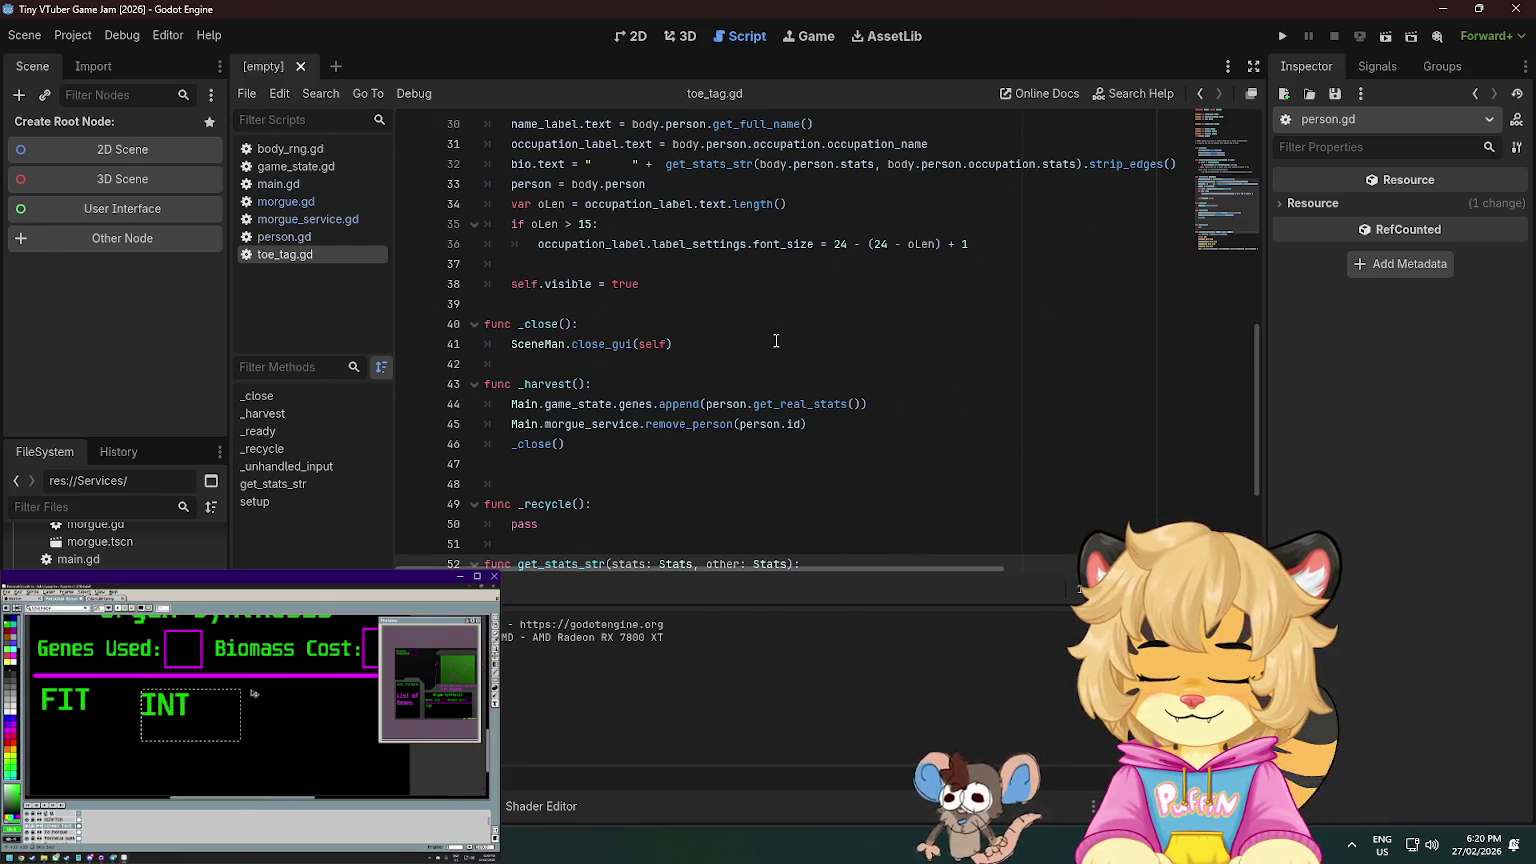
left_click_drag(252, 692, 254, 689)
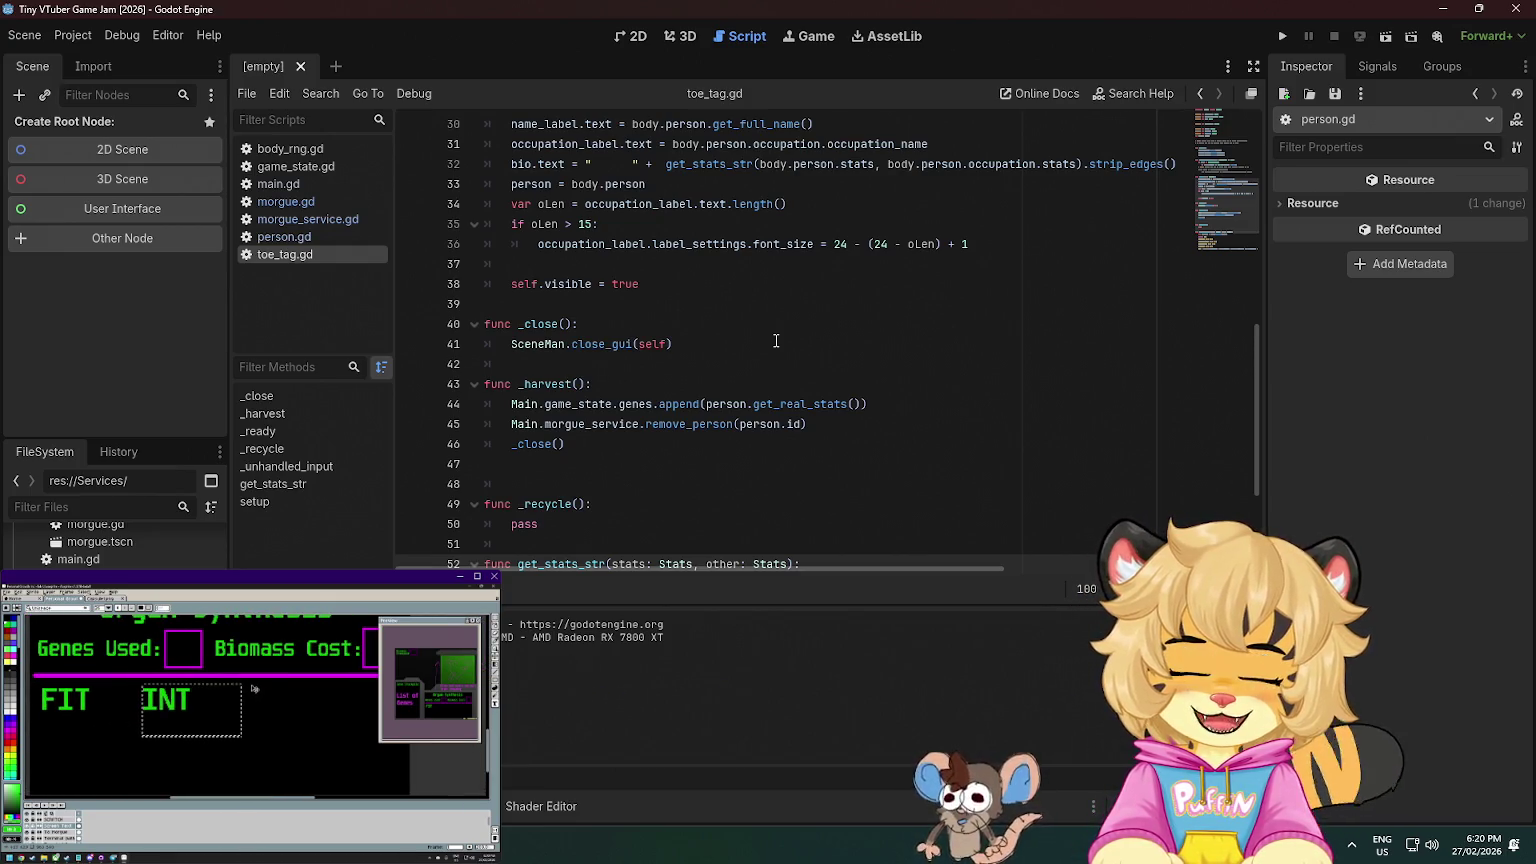
left_click(243, 692)
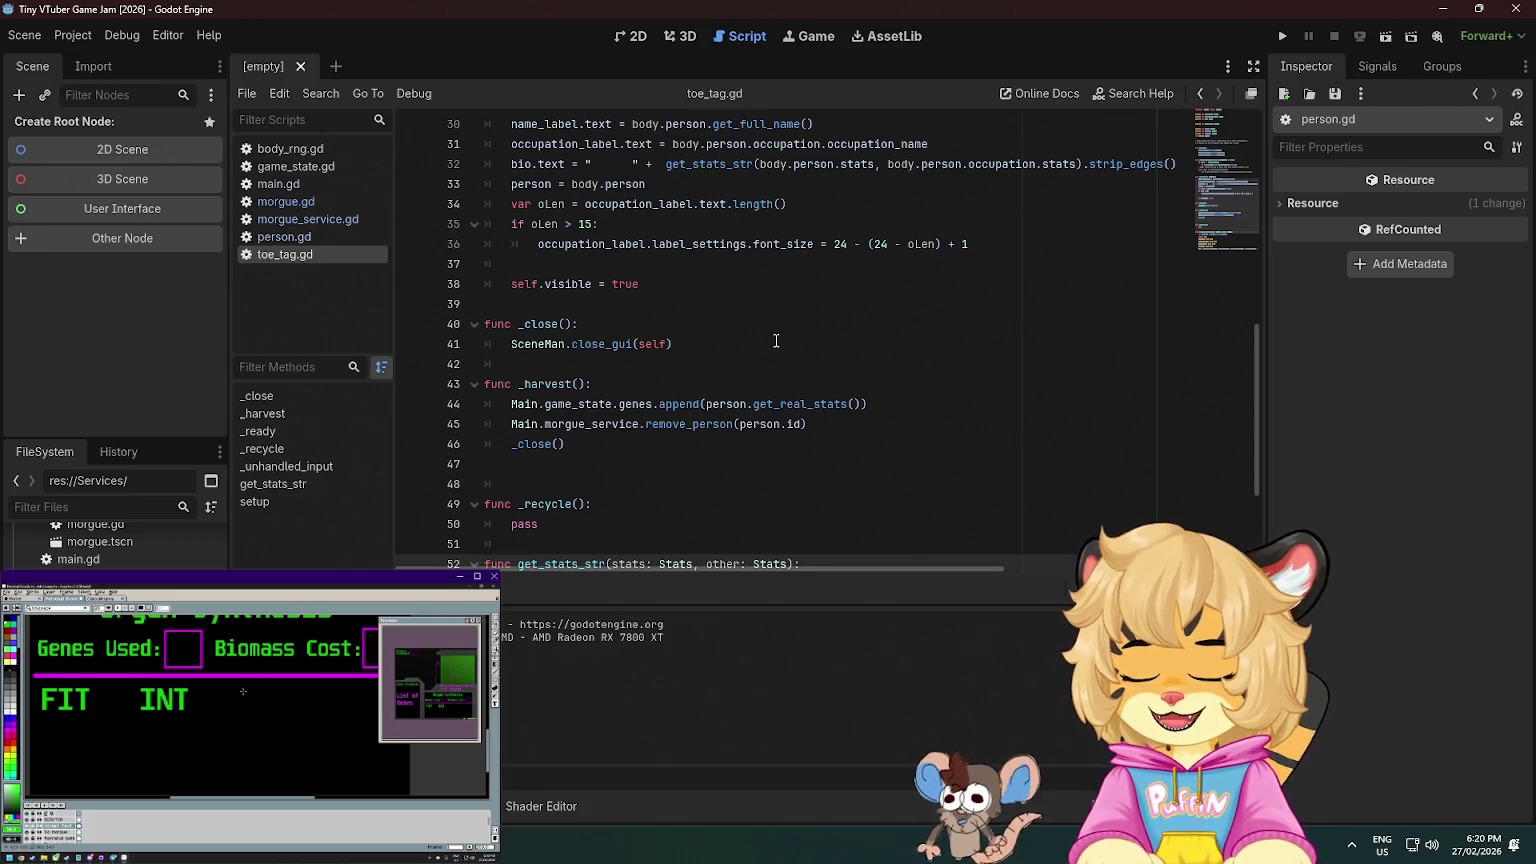
left_click_drag(229, 683, 332, 750)
type("RES")
left_click(265, 777)
left_click_drag(124, 726, 234, 787)
type("EMP")
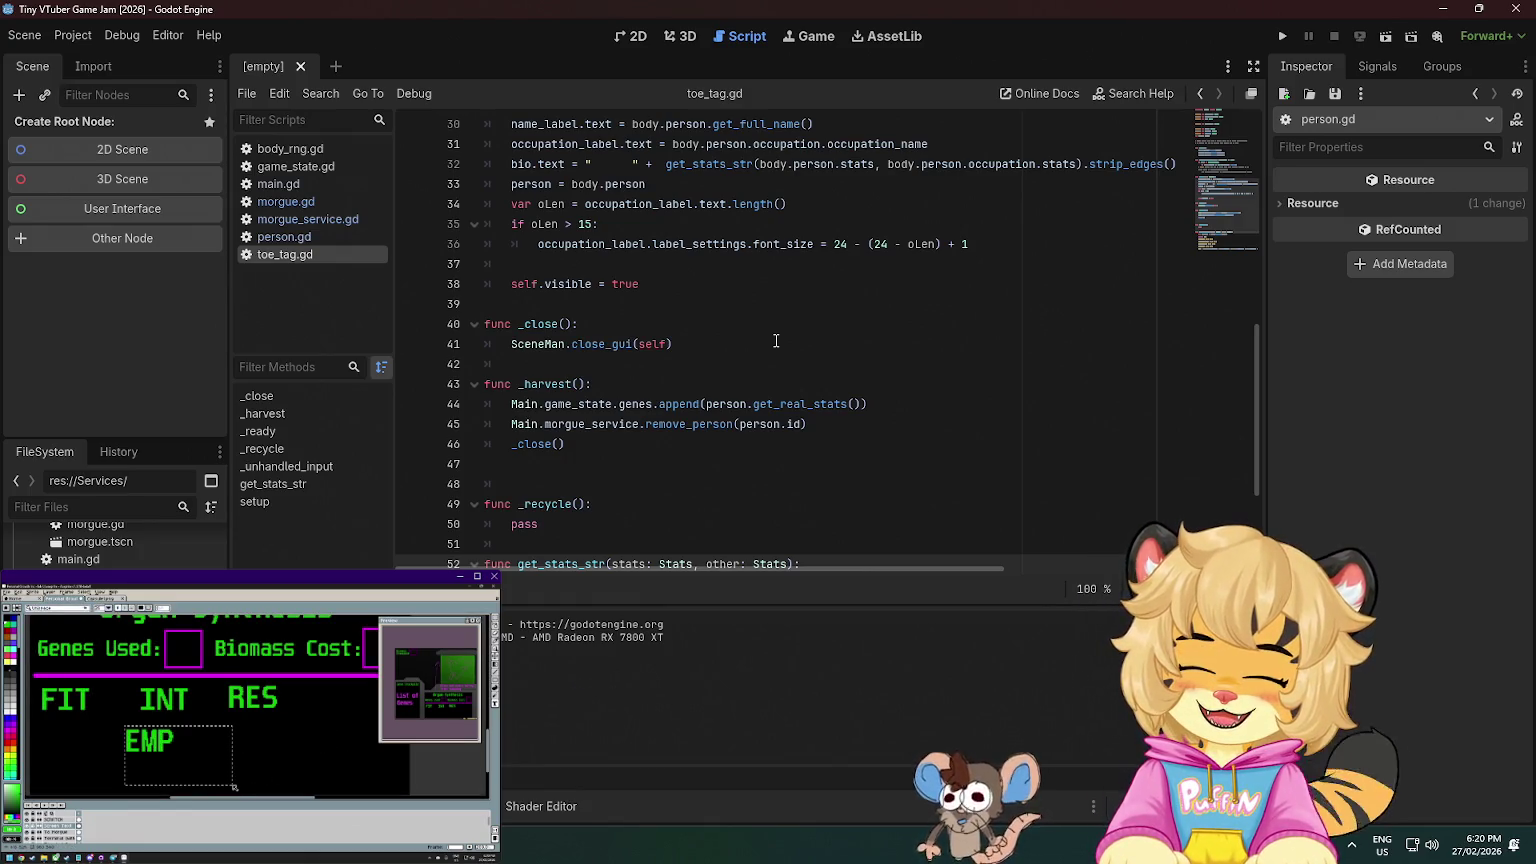
left_click(265, 777)
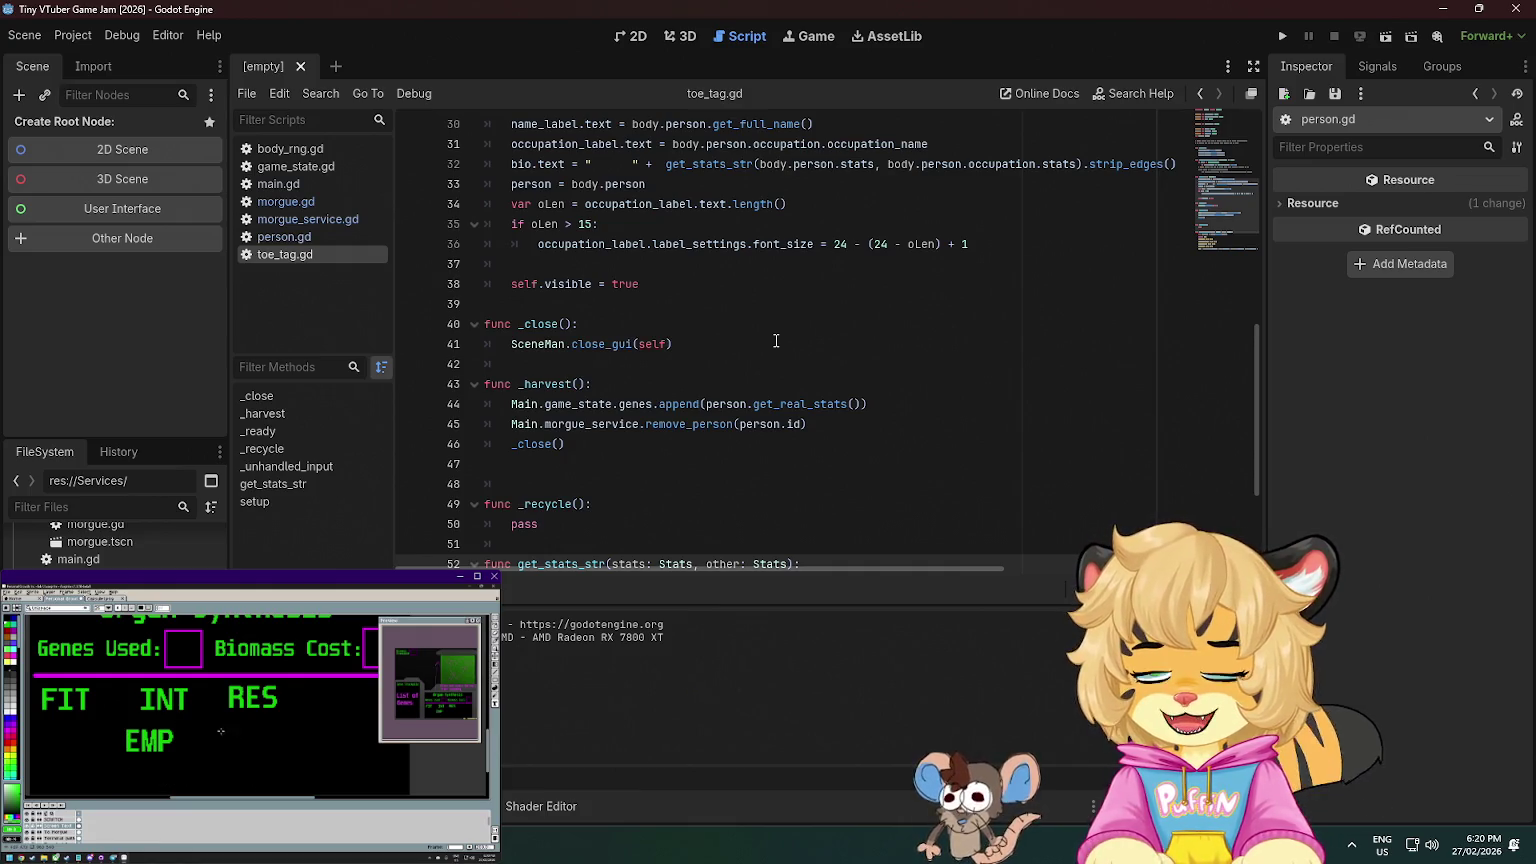
scroll(200, 738, "down", 3)
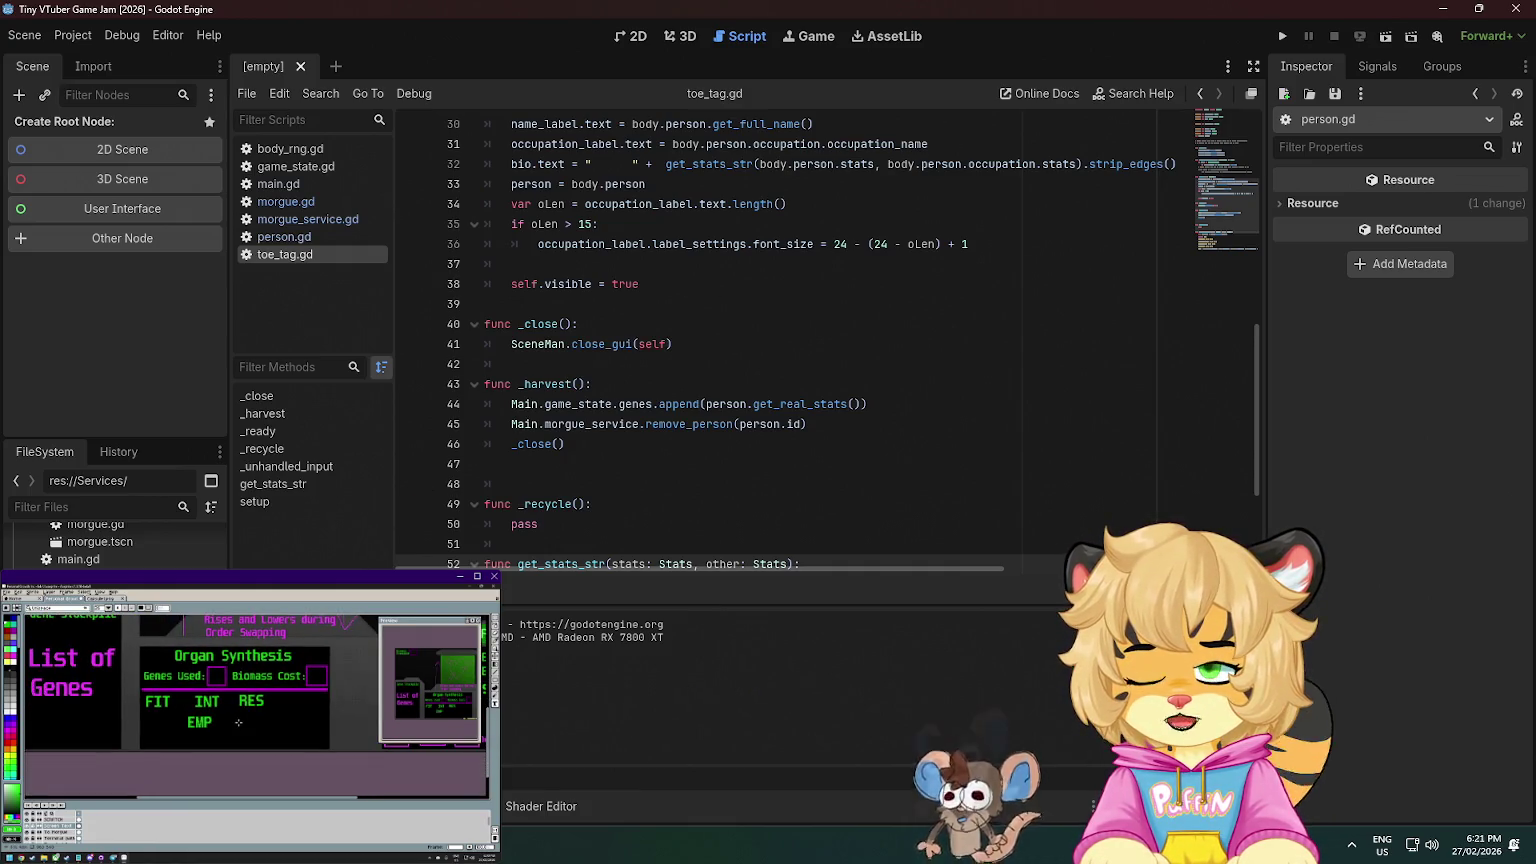
- Create body_service.gd in res://Services inheriting from Node
right_click(102, 530)
mouse_move(284, 540)
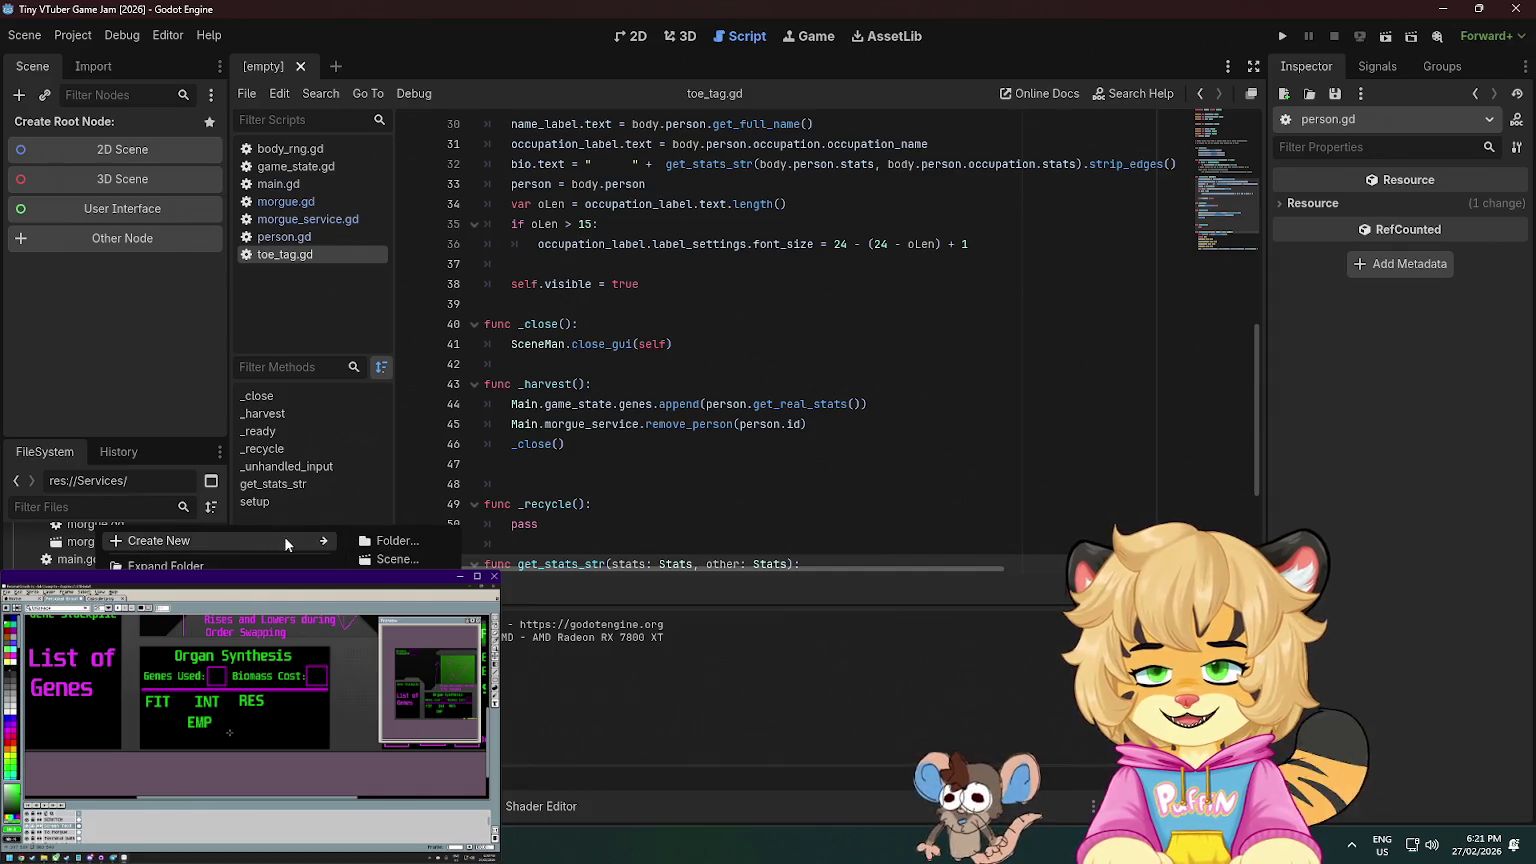
left_click(397, 578)
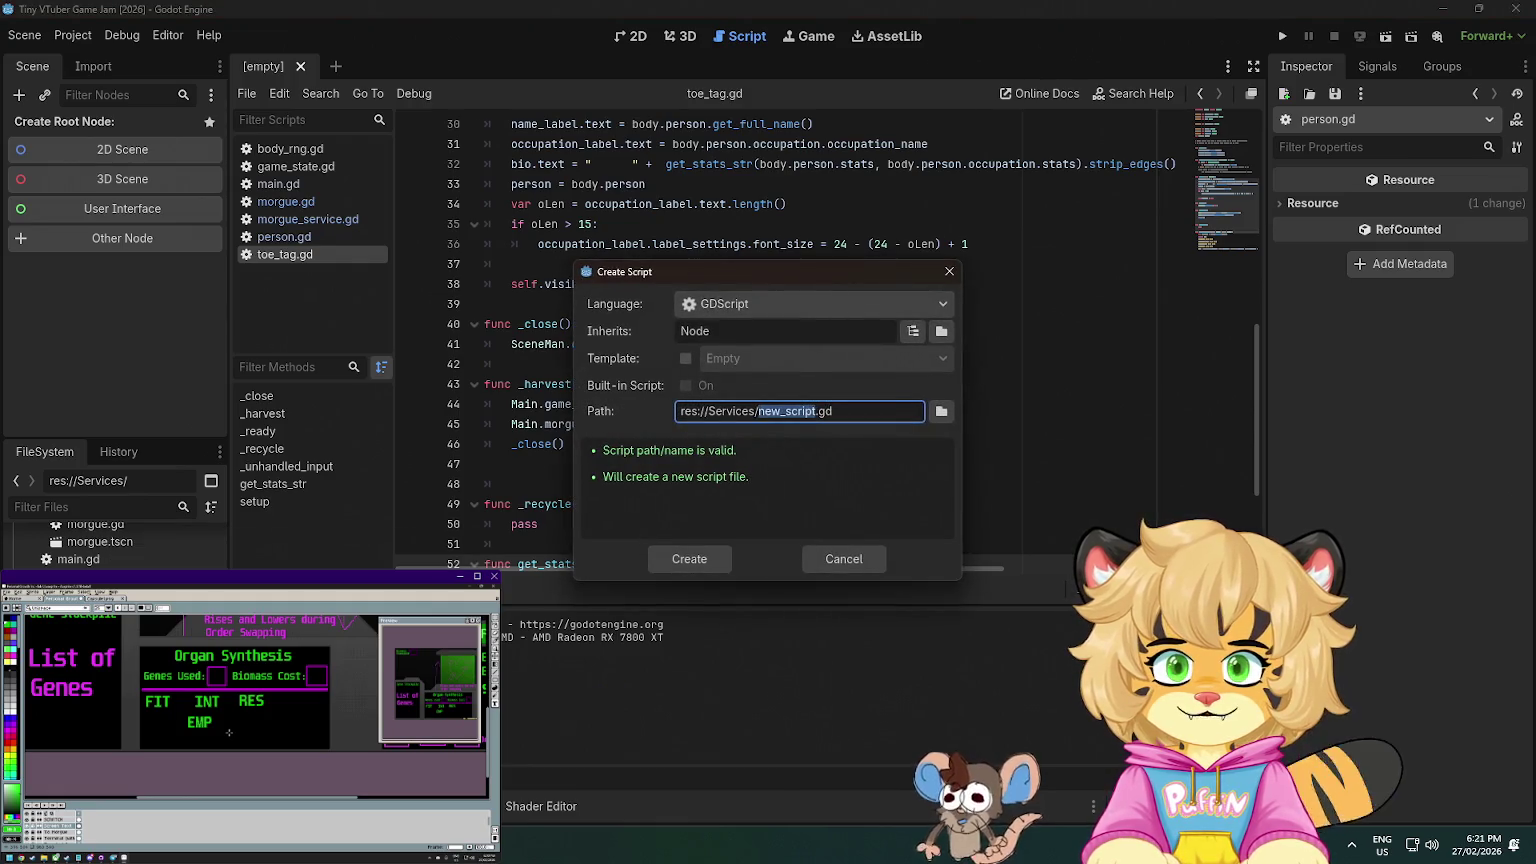
left_click_drag(176, 711, 218, 734)
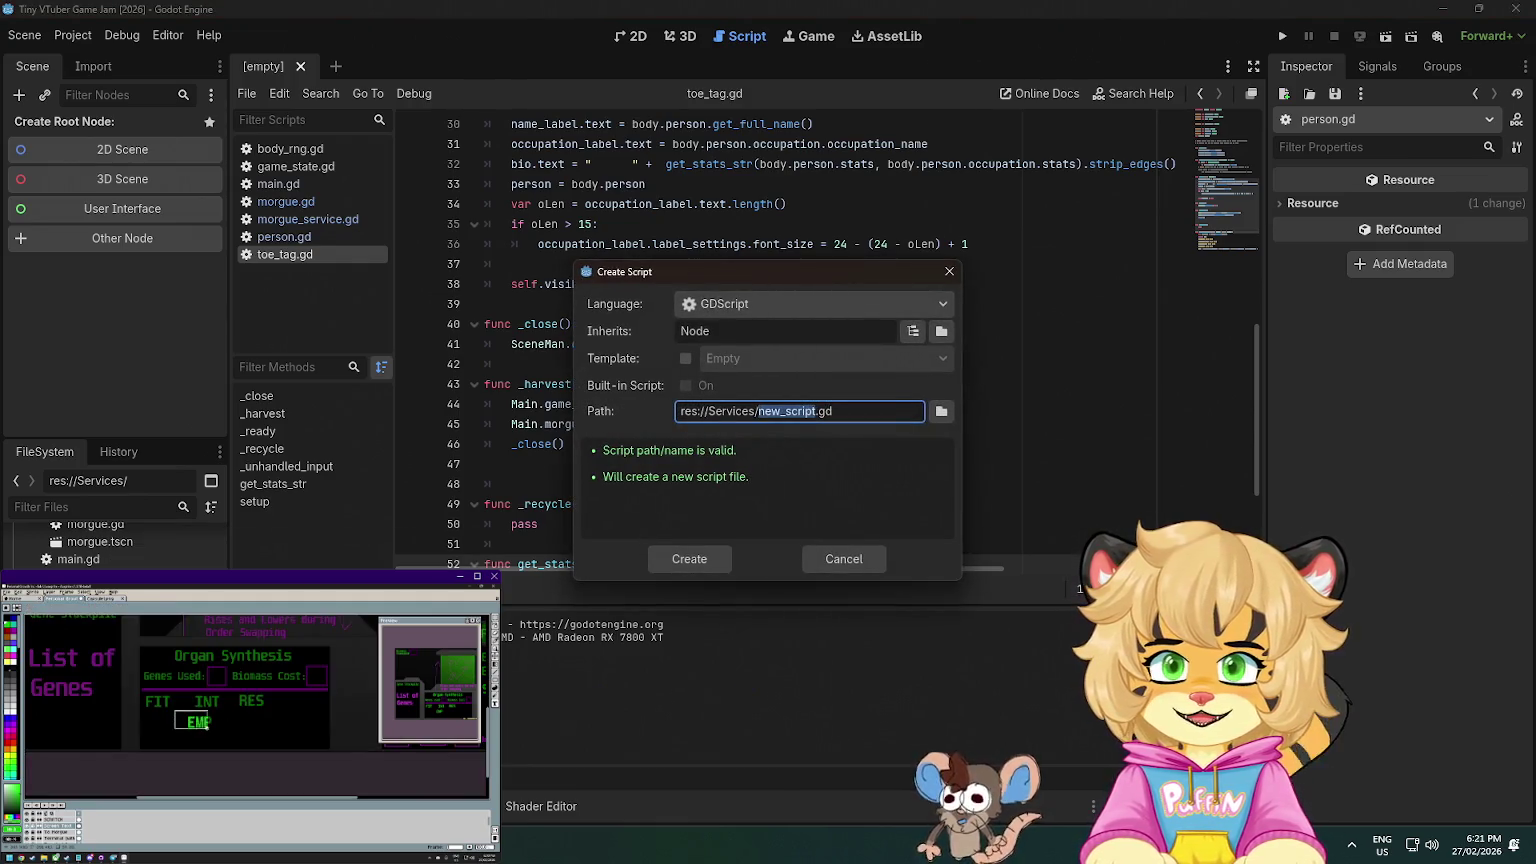
left_click(781, 325)
double_click(764, 333)
key("BackSpace")
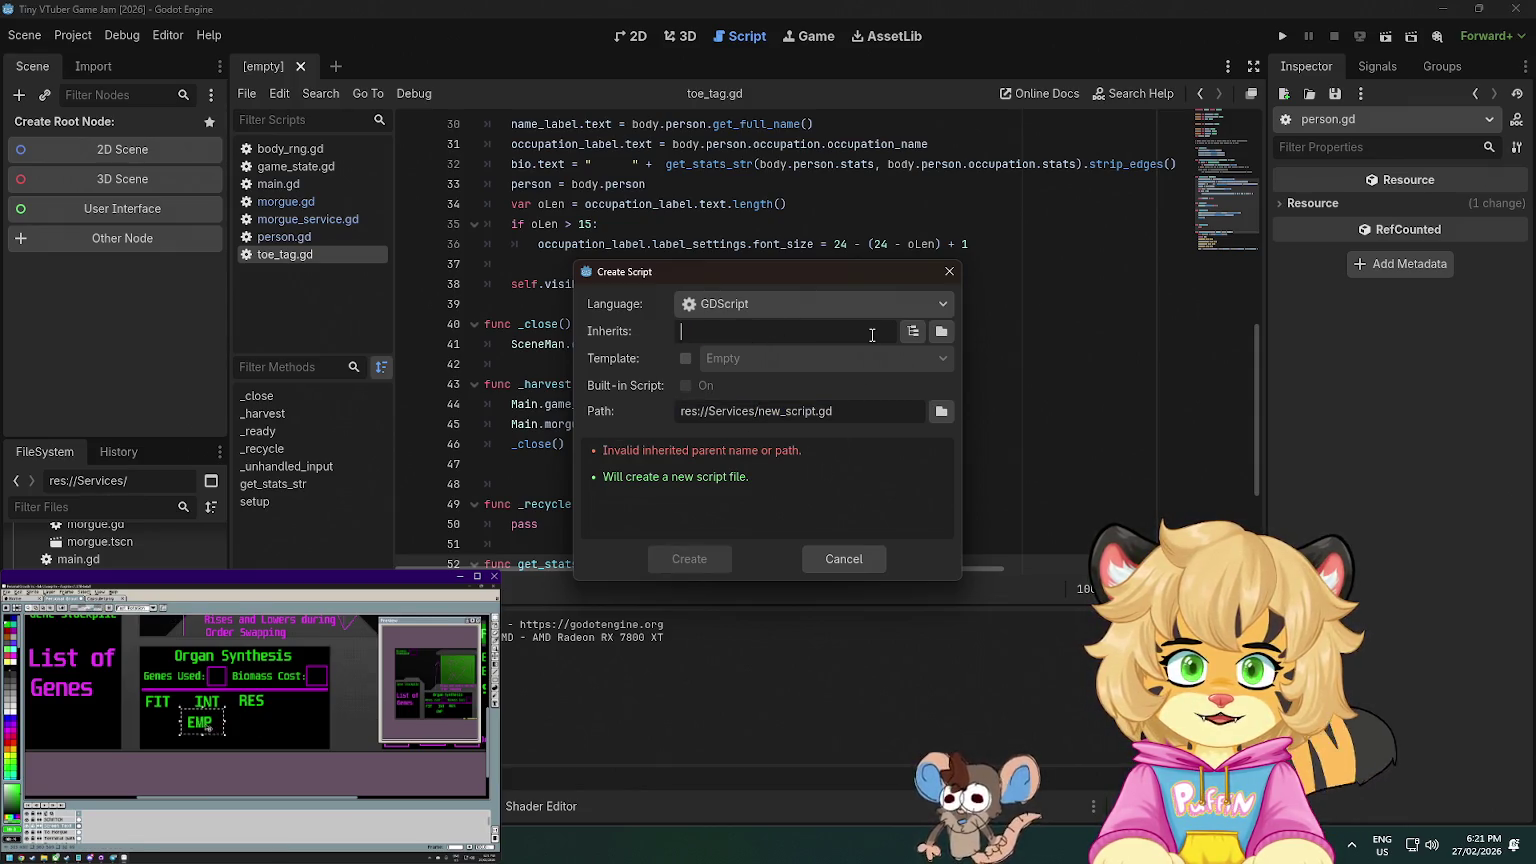
type("Node")
left_click(842, 411)
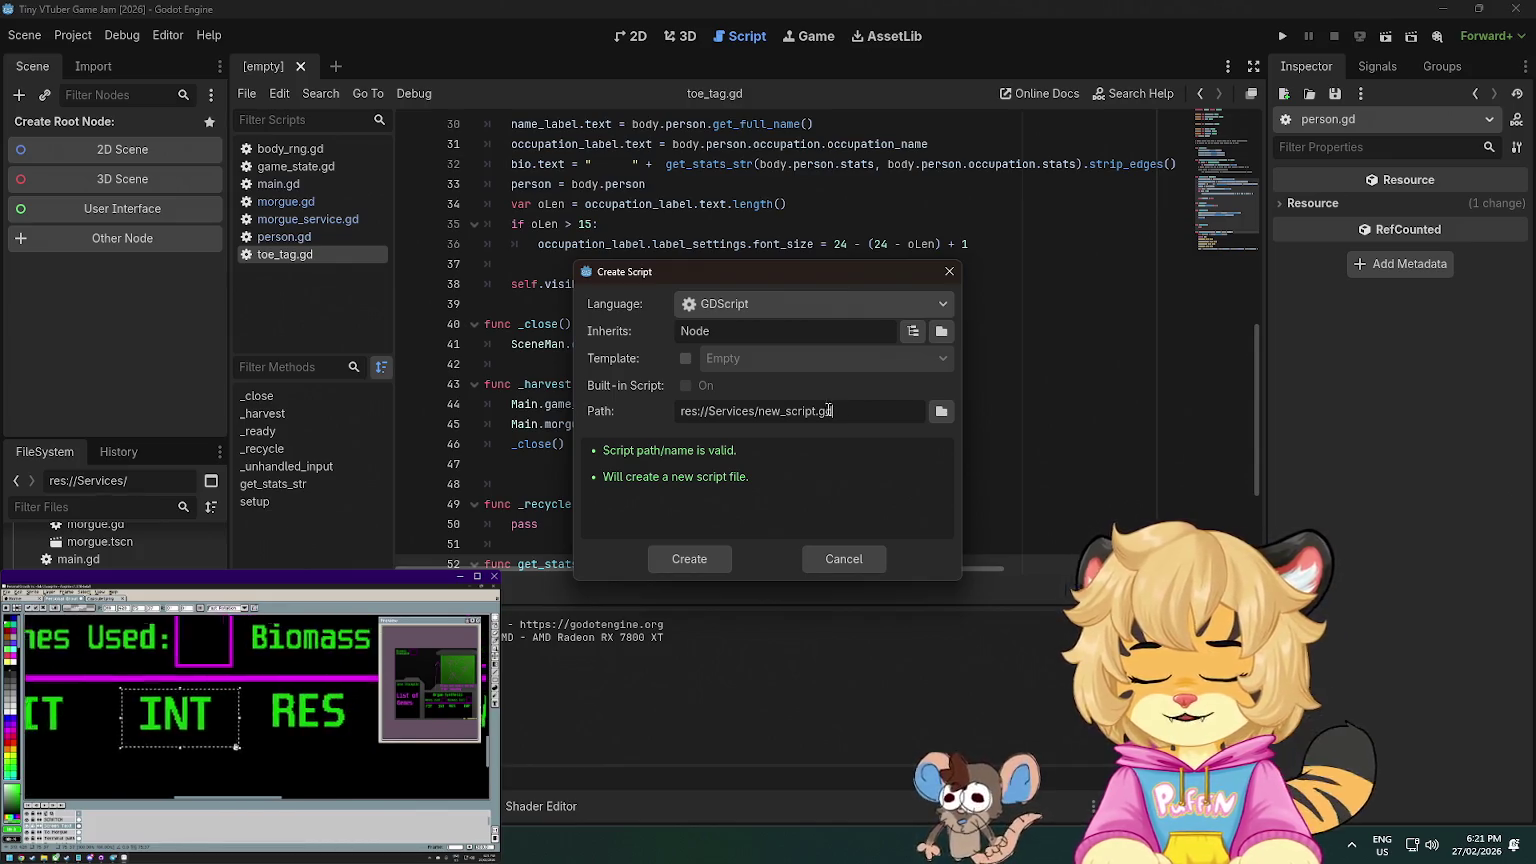
double_click(785, 411)
type("body_service")
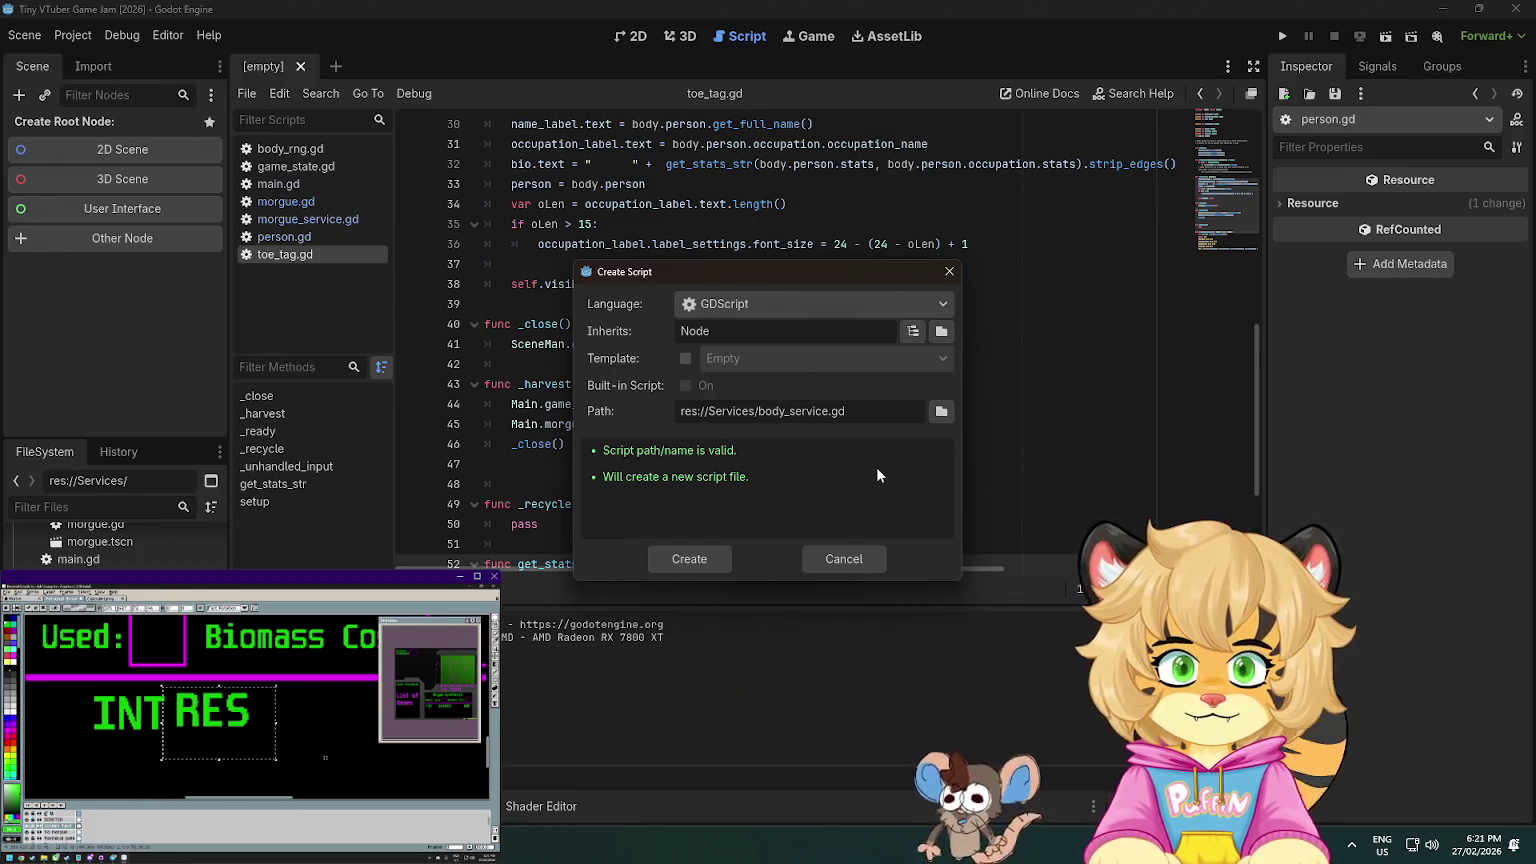
left_click(706, 562)
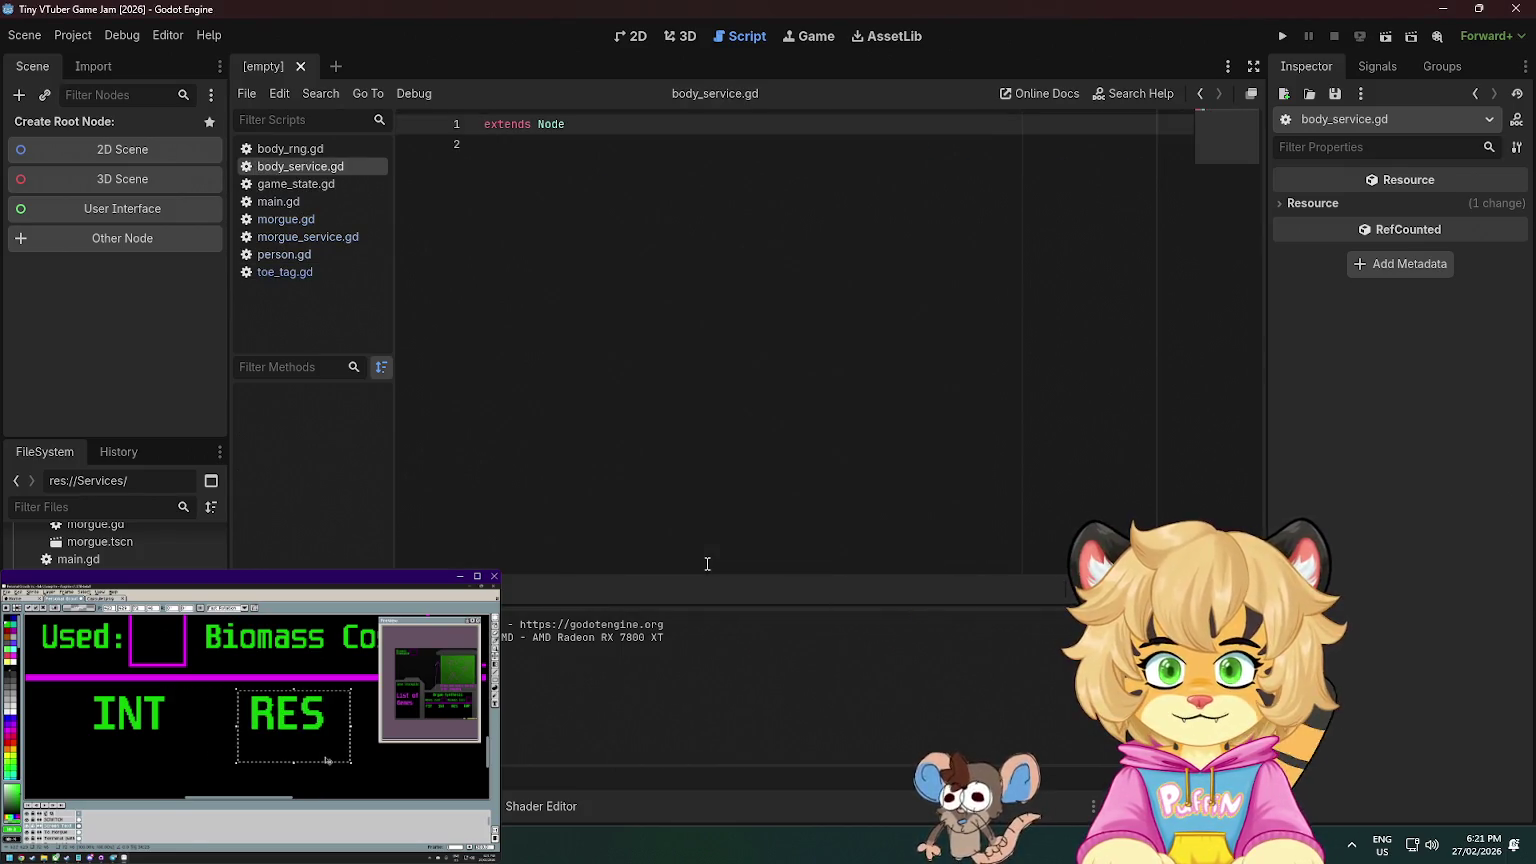
- Replace extends Node with class_name BodyService and declare var _morgue_service: MorgueService
key("shift+End")
type("c")
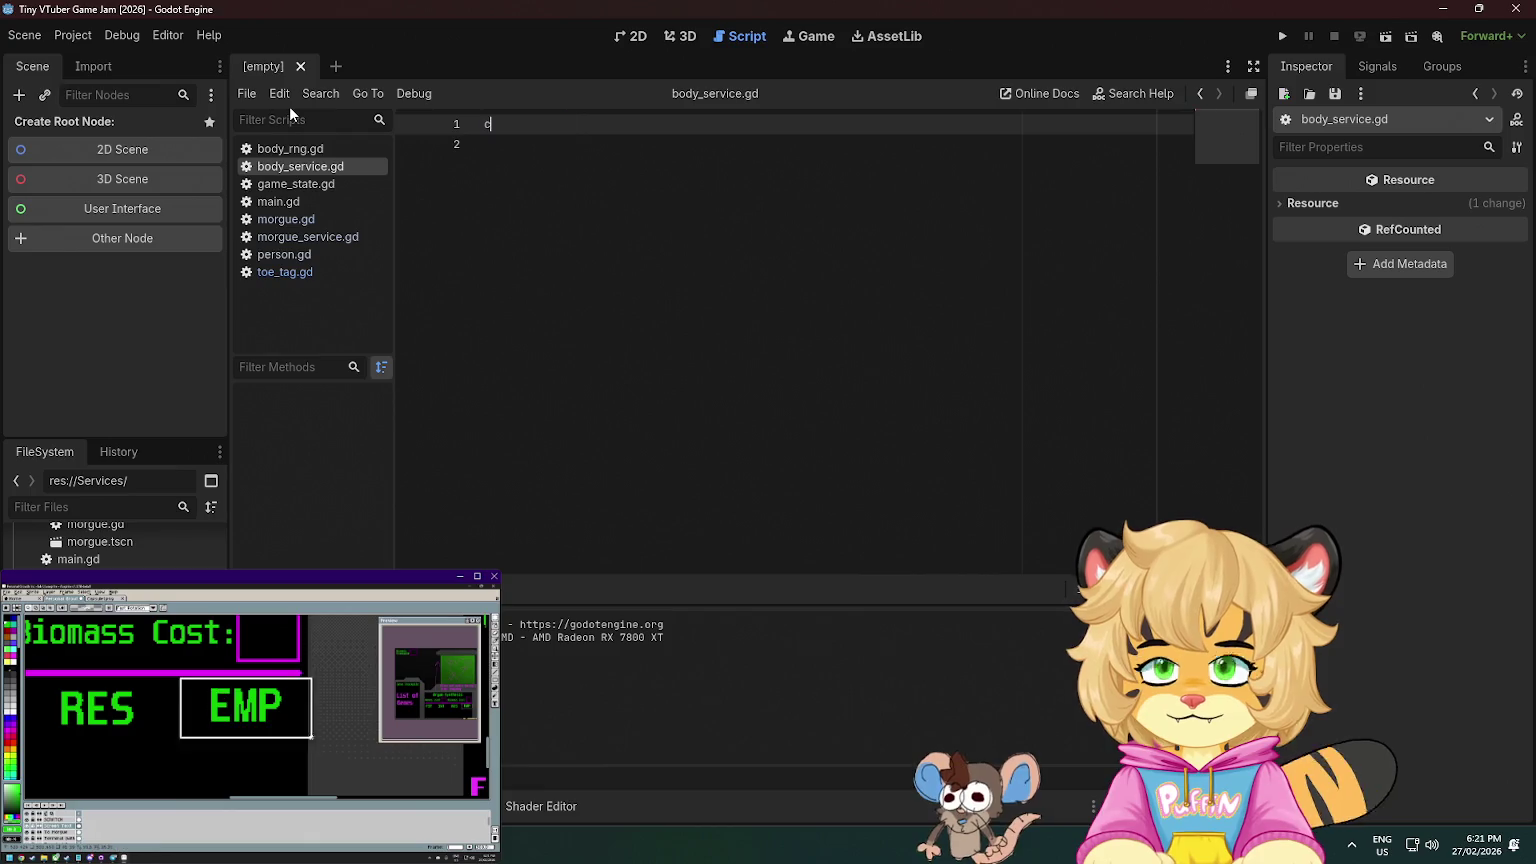
type("lass_name B")
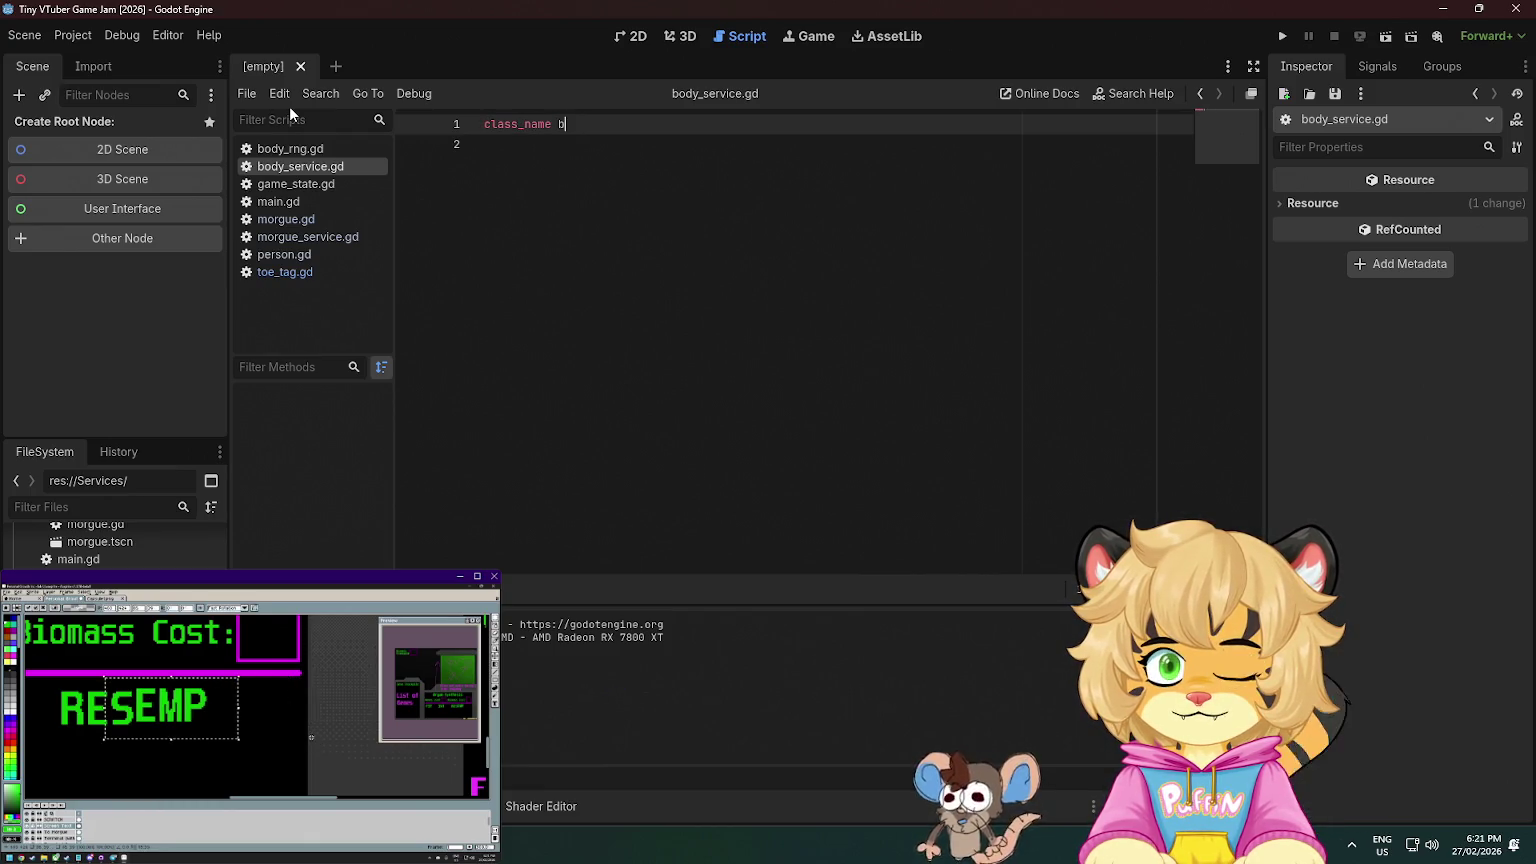
type("odyServi")
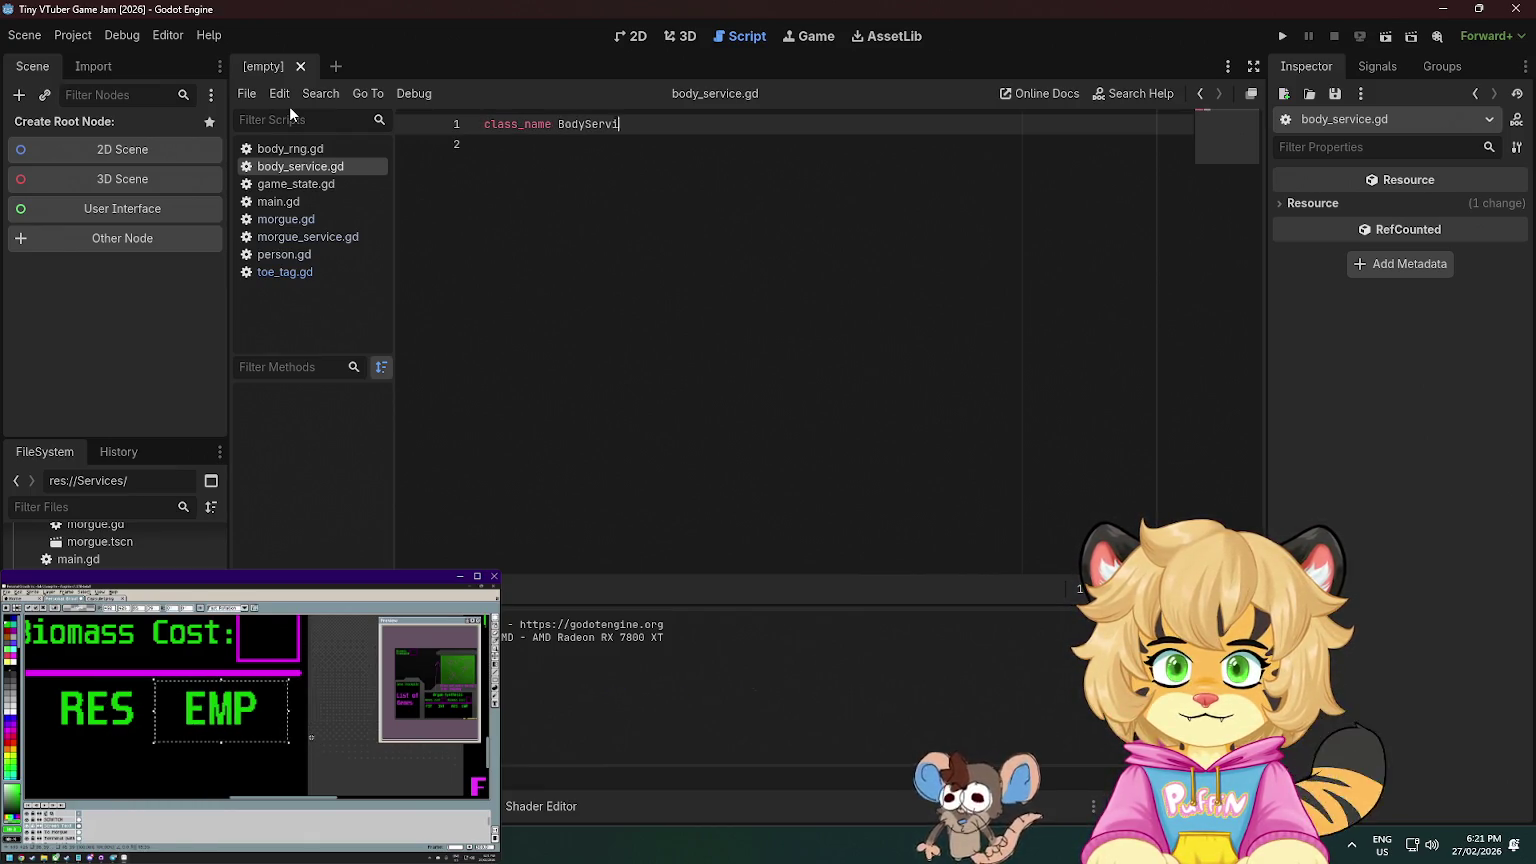
type("ce")
key("Return")
key("Return")
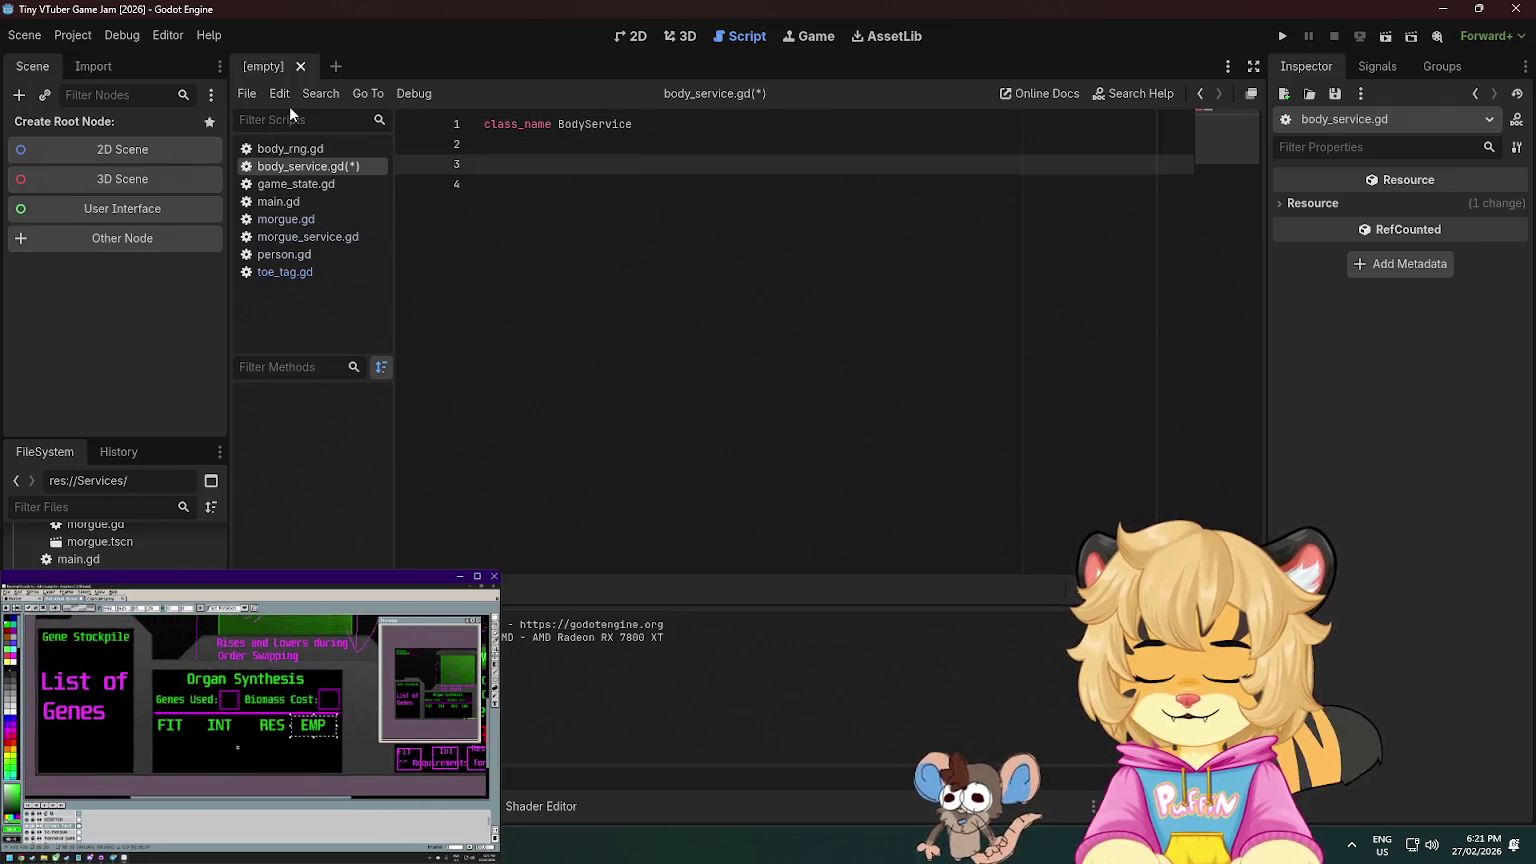
type("var ")
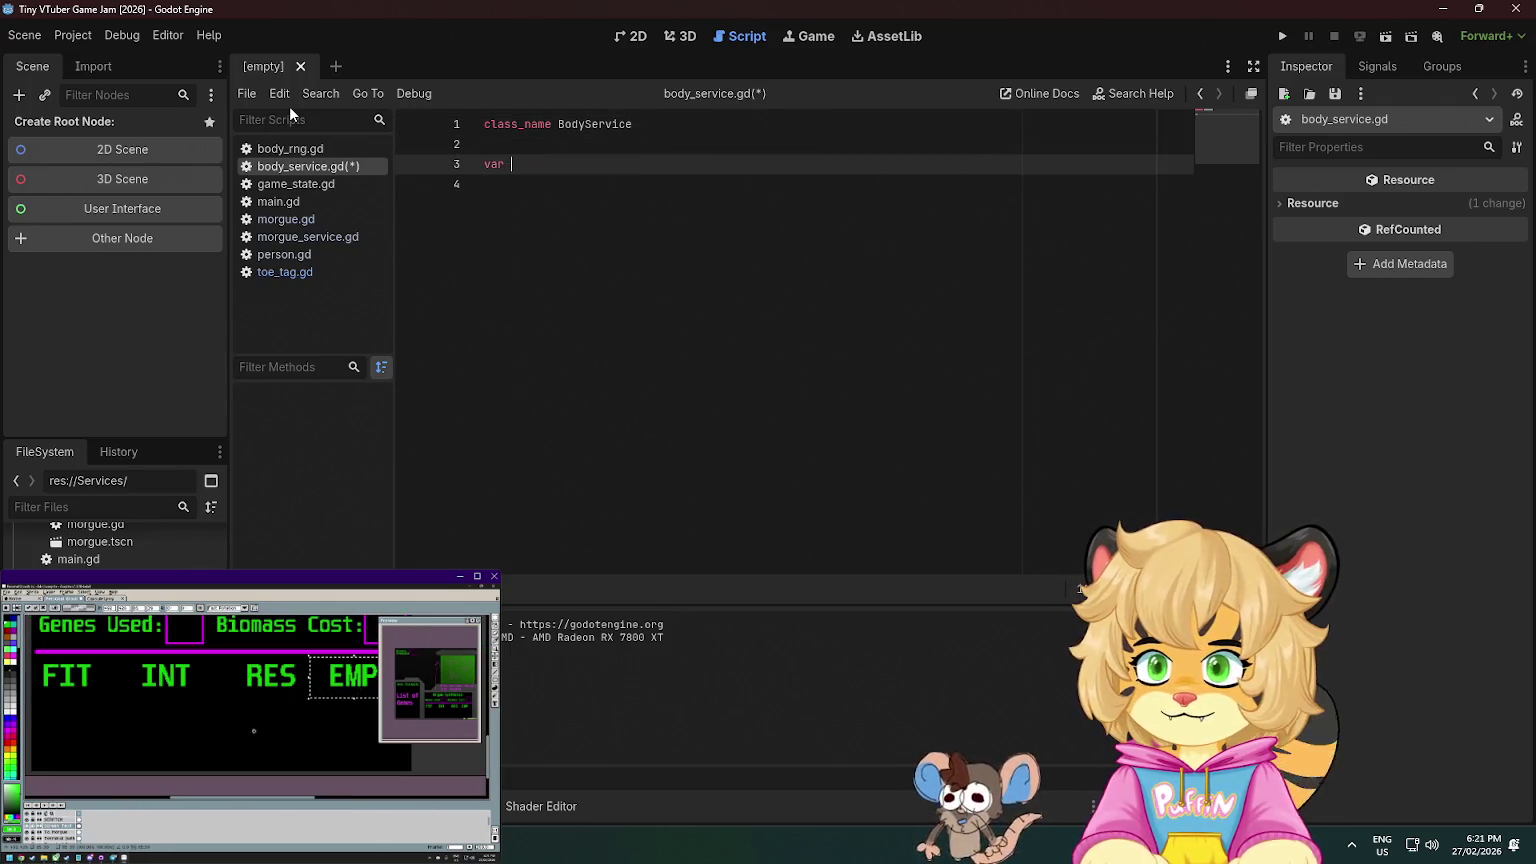
type("morgue_service")
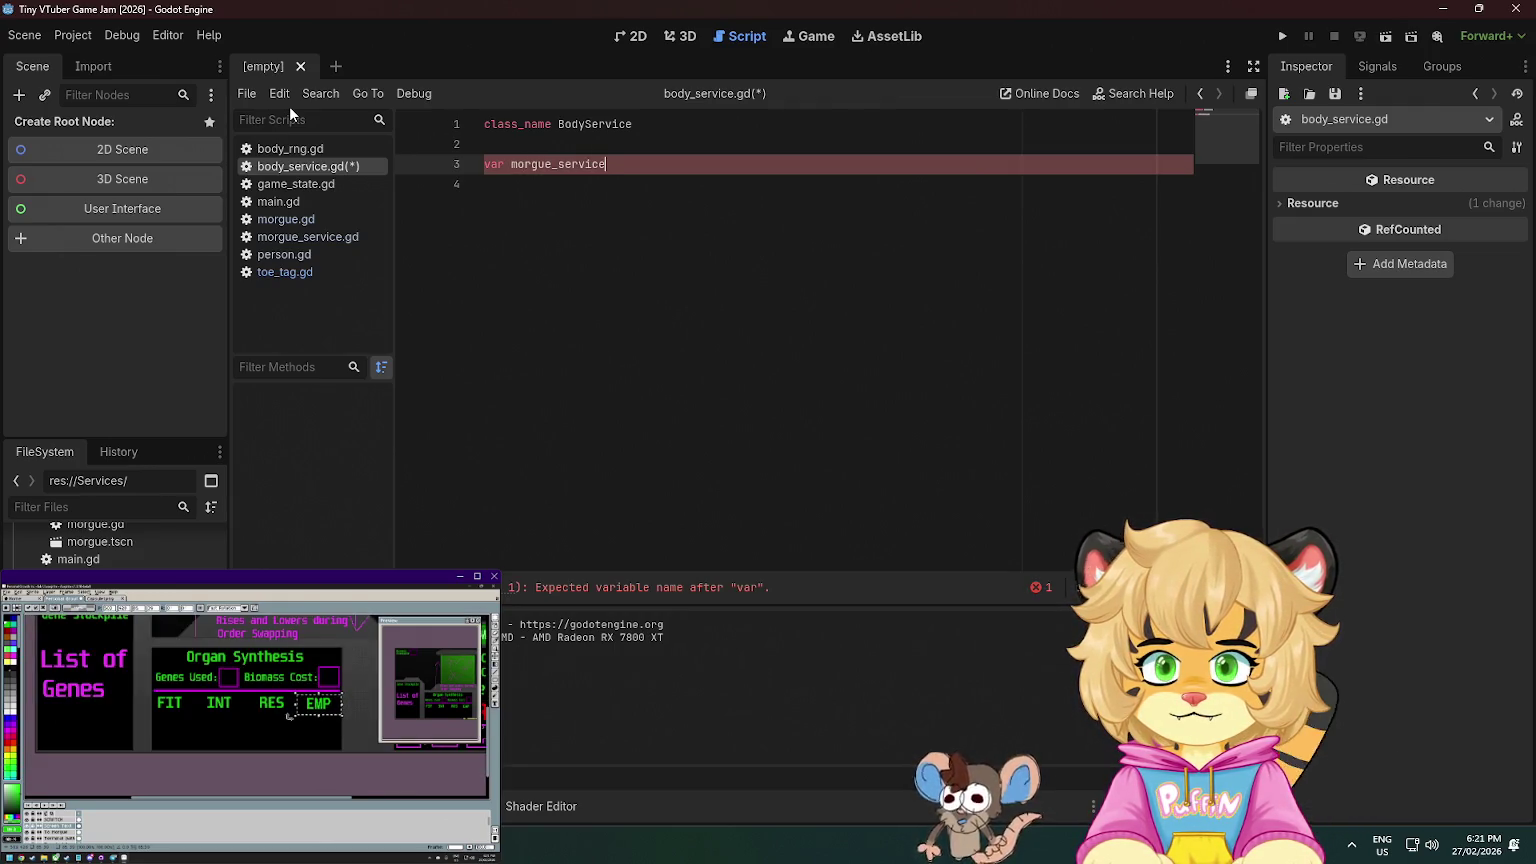
key("ctrl+Left")
type("_")
key("End")
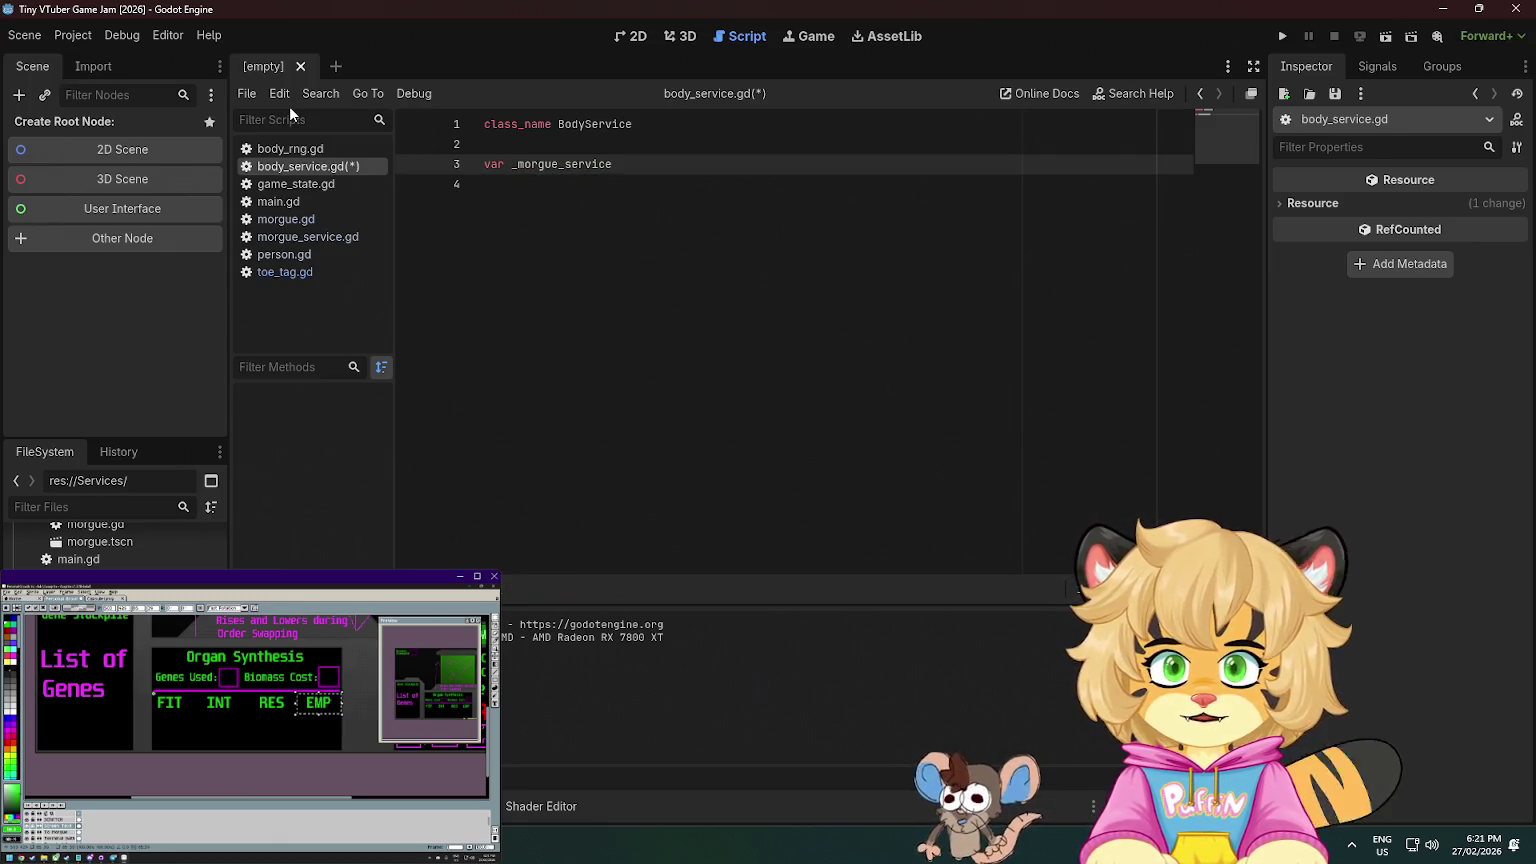
type(": MorgueService")
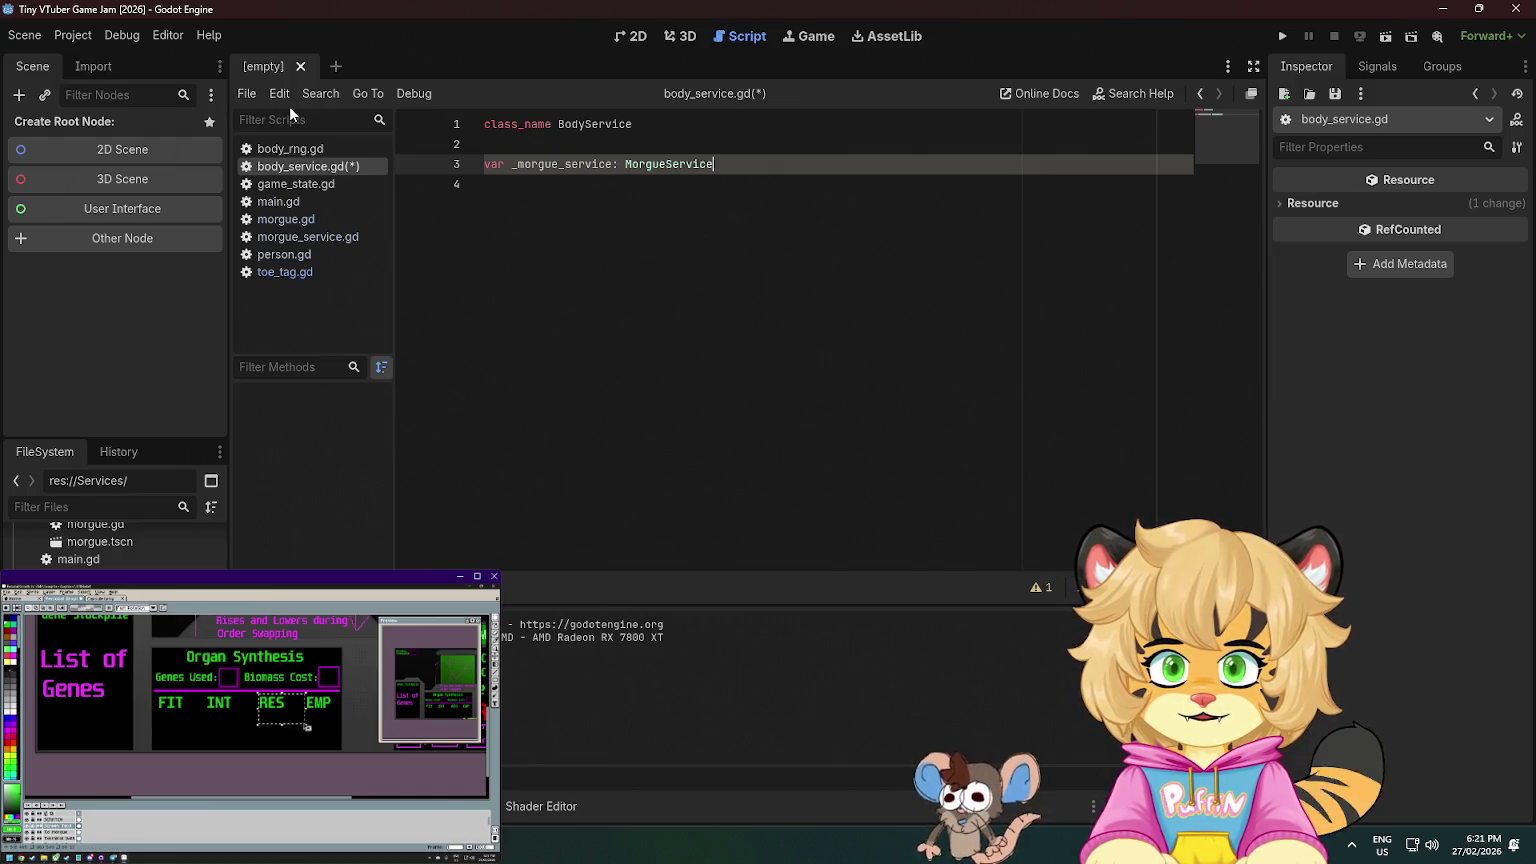
key("Return")
key("Return")
- Write func setup(morgue_service: MorgueService) that assigns _morgue_service = morgue_service
type("f")
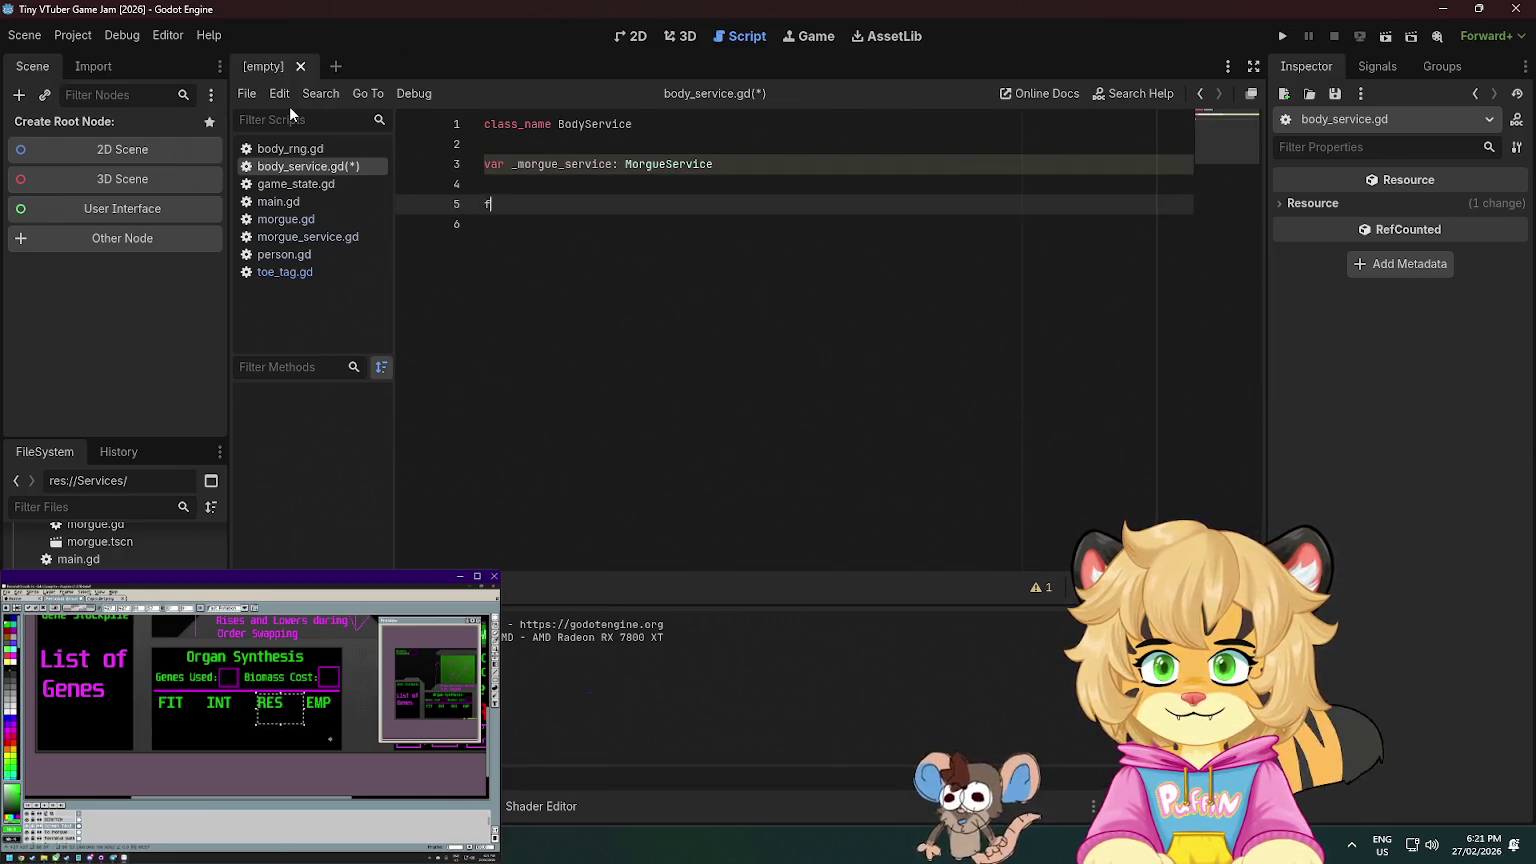
type("unc setup(mor")
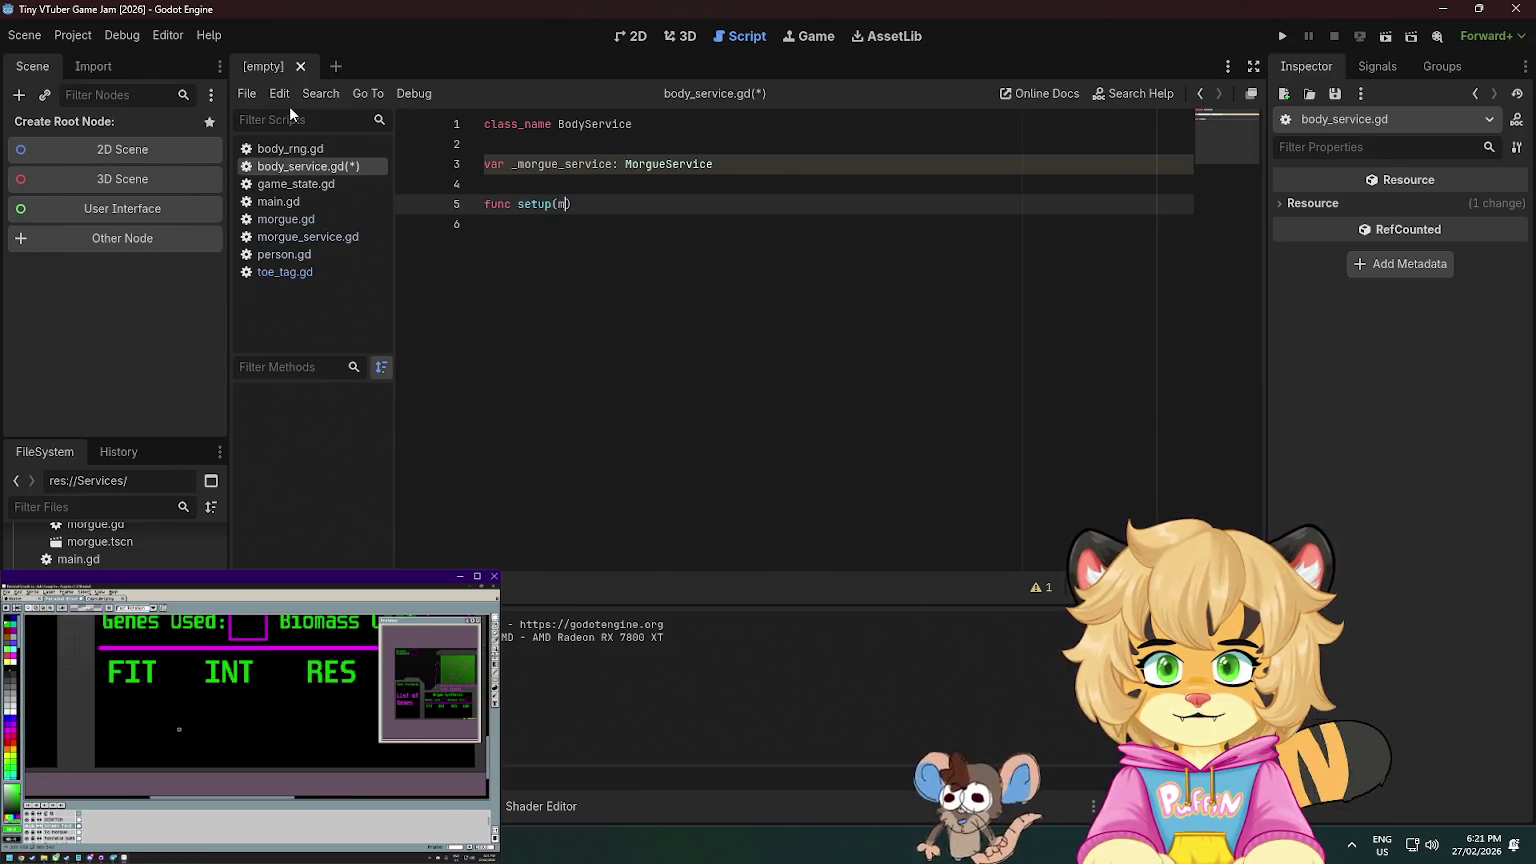
type("gue_service")
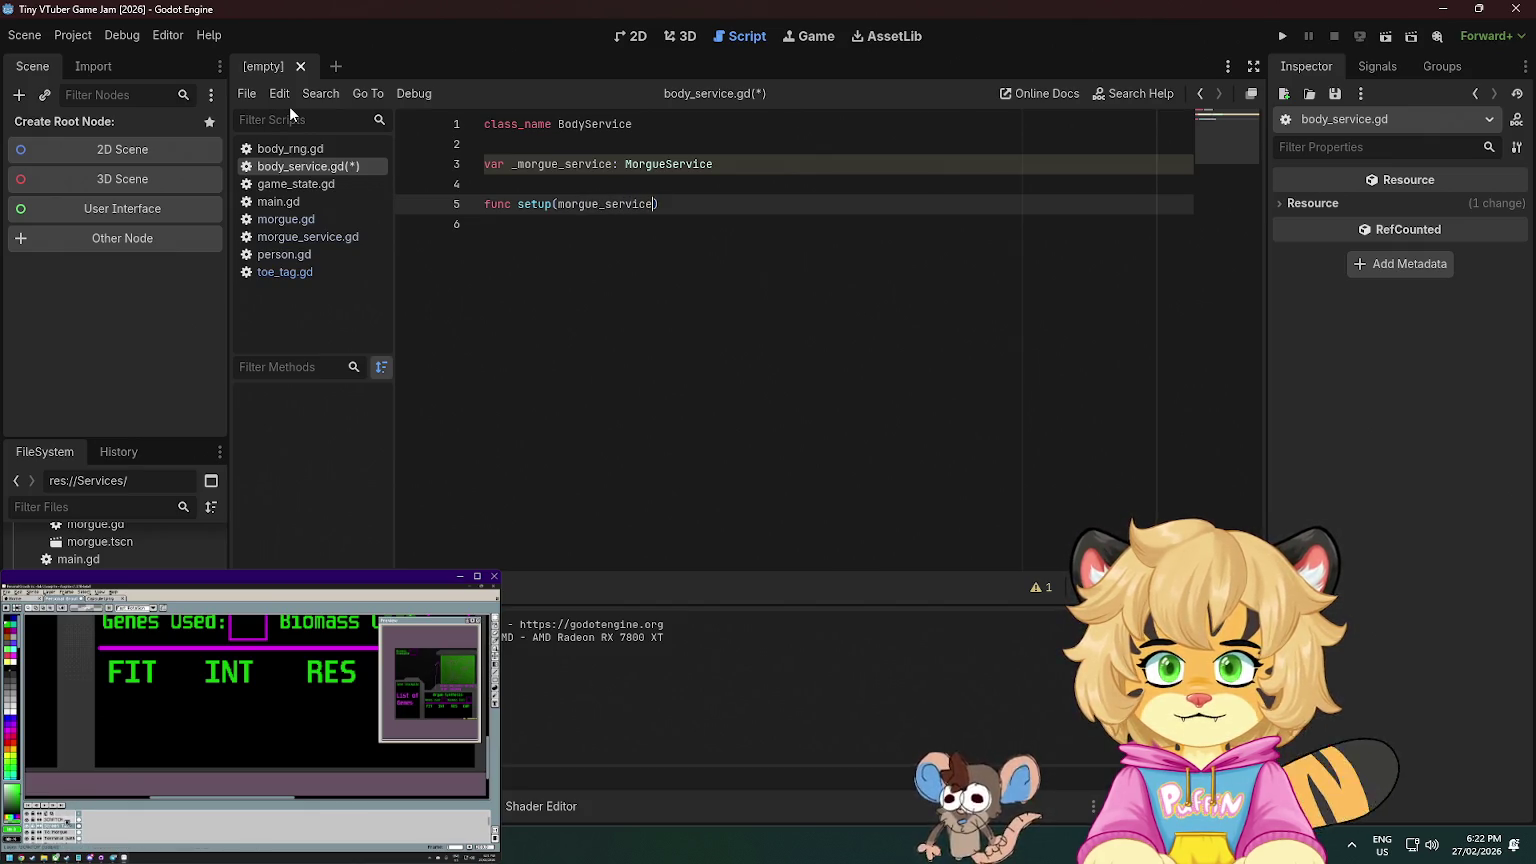
type(": MorgueService):")
key("Return")
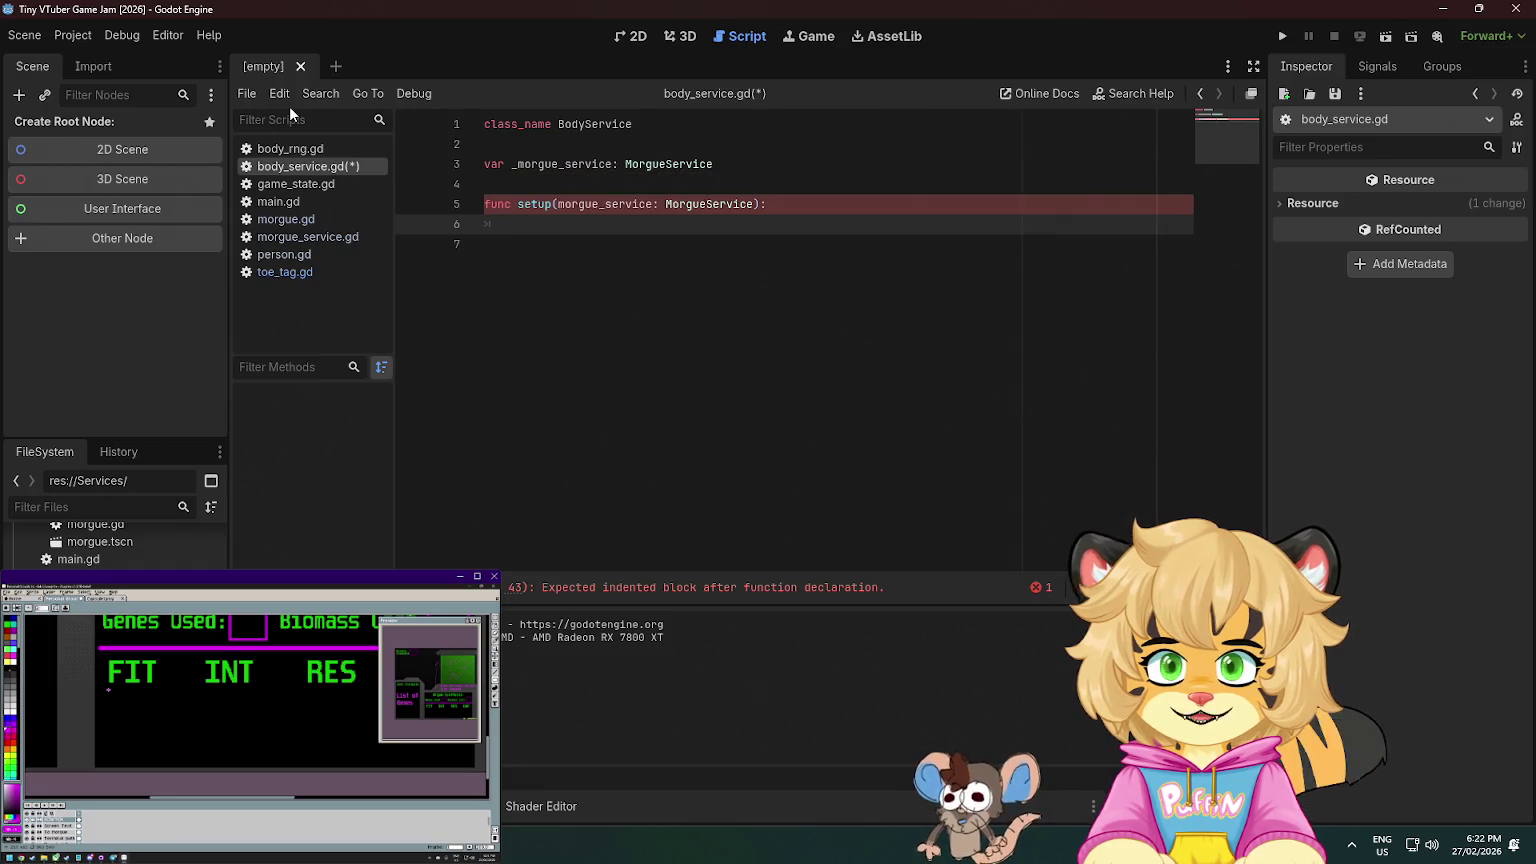
type("_morgue")
key("Return")
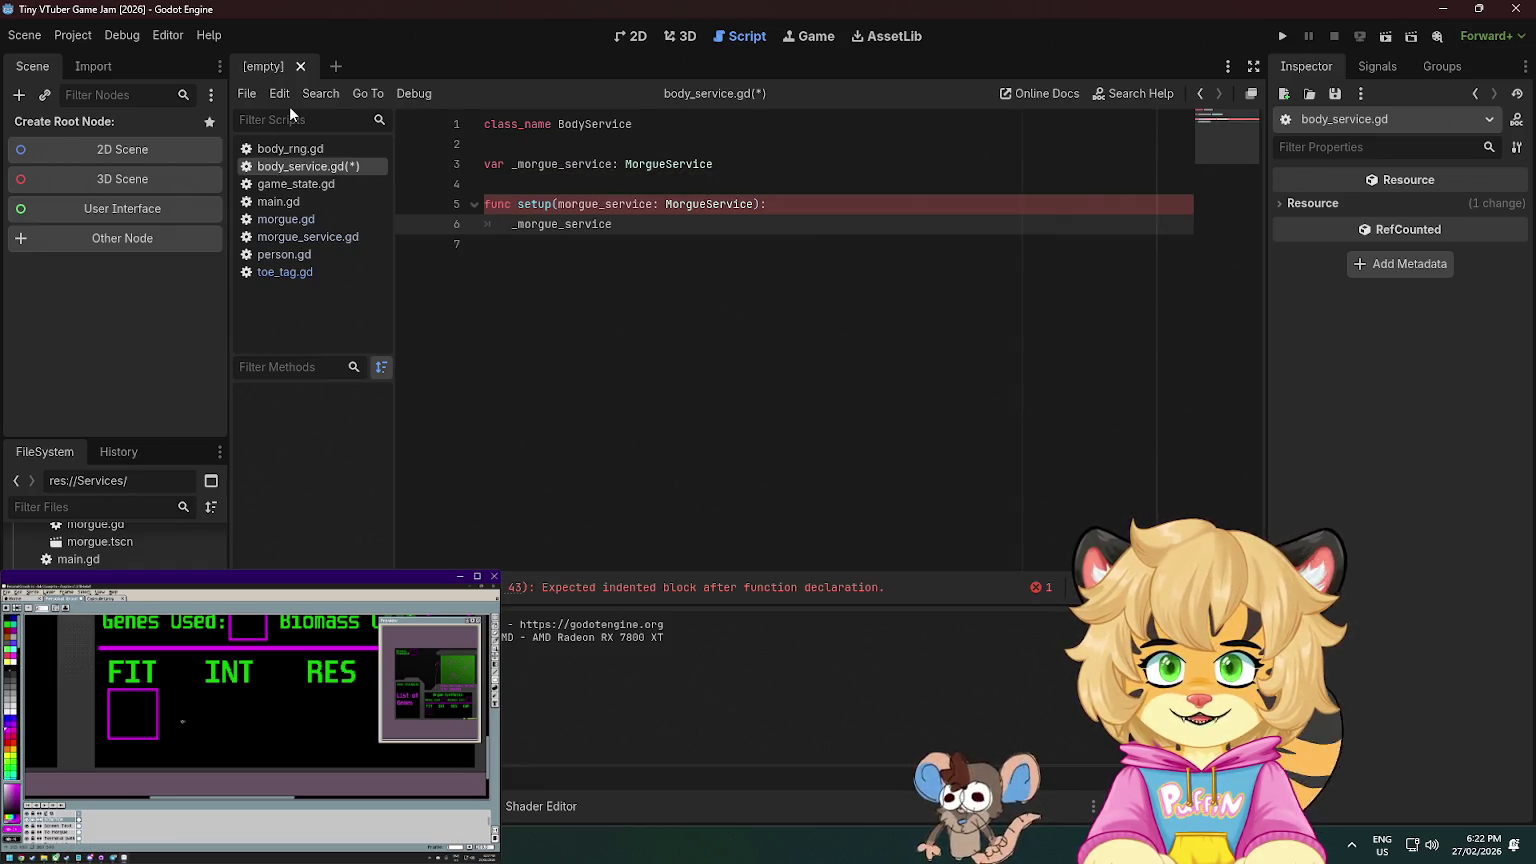
type(" = mor")
key("Return")
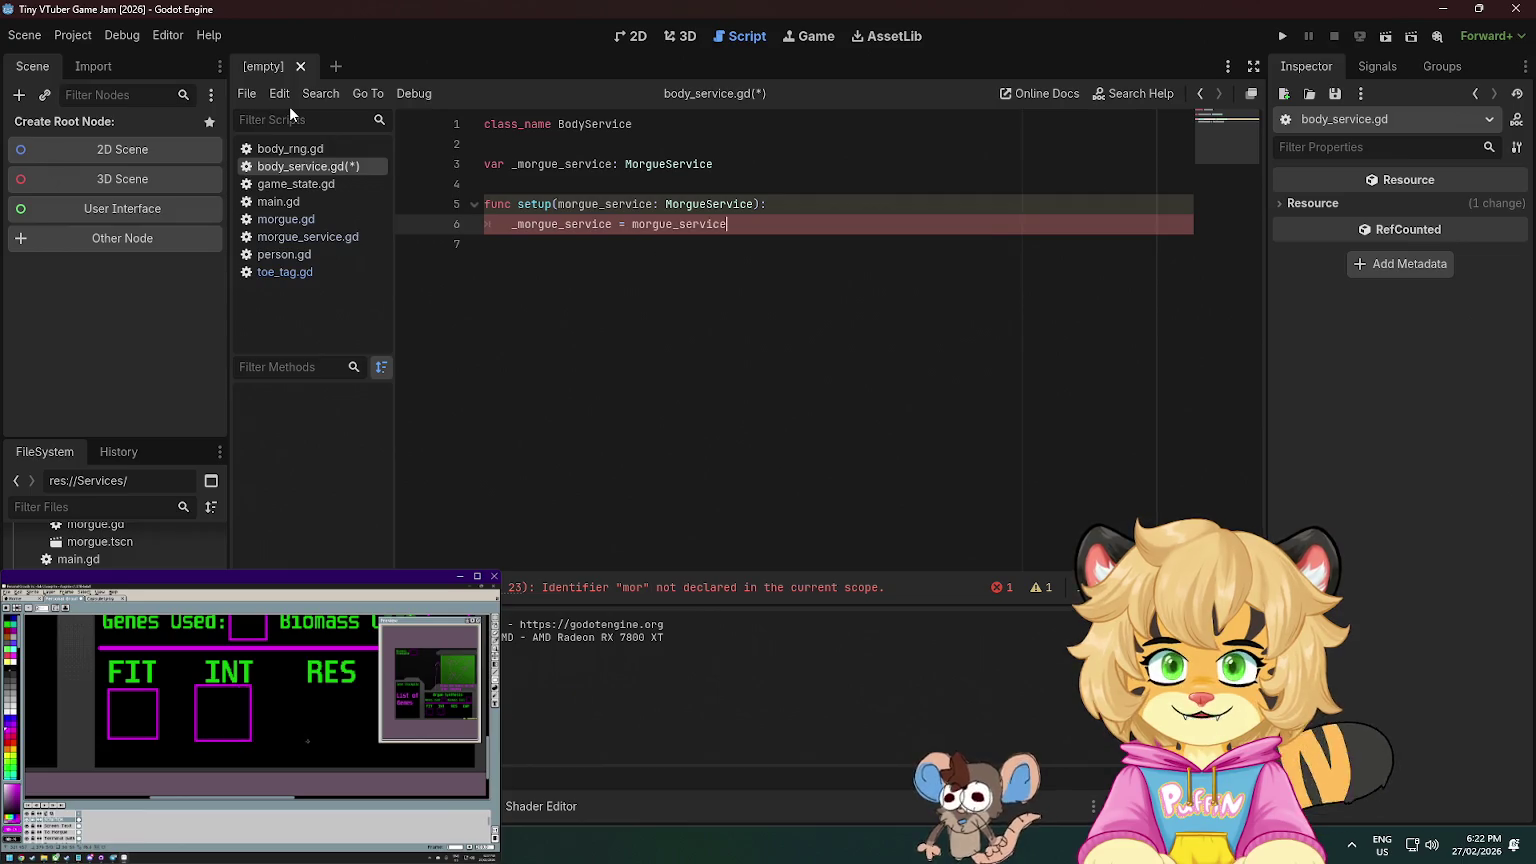
key("Return")
key("Return")
key("Return")
key("BackSpace")
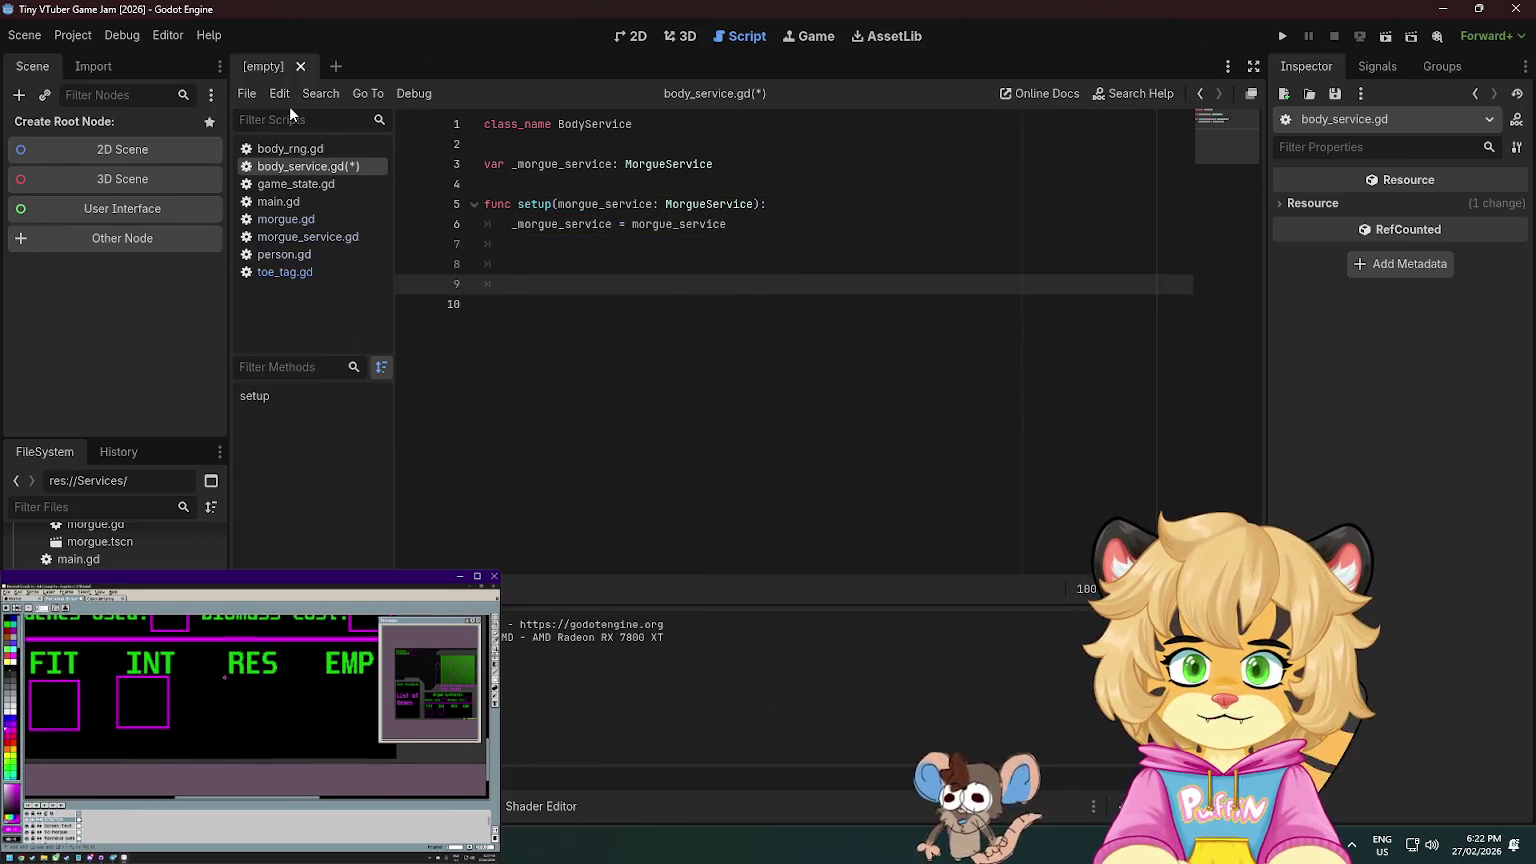
key("BackSpace")
key("BackSpace")
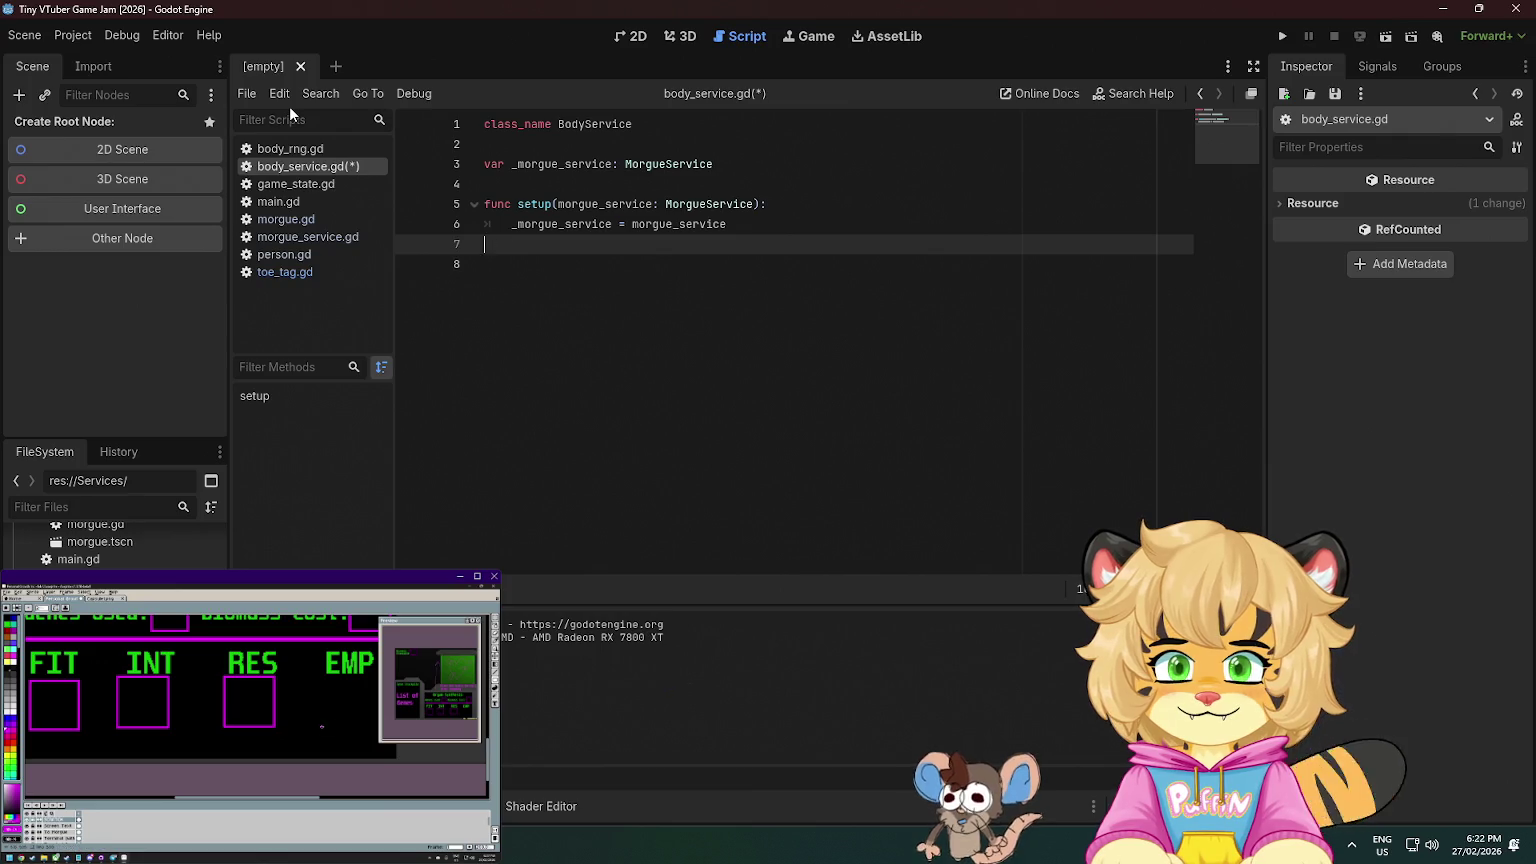
key("BackSpace")
key("Return")
type("func")
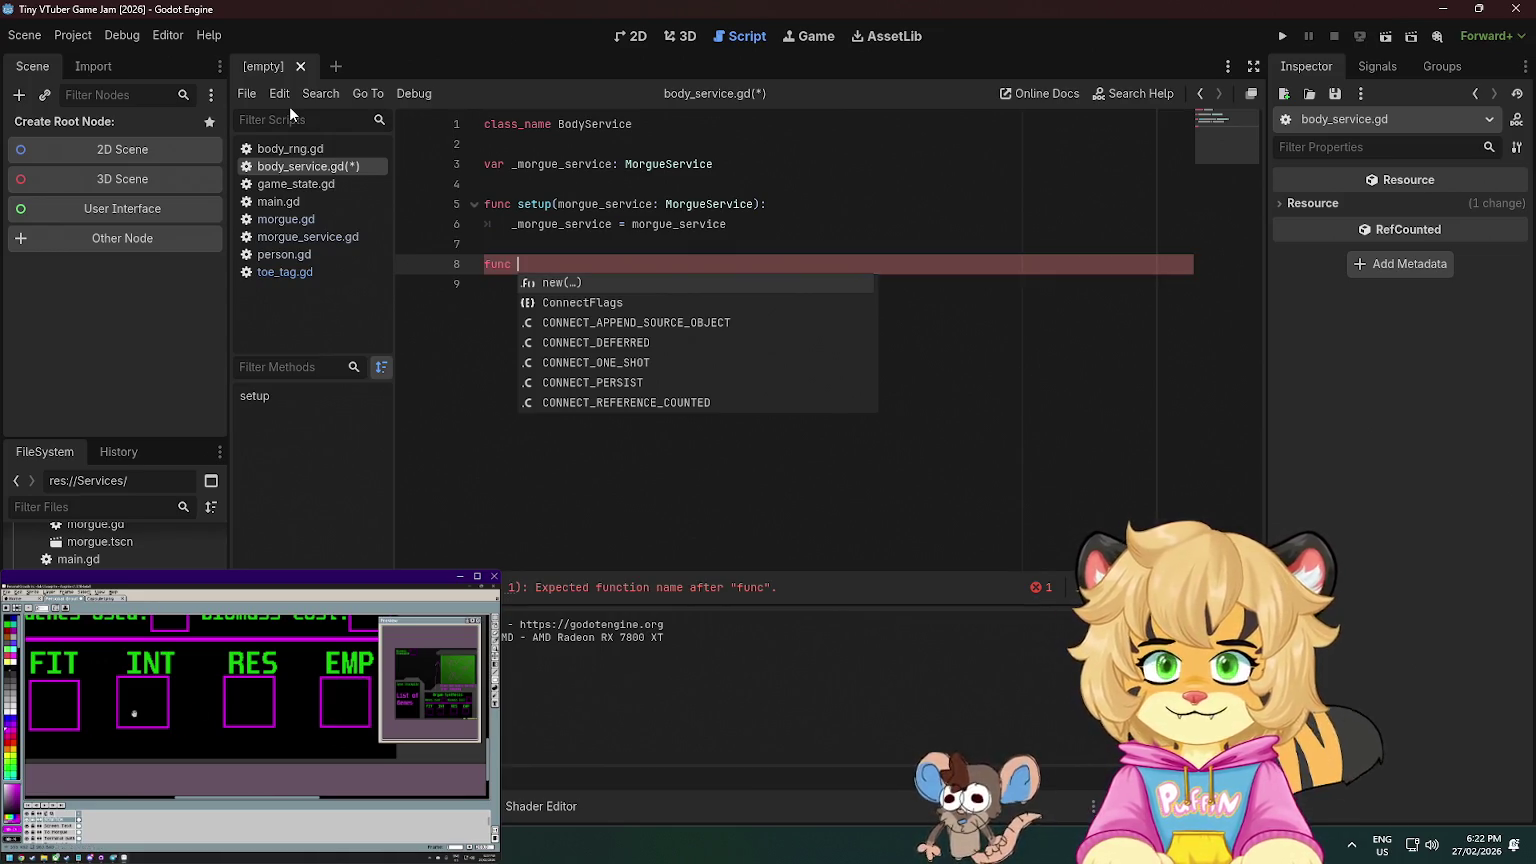
- Add a harvest_body() -> void function with a pass body
type("harvest_b")
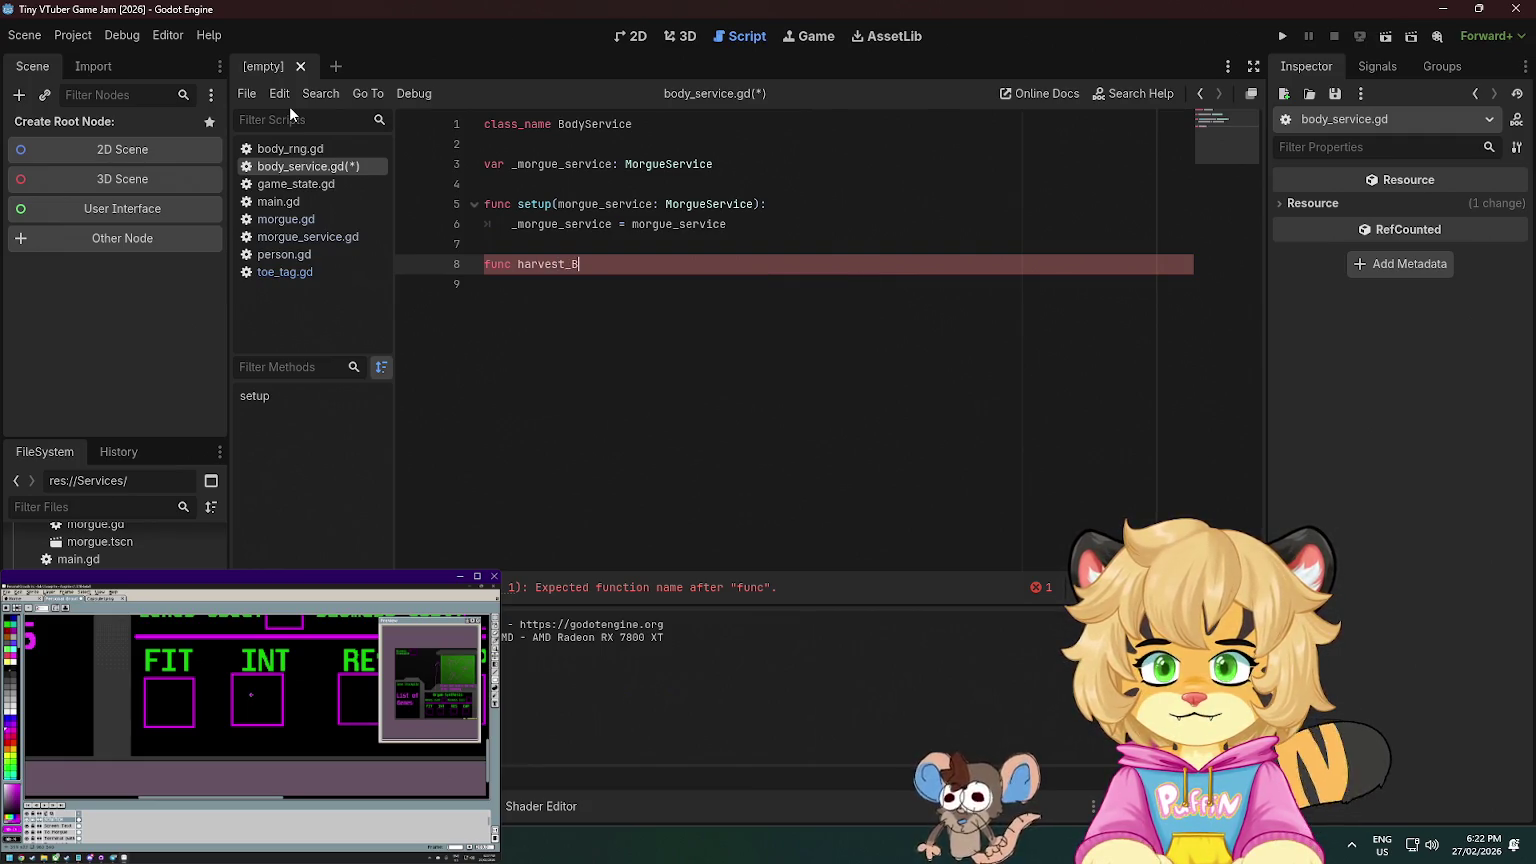
type("ody")
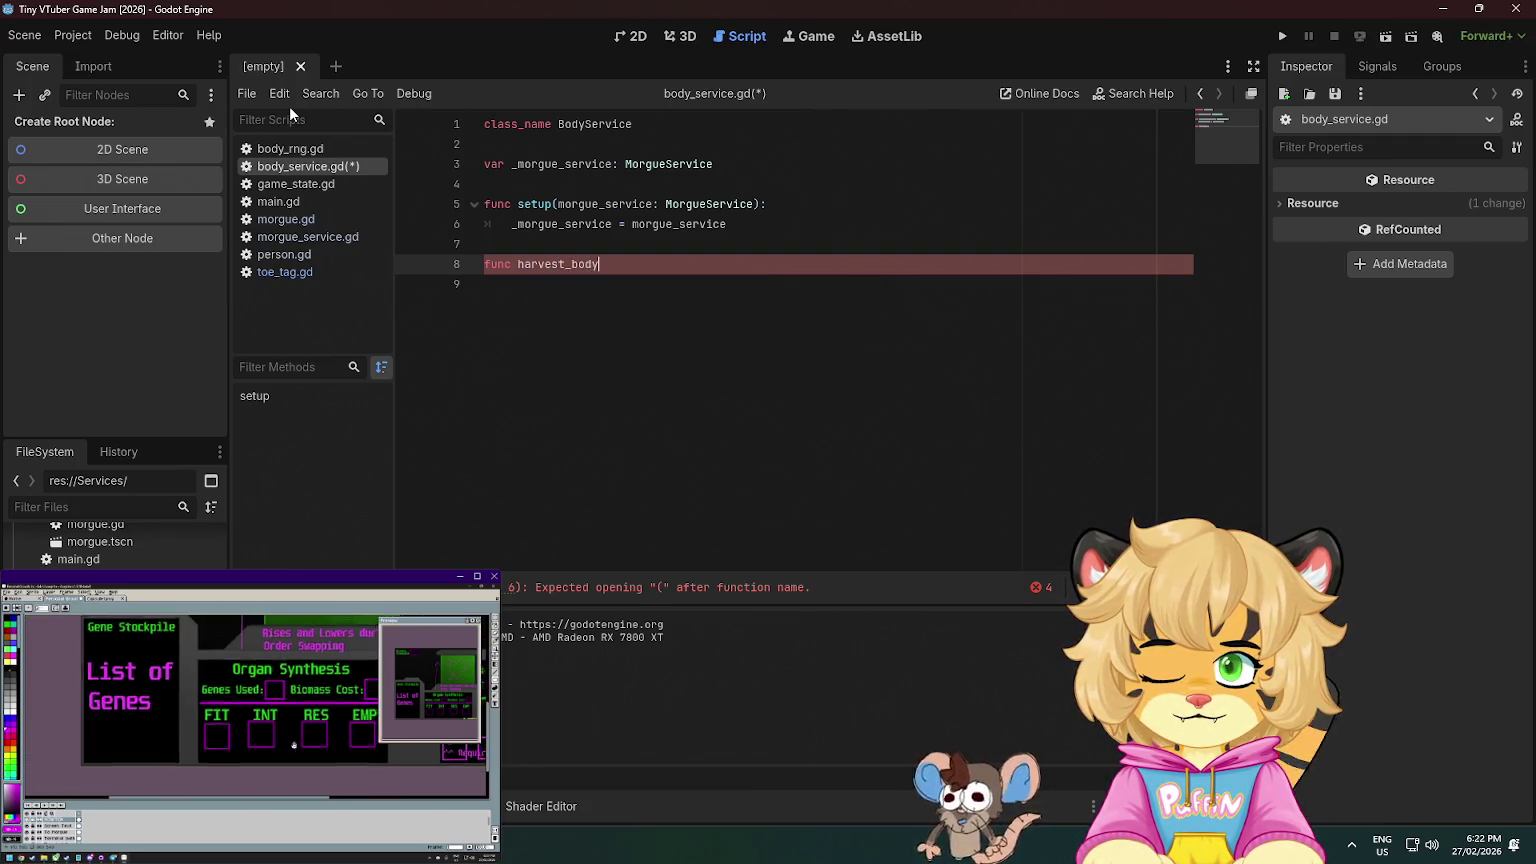
type("() -> void:")
key("Return")
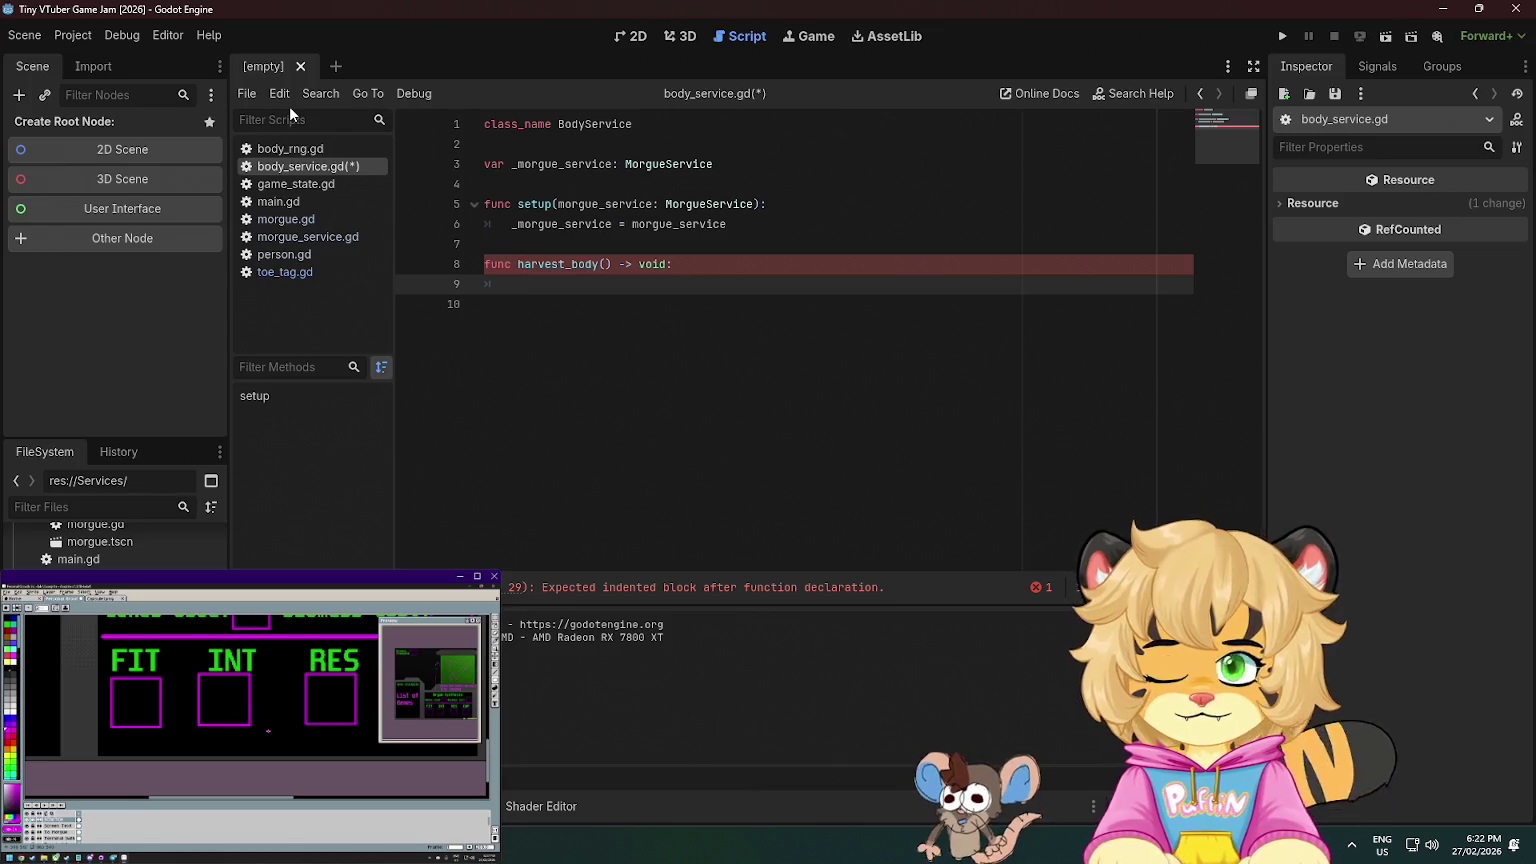
type("pass")
key("Return")
key("Return")
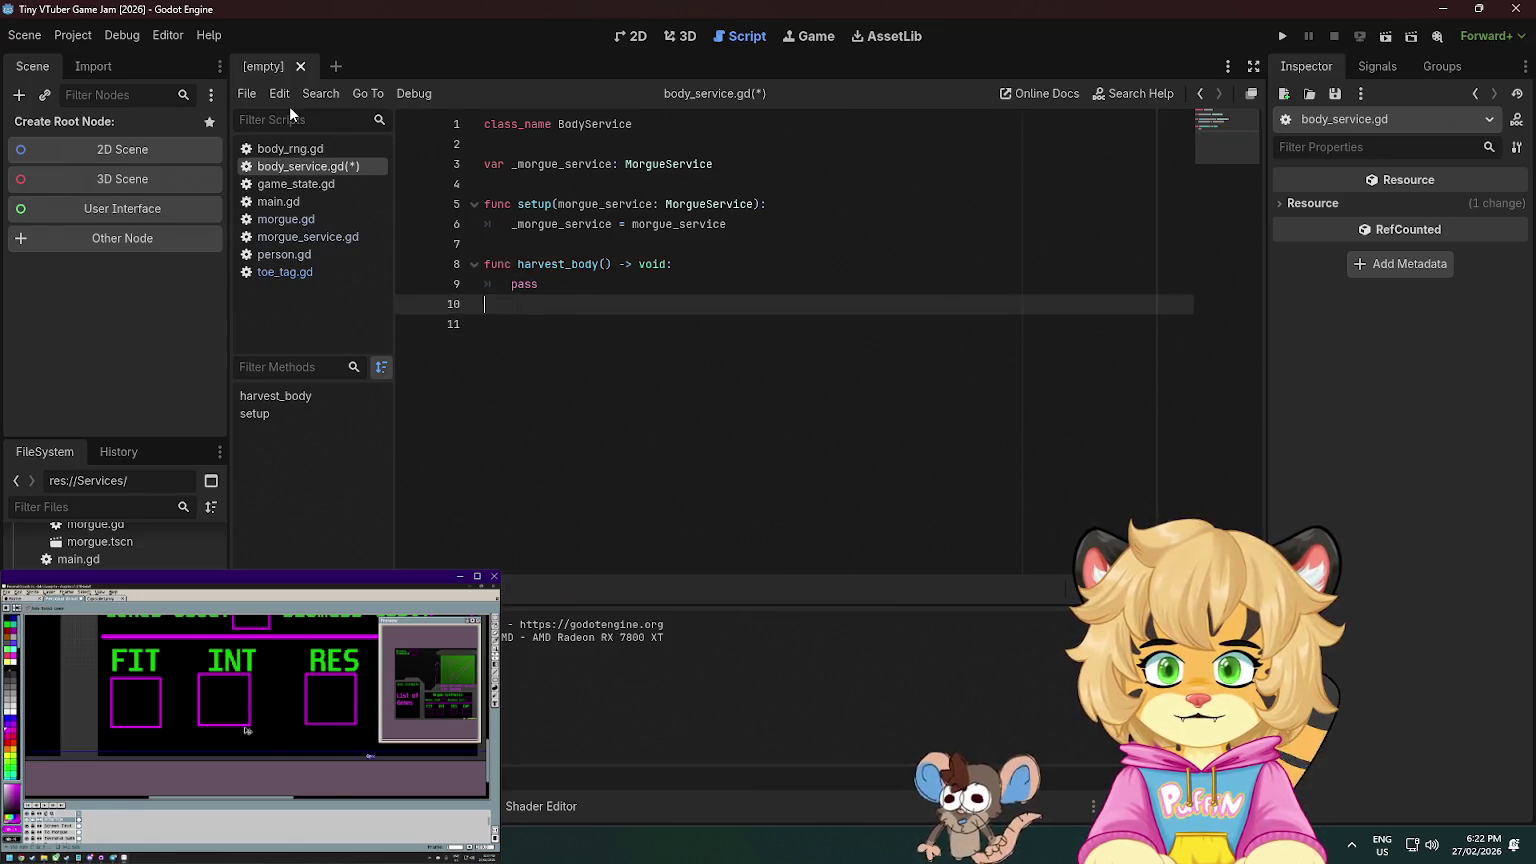
- Begin another func line, then bring Firefox forward with a new tab
type("func")
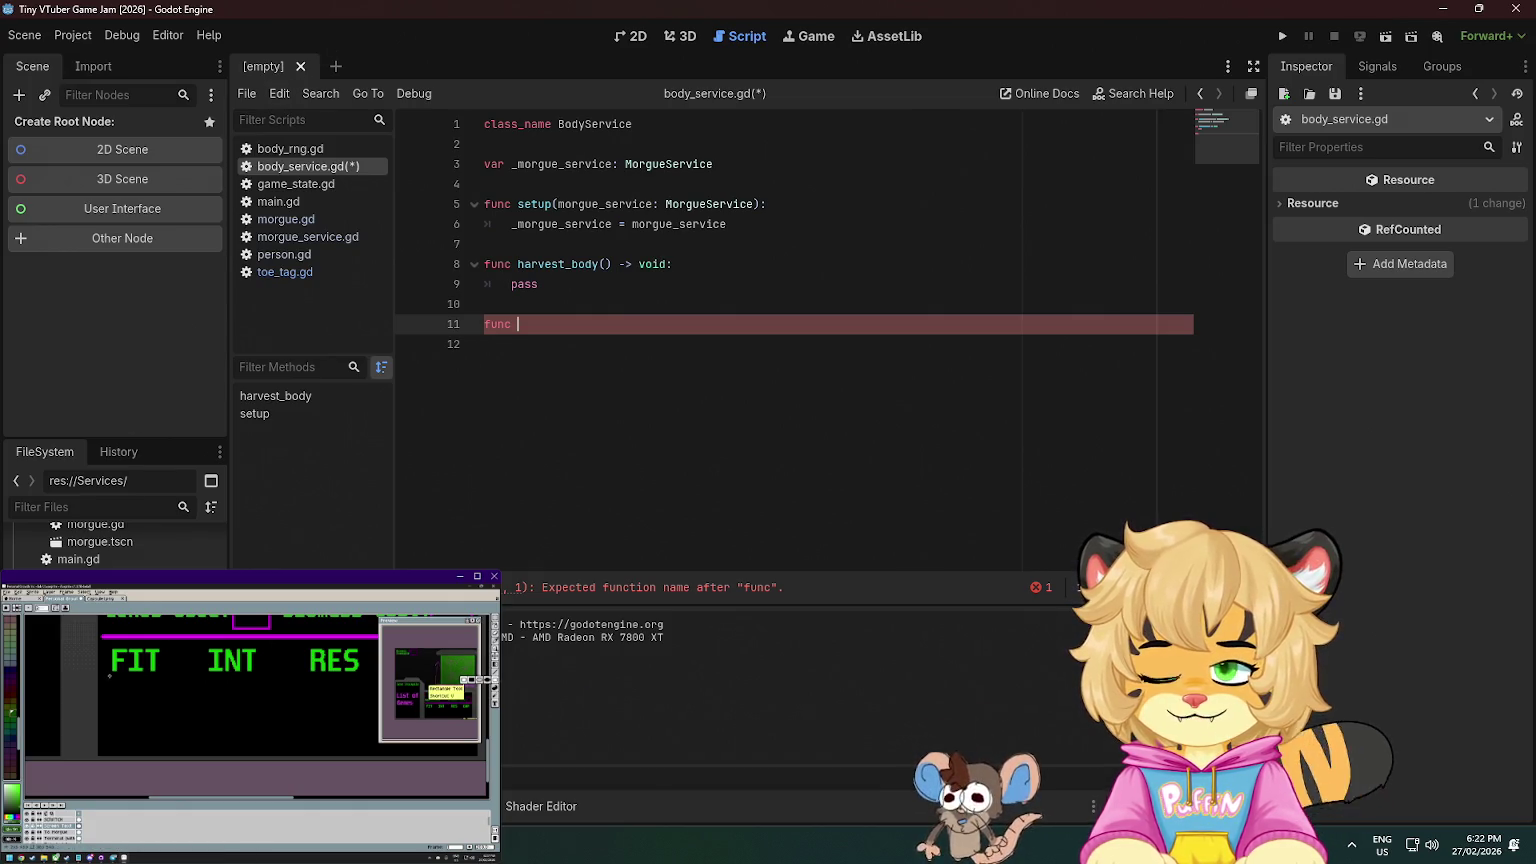
key("alt+Tab")
key("ctrl+t")
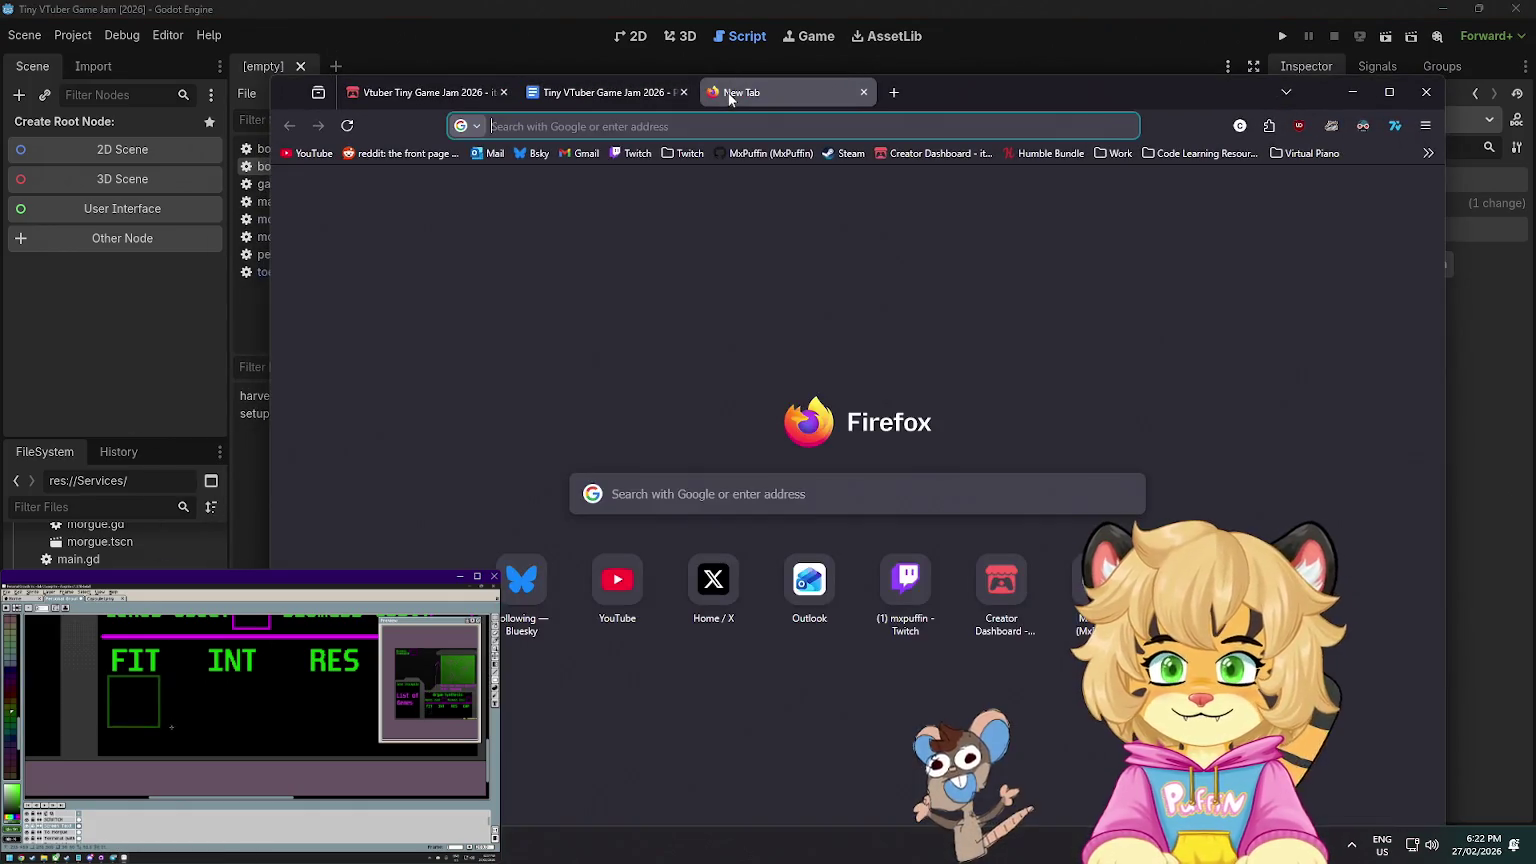
- Search 'harvest body', skim the Body Harvest Wikipedia article, close it and return to Godot
type("harvest body")
key("Return")
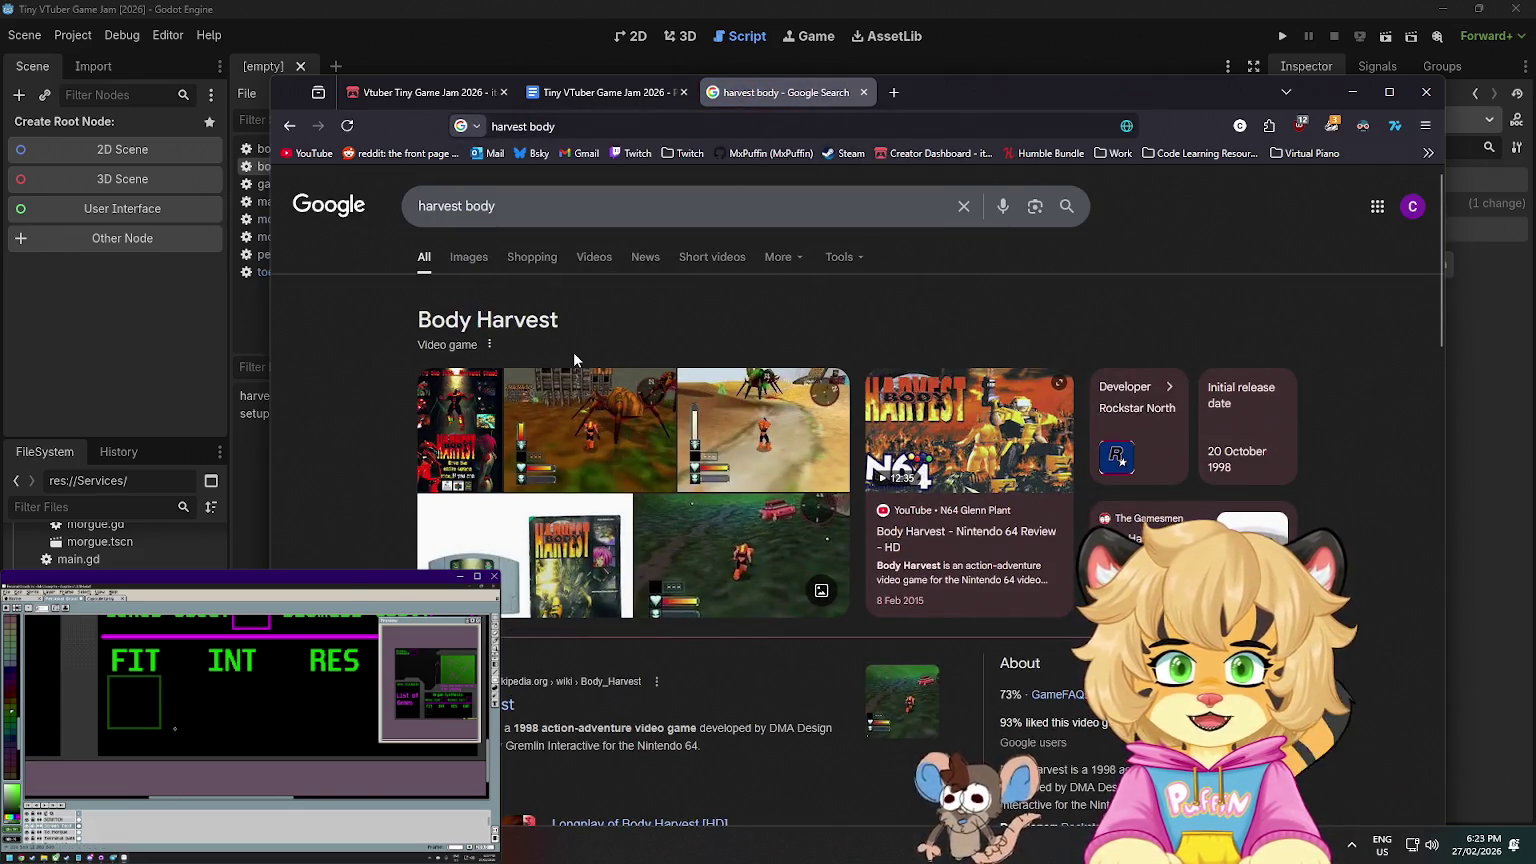
scroll(574, 358, "down", 2)
scroll(685, 388, "up", 2)
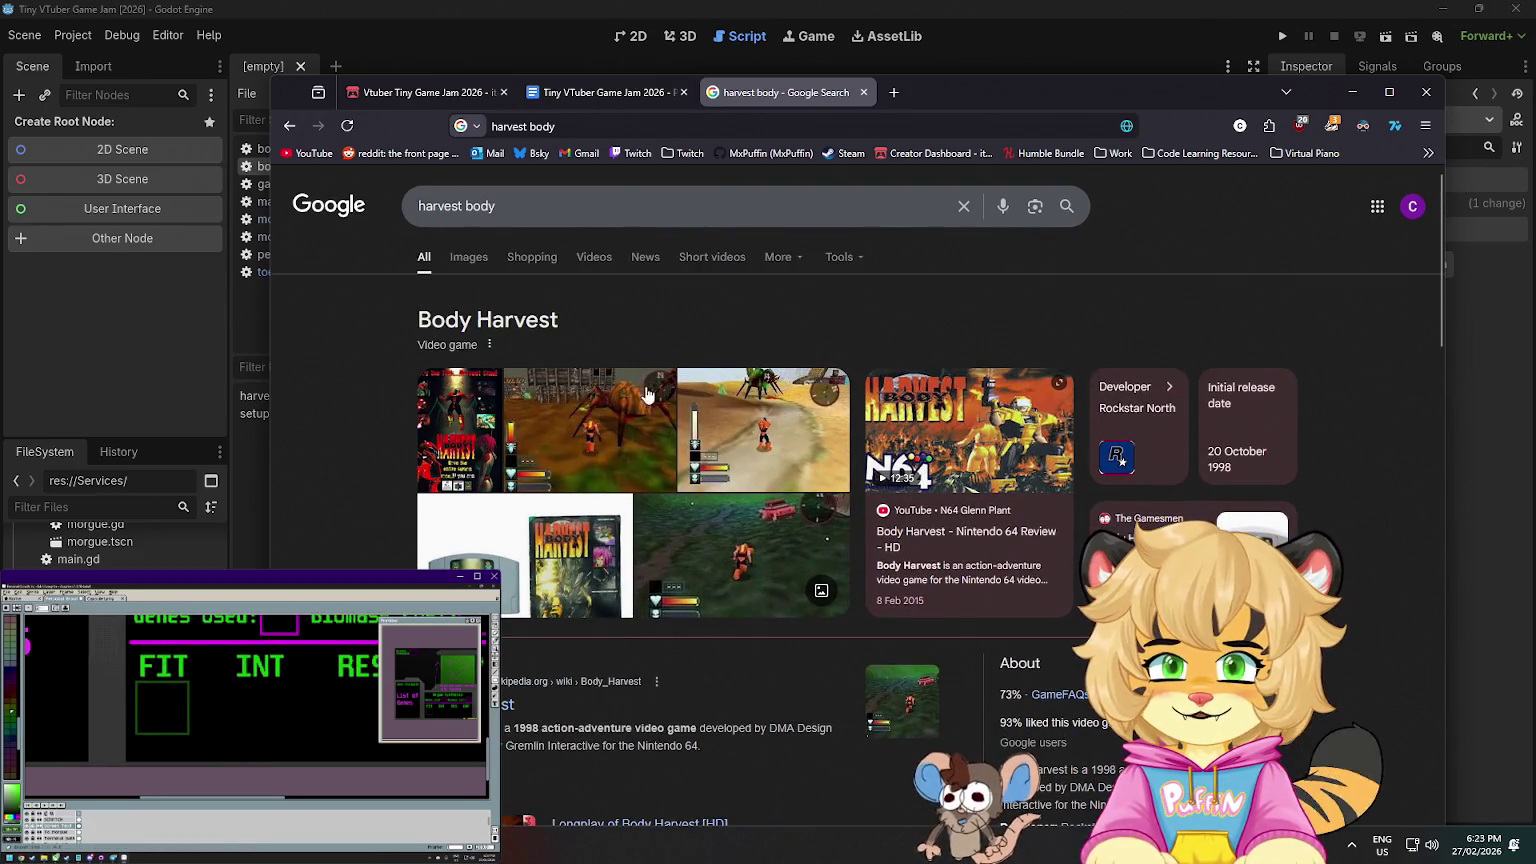
scroll(685, 420, "down", 2)
scroll(685, 440, "down", 2)
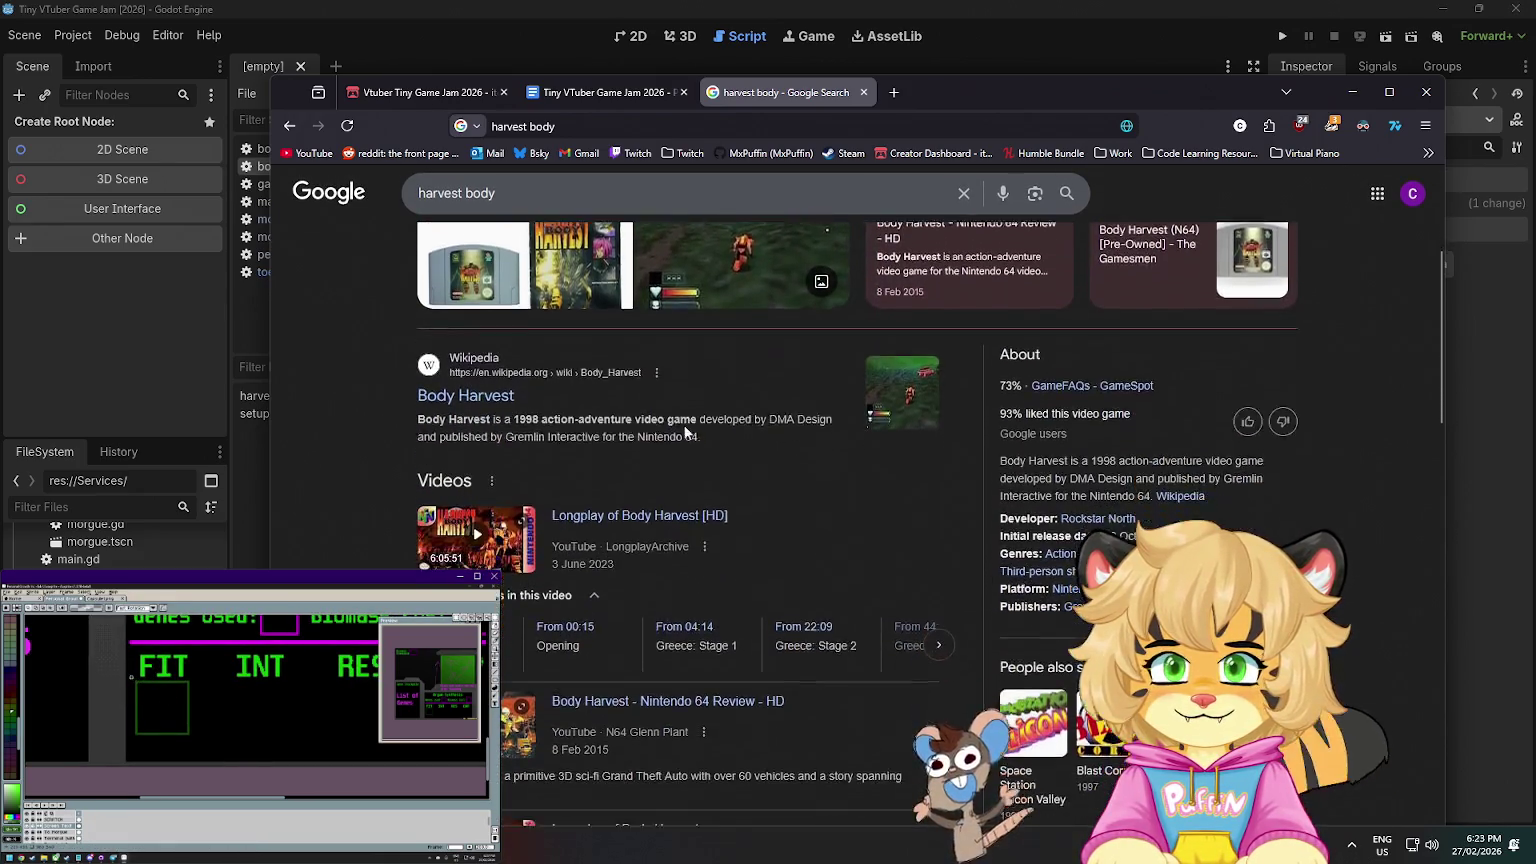
left_click(497, 389)
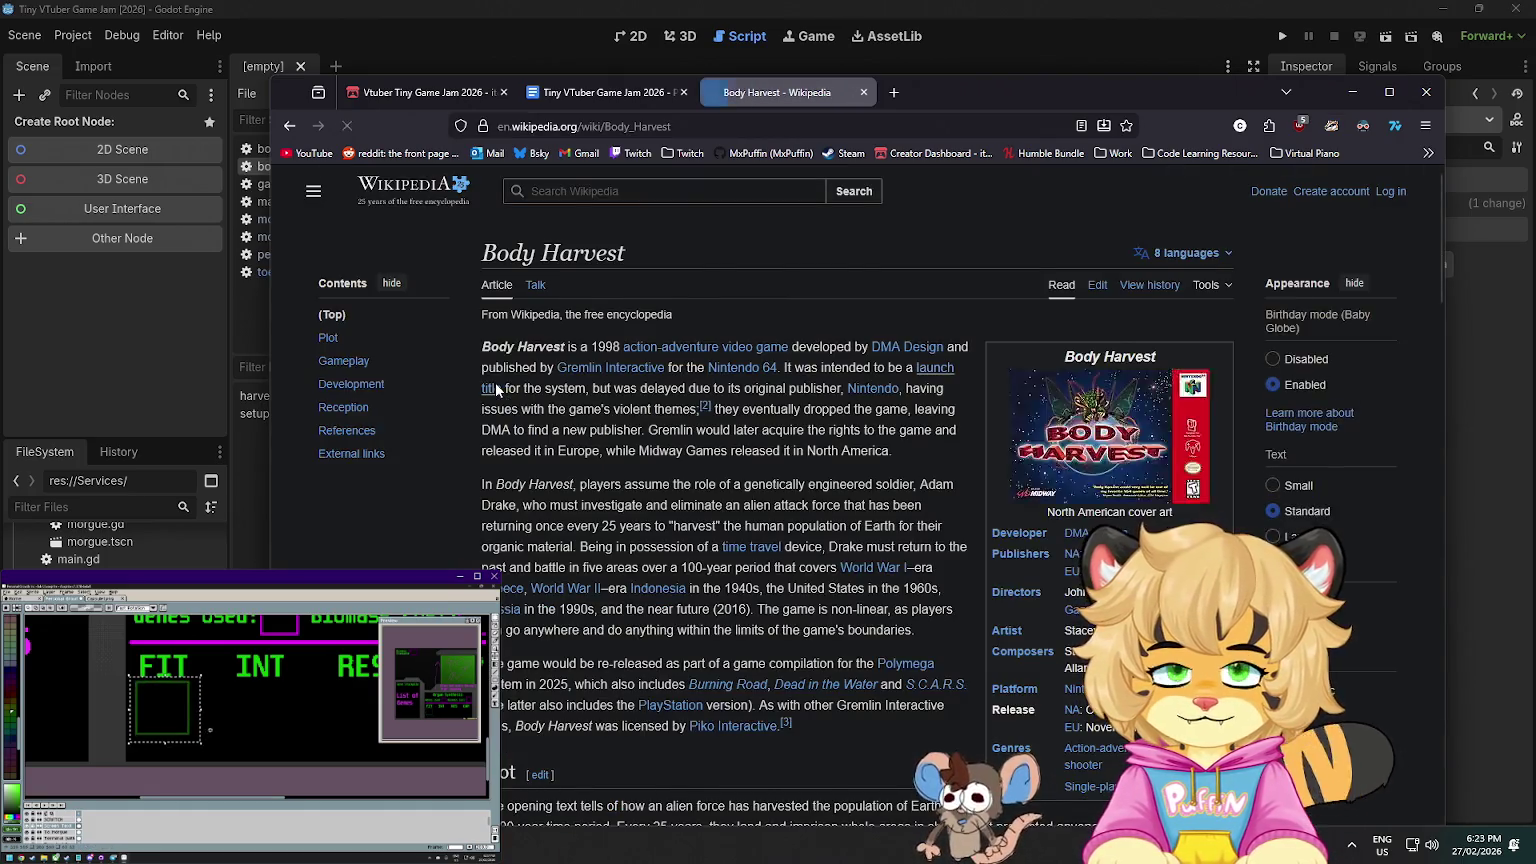
scroll(496, 389, "down", 20)
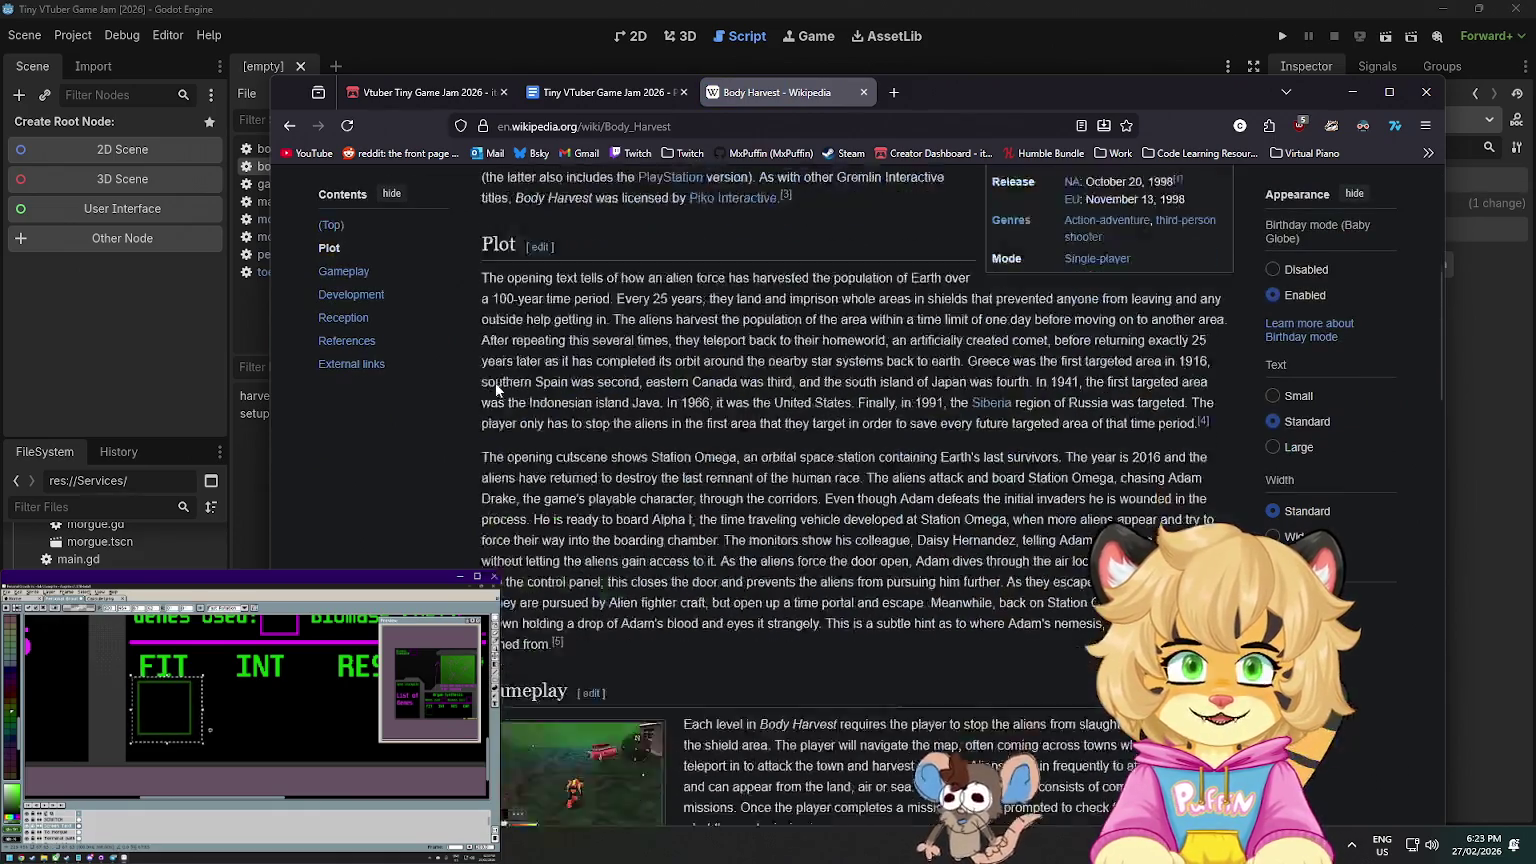
scroll(494, 382, "up", 15)
left_click(863, 92)
left_click(1004, 55)
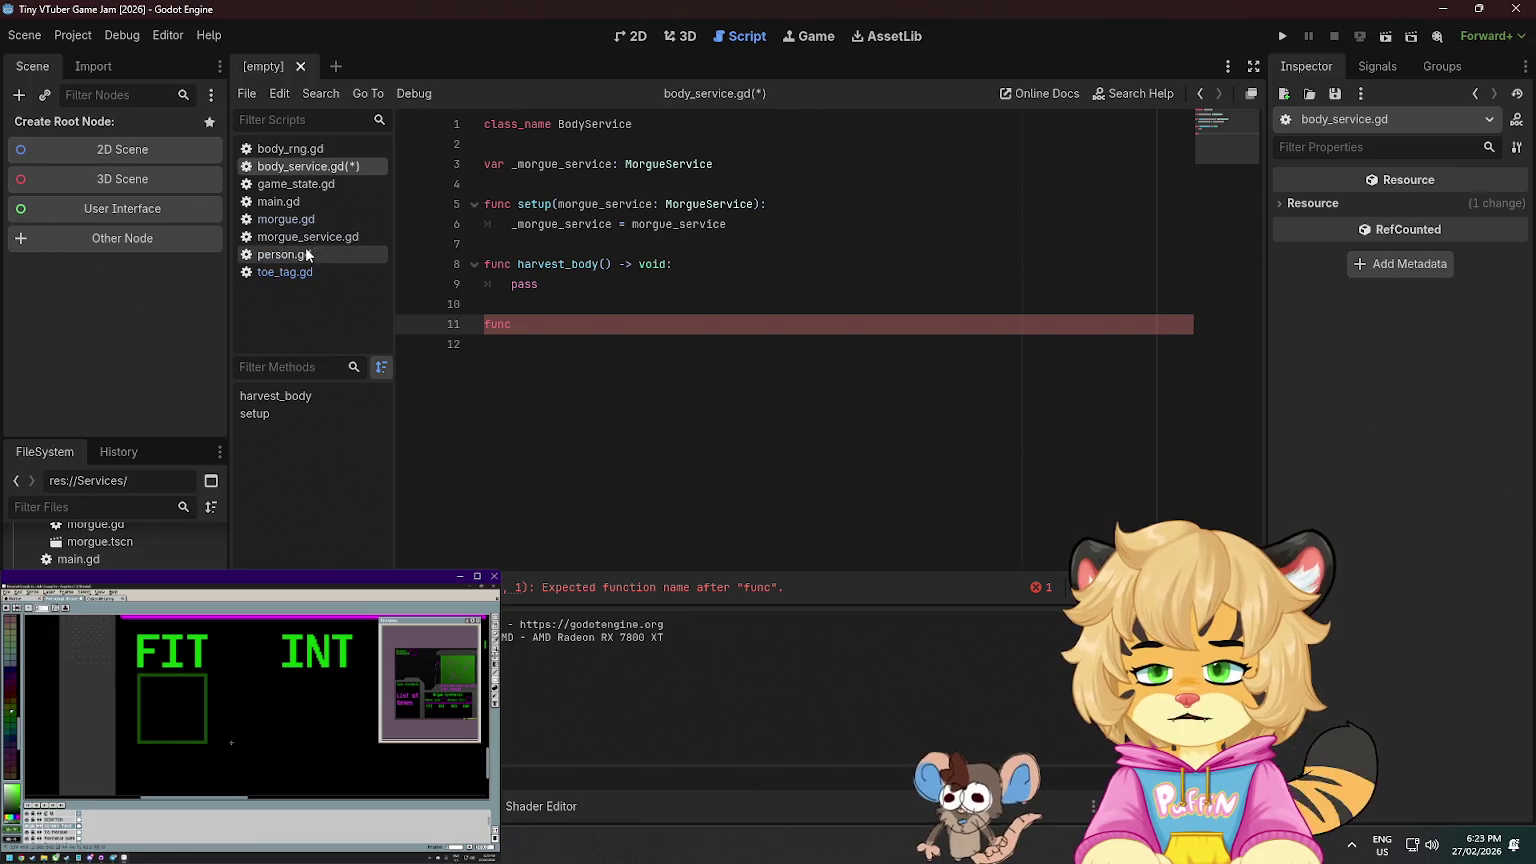
- After checking game_state.gd, add a recycle_body() -> void function in body_service.gd
left_click(322, 188)
left_click(519, 166)
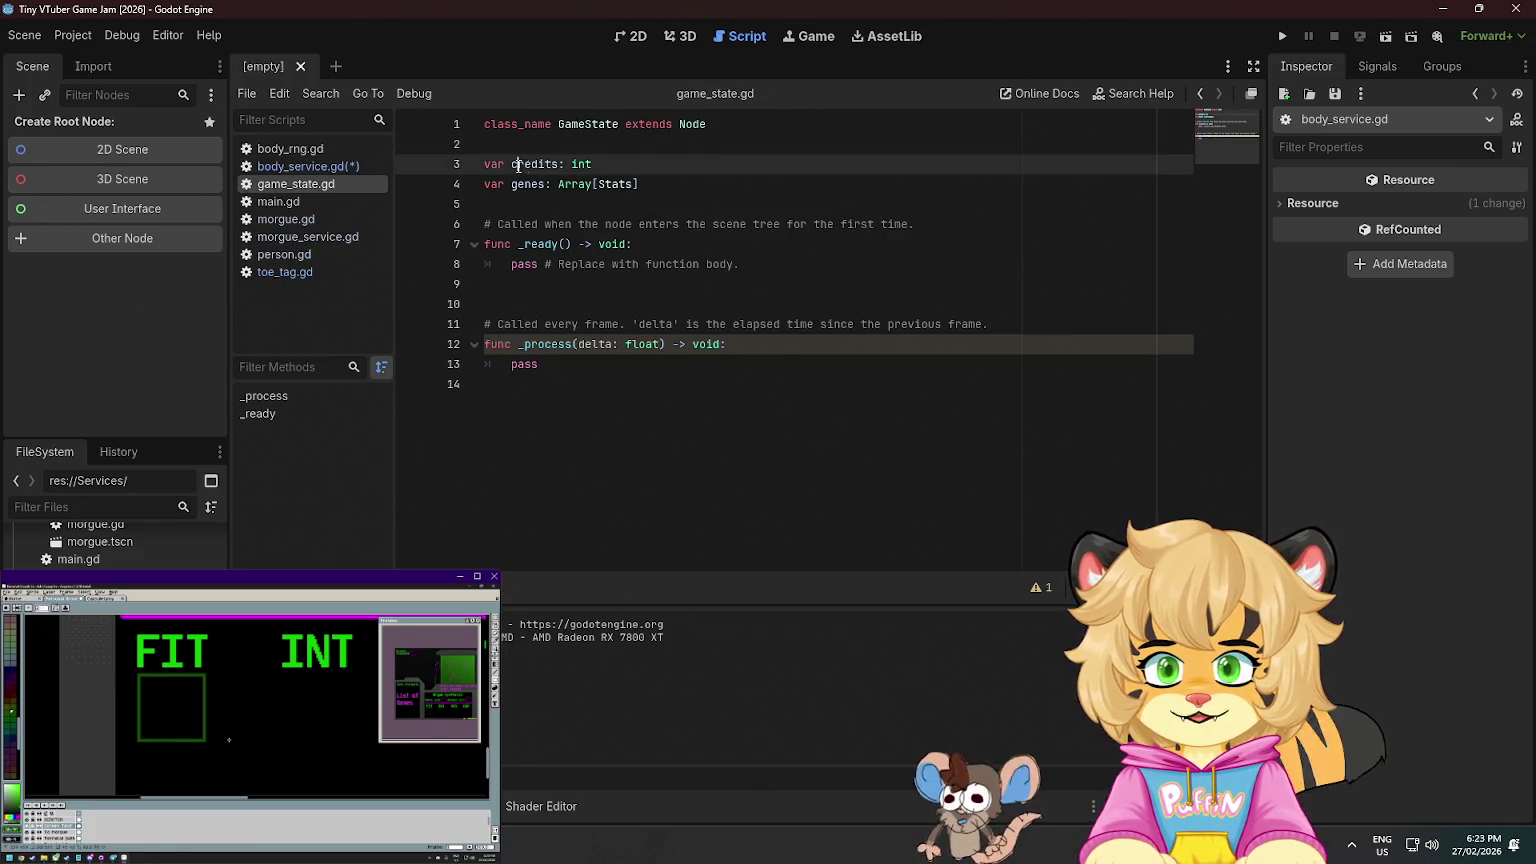
left_click(723, 185)
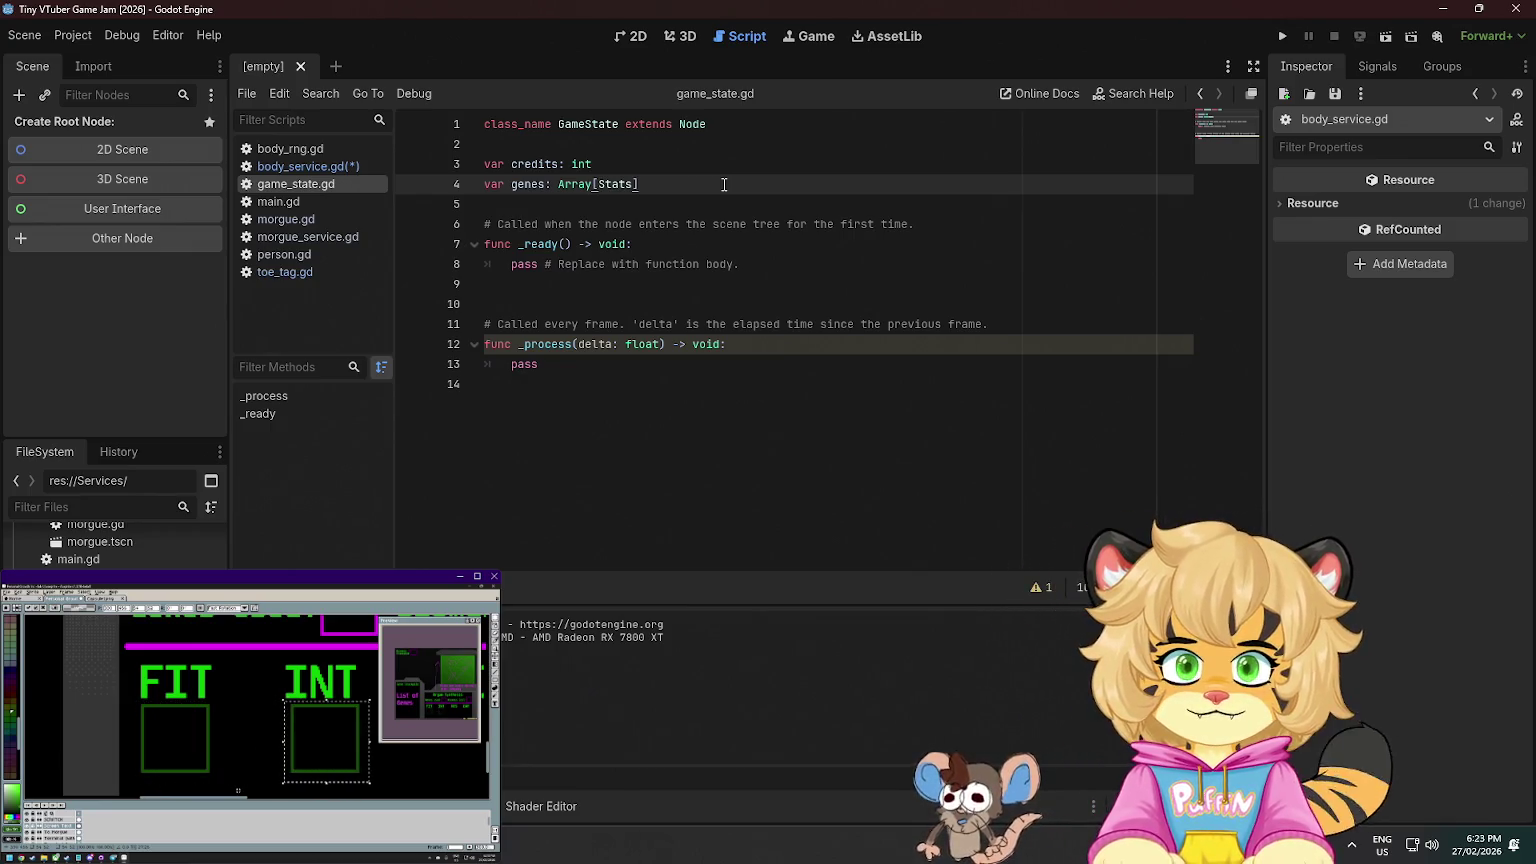
left_click(300, 166)
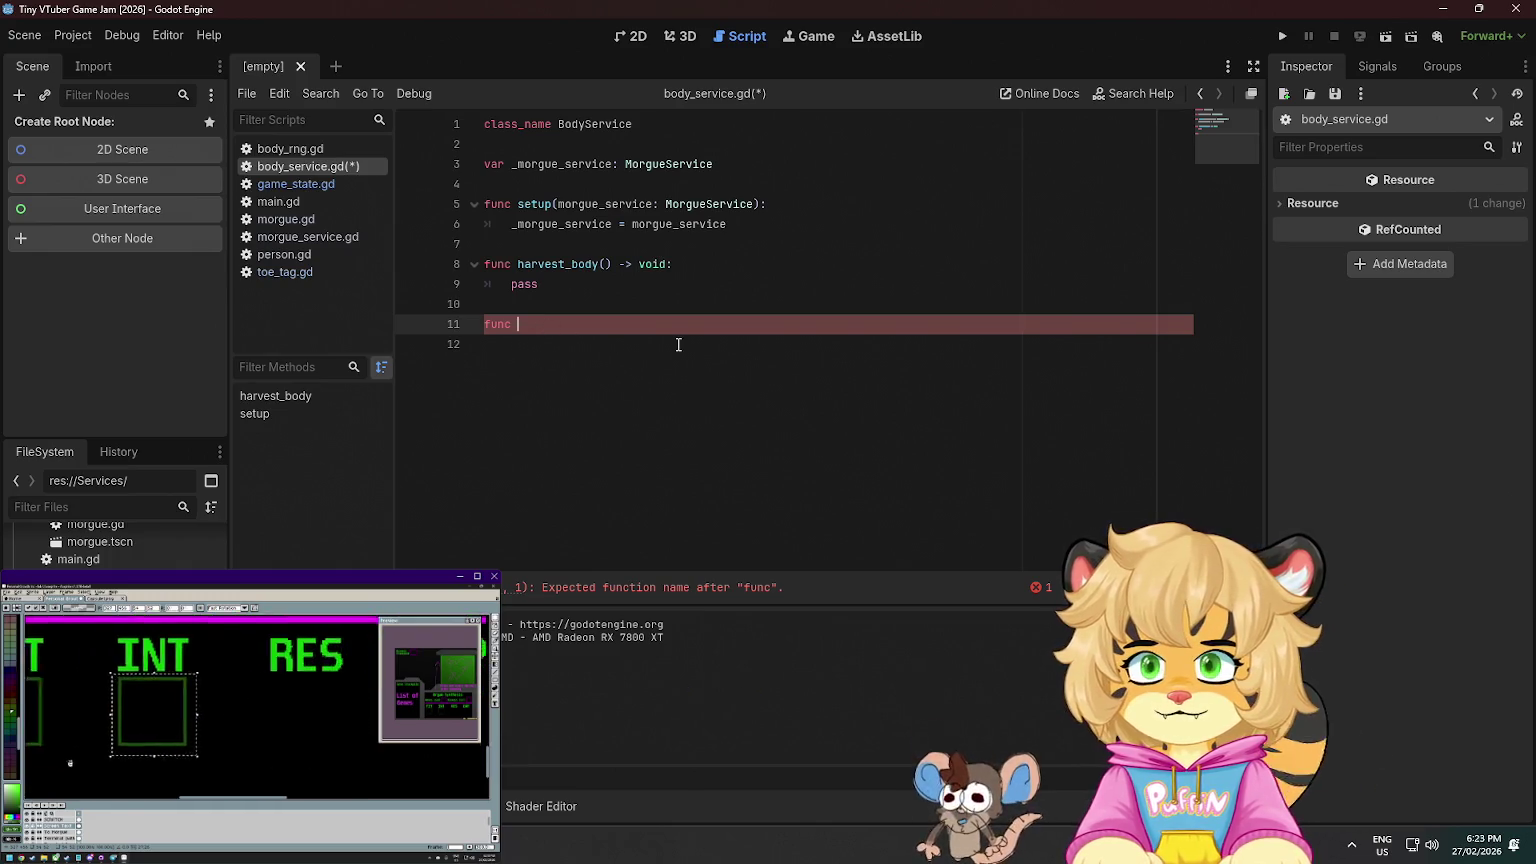
type("recy")
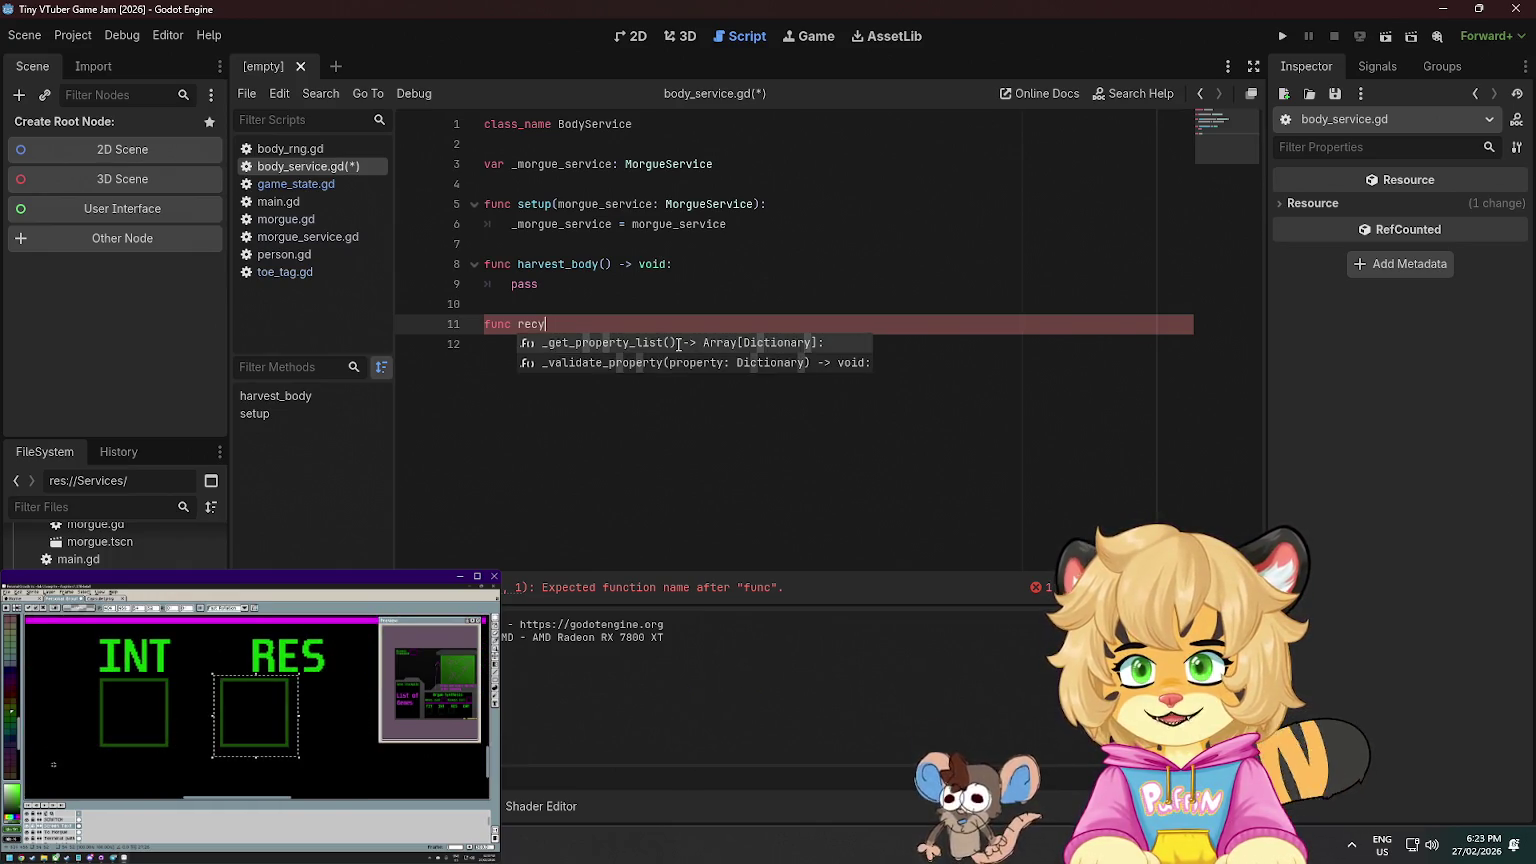
type("cng_")
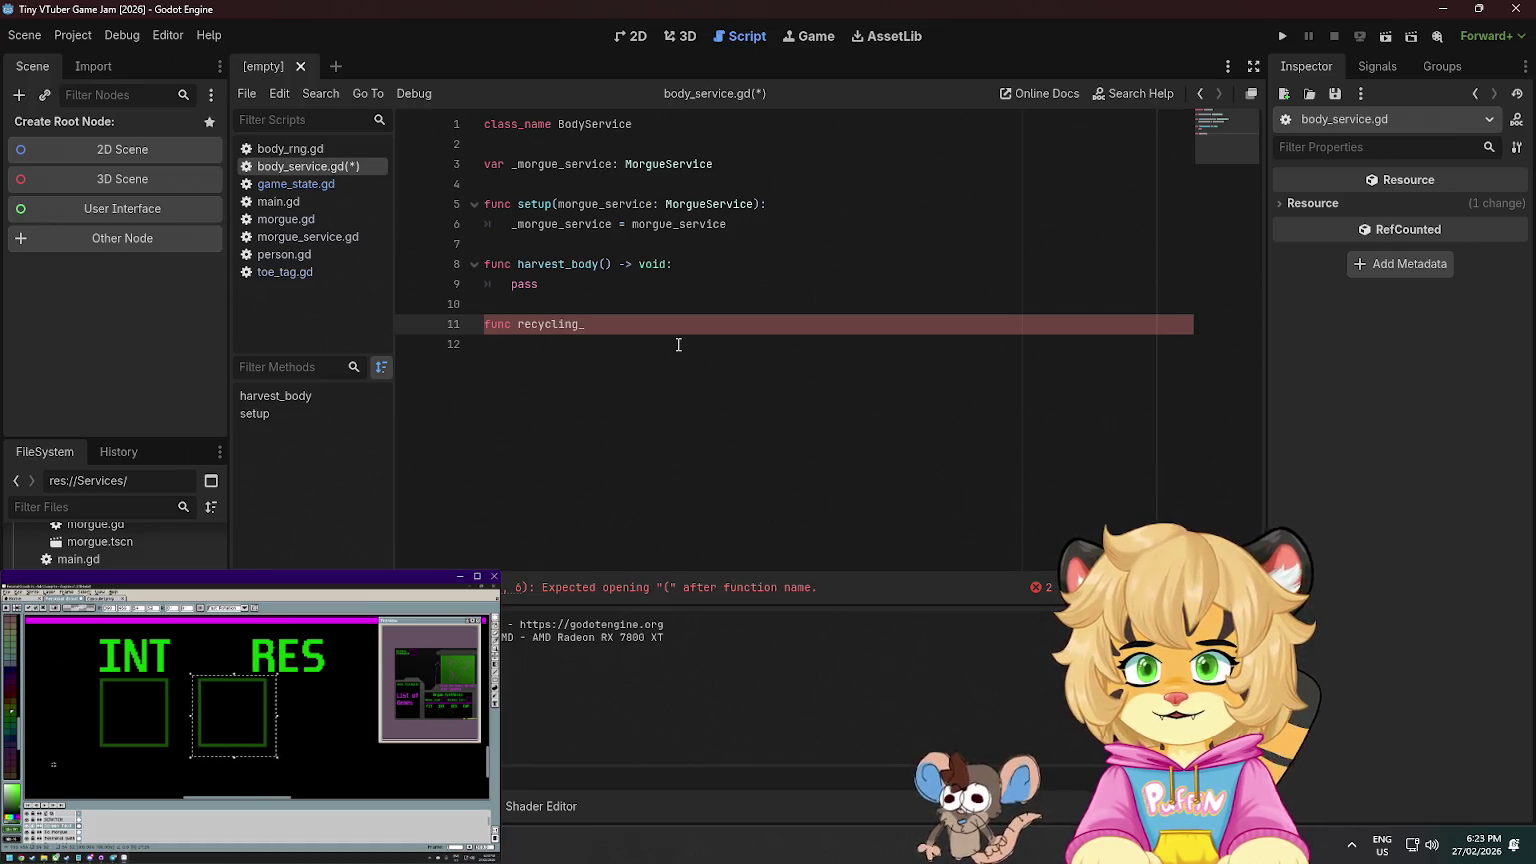
key("BackSpace")
key("BackSpace")
key("BackSpace")
type("e_bo")
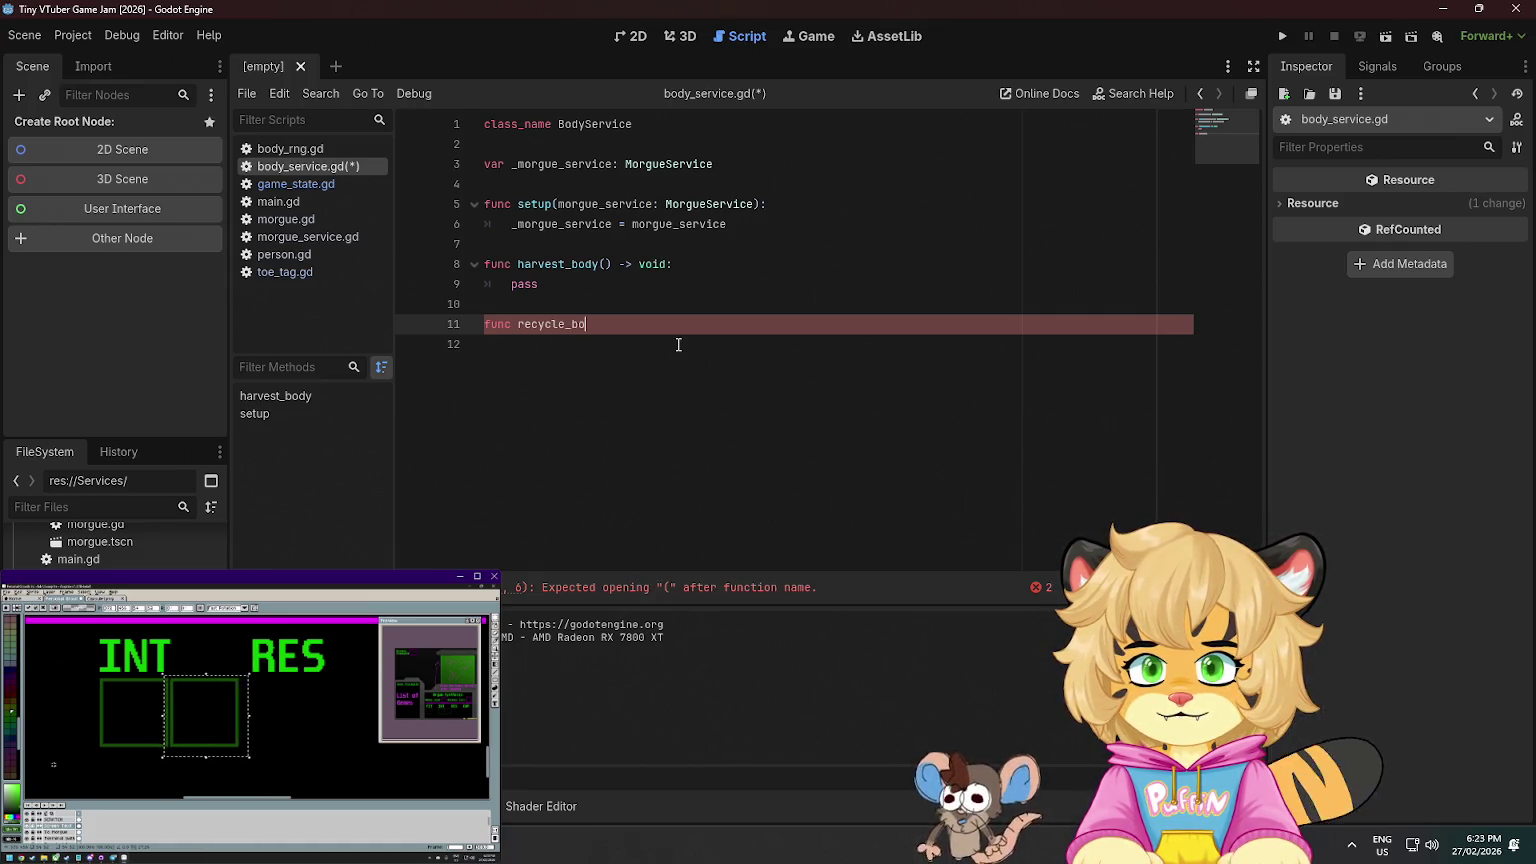
type("dy() -> void:")
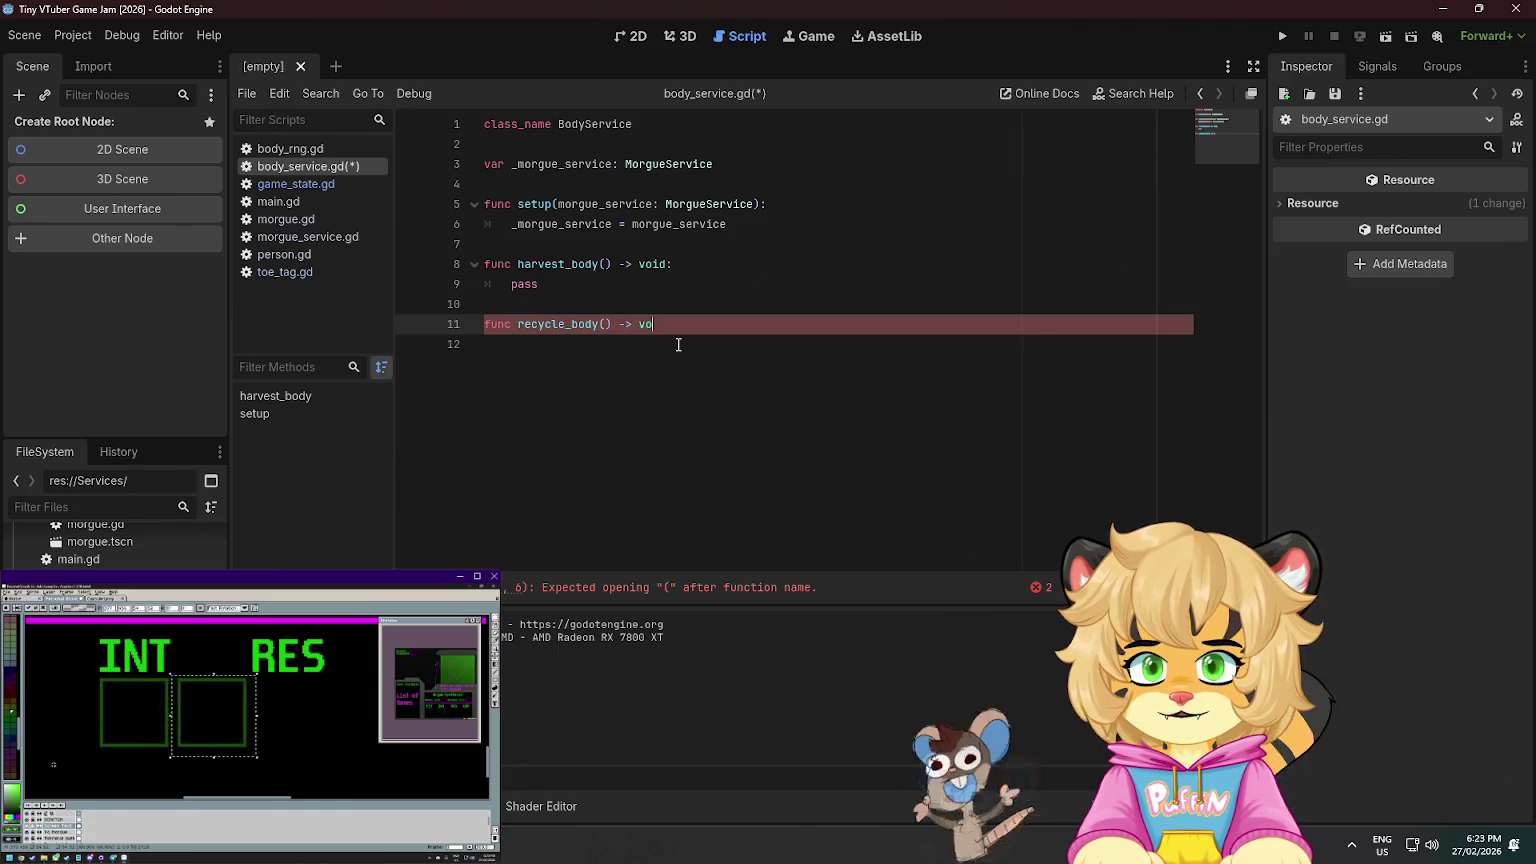
key("Return")
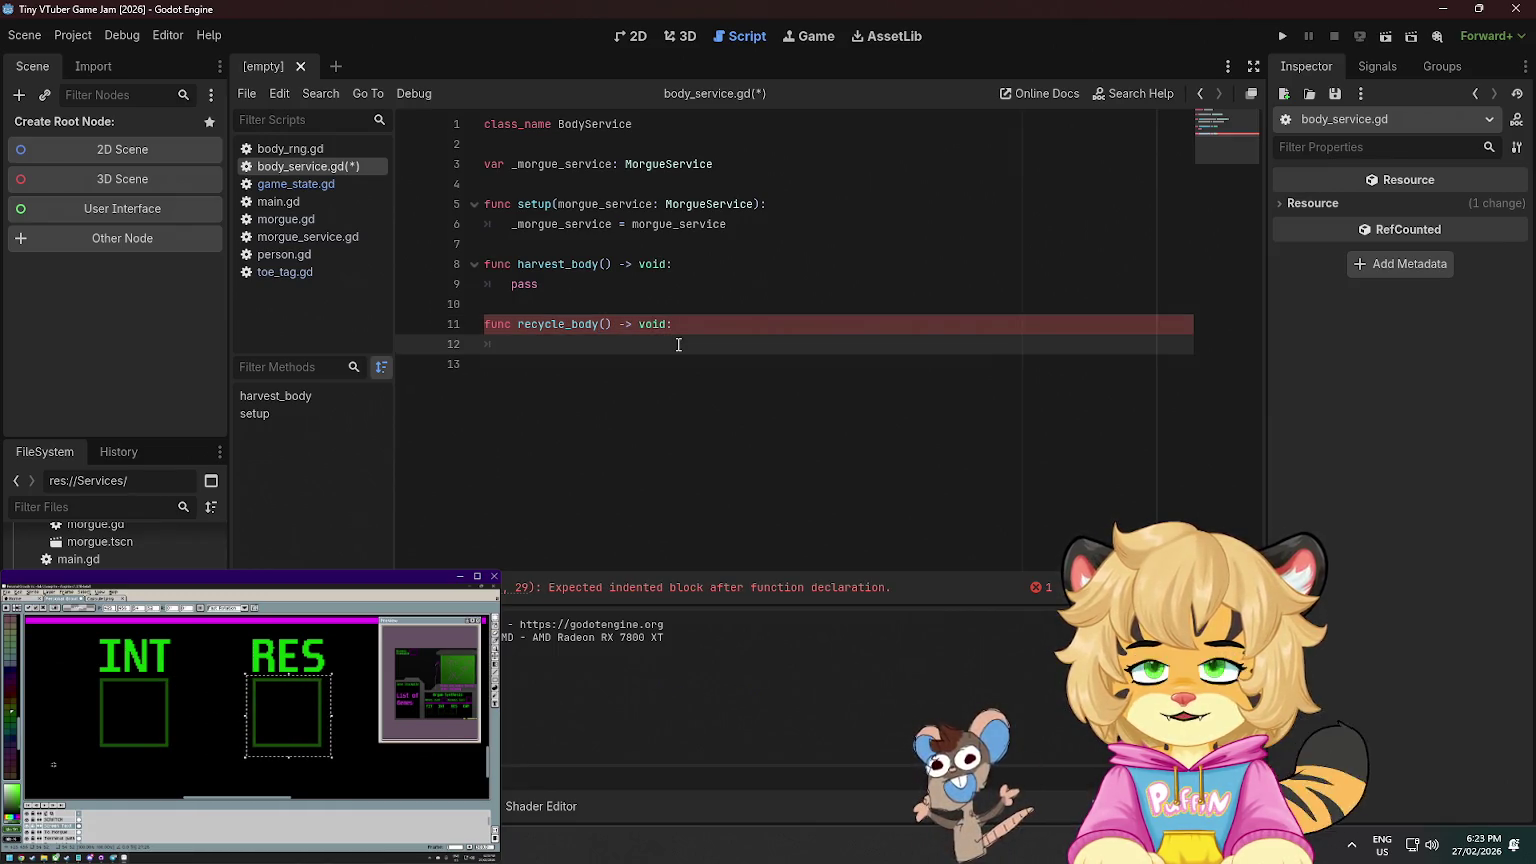
- Give harvest_body and recycle_body a person: Person parameter and save
left_click(606, 266)
type("person:")
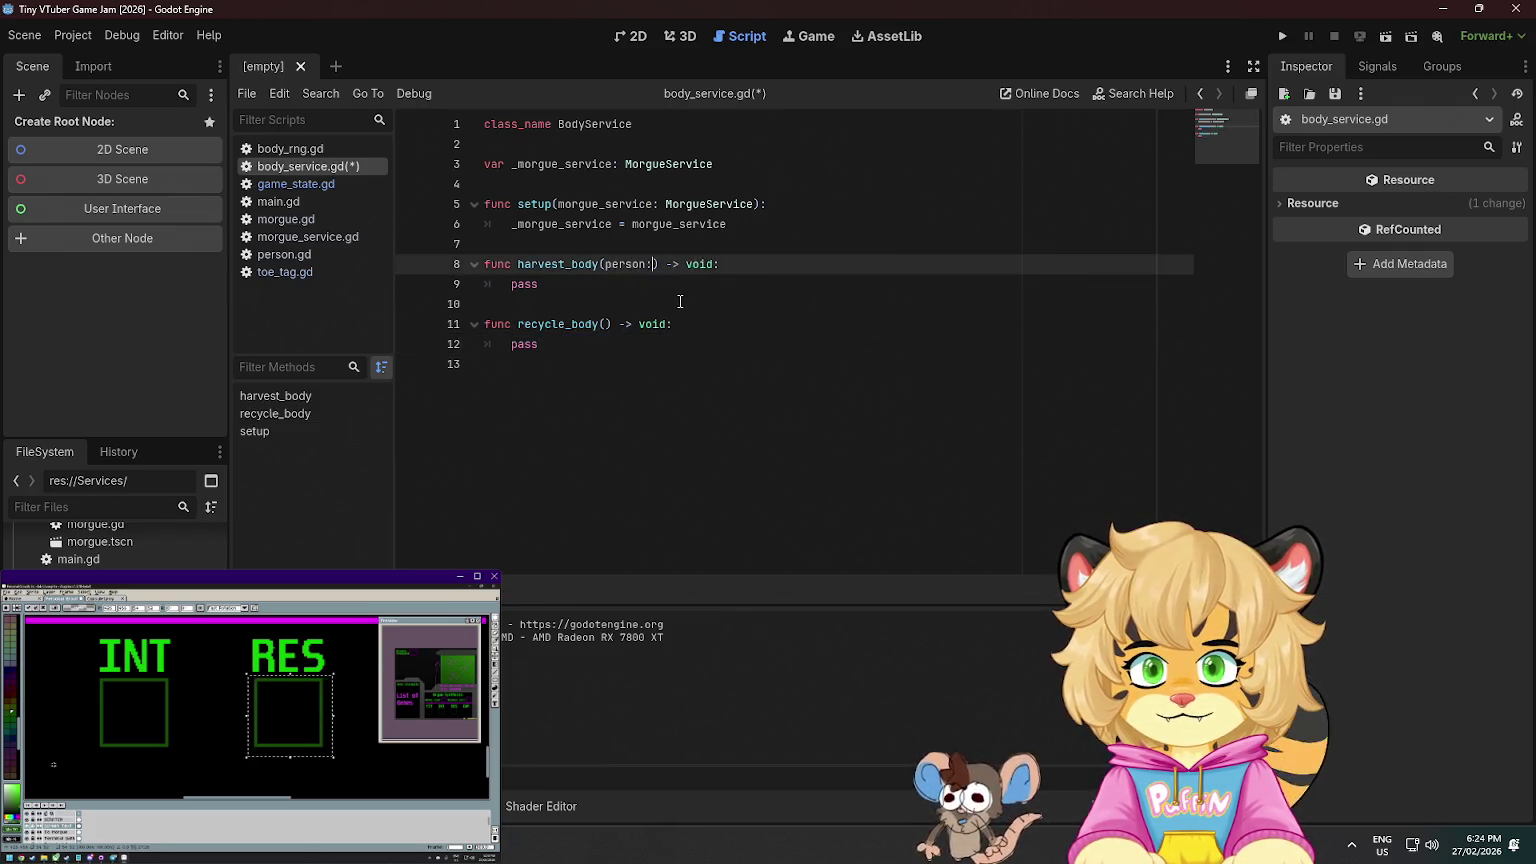
type(" Person")
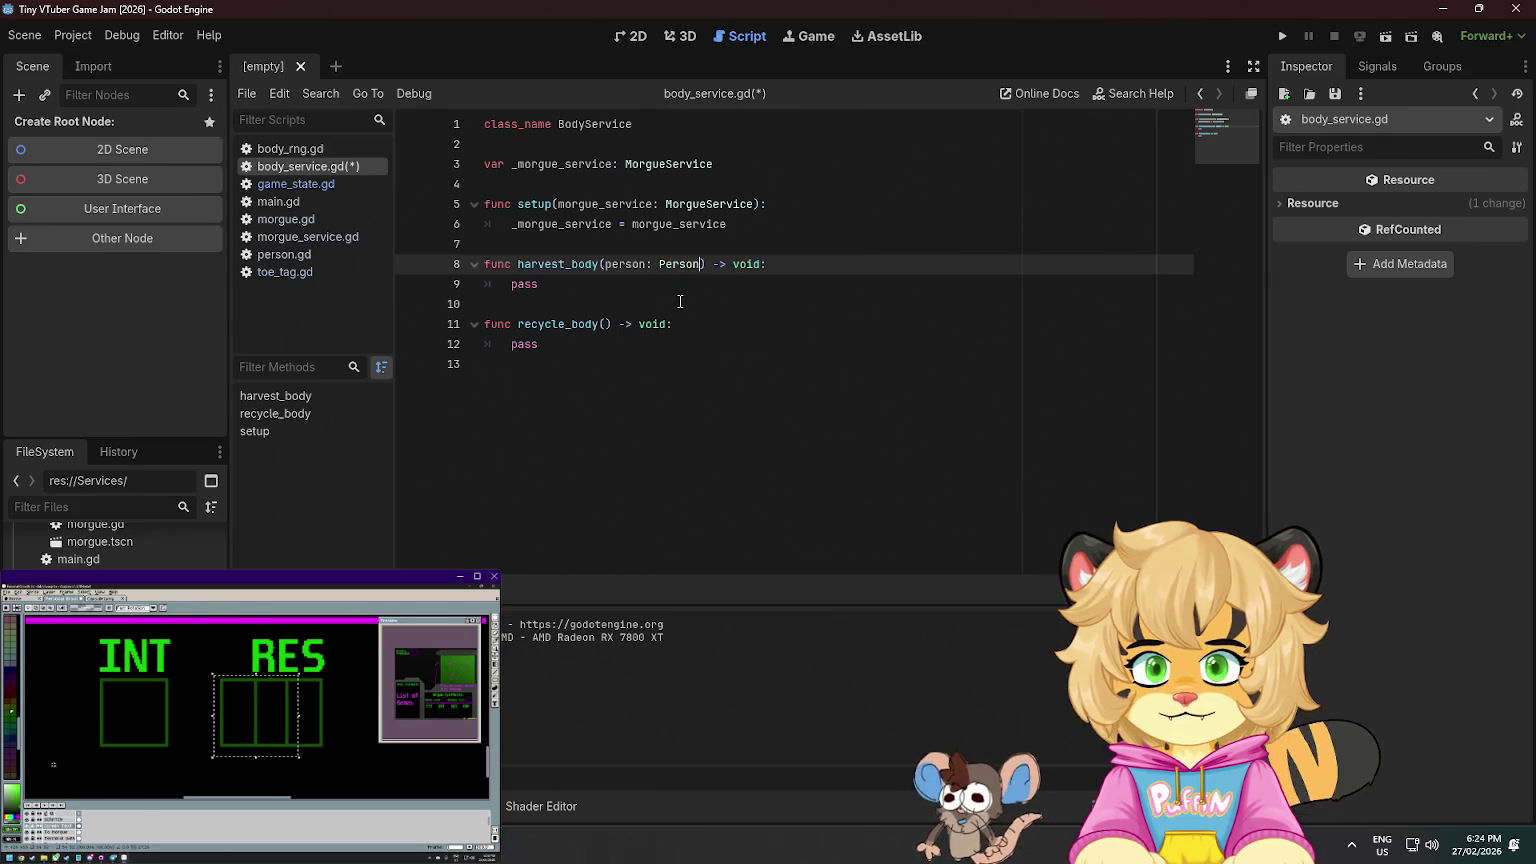
left_click(605, 324)
type("person: P")
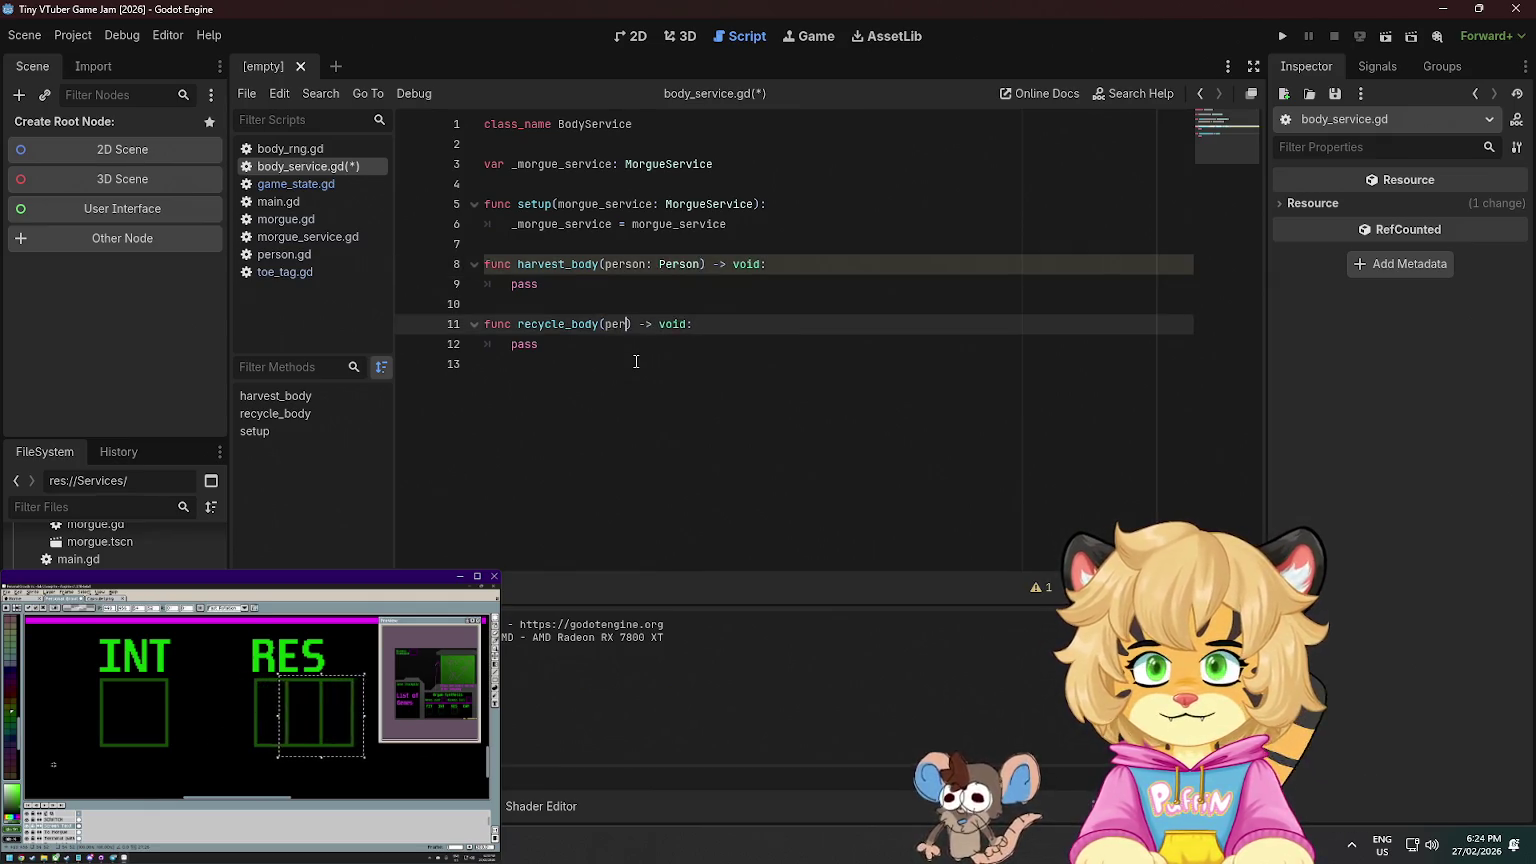
type("erson: Perso")
key("ctrl+s")
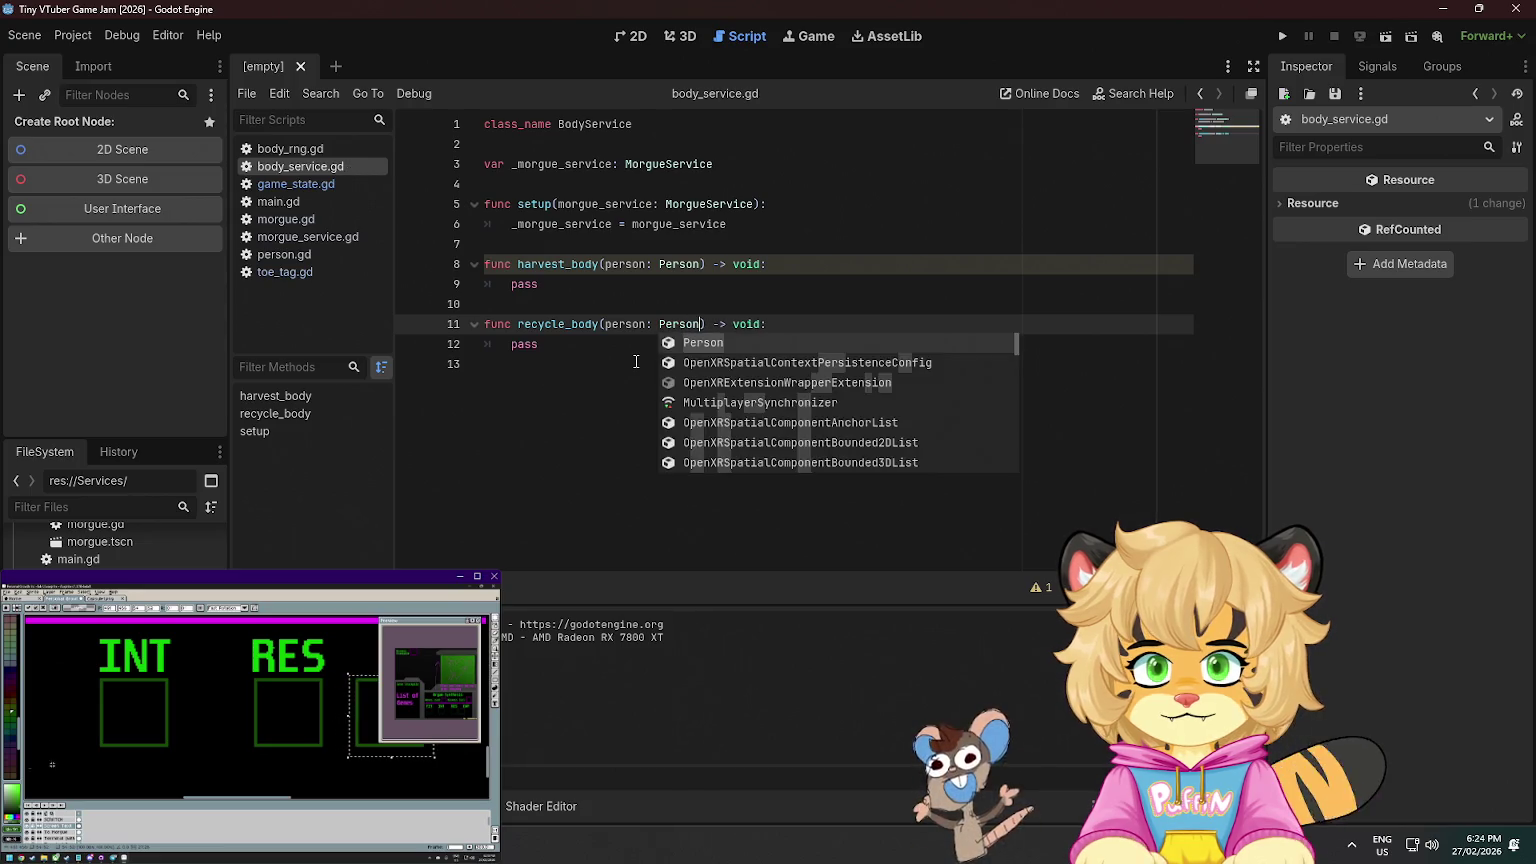
key("Escape")
key("Up")
key("Up")
- Open game_state.gd and confirm moving the script into res://Services
left_click(634, 407)
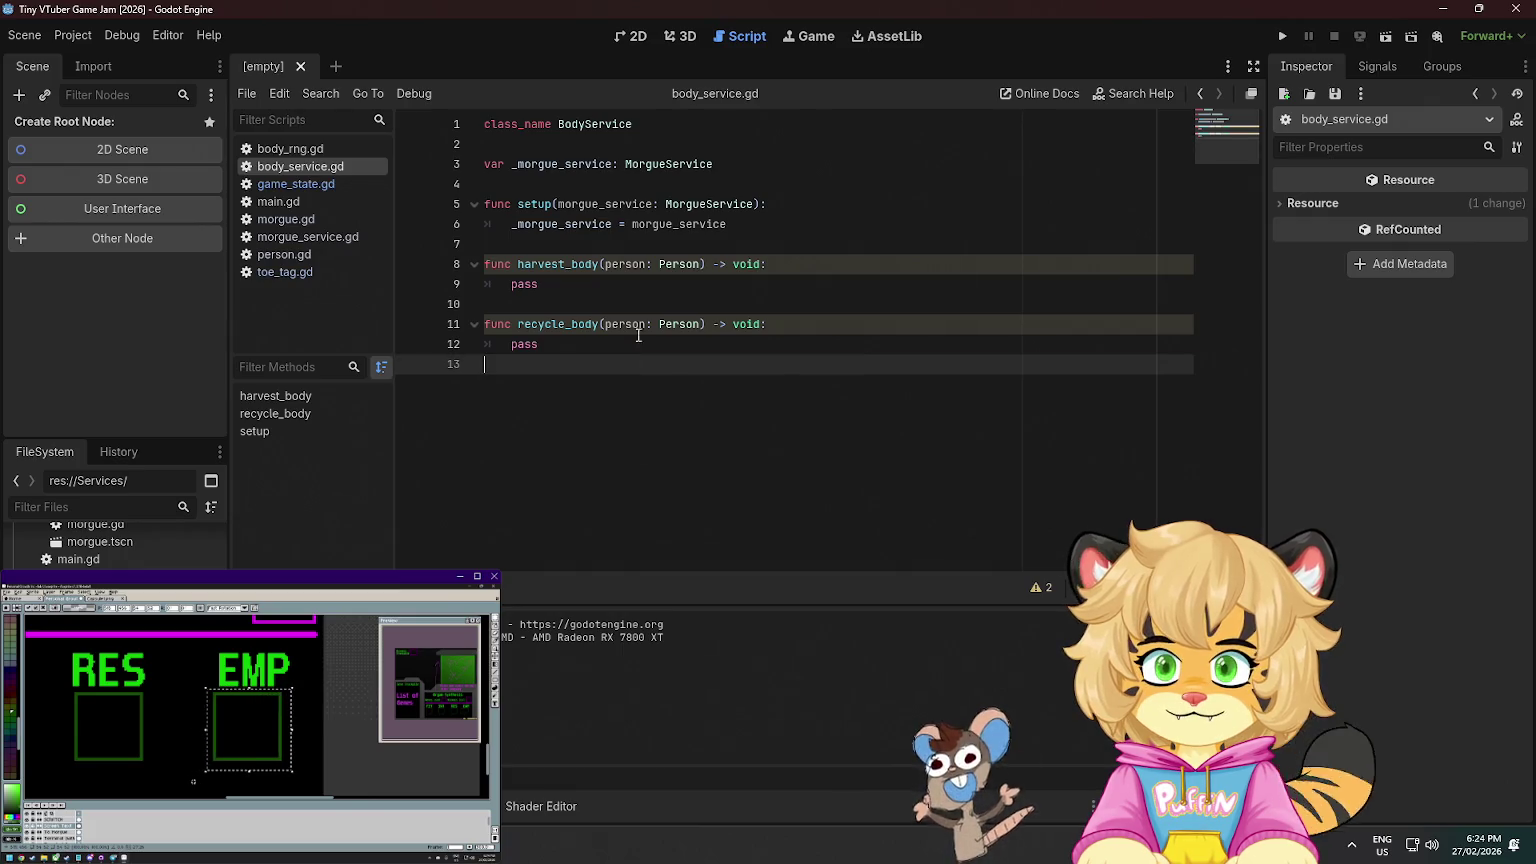
left_click(608, 237)
left_click(316, 186)
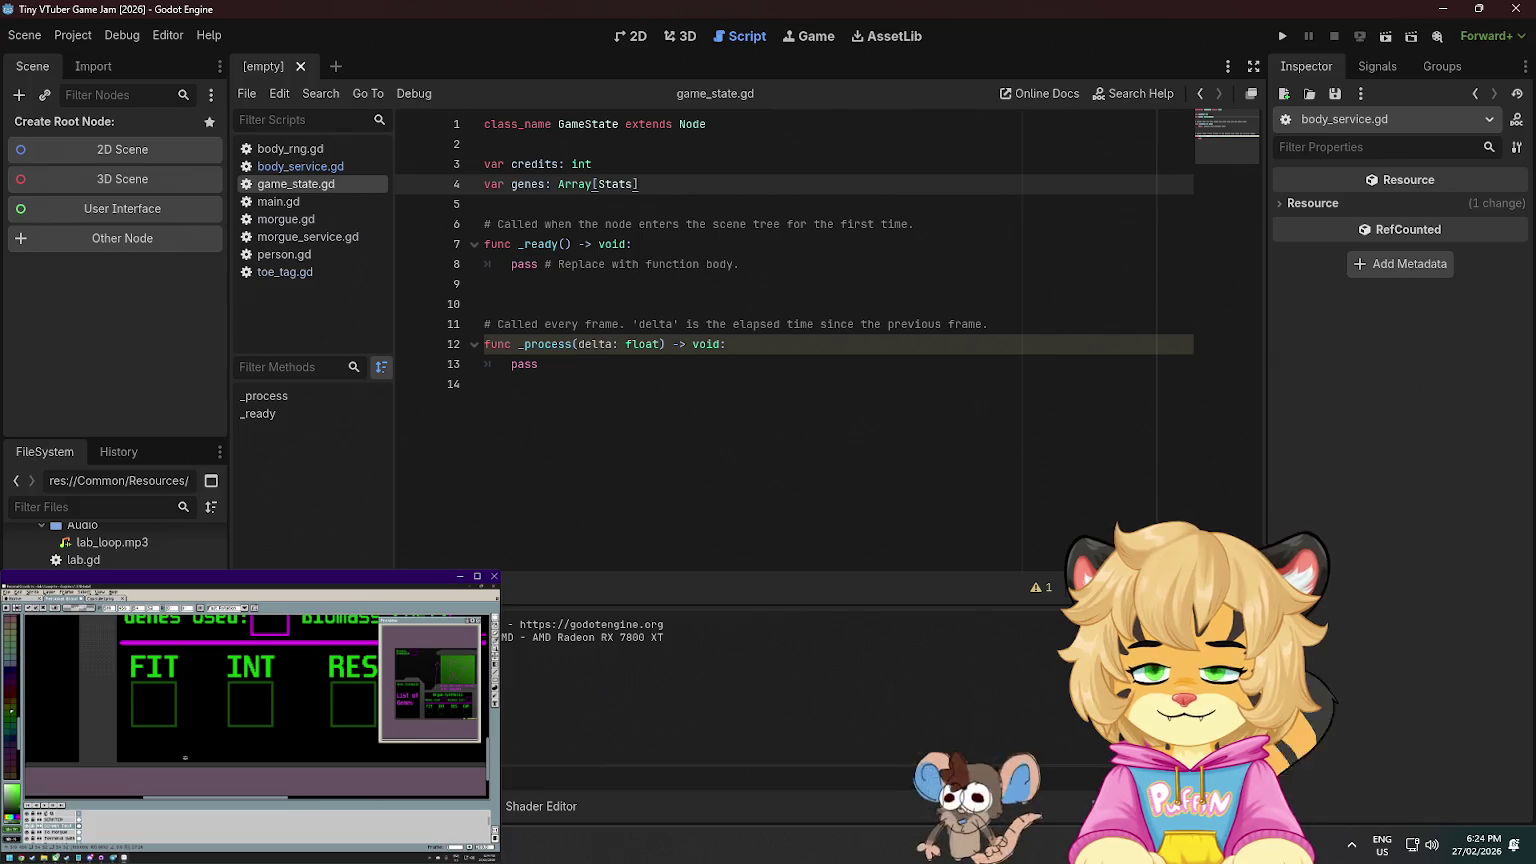
left_click(715, 452)
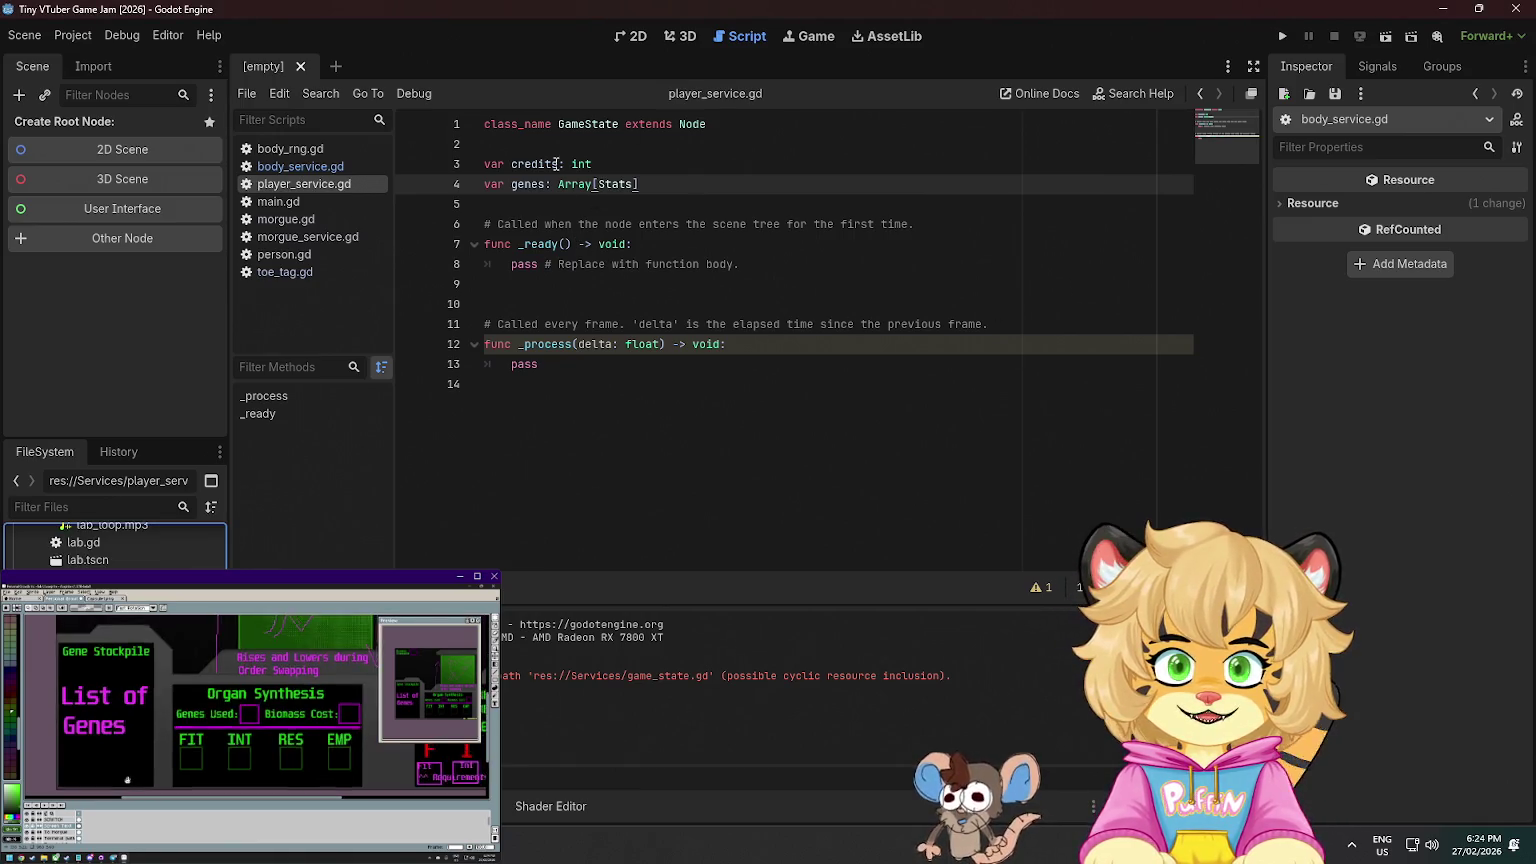
- Add a PlayerService-typed parameter after MorgueService in body_service.gd's setup function
left_click(322, 238)
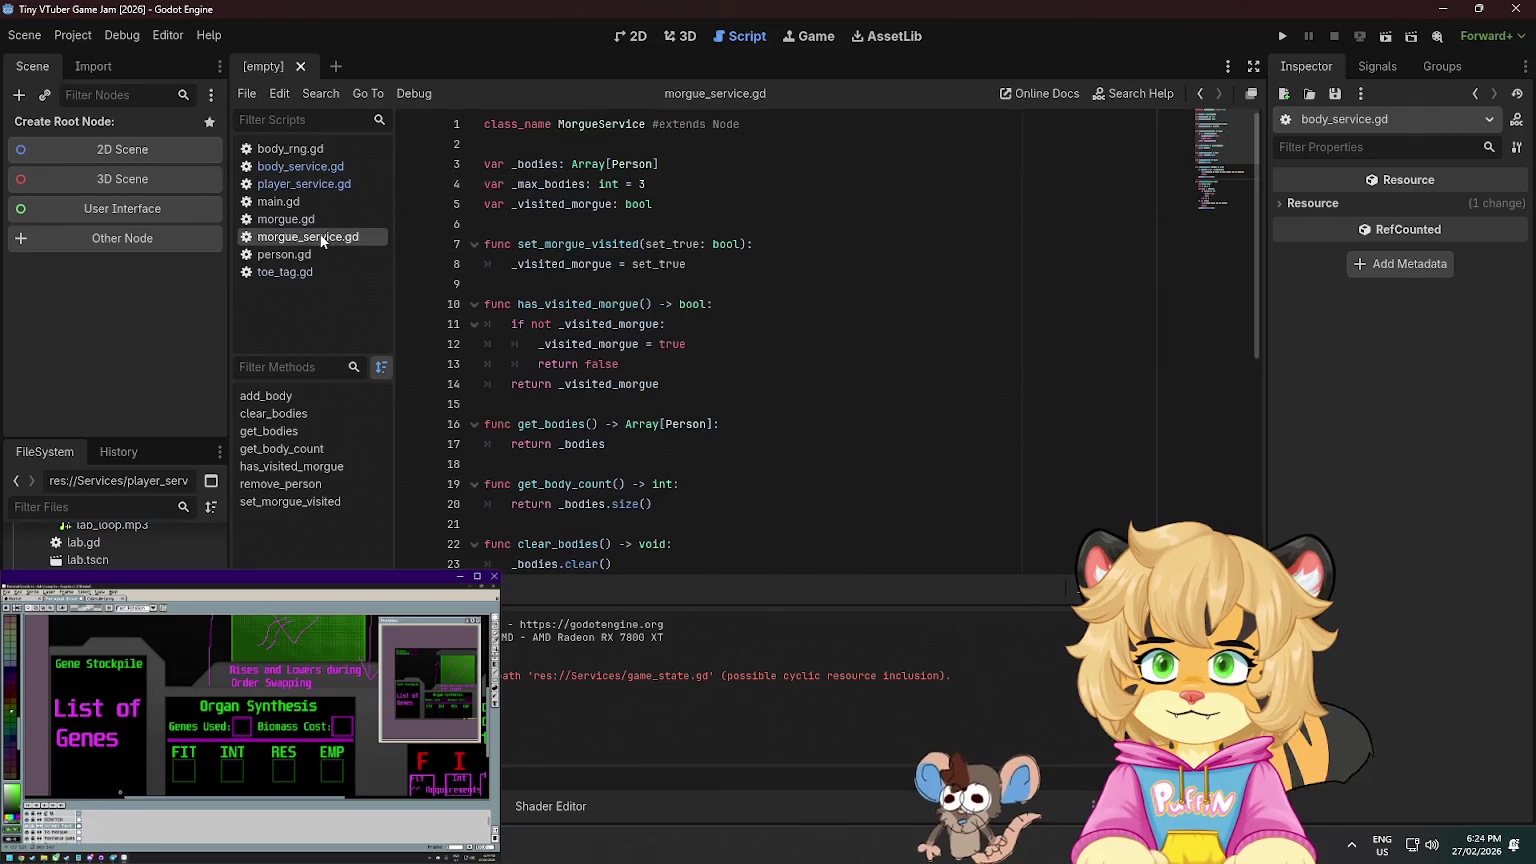
left_click(322, 168)
left_click(756, 205)
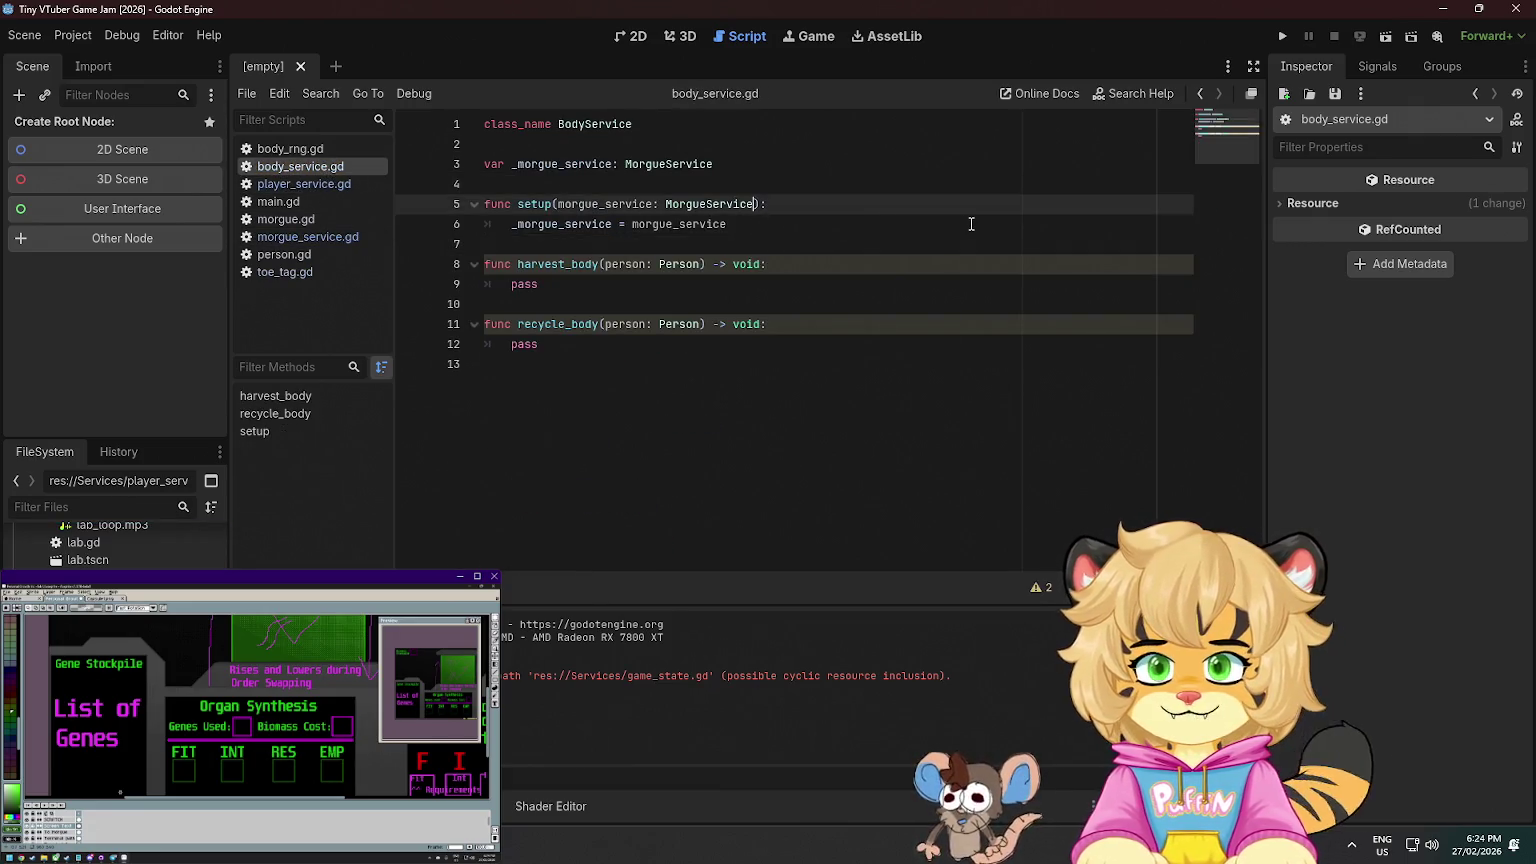
type(", player")
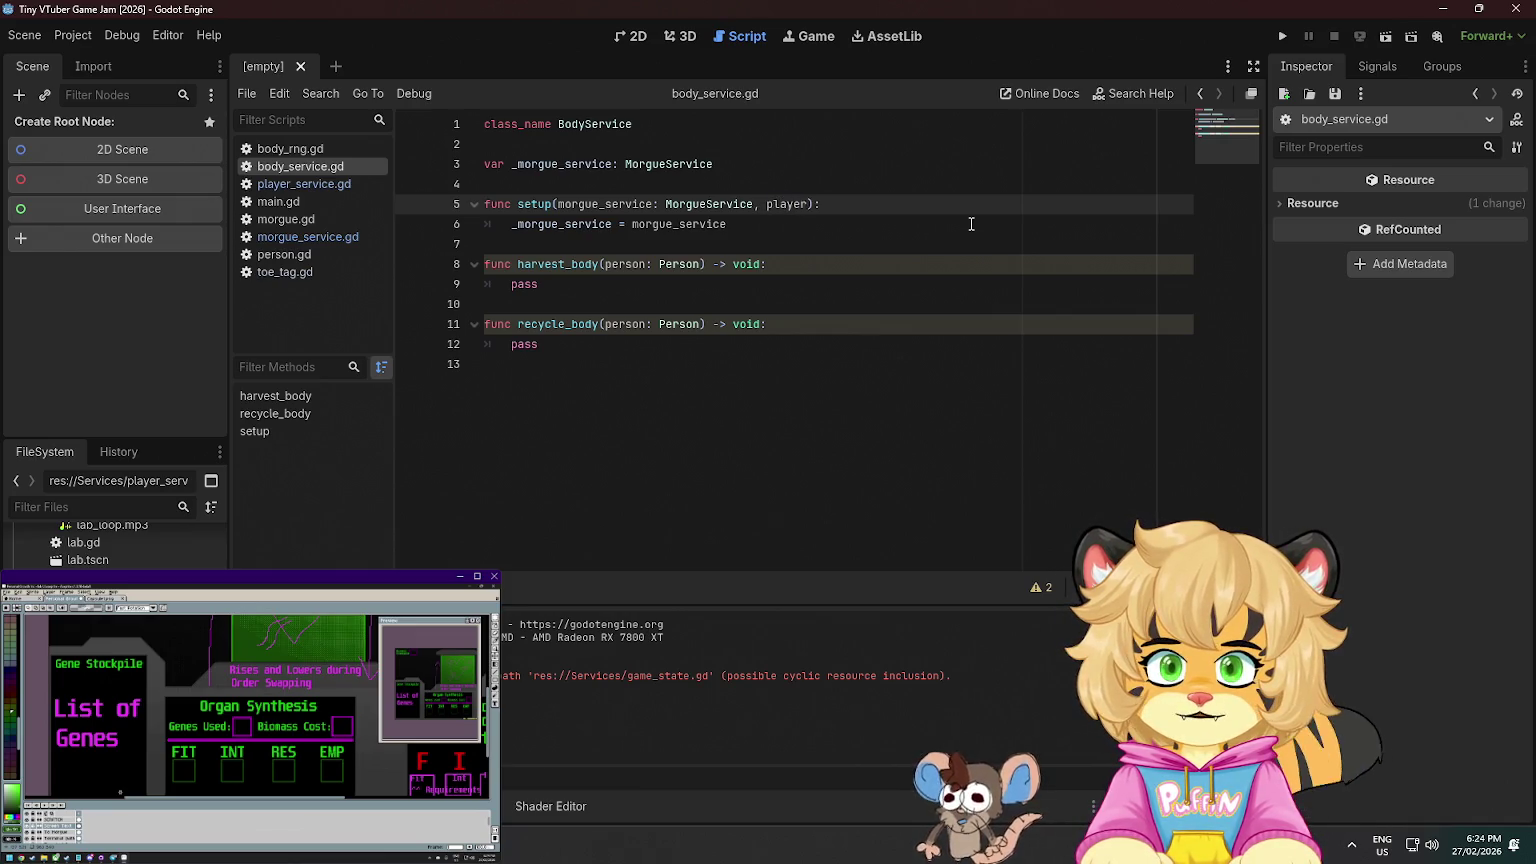
type("yerS")
key("Return")
double_click(905, 205)
left_click(915, 263)
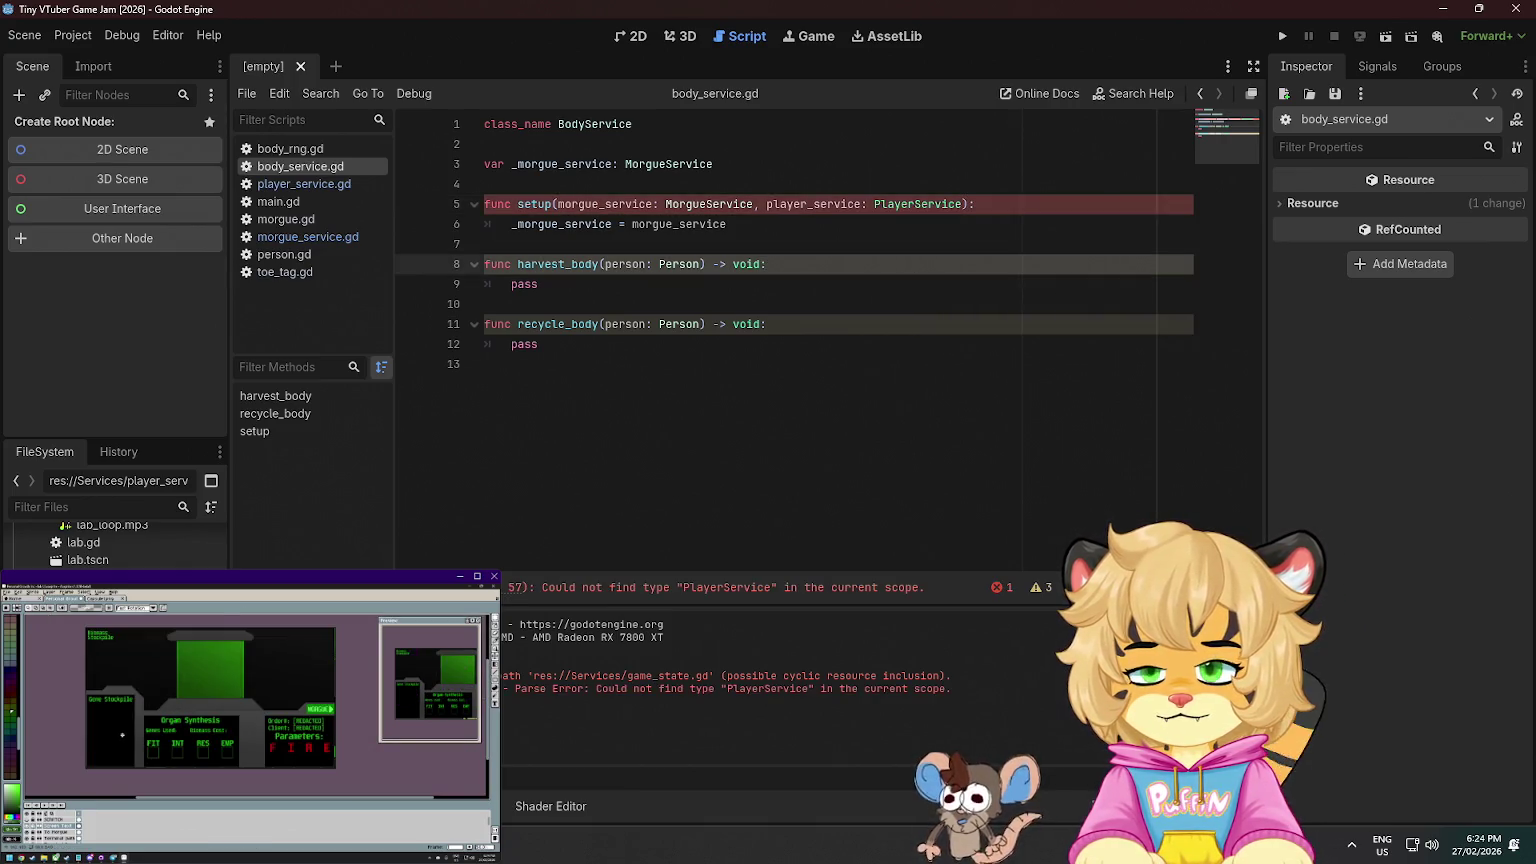
- Rename class GameState to PlayerService in player_service.gd and remove extends Node
left_click(307, 237)
double_click(607, 124)
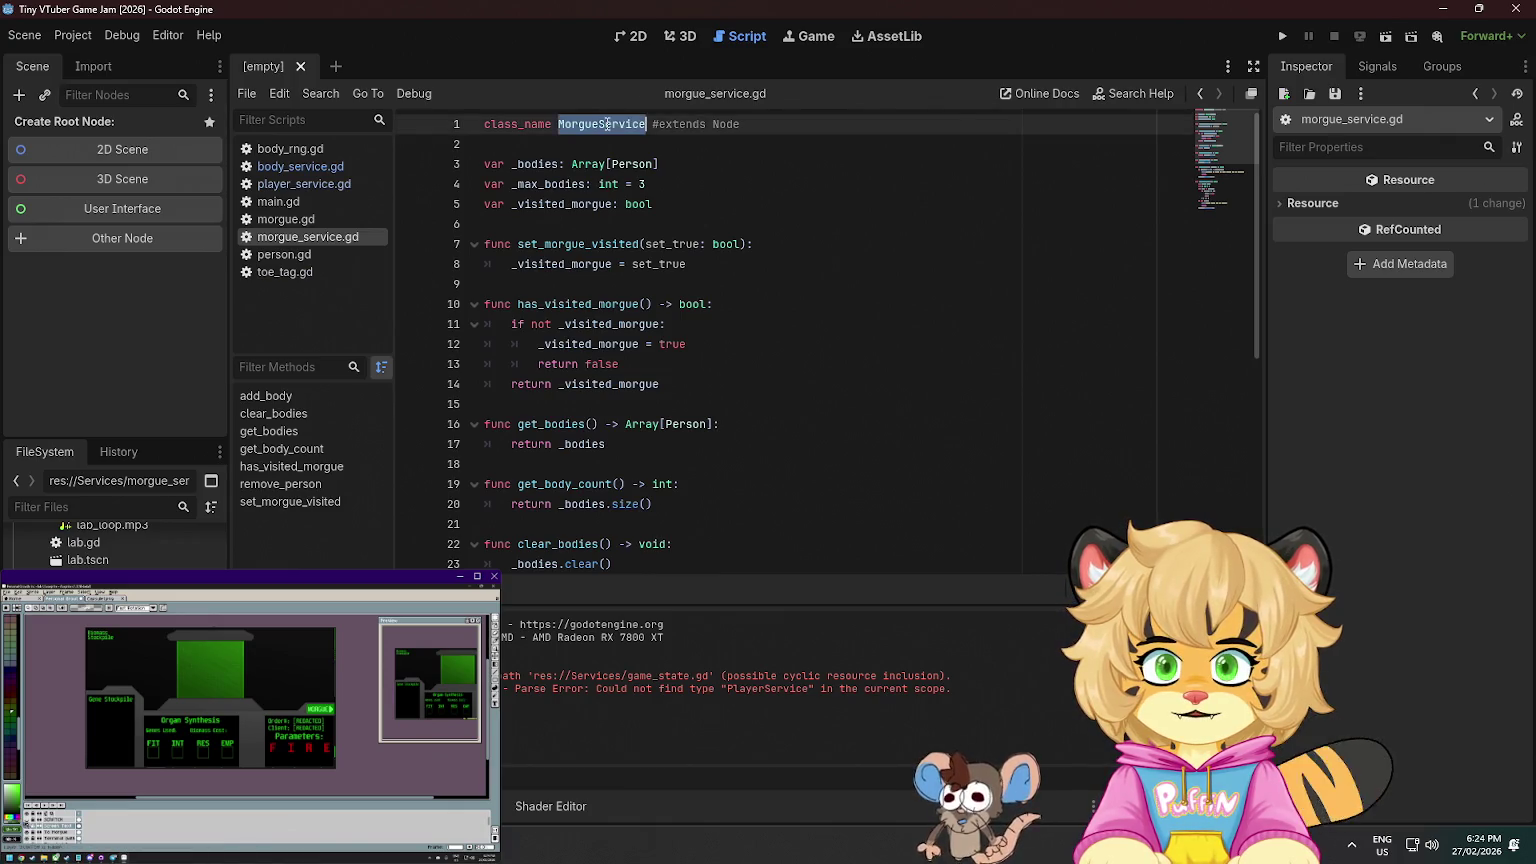
left_click(304, 184)
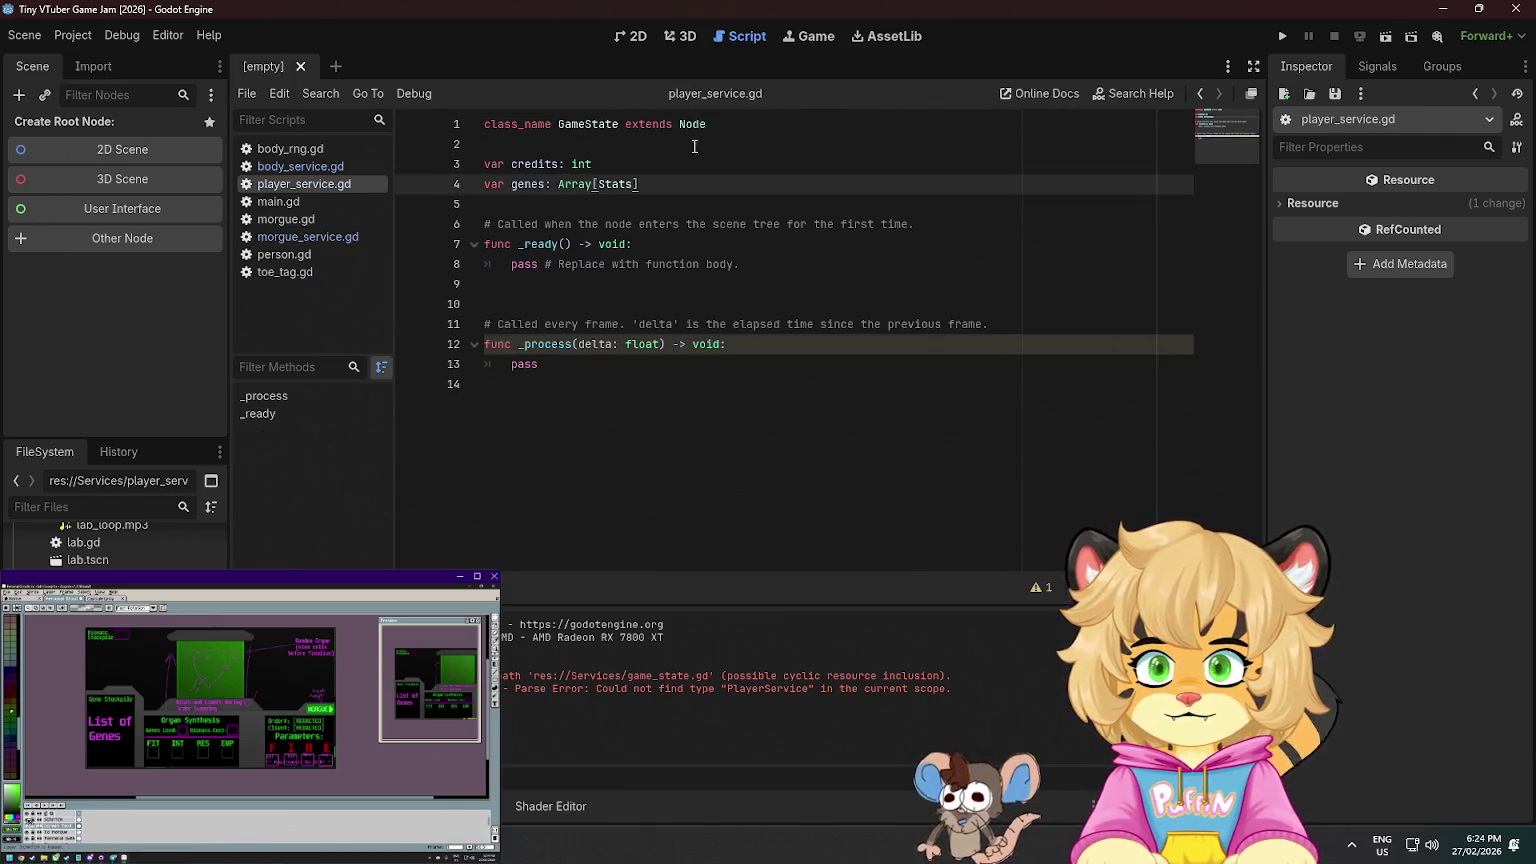
double_click(597, 122)
type("PlayerService")
left_click_drag(652, 124, 707, 130)
key("BackSpace")
- Delete the template _process and _ready functions from player_service.gd and save
key("Down")
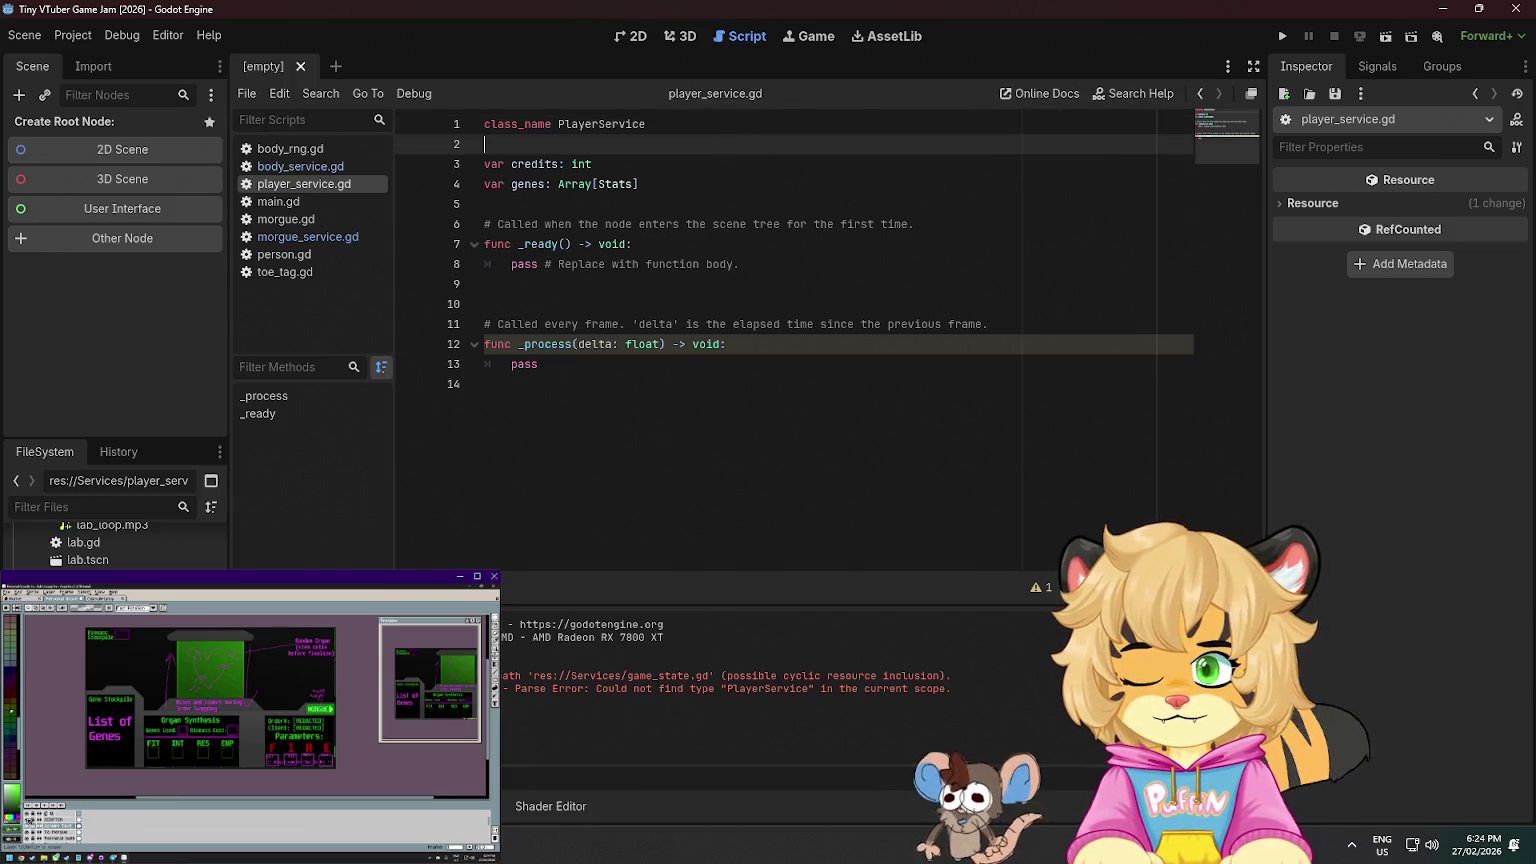
mouse_move(593, 399)
left_mouse_down()
mouse_move(470, 262)
mouse_move(455, 288)
left_mouse_up()
key("BackSpace")
left_click_drag(926, 223, 935, 209)
key("BackSpace")
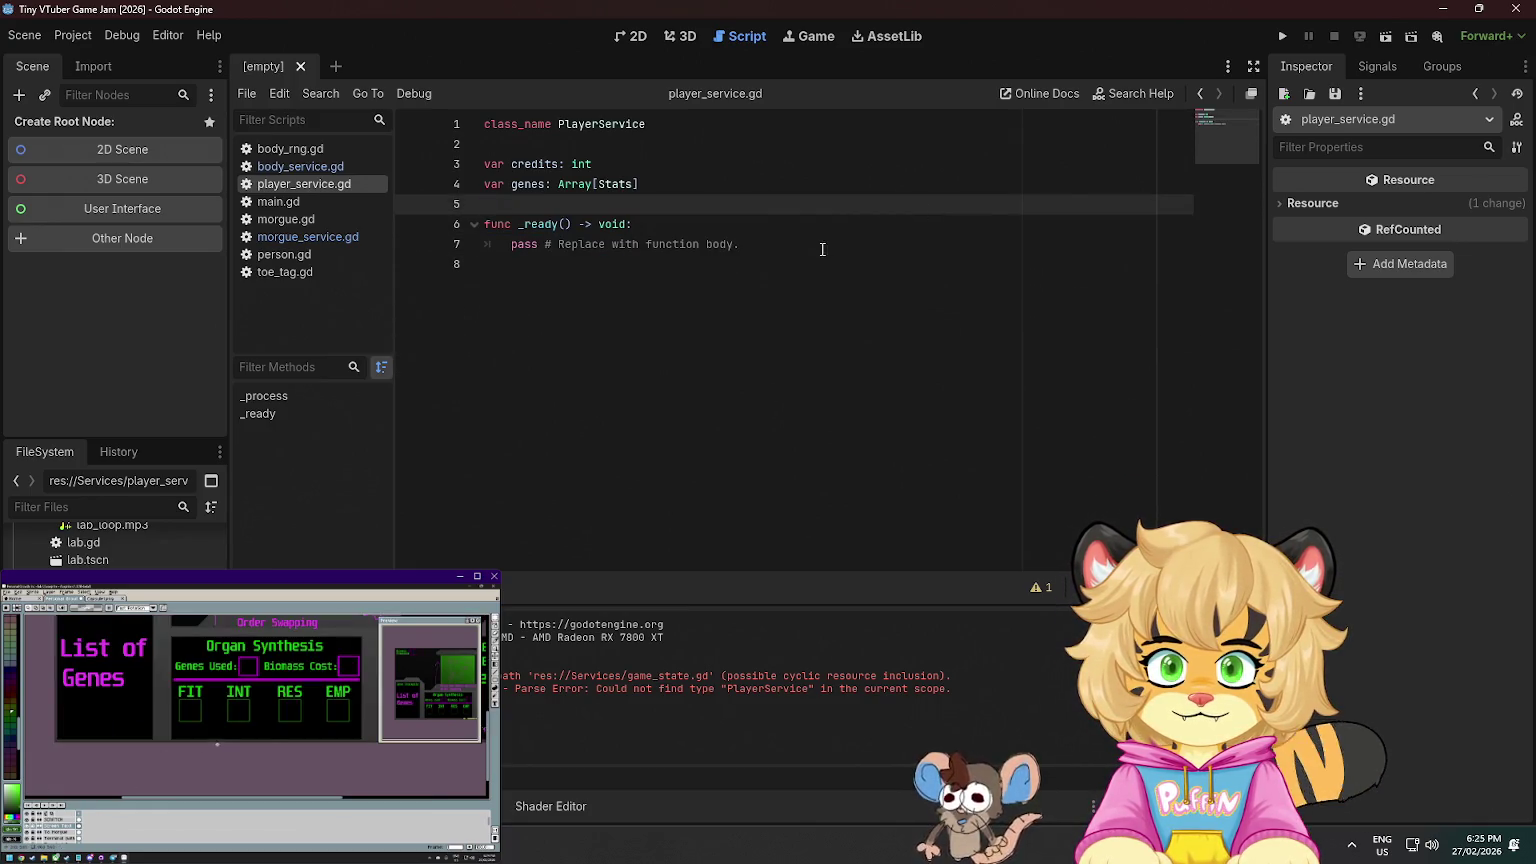
left_click_drag(822, 249, 783, 207)
key("BackSpace")
key("BackSpace")
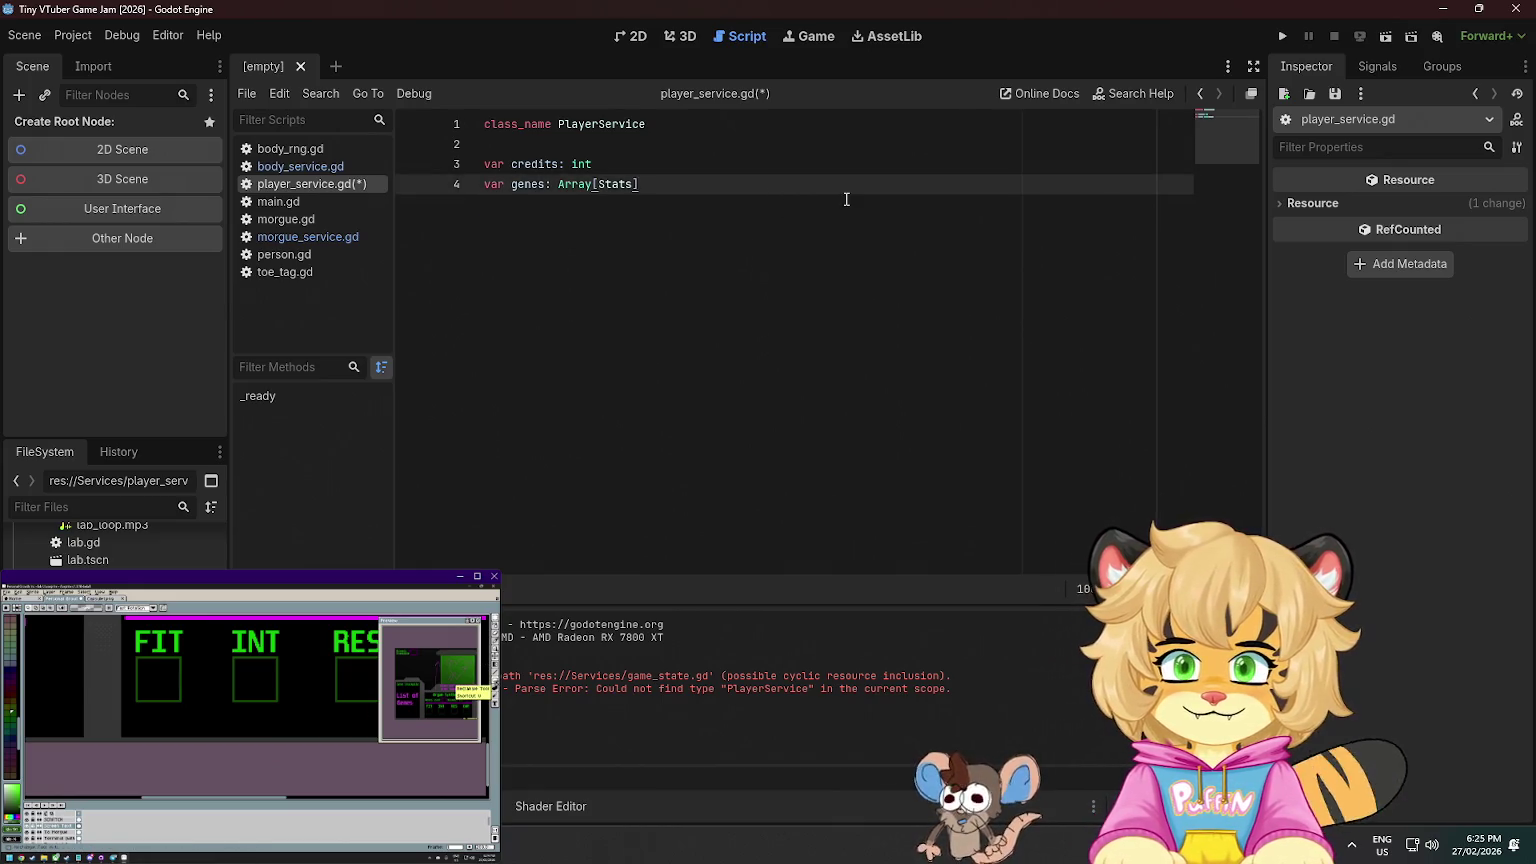
key("ctrl+s")
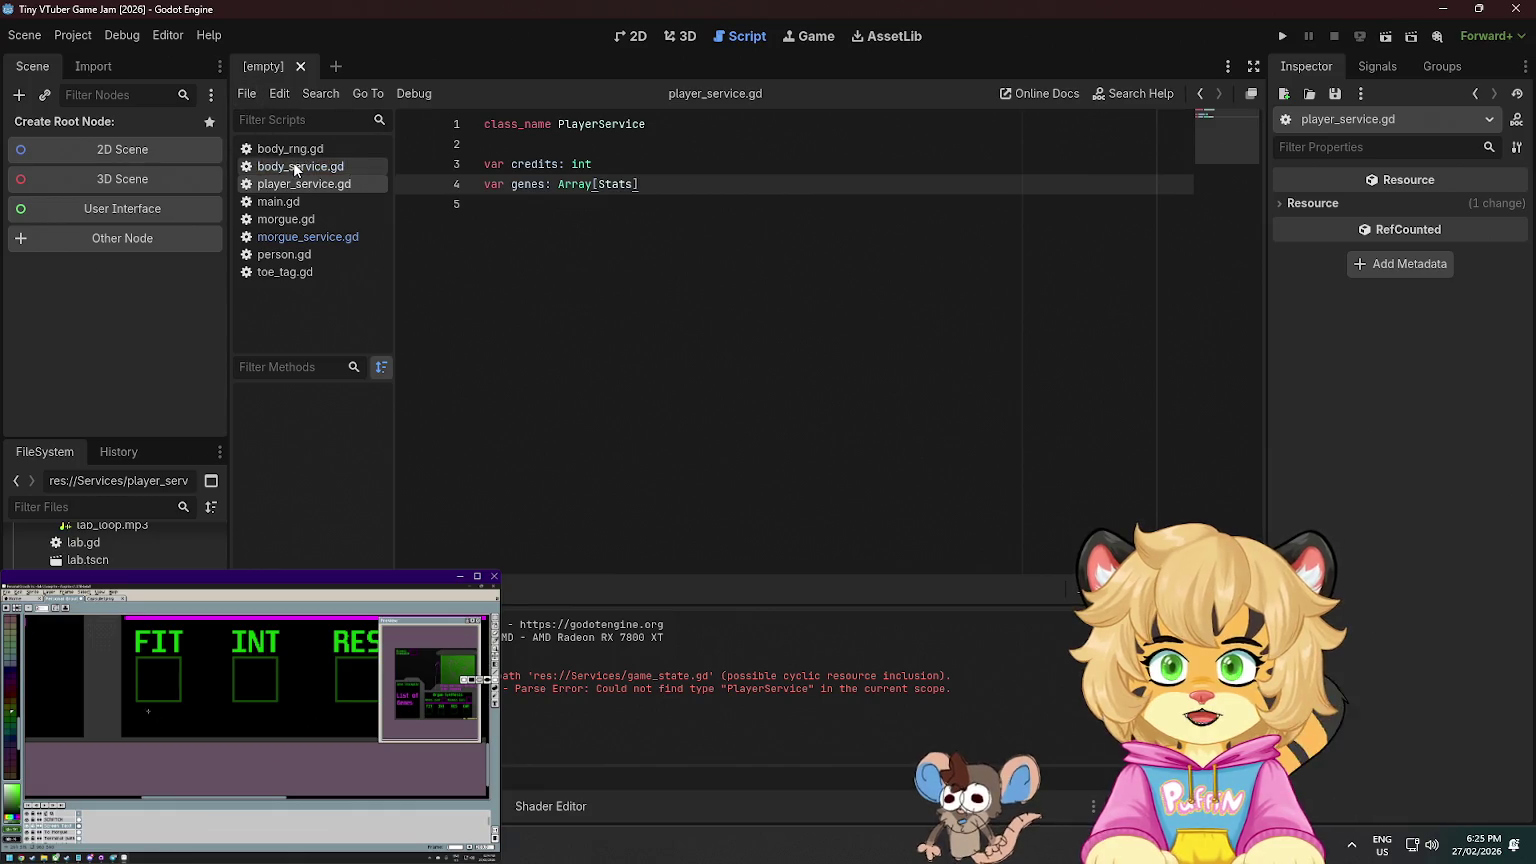
- Declare var _player_service: PlayerService below _morgue_service in body_service.gd
left_click(293, 166)
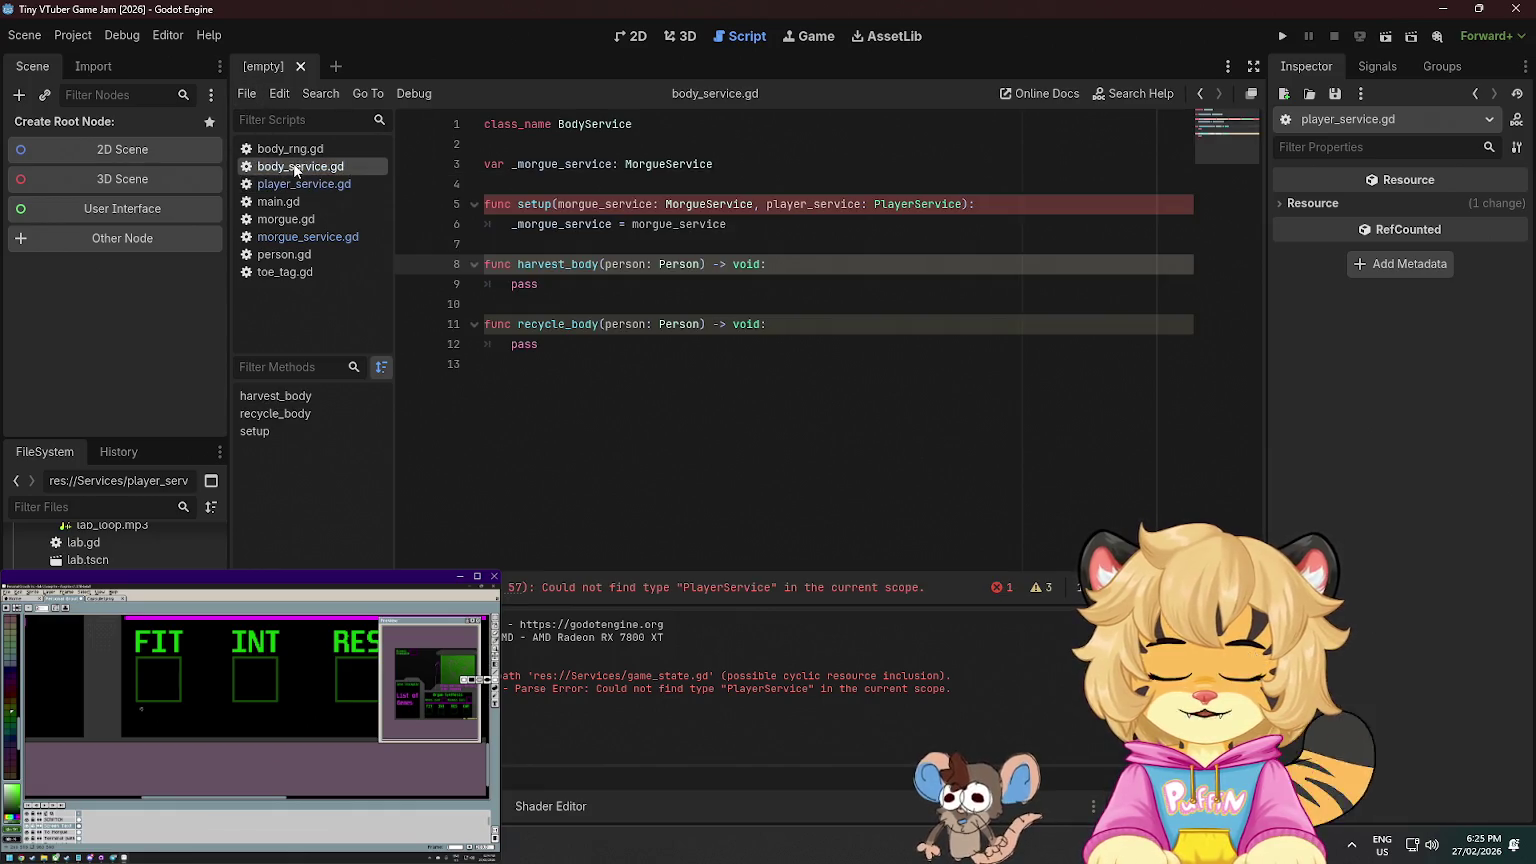
left_click(728, 164)
key("Return")
type("var _playerS")
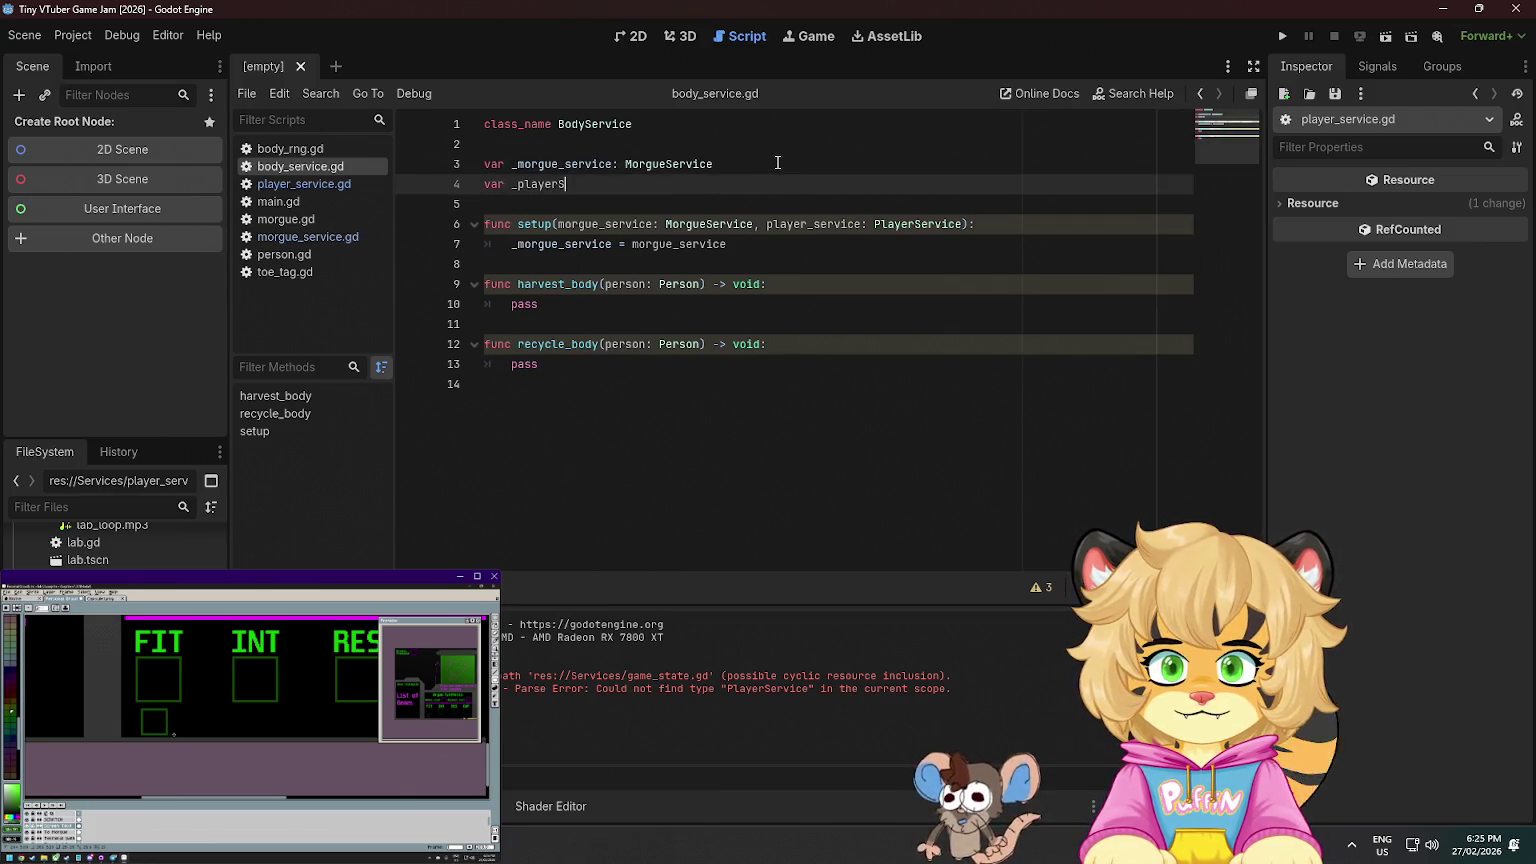
key("BackSpace")
type("_service:")
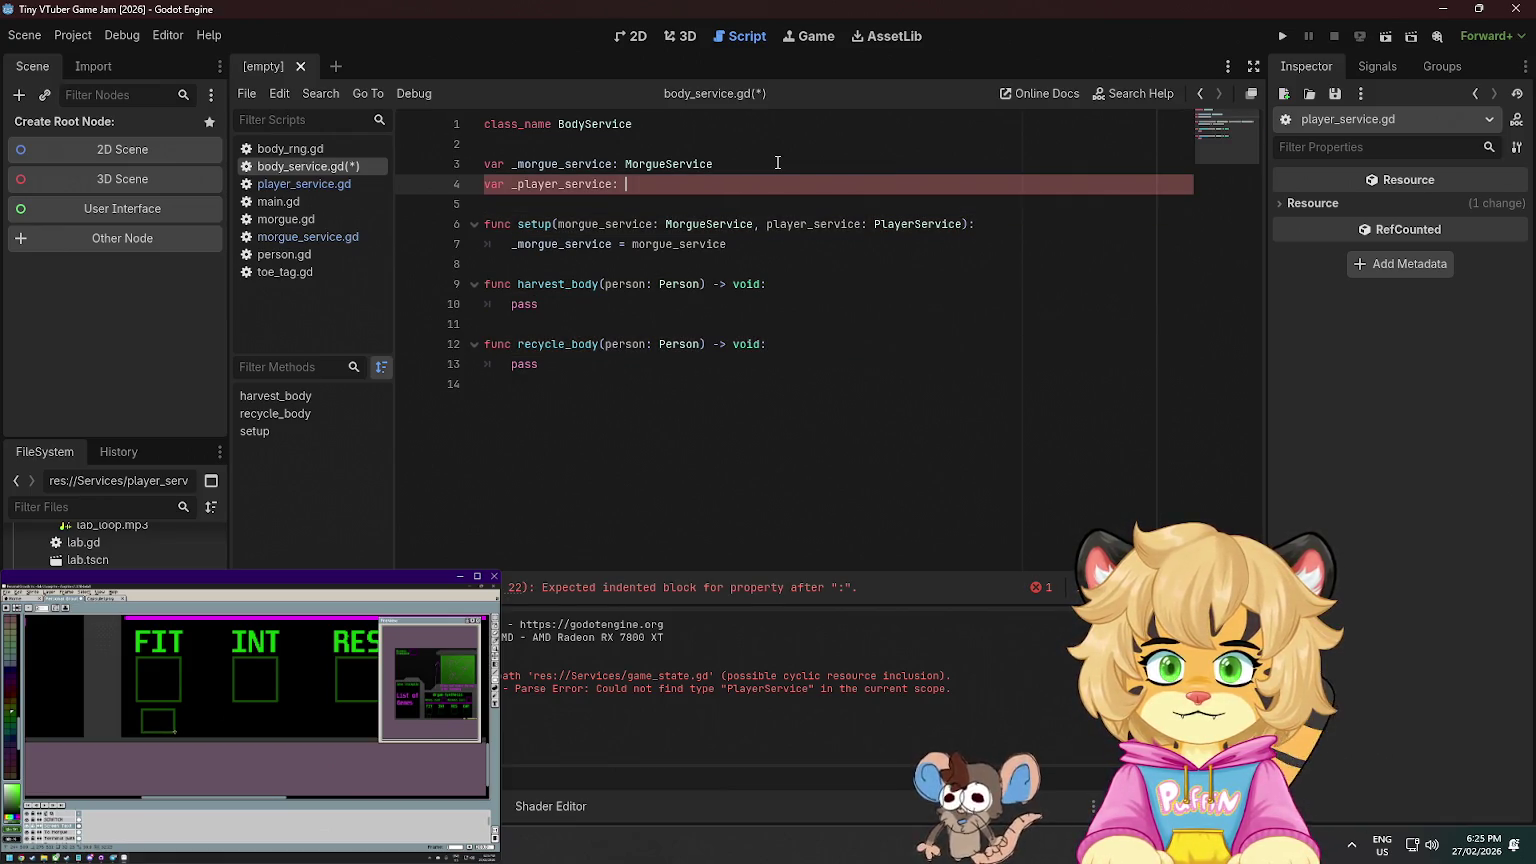
type("rService")
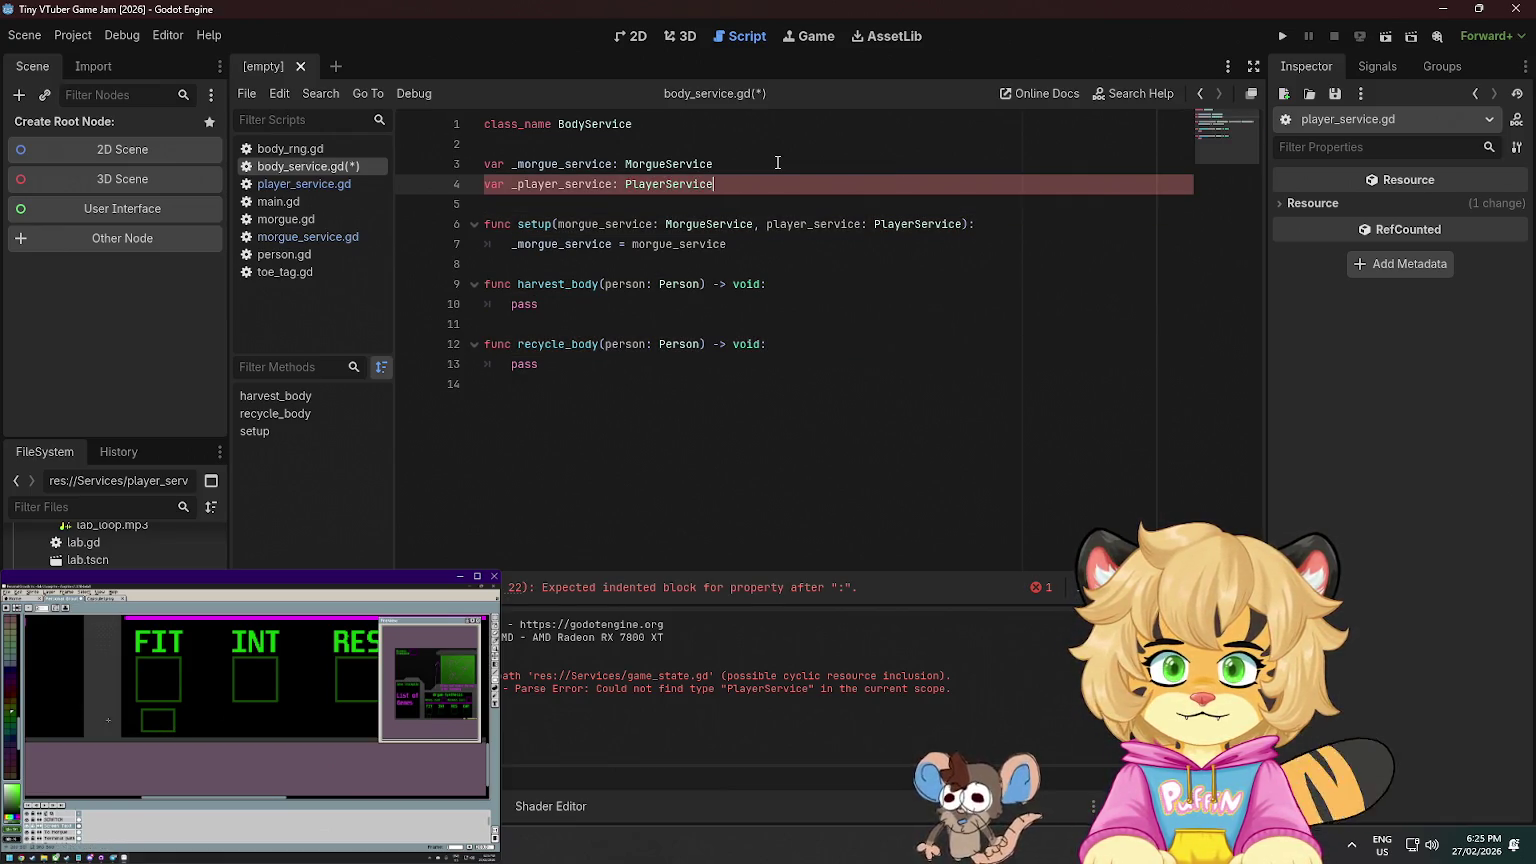
- Assign _player_service = player_service inside setup and save body_service.gd
left_click(751, 246)
key("Return")
key("Up")
key("Return")
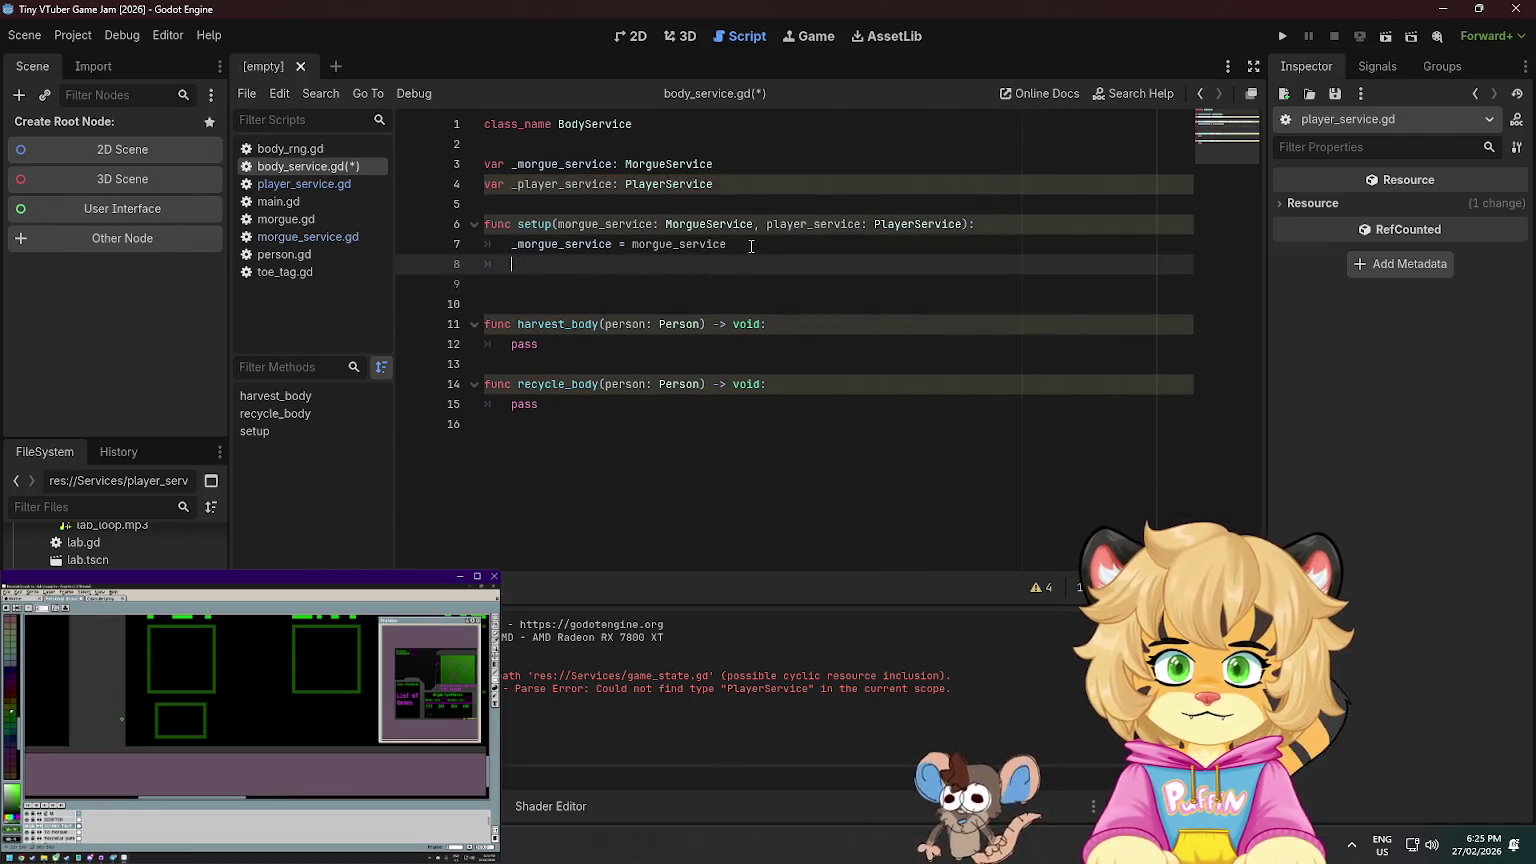
type("_pl")
key("Return")
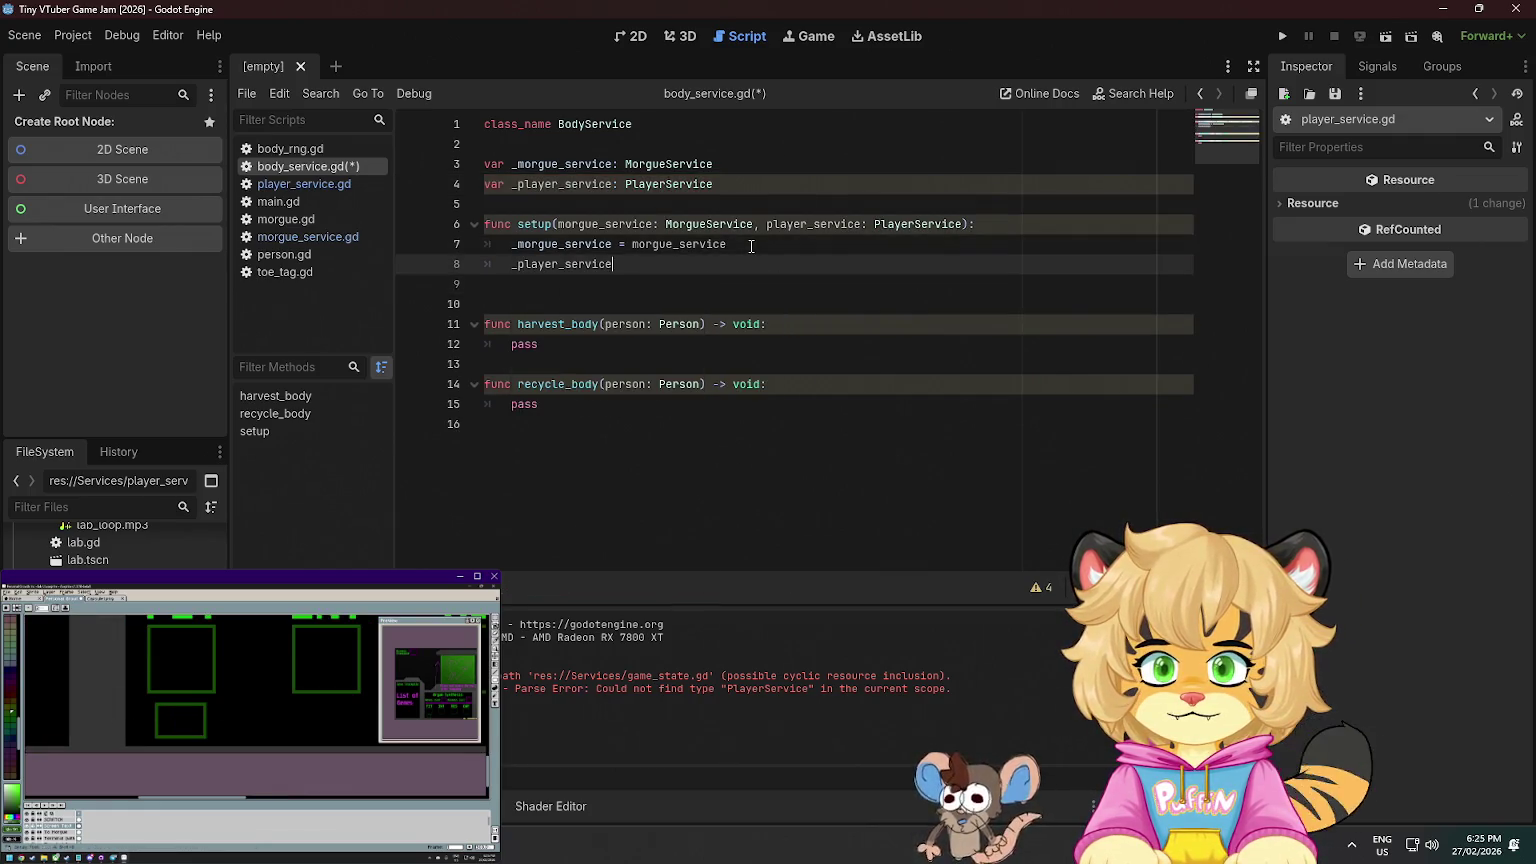
type(" = ")
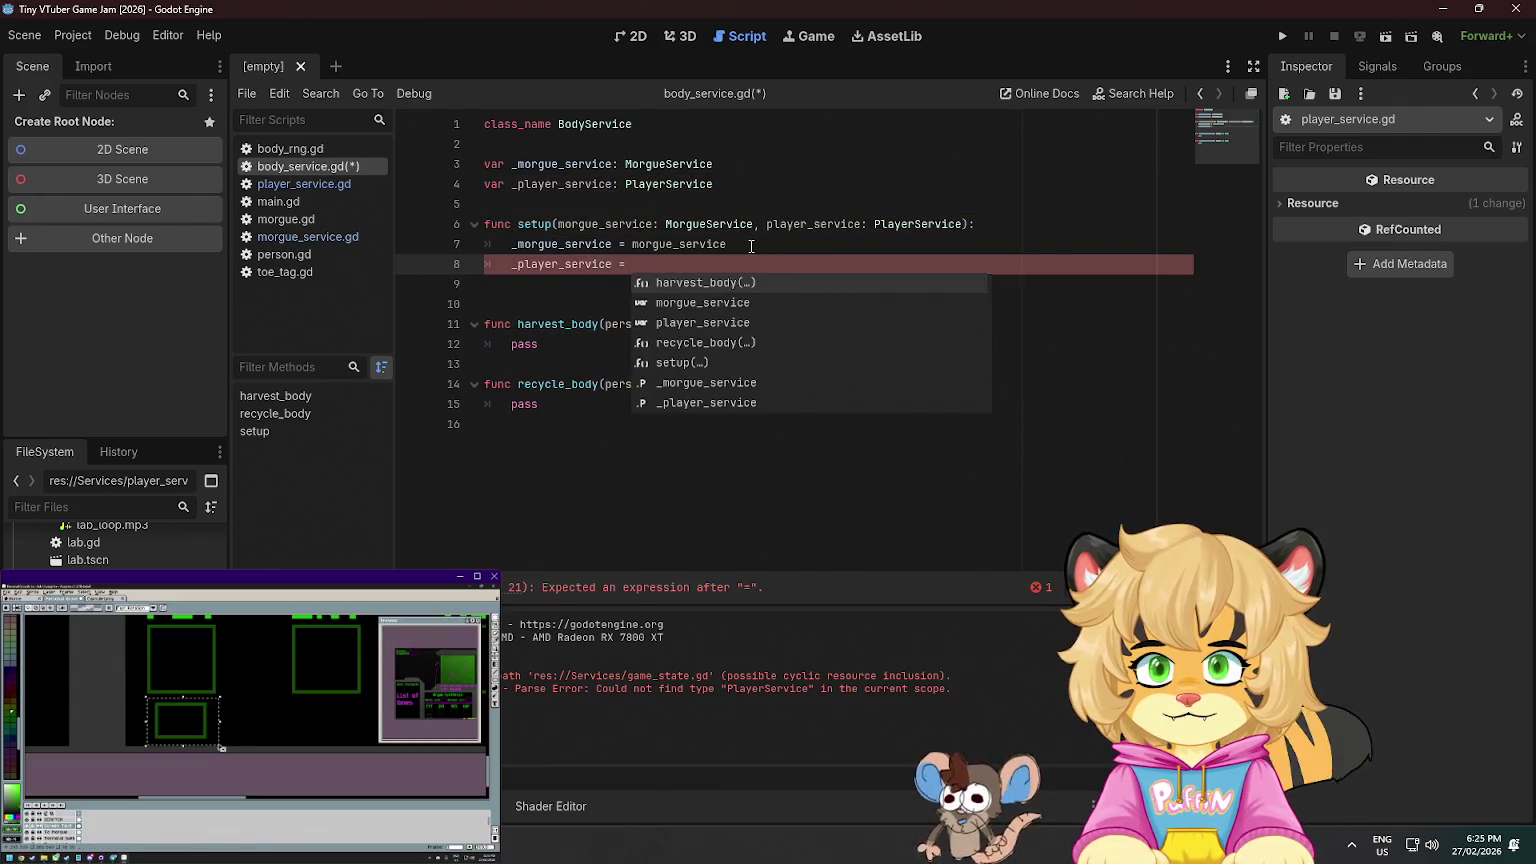
type("player_service")
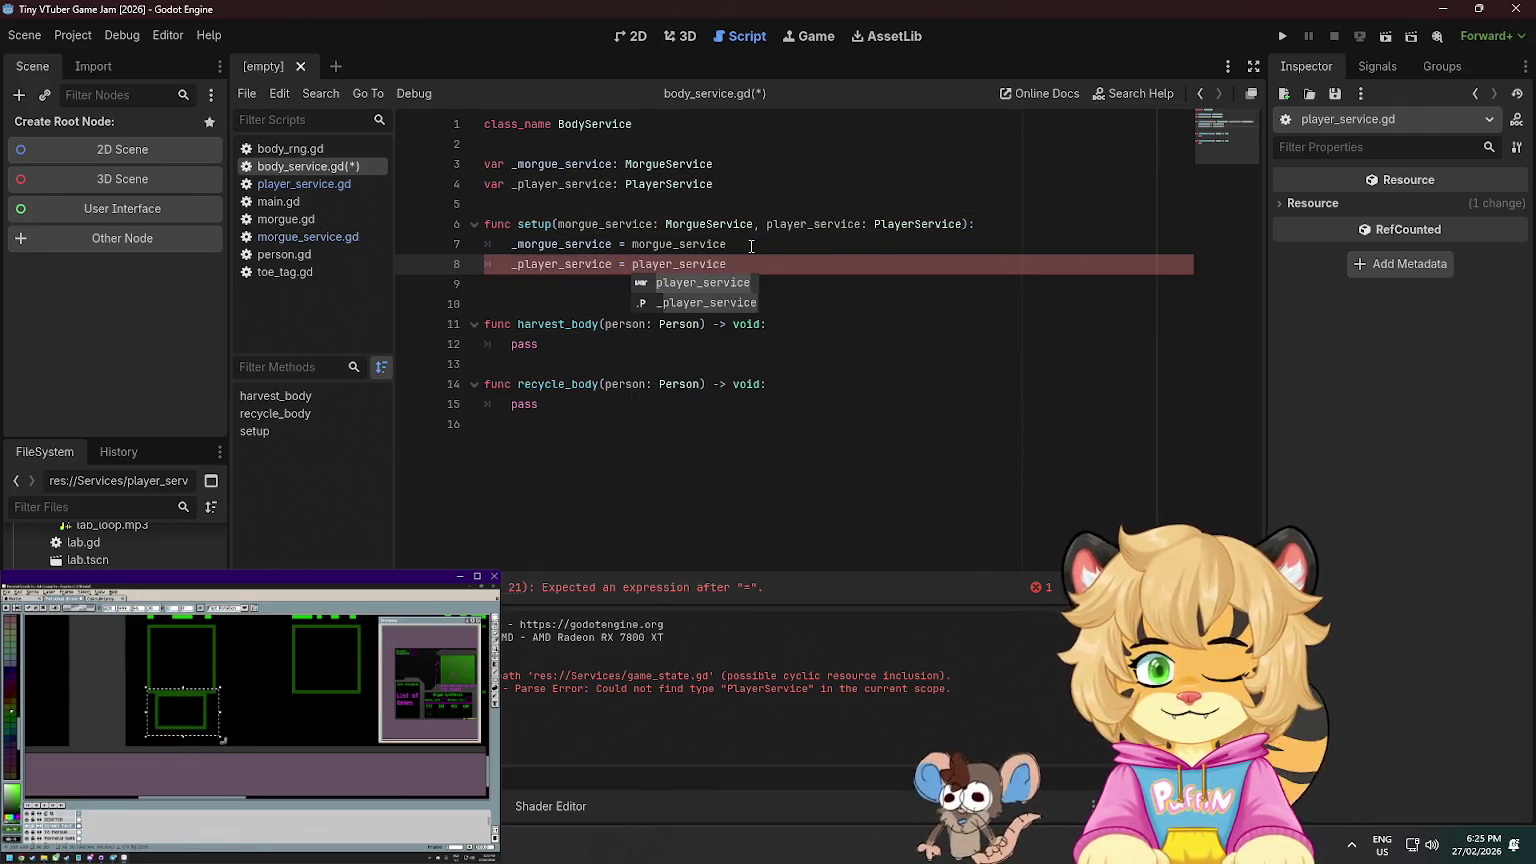
key("ctrl+s")
left_click(760, 240)
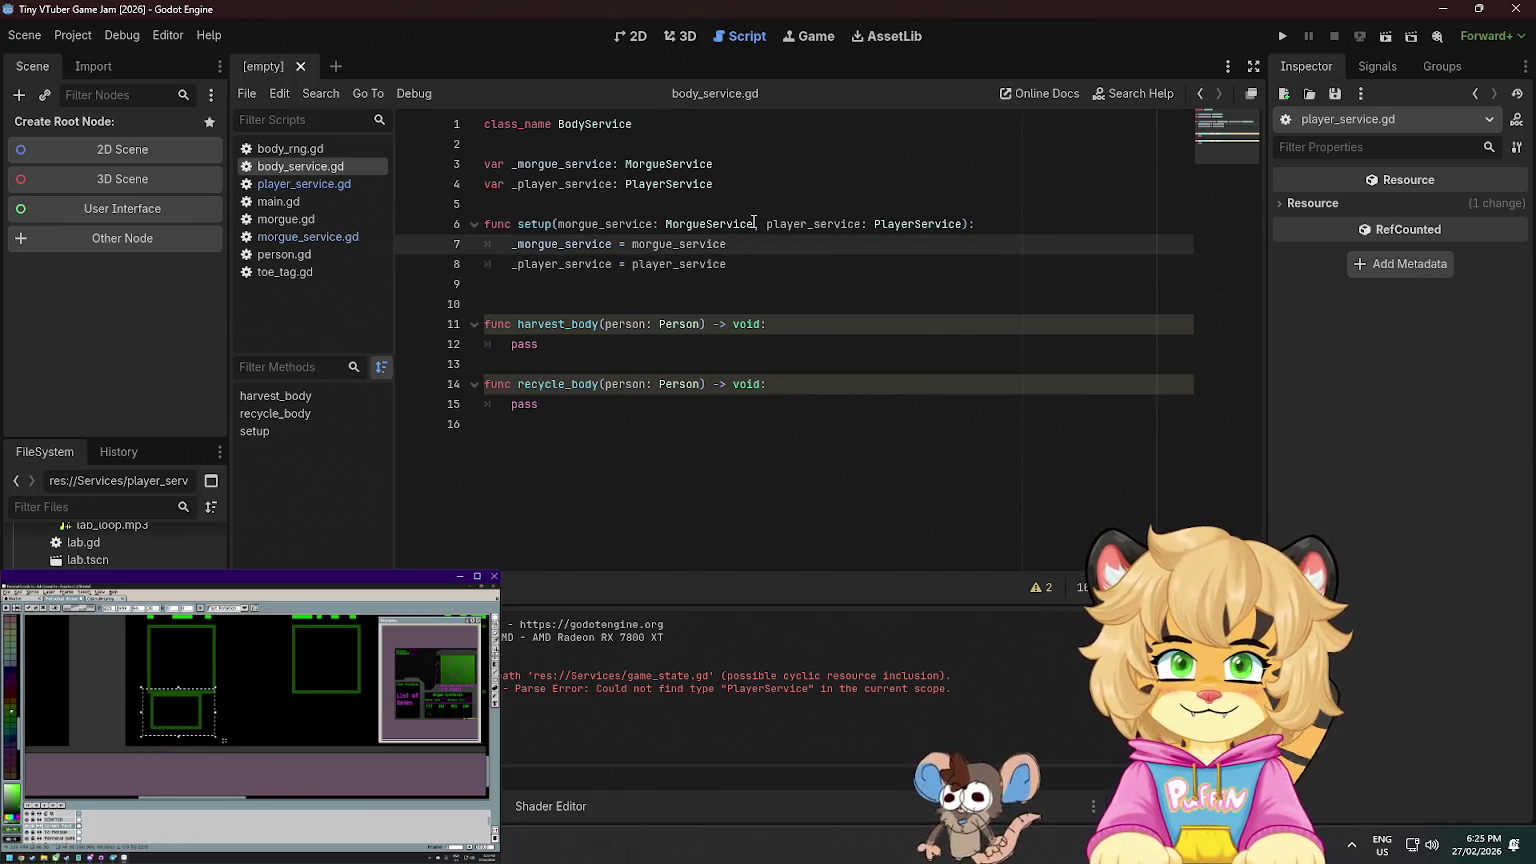
left_click(312, 186)
left_click(334, 242)
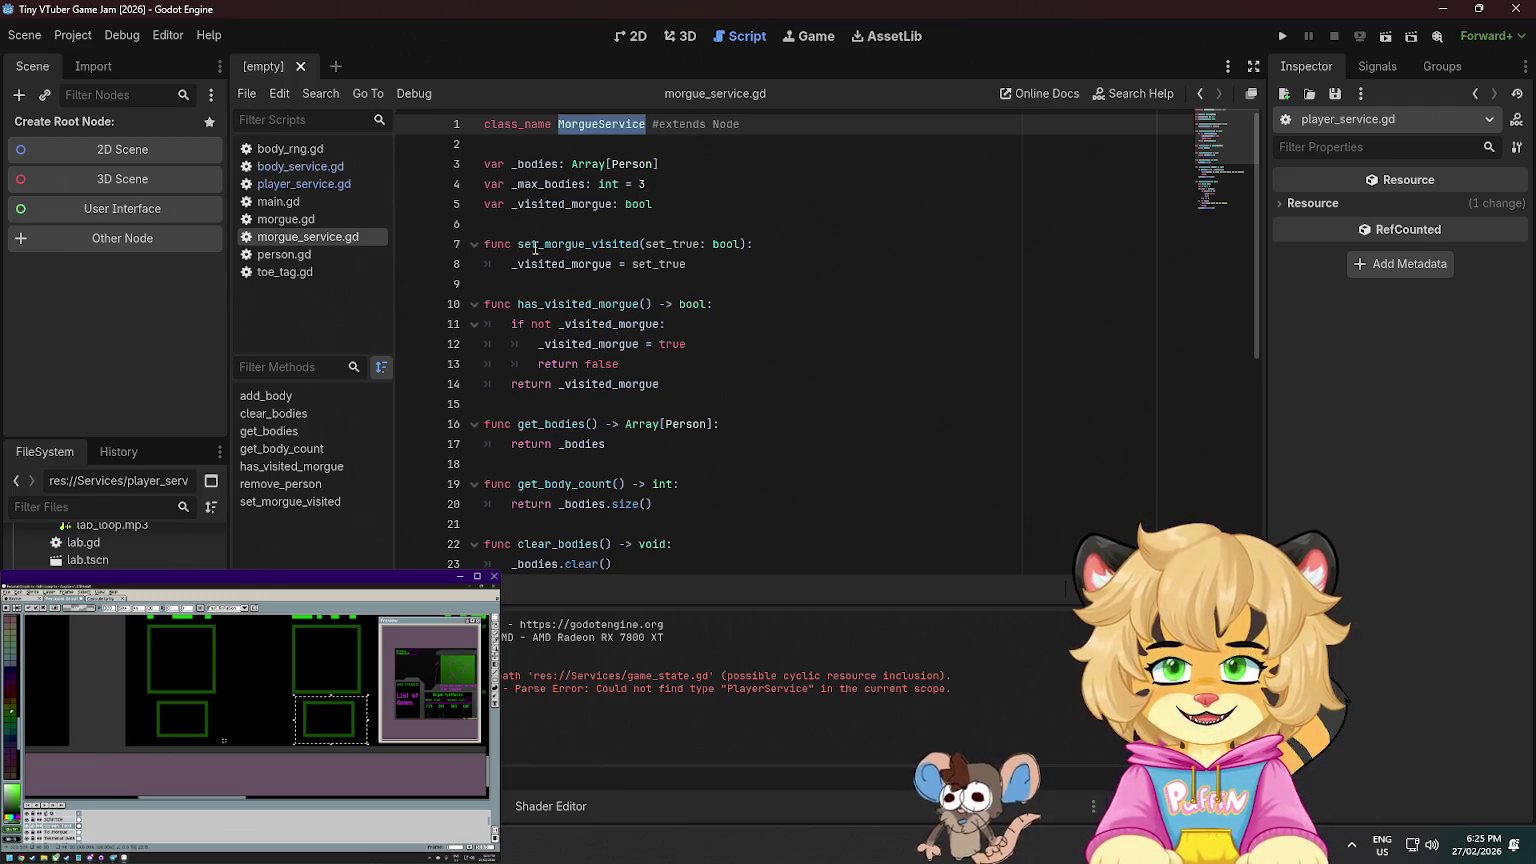
- In main.gd, move game_state below morgue_service and initialize it with PlayerService.new()
left_click(318, 200)
key("Up")
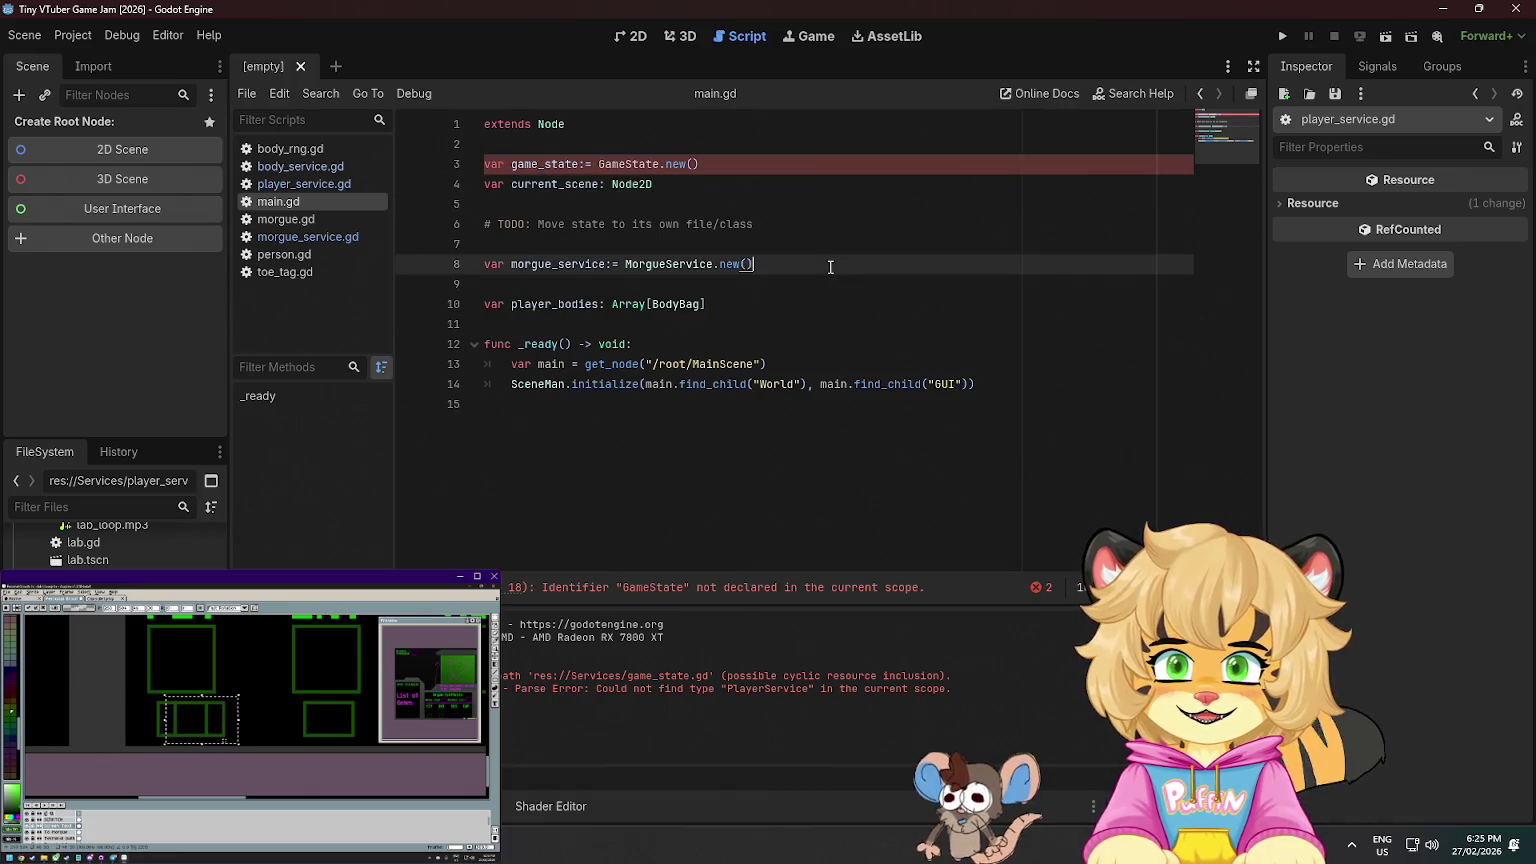
left_click(724, 172)
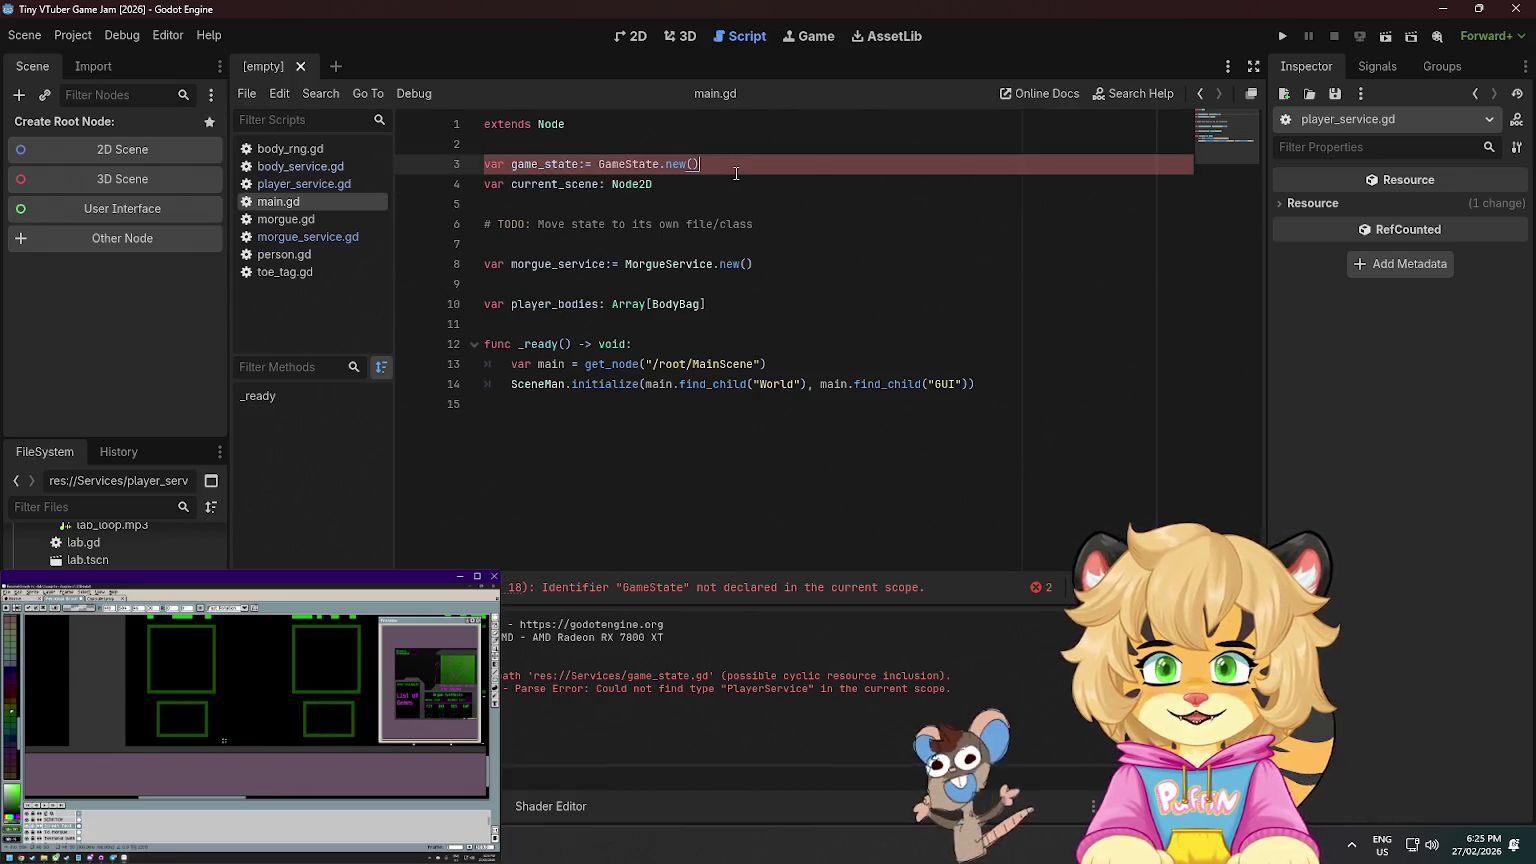
key("alt+Down")
key("alt+Down")
key("alt+Down")
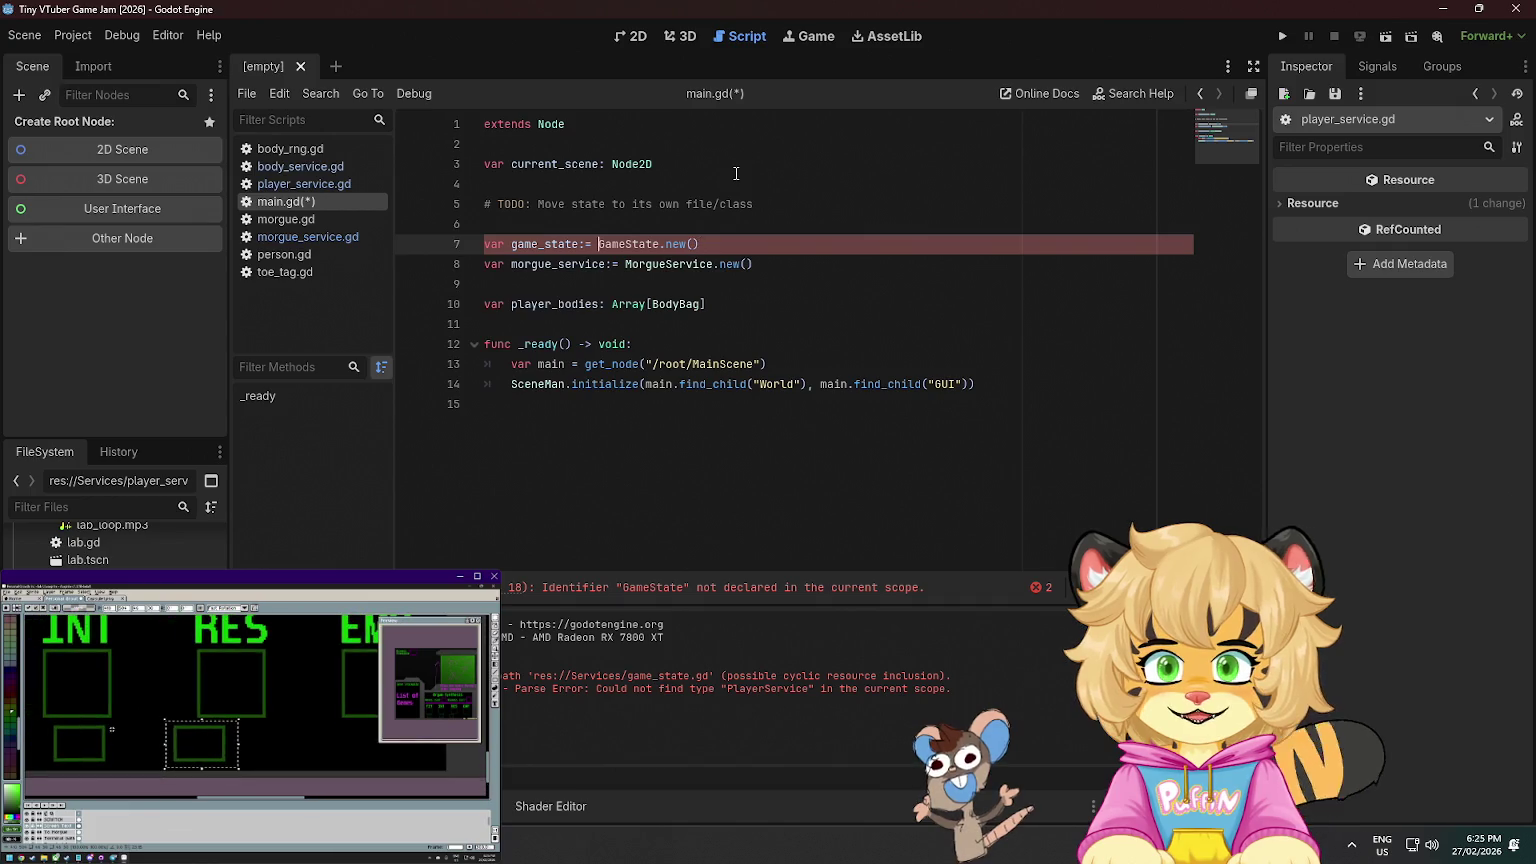
key("ctrl+Right")
key("Down")
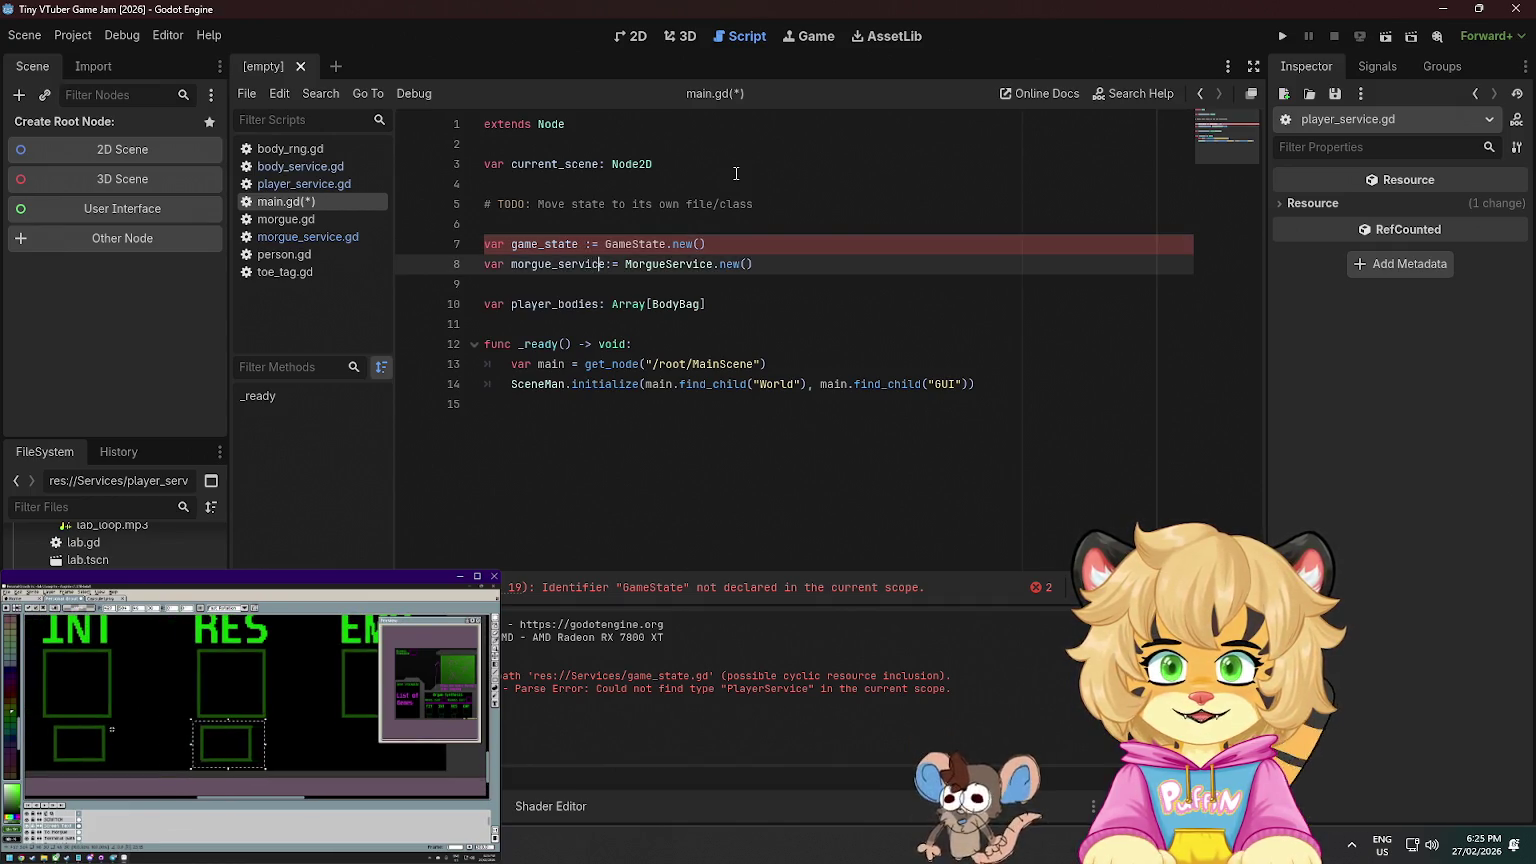
key("Up")
key("ctrl+d")
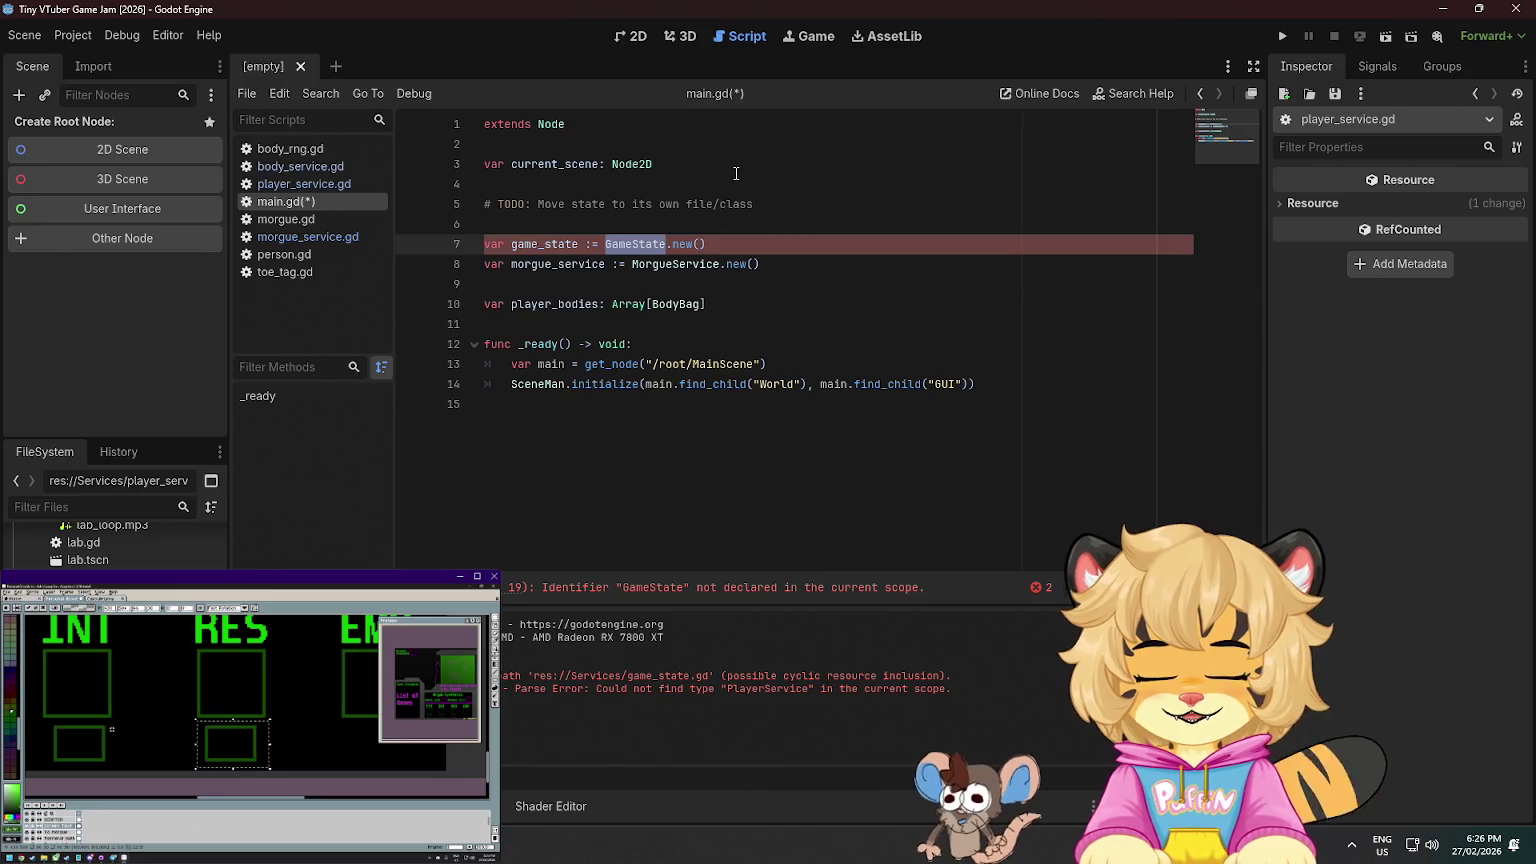
type("Player")
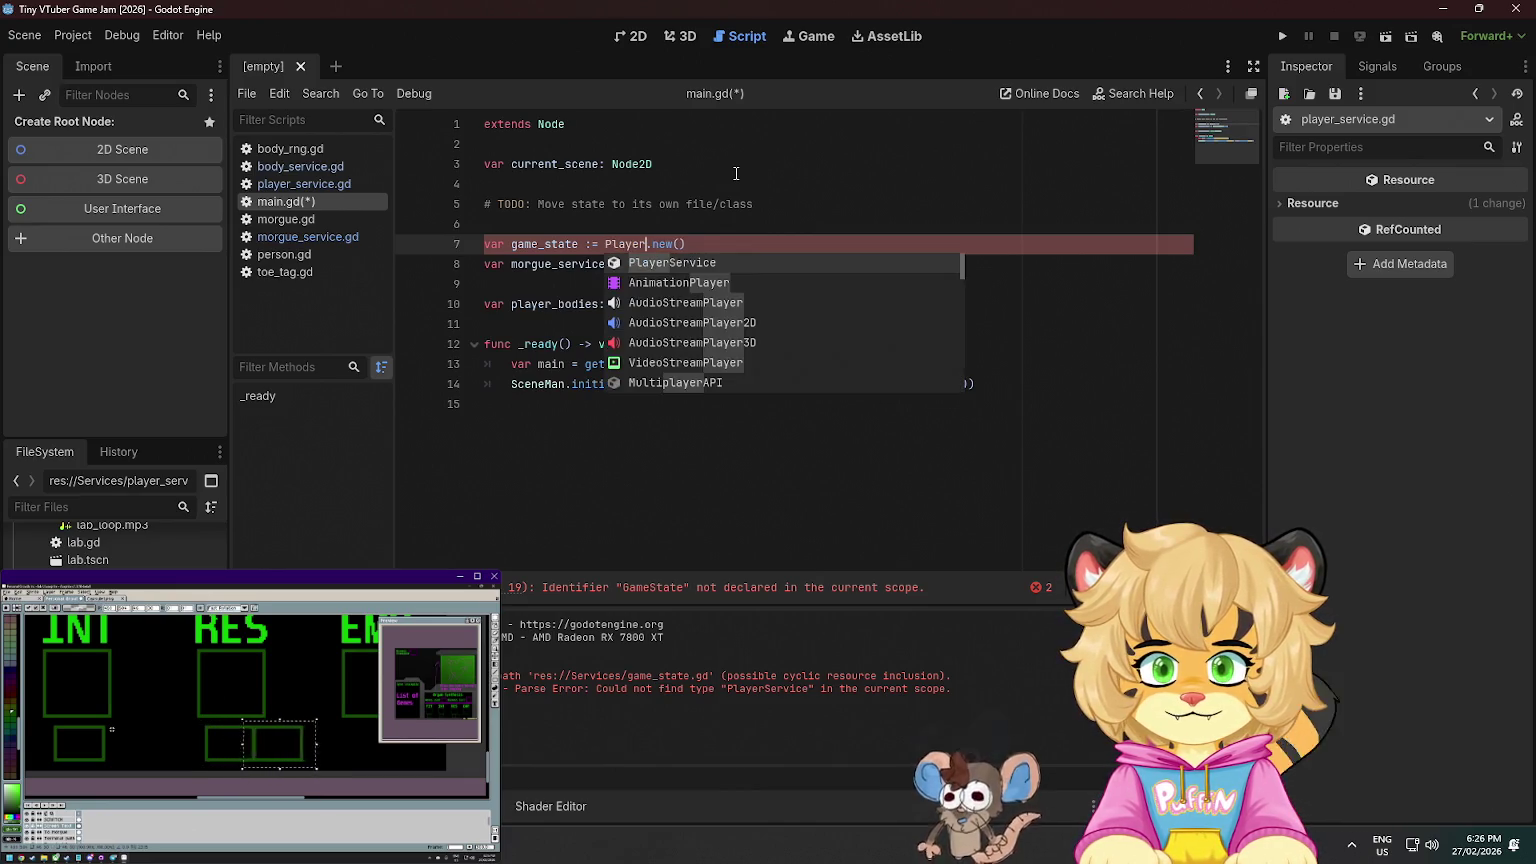
key("Return")
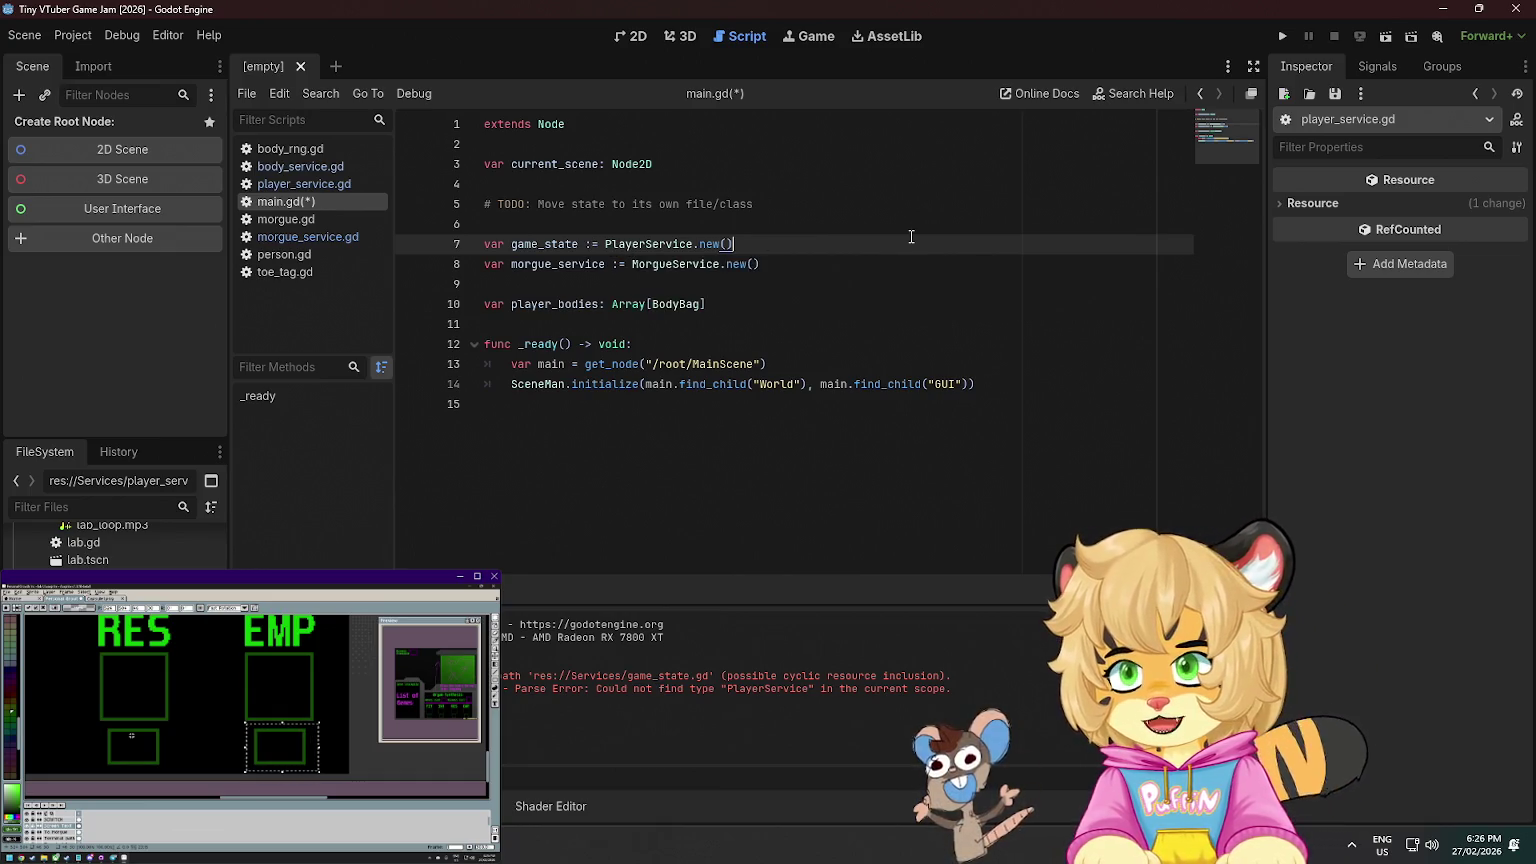
left_click(860, 266)
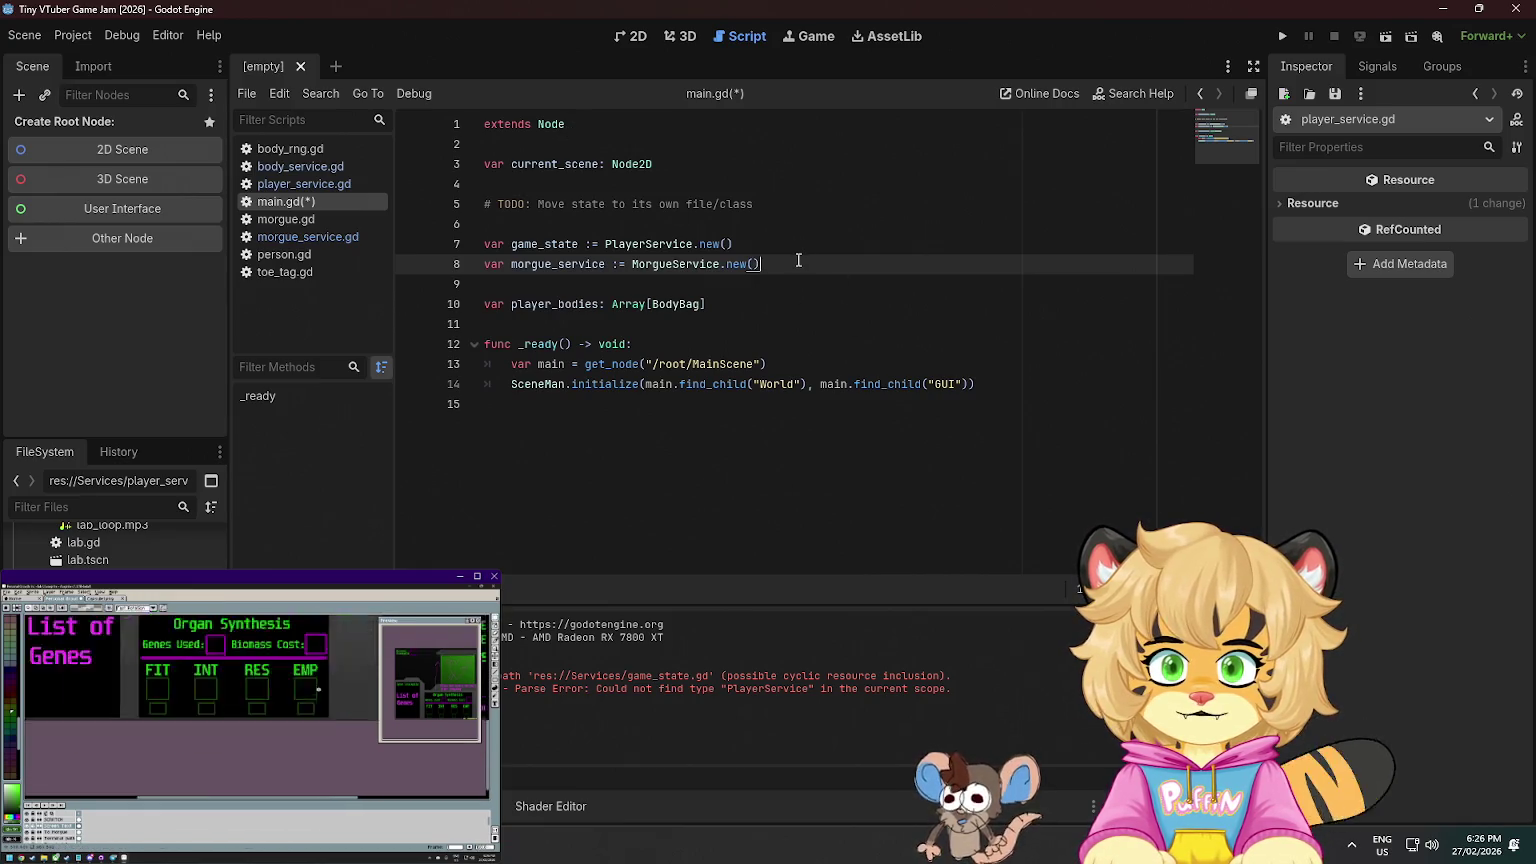
key("Return")
key("Return")
- Add an _init function and turn game_state into player_service: PlayerService, then save
type("func")
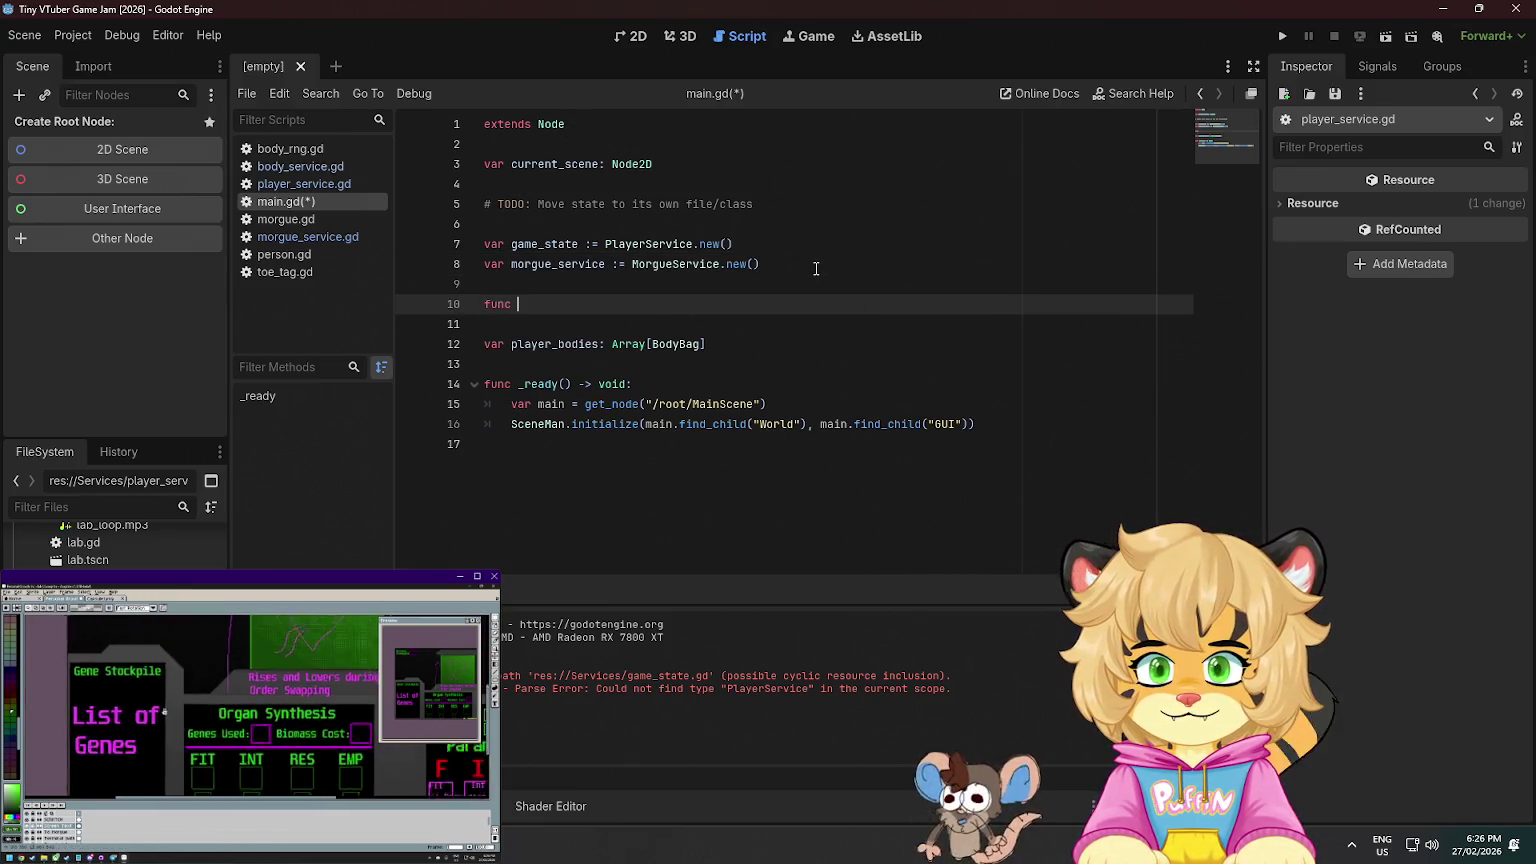
type(" _ini")
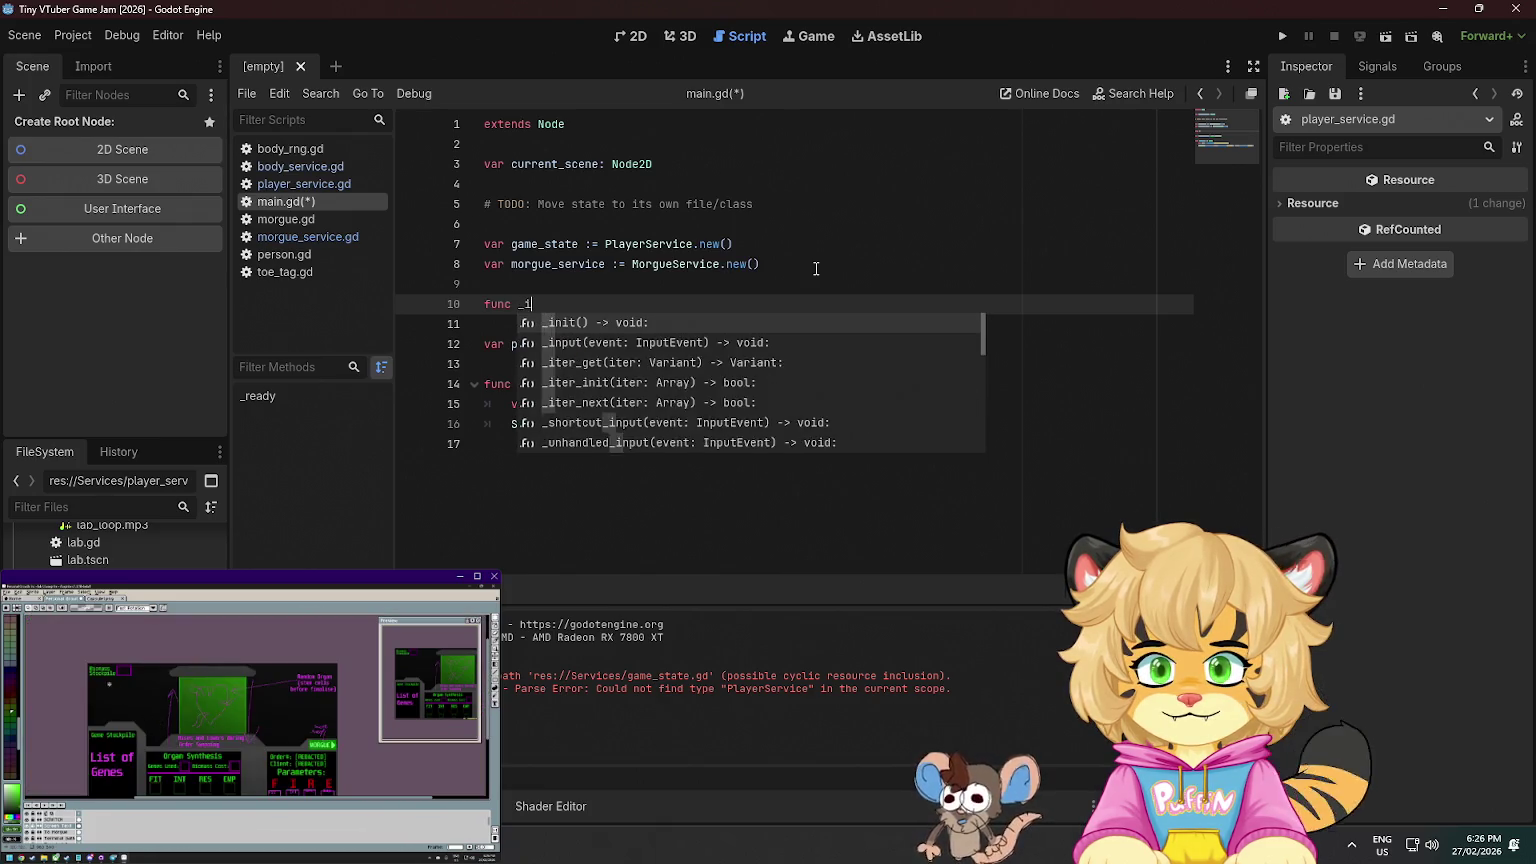
key("Return")
key("Return")
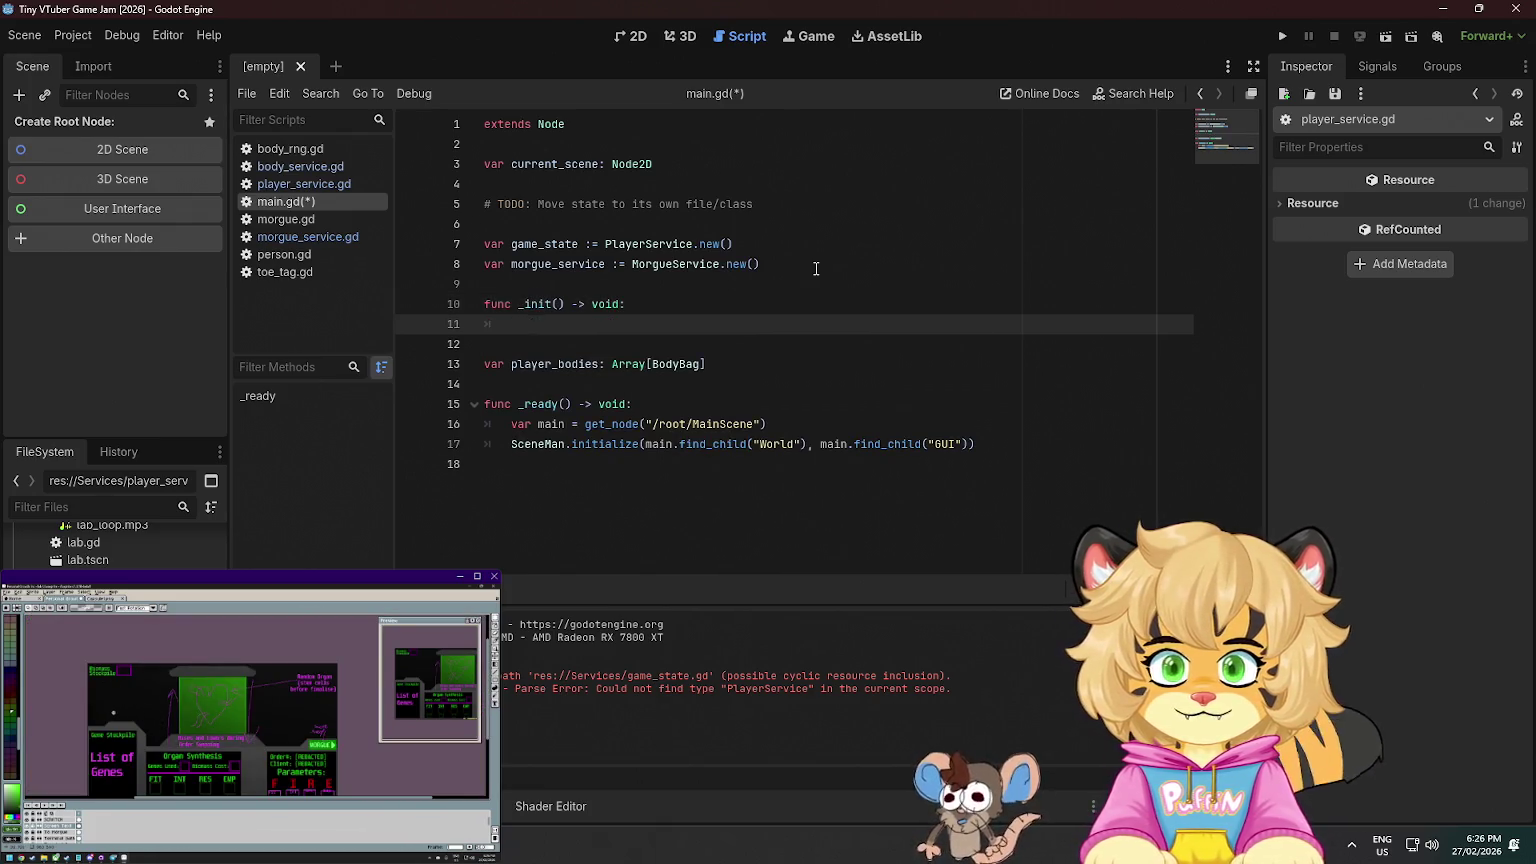
mouse_move(740, 248)
left_mouse_down()
mouse_move(568, 248)
mouse_move(581, 251)
left_mouse_up()
type(": Pl")
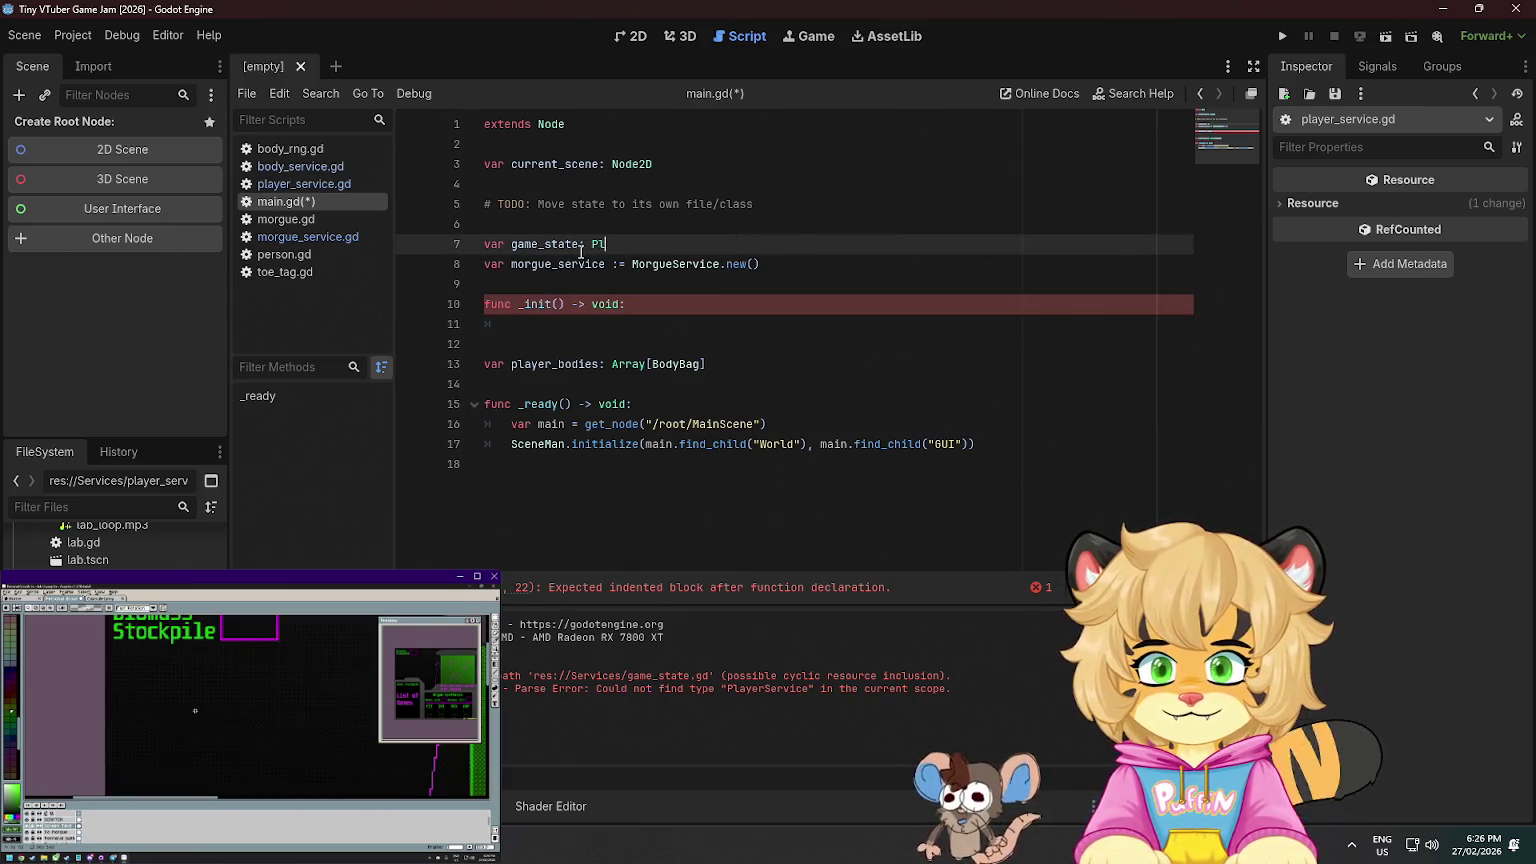
type("ayerService")
double_click(581, 252)
type("player_servi")
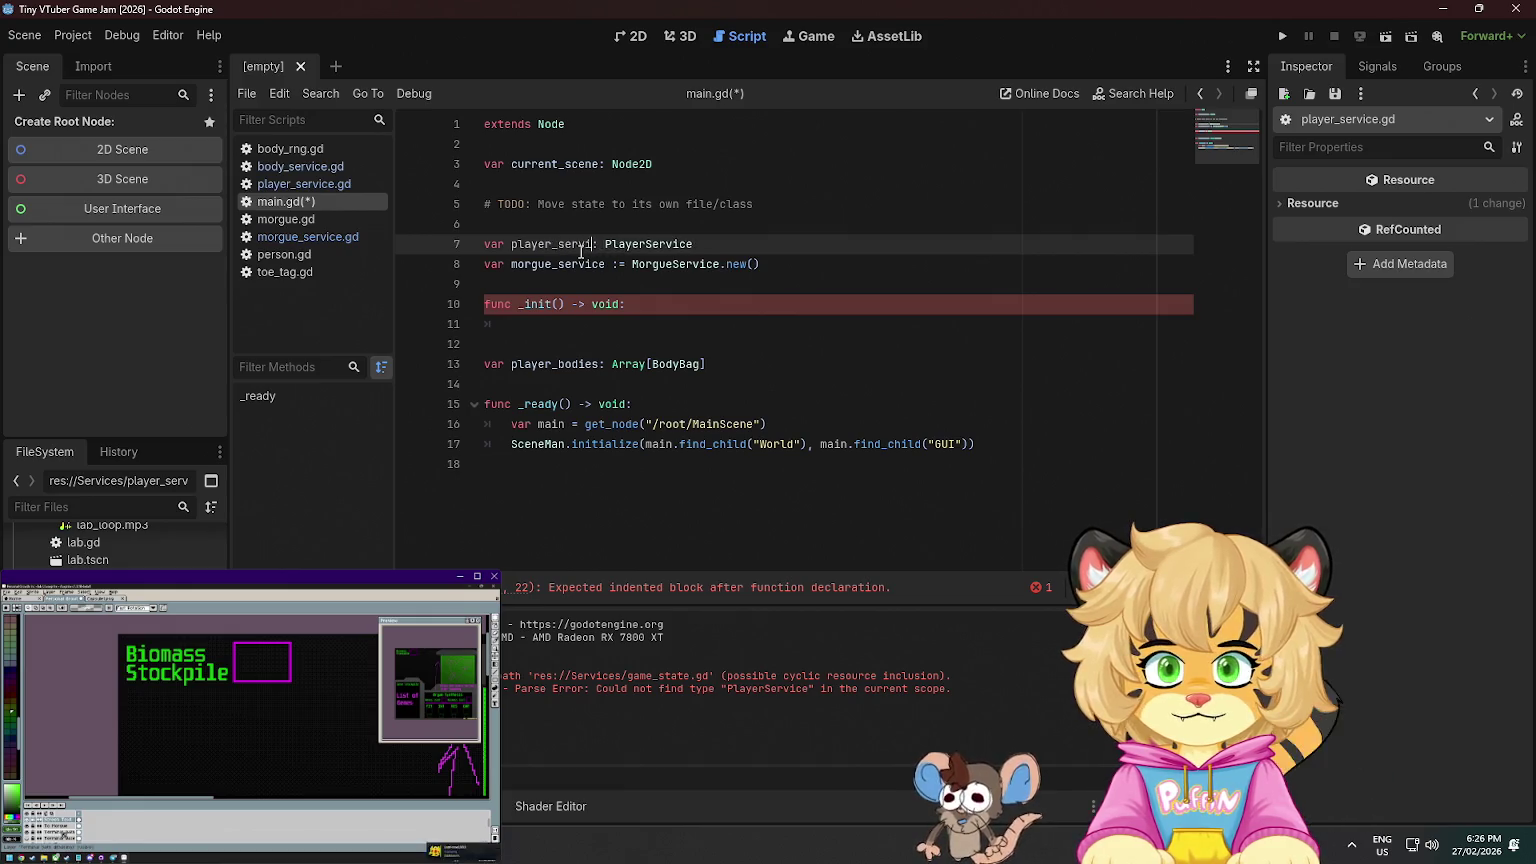
type("ce")
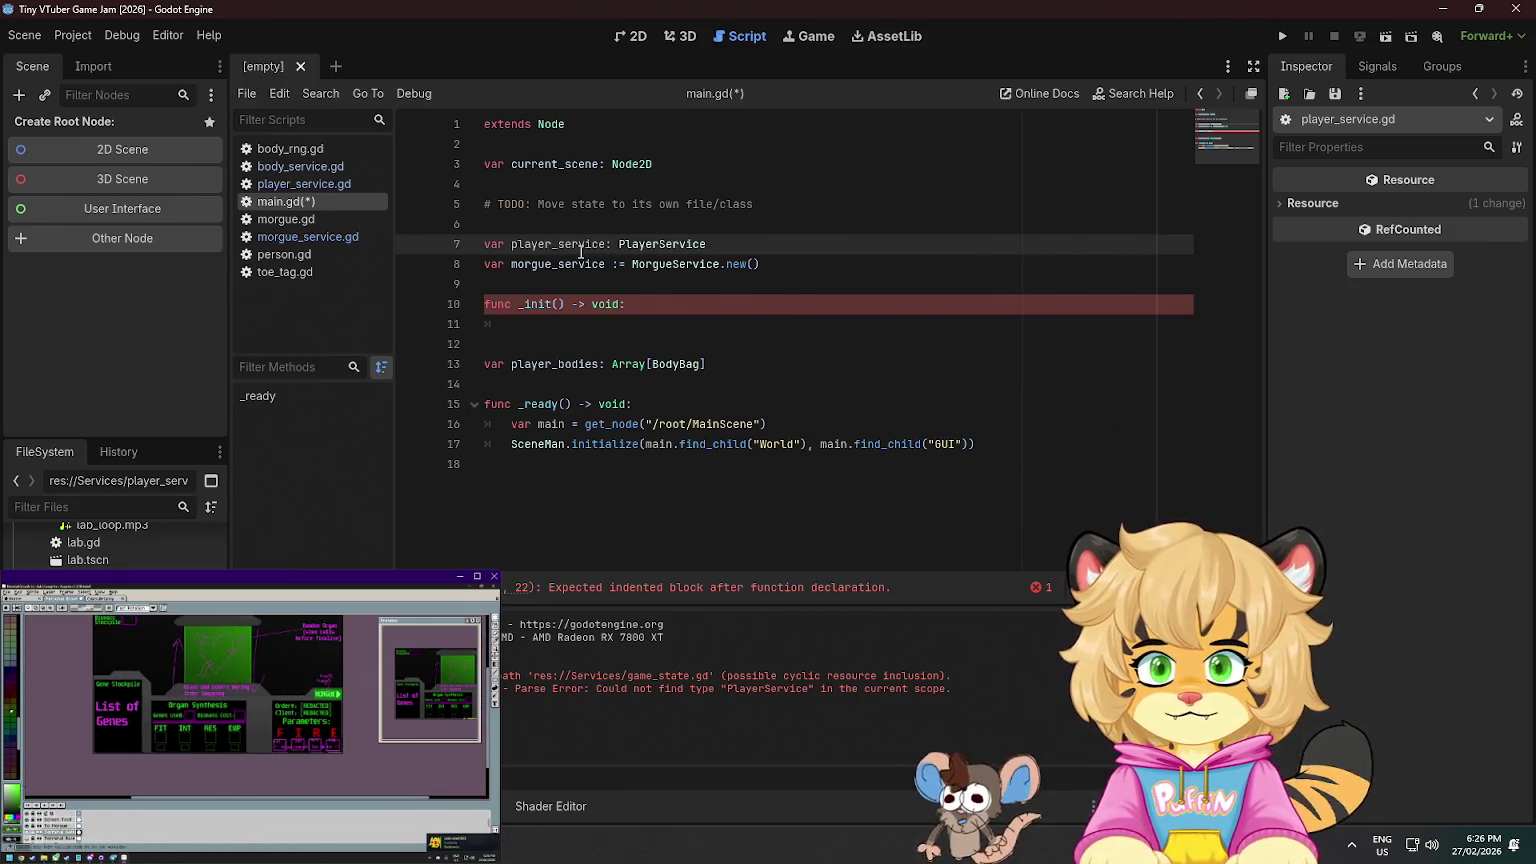
key("ctrl+s")
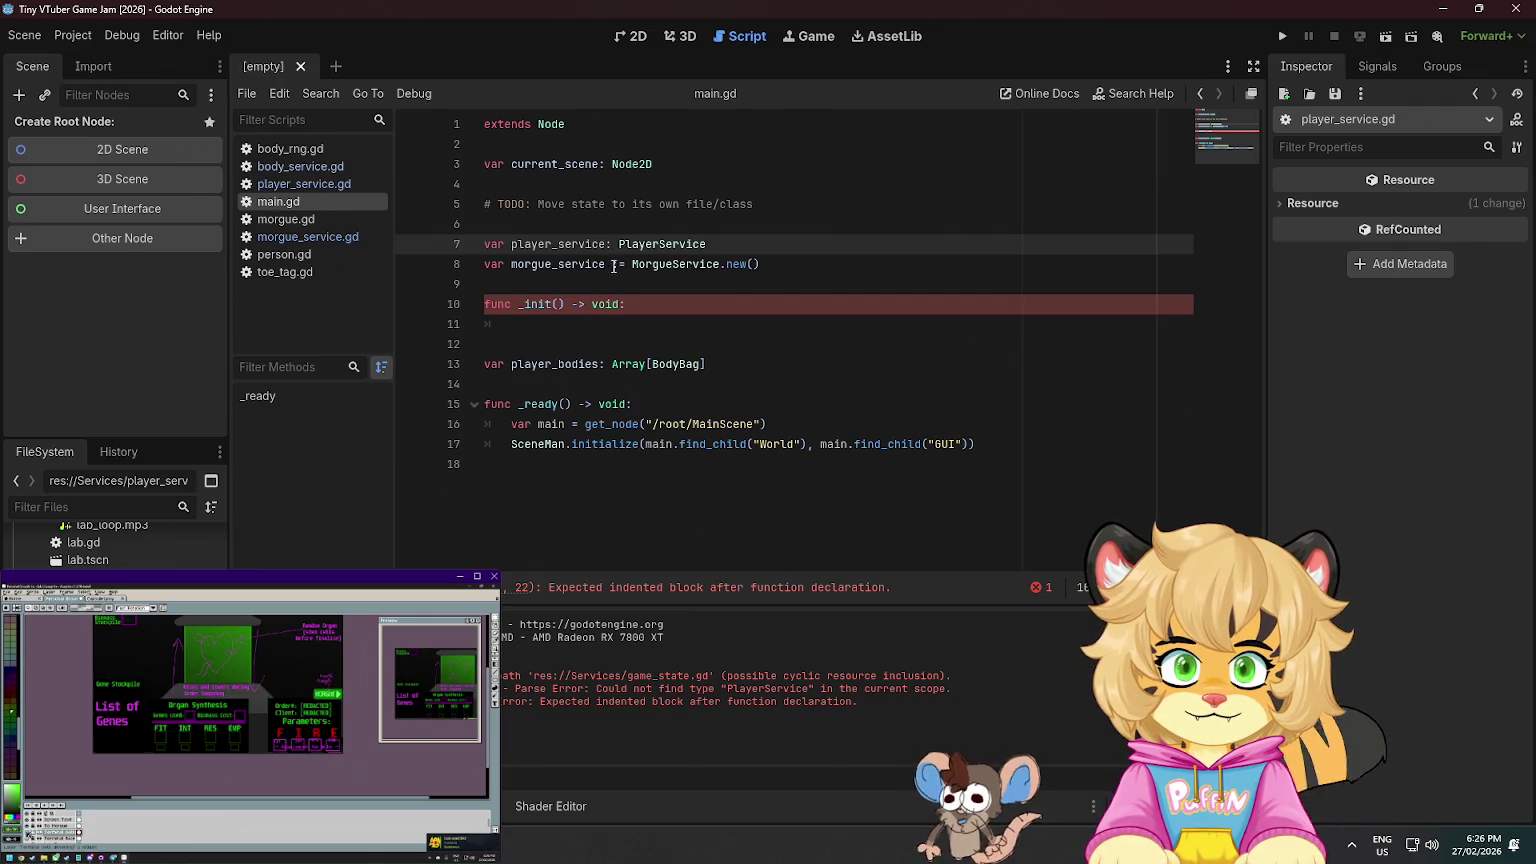
- Replace morgue_service's initialiser with the type MorgueService and save
left_click(608, 264)
key("Delete")
left_click_drag(612, 264, 826, 260)
type("Mor")
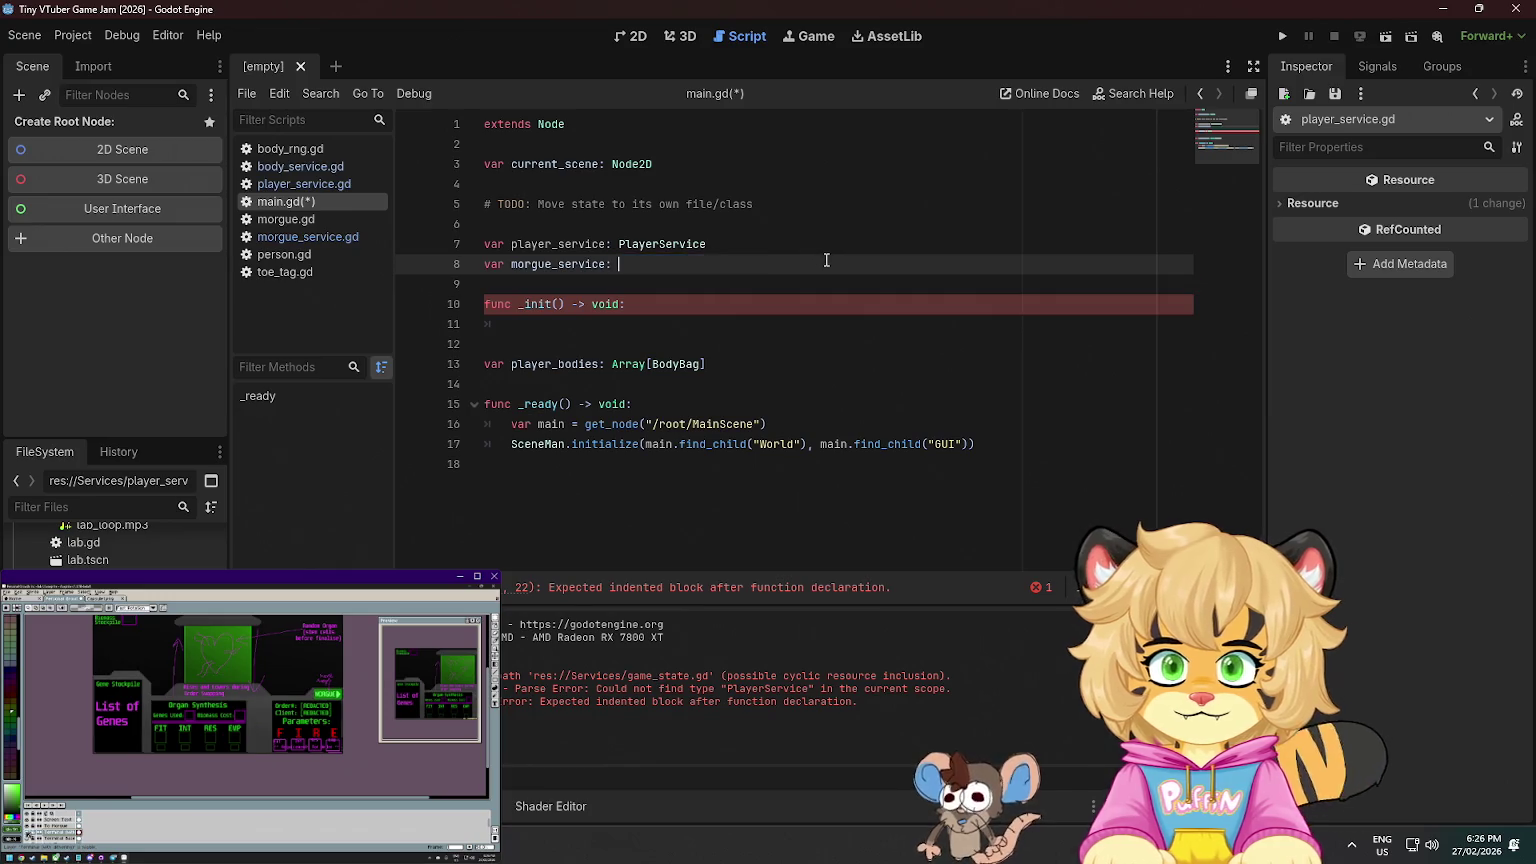
type("gueService")
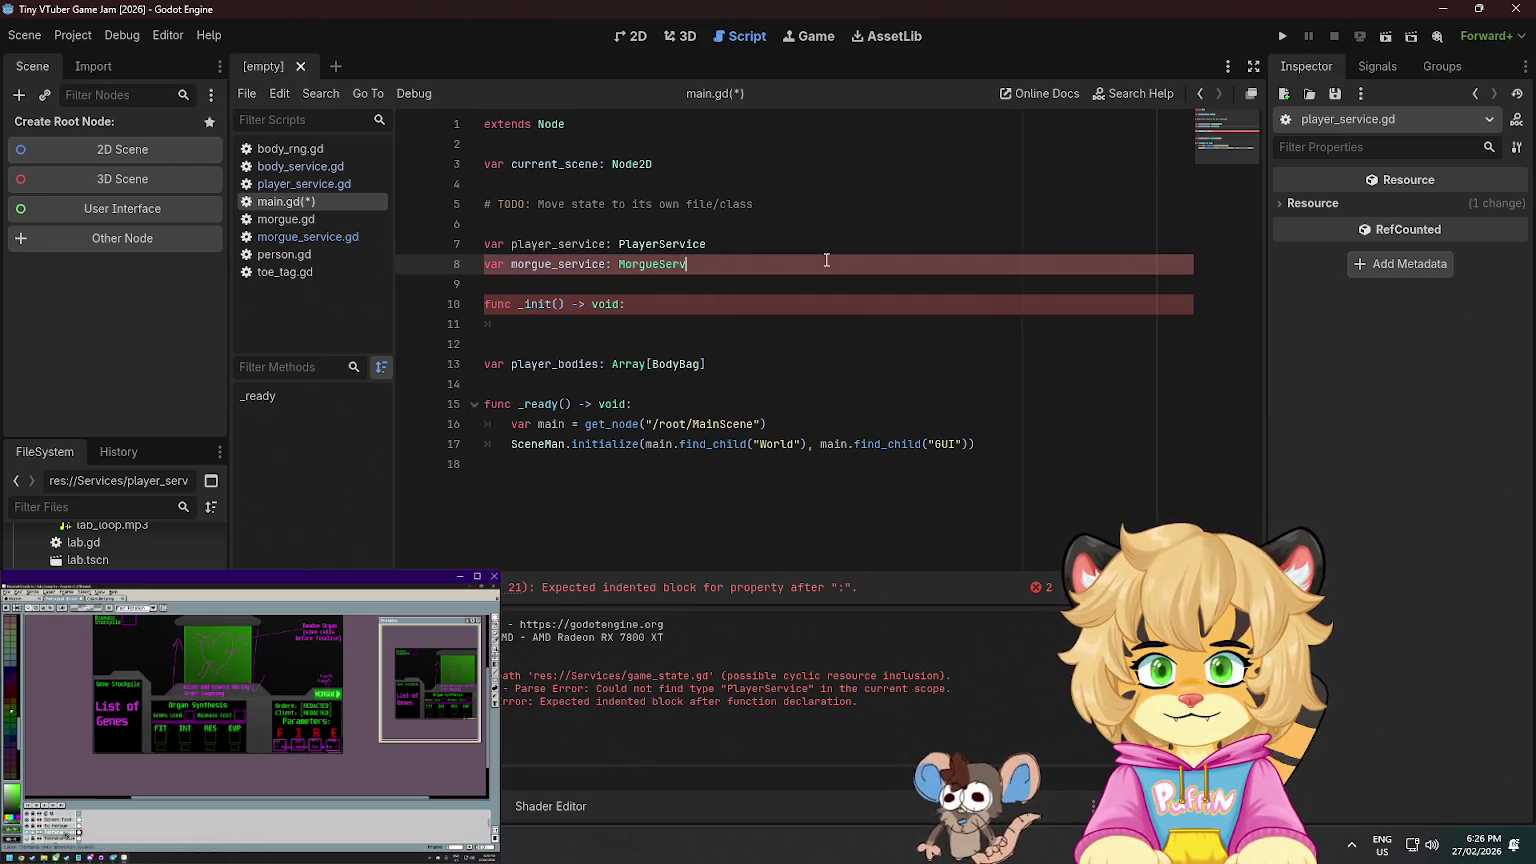
key("ctrl+s")
- In _init, assign player_service = PlayerService.new(), and open a blank line after the declarations
left_click(717, 325)
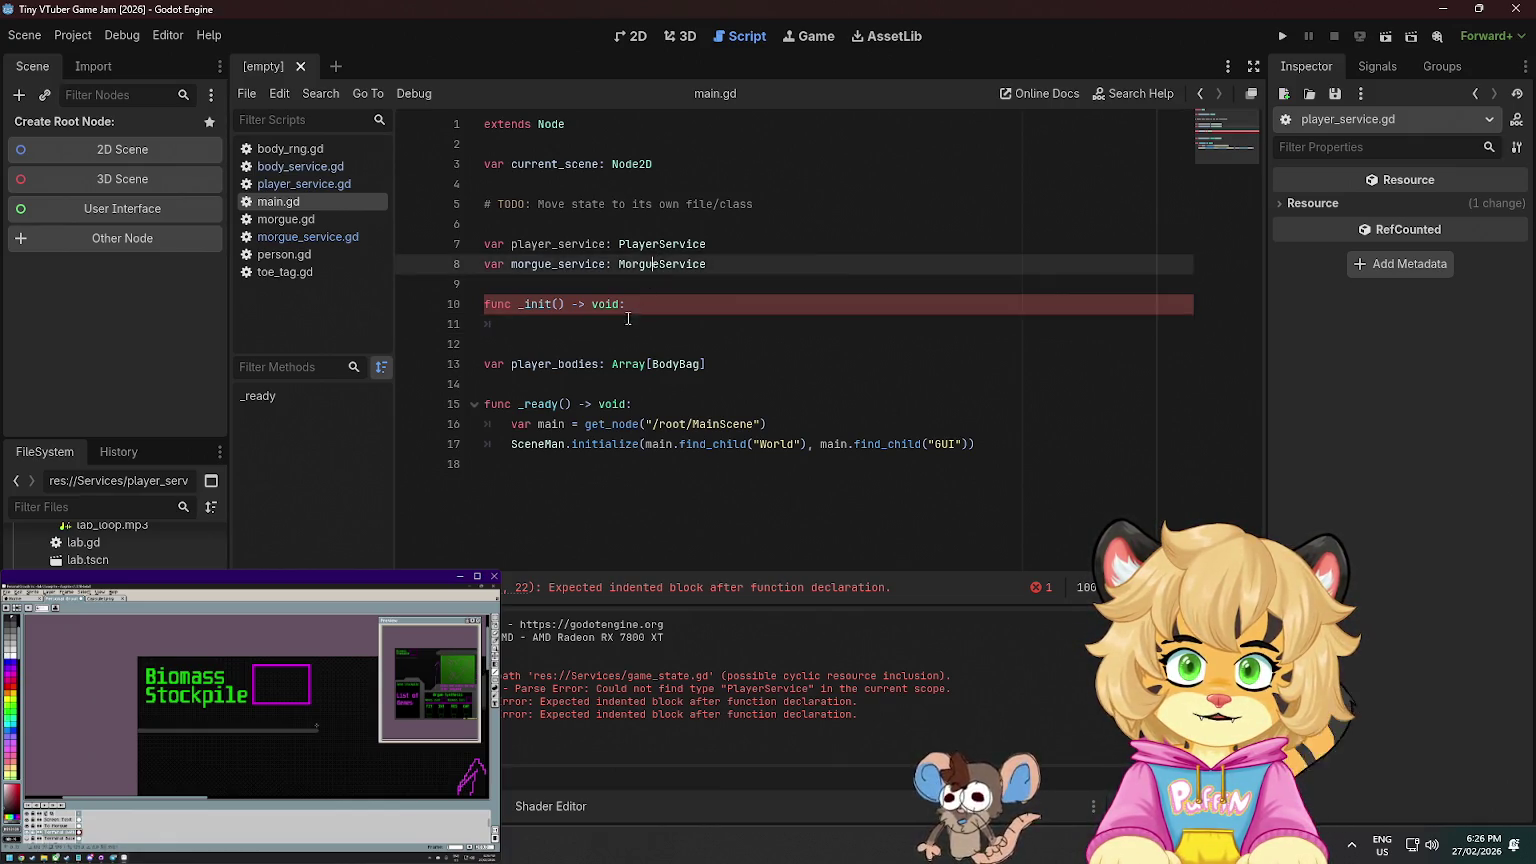
type("player")
key("Escape")
type("_service.new")
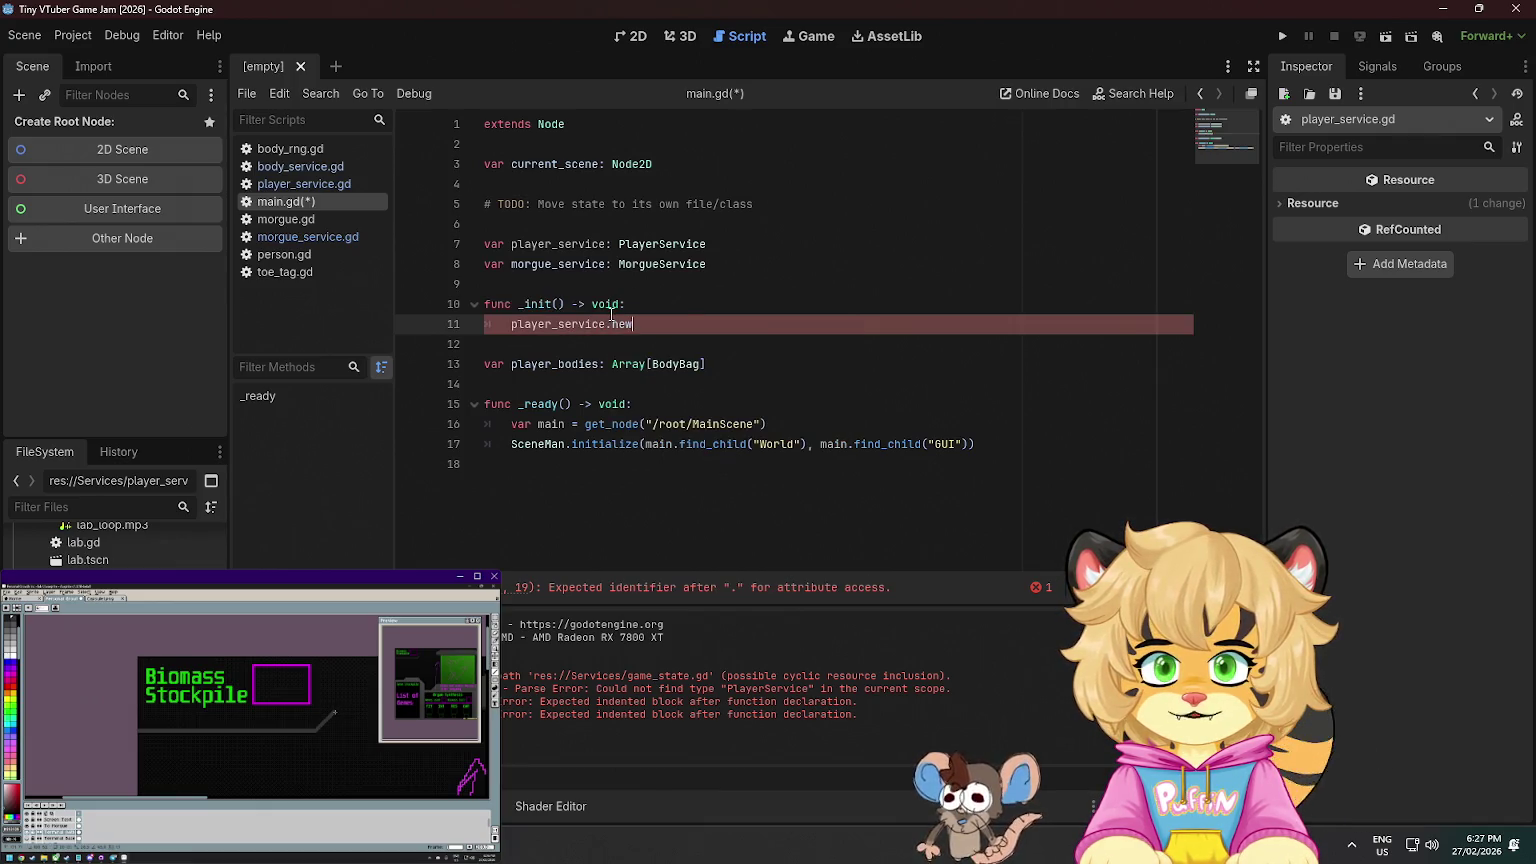
key("BackSpace")
type("= Player")
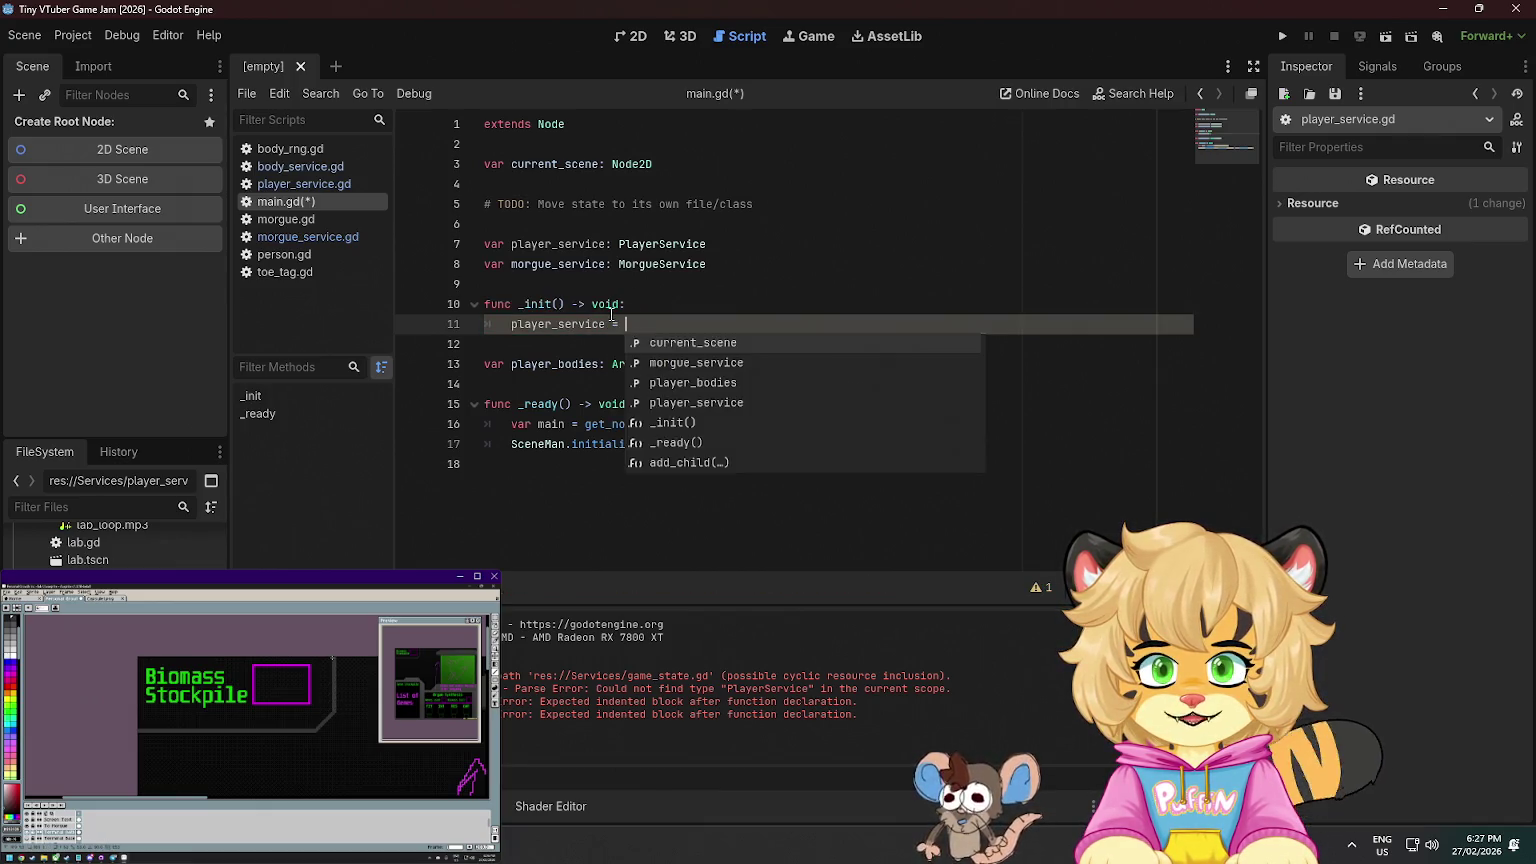
key("Return")
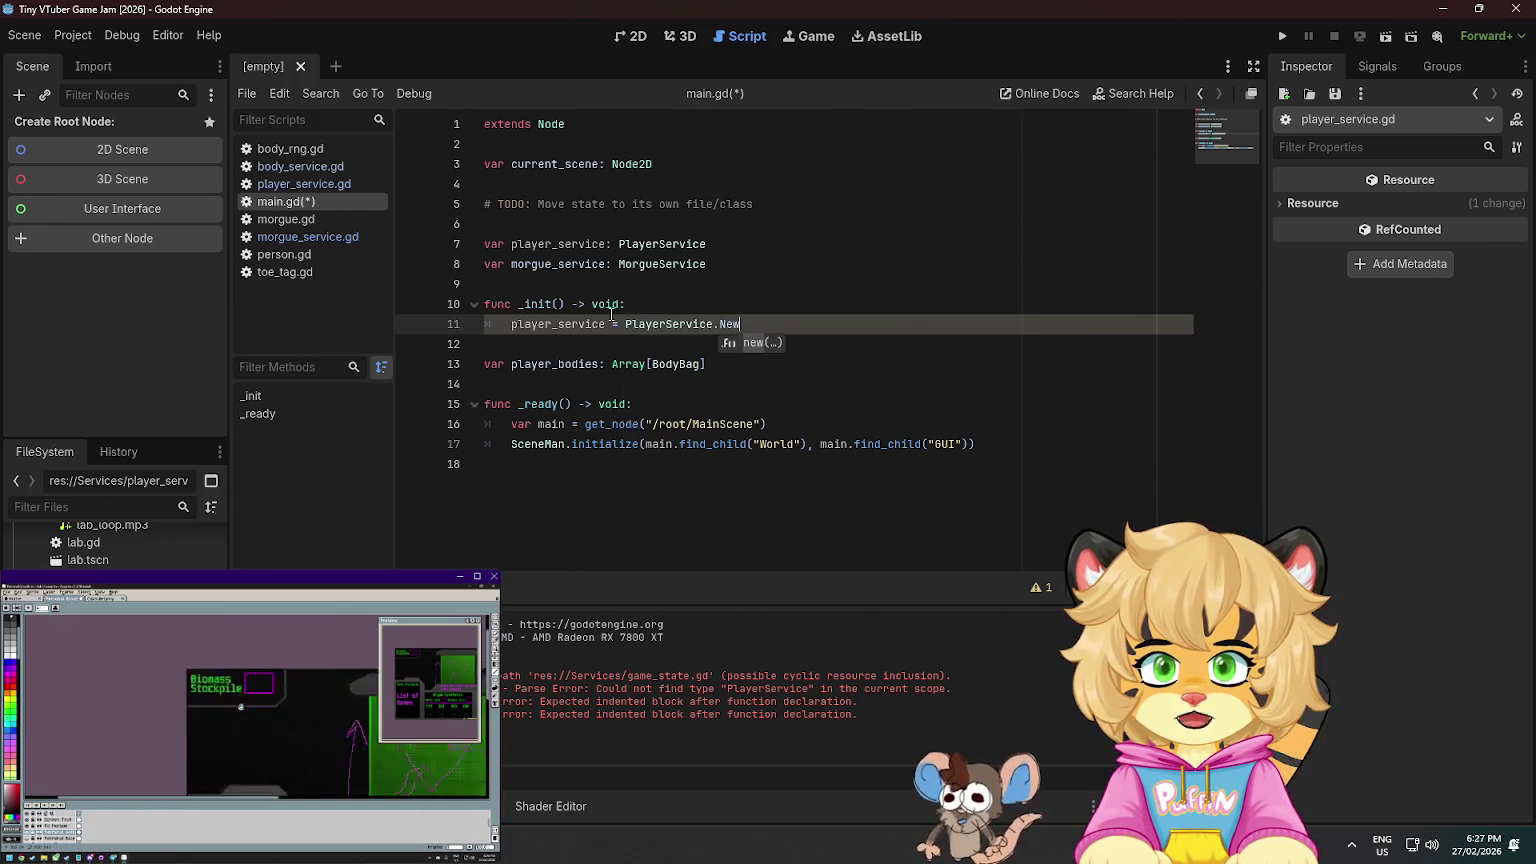
key("Return")
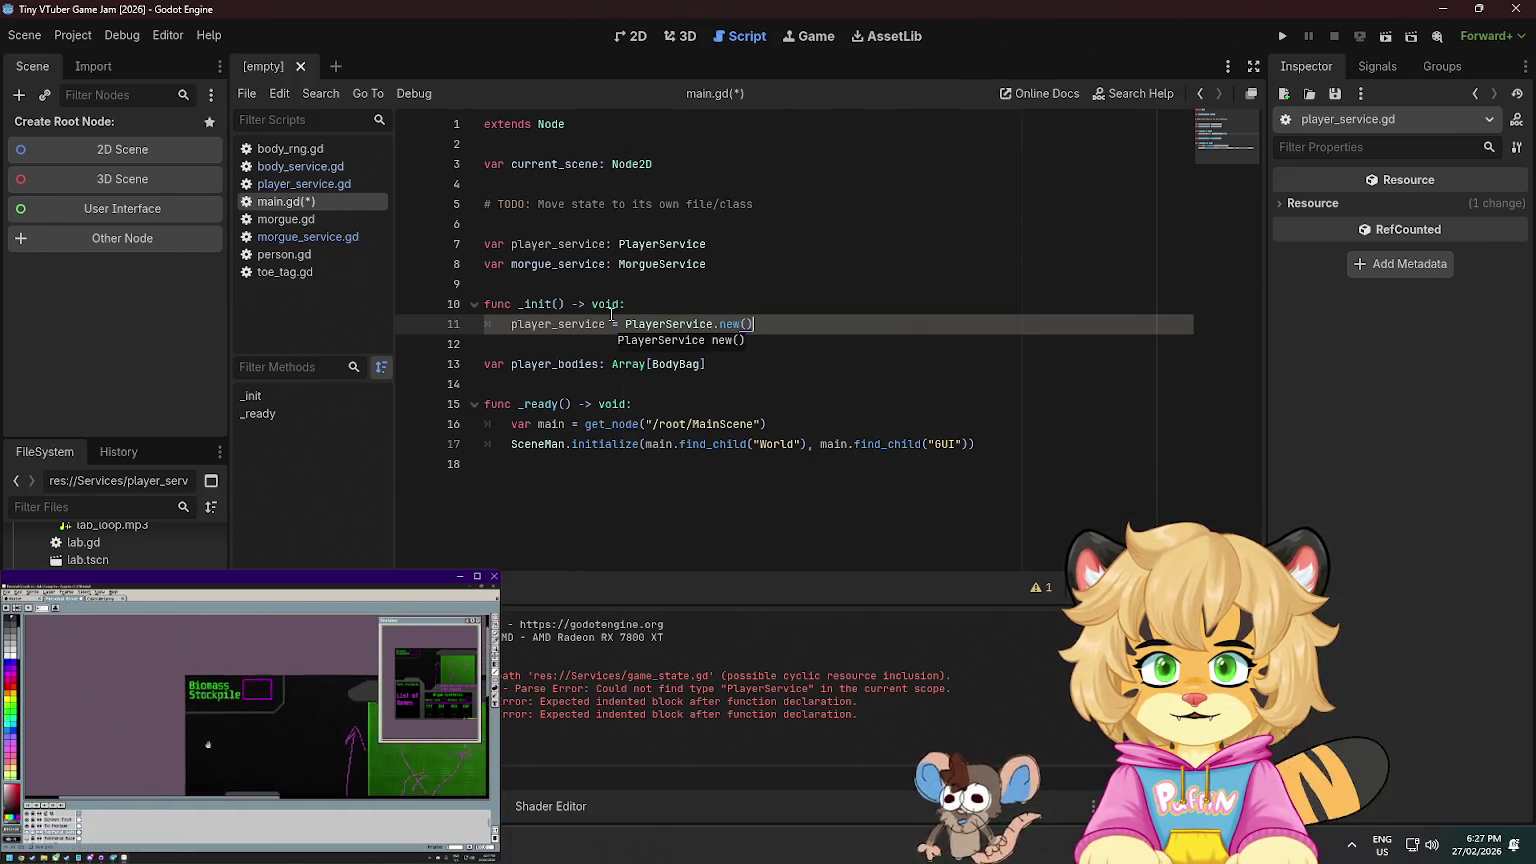
key("Return")
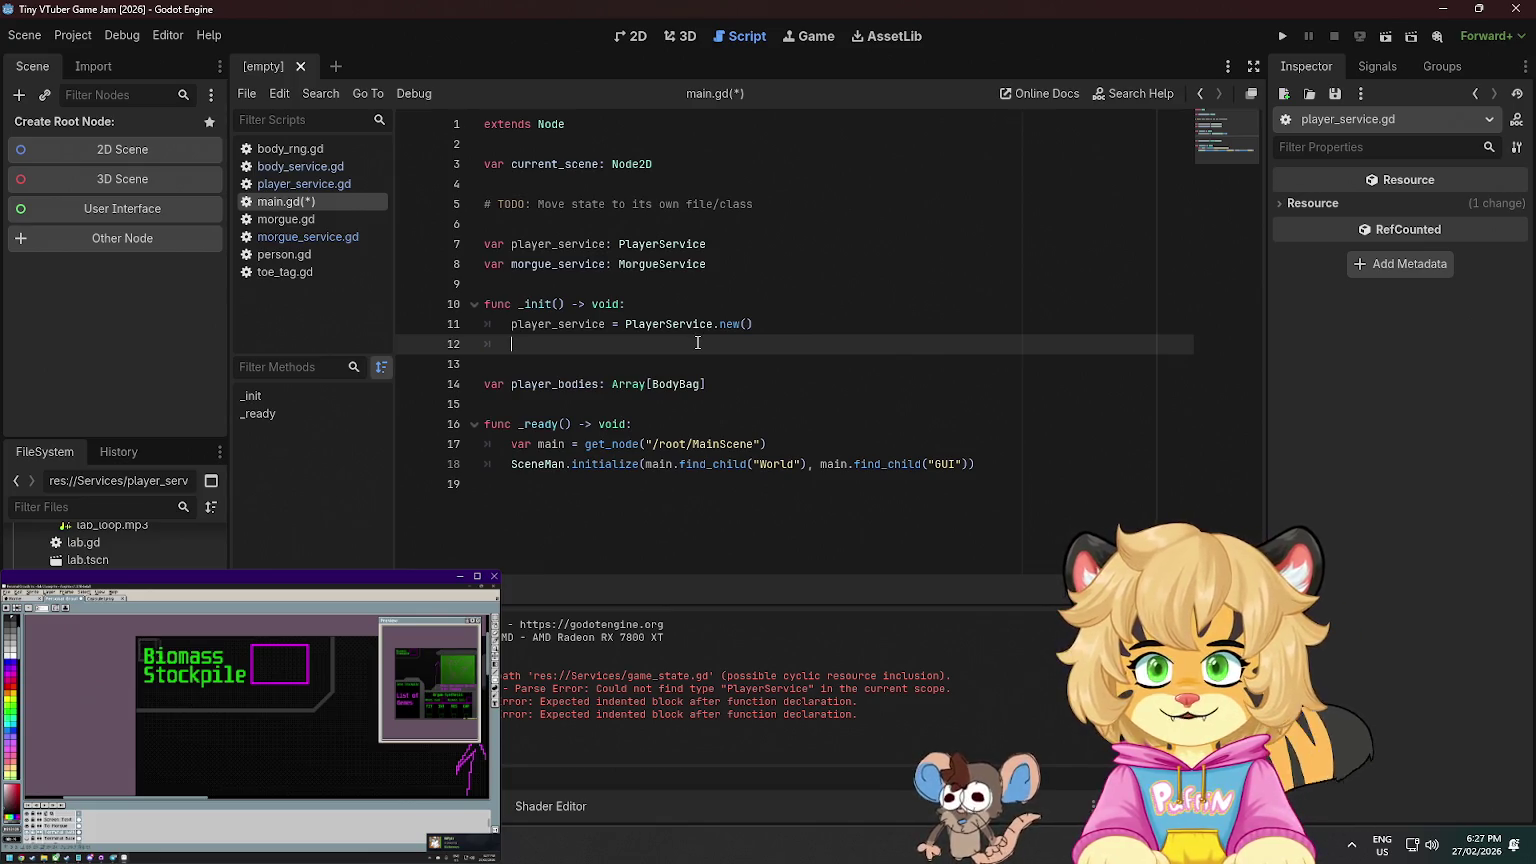
left_click(722, 265)
key("Return")
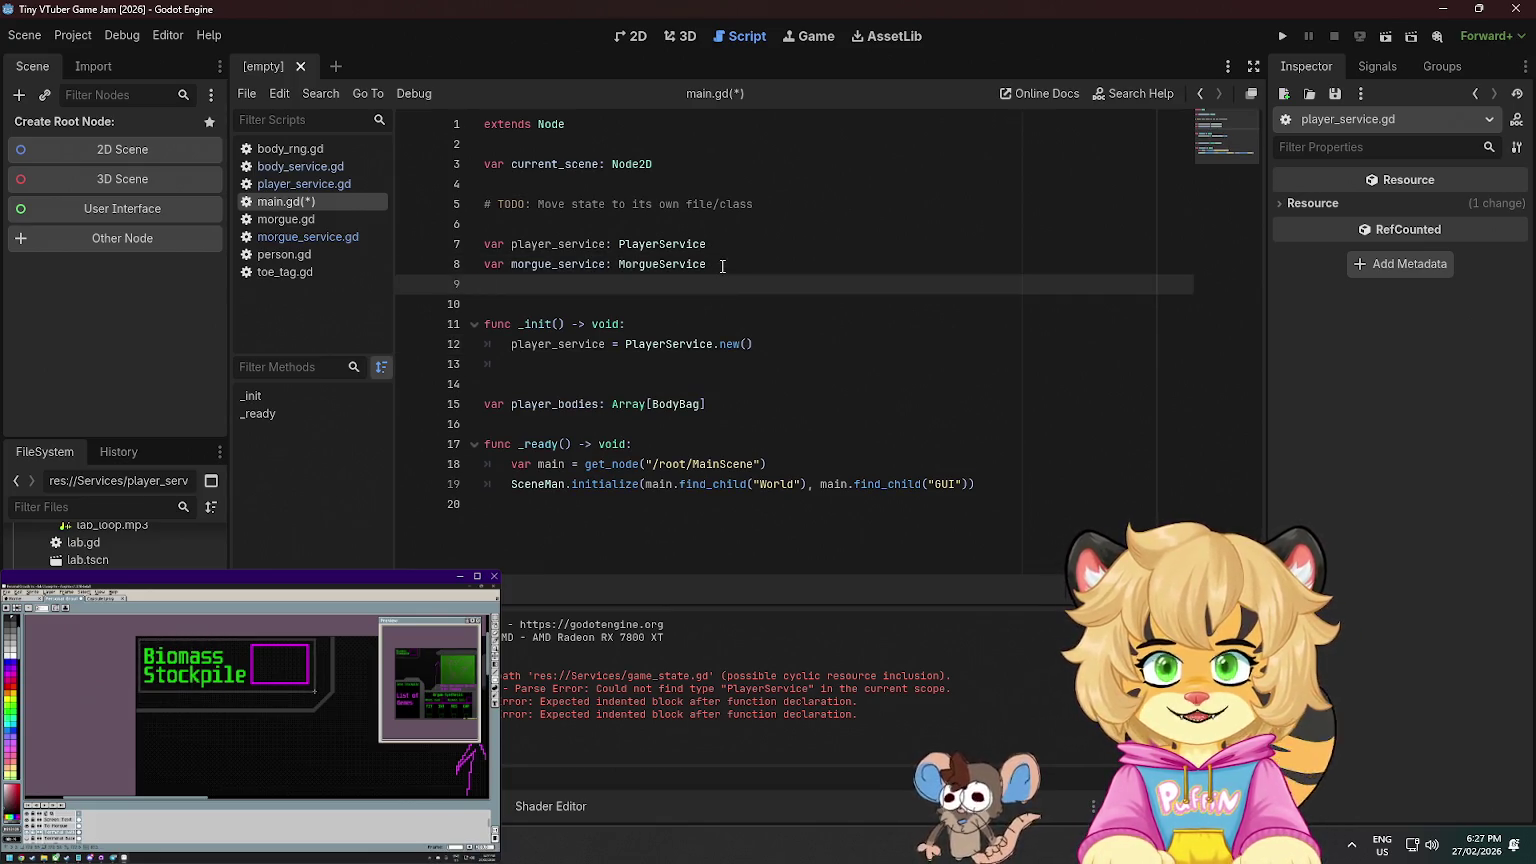
- Declare var body_service: BodyService and add morgue_service = MorgueService.new() inside _init
type("var body_service:")
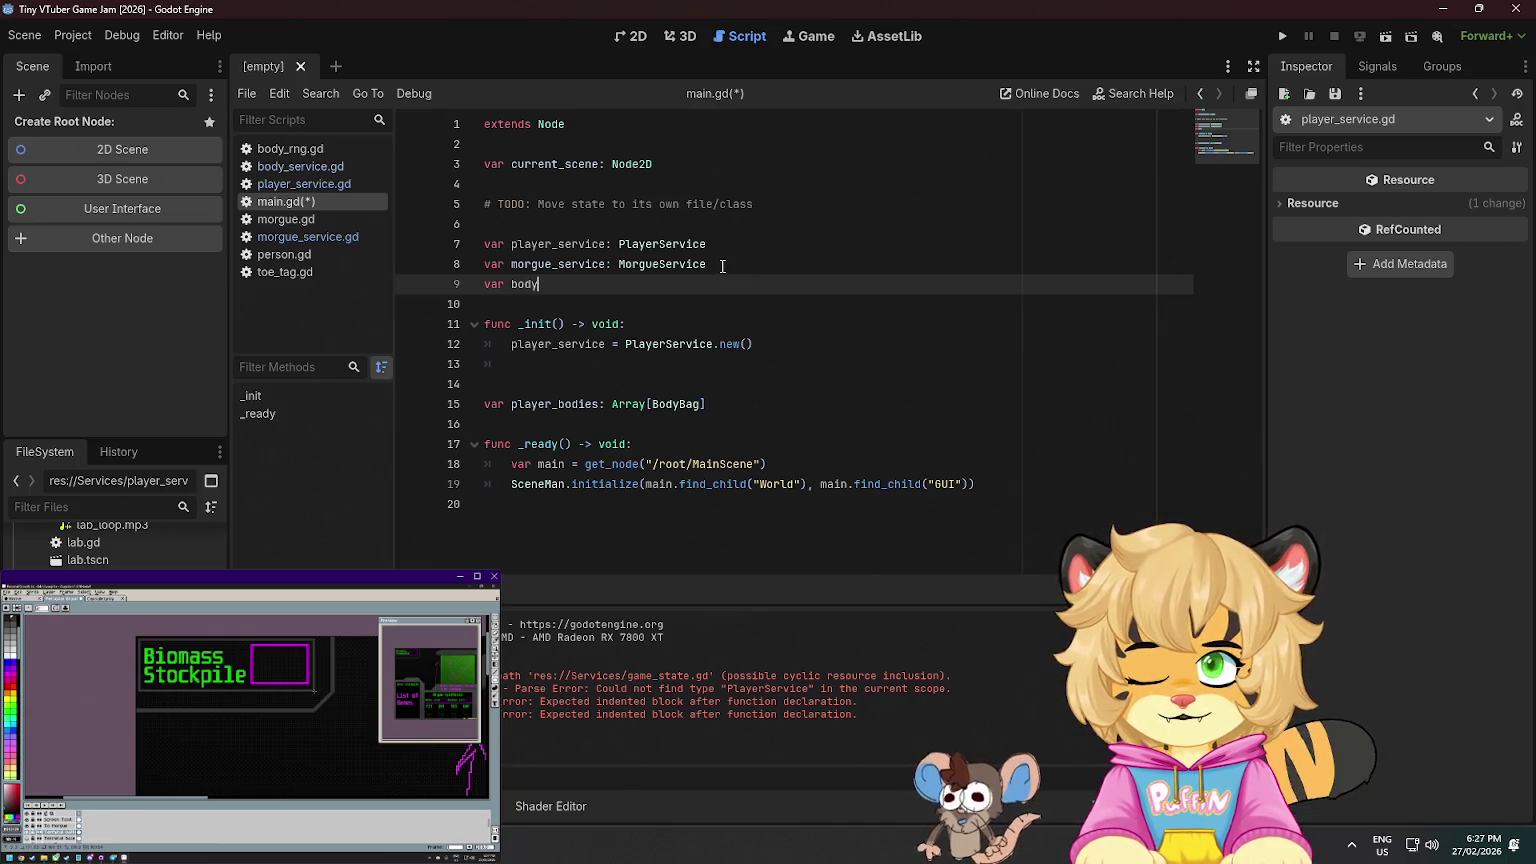
type(" BodyS")
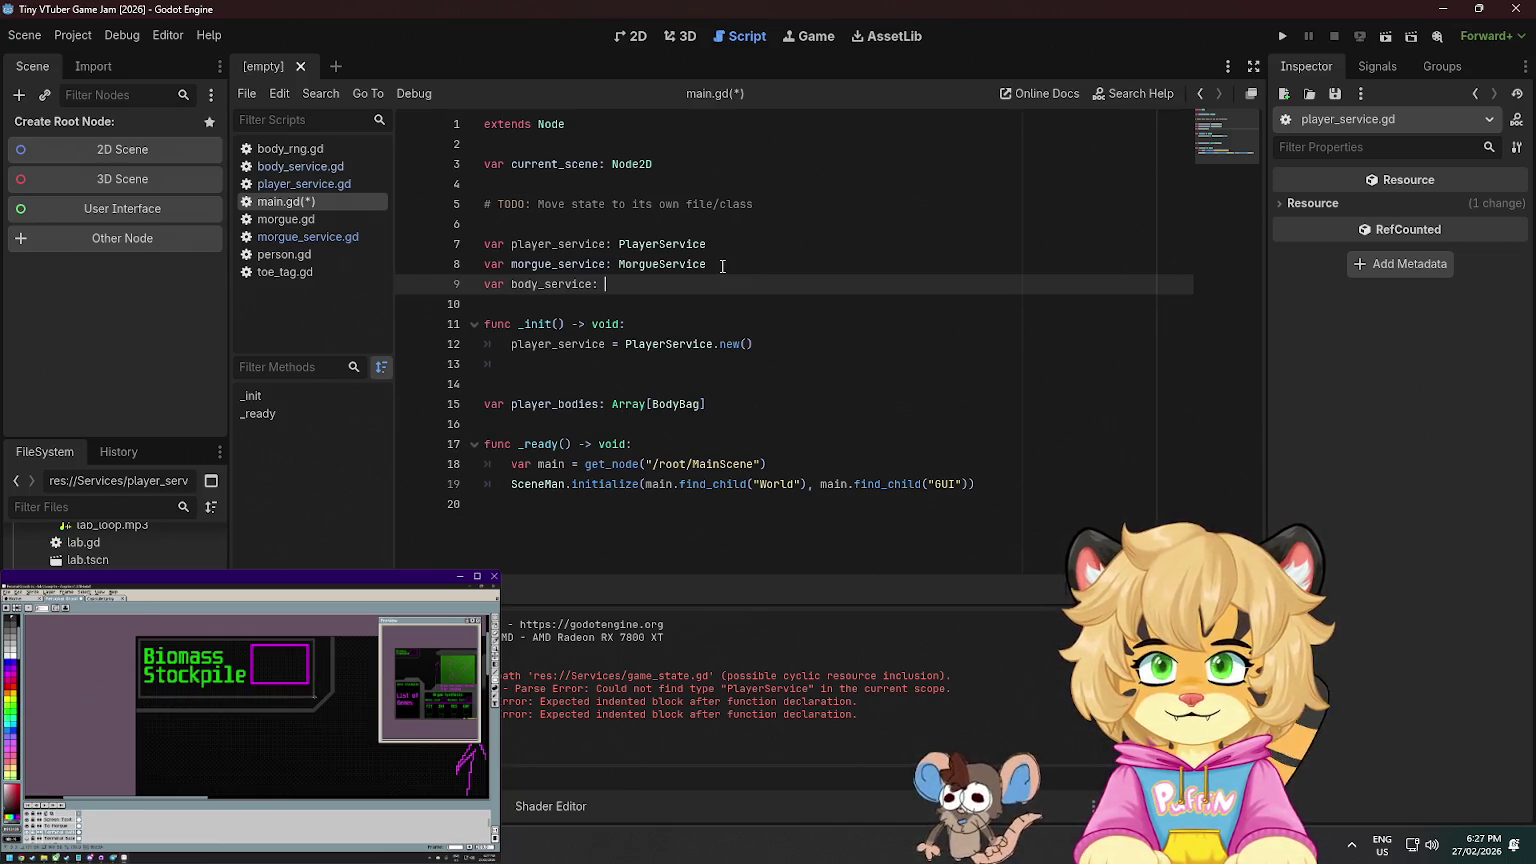
type("ervice")
key("ctrl+s")
left_click(605, 365)
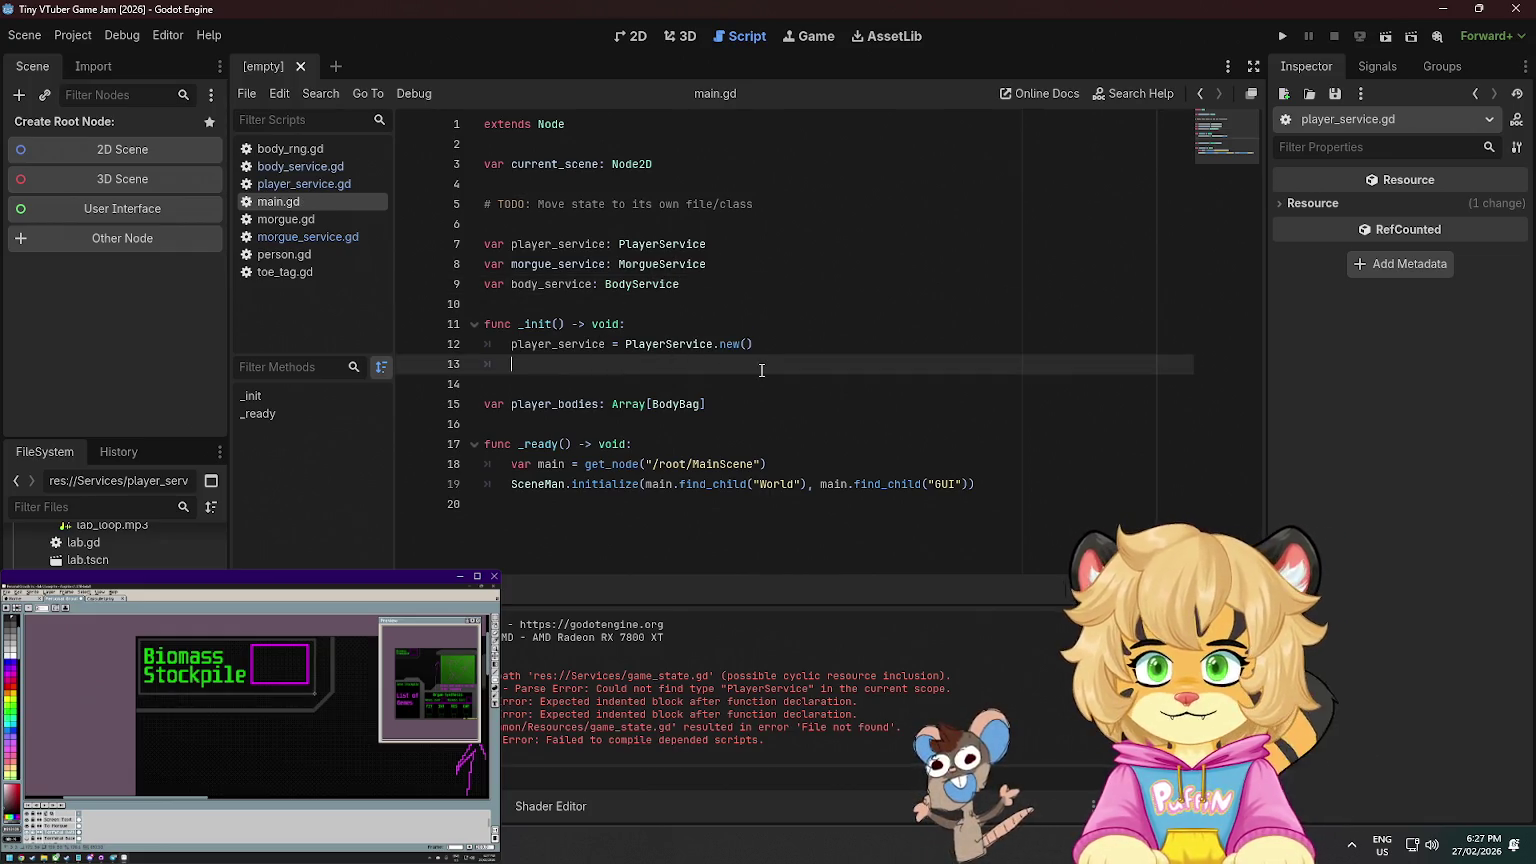
type("morgue_")
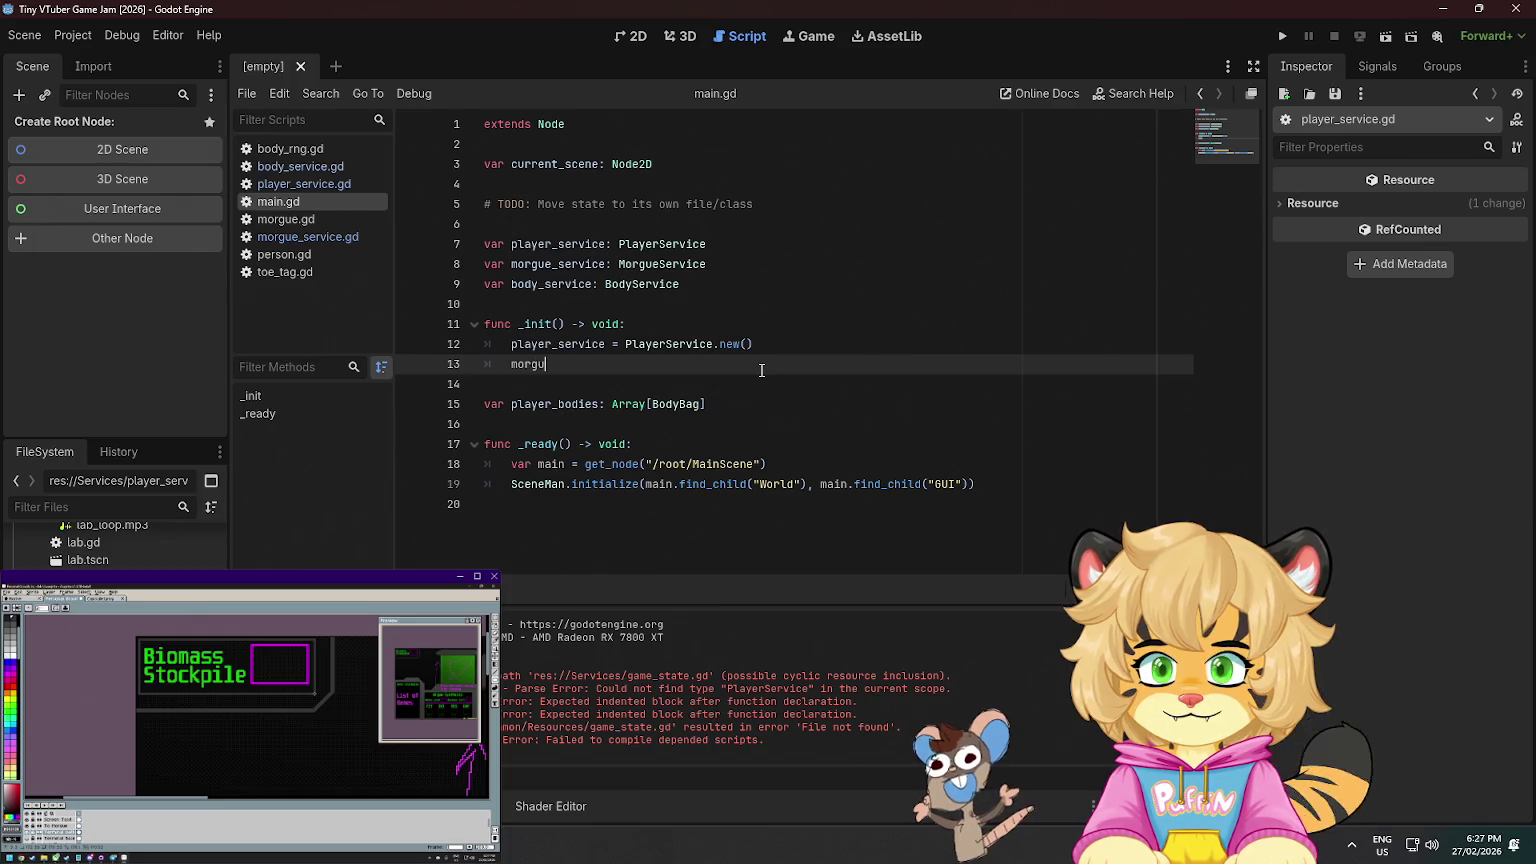
type("service:")
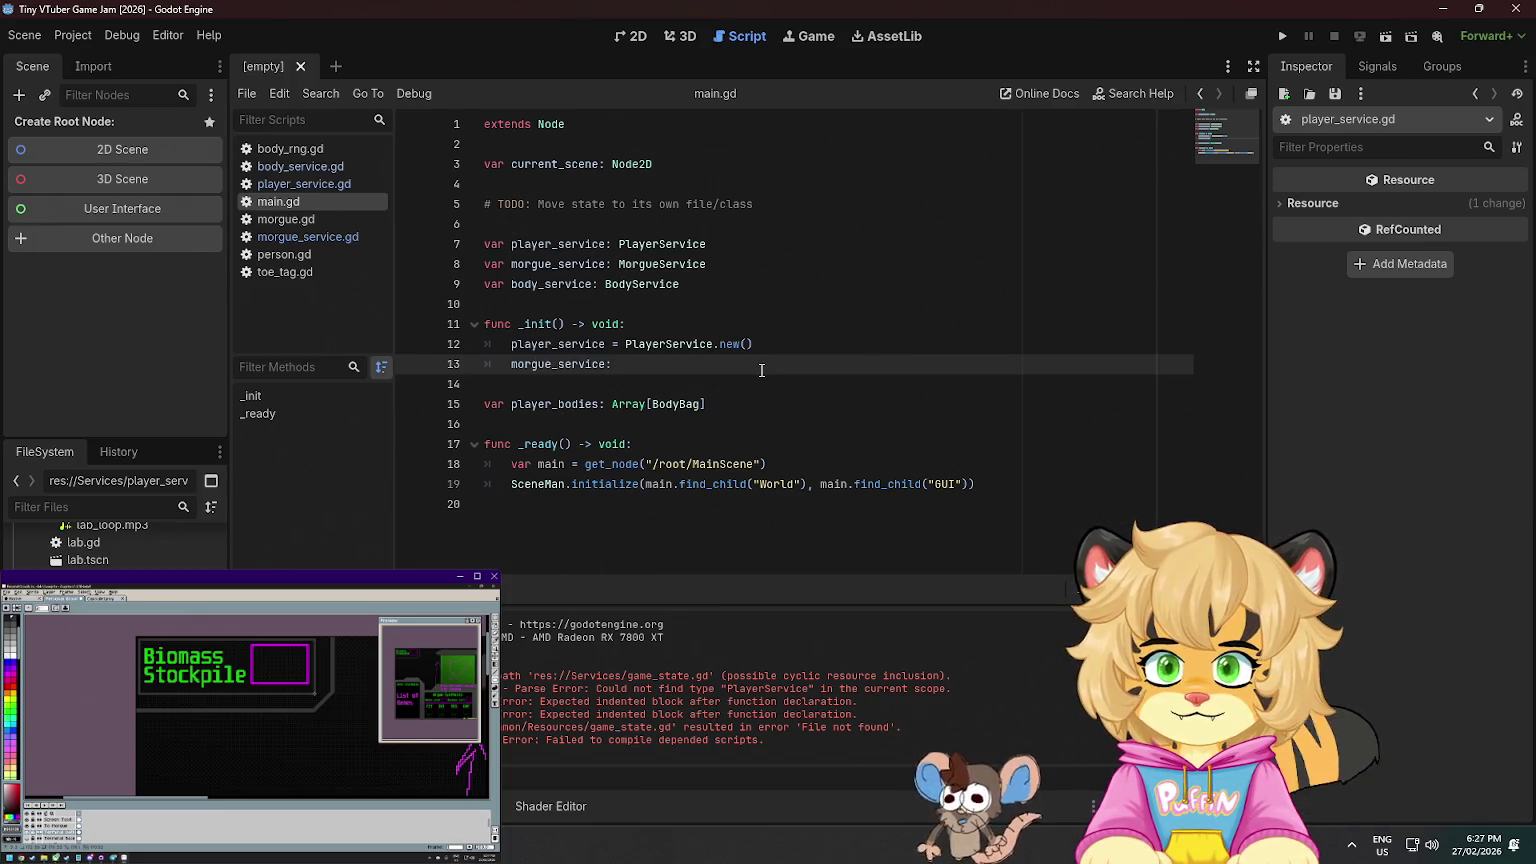
key("BackSpace")
type("= Morg")
key("Return")
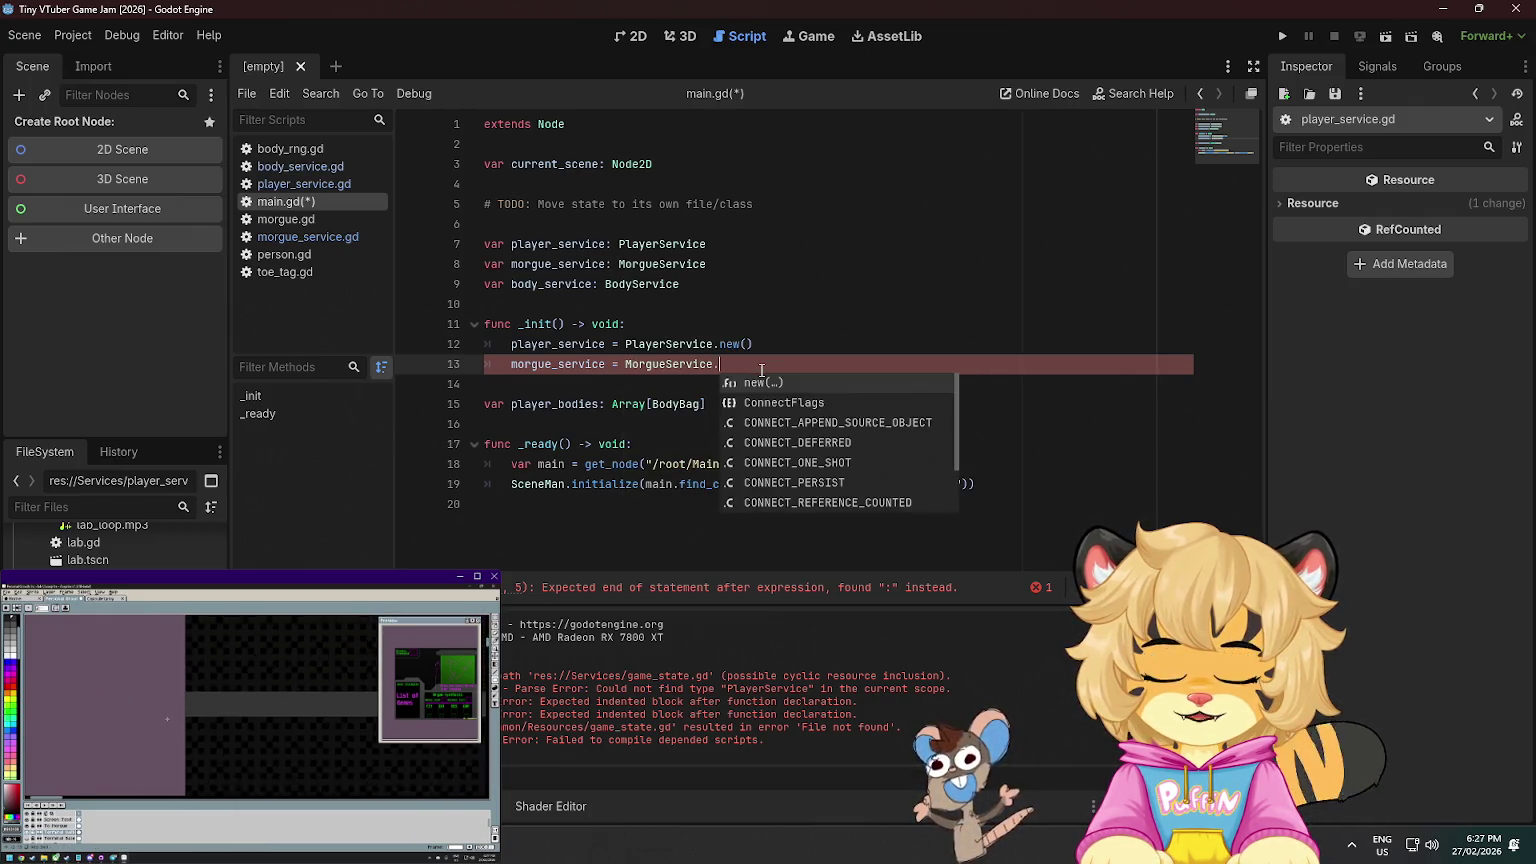
type(".new()")
key("Return")
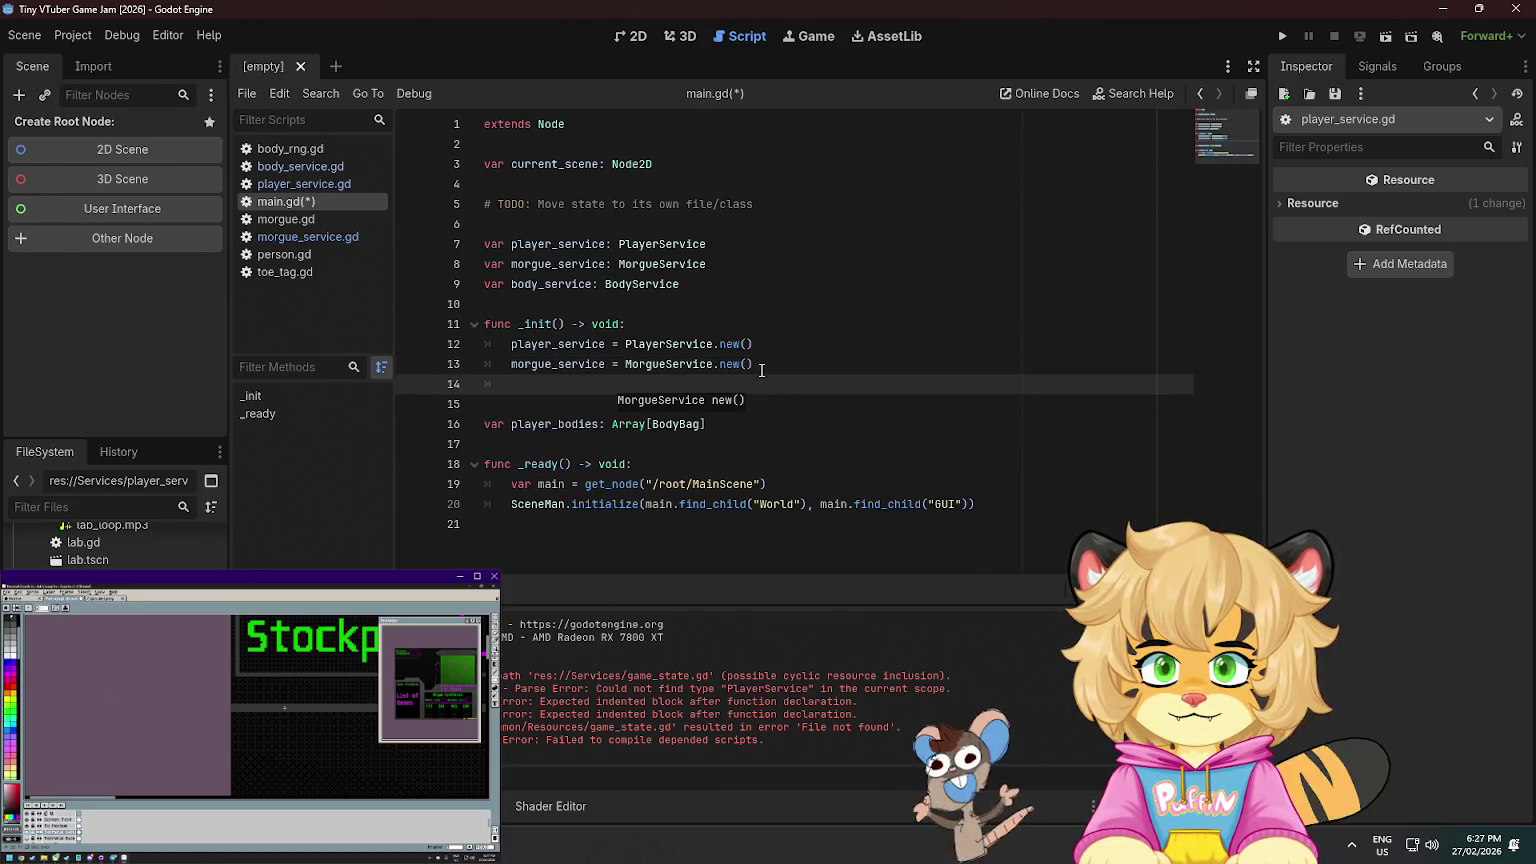
- Begin body_service = BodyService.new().setup(morgue_service, ...) on the next _init line
type("body")
key("Return")
type("= ")
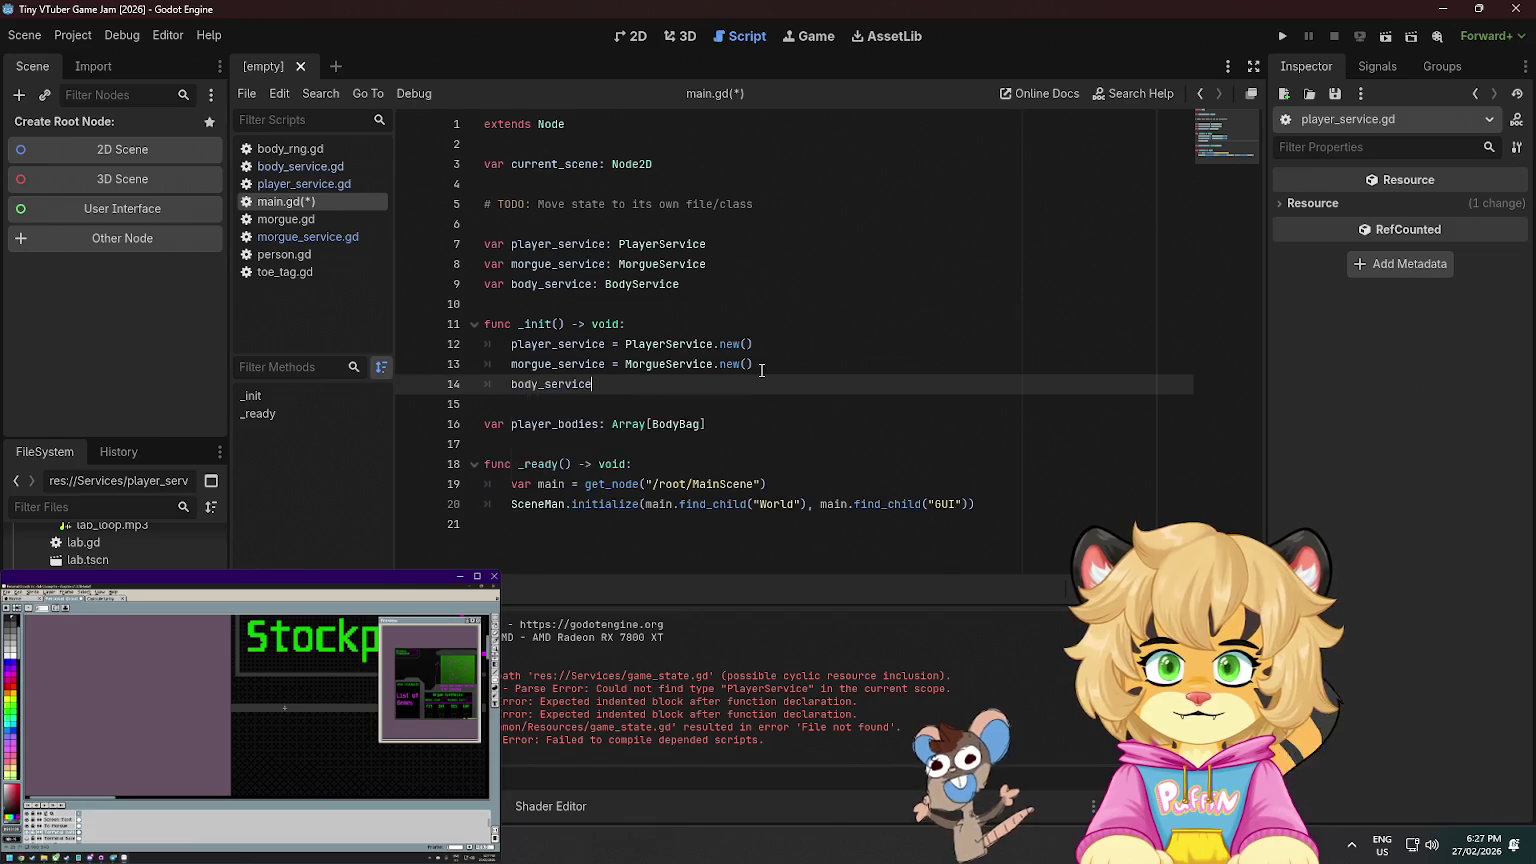
type("BOd")
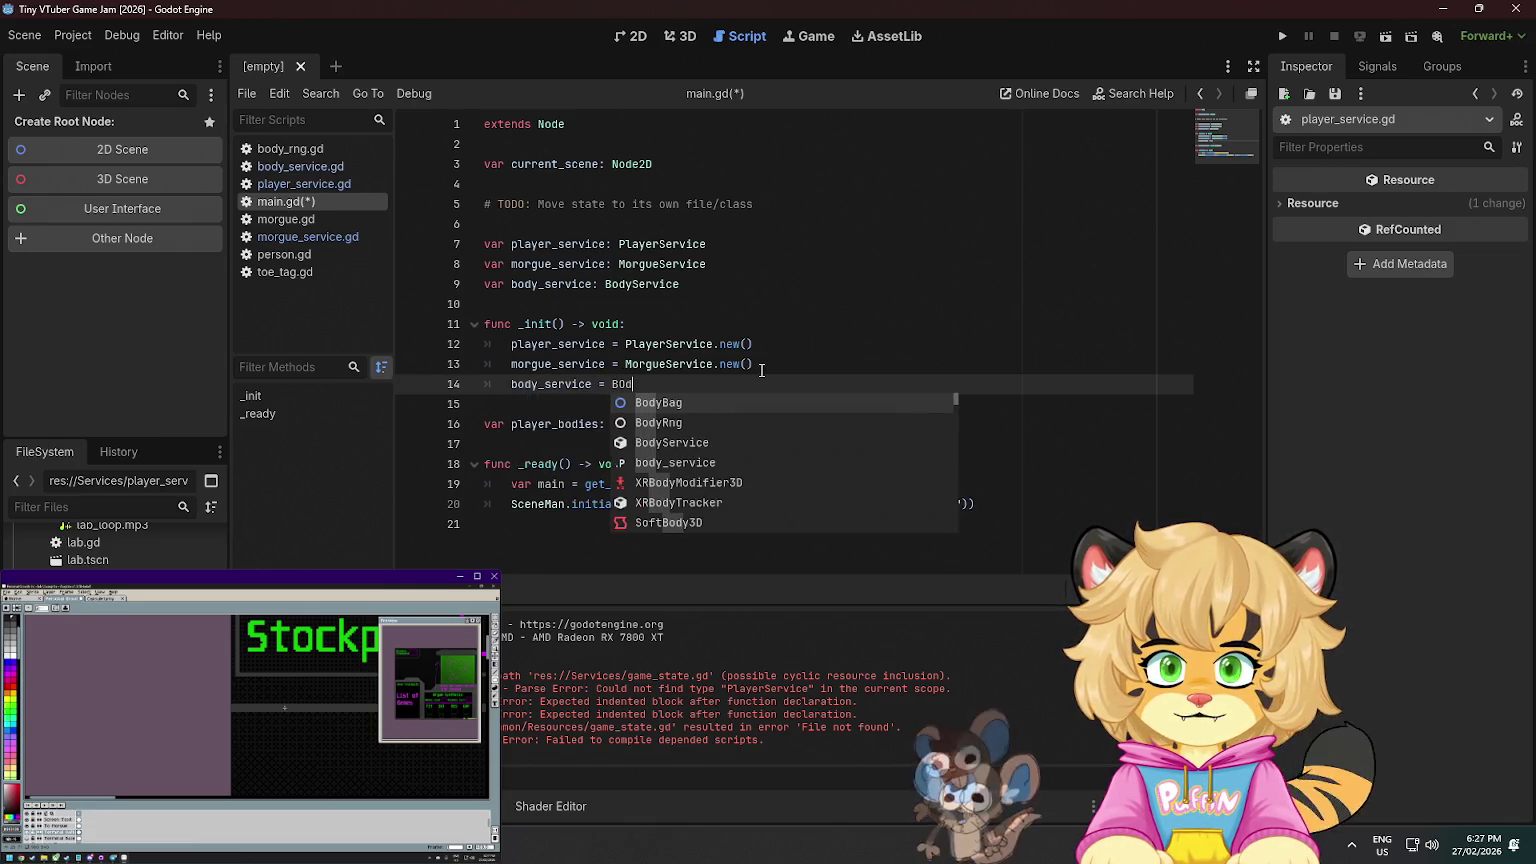
type("yS")
key("Return")
type(".ne")
key("Return")
type(".s")
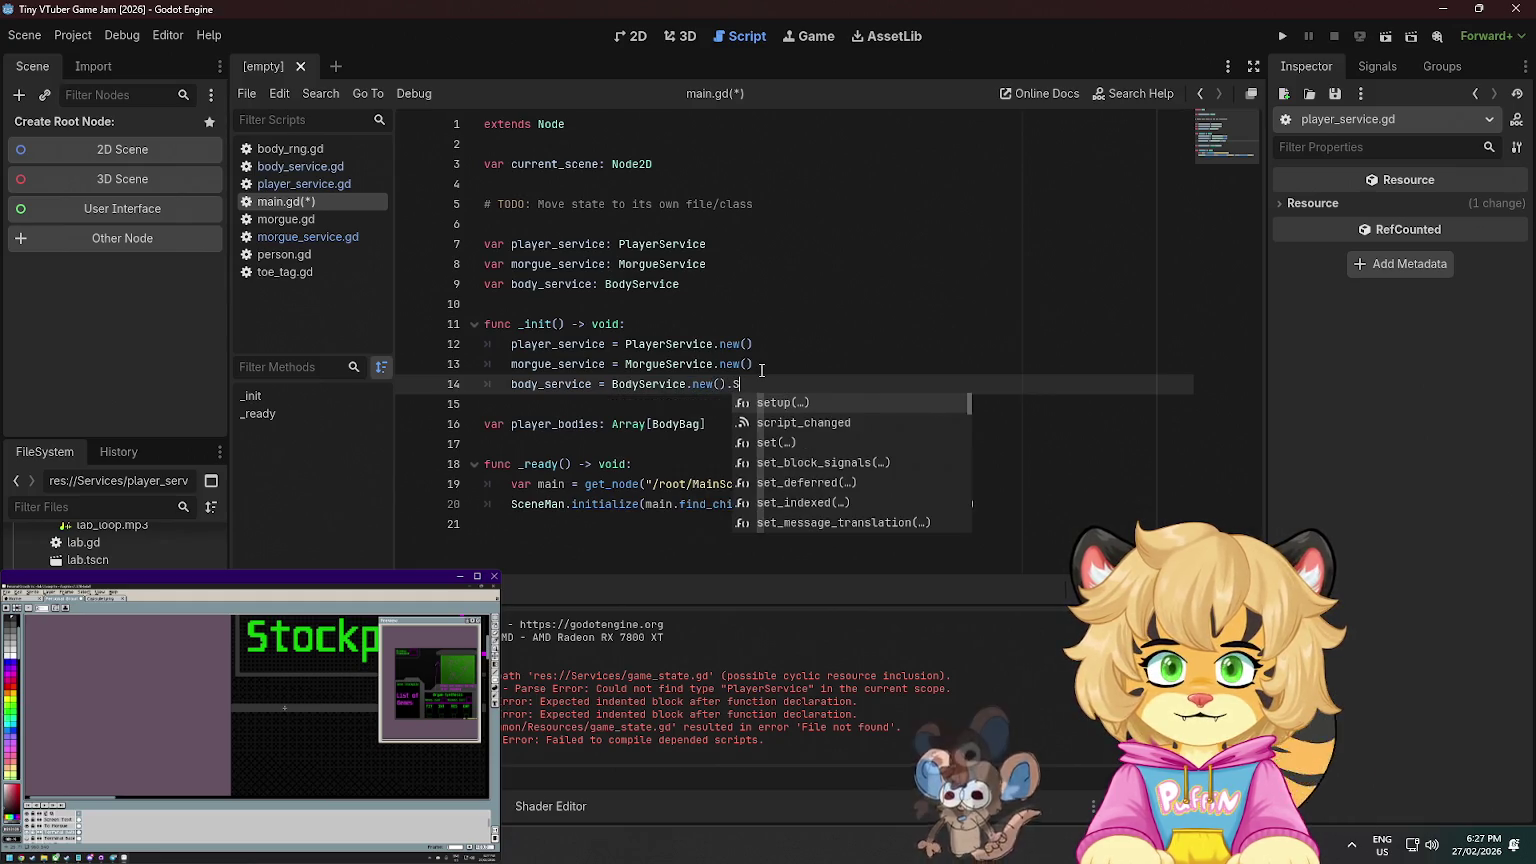
key("Return")
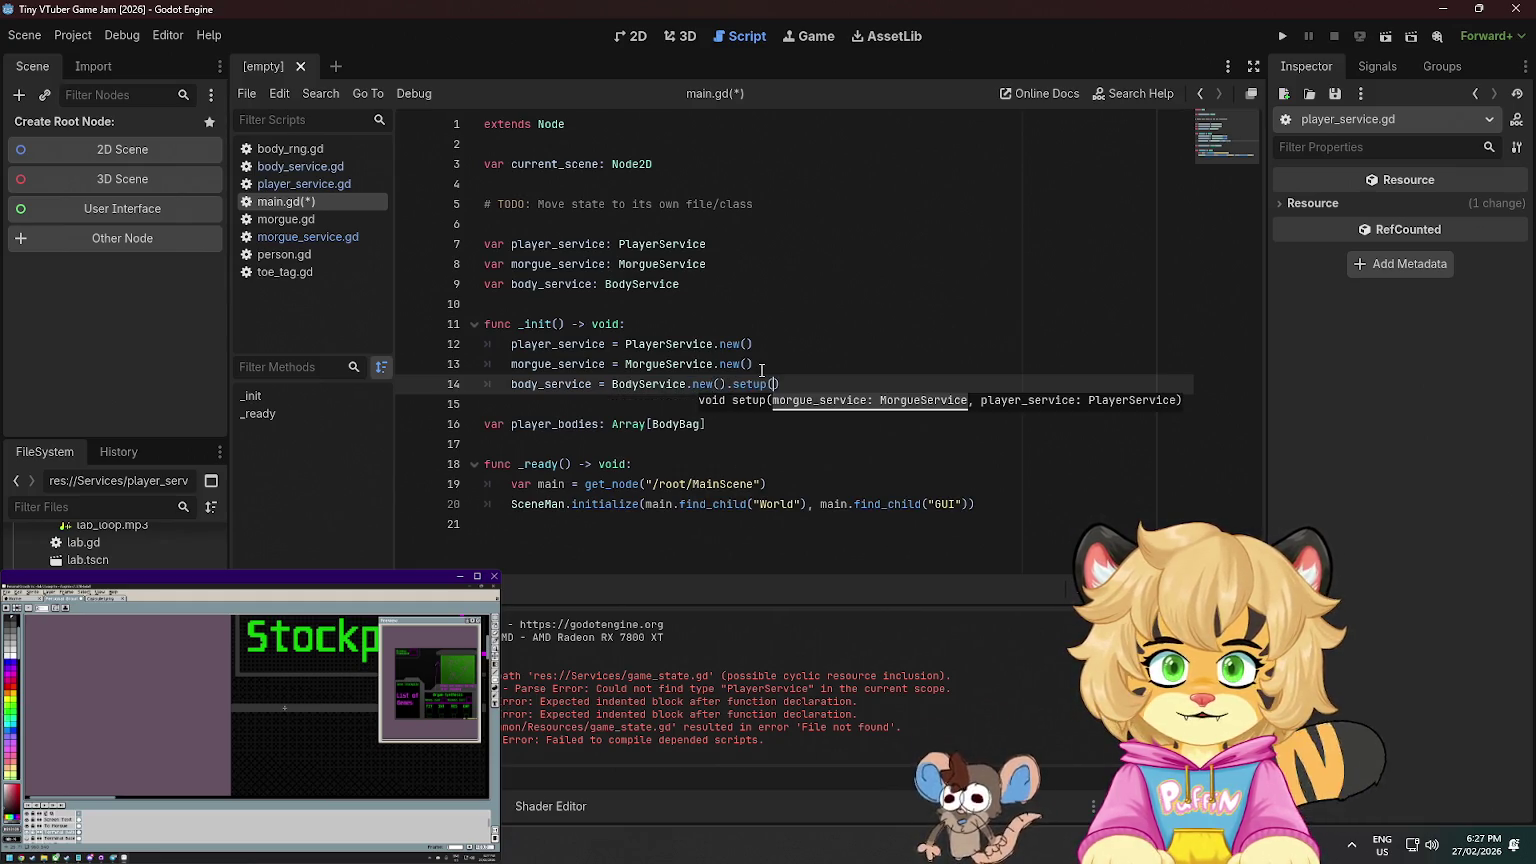
type("morgue")
key("Return")
- Make player_service the second setup argument, replacing the mistyped one, and save main.gd
type(", p")
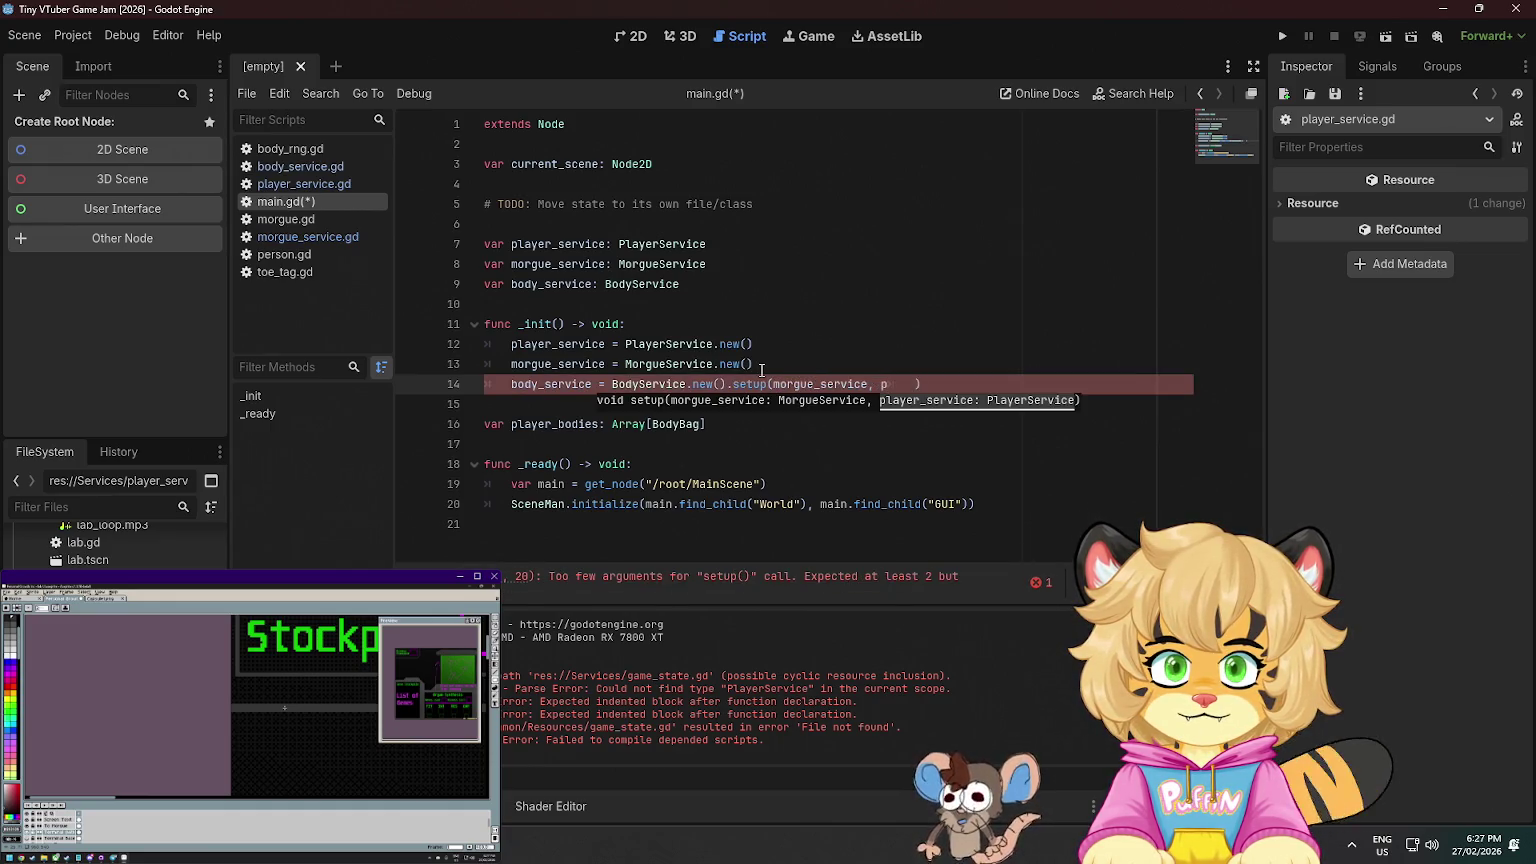
key("BackSpace")
key("Return")
key("BackSpace")
key("BackSpace")
key("BackSpace")
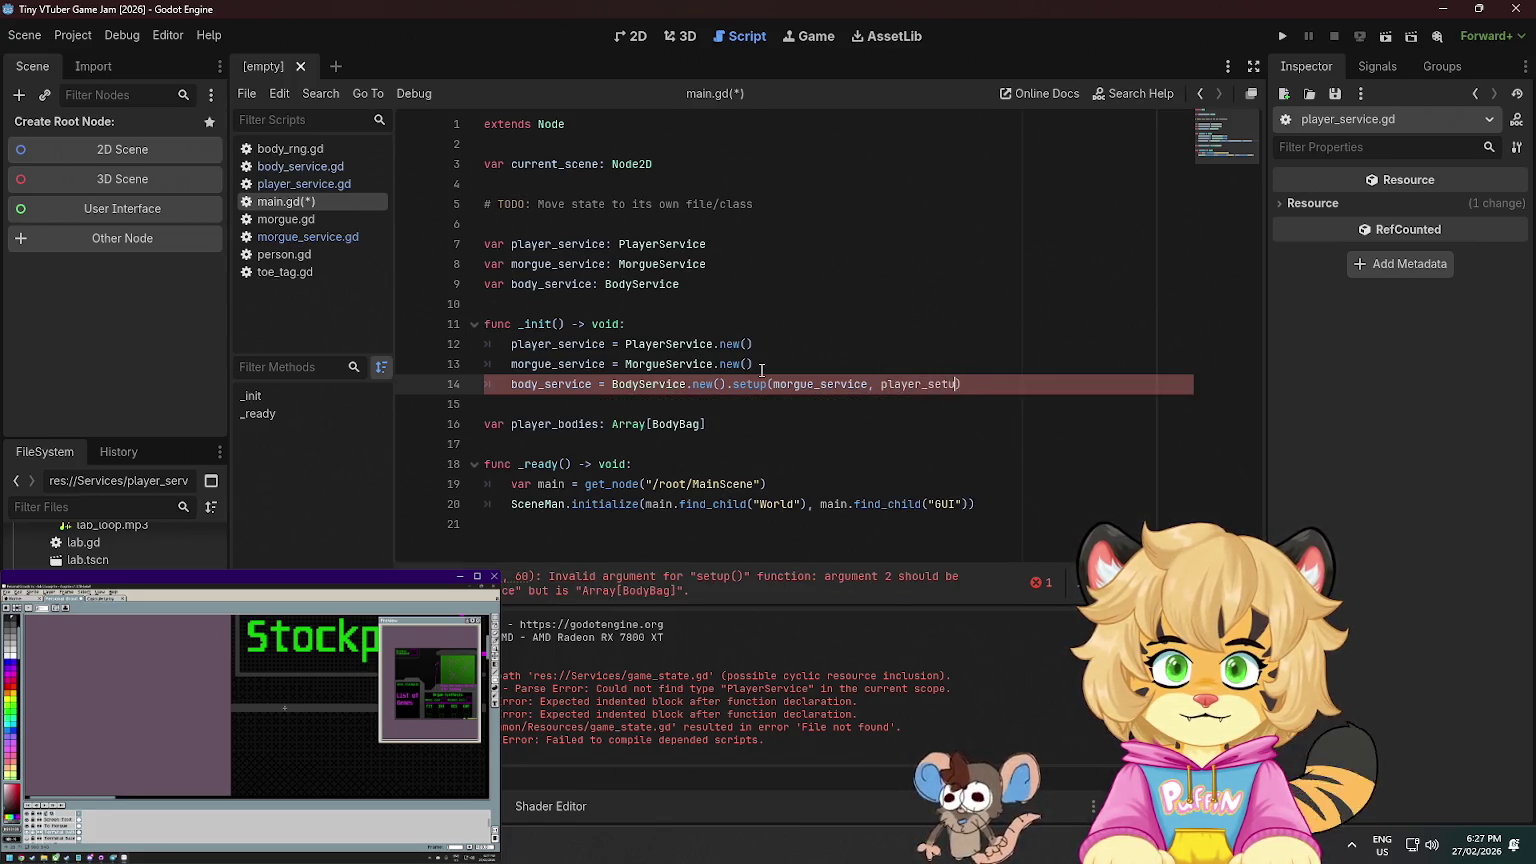
type("p")
left_click(895, 322)
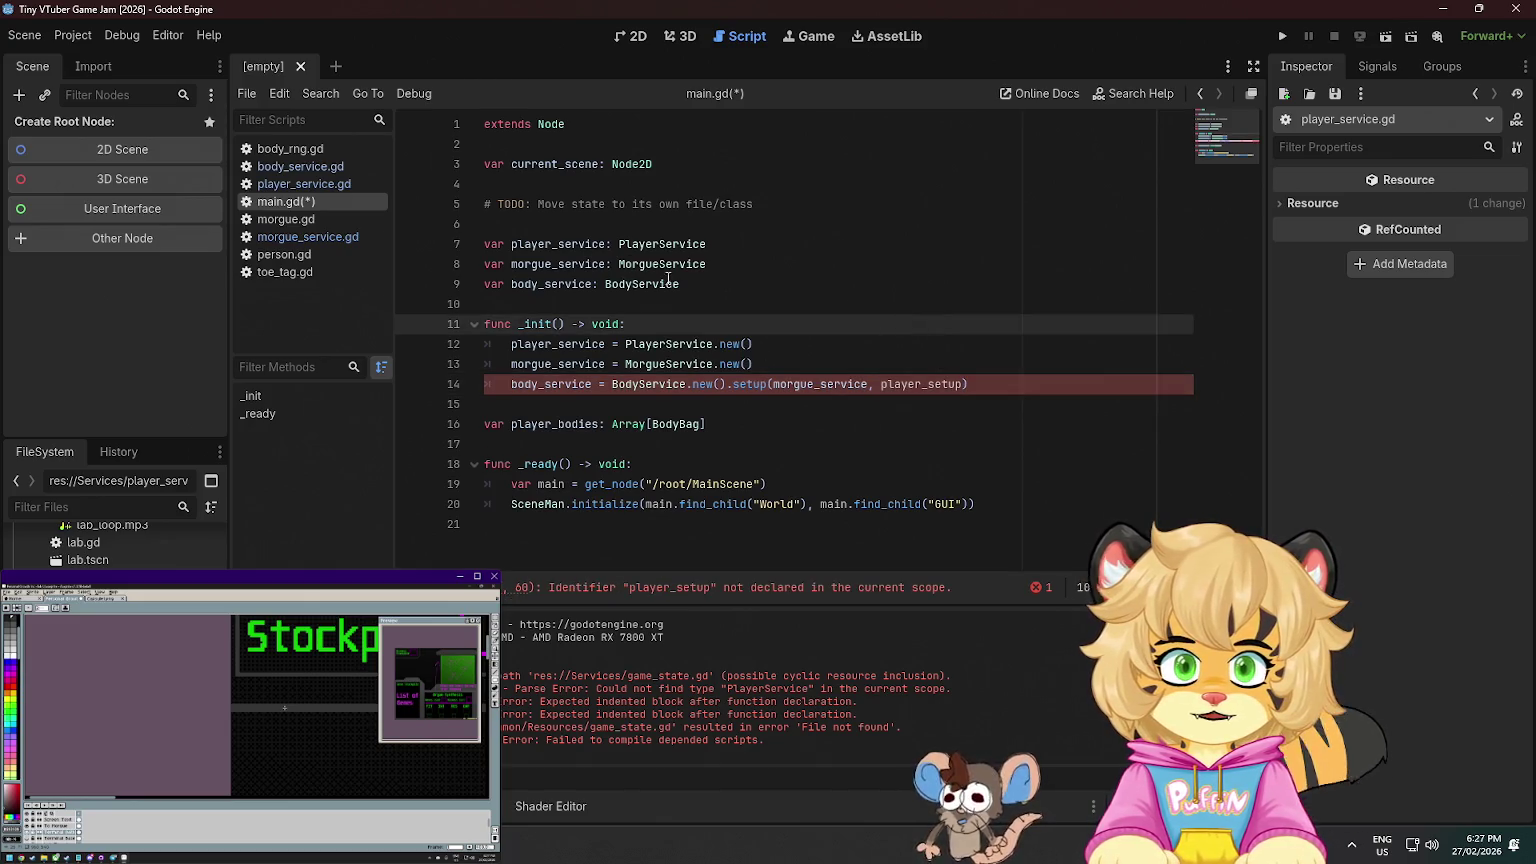
double_click(585, 246)
key("ctrl+c")
left_click(937, 383)
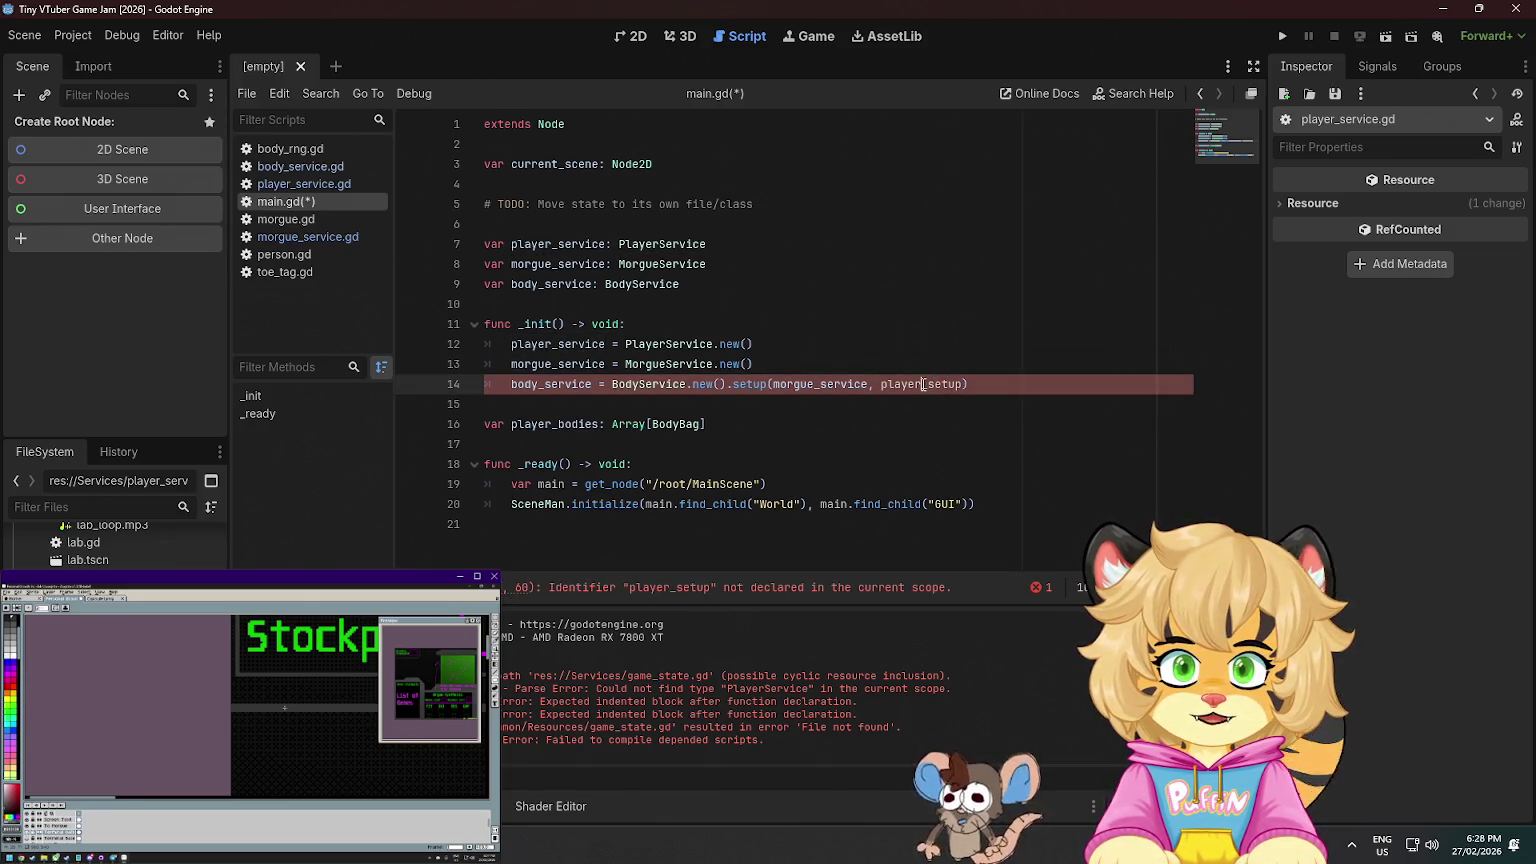
double_click(930, 383)
key("ctrl+v")
left_click(979, 351)
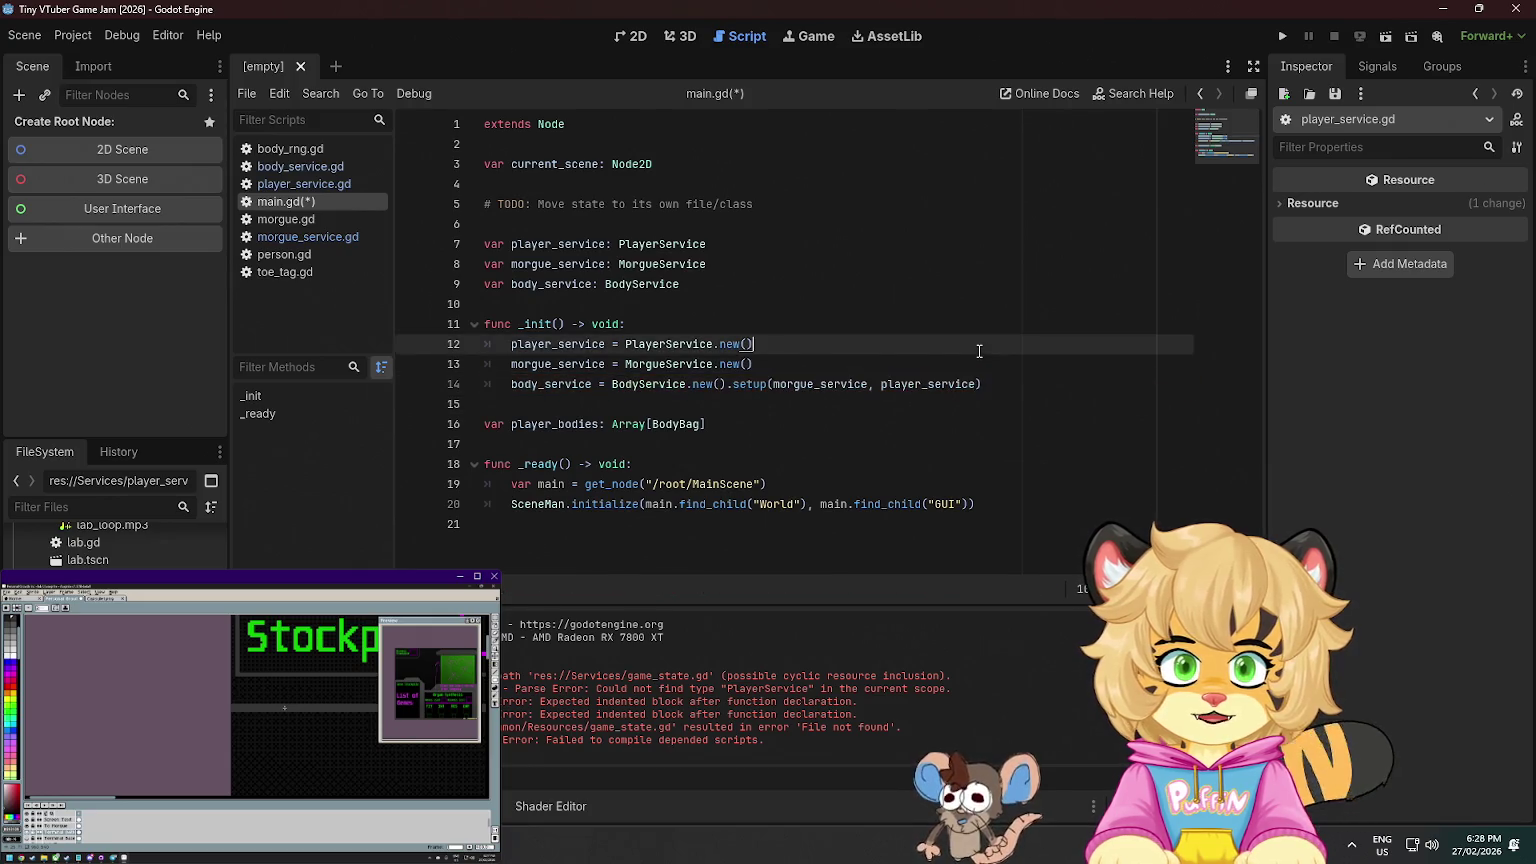
key("ctrl+s")
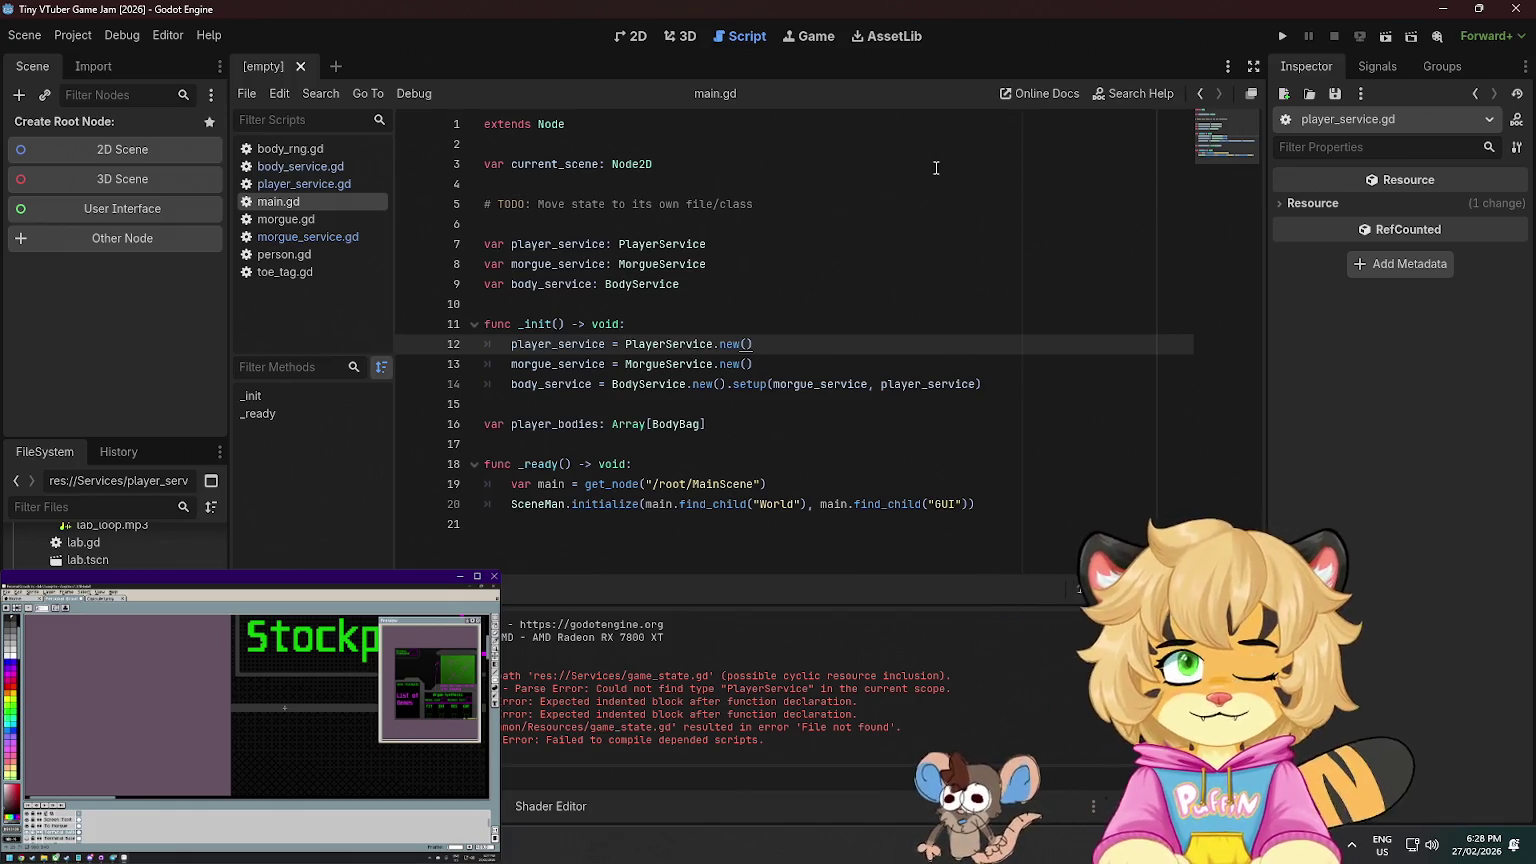
- Place the caret in morgue_service on line 13
left_click(562, 378)
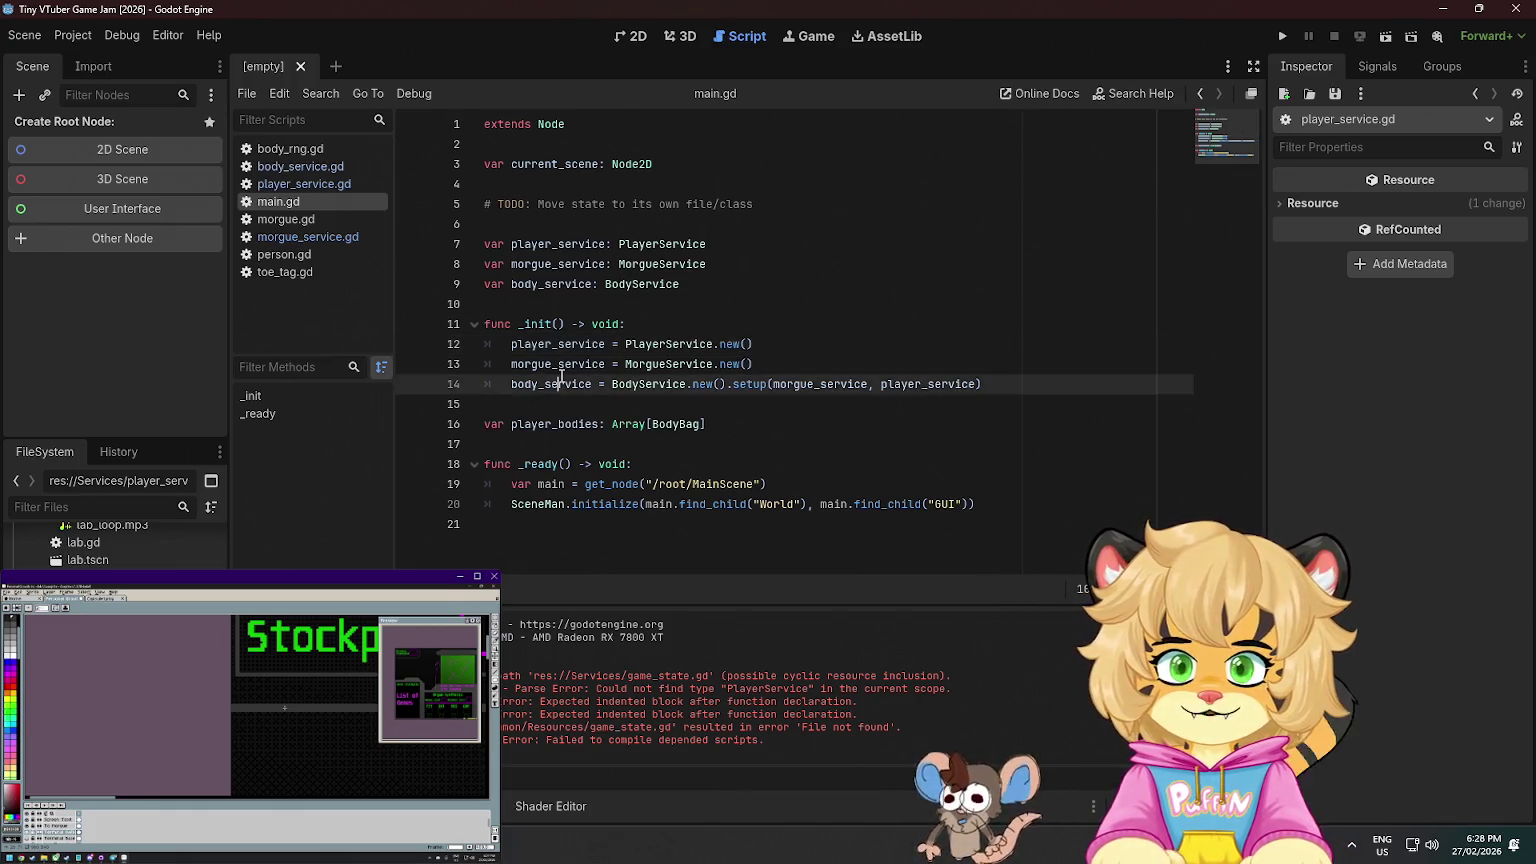
left_click(573, 367)
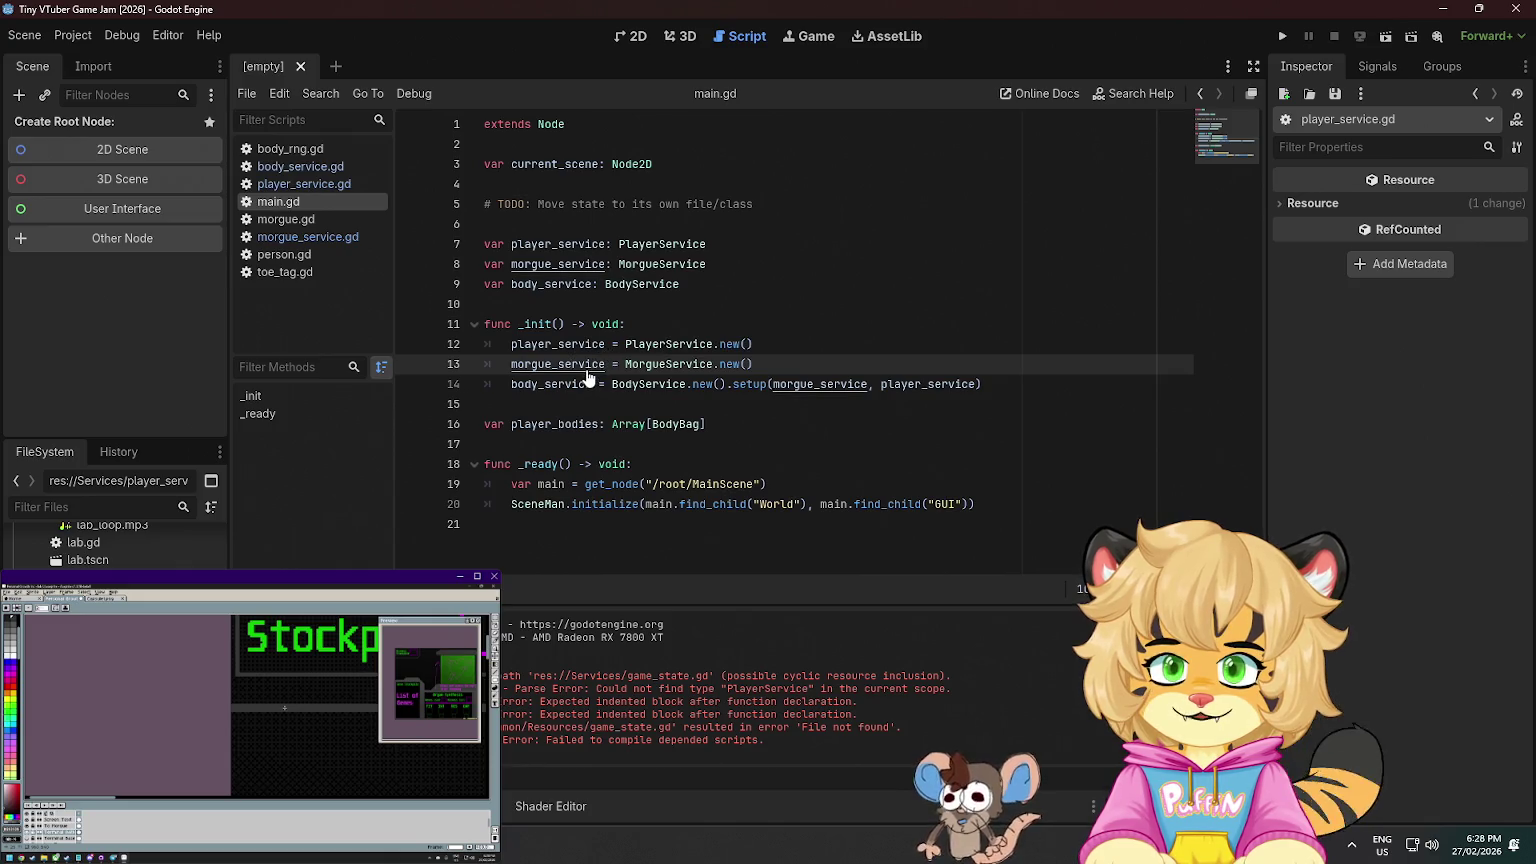
mouse_move(588, 371)
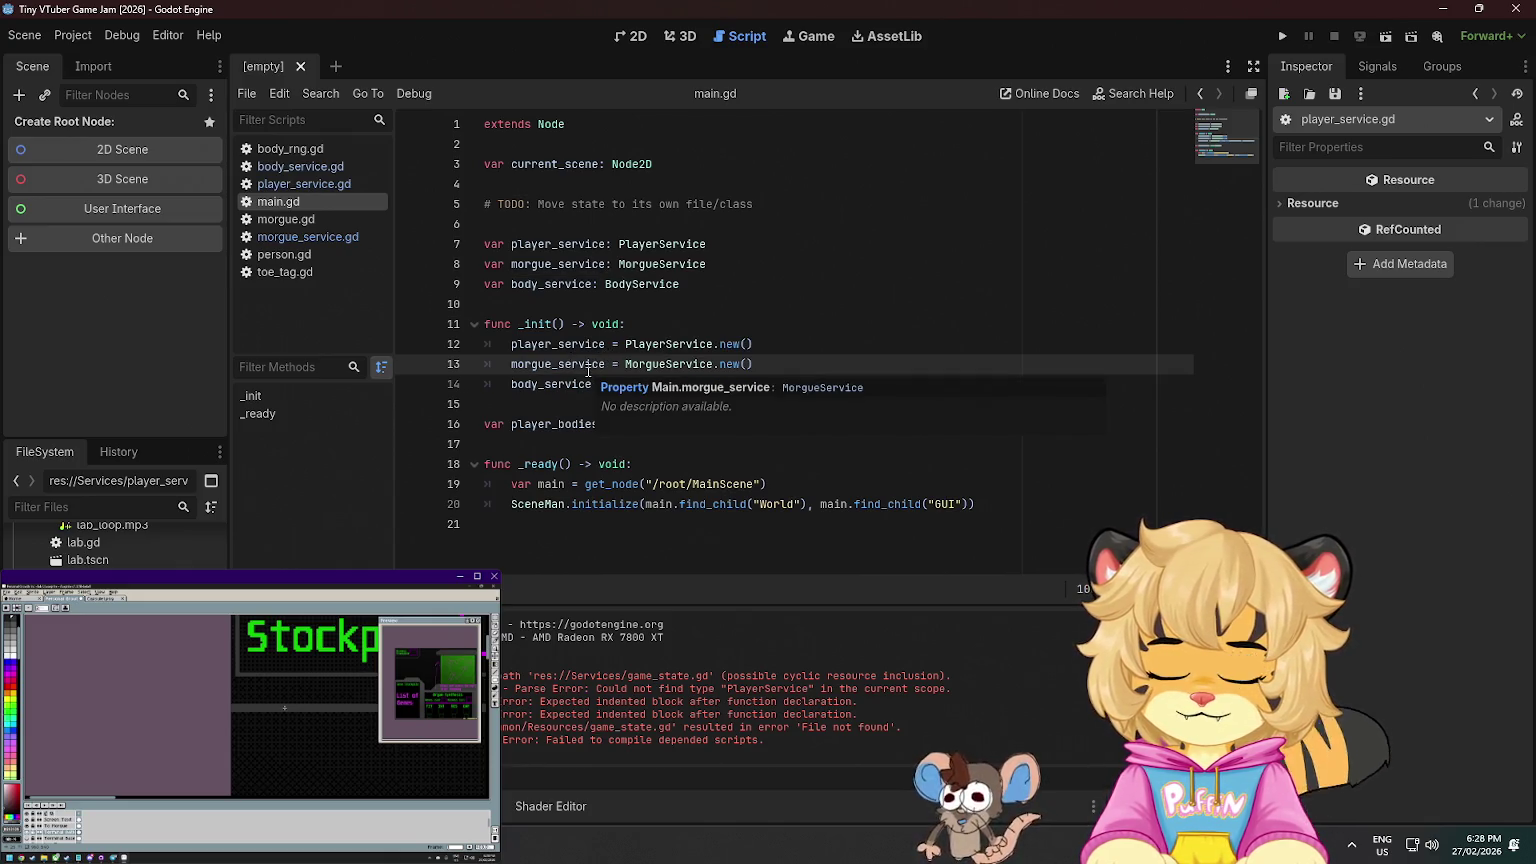
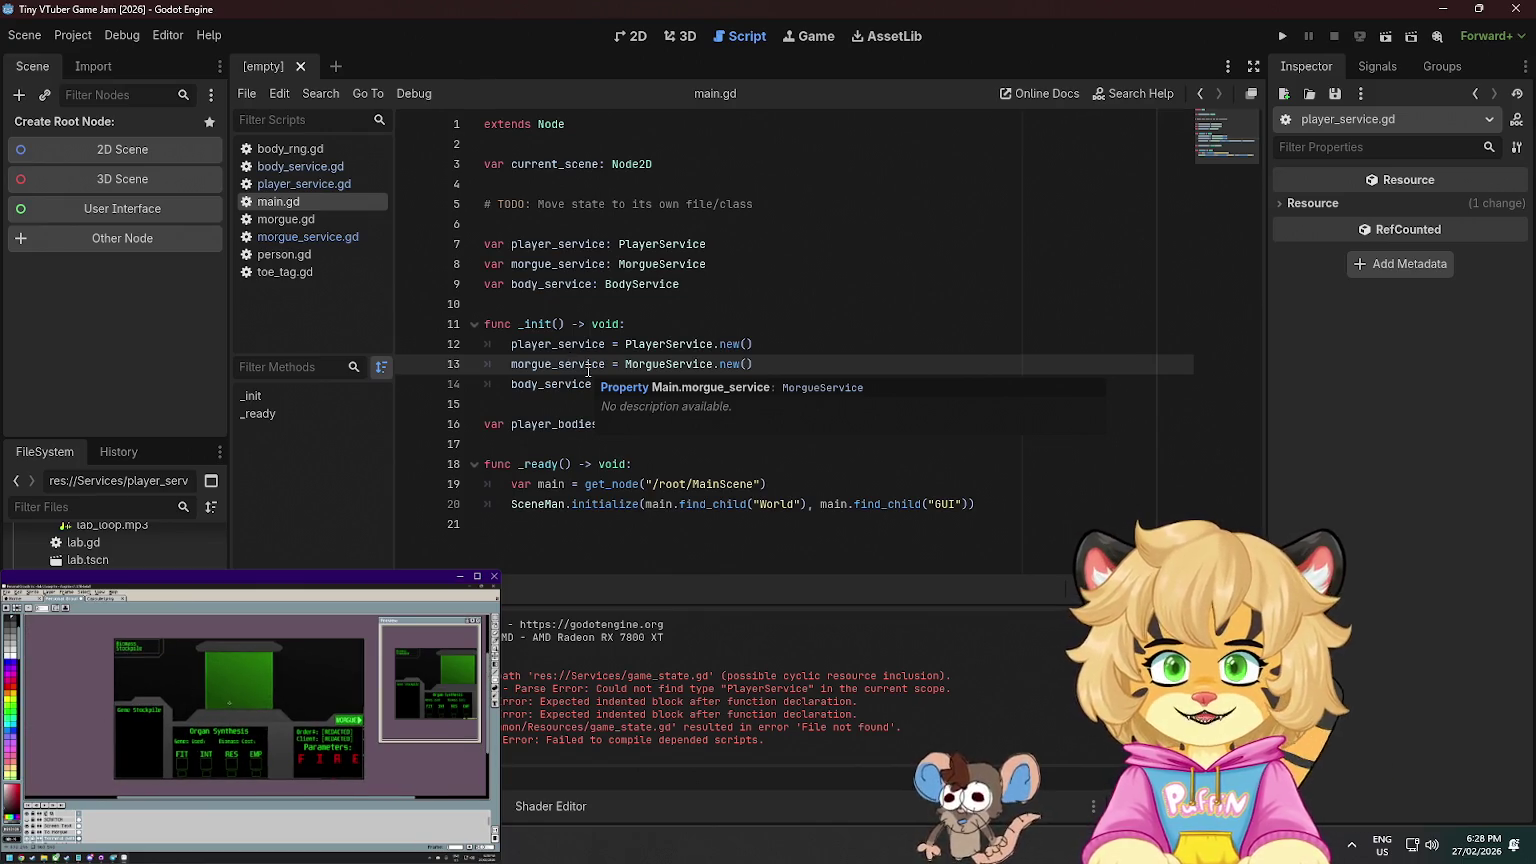
- Select the BodyService setup call on line 14 of main.gd
left_click(788, 303)
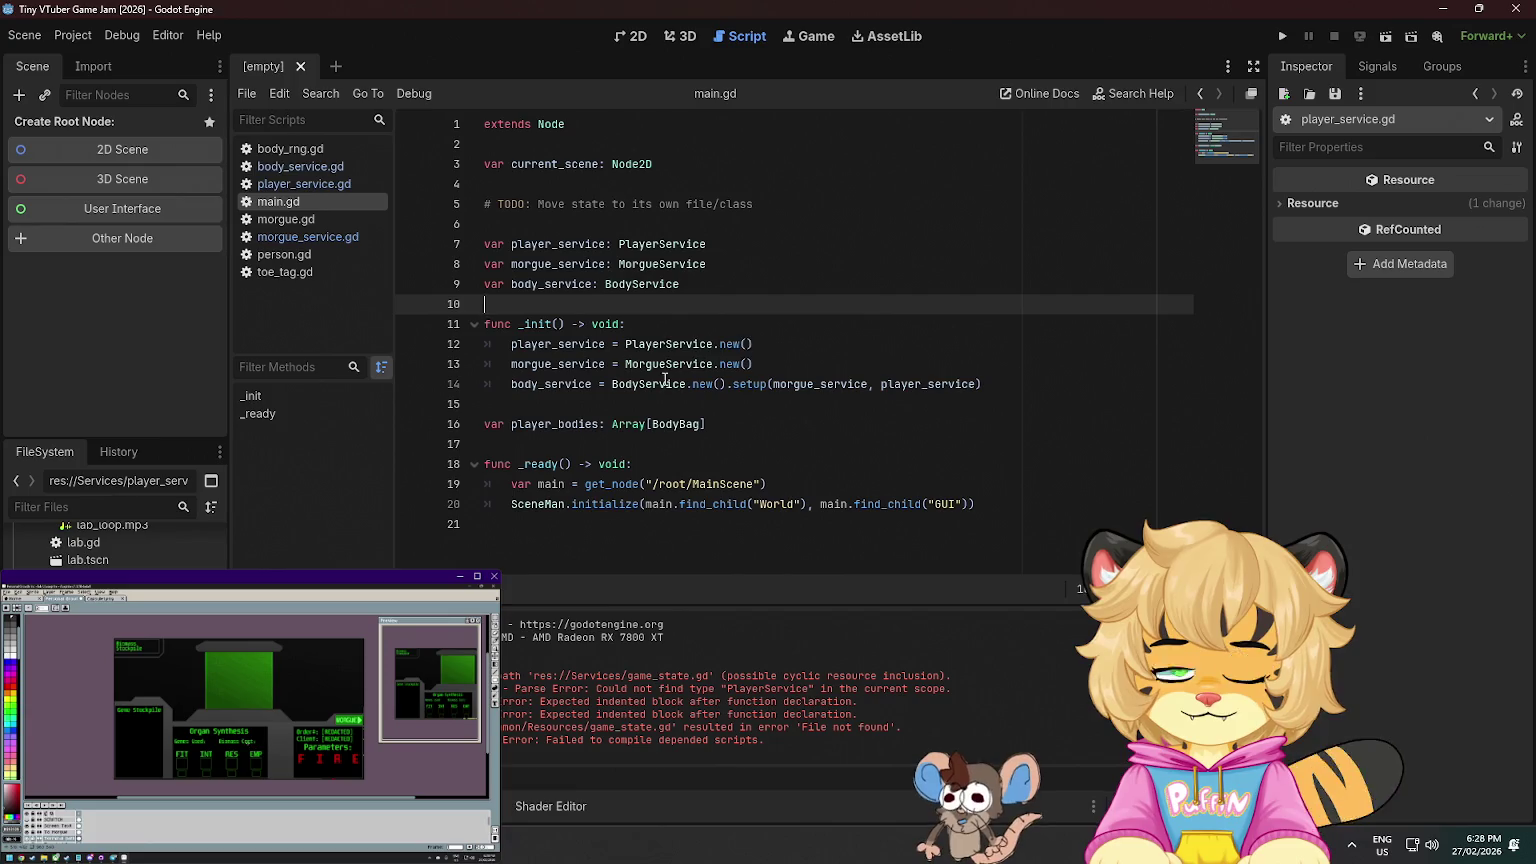
double_click(630, 384)
left_click_drag(694, 384, 1081, 392)
left_click(1082, 392)
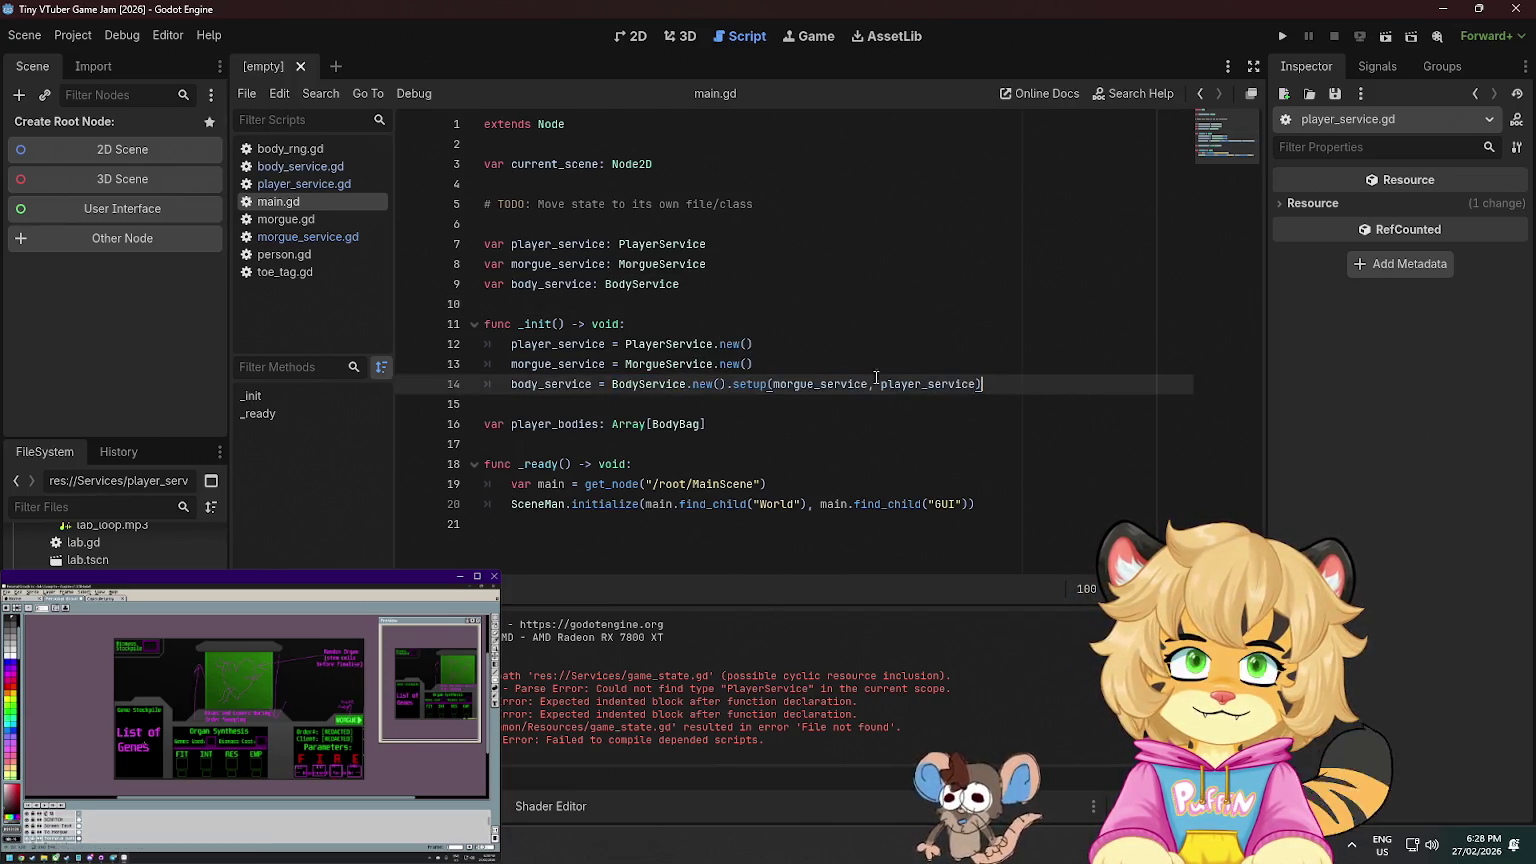
- Follow BodyService into body_service.gd, then into the MorgueService class definition
left_click(643, 388)
left_click(643, 388, "ctrl")
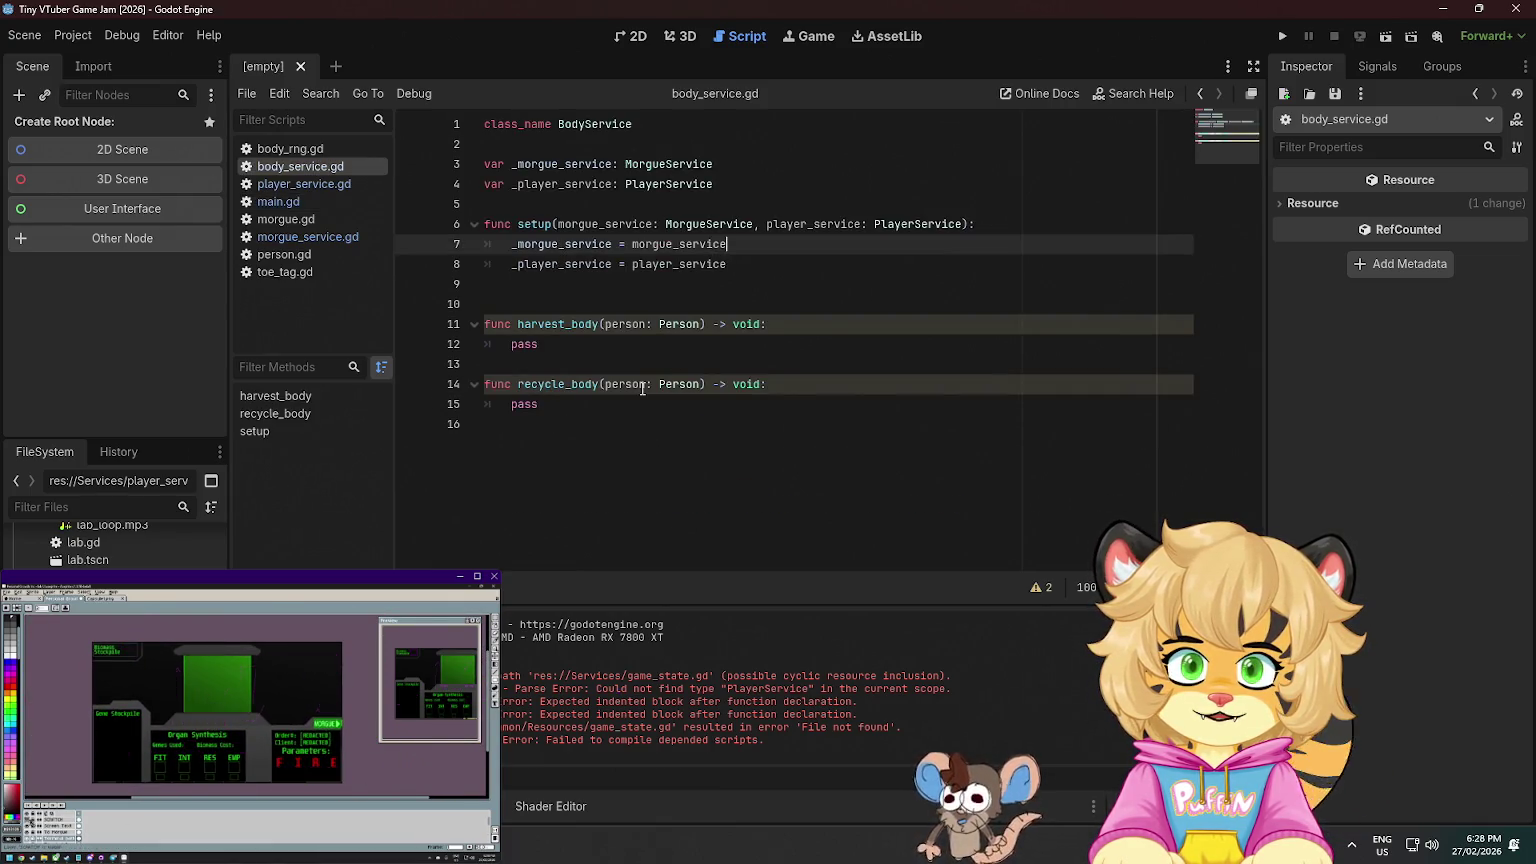
left_click(718, 224, "ctrl")
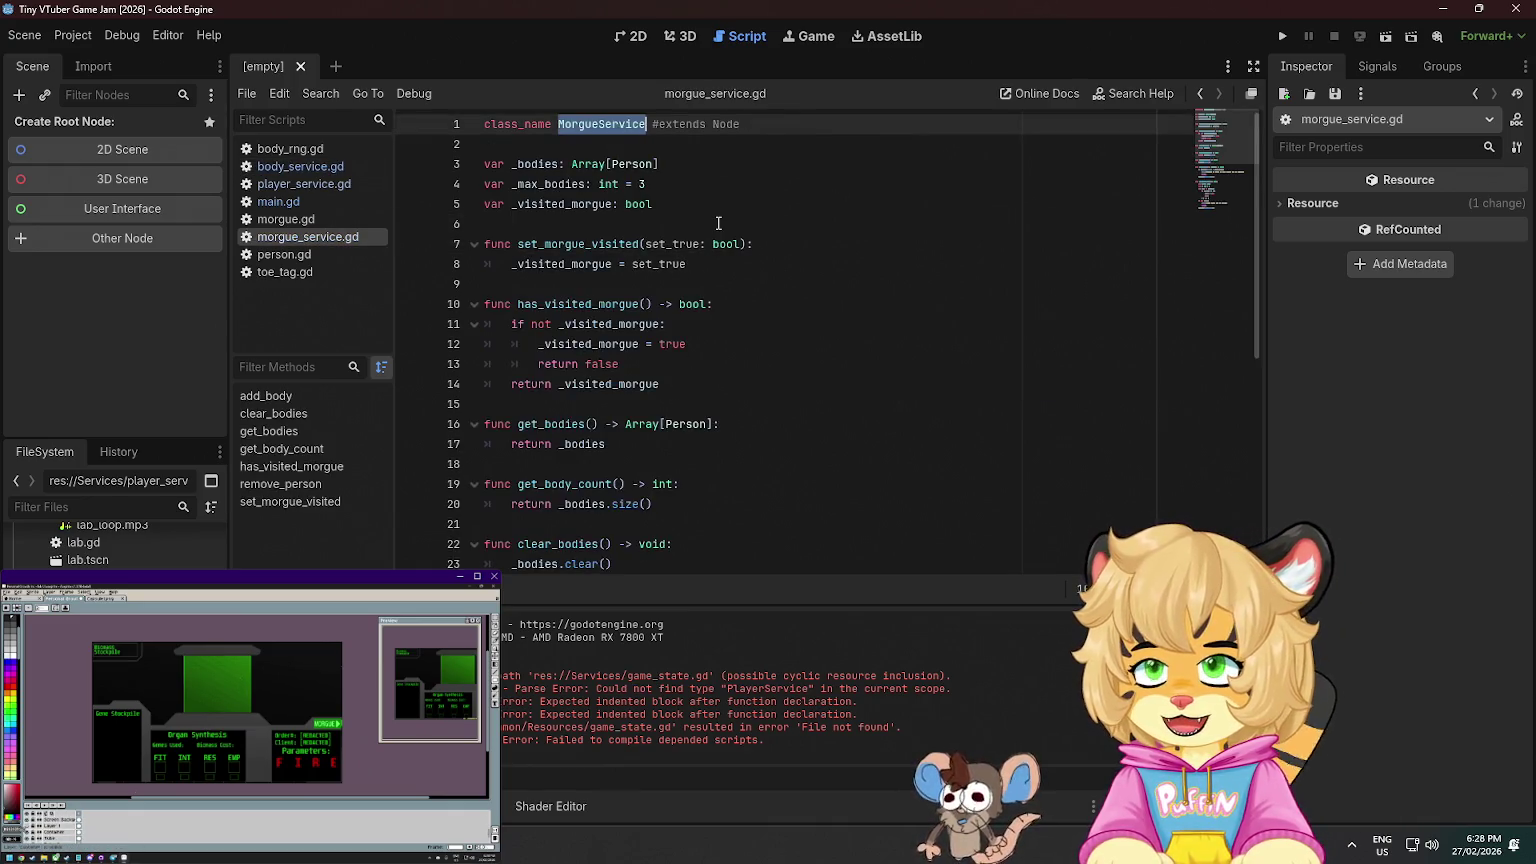
scroll(745, 232, "down", 1)
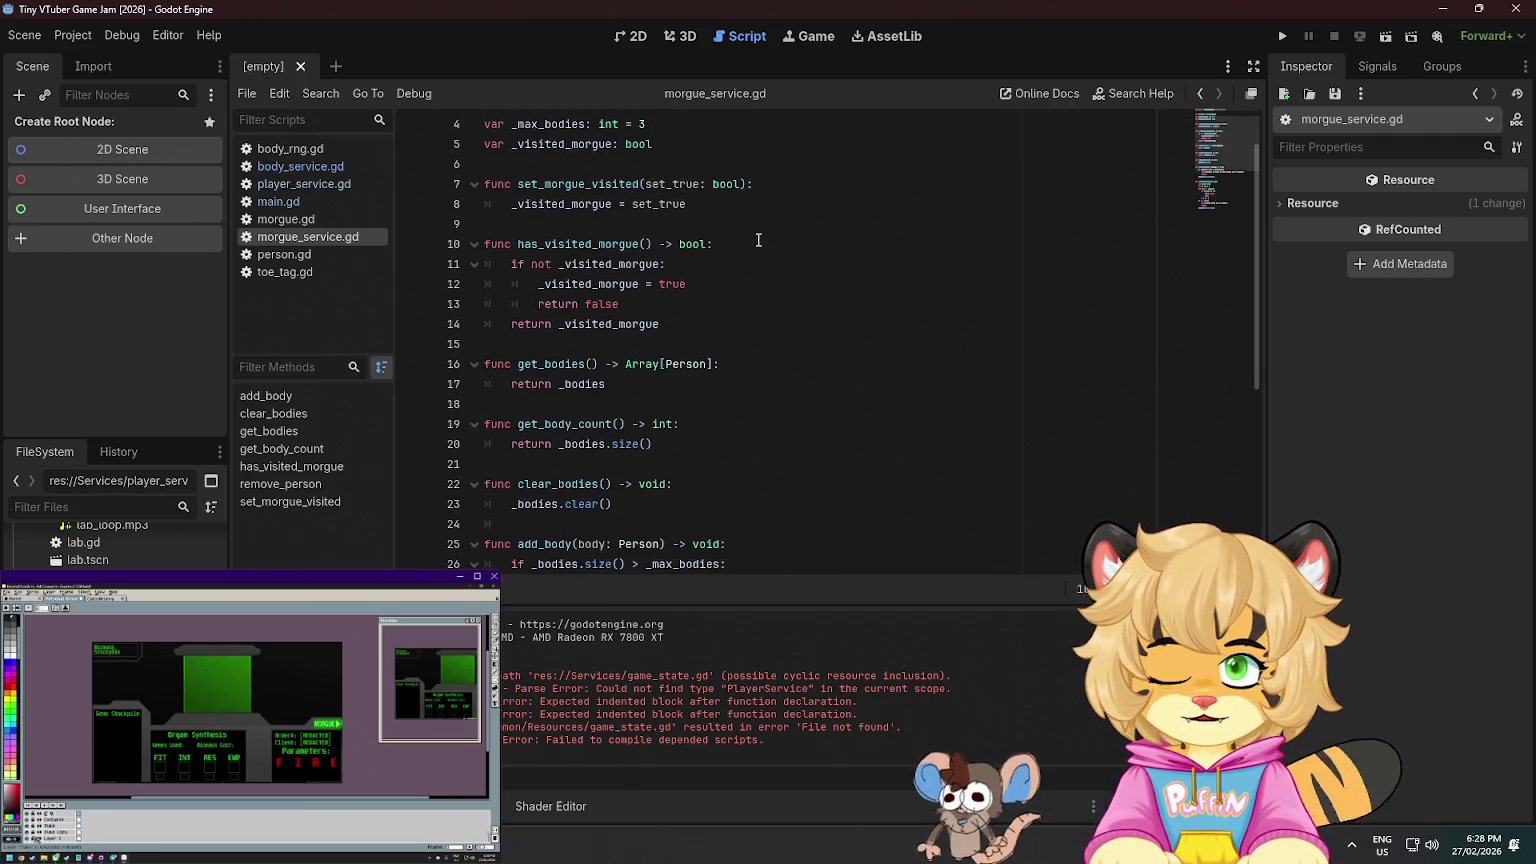
- Look over set_morgue_visited and return _bodies in morgue_service.gd, then run the project
left_click(655, 204)
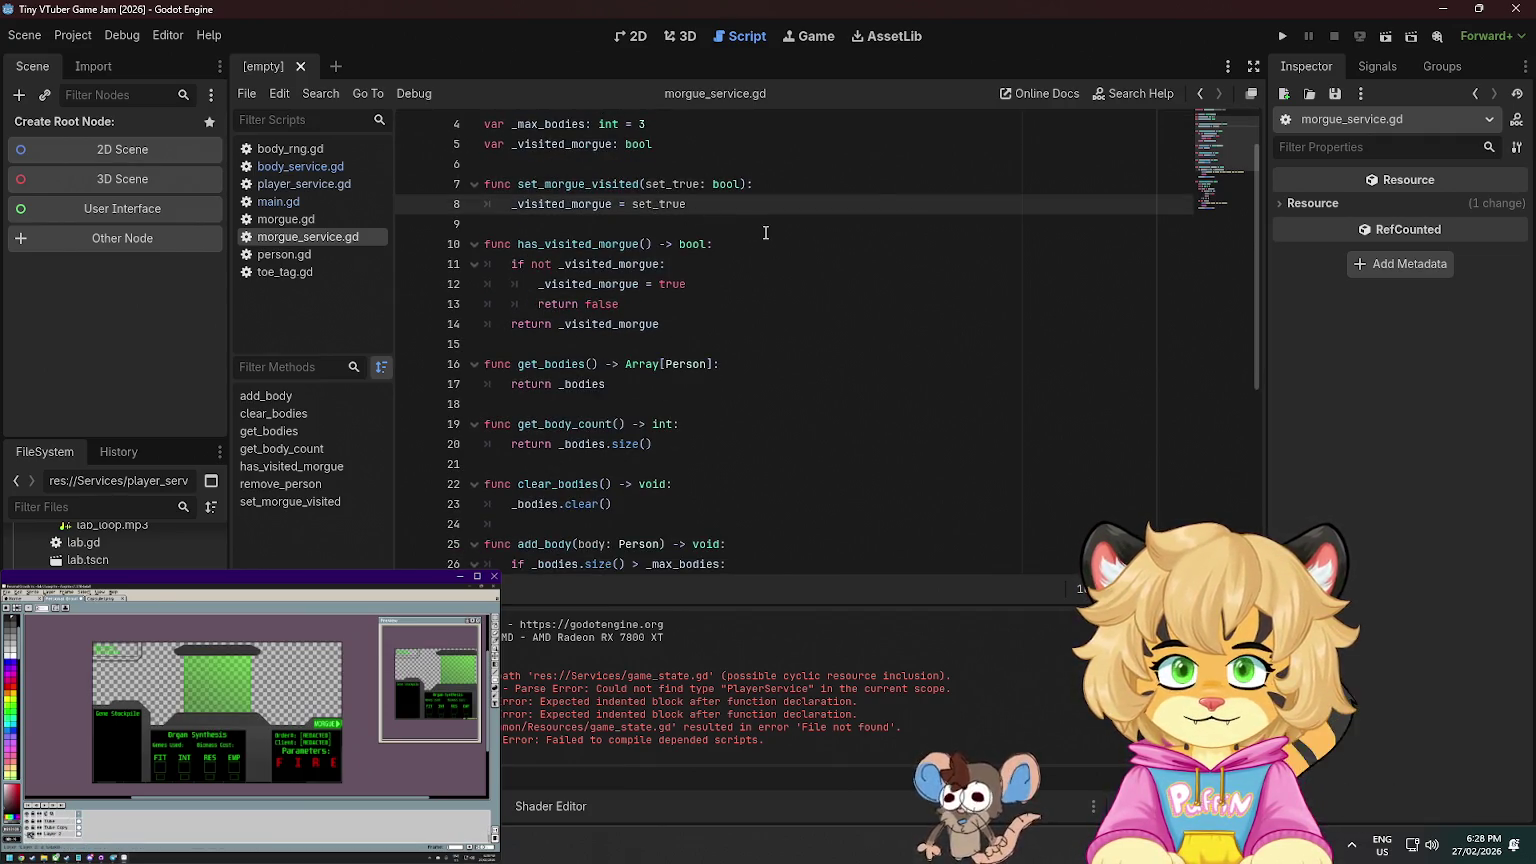
scroll(765, 232, "down", 2)
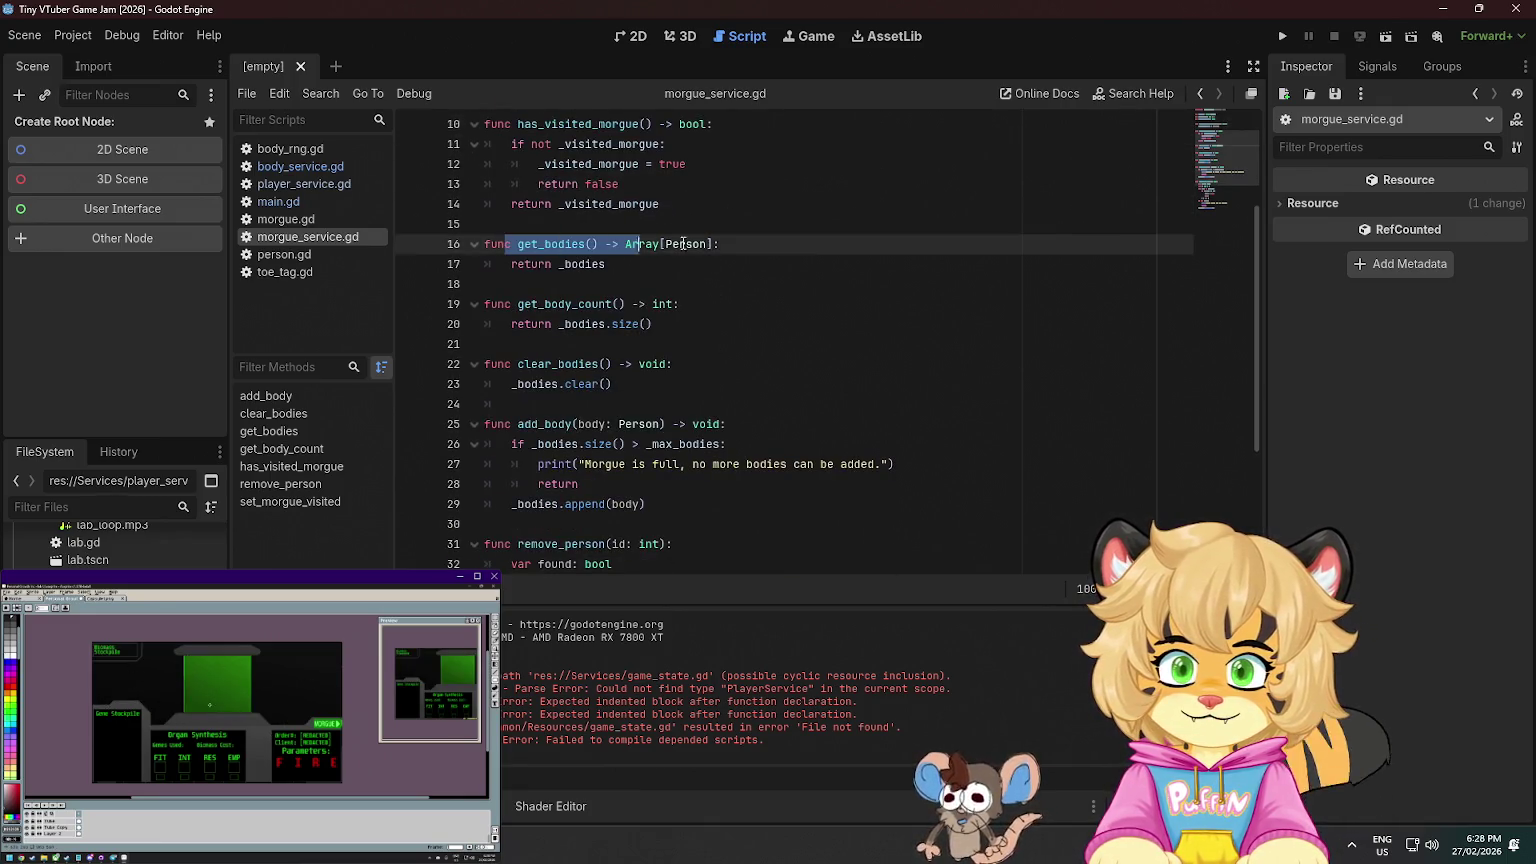
left_click(606, 264)
left_click(1278, 38)
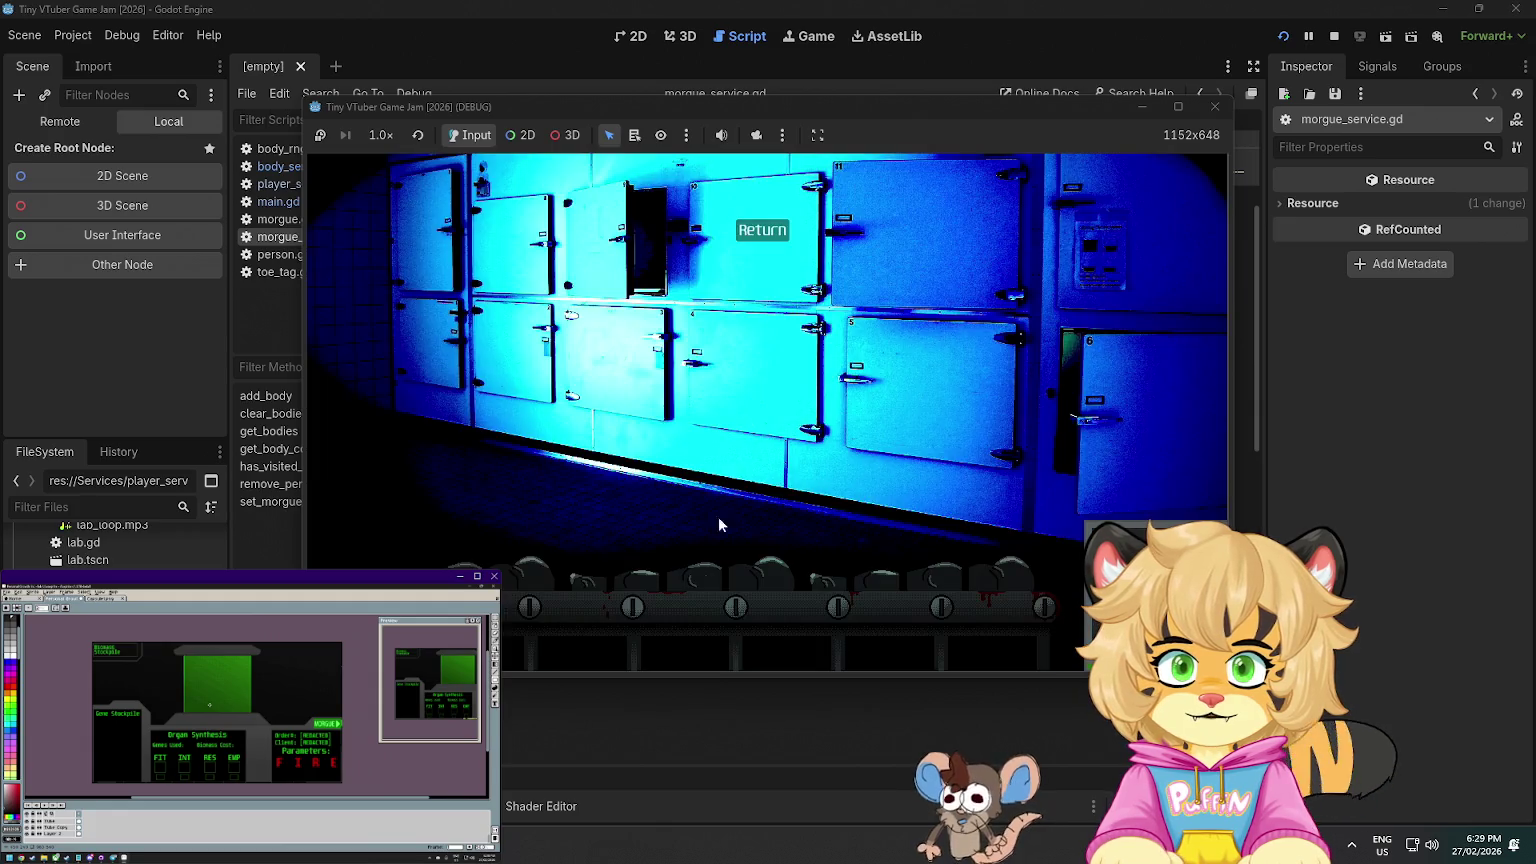
- Harvest a body from its toe tag in the game, hitting the toe_tag.gd breakpoint at line 45
left_click(700, 578)
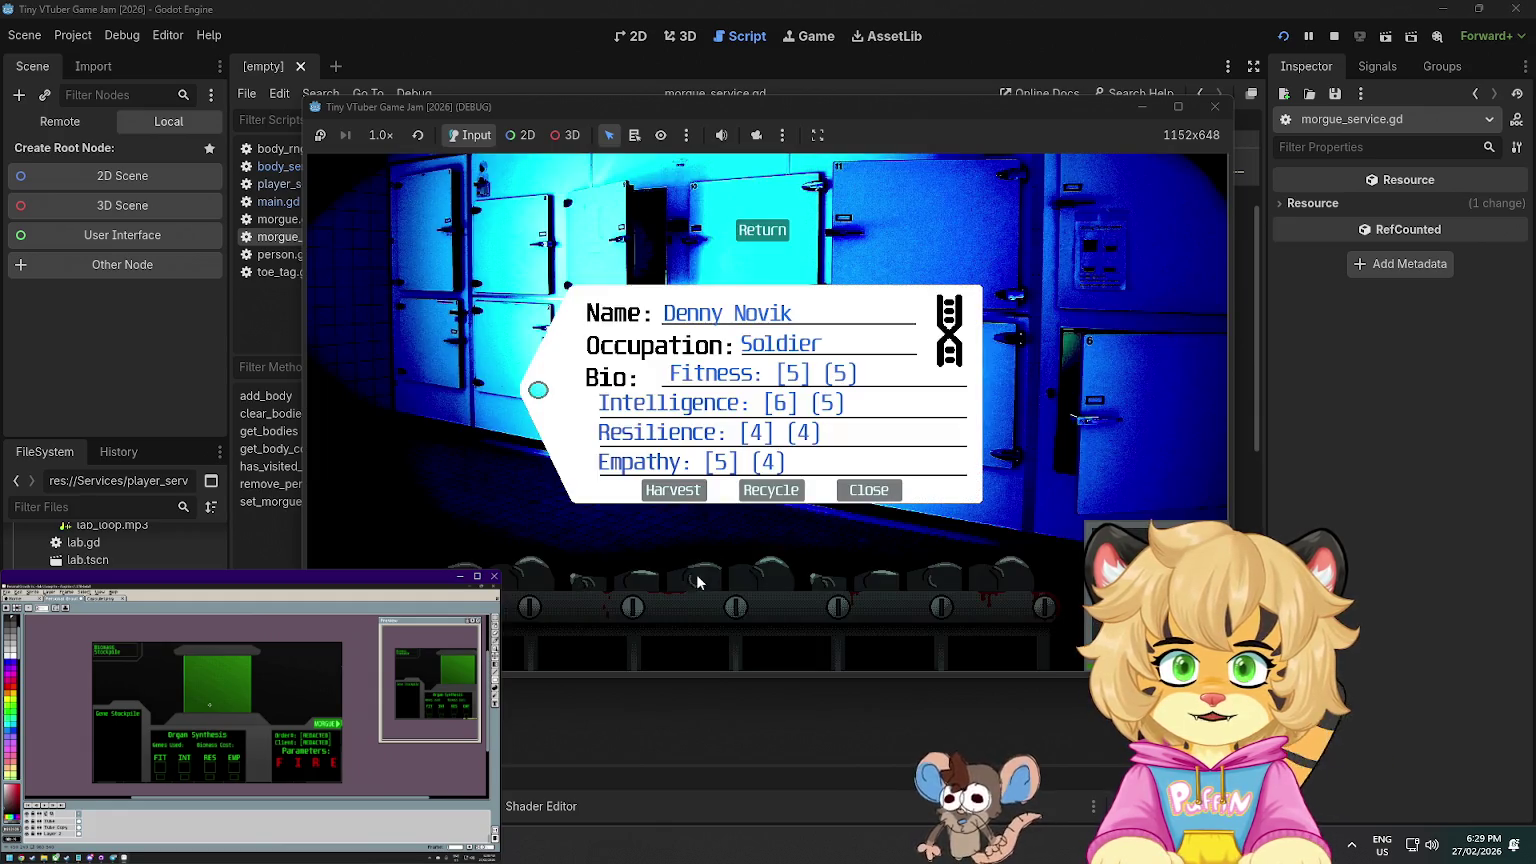
left_click(699, 488)
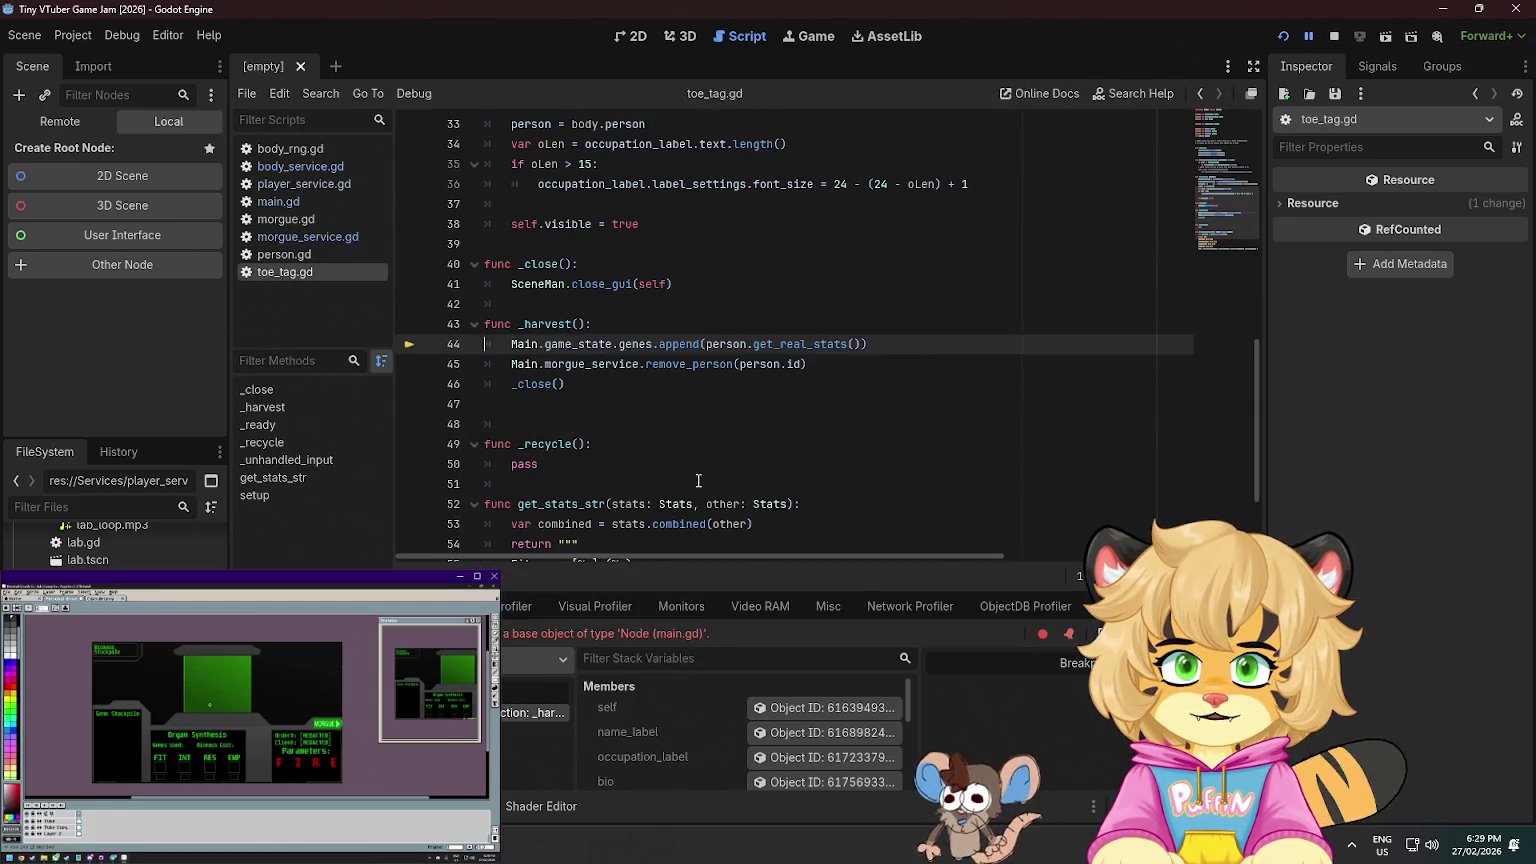
left_click(821, 364)
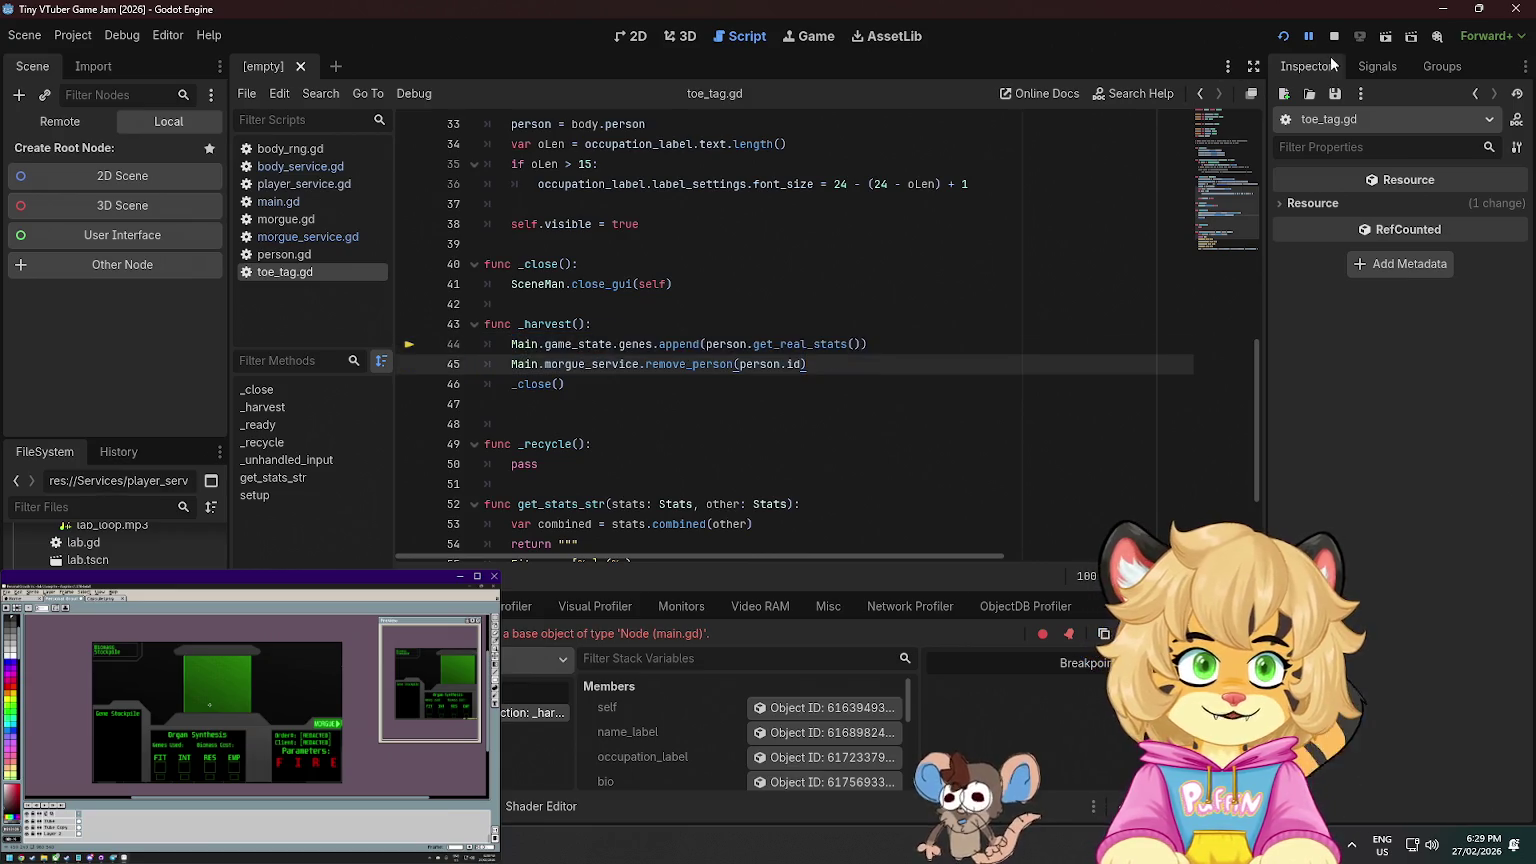
- Stop the game and debug session, then bring up GitHub Desktop's branch list
left_click(1334, 36)
left_click(741, 225)
scroll(741, 230, "down", 1)
scroll(741, 237, "up", 10)
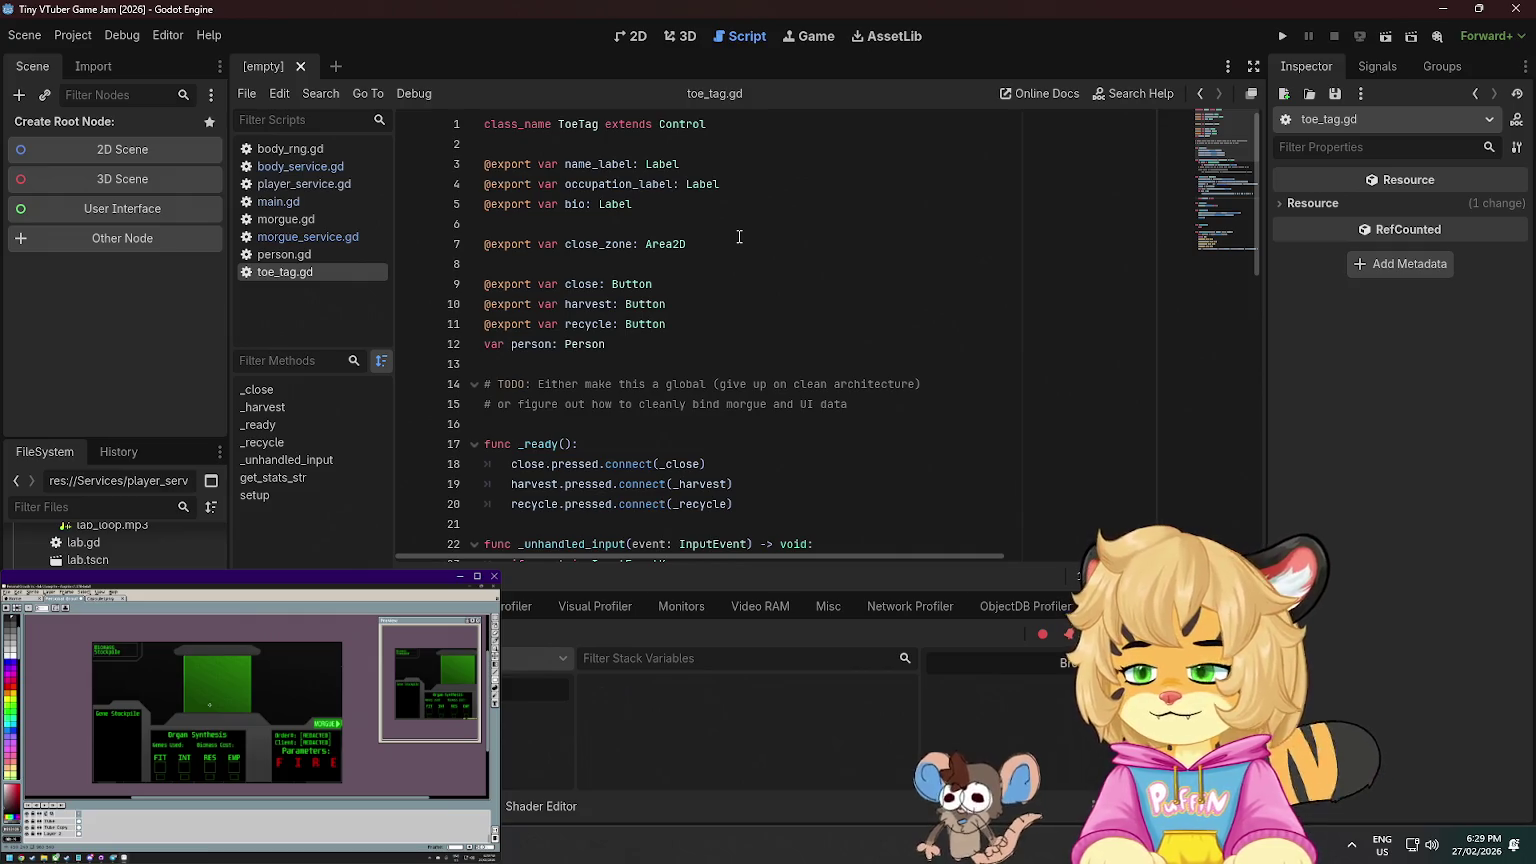
mouse_move(585, 537)
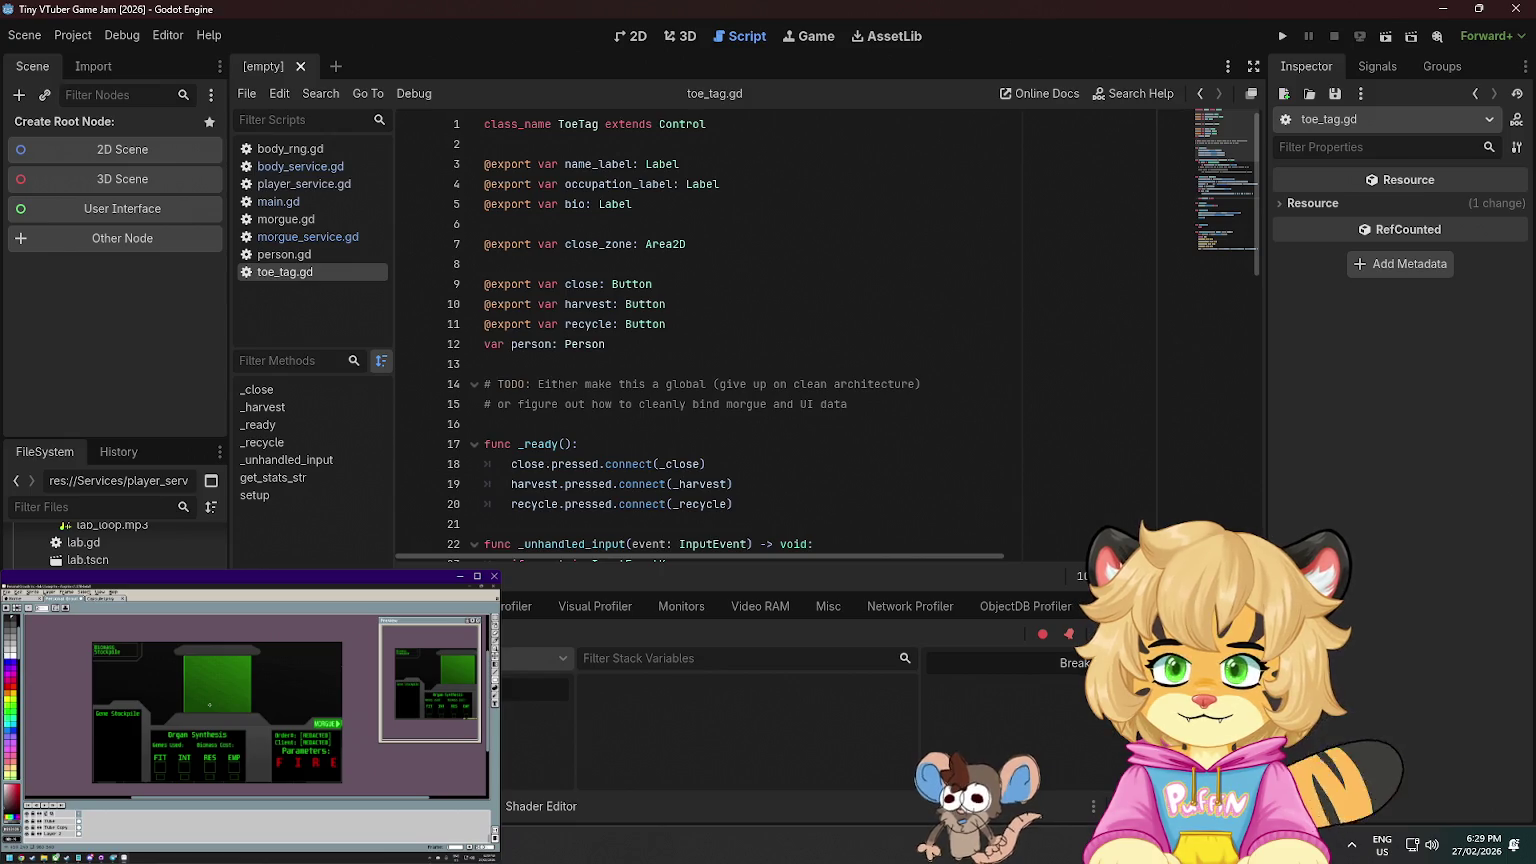
key("alt+Tab")
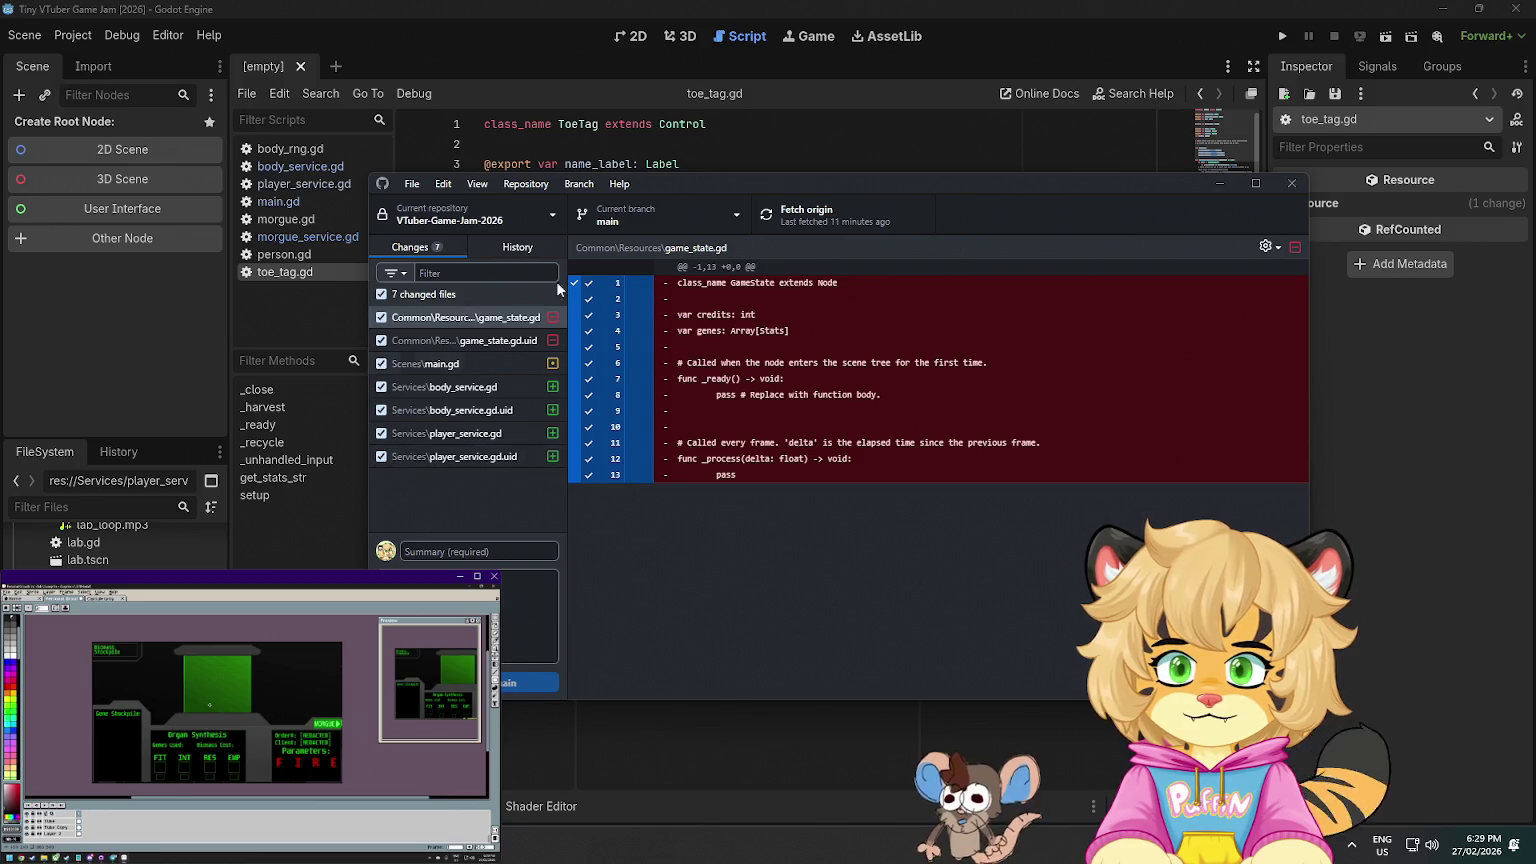
left_click(730, 216)
- Create a new branch named feat/create-body-service
left_click(794, 278)
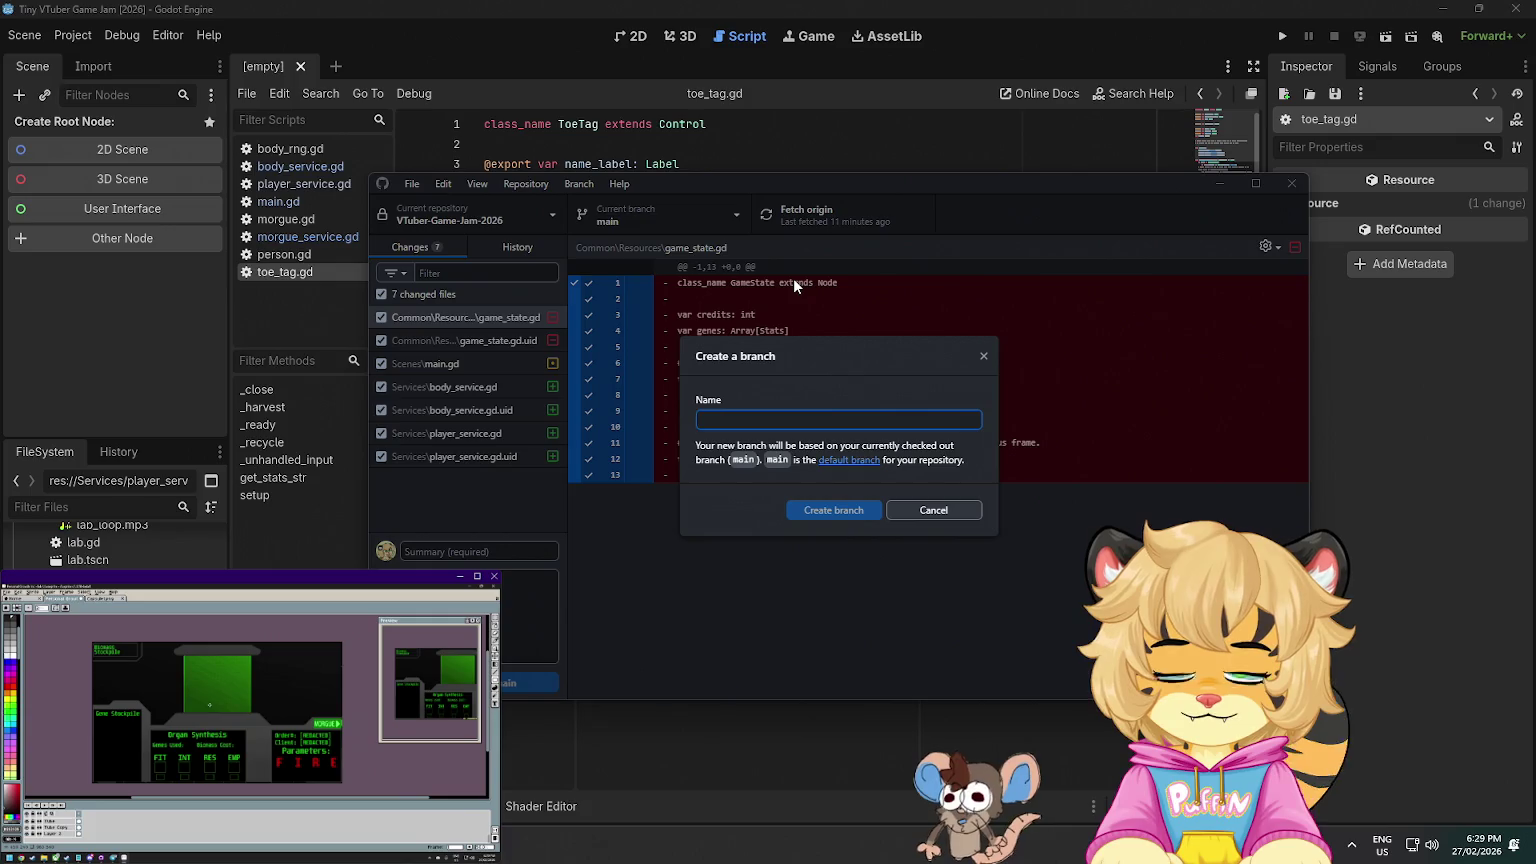
type("feat?")
key("BackSpace")
type("/")
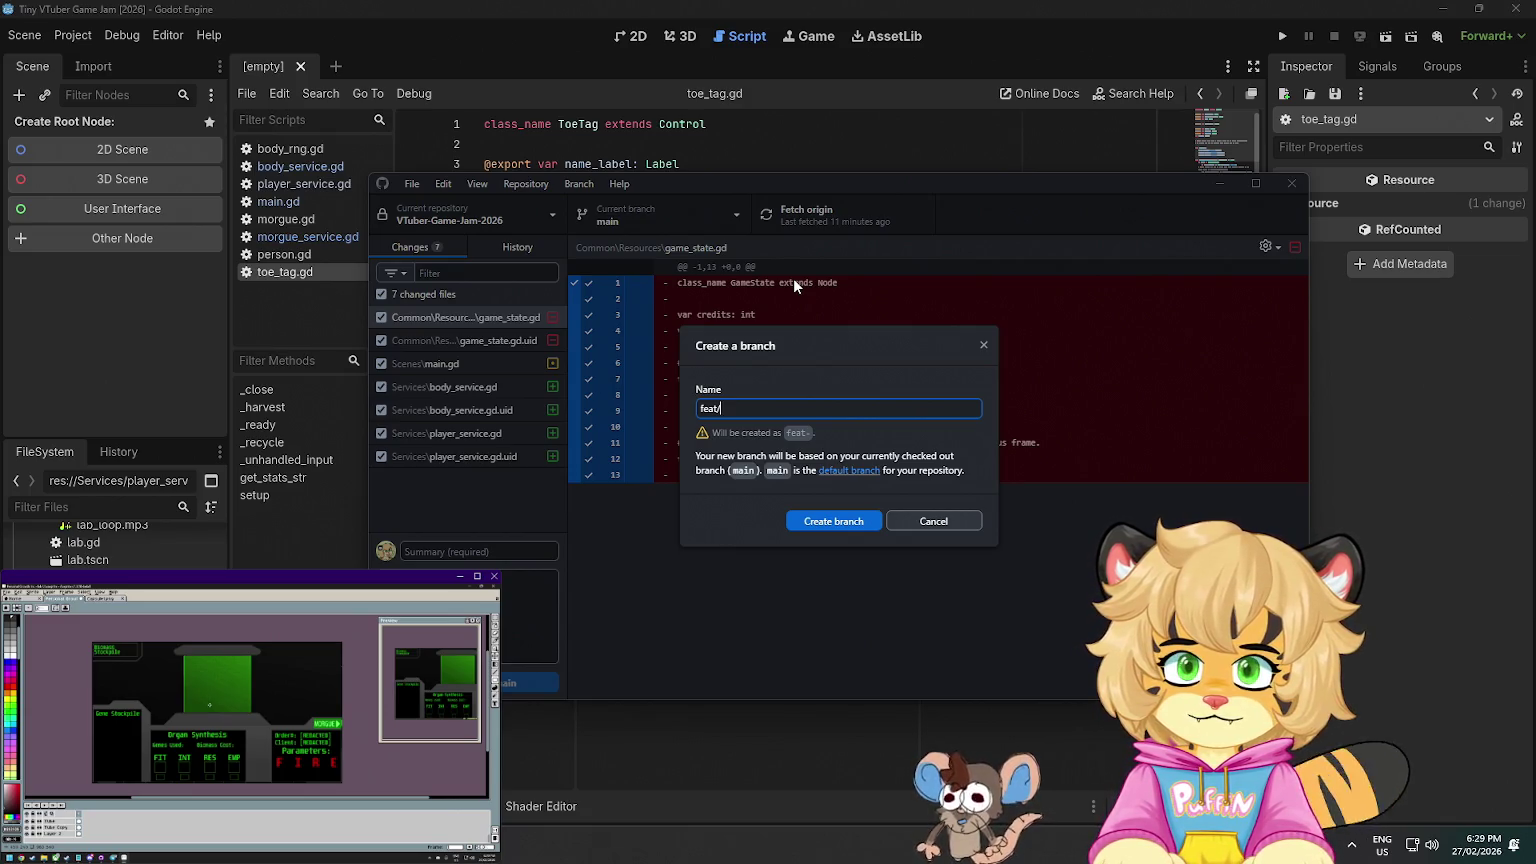
type("create")
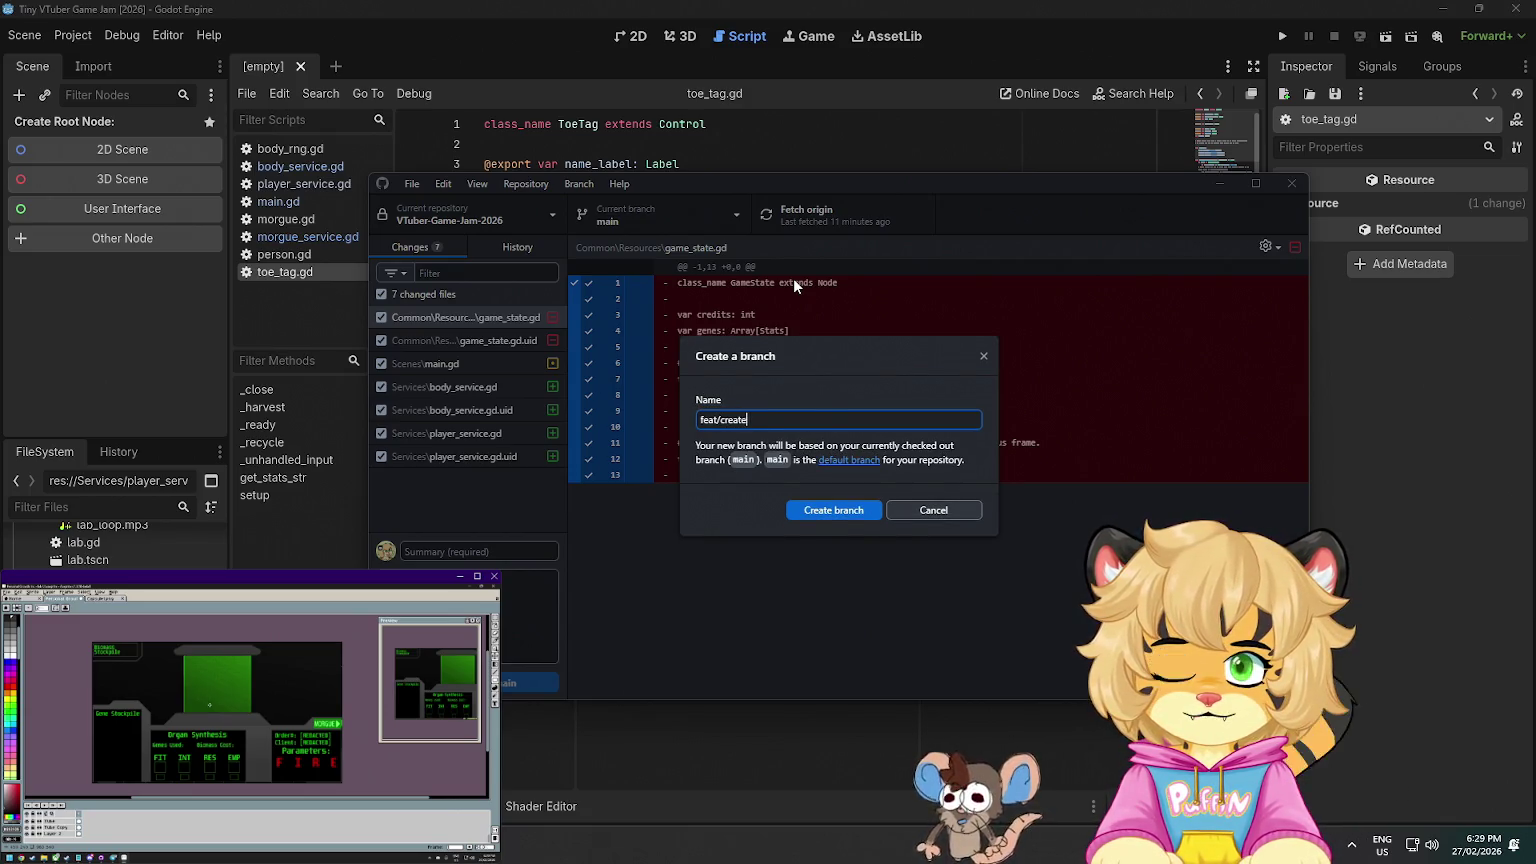
type(" body service")
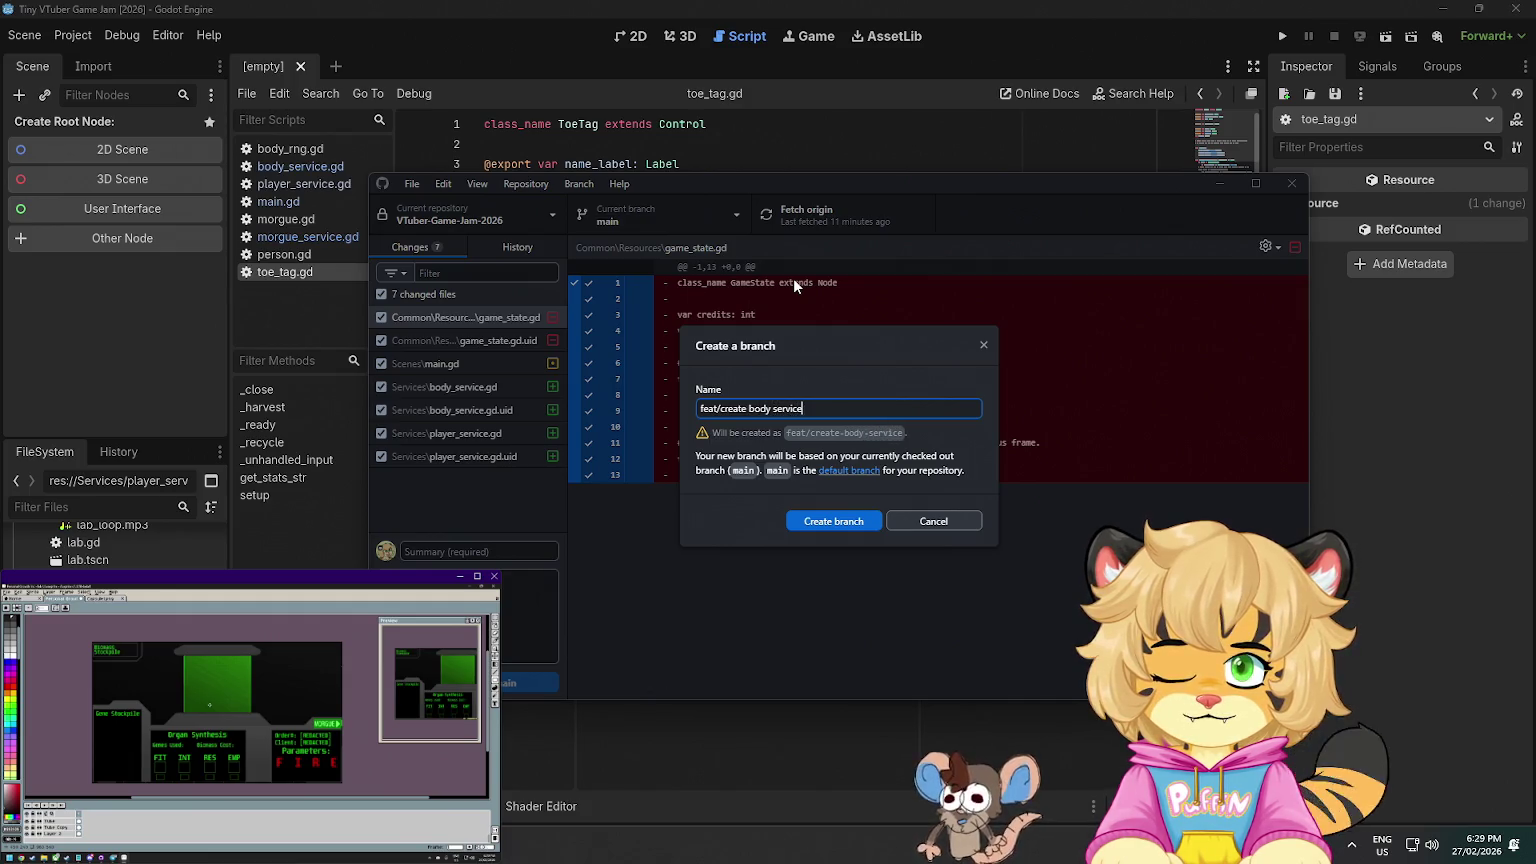
key("Return")
- Bring the uncommitted changes onto the new branch, switch to it, and return to Godot
left_click(806, 466)
left_click(826, 536)
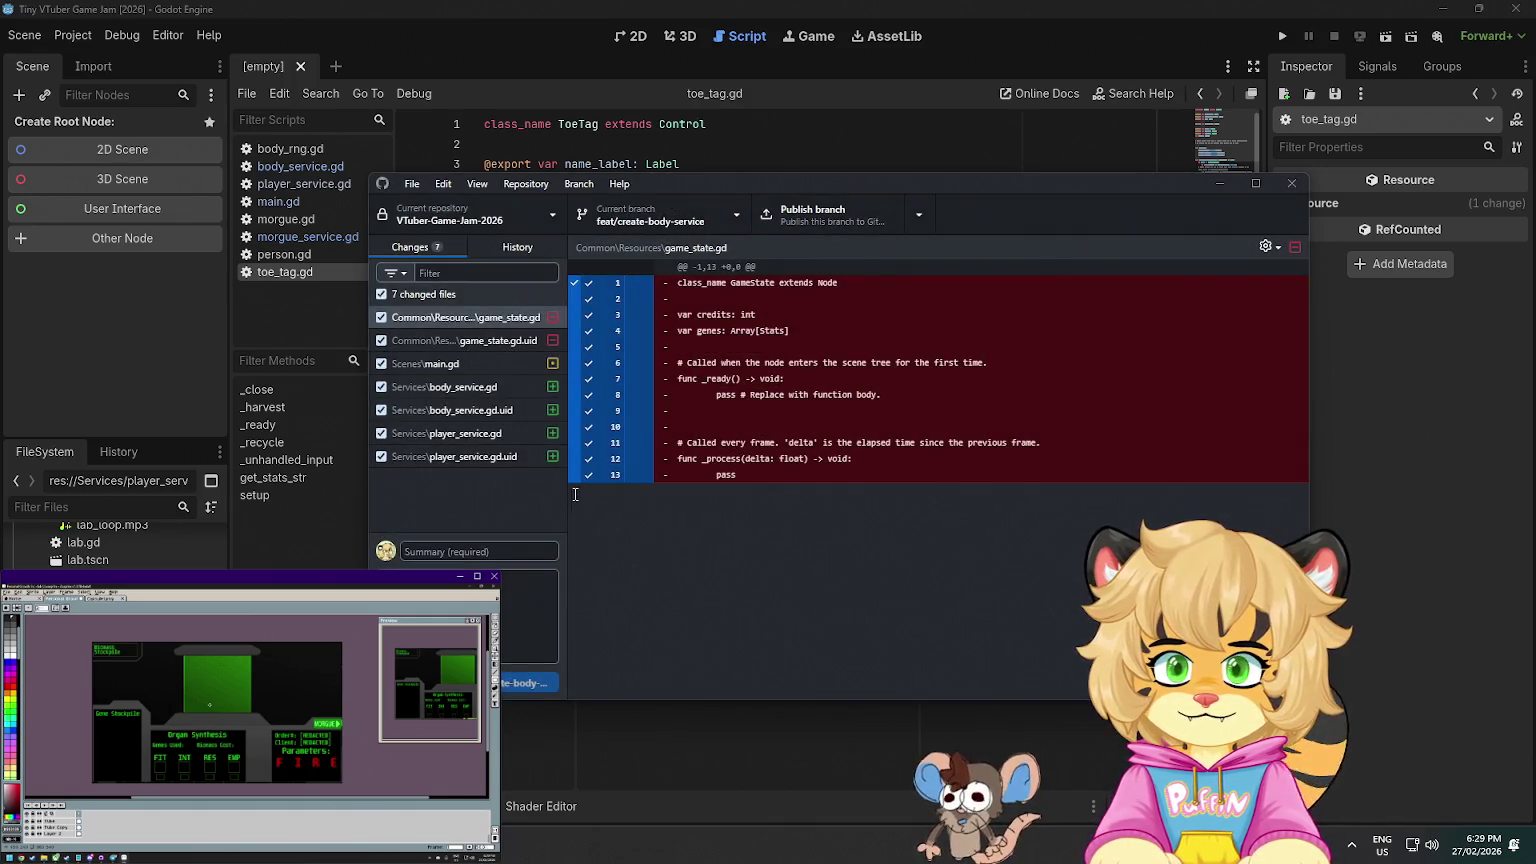
left_click(749, 129)
left_click(749, 129)
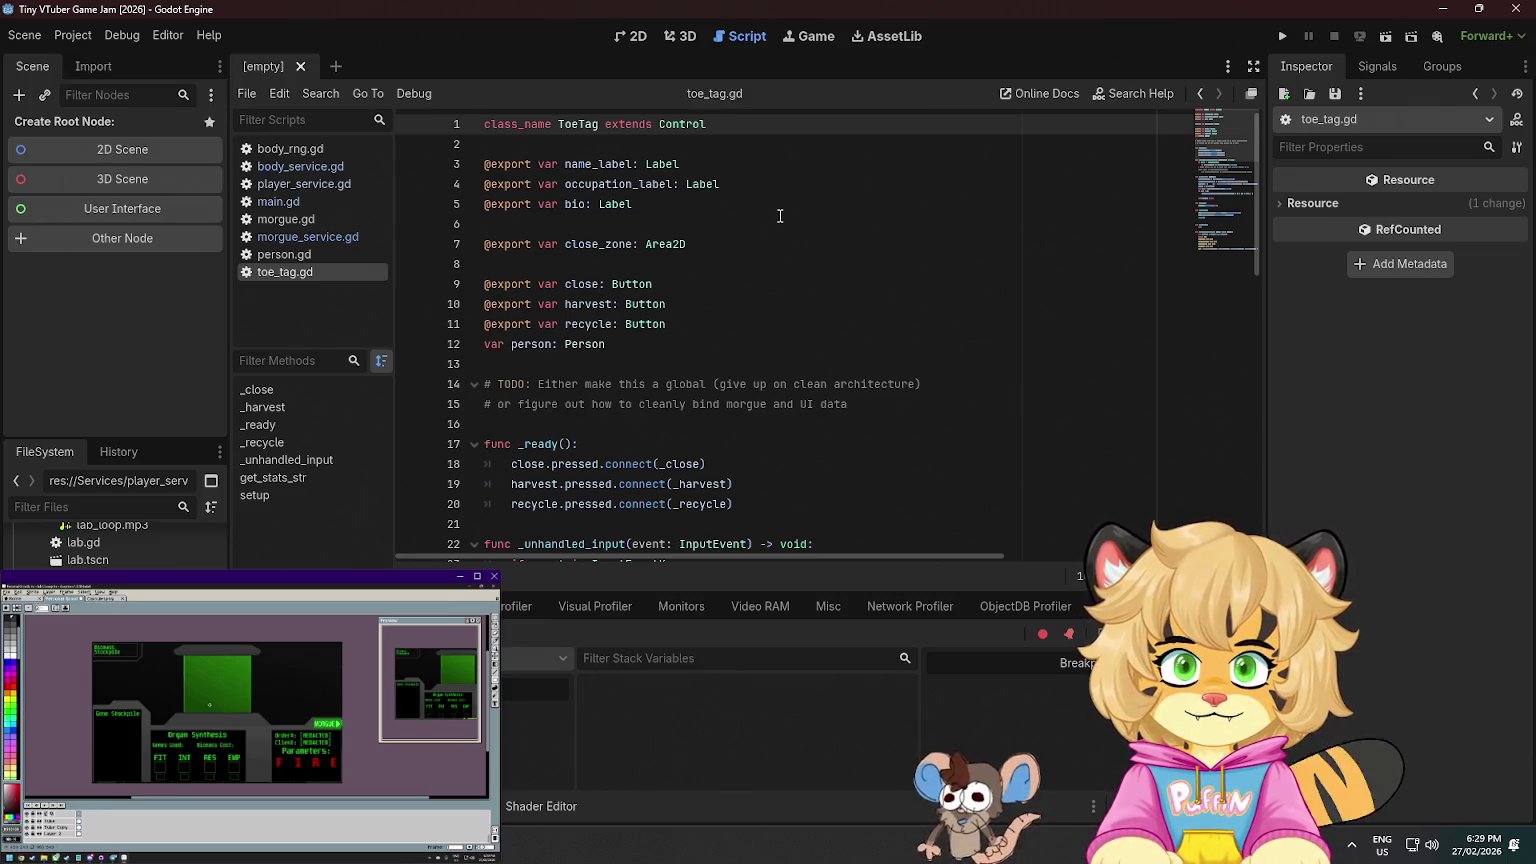
- Move the setup function in toe_tag.gd to sit just below _ready()
left_click_drag(510, 403, 727, 404)
left_click(920, 408)
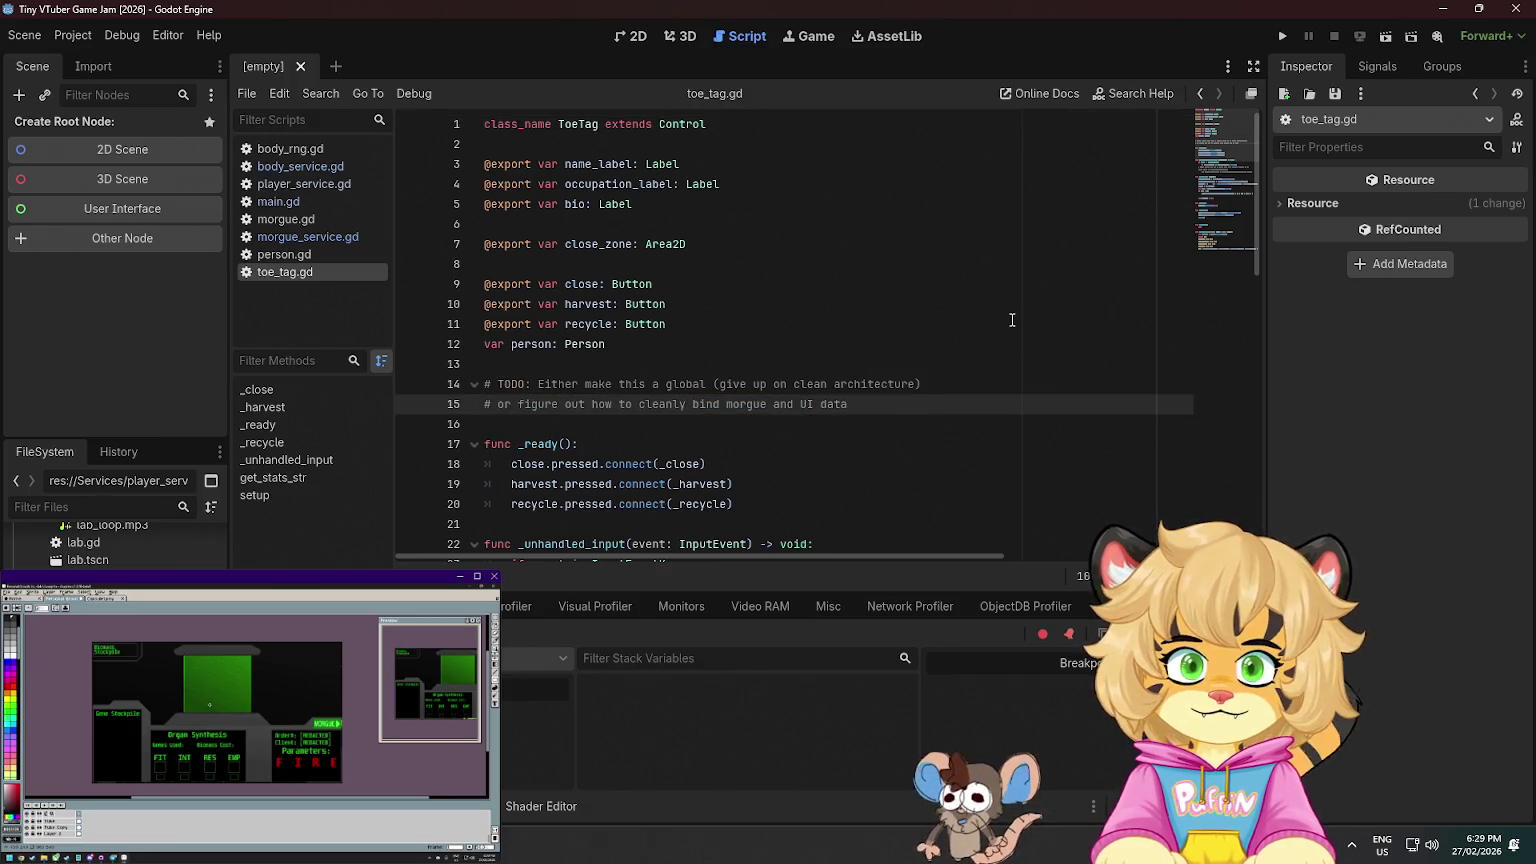
scroll(858, 338, "down", 1)
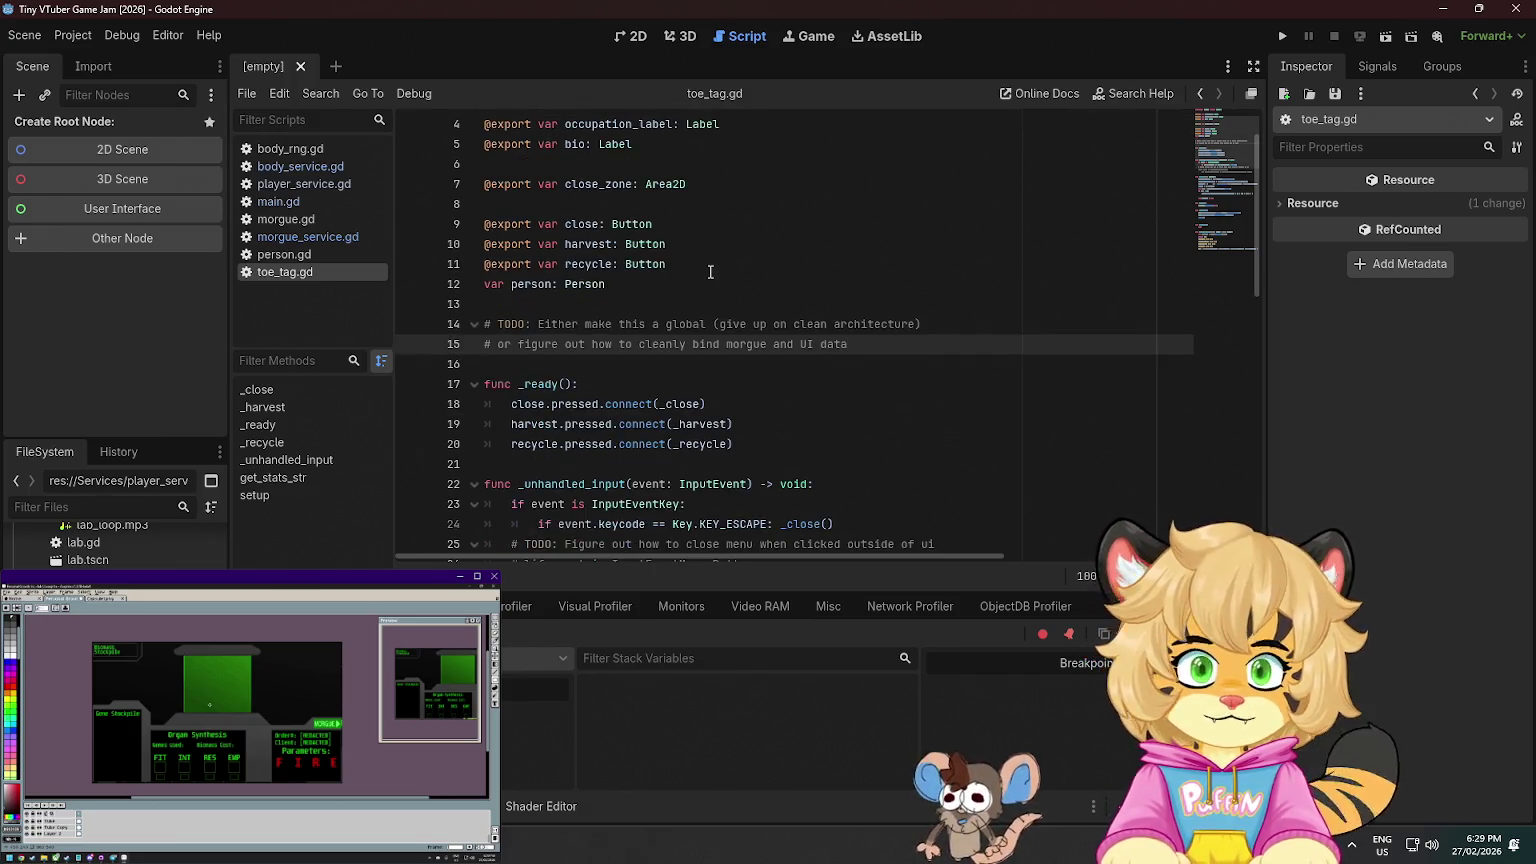
scroll(720, 279, "down", 3)
scroll(731, 287, "down", 3)
mouse_move(682, 447)
left_mouse_down()
mouse_move(440, 425)
mouse_move(397, 250)
left_mouse_up()
key("ctrl+c")
key("Delete")
scroll(650, 322, "up", 6)
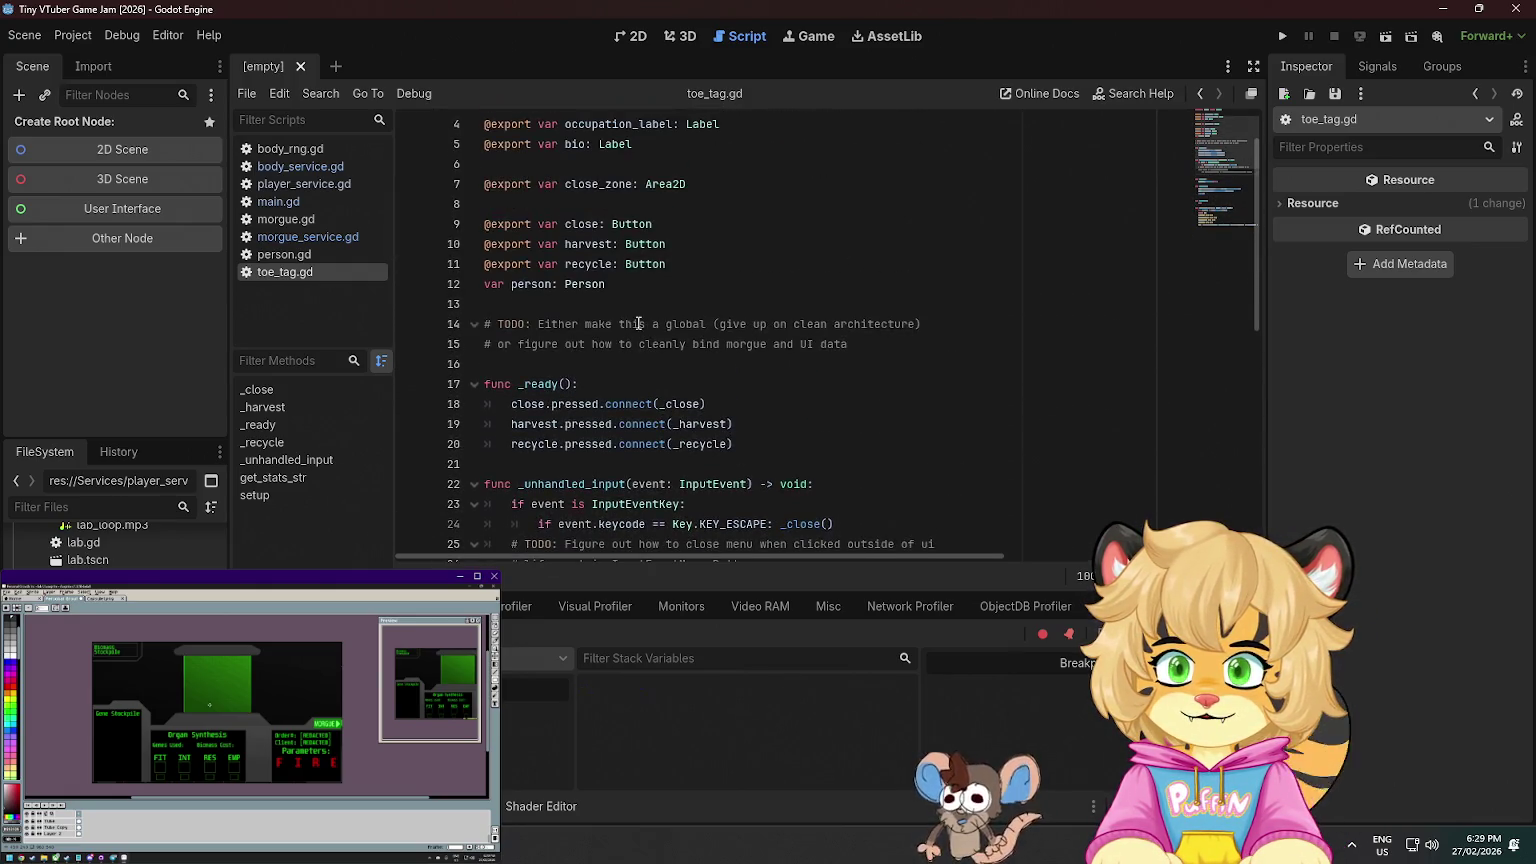
left_click(527, 463)
key("ctrl+v")
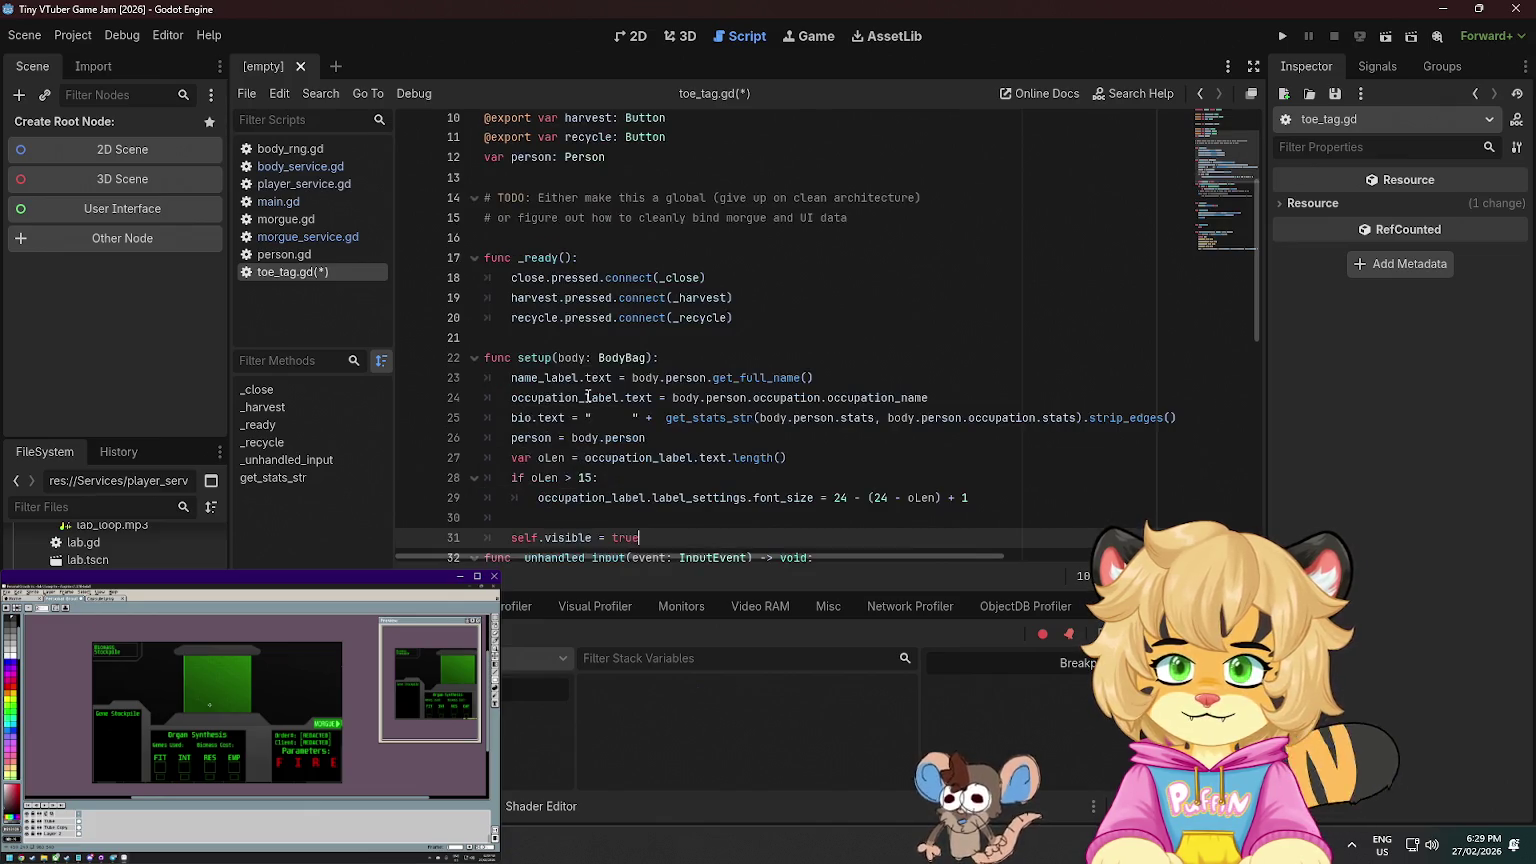
scroll(591, 429, "down", 2)
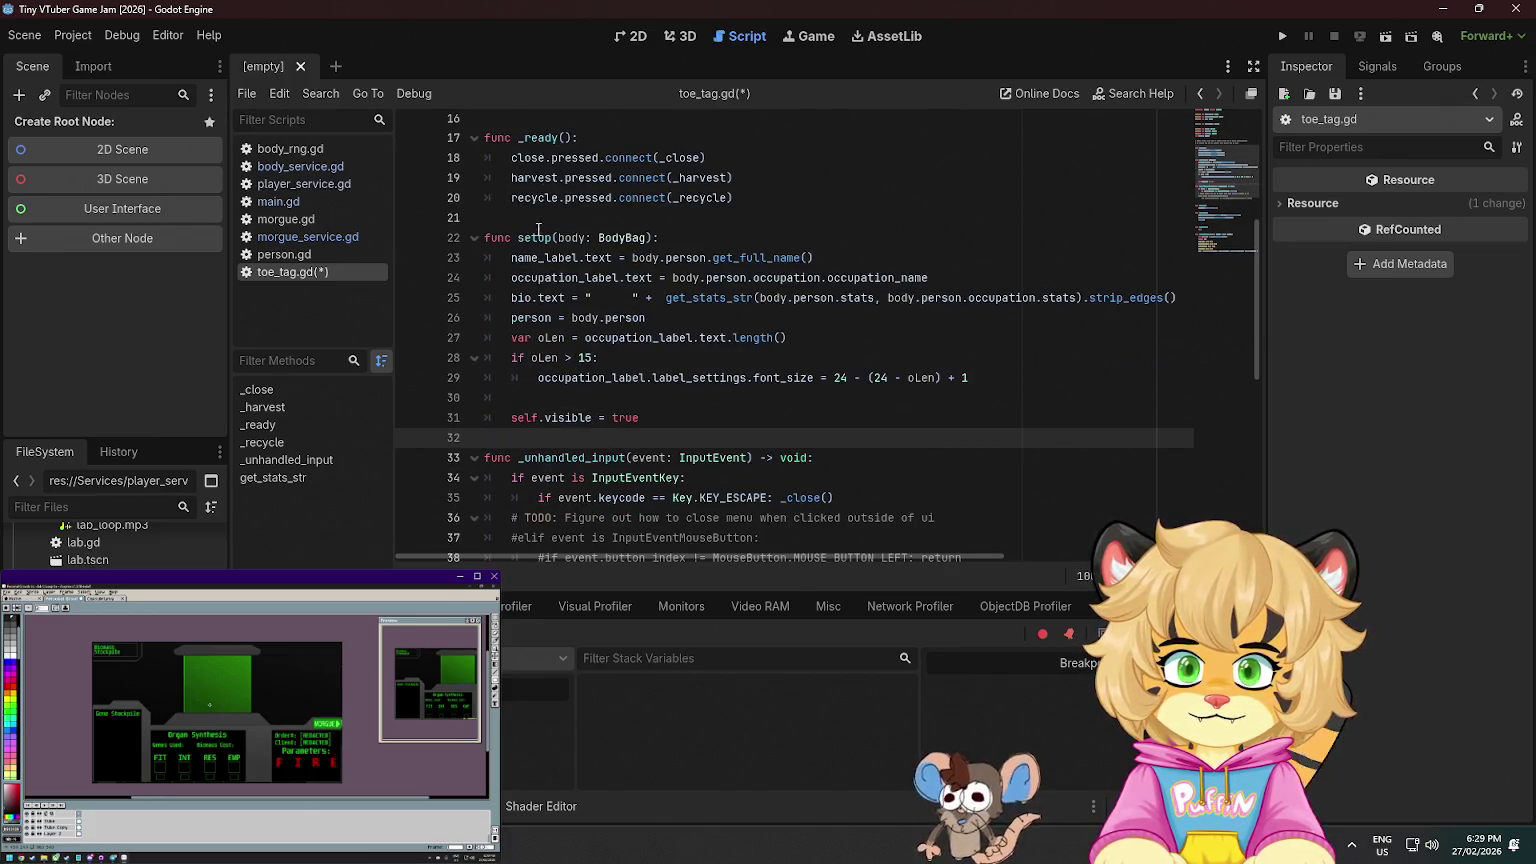
scroll(679, 265, "up", 5)
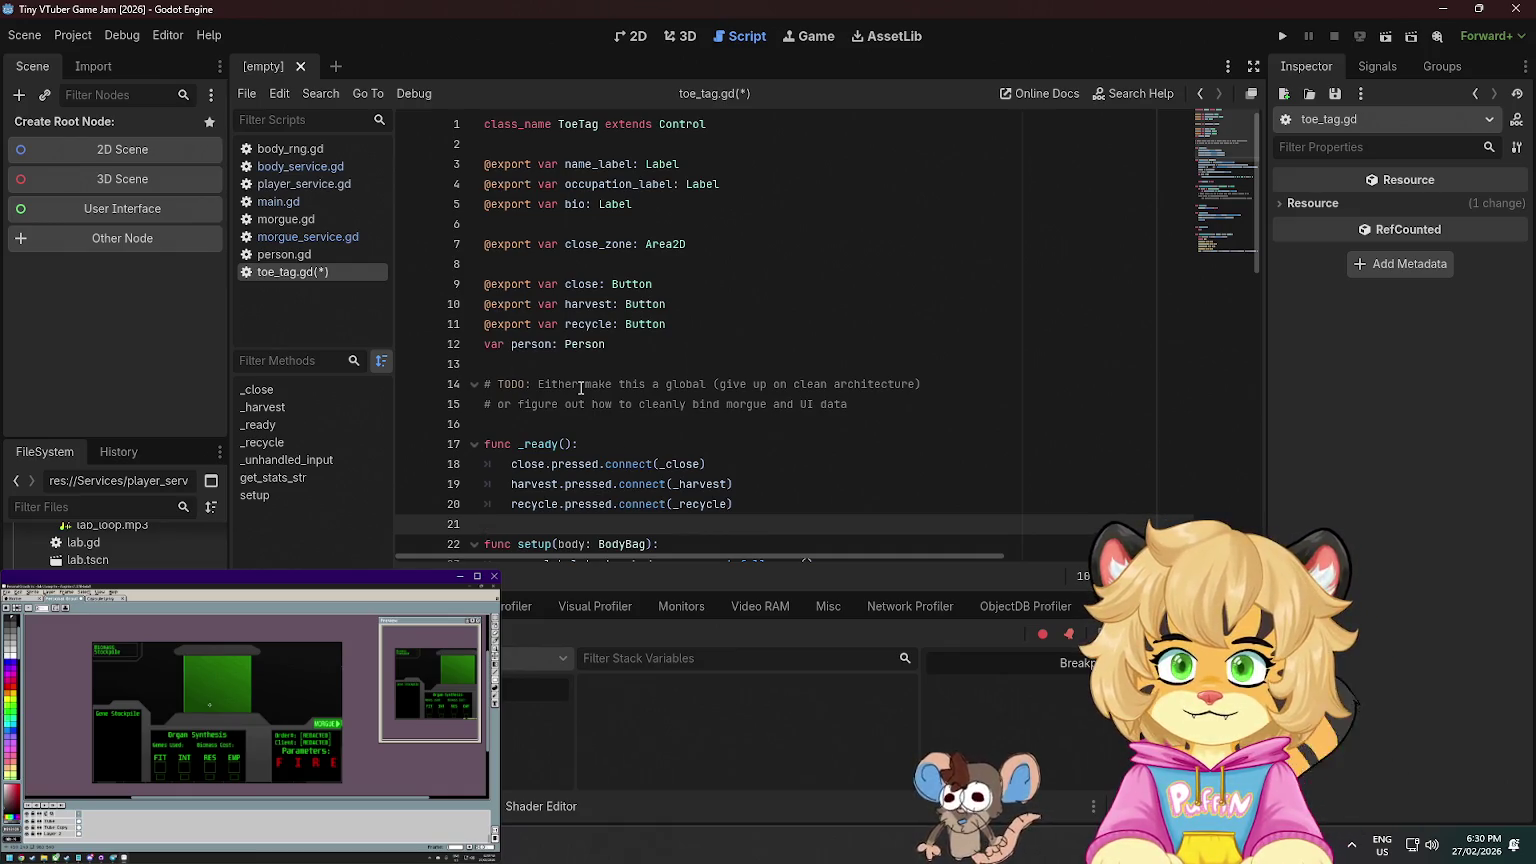
- Save toe_tag.gd and remove the extra blank line 40
scroll(643, 408, "down", 1)
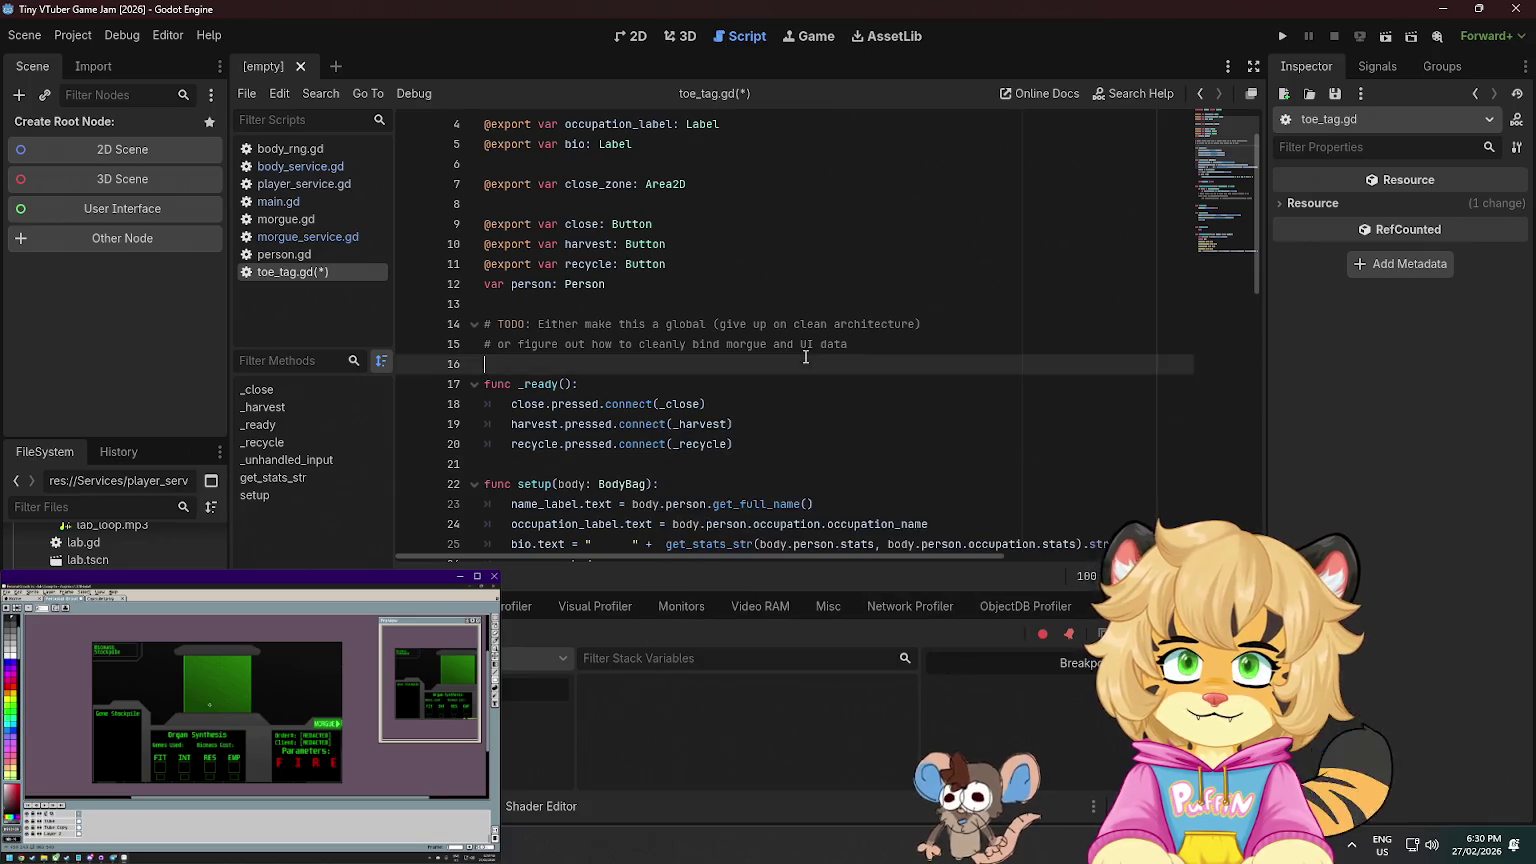
scroll(863, 365, "down", 3)
scroll(863, 365, "down", 1)
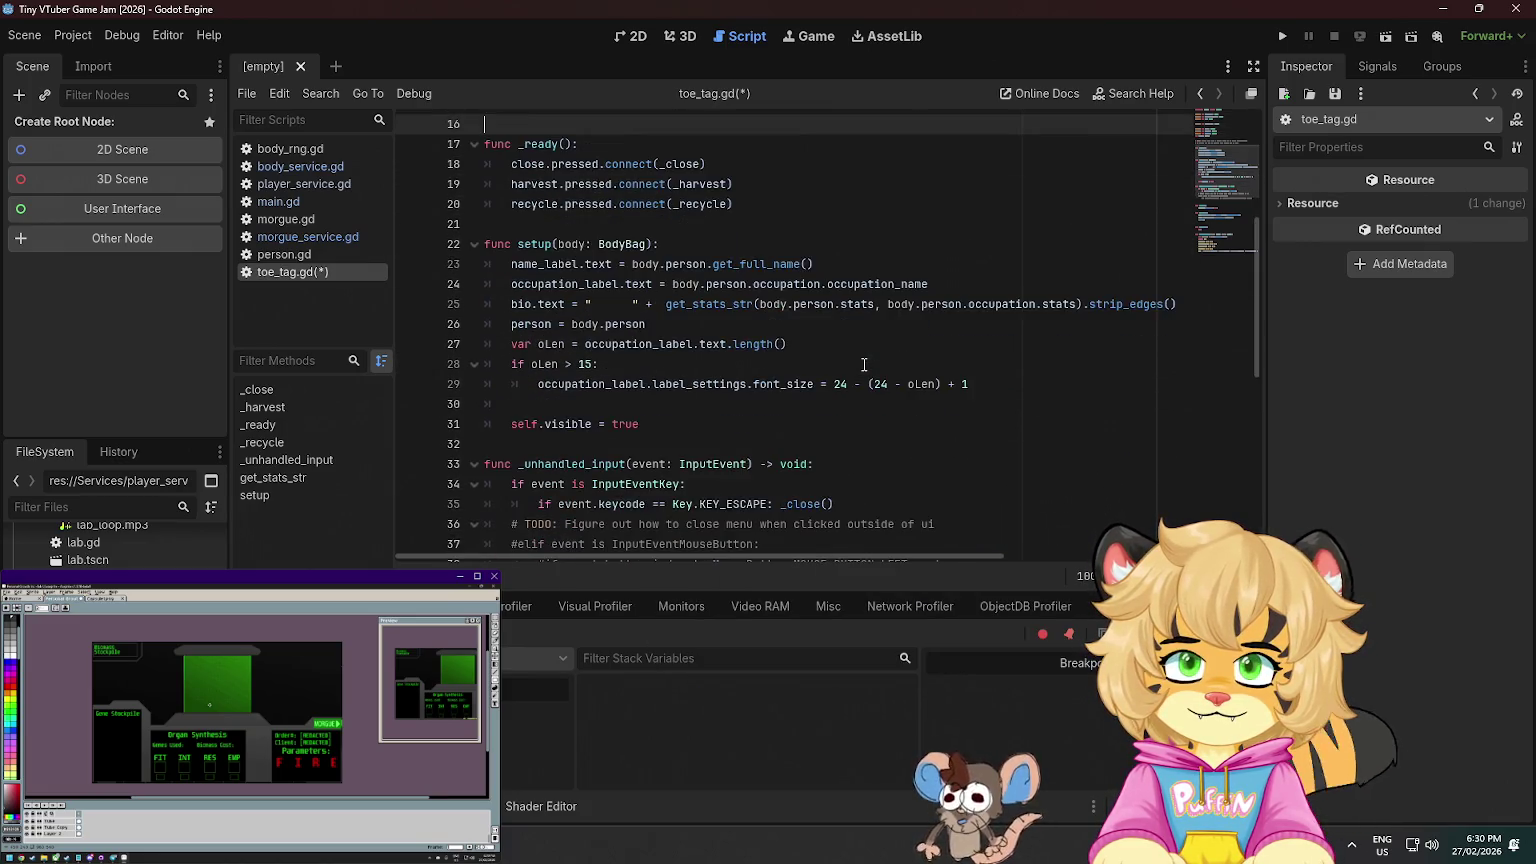
scroll(864, 365, "down", 2)
scroll(864, 365, "down", 3)
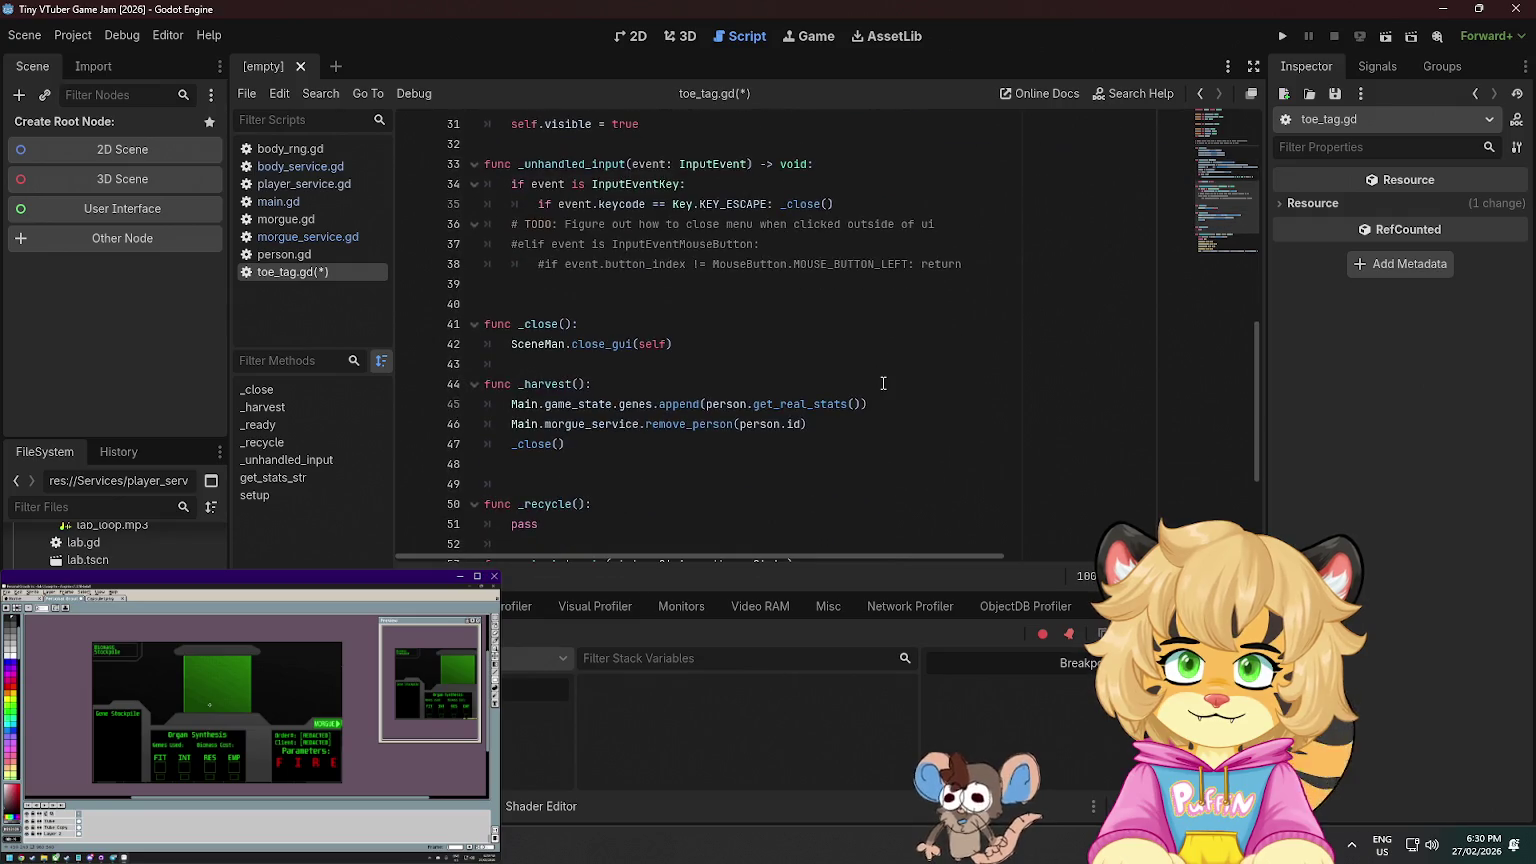
key("ctrl+s")
scroll(869, 372, "down", 2)
left_click(546, 178)
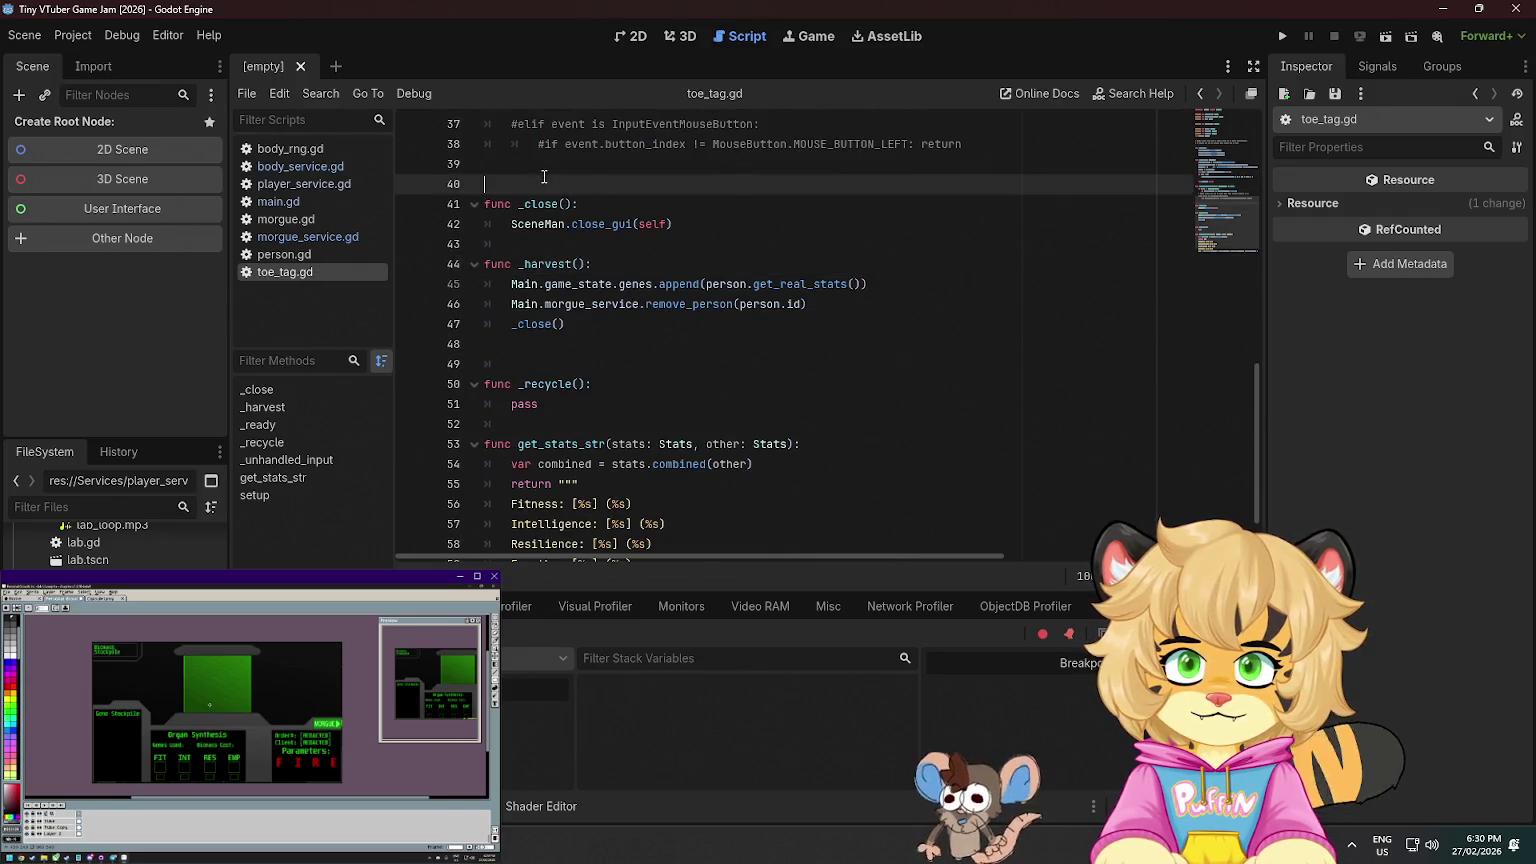
key("BackSpace")
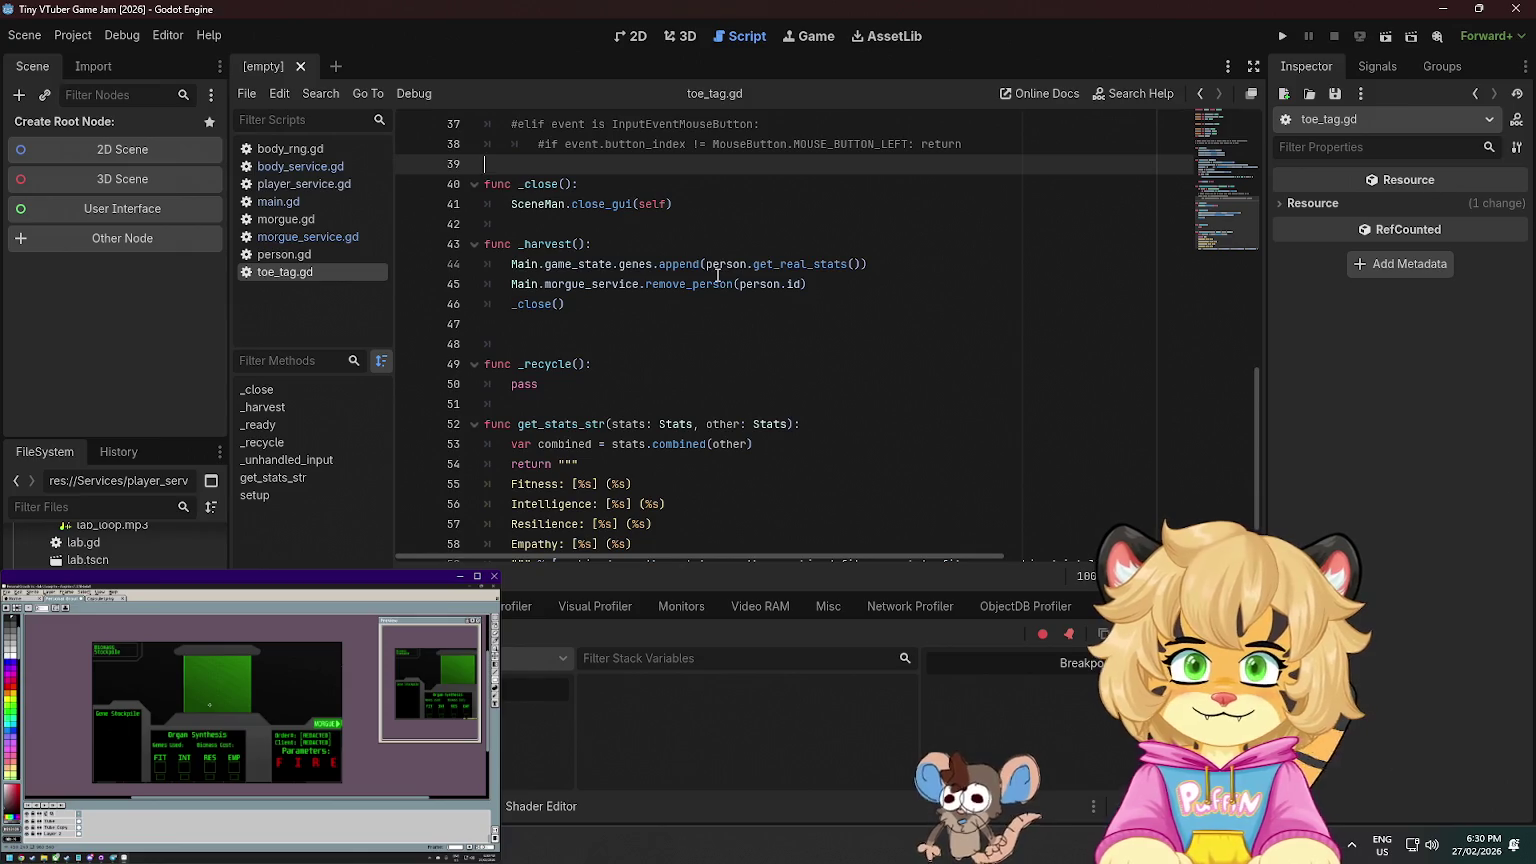
- Inspect the _harvest function and its remove_person call
mouse_move(717, 275)
scroll(717, 275, "up", 3)
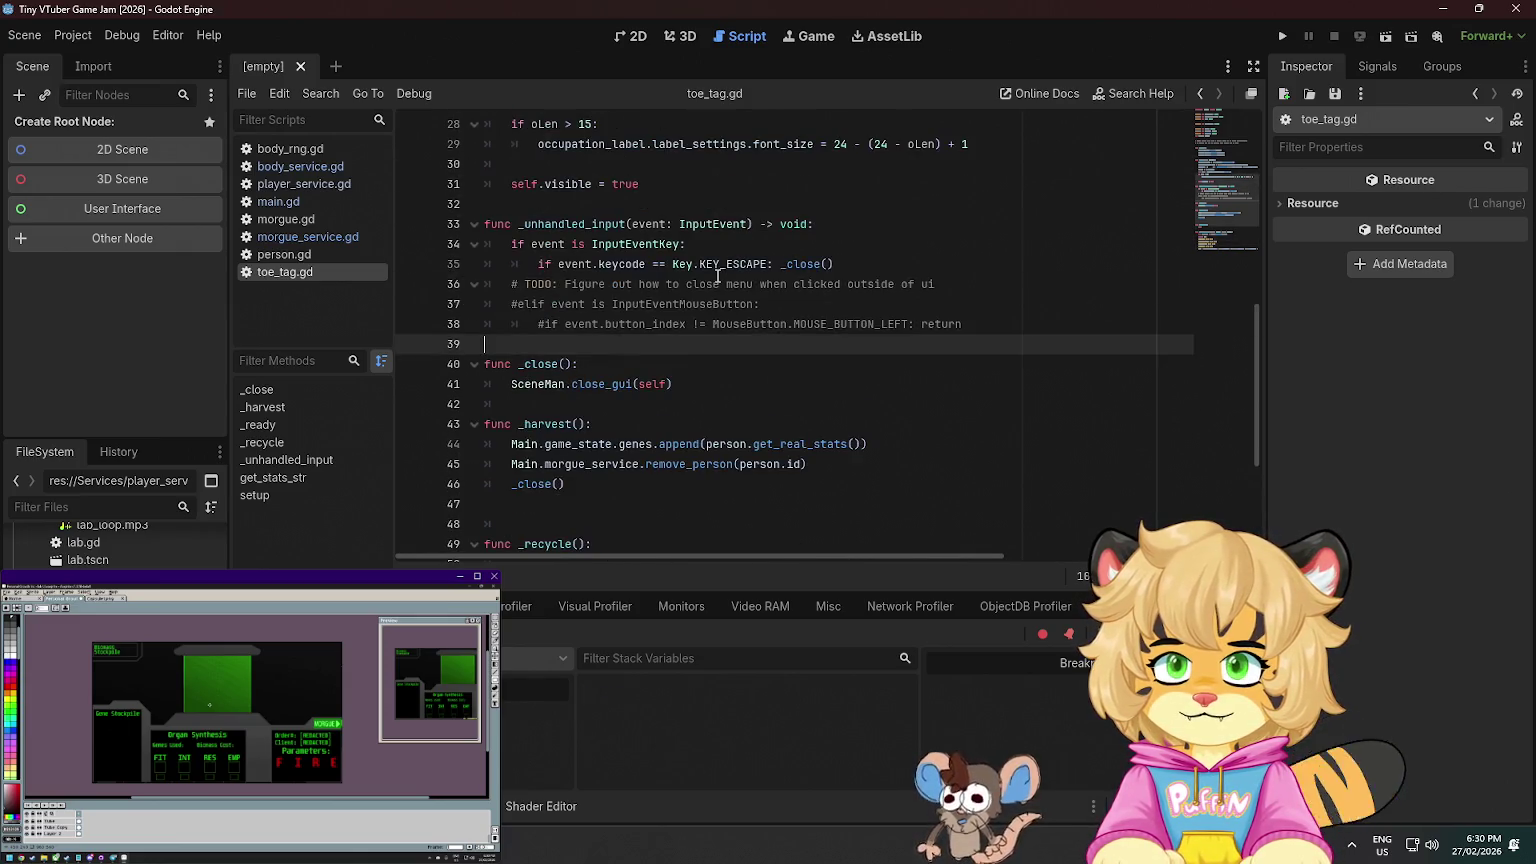
mouse_move(706, 304)
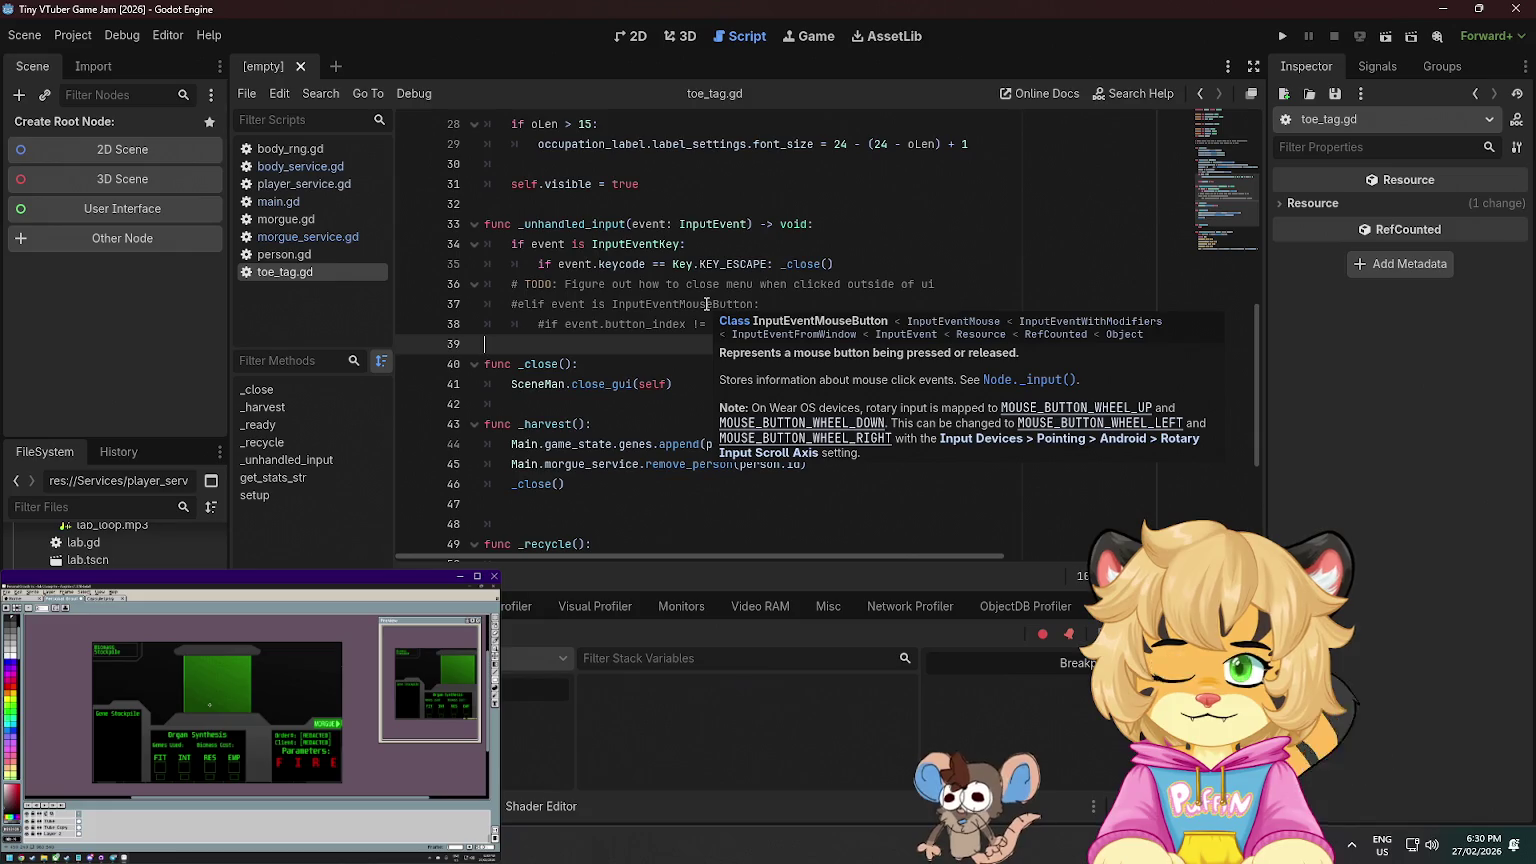
scroll(660, 395, "down", 2)
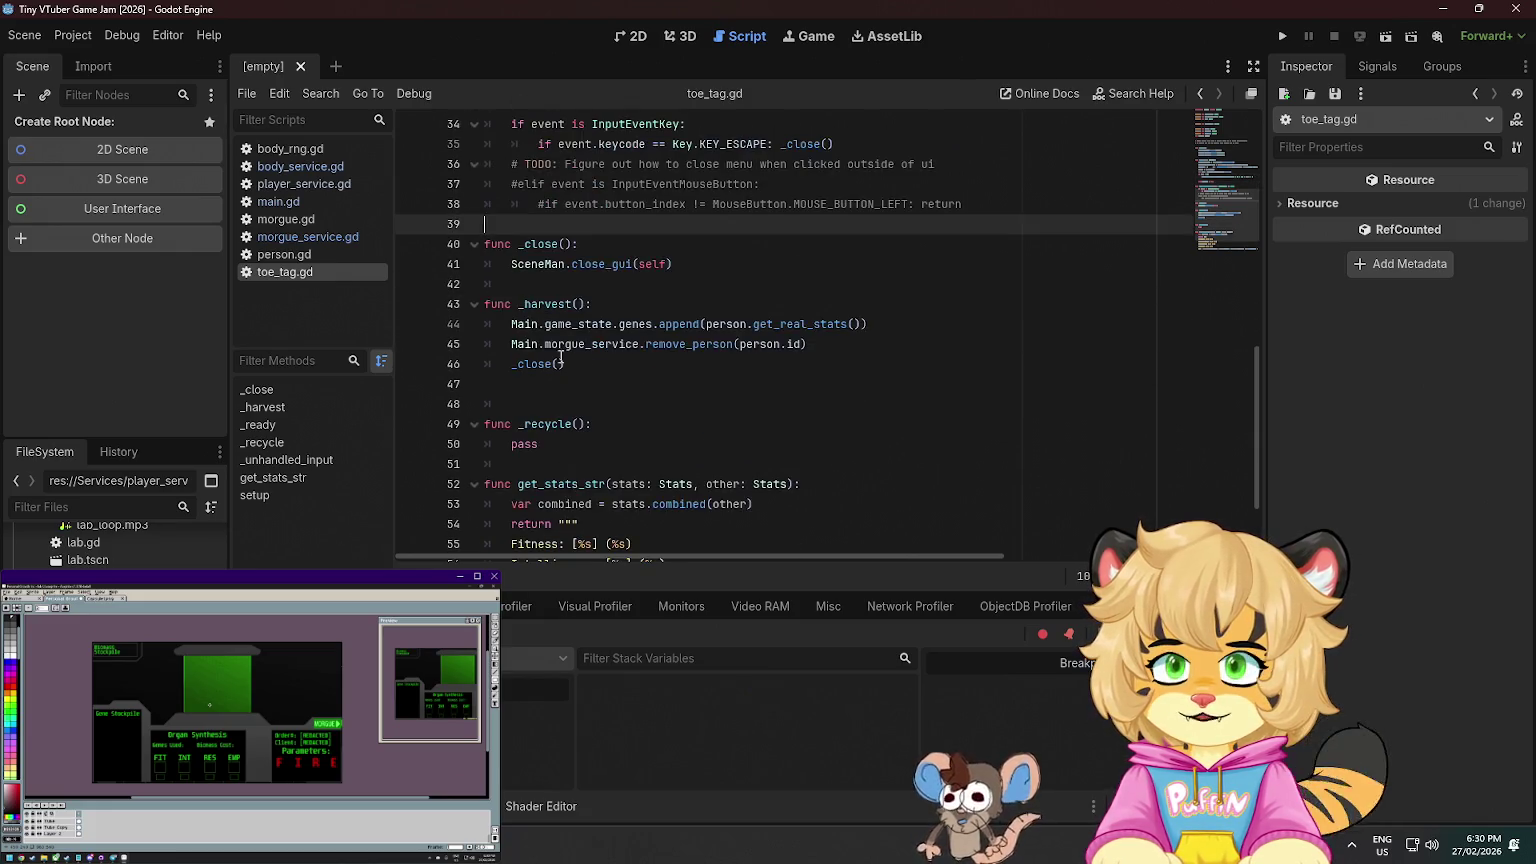
left_click_drag(493, 288, 565, 304)
left_click(708, 302)
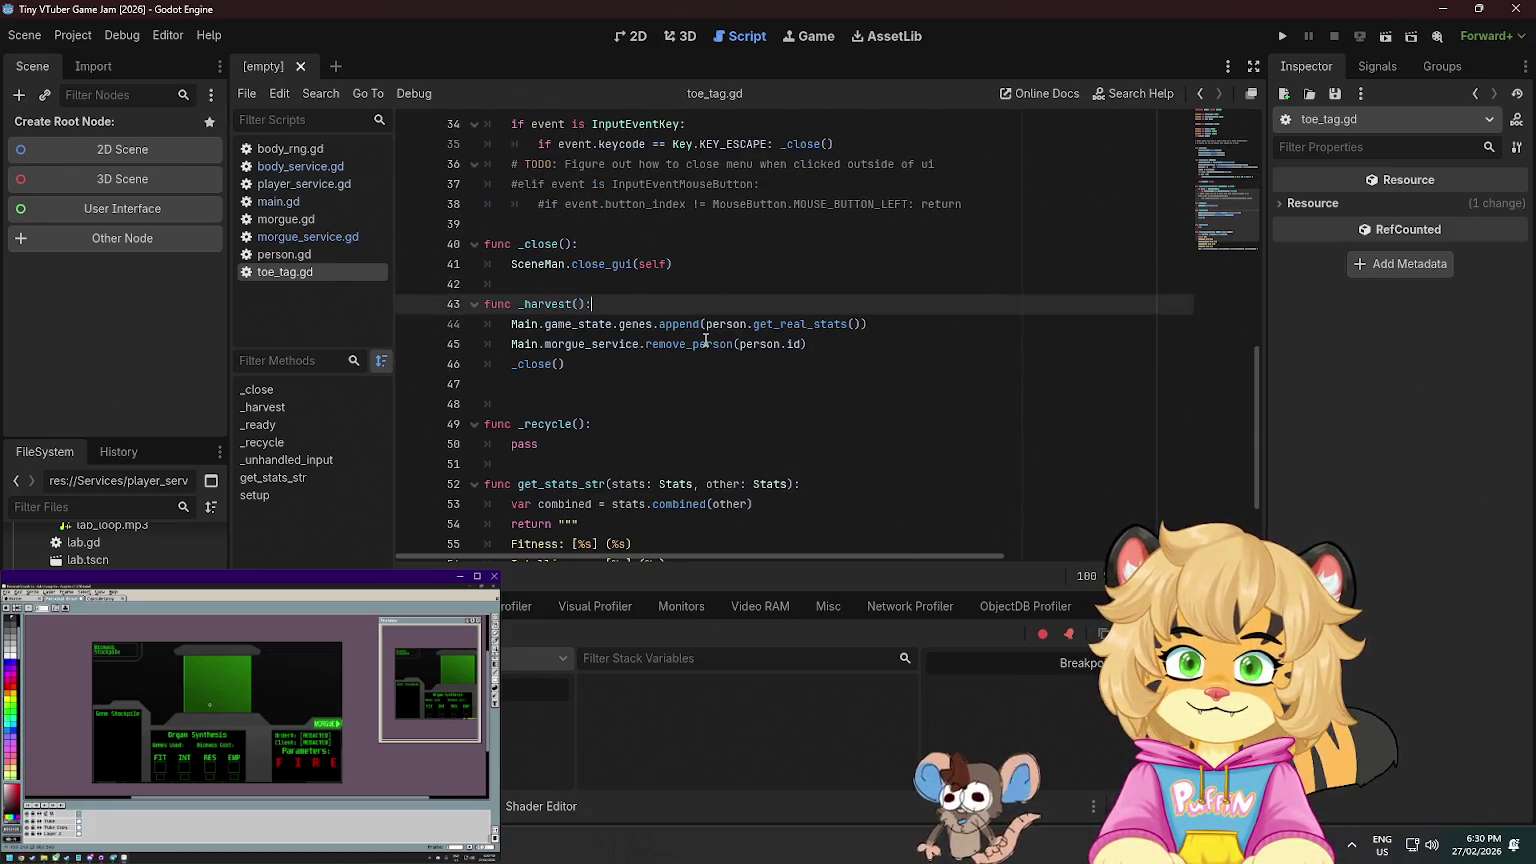
left_click(706, 342)
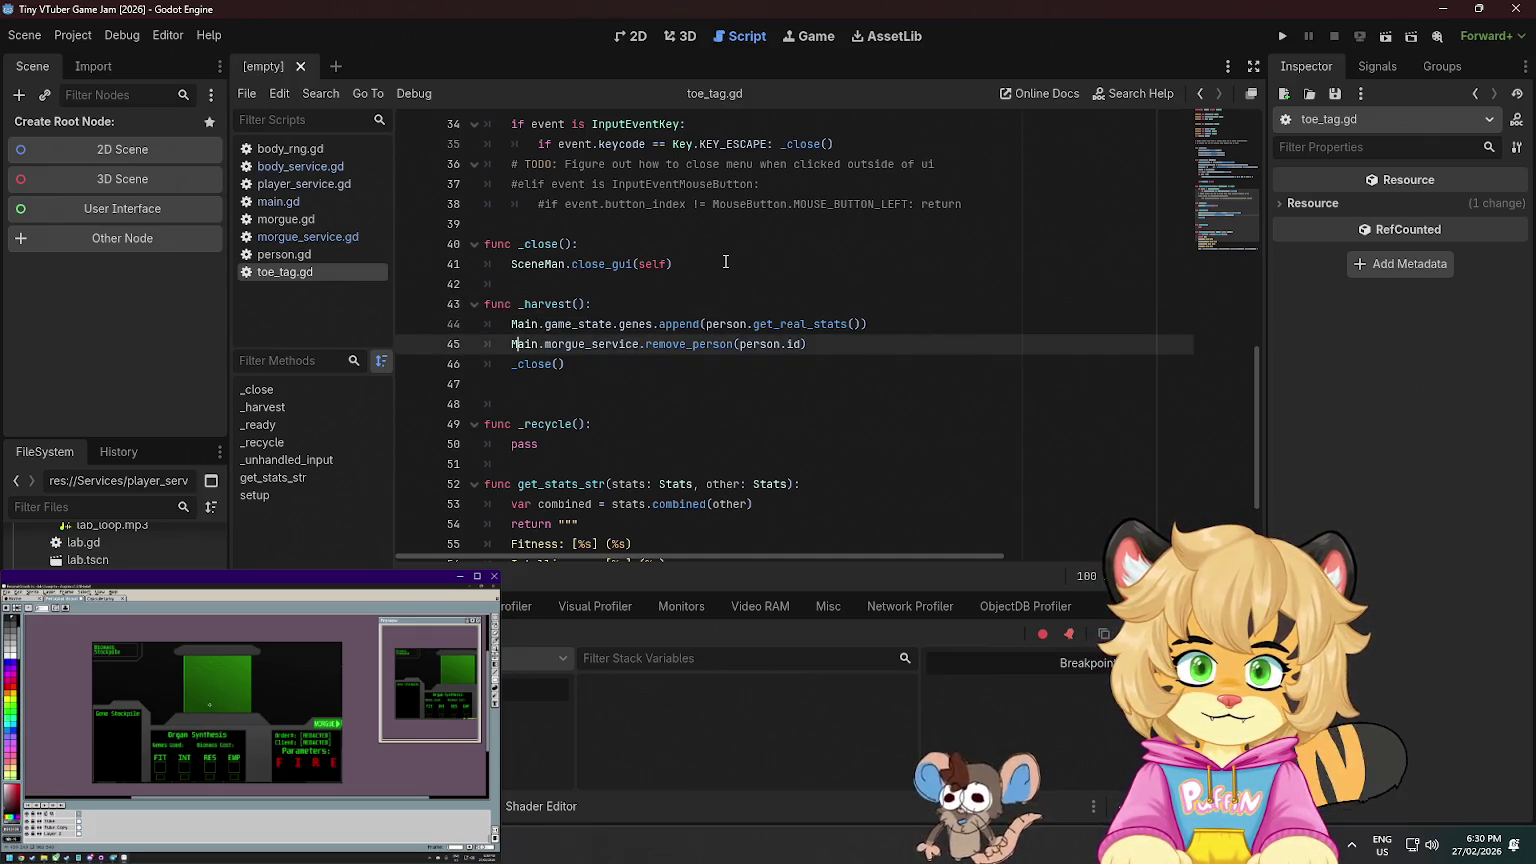
scroll(726, 262, "down", 2)
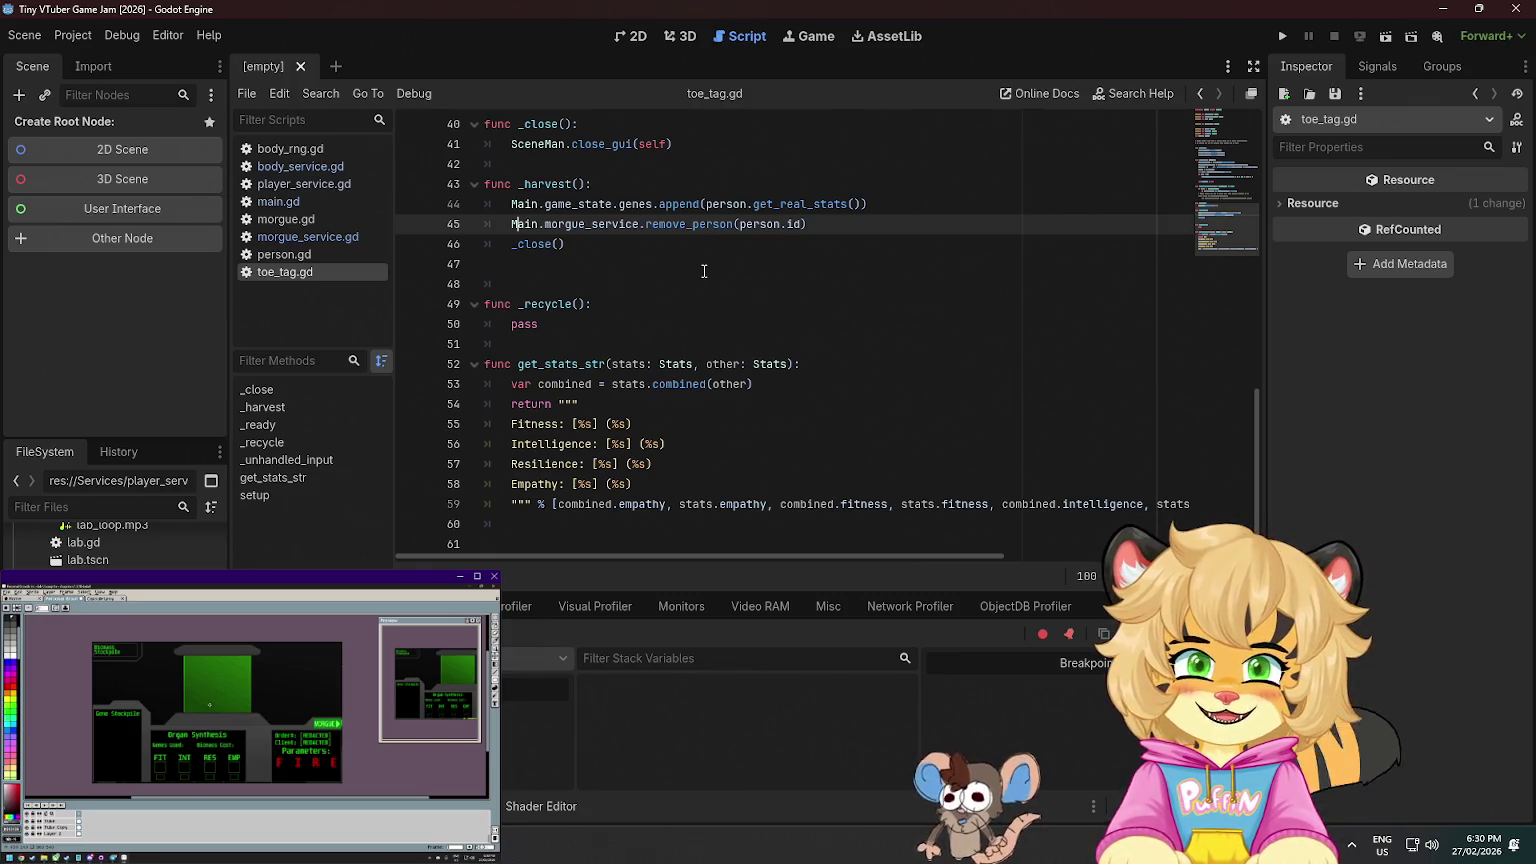
scroll(709, 263, "up", 1)
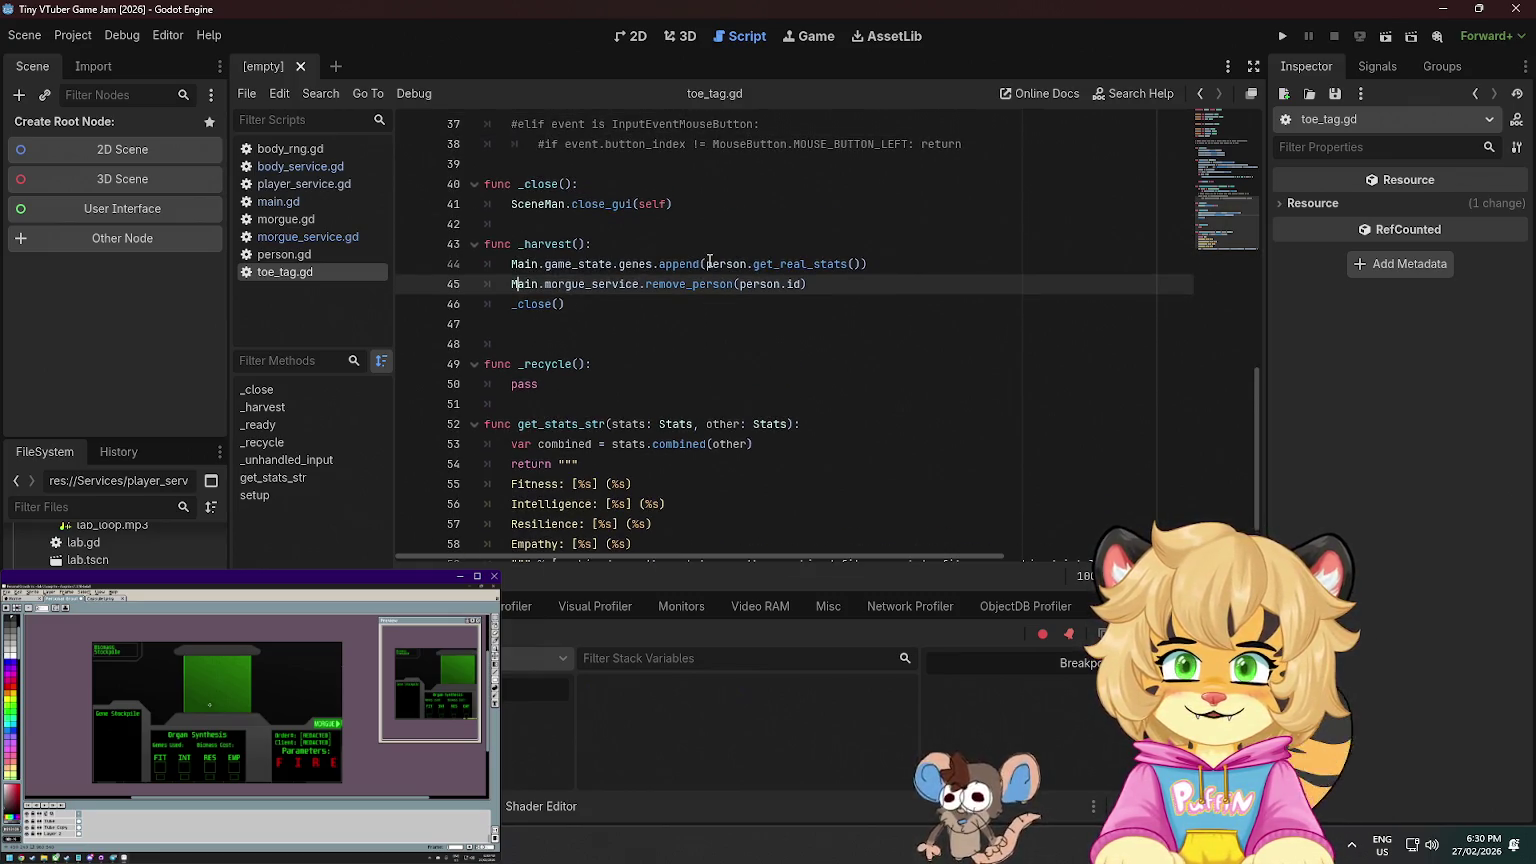
scroll(709, 263, "up", 12)
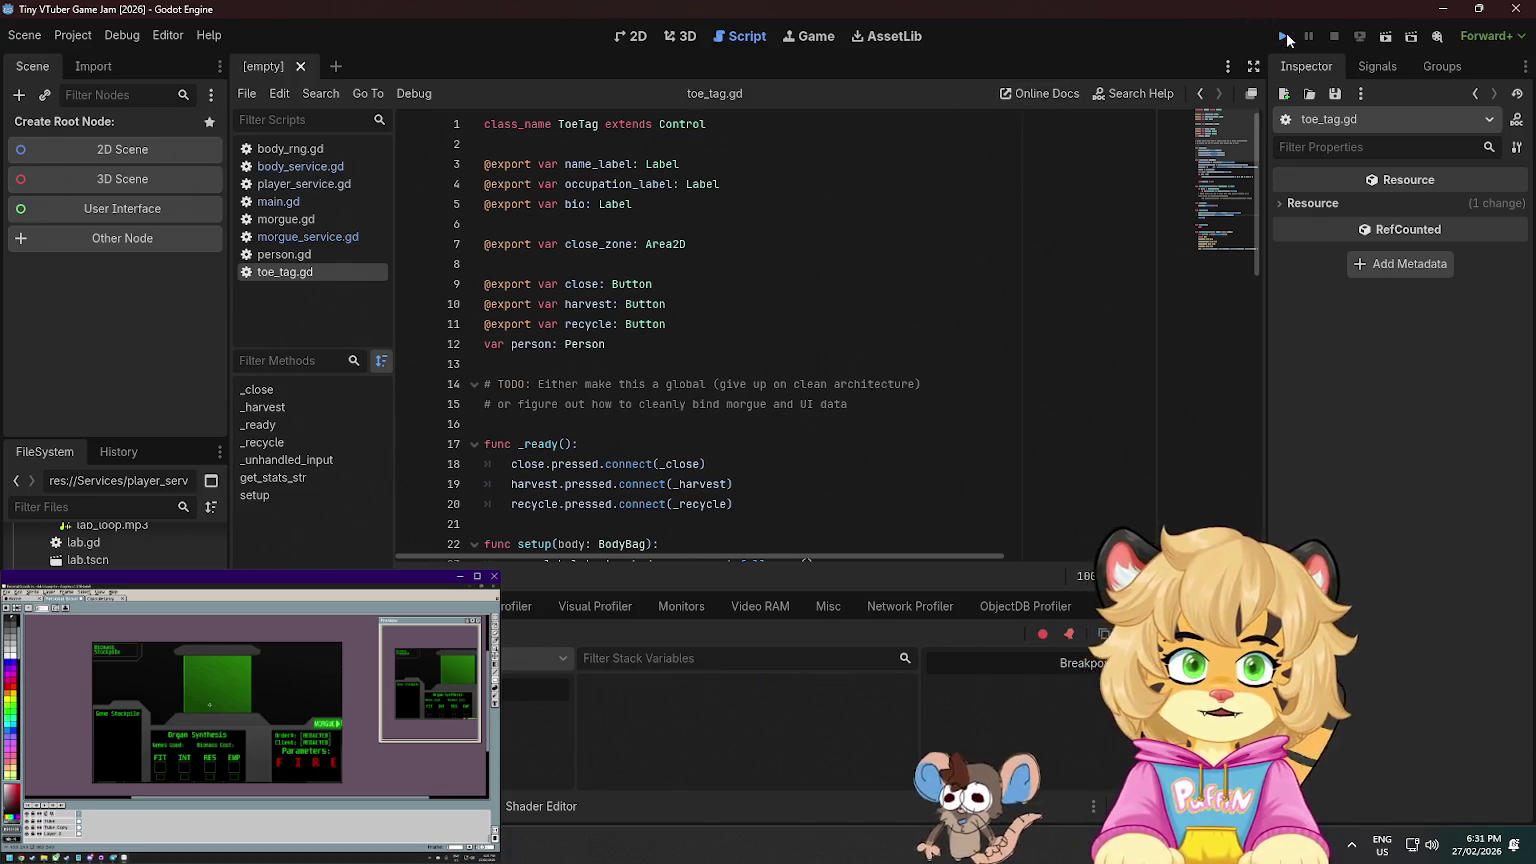
- Test-run the game, stop it, and look over lines 6 to 16 of the current script
left_click(1285, 37)
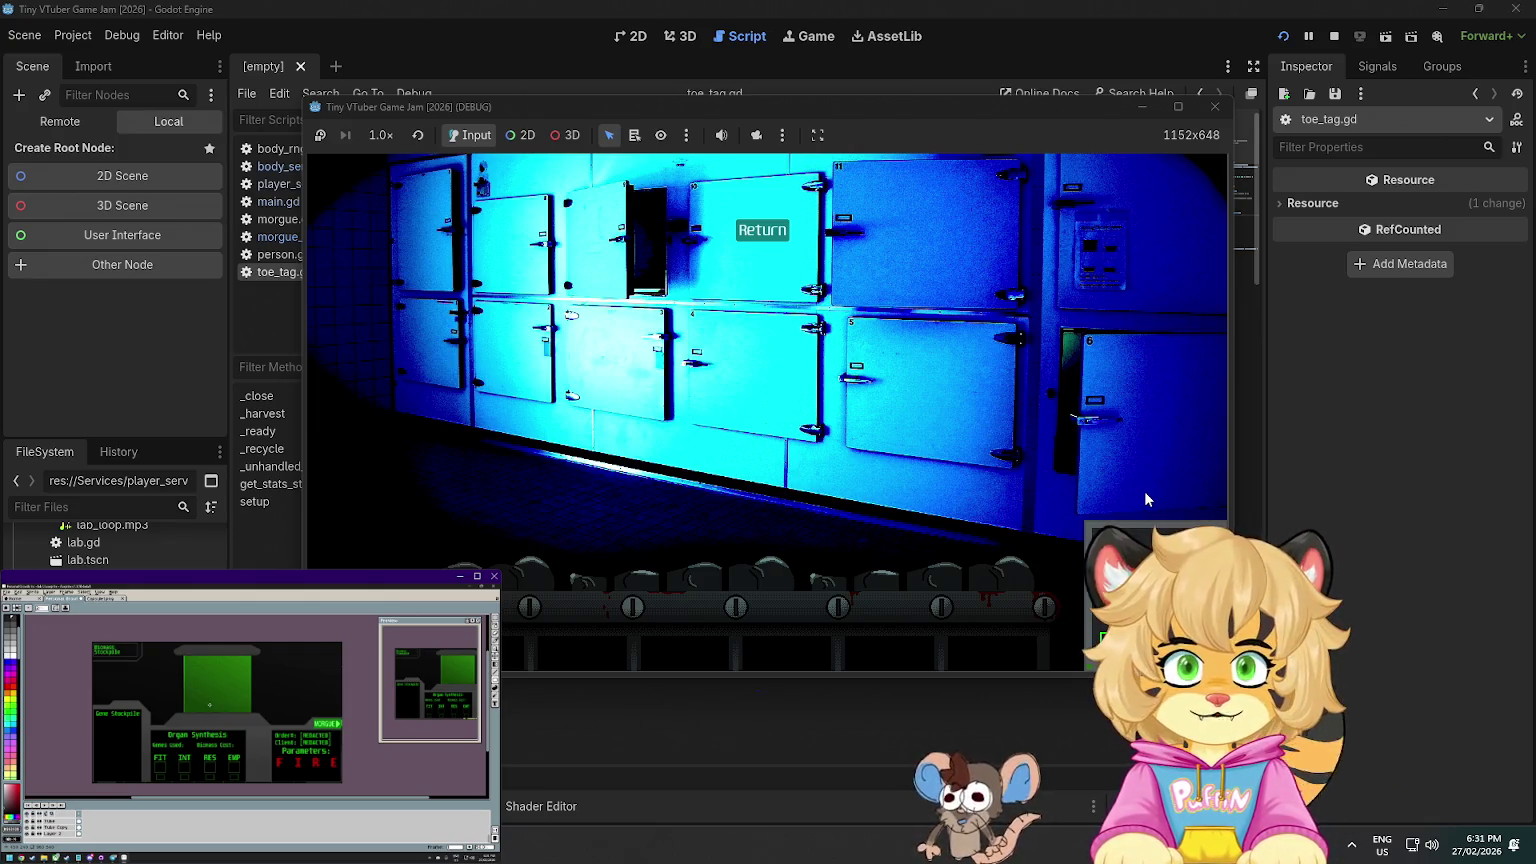
left_click(1215, 106)
left_click(737, 217)
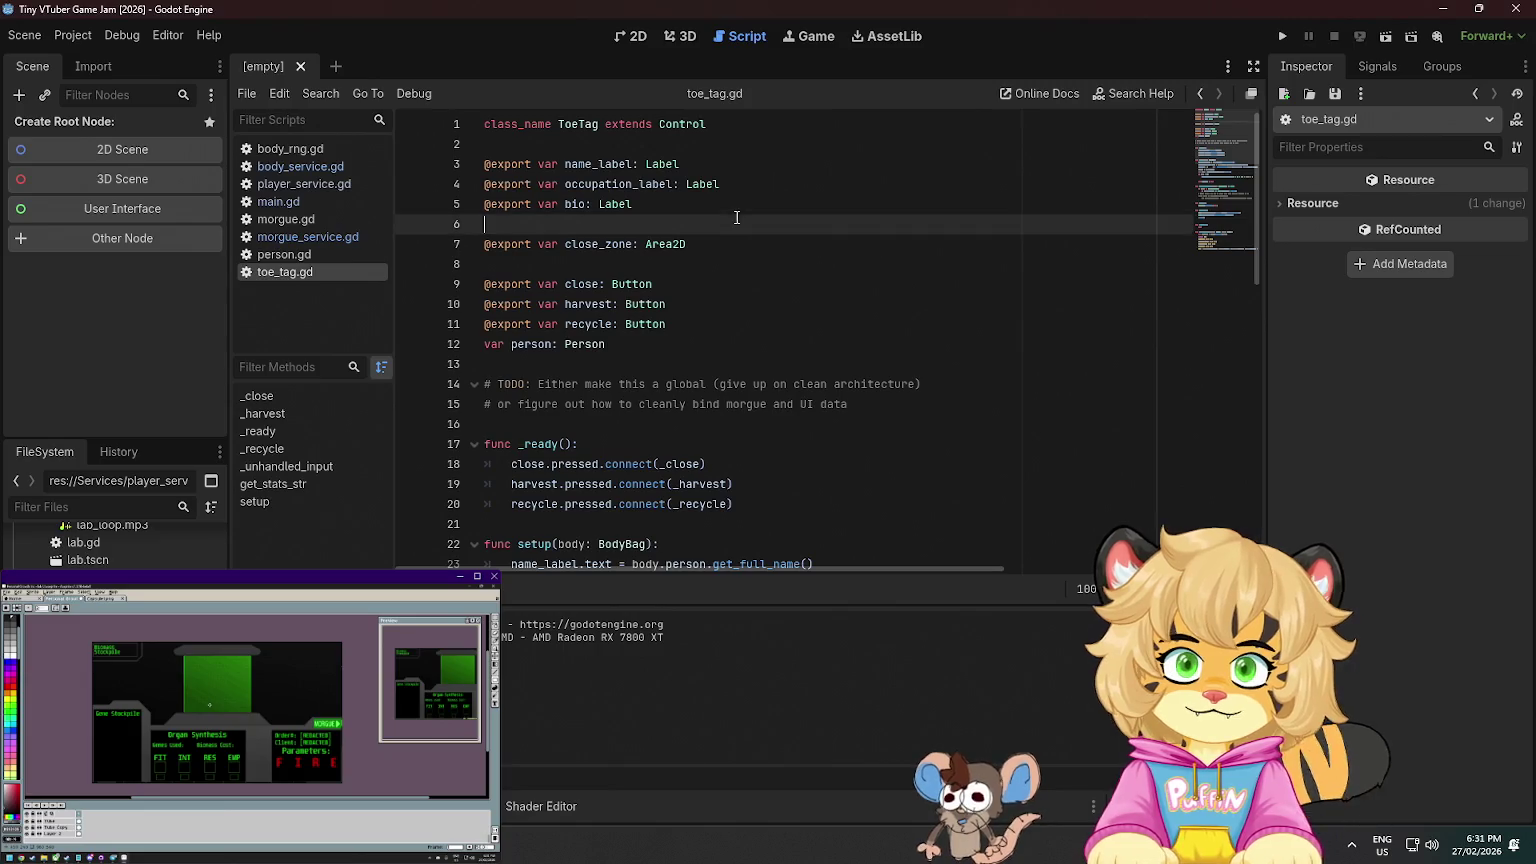
scroll(737, 300, "down", 10)
scroll(700, 300, "up", 9)
left_click(620, 404)
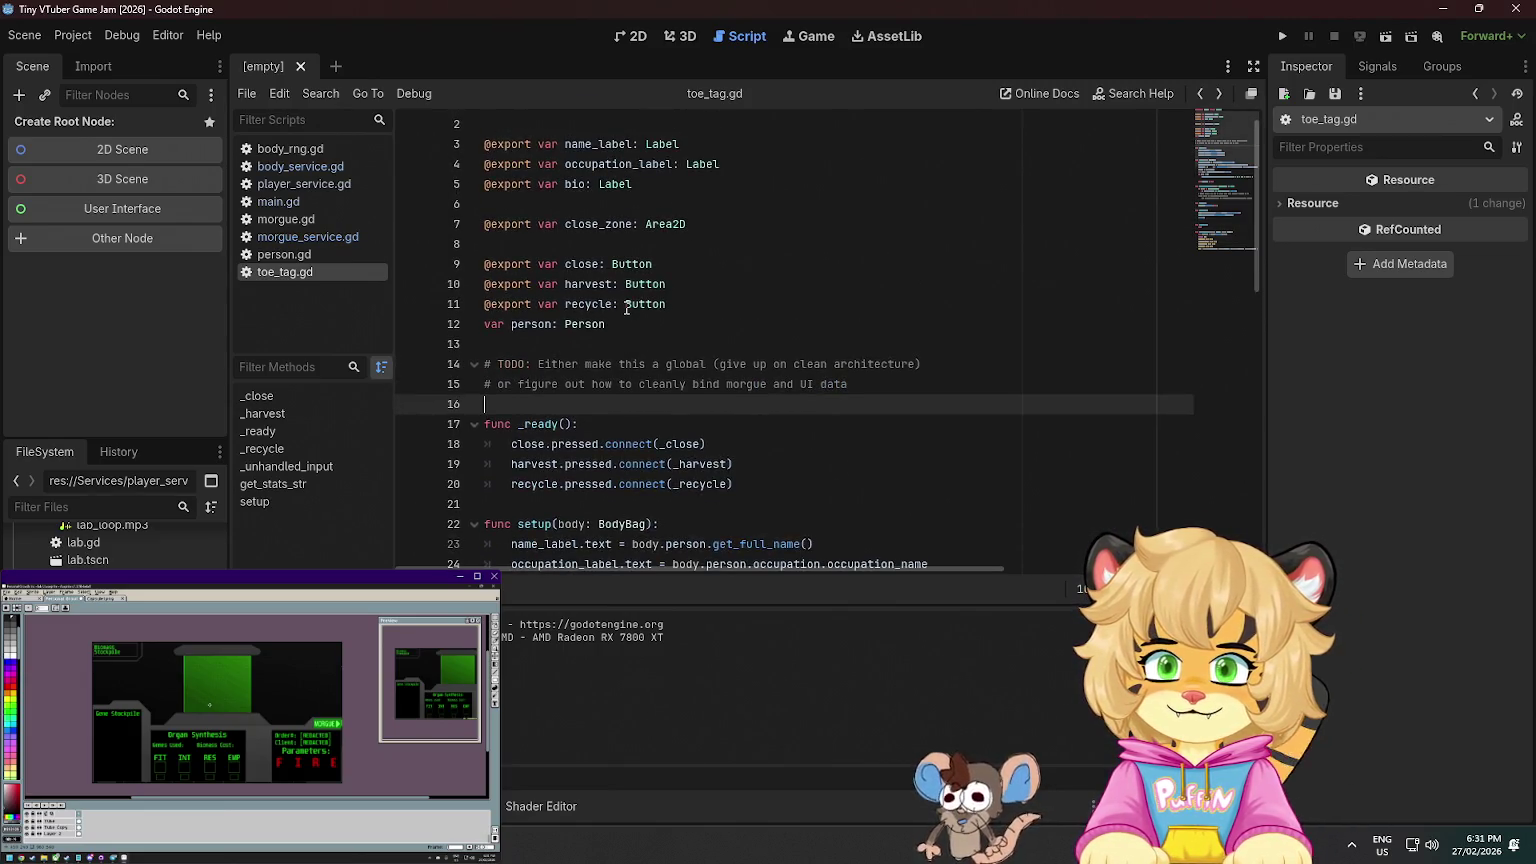
scroll(627, 308, "up", 1)
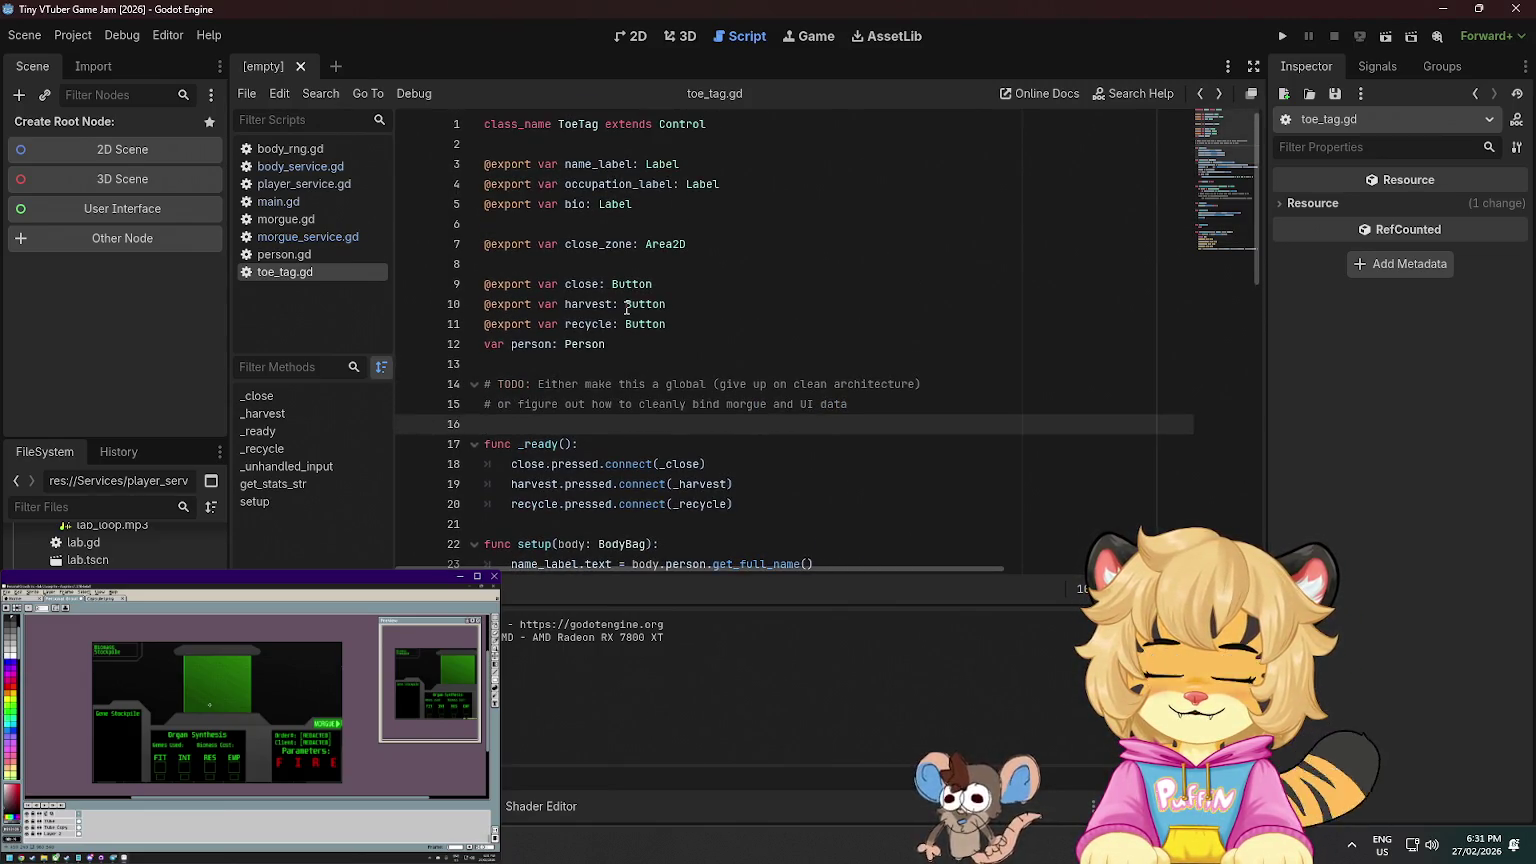
- Open morgue_service.gd, read through it, and fold has_visited_morgue and get_bodies
left_click(307, 237)
scroll(596, 268, "down", 2)
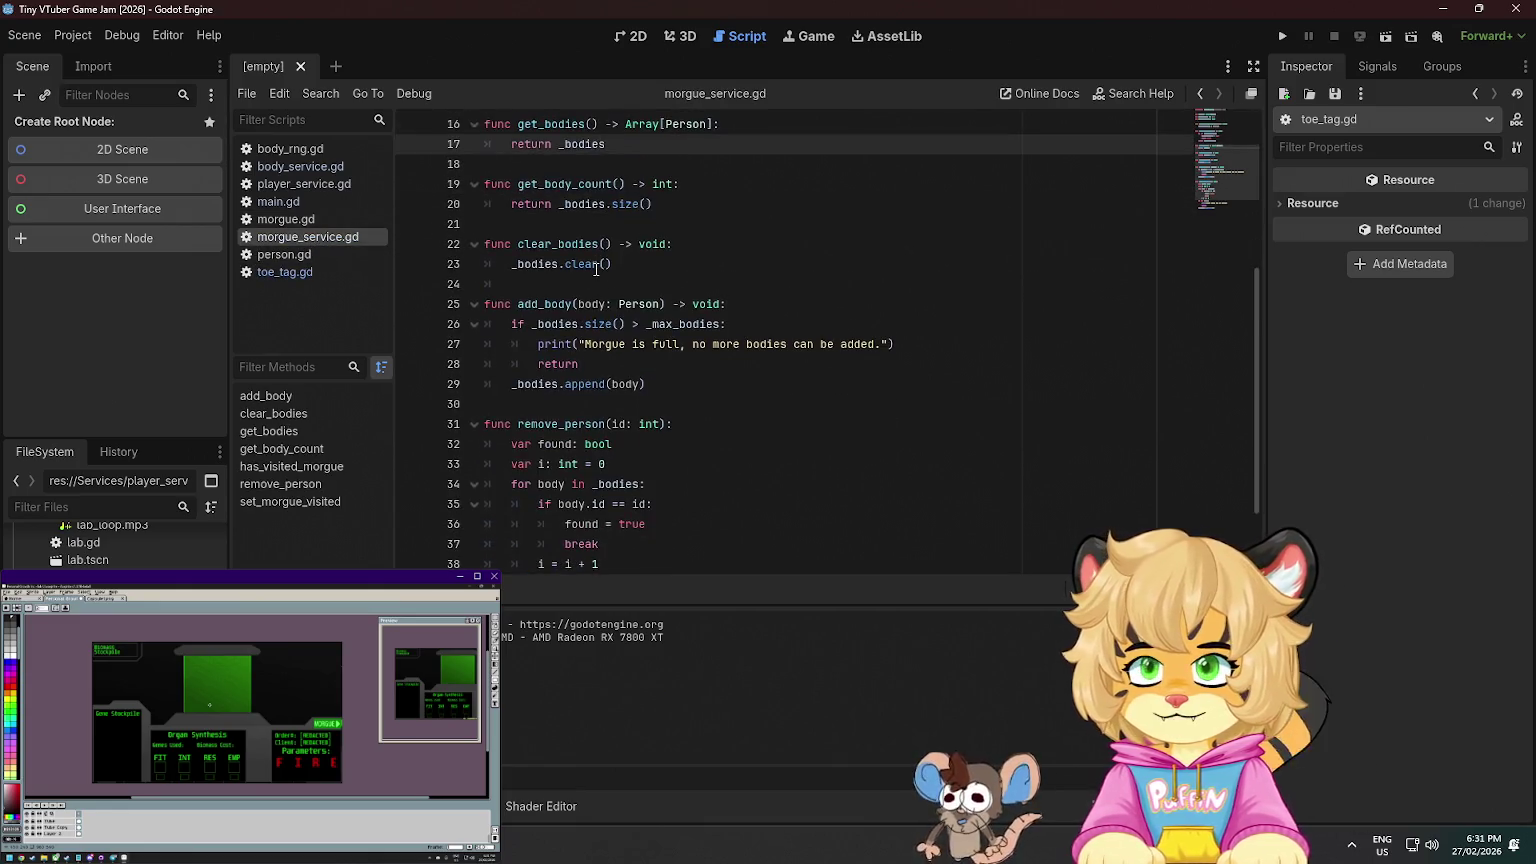
scroll(596, 268, "down", 2)
left_click(654, 384)
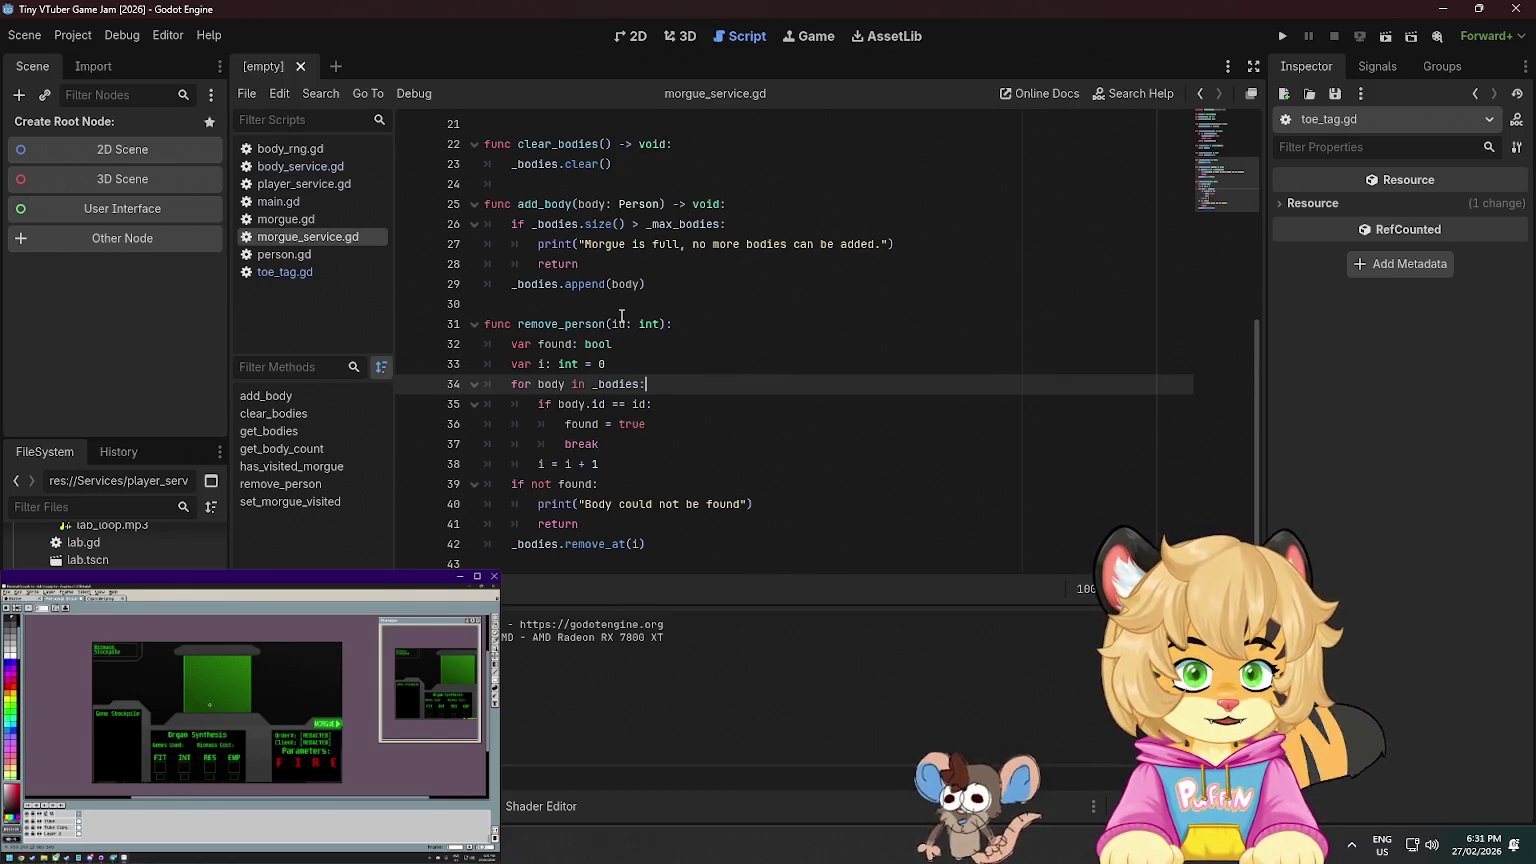
scroll(650, 340, "up", 1)
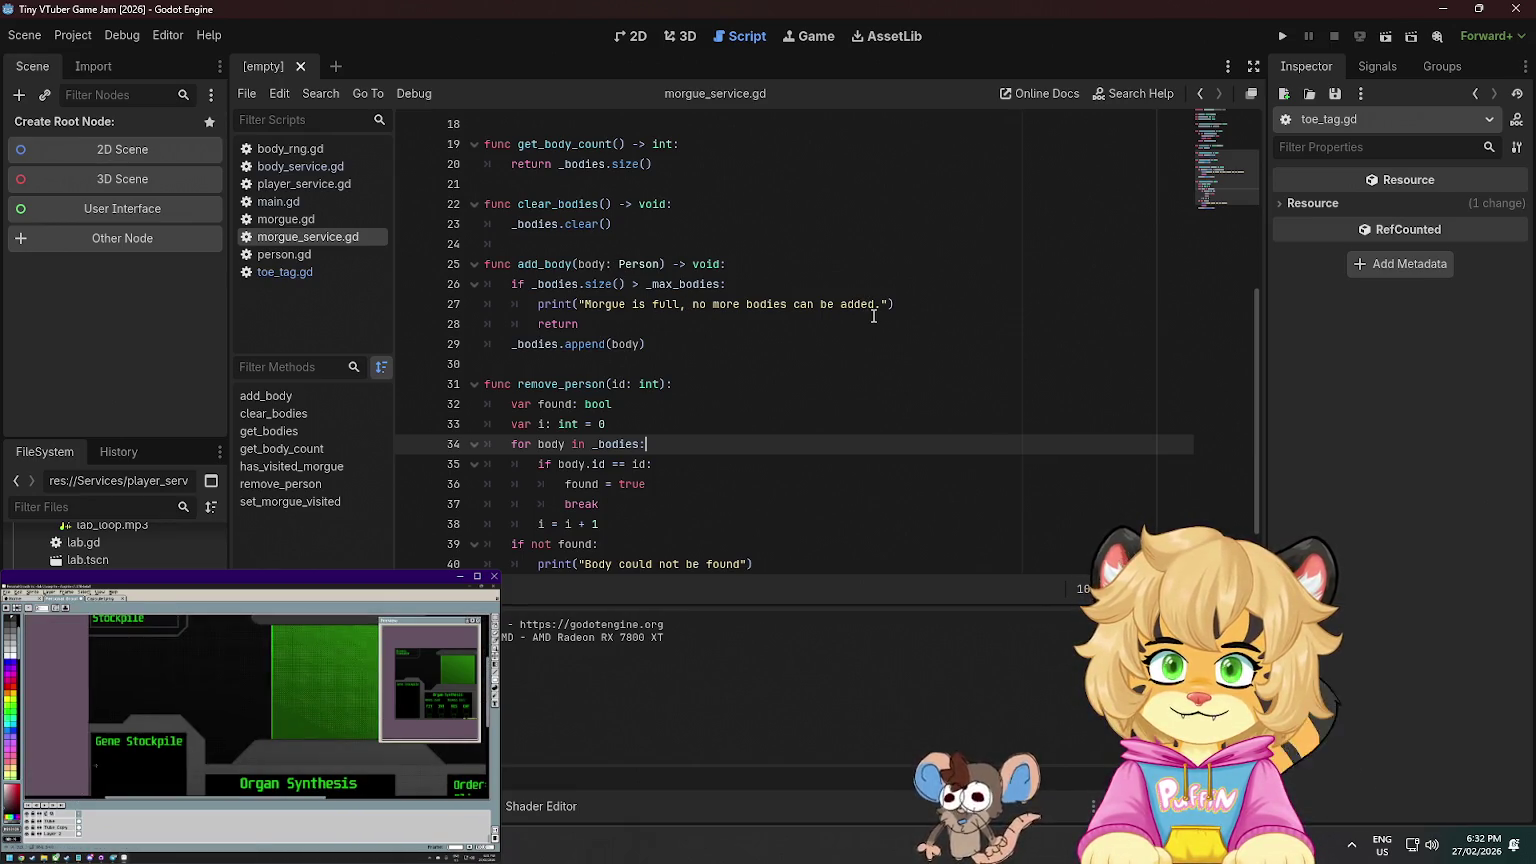
scroll(870, 305, "up", 2)
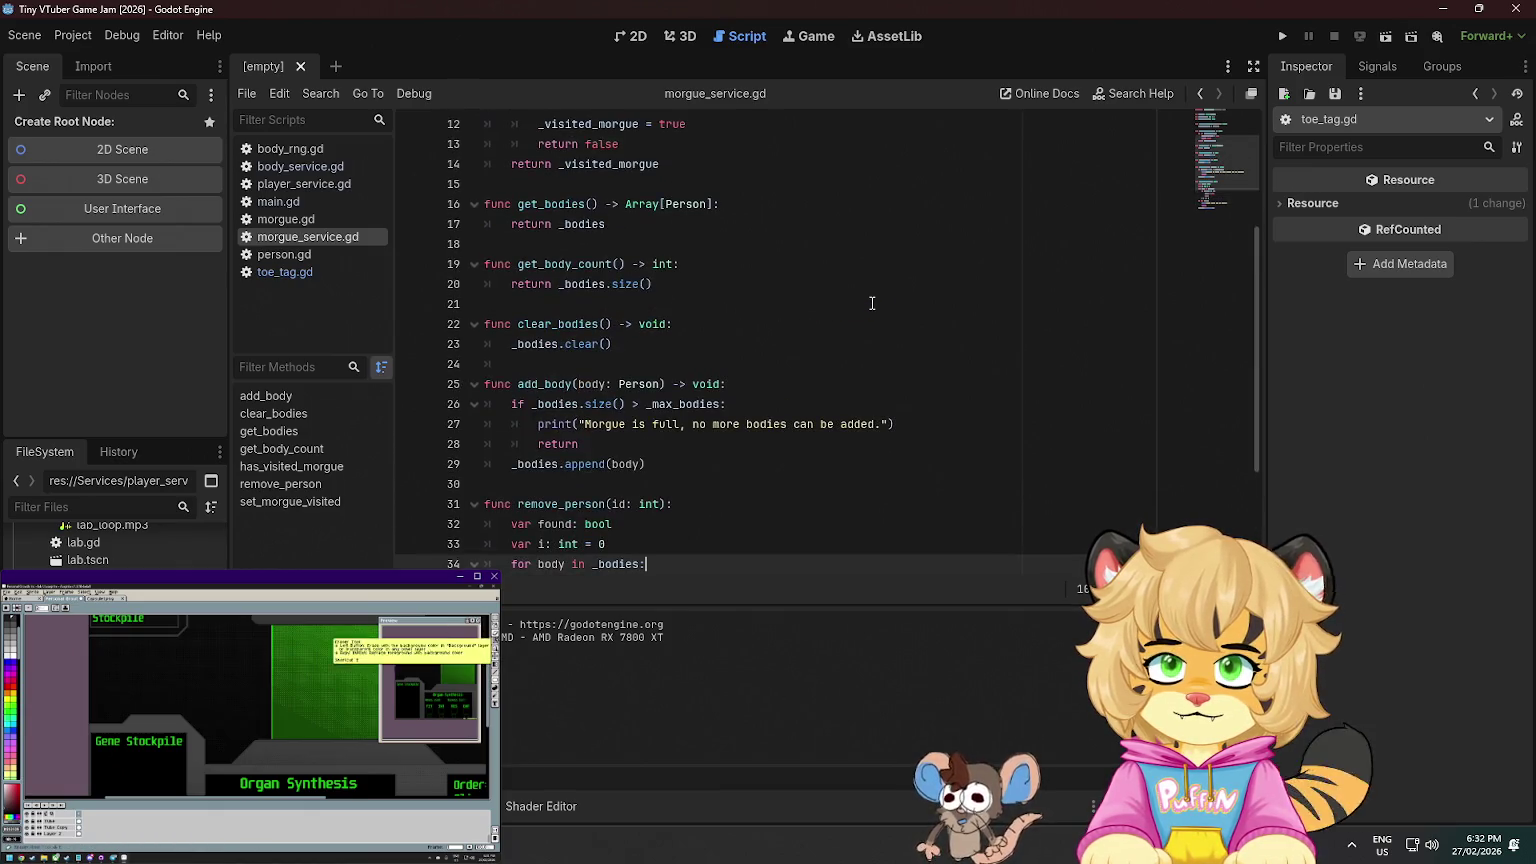
scroll(872, 303, "up", 2)
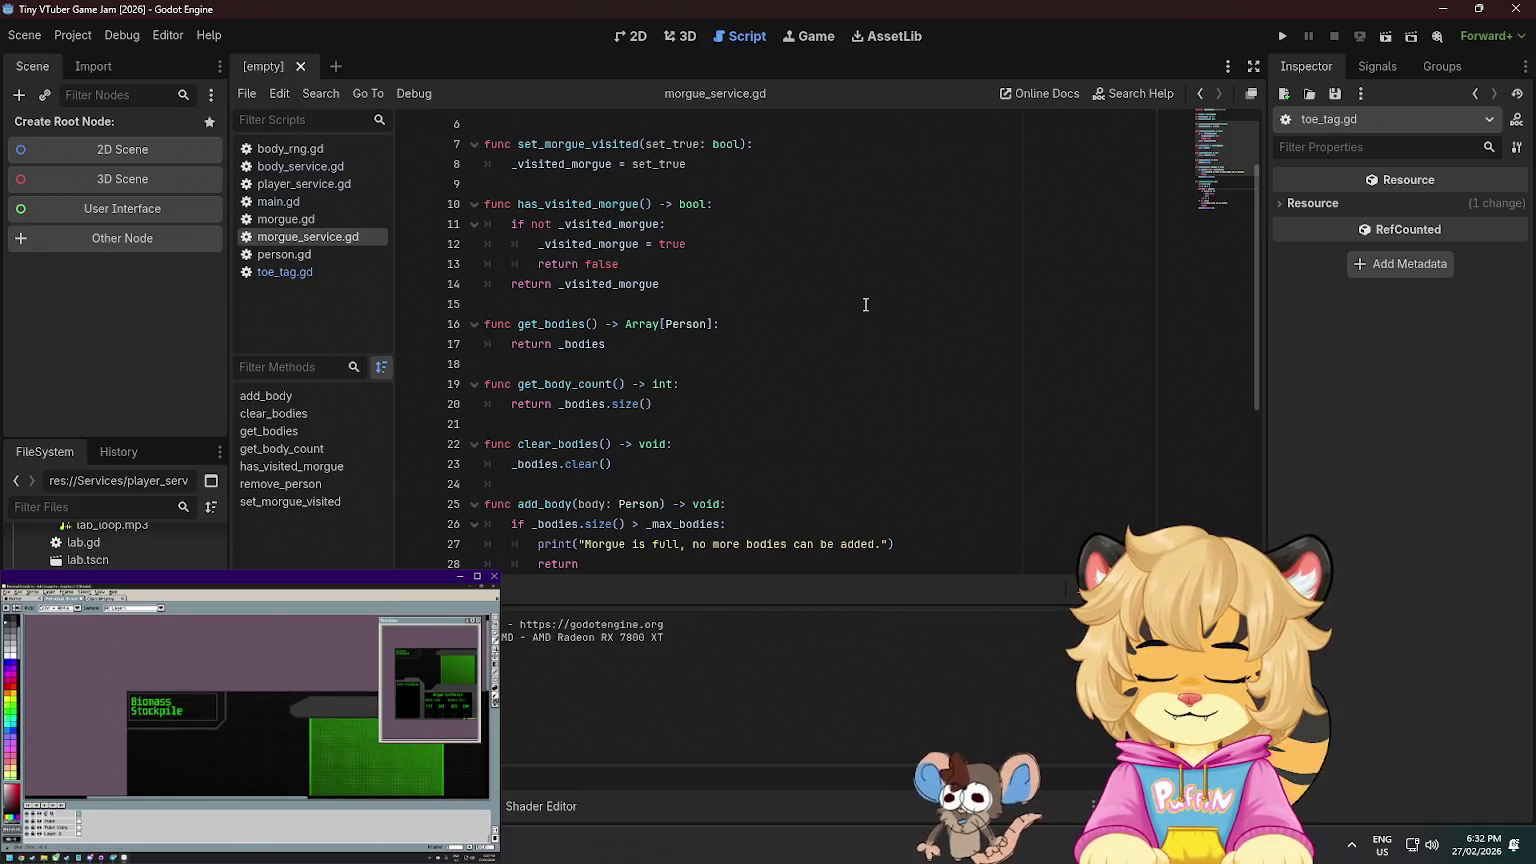
scroll(822, 330, "up", 2)
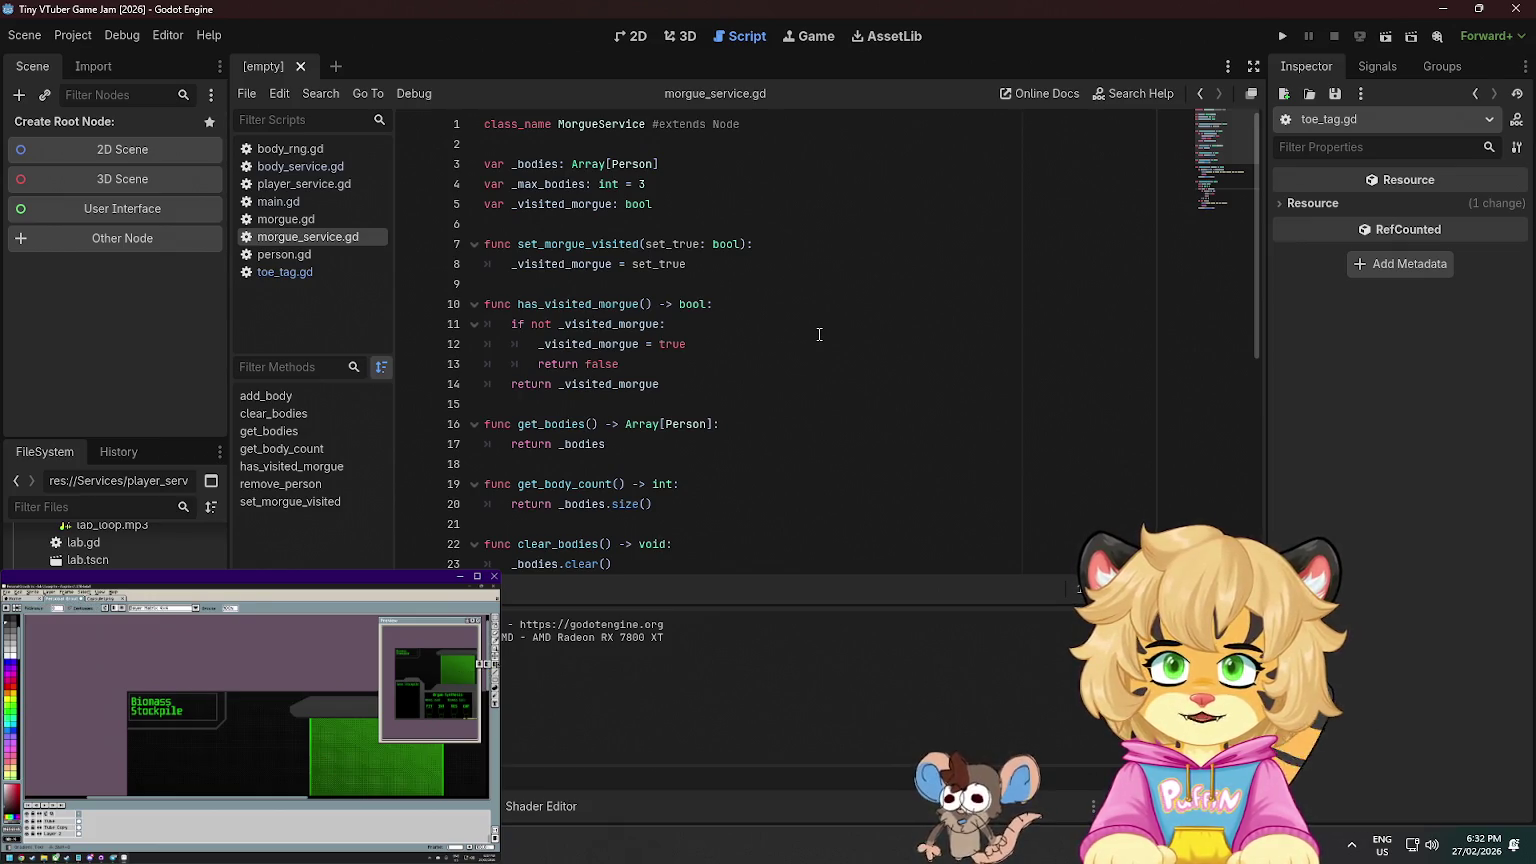
left_click(474, 304)
left_click(475, 344)
- Fold the get_body_count, clear_bodies and remove_person functions
left_click(474, 384)
left_click(474, 424)
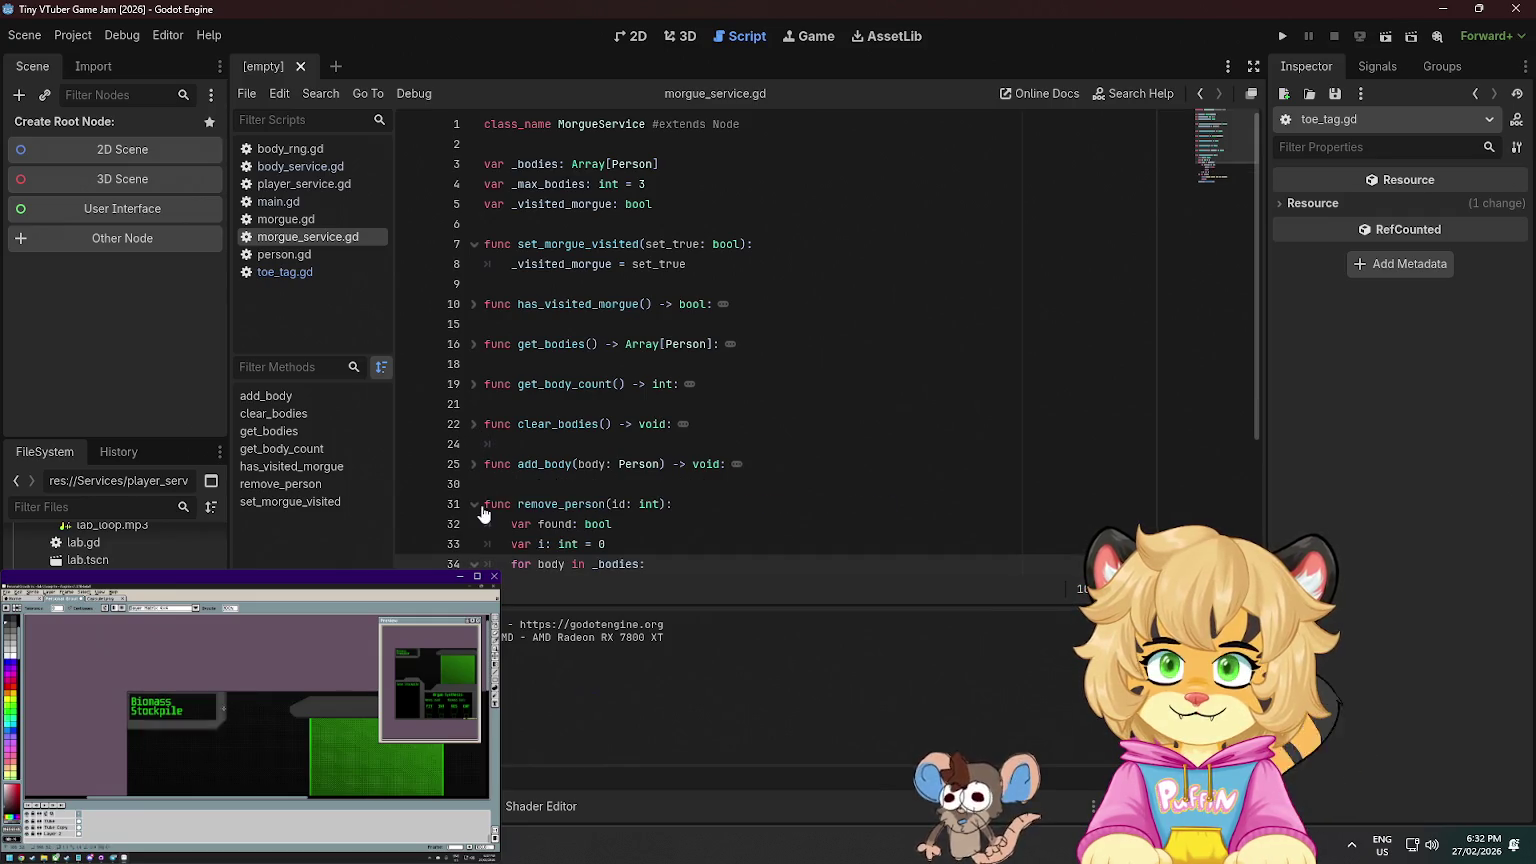
left_click(475, 505)
left_click(561, 535)
- Add a harvest_body(person: Person) function with a pass body at the end of the file
key("Return")
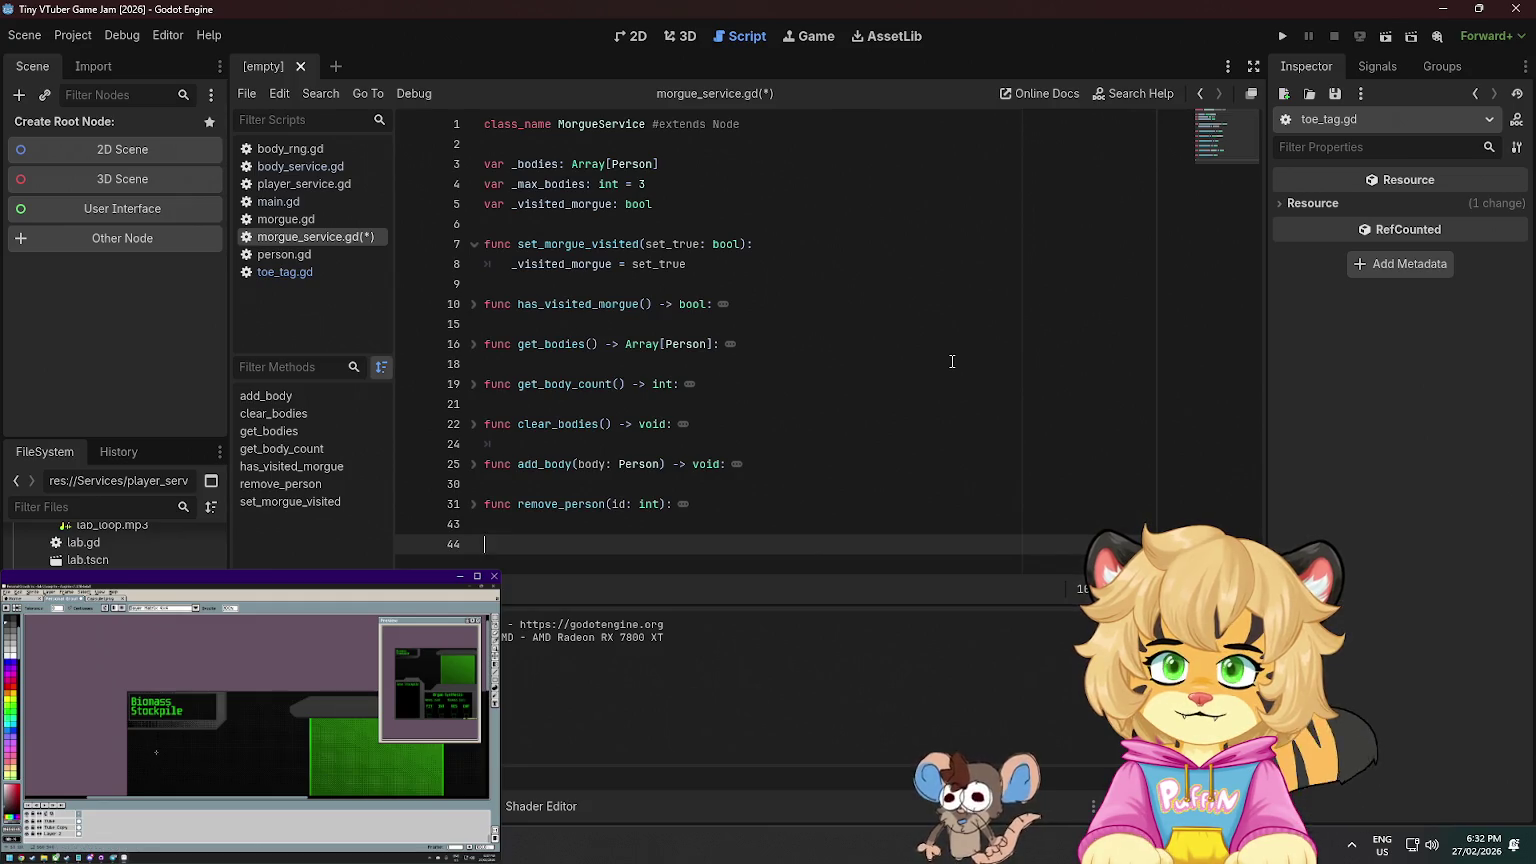
type("func har")
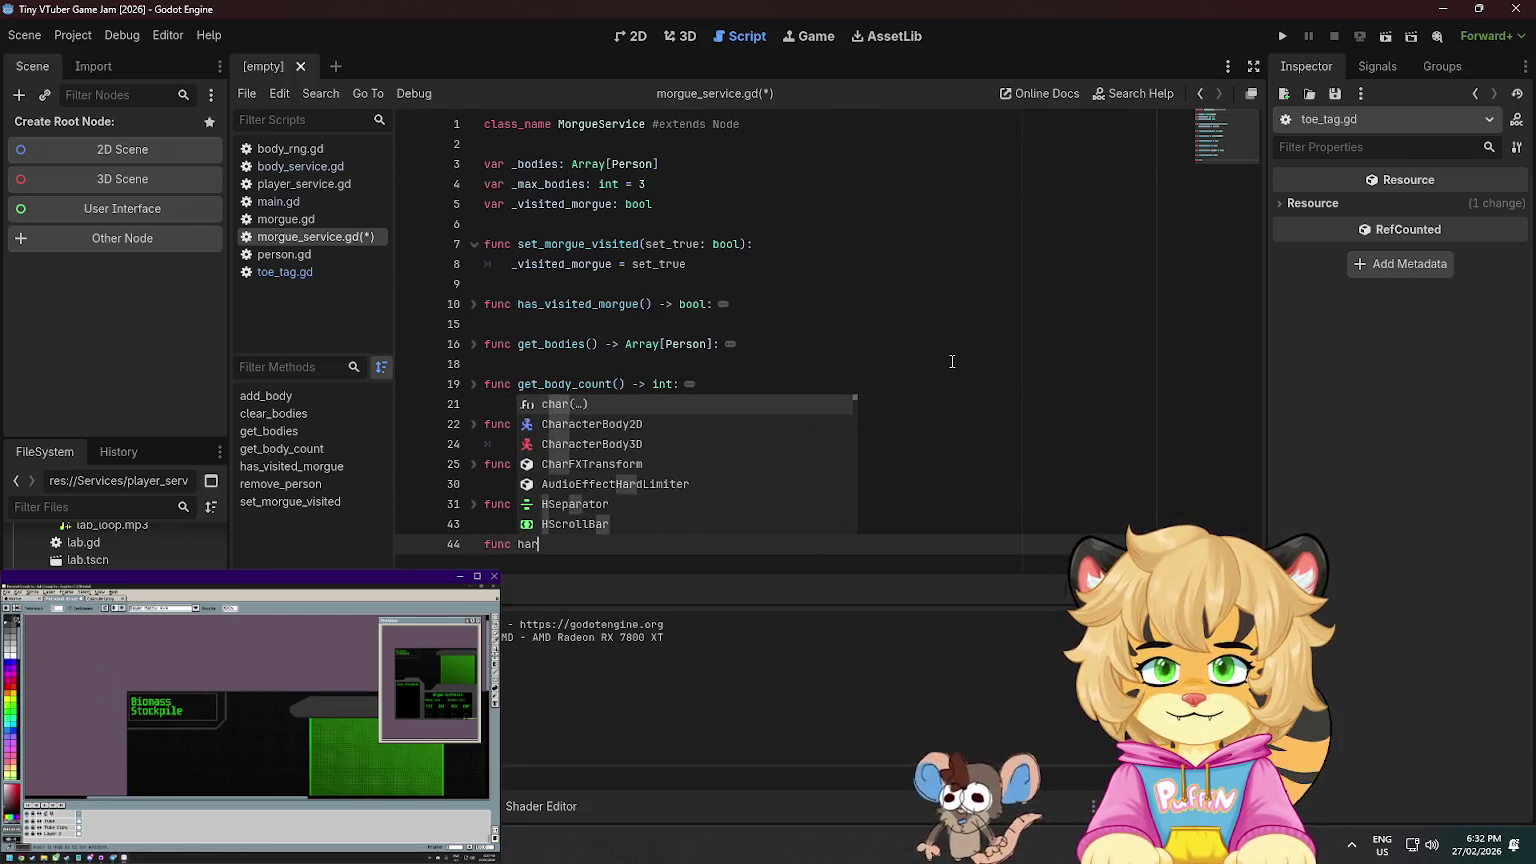
type("vest_body(")
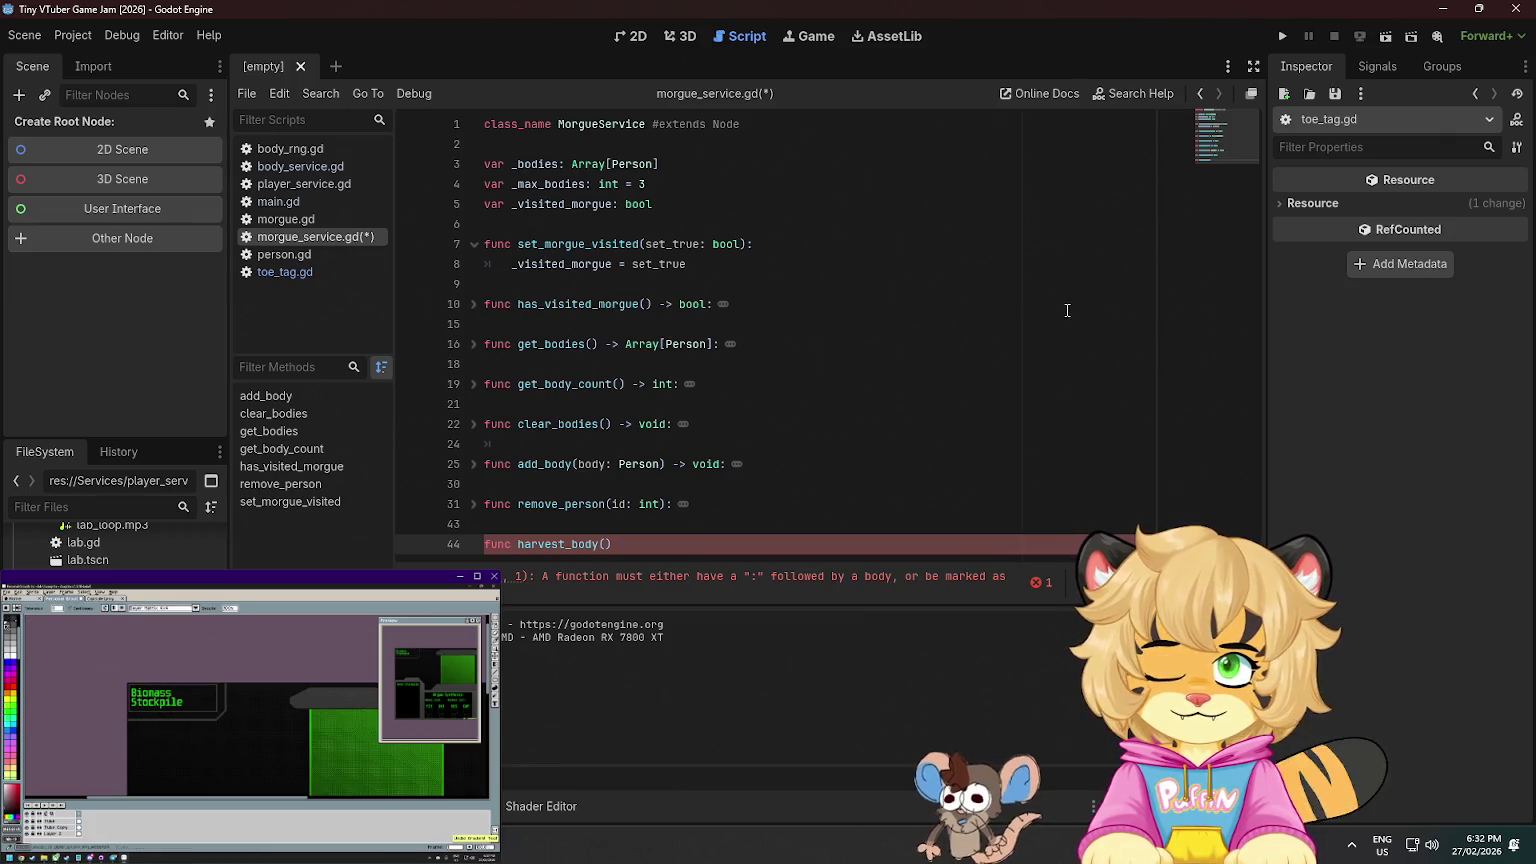
type("person: ")
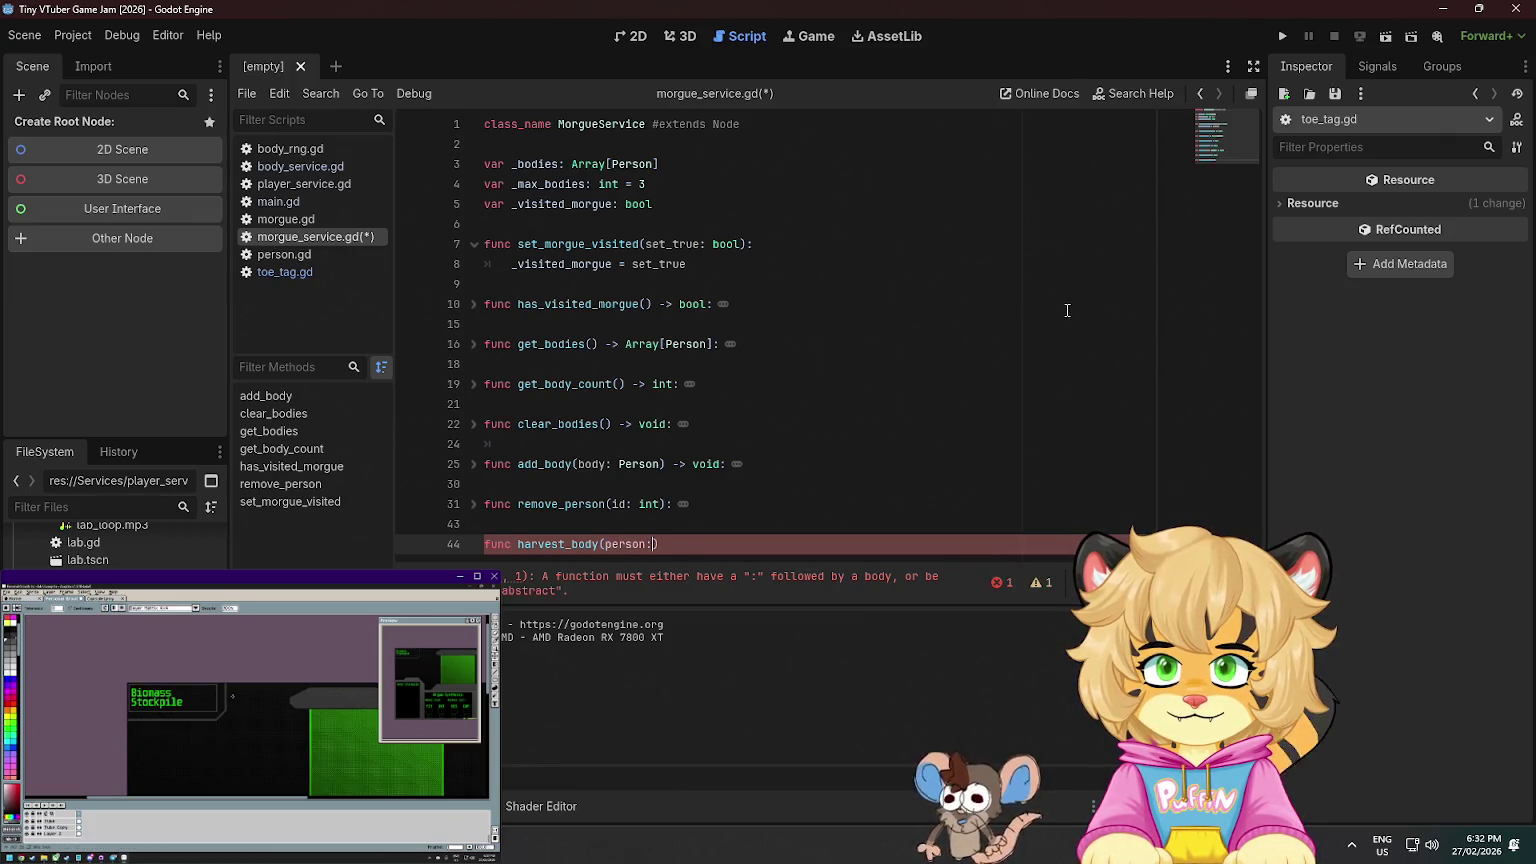
type("Person")
key("Return")
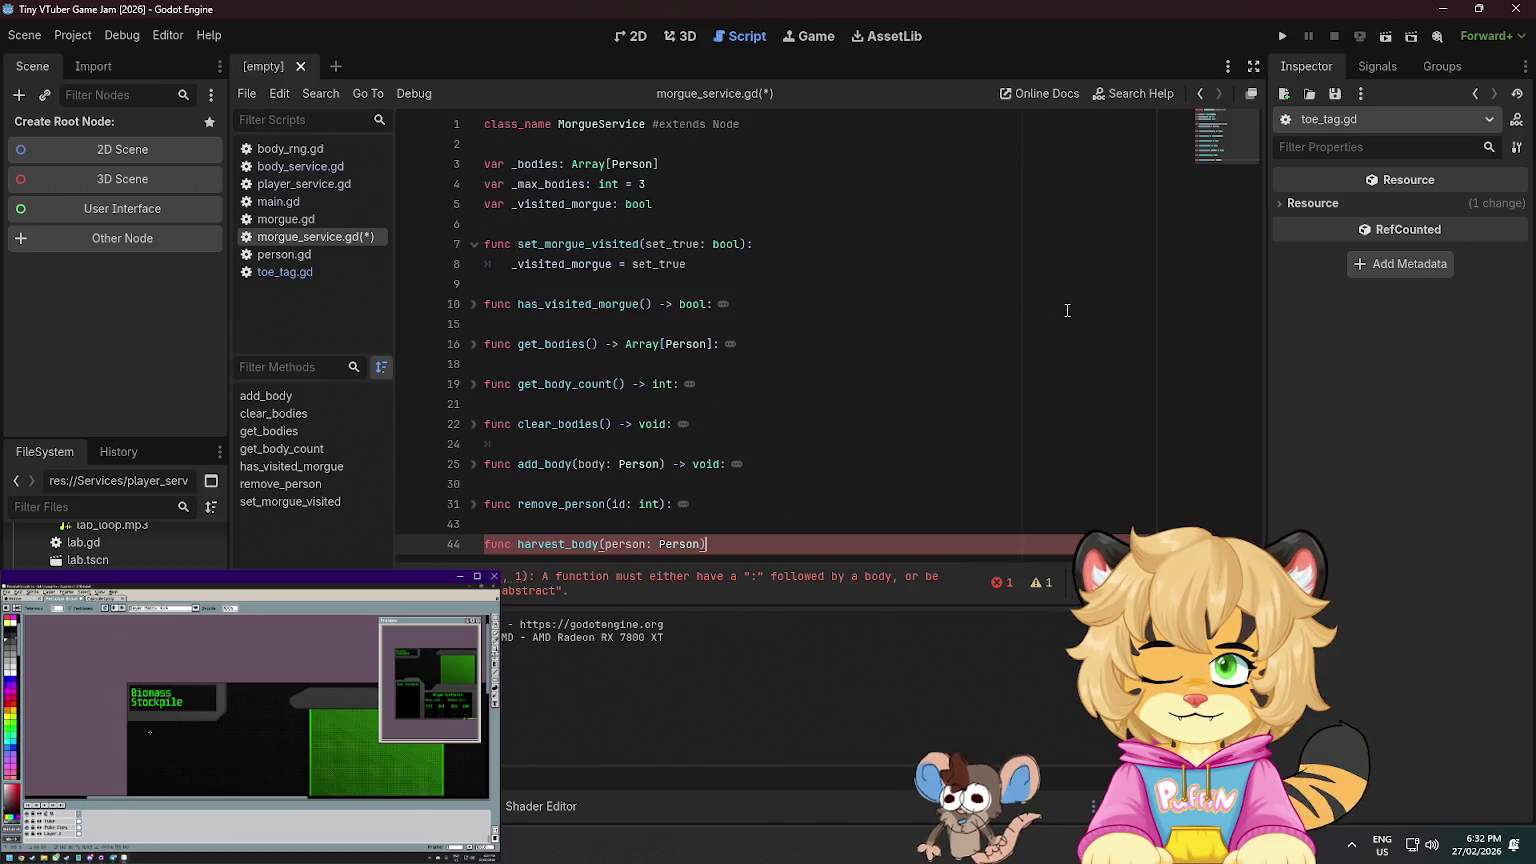
key("Return")
type("pass")
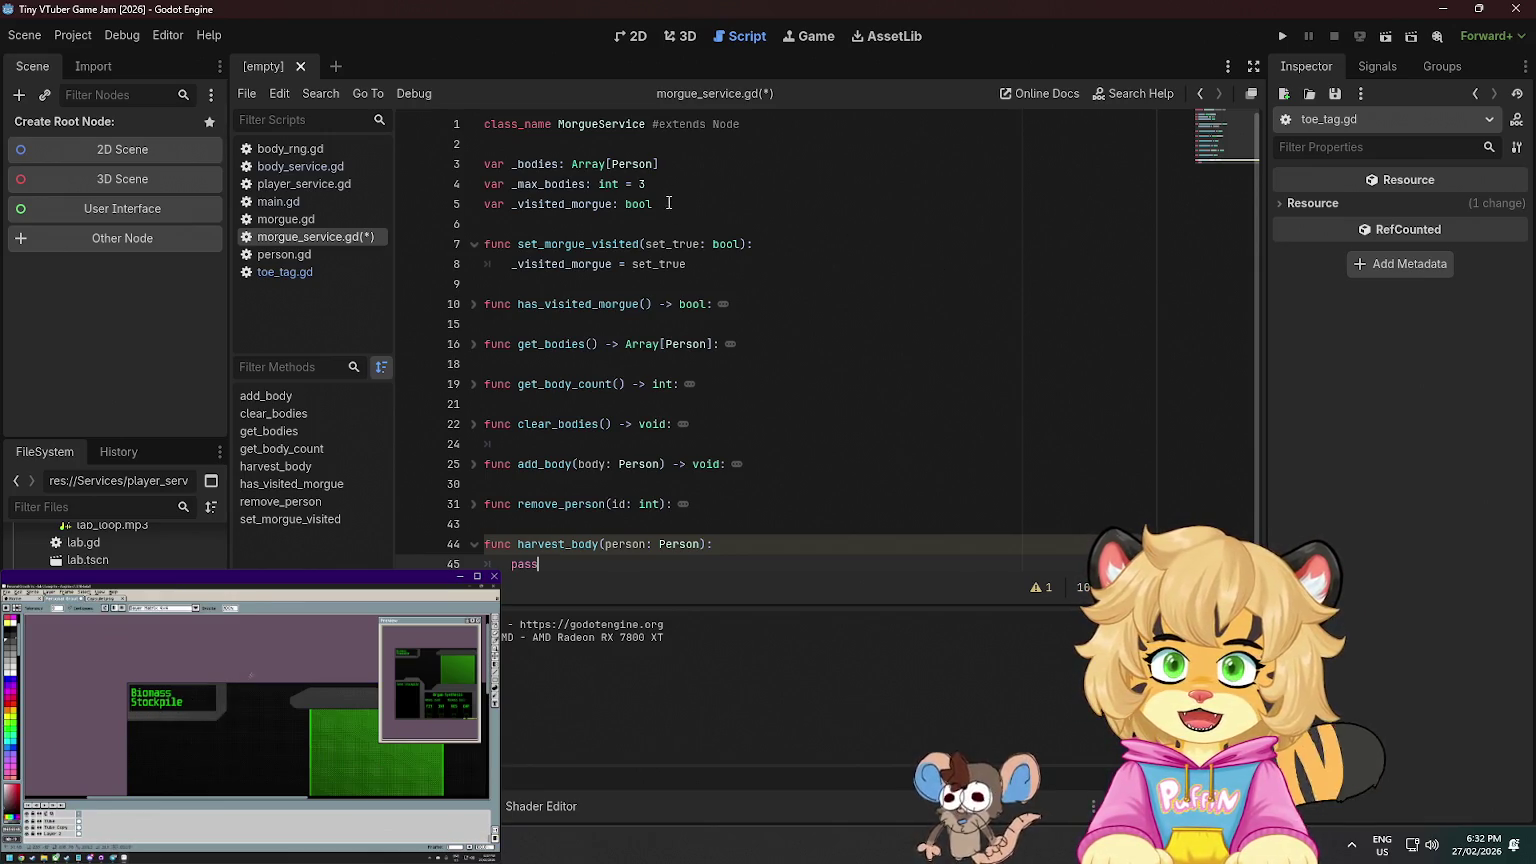
left_click(650, 150)
- Declare var _player_service: PlayerService below the class name and save
key("Return")
key("Return")
key("Up")
type("var _play")
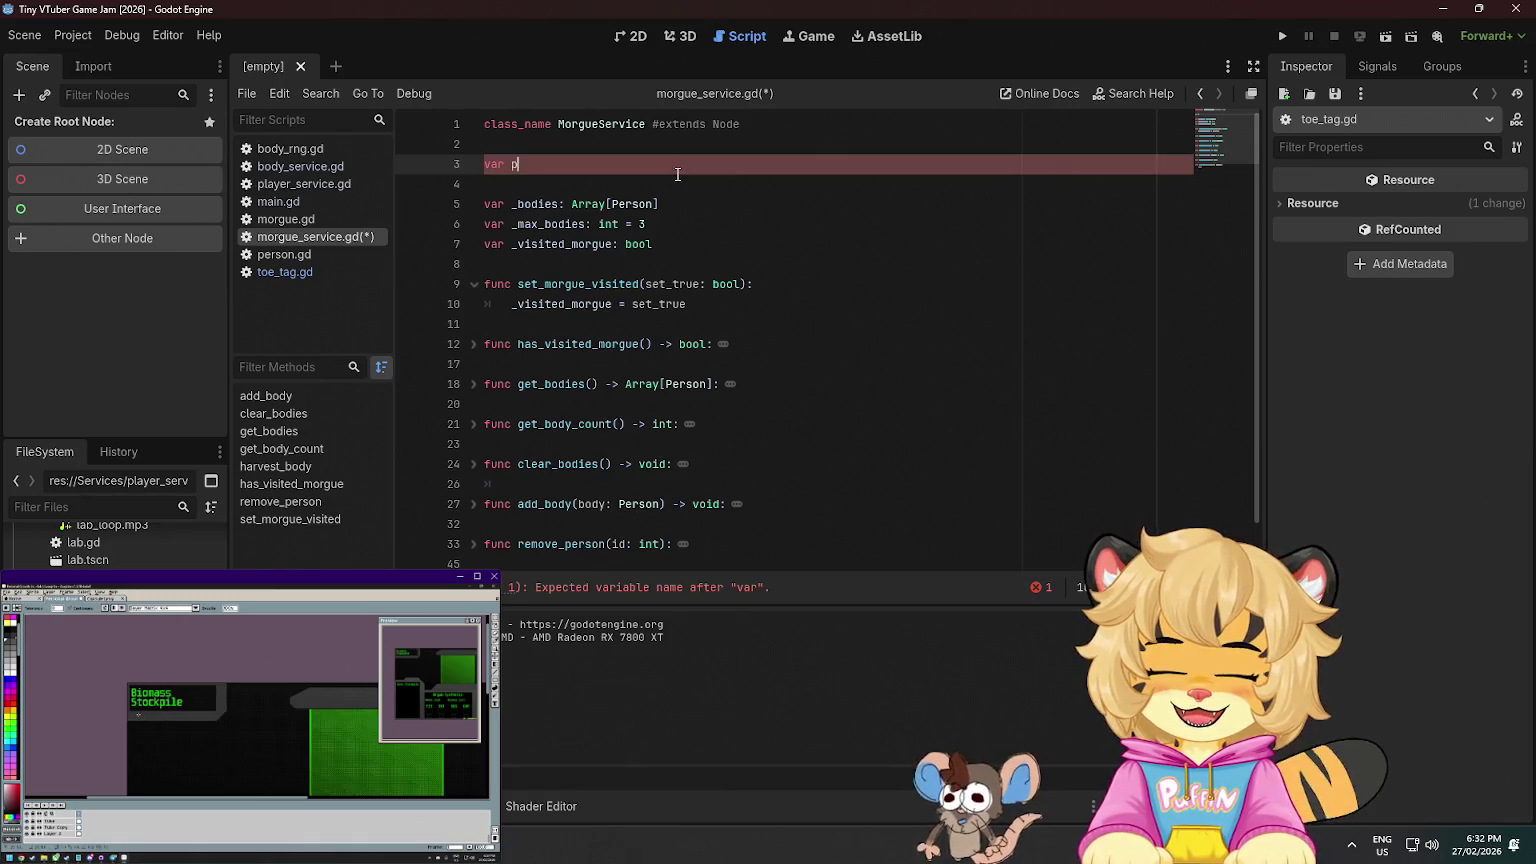
type("er")
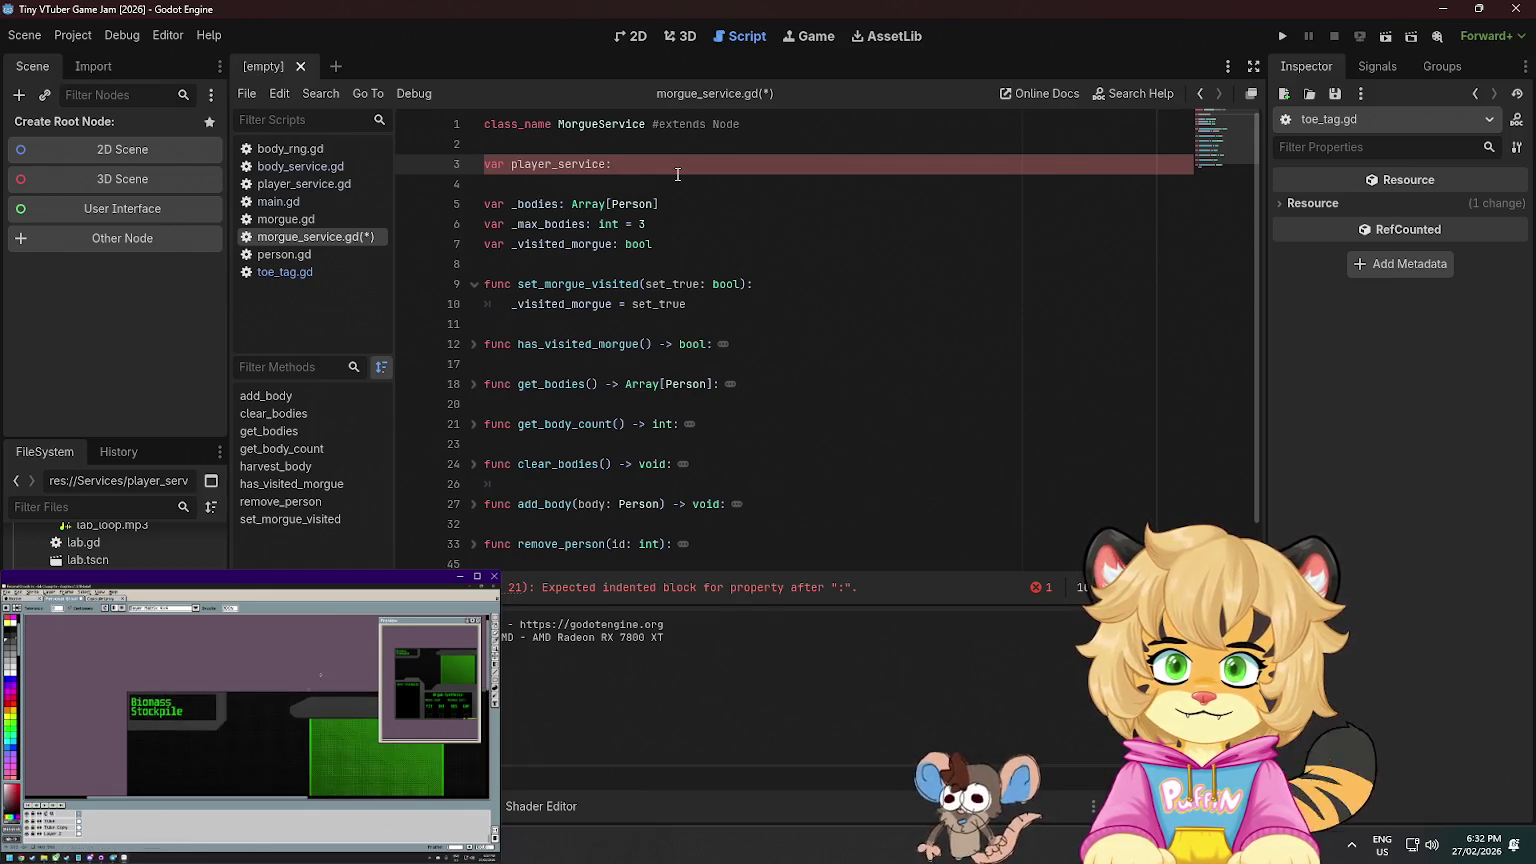
type("_service:")
type(" P")
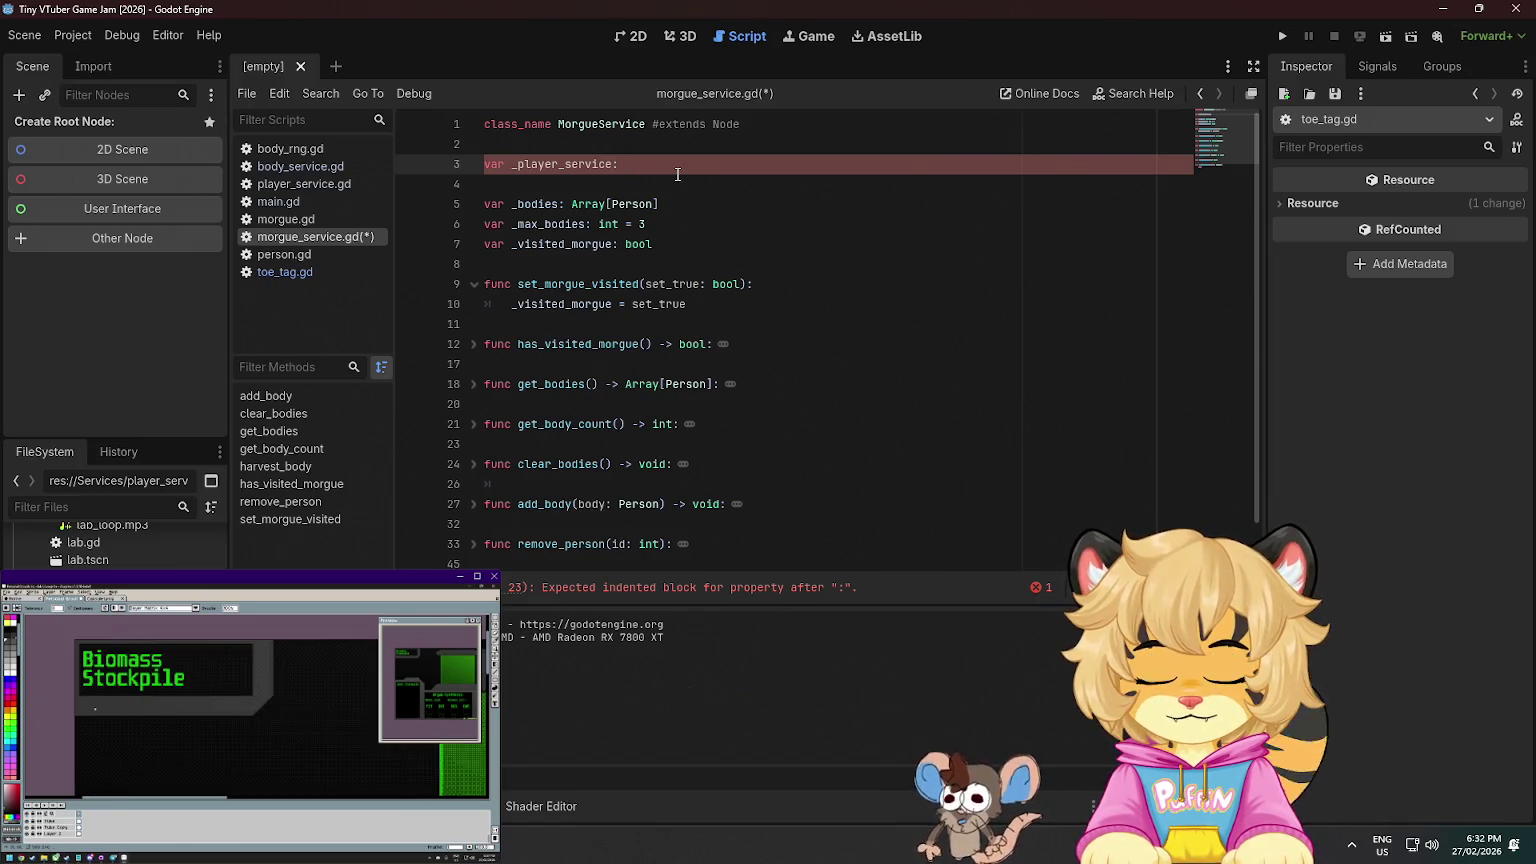
type("layerSer")
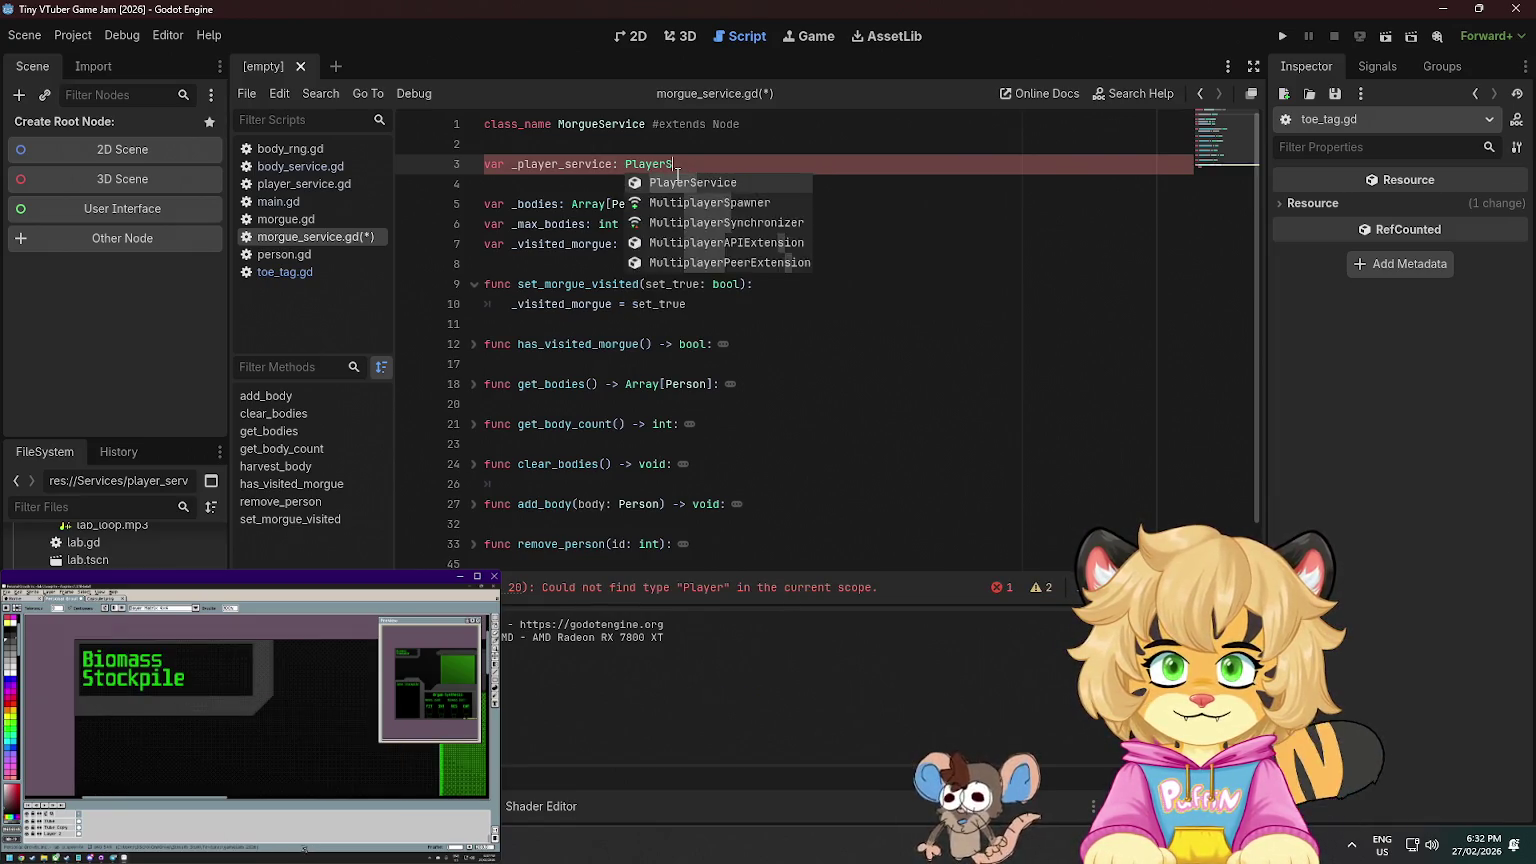
key("Return")
key("ctrl+s")
- Write the func setup(player_service: PlayerService): signature after the variables
key("Down")
key("Down")
key("Down")
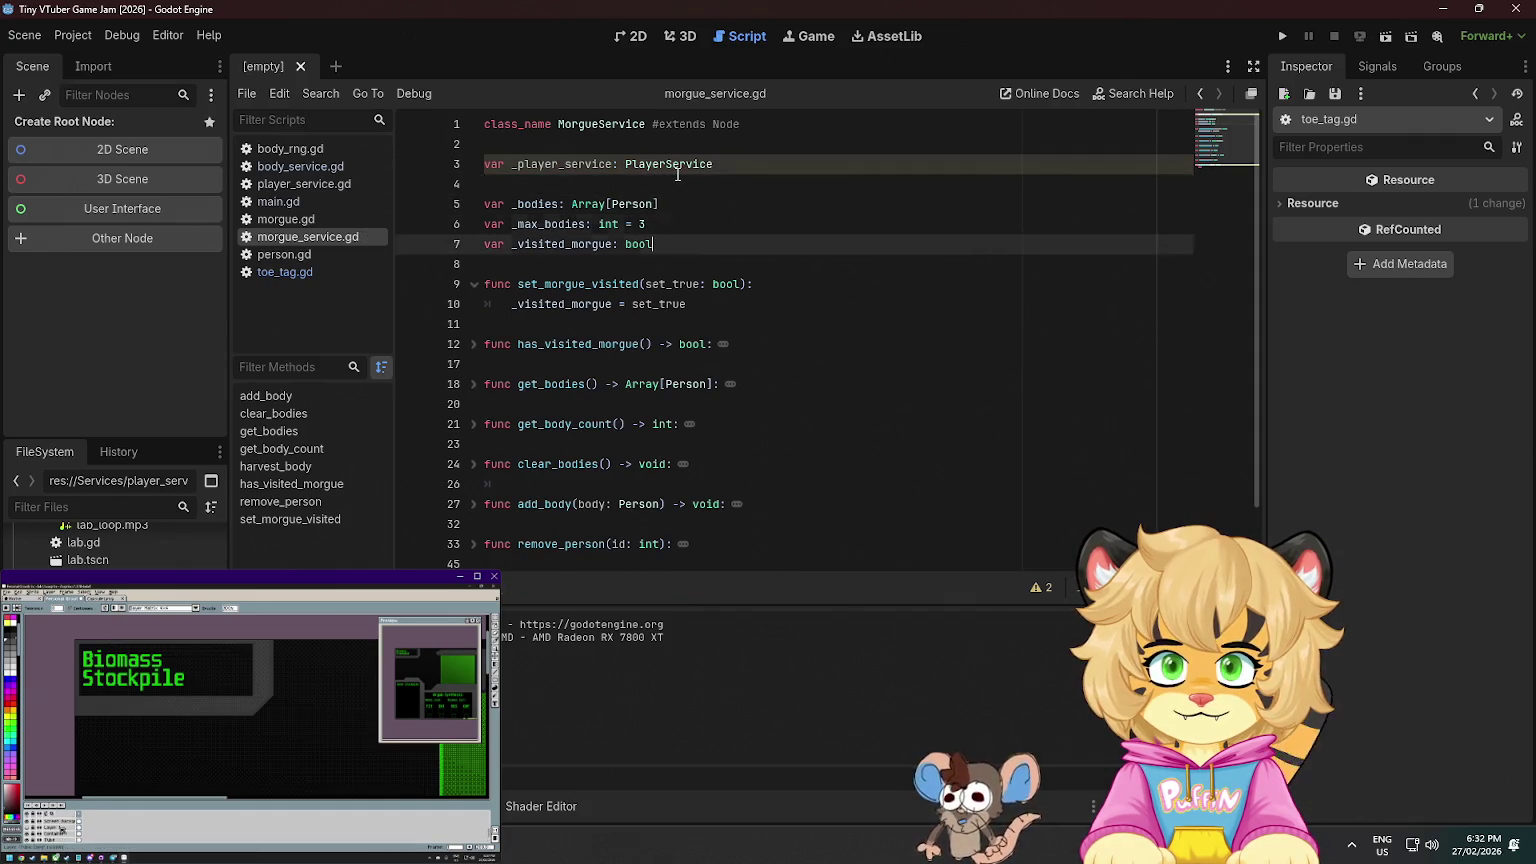
key("Return")
key("Return")
key("Up")
type("fun")
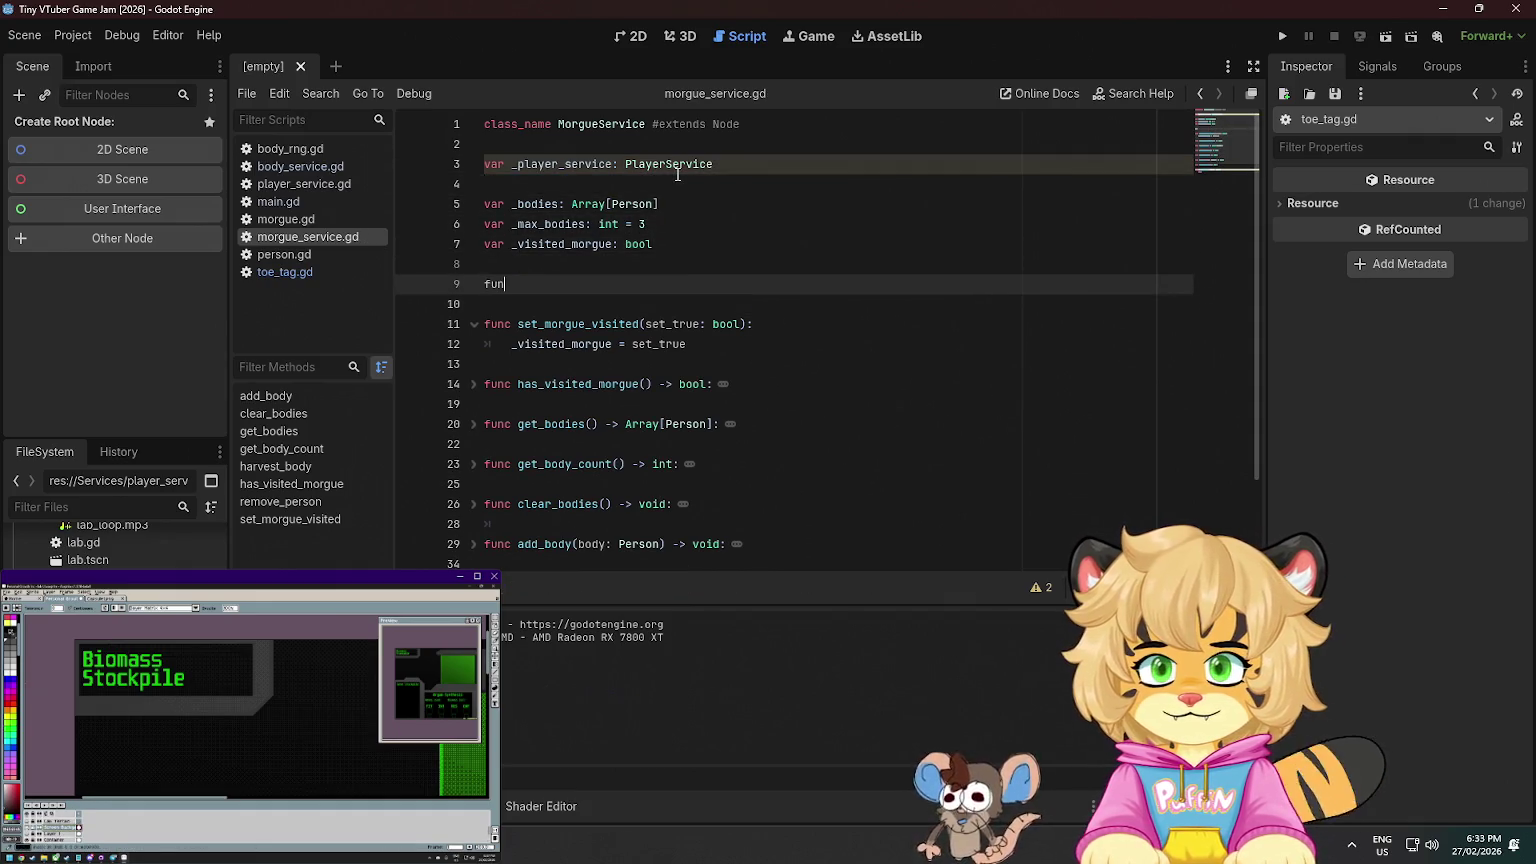
type("c setu")
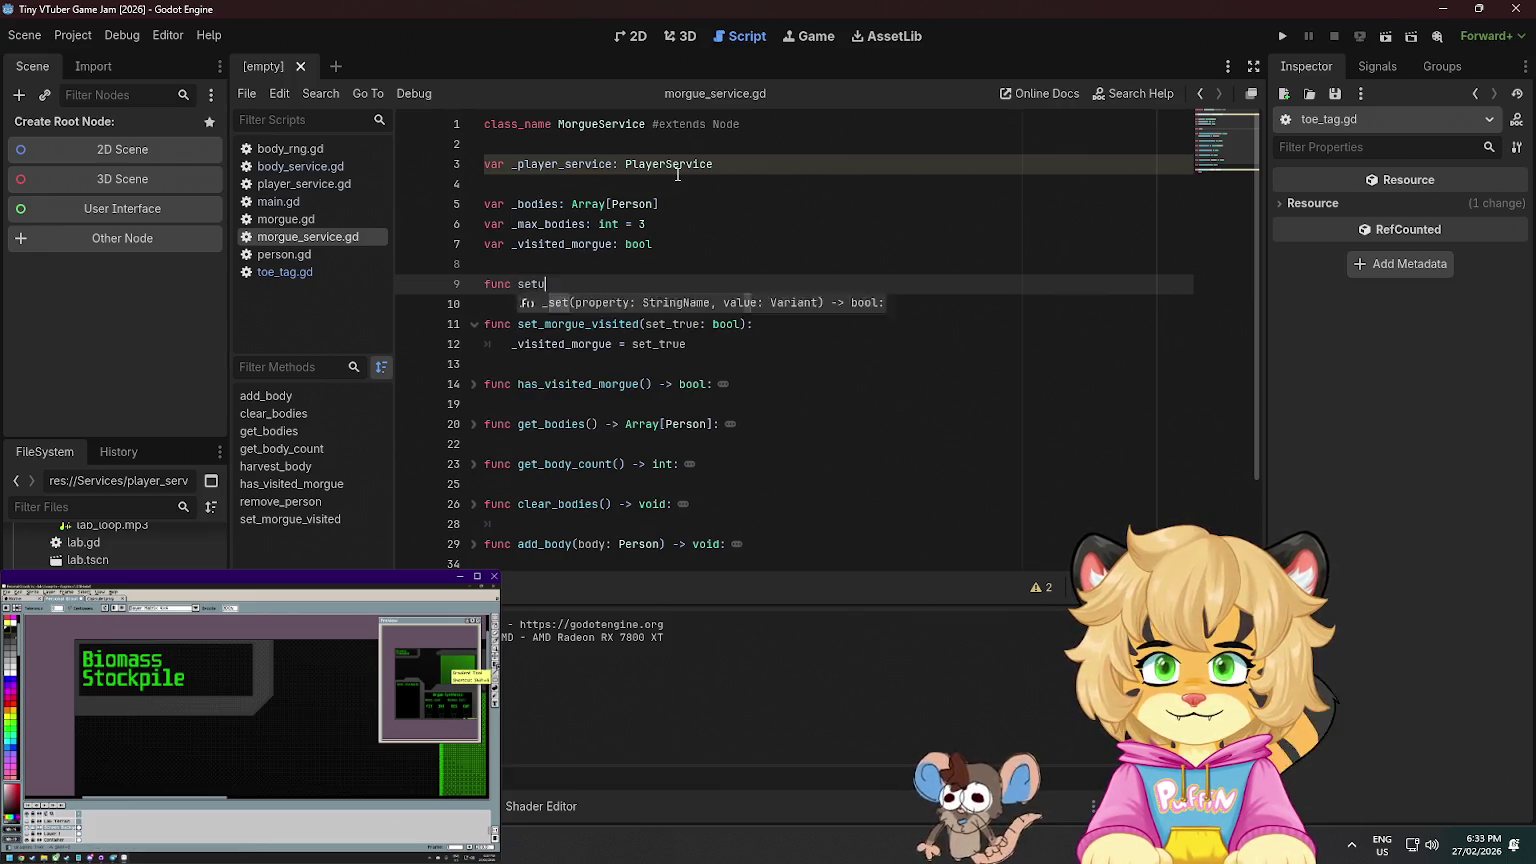
type("p()")
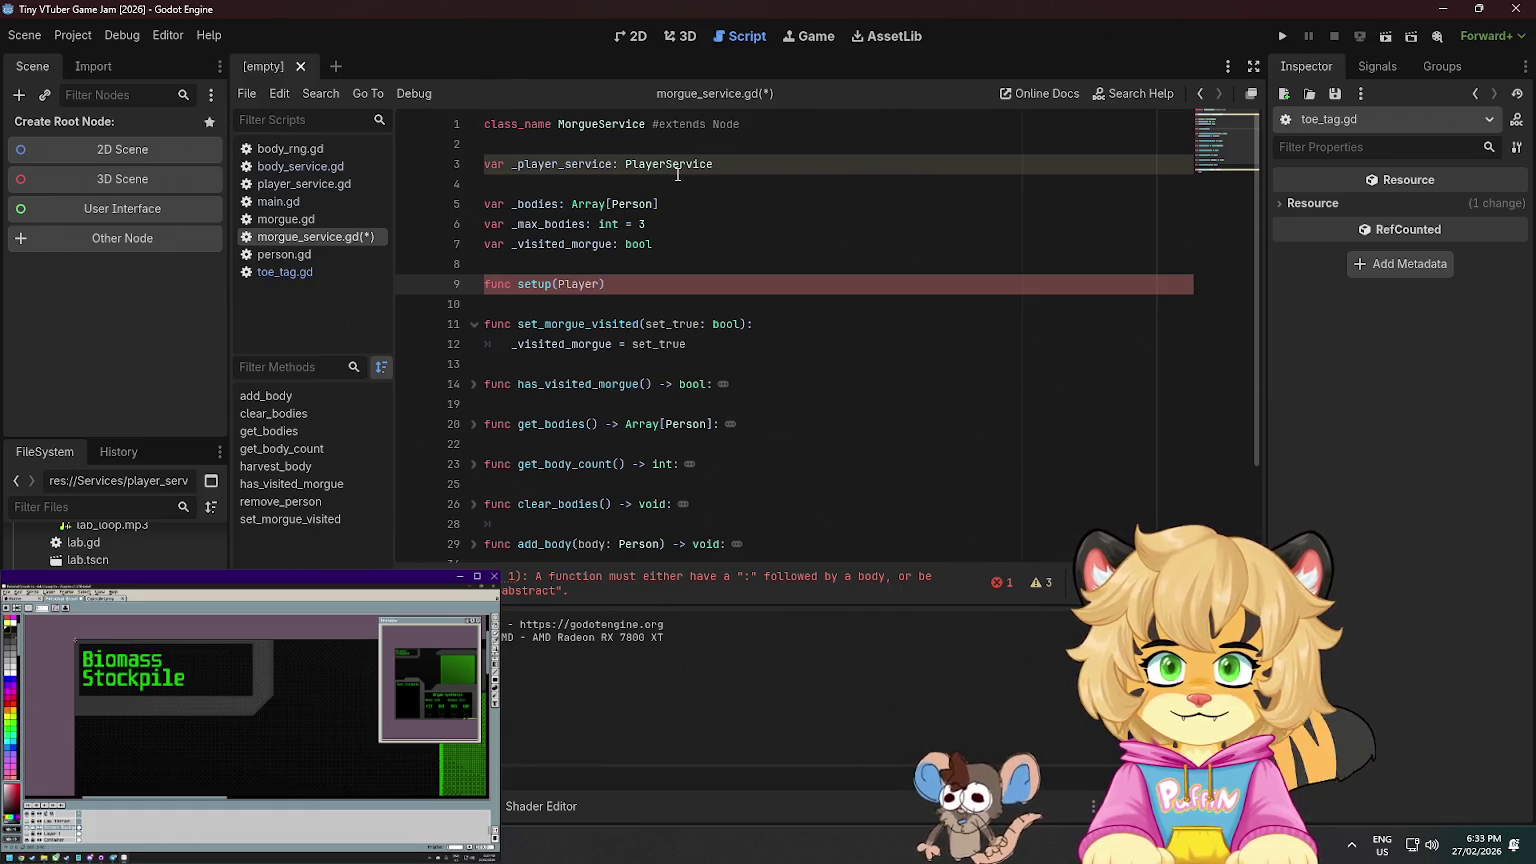
key("ctrl+BackSpace")
type("pla")
key("BackSpace")
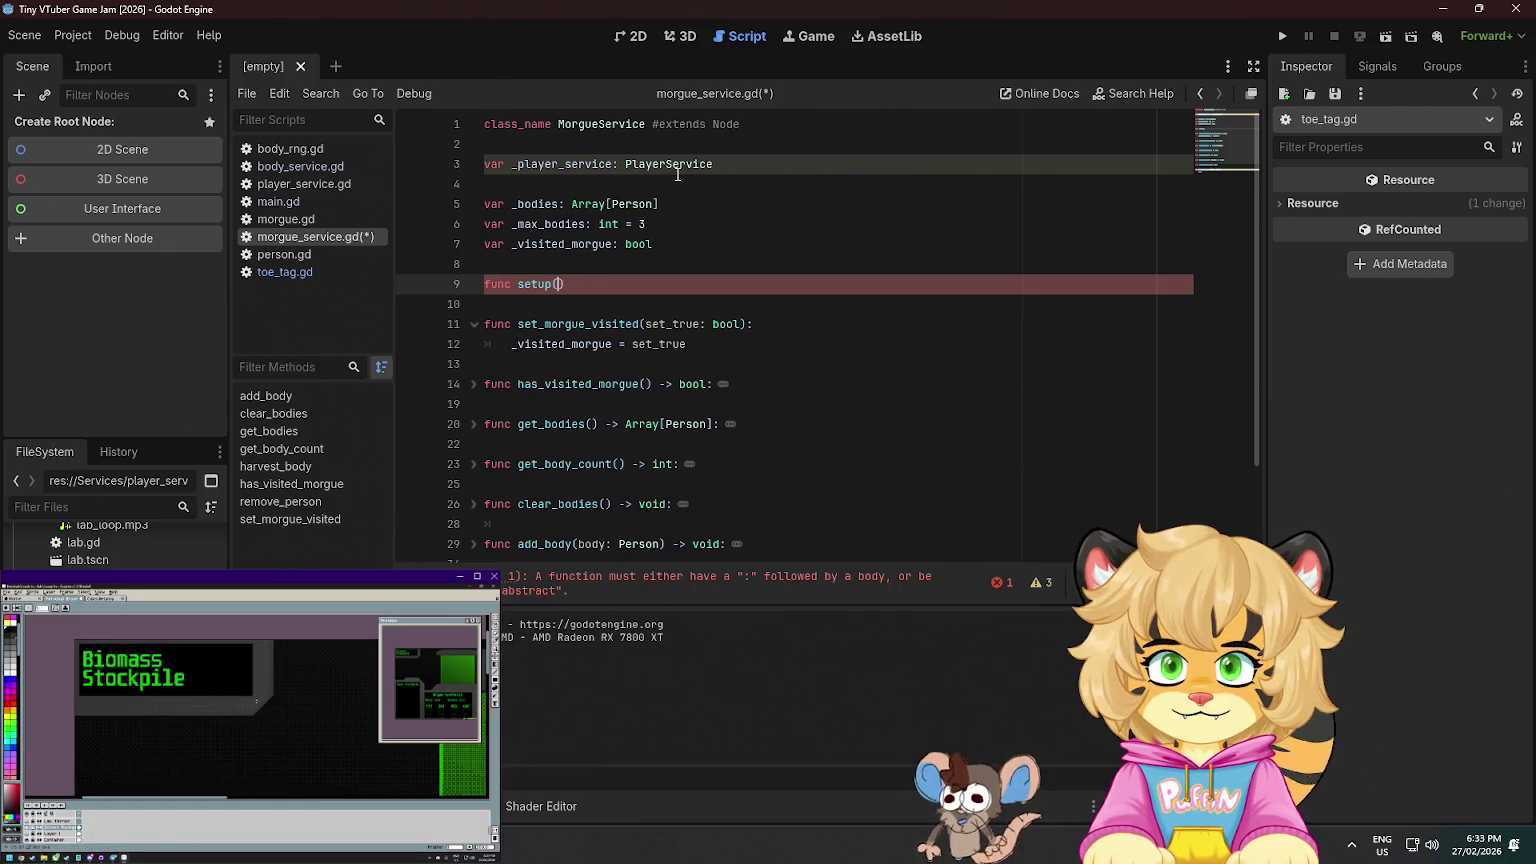
type("ayer_servi")
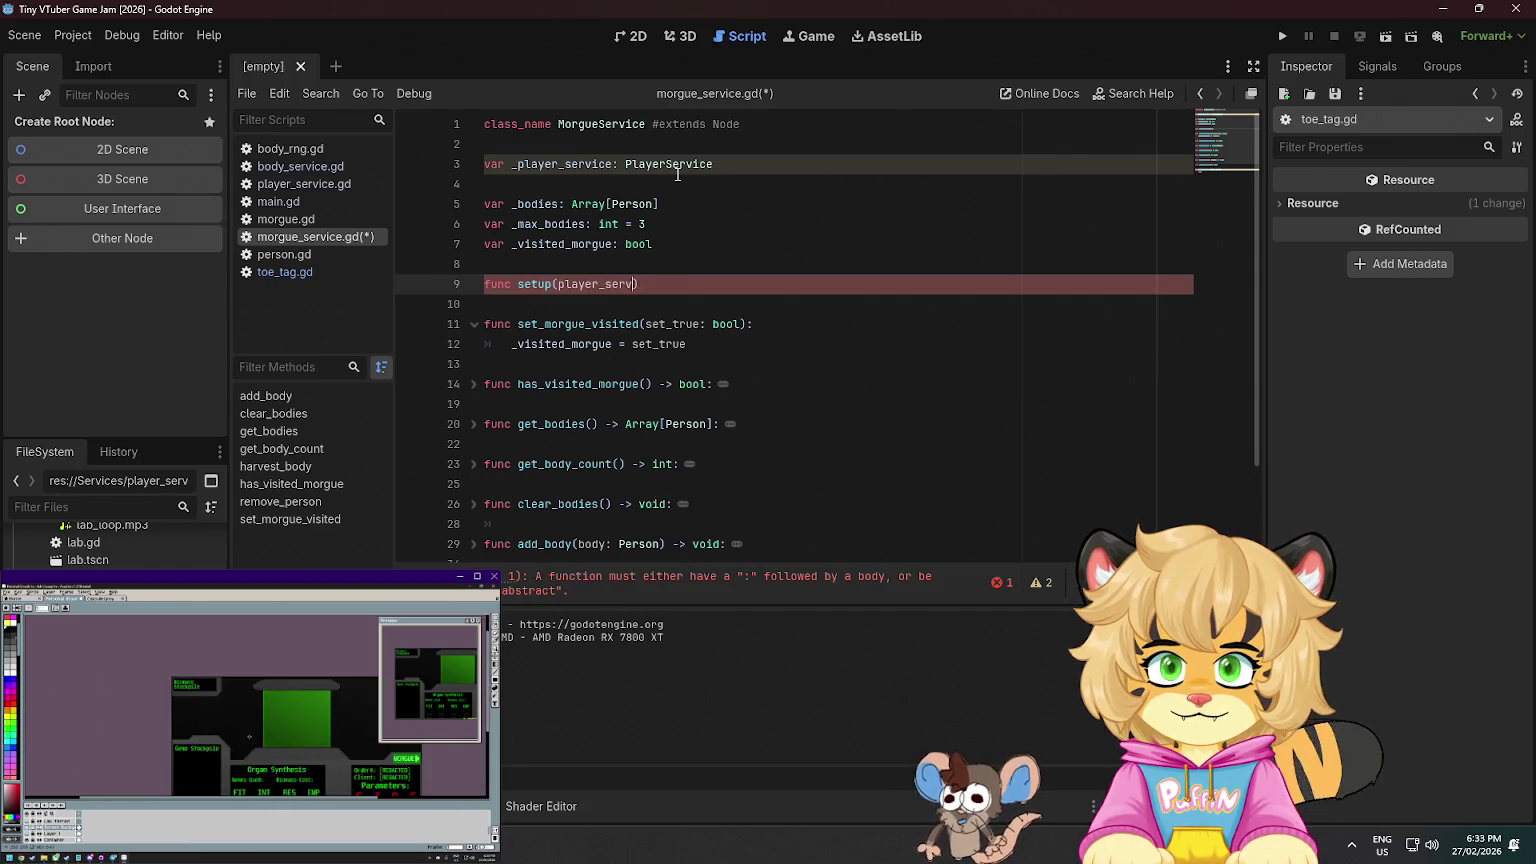
type("ce: ")
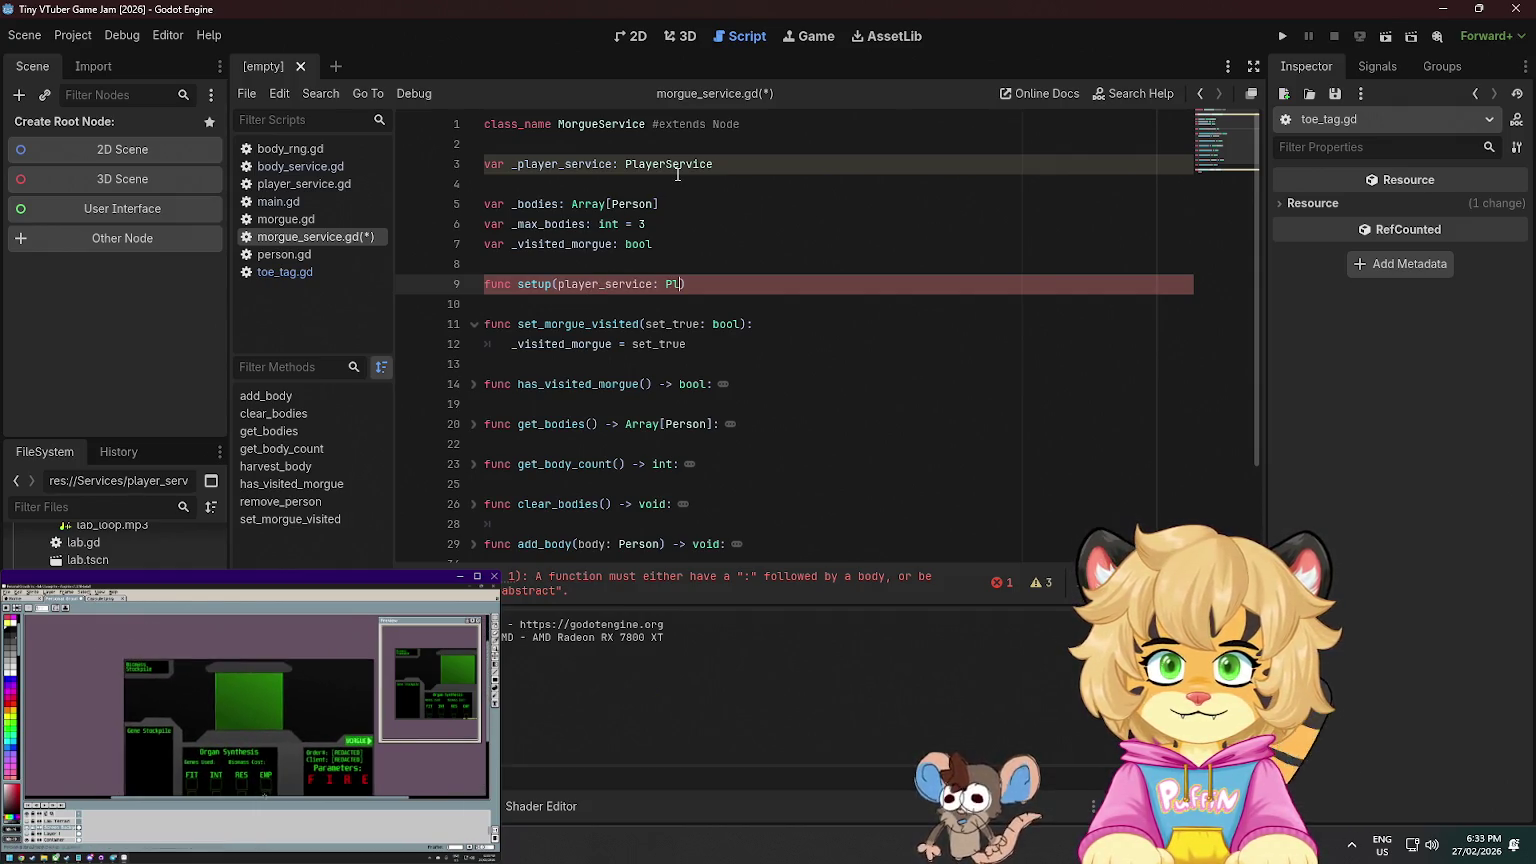
type("Pl")
key("Return")
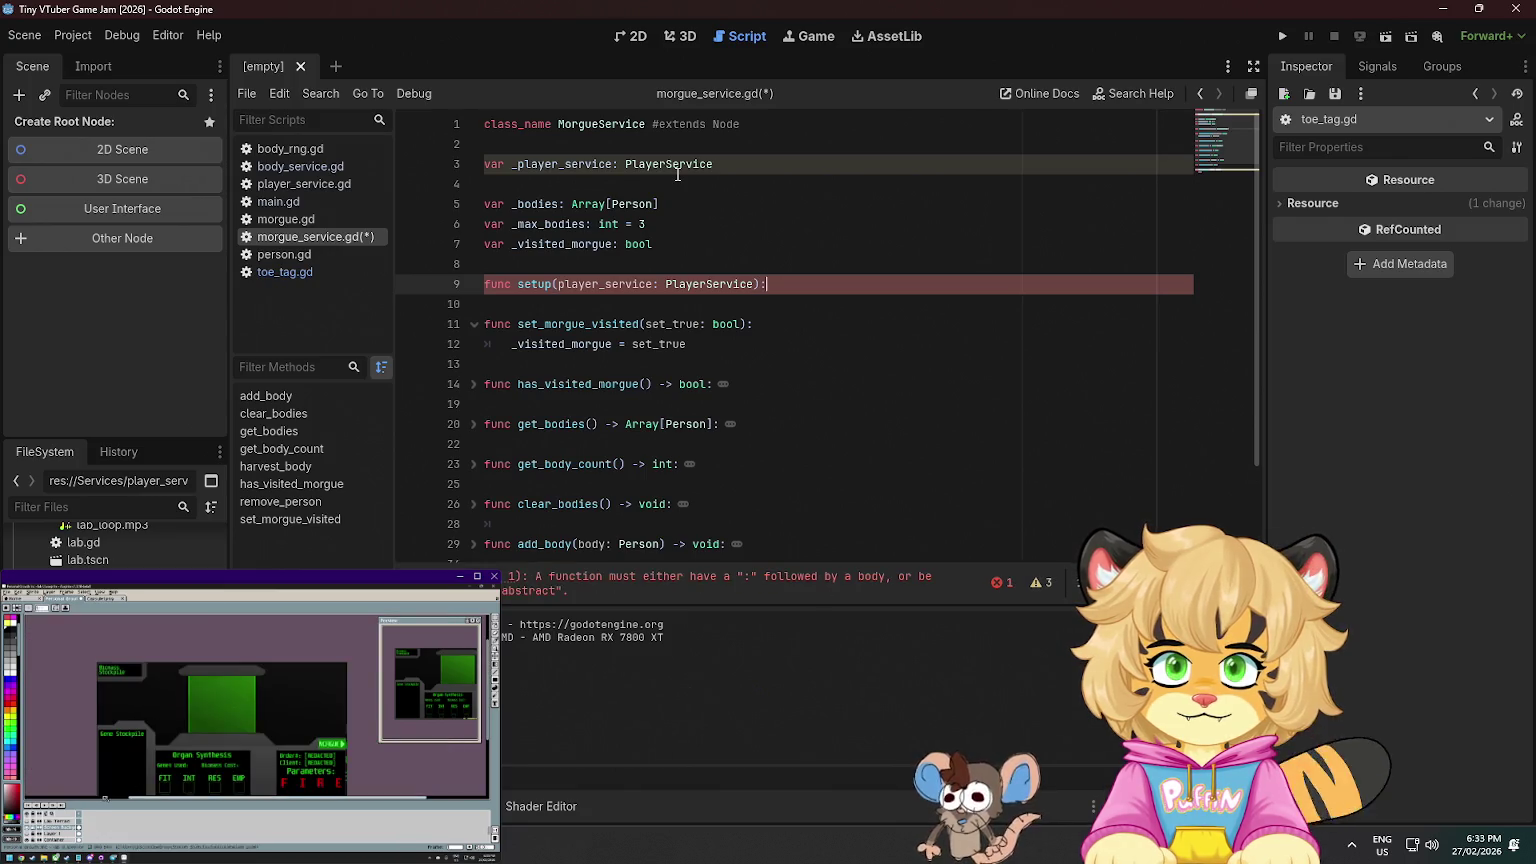
type(":")
key("Return")
- Make setup's body _player_service = player_service and save the script
type("_play")
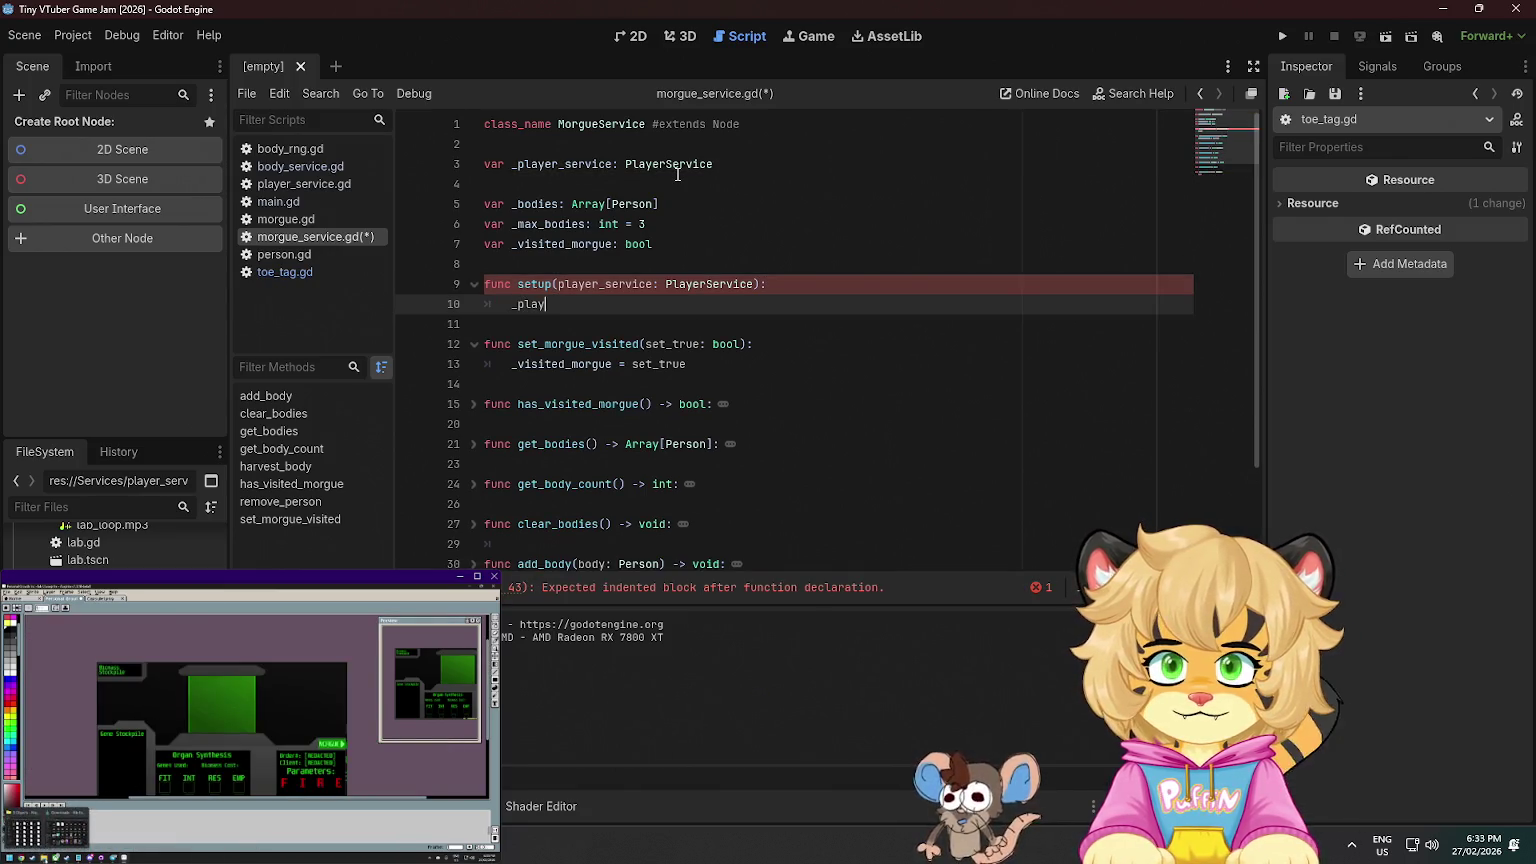
key("Return")
type("p")
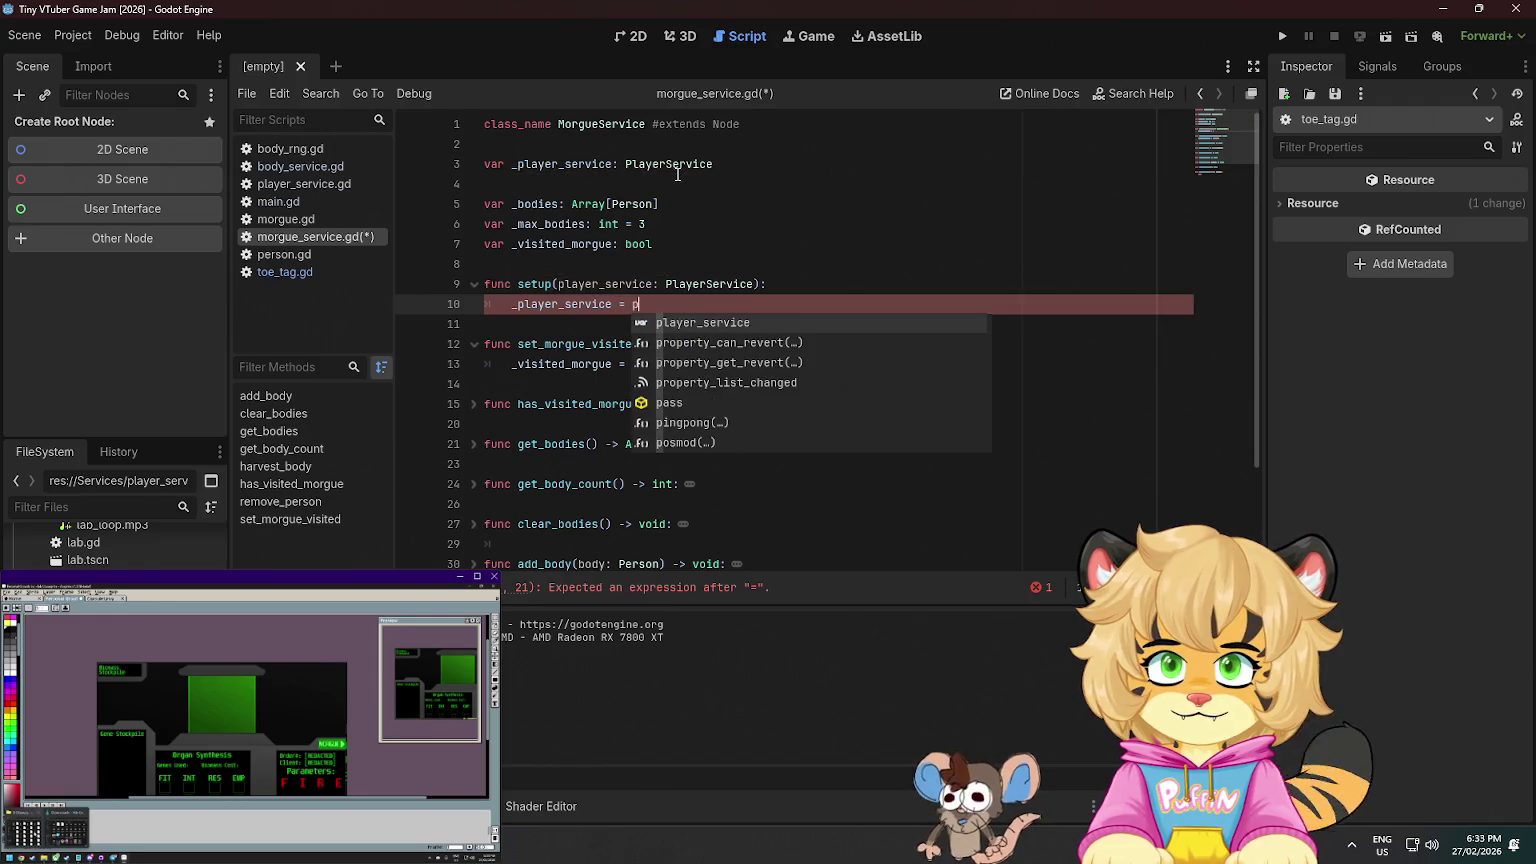
key("Return")
key("ctrl+s")
- Remove the extra trailing blank line at the end of morgue_service.gd
scroll(670, 249, "down", 2)
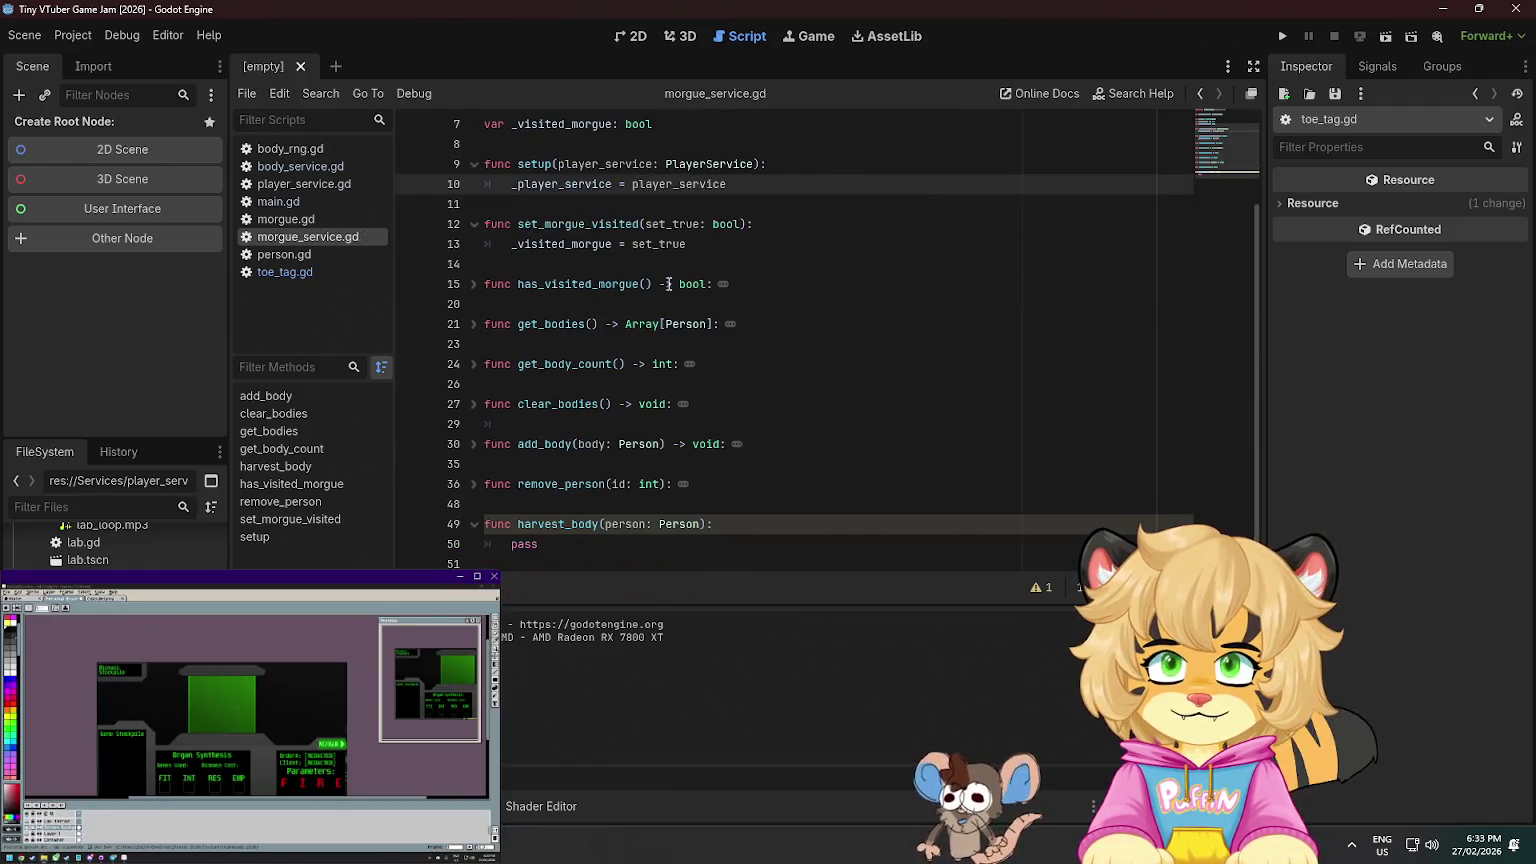
left_click(616, 546)
left_click(634, 528)
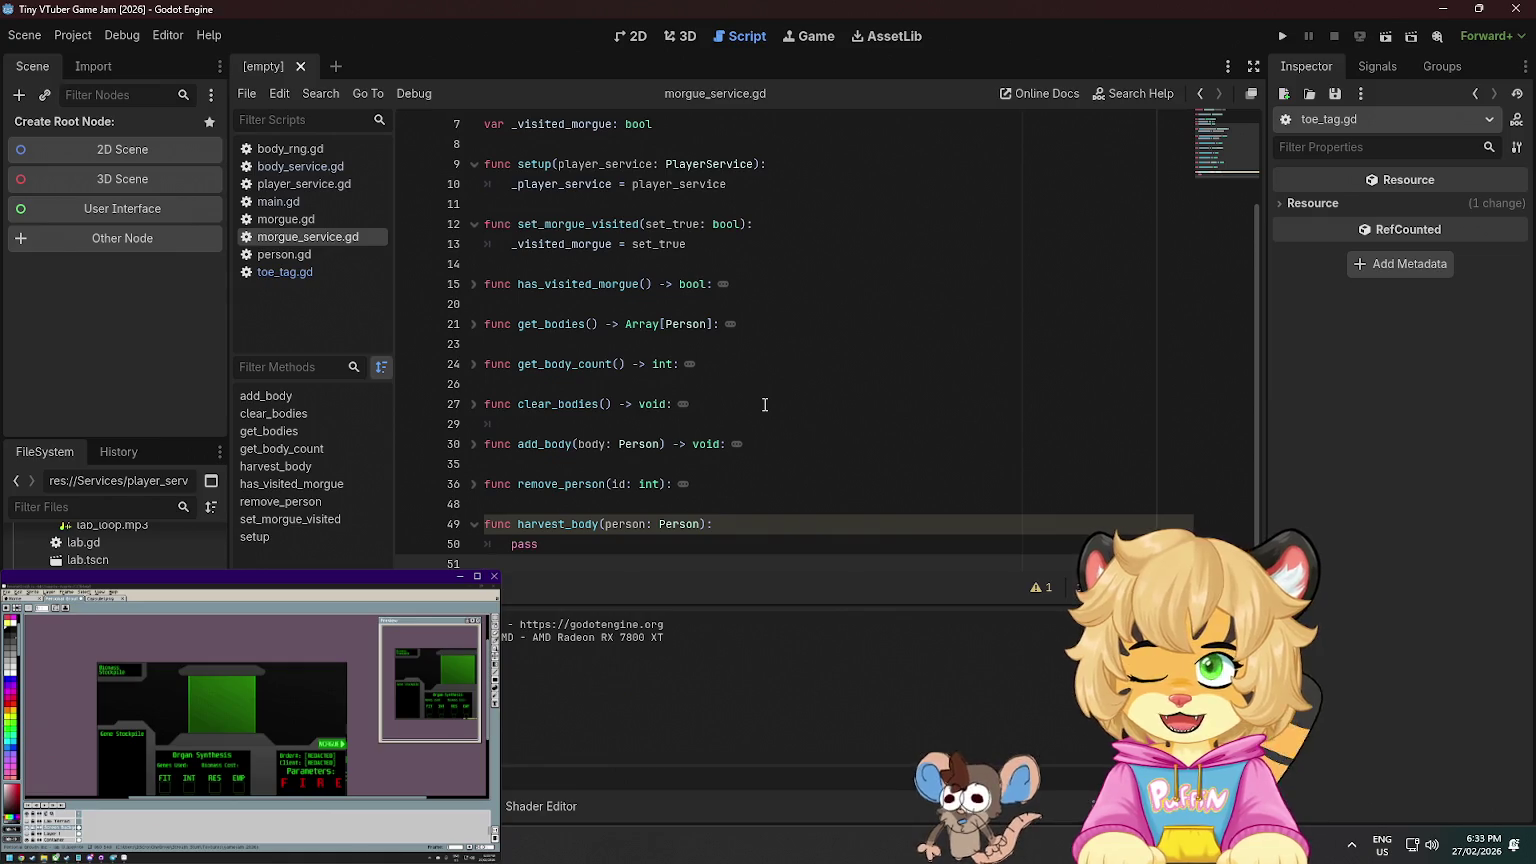
scroll(764, 404, "down", 1)
key("BackSpace")
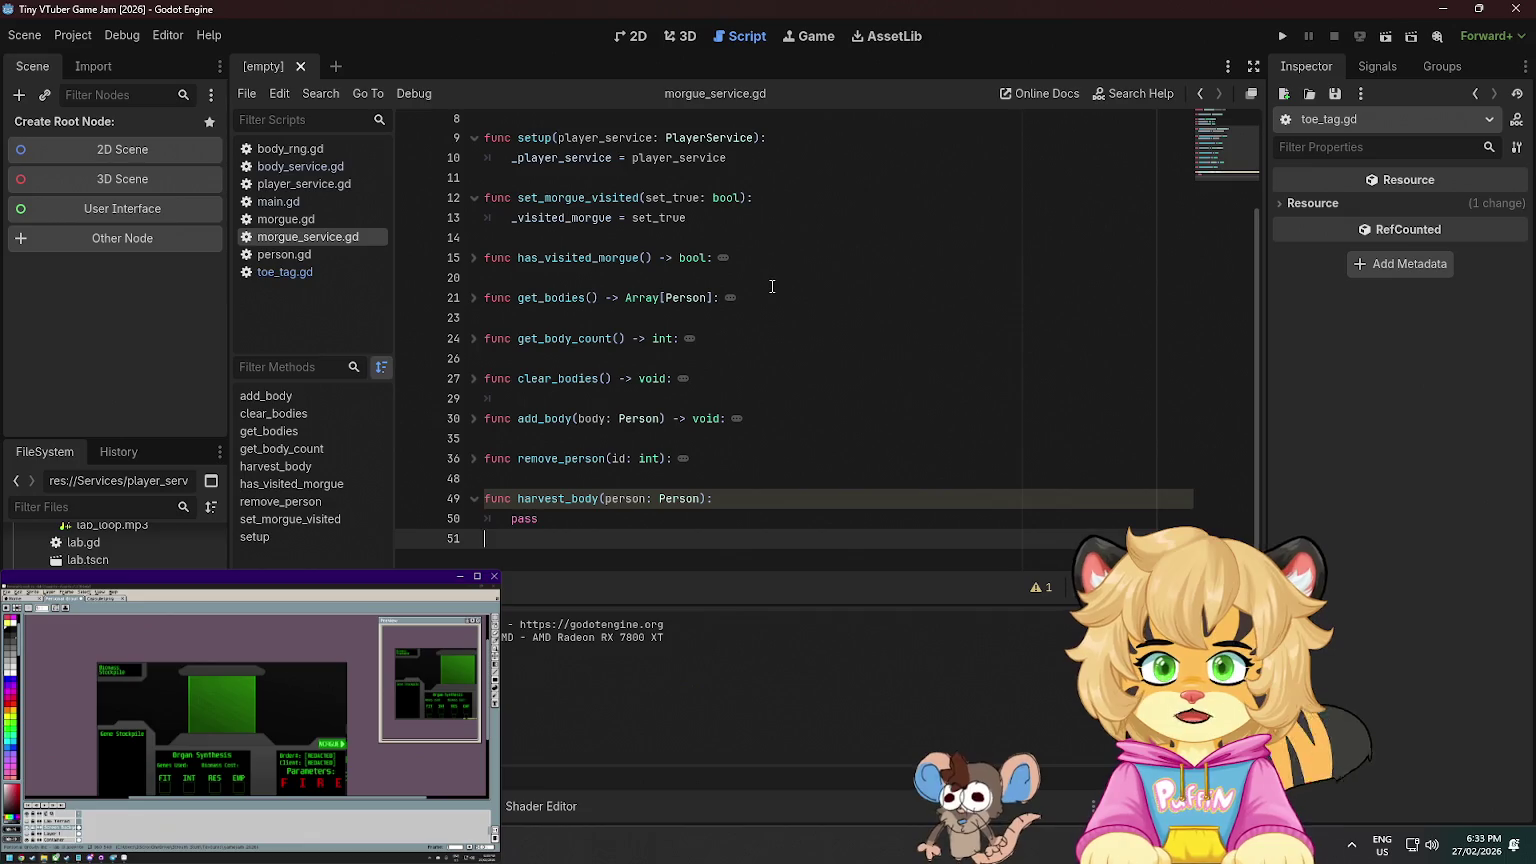
scroll(748, 295, "up", 3)
left_click(549, 136)
left_click(524, 158)
left_click(640, 144)
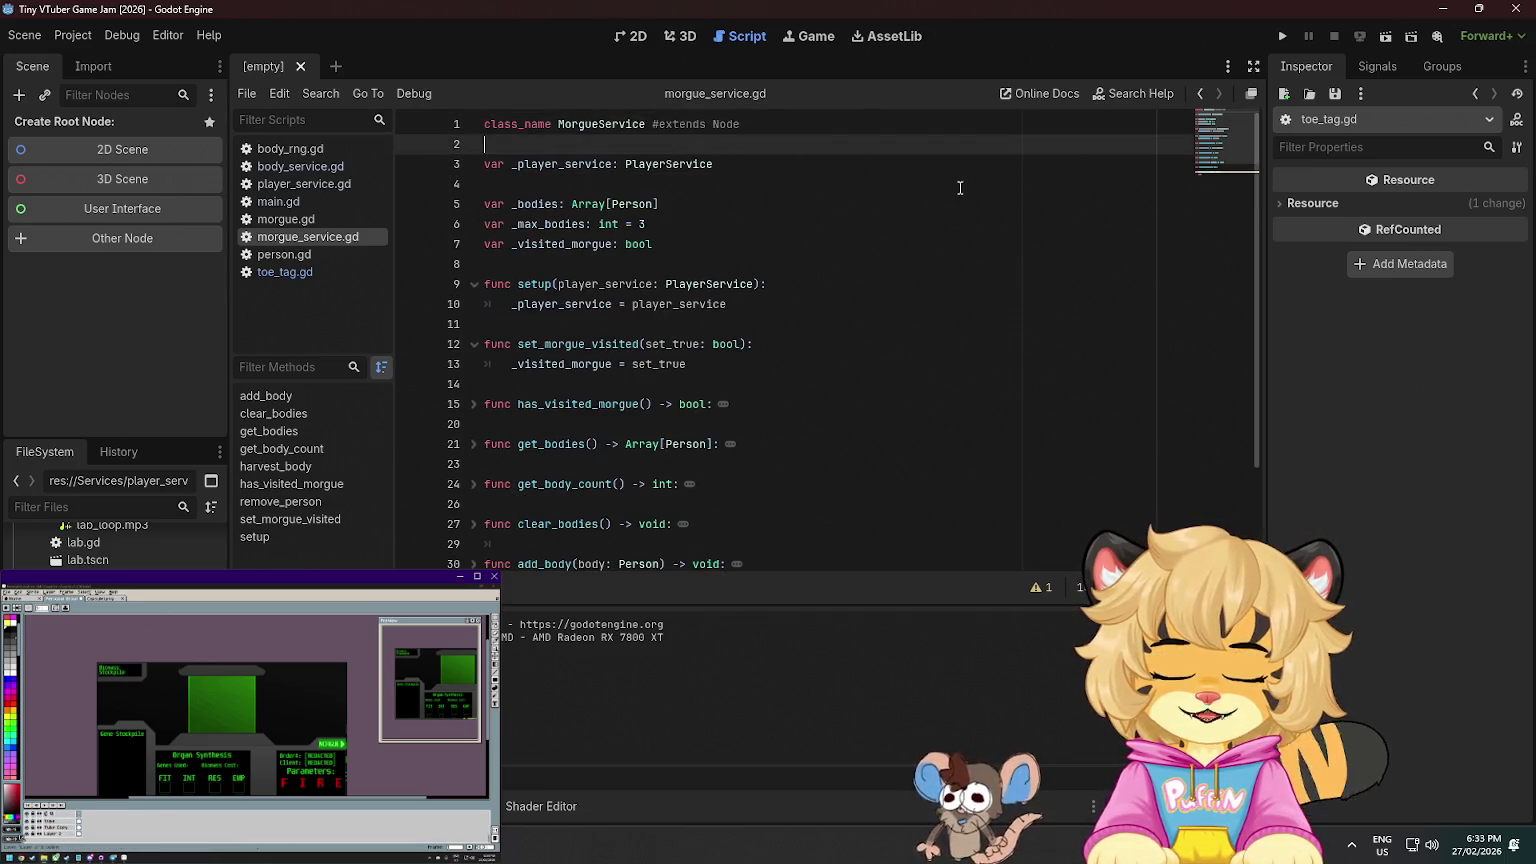
- Declare a body_count_changed signal at the top of morgue_service.gd and save
key("Return")
key("Return")
key("Up")
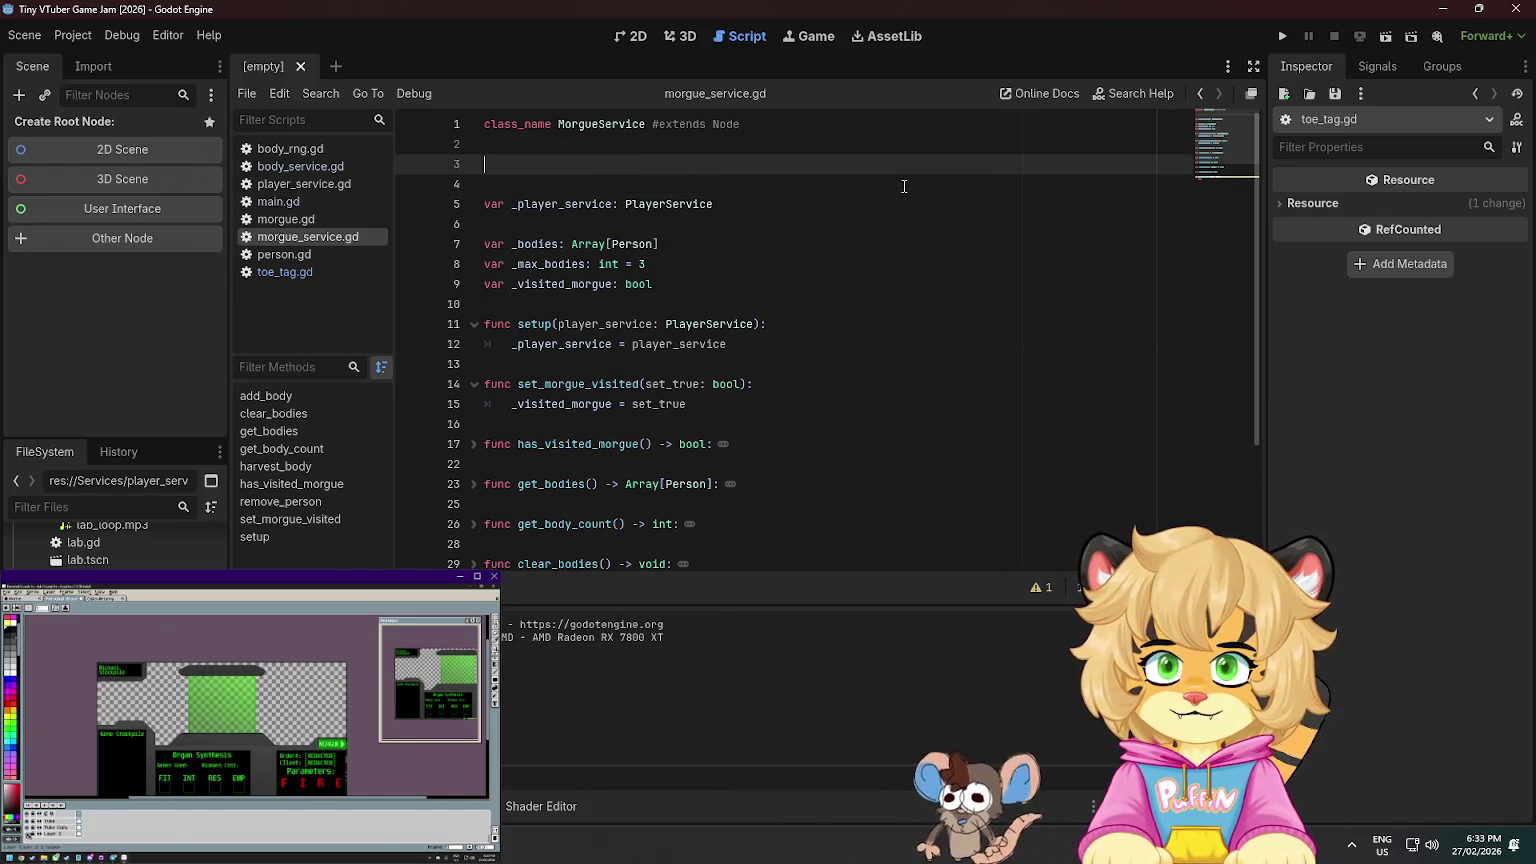
type("signal ")
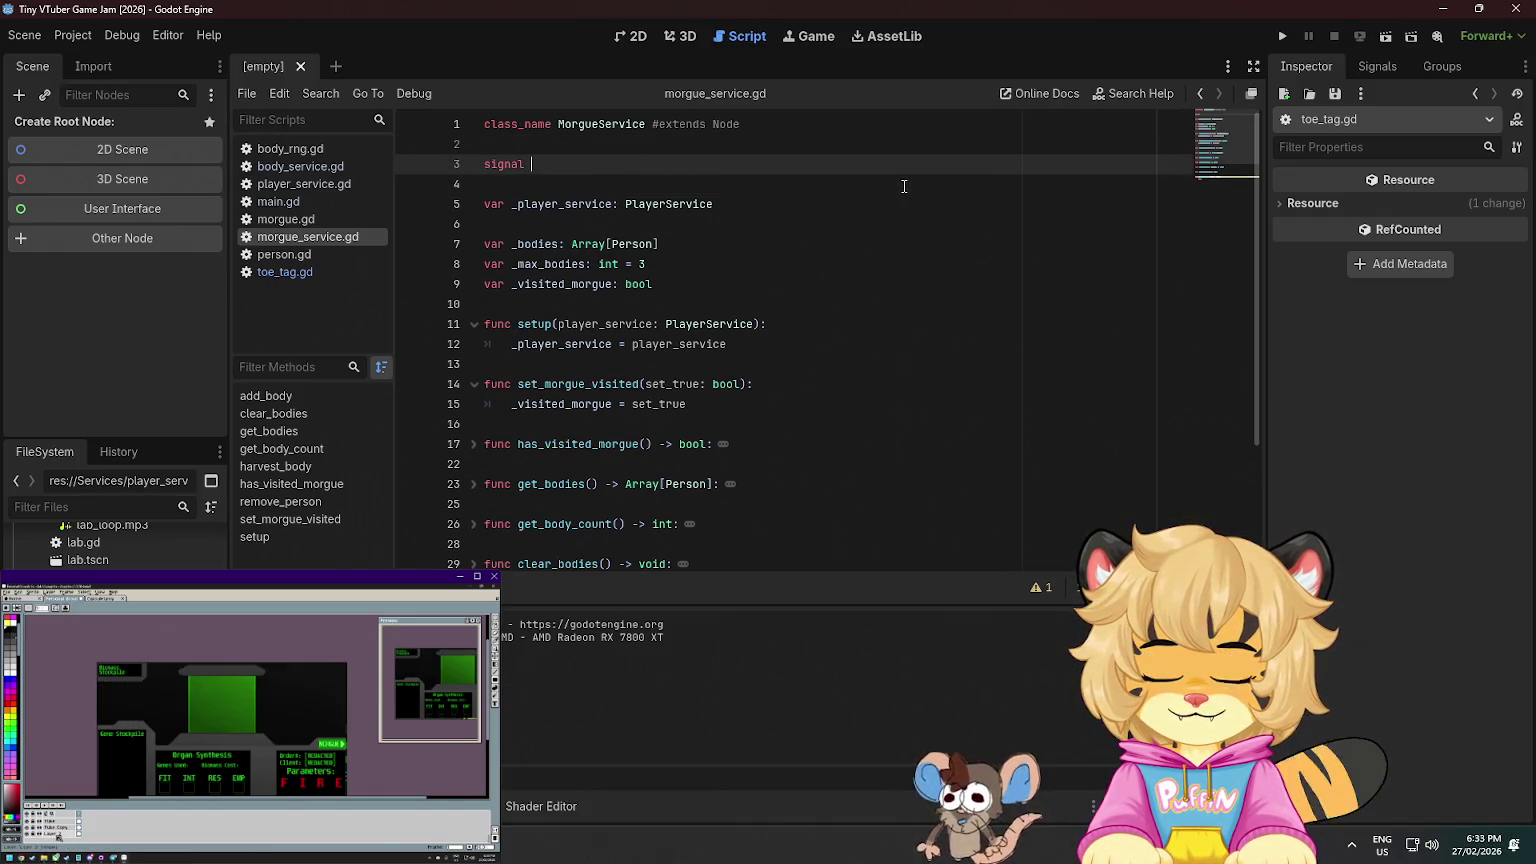
type("bo")
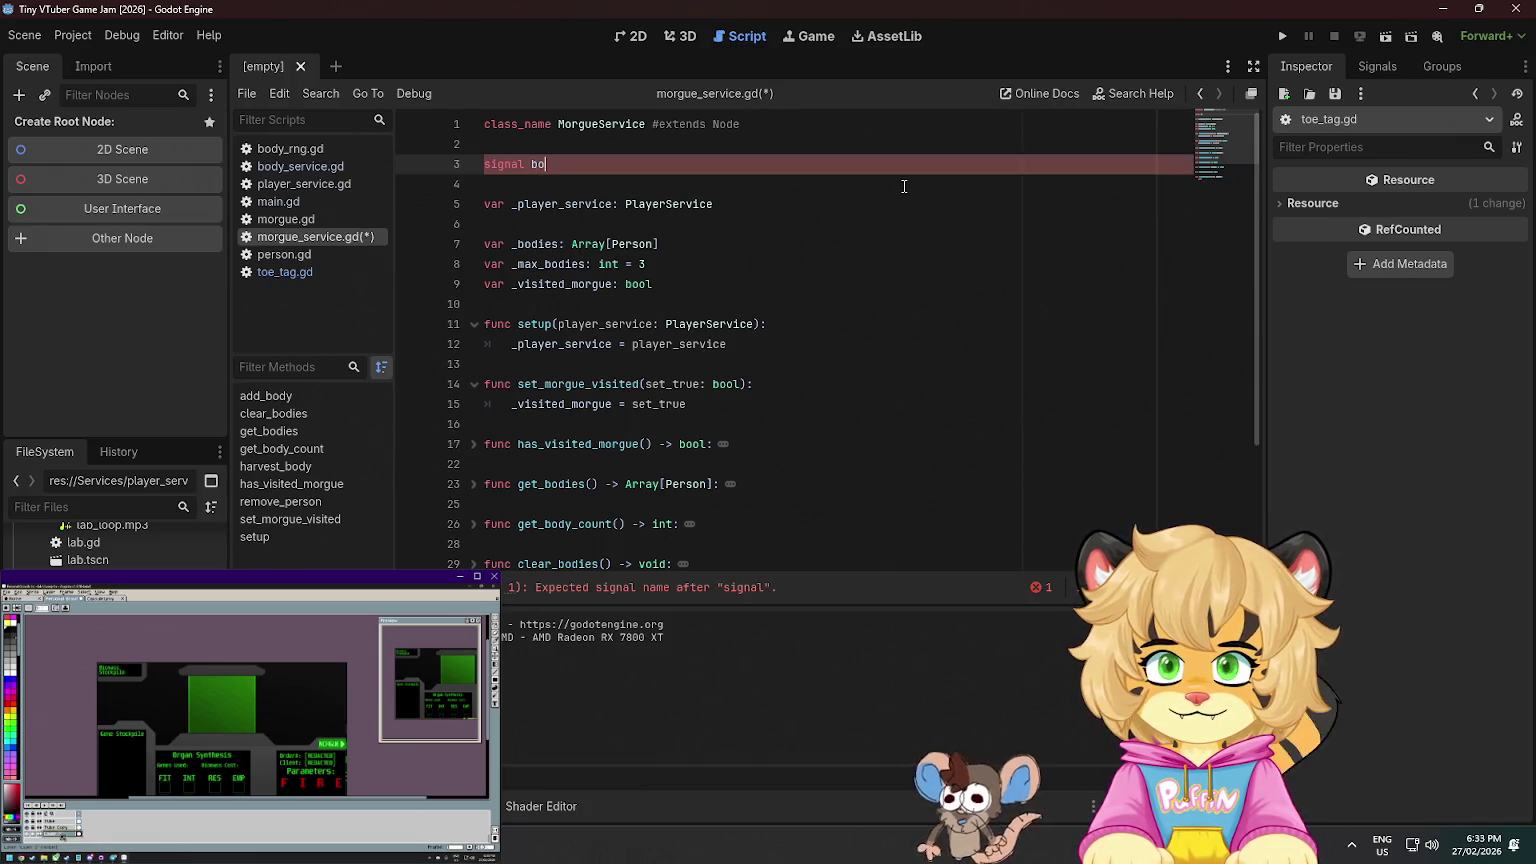
type("dy")
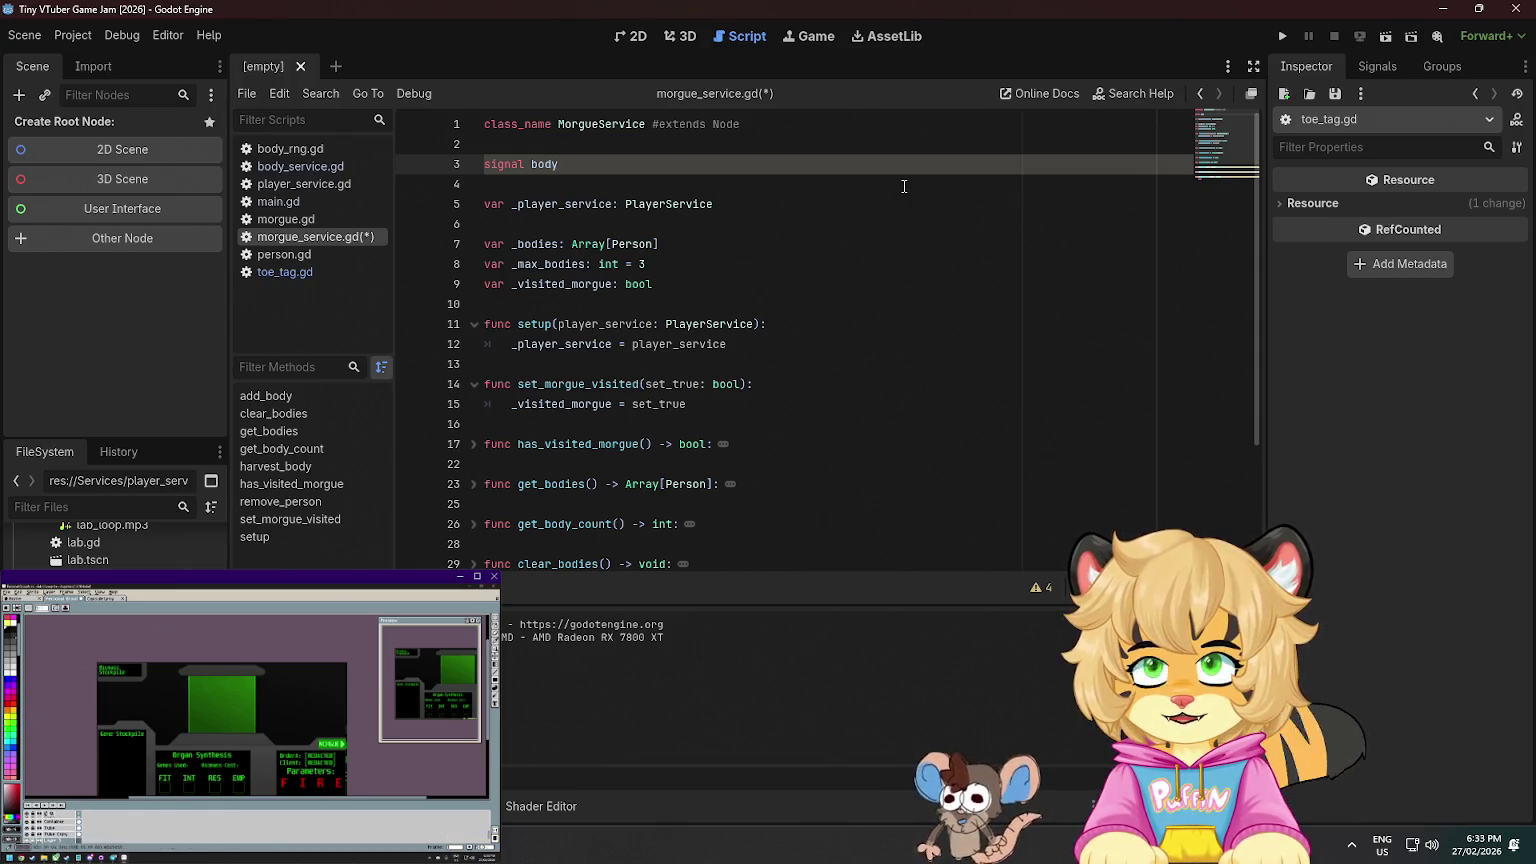
type("_")
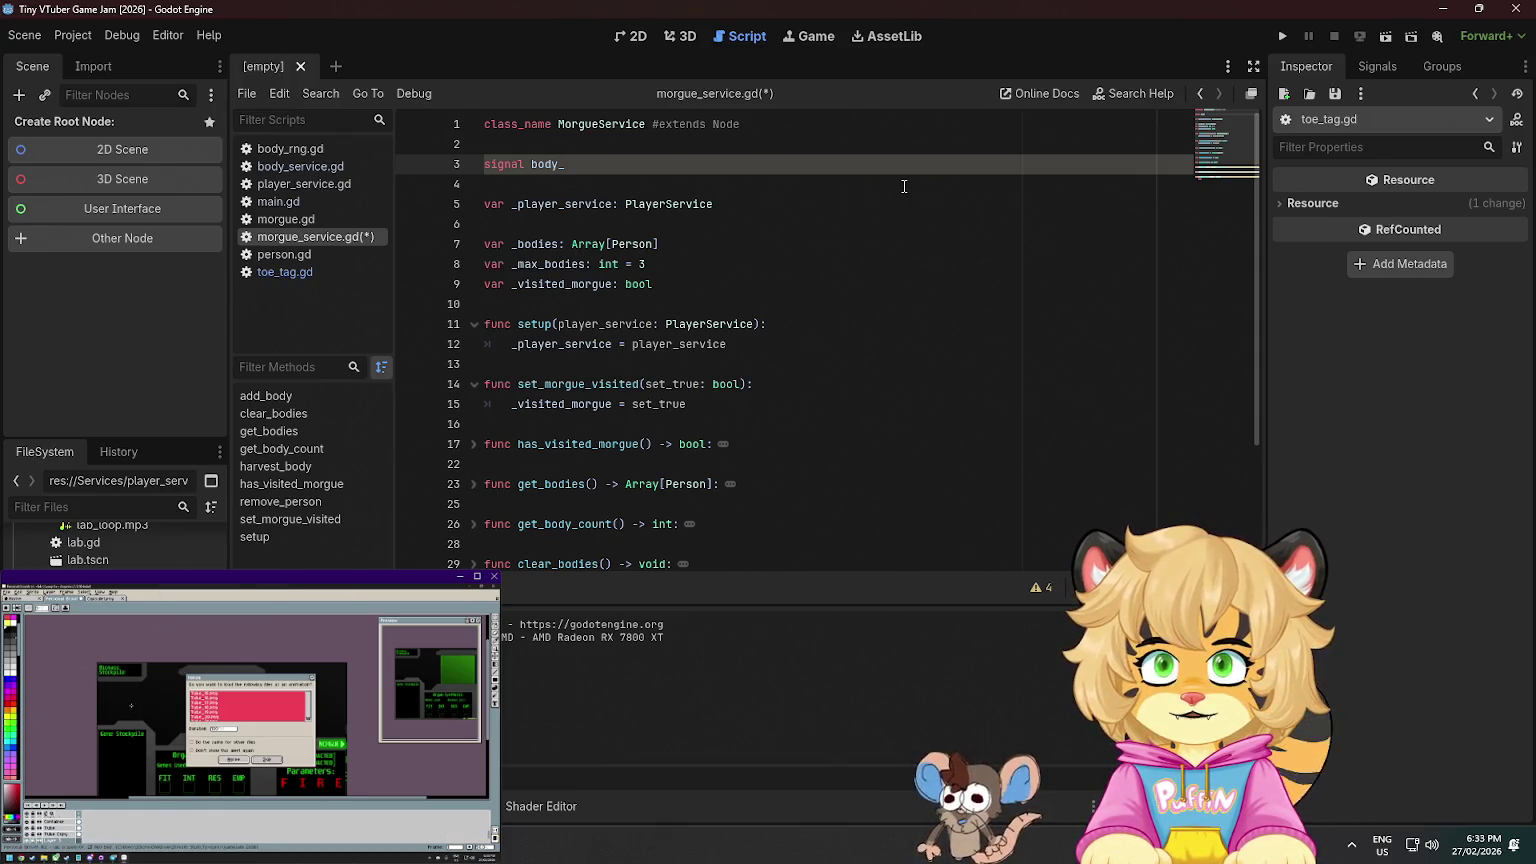
type("coun")
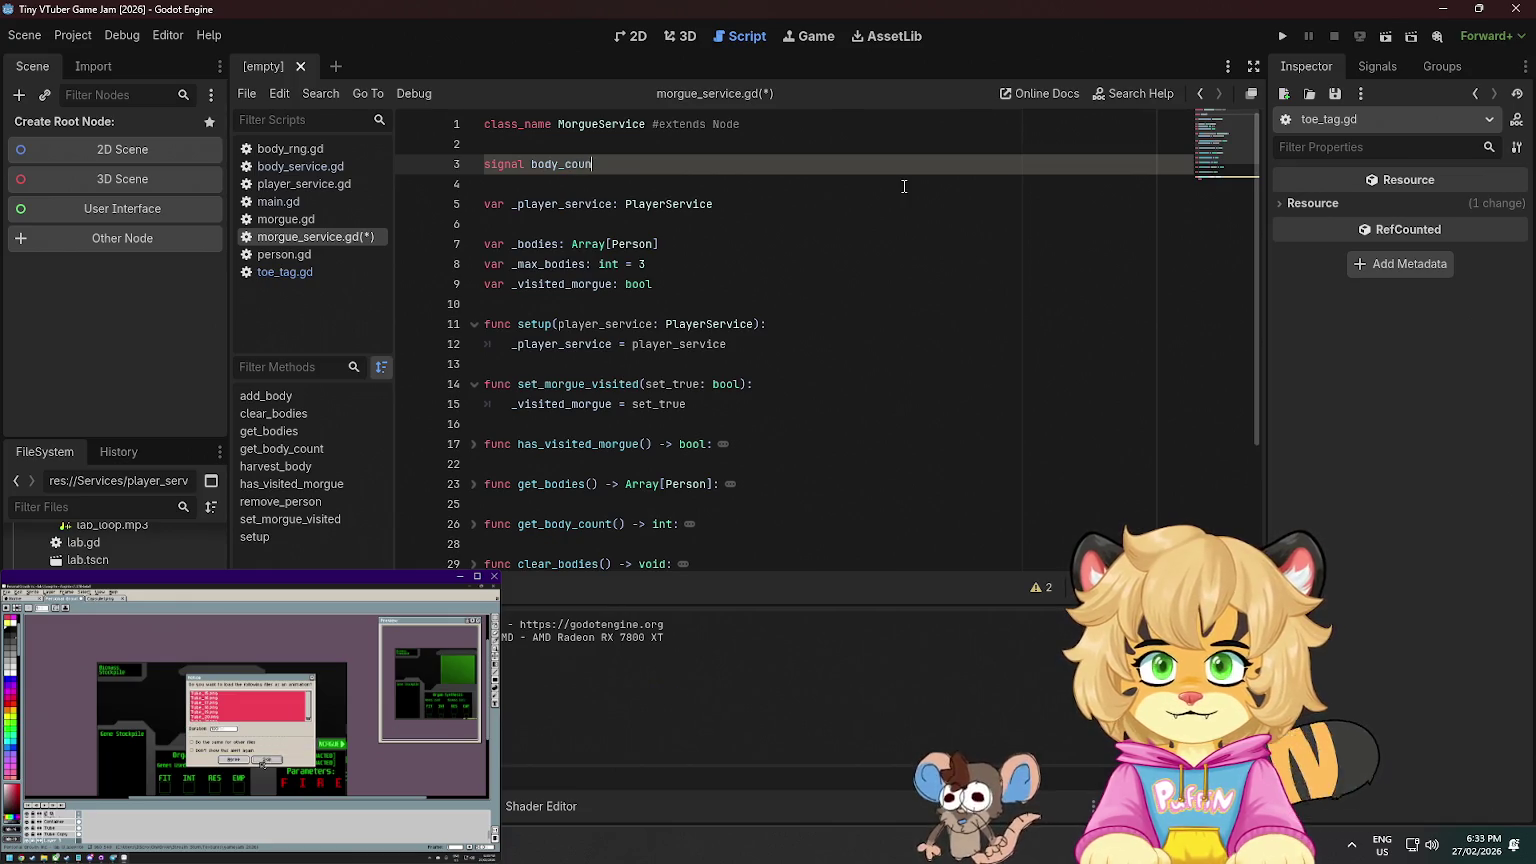
type("t_changed")
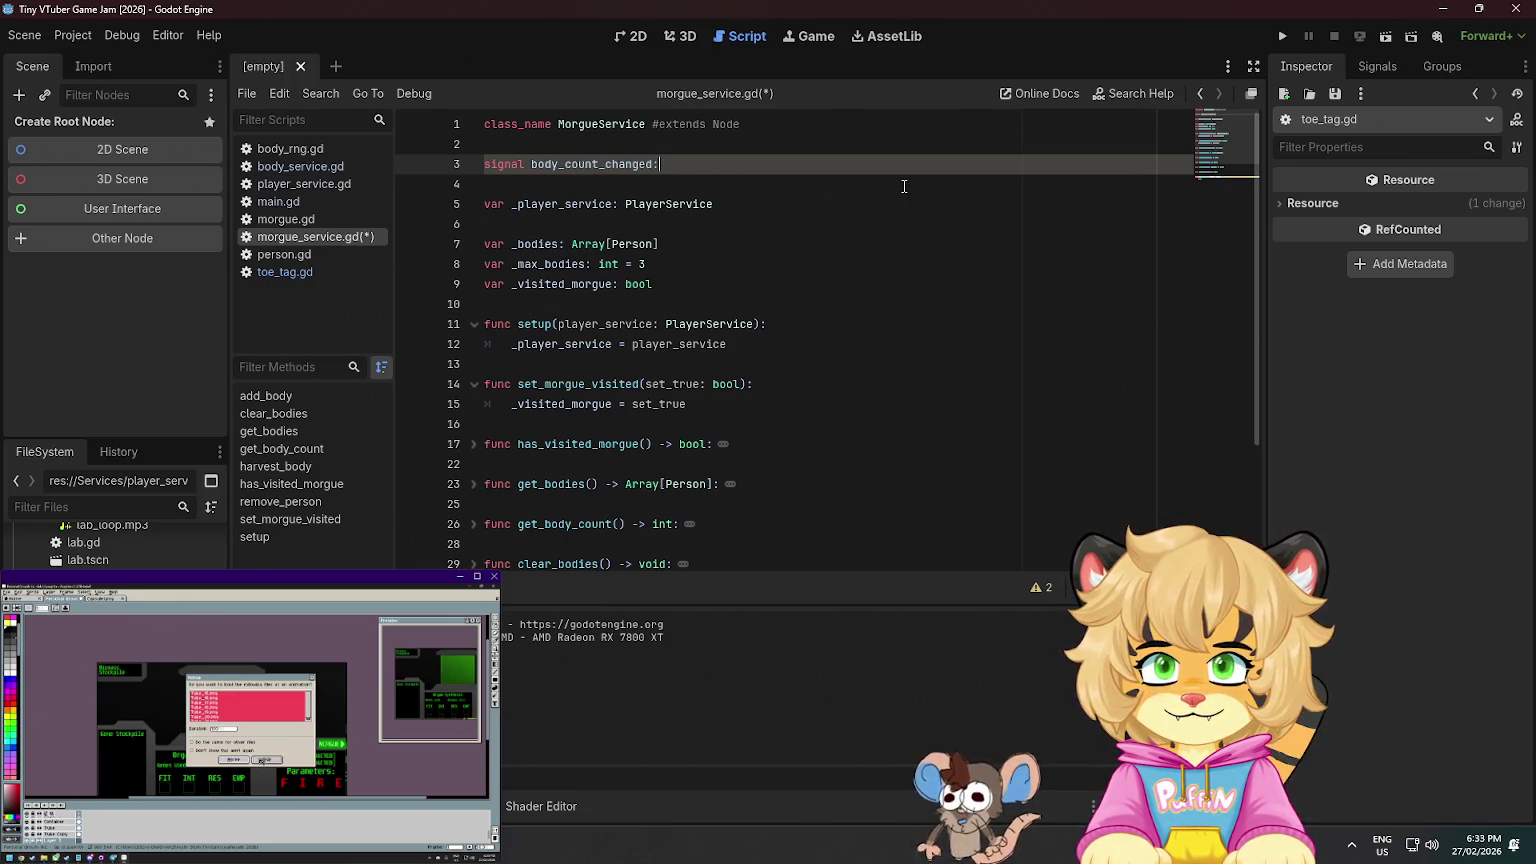
key("BackSpace")
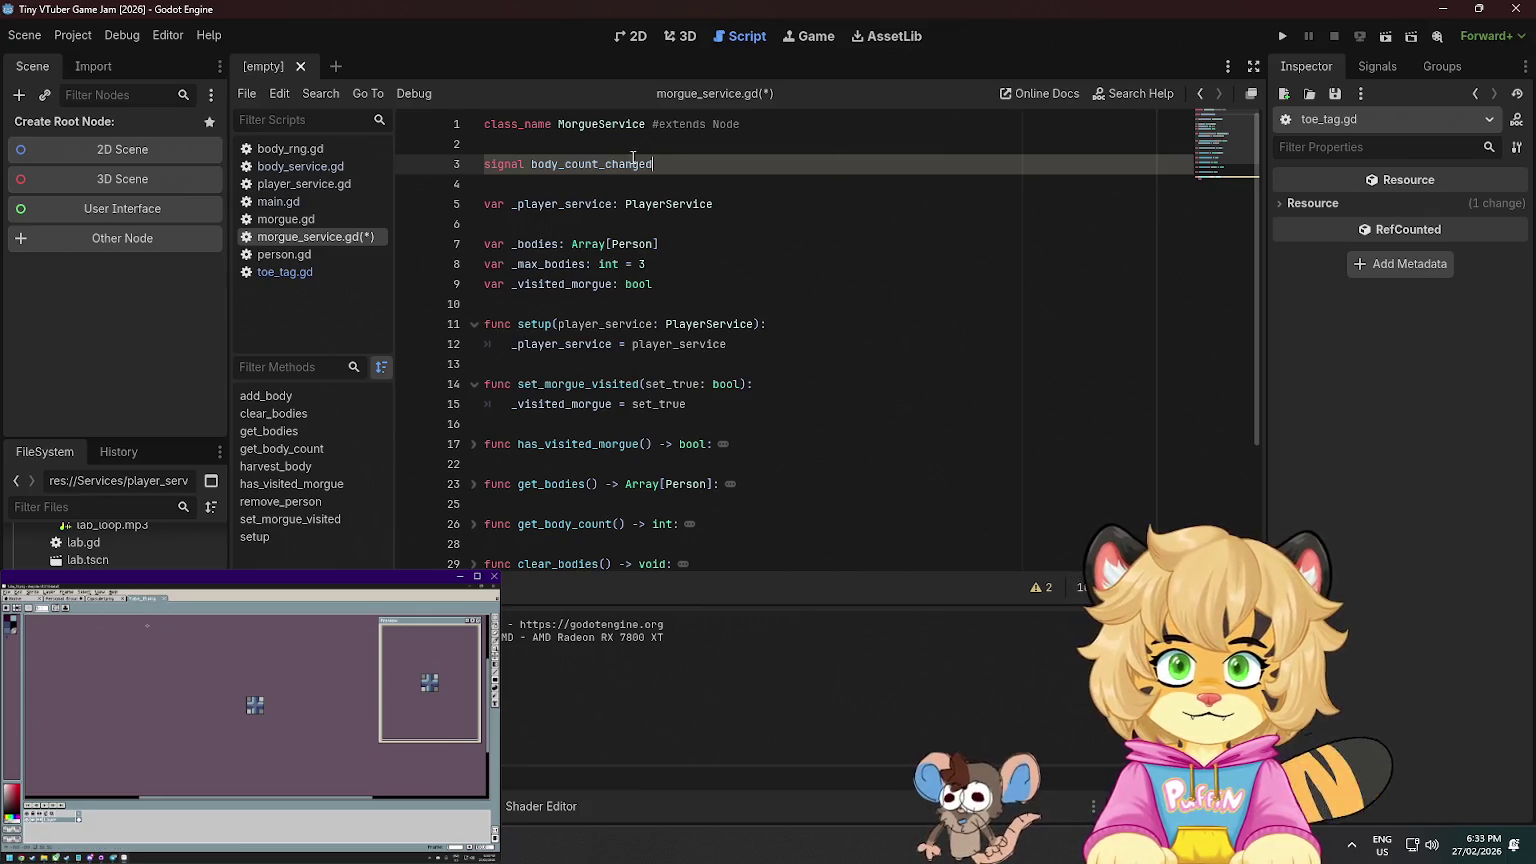
double_click(625, 163)
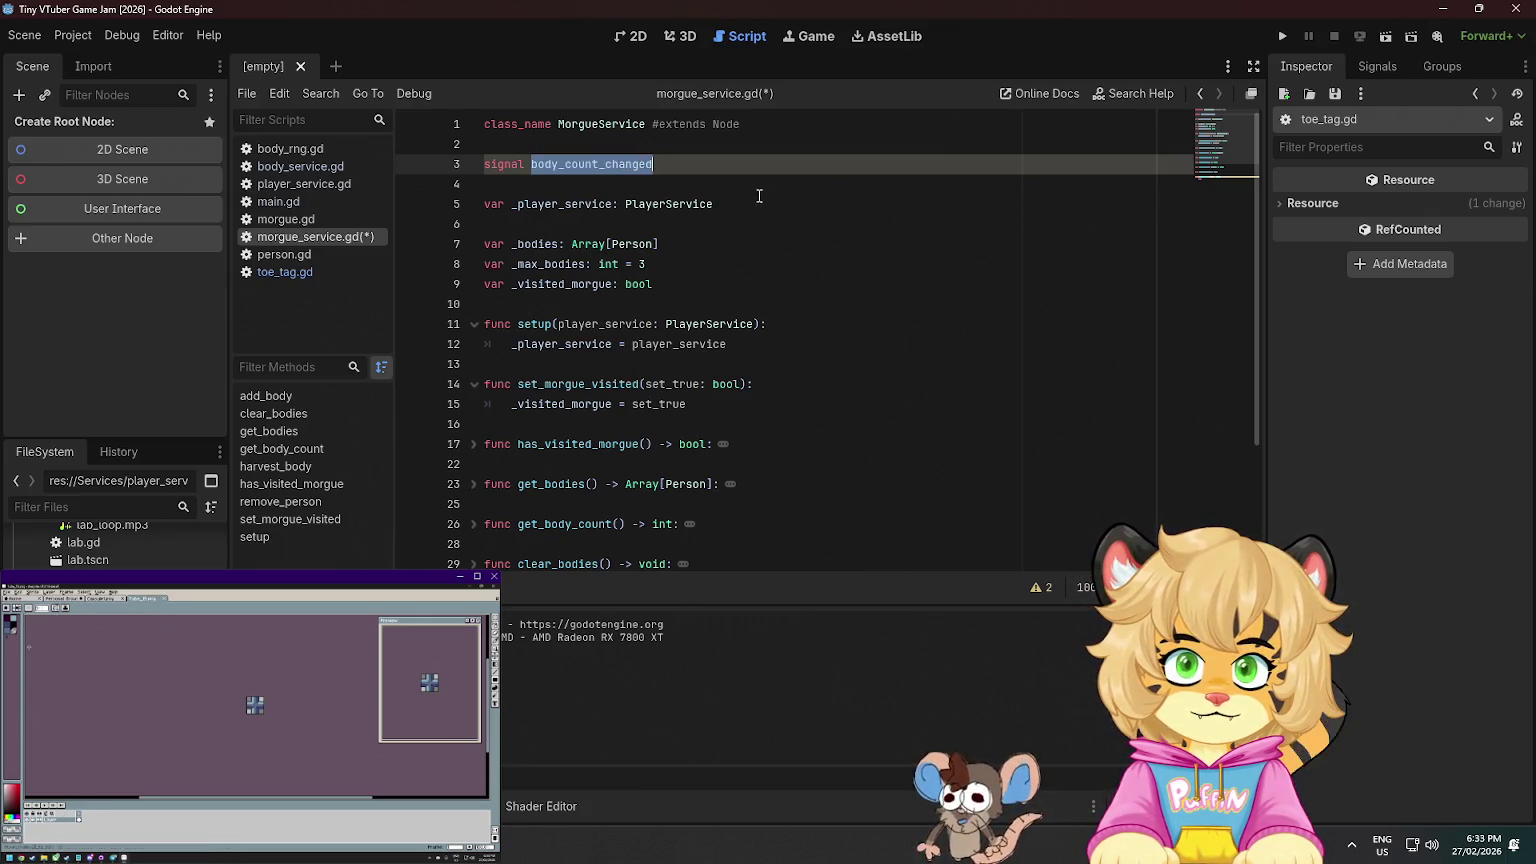
left_click(760, 203)
key("ctrl+s")
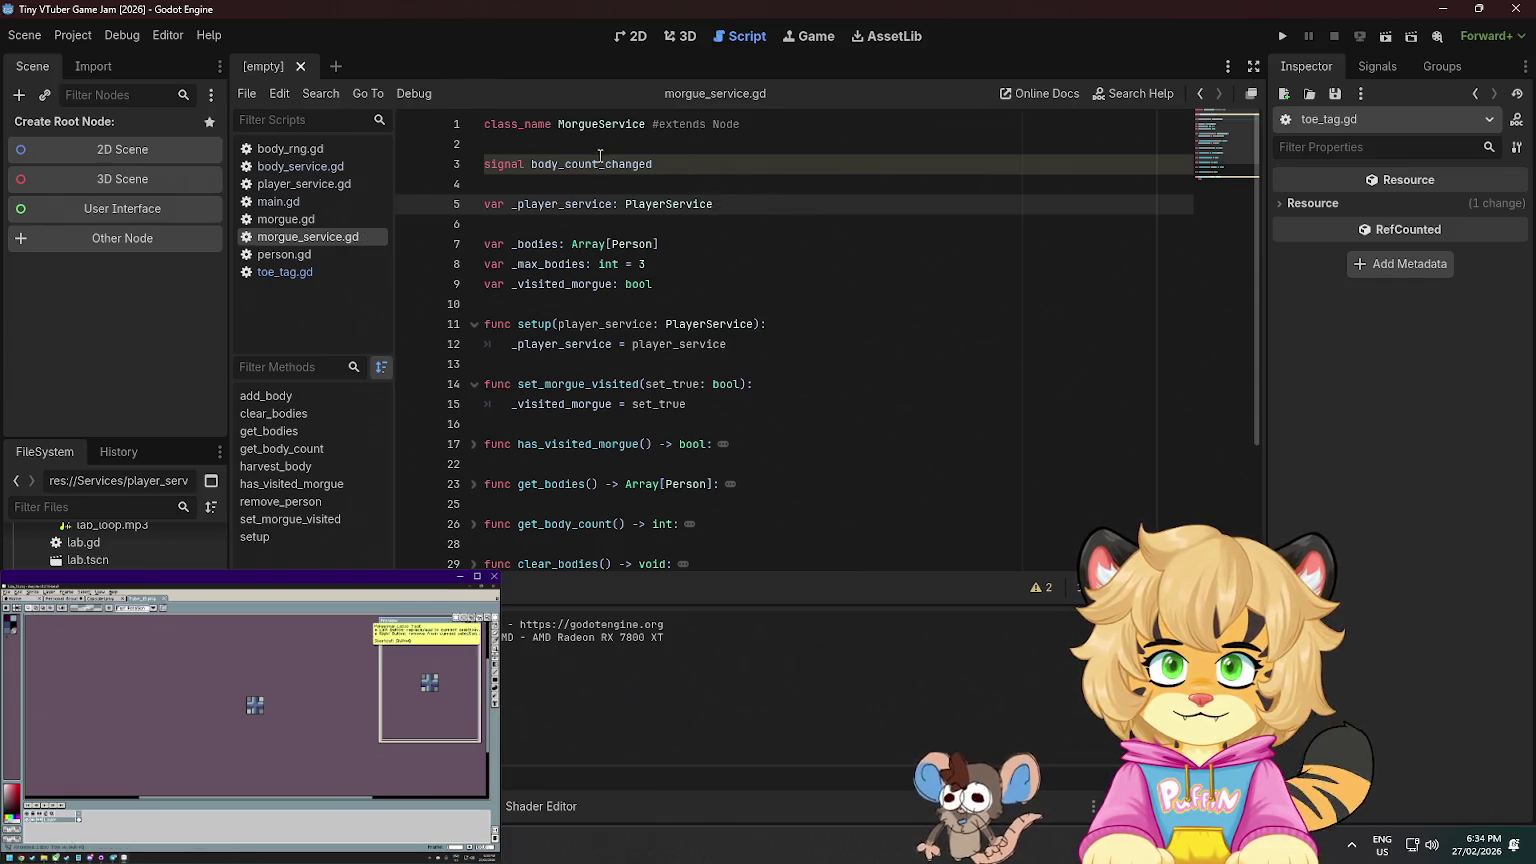
- Unfold clear_bodies and add_body to find where bodies are appended
scroll(826, 233, "down", 1)
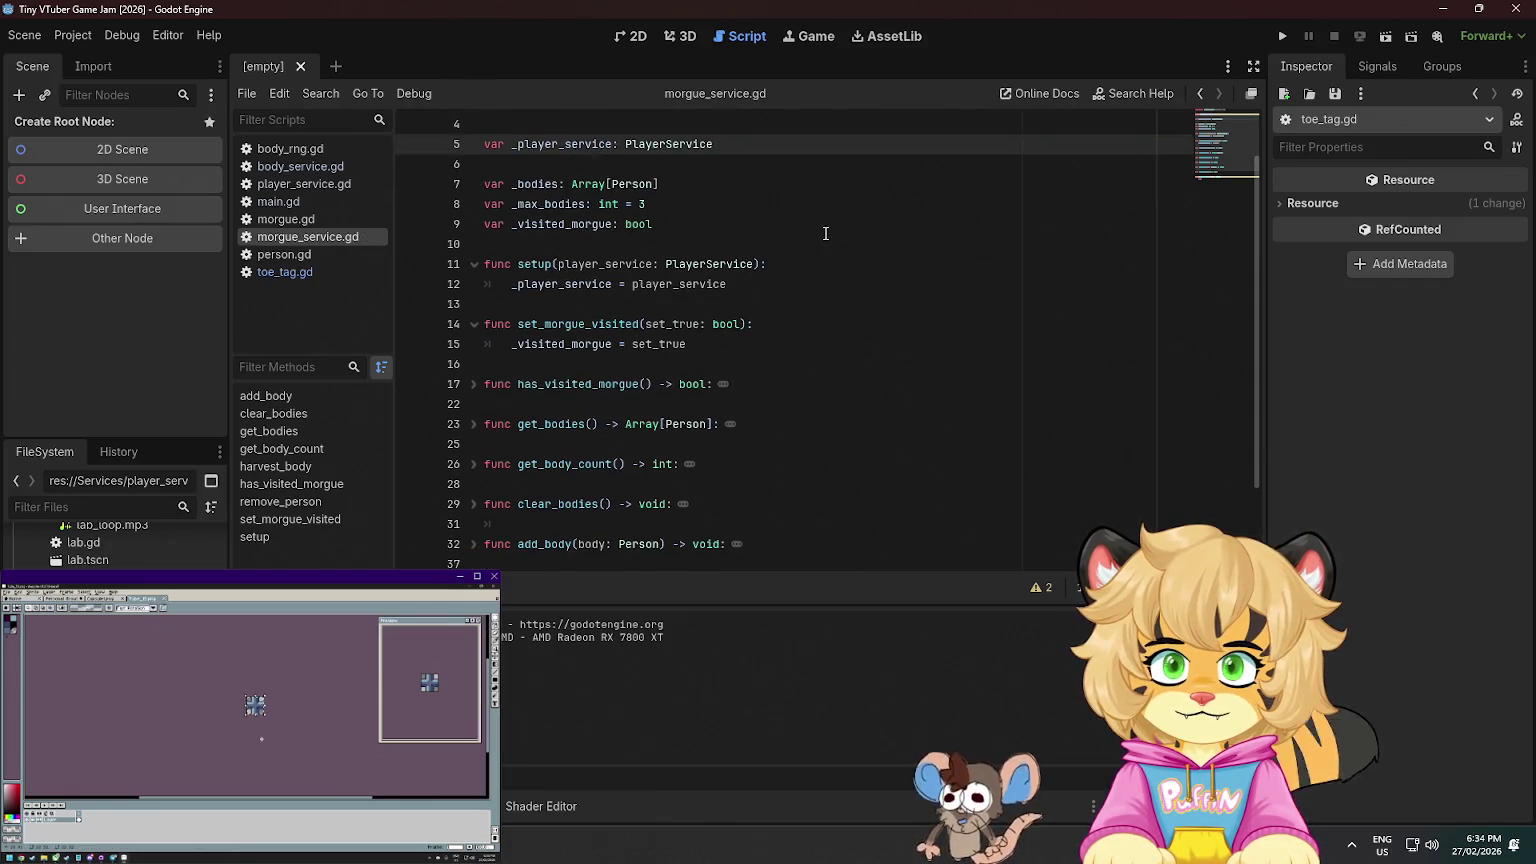
left_click(660, 344)
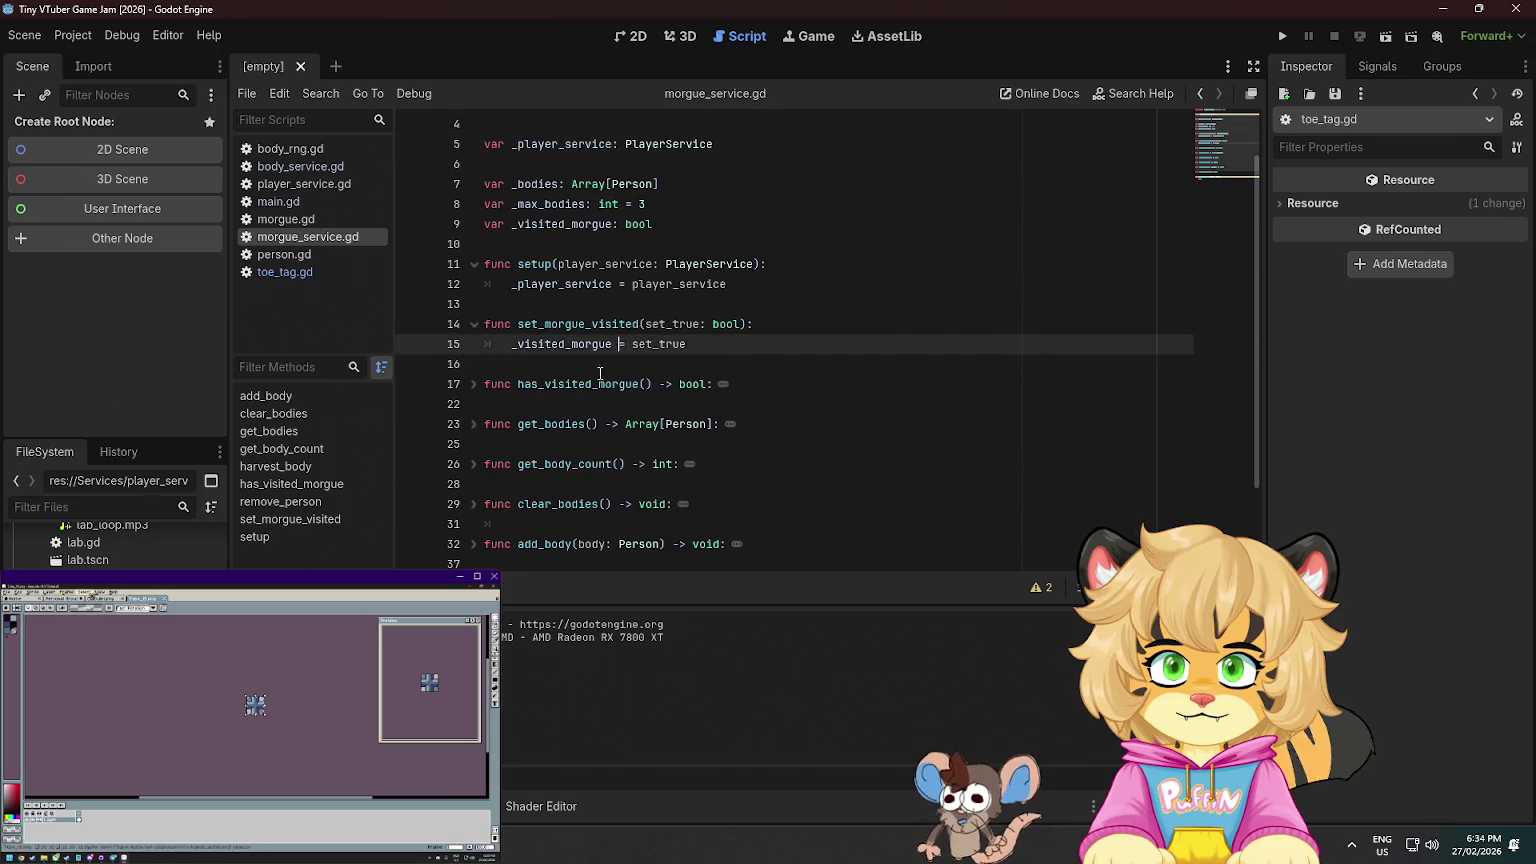
scroll(475, 400, "down", 2)
left_click(474, 404)
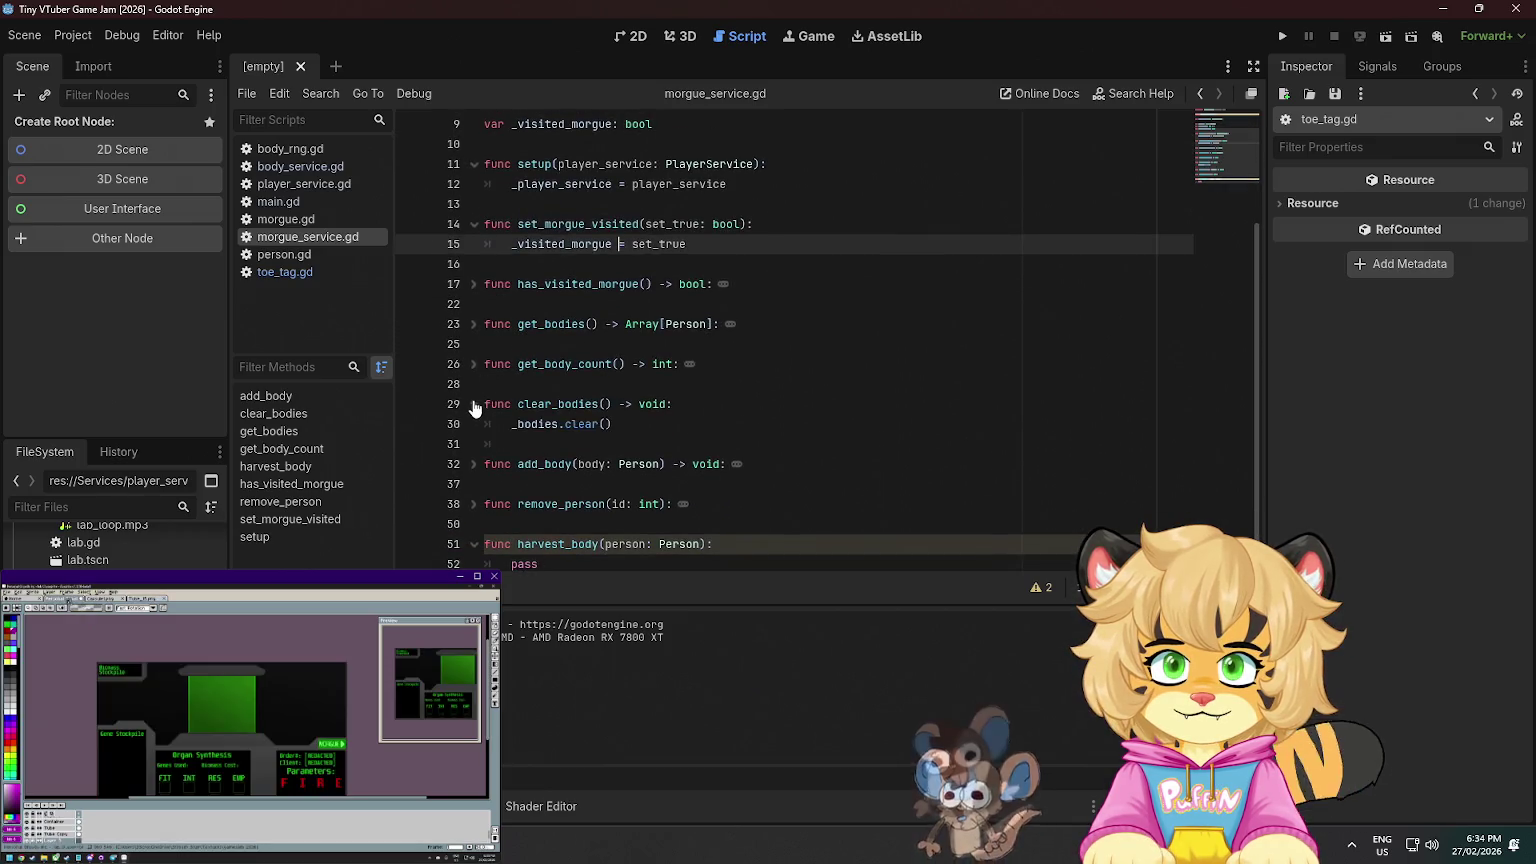
left_click(625, 424)
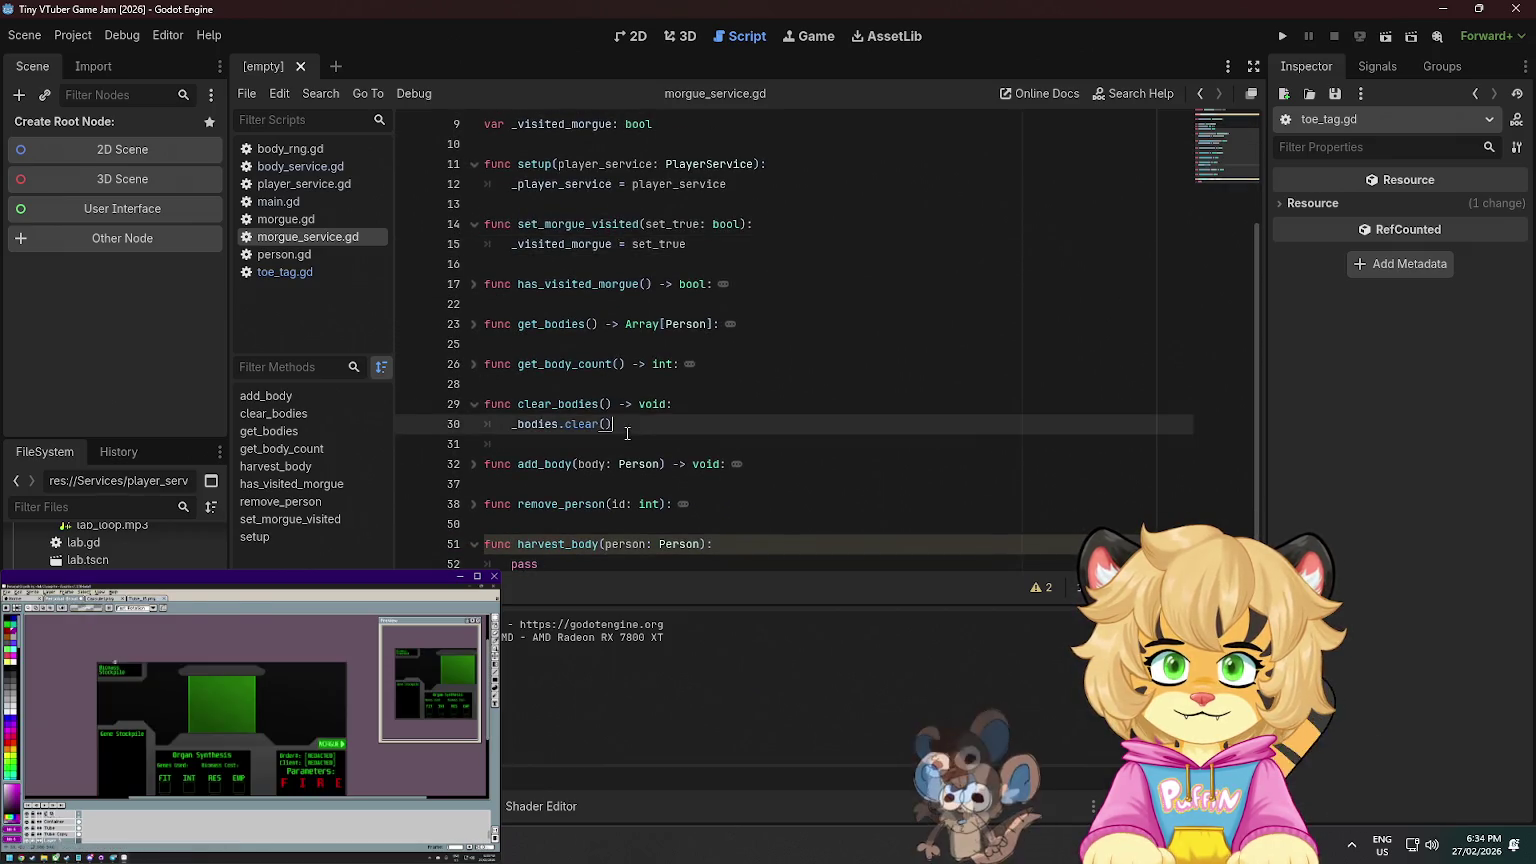
left_click(472, 406)
left_click(458, 442)
left_click(474, 444)
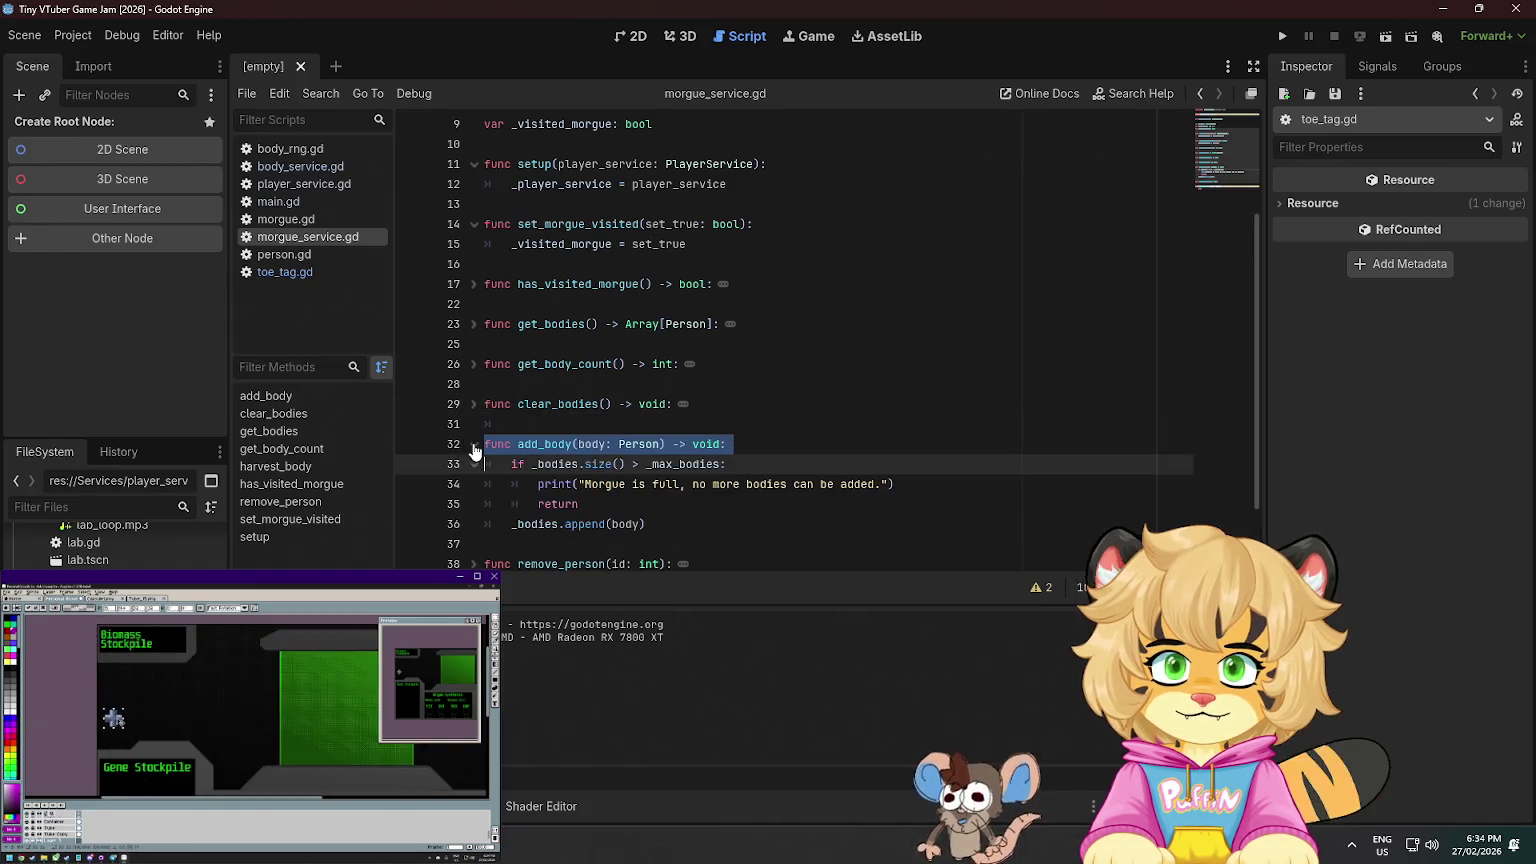
scroll(573, 428, "down", 2)
- Add emit_signal("body_count_changed") after the append line in add_body
left_click(693, 446)
key("Return")
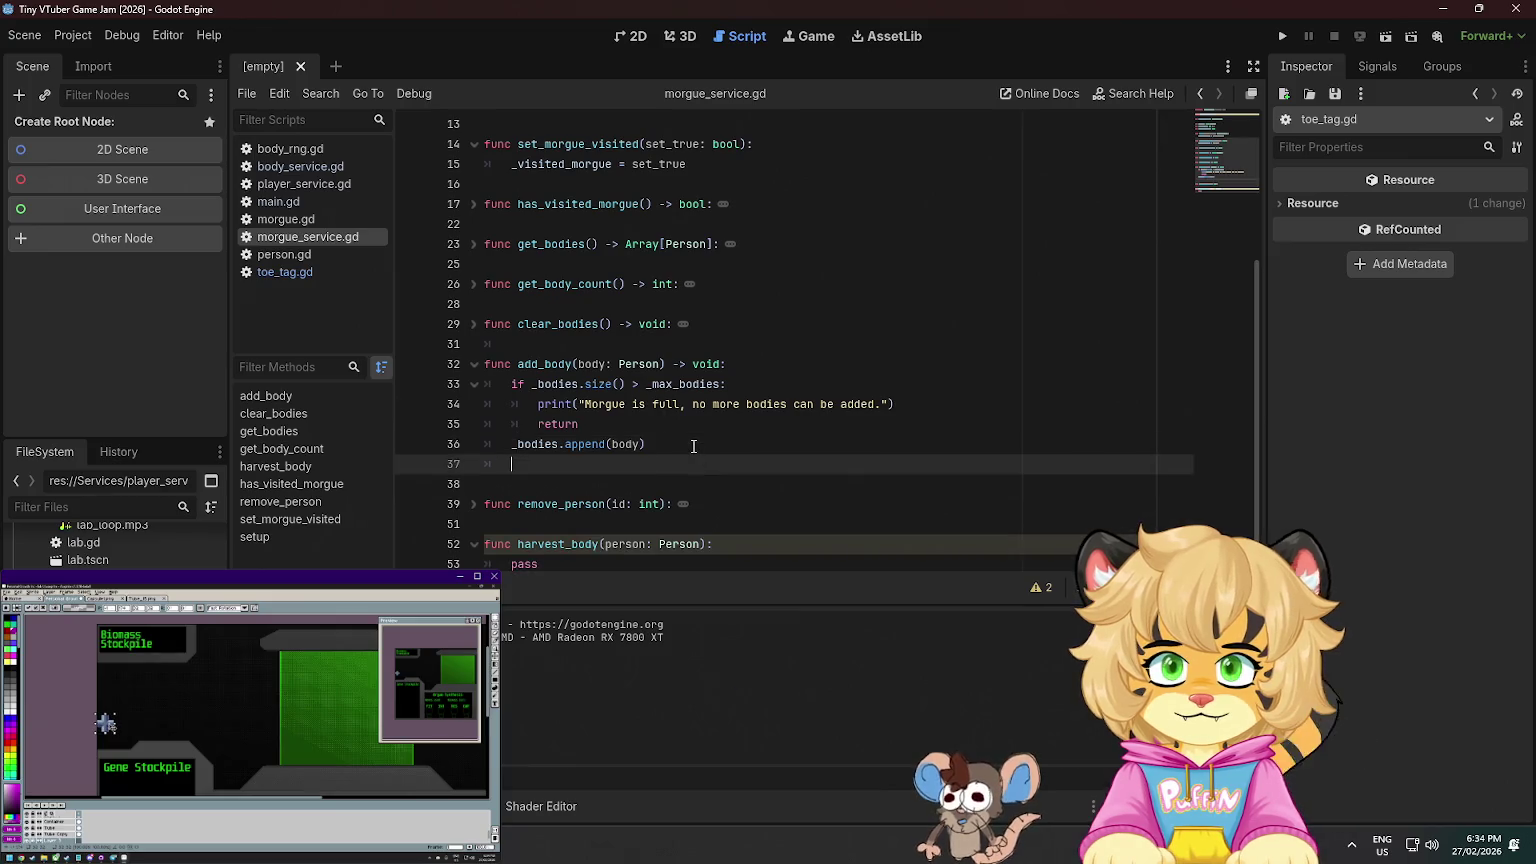
type("emit")
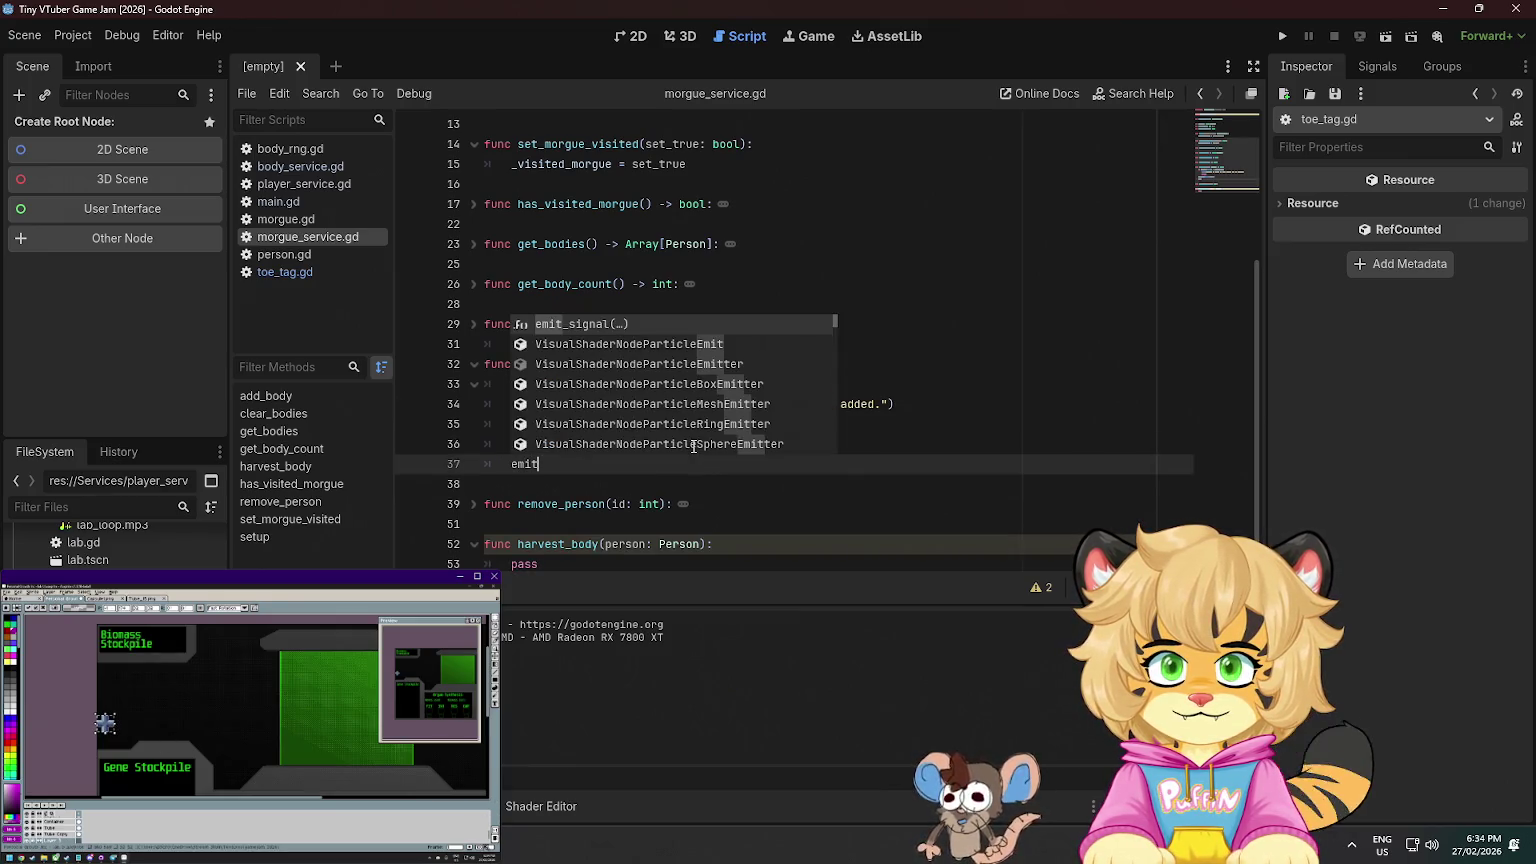
key("Return")
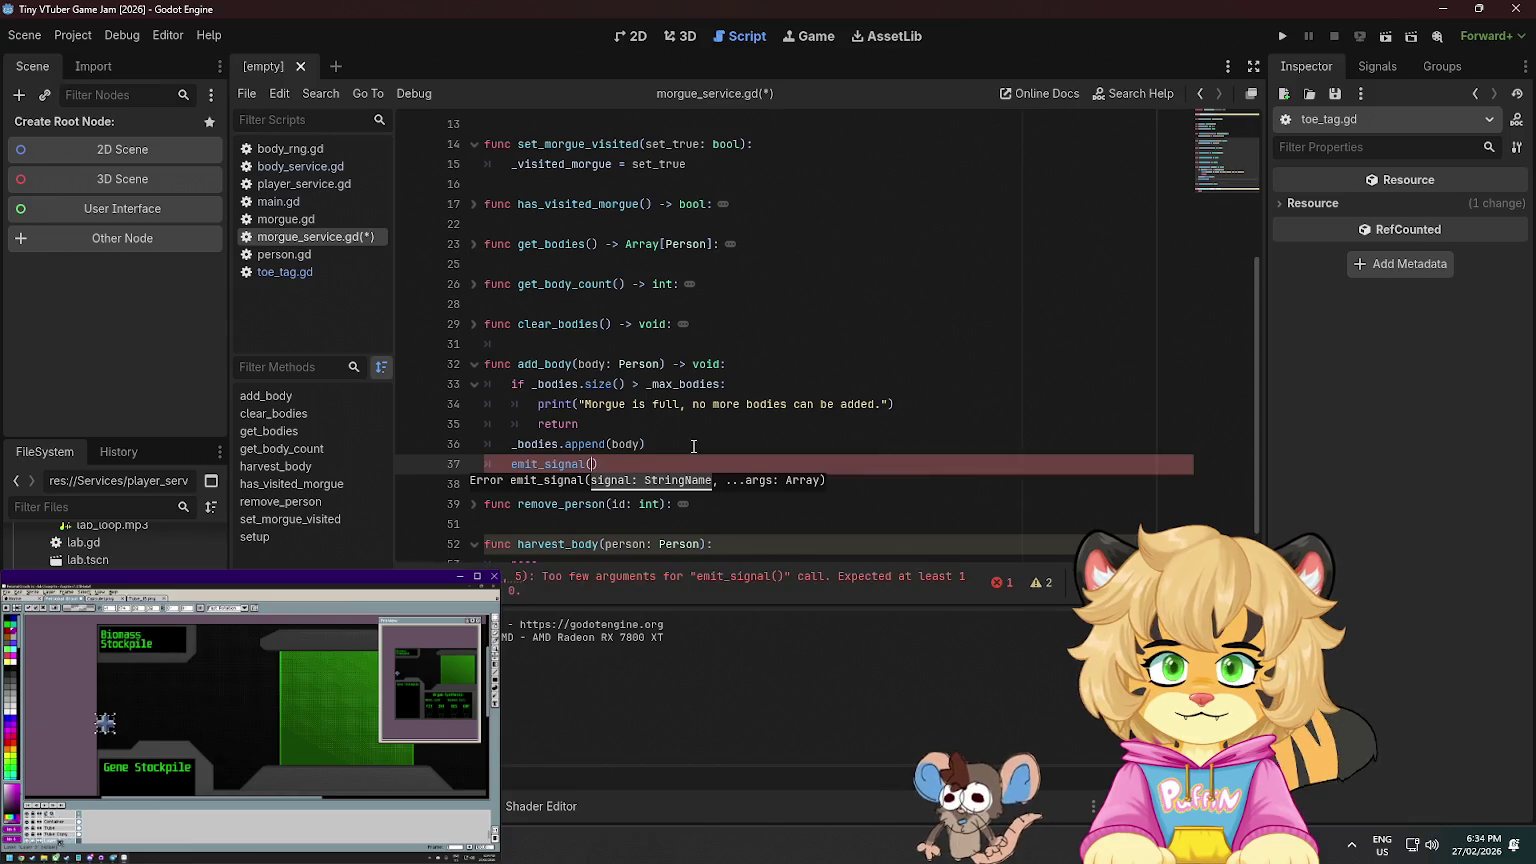
type("body_count_changed")
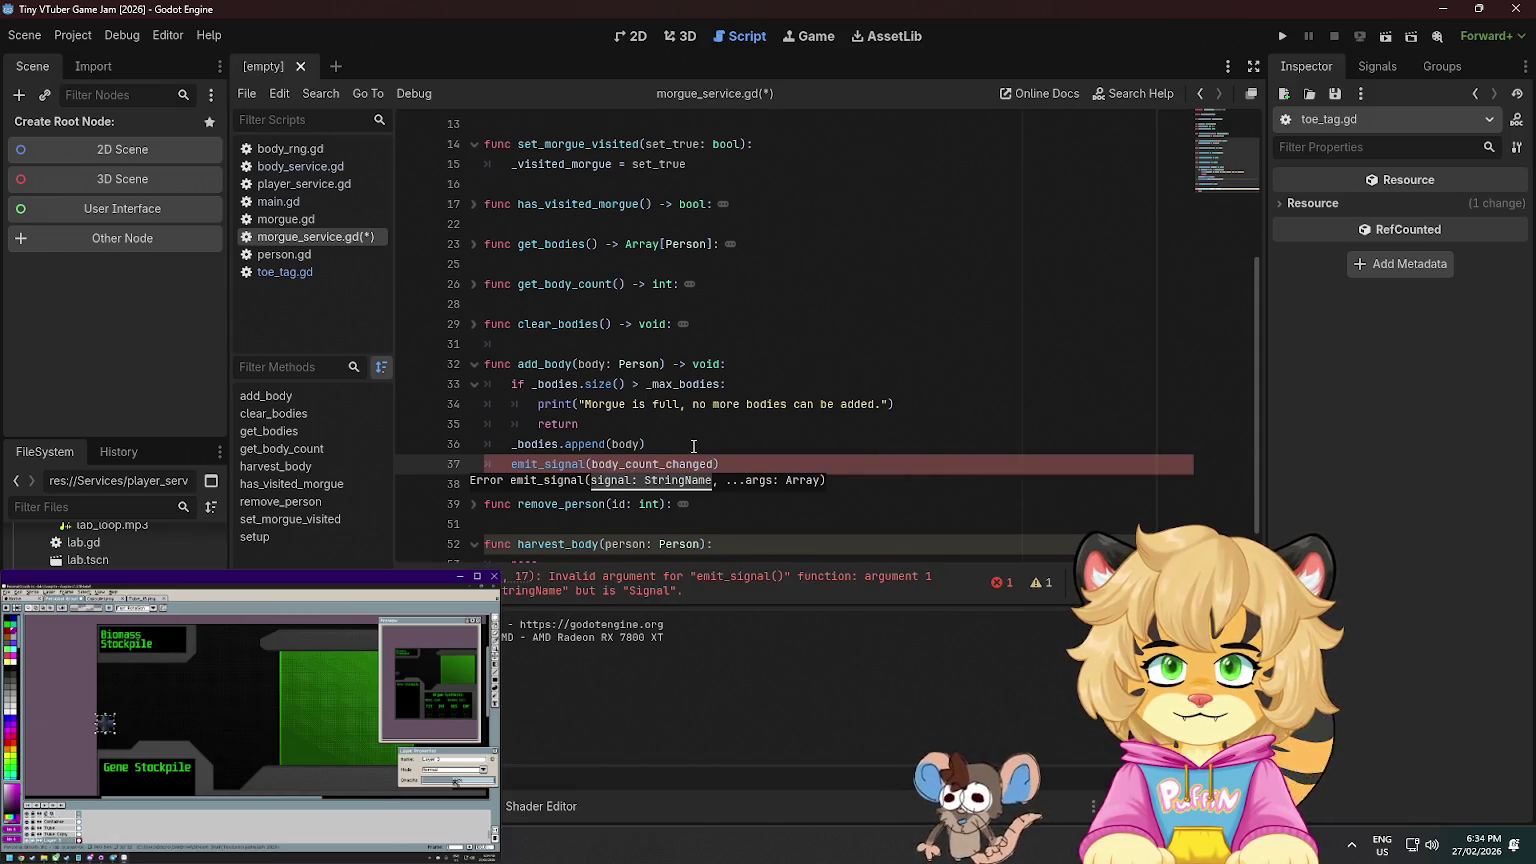
key("ctrl+shift+Left")
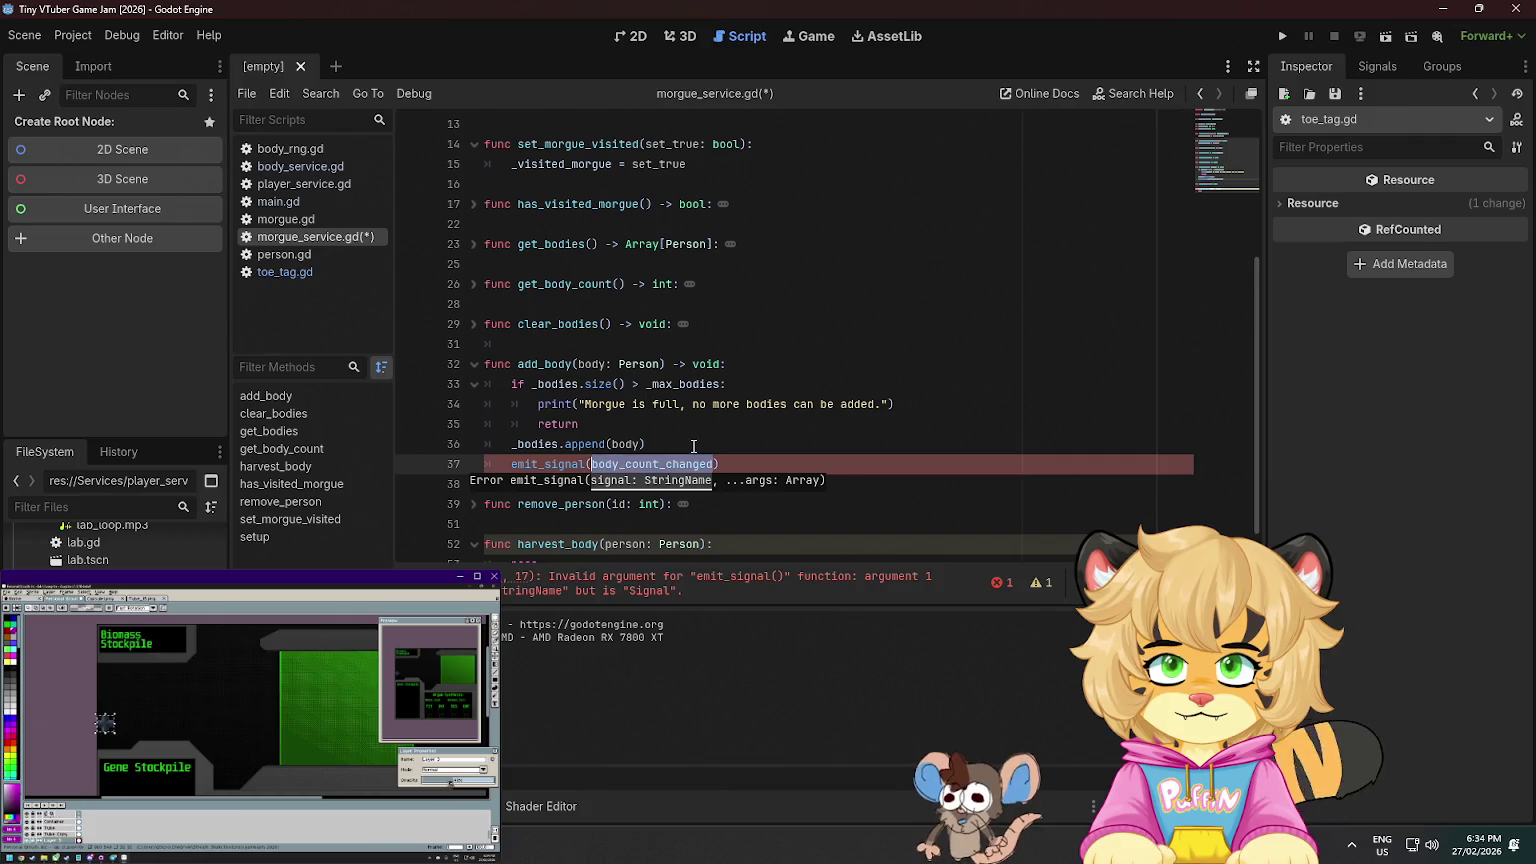
type("\"")
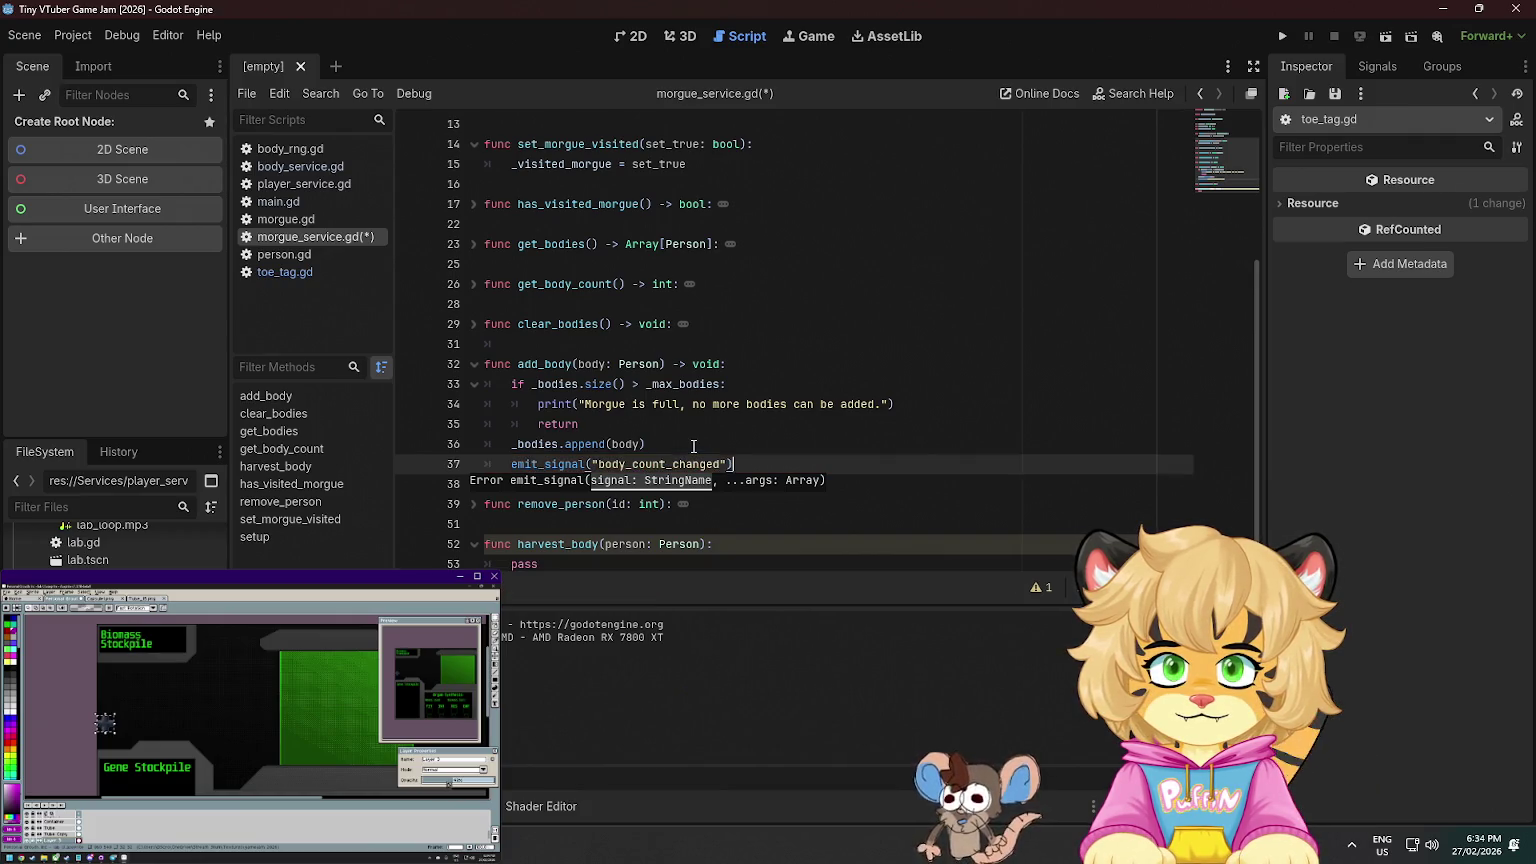
key("Up")
key("Down")
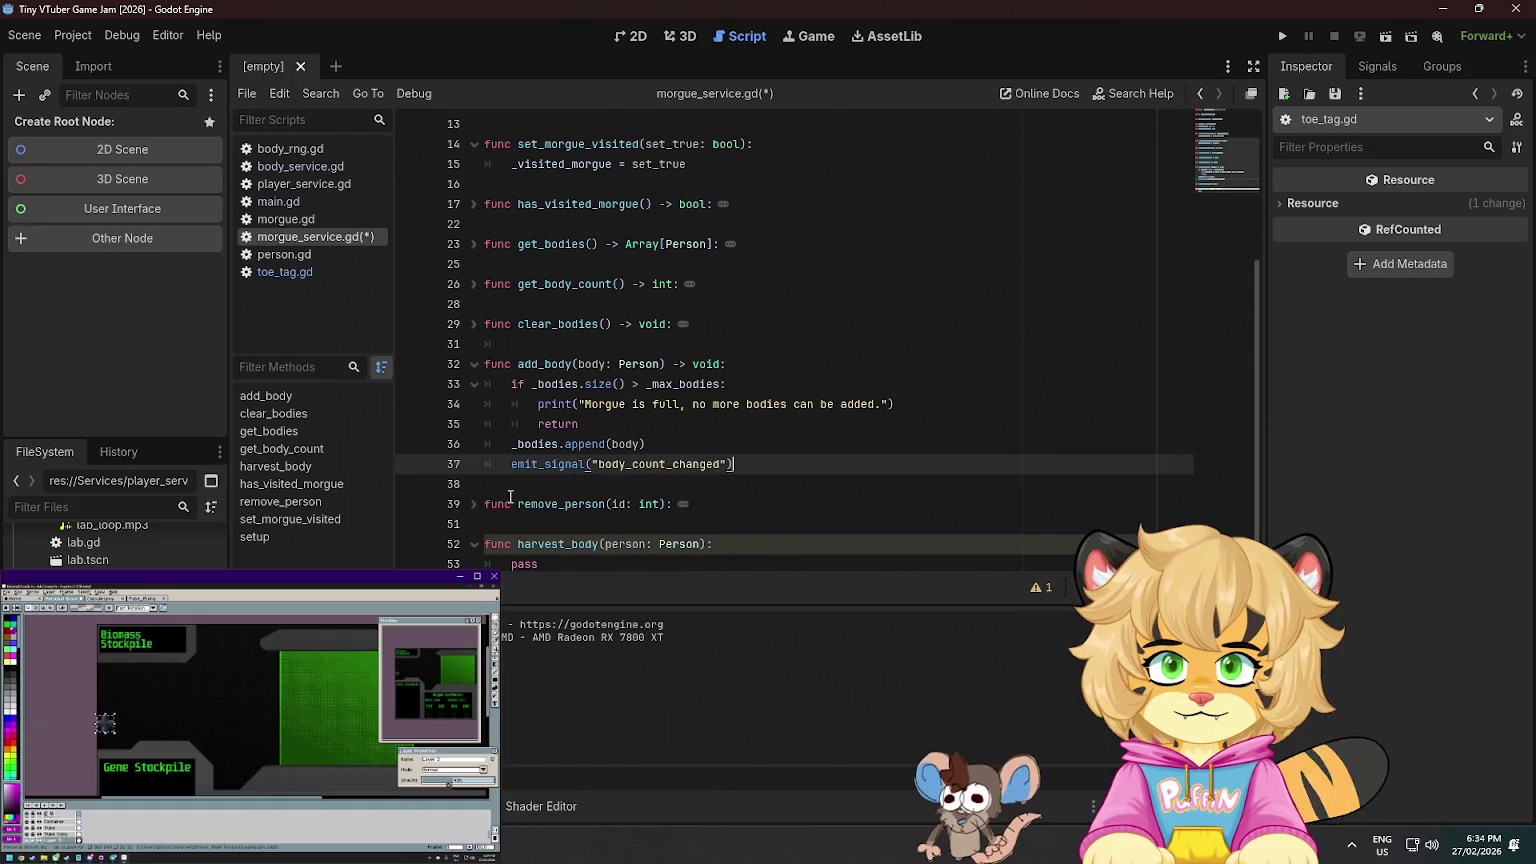
- Paste the same emit call after _bodies.remove_at(i) in remove_person, save, and open morgue.gd
left_click(475, 504)
scroll(629, 452, "down", 4)
left_click(640, 486)
key("Return")
type("emit_signal(\"body_count_changed\")")
key("BackSpace")
key("BackSpace")
key("ctrl+s")
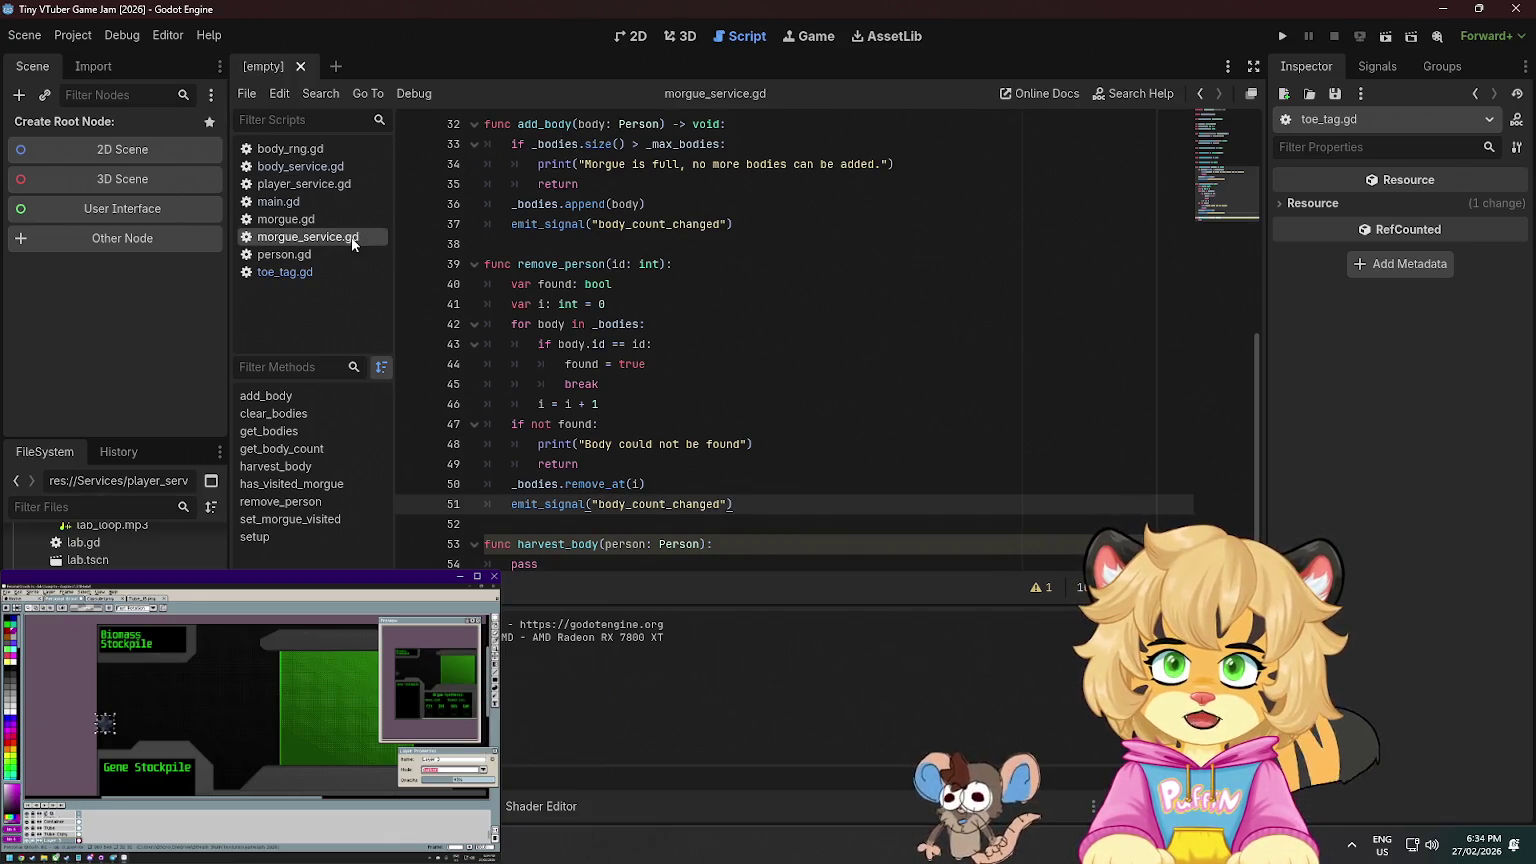
left_click(316, 220)
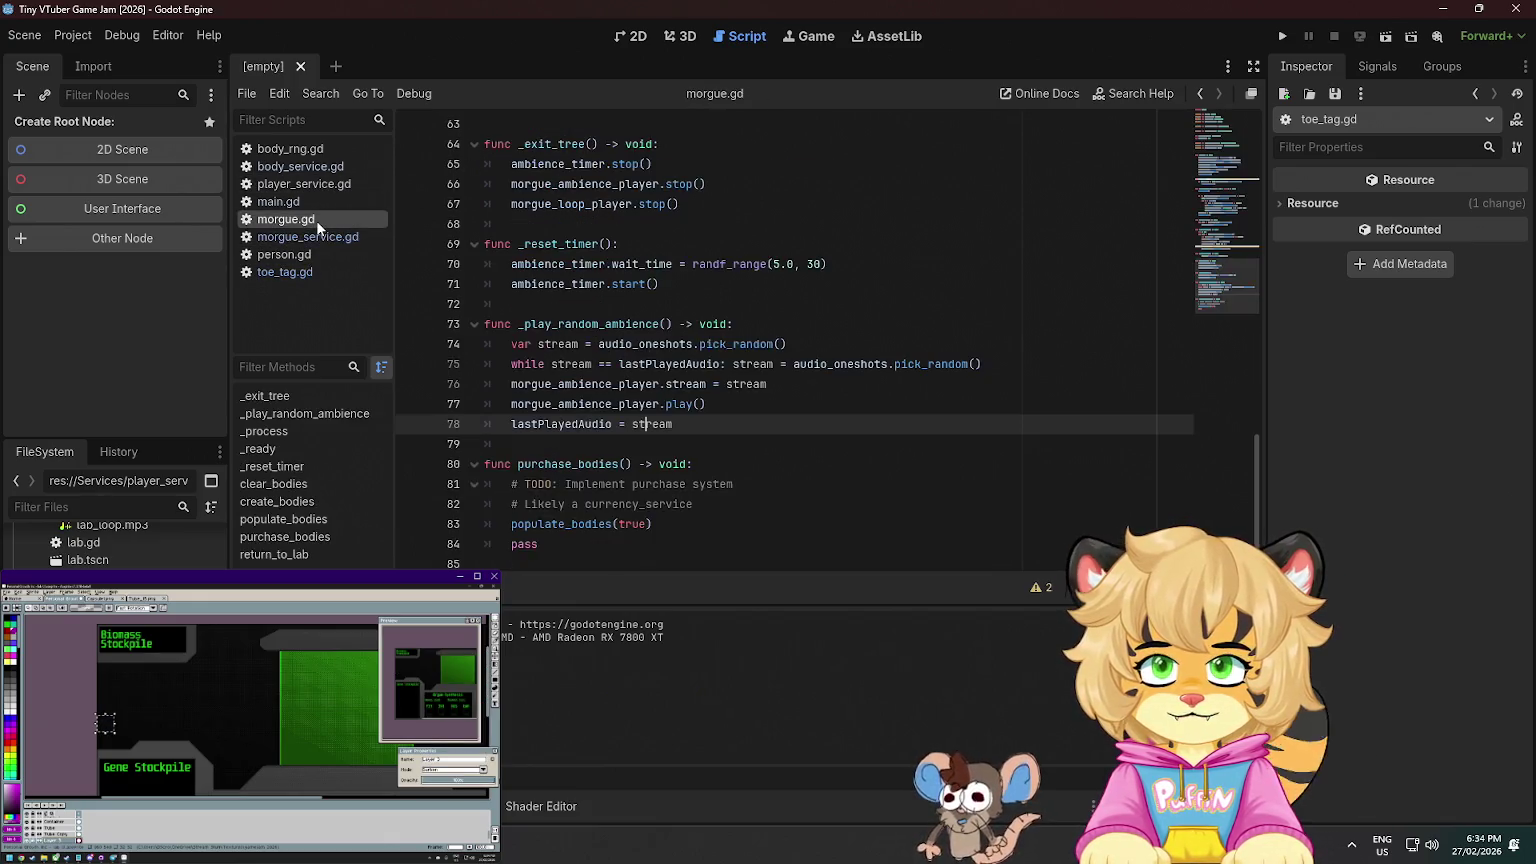
- Insert a blank line after ambience_timer.start() in _ready
scroll(612, 273, "up", 7)
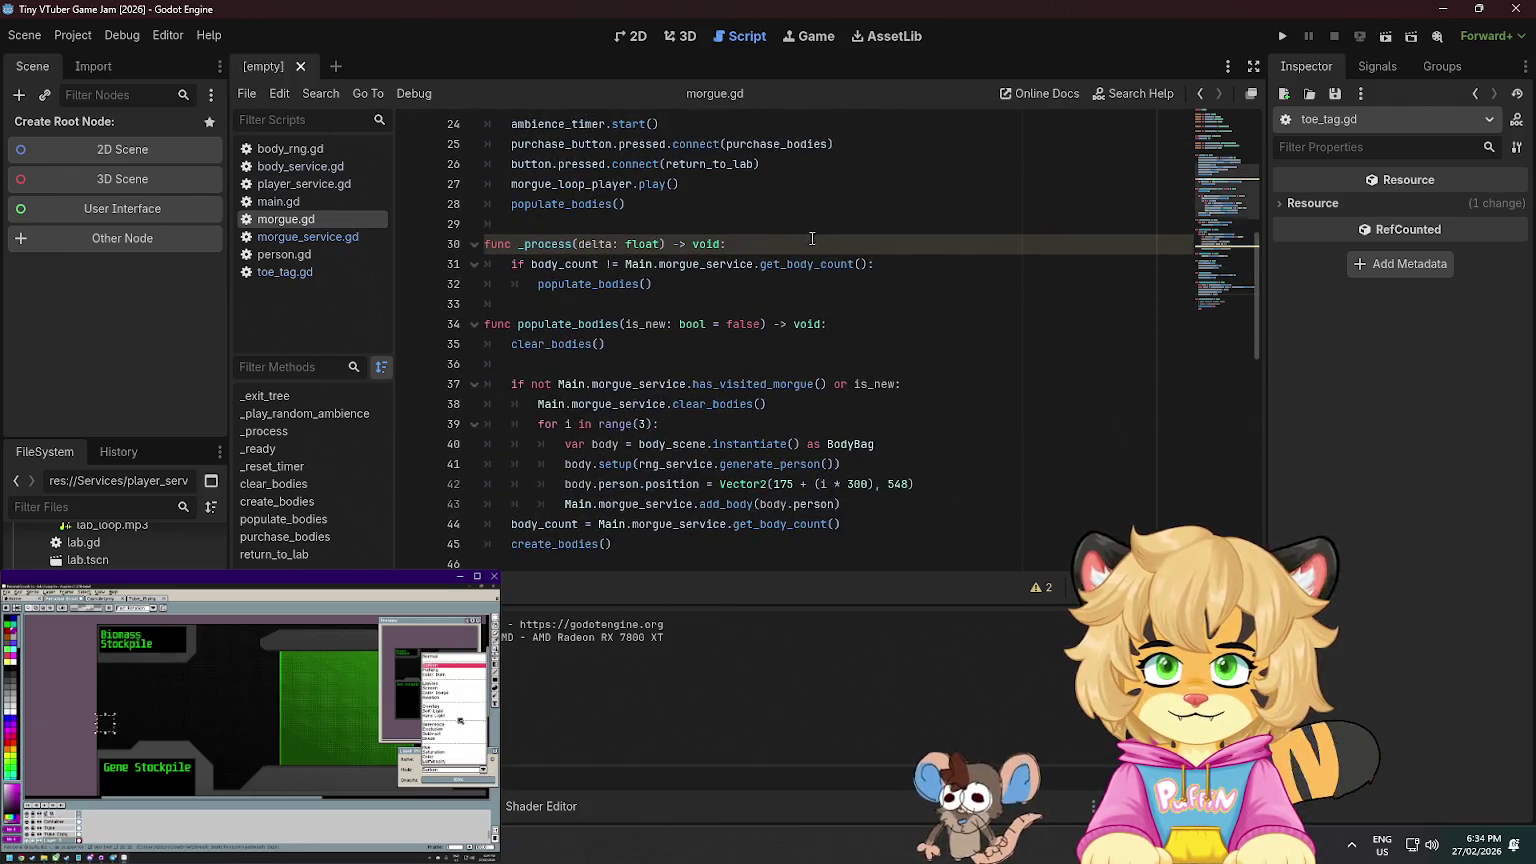
scroll(789, 248, "up", 8)
scroll(589, 271, "down", 3)
left_click(650, 326)
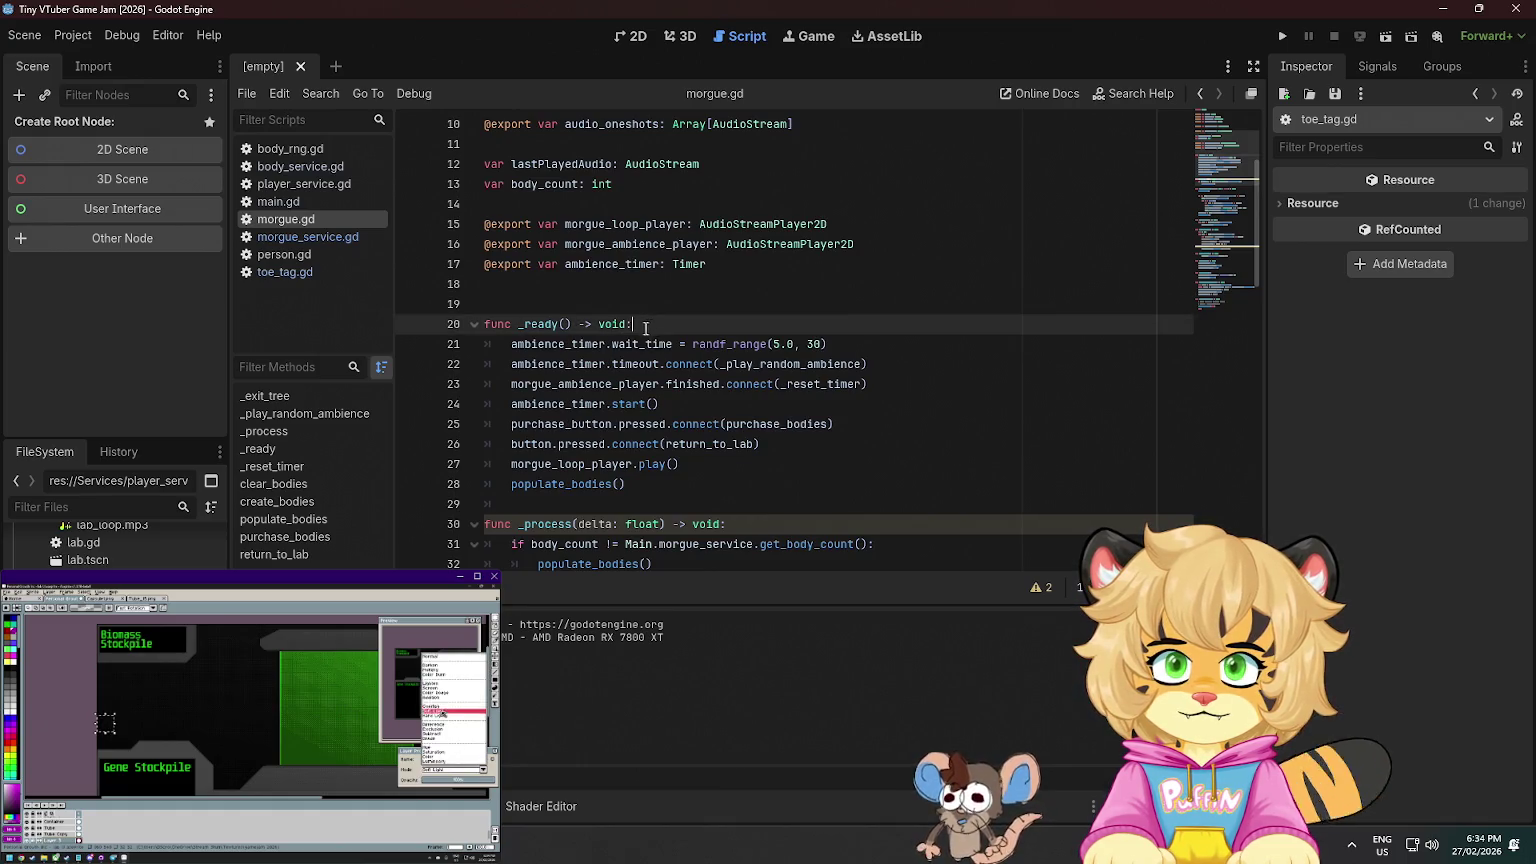
left_click(580, 344)
left_click(655, 404)
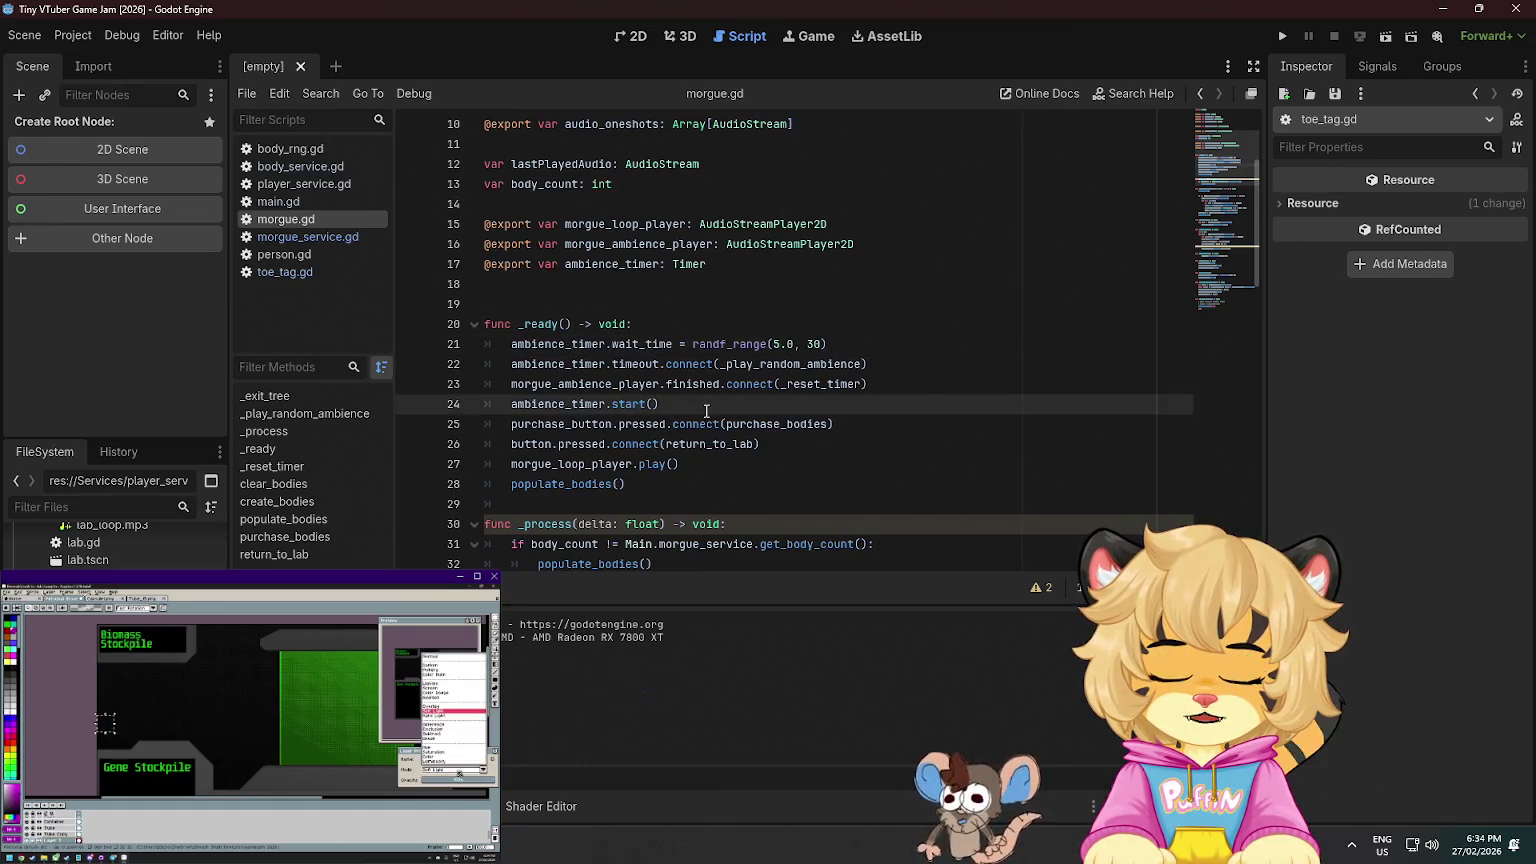
key("Return")
- Move morgue_loop_player.play() up to sit right under ambience_timer.start()
left_click(678, 438)
left_click(555, 464)
type(".")
left_click(560, 364)
left_click(564, 406)
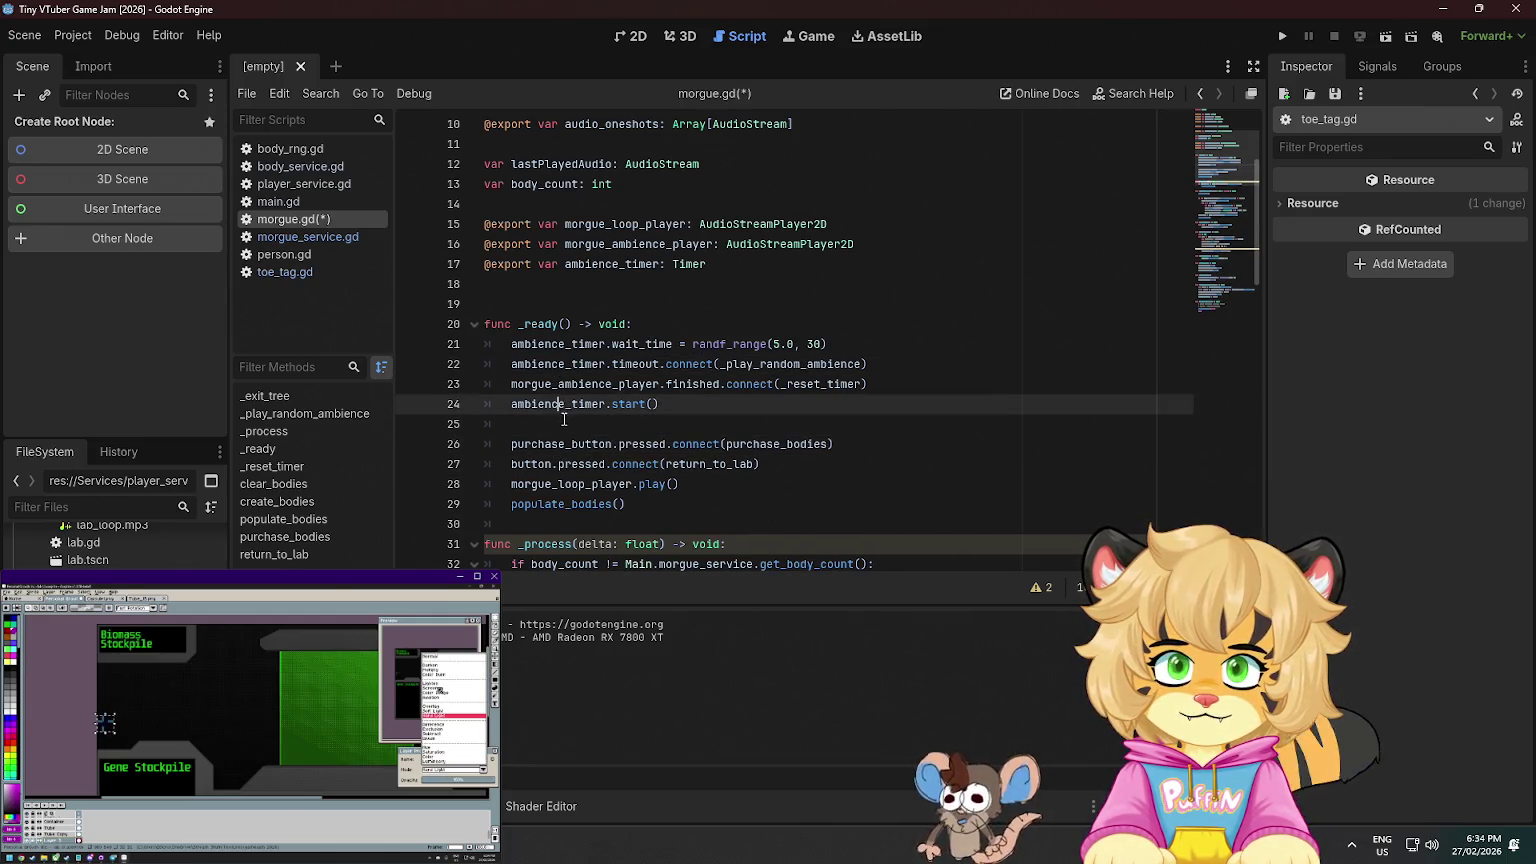
left_click(693, 384)
left_click(625, 484)
left_click(670, 486)
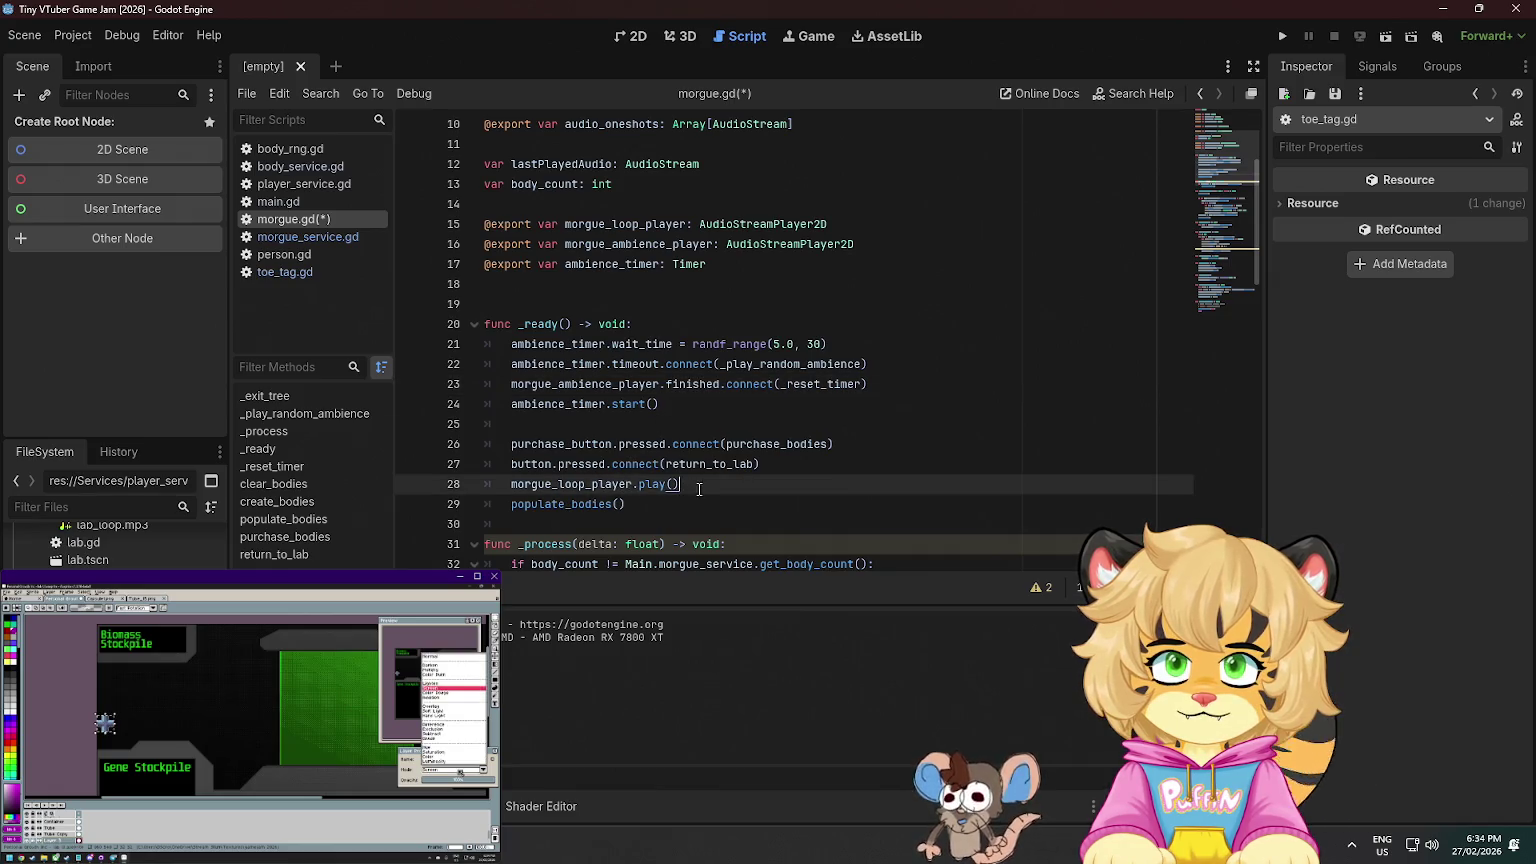
key("alt+Up")
key("alt+Up")
key("alt+Up")
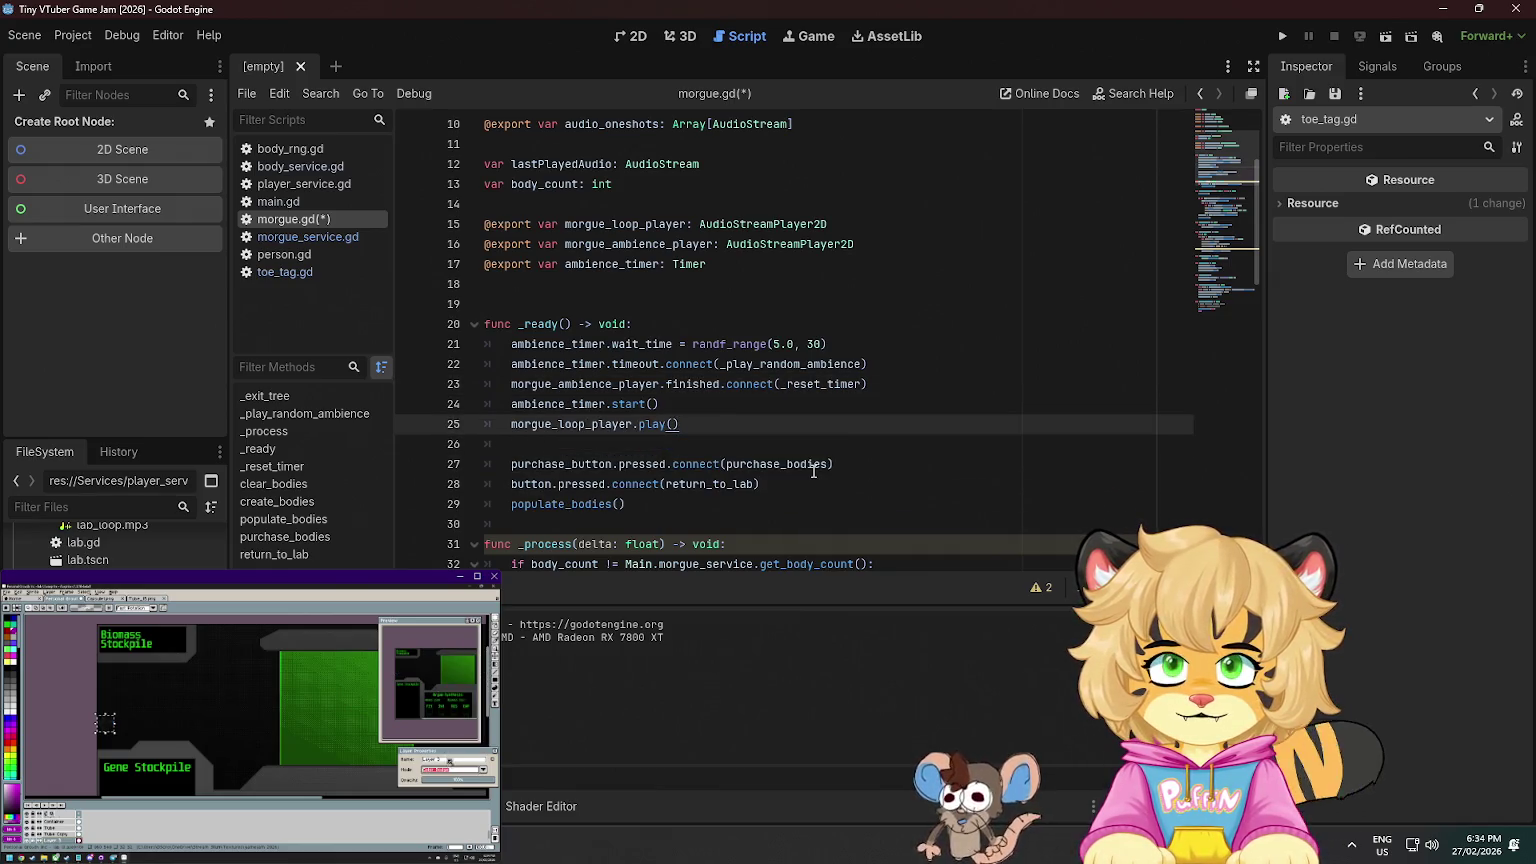
key("Down")
key("Down")
key("Down")
- Add a new line after the button connect line and begin typing 'morgue_'
key("End")
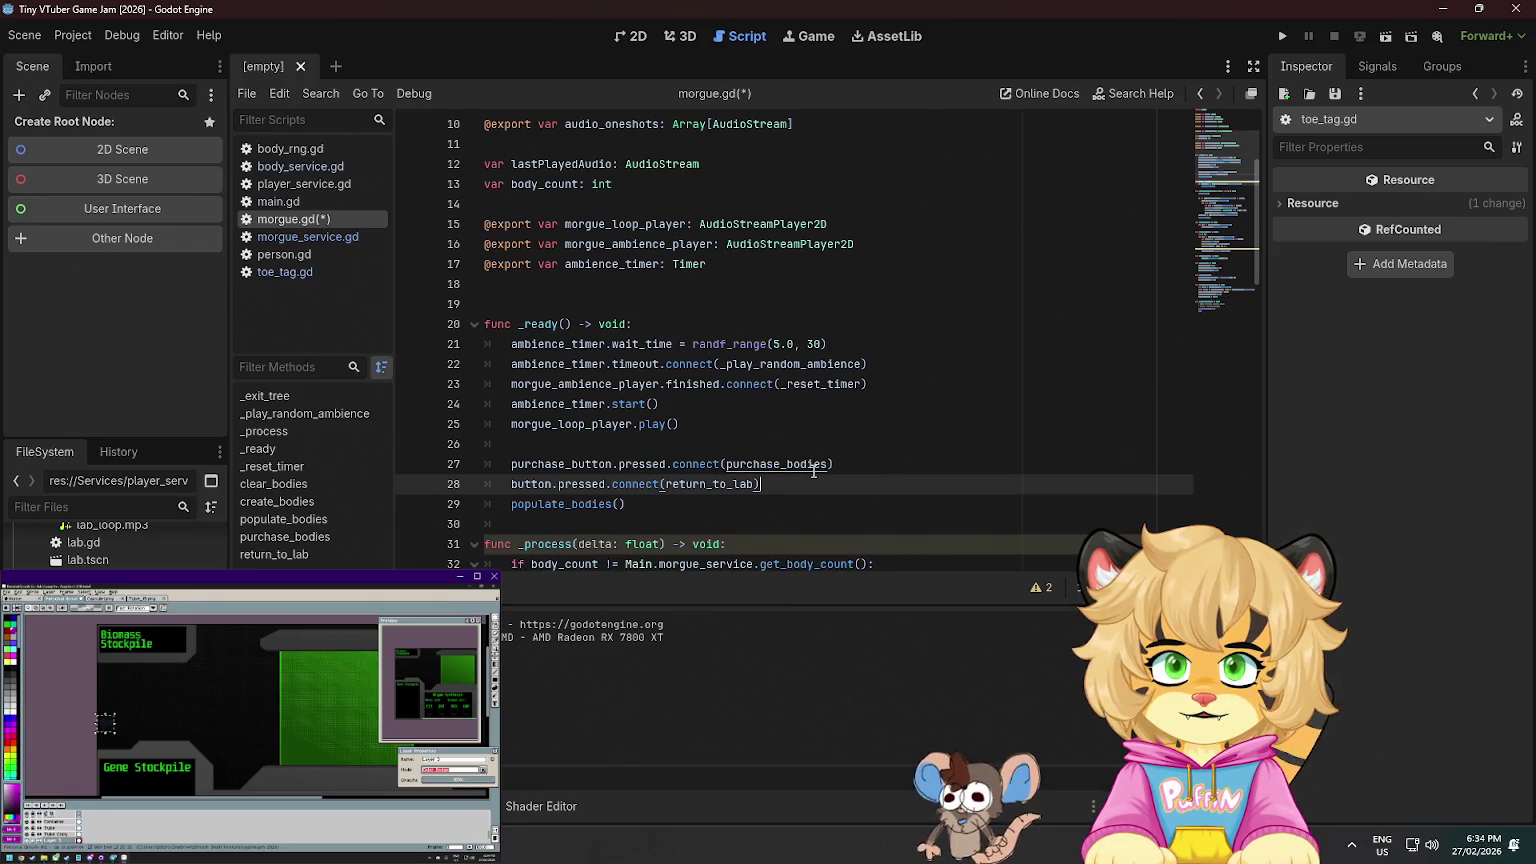
key("Return")
scroll(740, 231, "up", 3)
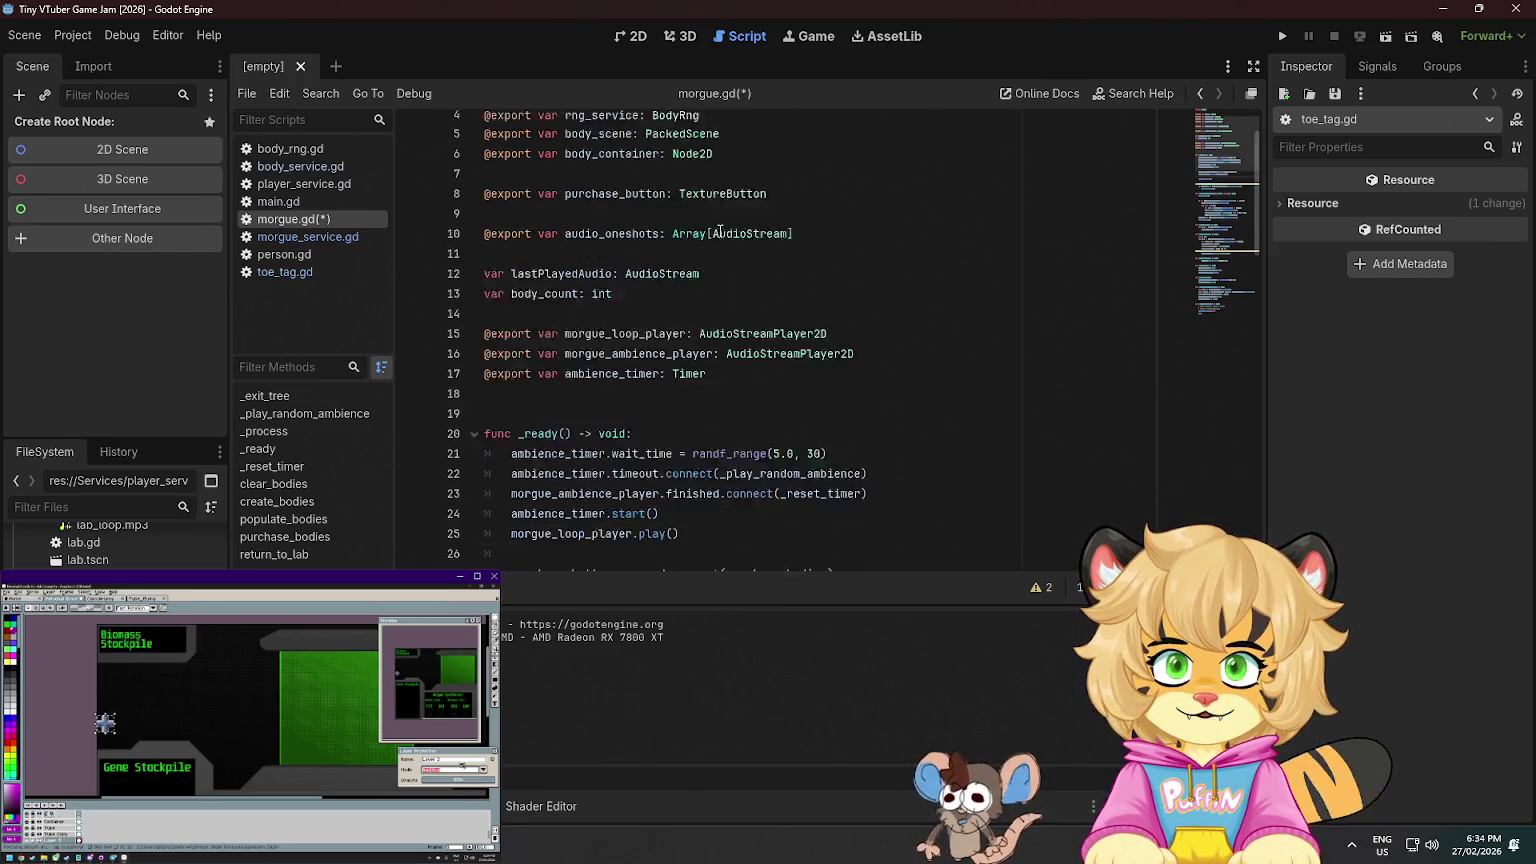
scroll(720, 231, "down", 4)
scroll(720, 231, "down", 3)
scroll(720, 231, "up", 3)
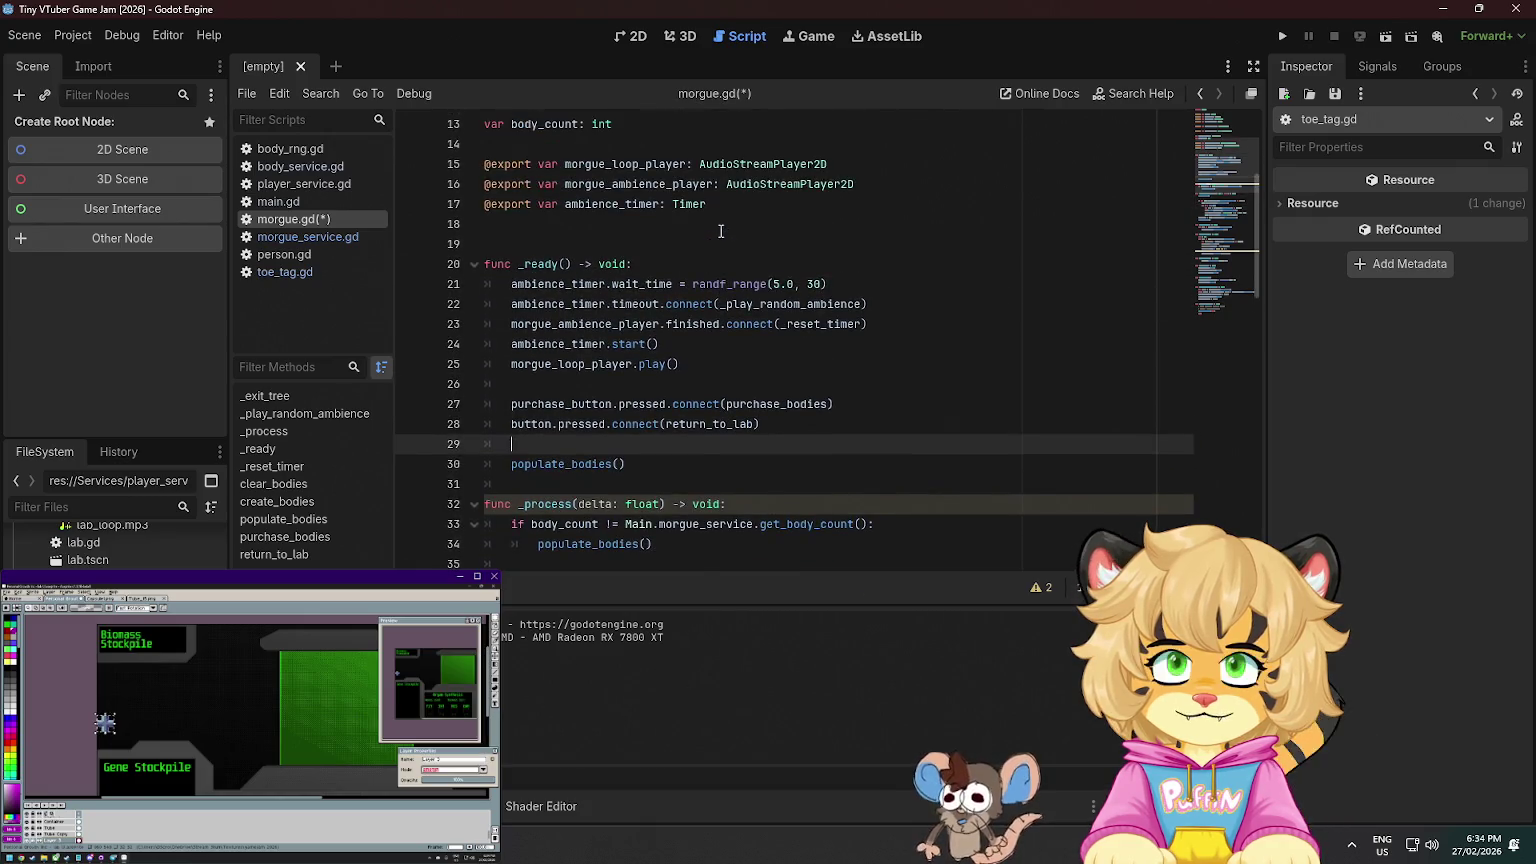
type("morgue_")
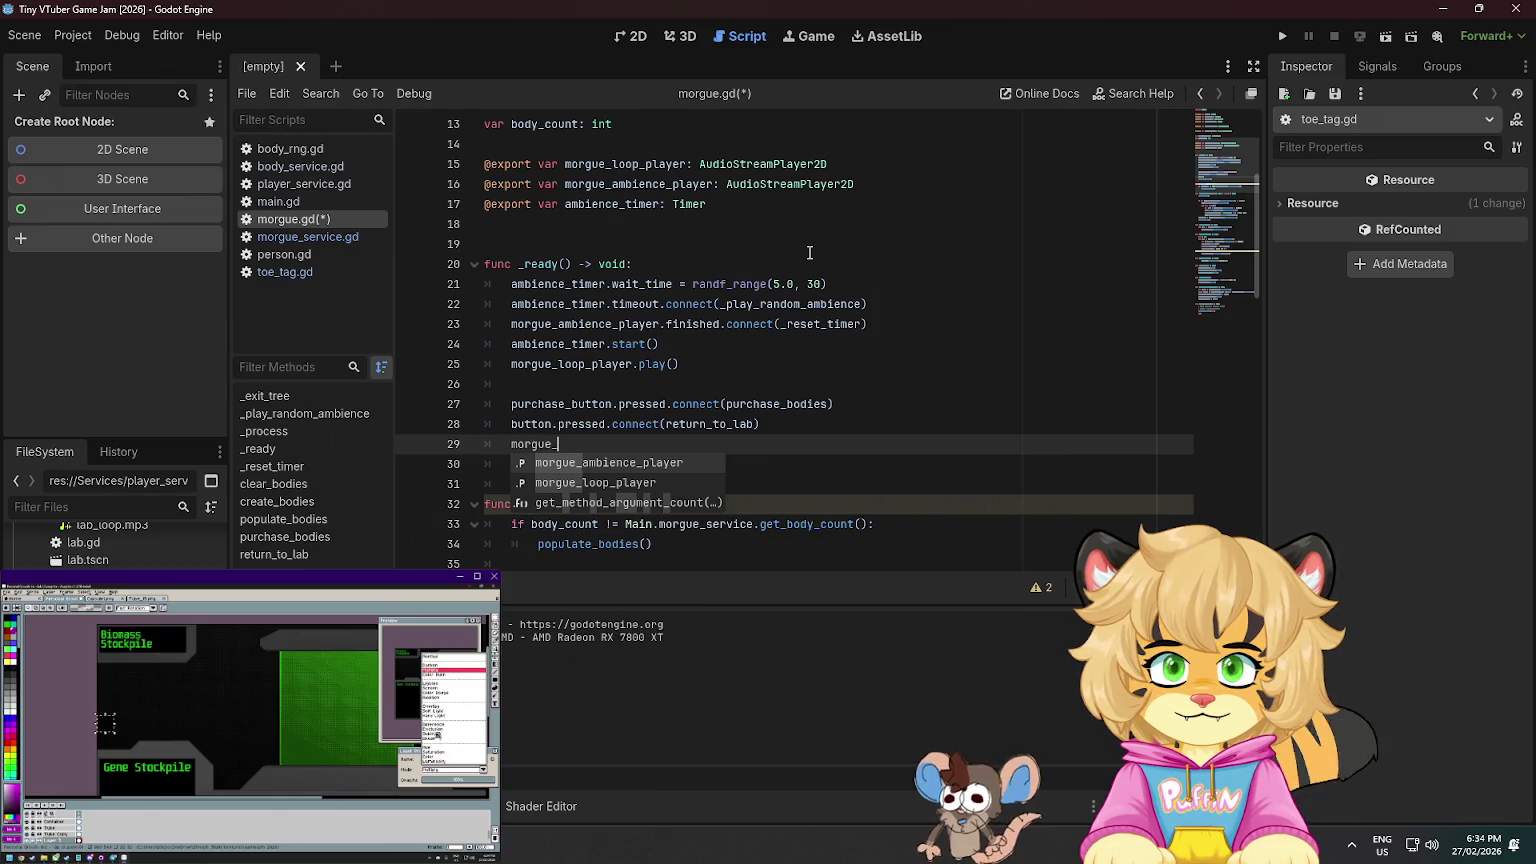
- Write Main.morgue_service.body_count_changed( with populate_bodies pasted as the argument
key("BackSpace")
key("BackSpace")
key("BackSpace")
type("M")
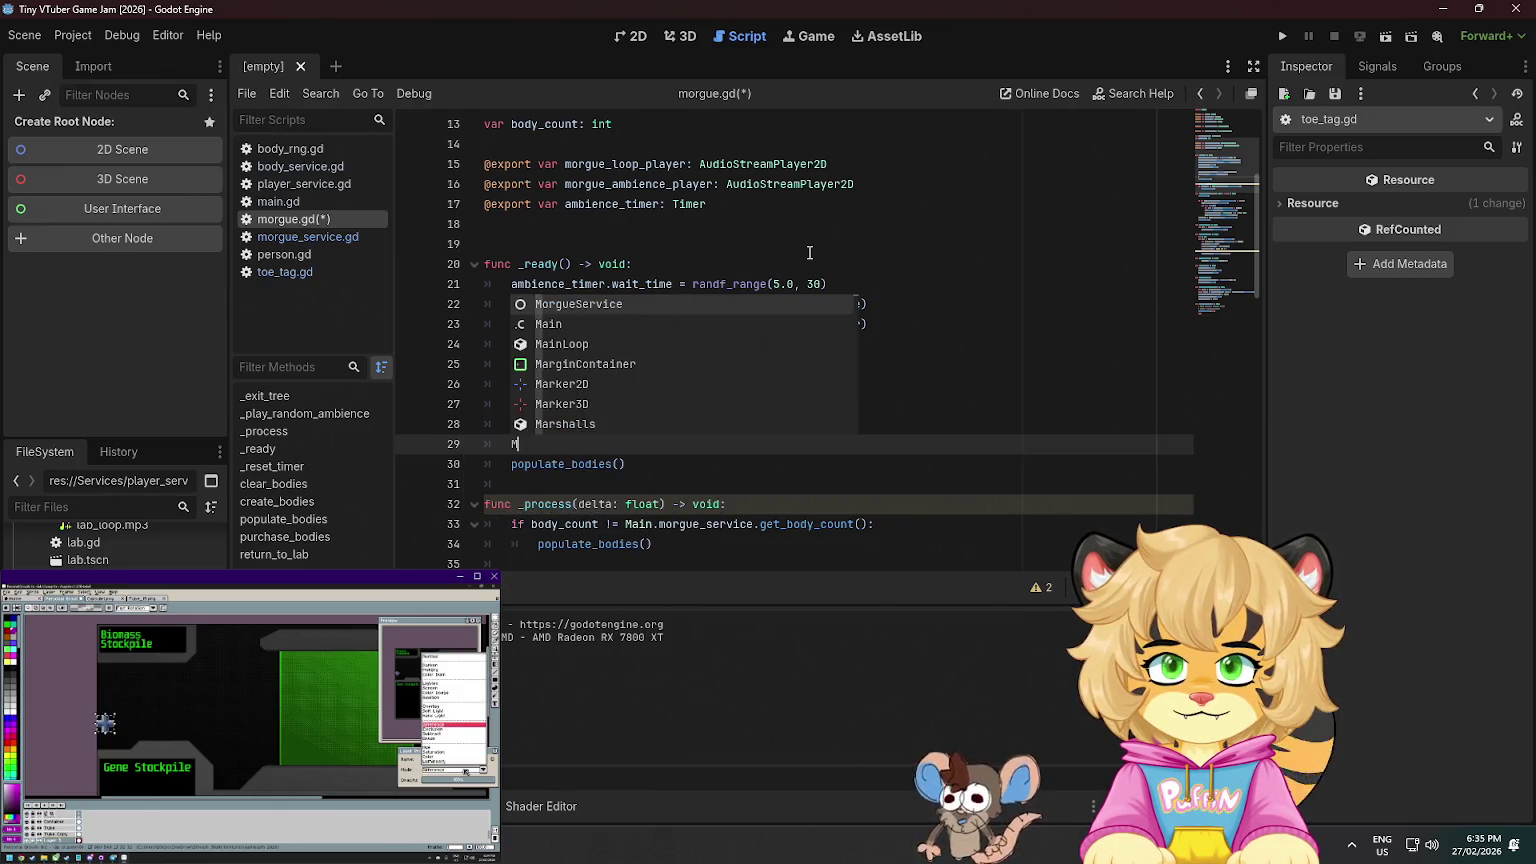
type("ain.morgue")
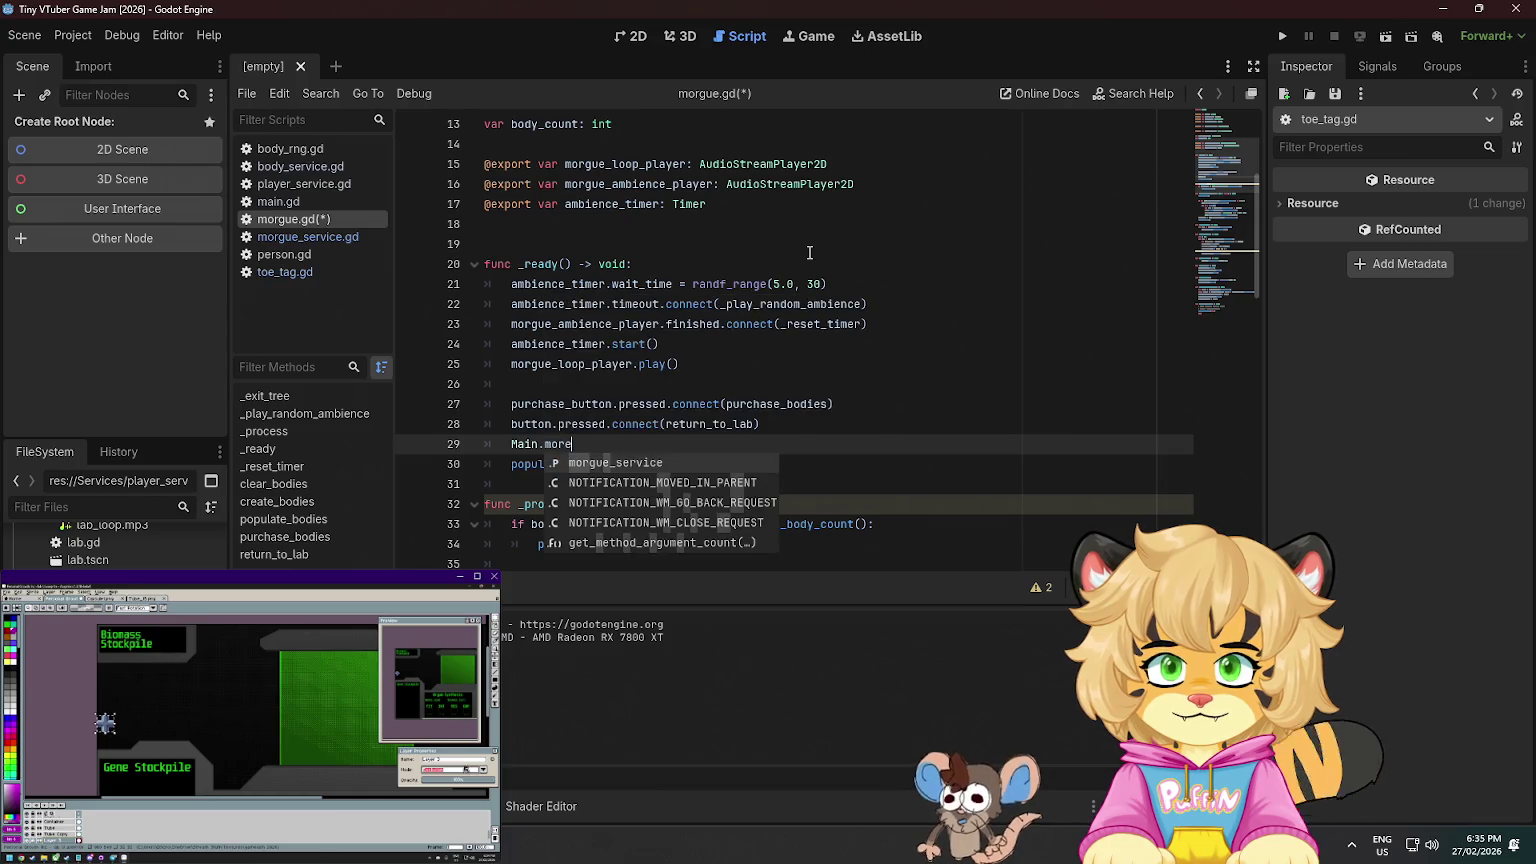
key("Return")
type(".")
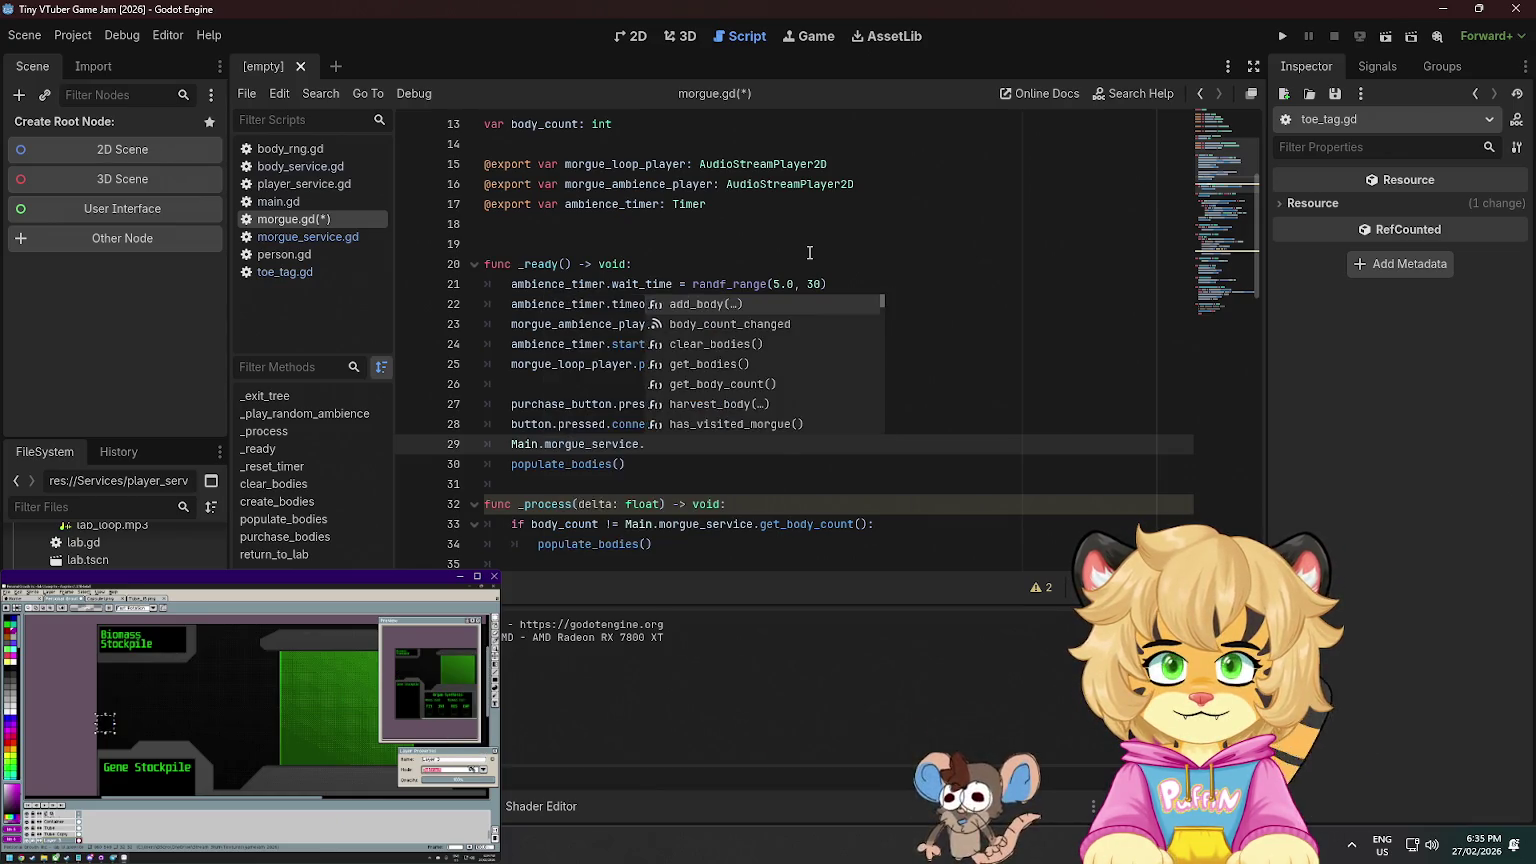
key("Down")
key("Return")
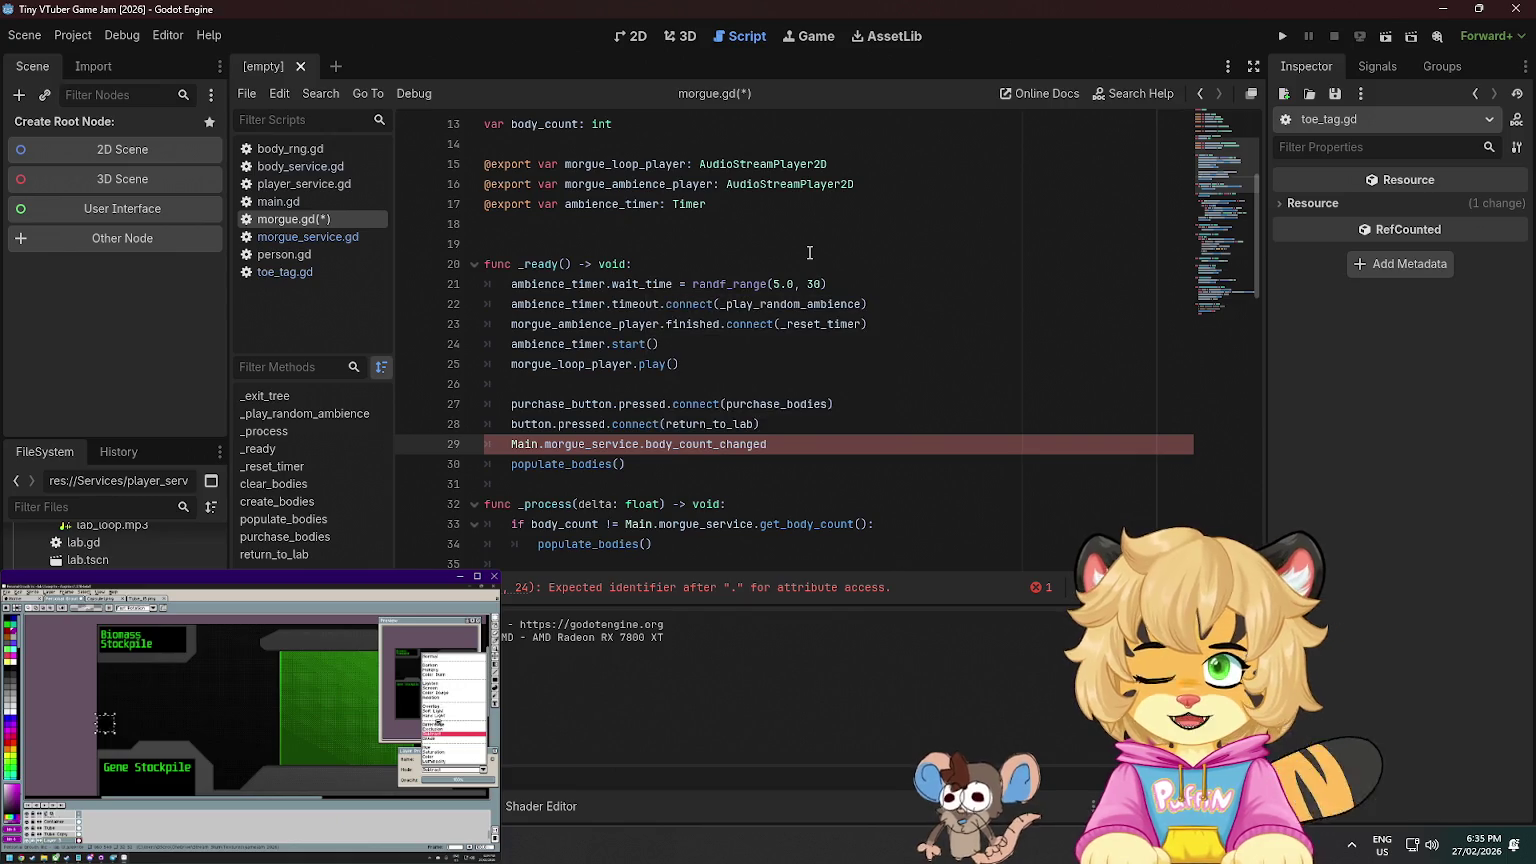
type("(")
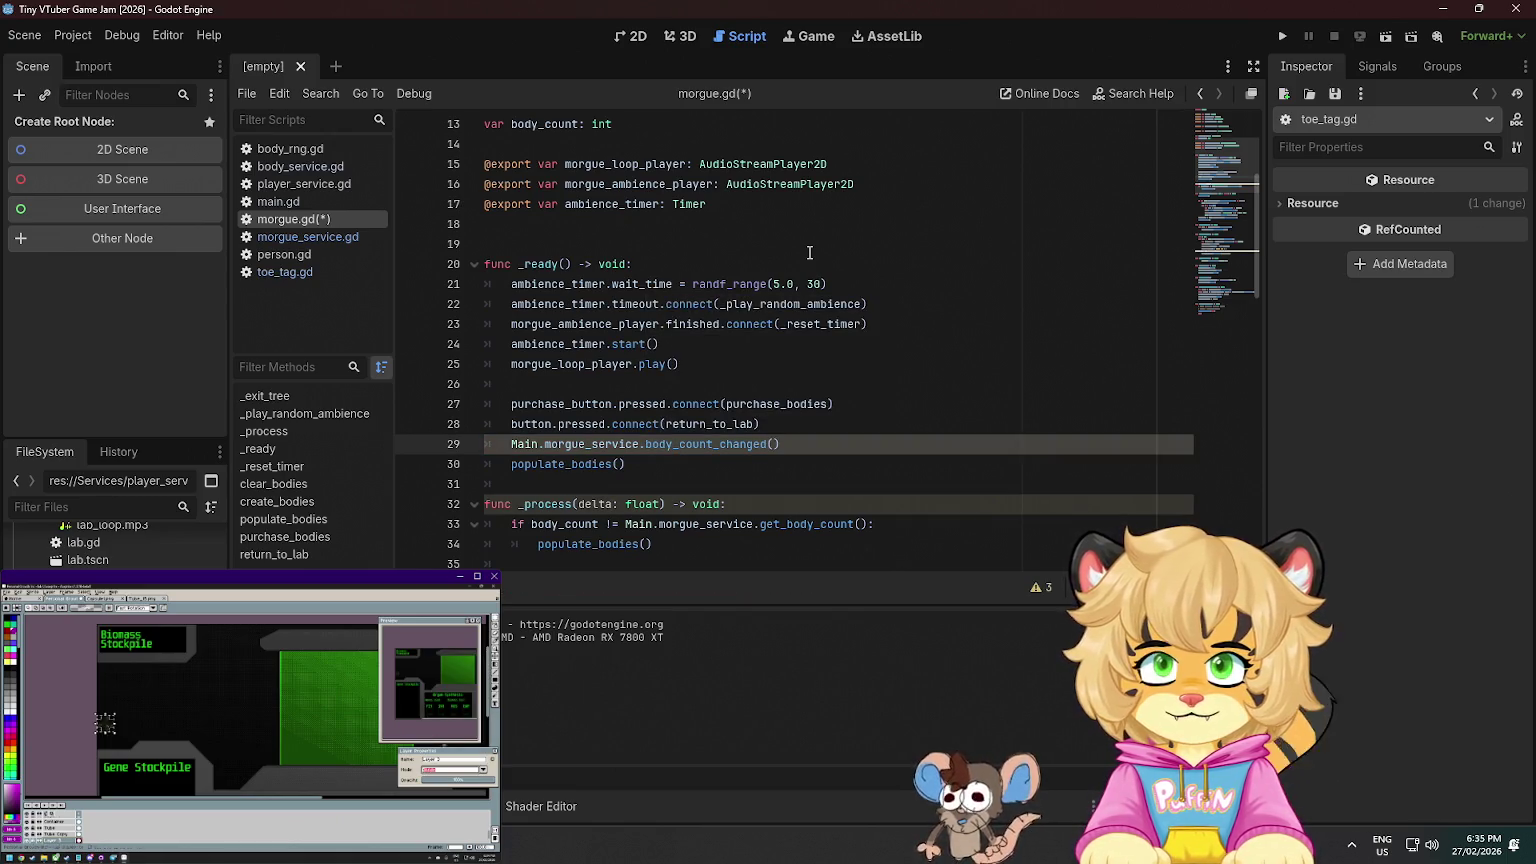
scroll(797, 350, "down", 1)
scroll(686, 396, "down", 2)
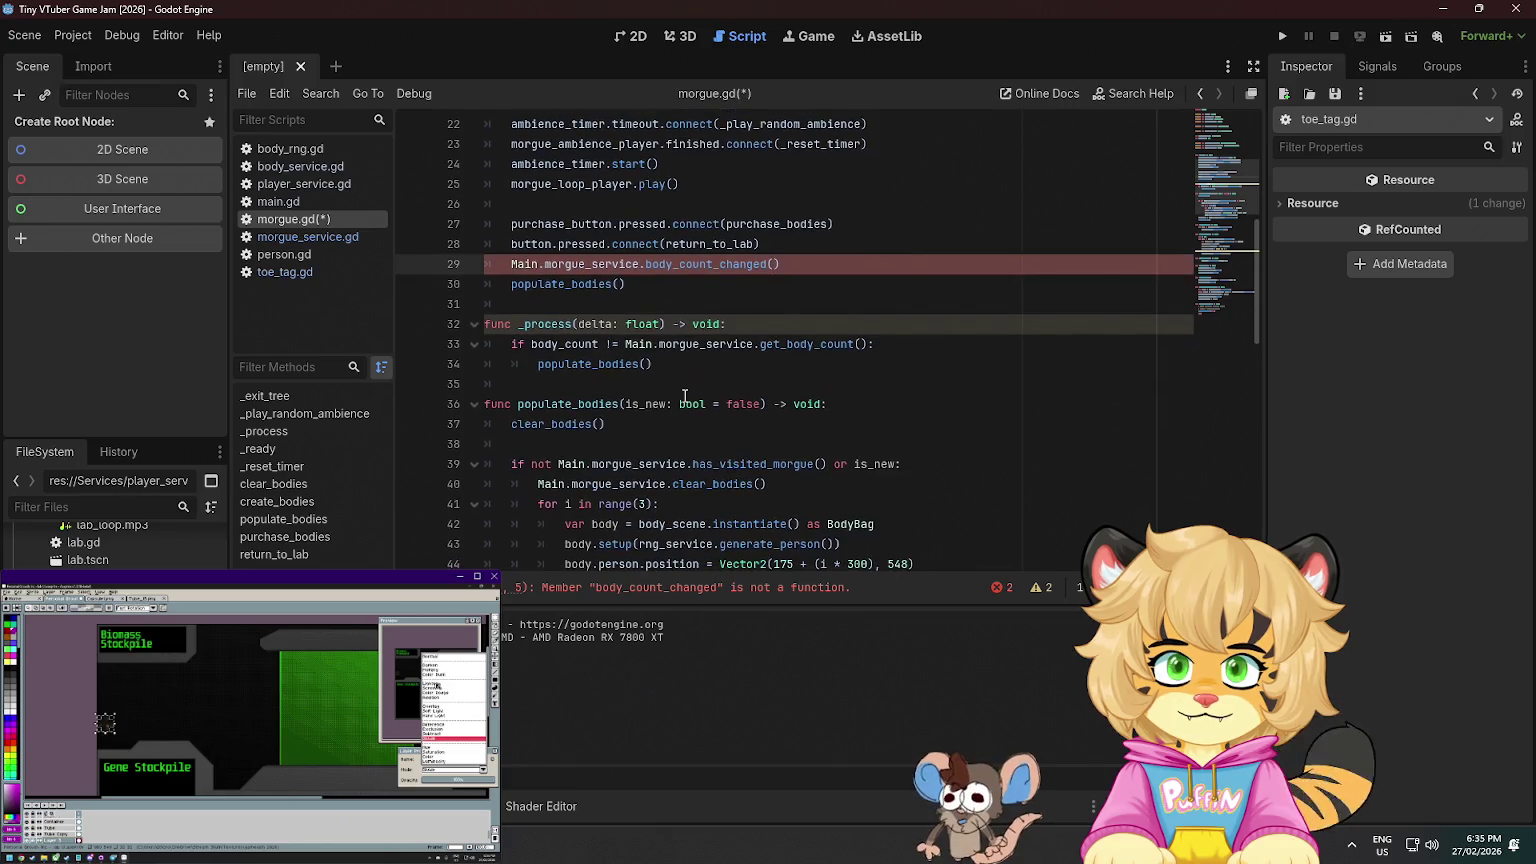
double_click(591, 363)
key("ctrl+c")
left_click(775, 264)
key("ctrl+v")
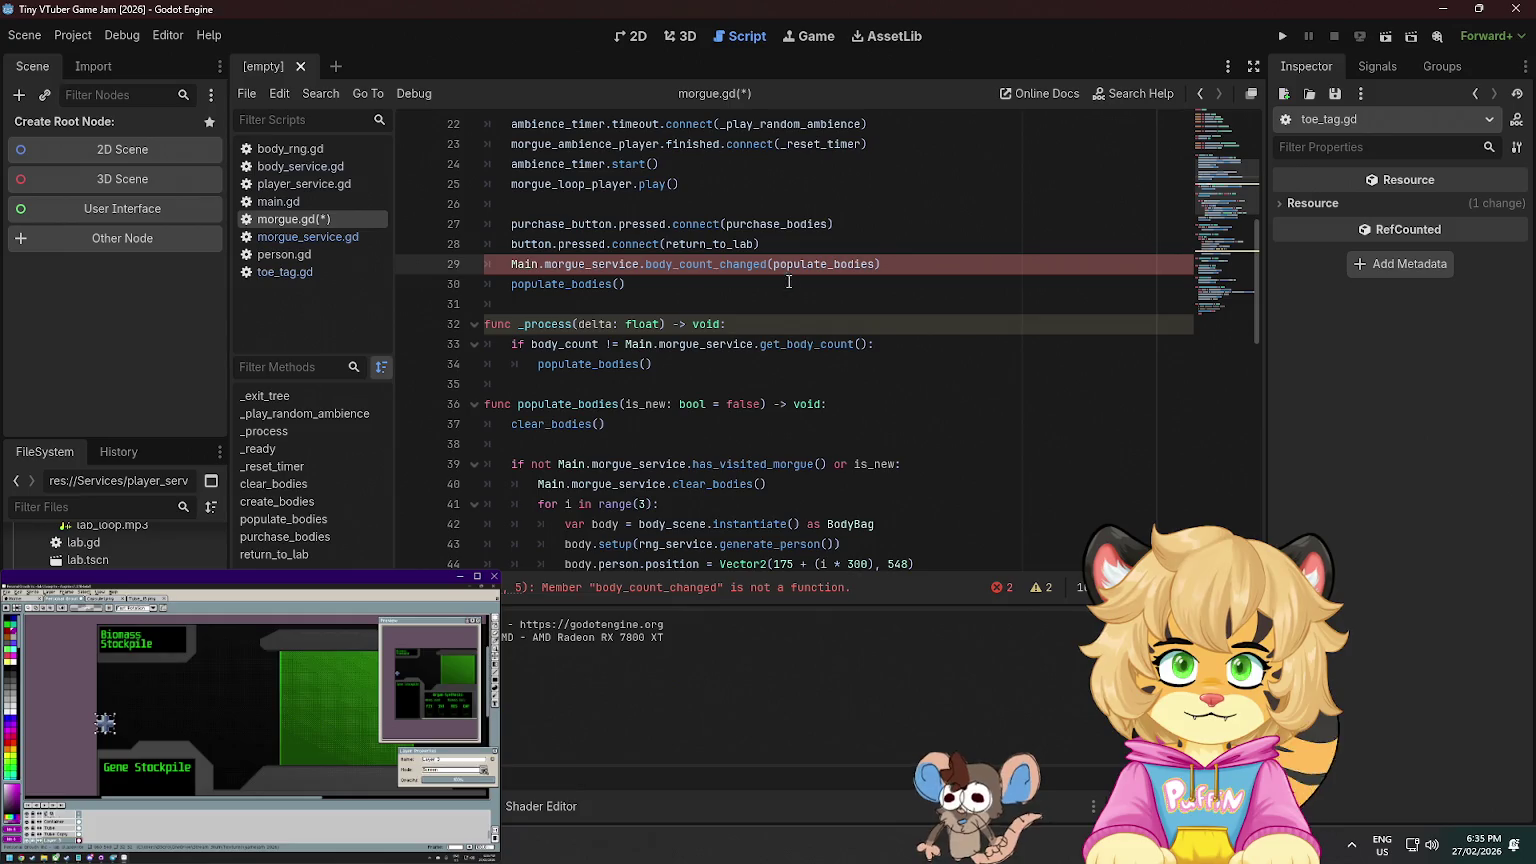
- Try adding a bind call on the line, then delete it again
mouse_move(751, 270)
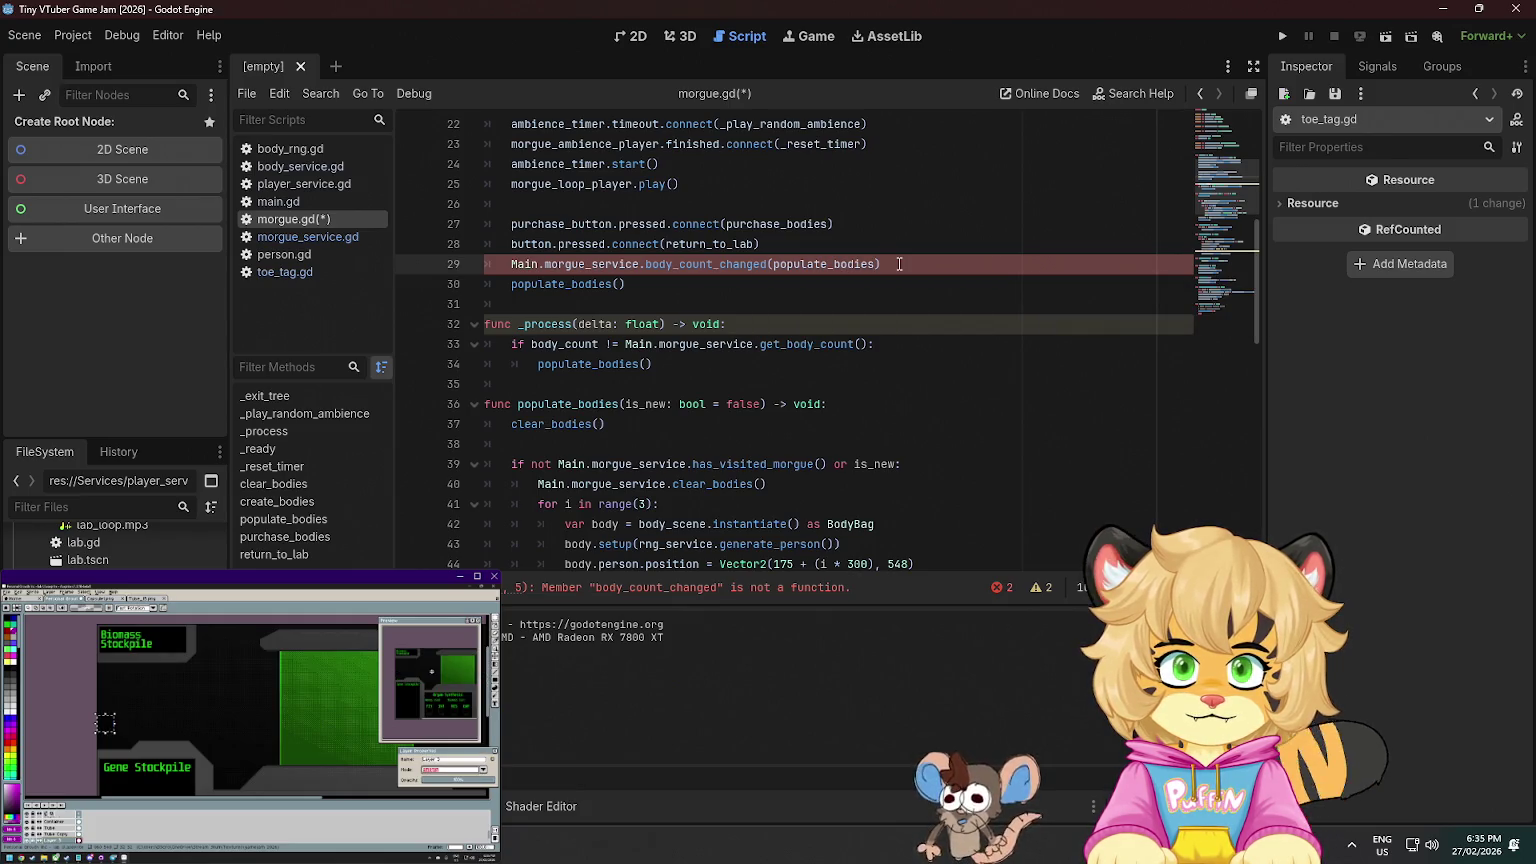
type(".bind(")
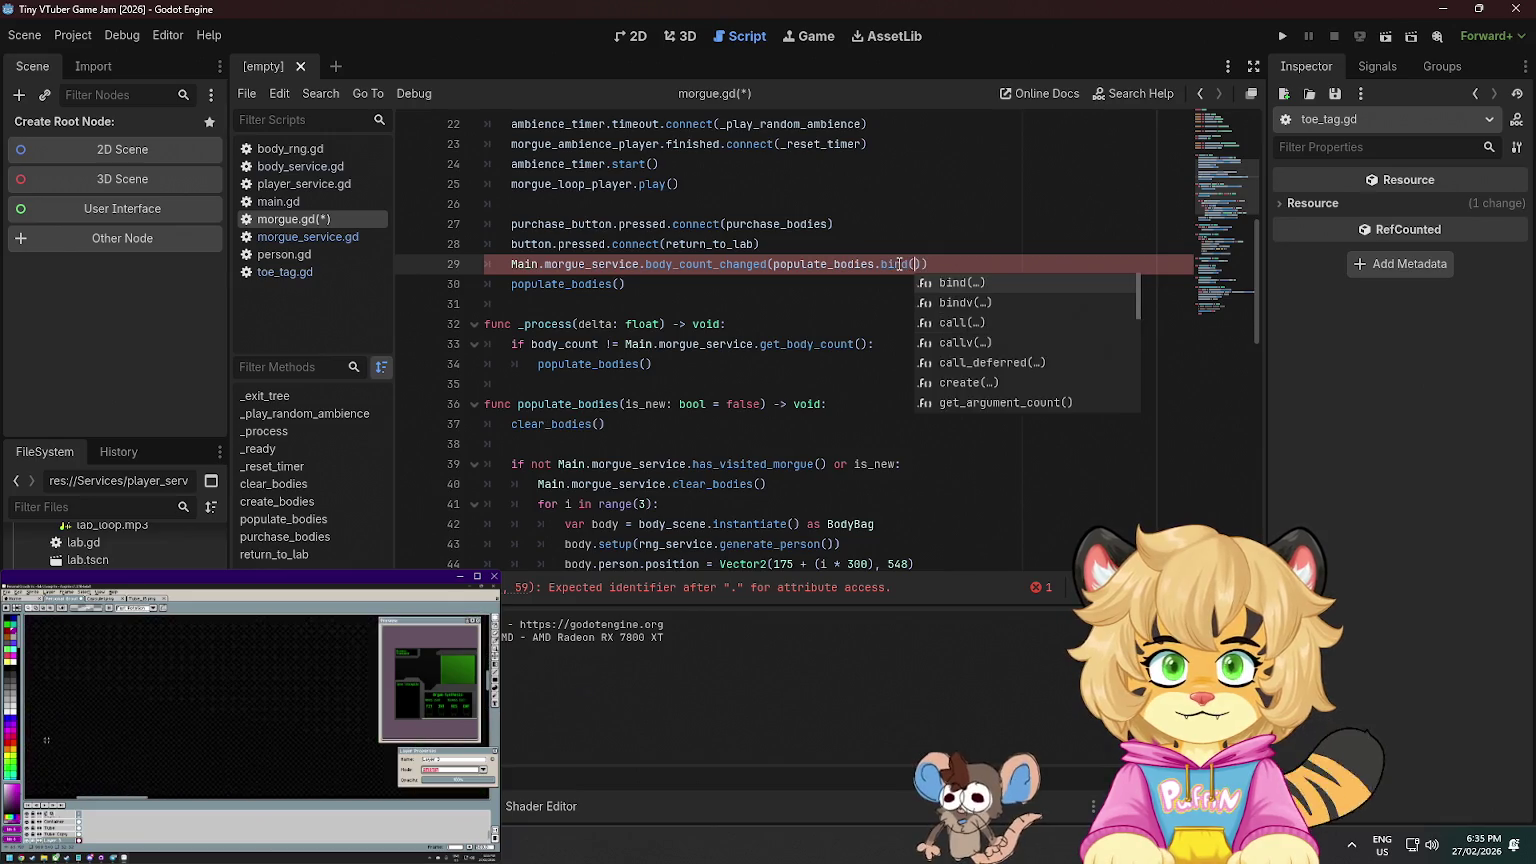
key("Return")
key("Up")
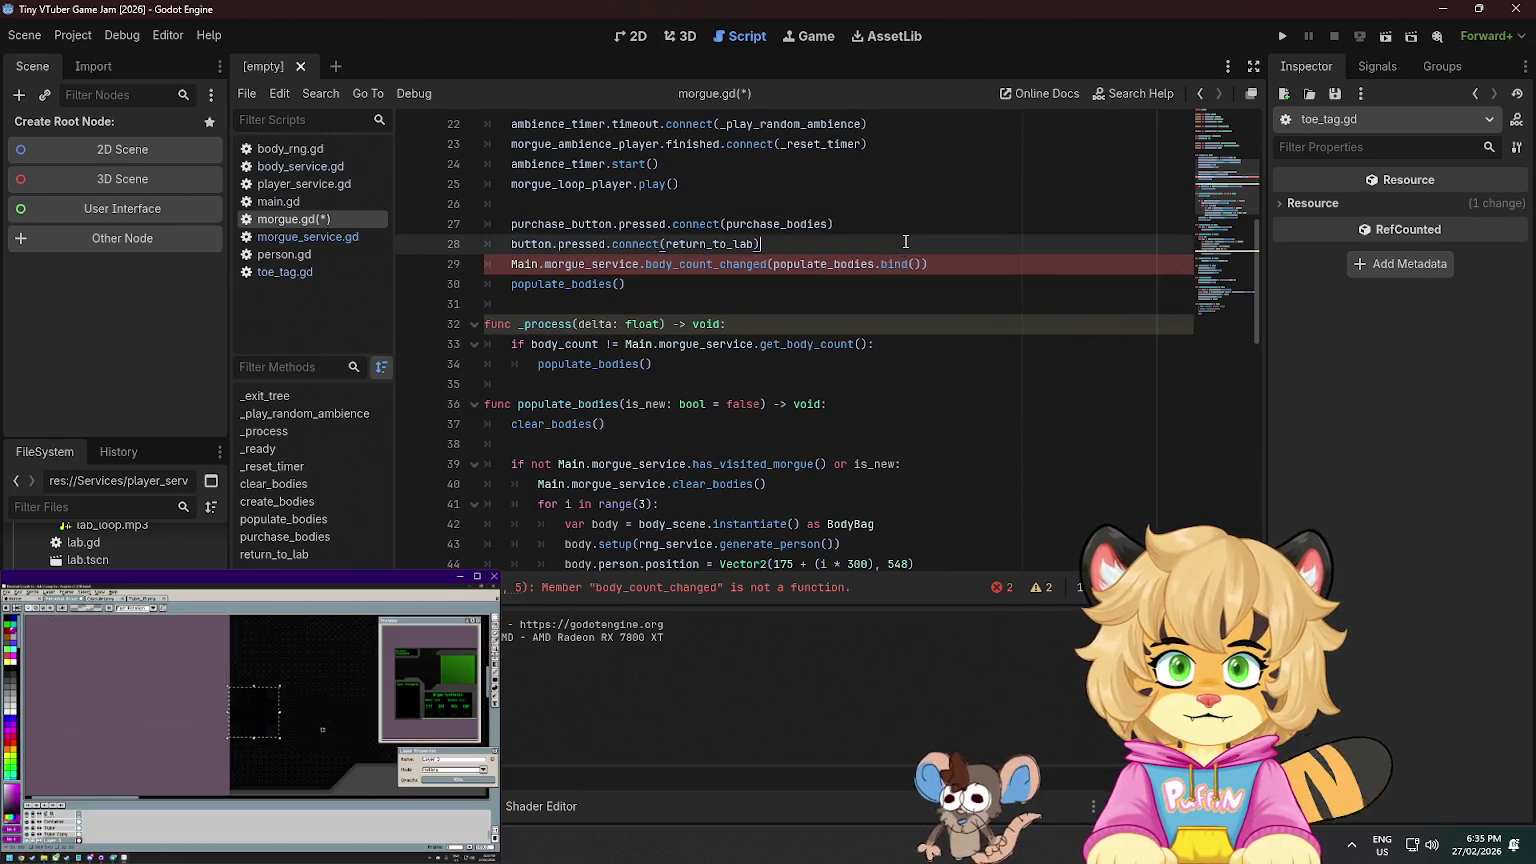
double_click(896, 264)
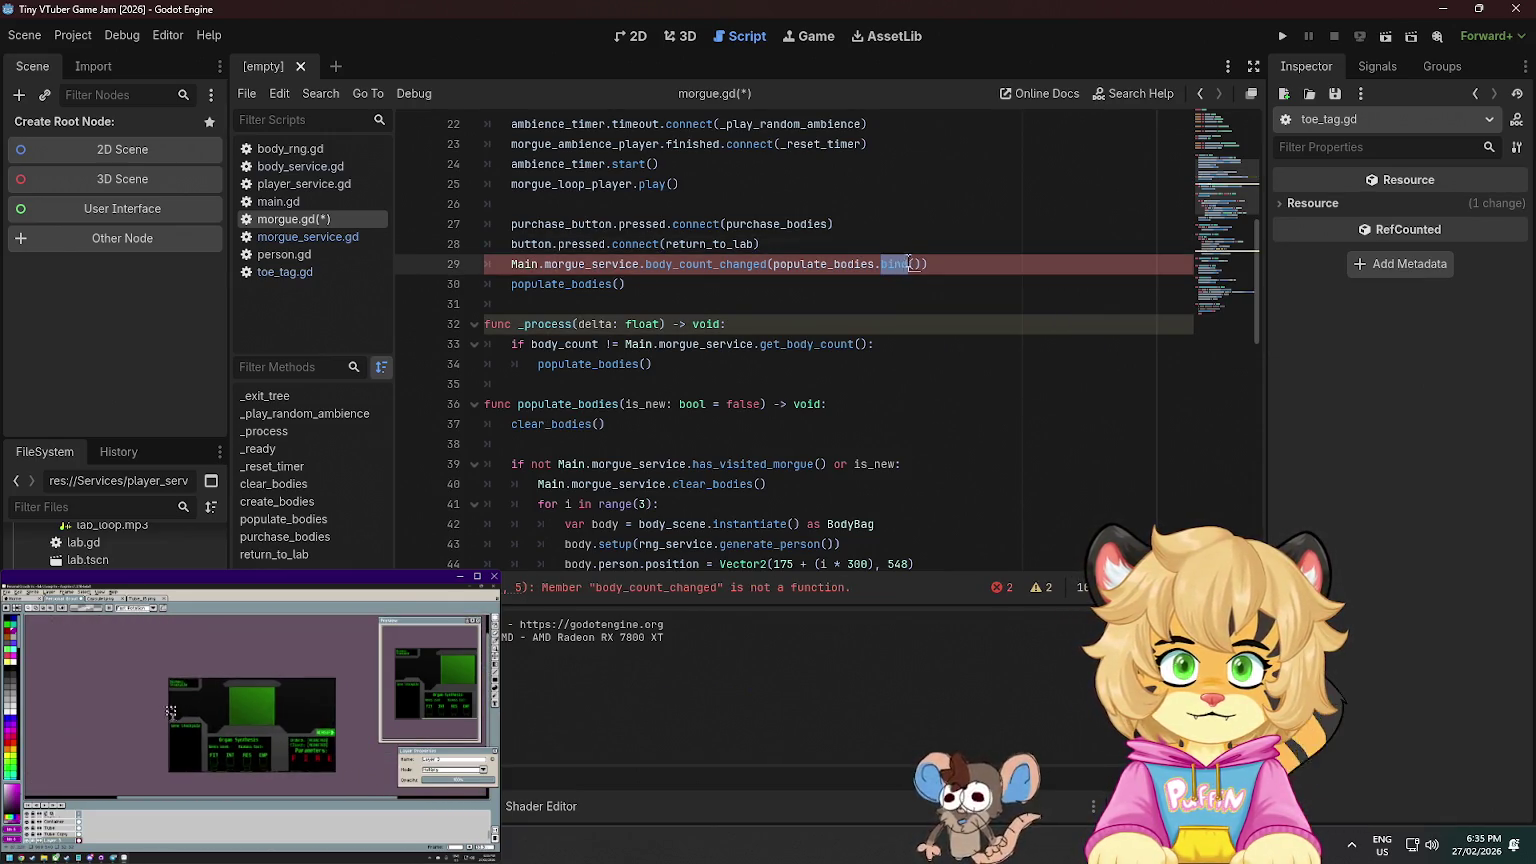
key("BackSpace")
key("BackSpace")
key("BackSpace")
key("BackSpace")
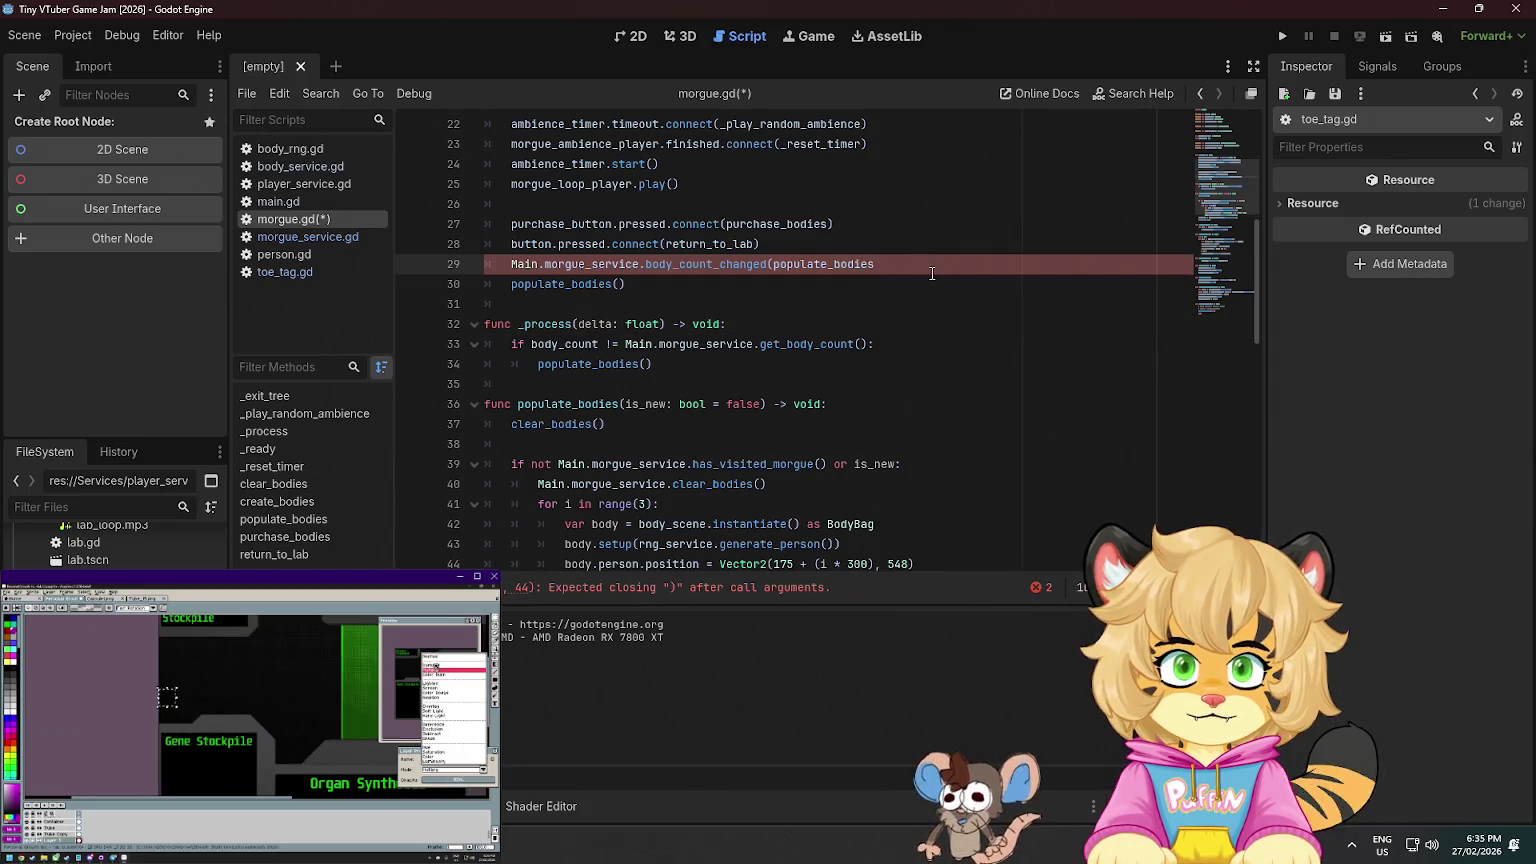
type(")")
key("Up")
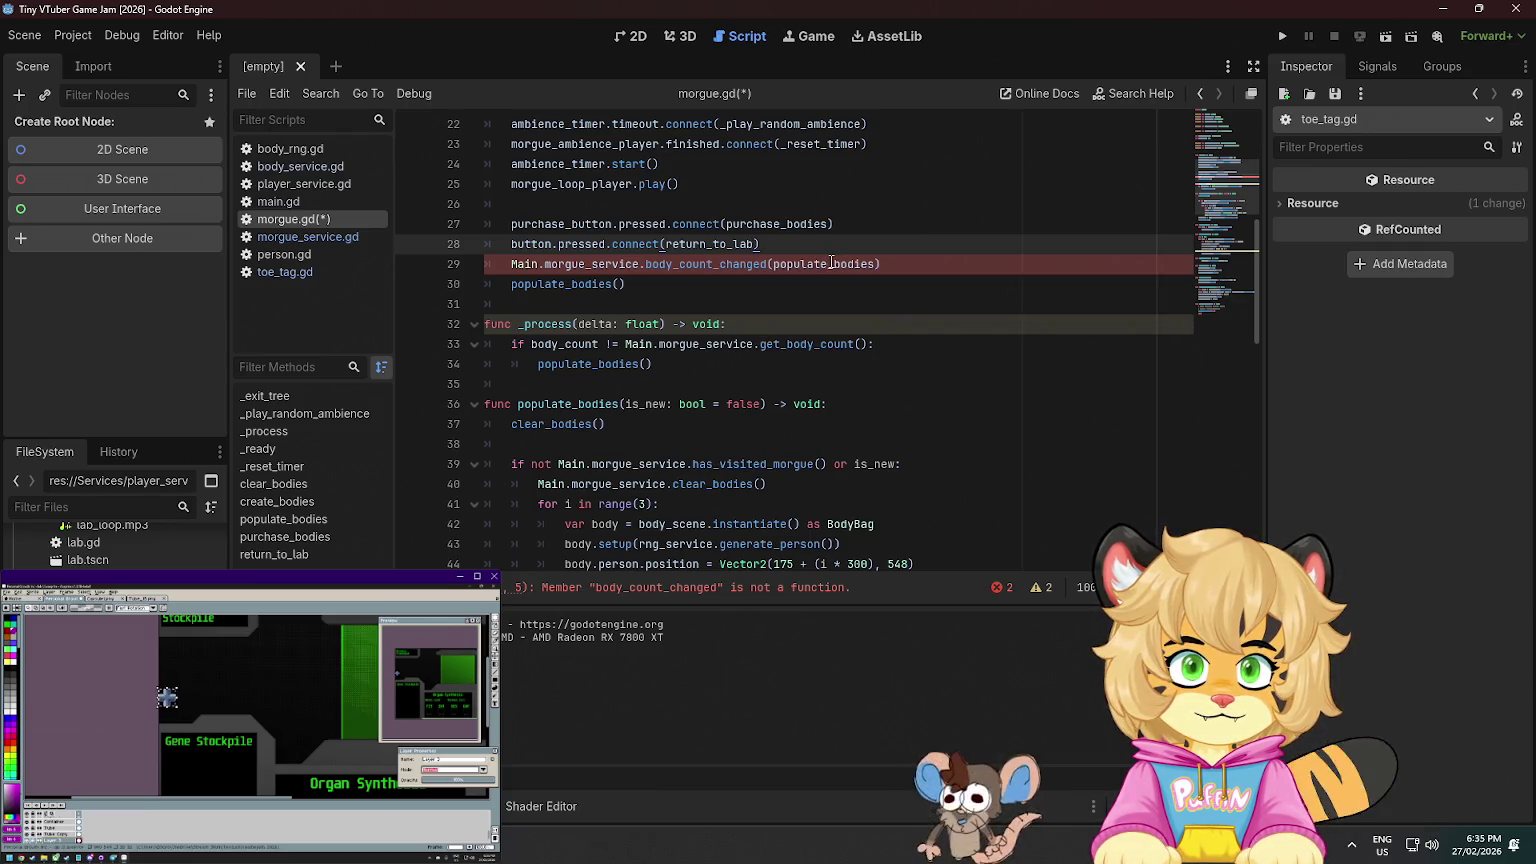
- Insert .connect after body_count_changed so it connects populate_bodies, and save
left_click(773, 263)
type(".c")
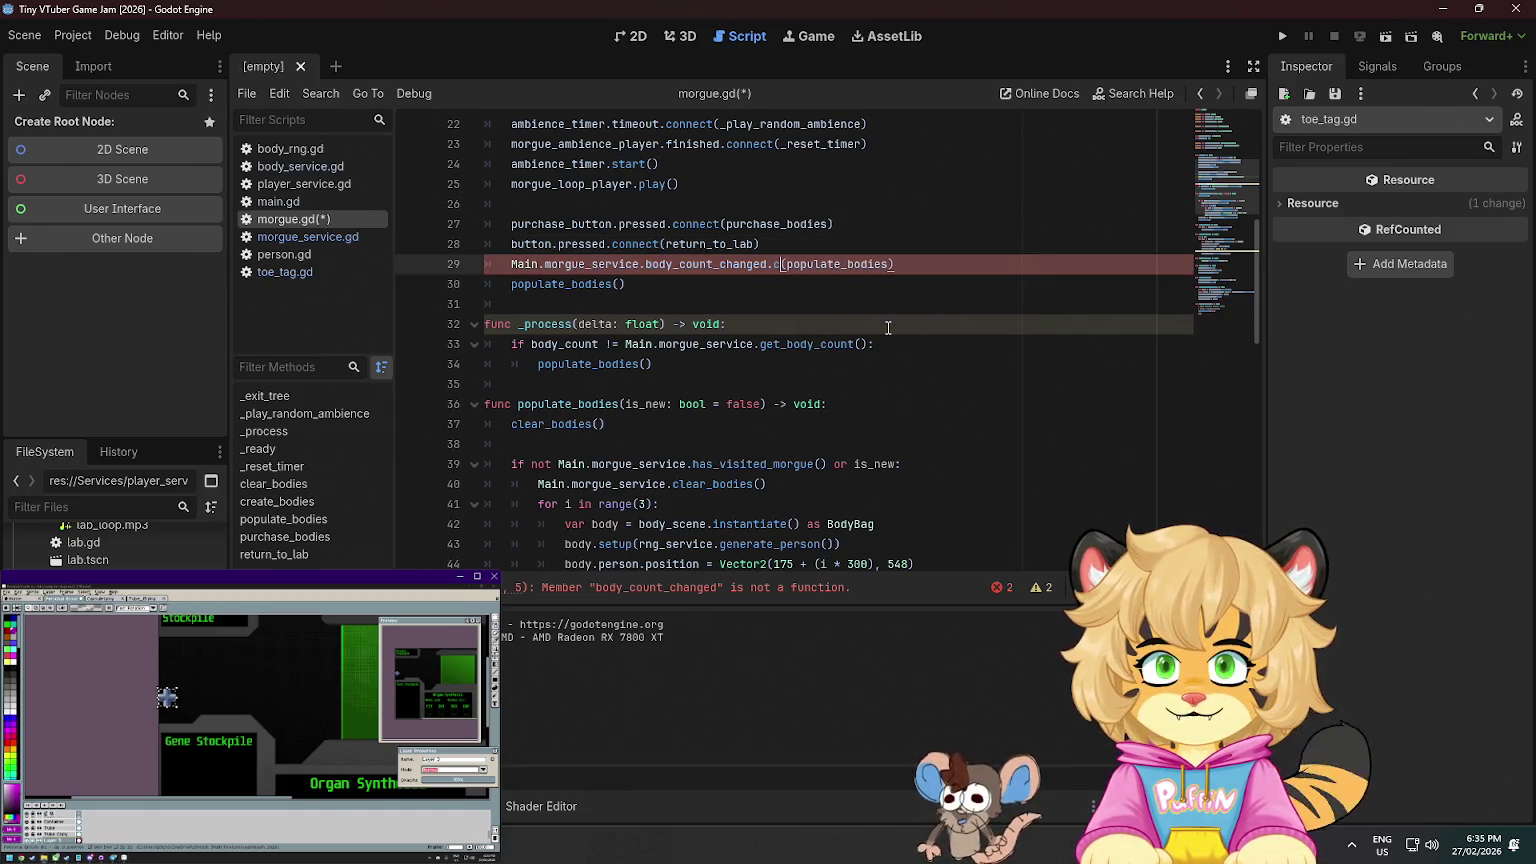
type("i")
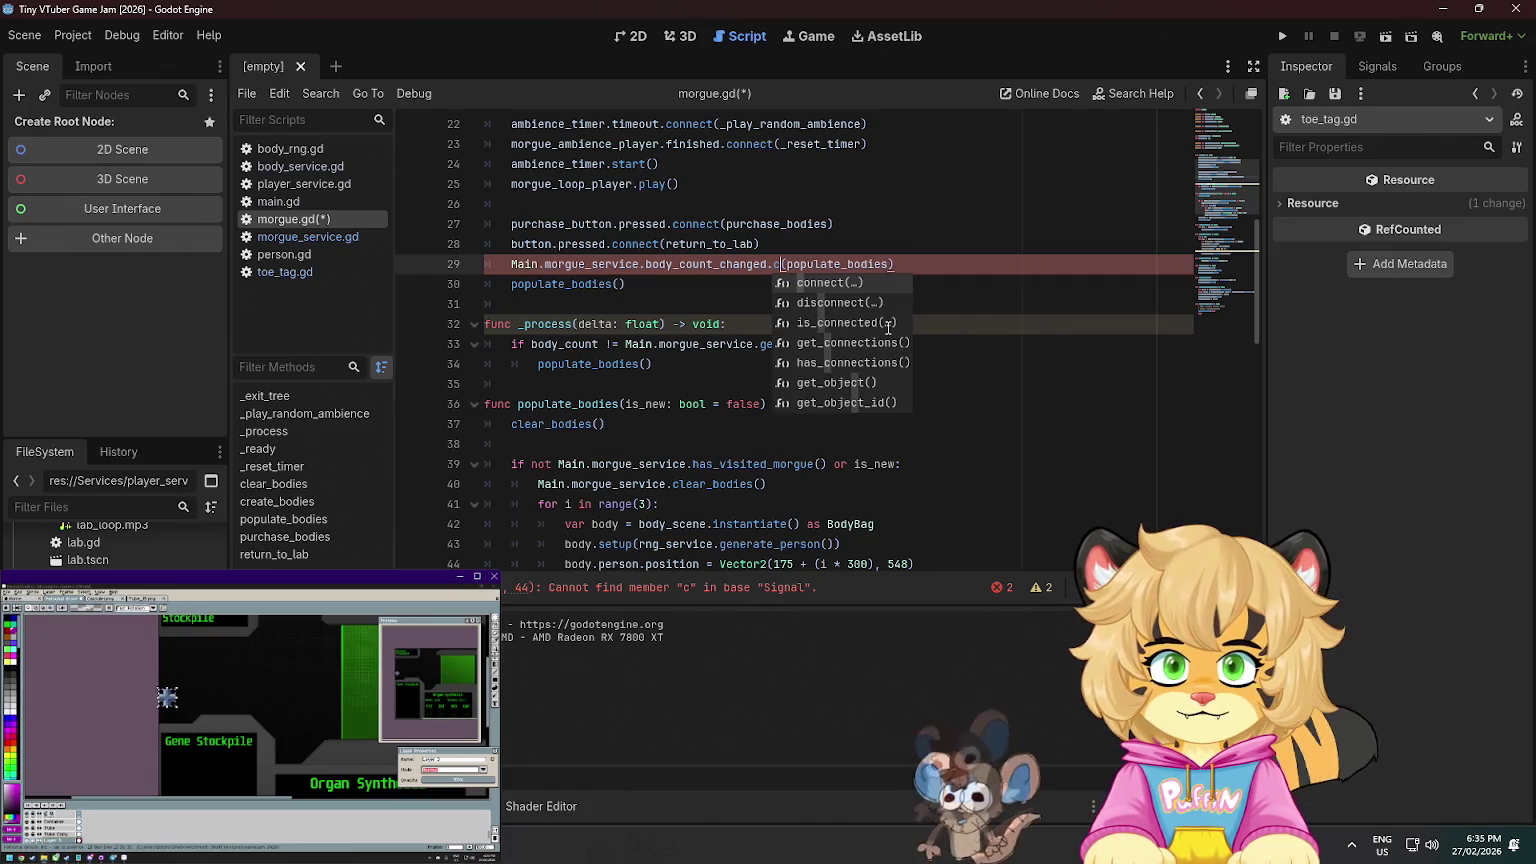
key("Return")
key("ctrl+s")
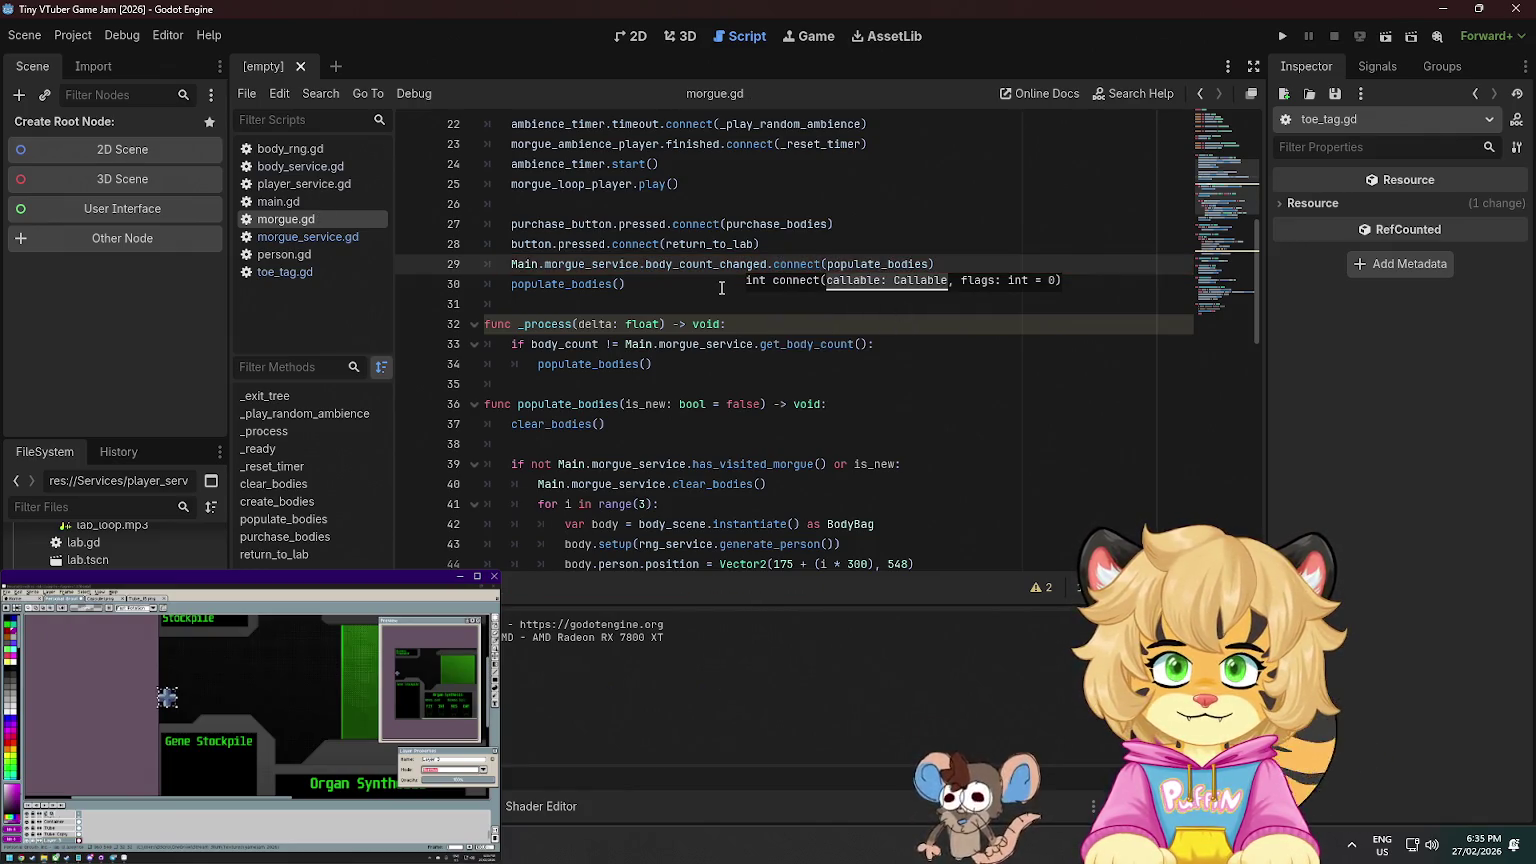
scroll(639, 286, "down", 1)
scroll(696, 331, "down", 13)
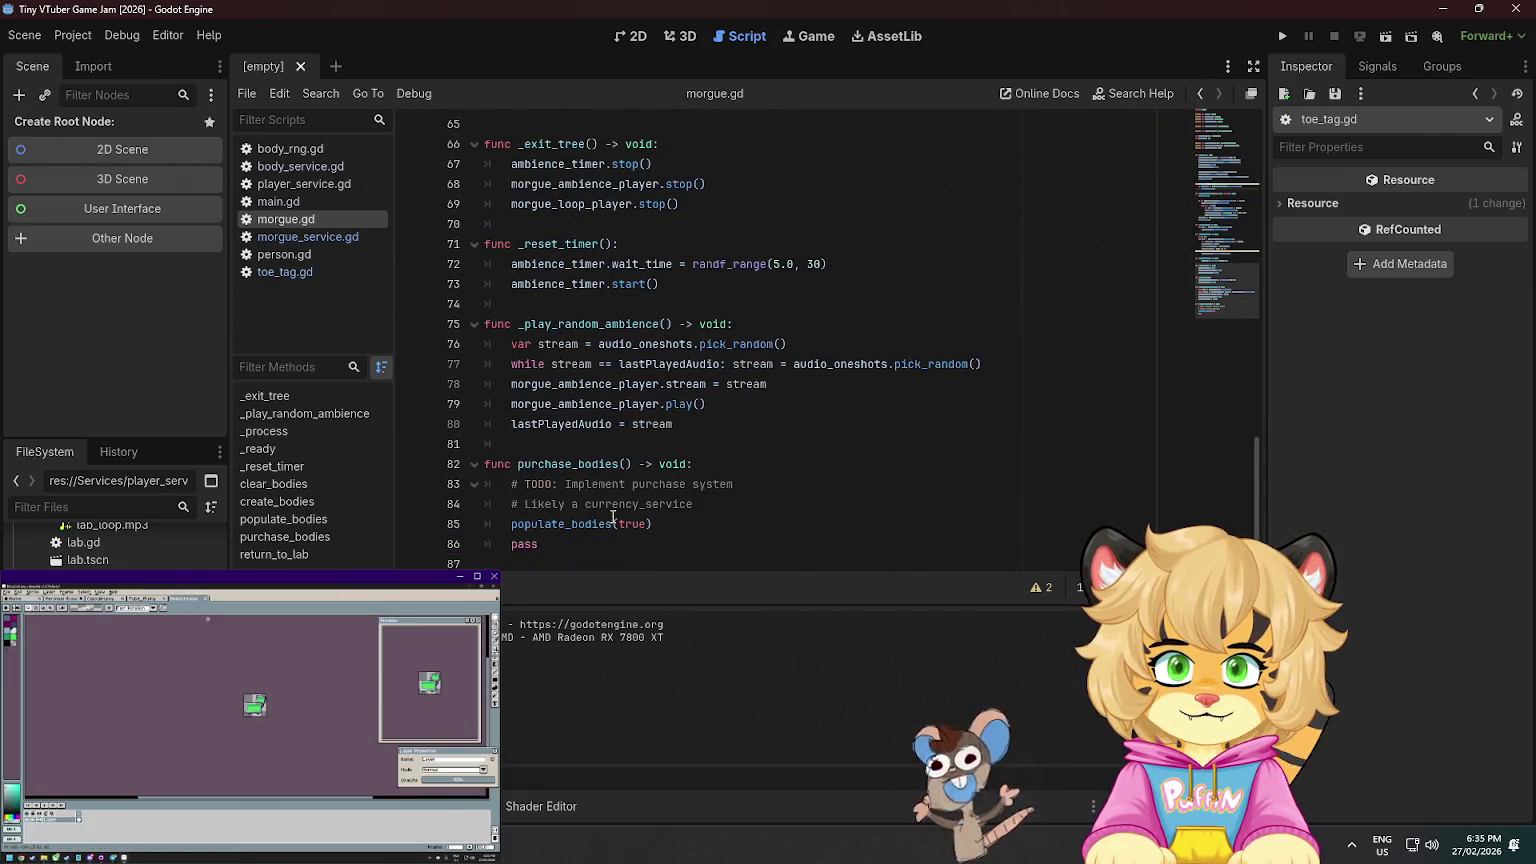
- Add Main.morgue_service.body_count_changed.disconnect(populate_bodies) after morgue_loop_player.stop() in _exit_tree and save
scroll(613, 517, "up", 3)
left_click(713, 383)
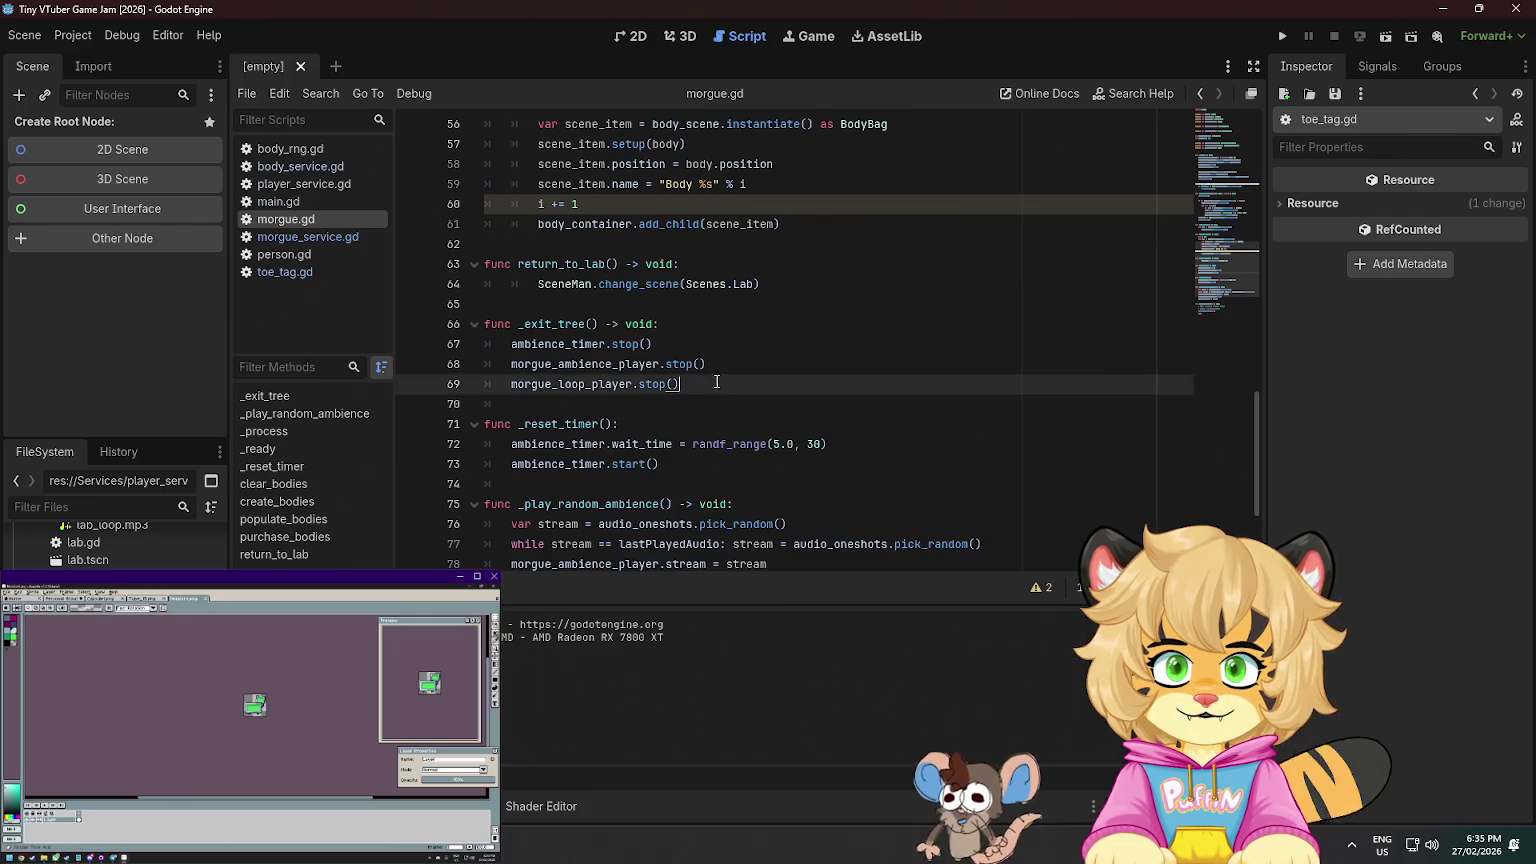
key("Return")
type("main")
key("Return")
key("Return")
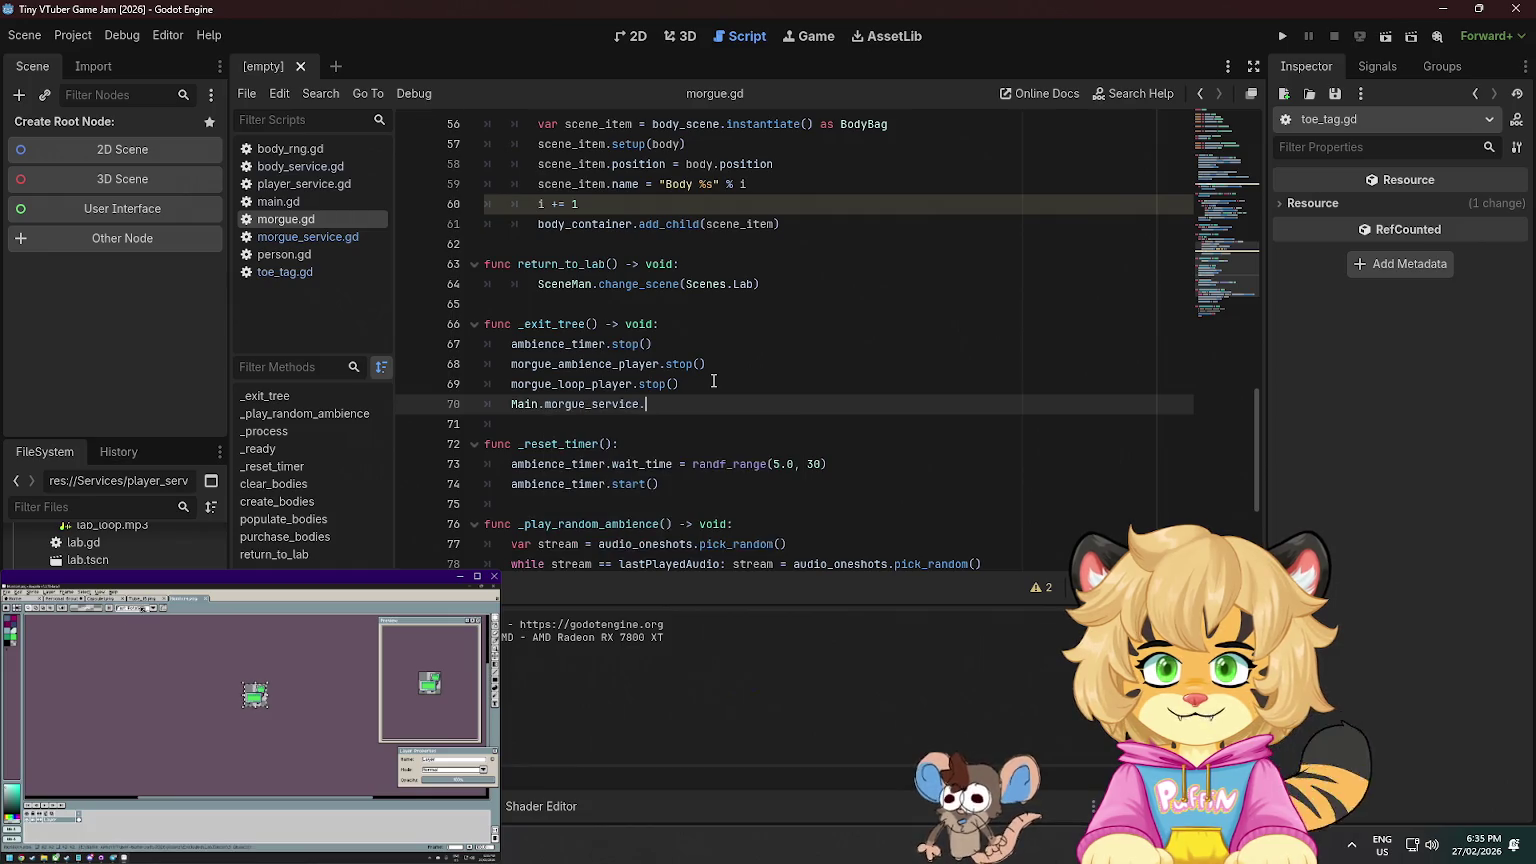
type(".")
type("b")
key("Return")
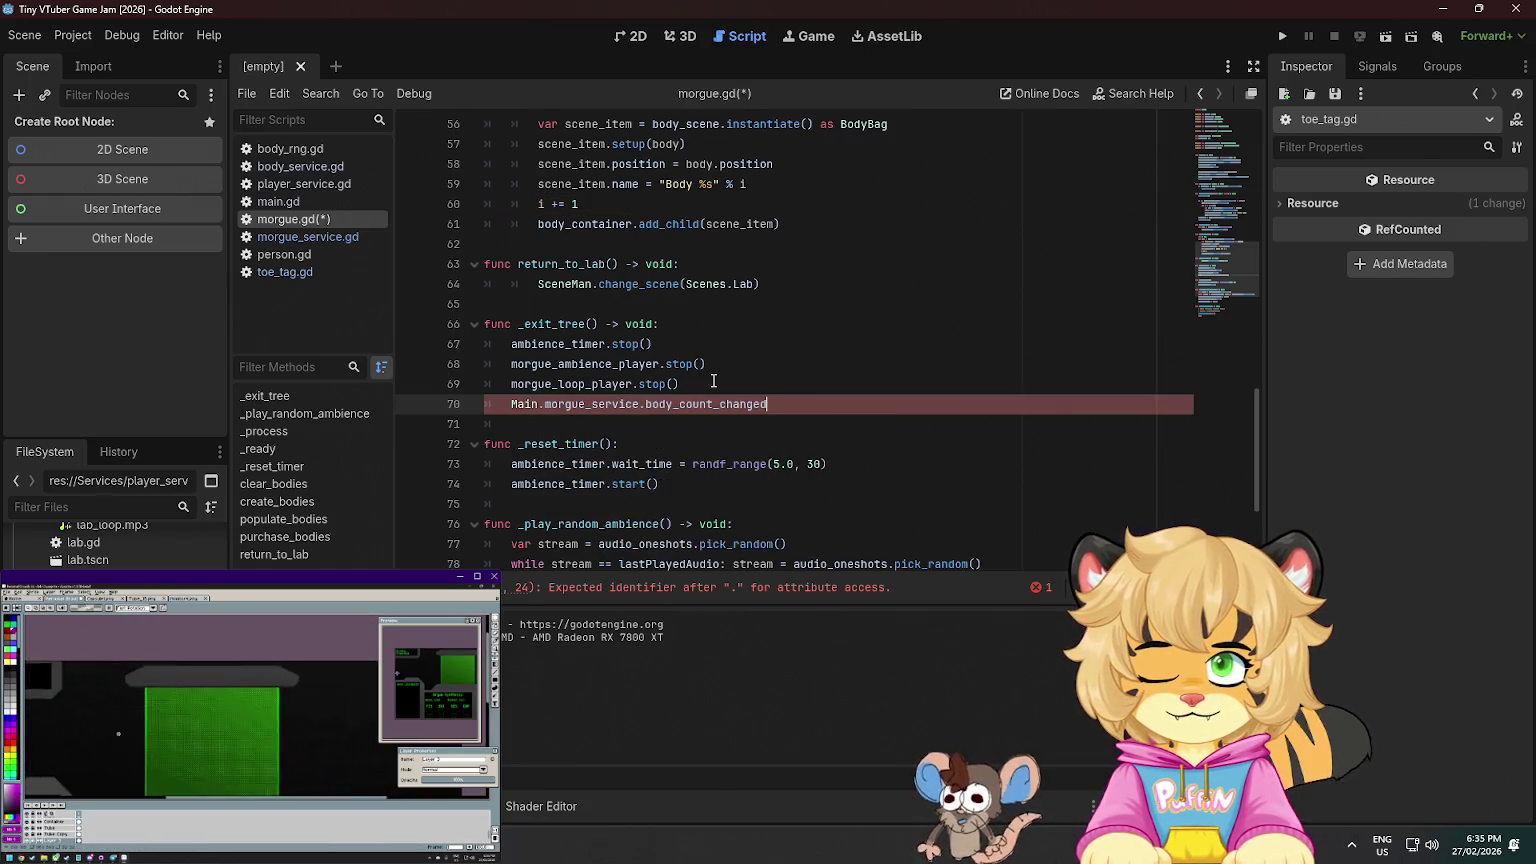
type(".d")
key("Return")
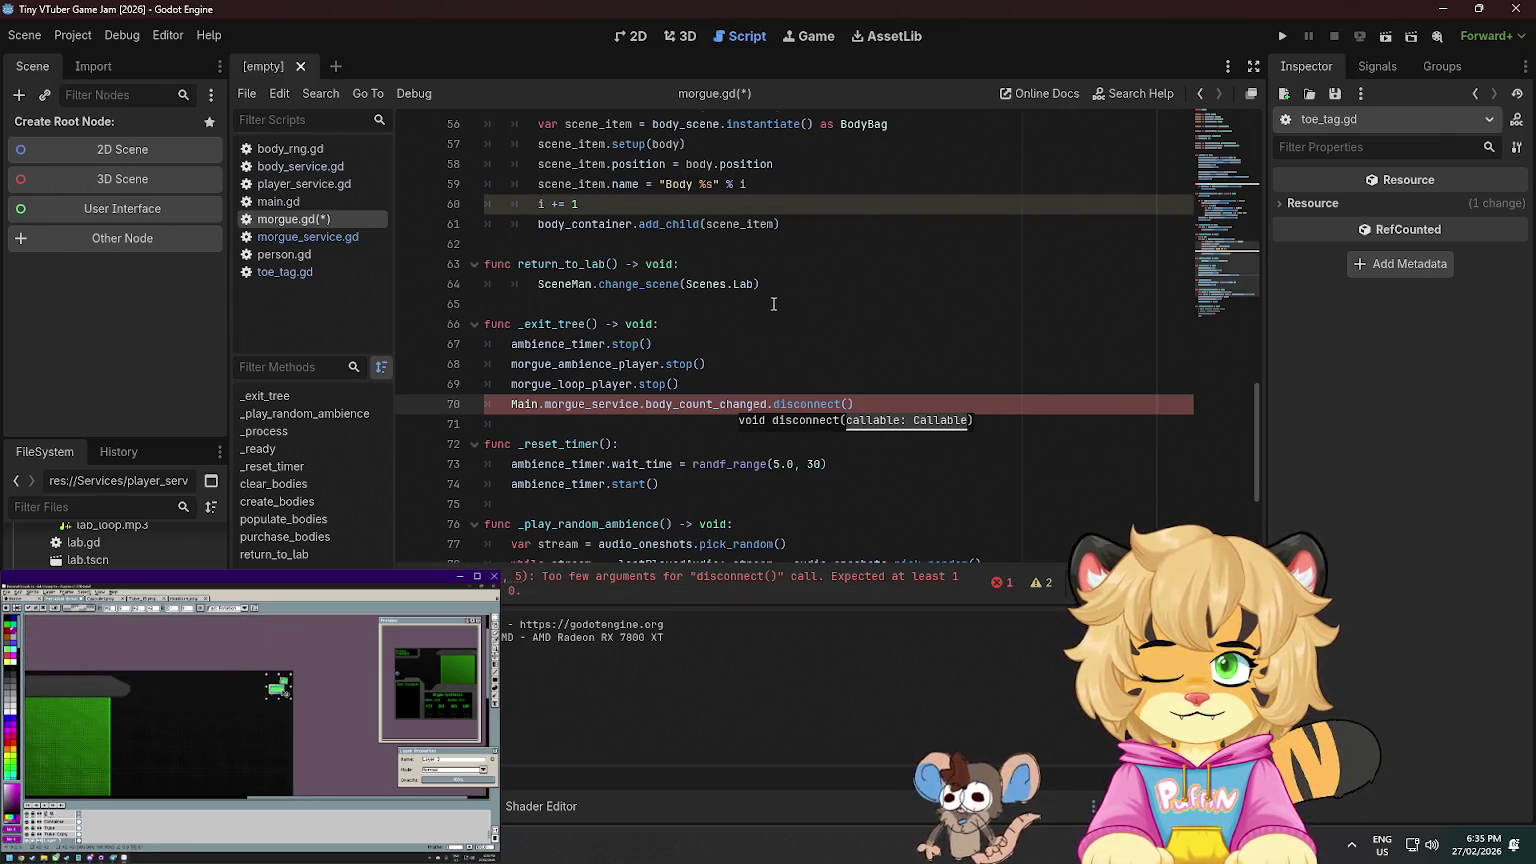
scroll(774, 305, "up", 5)
scroll(760, 295, "down", 7)
type("pop")
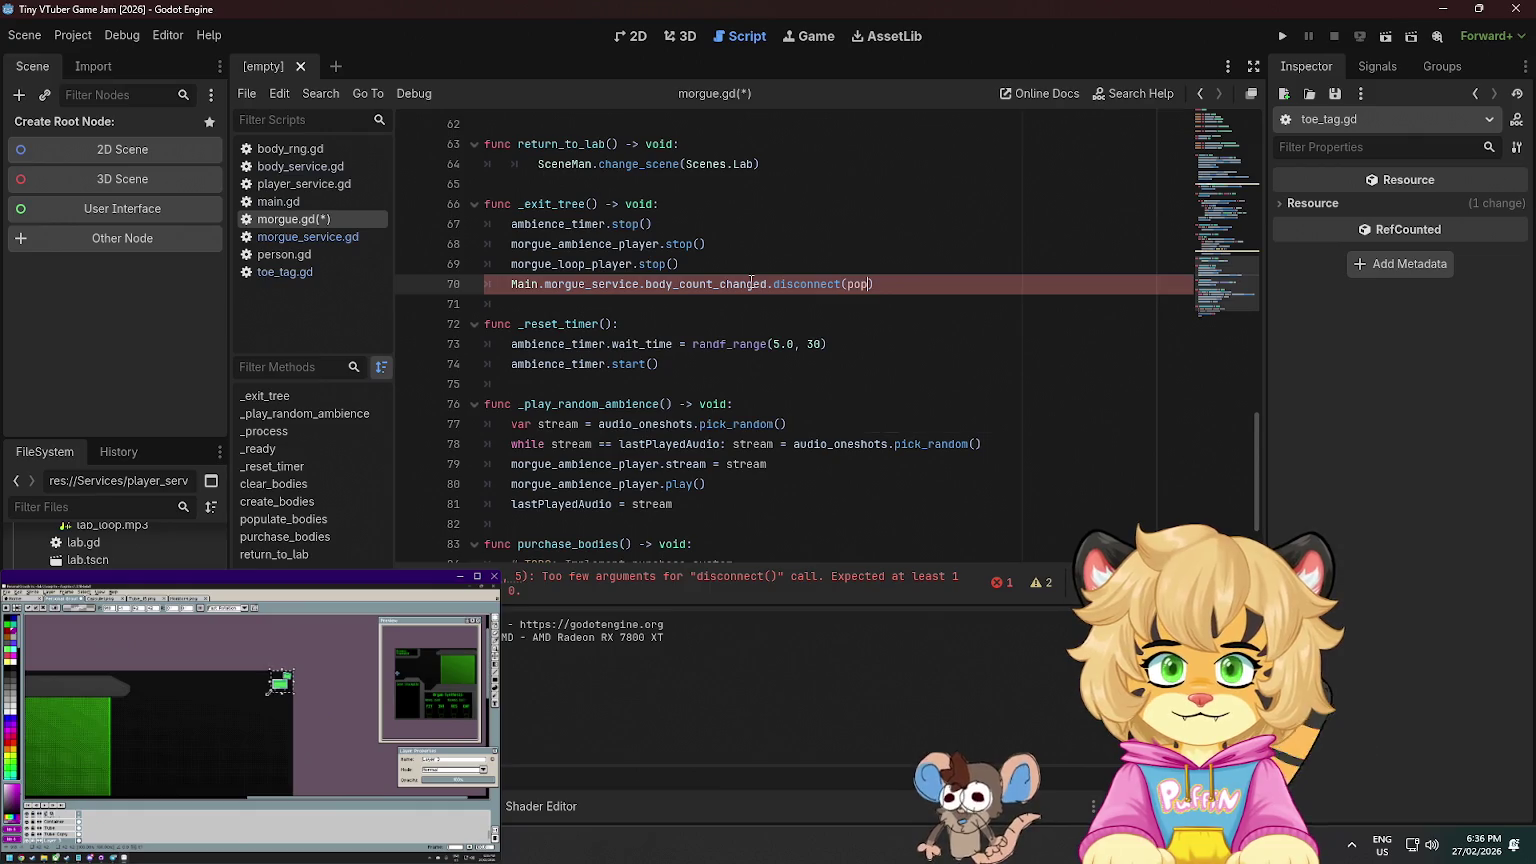
key("Return")
key("ctrl+s")
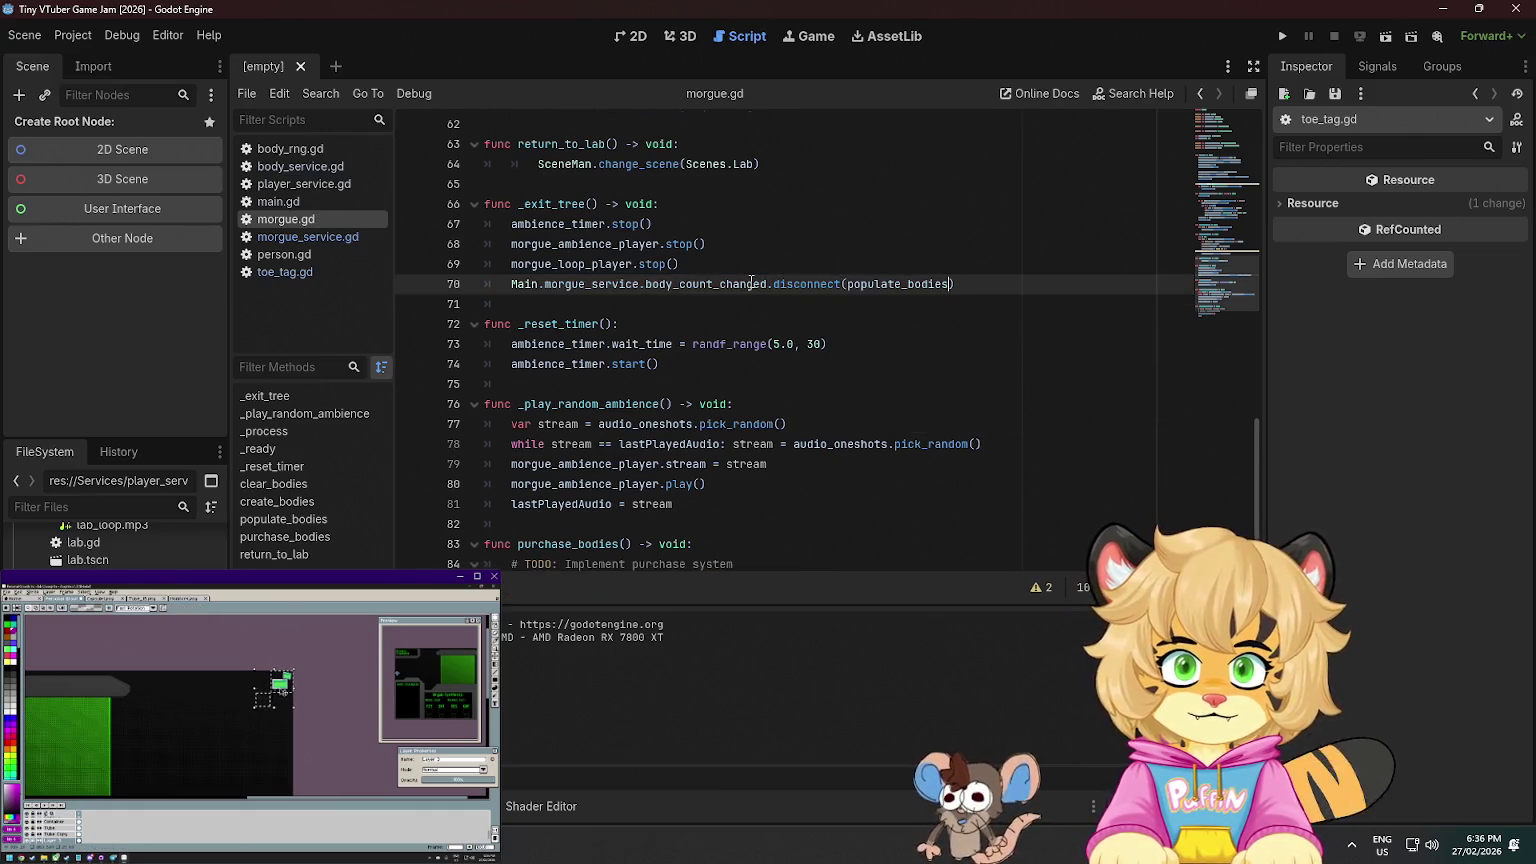
- Delete the _process polling function from morgue.gd
scroll(751, 283, "up", 15)
scroll(731, 285, "down", 5)
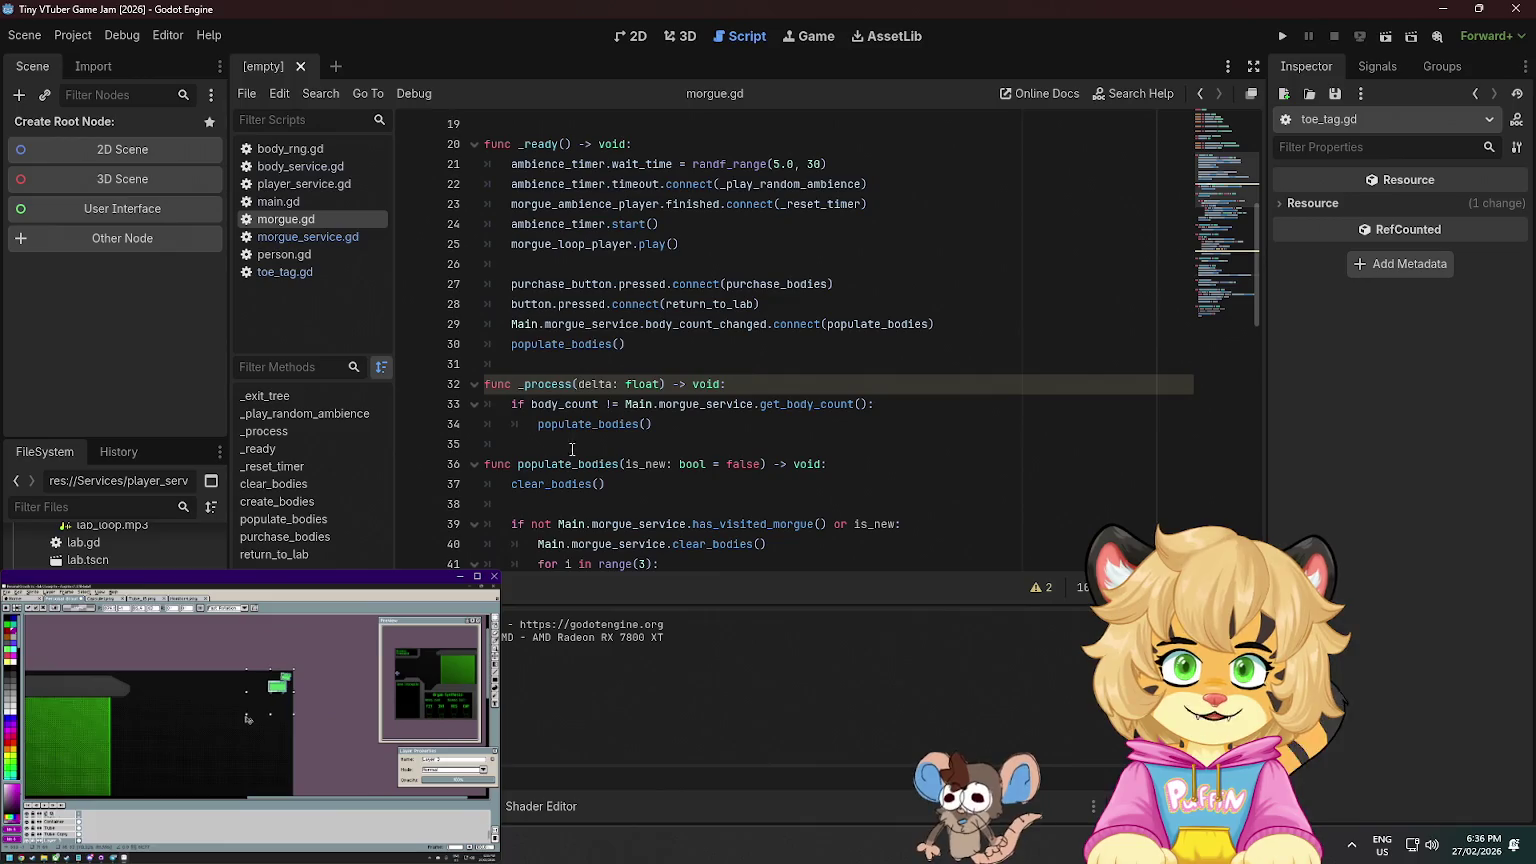
scroll(620, 452, "down", 1)
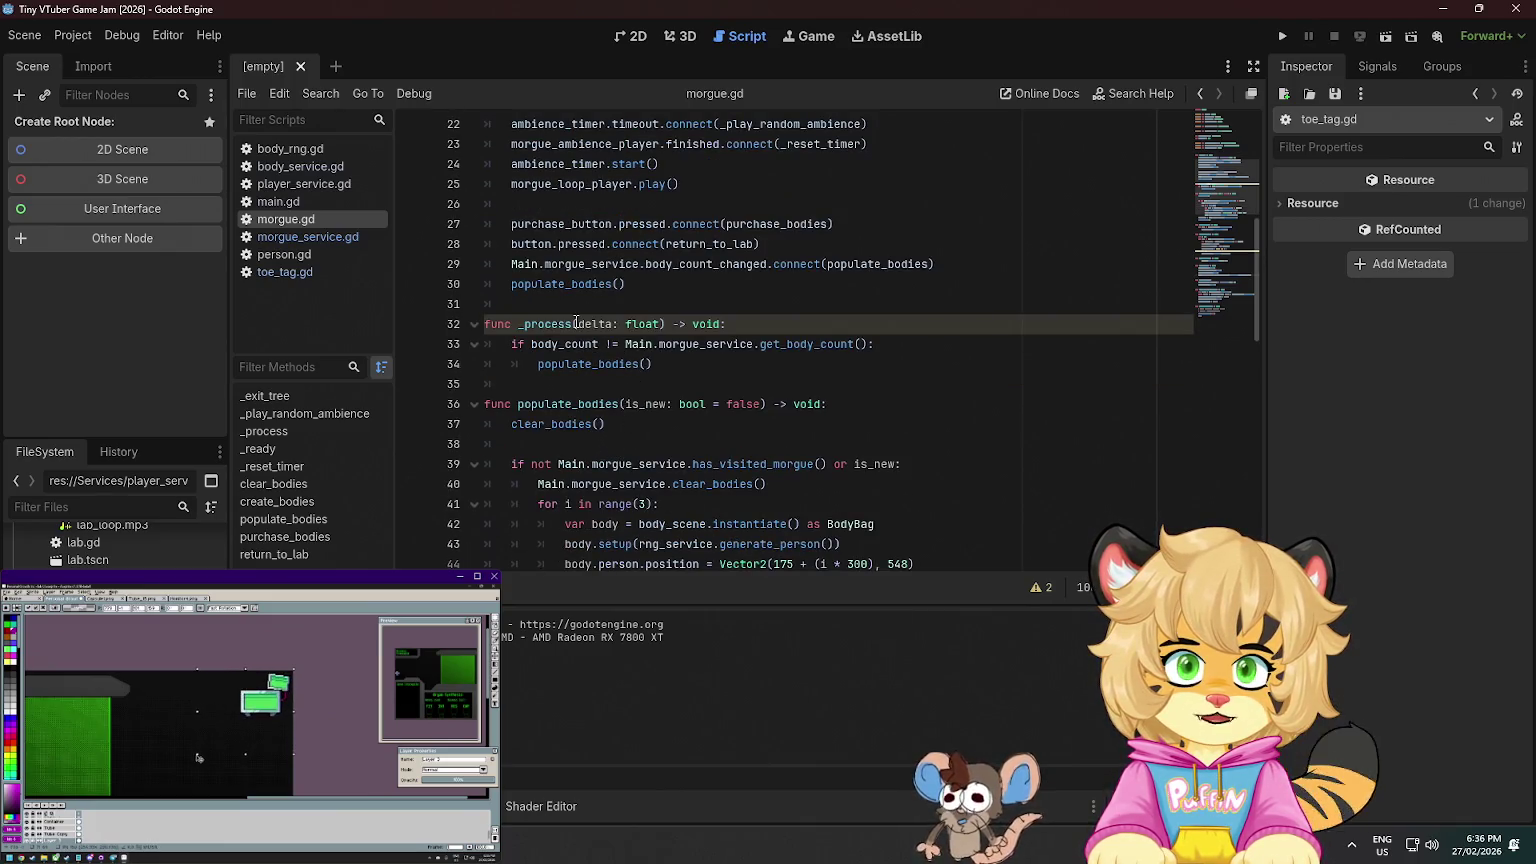
left_click_drag(704, 357, 500, 304)
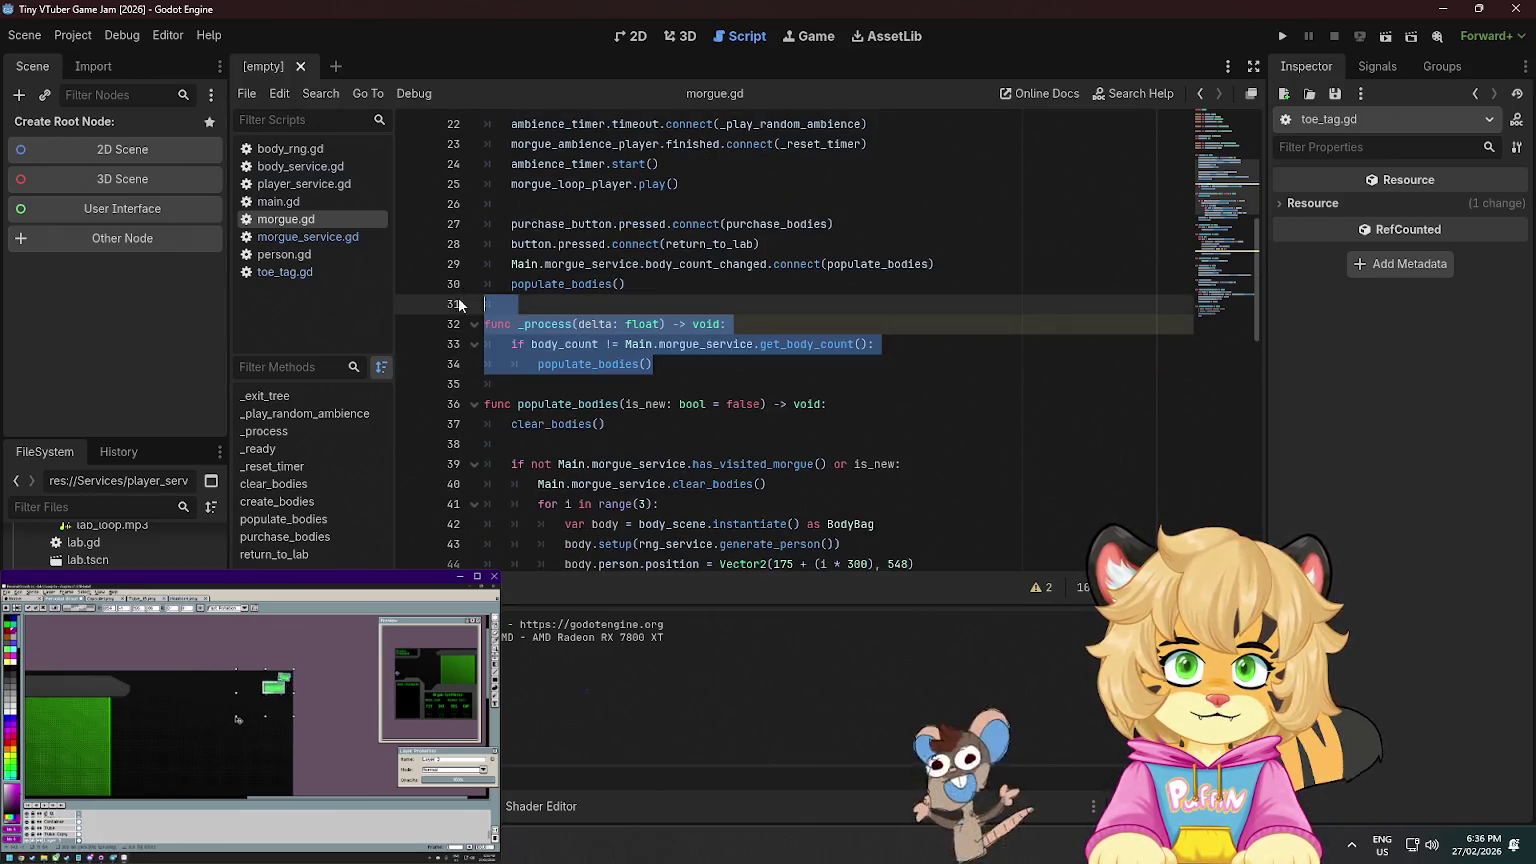
key("BackSpace")
left_click(847, 308)
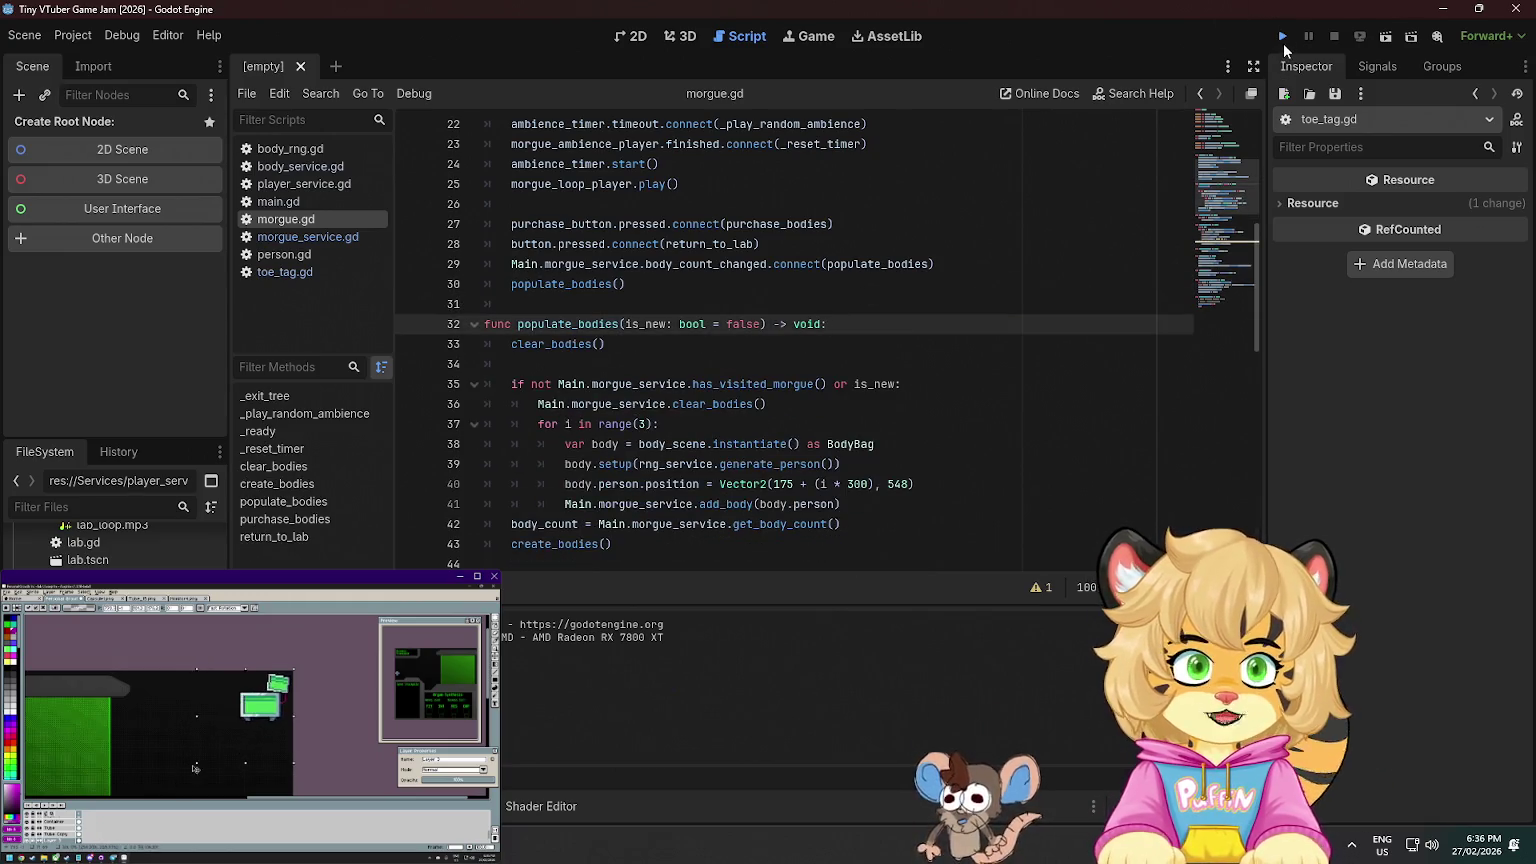
- Run the project, harvest a body, and comment out the gene-append line at the breakpoint
left_click(1282, 37)
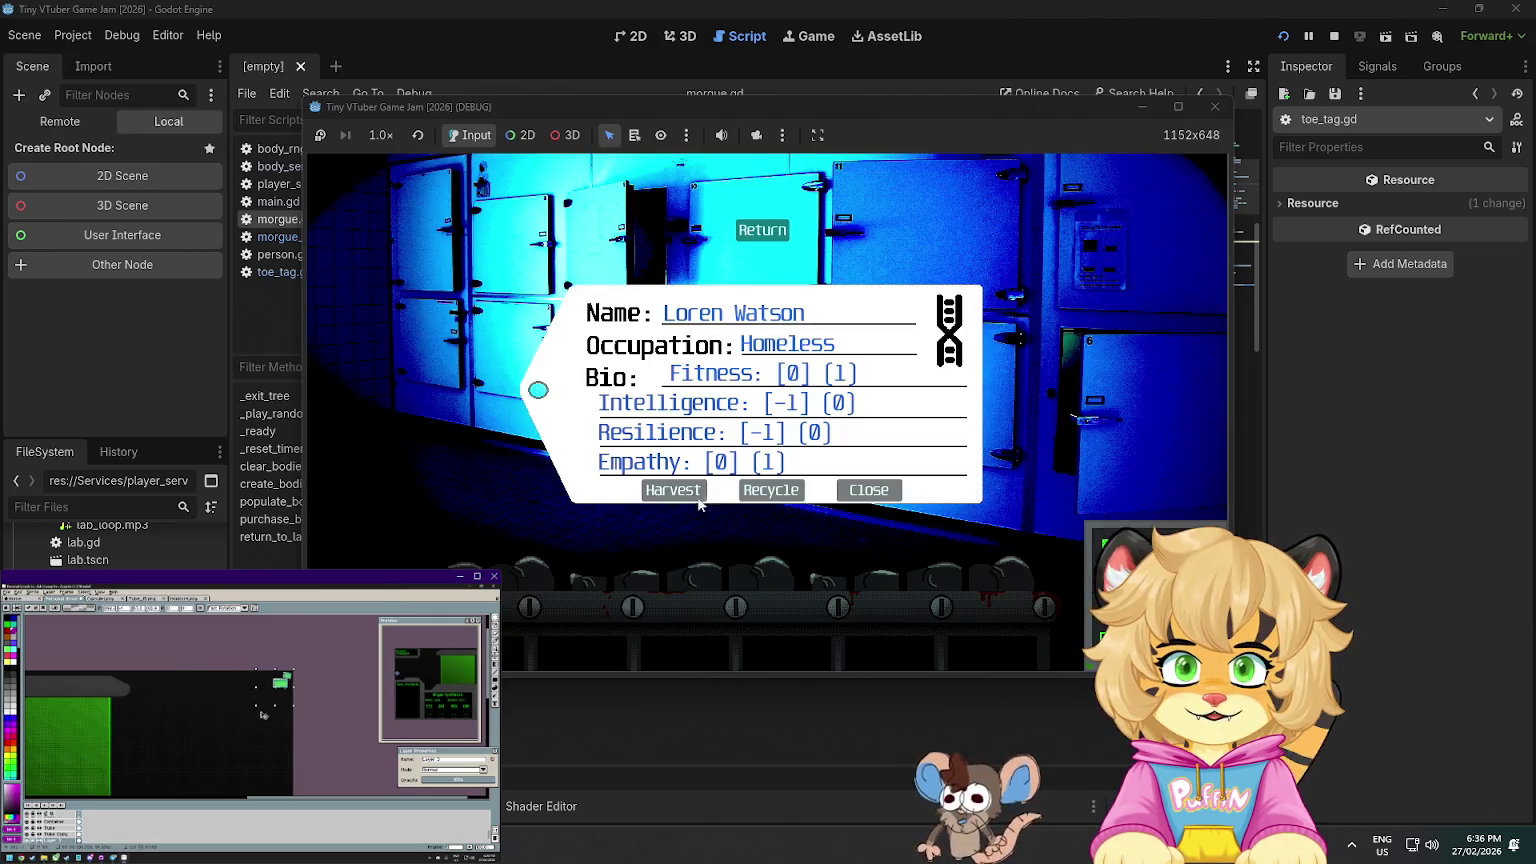
left_click(692, 494)
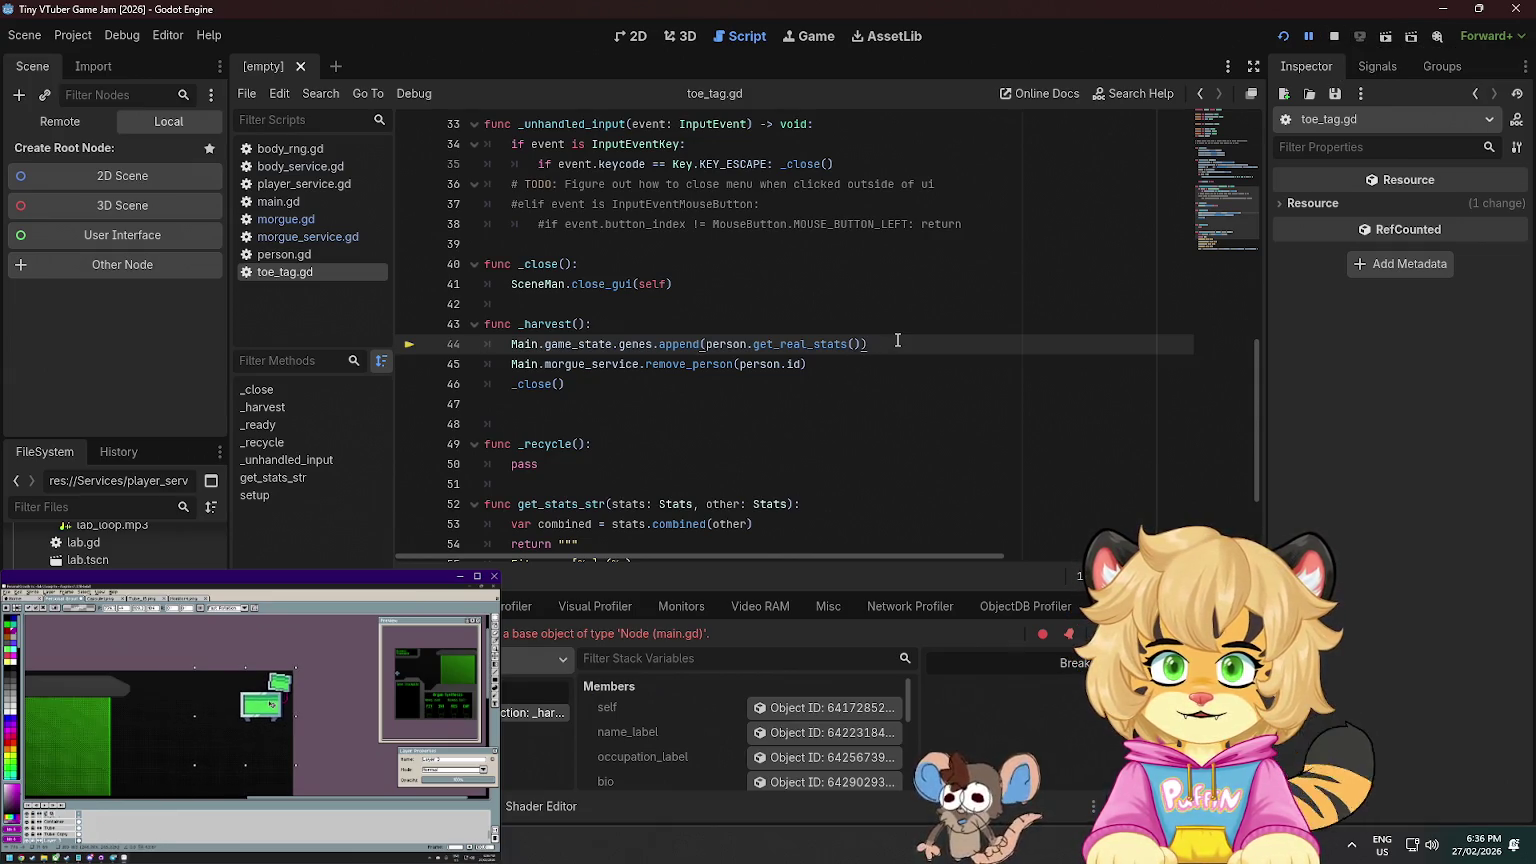
key("ctrl+k")
- Rerun the game and harvest two morgue bodies through their toe tags
left_click(1283, 36)
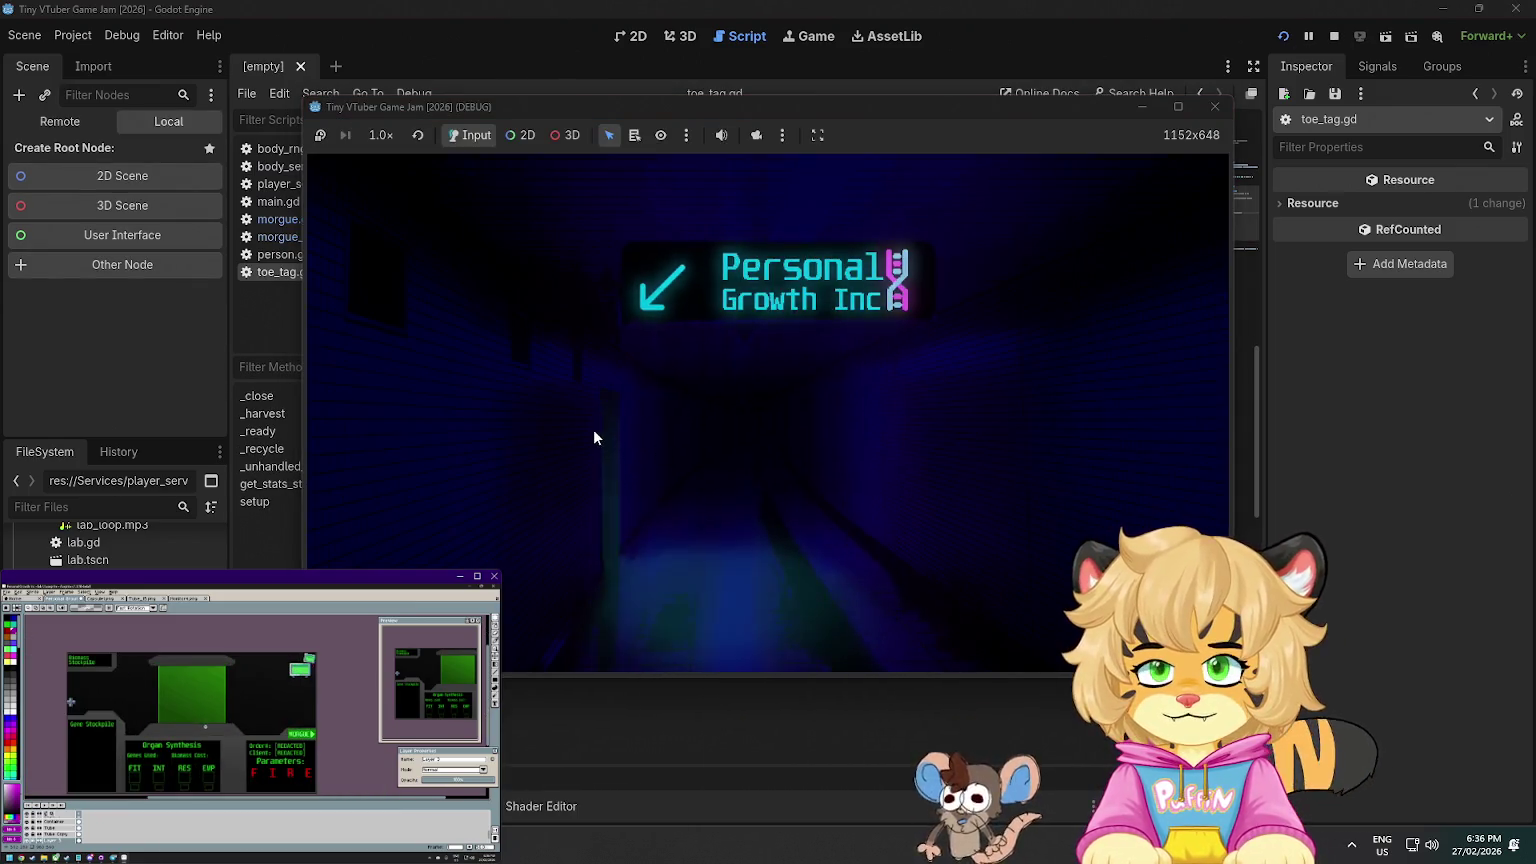
left_click(600, 425)
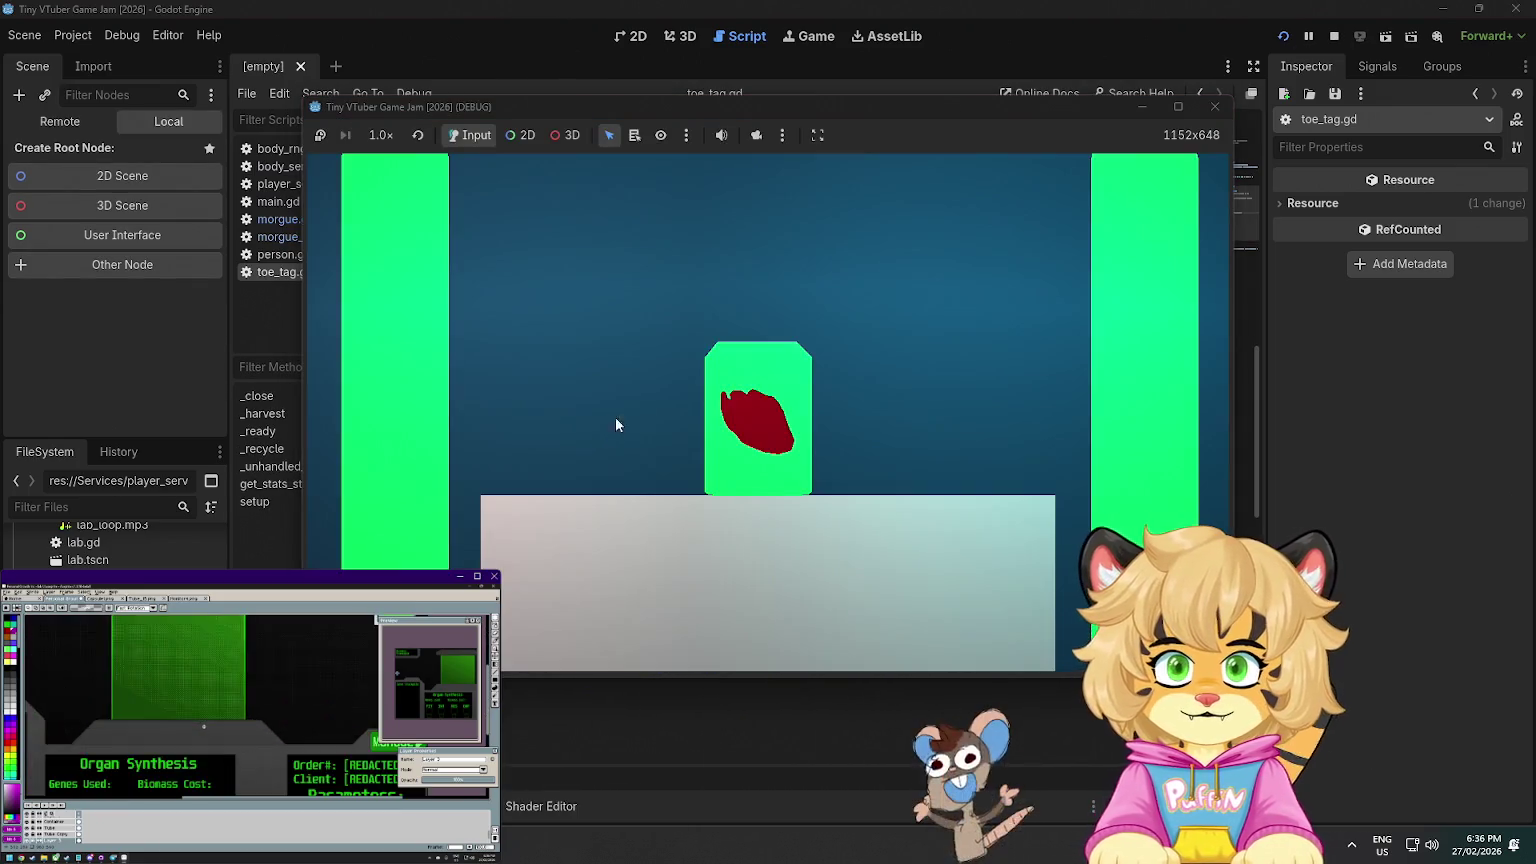
left_click(754, 404)
left_click(713, 346)
left_click(672, 487)
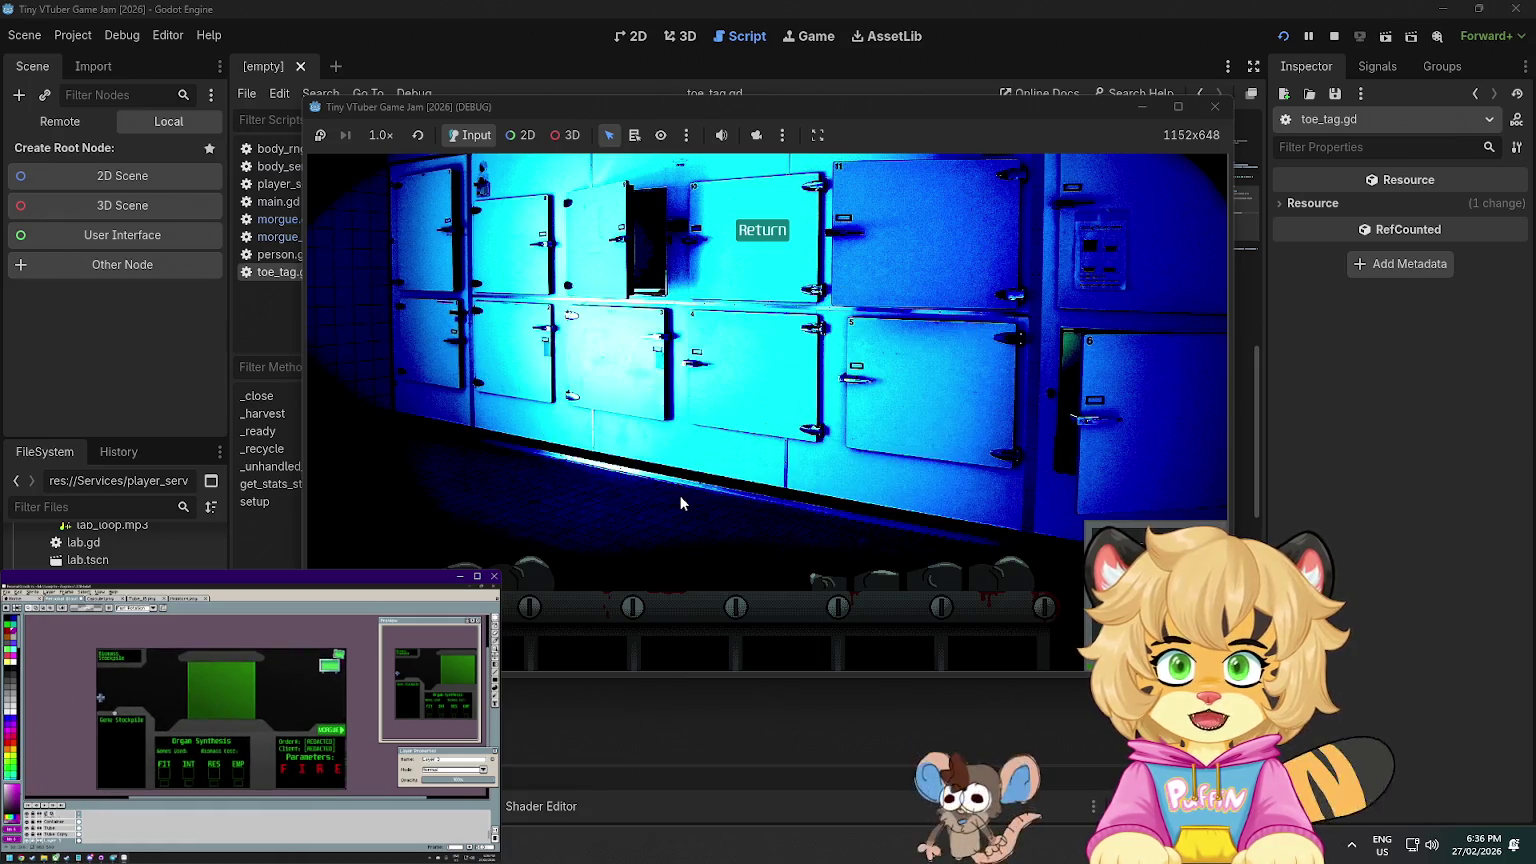
left_click(760, 232)
left_click(724, 418)
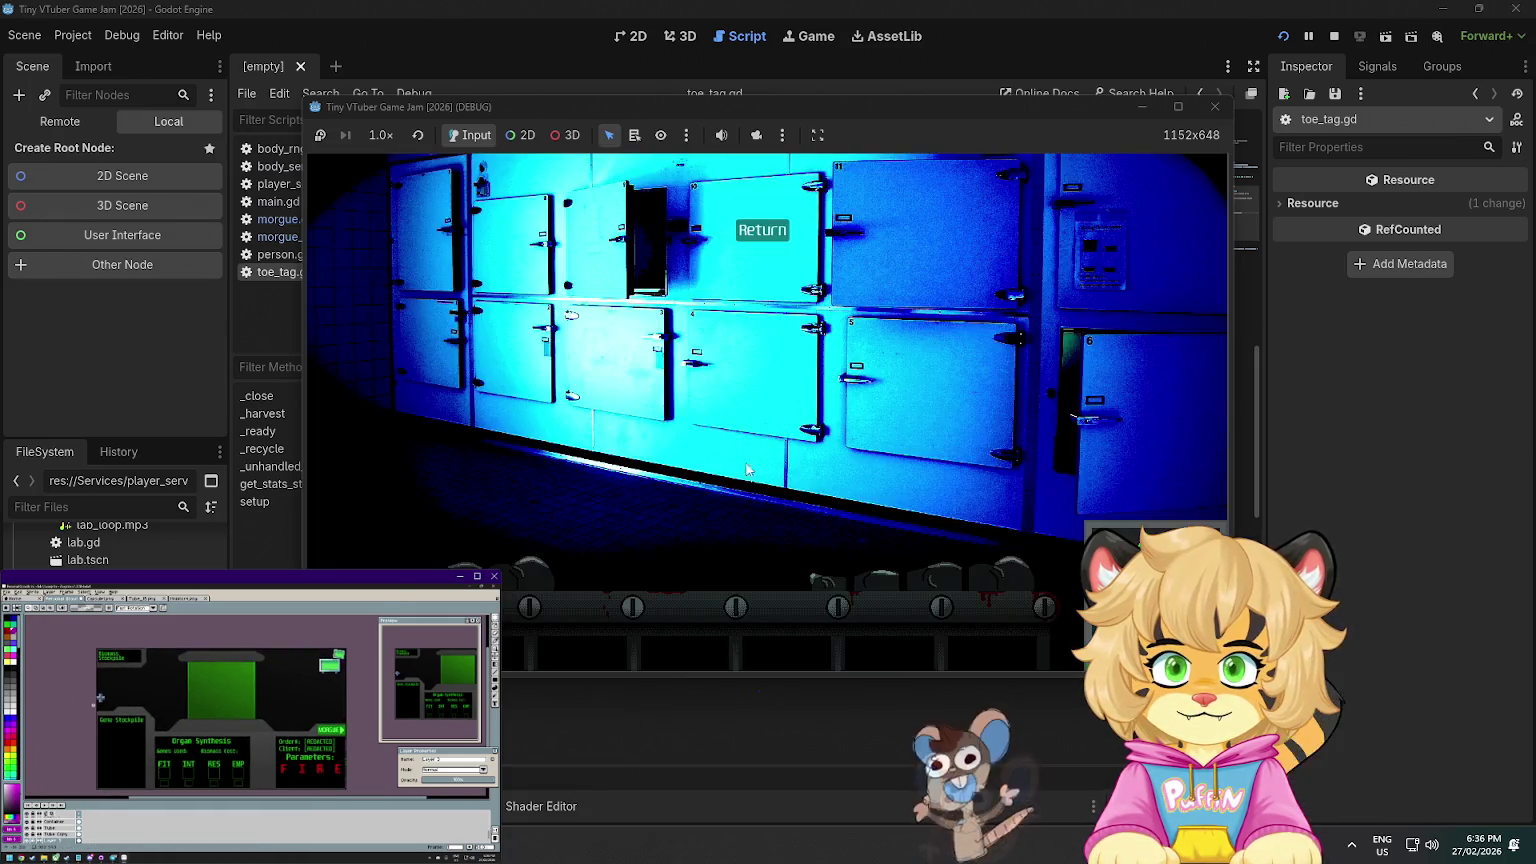
left_click(818, 576)
left_click(691, 490)
left_click(762, 230)
left_click(720, 420)
- Harvest the factory hand and another body, check one more toe tag, then close the game
left_click(539, 556)
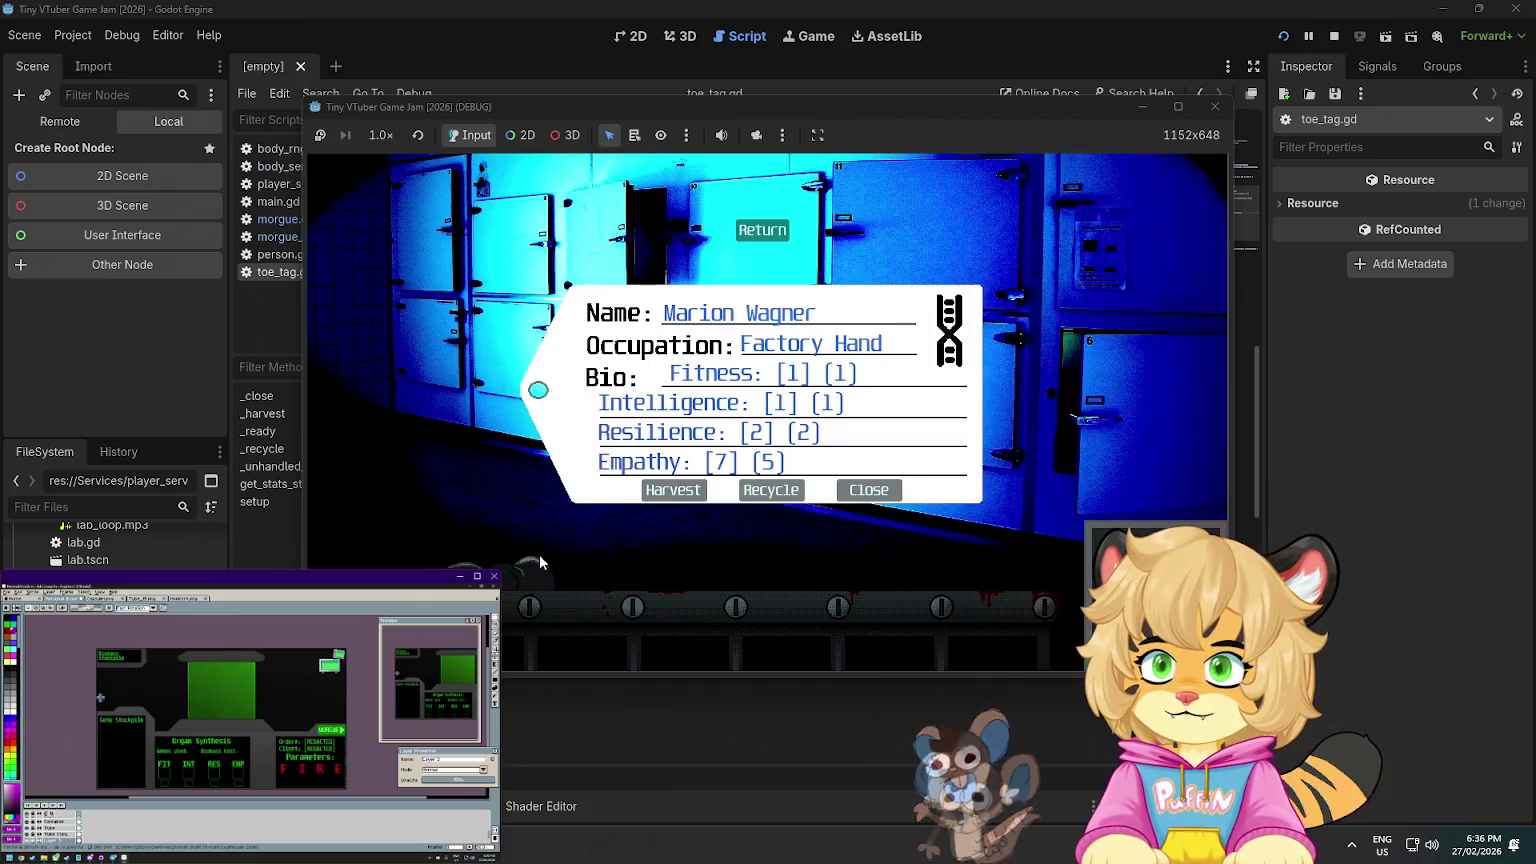
left_click(700, 490)
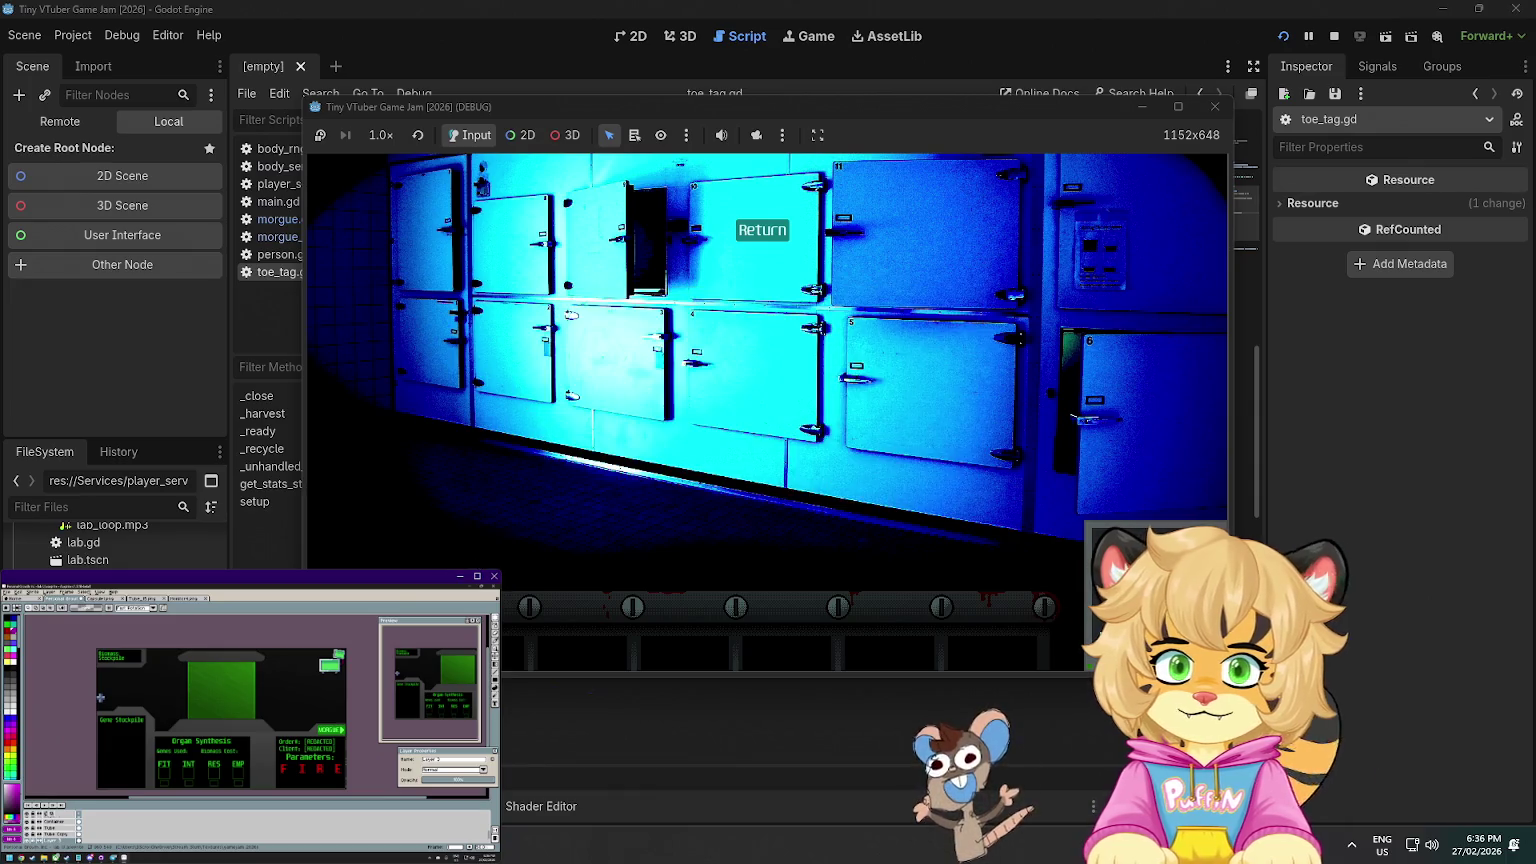
left_click(679, 541)
left_click(676, 498)
left_click(762, 230)
left_click(707, 444)
left_click(707, 453)
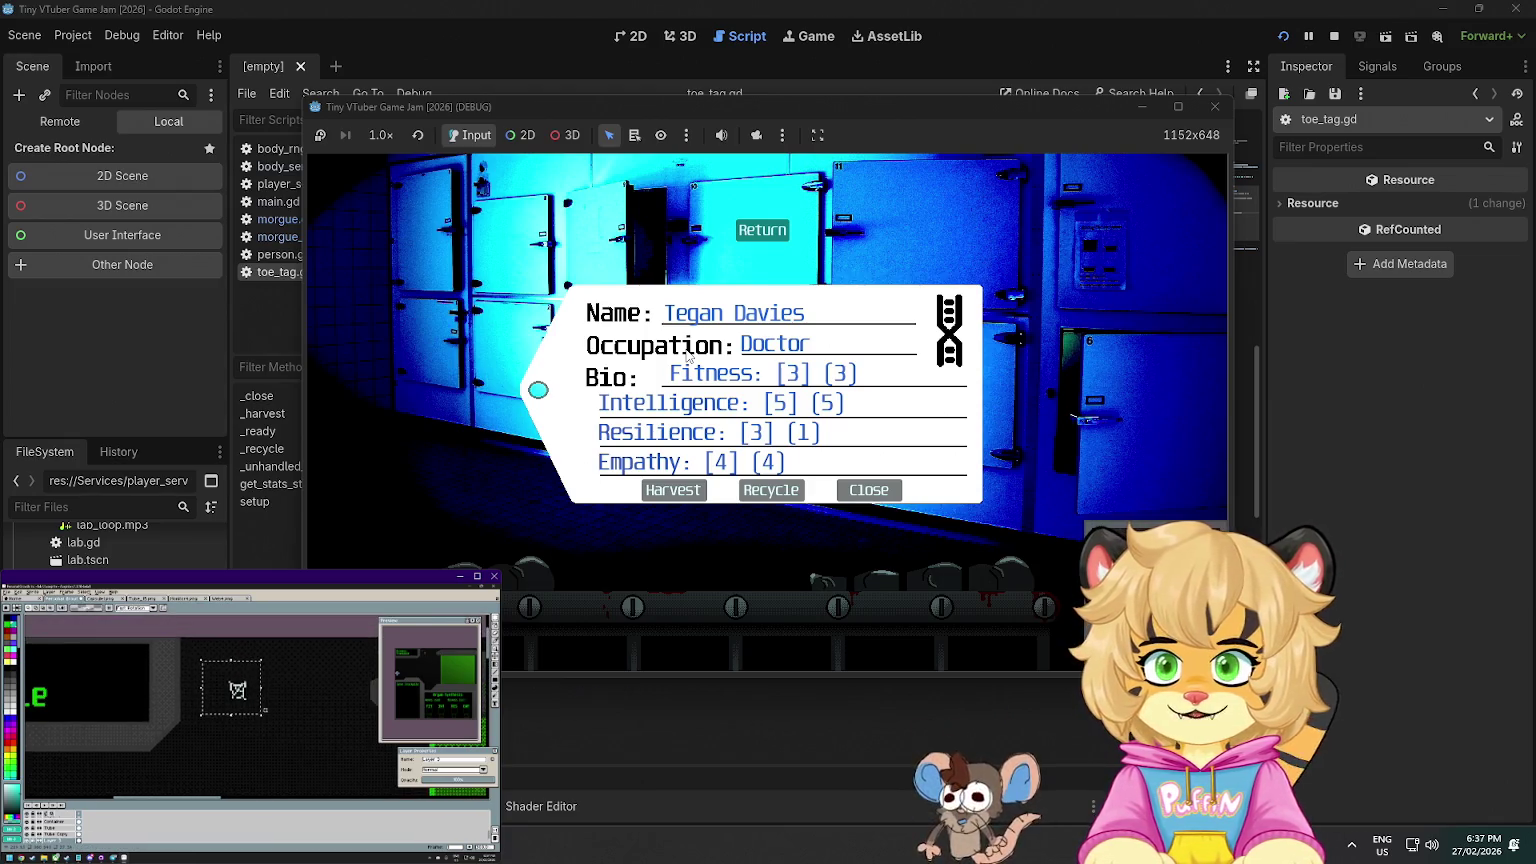
left_click(868, 490)
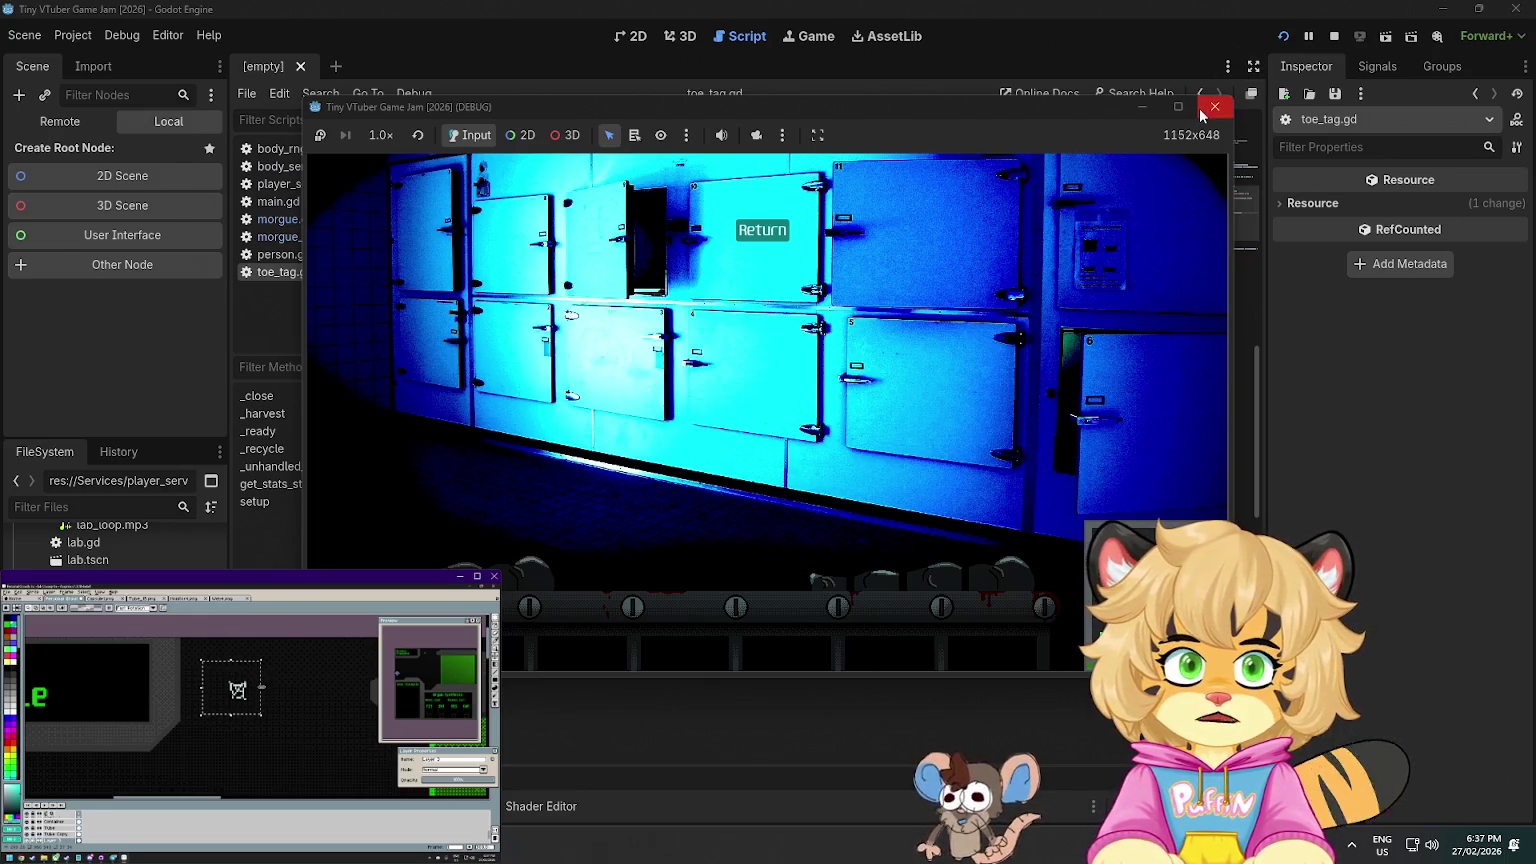
left_click(1212, 107)
scroll(609, 345, "up", 10)
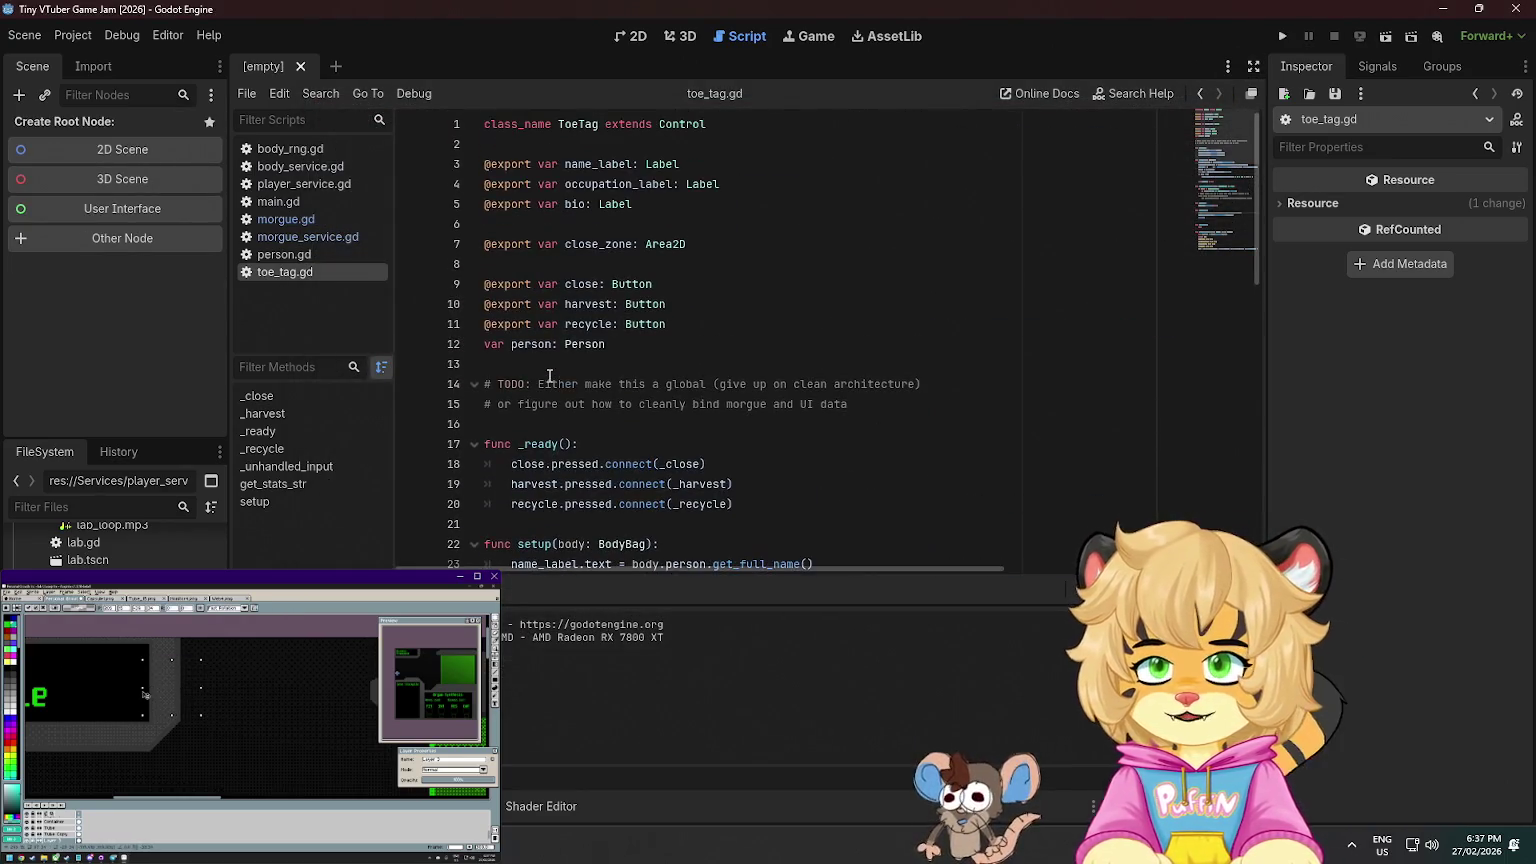
- Review toe_tag.gd's _harvest and _recycle code, then show the list of script warnings
scroll(553, 363, "down", 5)
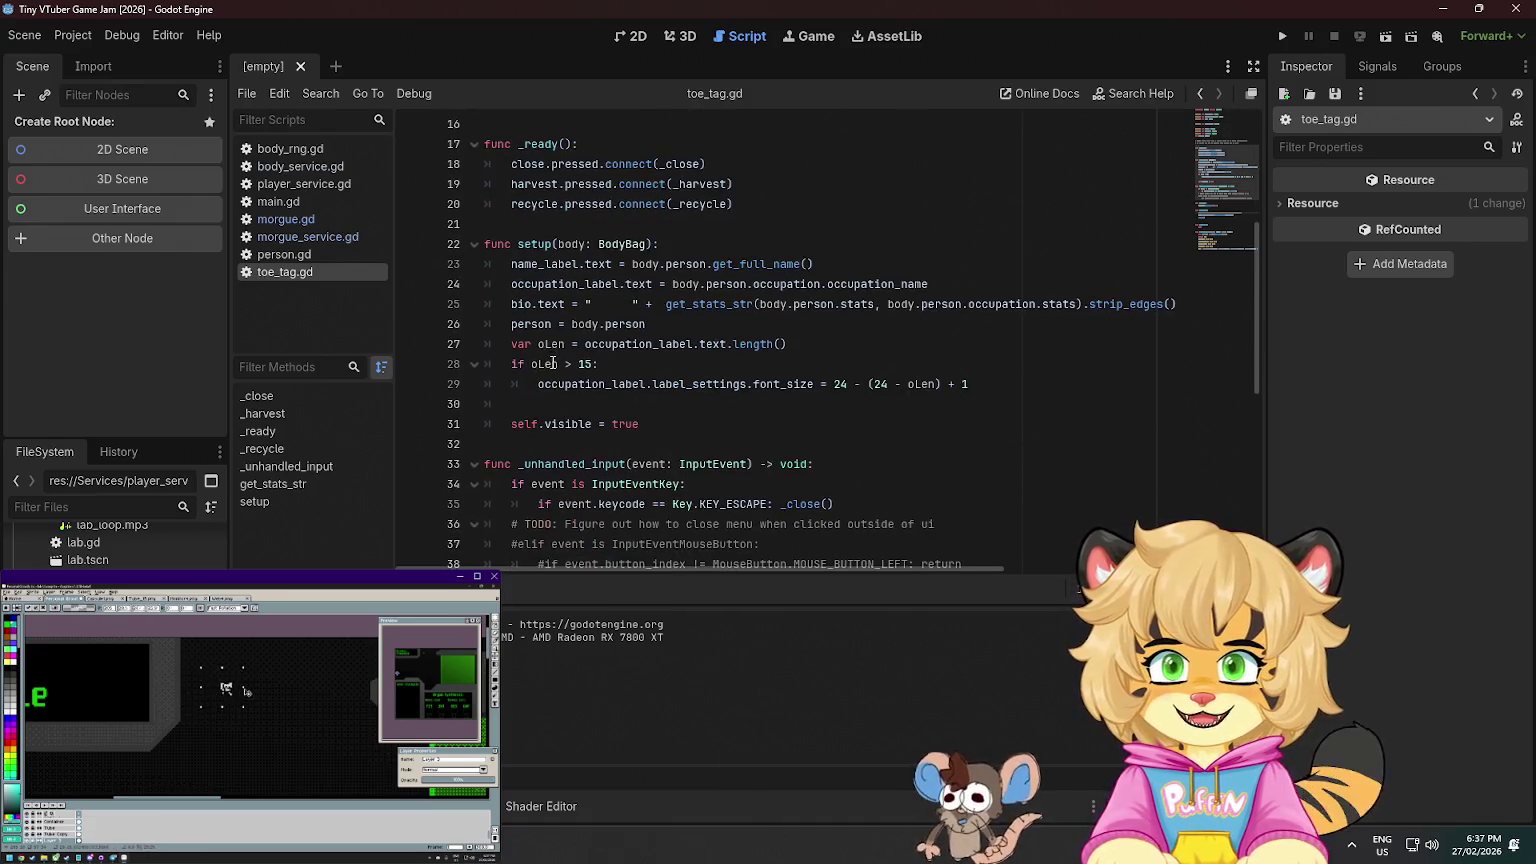
scroll(553, 363, "down", 8)
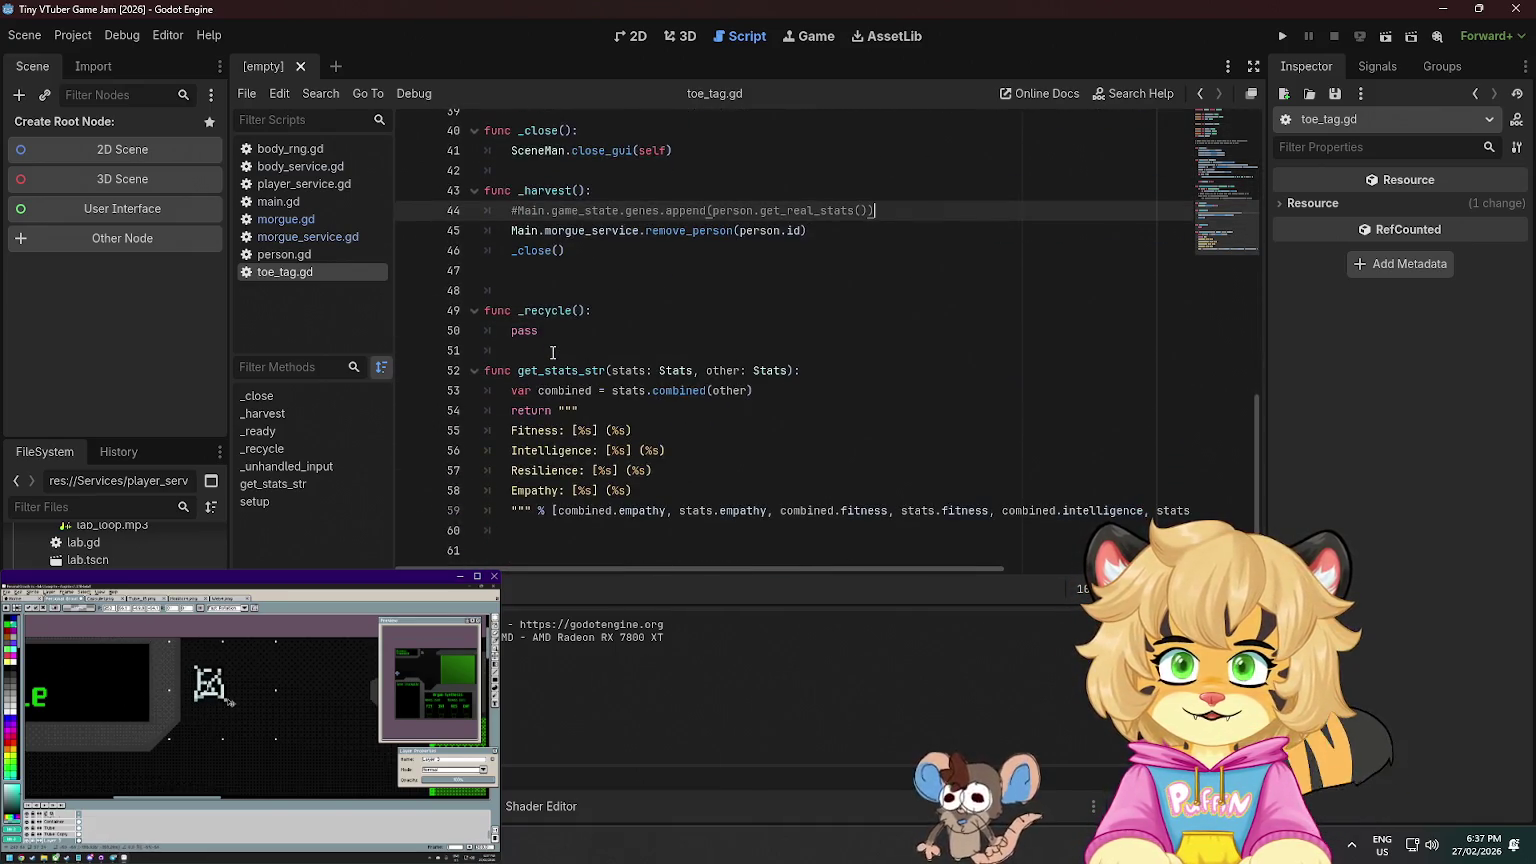
scroll(553, 352, "up", 1)
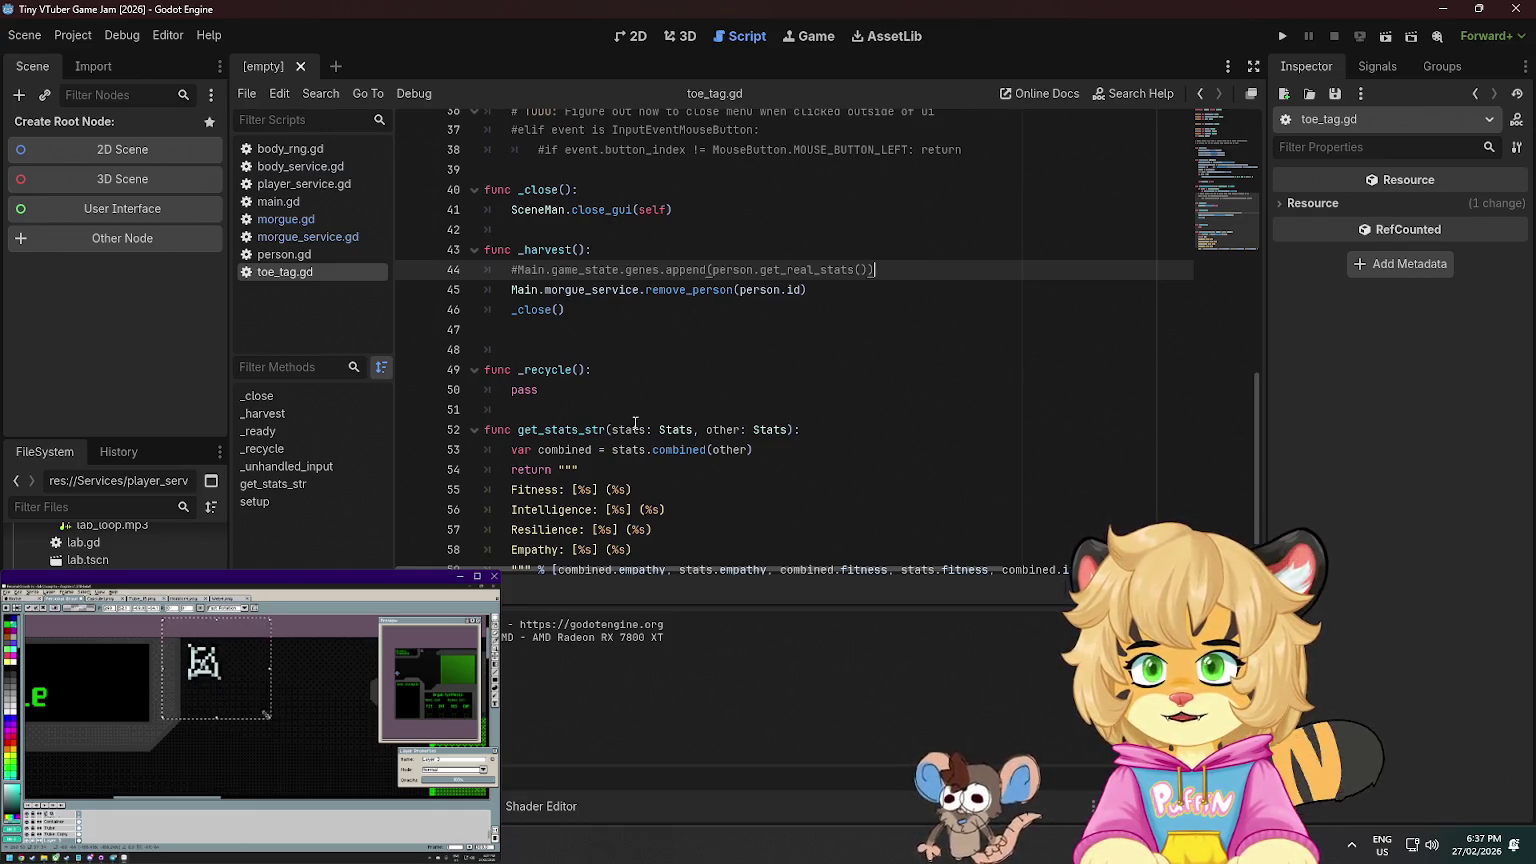
scroll(640, 412, "up", 3)
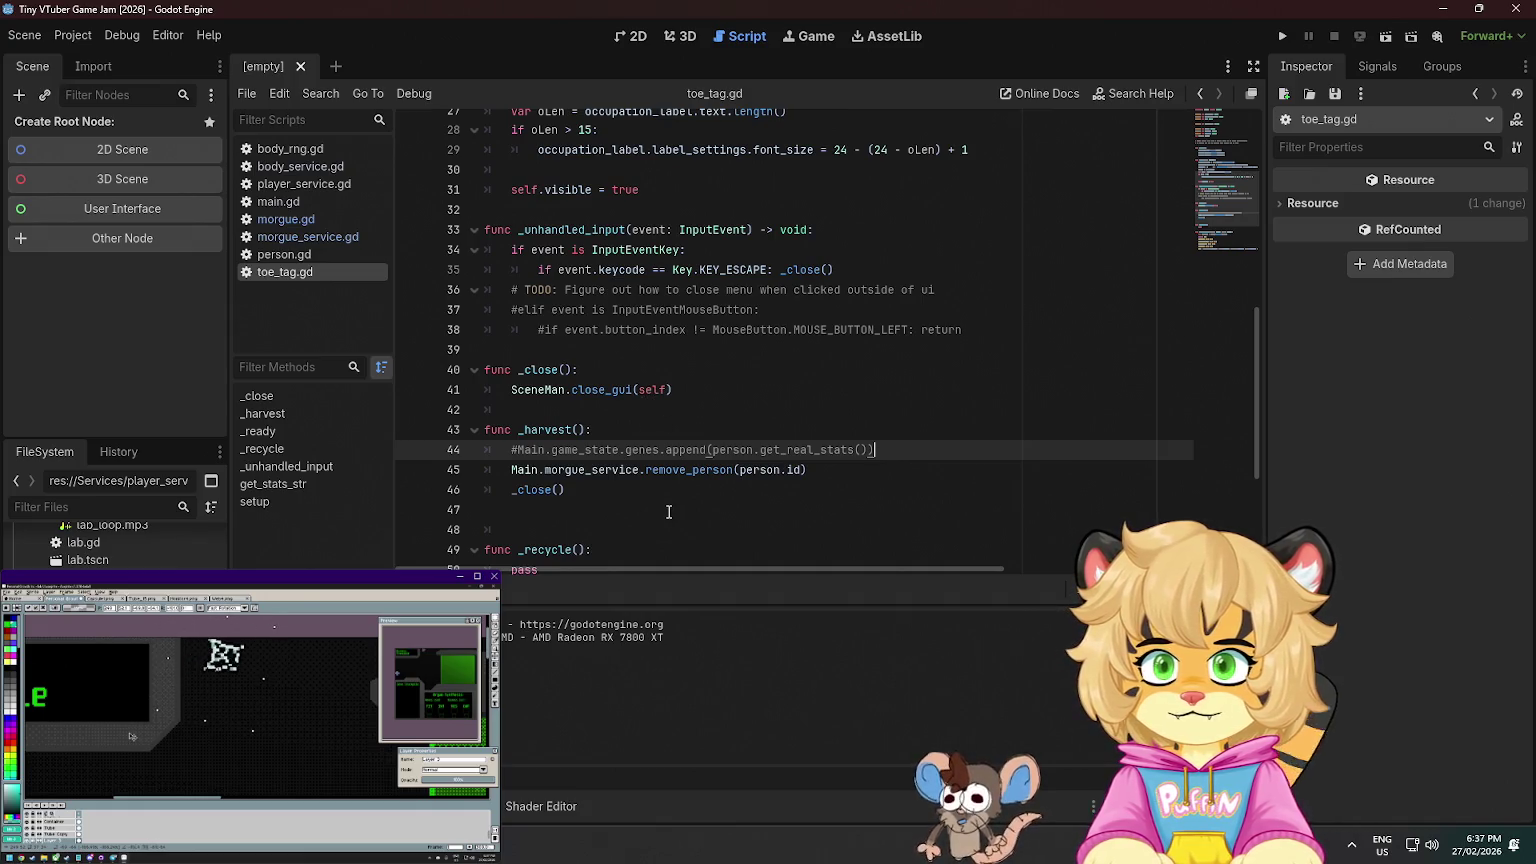
scroll(668, 515, "up", 9)
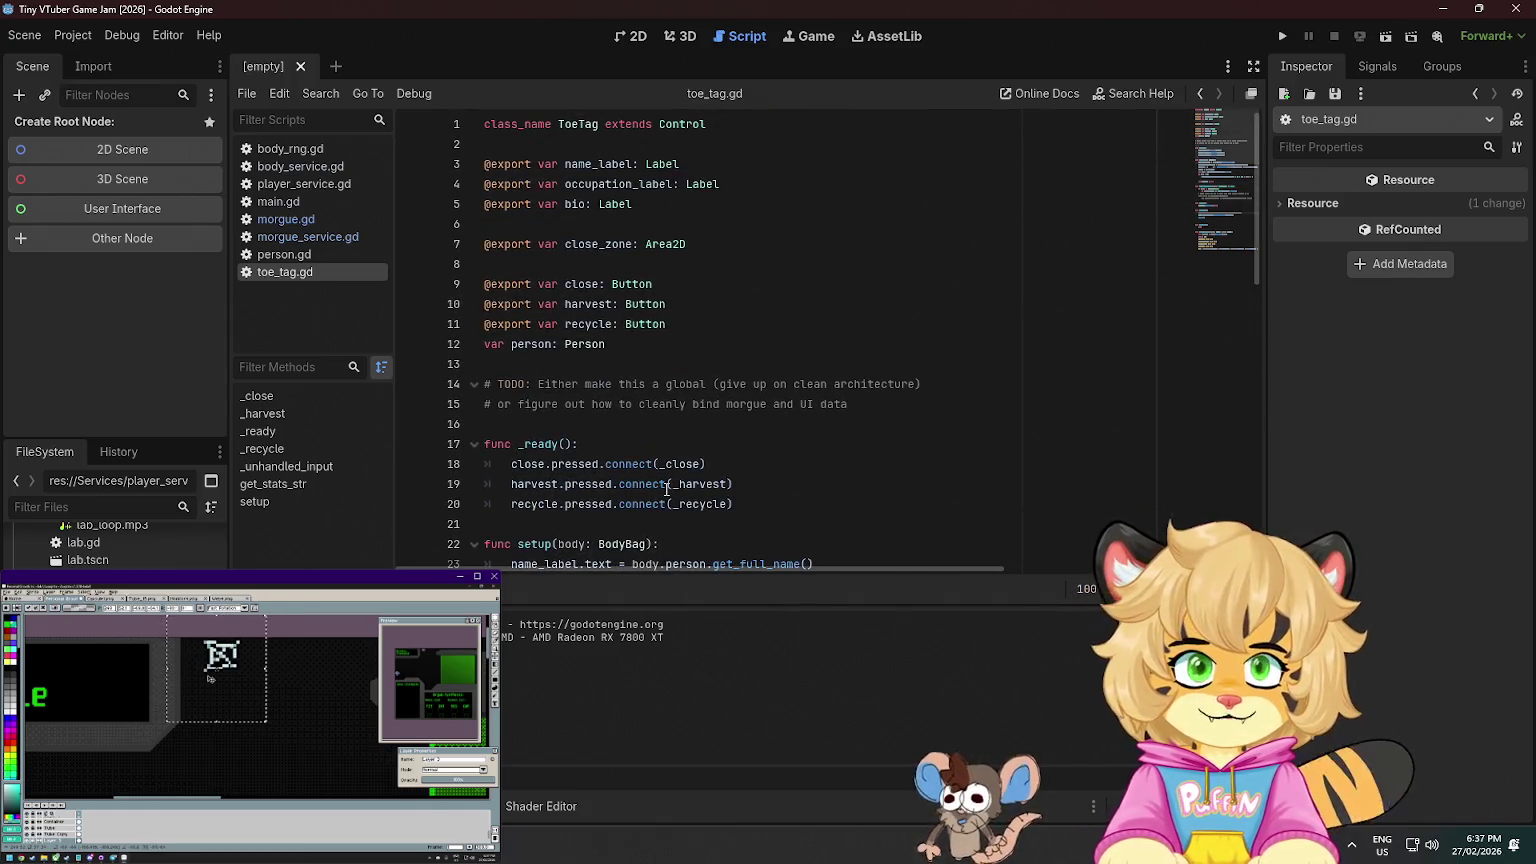
mouse_move(668, 489)
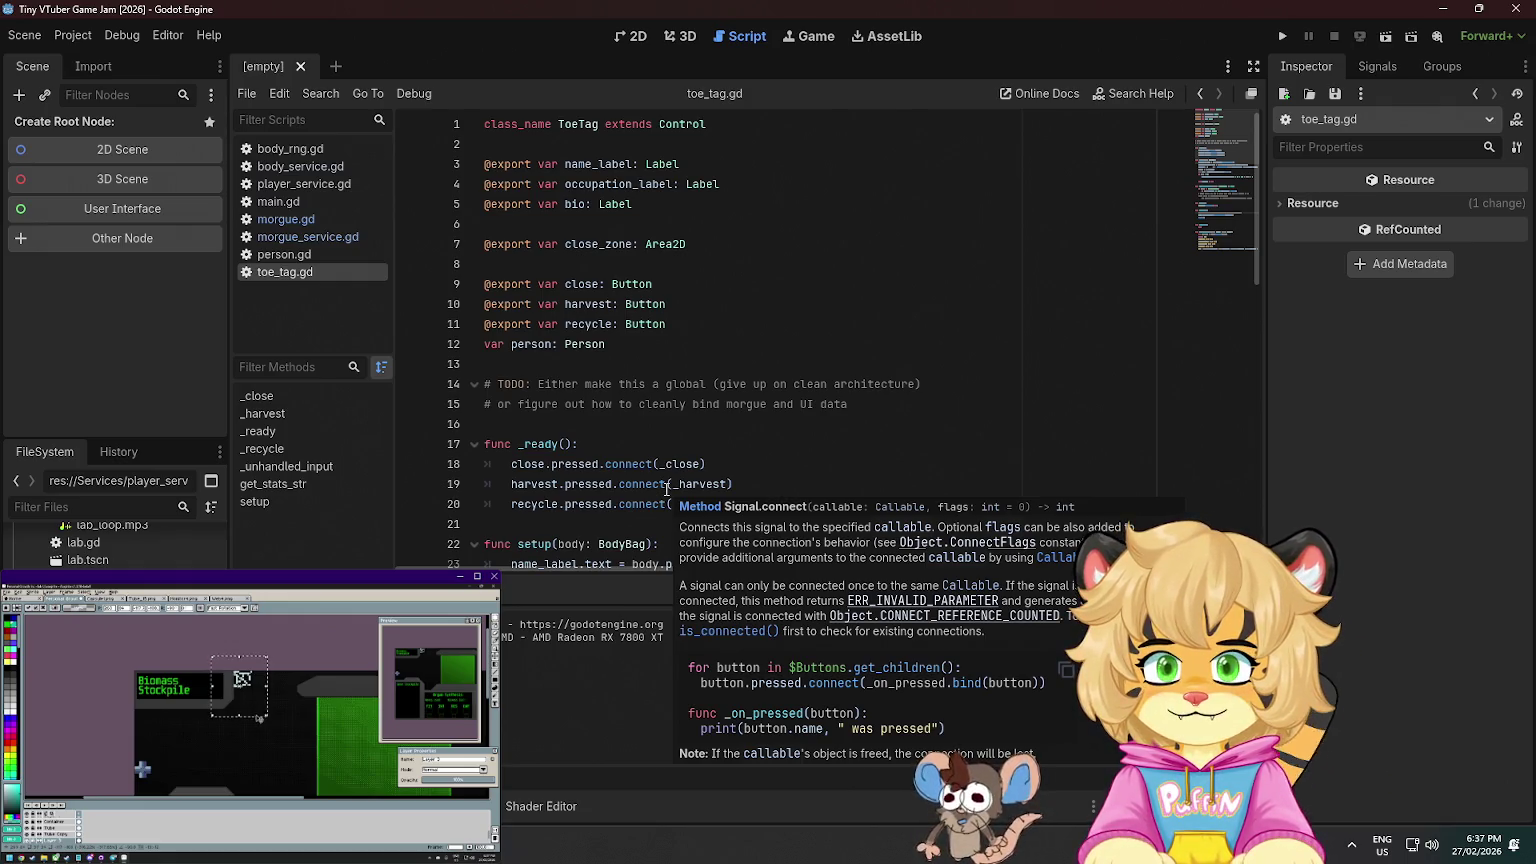
scroll(672, 357, "down", 3)
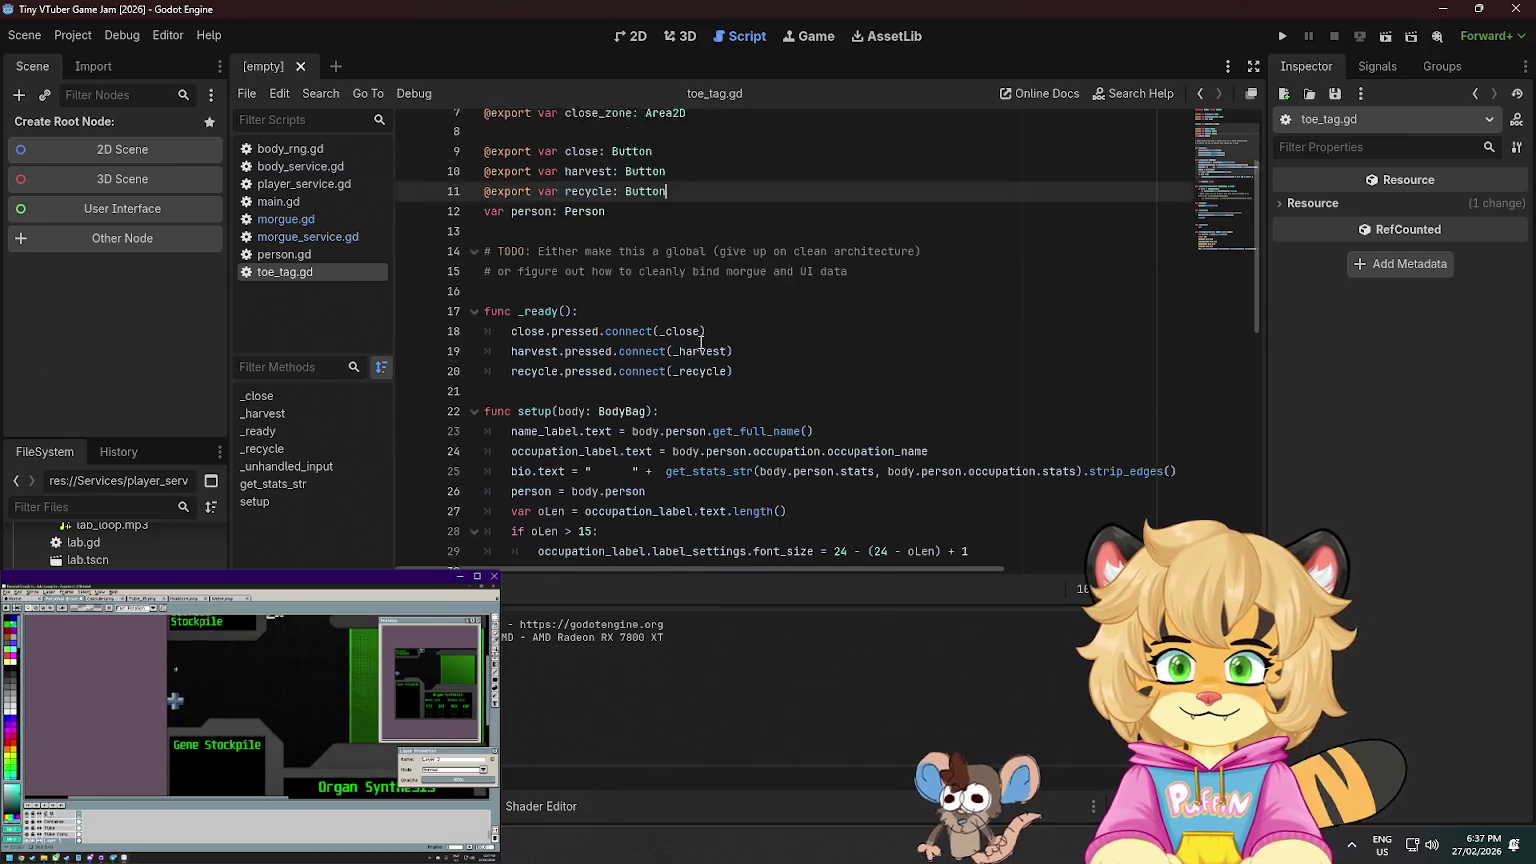
scroll(672, 357, "down", 5)
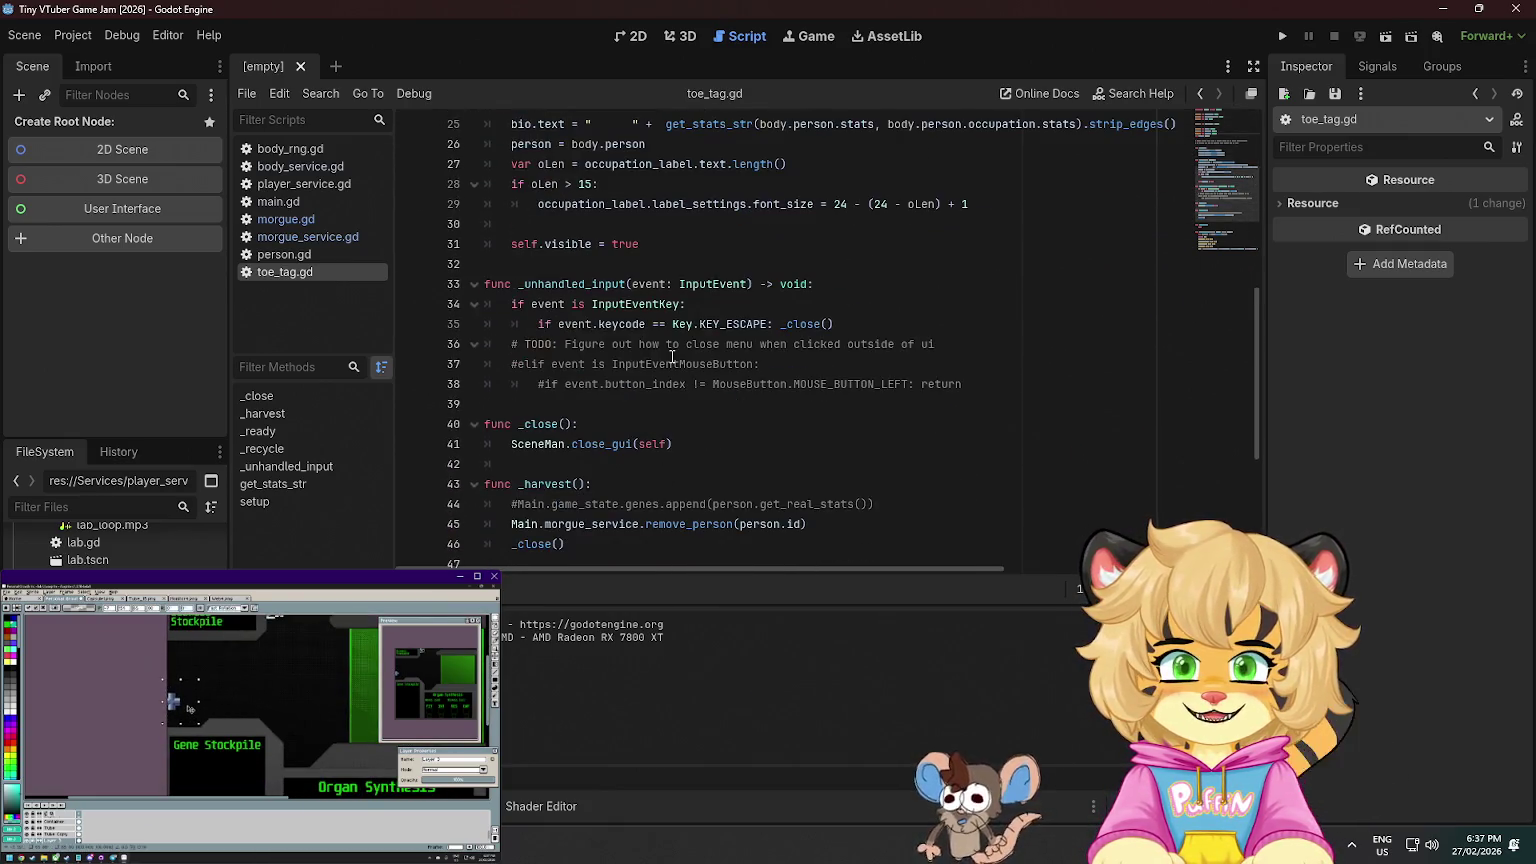
mouse_move(672, 365)
left_click(639, 424)
scroll(639, 423, "down", 3)
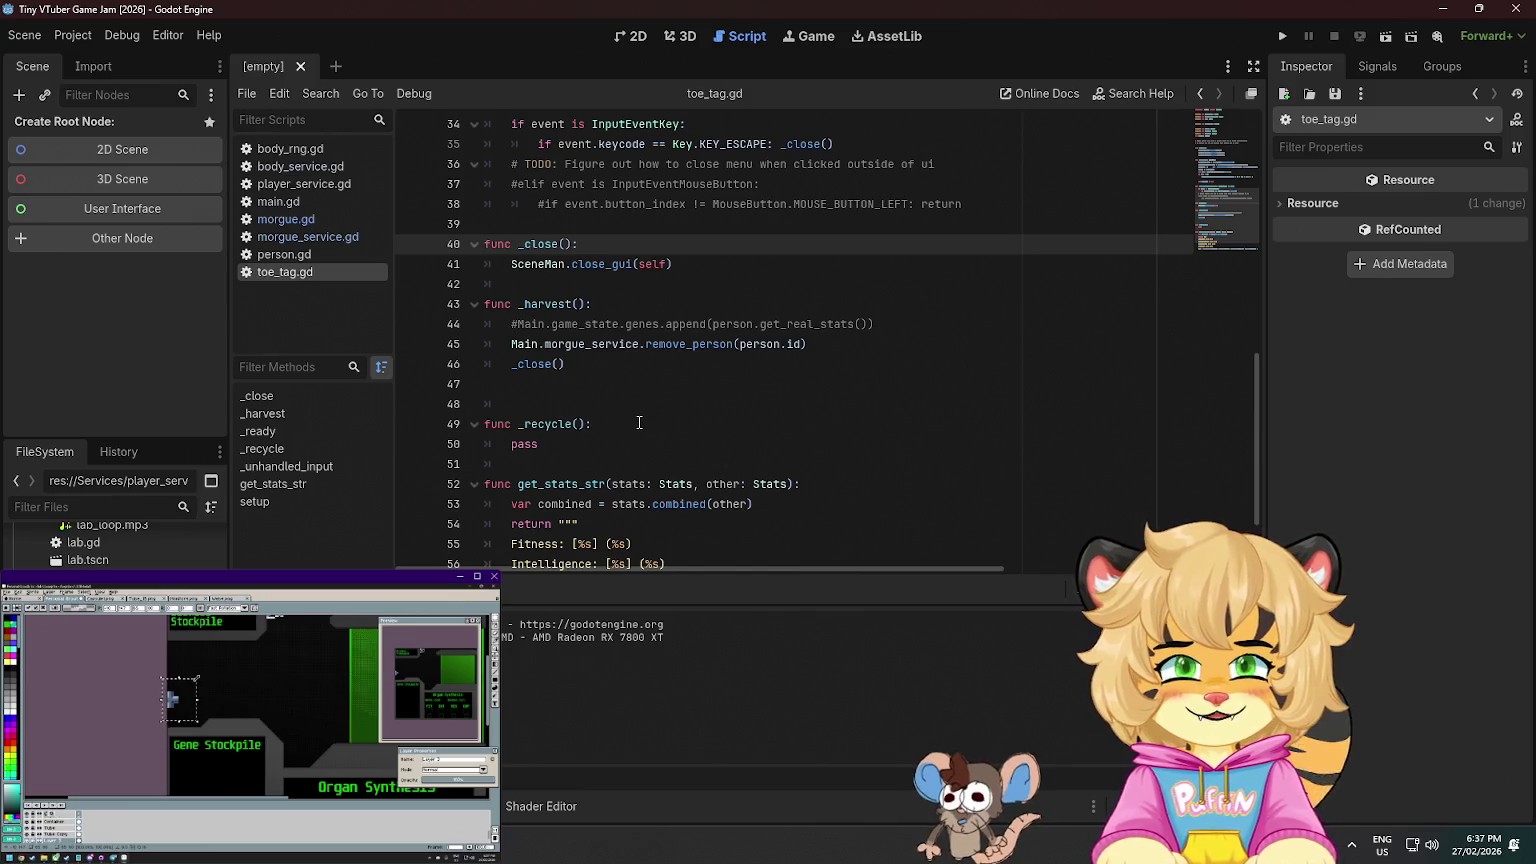
scroll(520, 340, "down", 2)
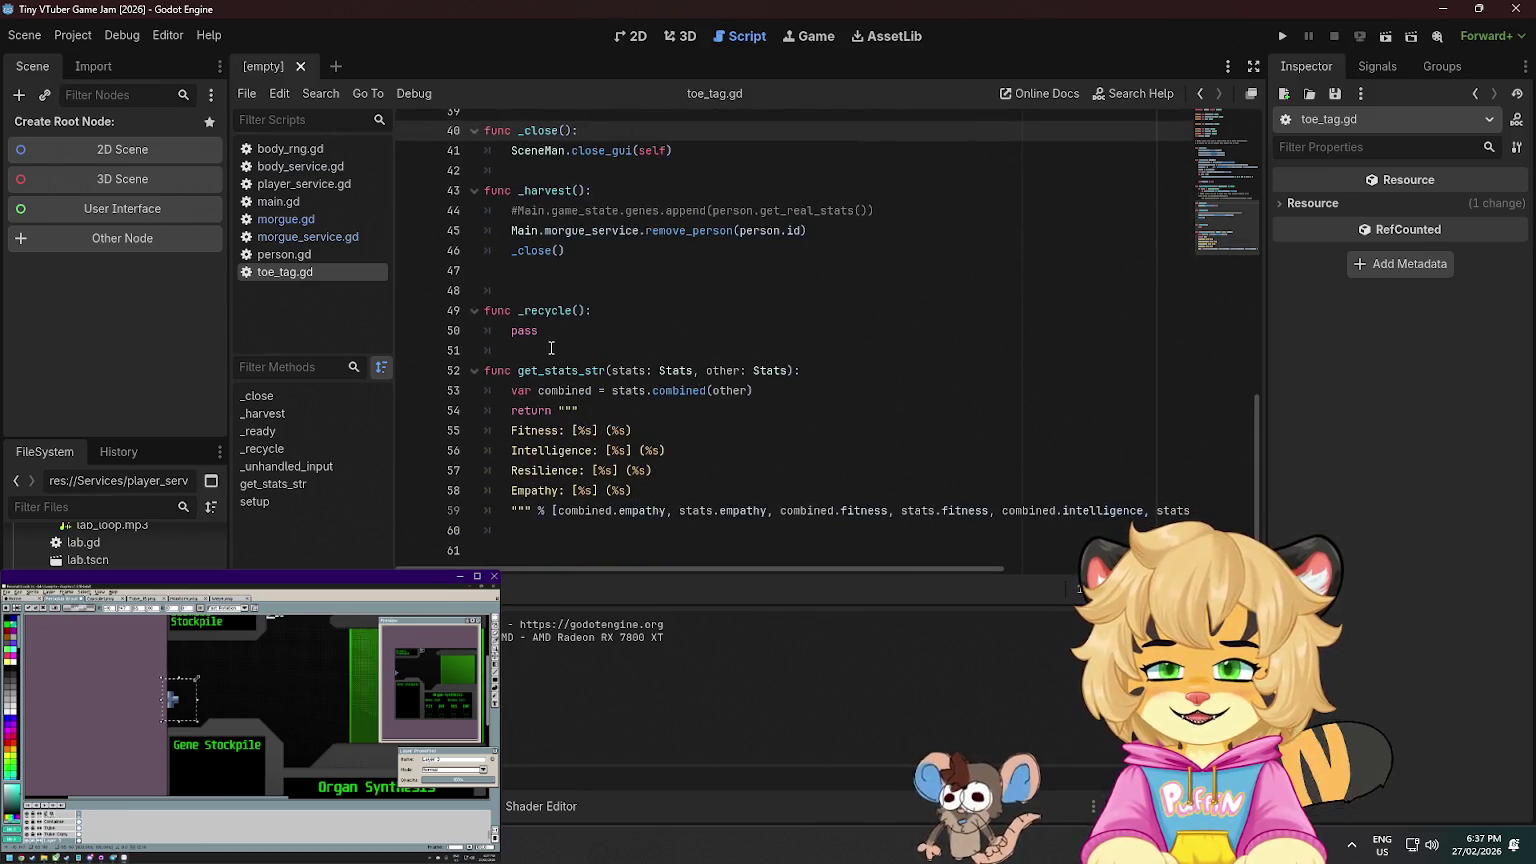
key("F5")
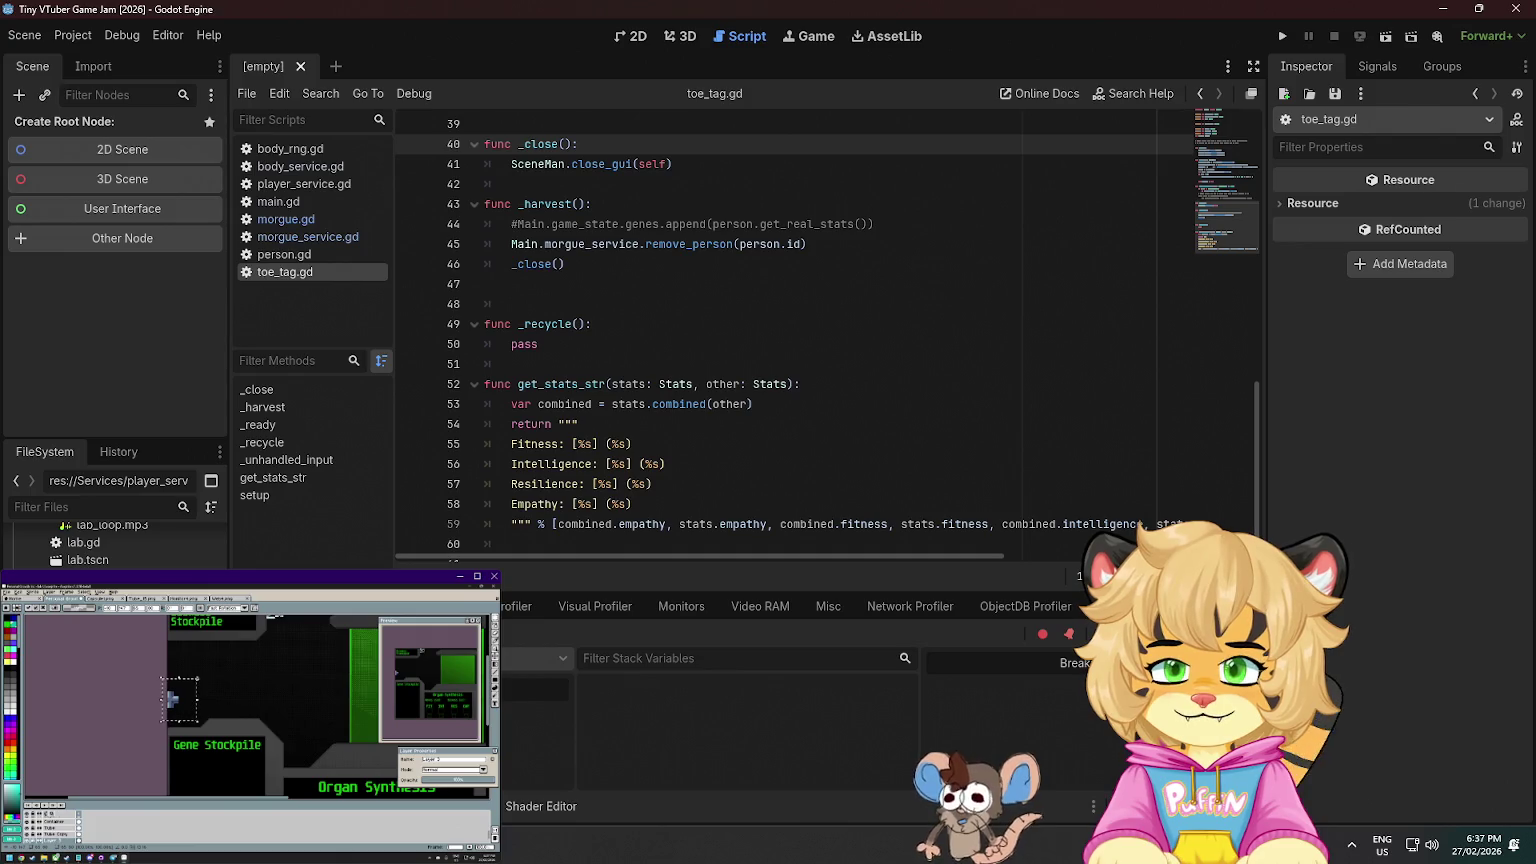
- Step through the Debugger warnings: unused parameters in morgue_service.gd and body_service.gd, then the i += 1 line
left_click(586, 666)
double_click(586, 666)
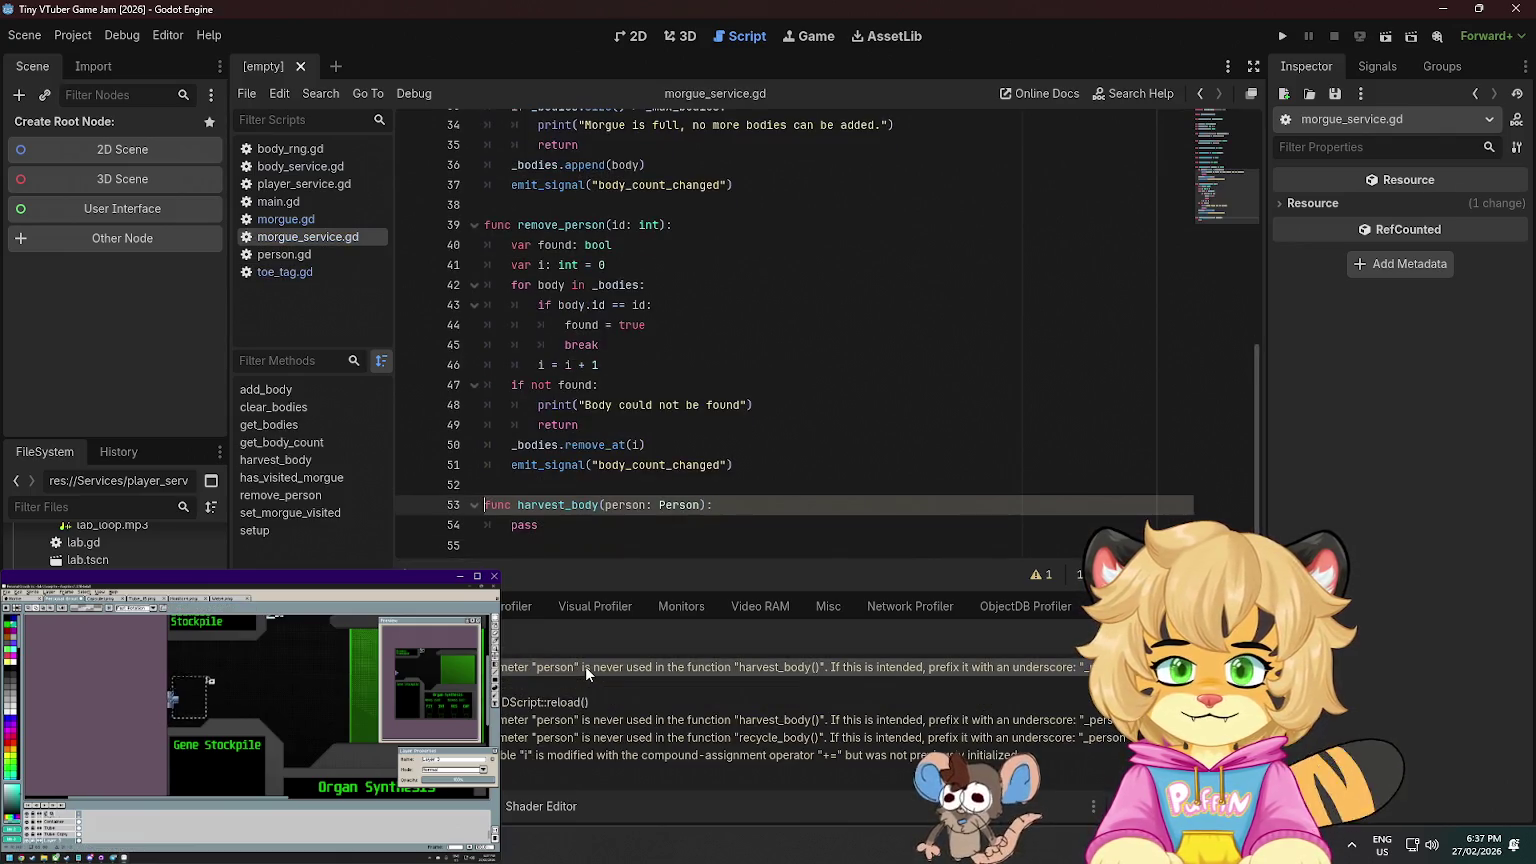
double_click(794, 721)
double_click(790, 733)
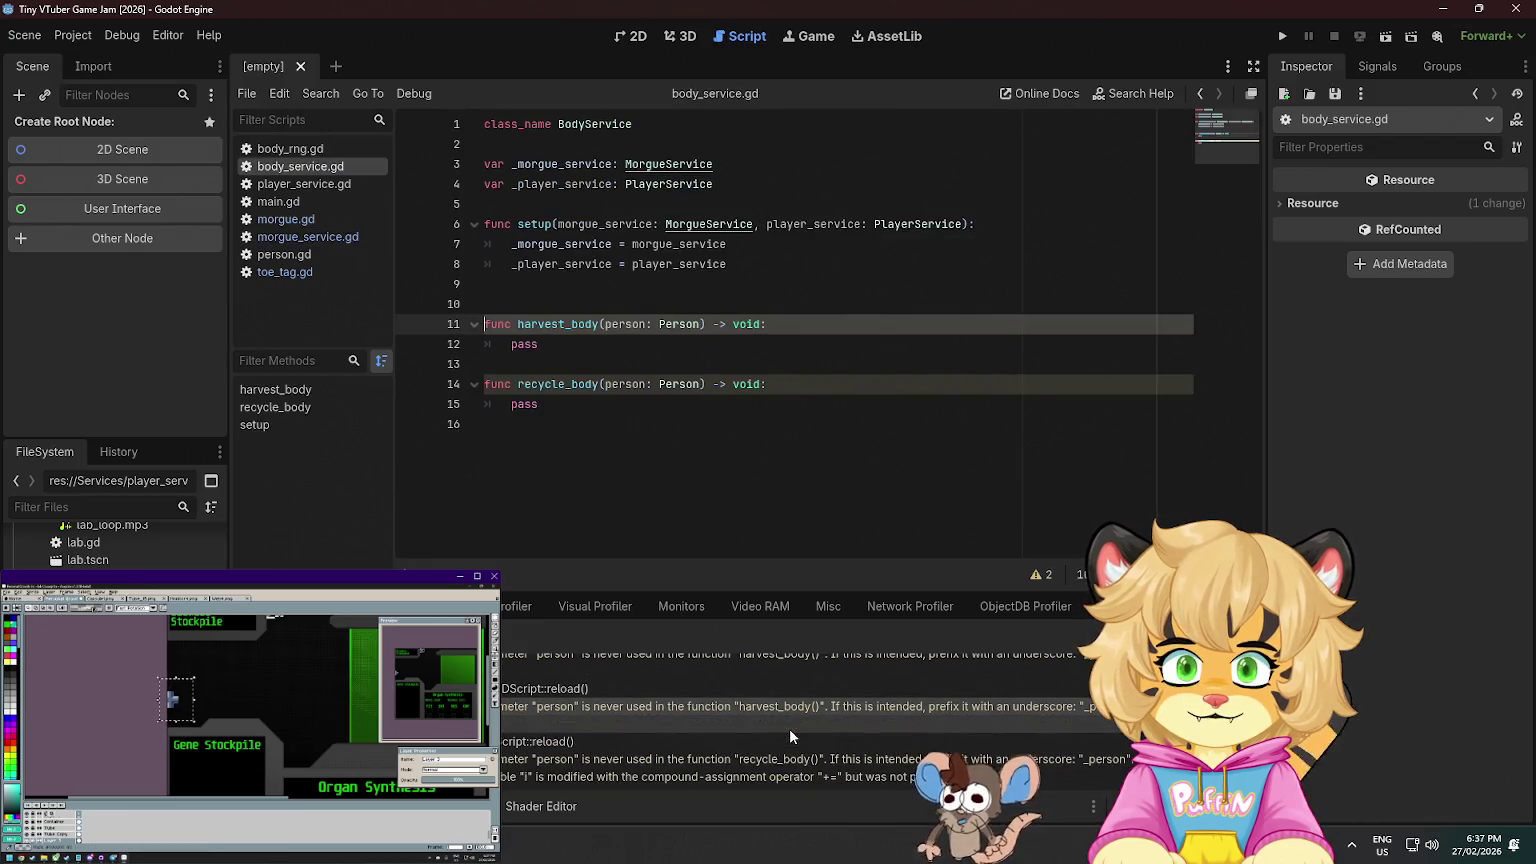
double_click(760, 776)
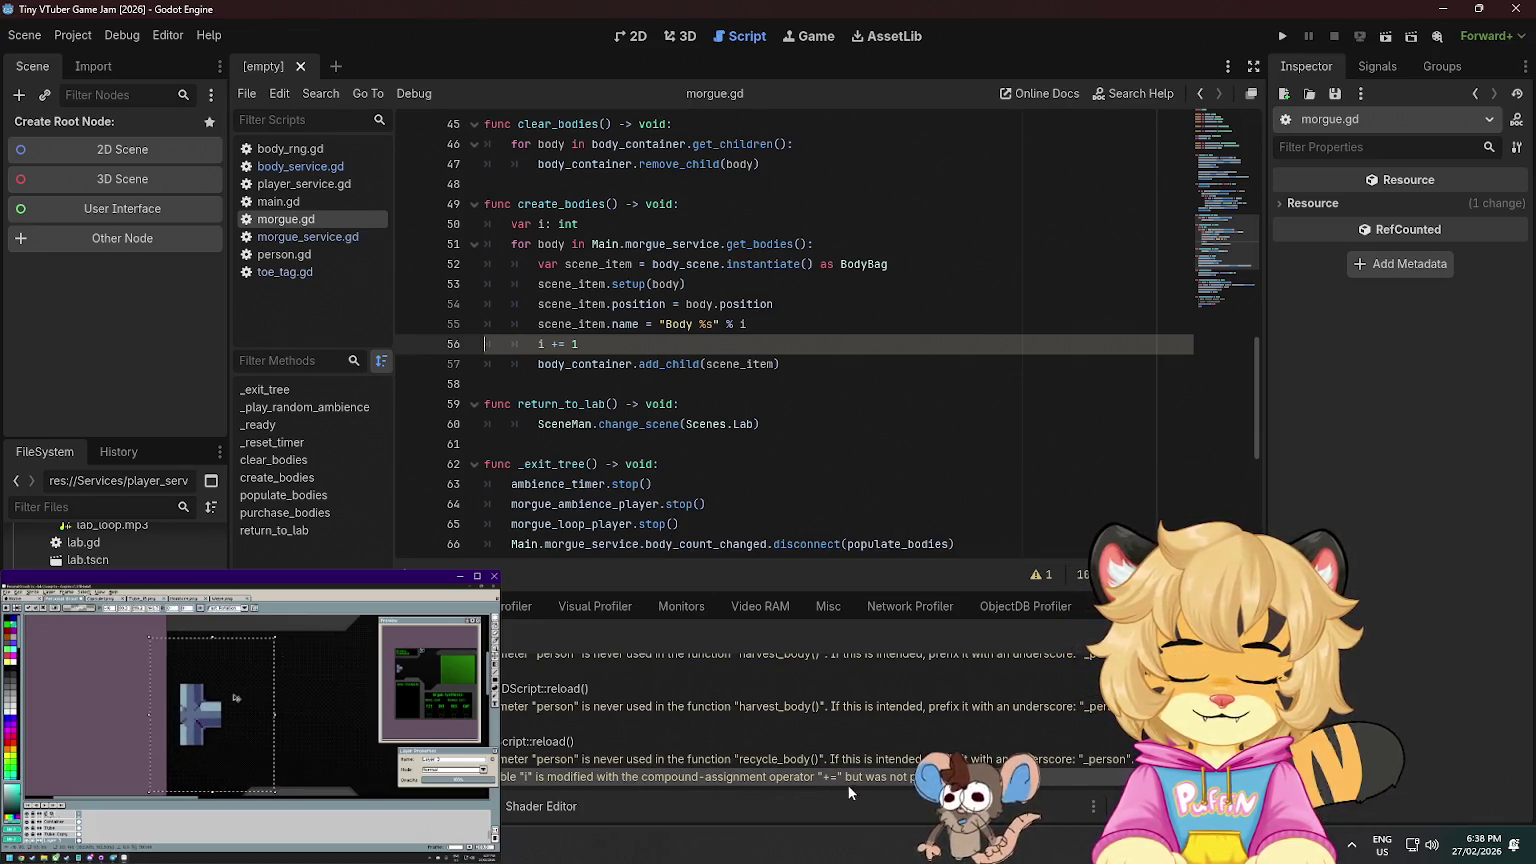
- Initialise i with '= 0' on line 50 of morgue.gd and run the game
left_click(631, 226)
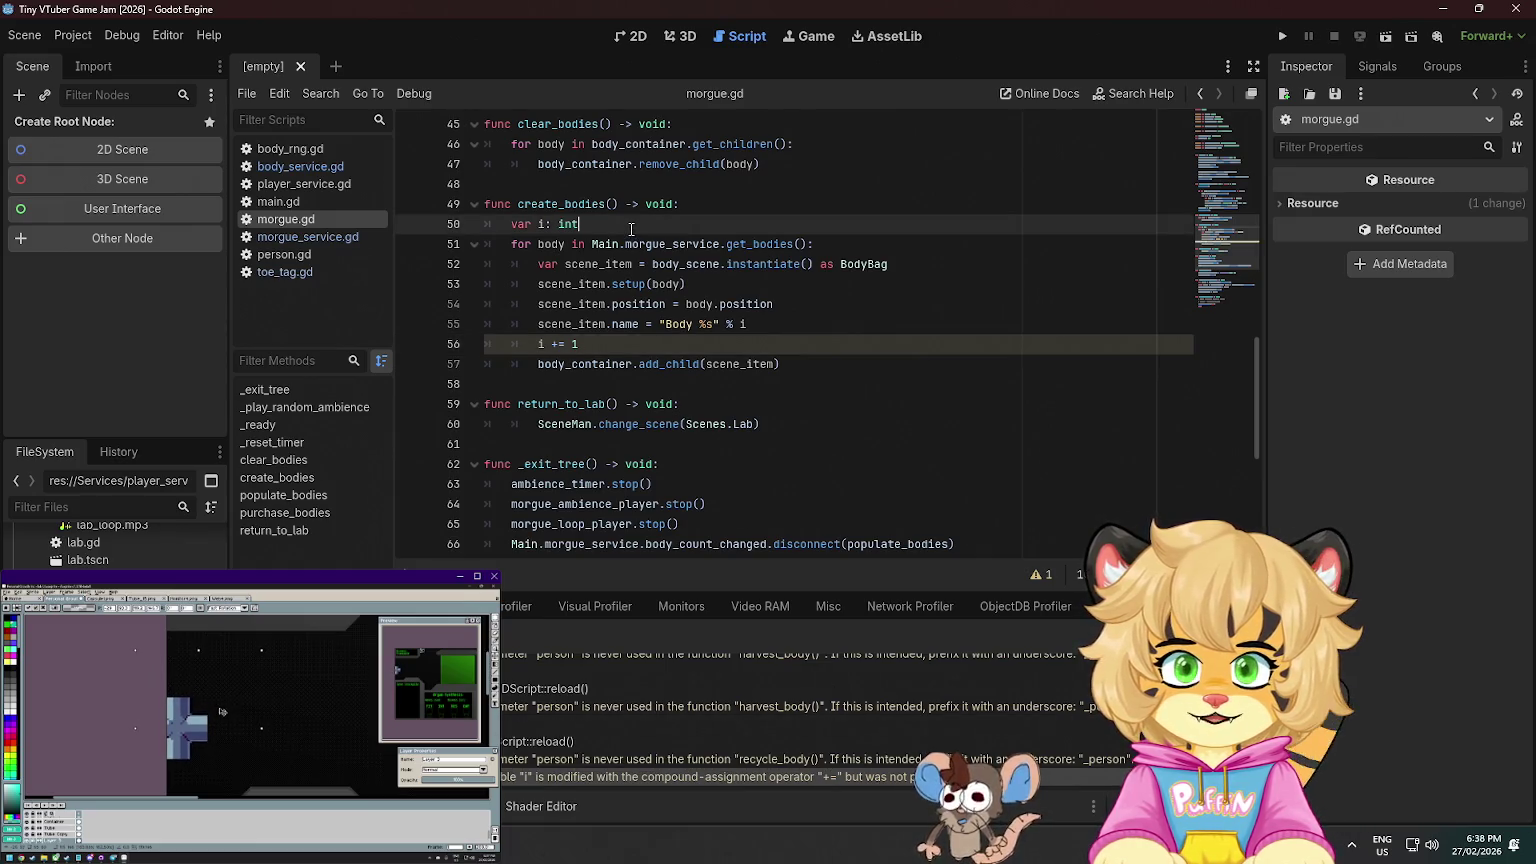
type(" = 0")
left_click(659, 244)
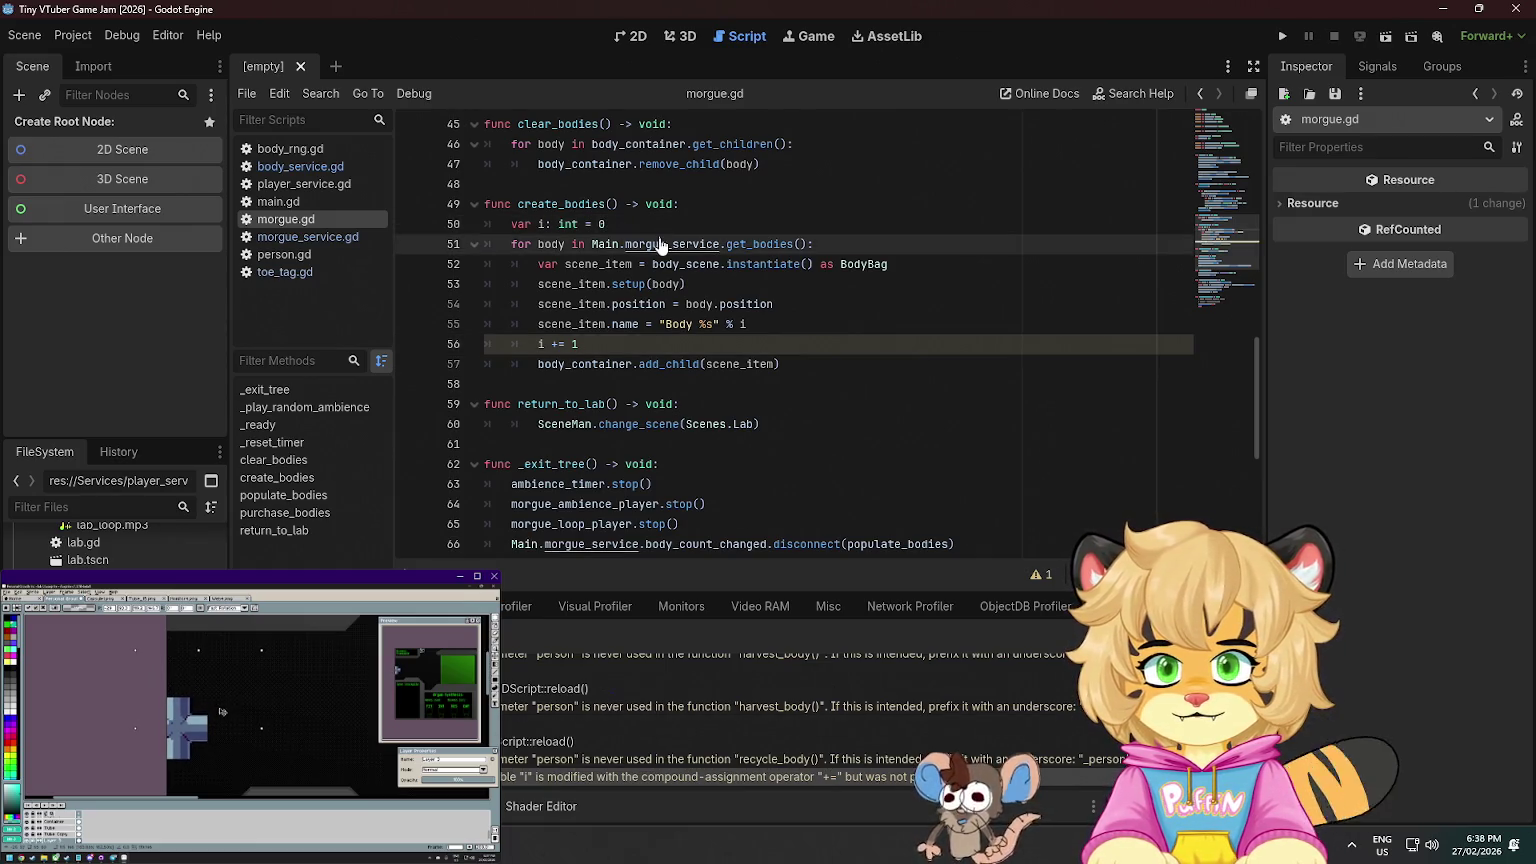
left_click(1286, 35)
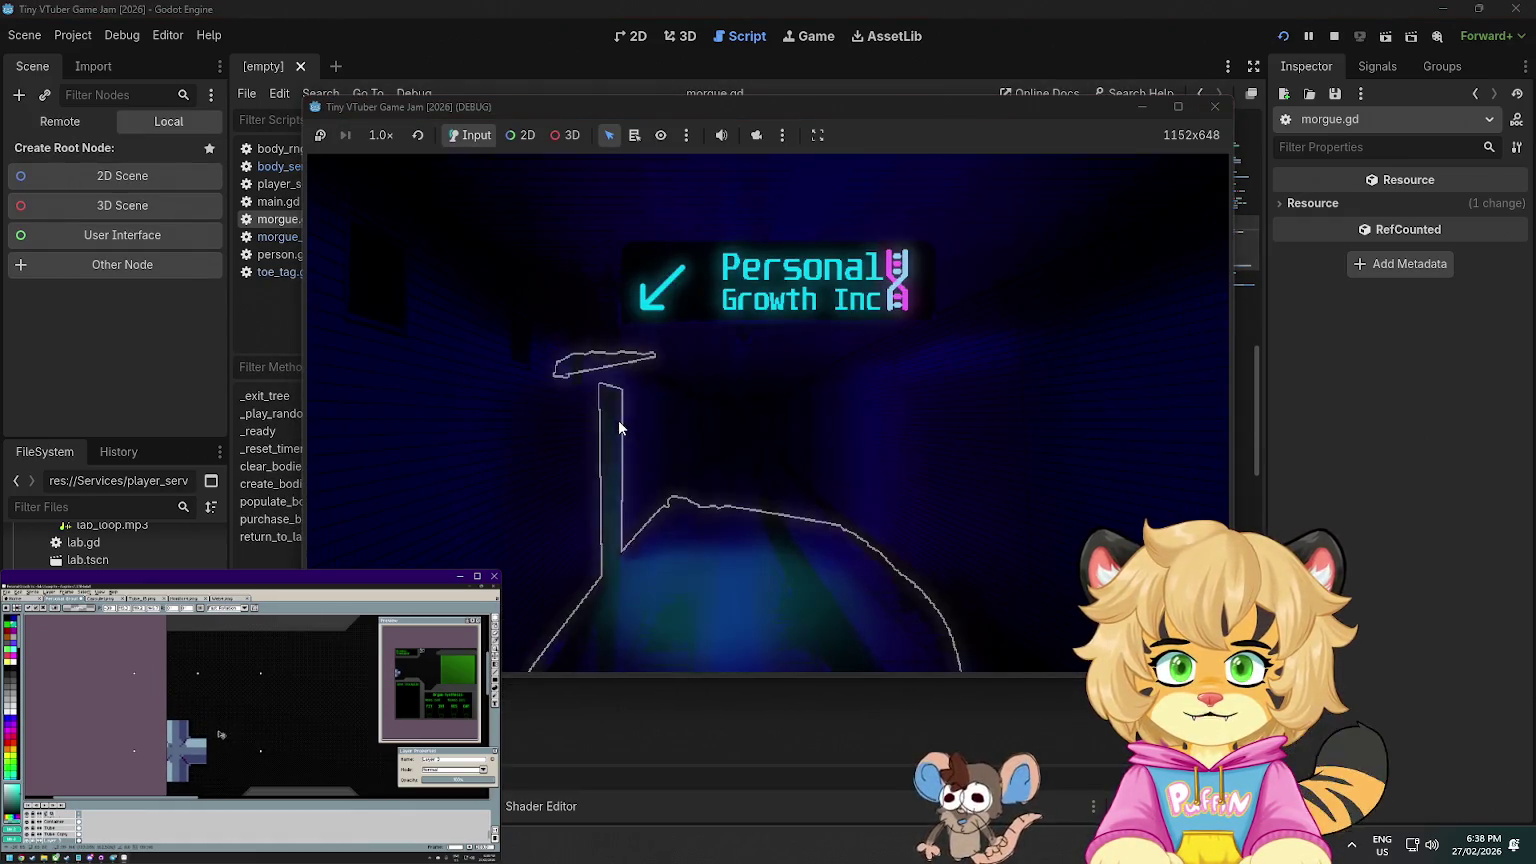
- Enter the morgue and harvest three bodies from their toe tags
left_click(618, 420)
left_click(746, 410)
left_click(812, 443)
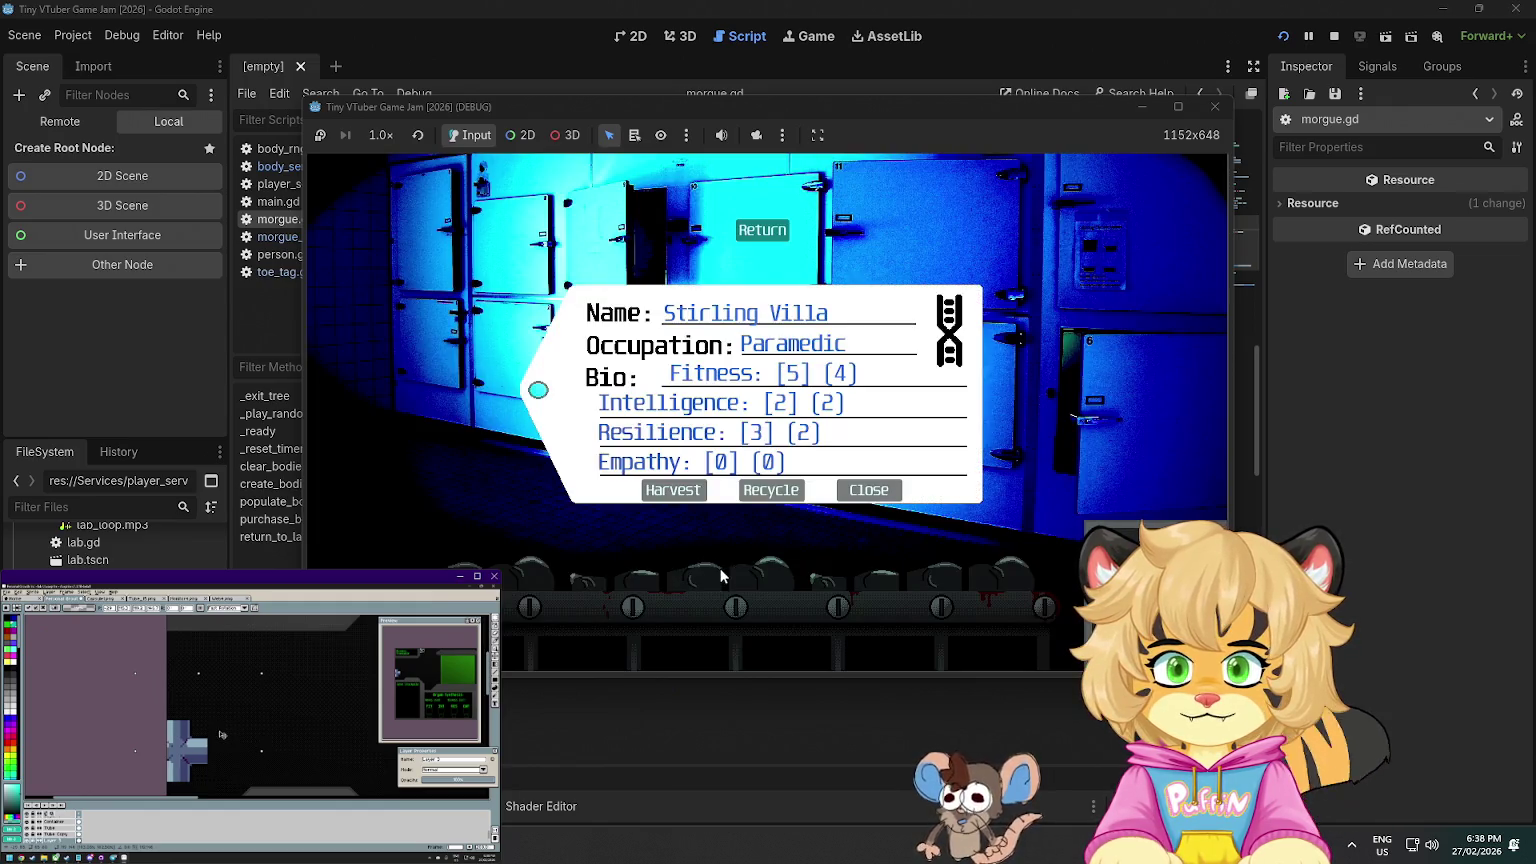
left_click(673, 490)
left_click(540, 573)
left_click(673, 490)
left_click(934, 576)
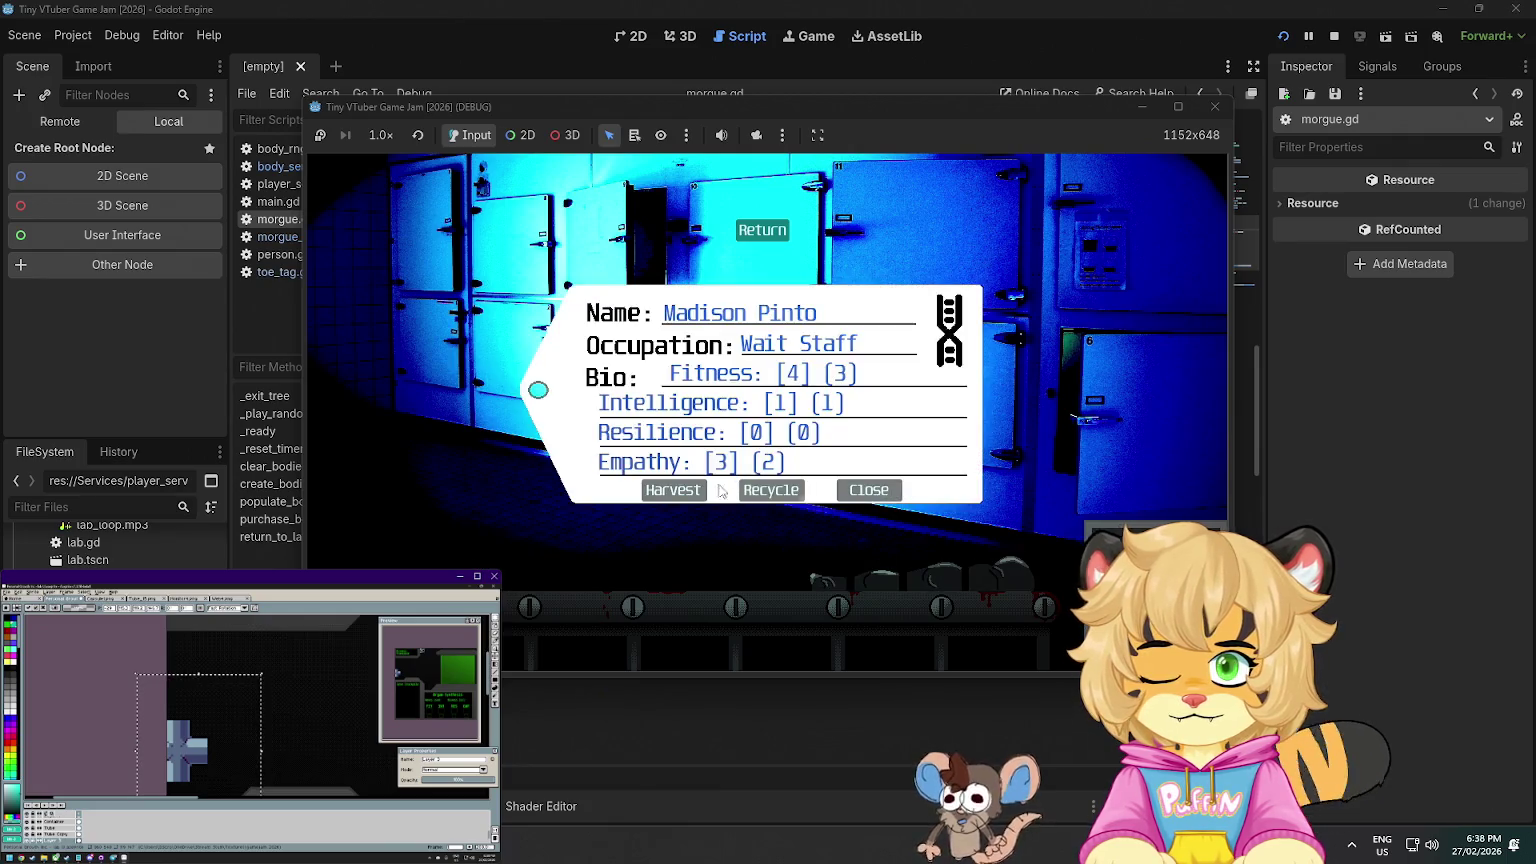
left_click(673, 490)
- Return to the lab, stop the game, and bring up Pixabay's zipper sound results
left_click(762, 230)
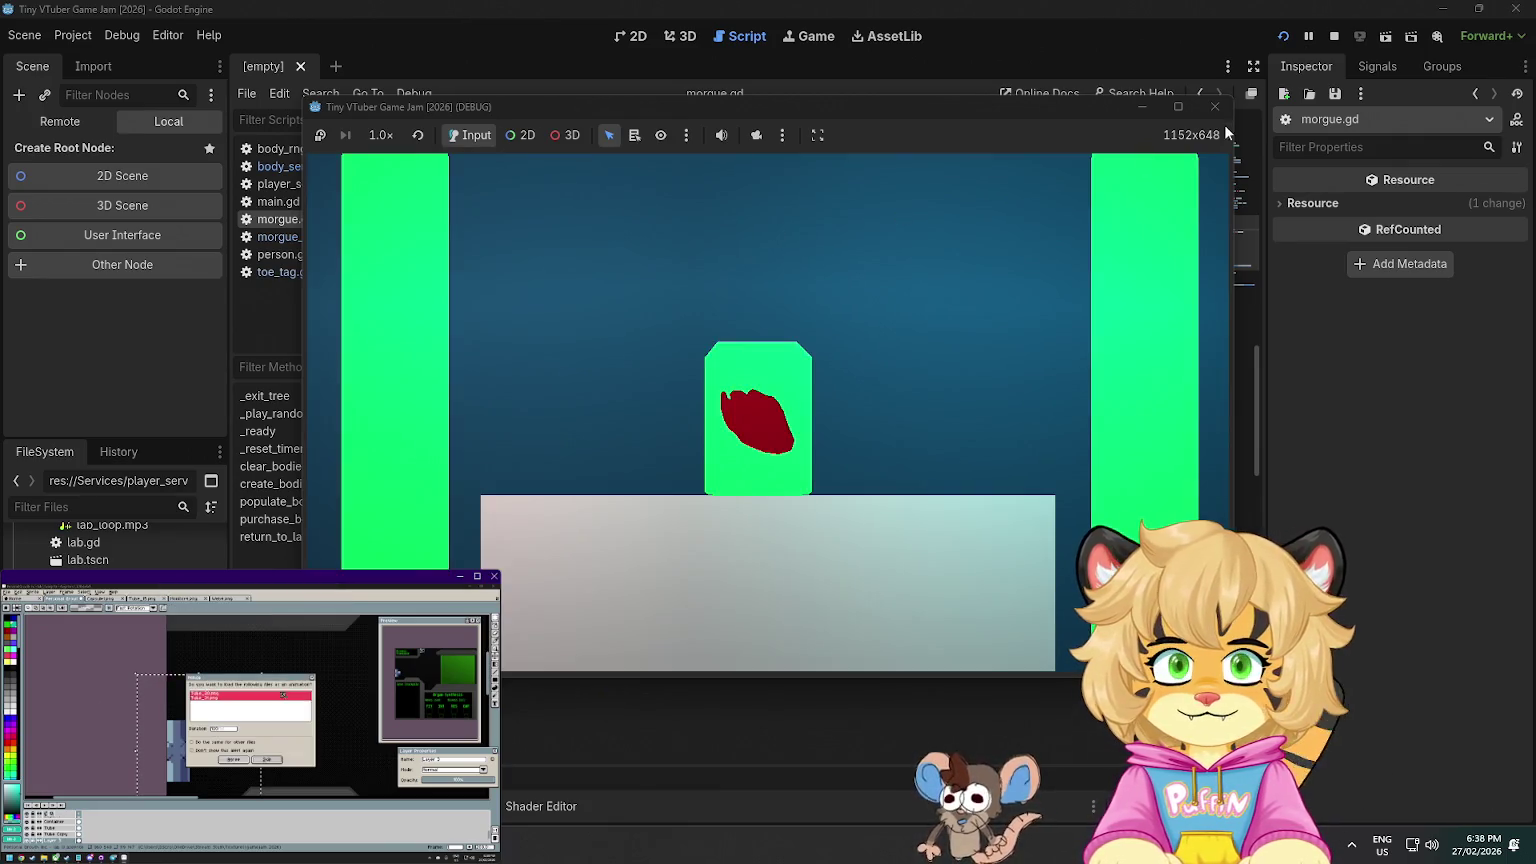
key("F8")
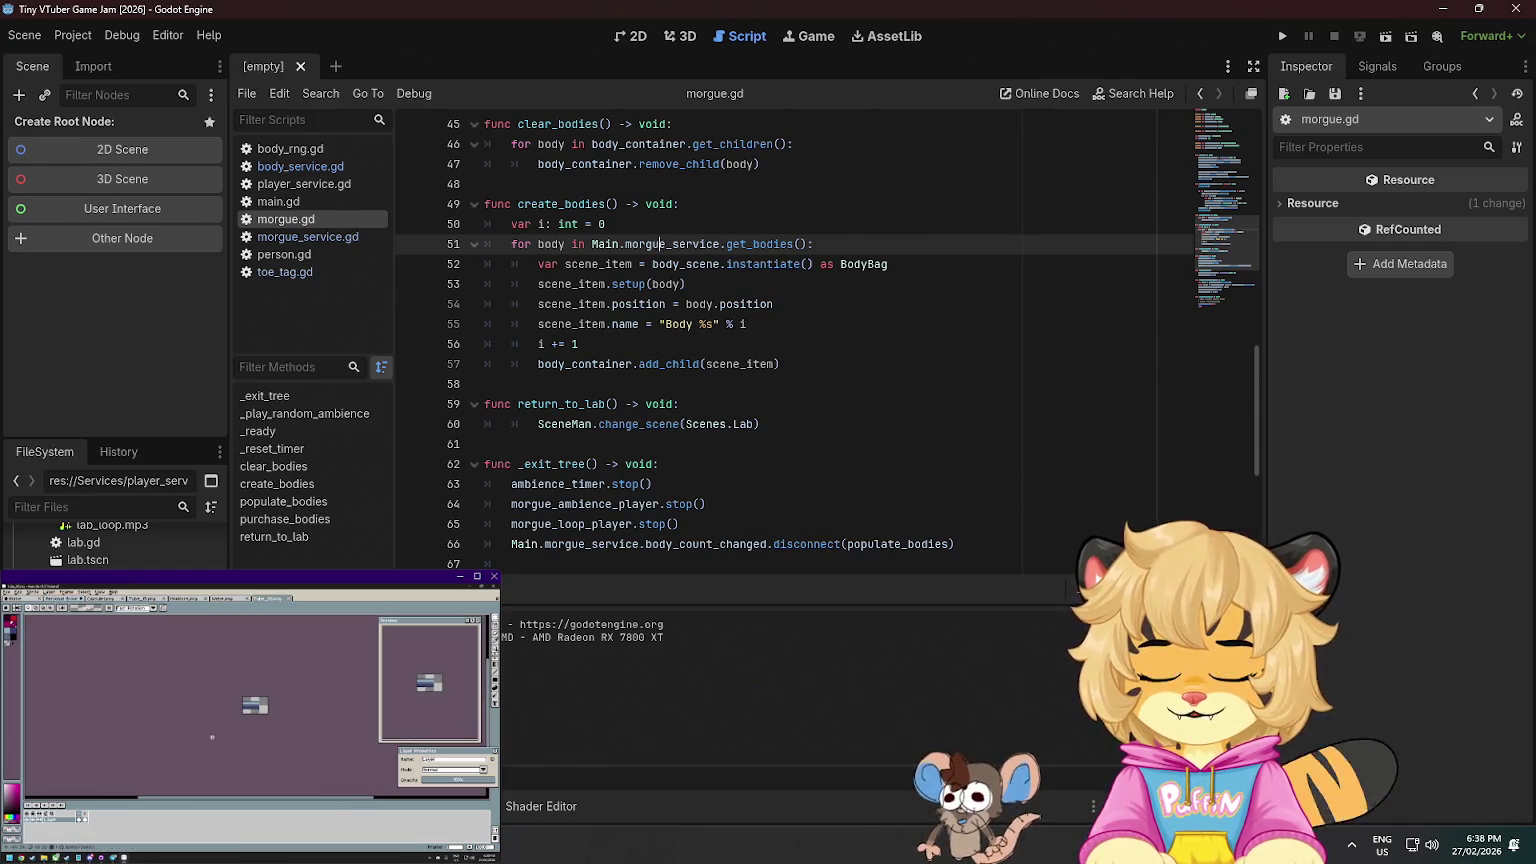
key("alt+Tab")
key("alt+Tab")
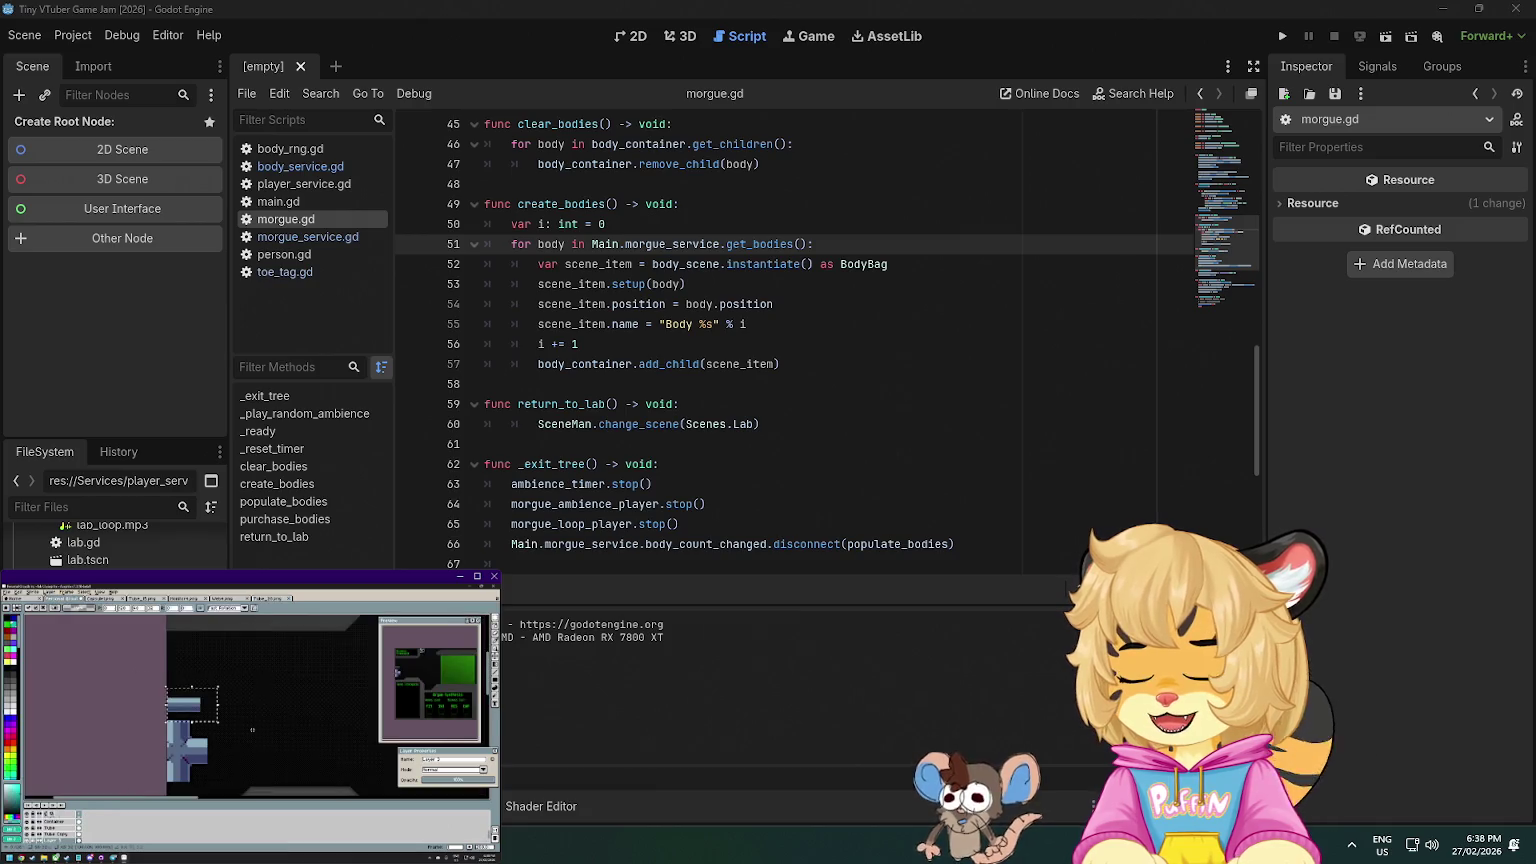
key("alt+Tab")
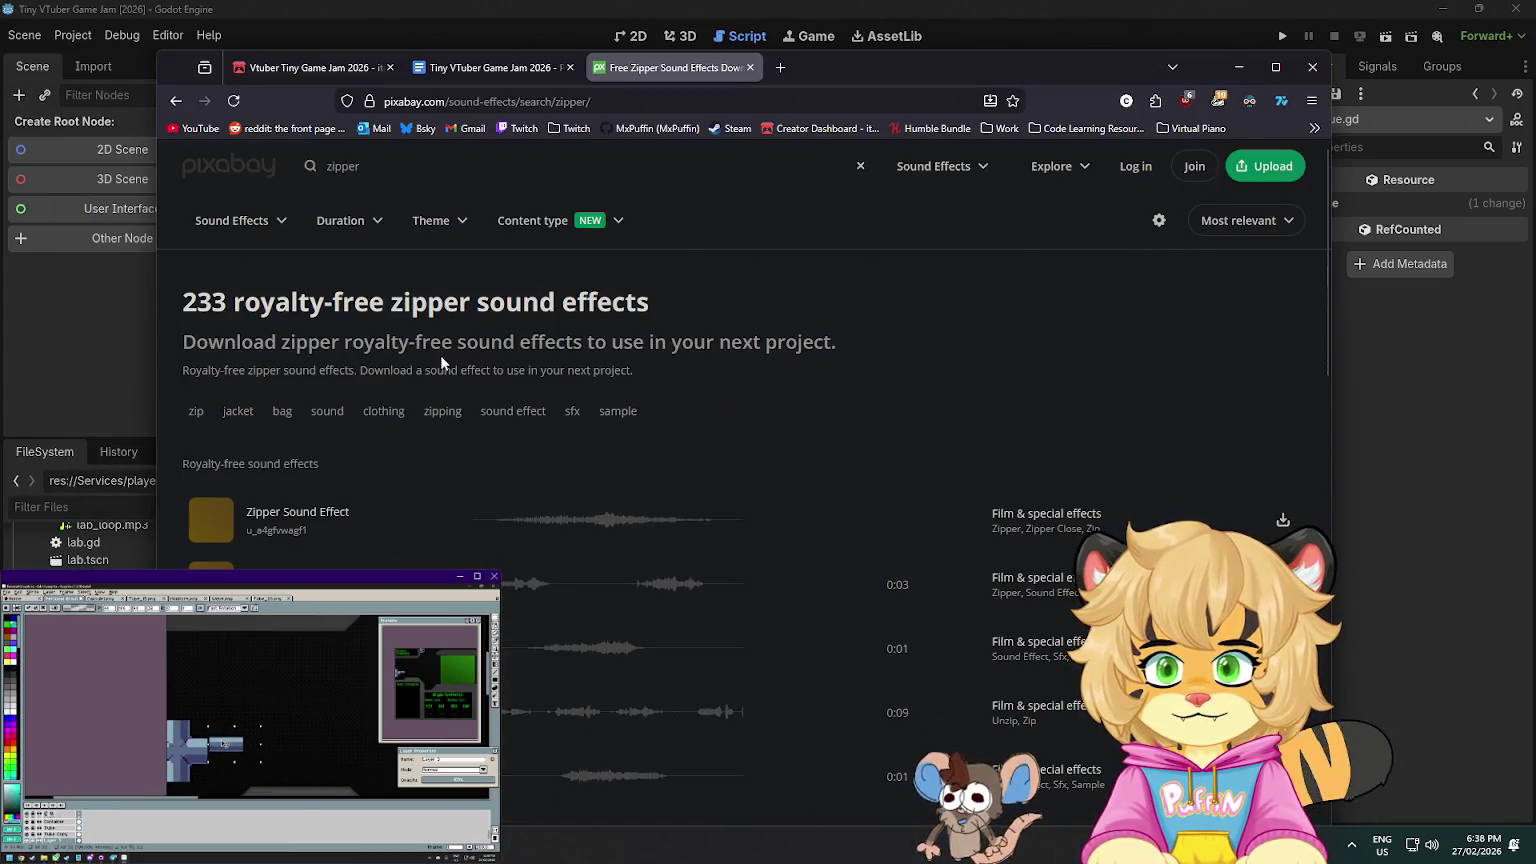
- Preview several zipper sounds, including Zipper Movement FX 3, with Zipper Sound Effect opened in a background tab
left_click(208, 527)
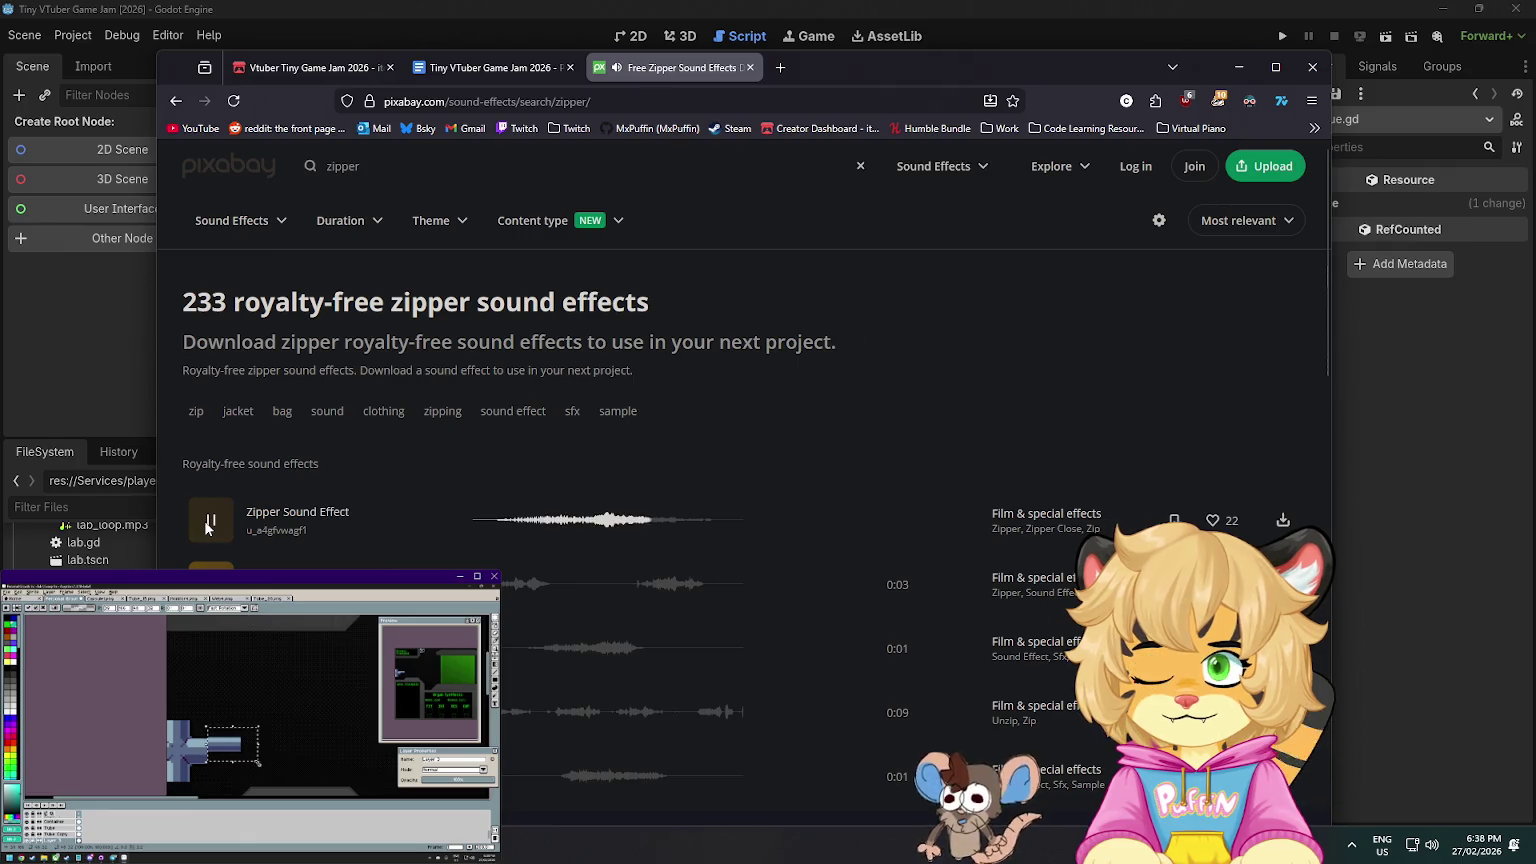
middle_click(298, 513)
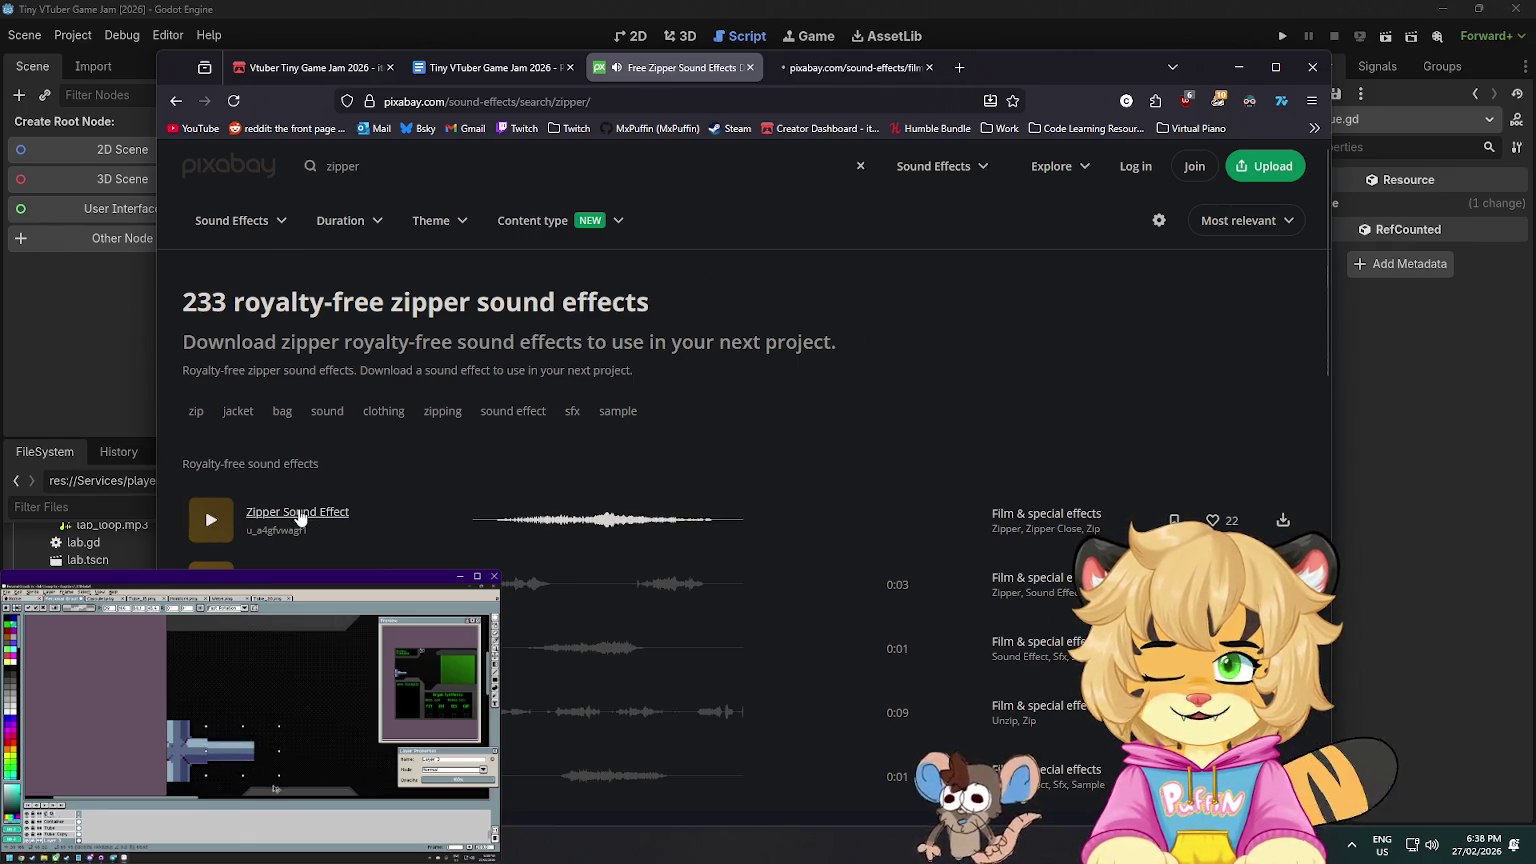
scroll(298, 513, "down", 1)
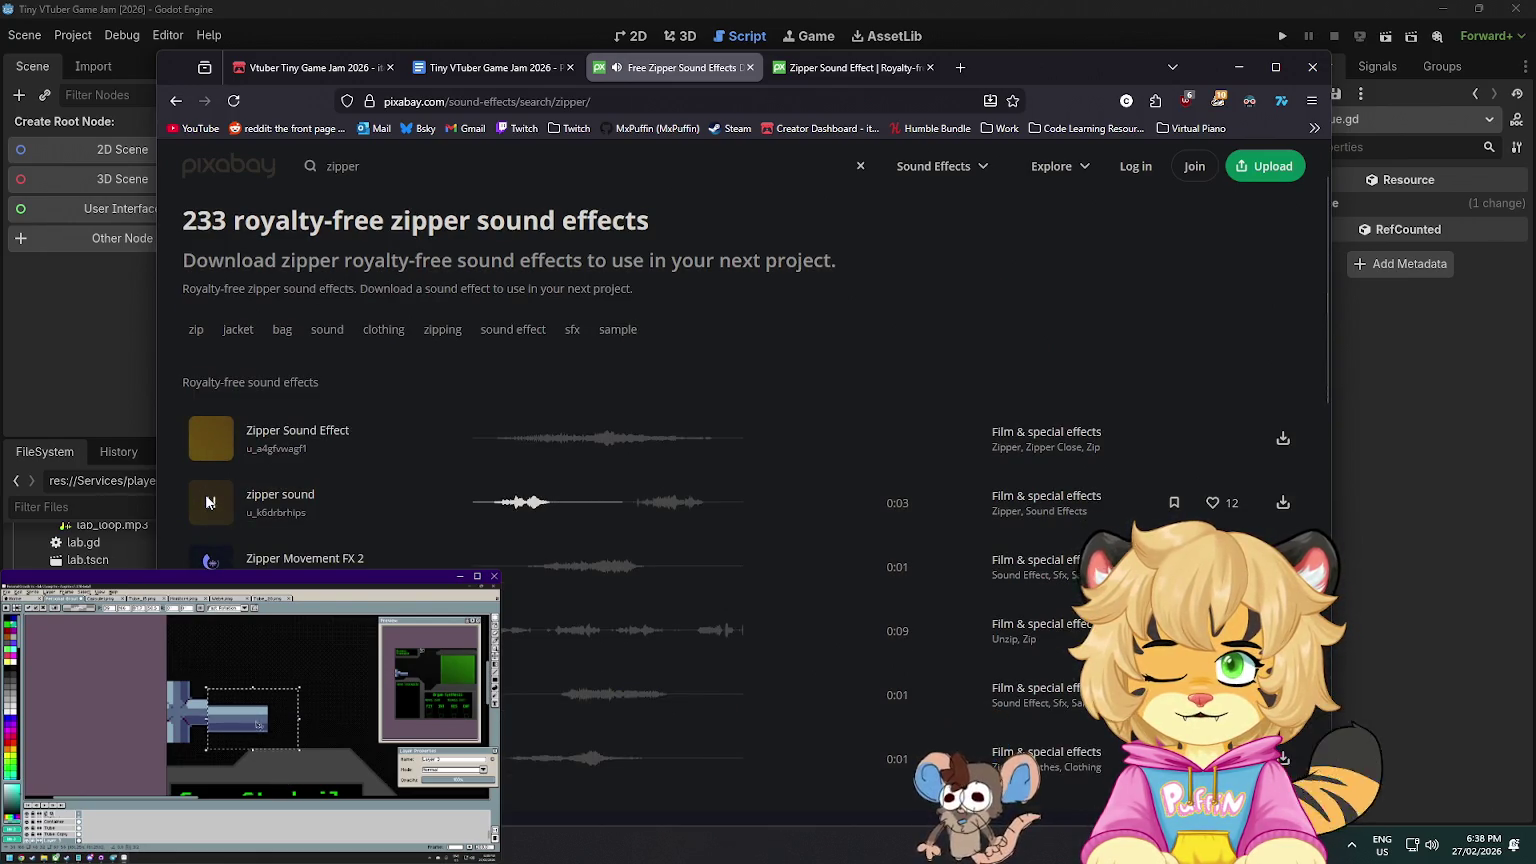
left_click(211, 438)
scroll(211, 440, "down", 1)
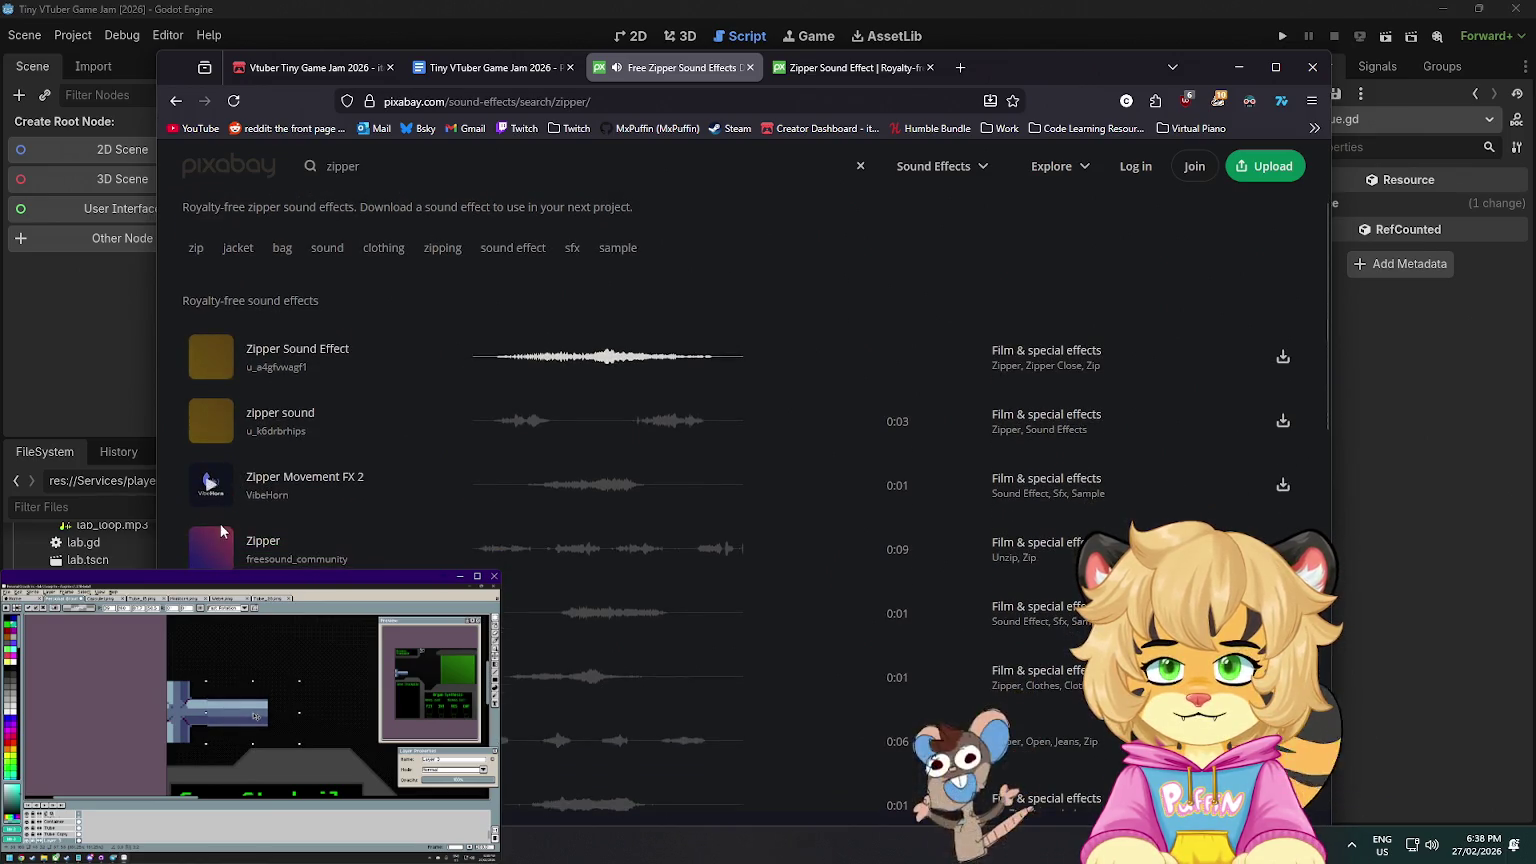
left_click(210, 550)
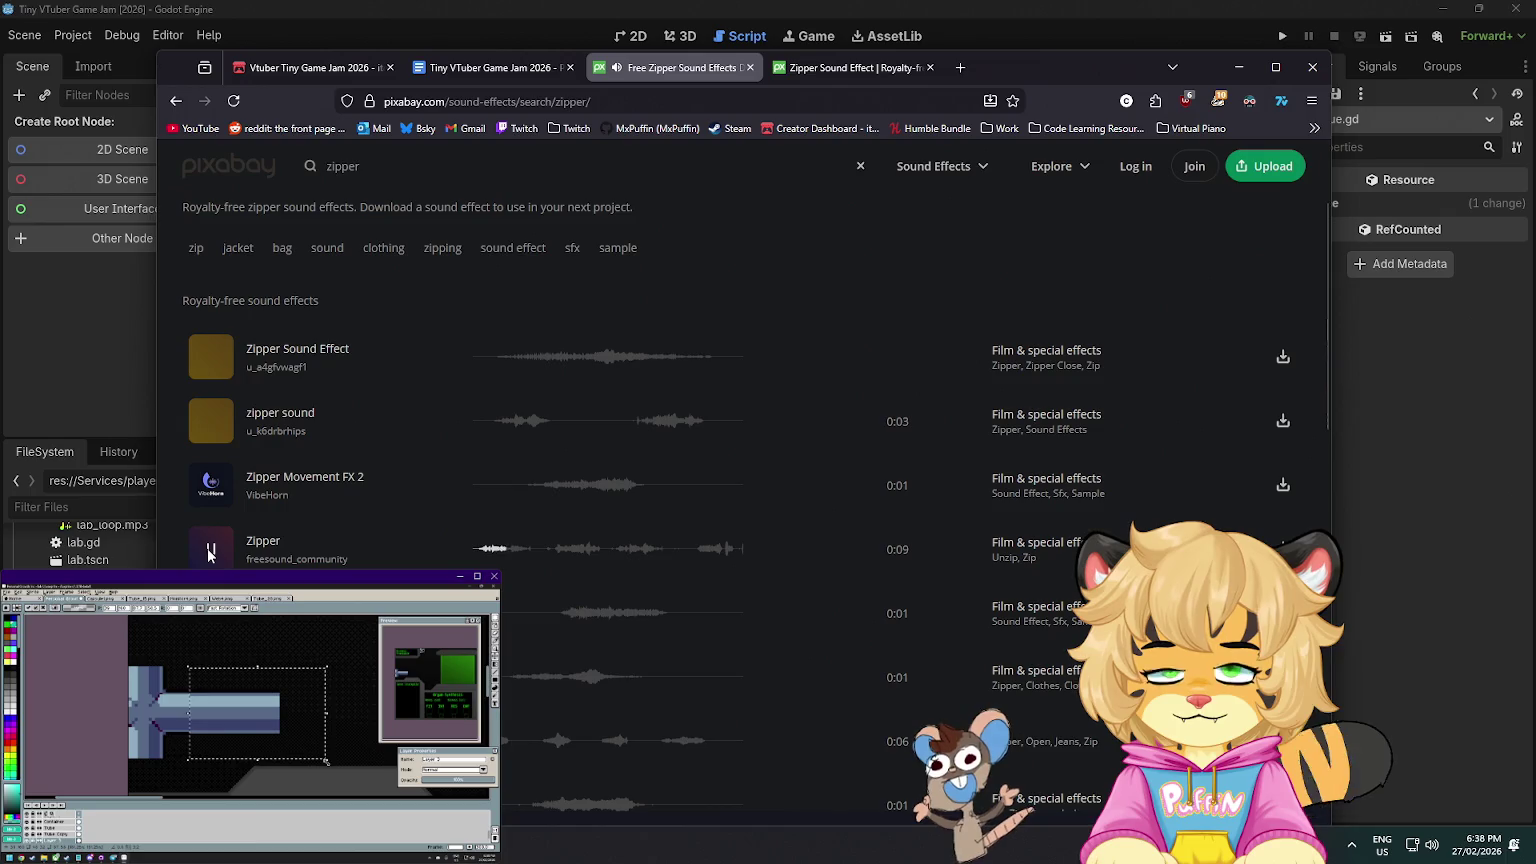
scroll(214, 550, "down", 1)
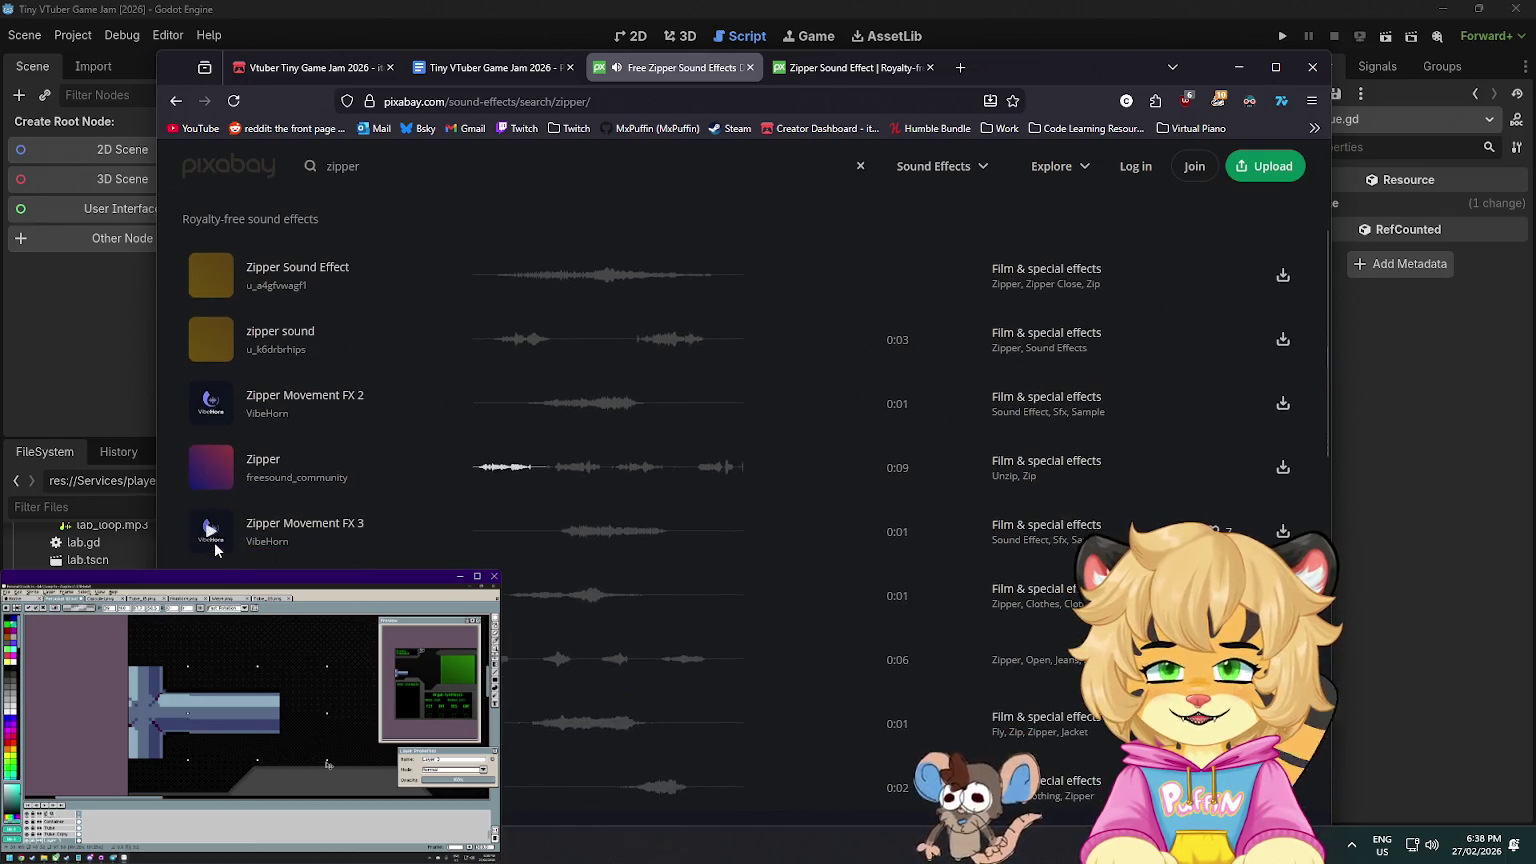
left_click(211, 530)
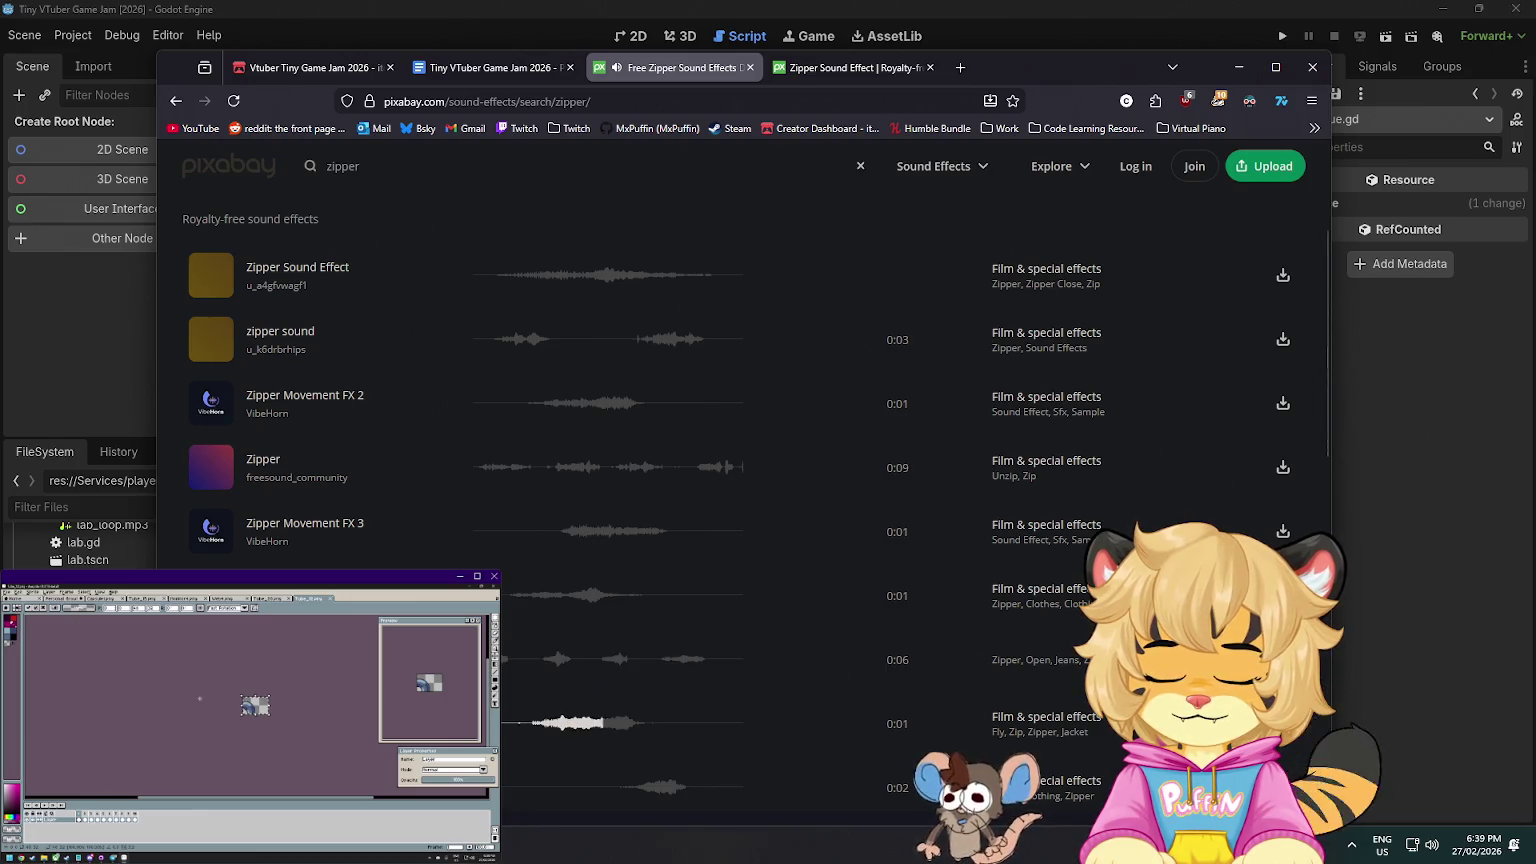
- Audition more zipper results, replaying the Zipper Sound Effect preview several times
left_click(211, 275)
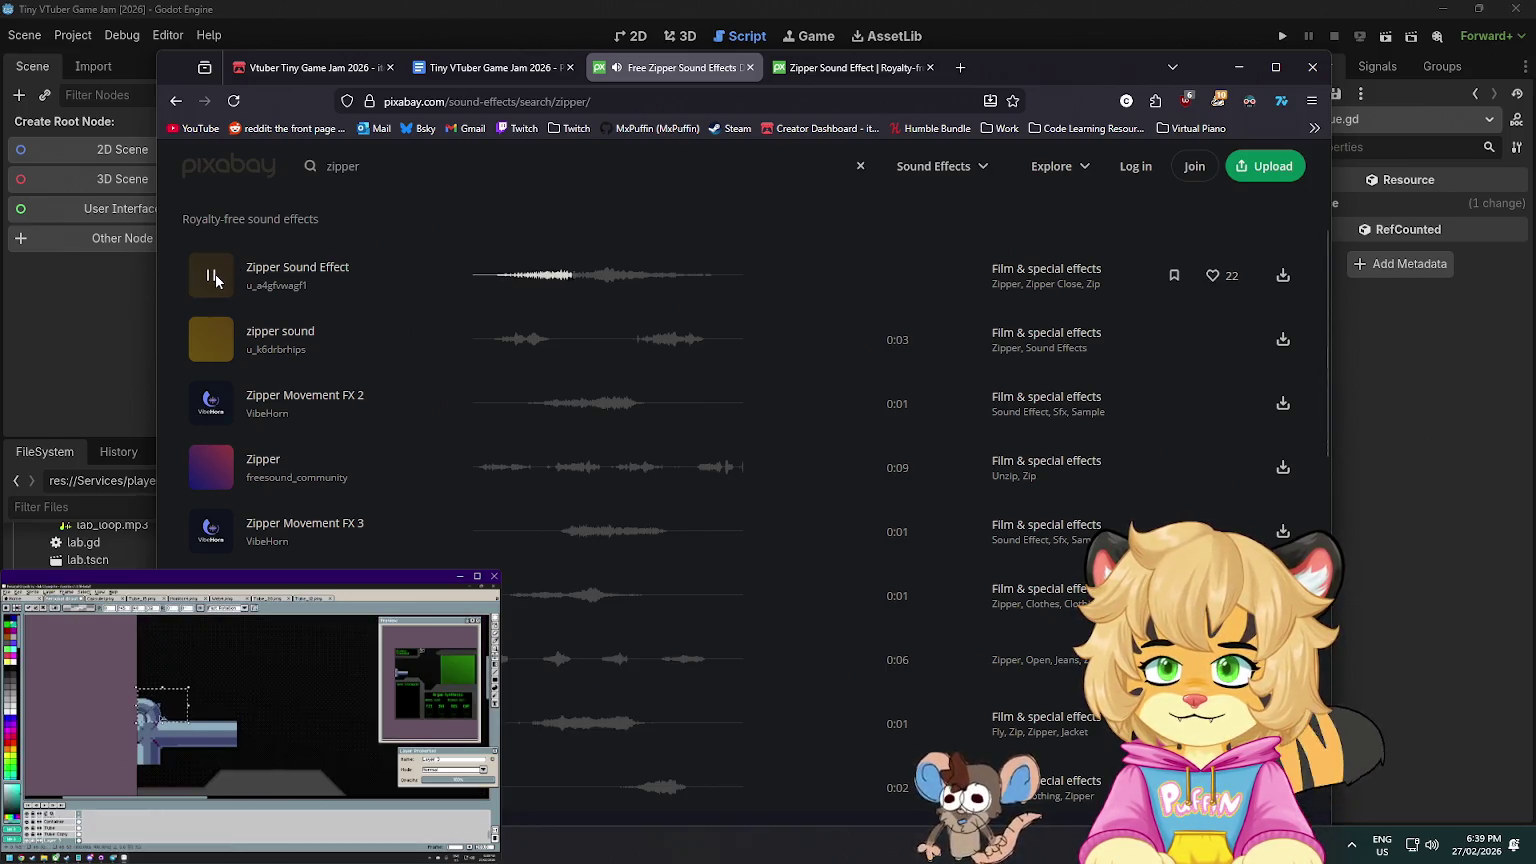
scroll(216, 512, "down", 2)
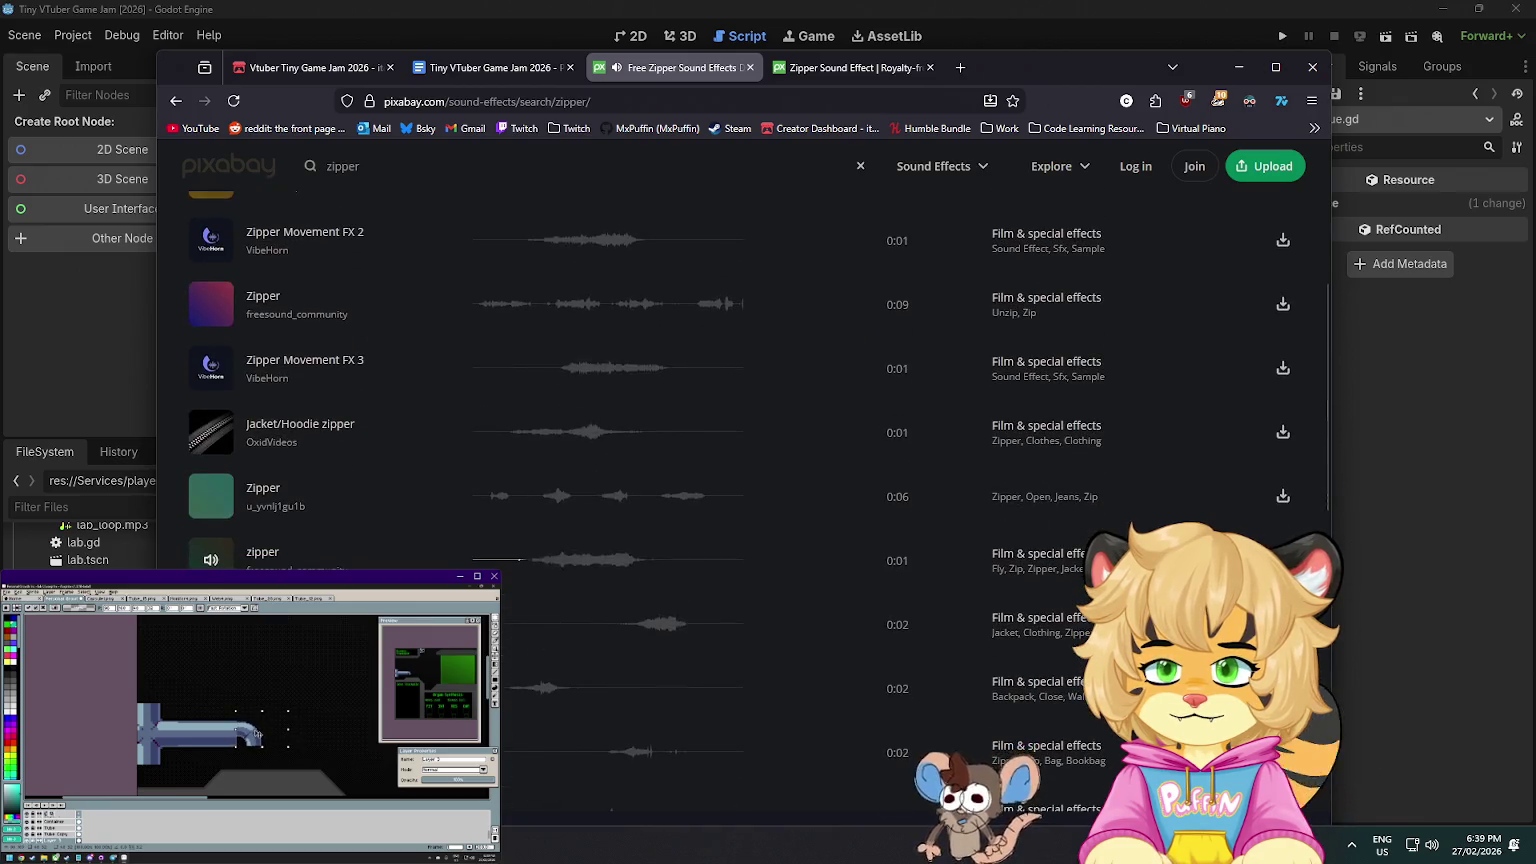
left_click(211, 560)
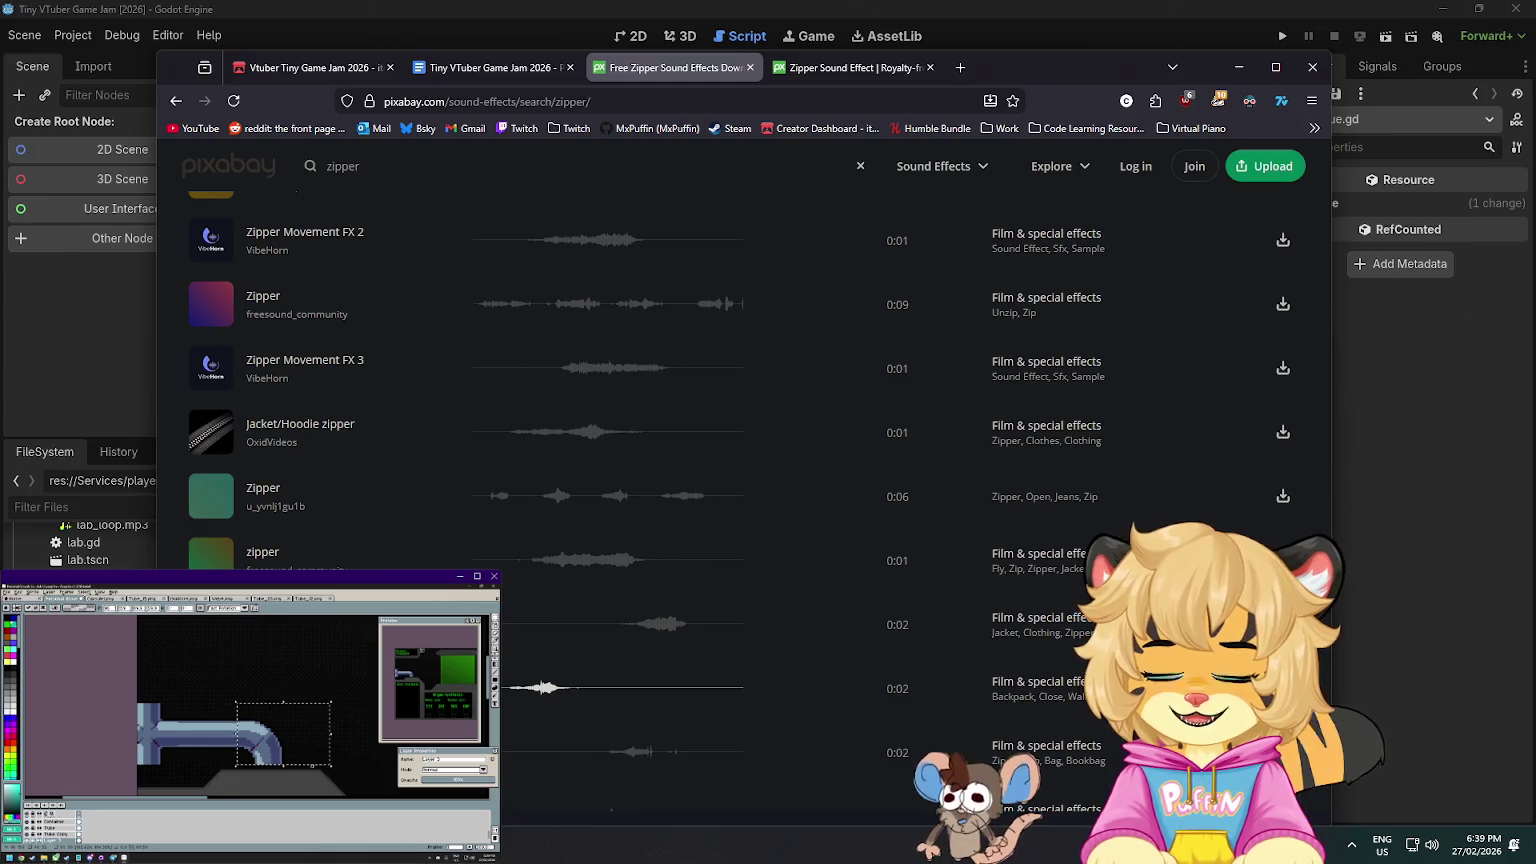
scroll(728, 505, "down", 1)
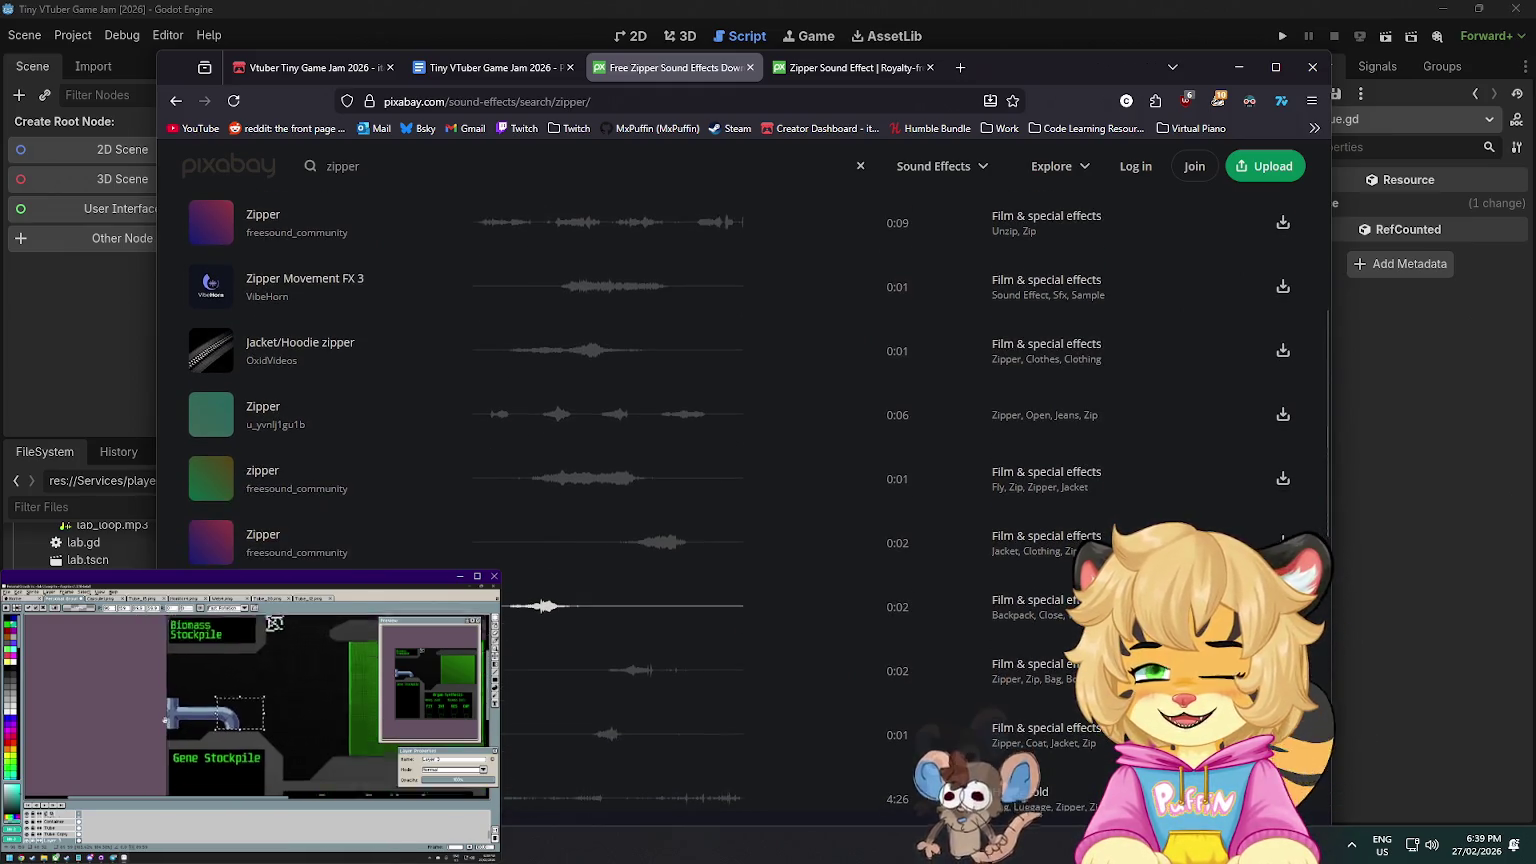
left_click(540, 605)
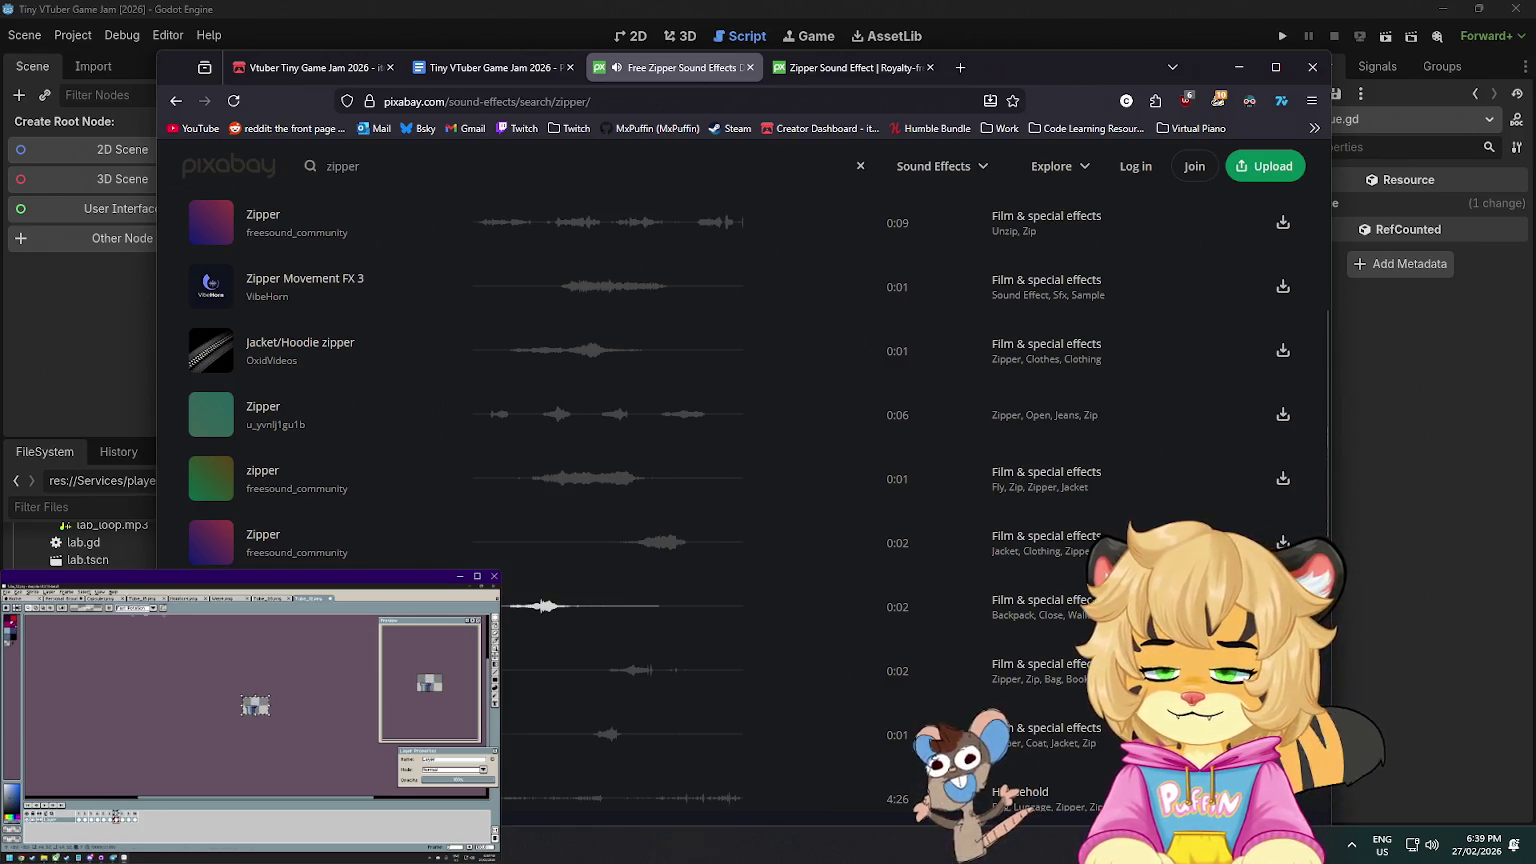
scroll(210, 441, "up", 5)
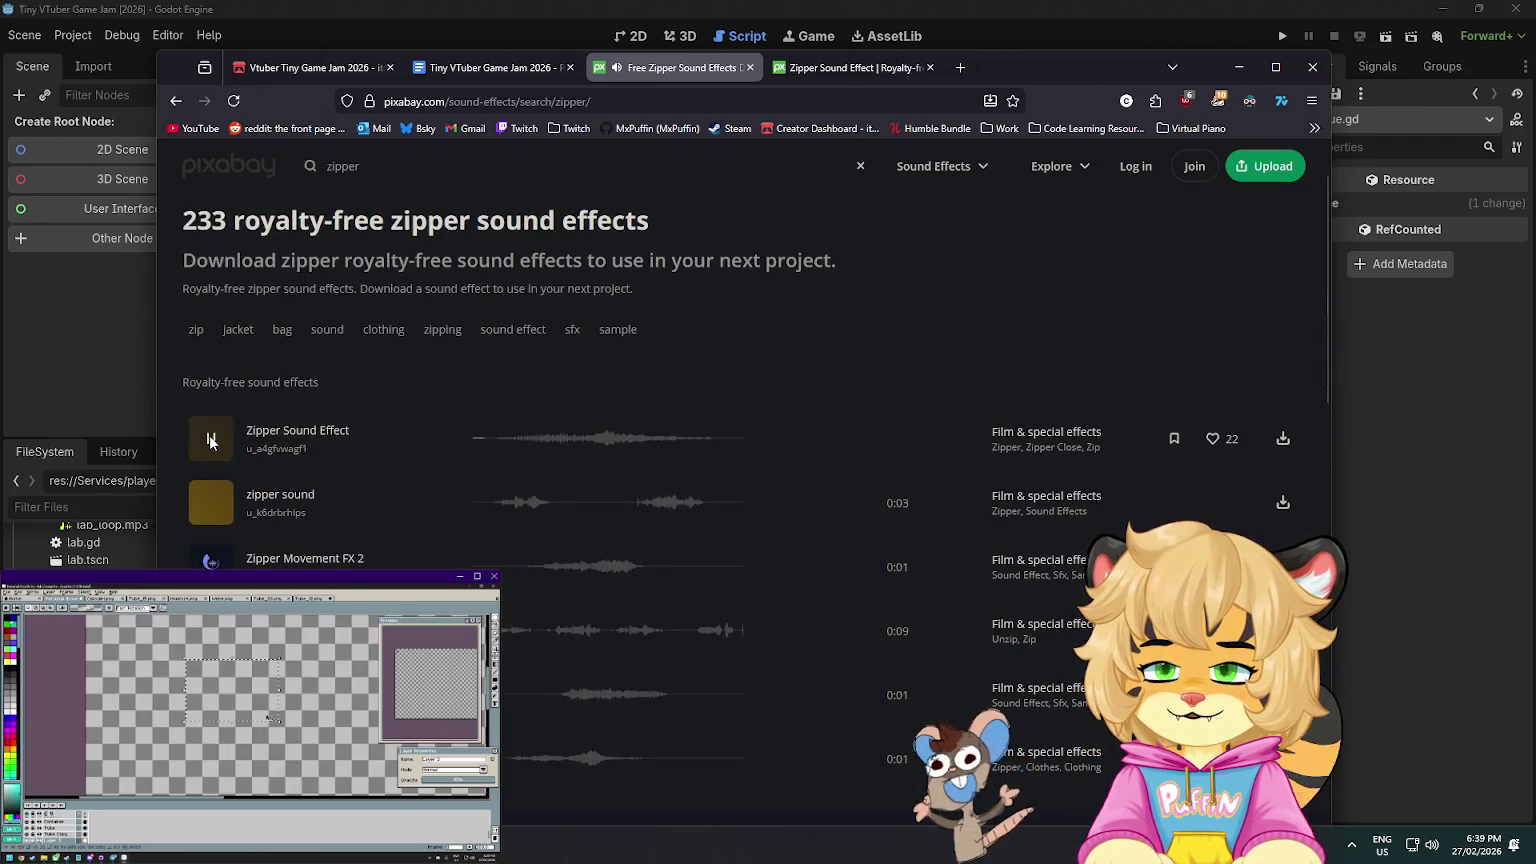
left_click(205, 510)
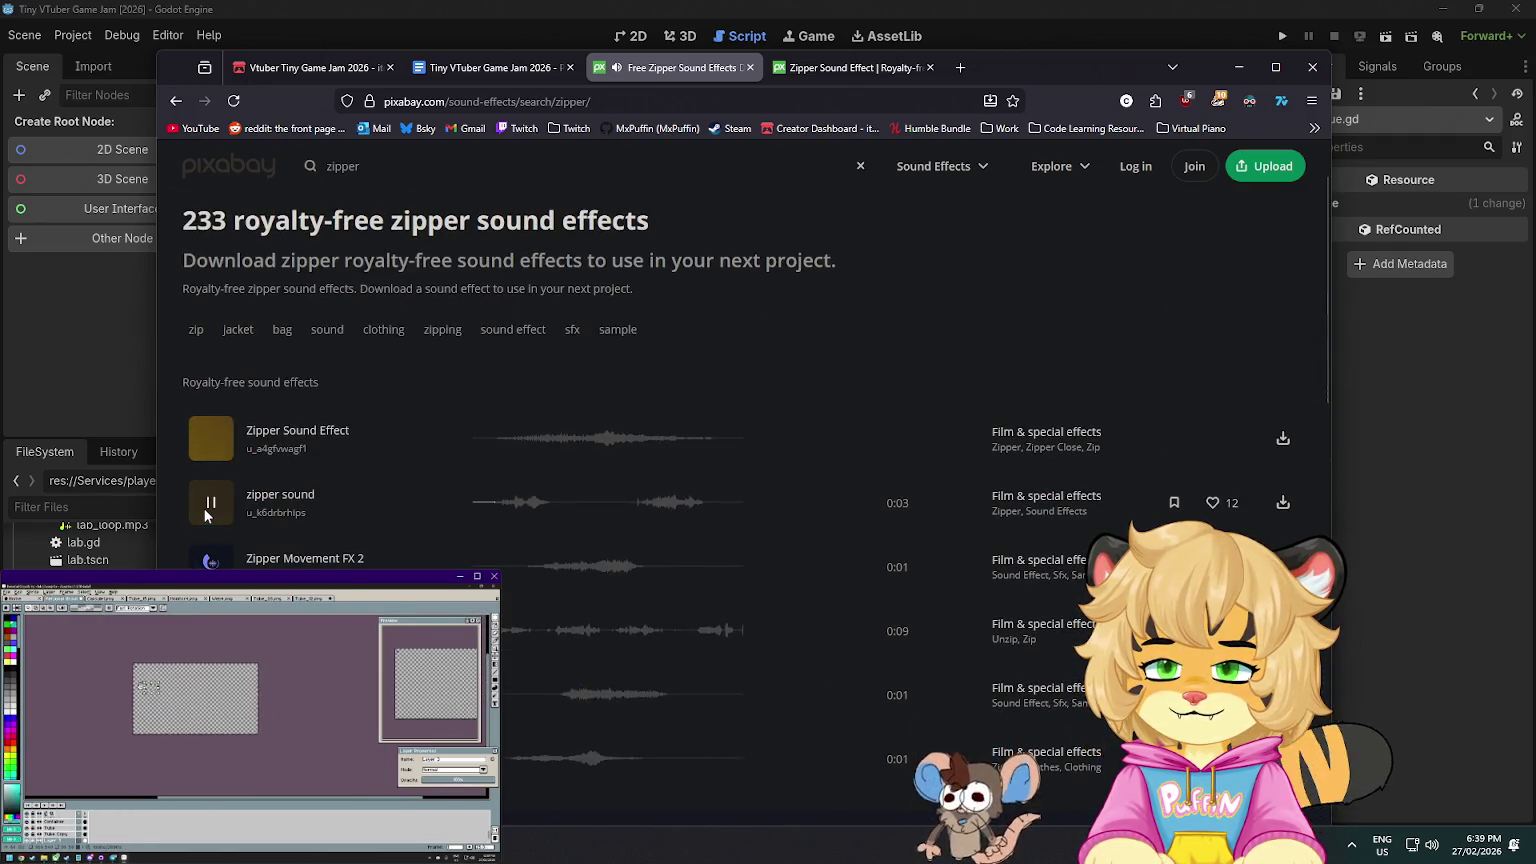
left_click(212, 444)
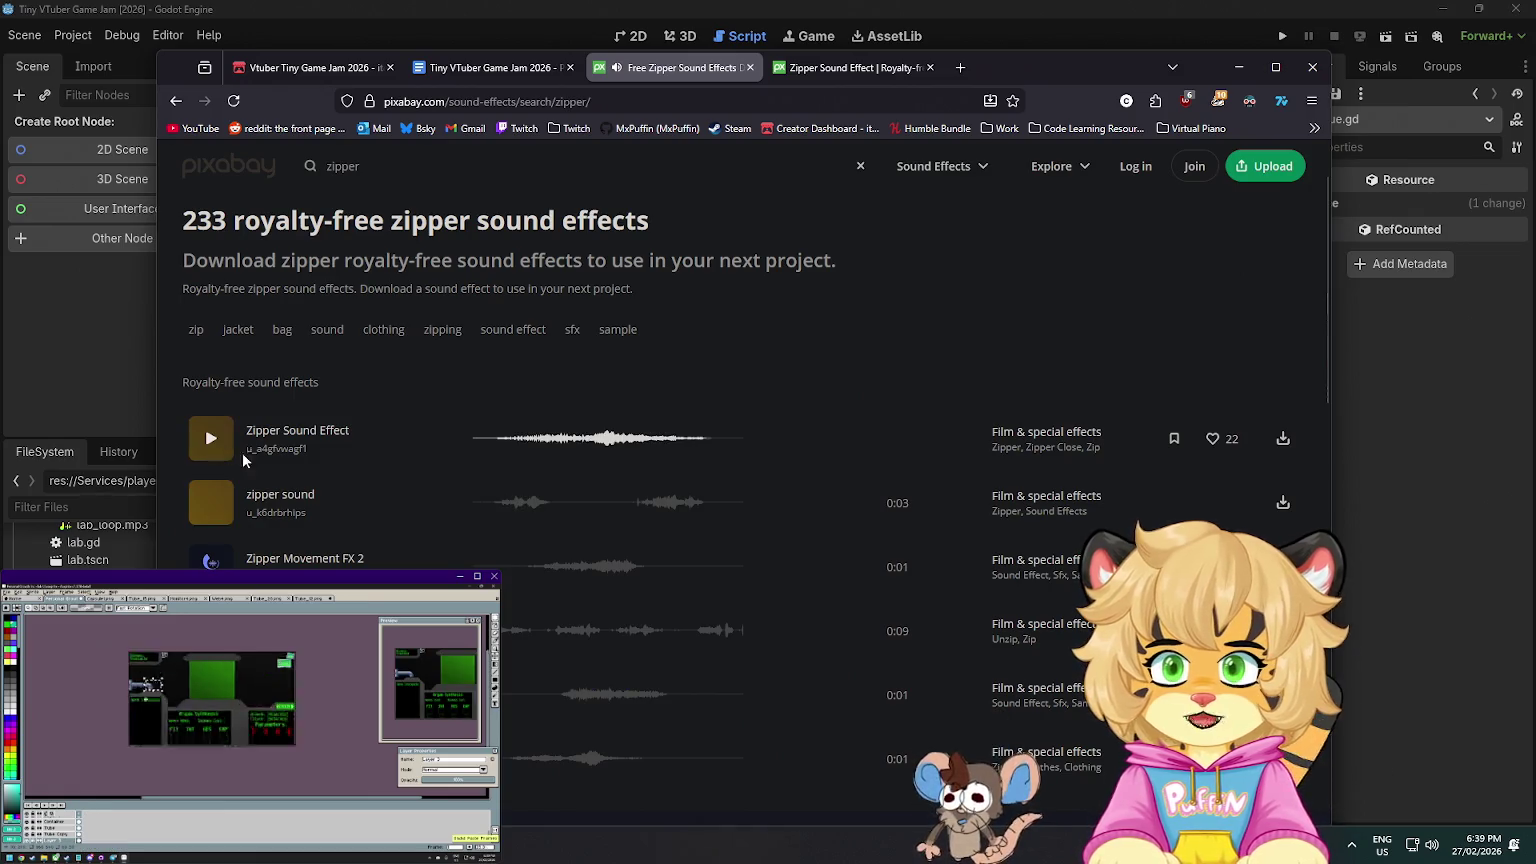
left_click(212, 440)
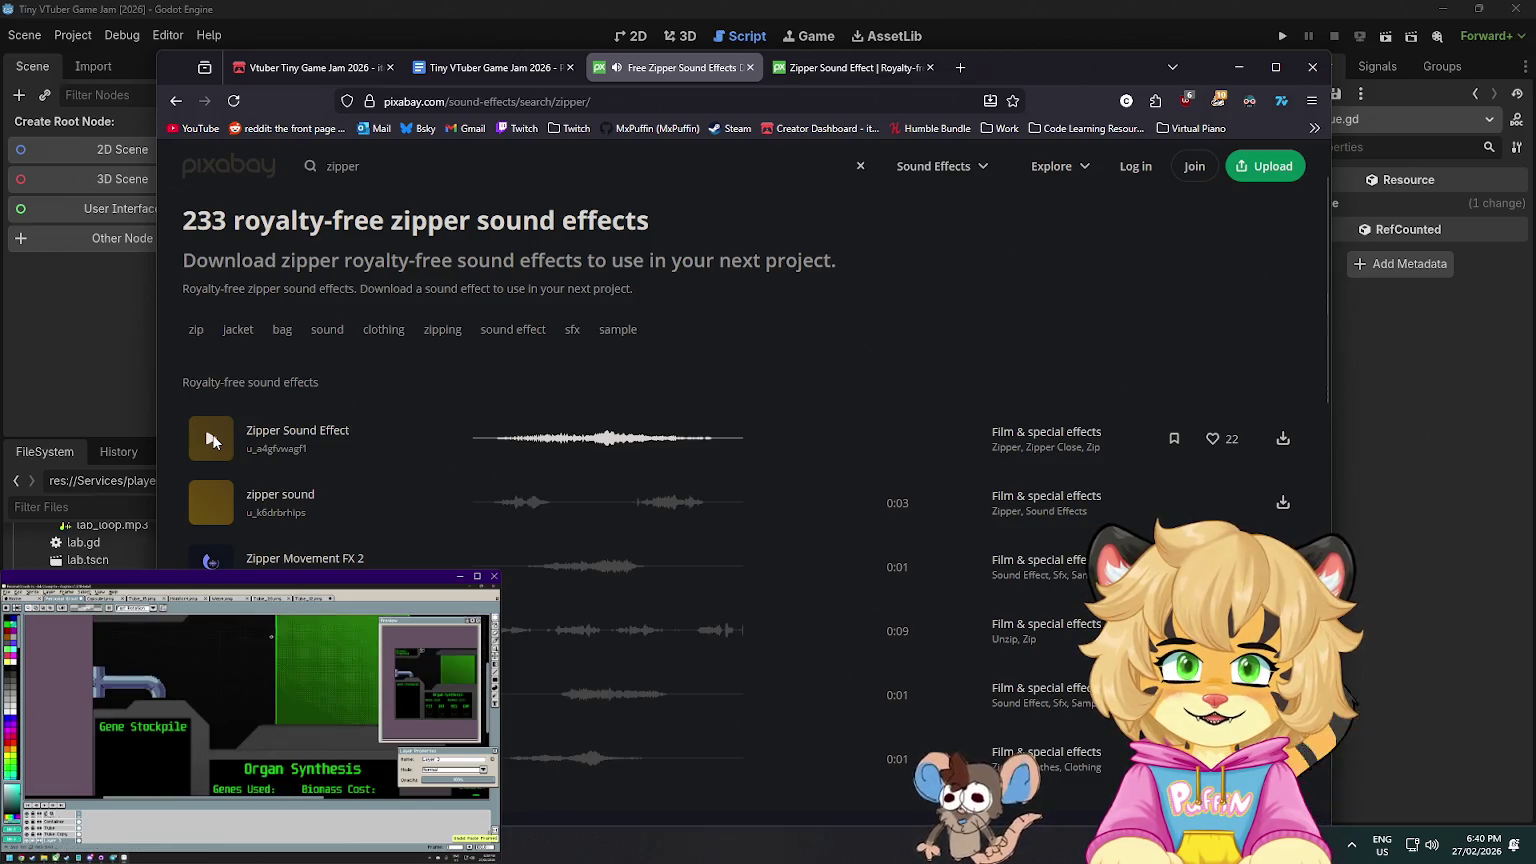
left_click(212, 440)
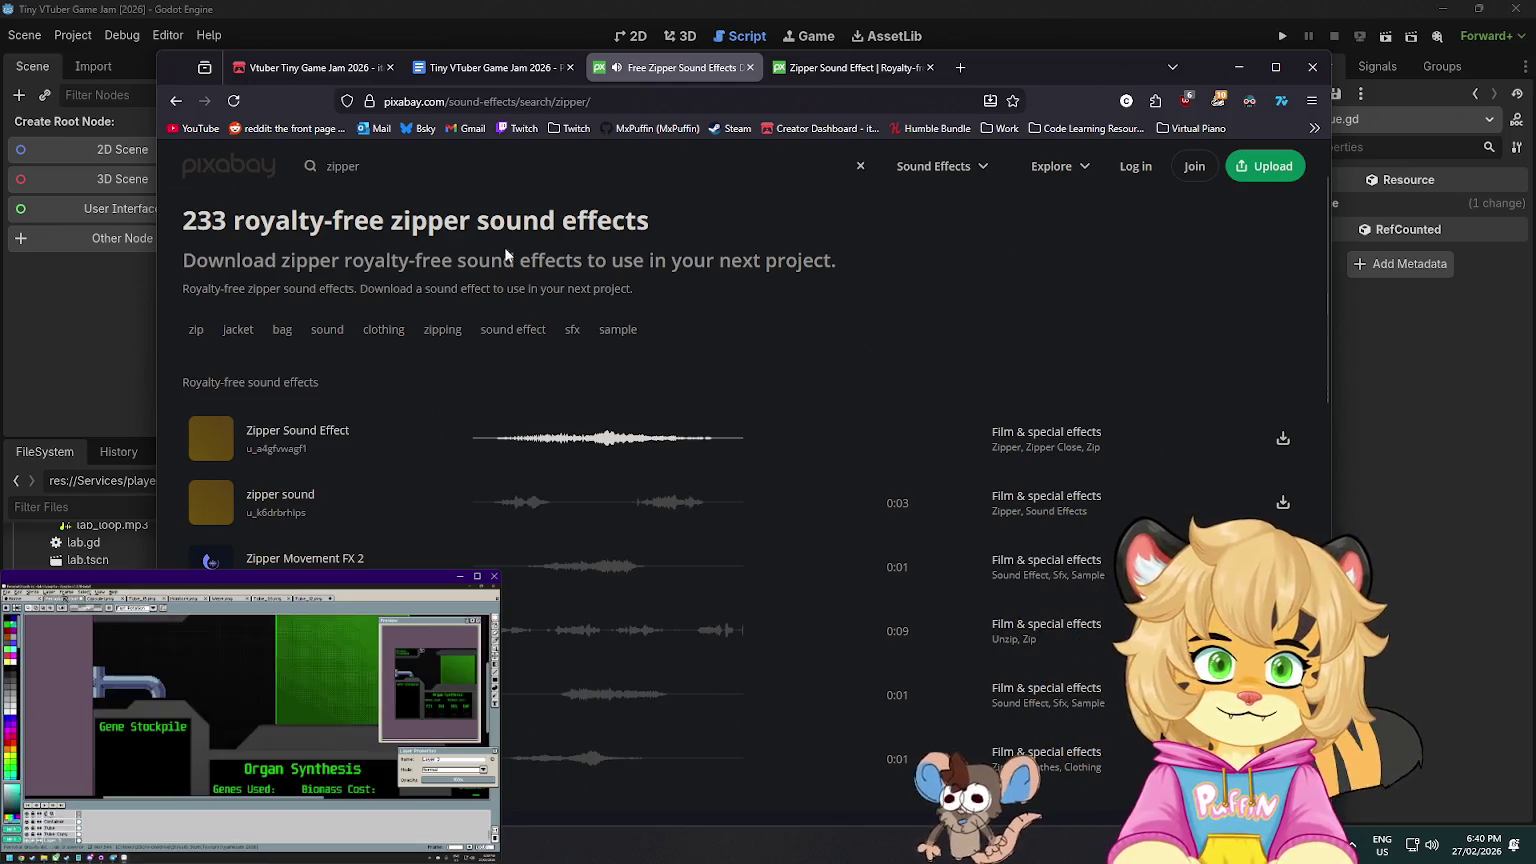
- Select the Zipper Sound Effect page URL and go to the game jam design doc
left_click(848, 67)
left_click(556, 93)
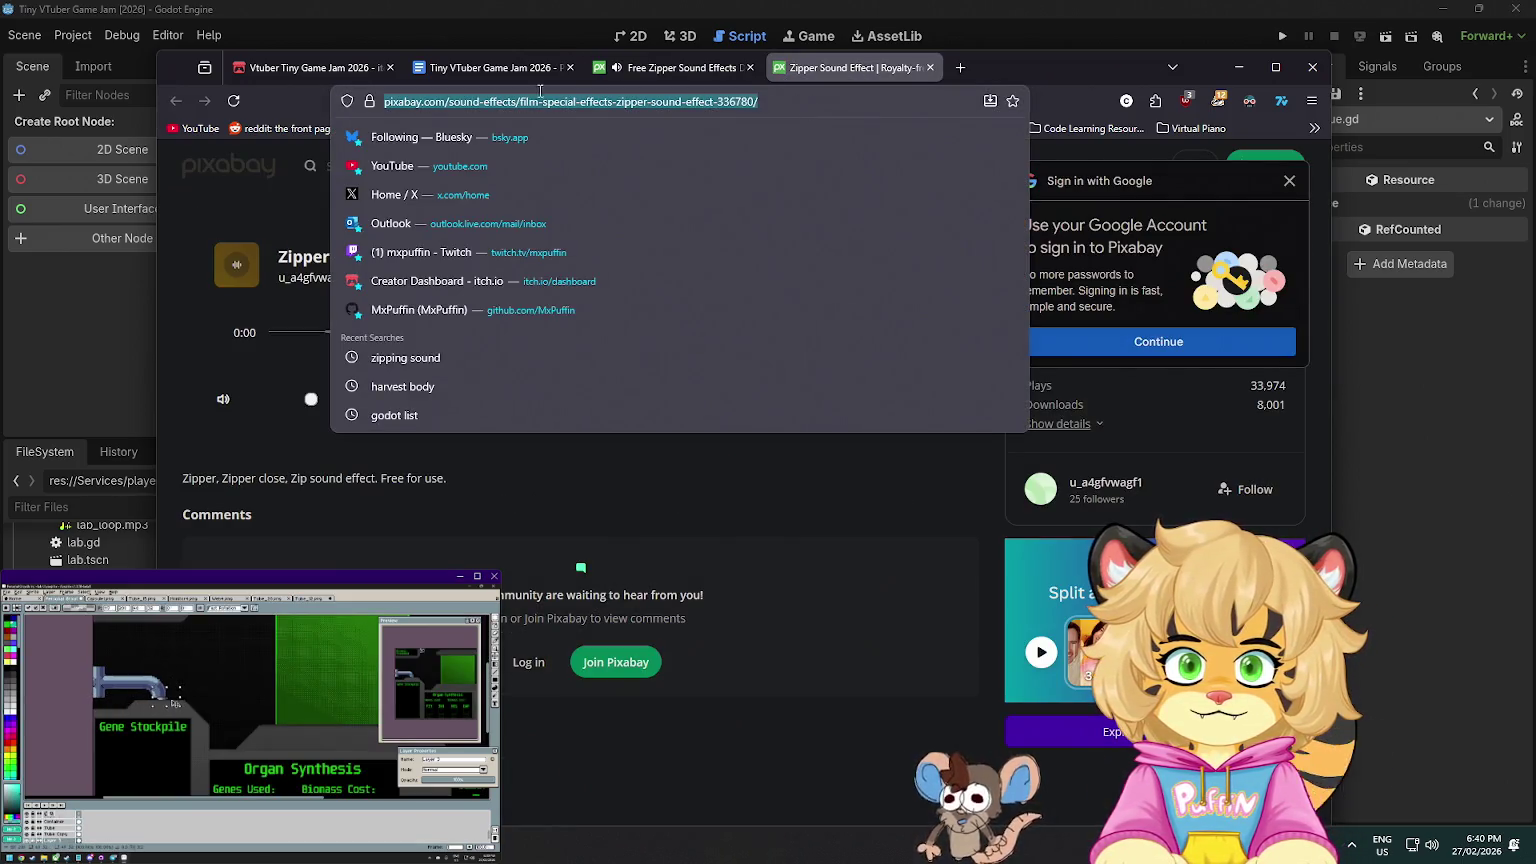
left_click(481, 70)
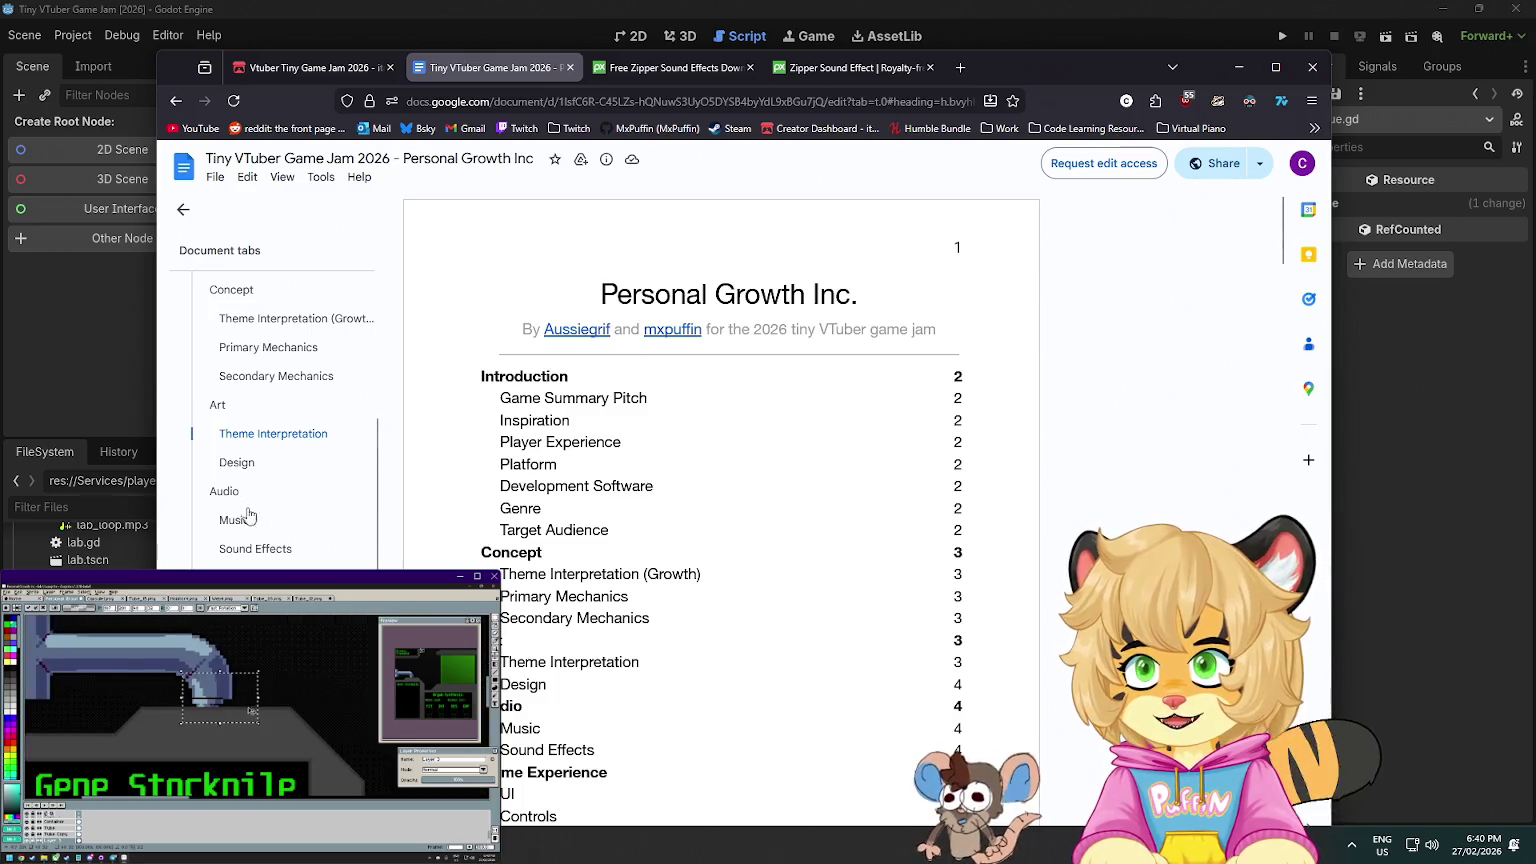
- Go to the design doc's Sound Effects section and scroll to the Morgue Ambience links
left_click(246, 552)
scroll(595, 494, "down", 5)
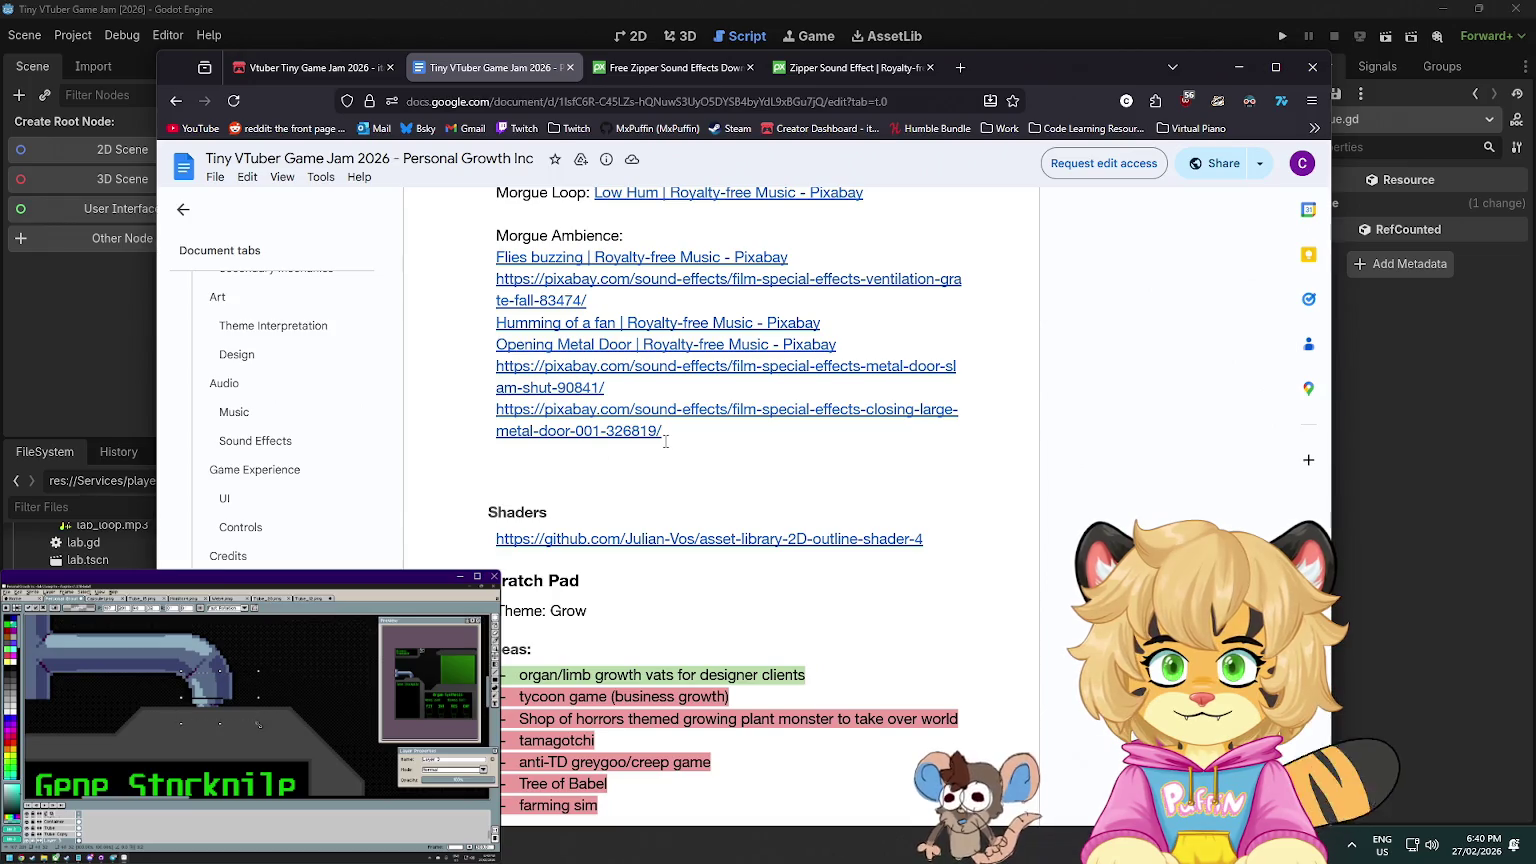
scroll(665, 441, "up", 2)
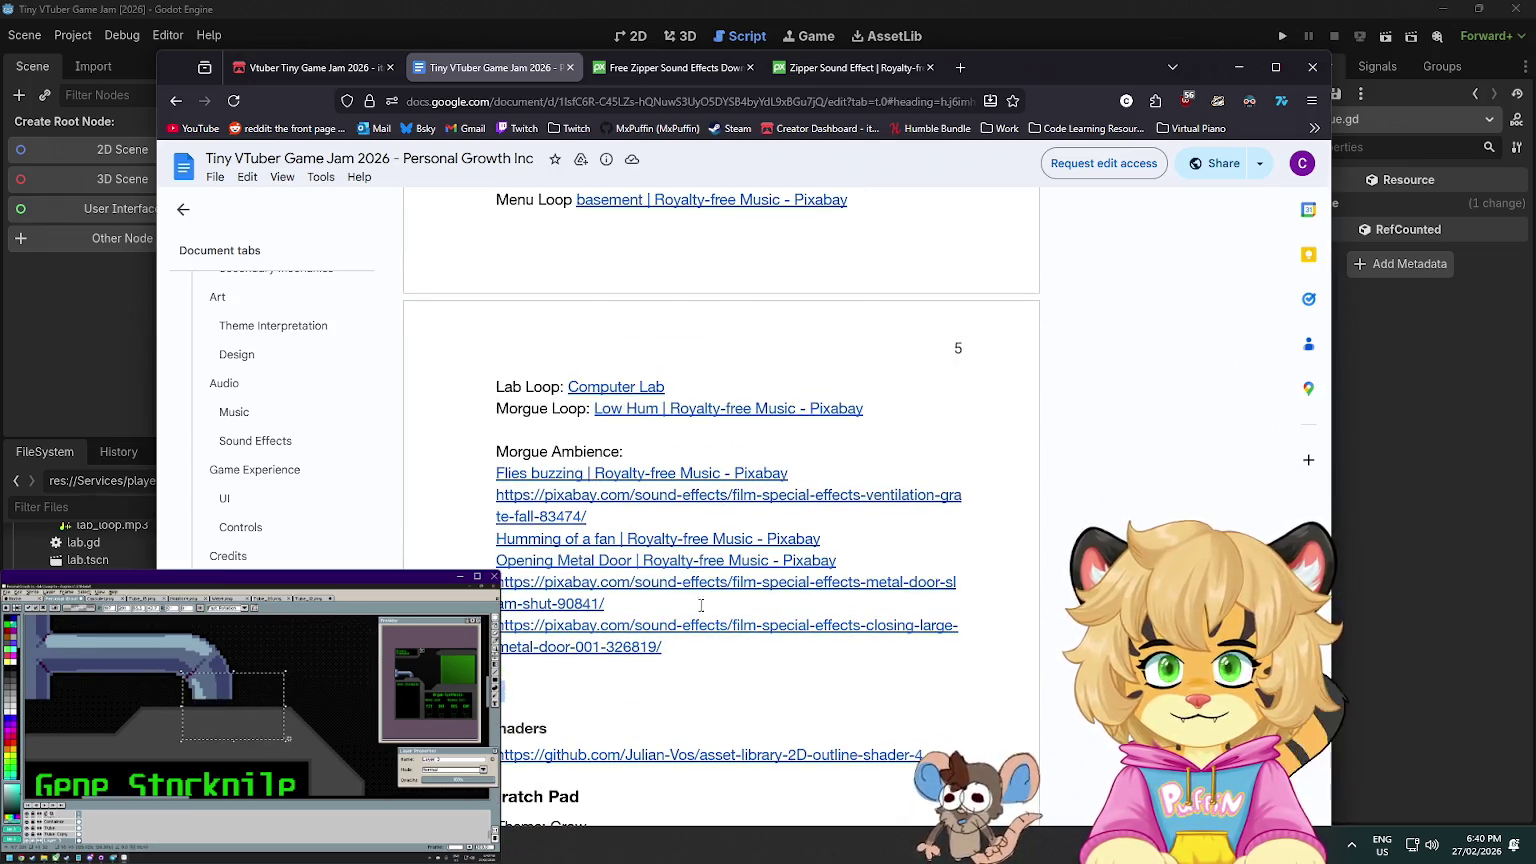
key("alt+Tab")
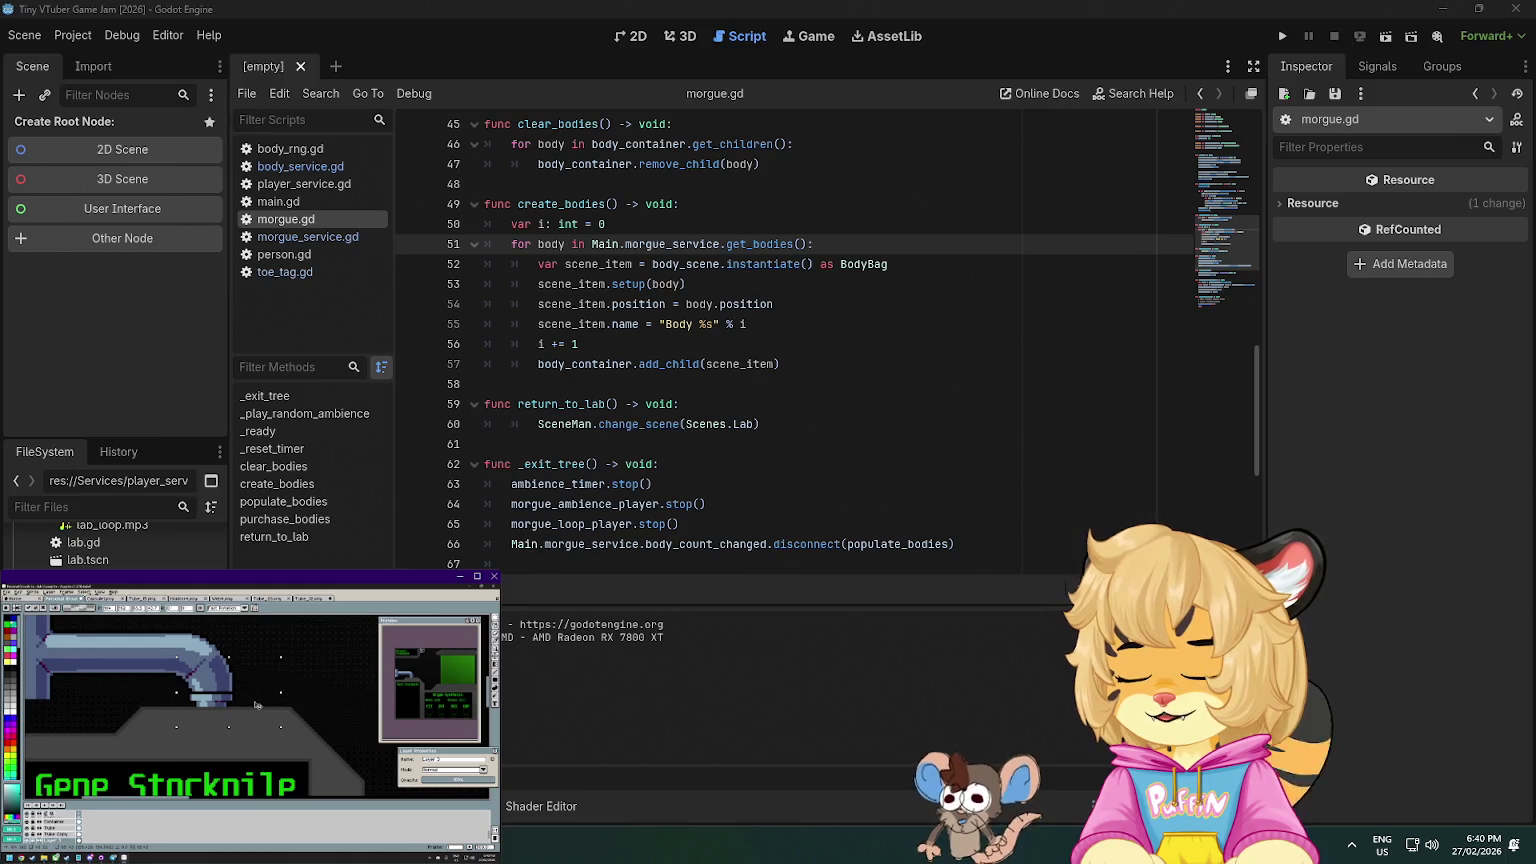
key("alt+Tab")
scroll(802, 433, "down", 15)
scroll(802, 433, "down", 5)
- Add a 'Morgue Zipper:' line with the pasted Pixabay link shown as its title, removing the blank line
left_click(622, 500)
key("Return")
type("Morgue Zipper")
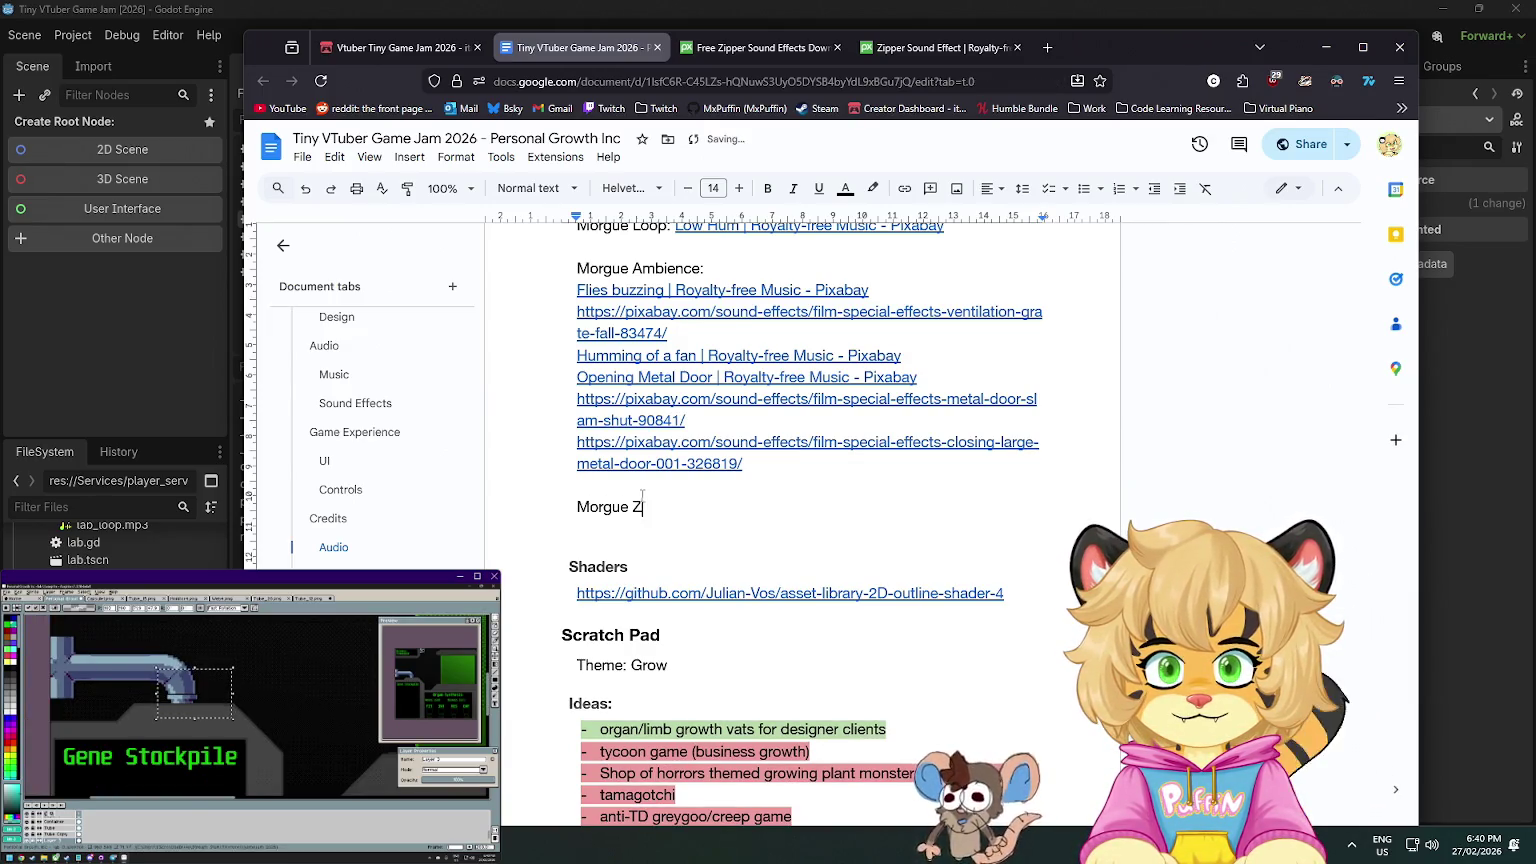
type(":")
key("Return")
type("https://pixabay.com/sound-effects/film-special-effects-zipper-sound-effect-336780/")
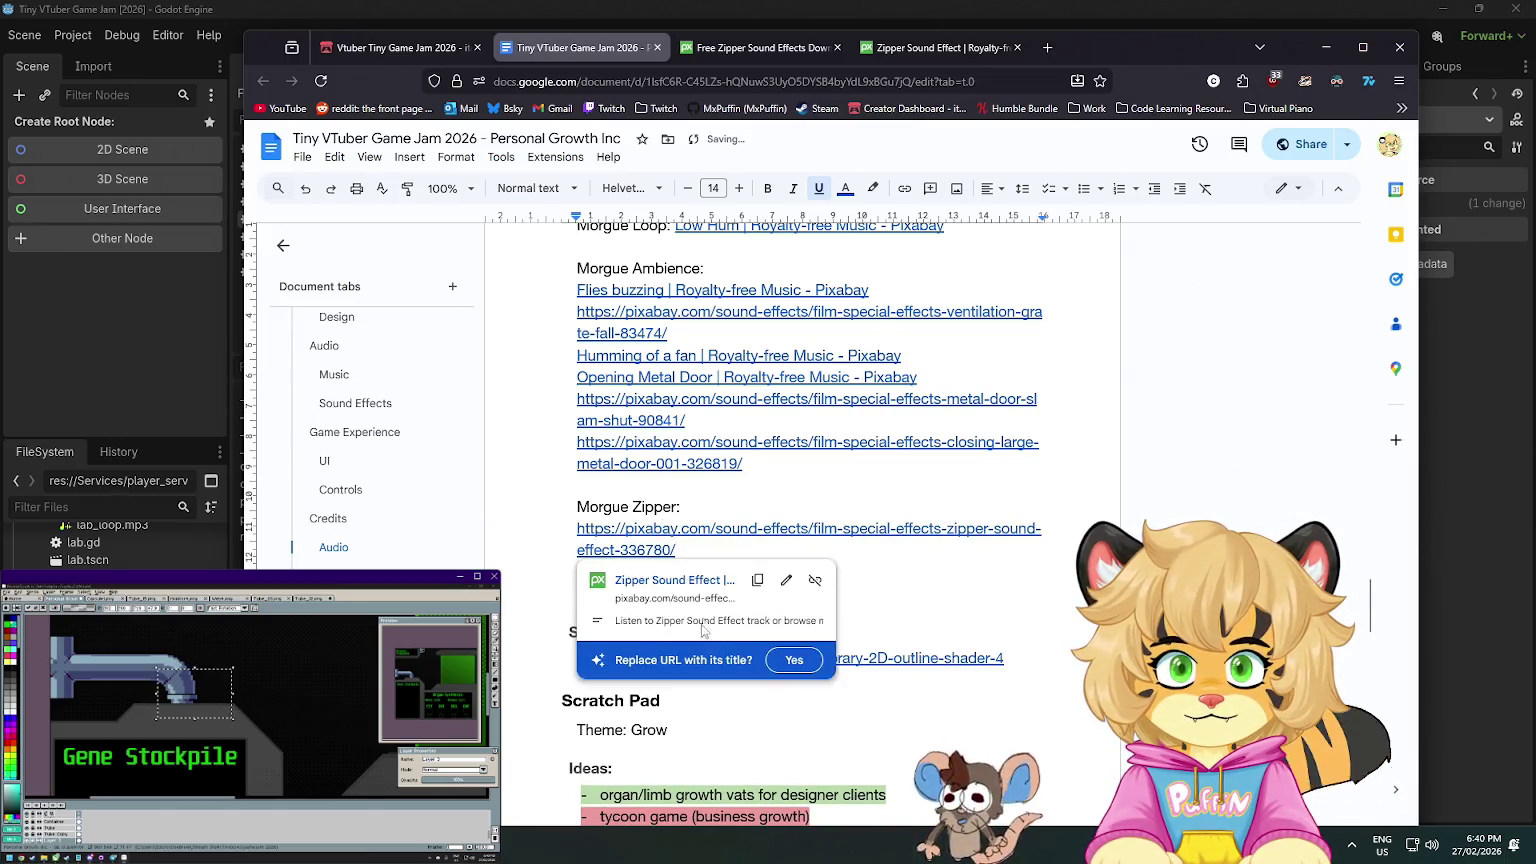
key("Tab")
left_click(694, 547)
key("BackSpace")
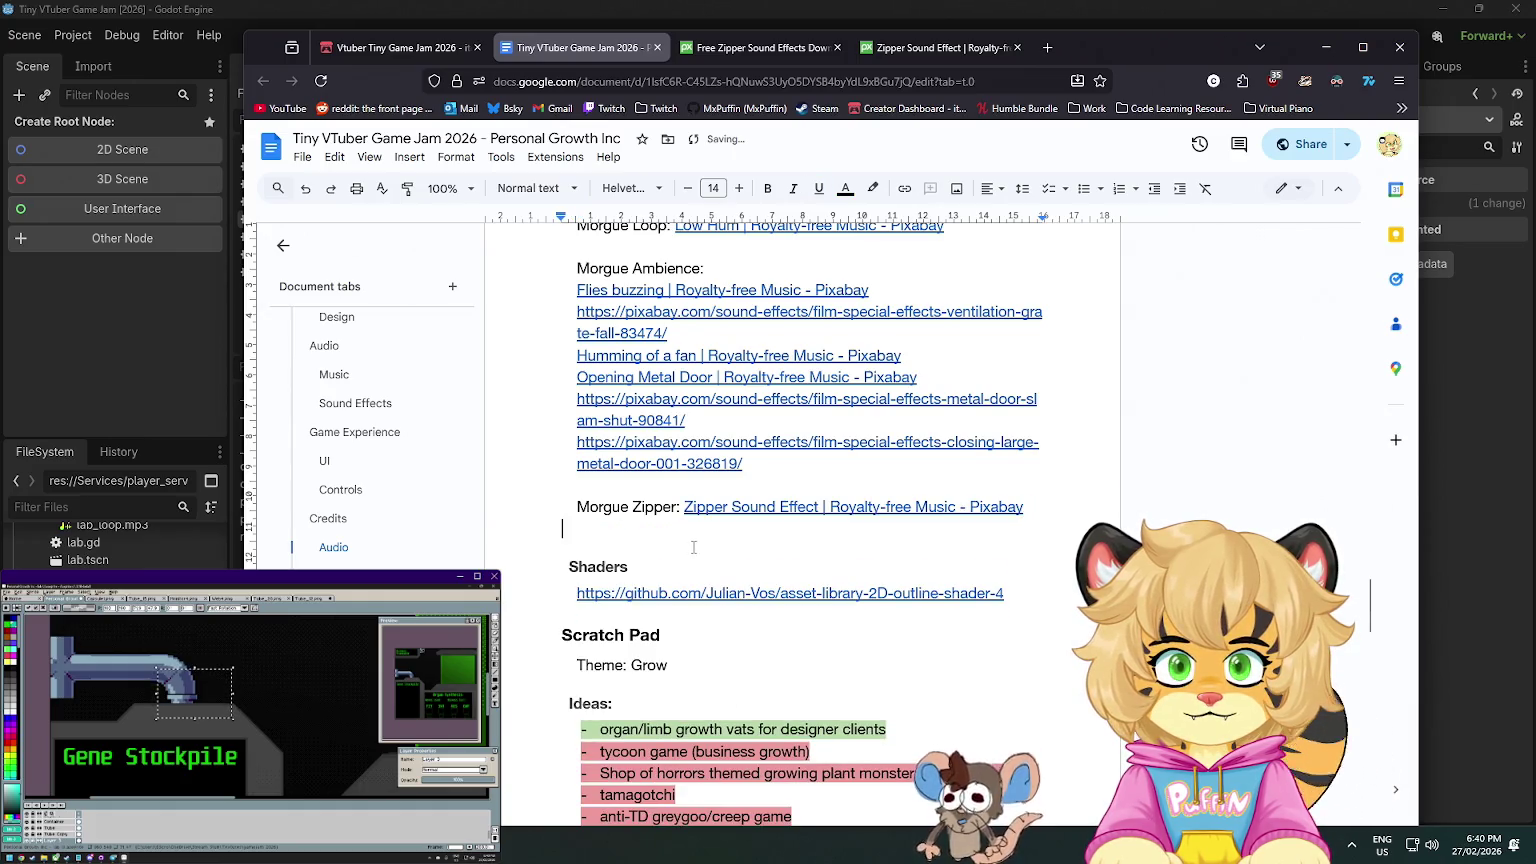
key("BackSpace")
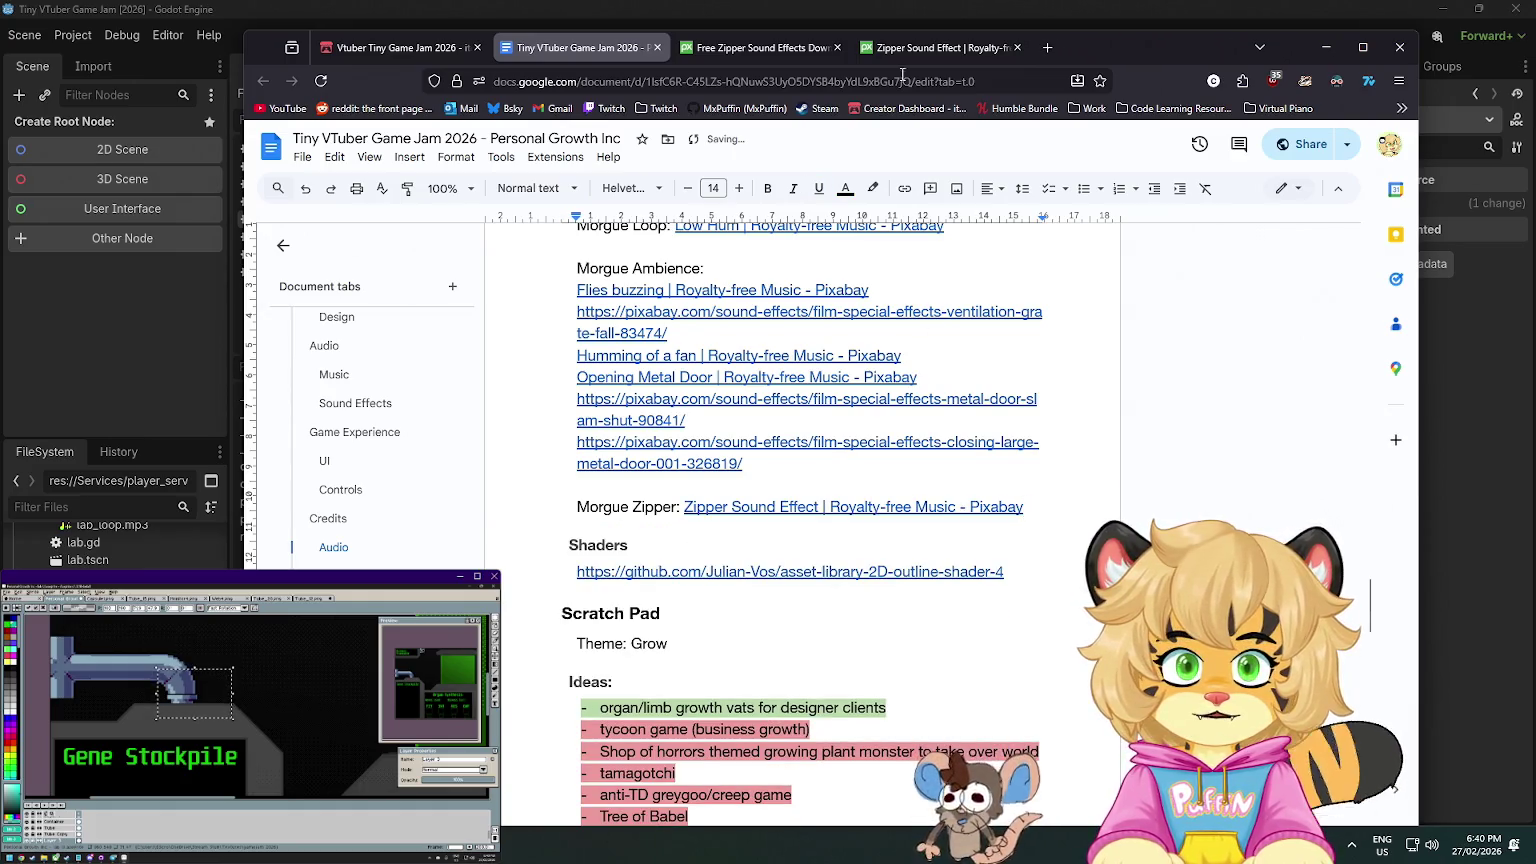
left_click(1326, 47)
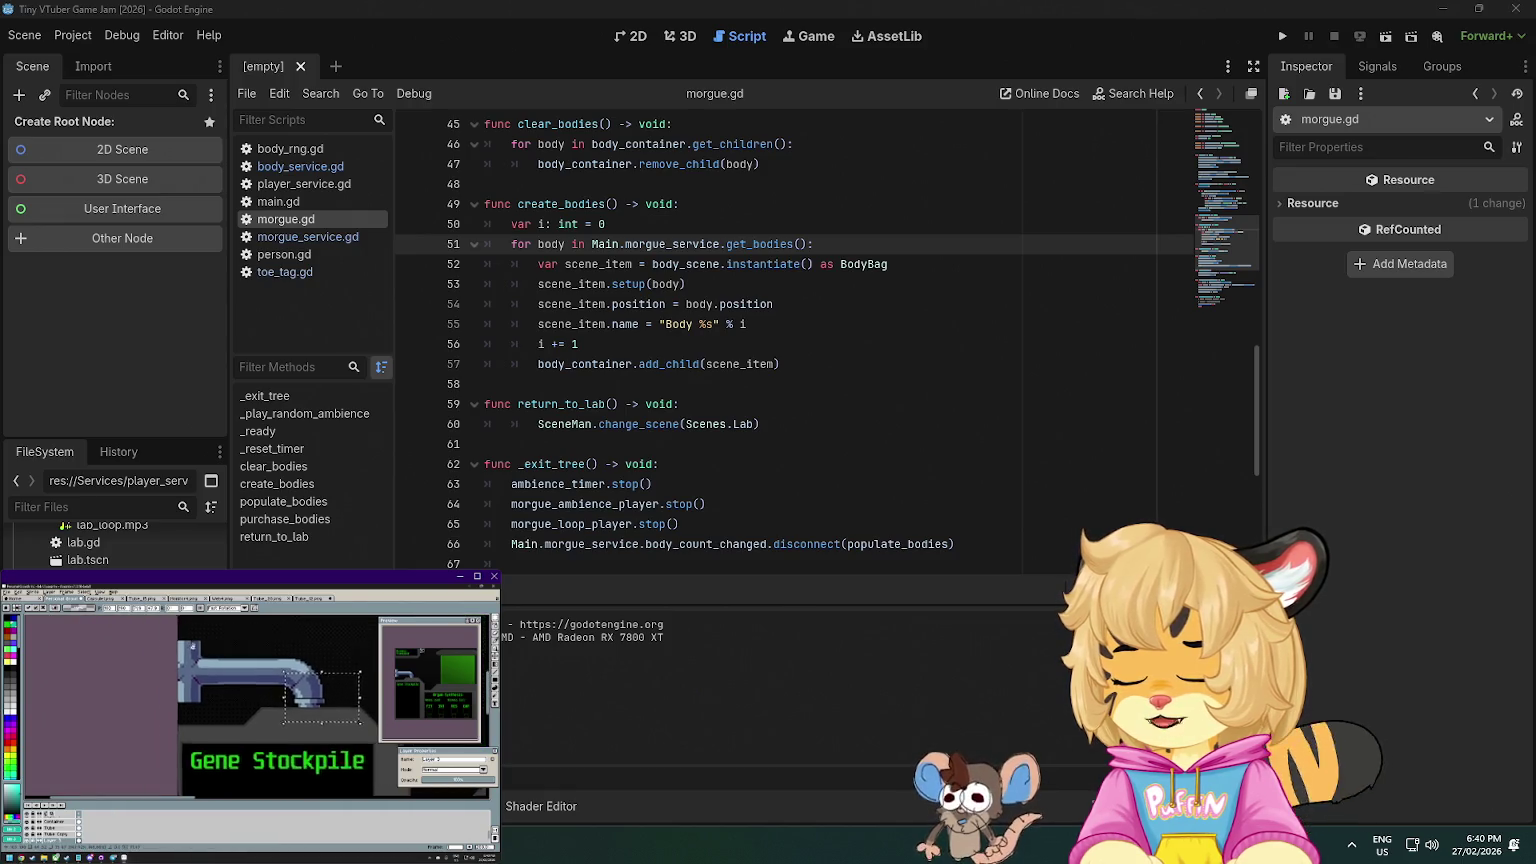
- Add a folder named Audio under res://Entities/BodyBag in the FileSystem dock
key("super+e")
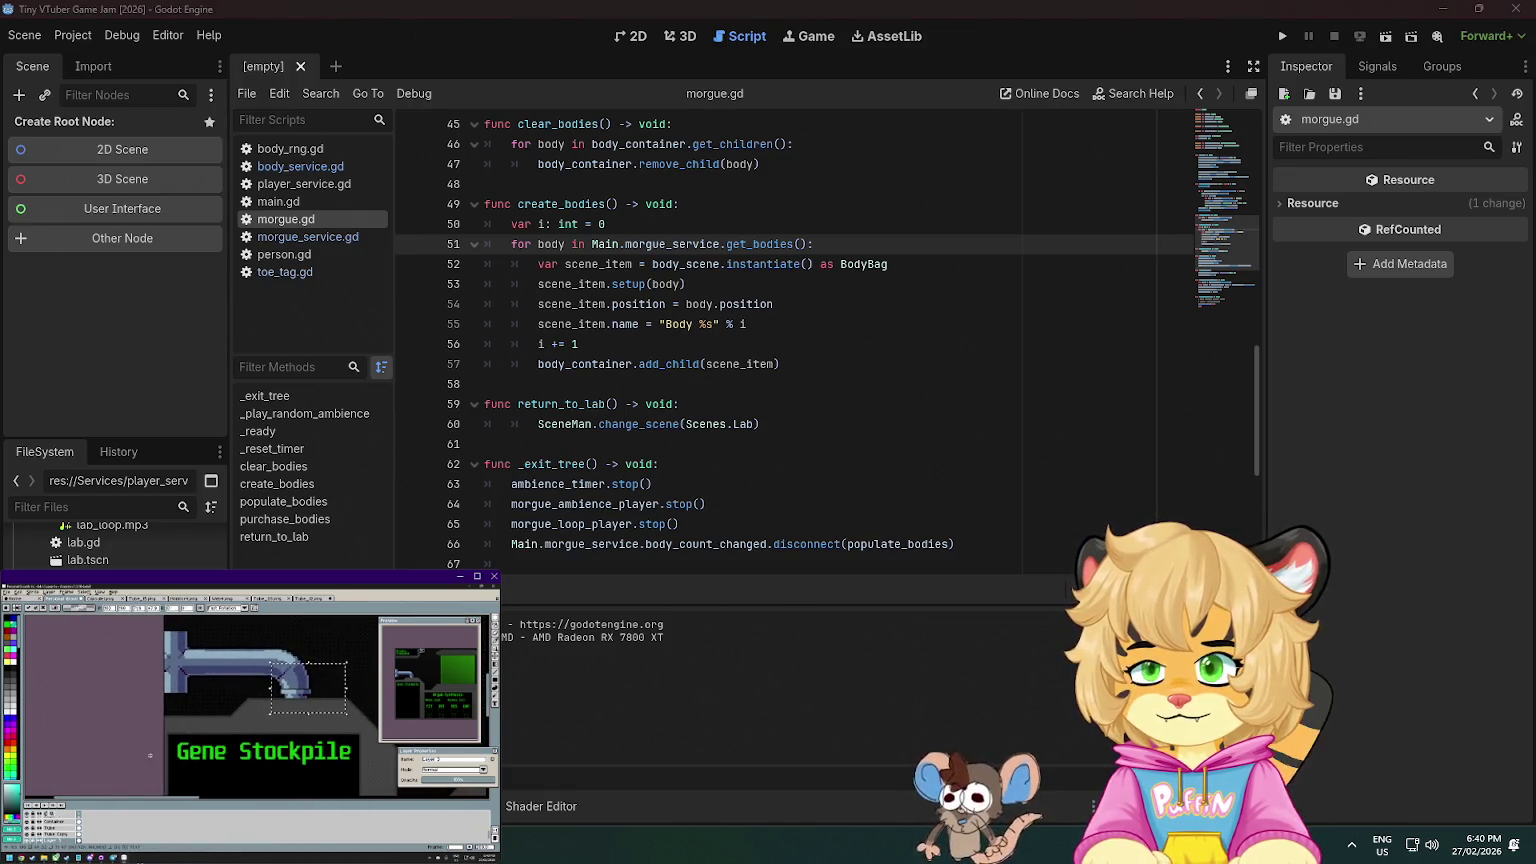
key("alt+F4")
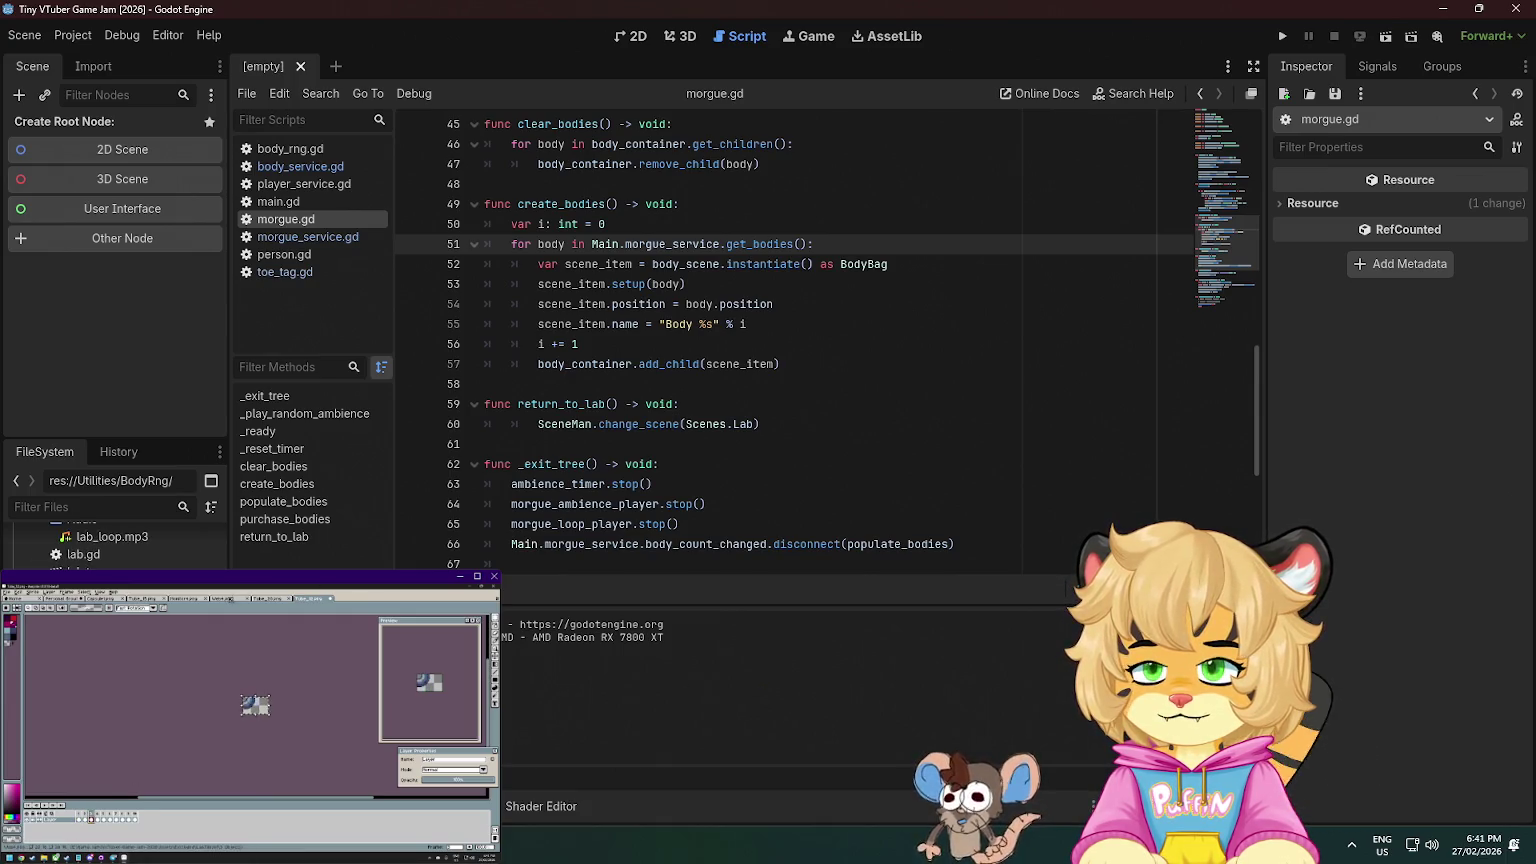
scroll(115, 540, "down", 3)
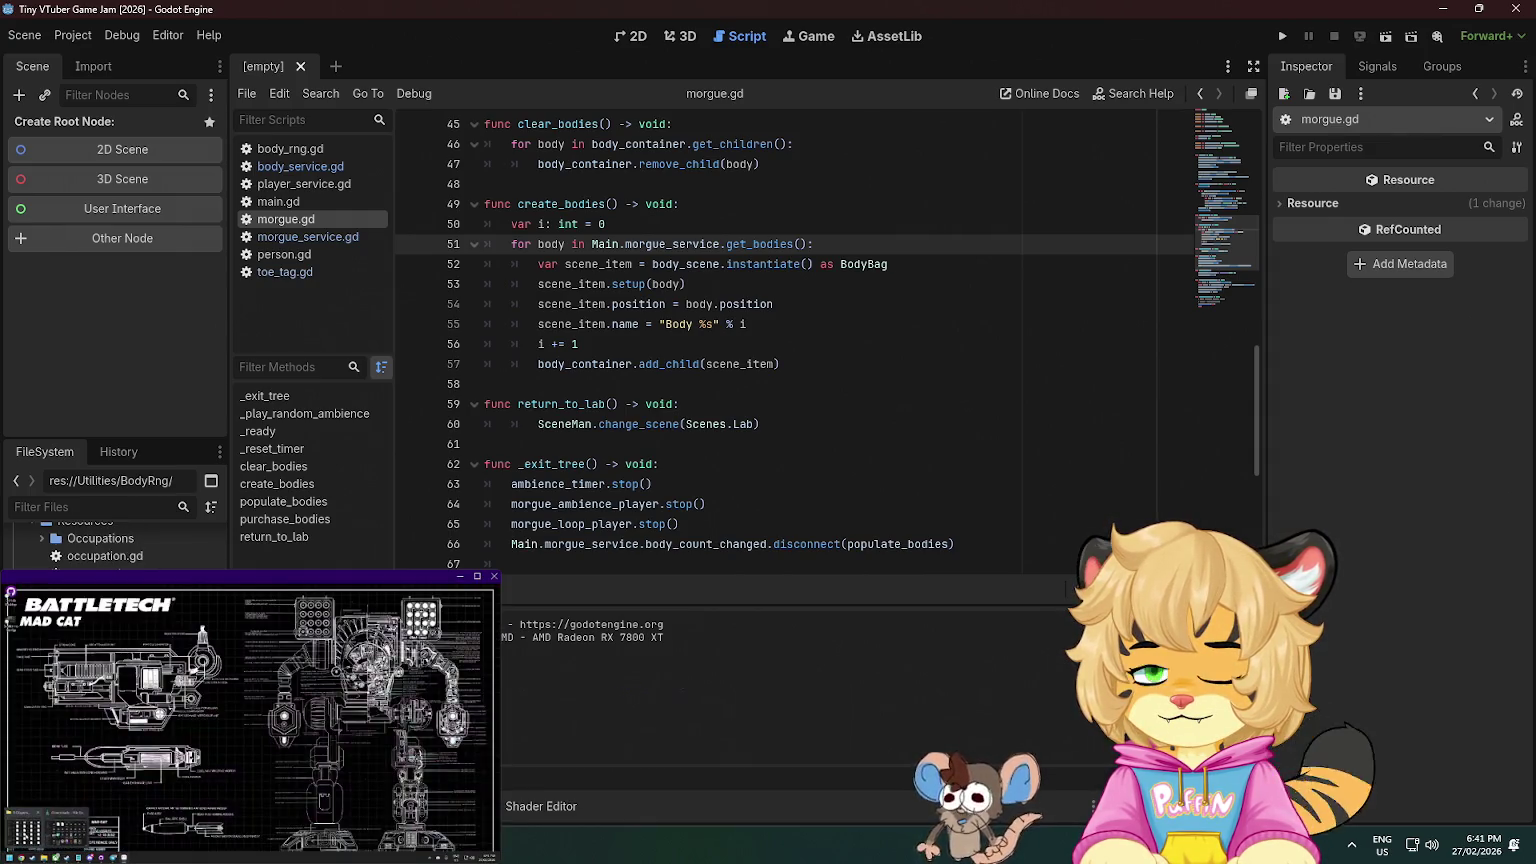
right_click(84, 527)
mouse_move(240, 542)
left_click(401, 548)
type("Audio")
key("Return")
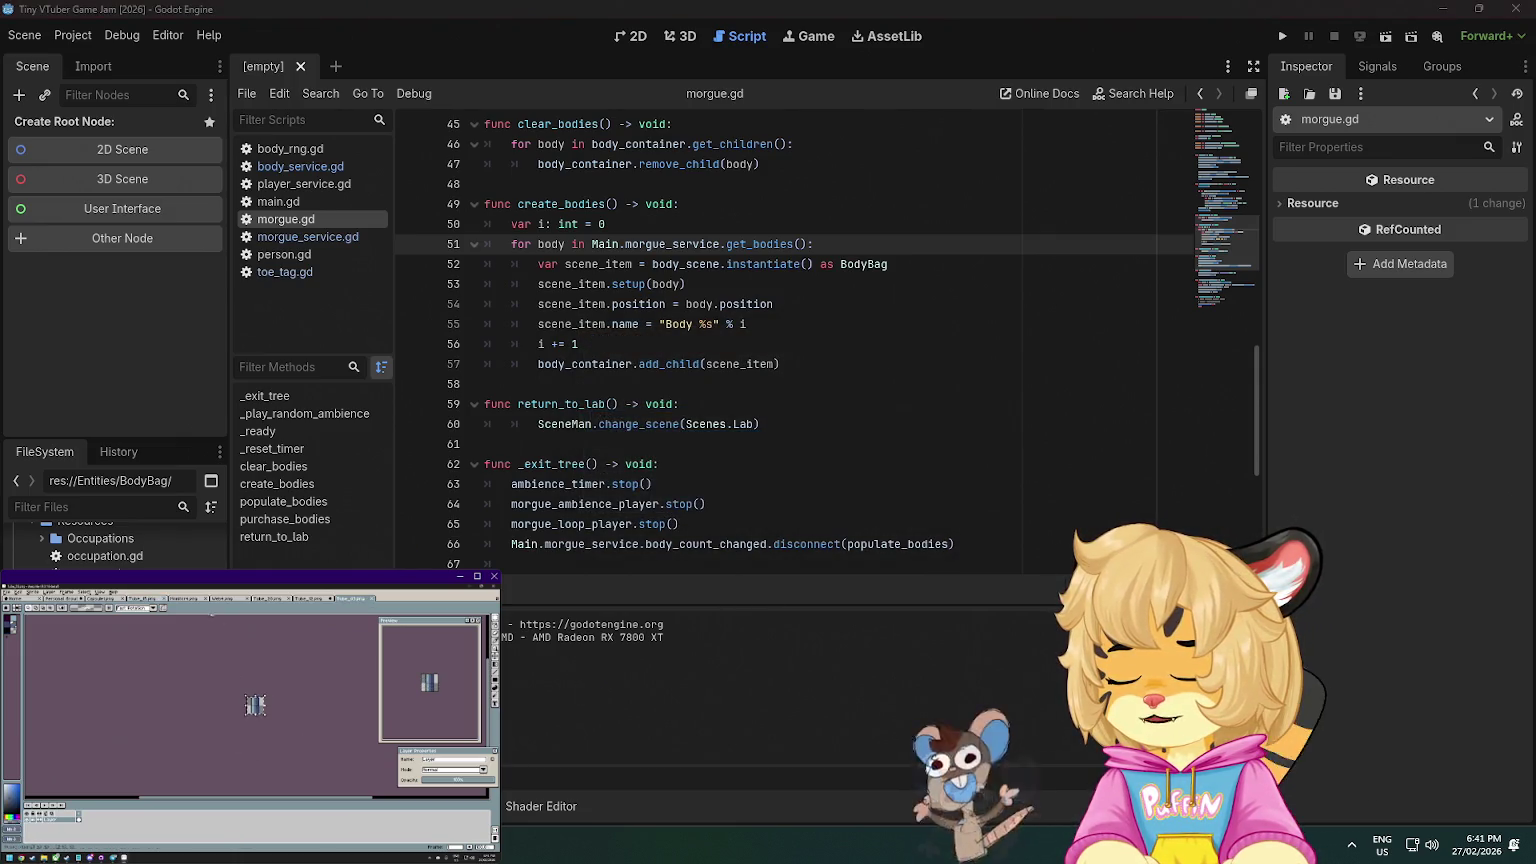
- Paste in the morgue zipper sound and drag it into place for the BodyBag audio
left_click_drag(255, 705, 198, 738)
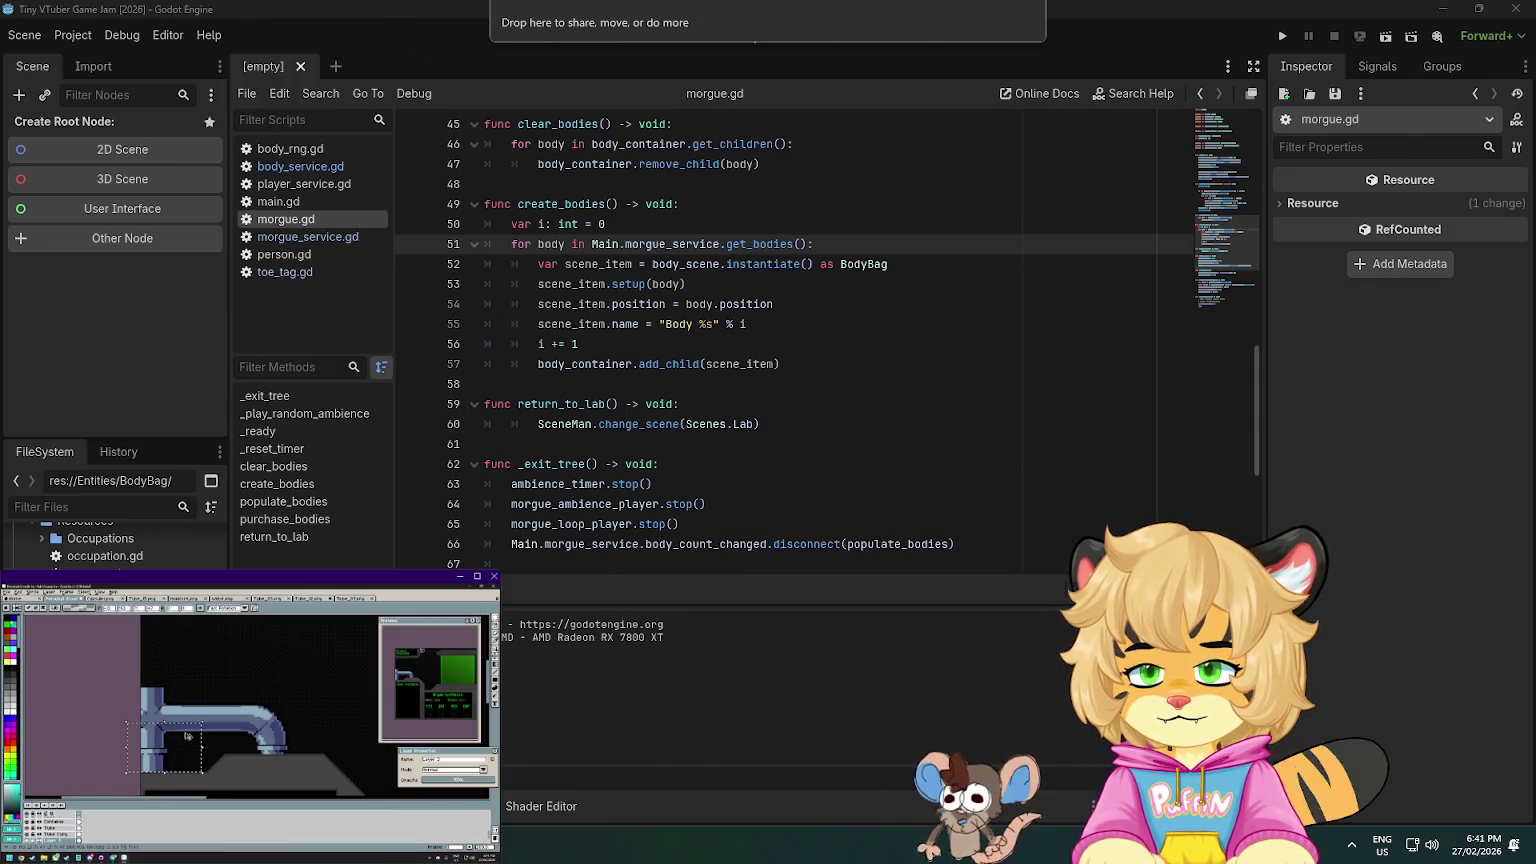
key("ctrl+v")
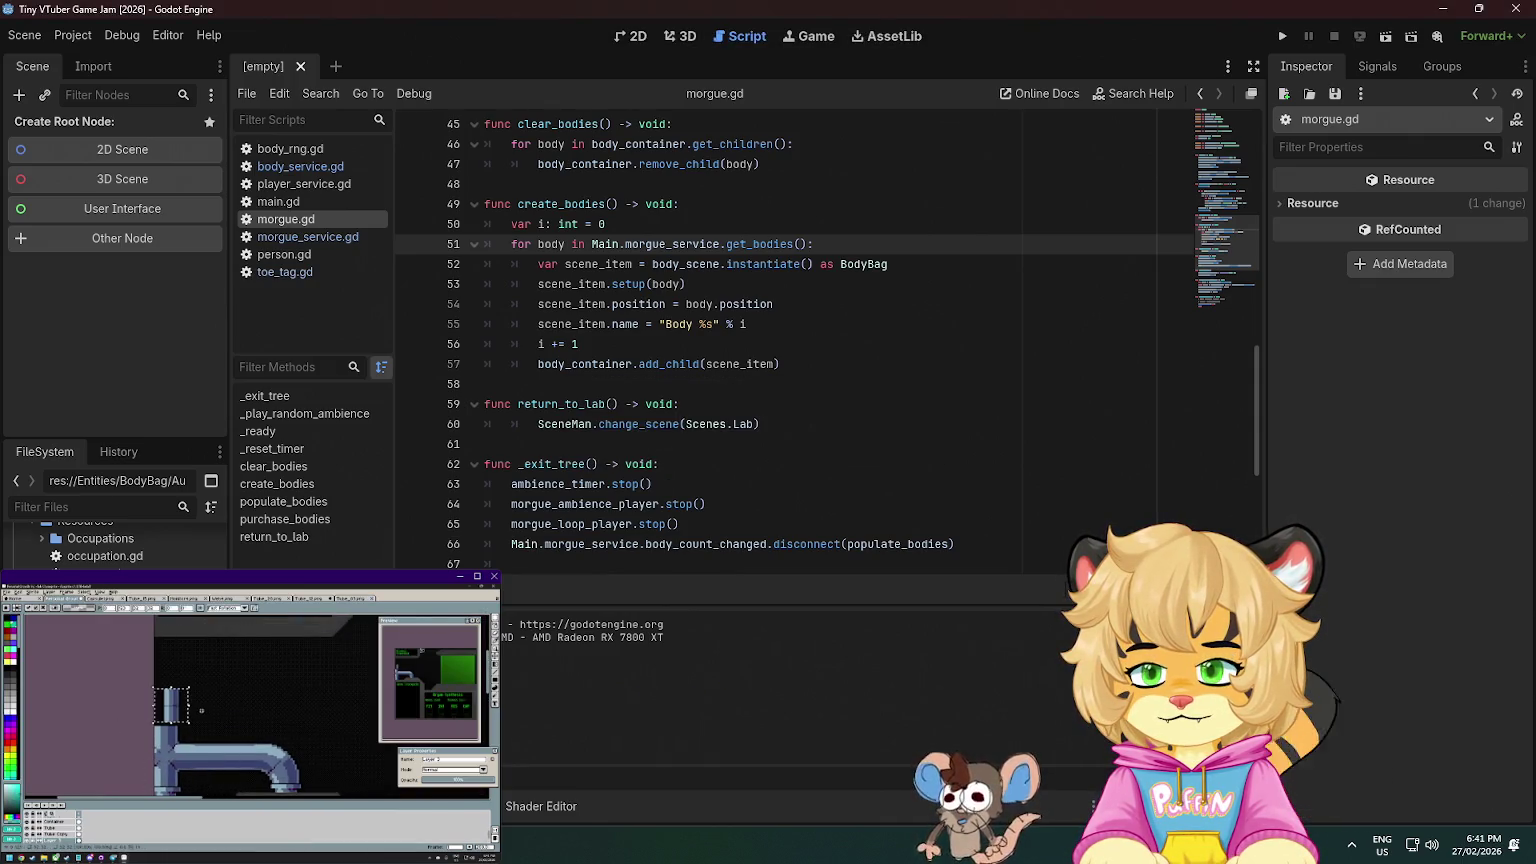
left_click_drag(172, 706, 166, 710)
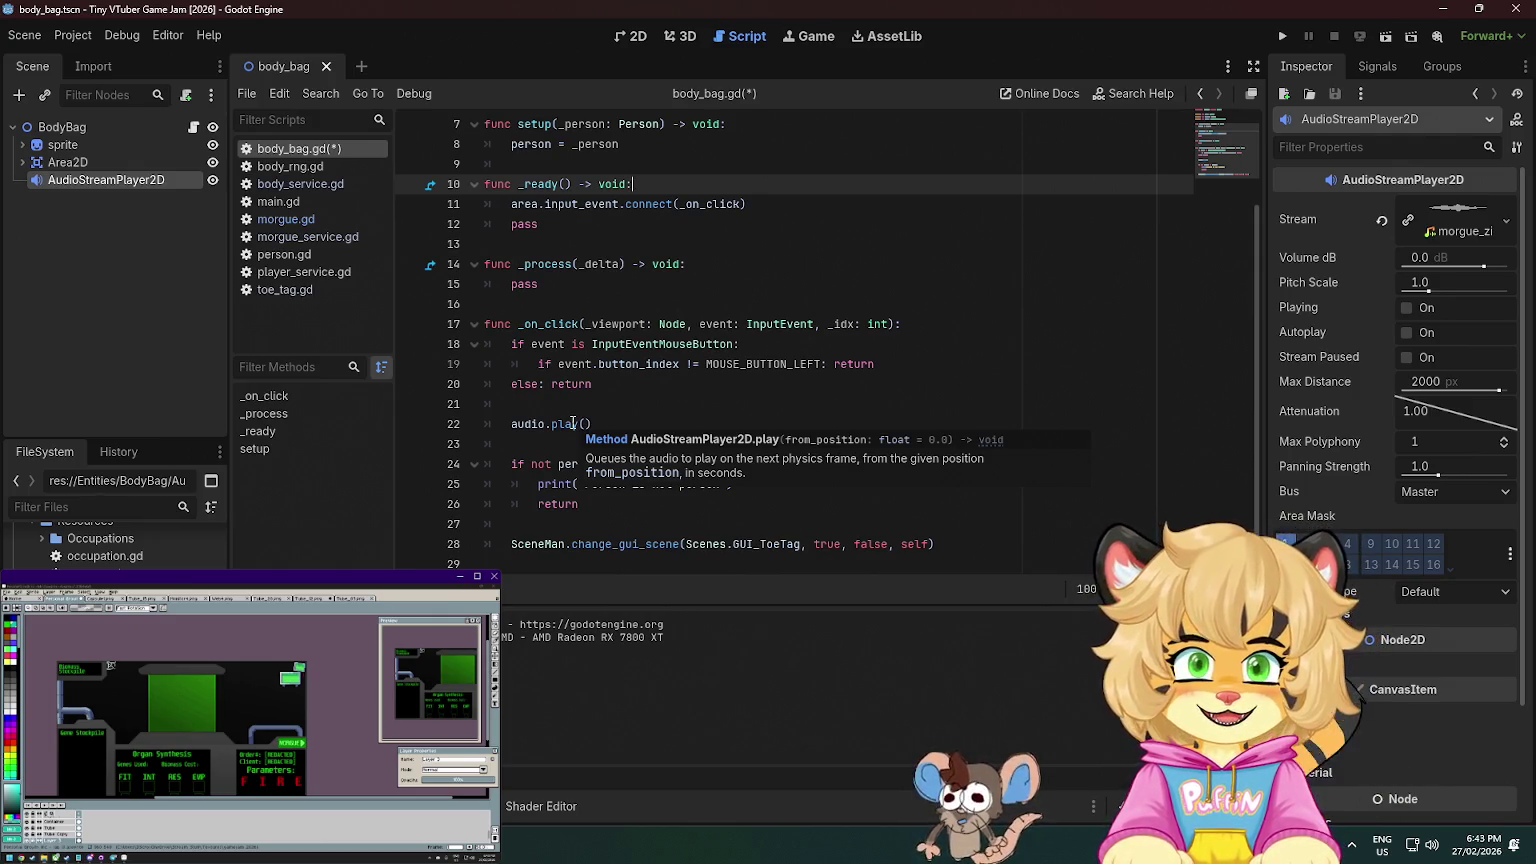
- Save body_bag.gd, then run the game into the morgue scene and stop it
mouse_move(562, 421)
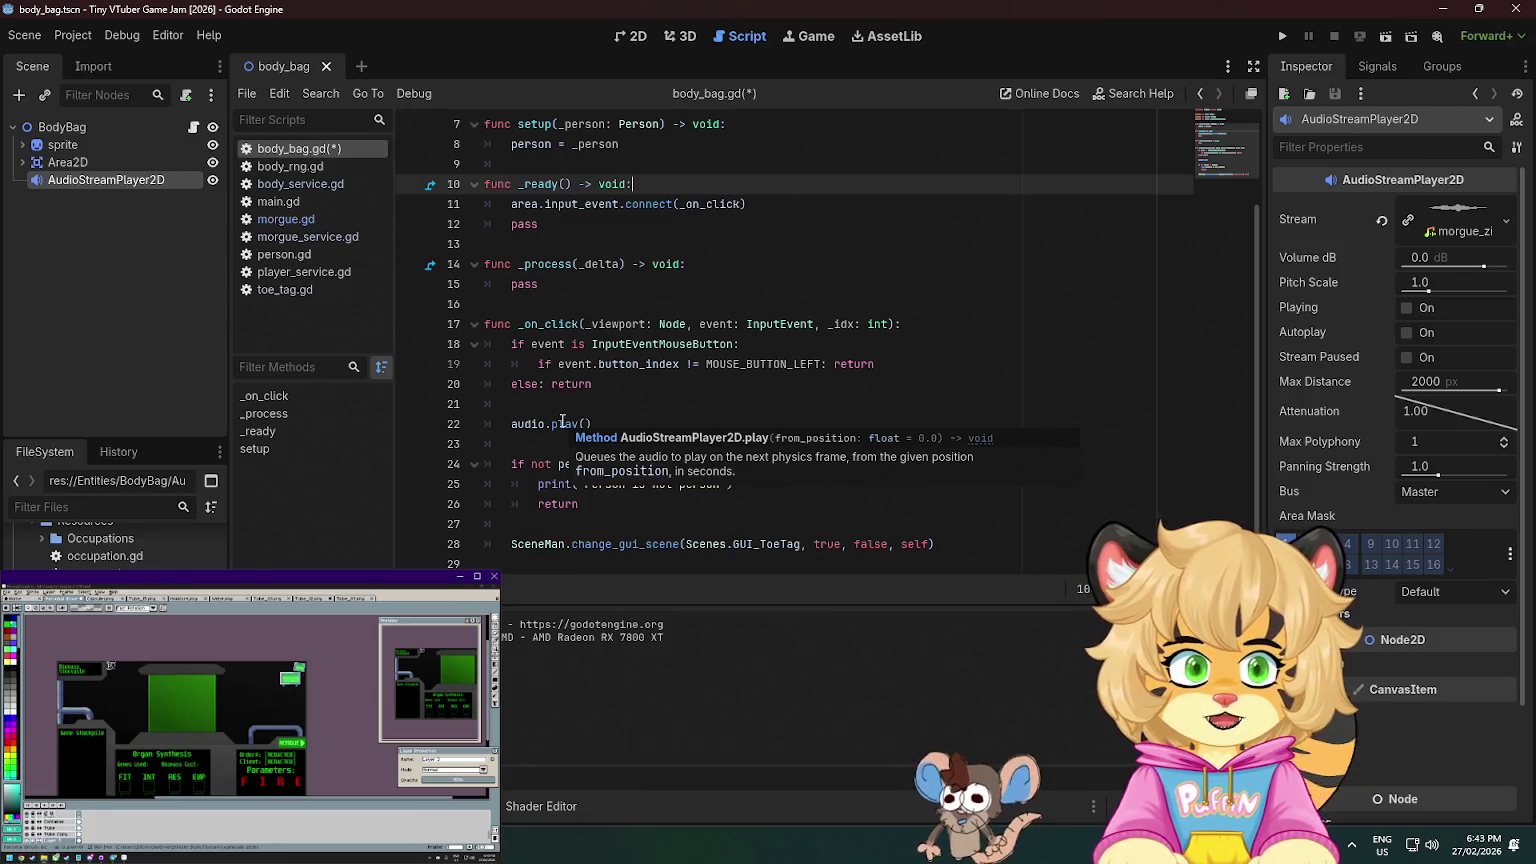
left_click(617, 364)
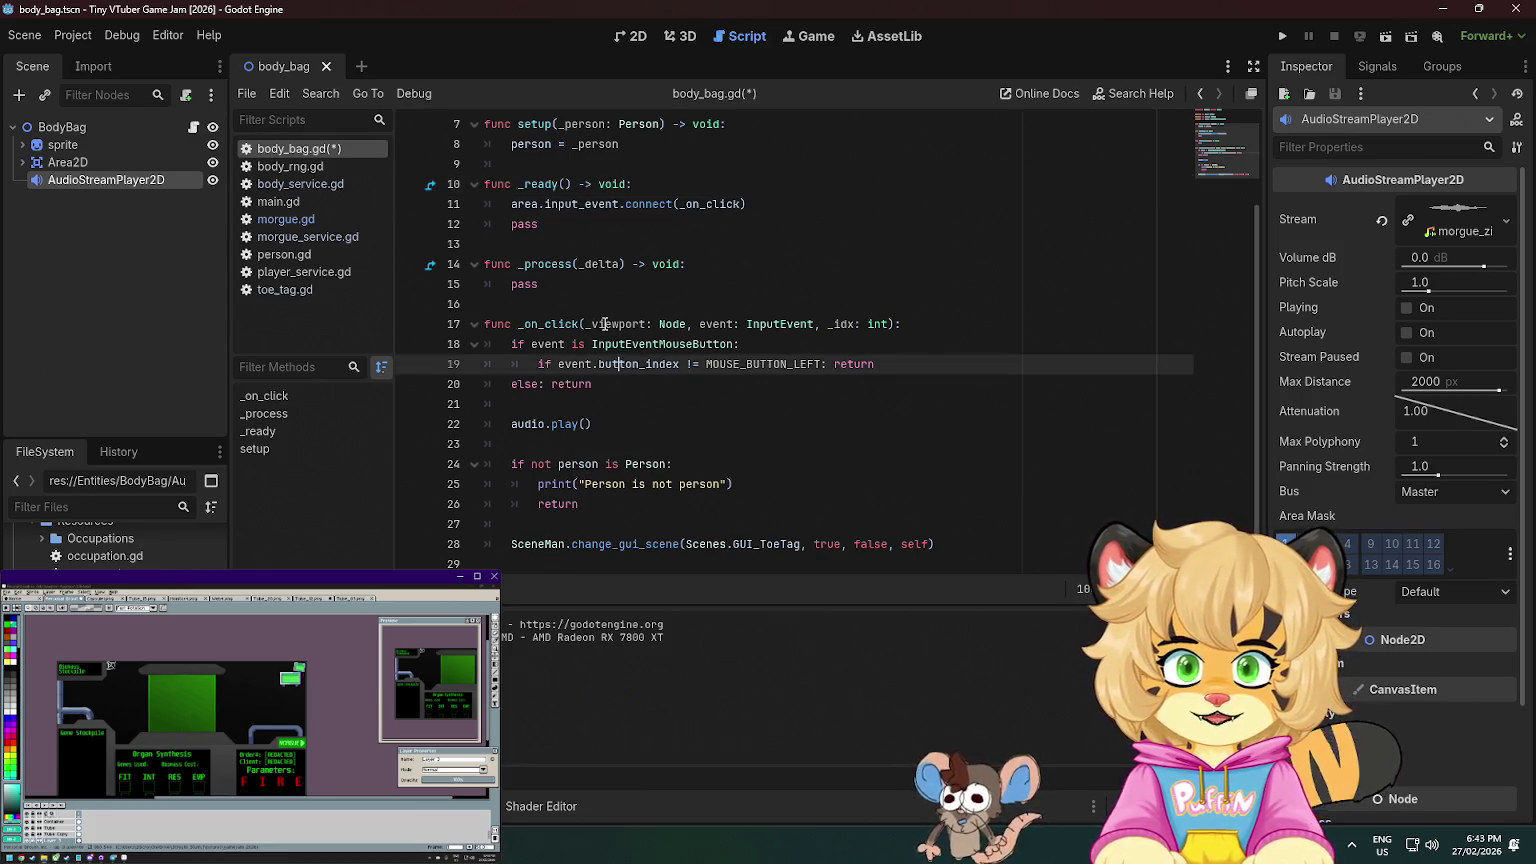
key("ctrl+s")
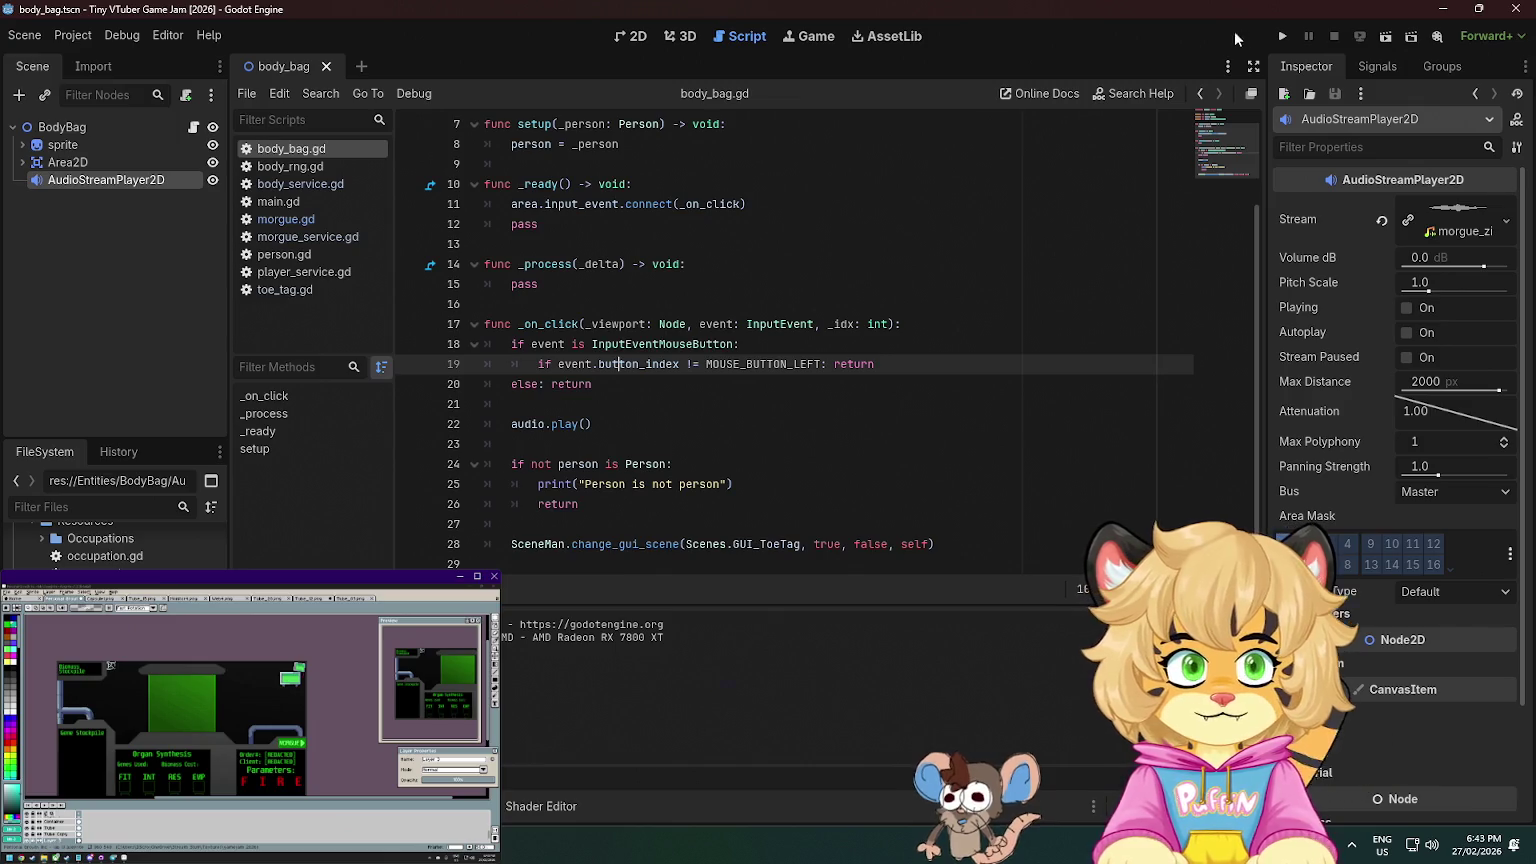
left_click(1282, 36)
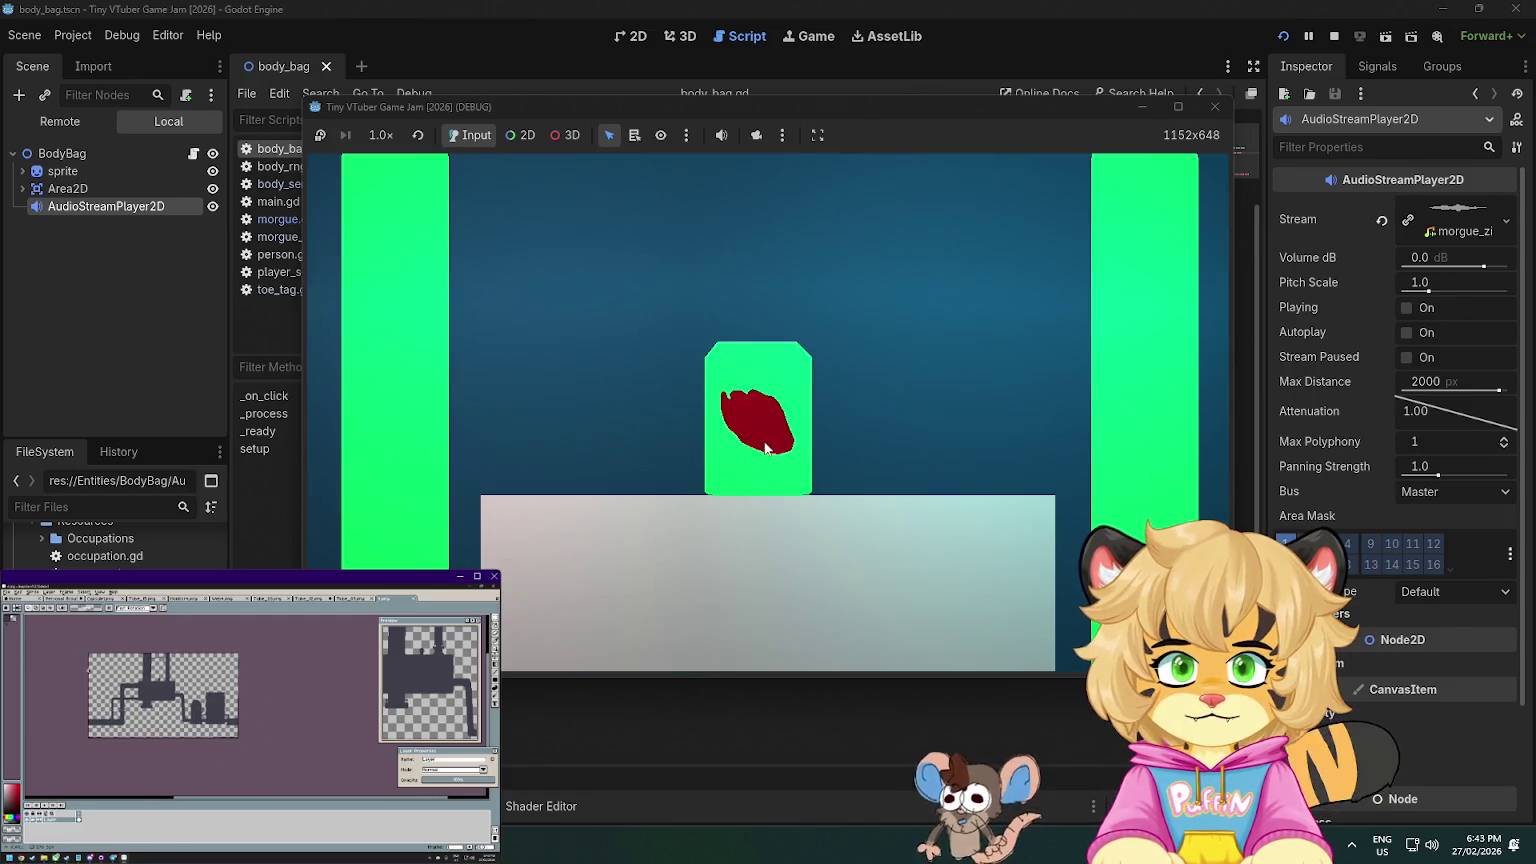
left_click(768, 449)
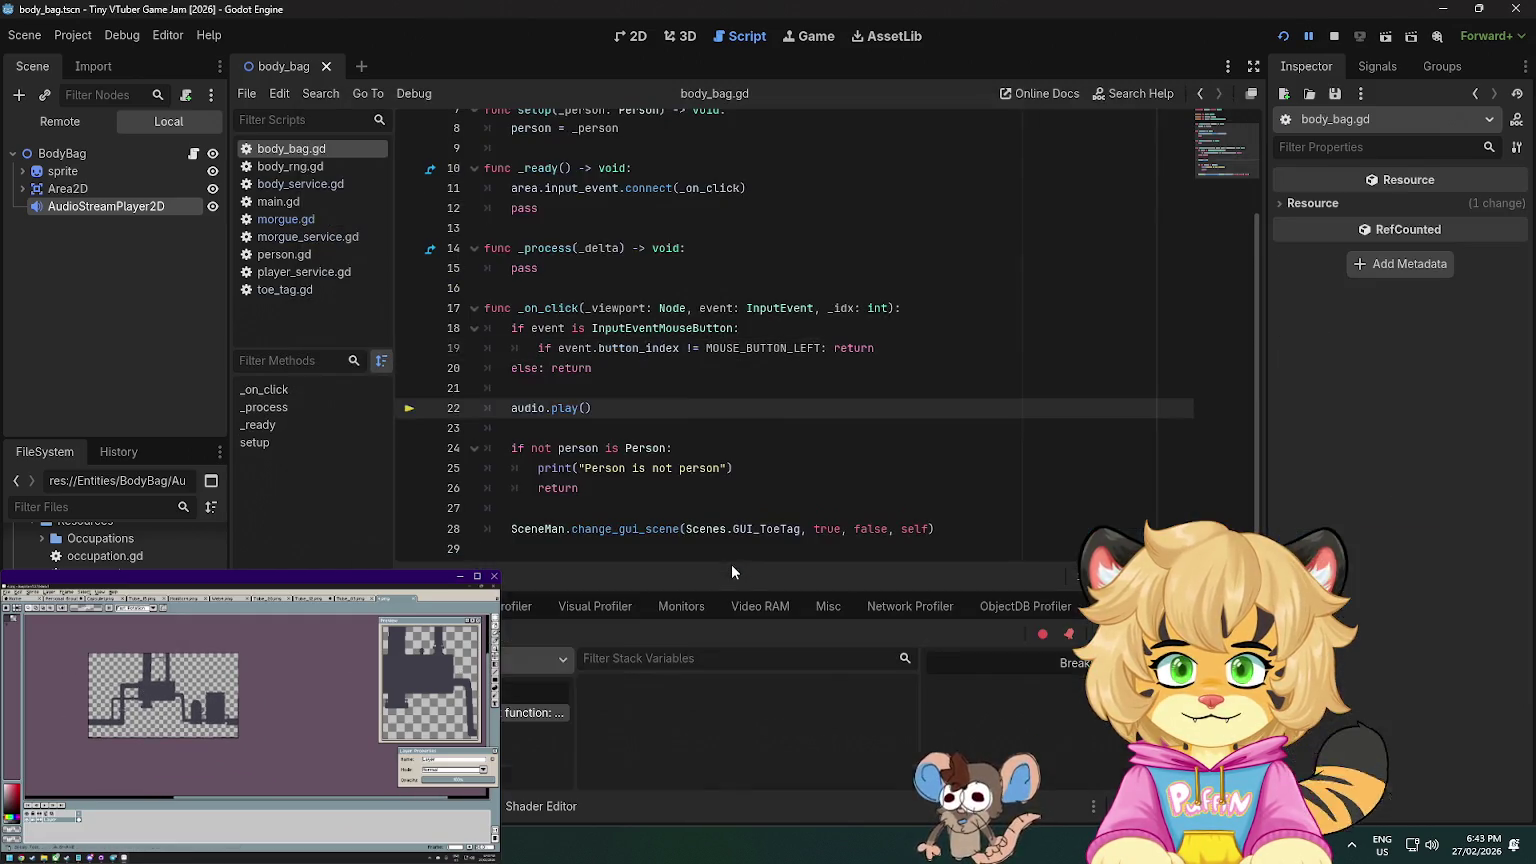
left_click(1334, 37)
- Assign the AudioStreamPlayer2D node to BodyBag's Audio property and run the game
left_click(96, 130)
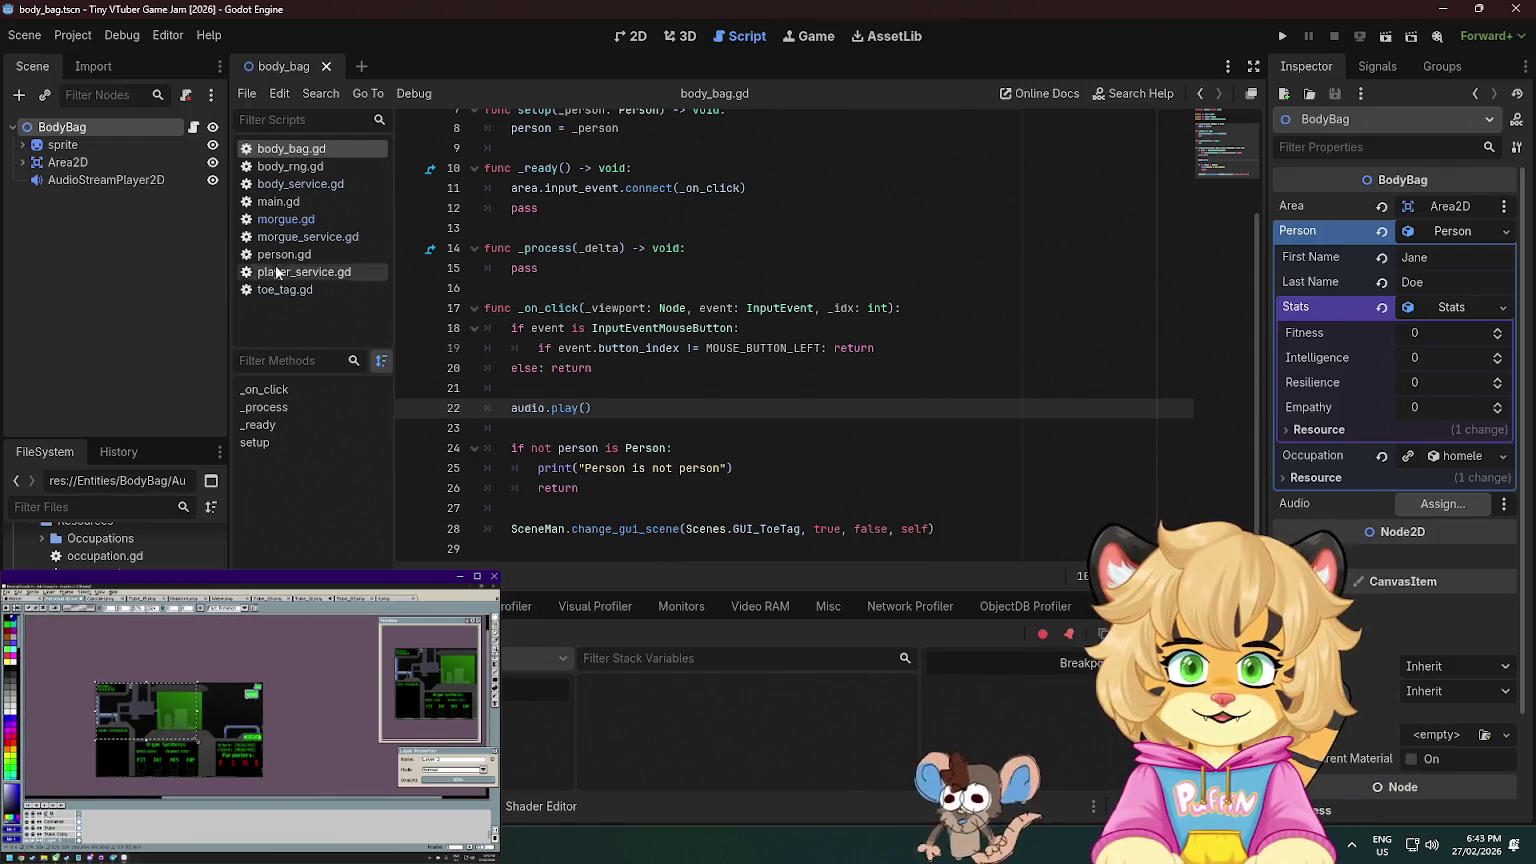
mouse_move(104, 181)
left_mouse_down()
mouse_move(800, 370)
mouse_move(1433, 455)
mouse_move(1445, 518)
left_mouse_up()
left_click(1284, 36)
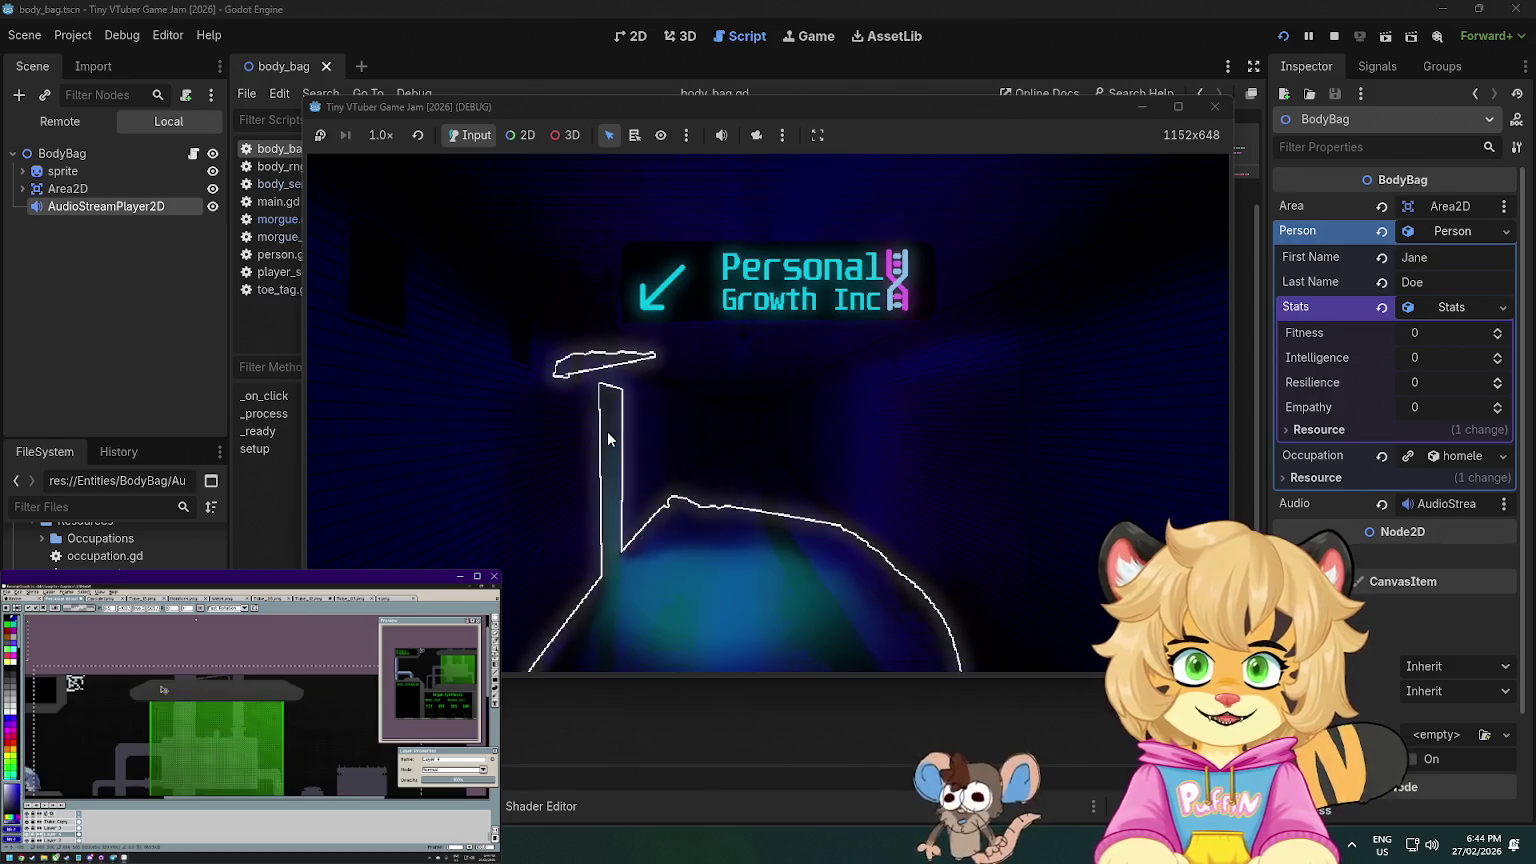
- Enter the morgue and open and close the left, middle and right body bags' toe tags
left_click(607, 433)
left_click(705, 585)
left_click(705, 585)
left_click(505, 570)
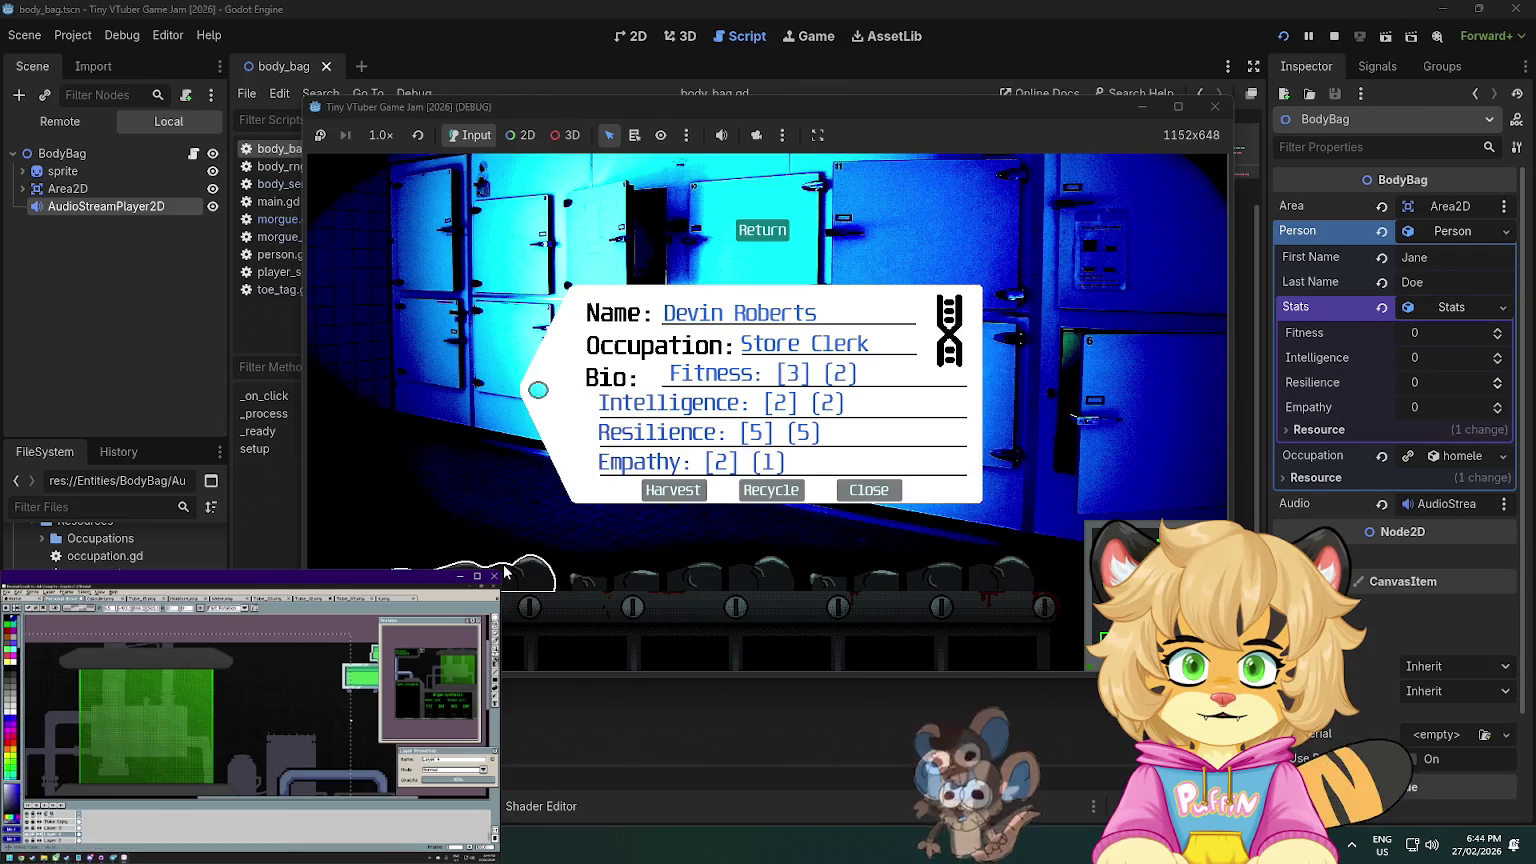
left_click(907, 580)
left_click(746, 582)
left_click(746, 582)
left_click(746, 582)
left_click(746, 582)
left_click(746, 582)
left_click(503, 586)
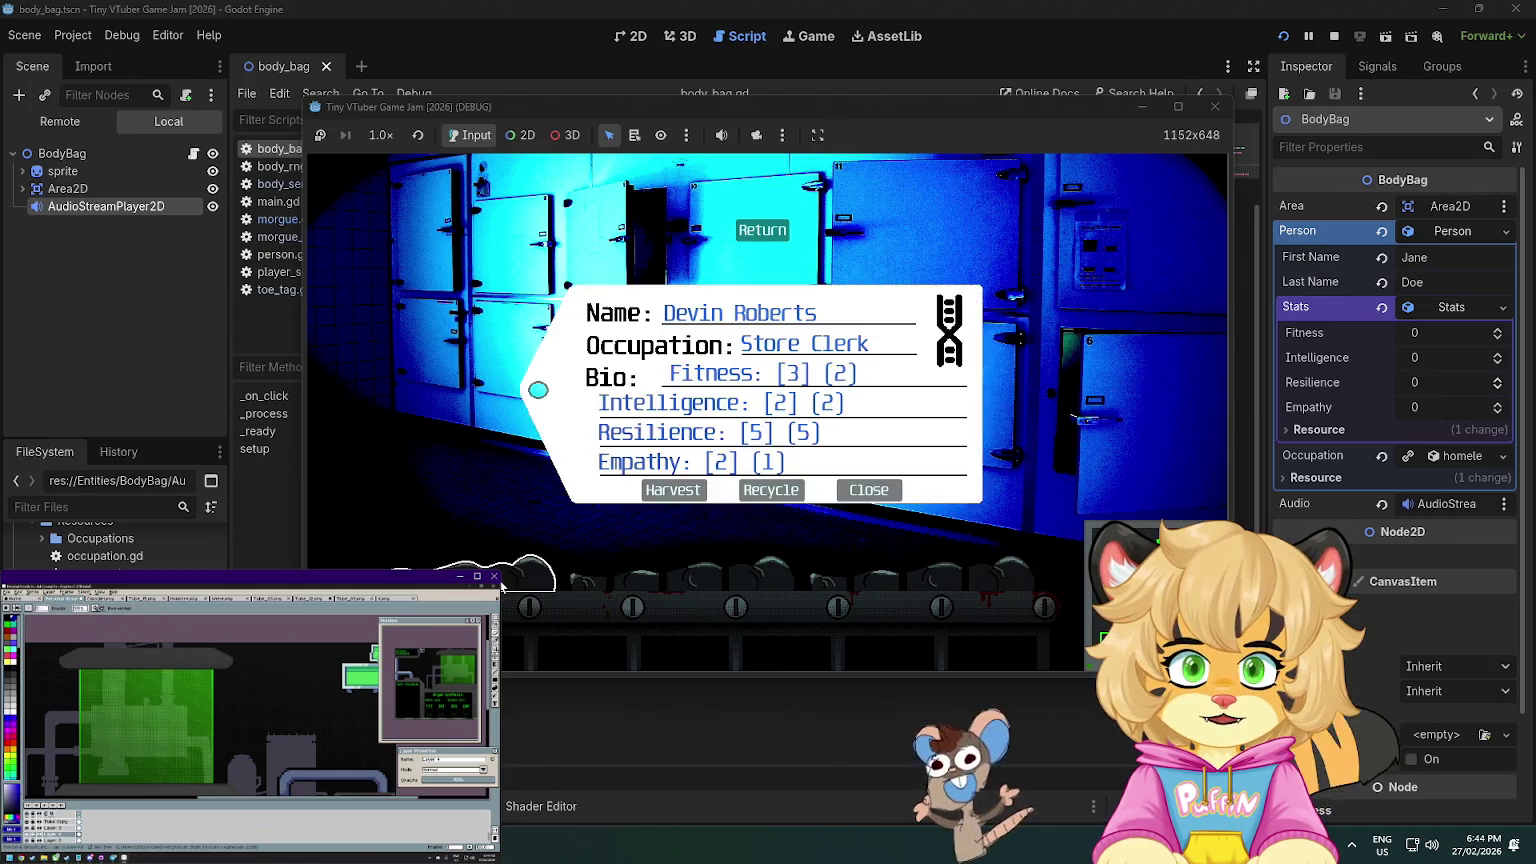
left_click(503, 586)
left_click(676, 586)
left_click(676, 586)
left_click(676, 586)
left_click(676, 586)
left_click(503, 586)
left_click(680, 586)
- Keep toggling toe tags on all three bags, then bring up Pixabay's gore sound results
left_click(899, 575)
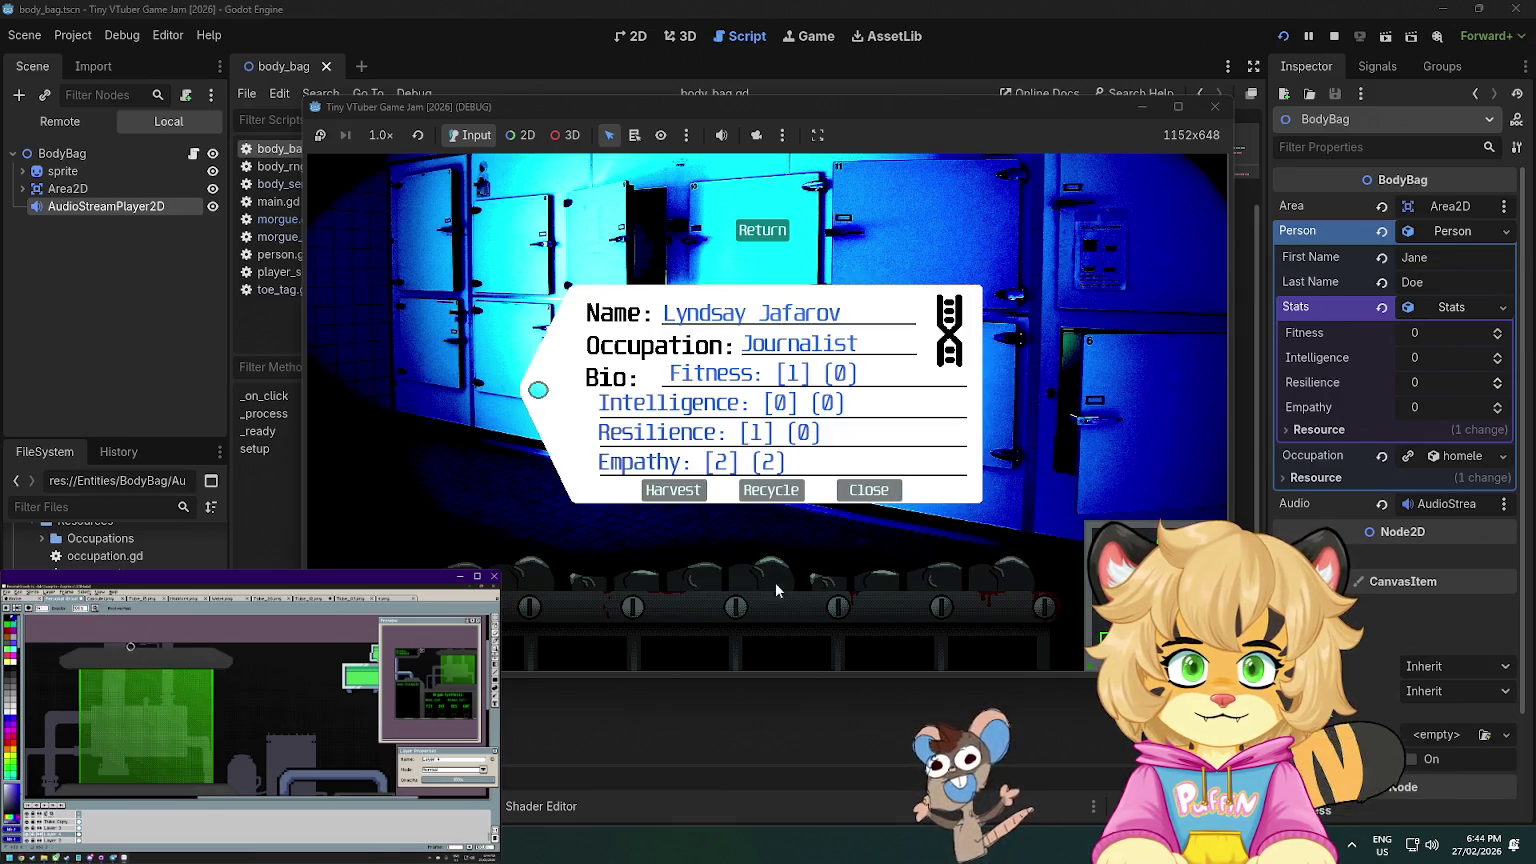
left_click(688, 578)
left_click(688, 578)
left_click(503, 586)
left_click(503, 586)
left_click(680, 580)
left_click(700, 580)
left_click(893, 578)
left_click(881, 580)
left_click(704, 580)
left_click(704, 580)
left_click(531, 576)
left_click(532, 575)
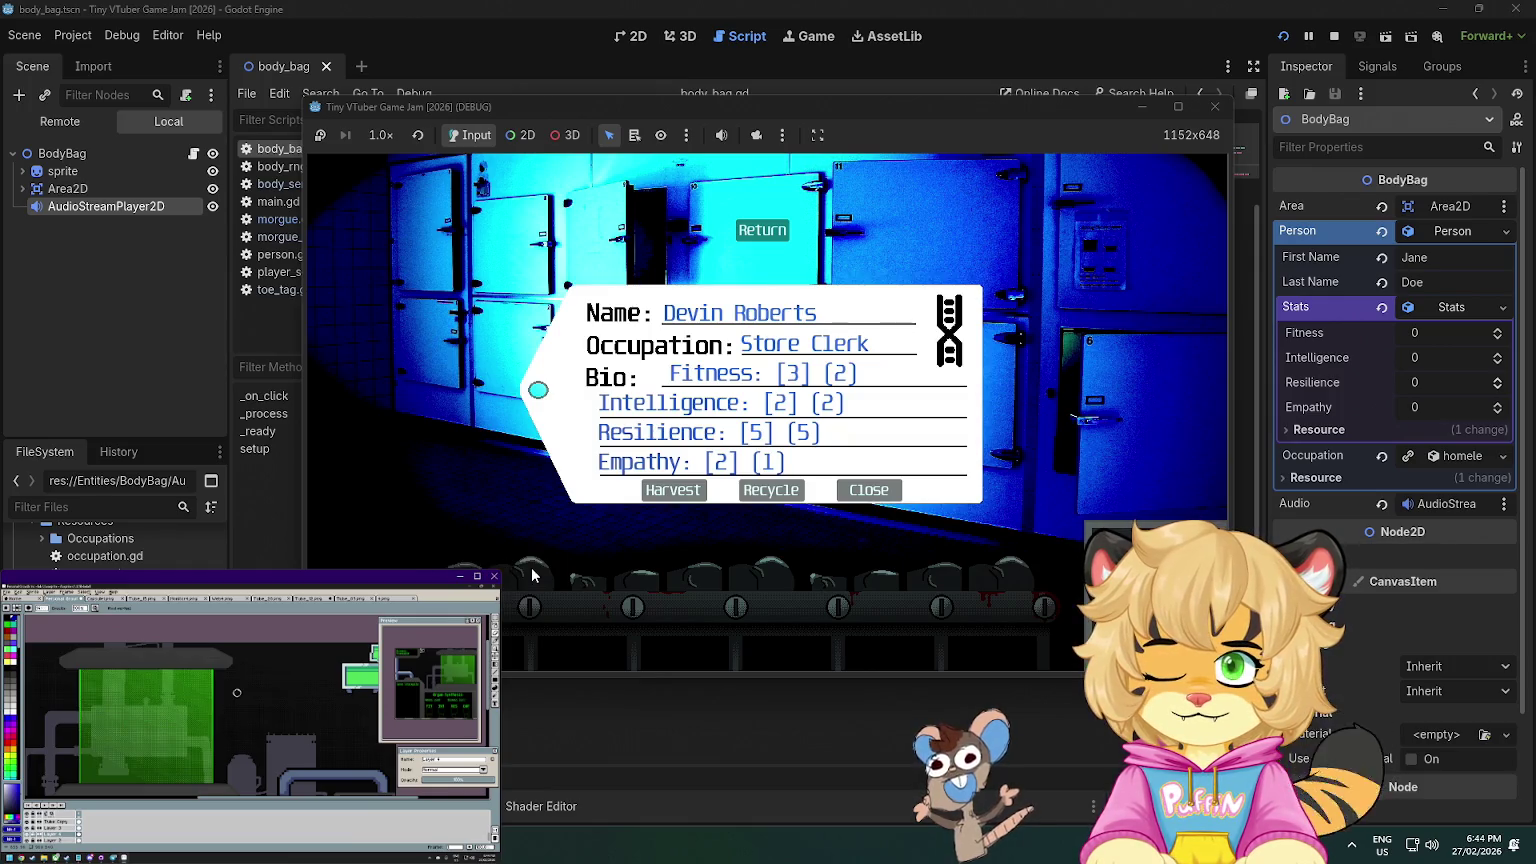
left_click(532, 575)
left_click(729, 563)
left_click(729, 563)
left_click(823, 557)
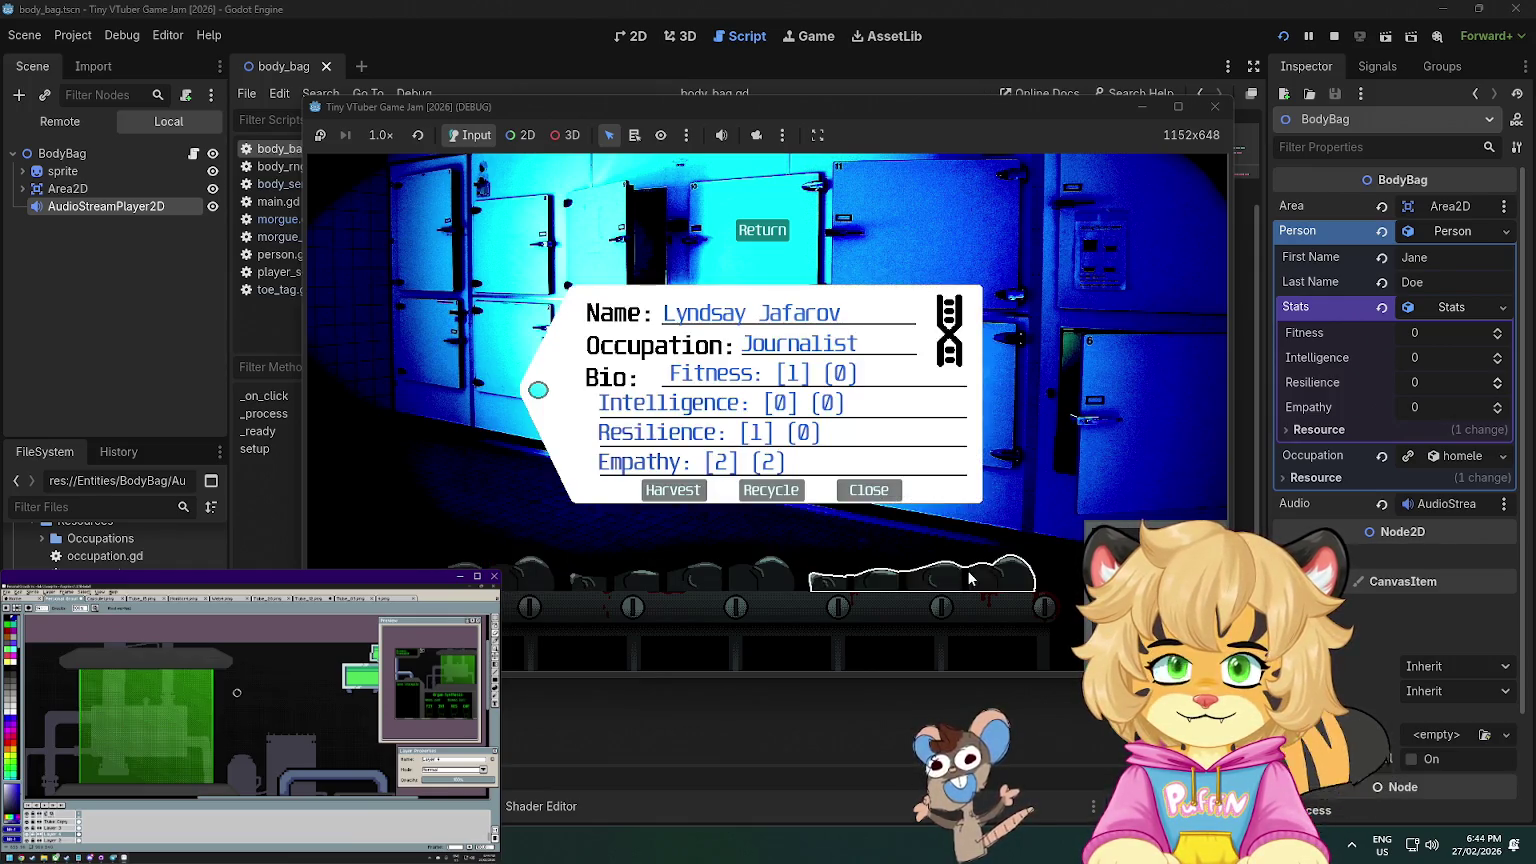
left_click(869, 490)
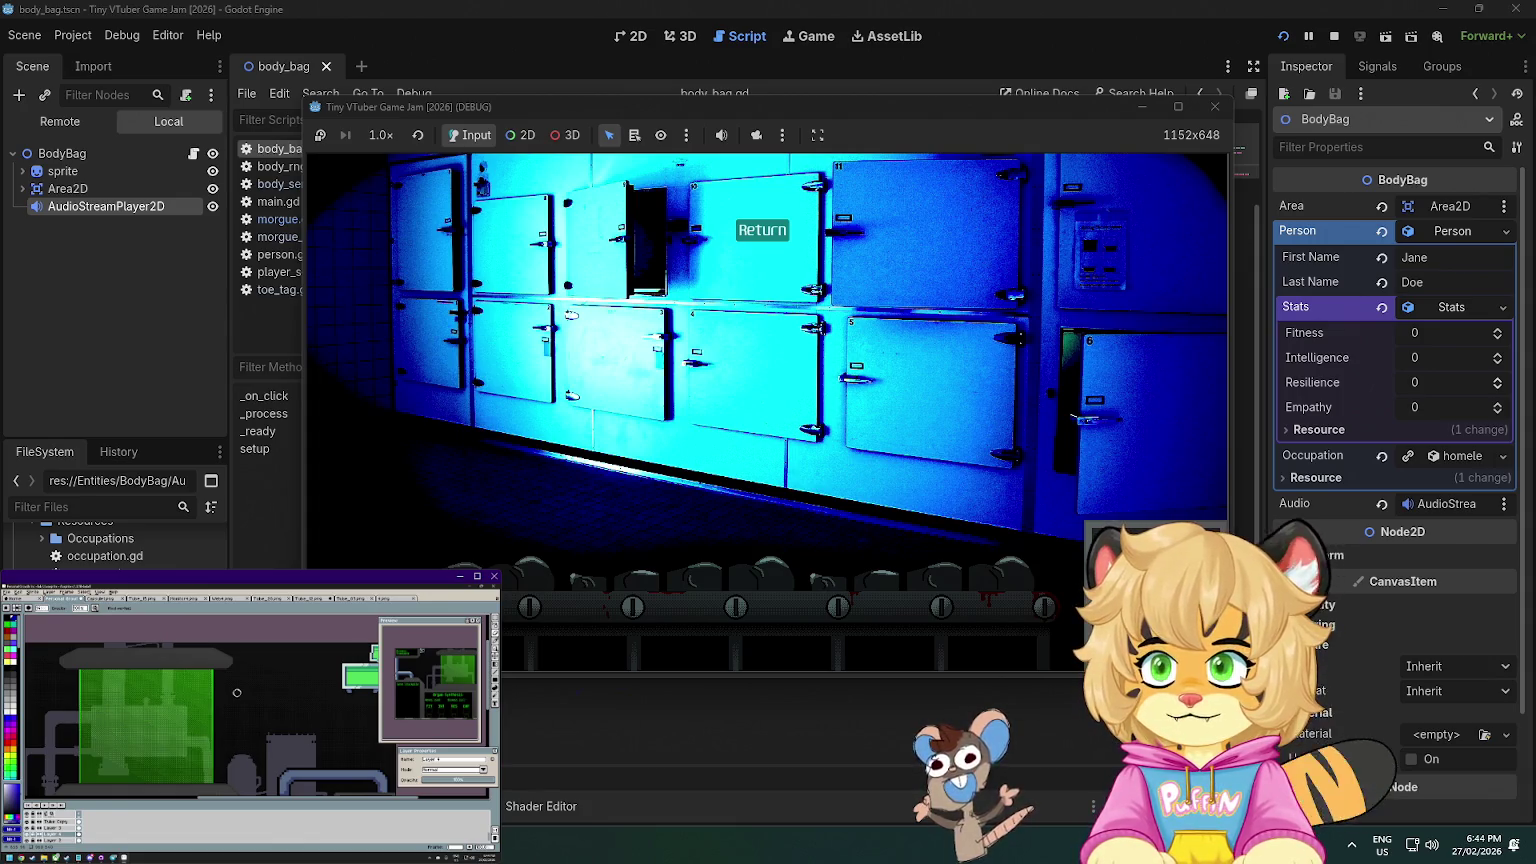
key("alt+Tab")
left_click_drag(1016, 114, 1010, 79)
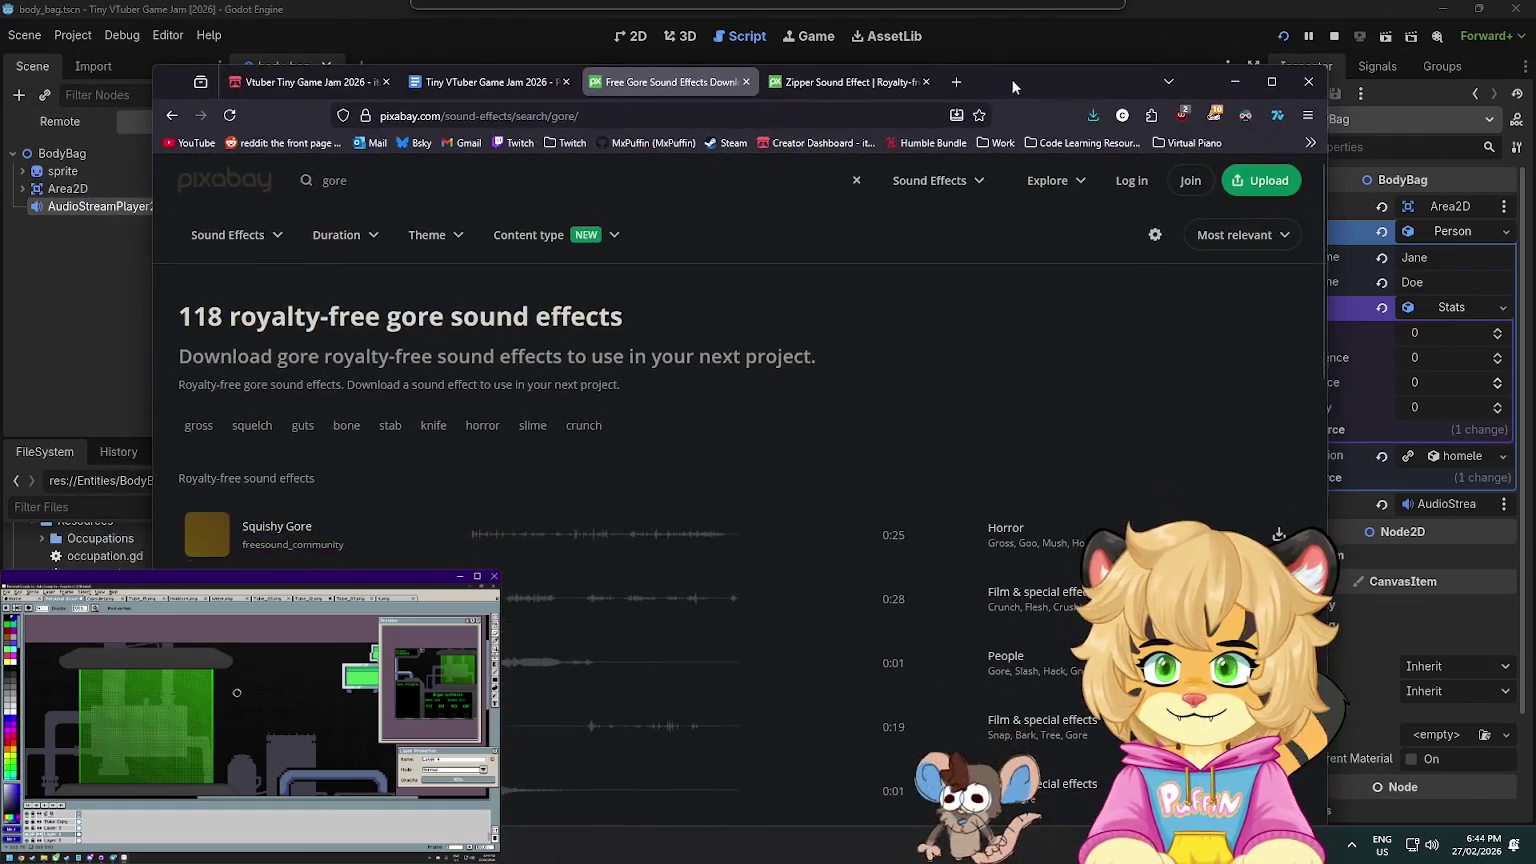
- Preview gore sounds, keeping VERY LOUD Splat and HTF Head or Body Rips Apart in new tabs
left_click(209, 534)
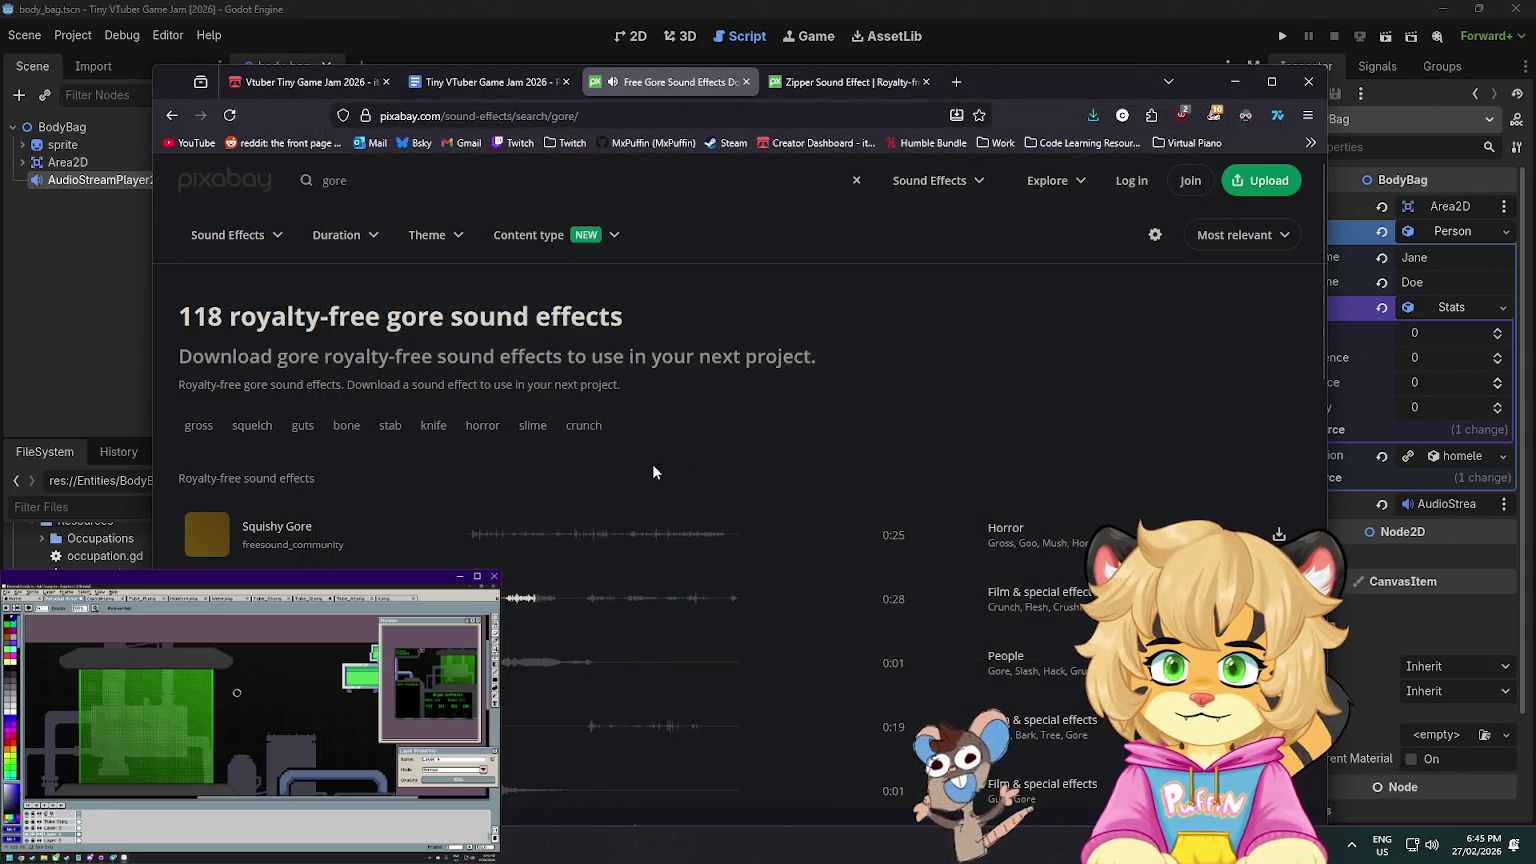
scroll(352, 487, "down", 3)
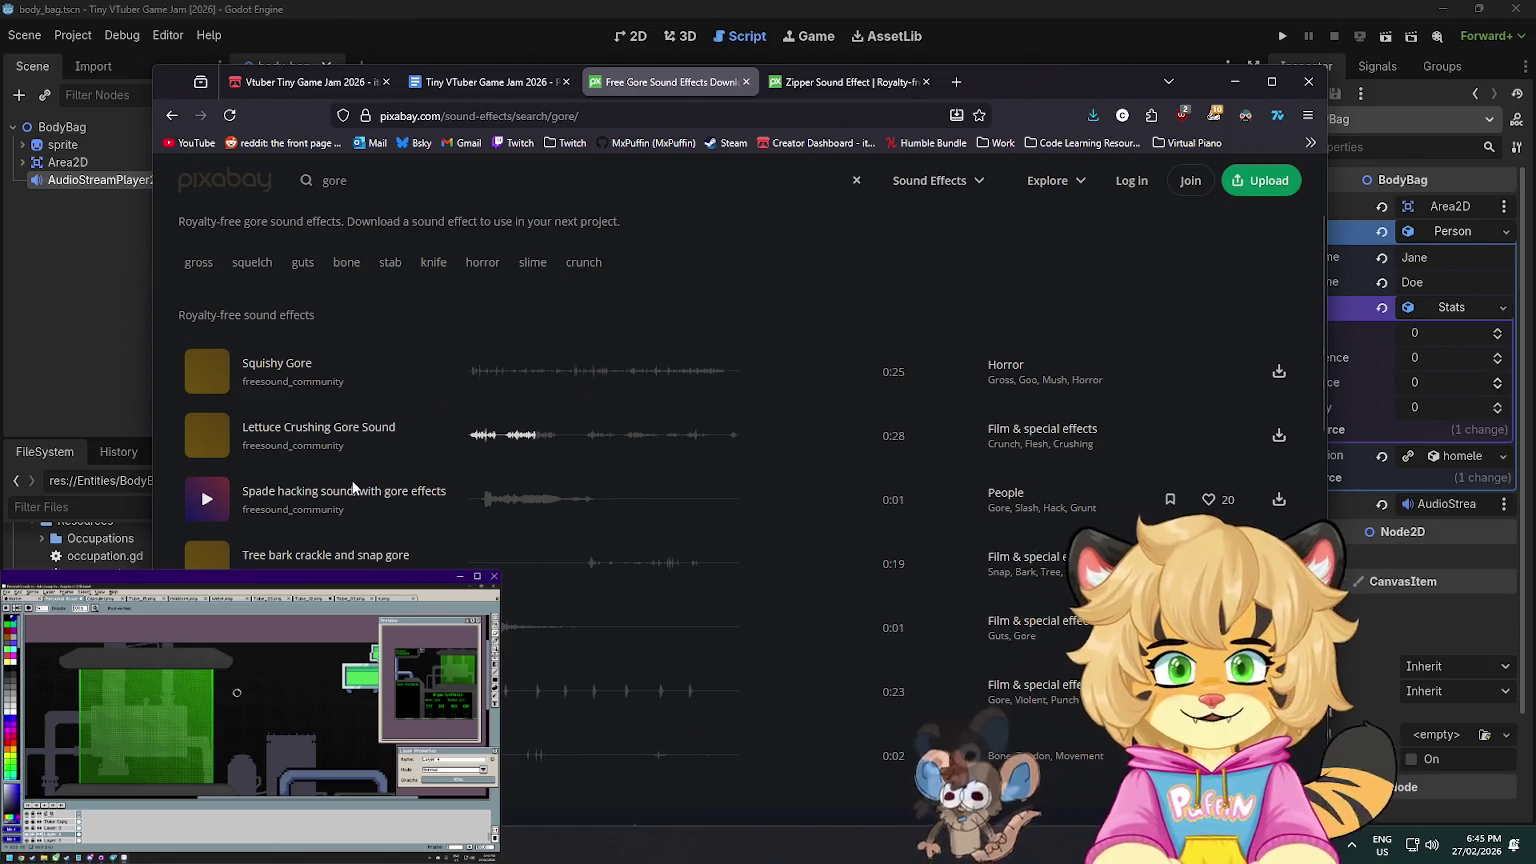
left_click(207, 627)
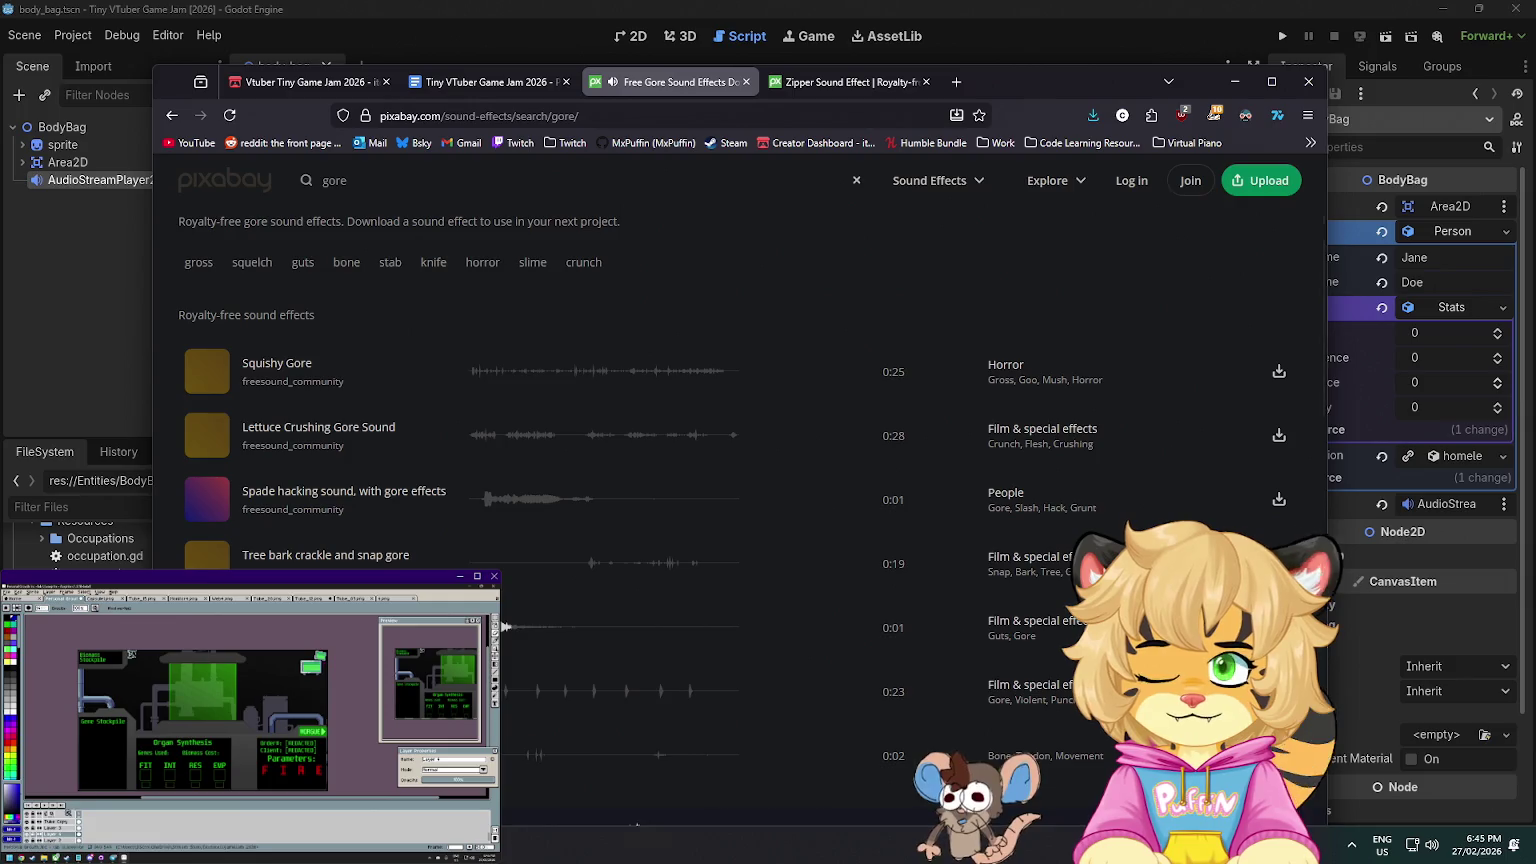
middle_click(503, 627)
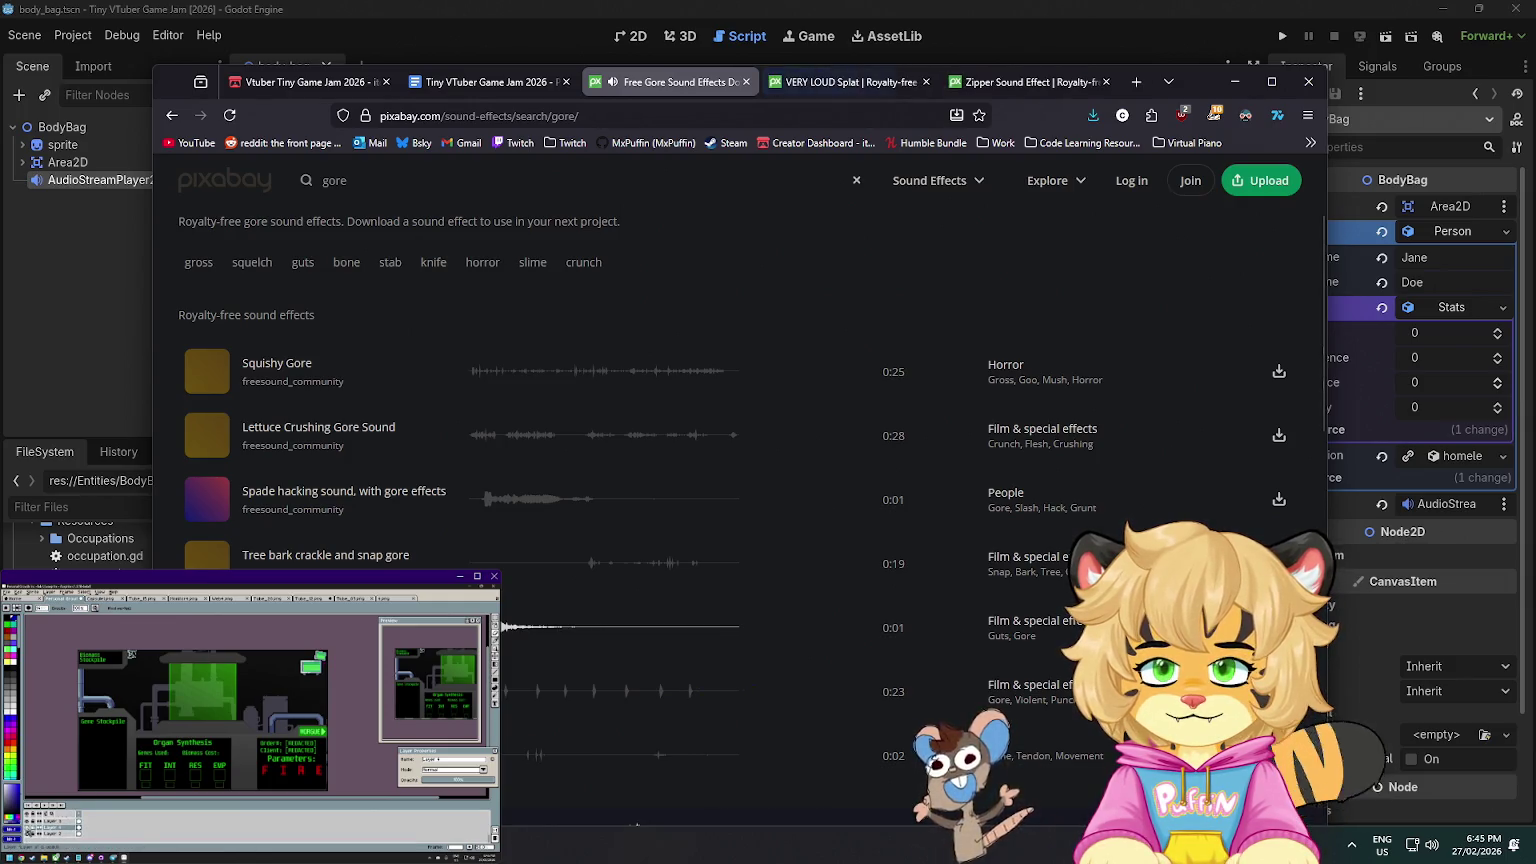
scroll(503, 627, "down", 3)
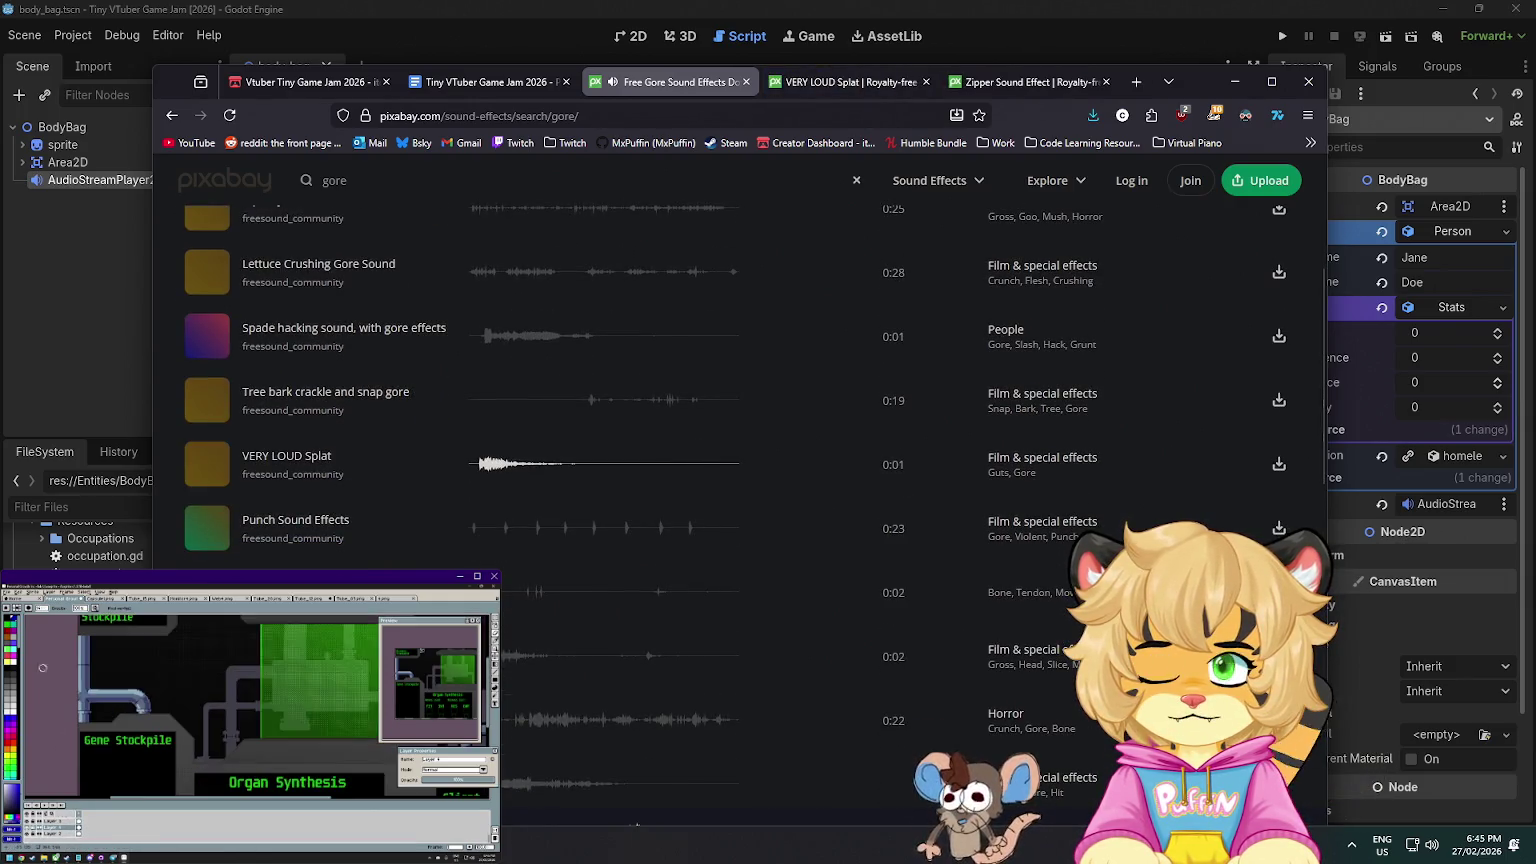
scroll(503, 627, "down", 3)
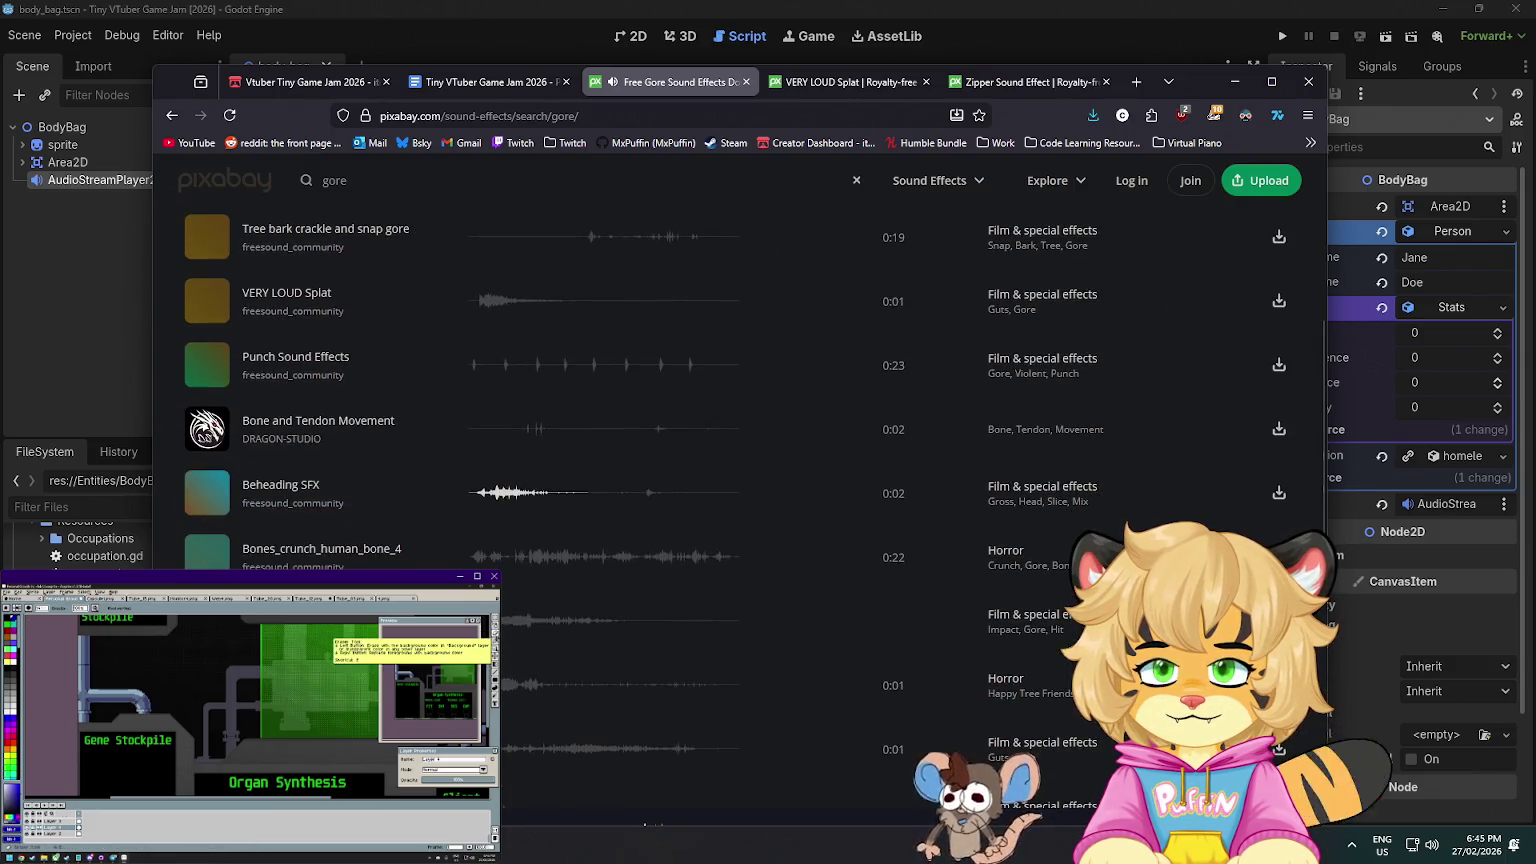
left_click(503, 685)
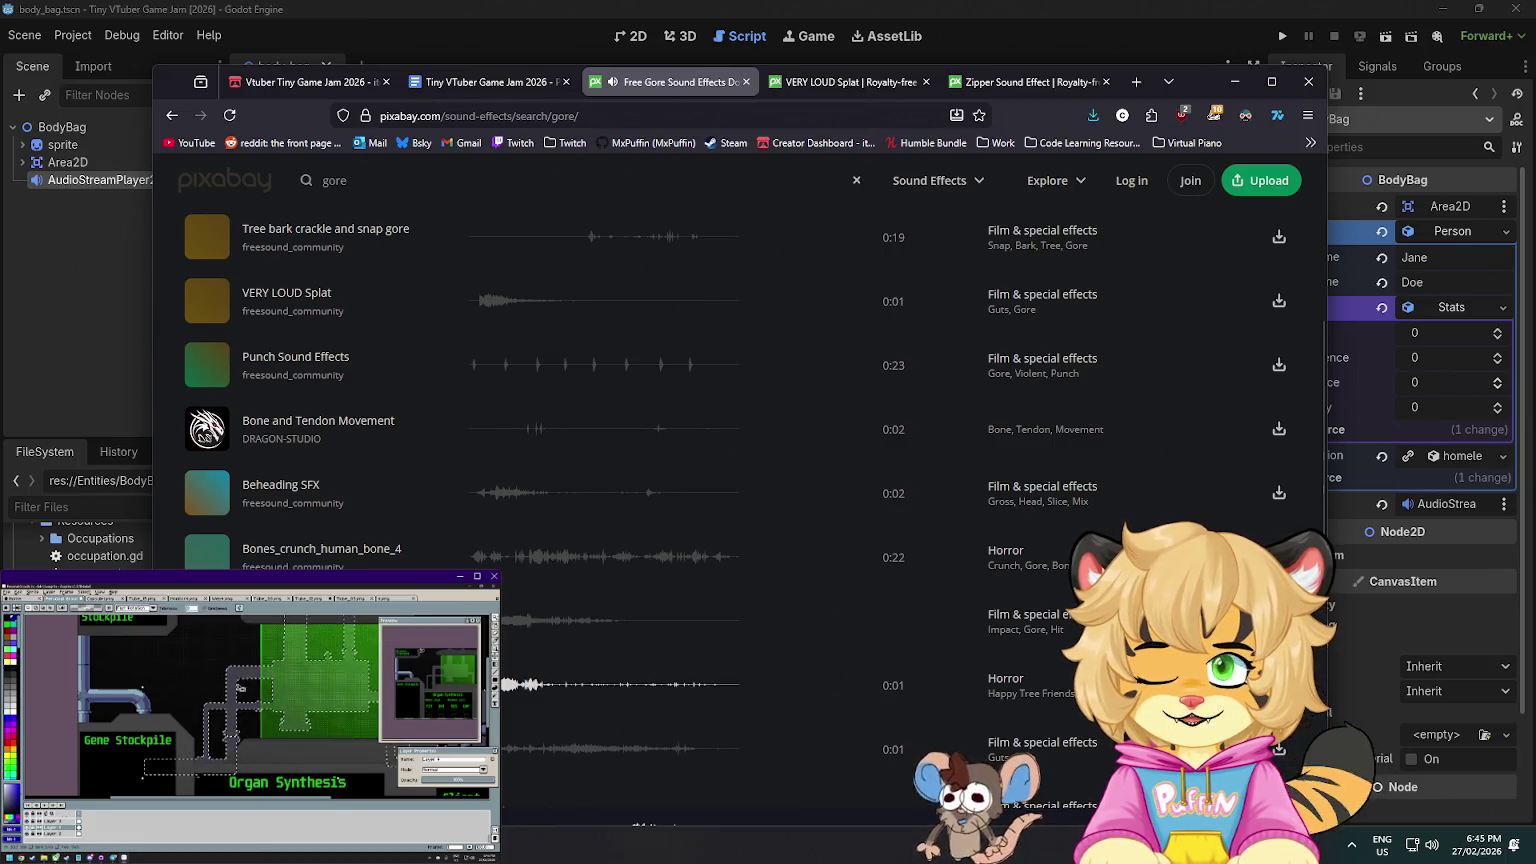
middle_click(280, 678)
scroll(737, 500, "down", 2)
left_click(503, 603)
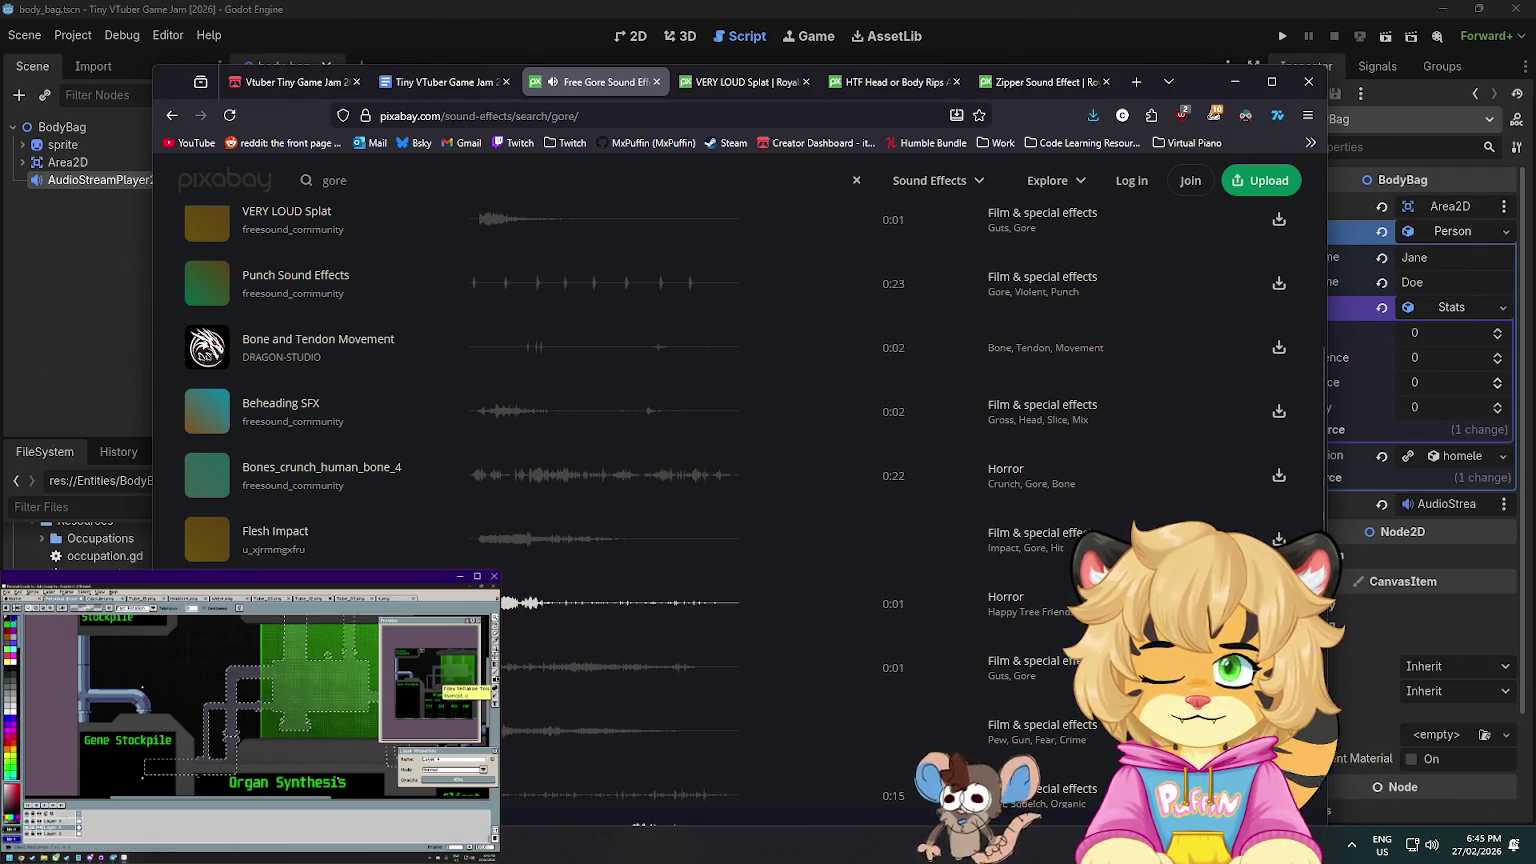
left_click(503, 667)
scroll(502, 667, "down", 2)
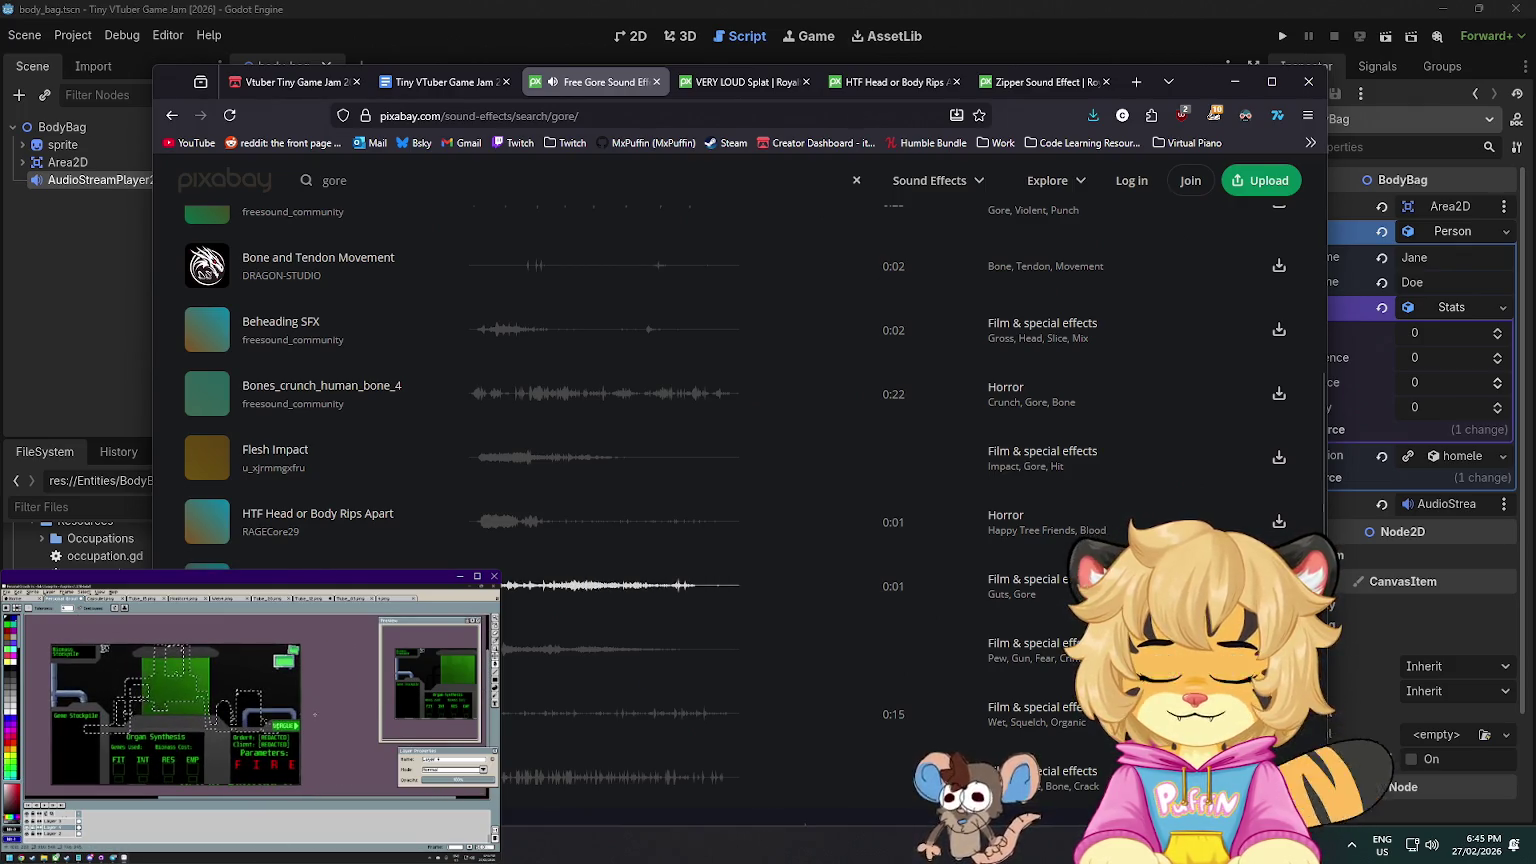
left_click(206, 524)
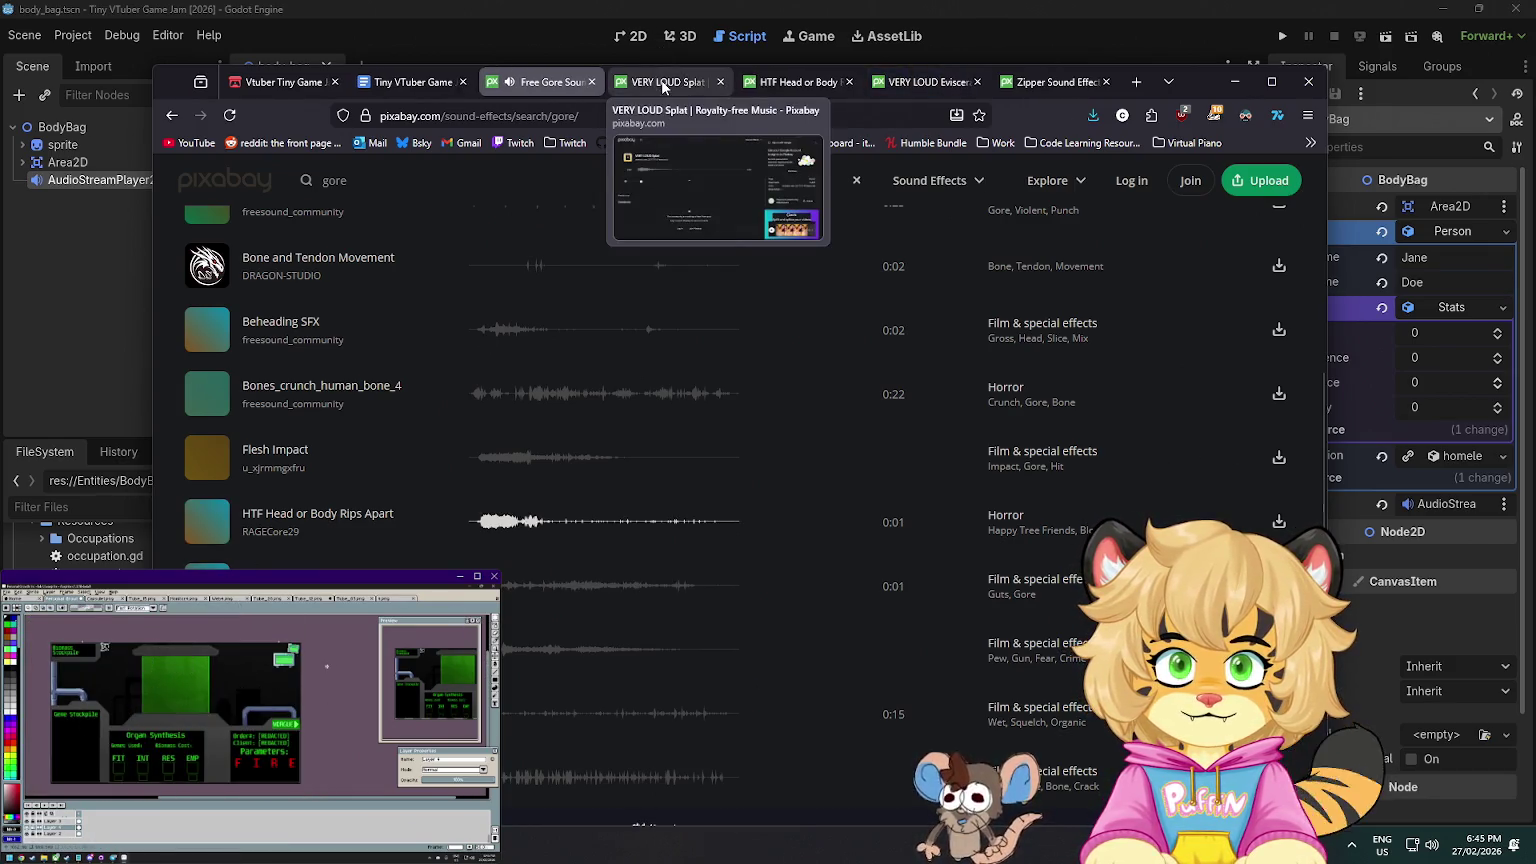
- Close the Zipper Sound Effect tab and select the AudioStreamPlayer2D node in Godot
left_click(1097, 82)
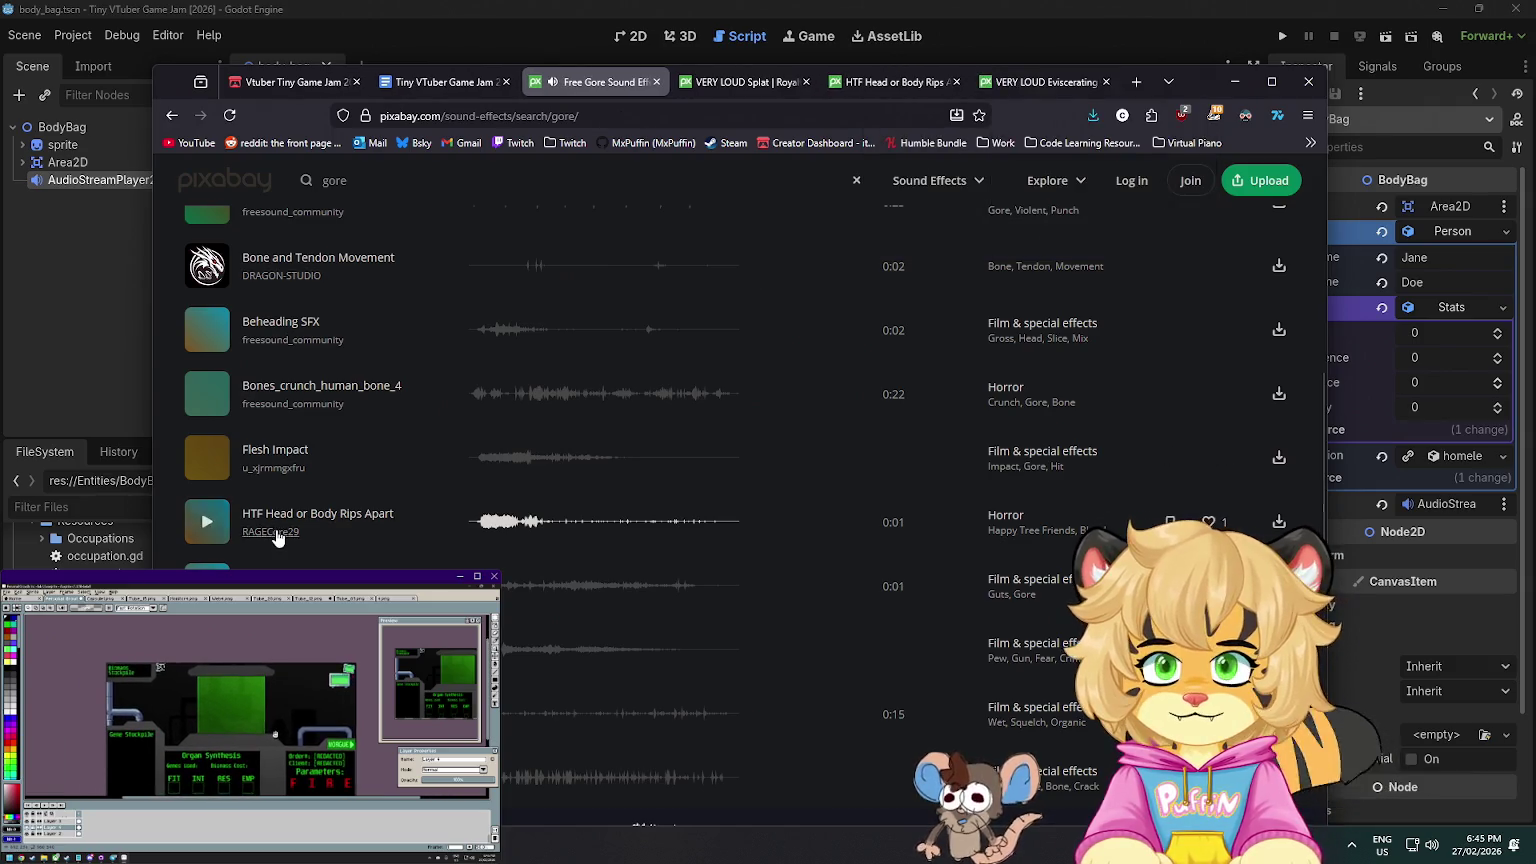
scroll(540, 300, "down", 1)
left_click(98, 340)
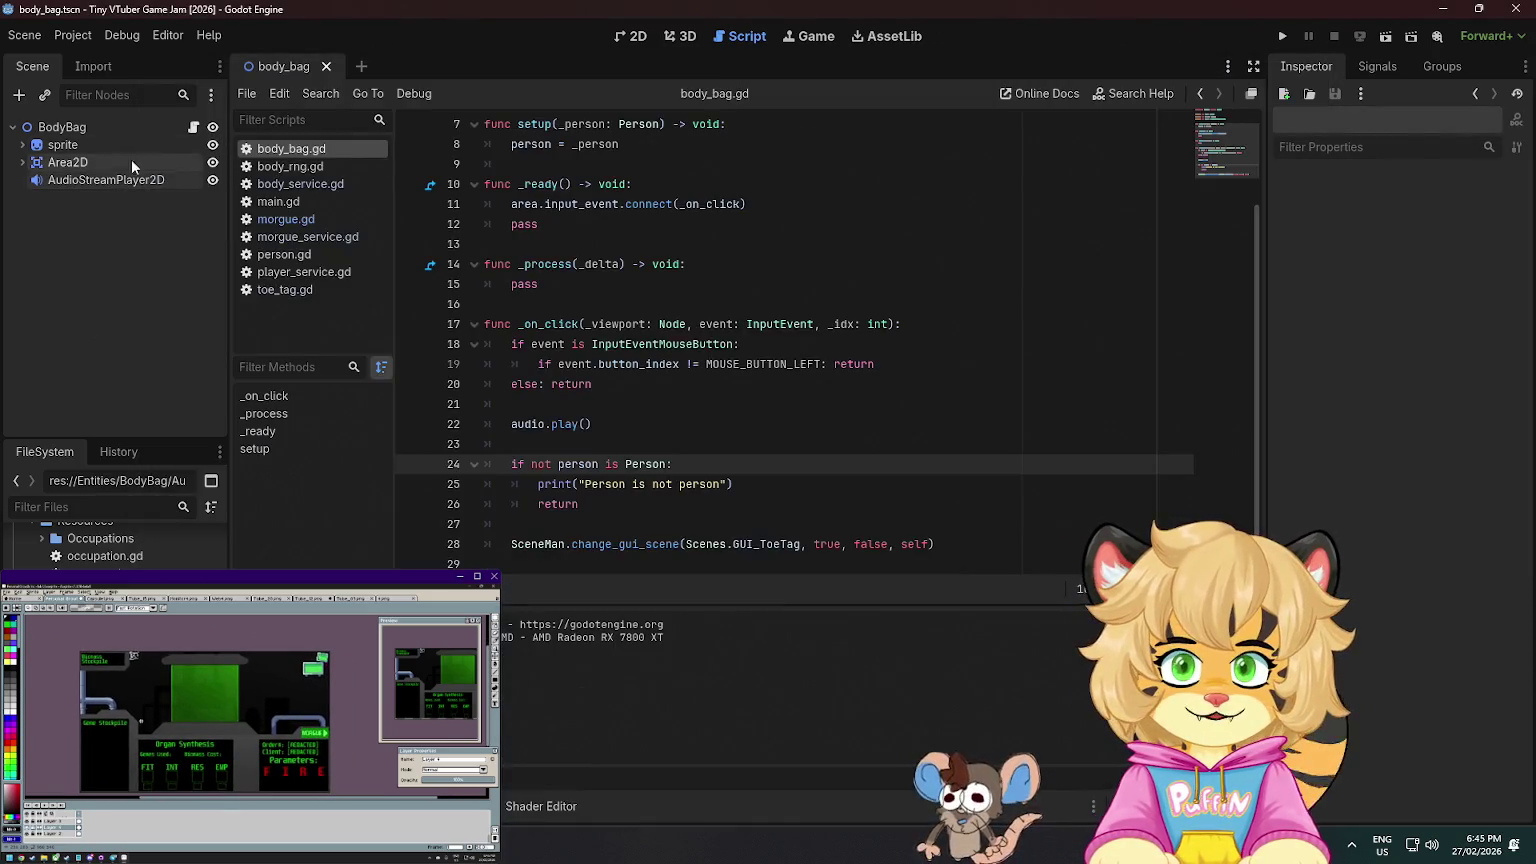
left_click(106, 180)
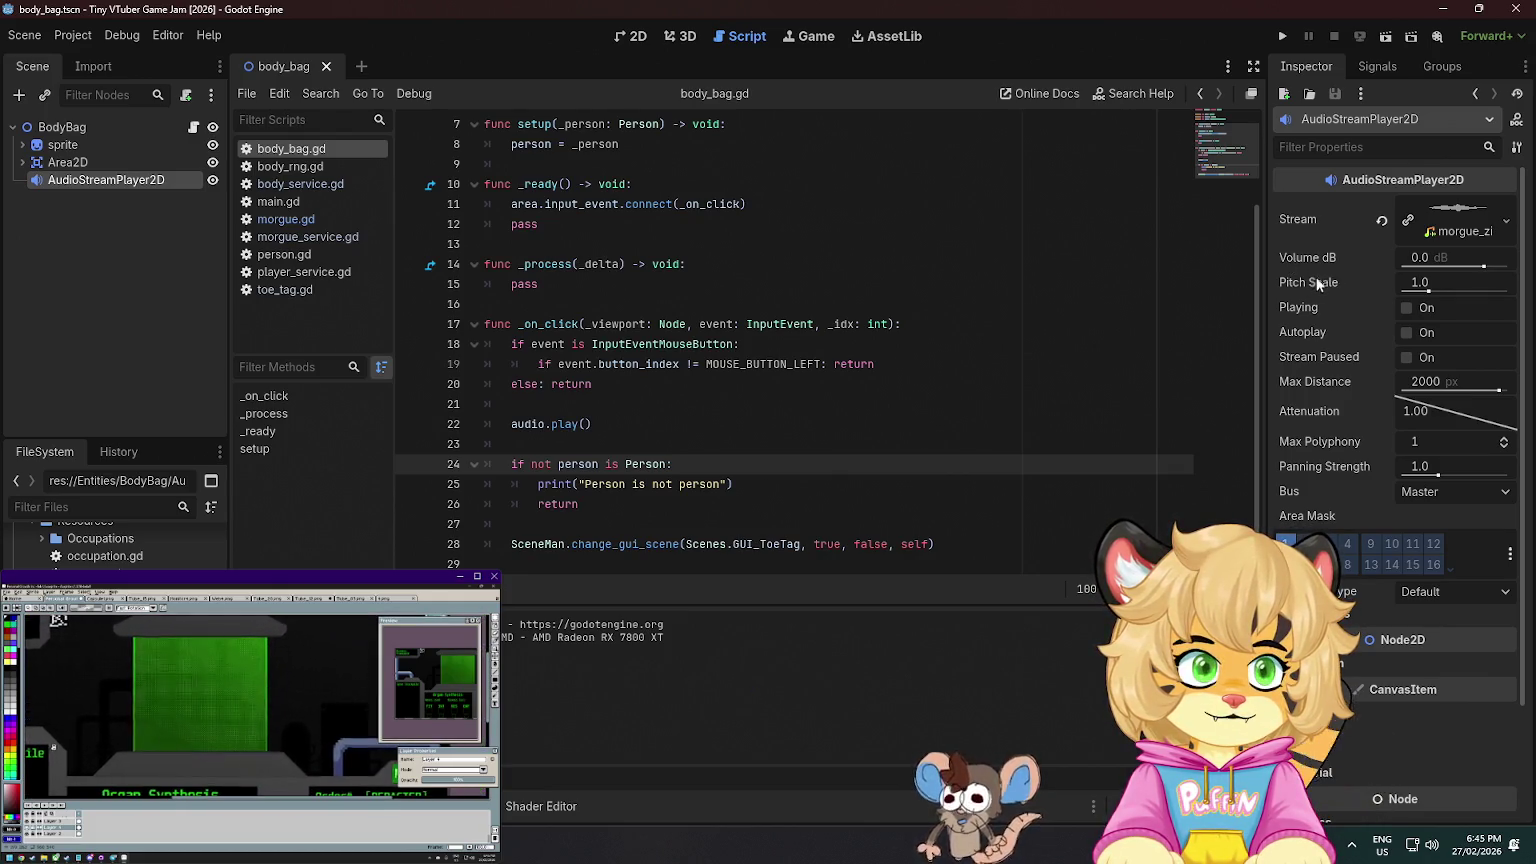
- Check the AudioStreamPlayer2D's Pitch Scale and Playing tooltips, then expand another Inspector property group
mouse_move(1315, 278)
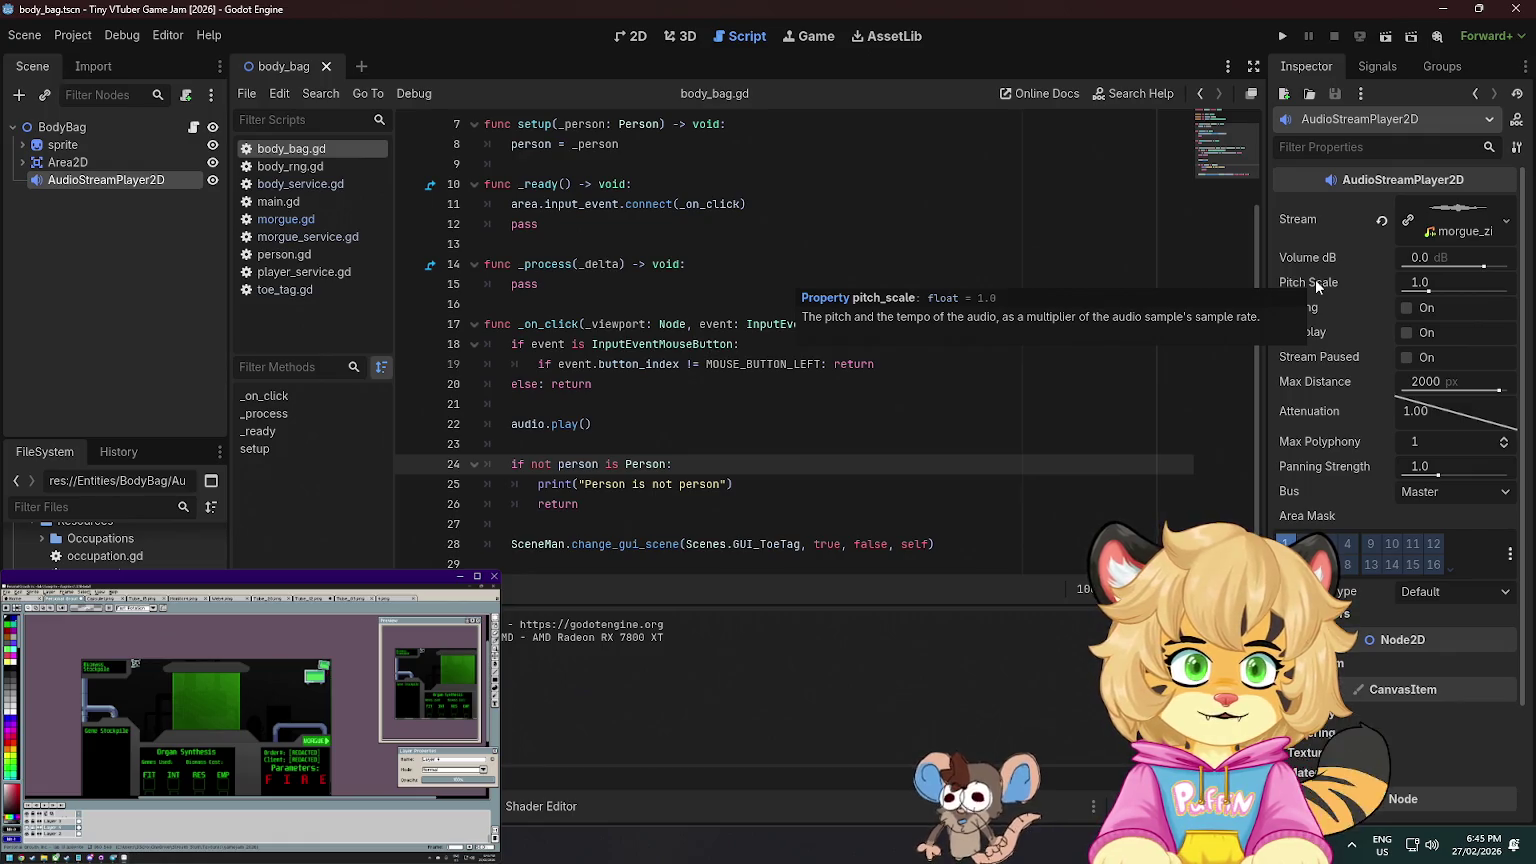
mouse_move(1328, 312)
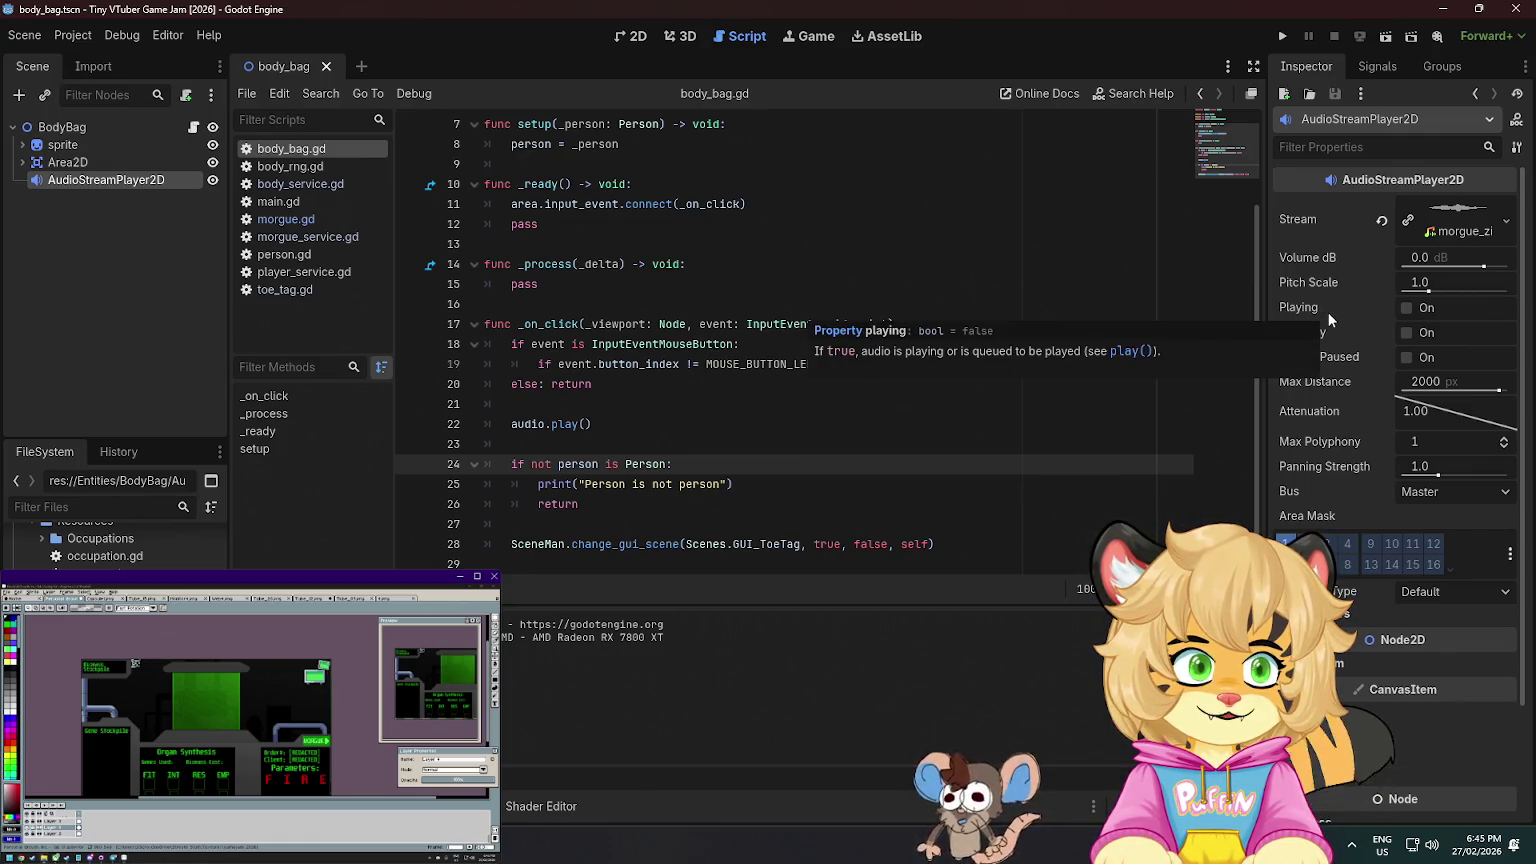
mouse_move(1332, 465)
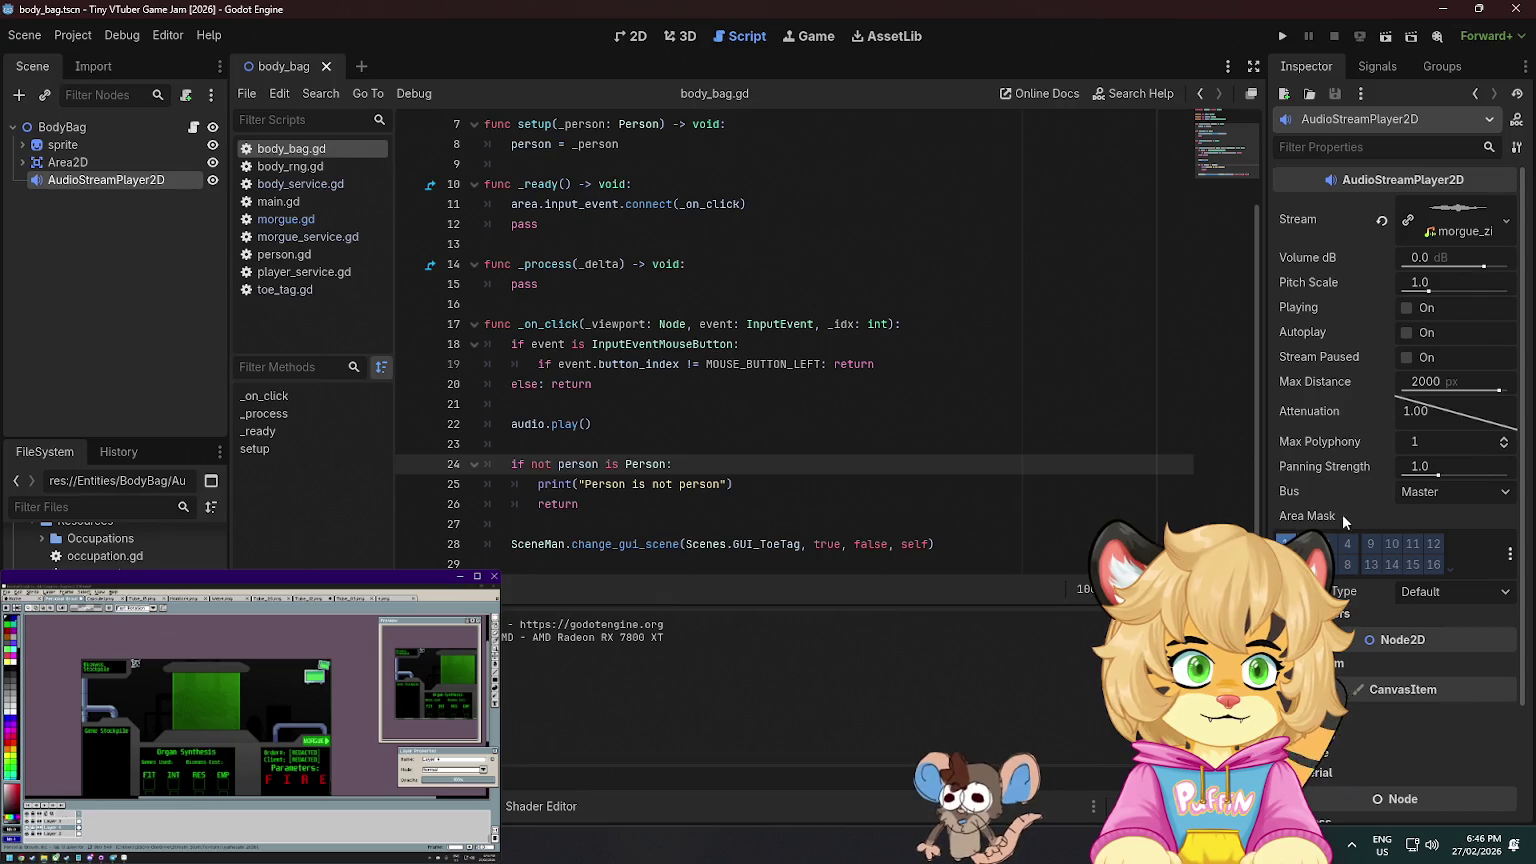
left_click(1310, 613)
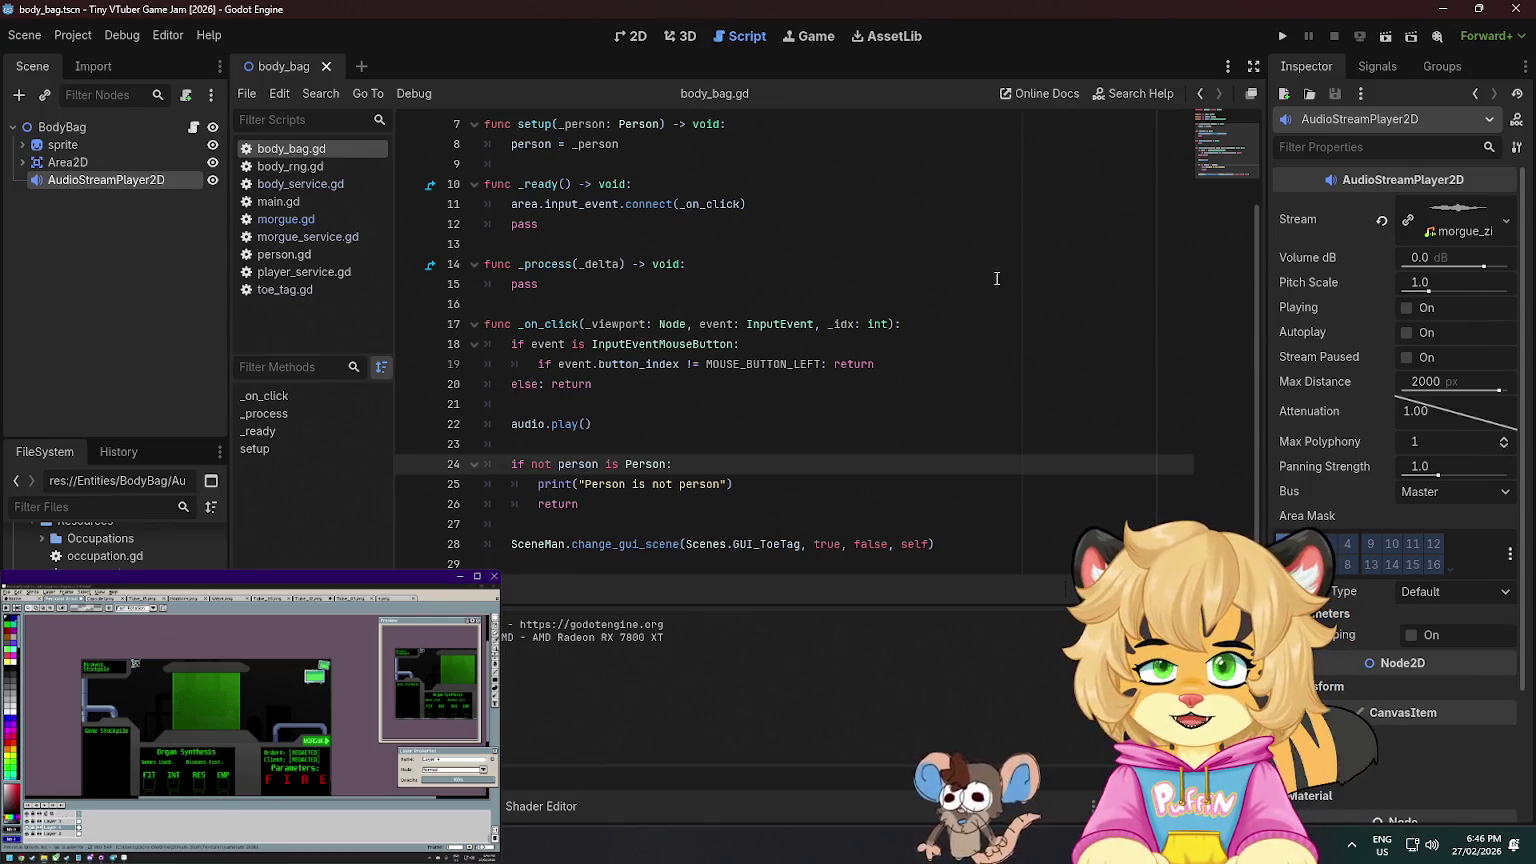
scroll(1050, 275, "up", 2)
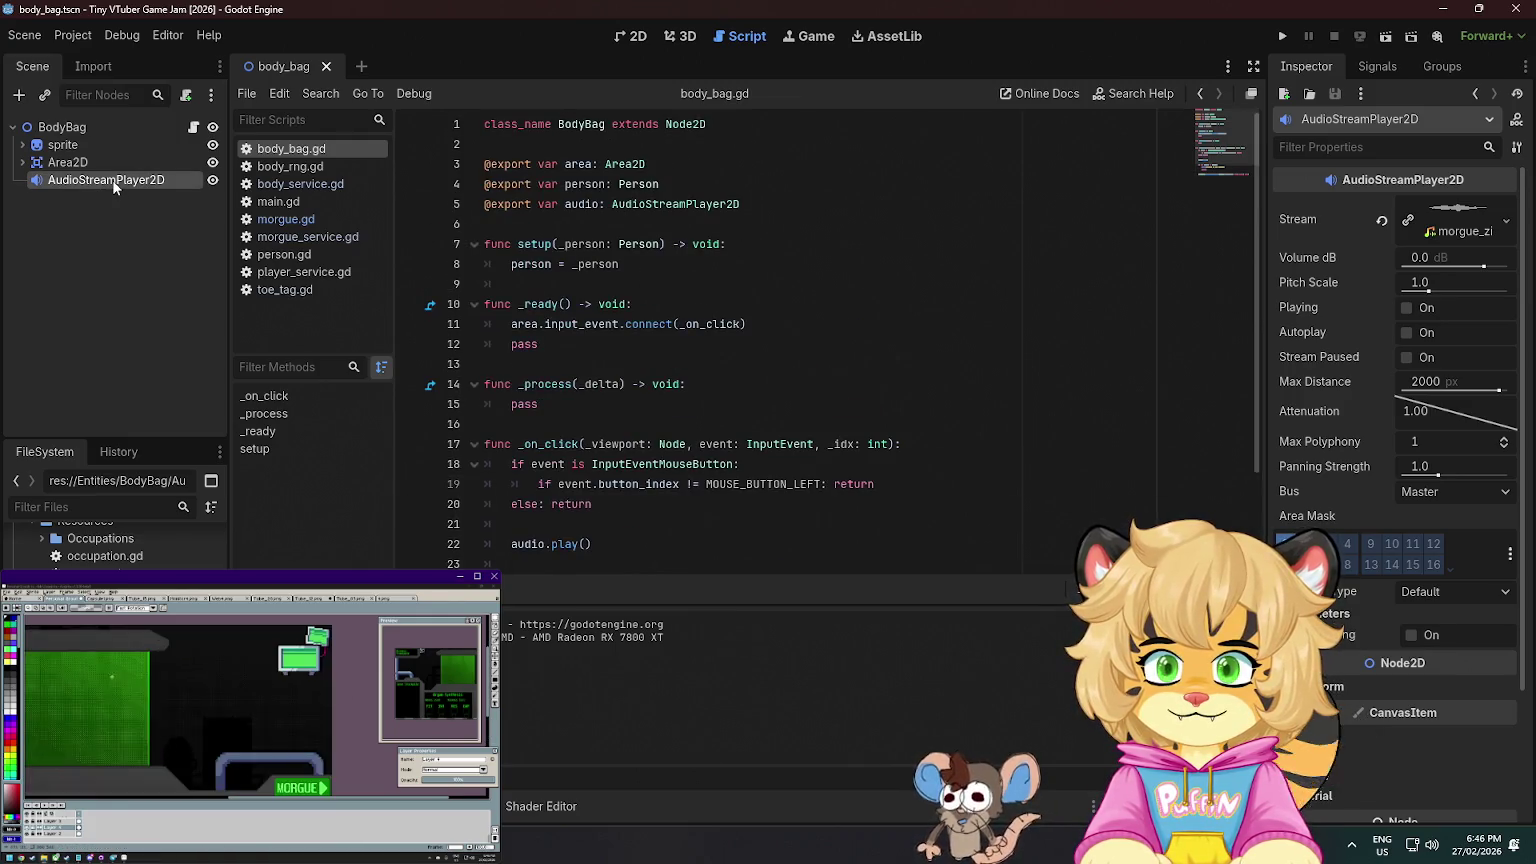
scroll(658, 281, "down", 2)
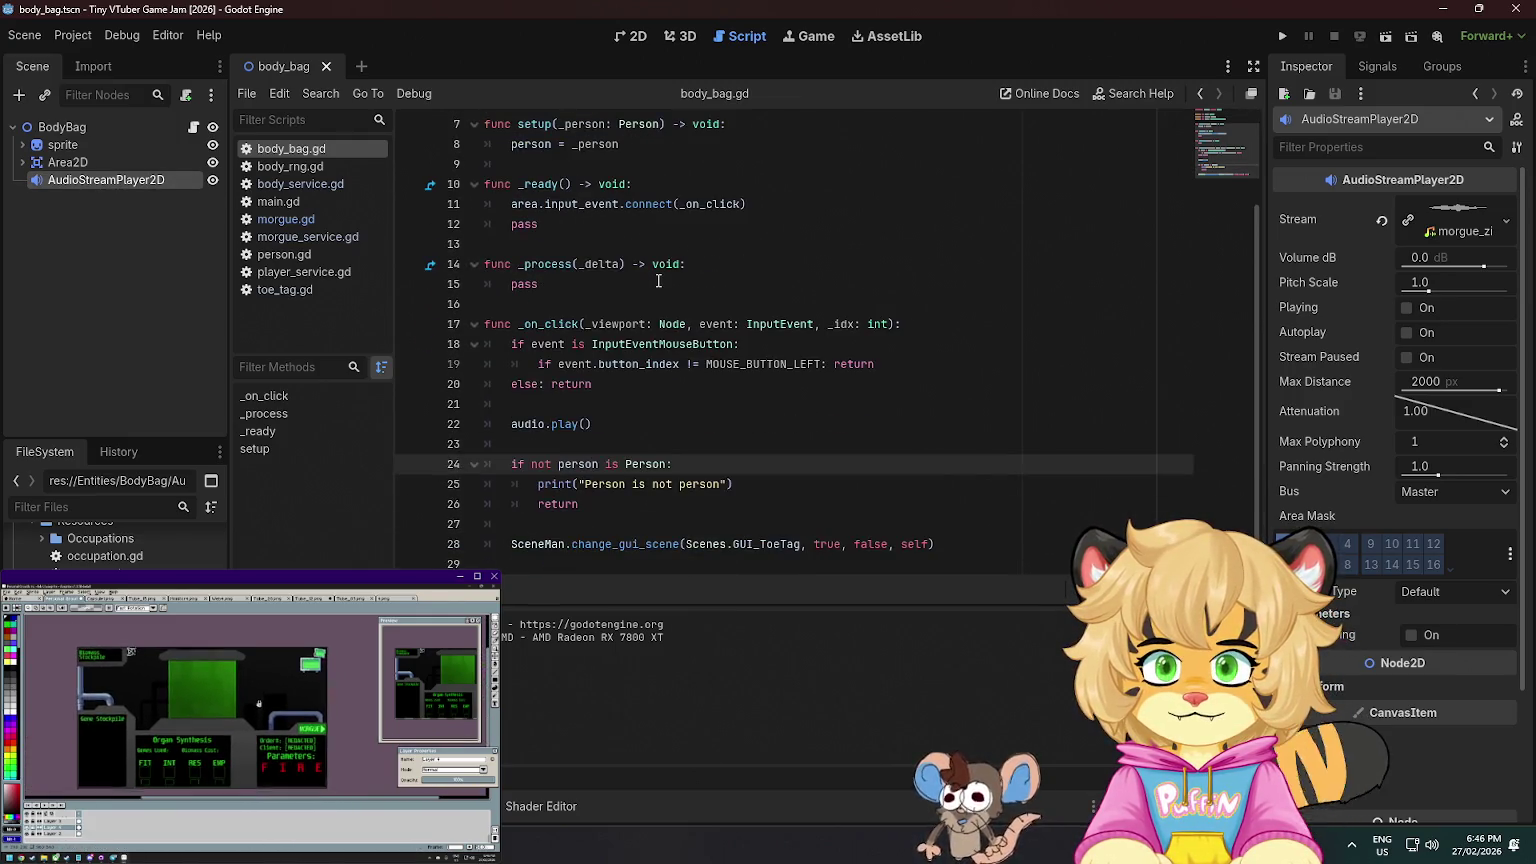
- Add audio.pitch_scale = randf_range(0.9, 1.1) on a new line above audio.play()
left_click(615, 402)
key("Return")
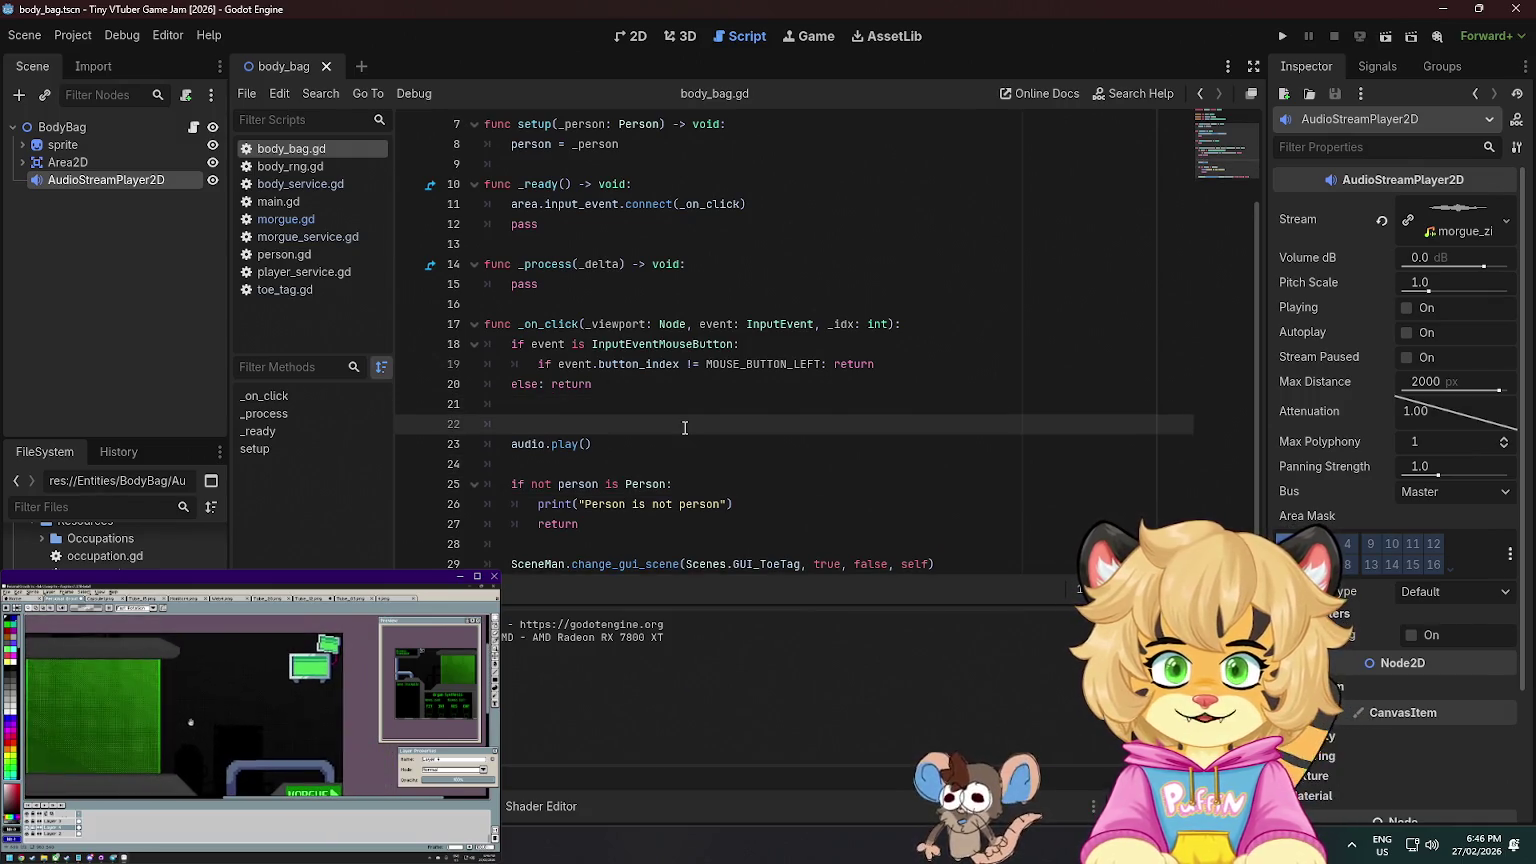
type("audio.pi")
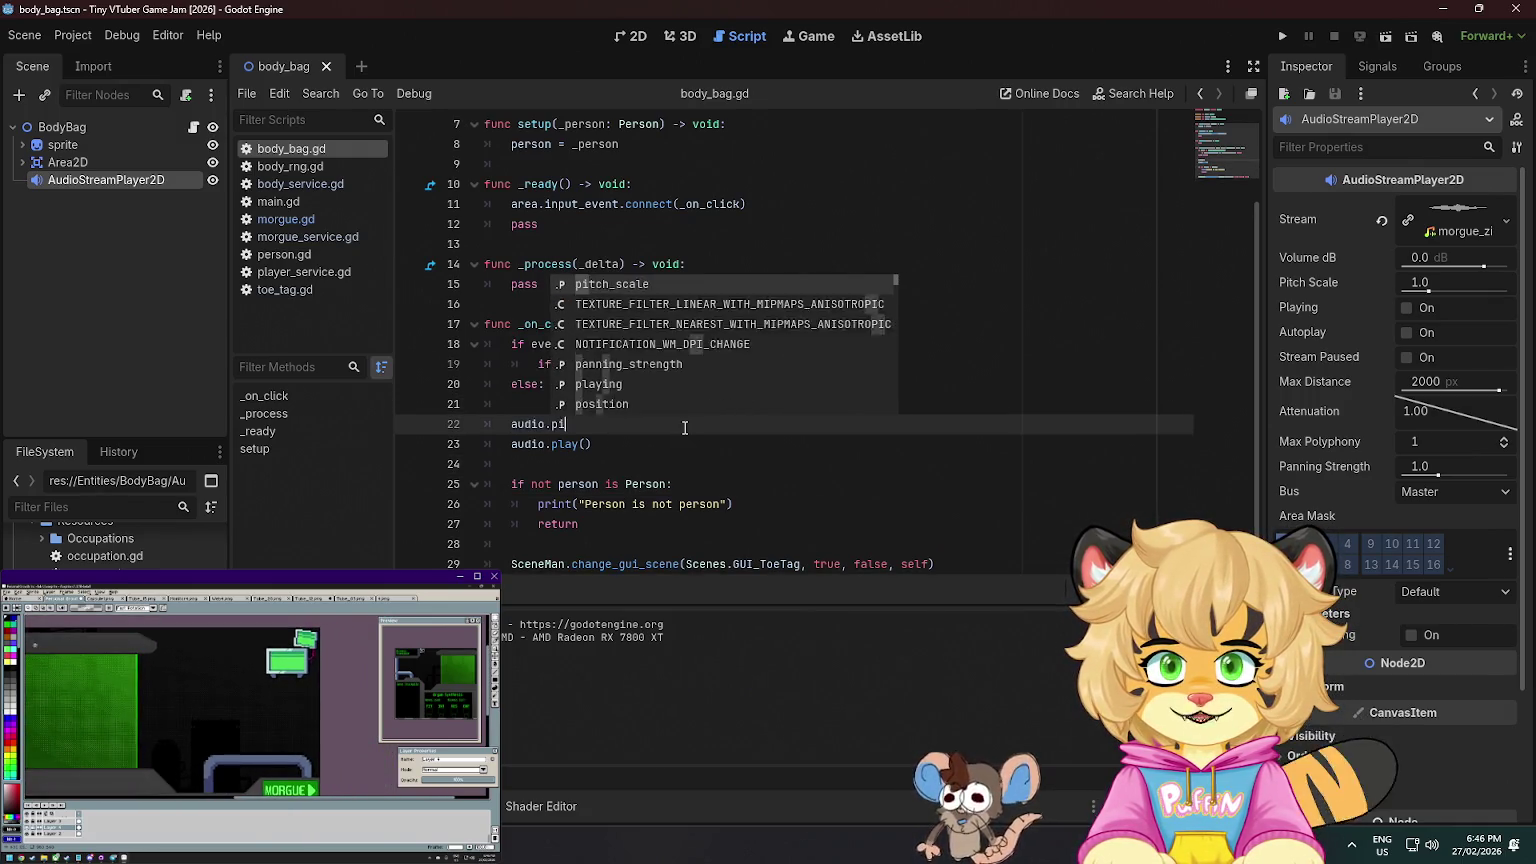
key("Return")
type("= ")
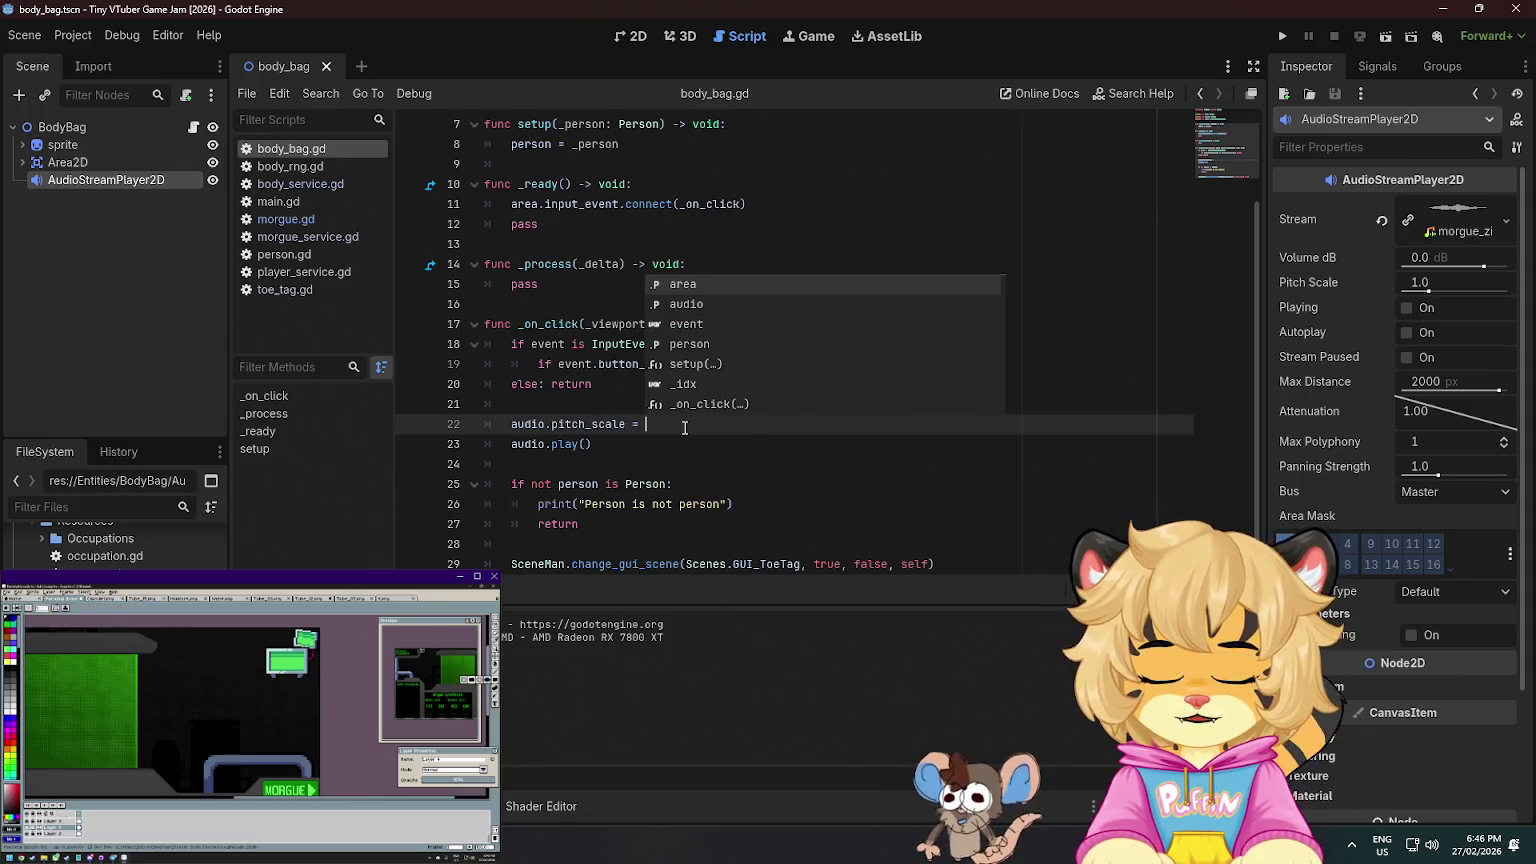
type("randf")
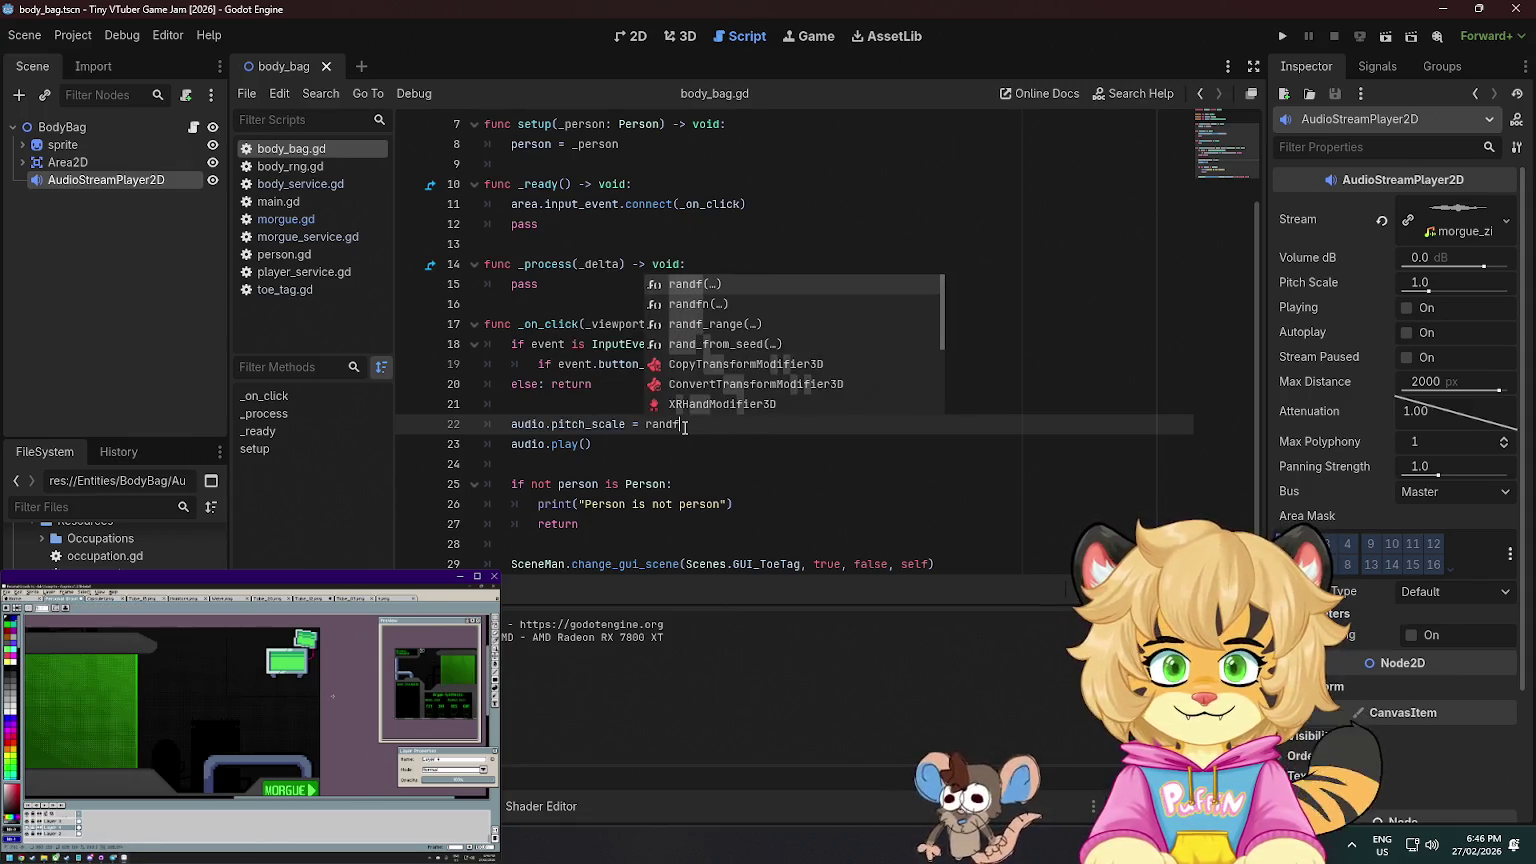
type("_")
key("Return")
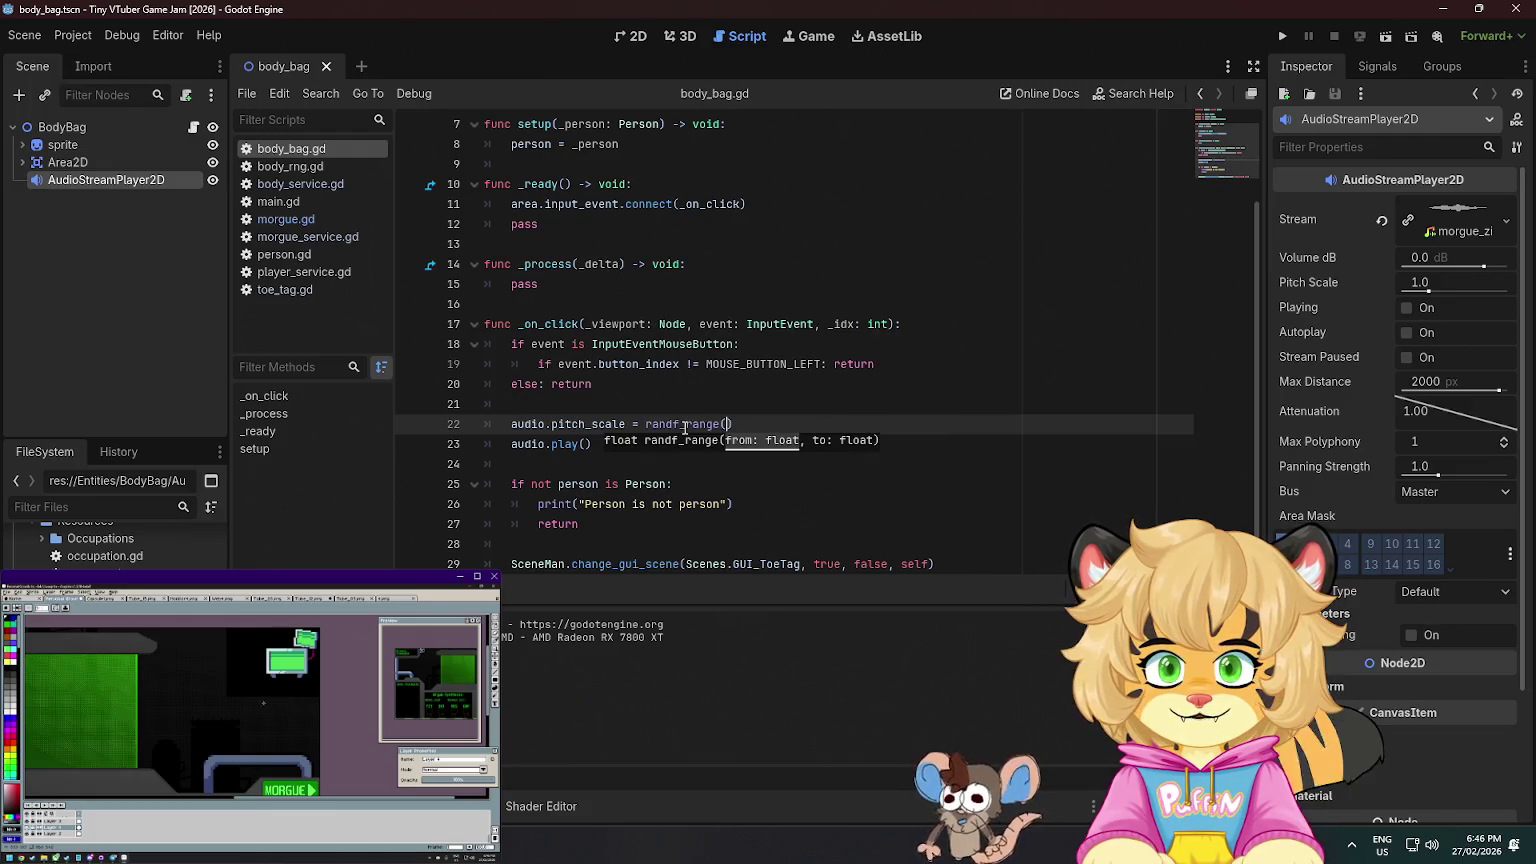
type("0.8, 1")
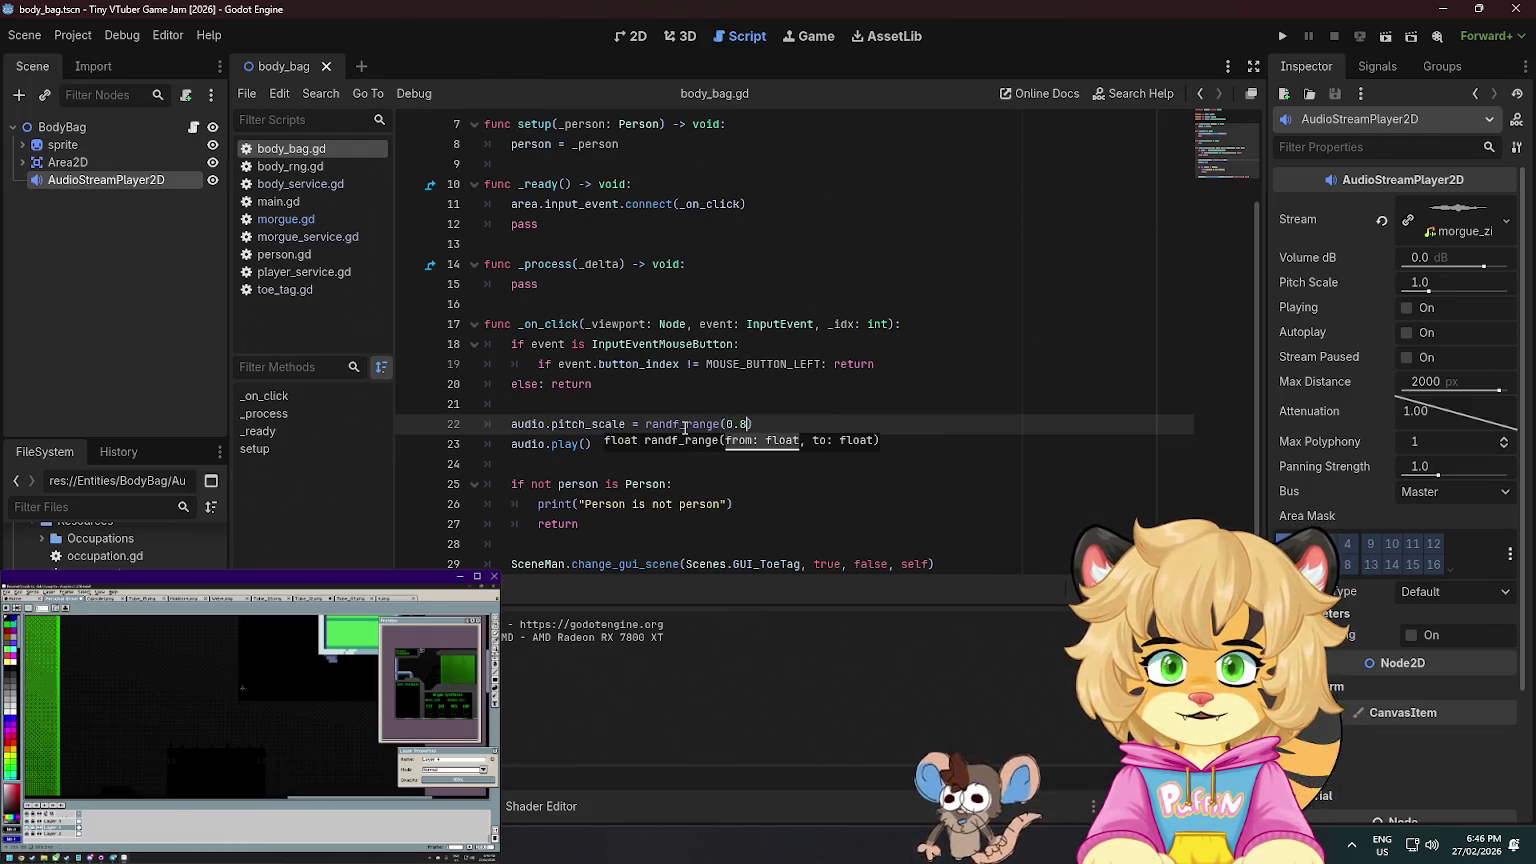
type(".2")
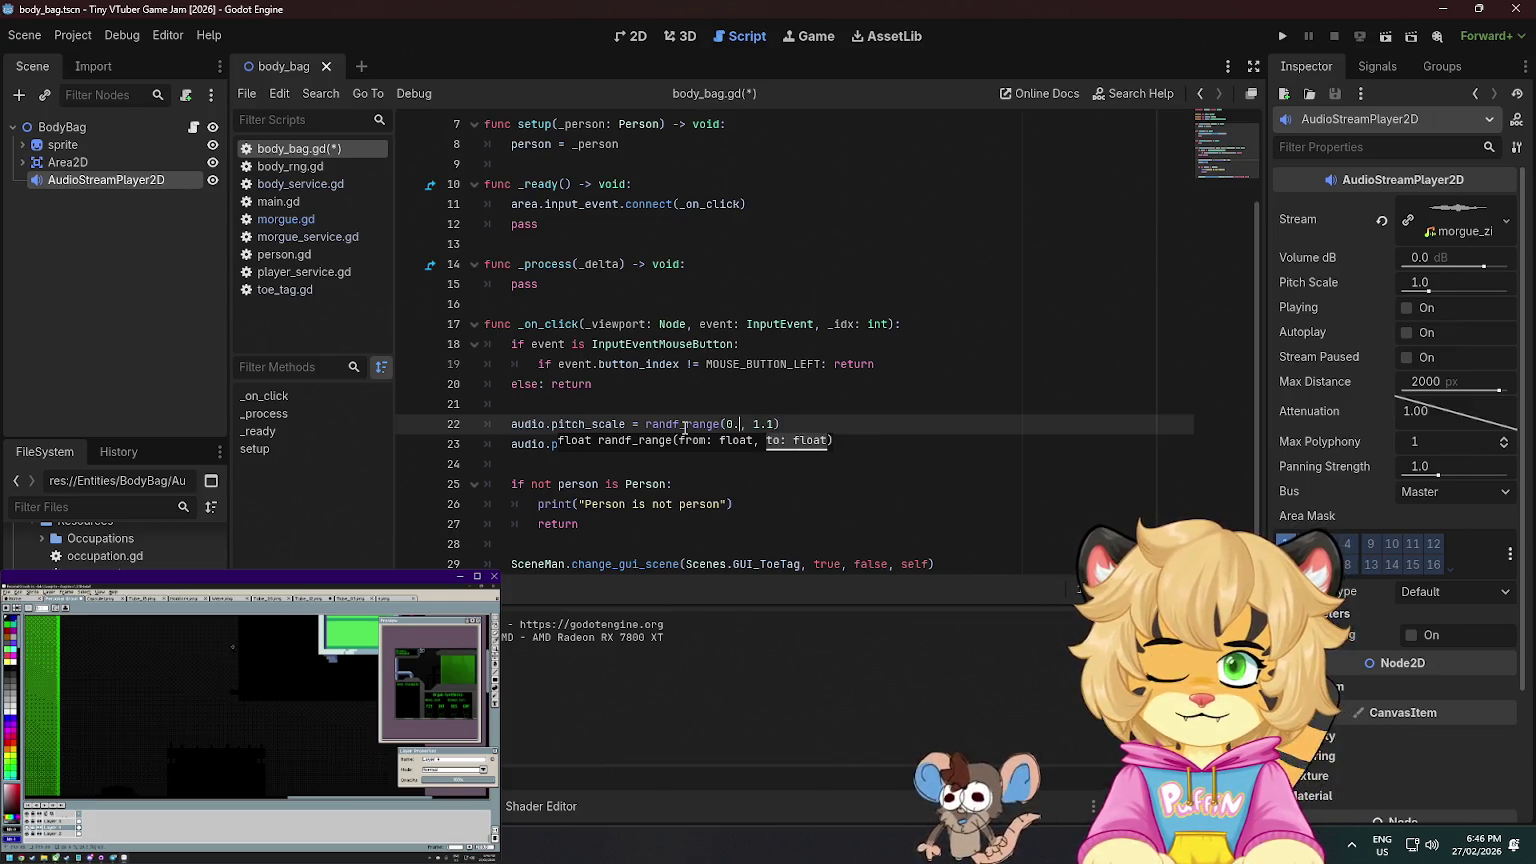
type("9")
- Save body_bag.gd and run the game to test the randomized pitch
left_click(822, 292)
key("ctrl+s")
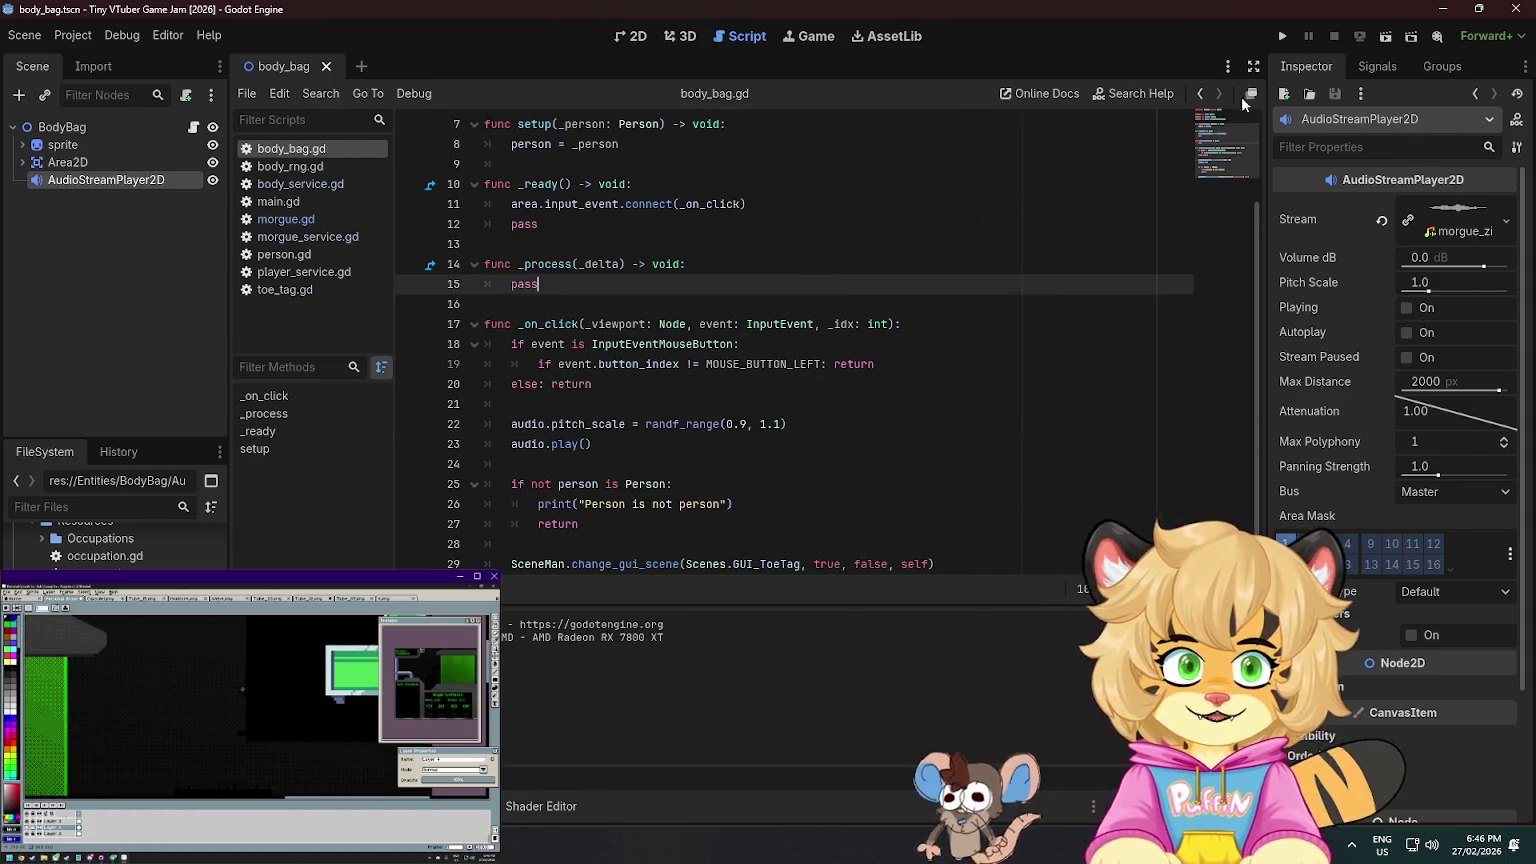
left_click(1280, 37)
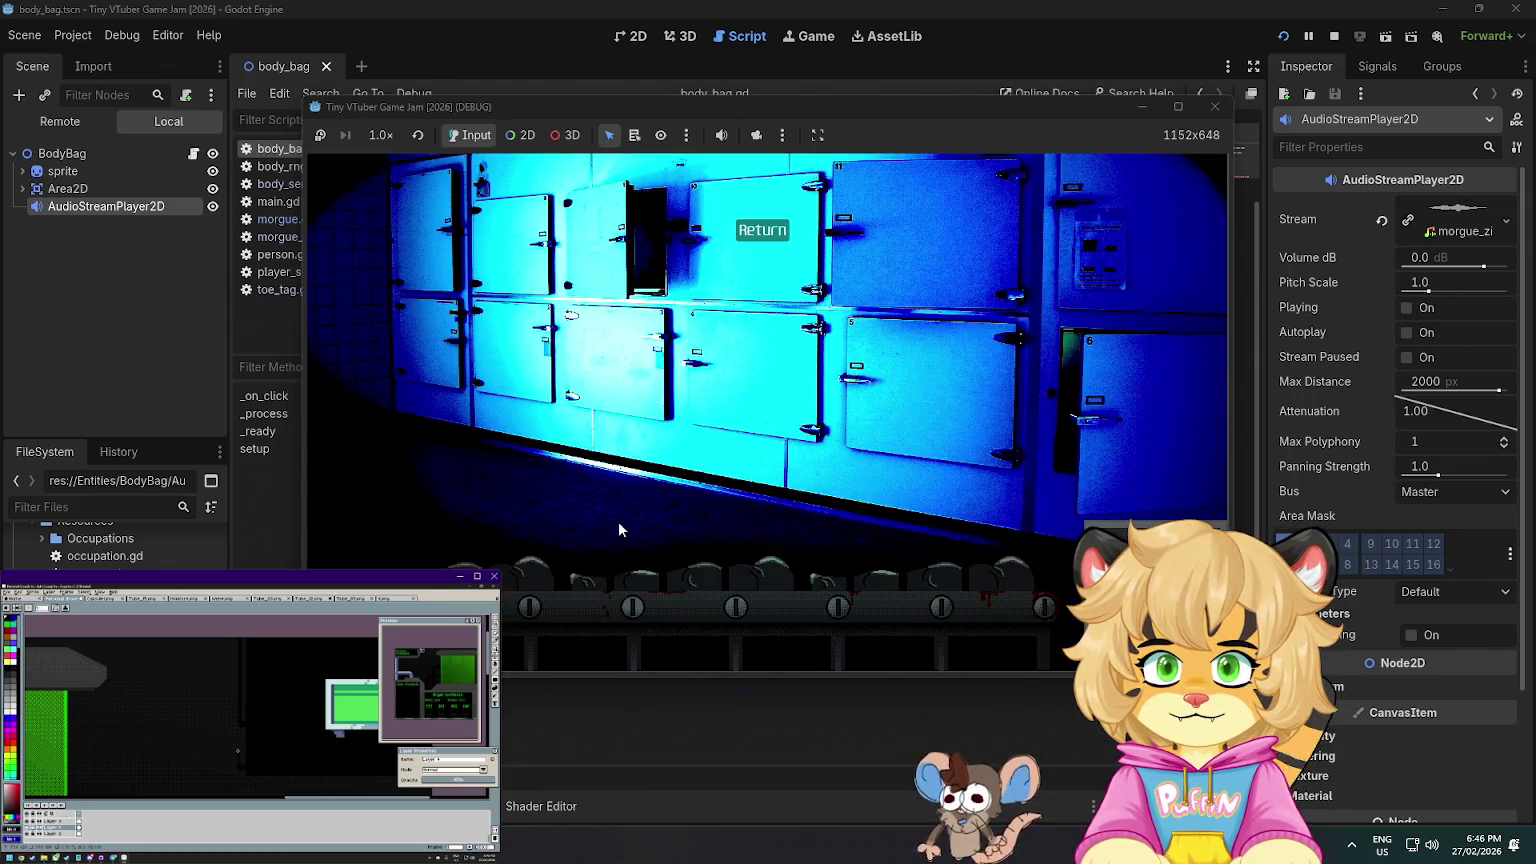
- Click three body bags to hear the zipper sound's pitch variation
left_click(510, 573)
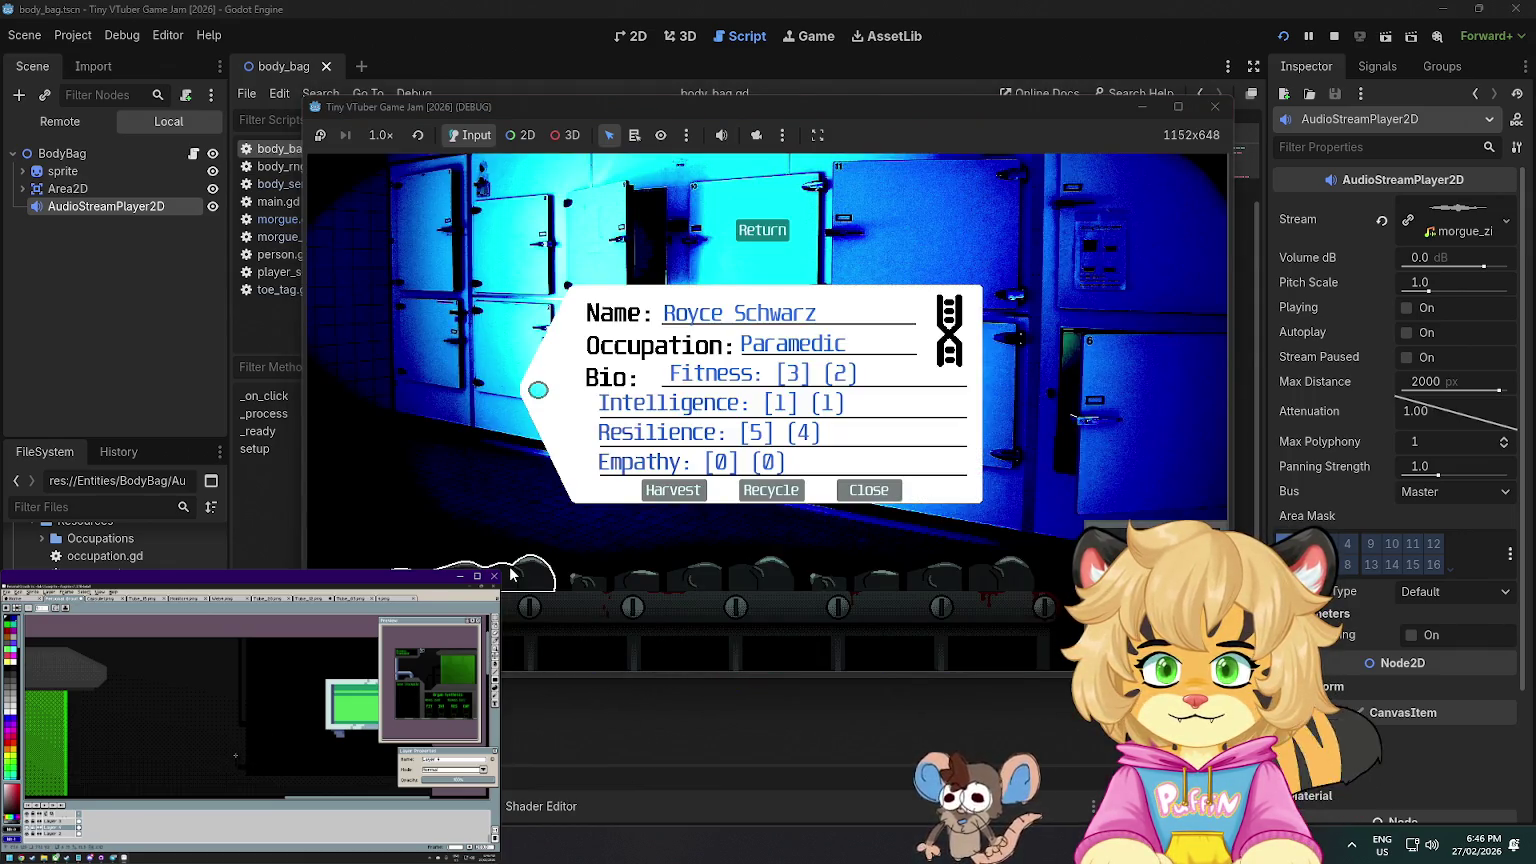
left_click(690, 578)
left_click(879, 590)
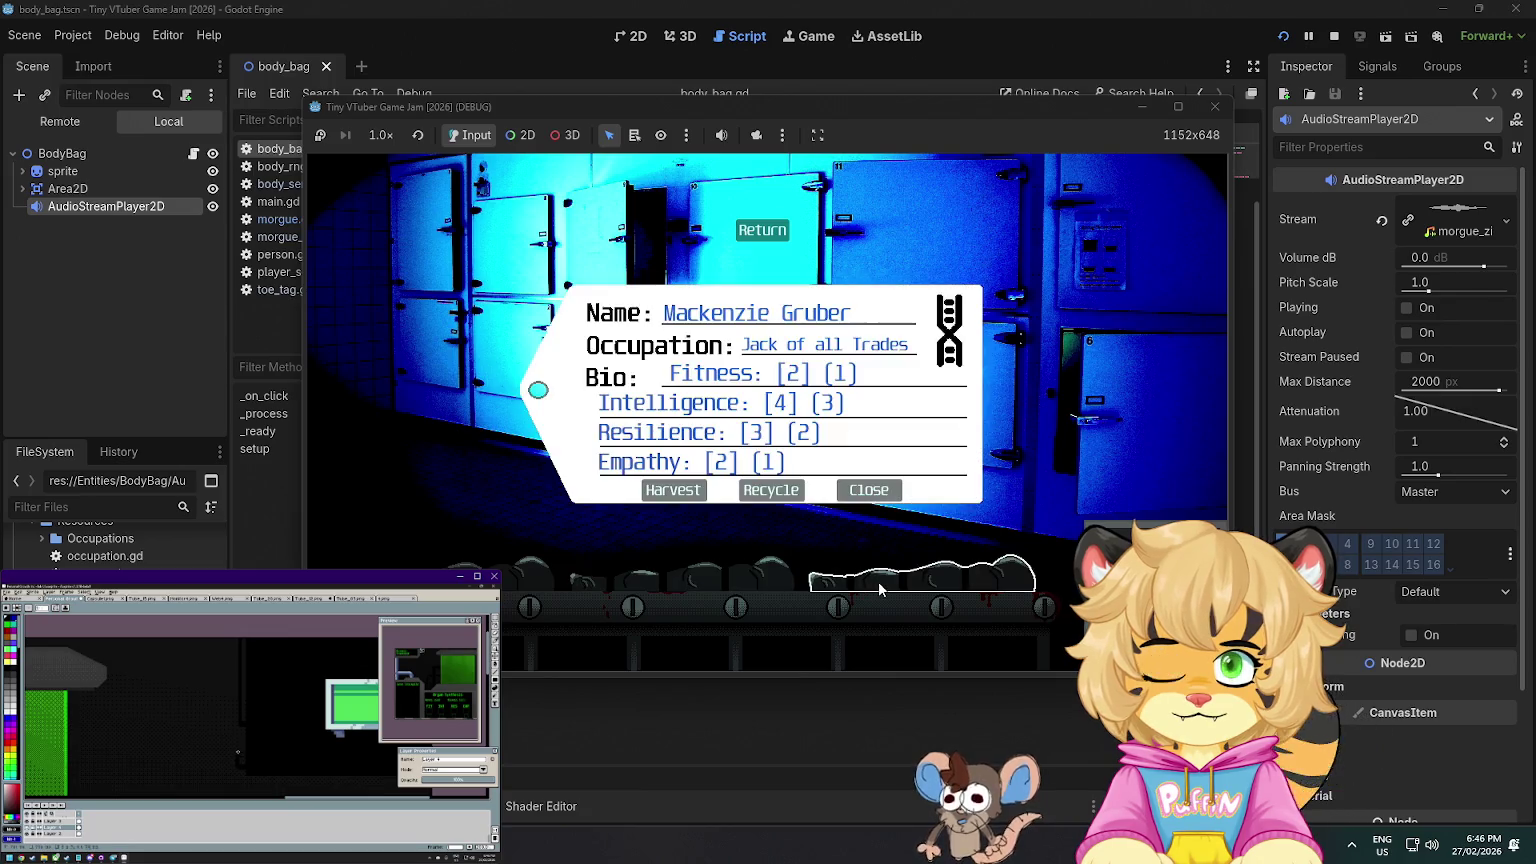
left_click(690, 578)
- Open and reopen the toe-tag cards of the leftmost, second and third bags repeatedly
left_click(547, 572)
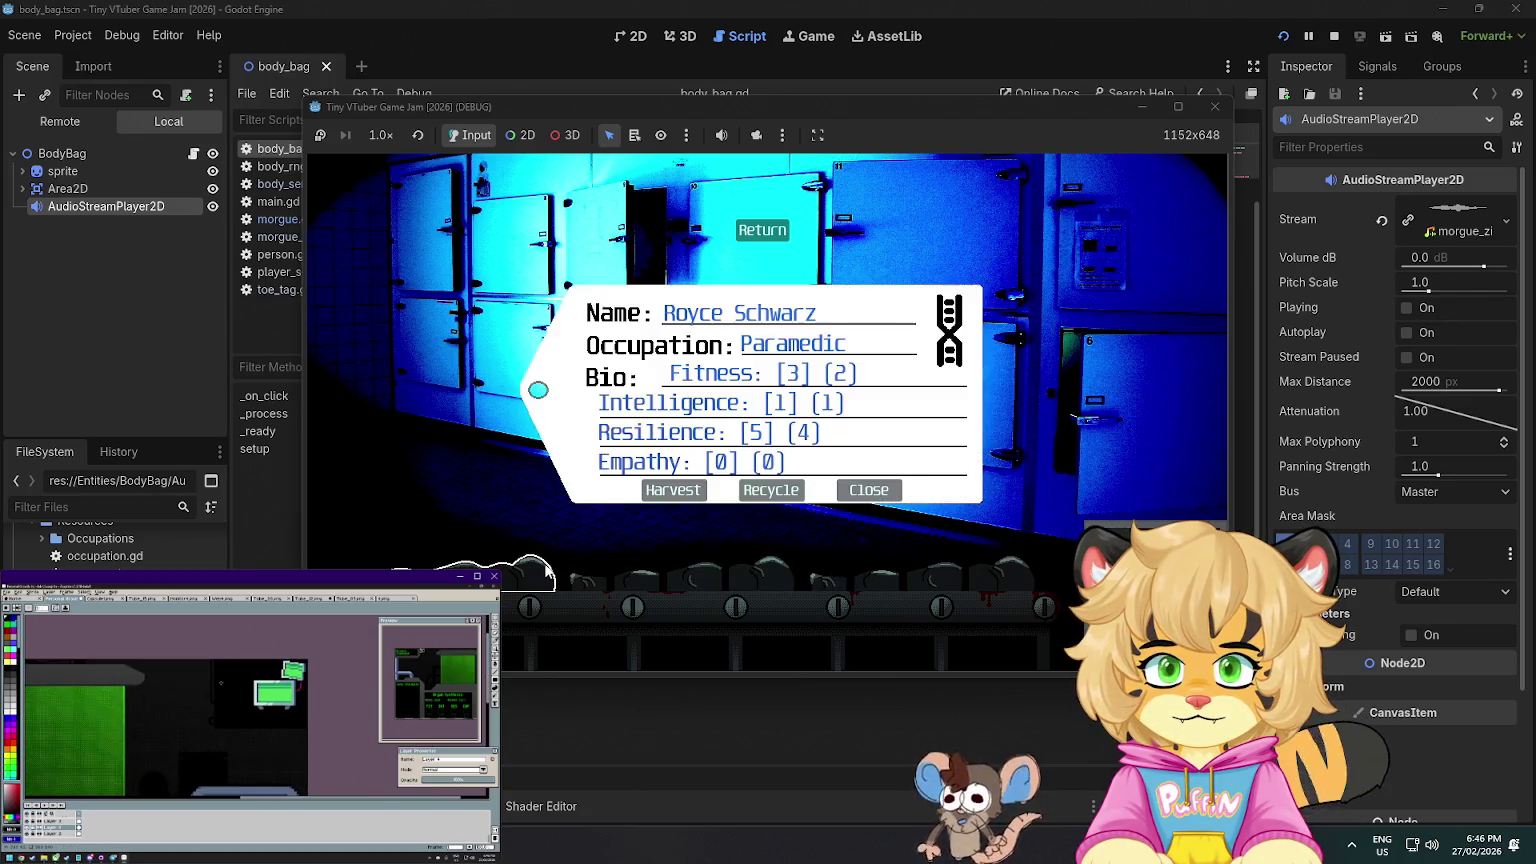
left_click(669, 585)
left_click(669, 585)
left_click(669, 585)
left_click(669, 585)
left_click(669, 585)
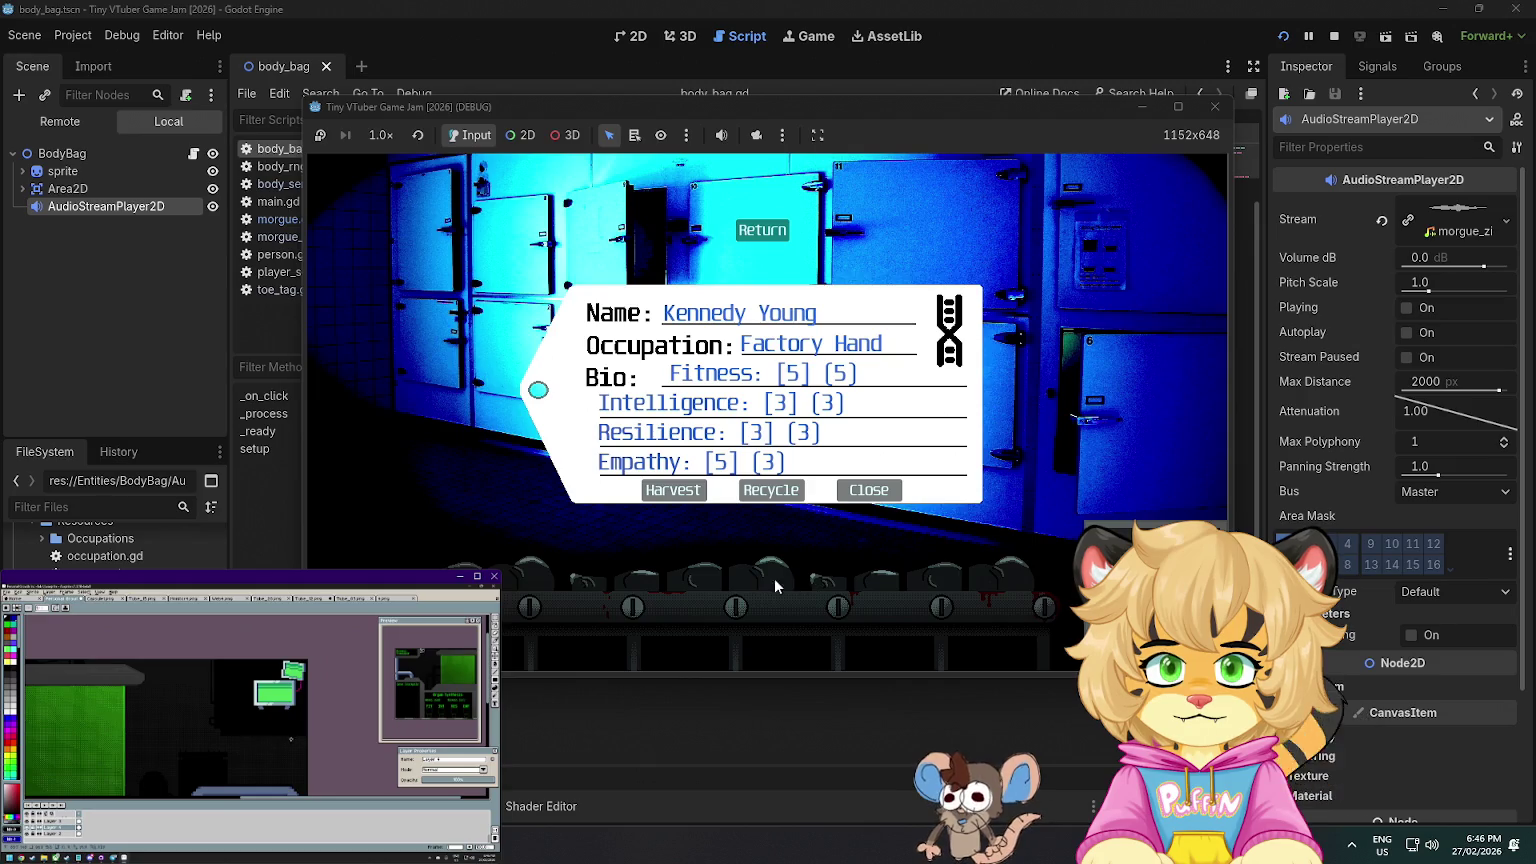
left_click(854, 583)
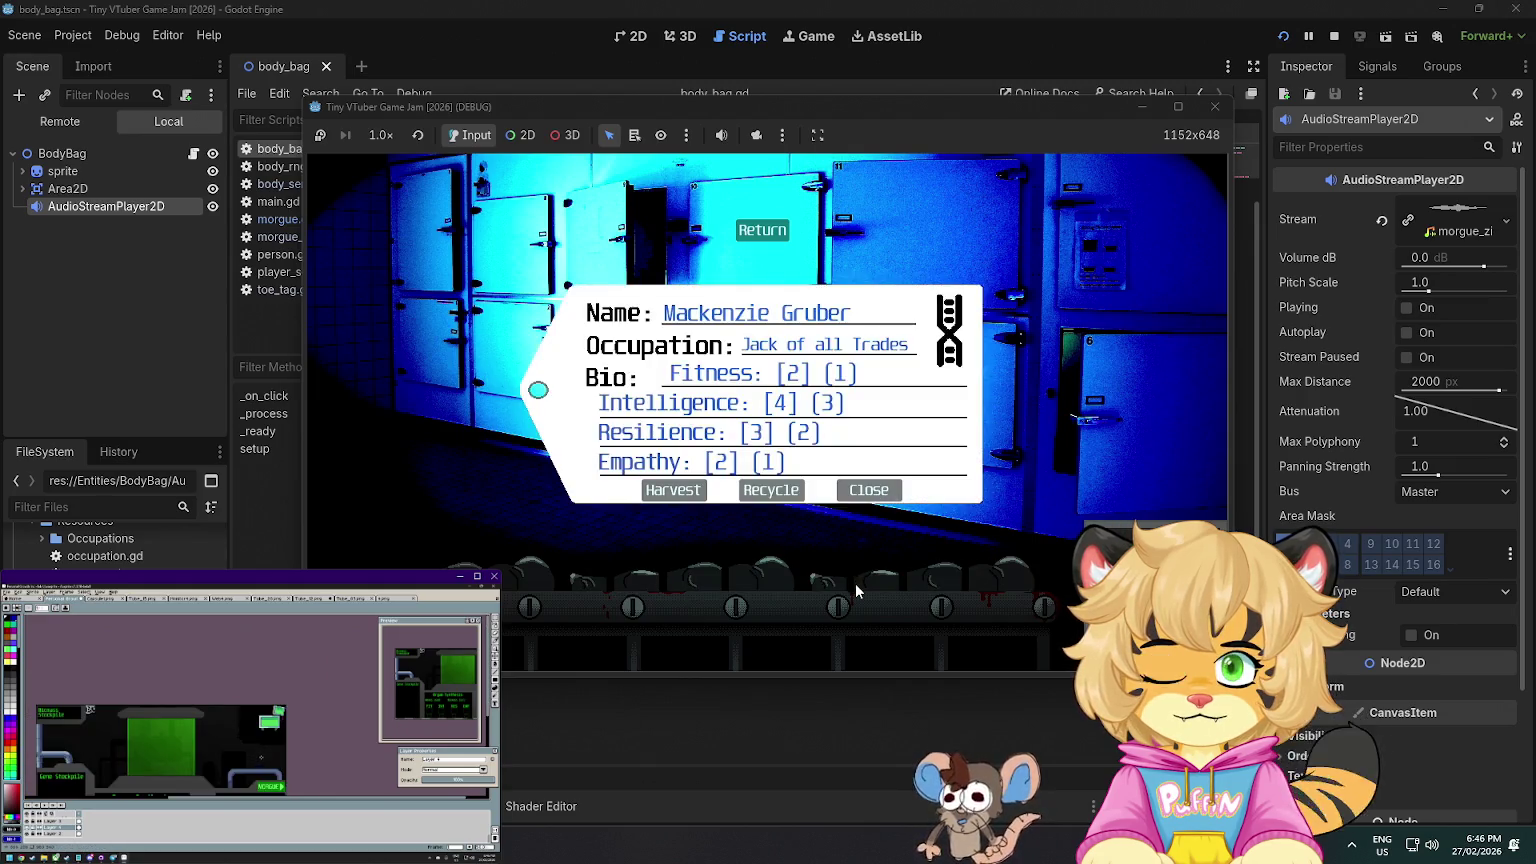
left_click(854, 583)
left_click(854, 583)
left_click(854, 583)
left_click(854, 583)
- Check two more bags' toe-tag cards, close the card, and stop the game with F8
left_click(998, 581)
left_click(540, 585)
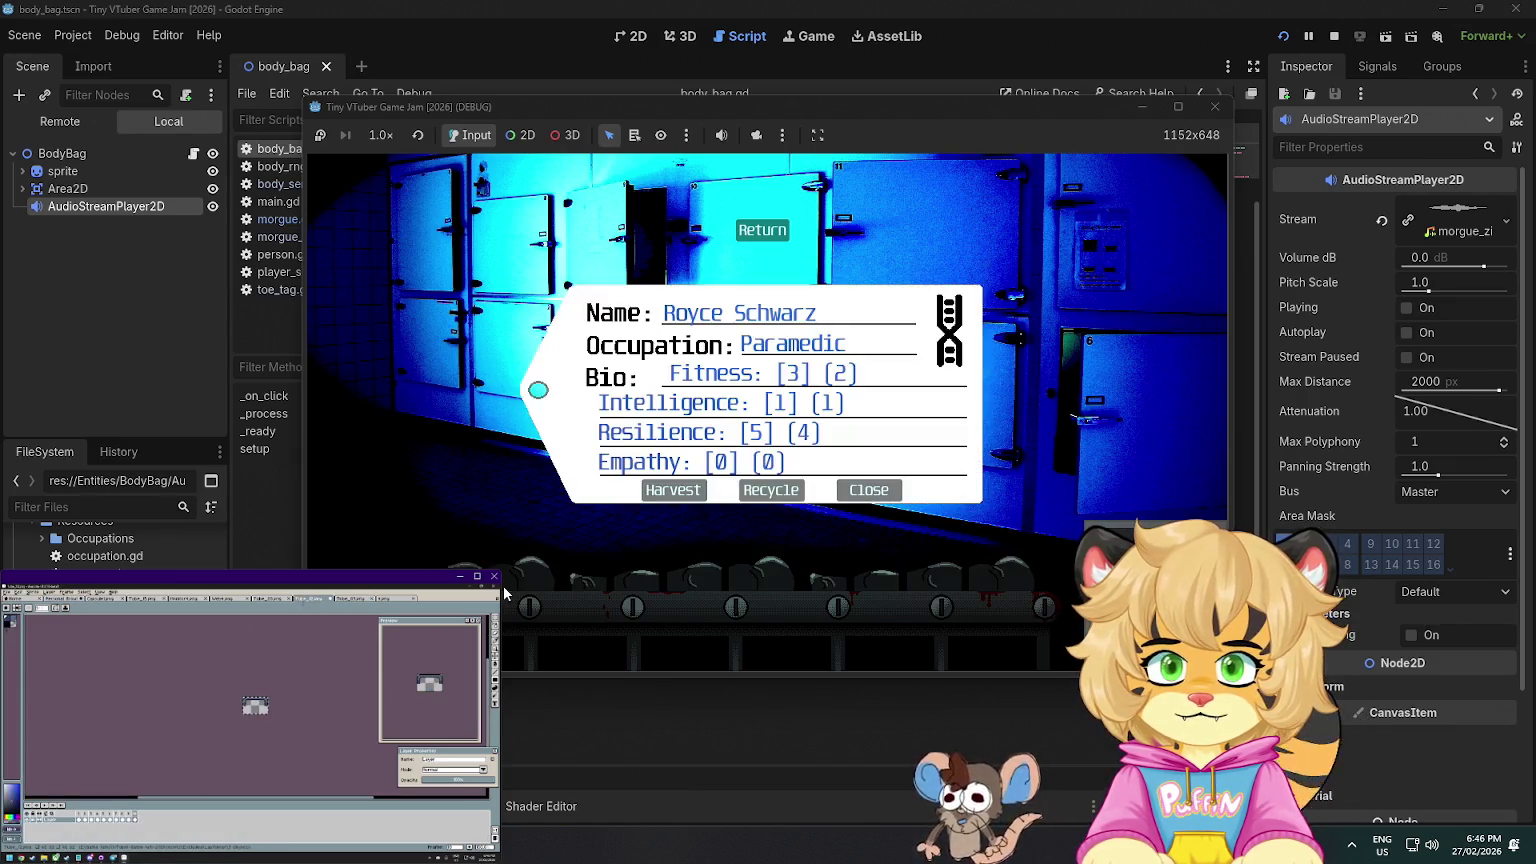
left_click(504, 590)
left_click(532, 579)
left_click(532, 578)
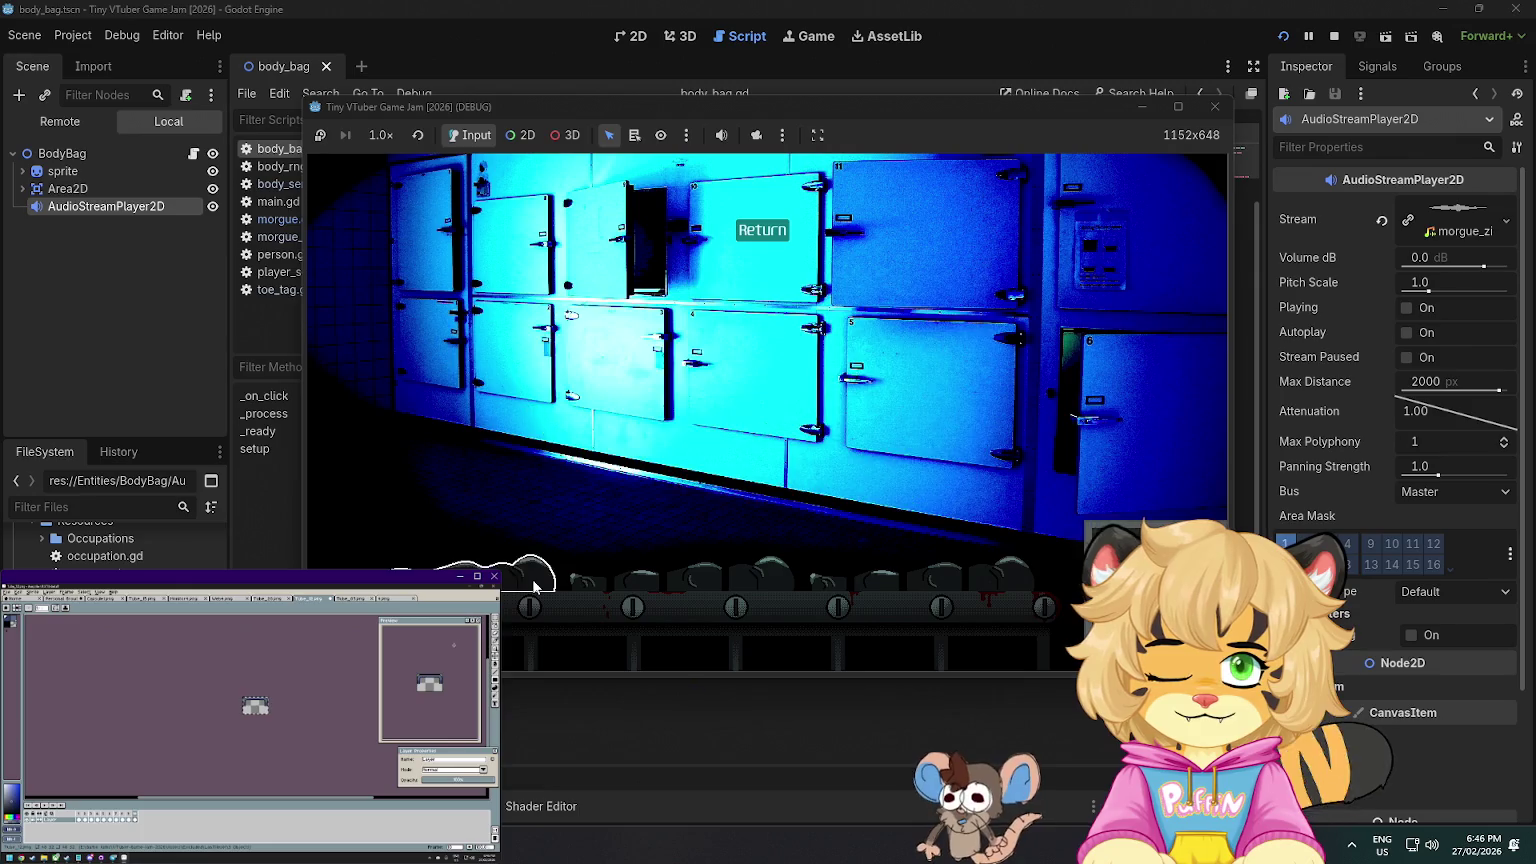
key("F8")
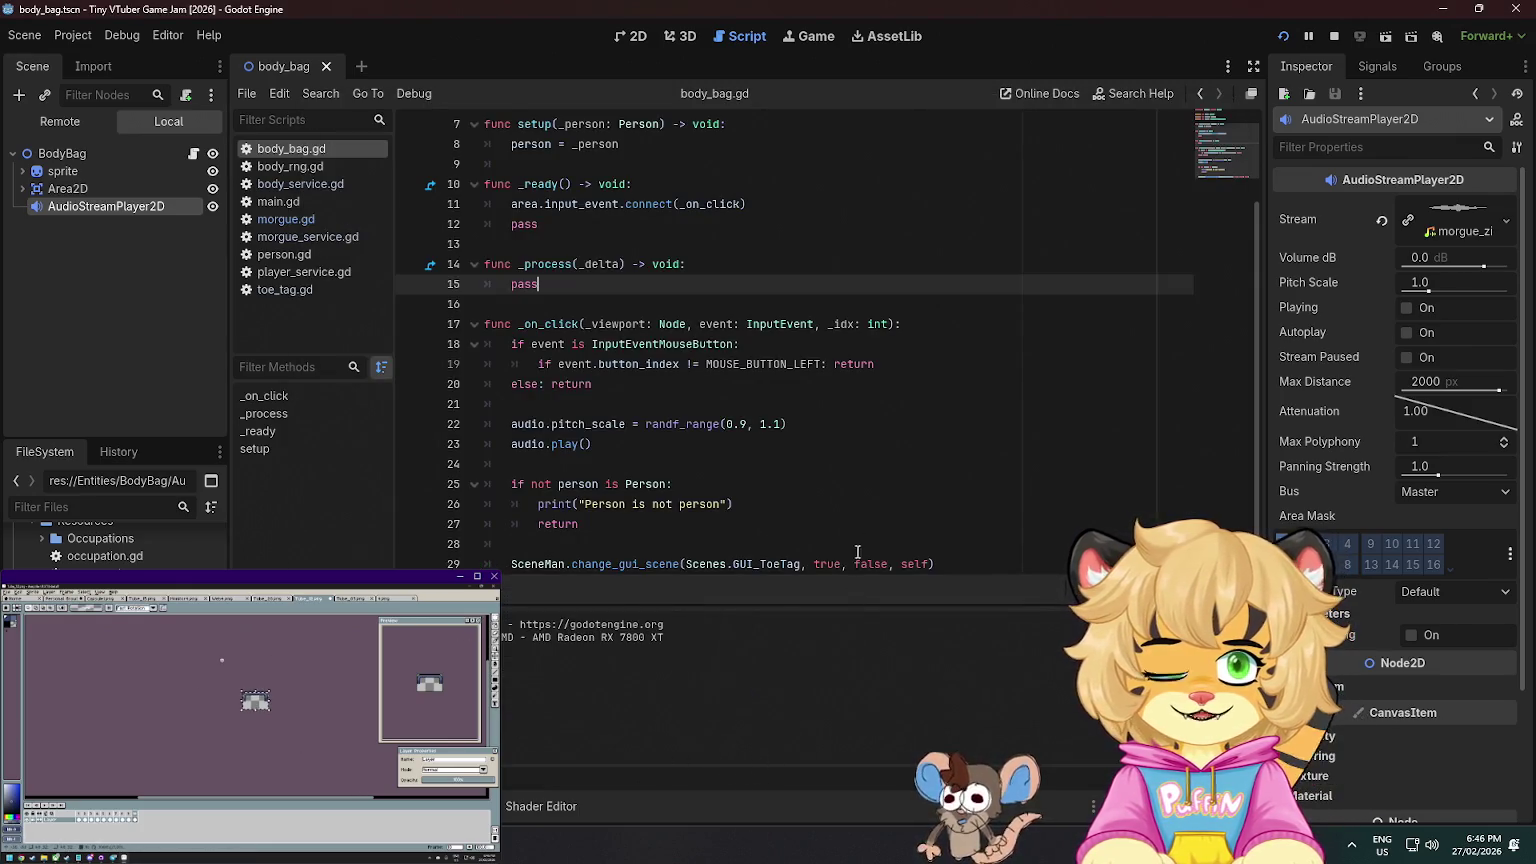
- Change the pitch range on line 22 to randf_range(1, 1.1)
left_click(741, 424)
key("BackSpace")
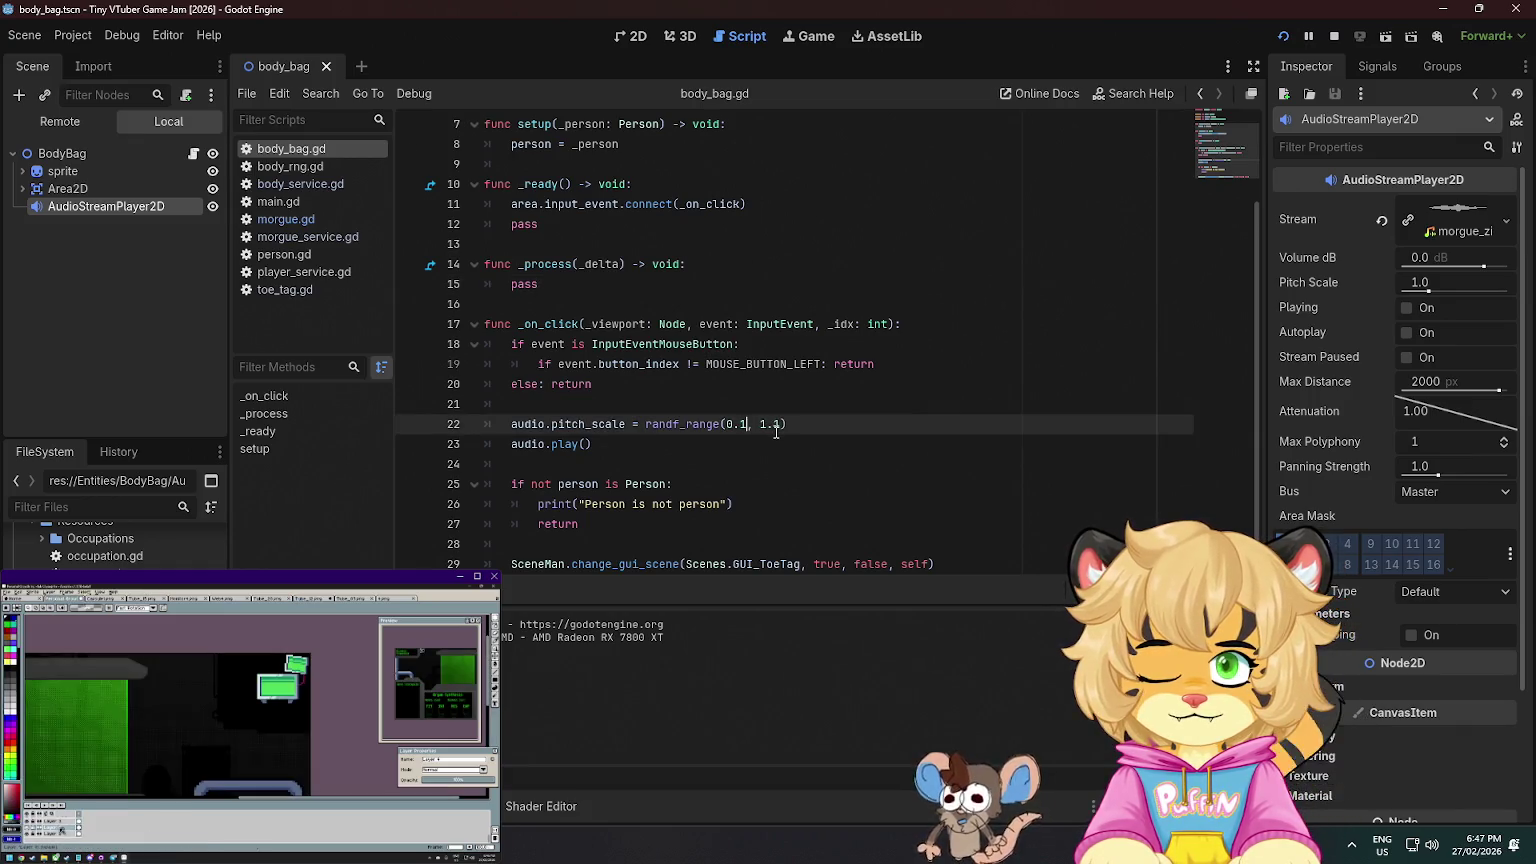
key("BackSpace")
key("BackSpace")
type("1")
key("Up")
key("Up")
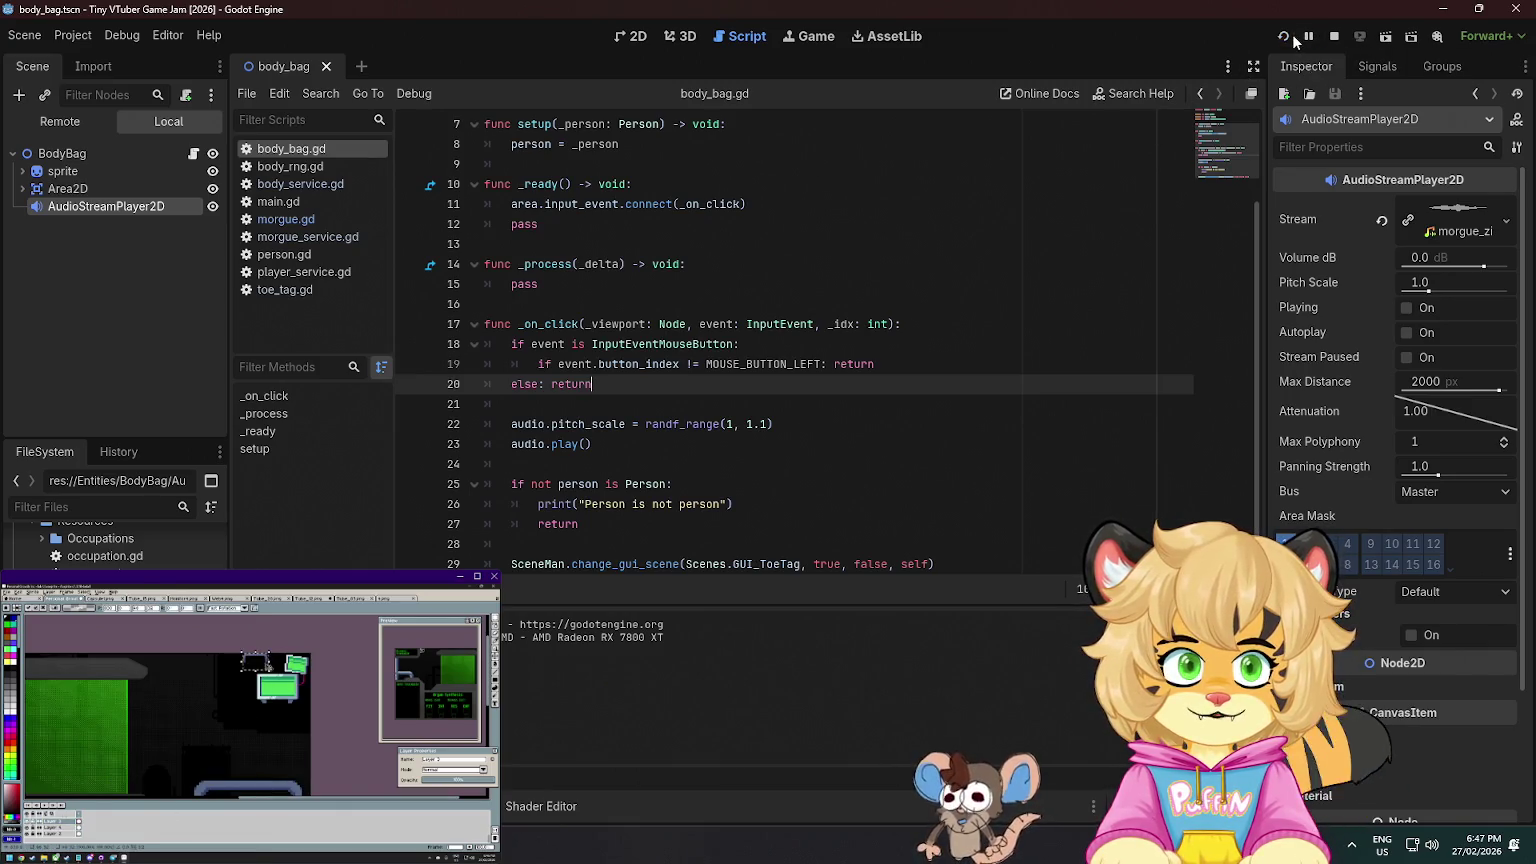
- Run the game again and open and close toe-tag cards on several body bags
left_click(1287, 38)
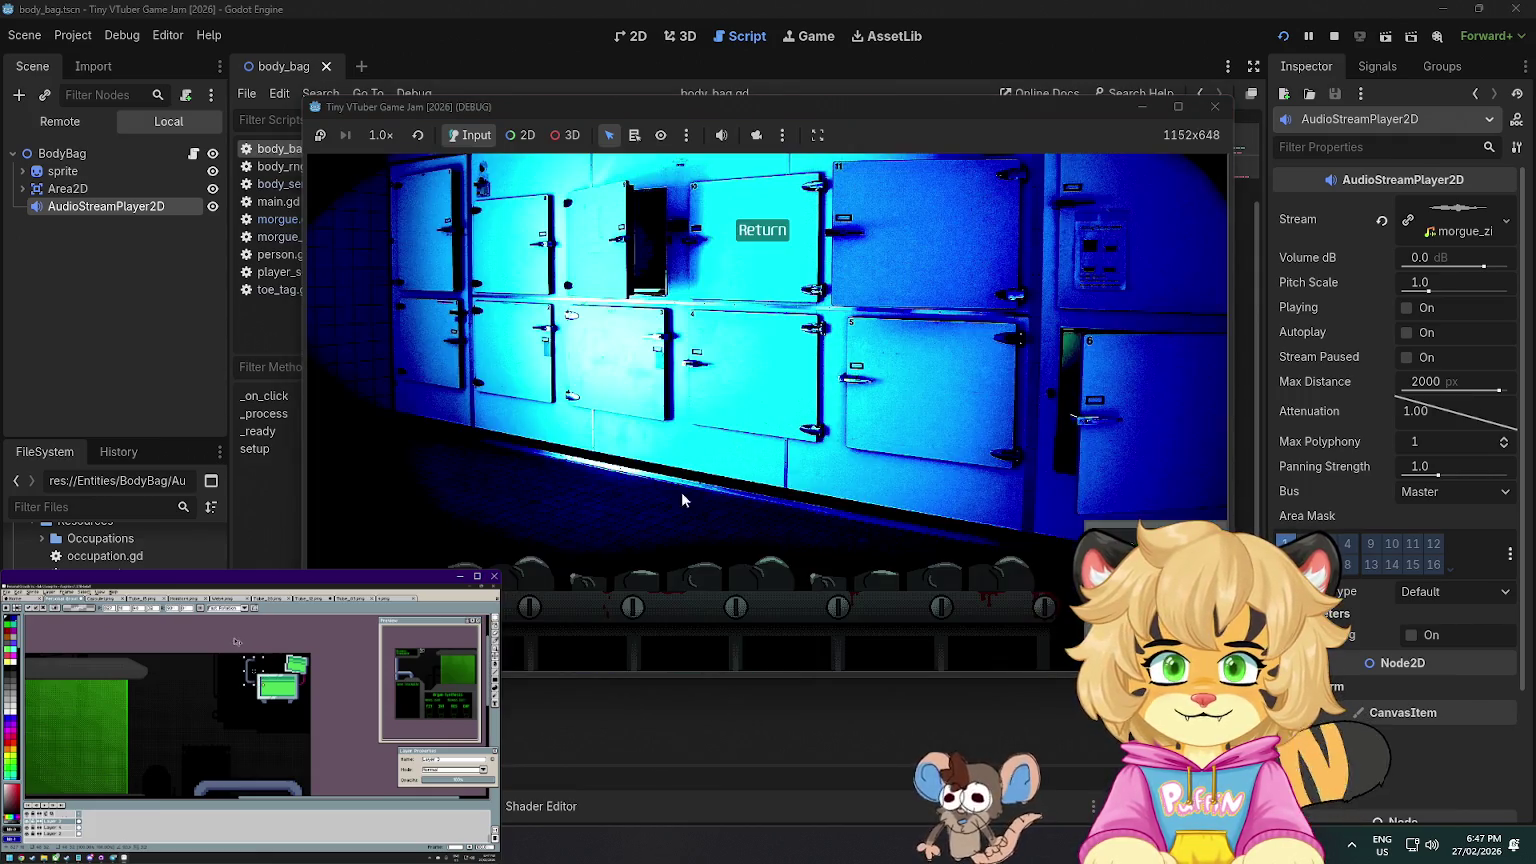
left_click(685, 570)
left_click(850, 490)
left_click(503, 575)
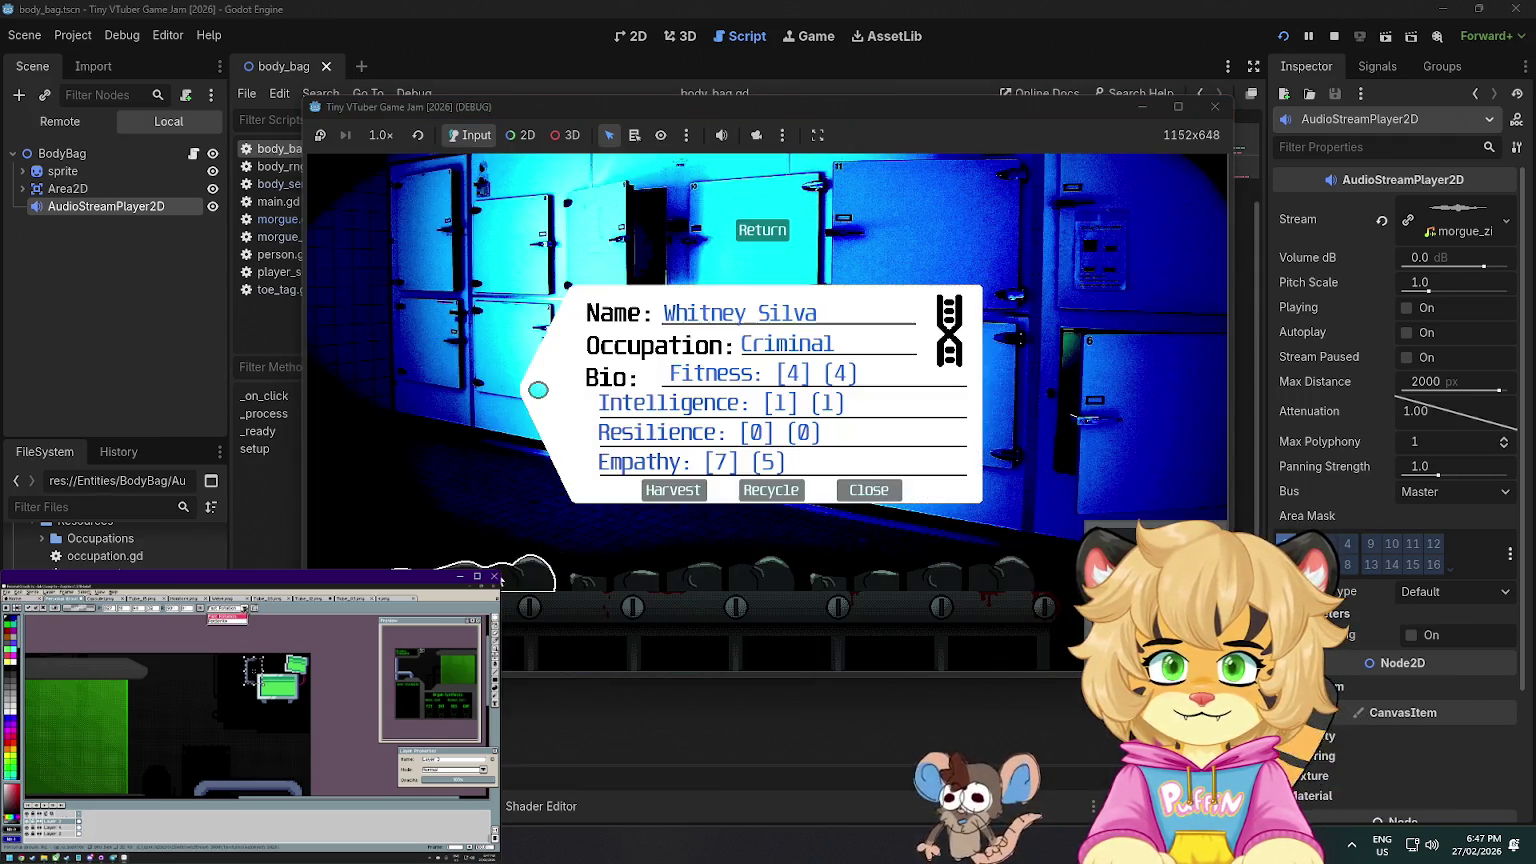
left_click(816, 581)
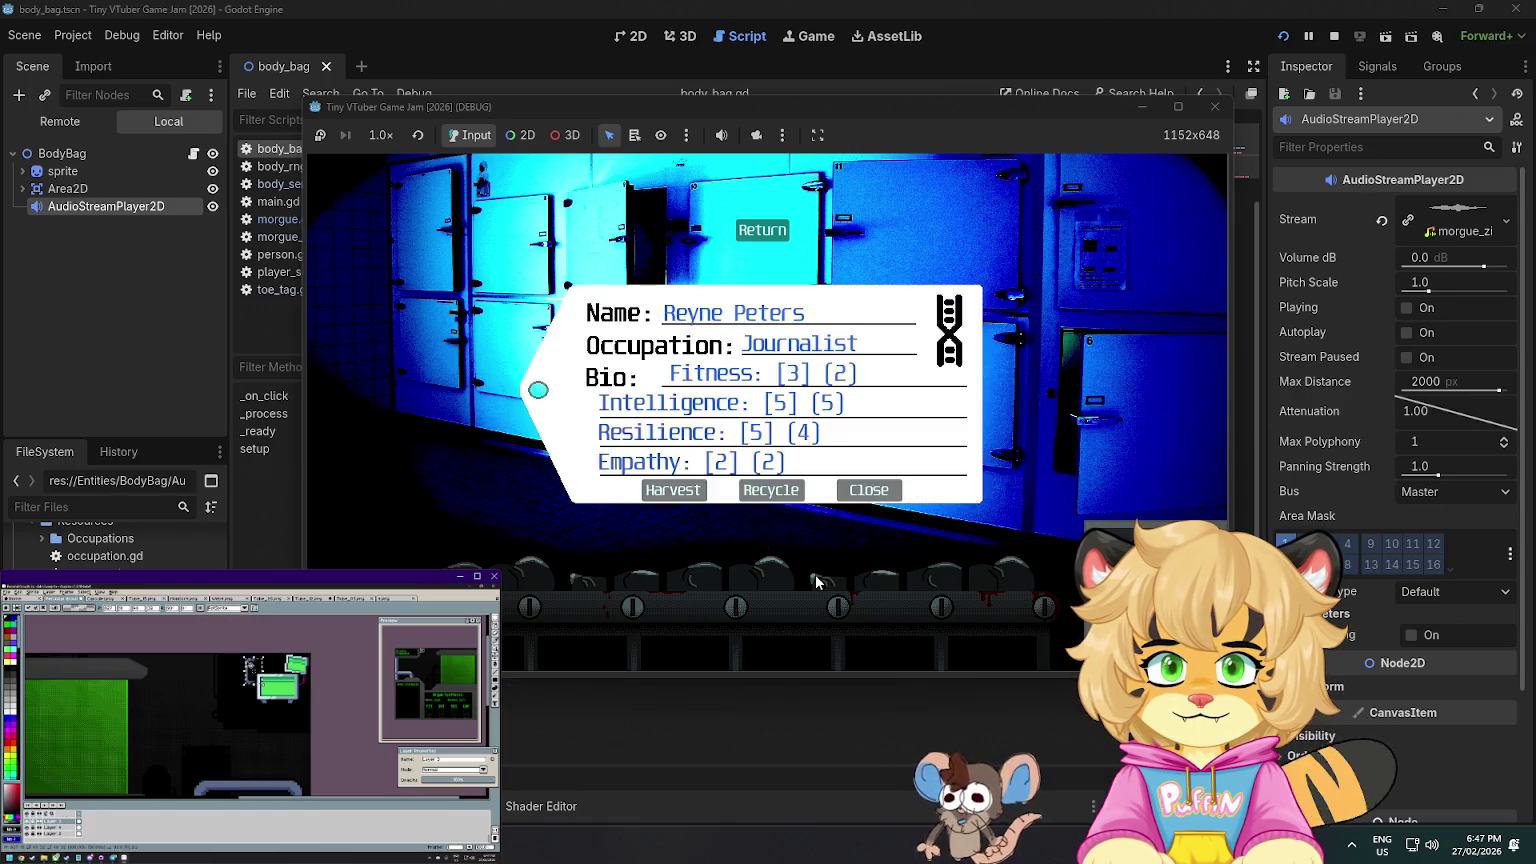
left_click(868, 494)
left_click(1015, 569)
left_click(866, 494)
left_click(850, 575)
left_click(868, 490)
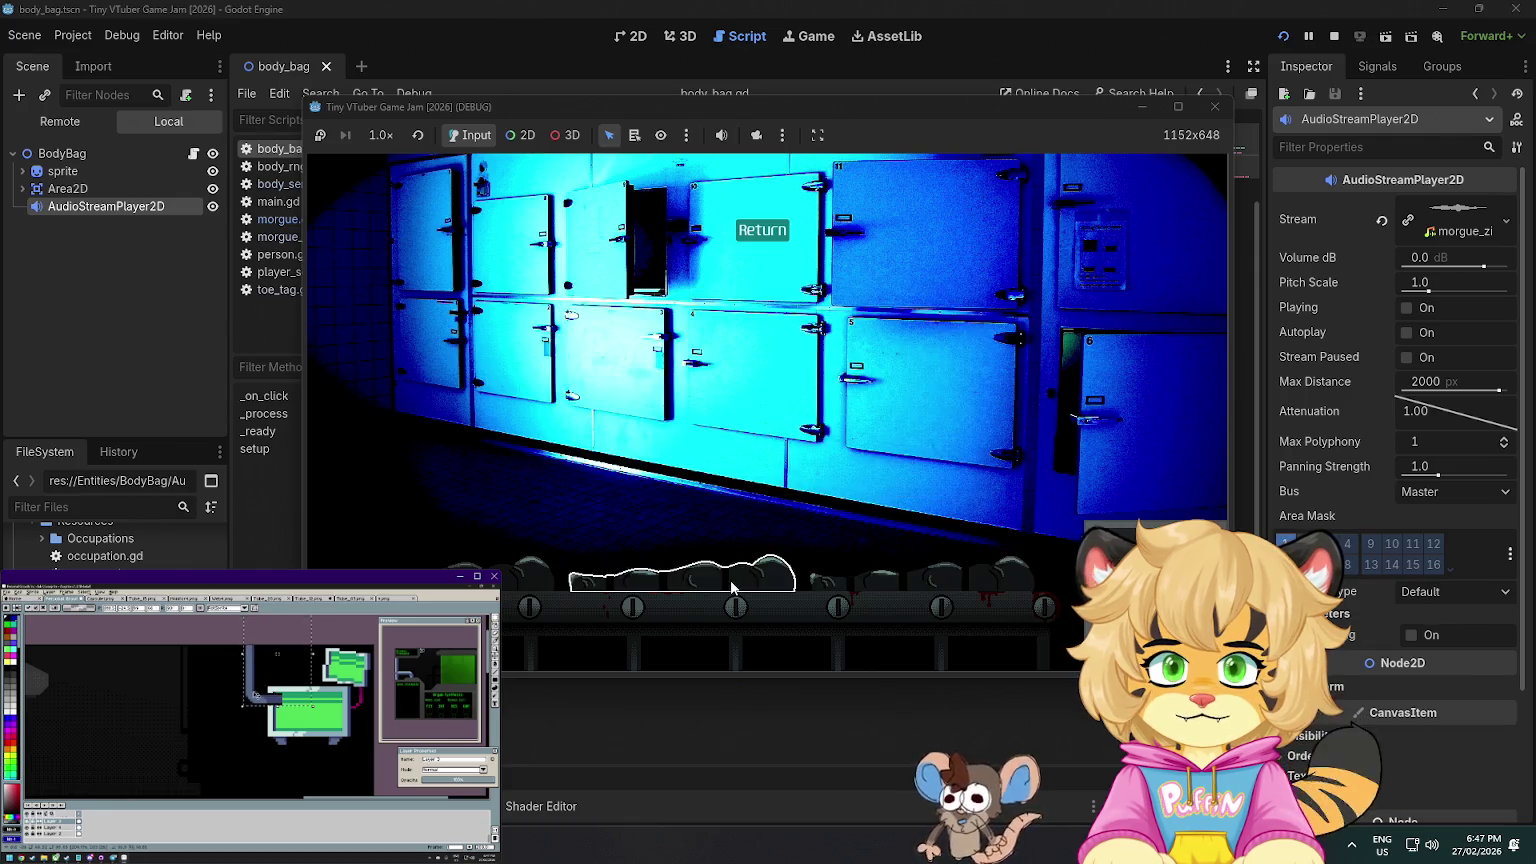
left_click(737, 588)
left_click(868, 490)
left_click(540, 570)
left_click(868, 491)
- Keep testing more bags' cards and sounds, then switch to the browser
left_click(540, 572)
left_click(869, 494)
left_click(845, 570)
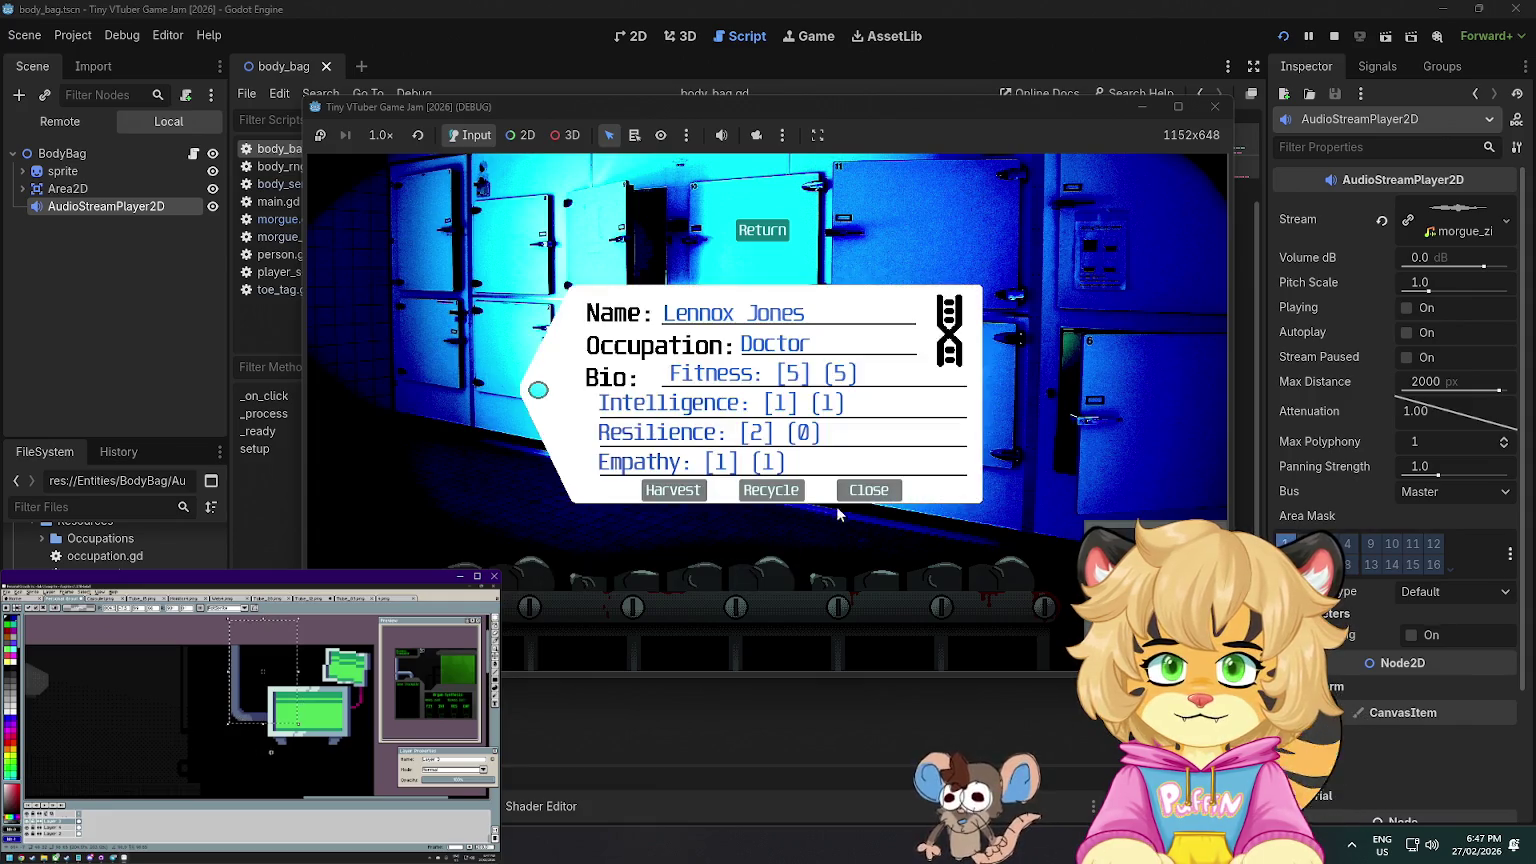
left_click(868, 491)
left_click(876, 576)
left_click(868, 492)
left_click(900, 575)
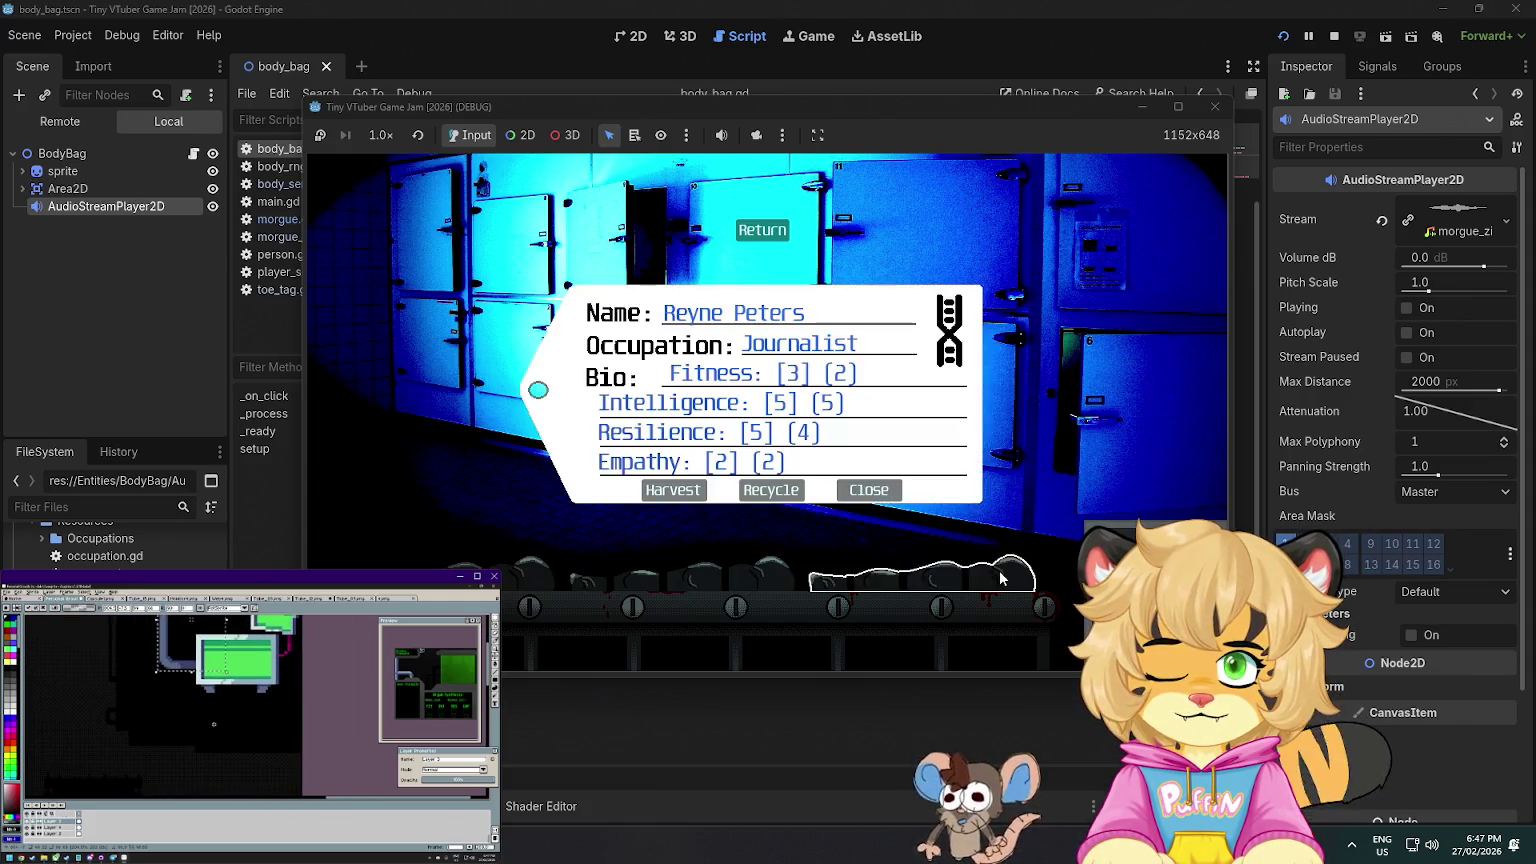
left_click(868, 491)
left_click(690, 575)
left_click(868, 491)
left_click(540, 572)
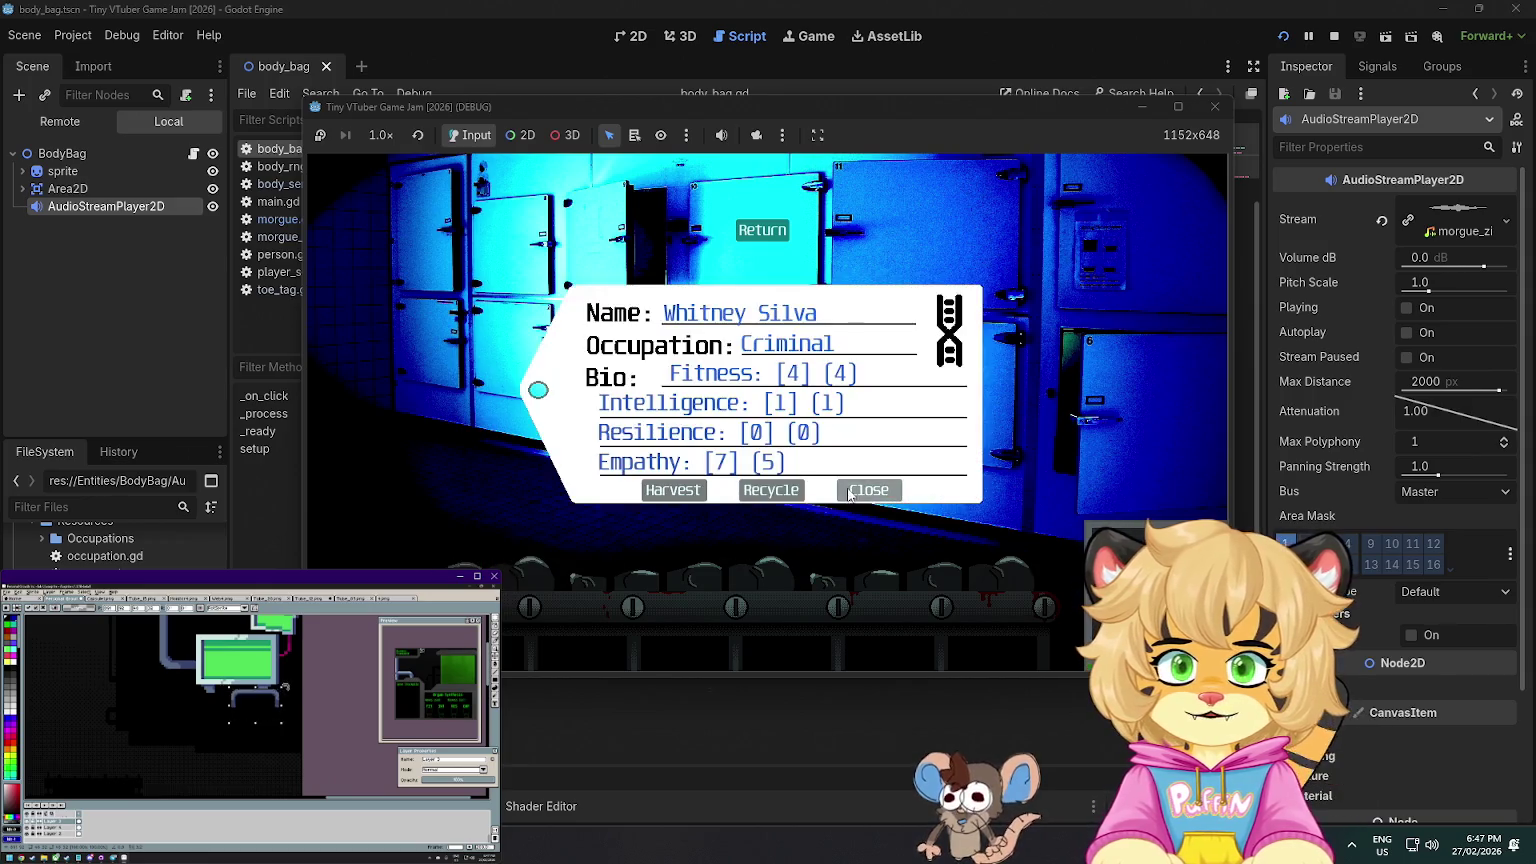
left_click(867, 491)
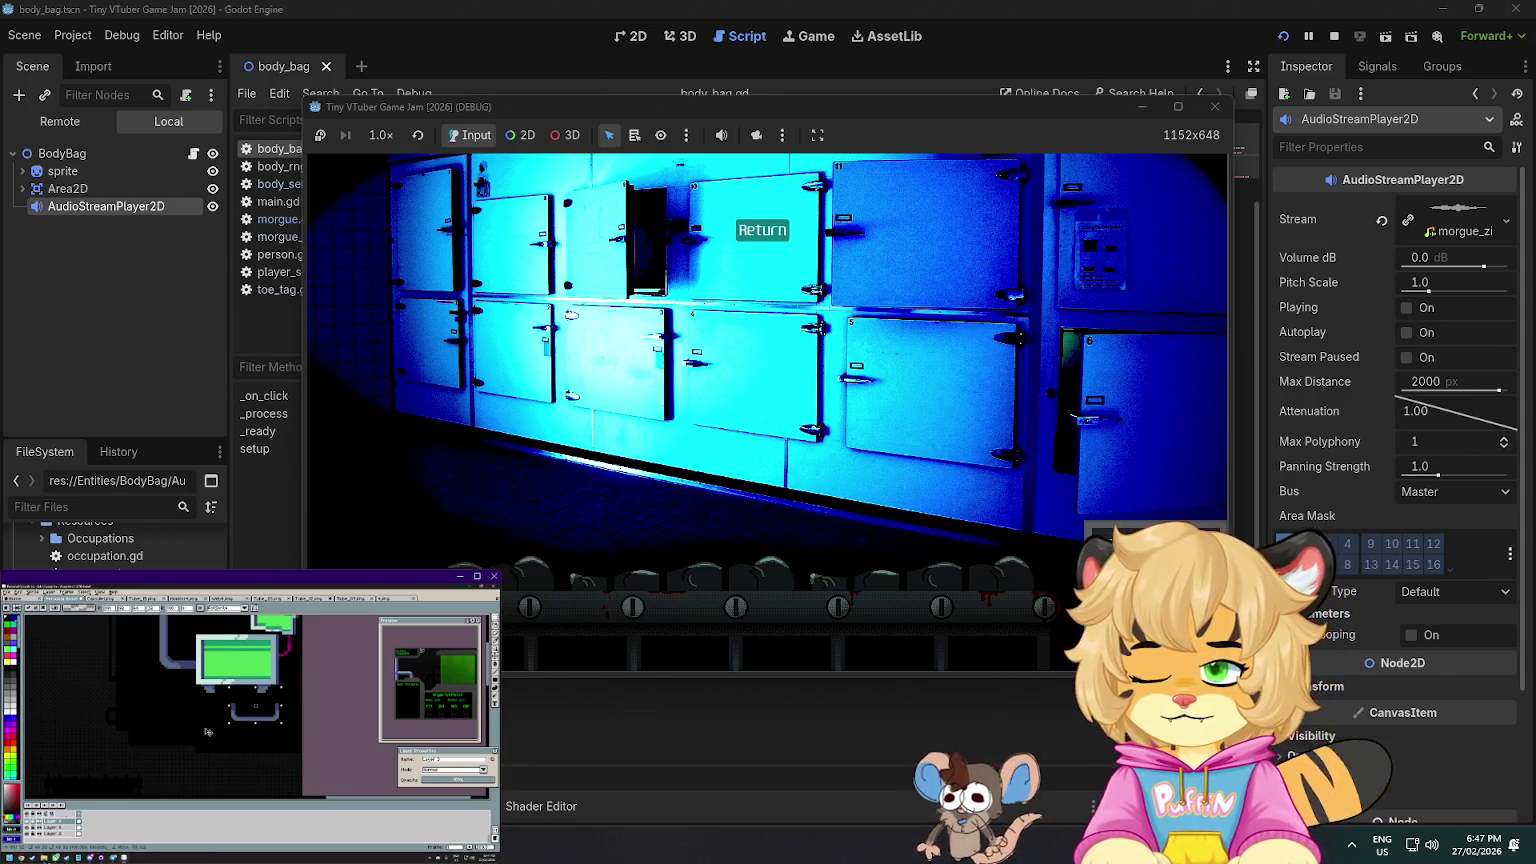
key("alt+Tab")
- Preview the VERY LOUD Splat, HTF Head or Body Rips Apart and VERY LOUD Eviscerating 2 sounds
key("ctrl+Tab")
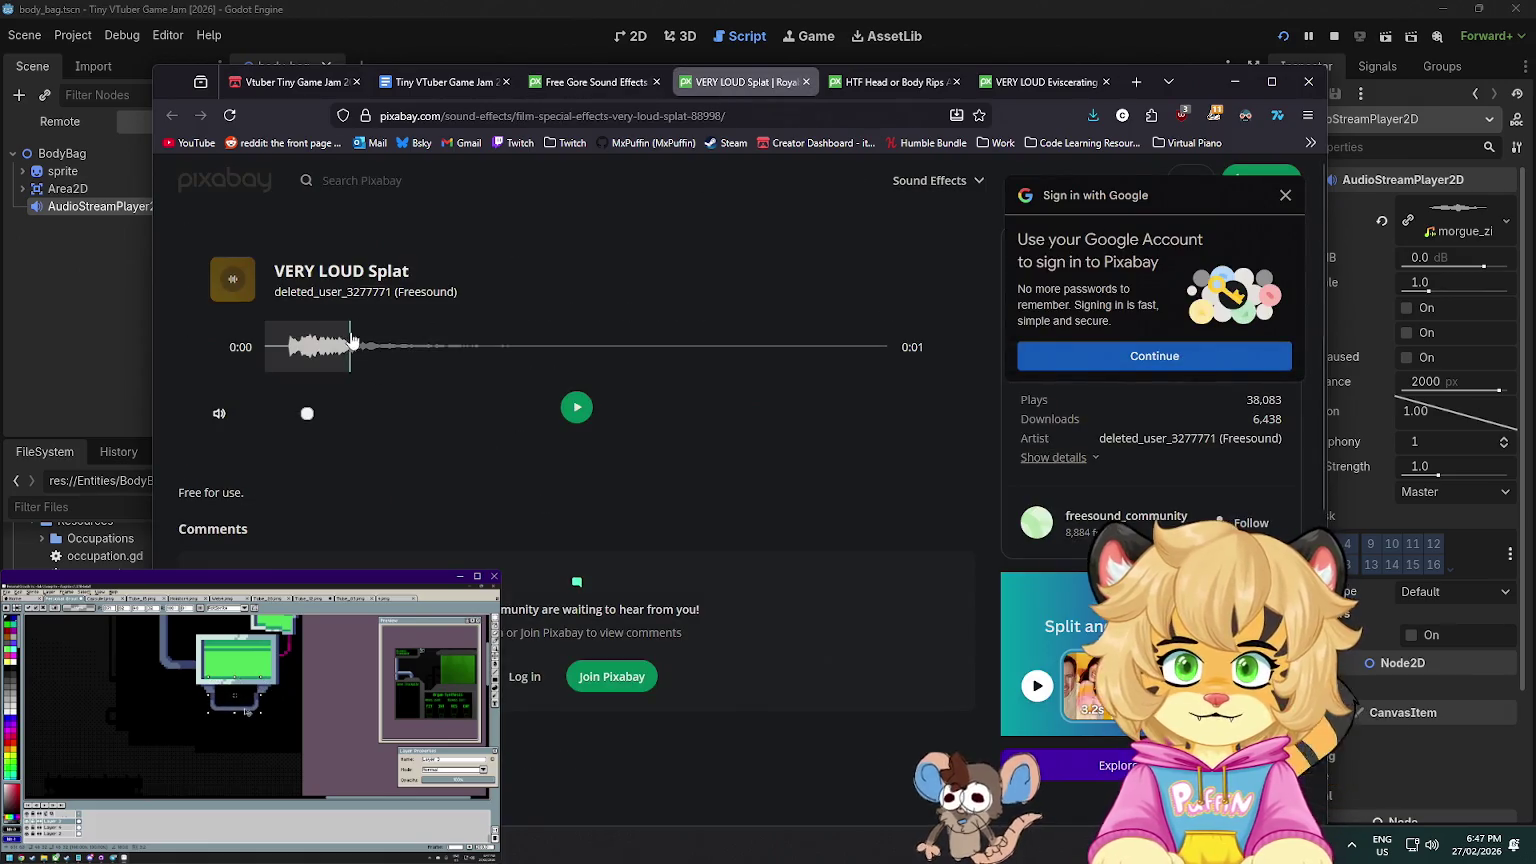
left_click(570, 407)
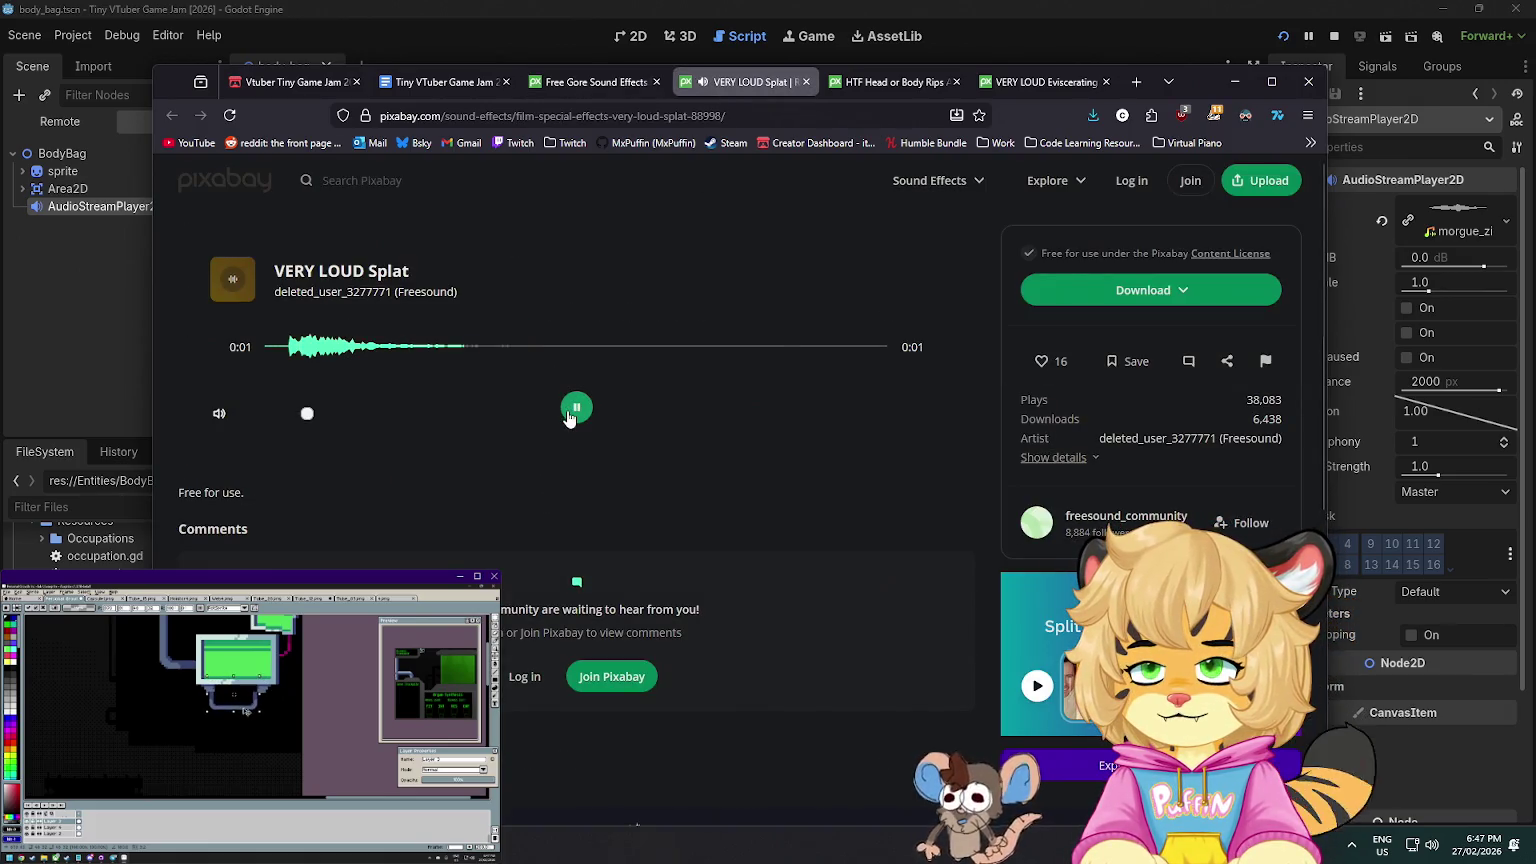
key("ctrl+Tab")
left_click(578, 409)
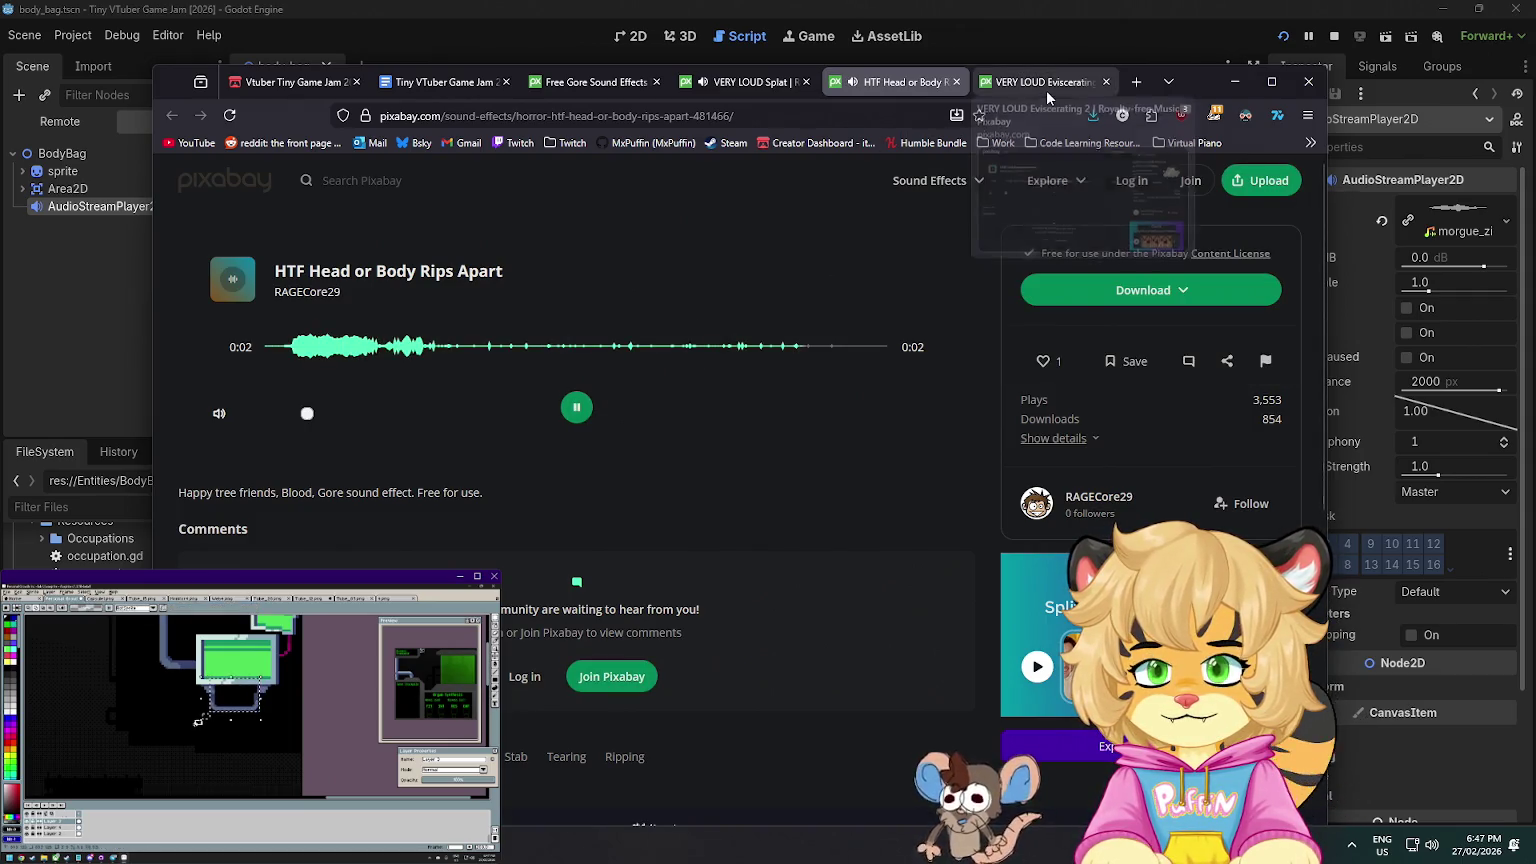
left_click(1046, 90)
left_click(580, 407)
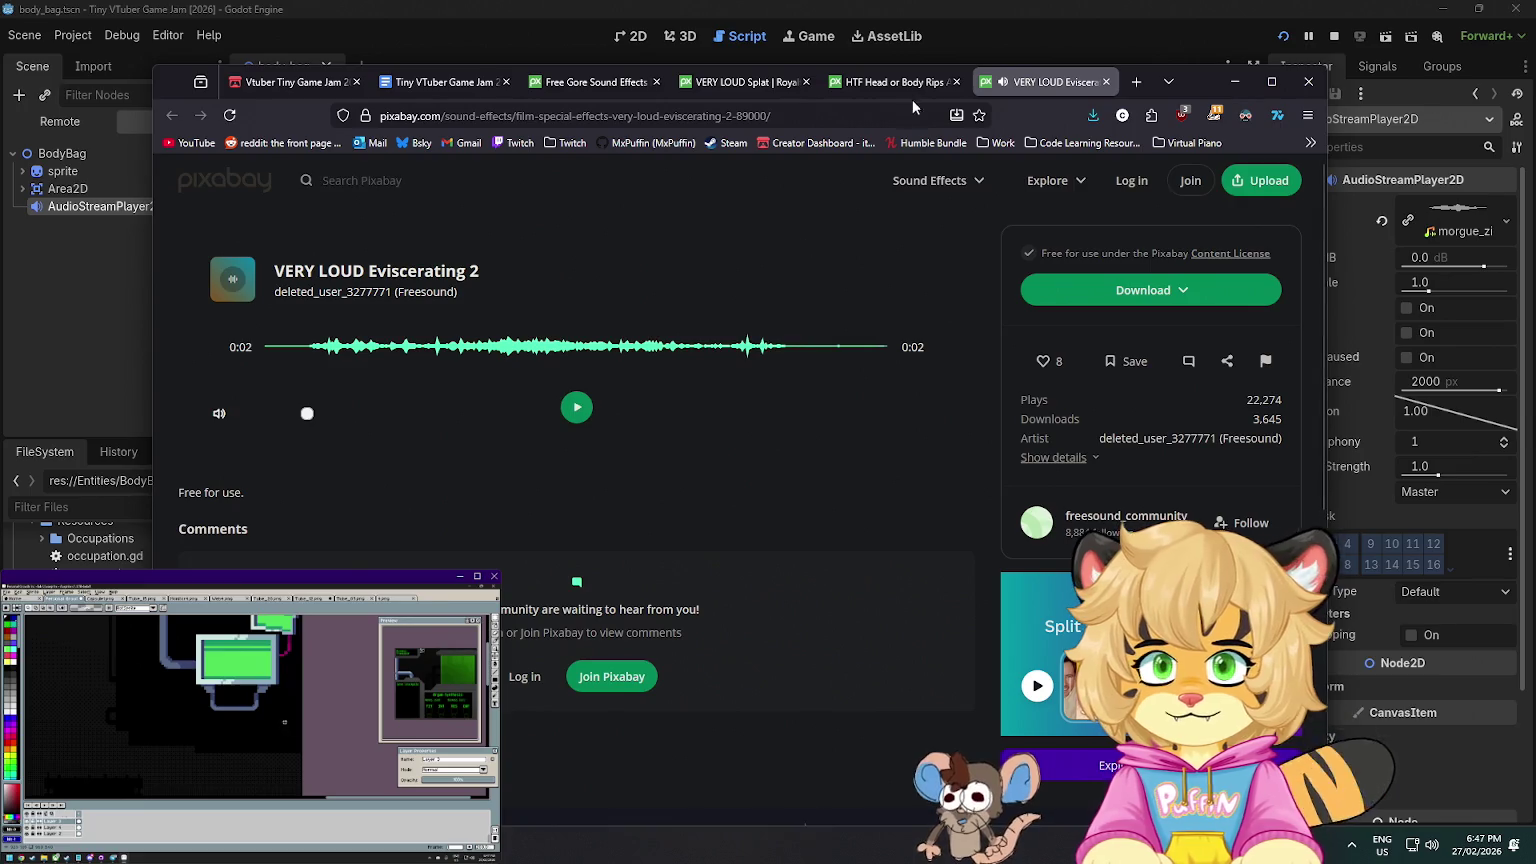
- Replay the body-rip and eviscerating previews, then return to the Free Gore results
key("ctrl+shift+Tab")
left_click(585, 410)
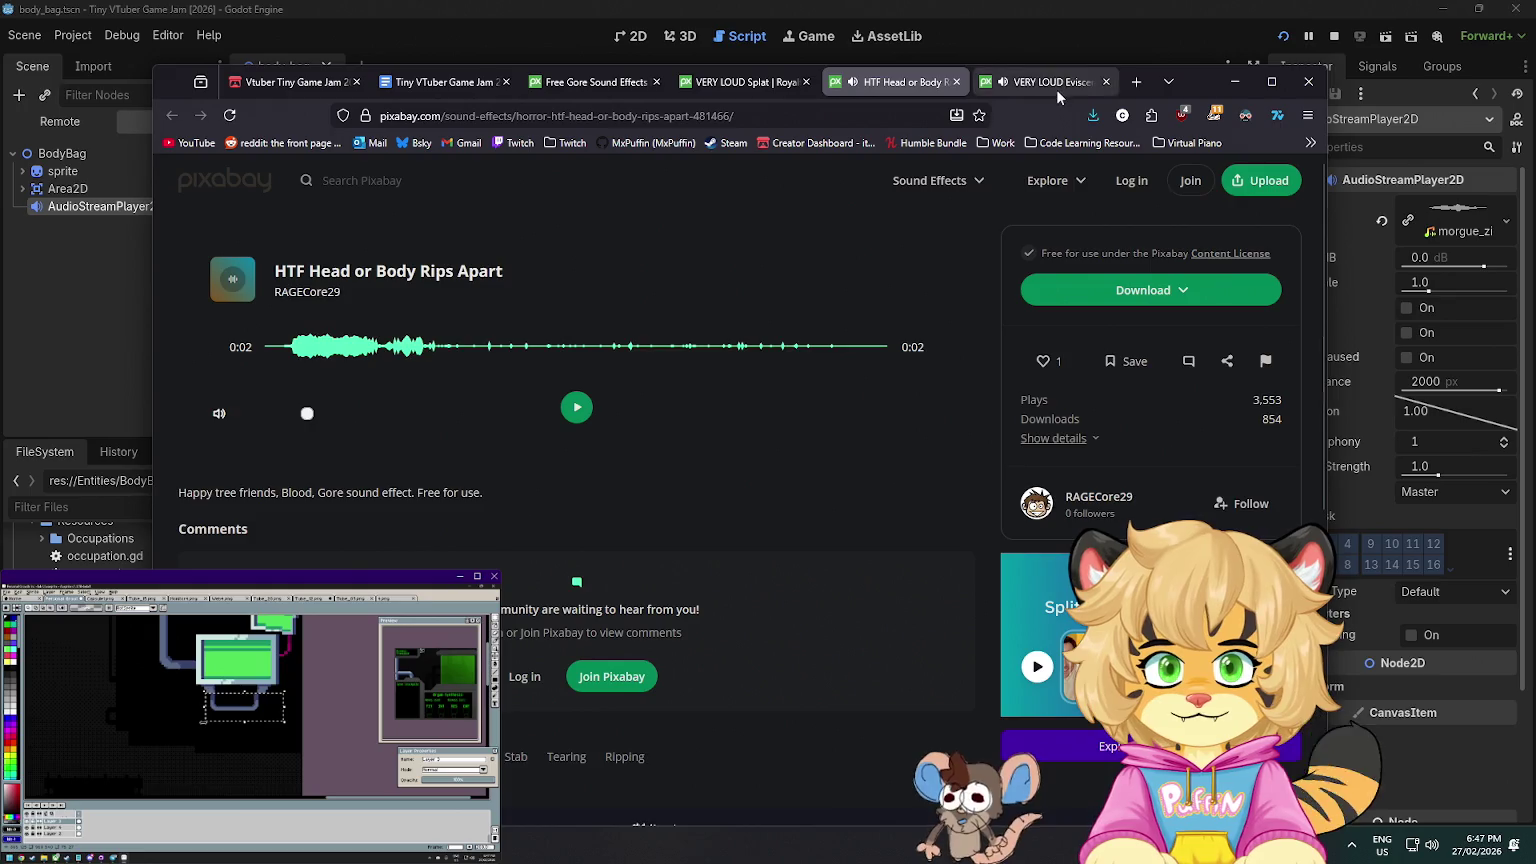
key("ctrl+Tab")
left_click(588, 414)
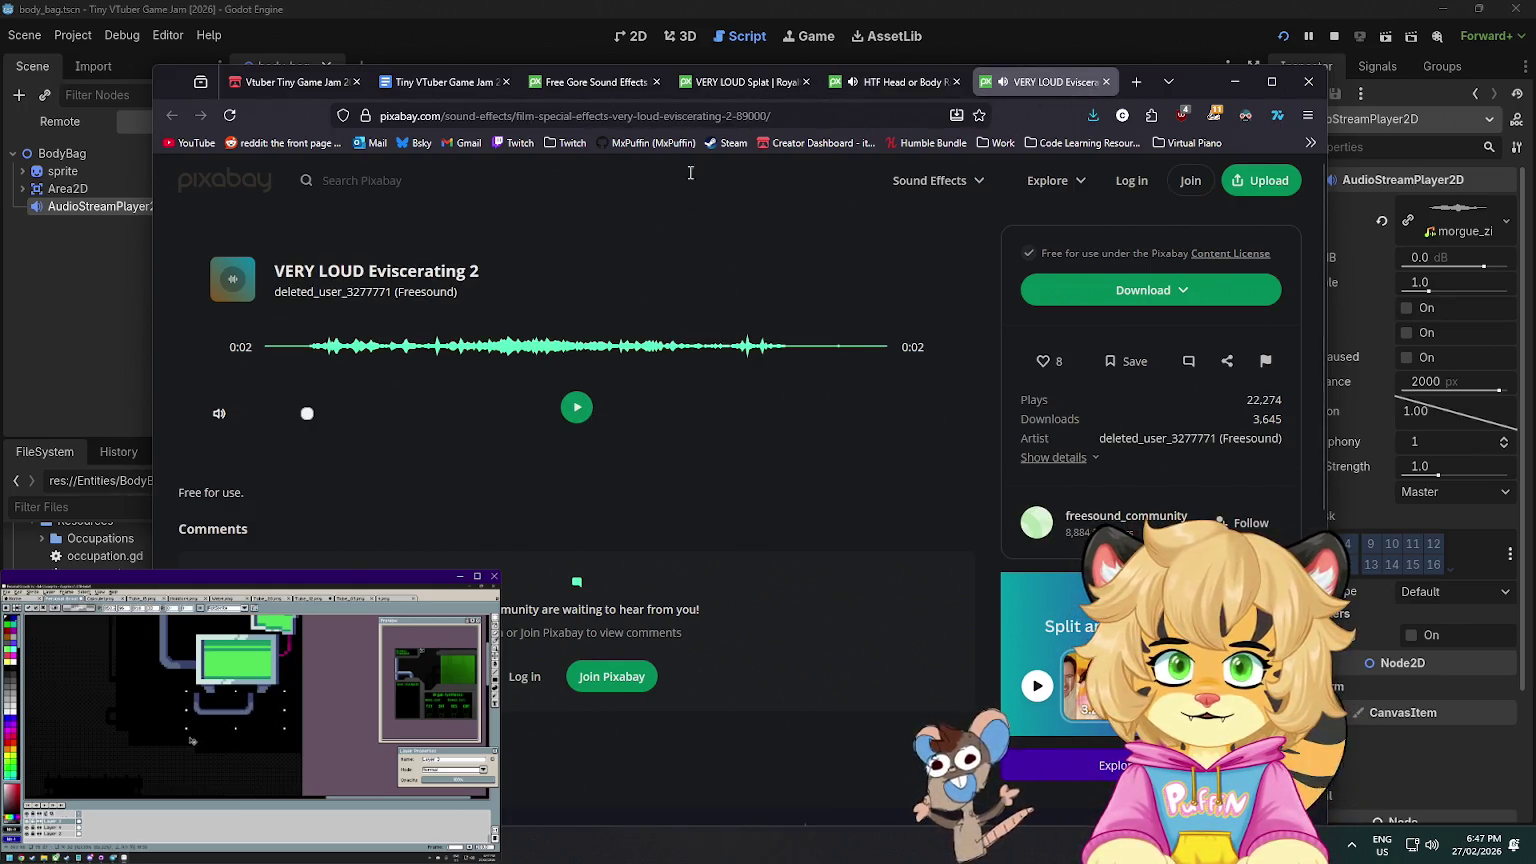
left_click(590, 85)
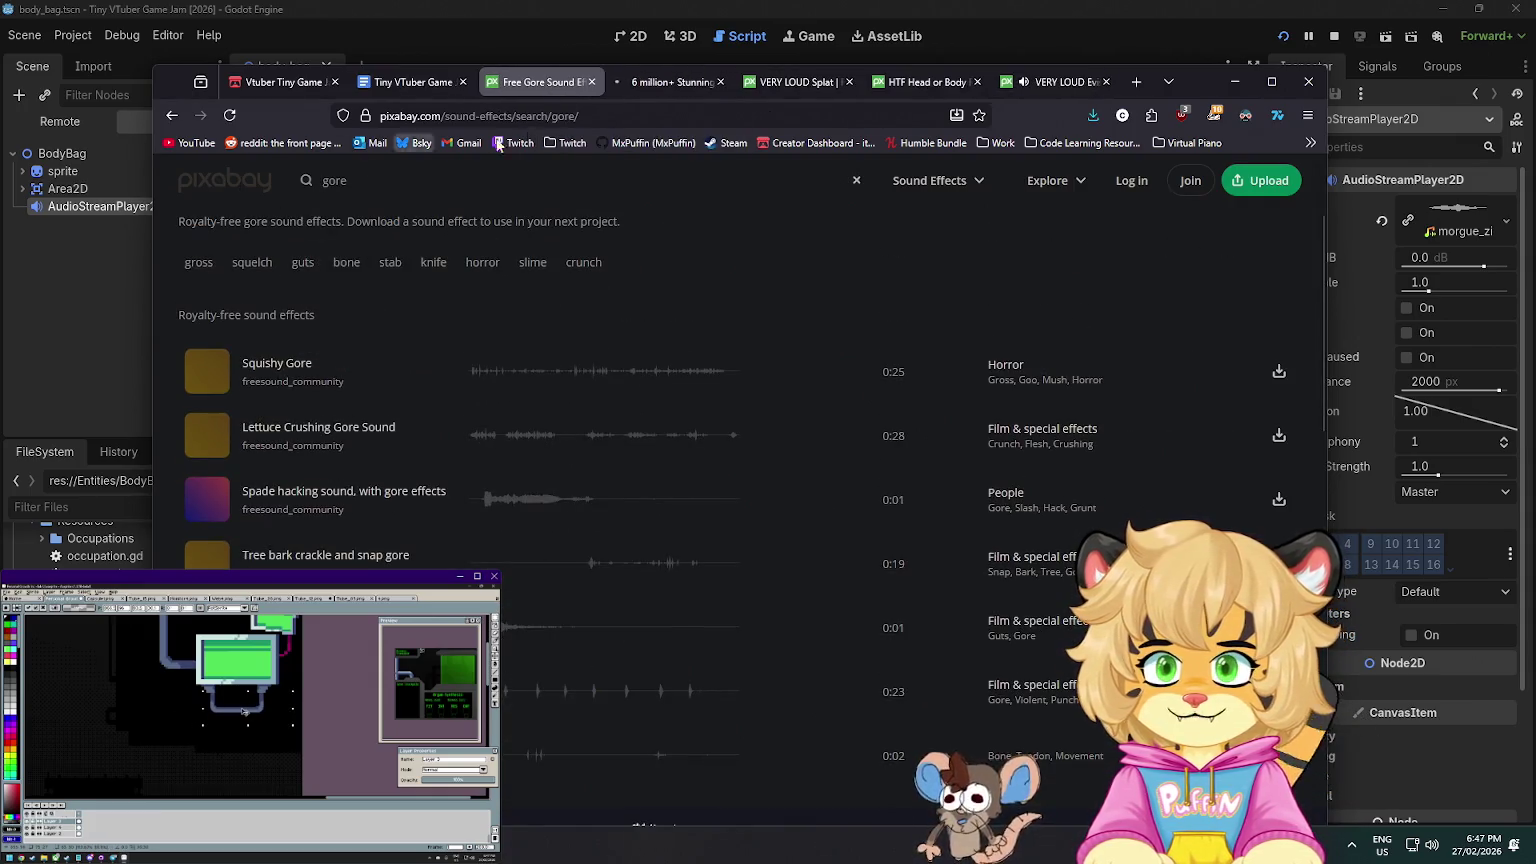
- Search Pixabay for 'buzz saw' in a new tab and scroll through the image results
left_click(632, 88)
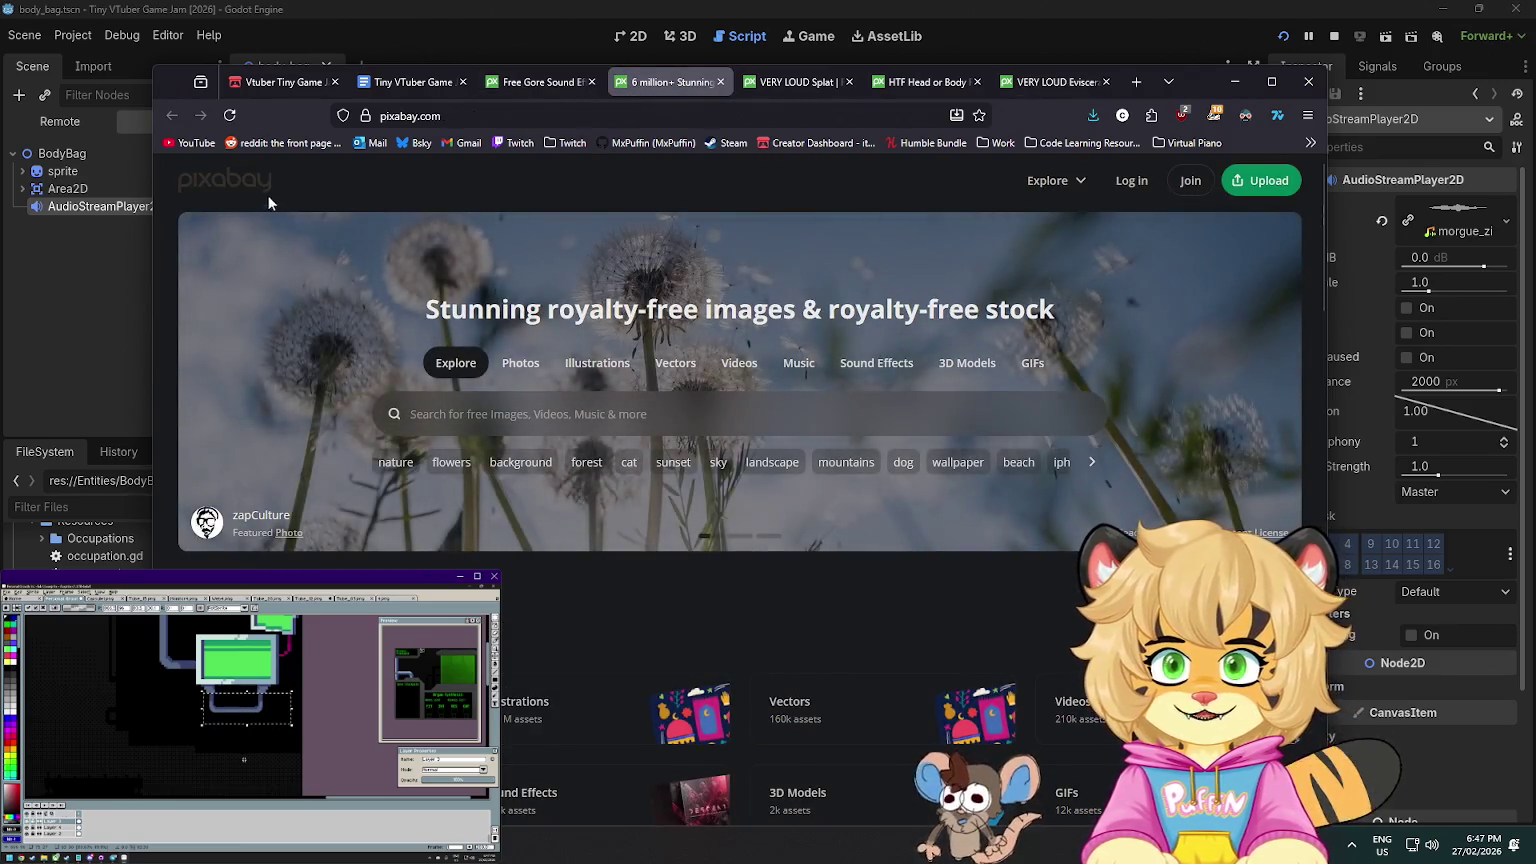
left_click(263, 193)
left_click(458, 410)
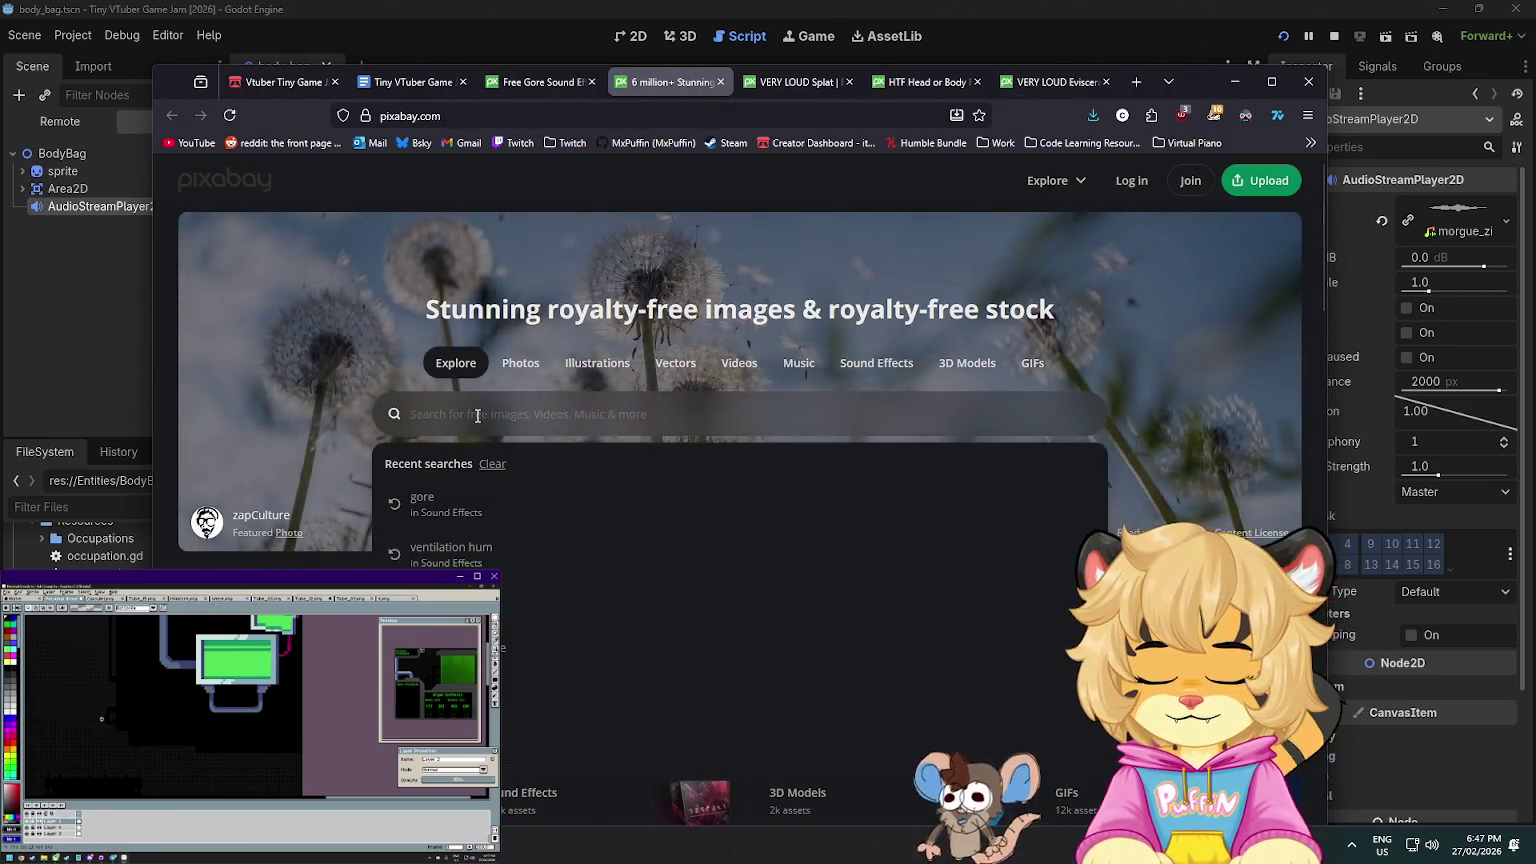
type("buzz saw")
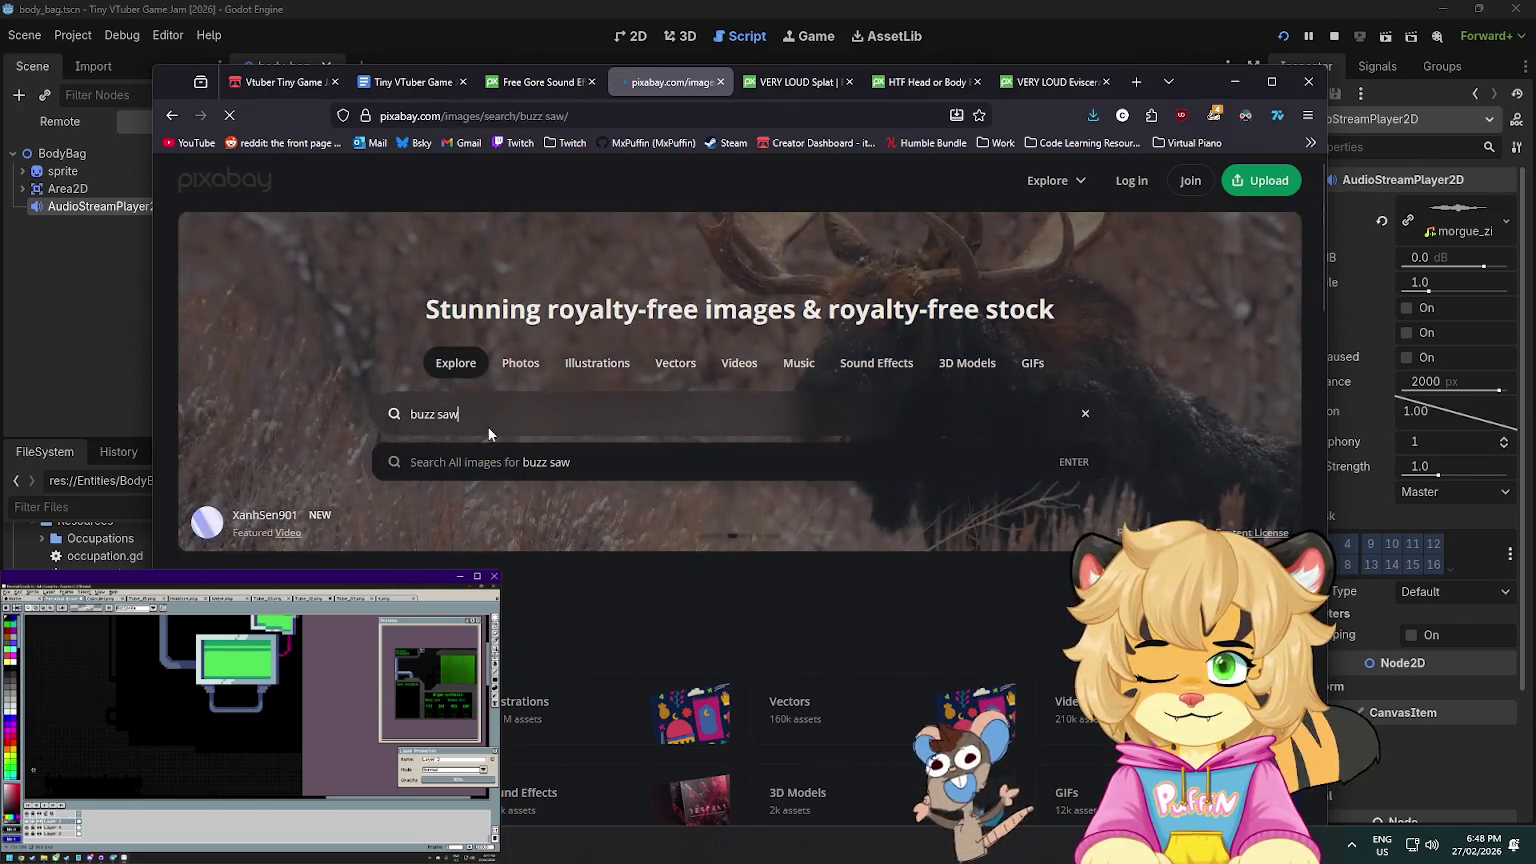
key("Return")
scroll(480, 450, "down", 3)
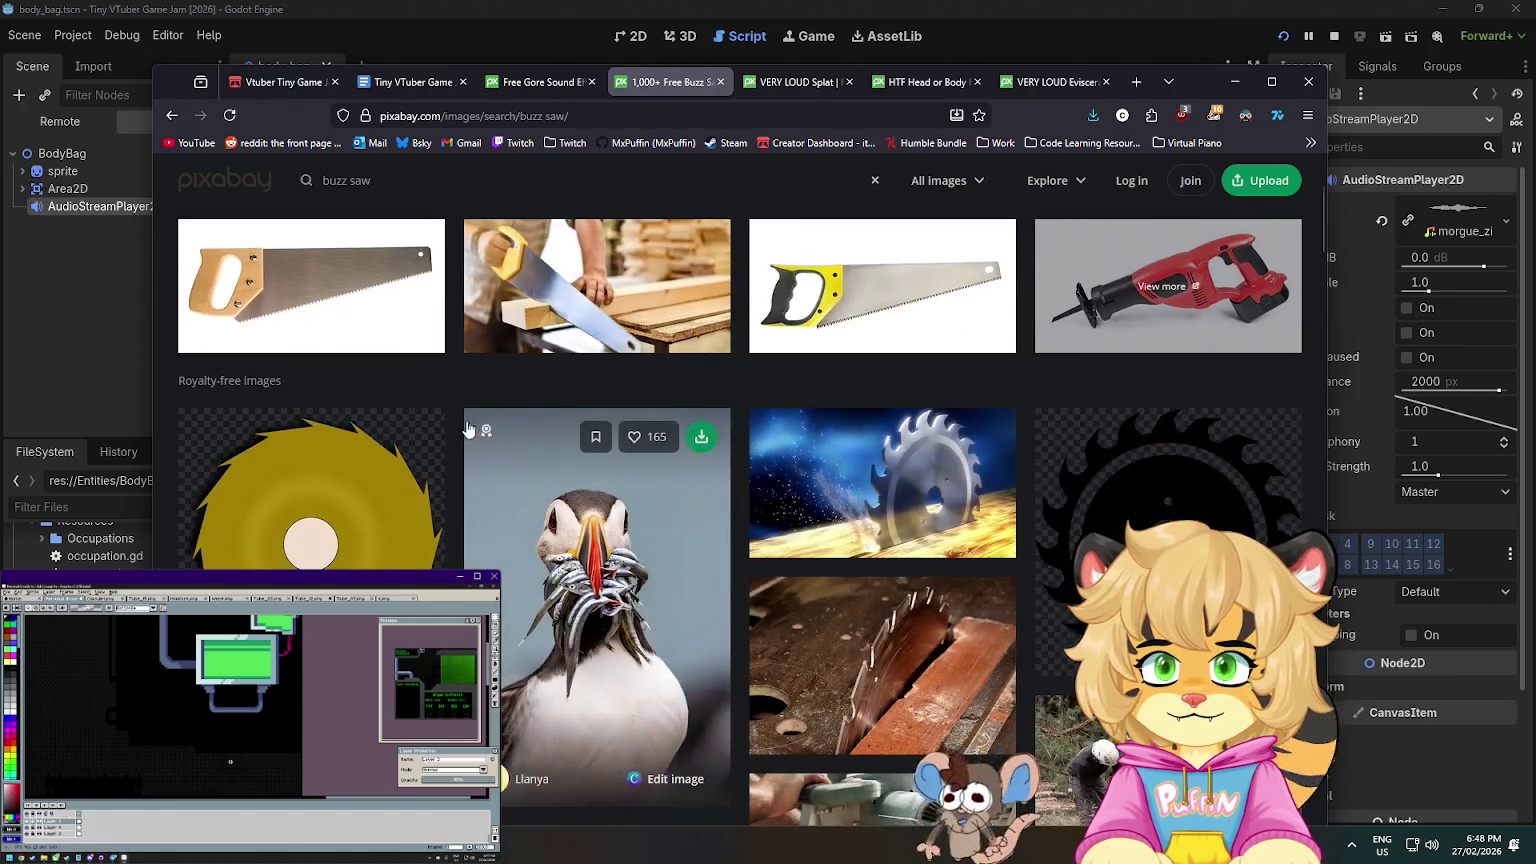
scroll(461, 418, "up", 3)
scroll(461, 418, "down", 3)
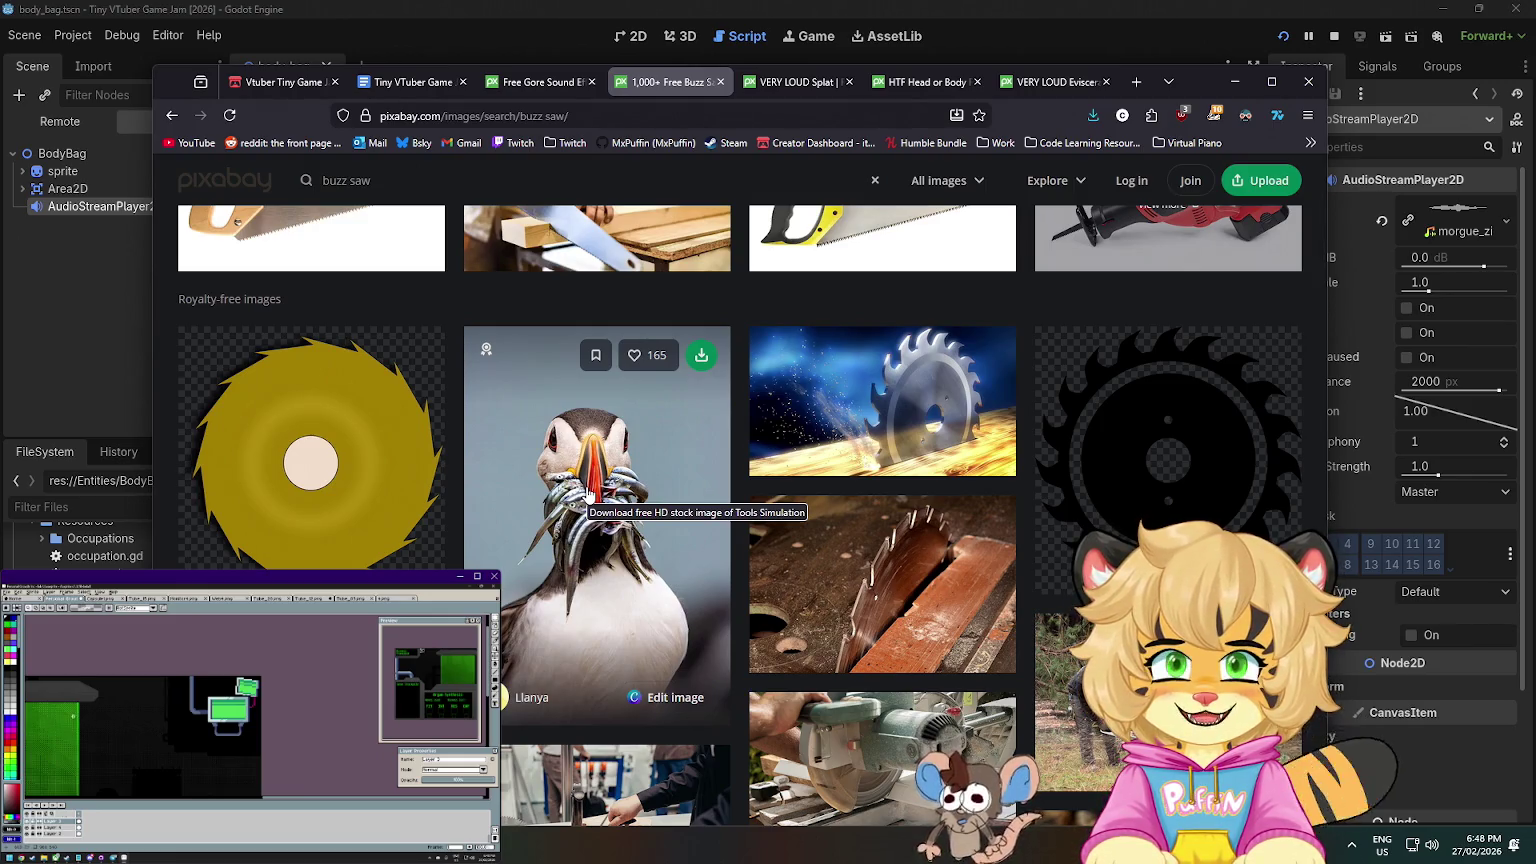
scroll(589, 493, "down", 1)
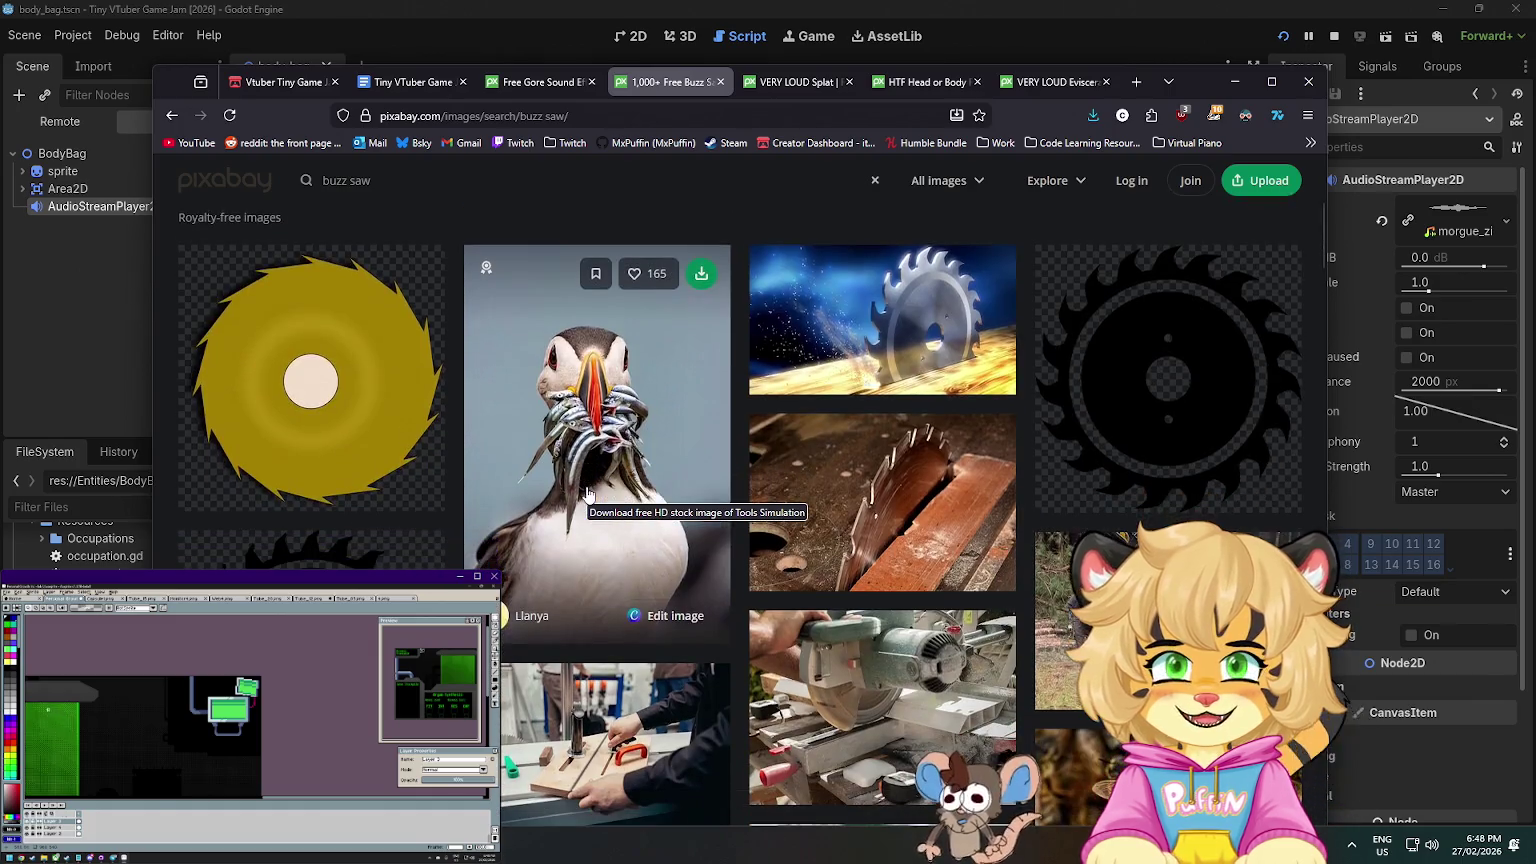
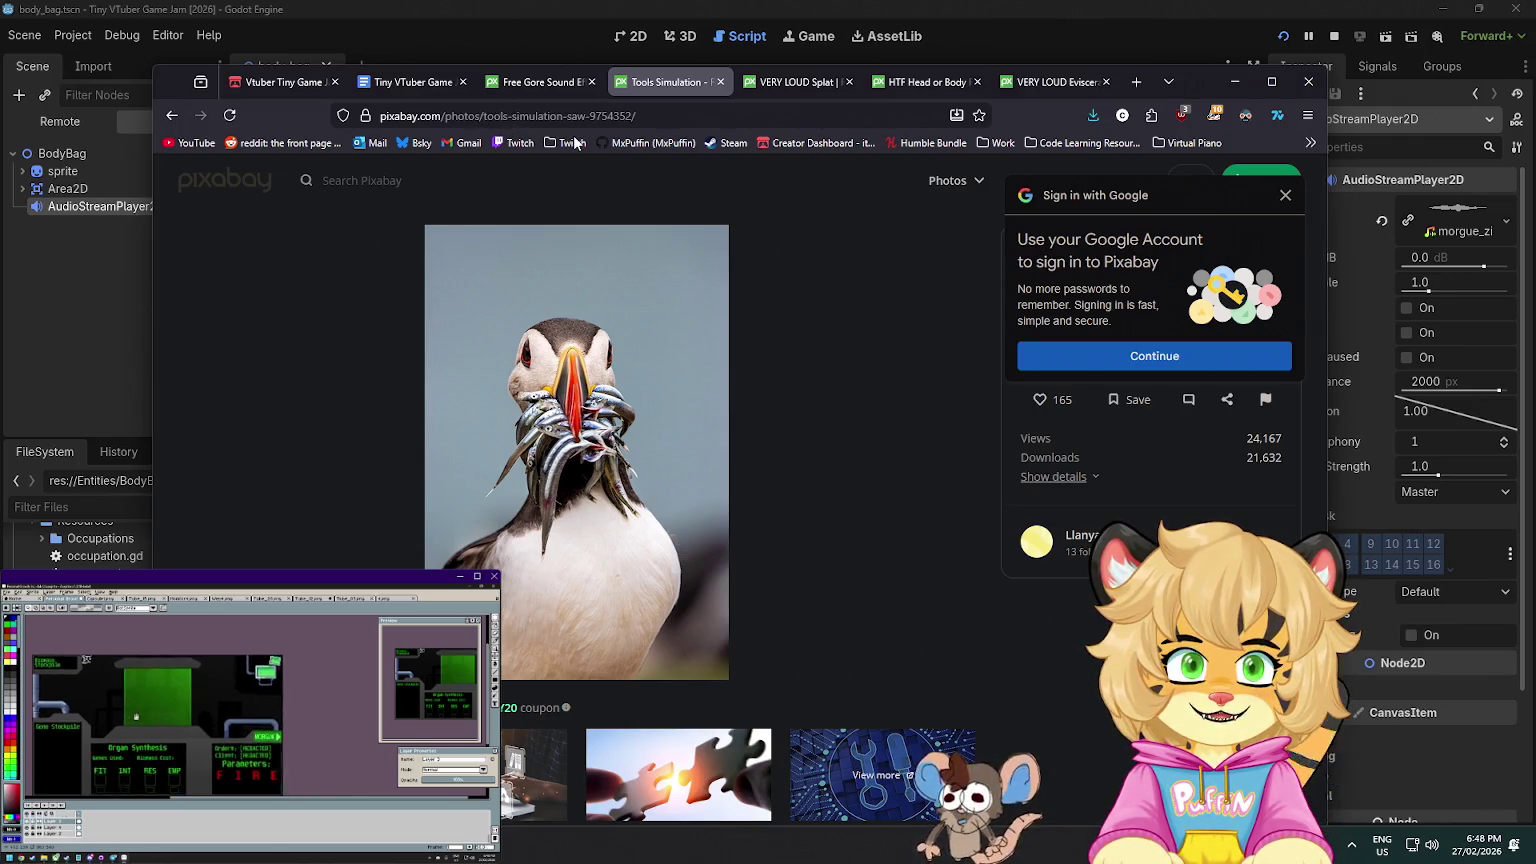
- Dismiss the Google sign-in prompt, go back, and close the Pixabay home page tab
left_click(1288, 197)
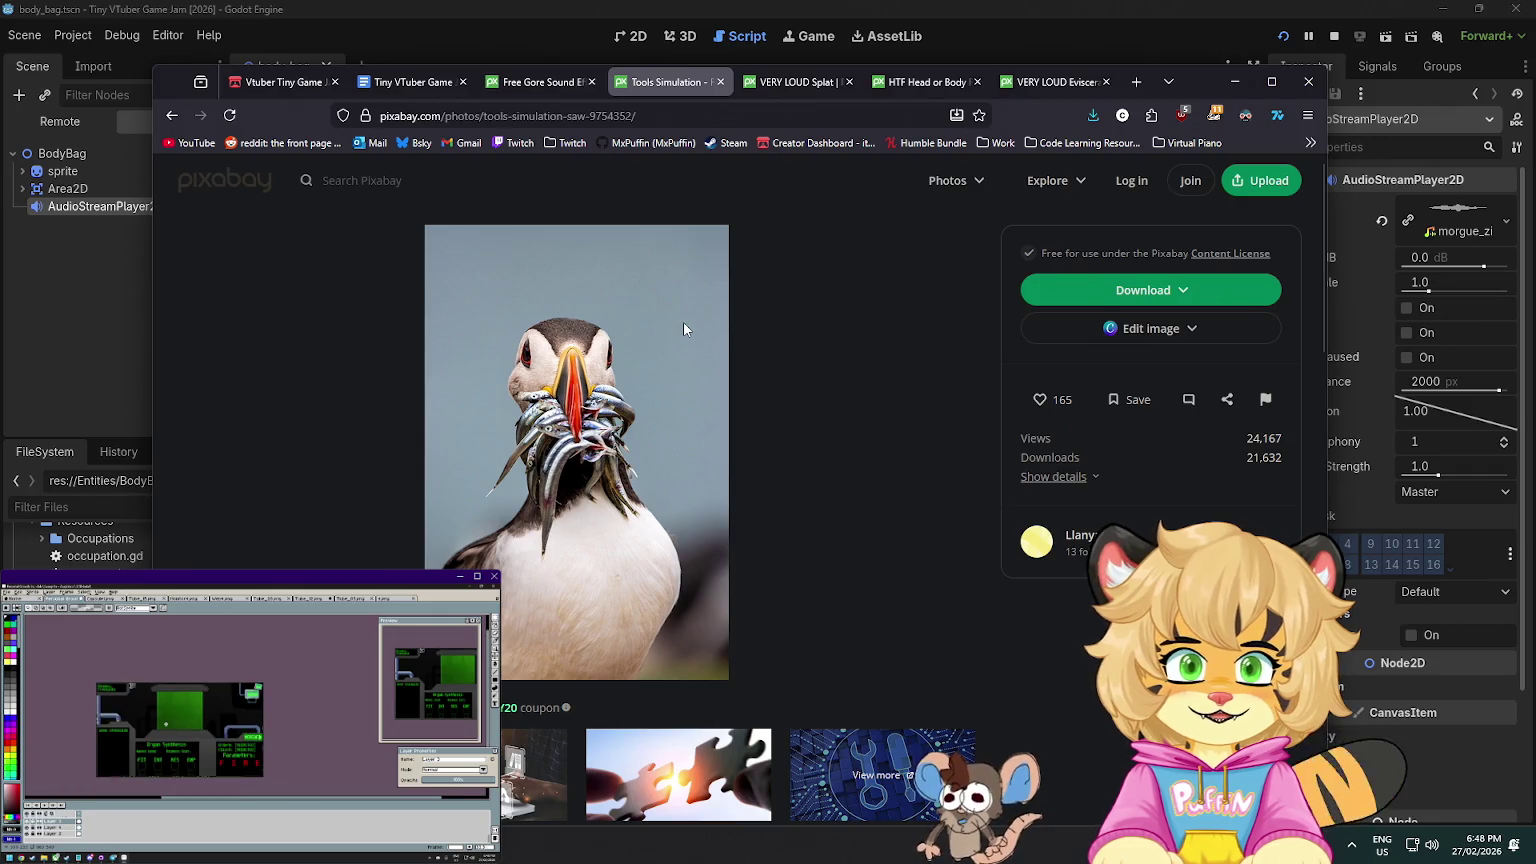
scroll(683, 322, "down", 5)
scroll(680, 330, "up", 5)
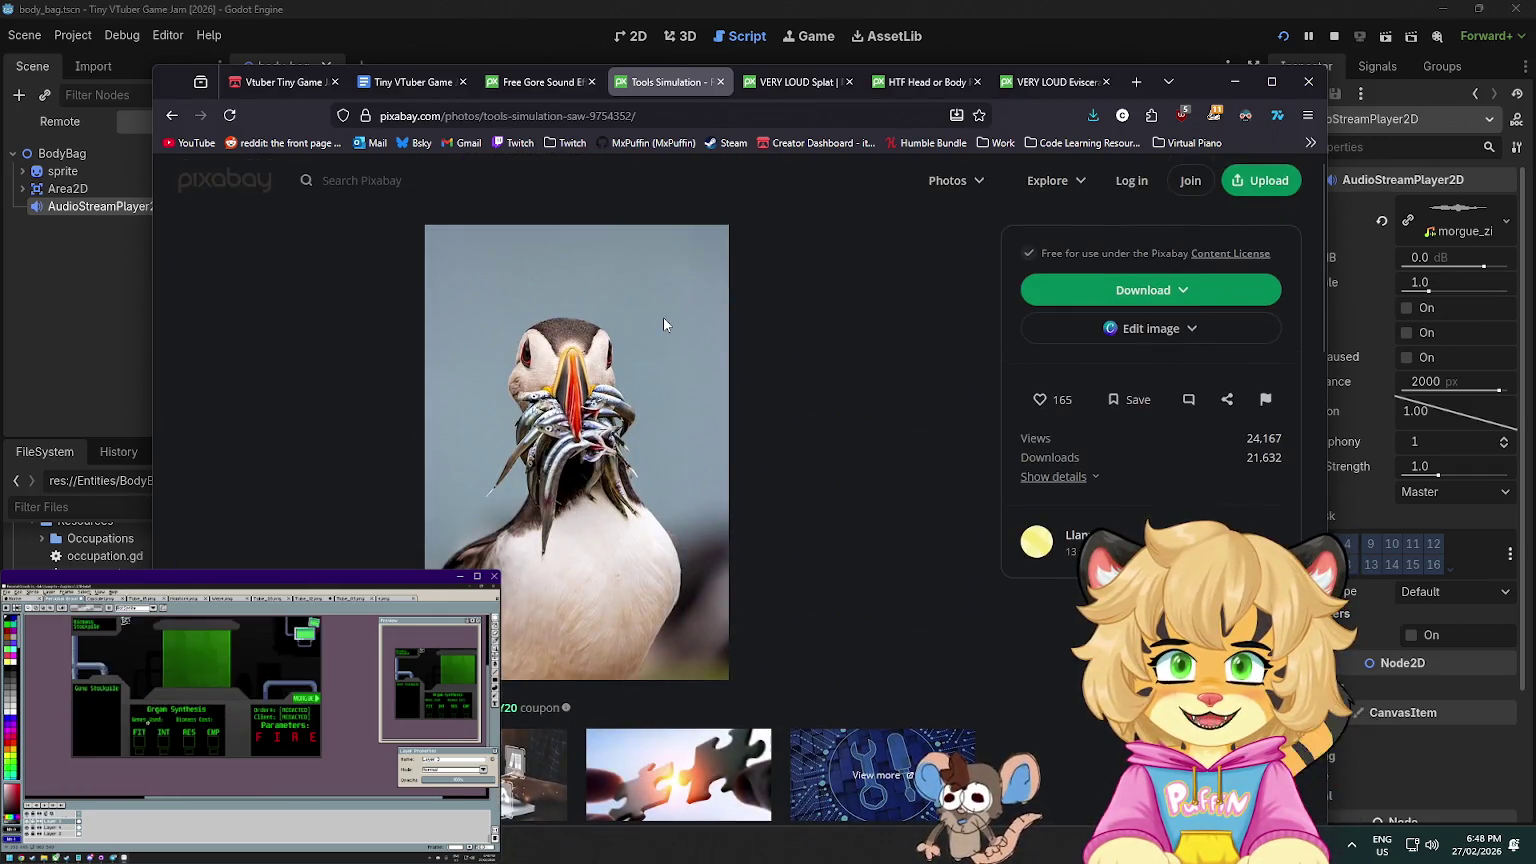
key("alt+Left")
key("alt+Left")
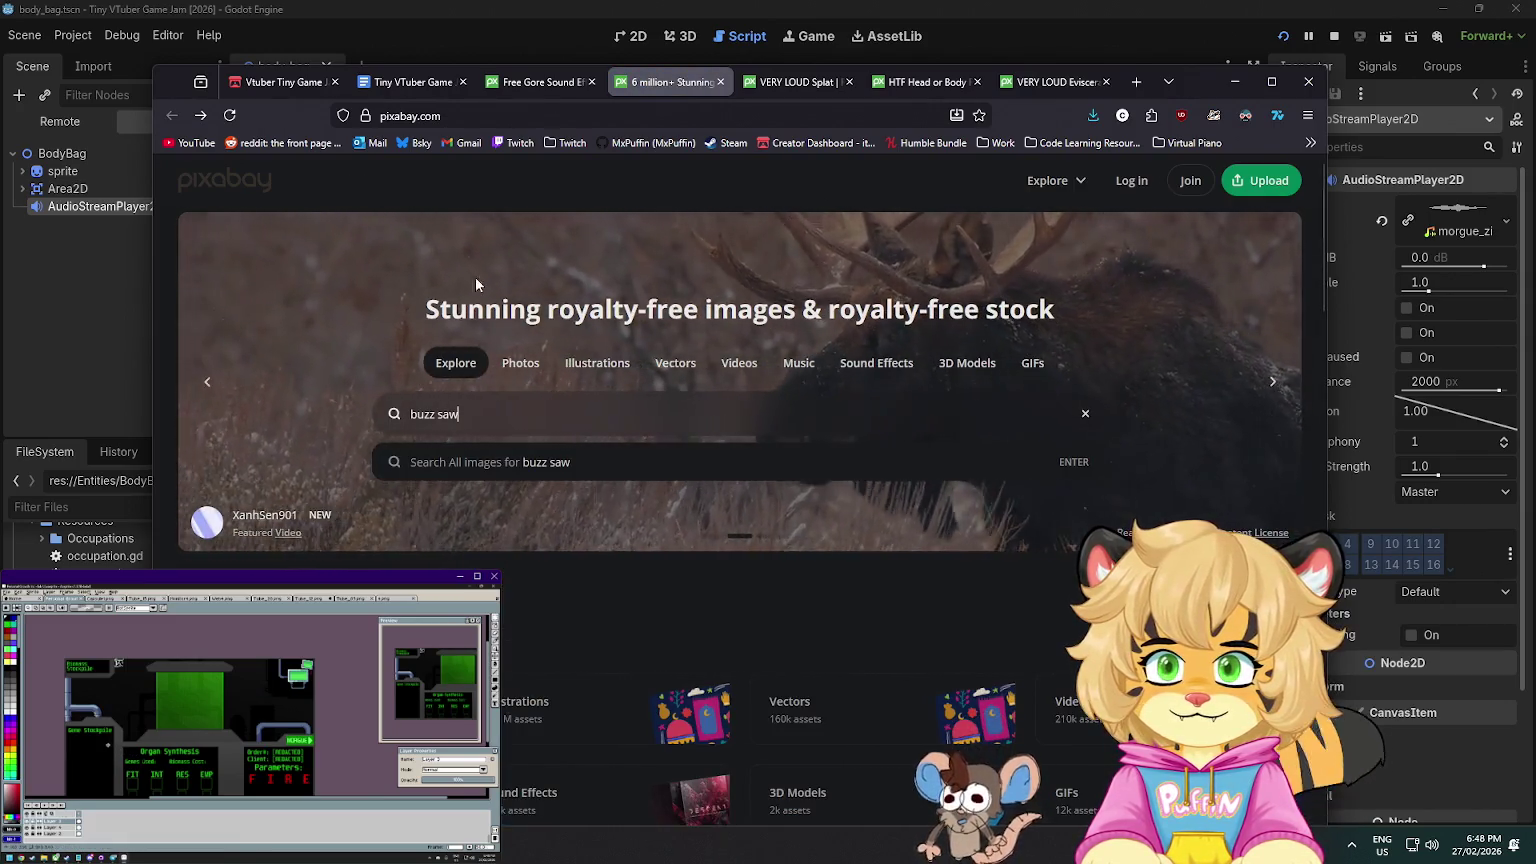
middle_click(668, 84)
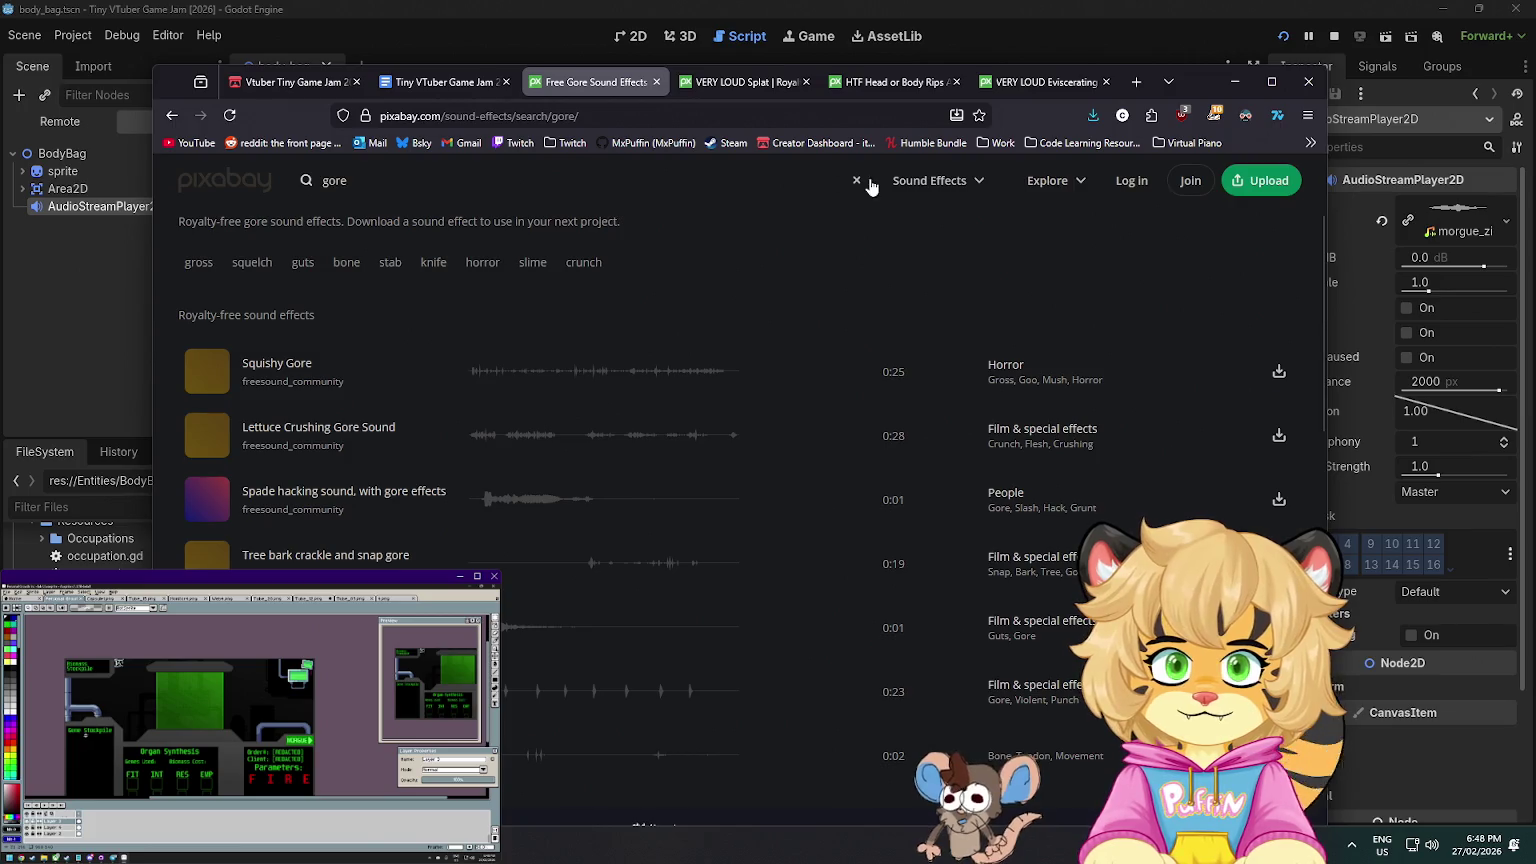
- Scroll through the 'gore' sound-effect results
double_click(334, 181)
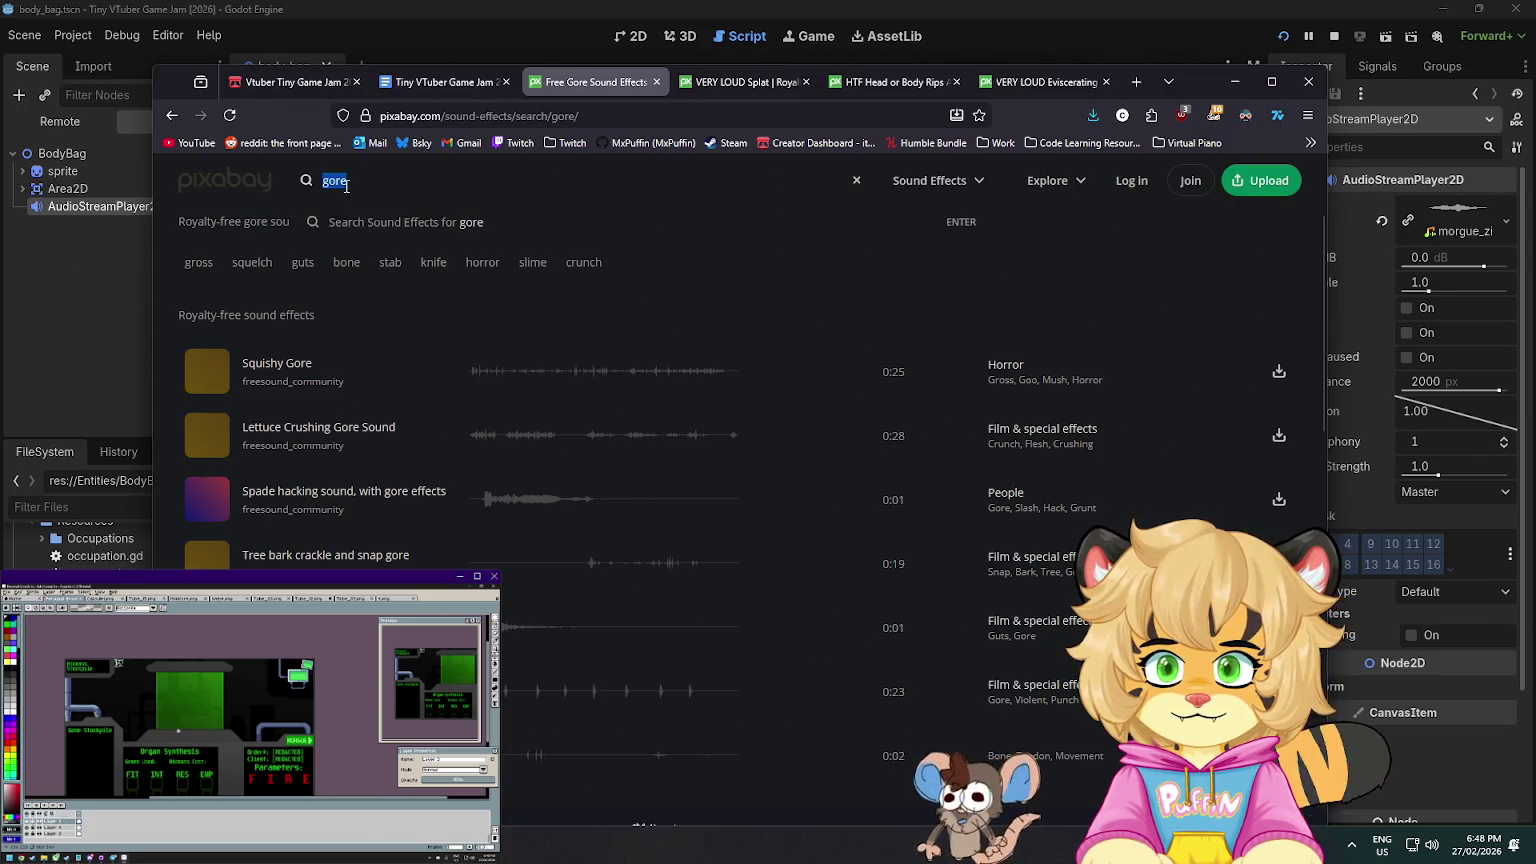
scroll(740, 500, "down", 5)
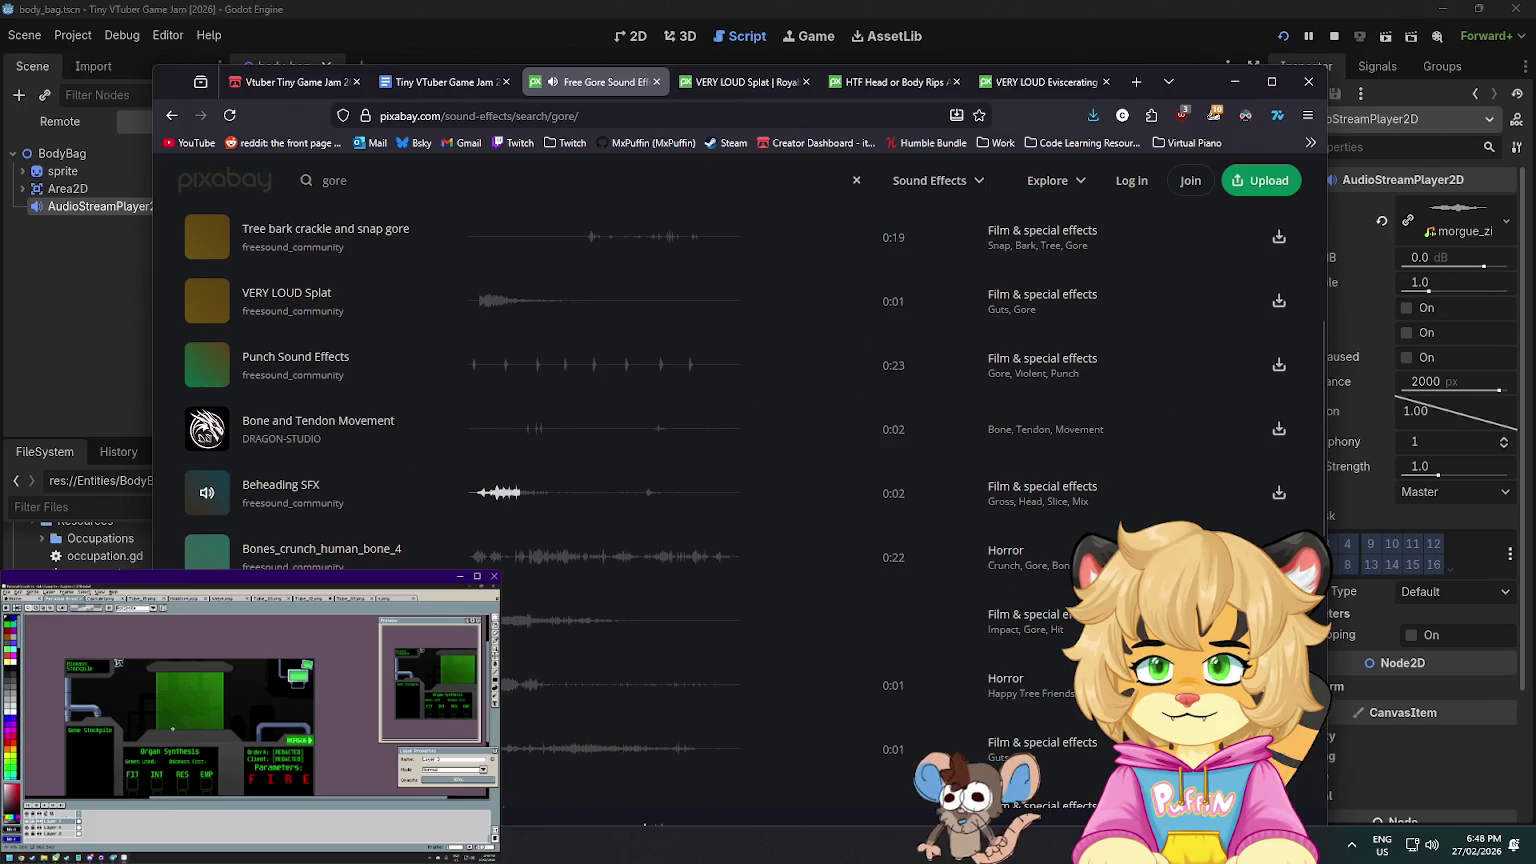
scroll(740, 500, "down", 4)
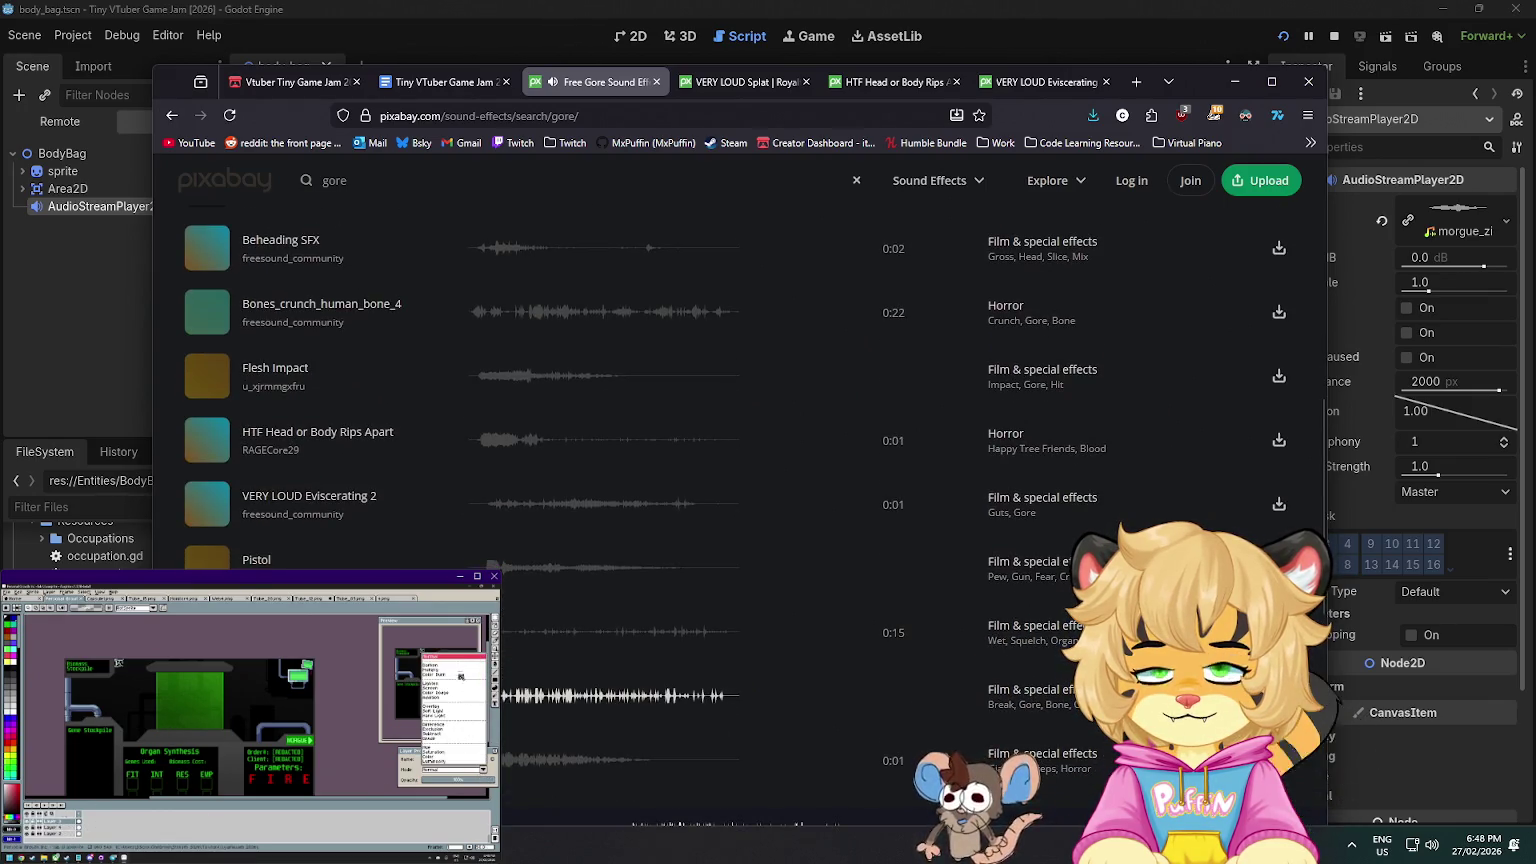
scroll(740, 500, "down", 3)
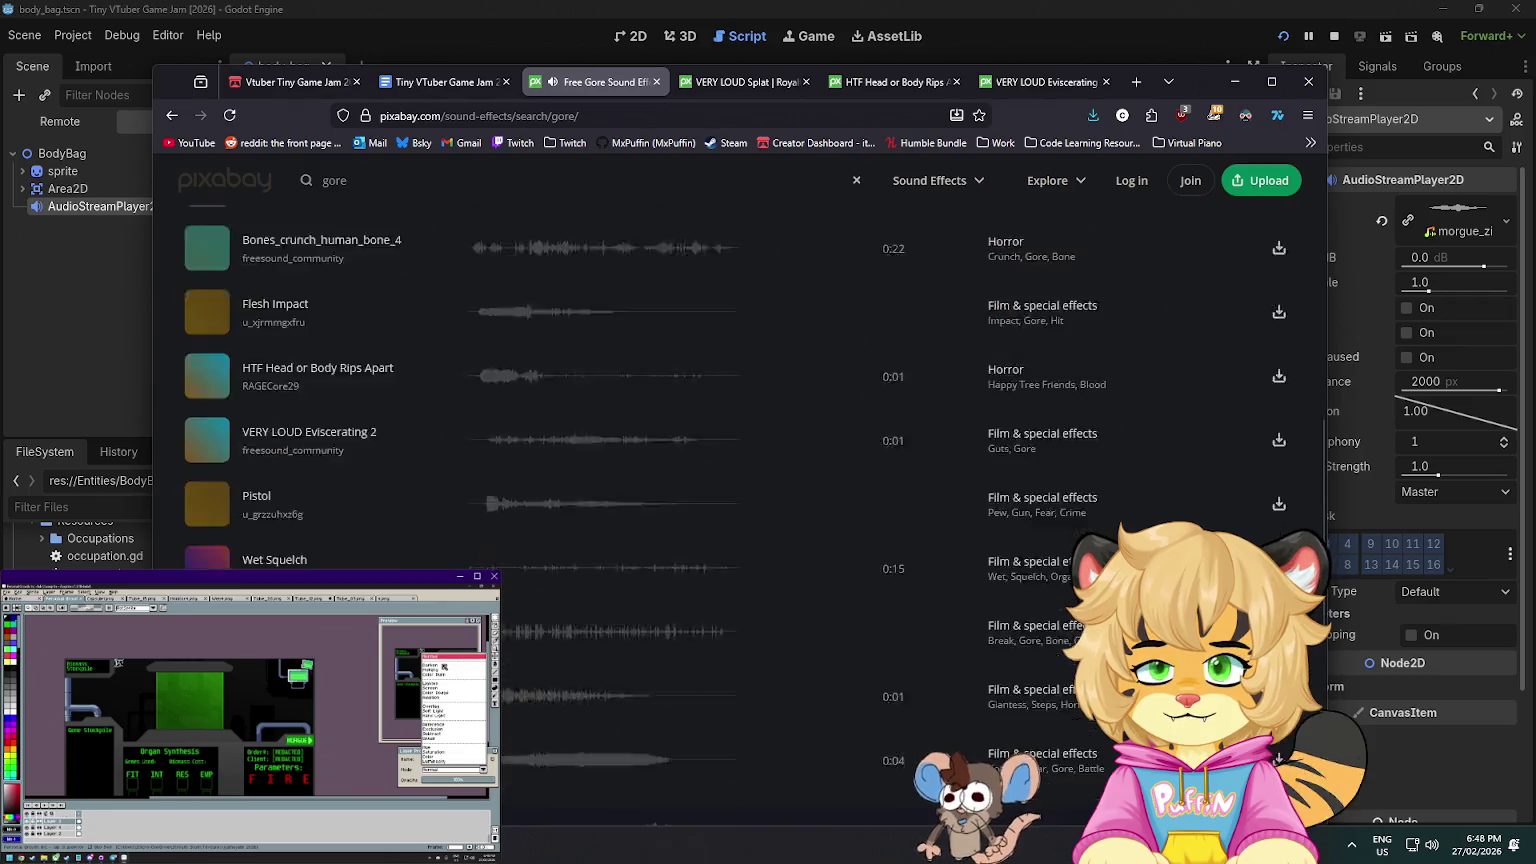
left_click(448, 769)
left_click(445, 671)
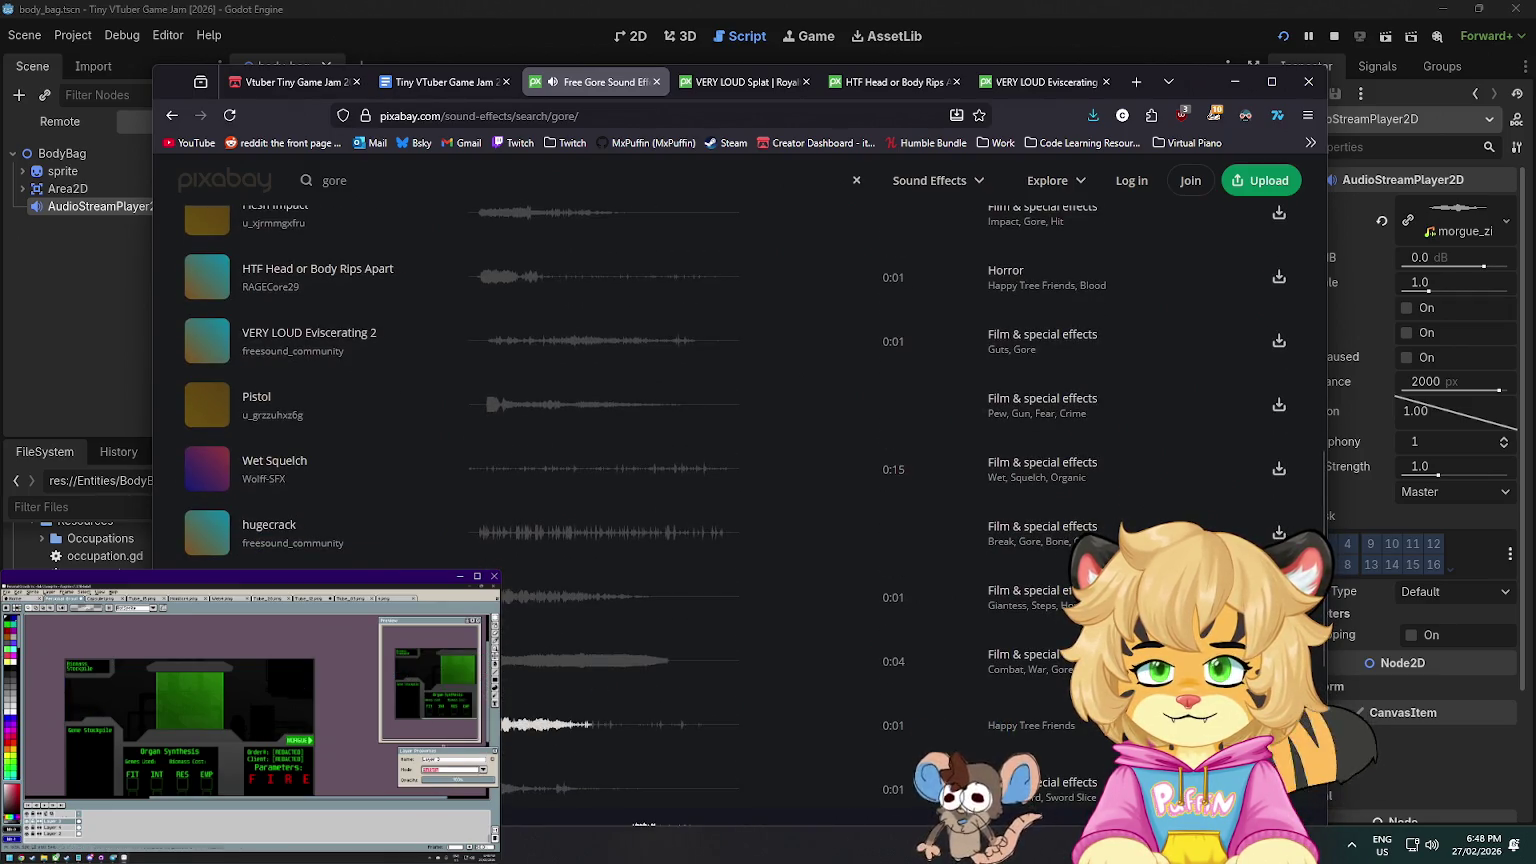
mouse_move(591, 716)
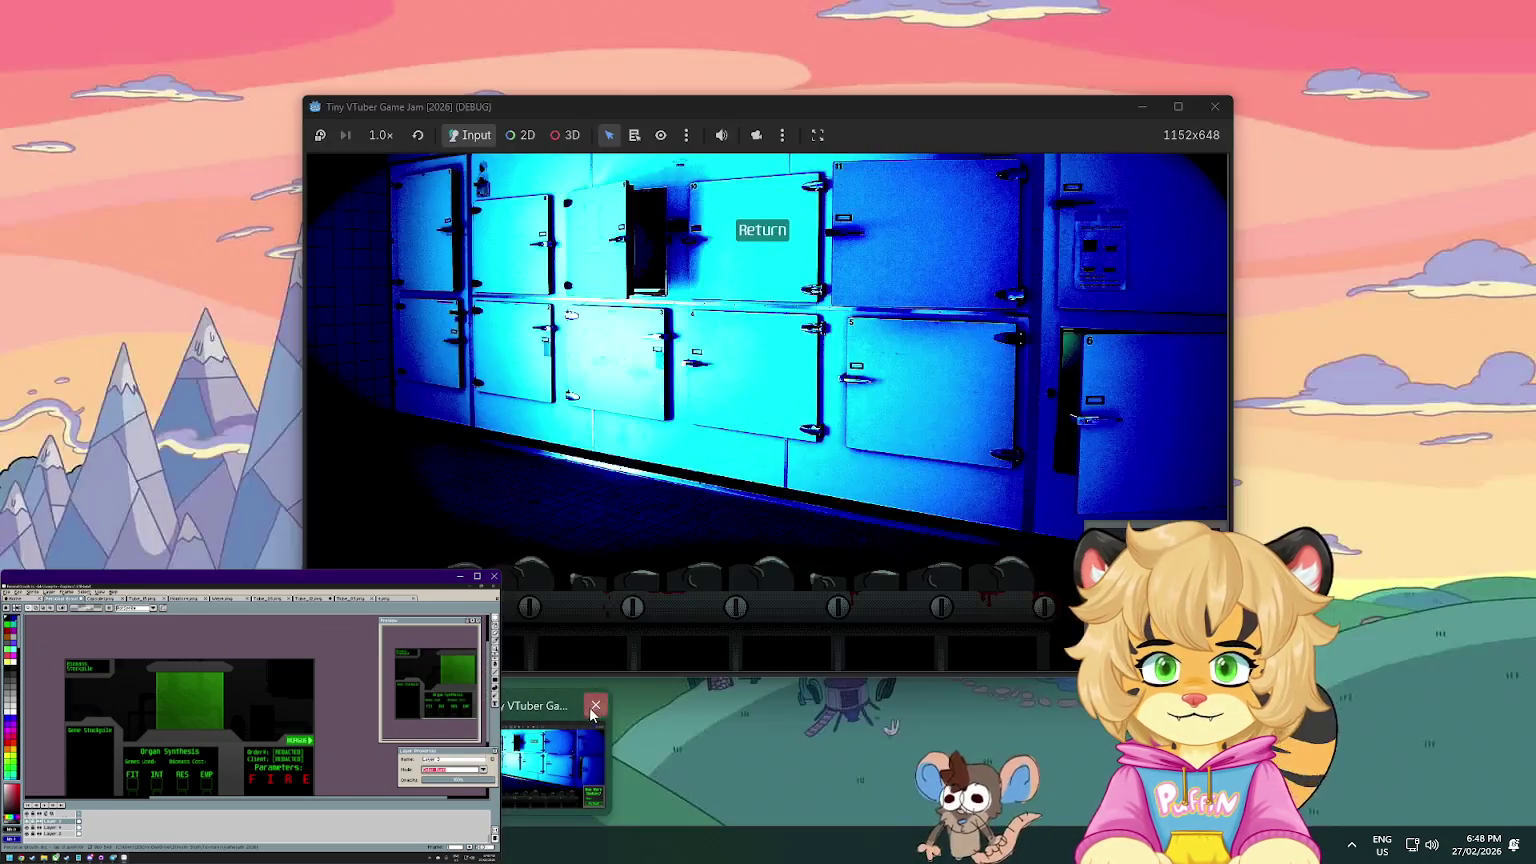
left_click(448, 769)
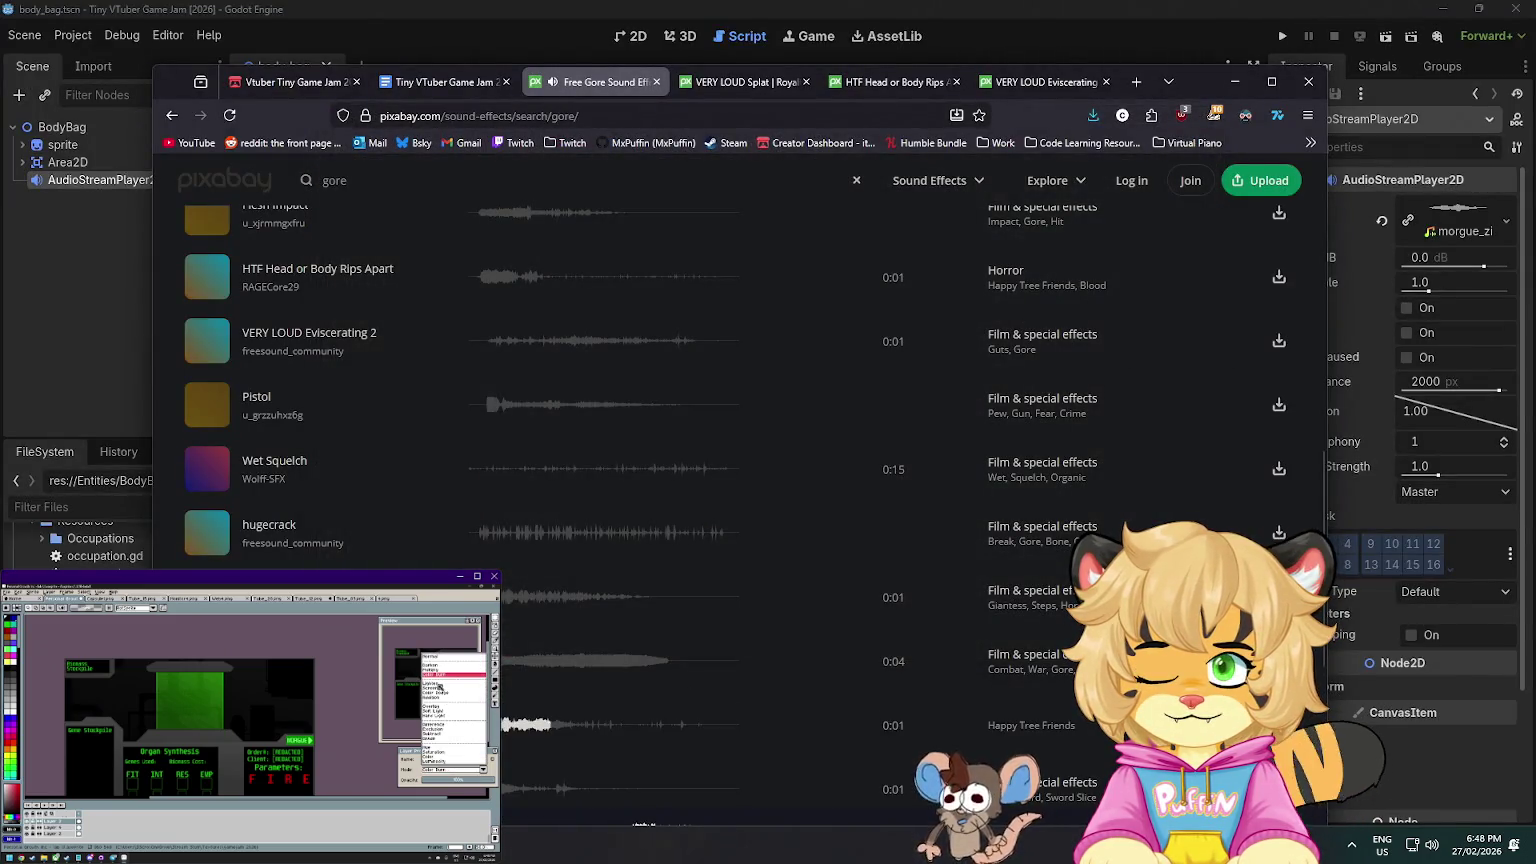
- Open HTF Blood Splatter Explode in a new tab and preview another gore sound
middle_click(719, 725)
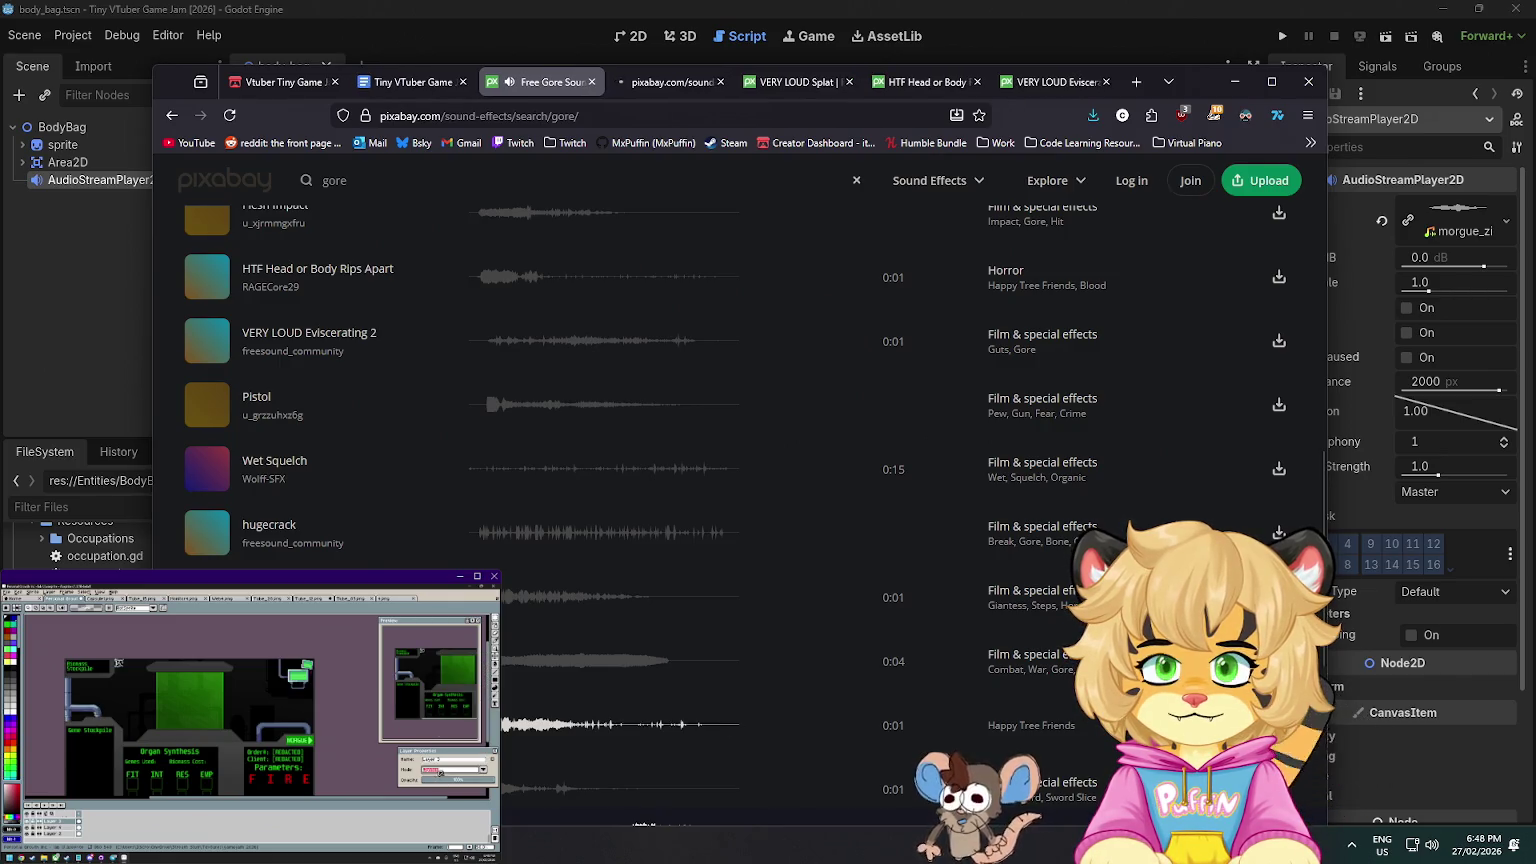
scroll(719, 643, "down", 1)
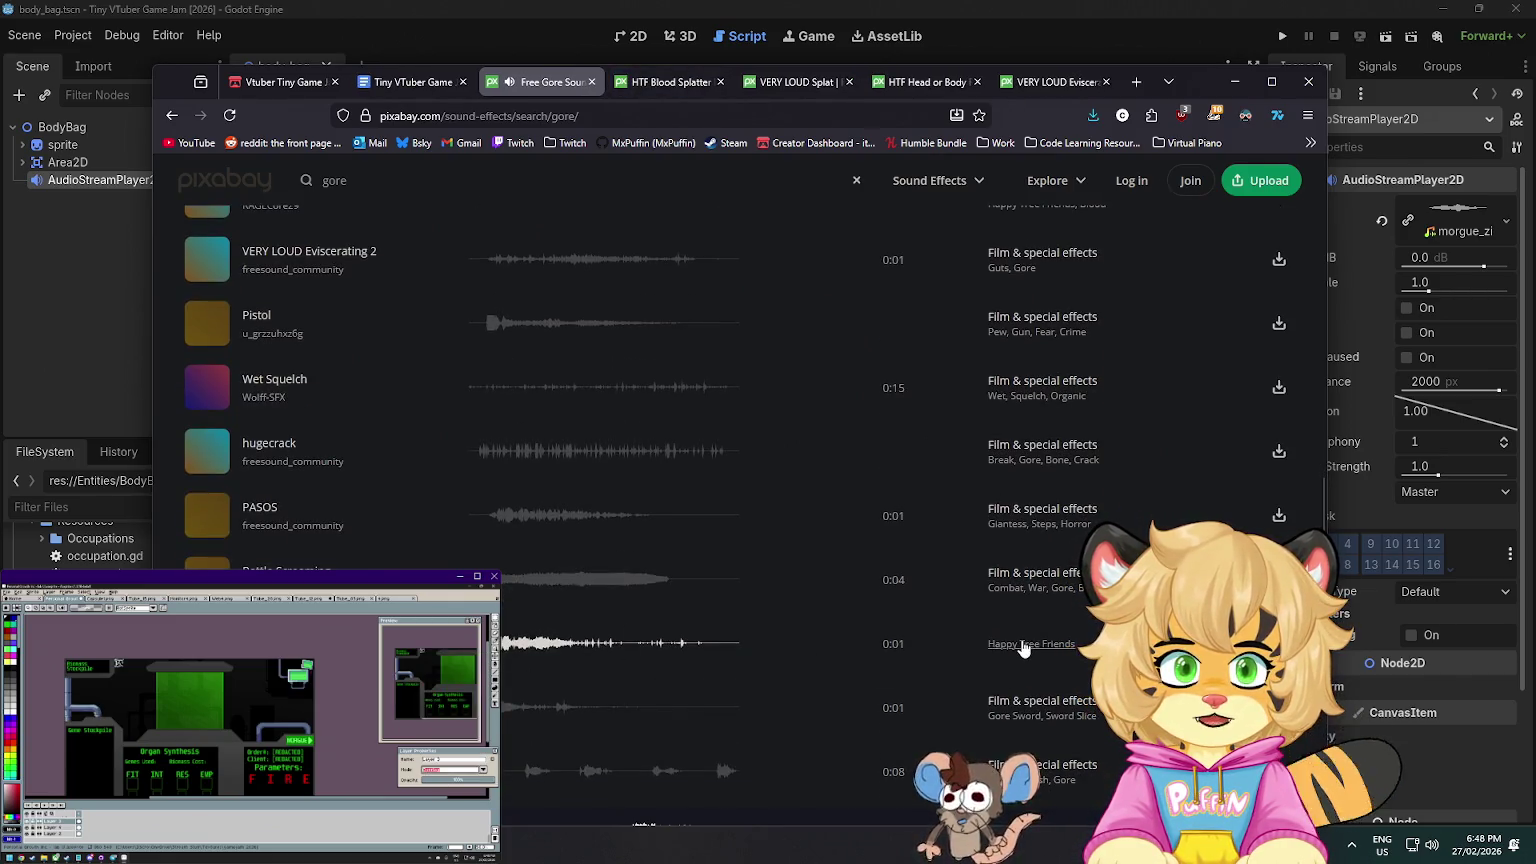
scroll(1018, 652, "up", 5)
scroll(1016, 645, "up", 5)
scroll(1016, 645, "down", 7)
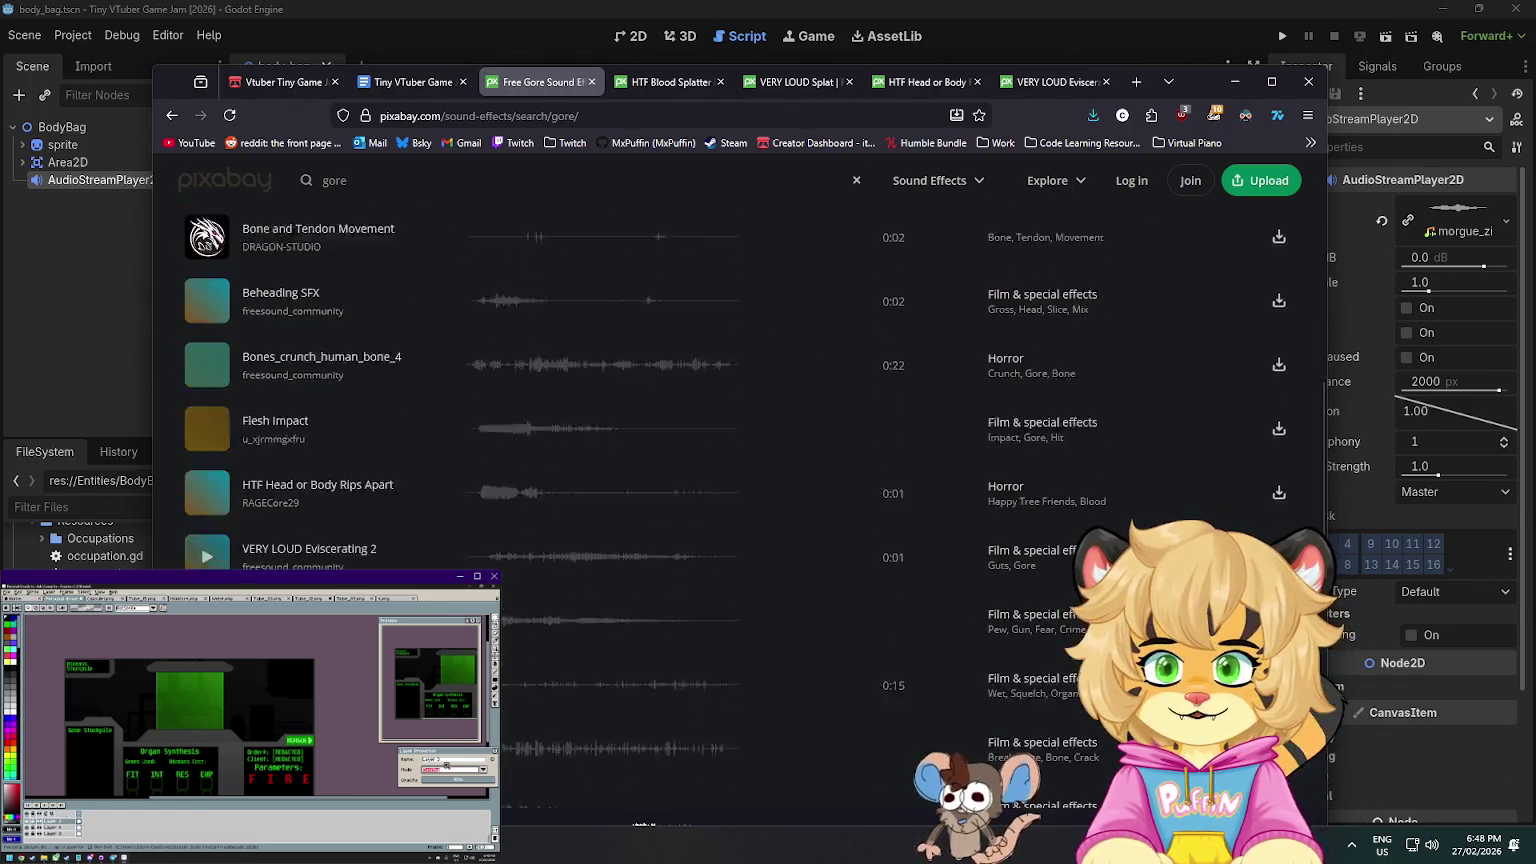
scroll(1016, 645, "down", 1)
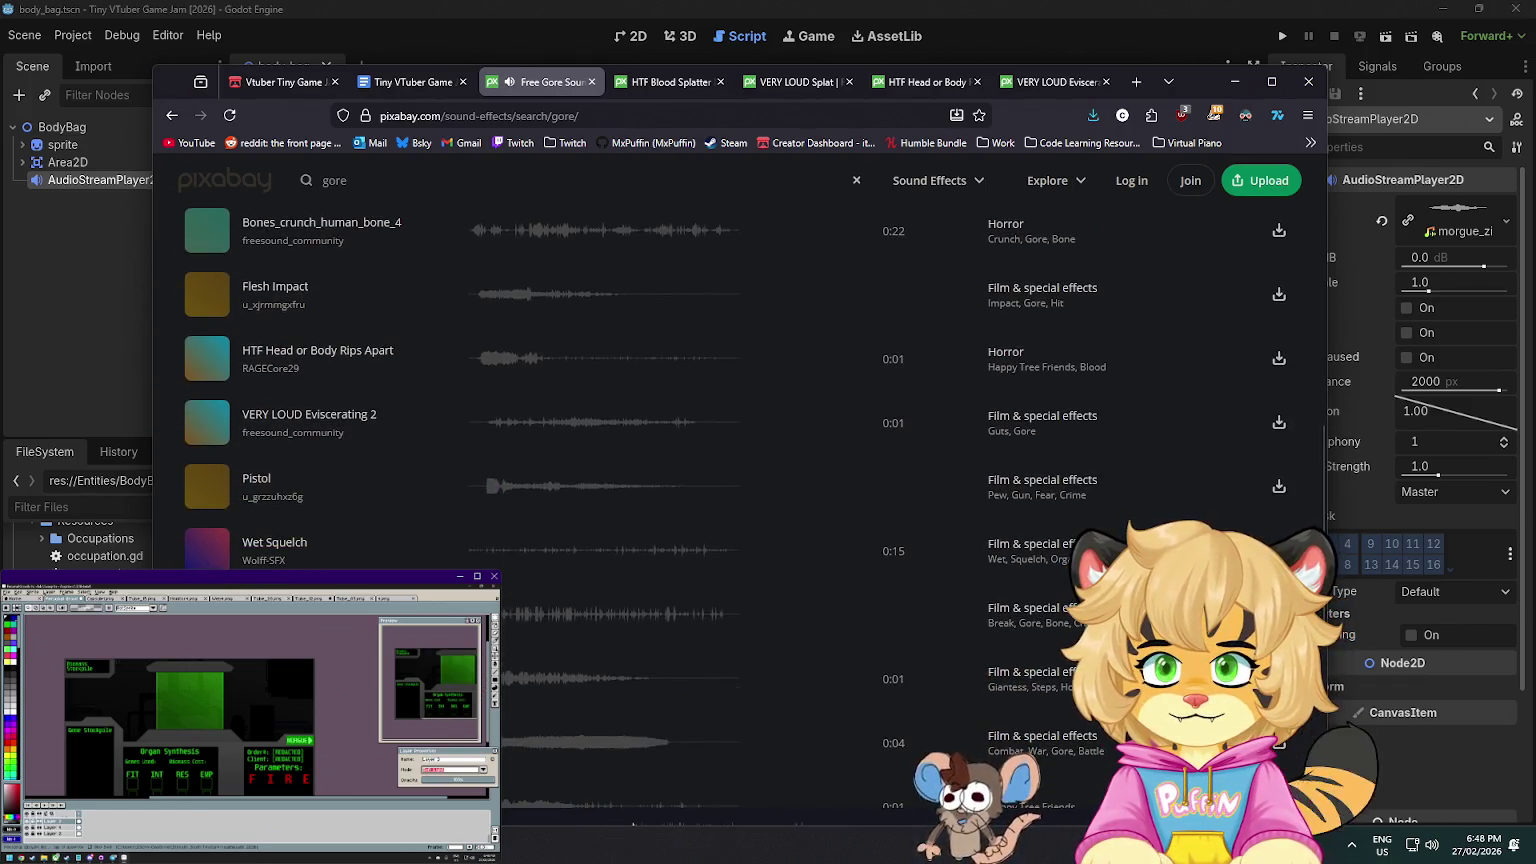
left_click(590, 614)
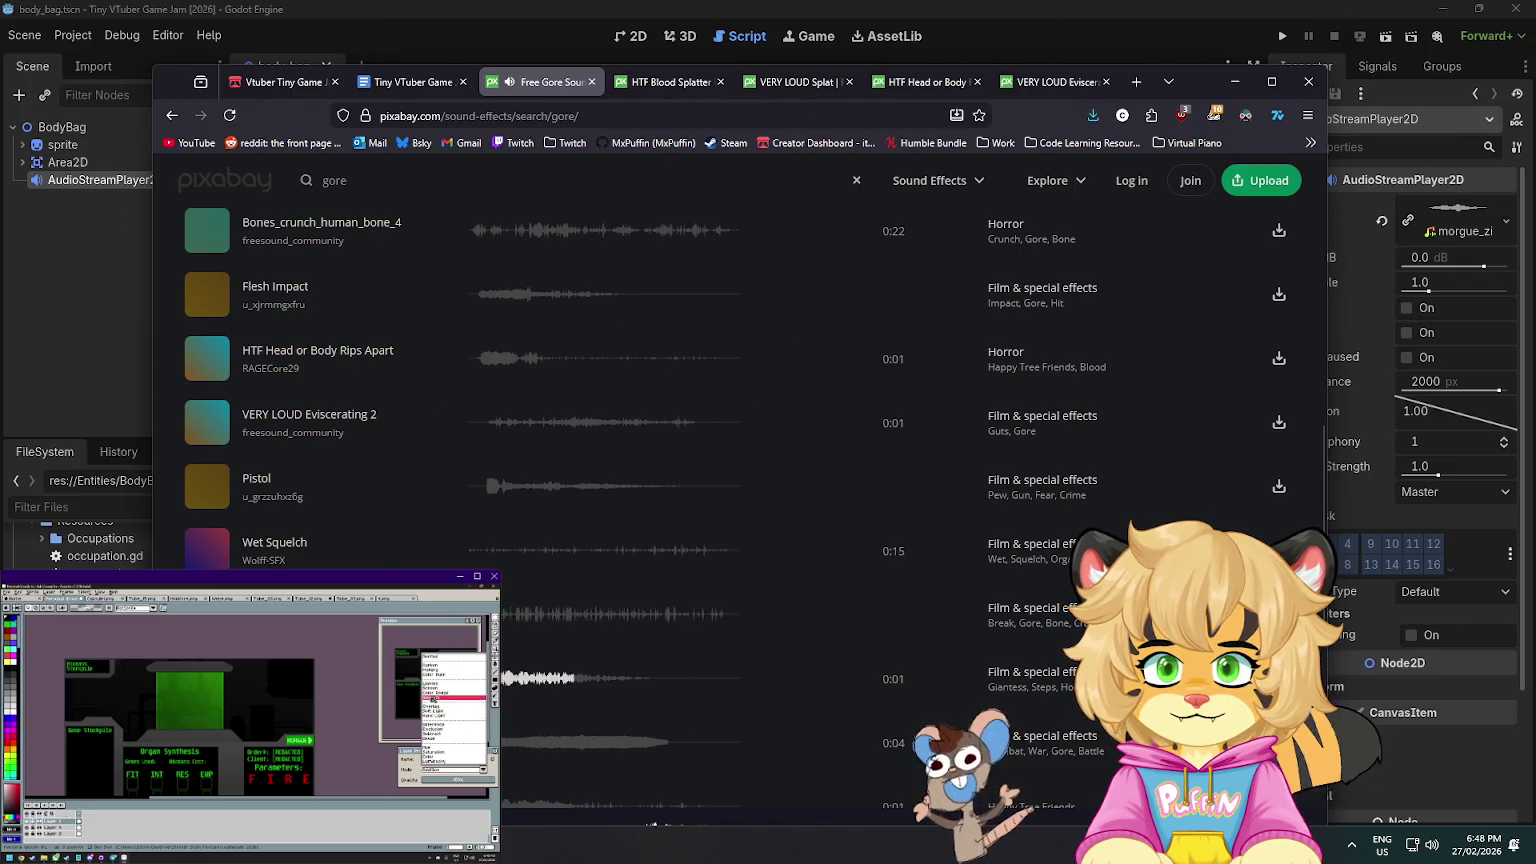
scroll(590, 614, "down", 4)
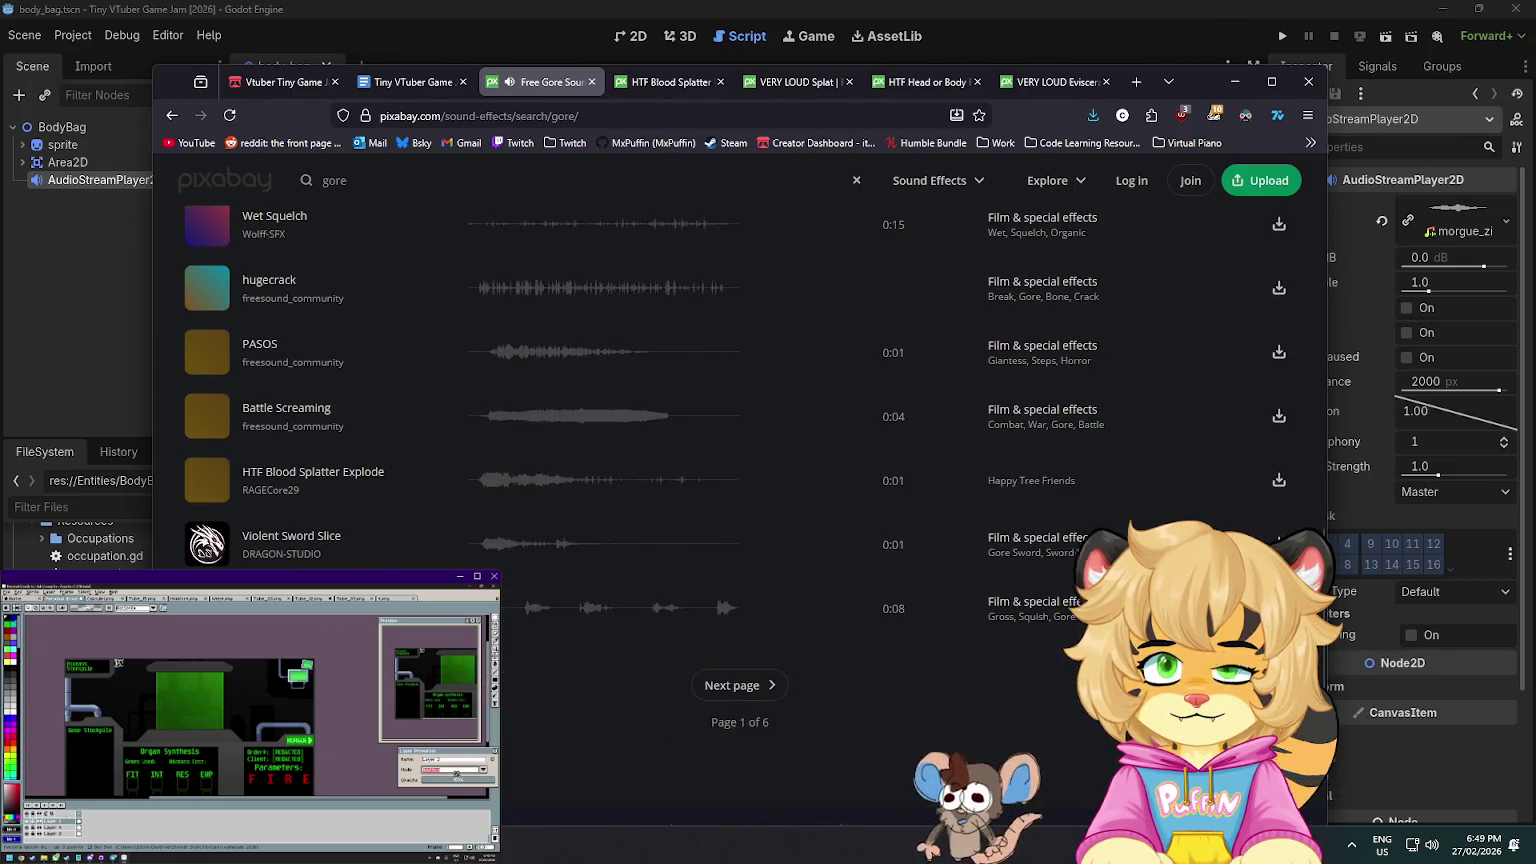
- Load page 2 of the gore results, preview Hit Flesh 02, and browse the page
left_click(730, 685)
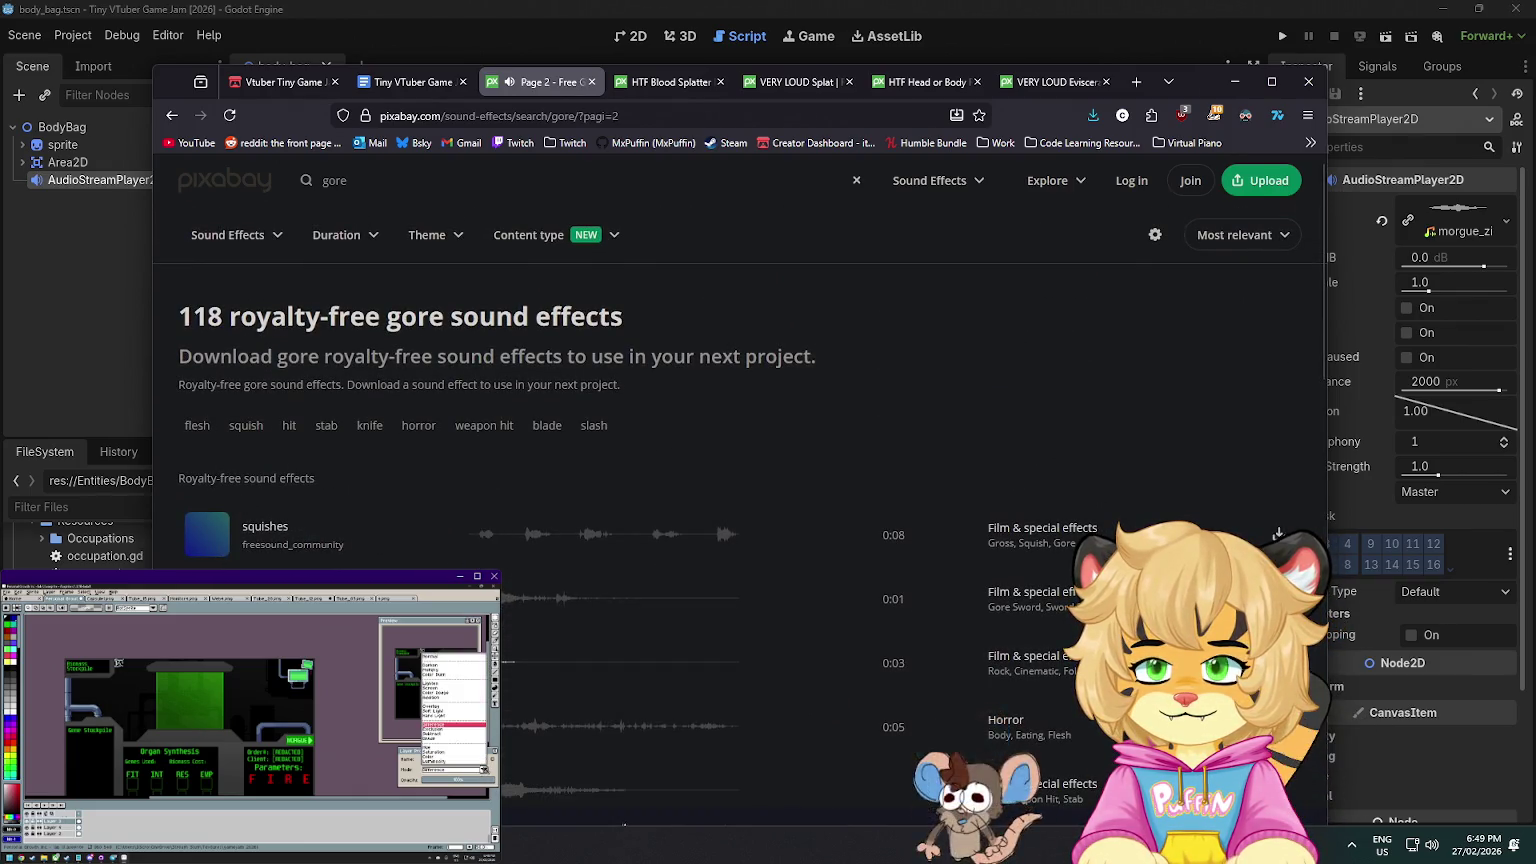
scroll(1278, 533, "down", 1)
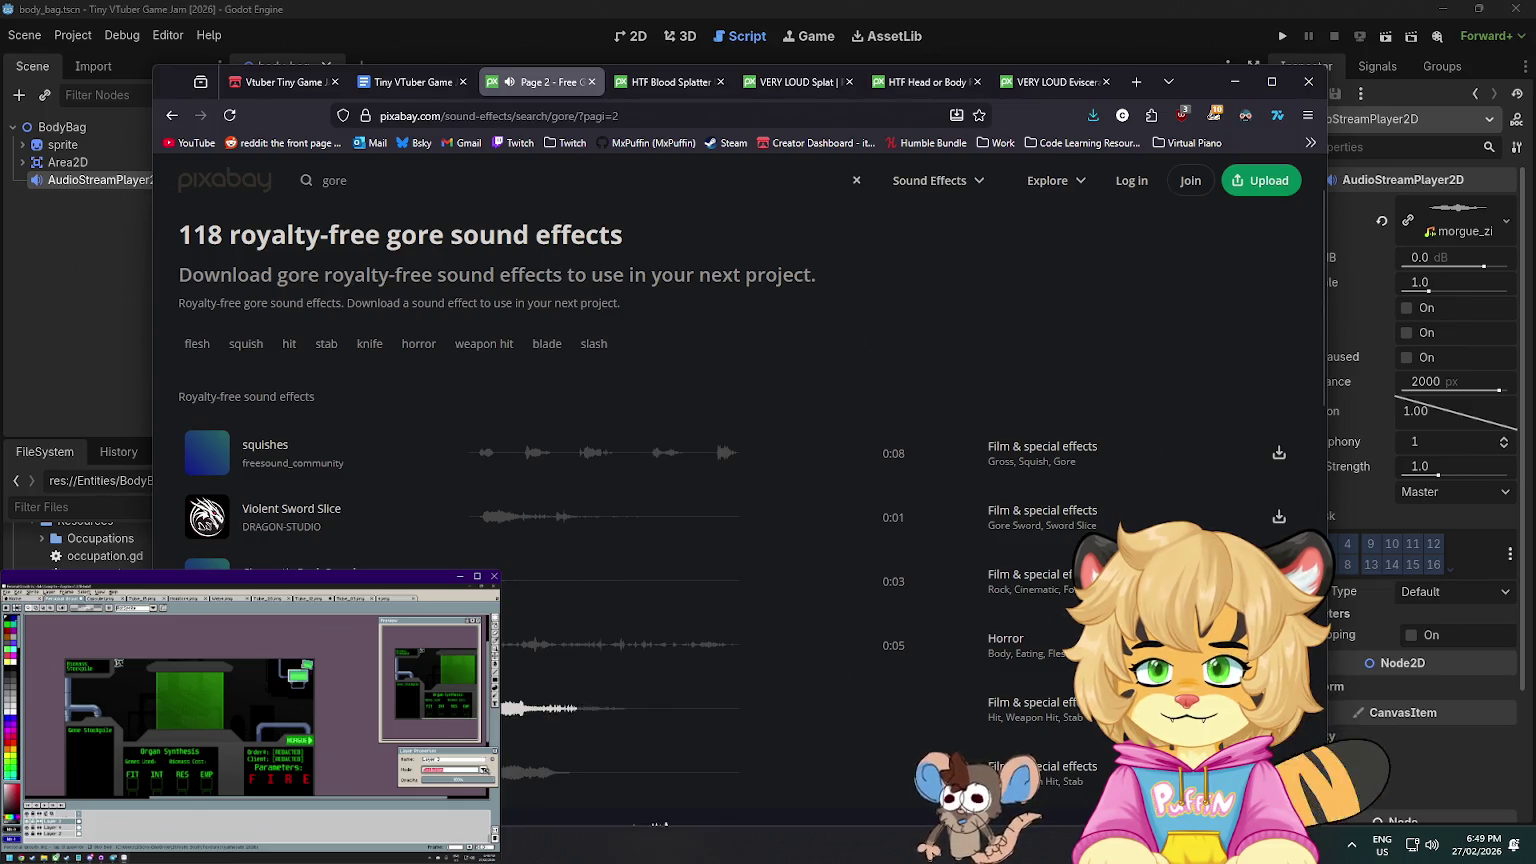
scroll(505, 673, "down", 2)
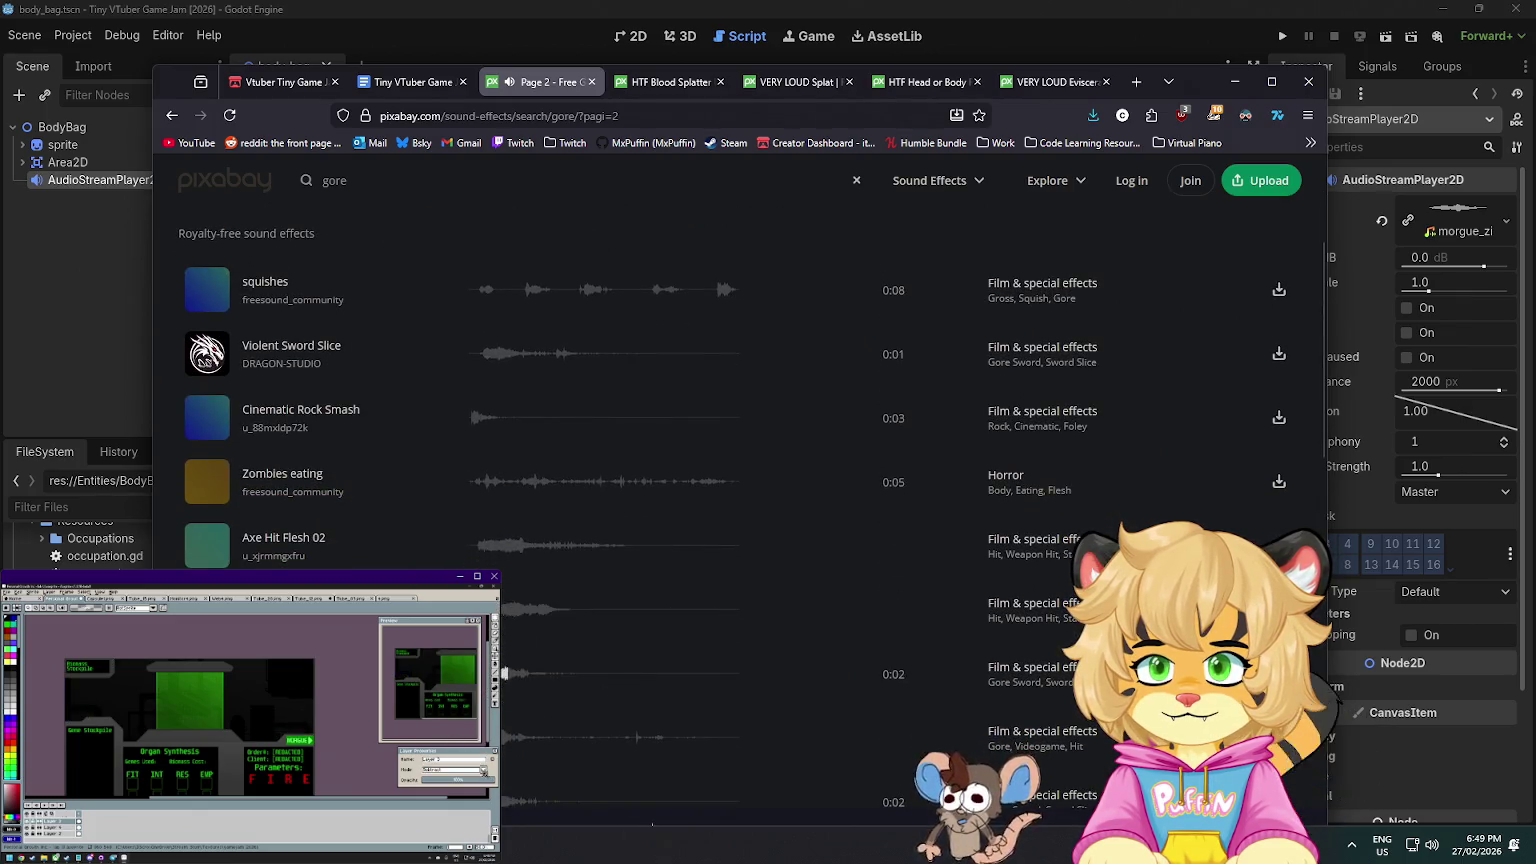
scroll(505, 673, "down", 4)
left_click(204, 546)
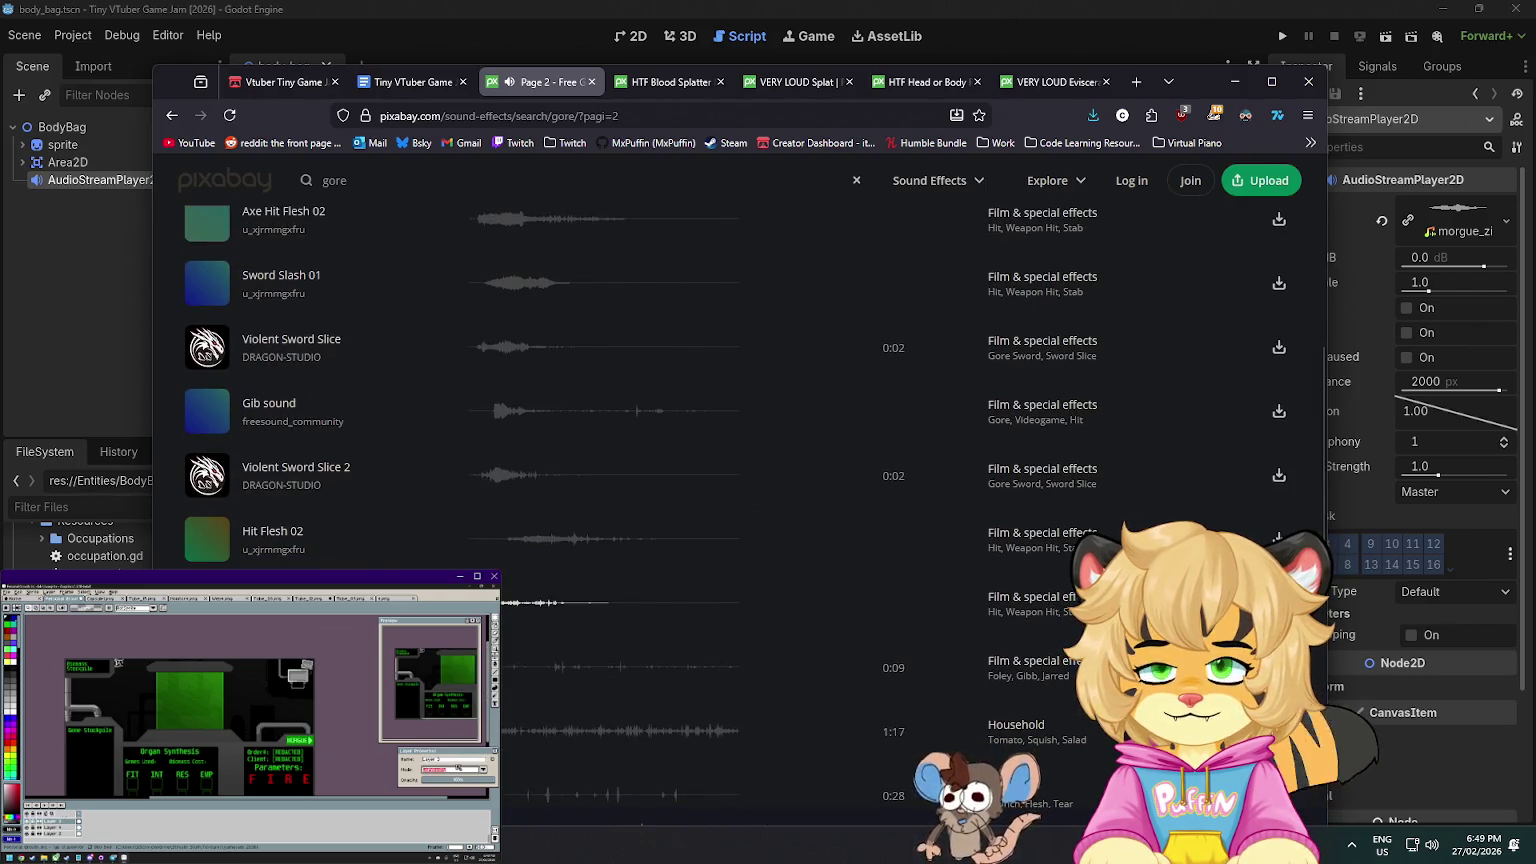
scroll(205, 550, "down", 2)
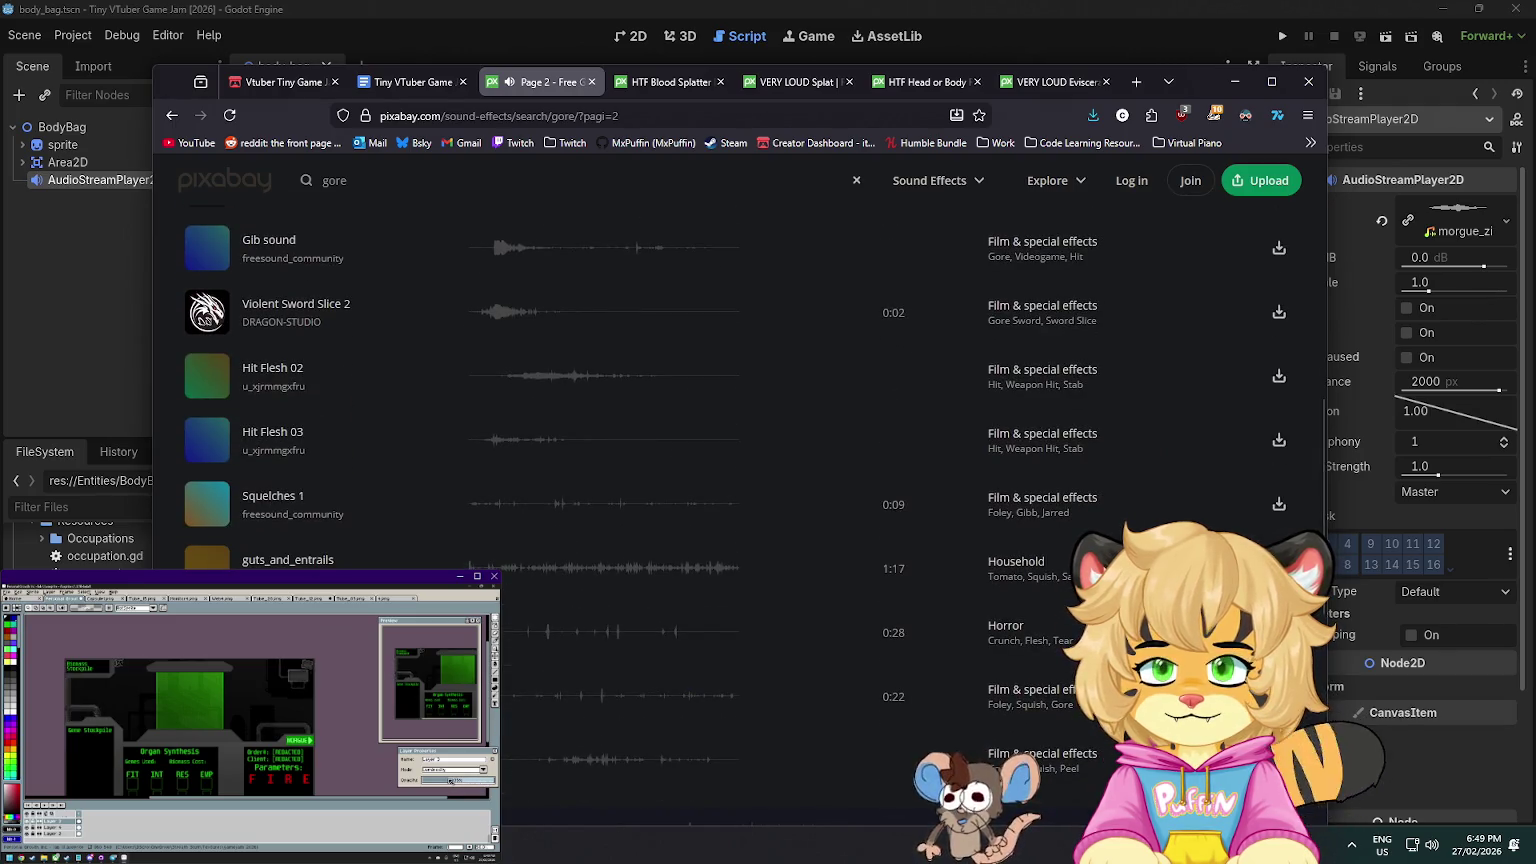
scroll(205, 470, "down", 2)
scroll(205, 470, "down", 2)
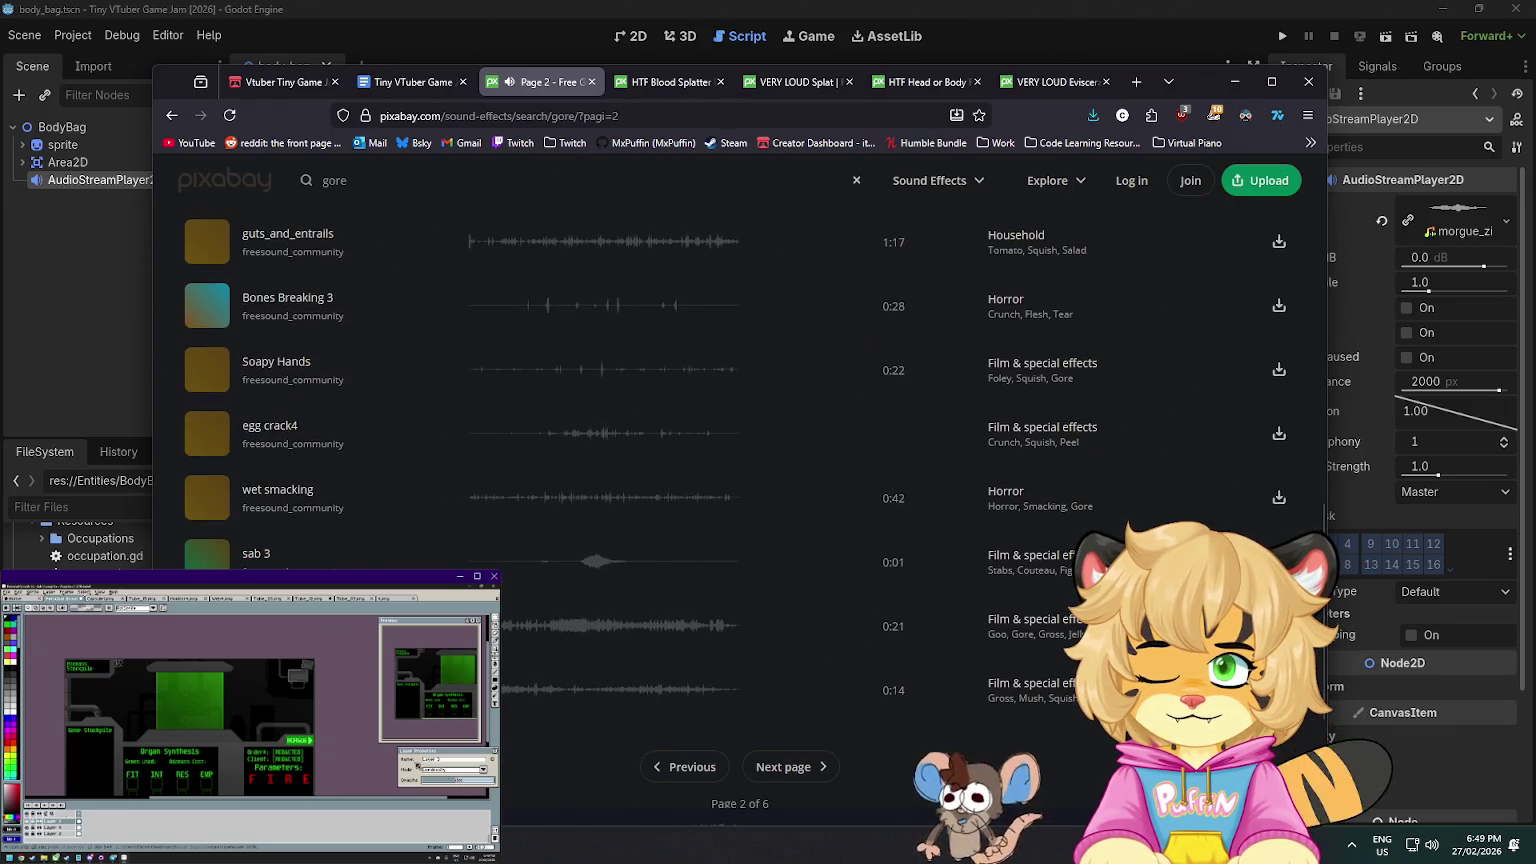
scroll(740, 450, "up", 10)
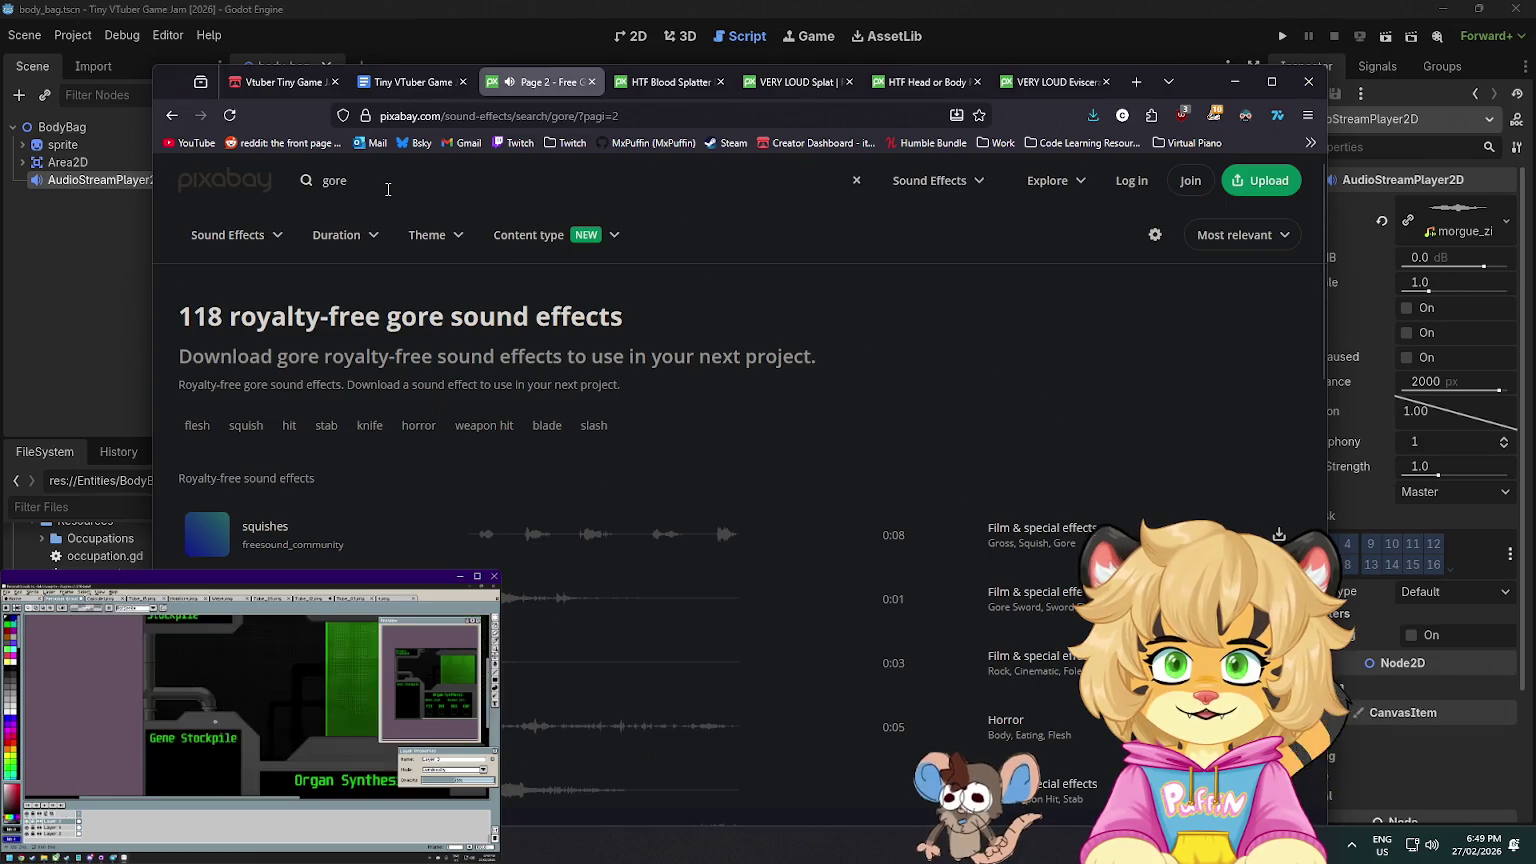
- Search for 'buzzsaw', then for 'saw', and preview the miter saw clip
left_click(388, 189)
type("buzzsaw")
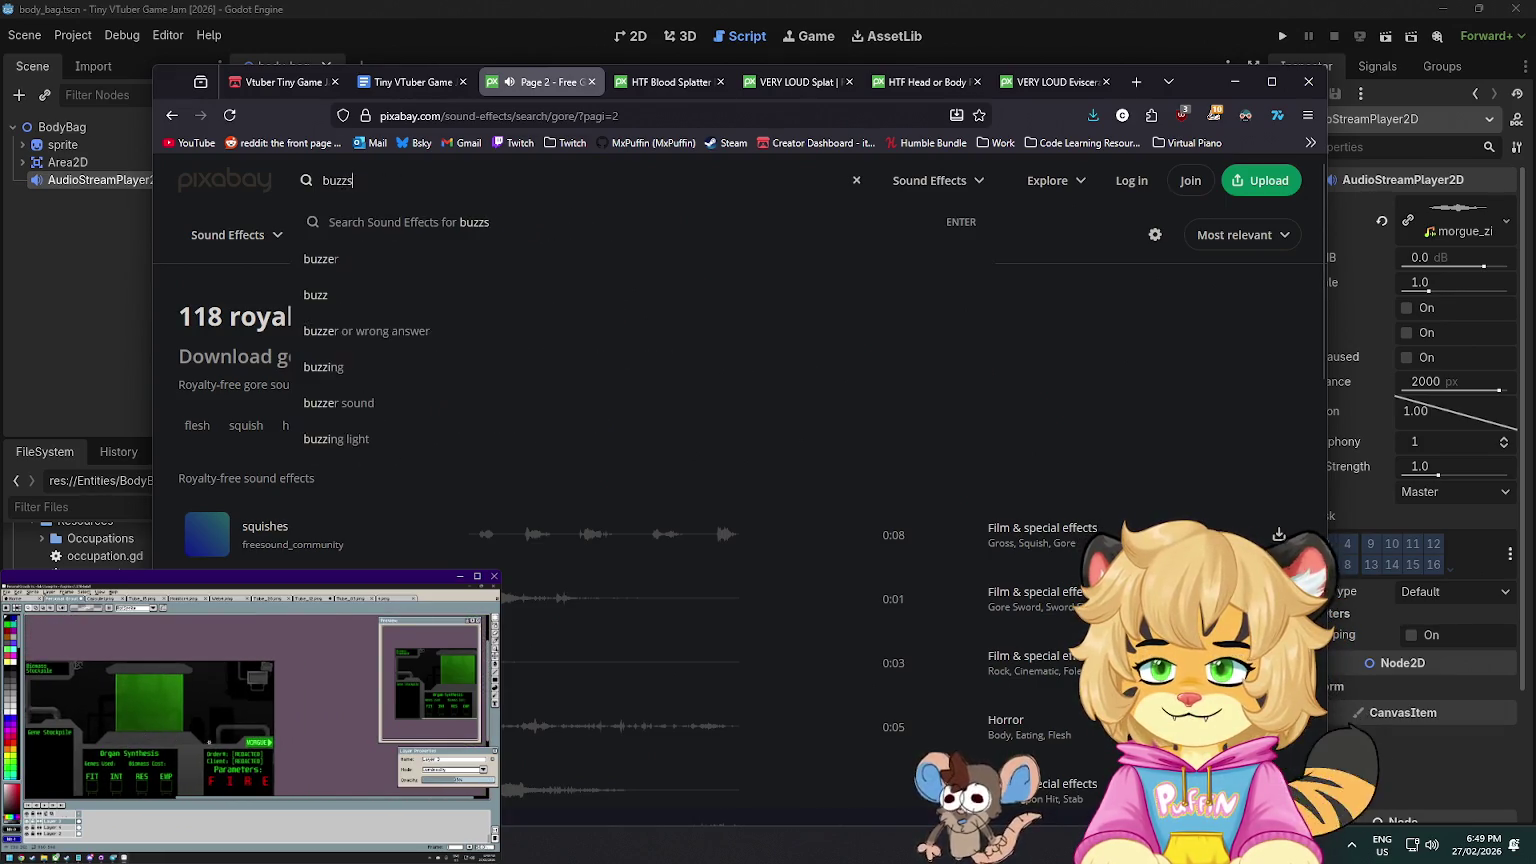
key("Return")
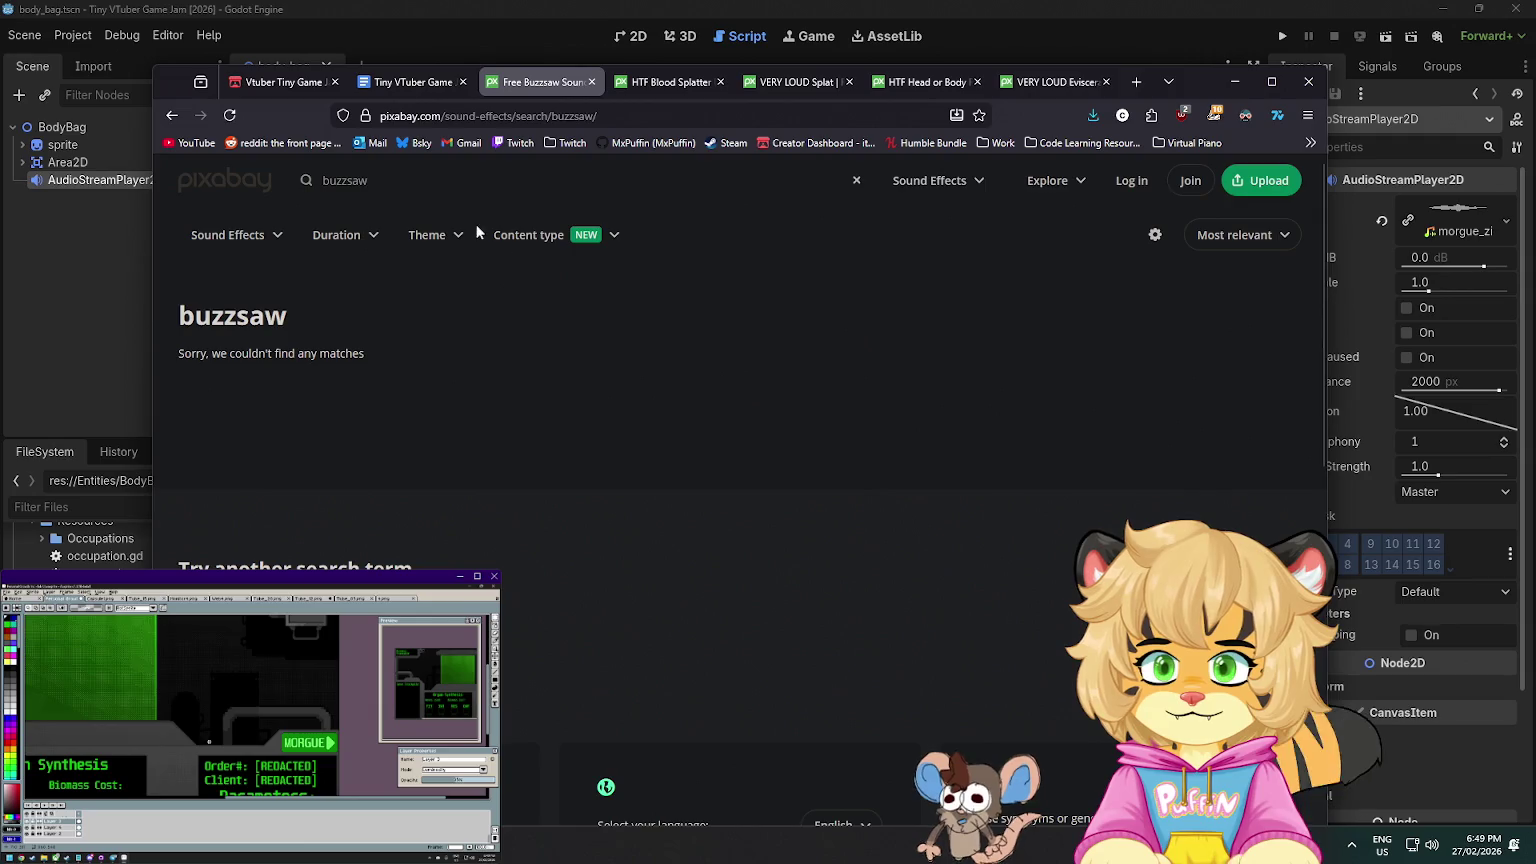
left_click(345, 180)
type("saw")
key("Return")
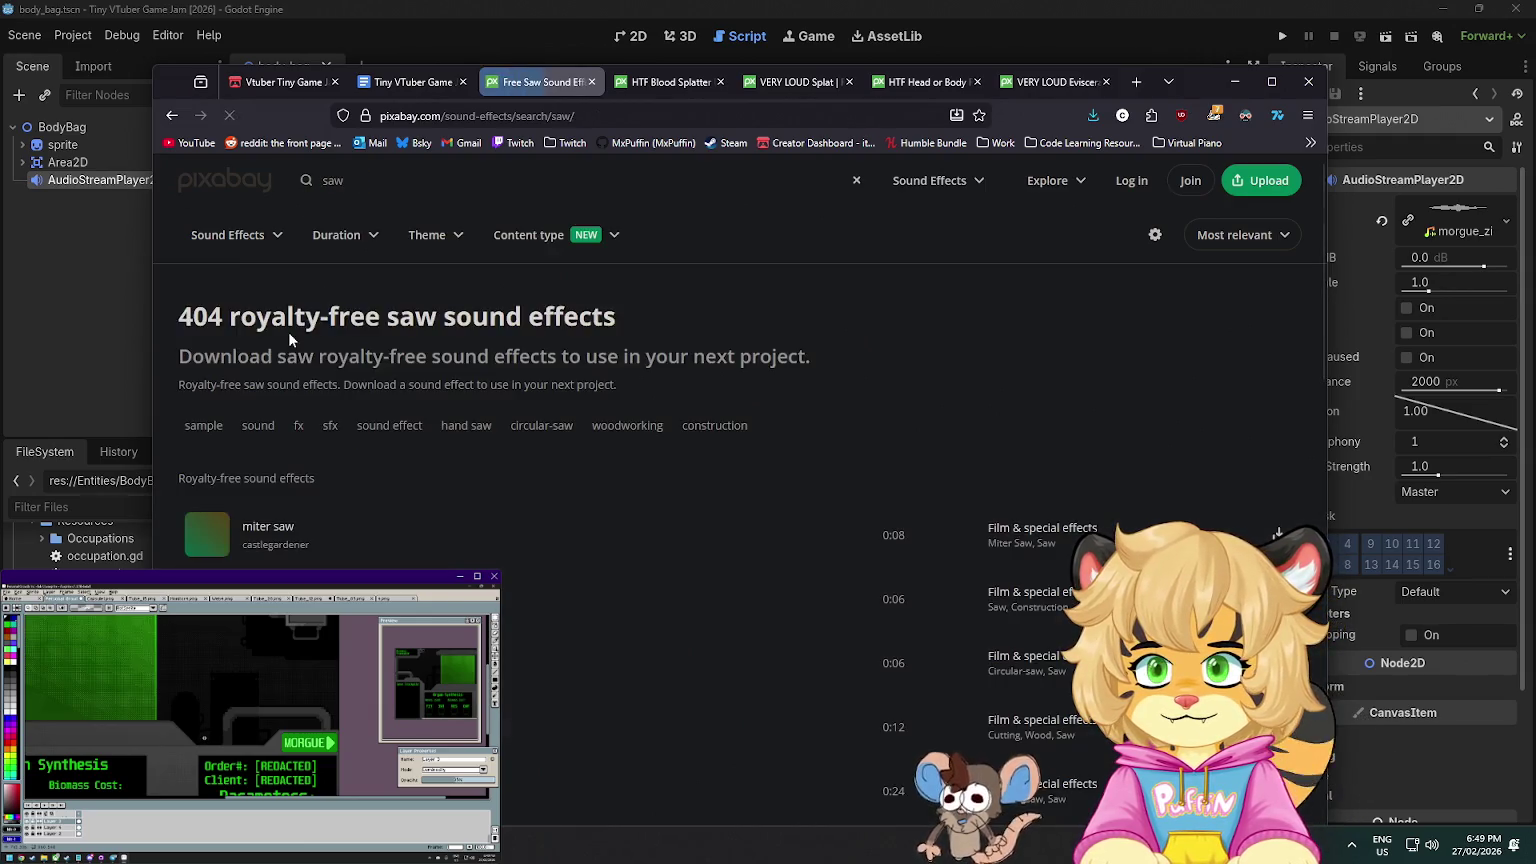
left_click(207, 536)
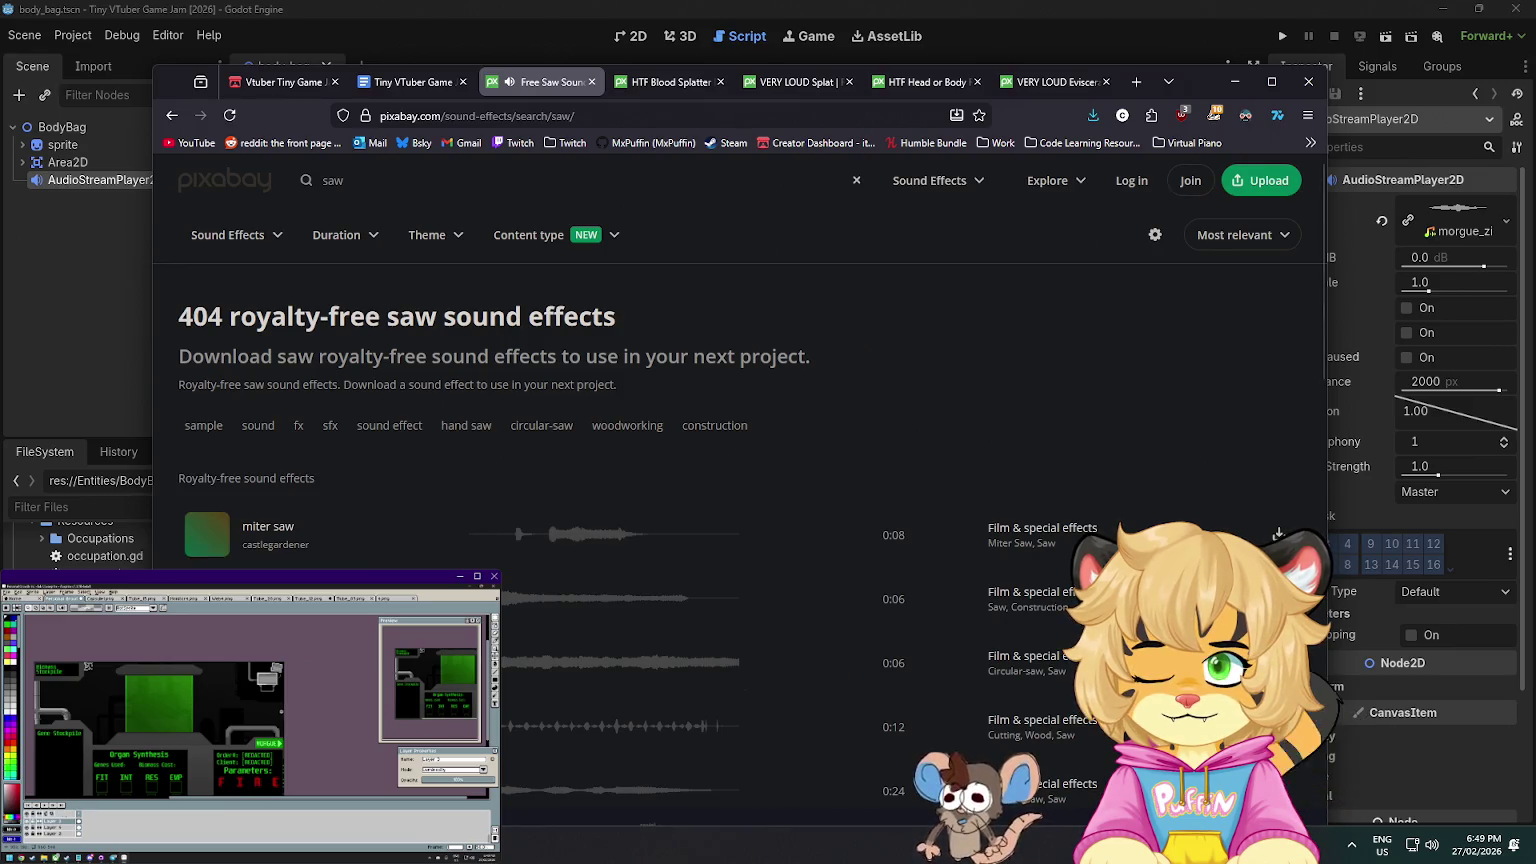
- Preview Hand Saw 5 FX and the construction-site circular saw clip, then stop it
scroll(740, 500, "down", 1)
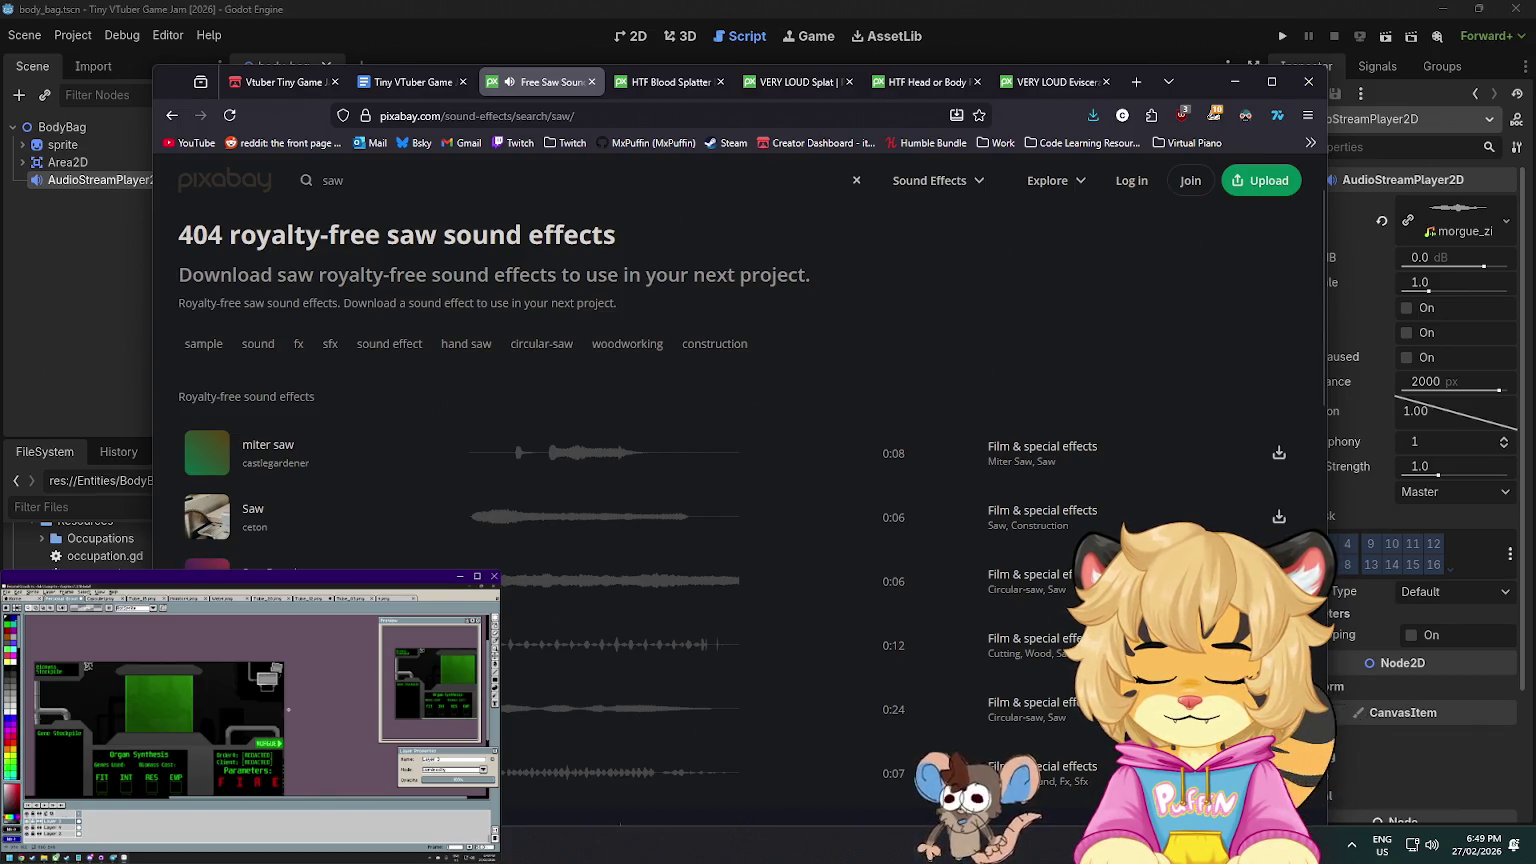
scroll(925, 673, "down", 2)
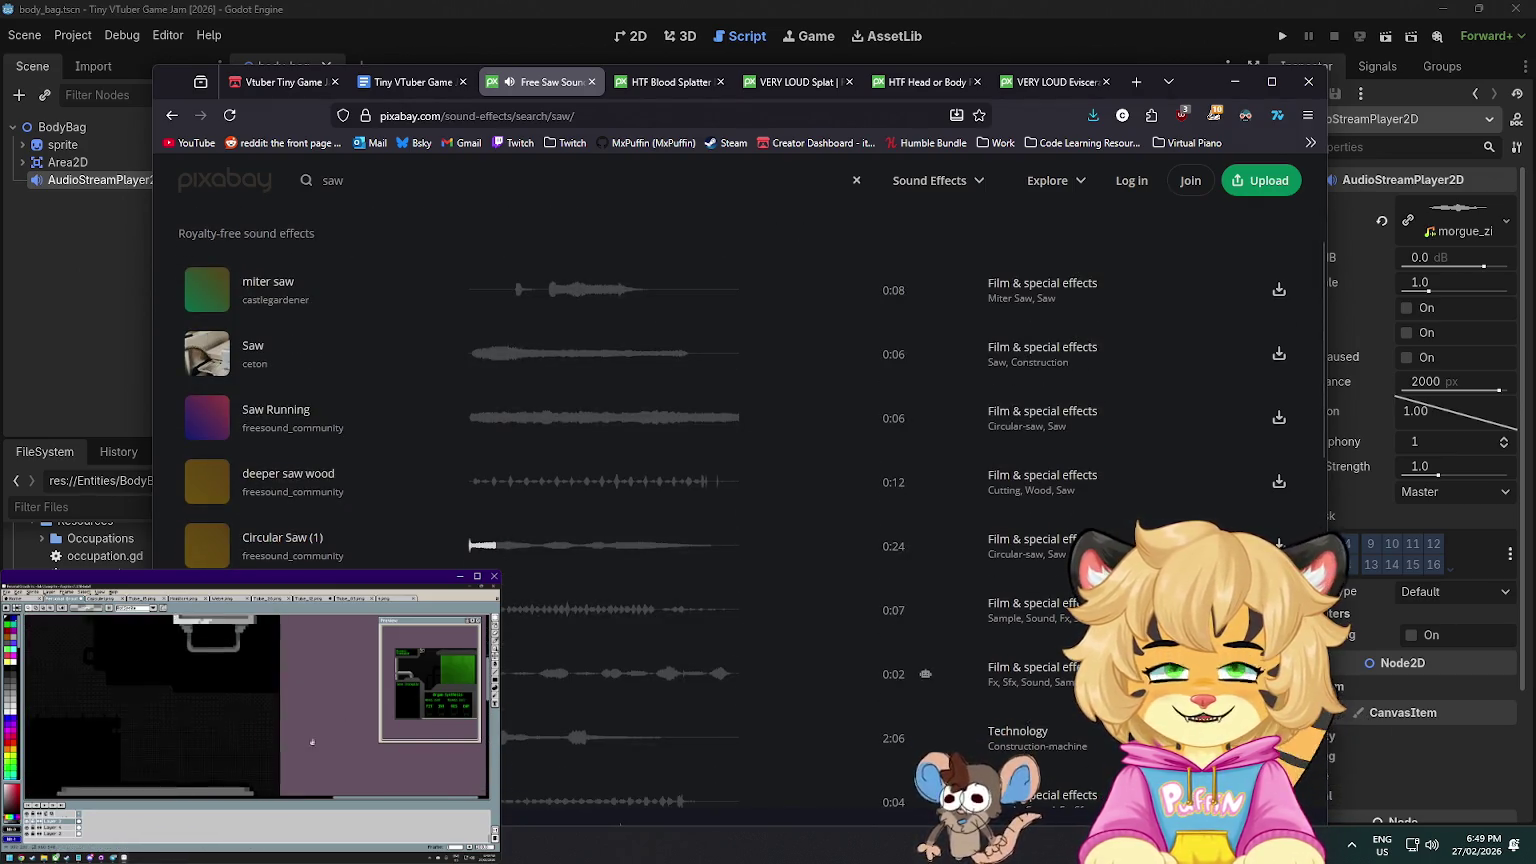
mouse_move(929, 674)
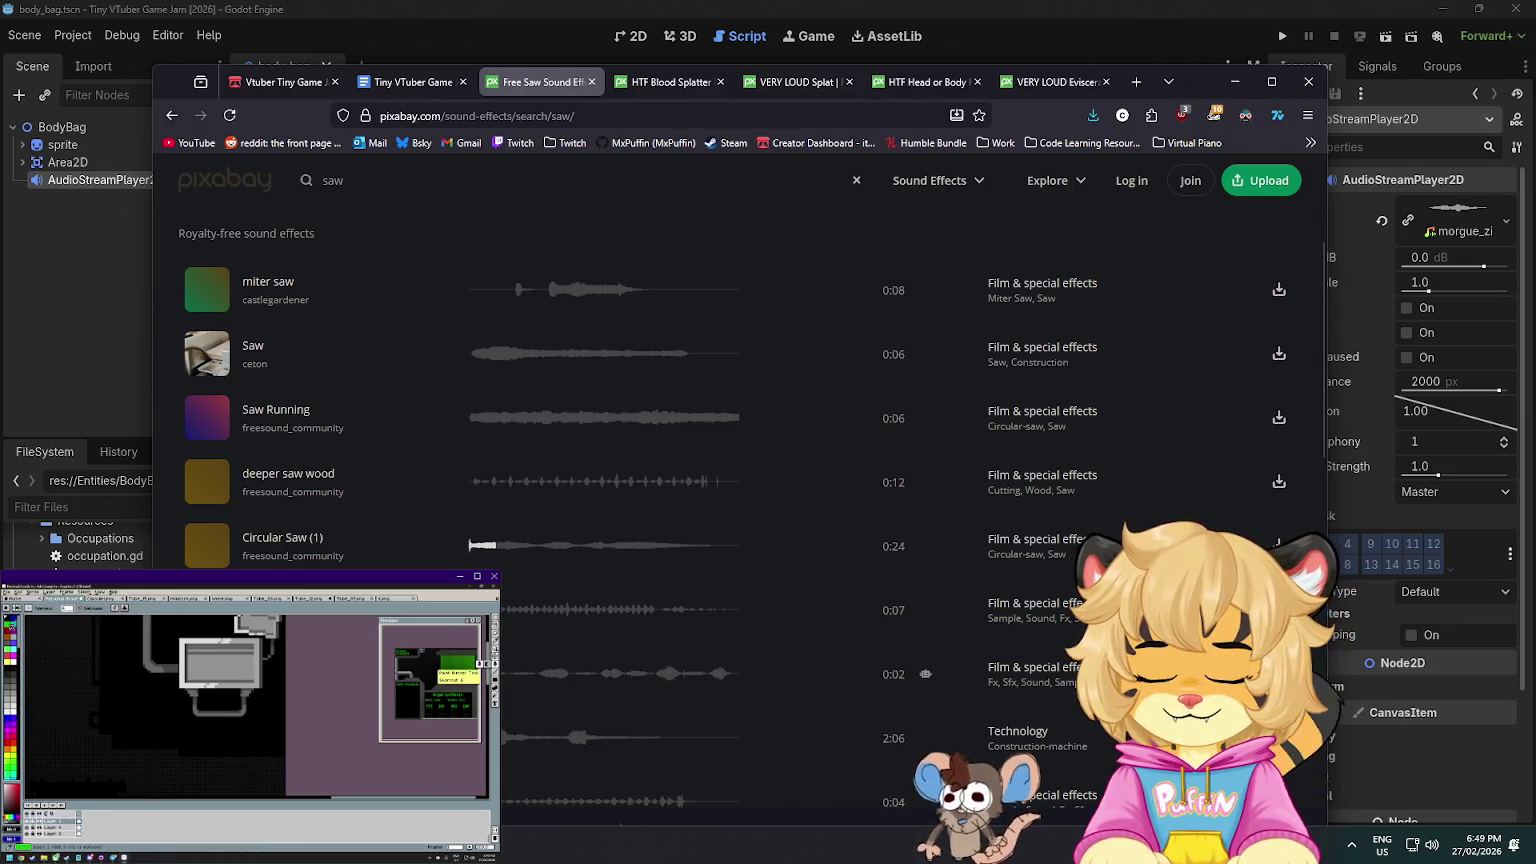
scroll(210, 443, "down", 3)
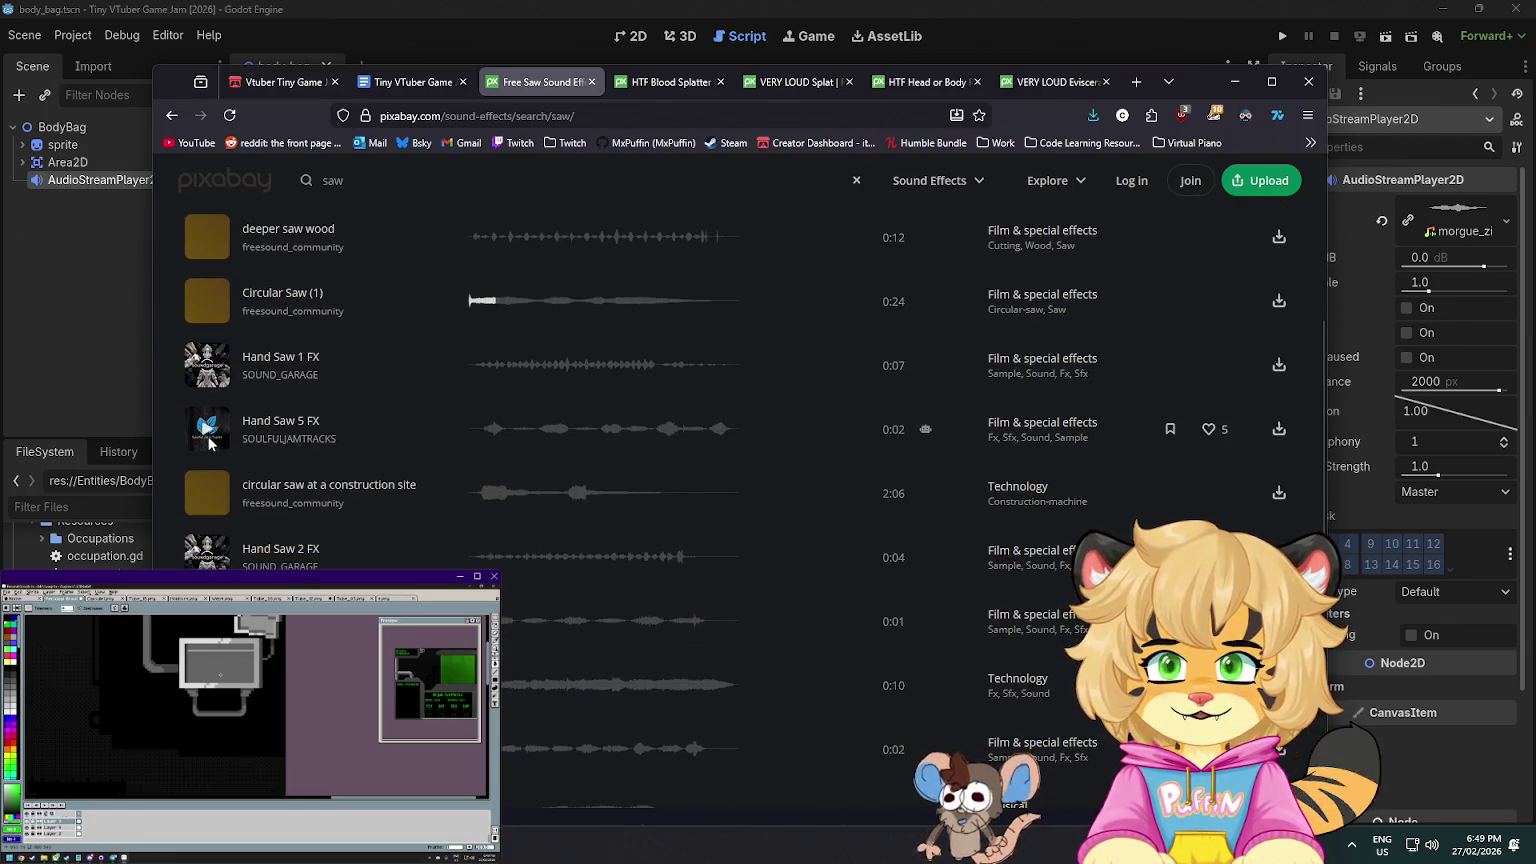
left_click(209, 438)
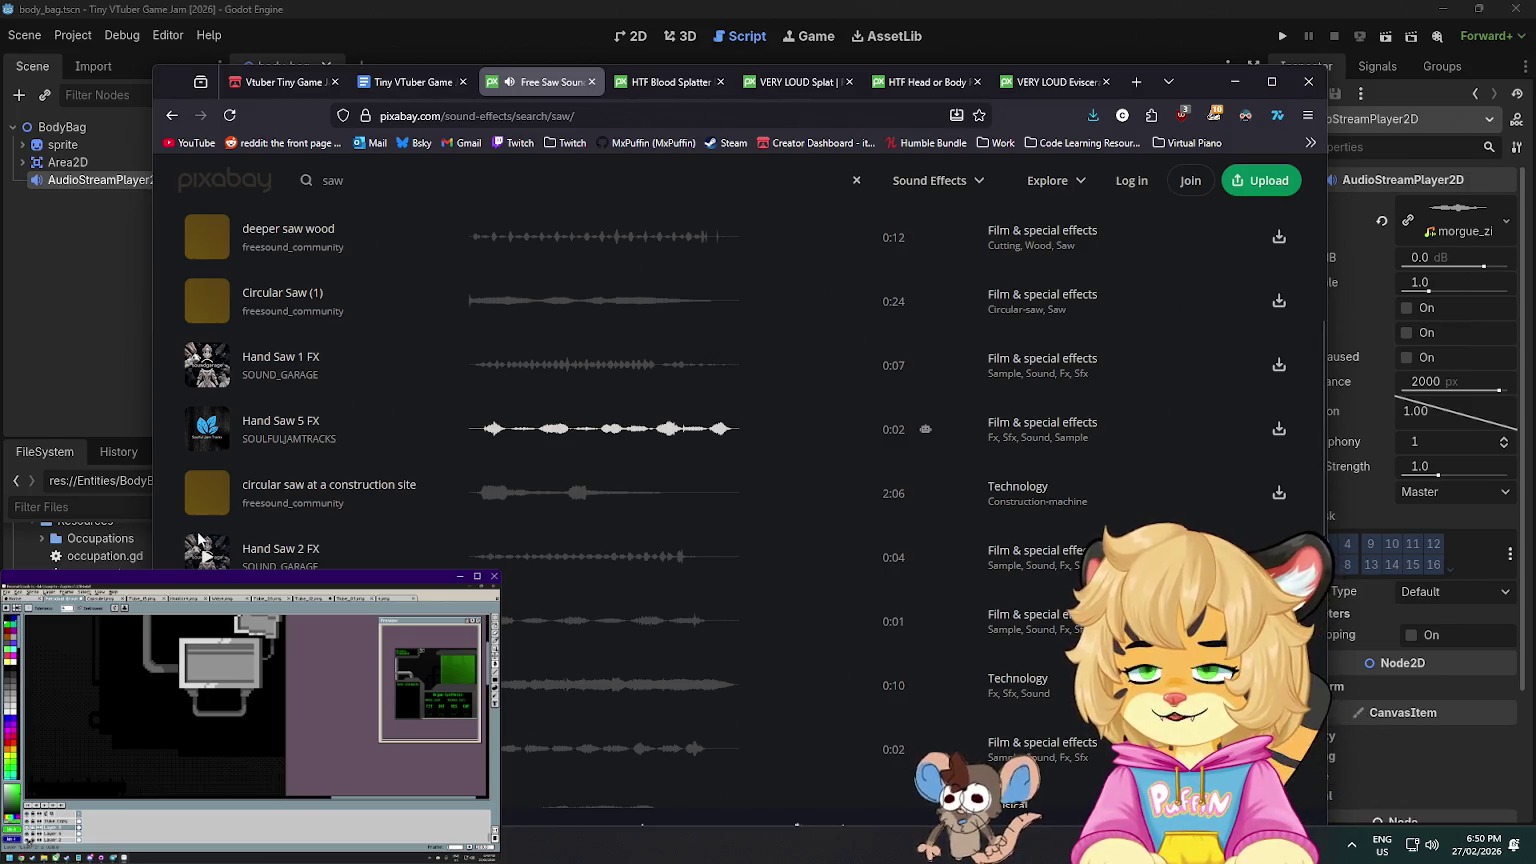
left_click(208, 491)
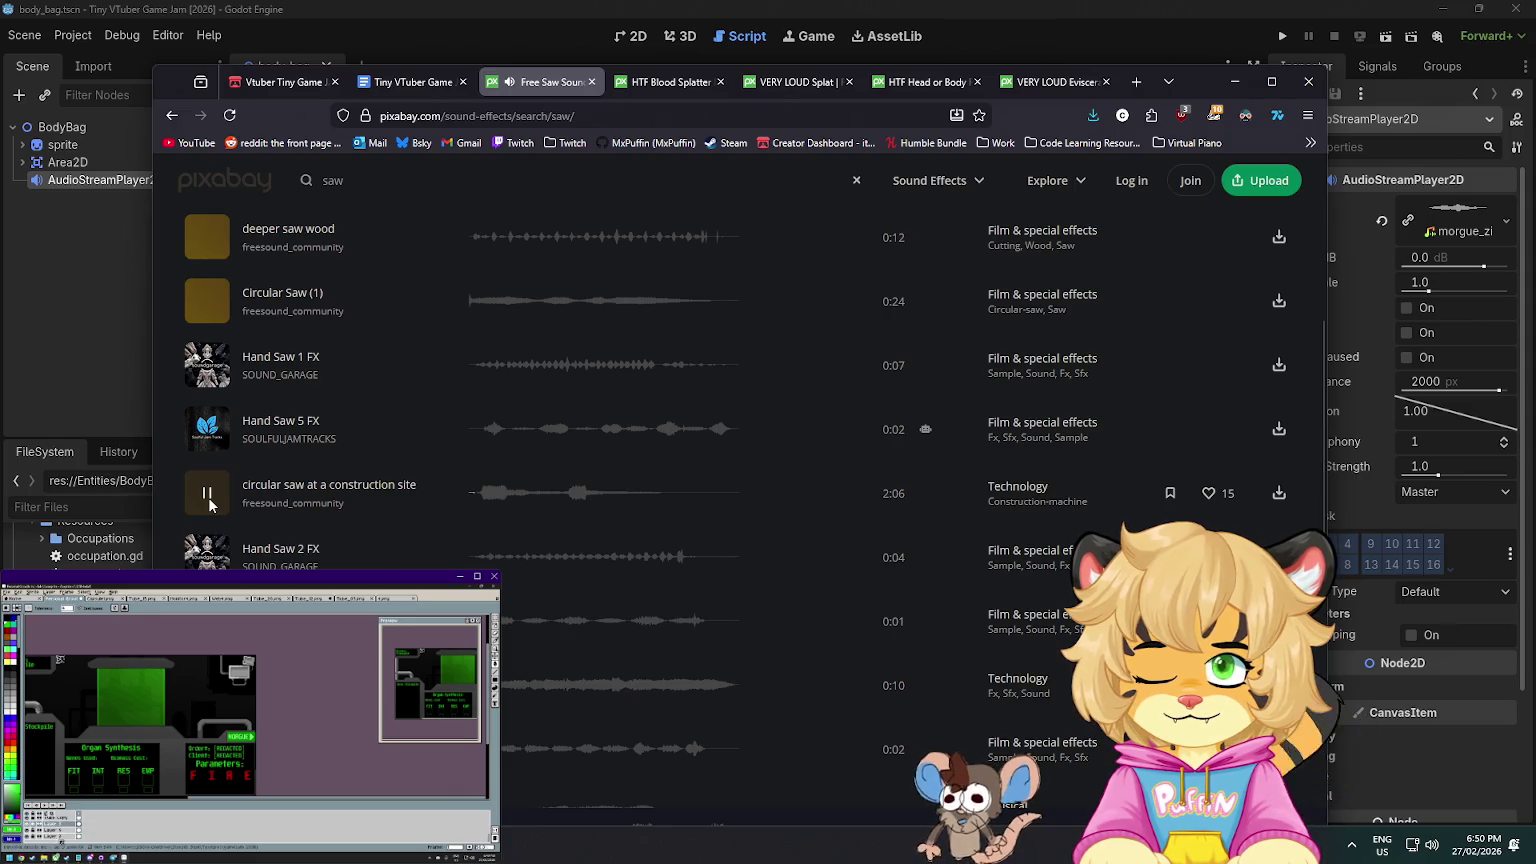
left_click(210, 505)
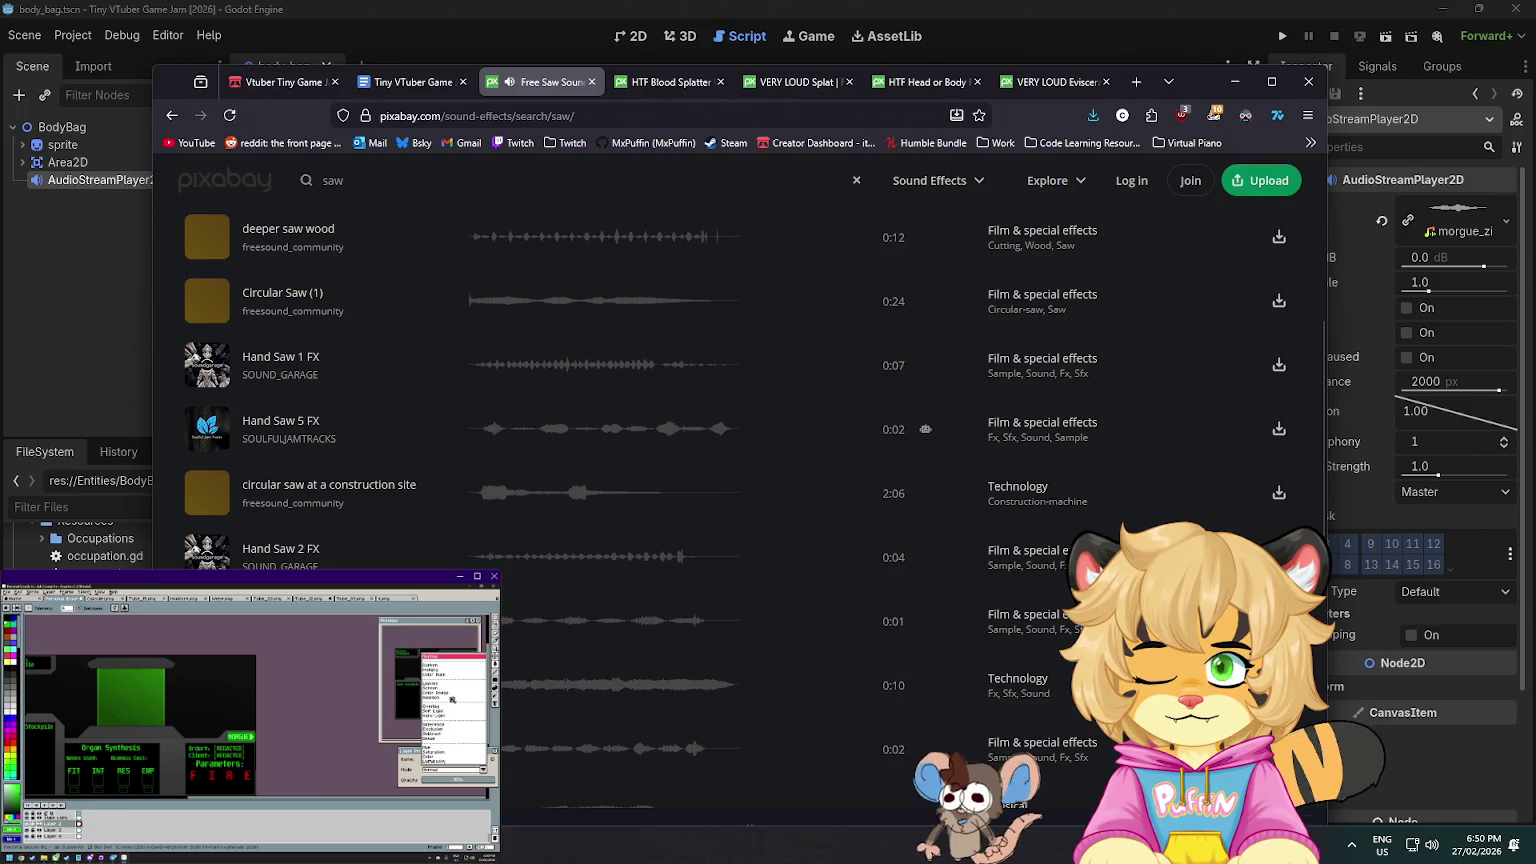
- Start replacing the search query with 'bone saw'
scroll(740, 500, "down", 2)
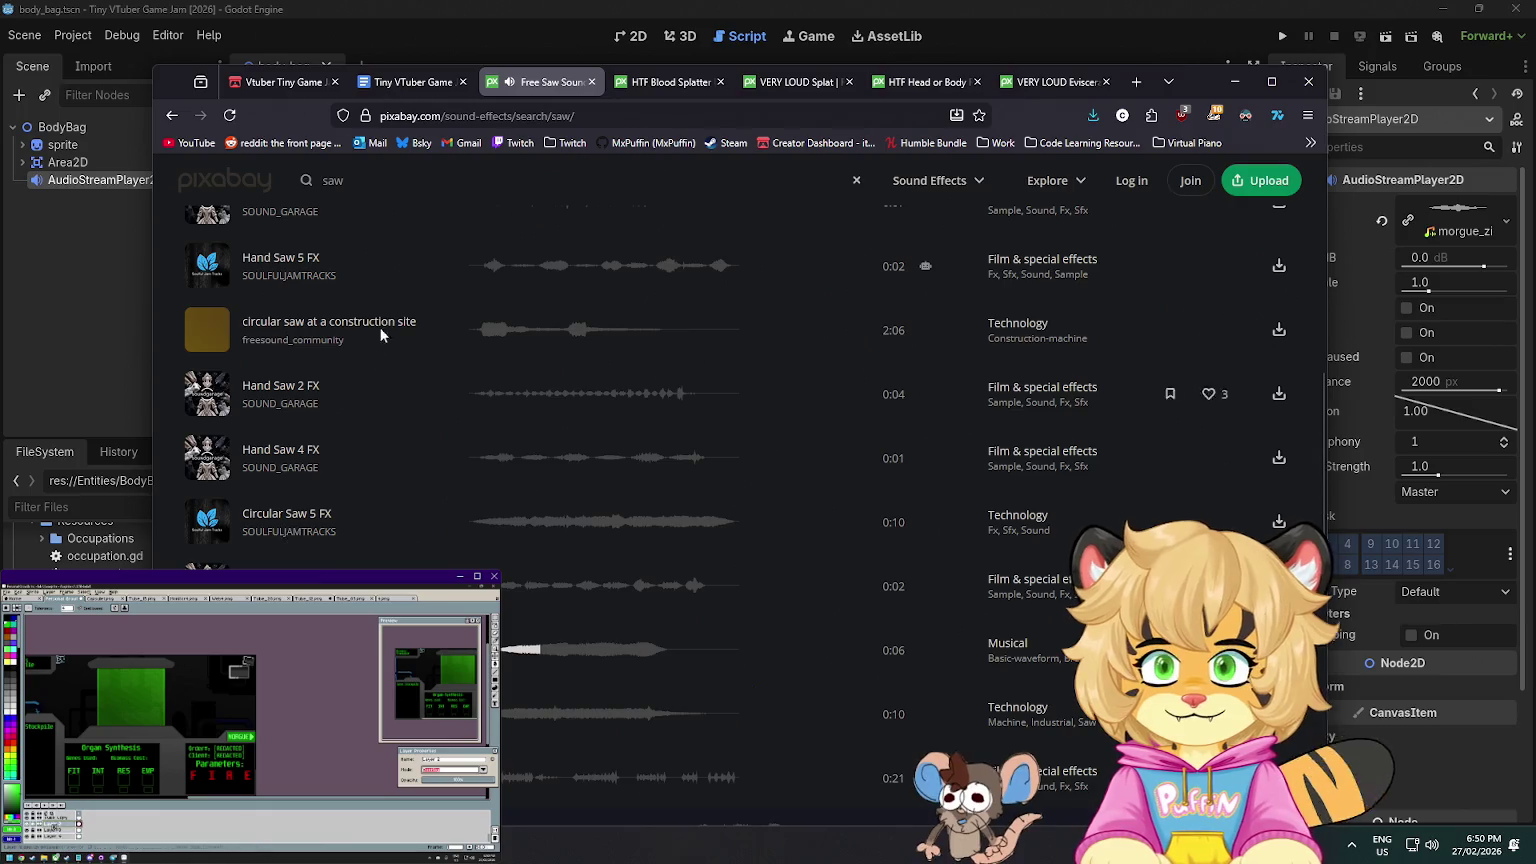
double_click(338, 182)
type("ne s")
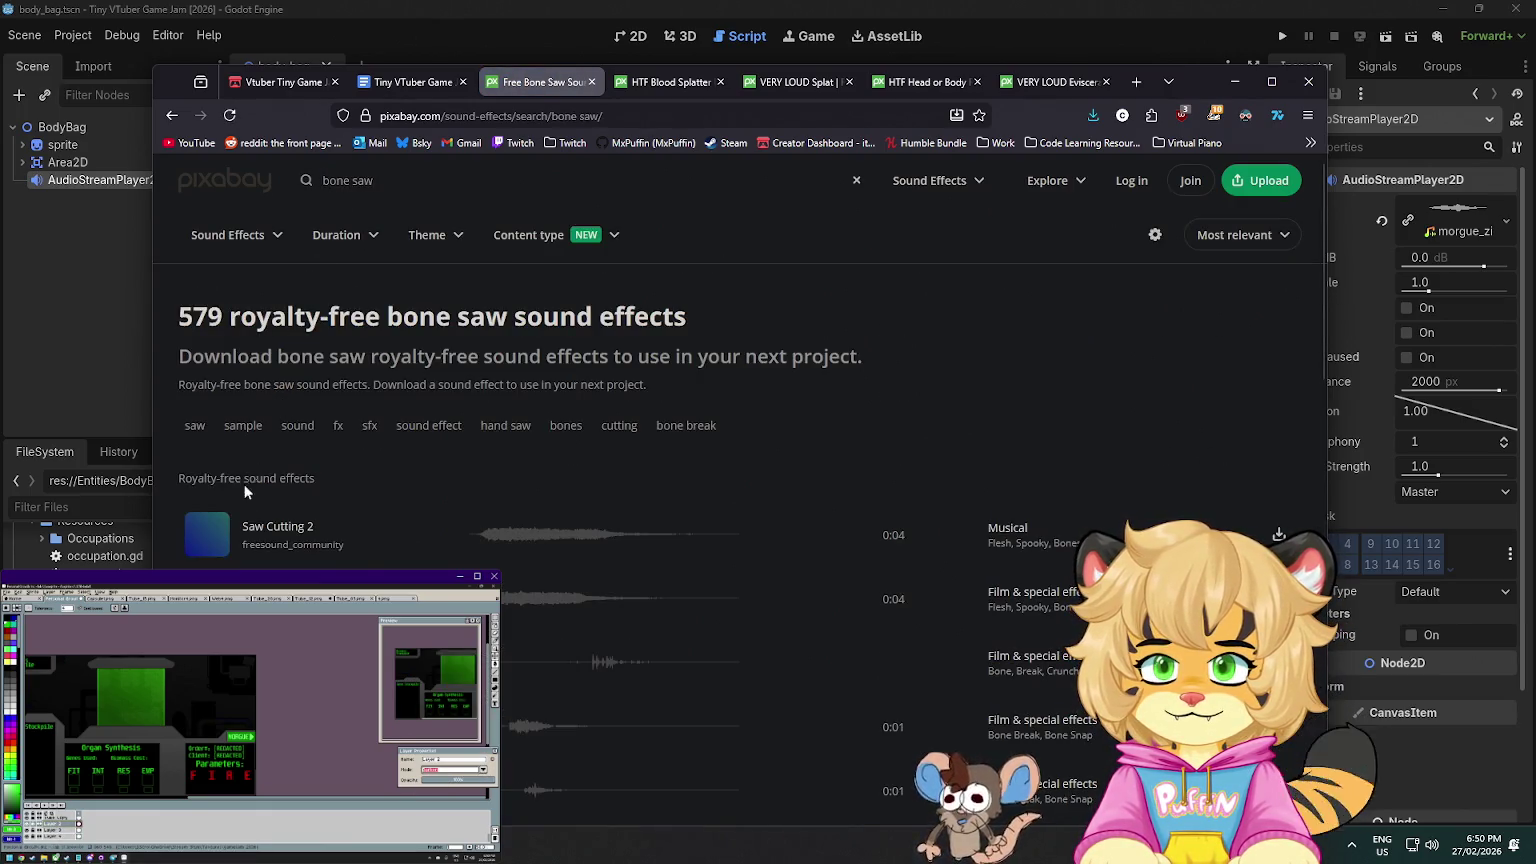
- Preview the Saw Cutting 2, Saw Cutting and miter saw clips
left_click(206, 536)
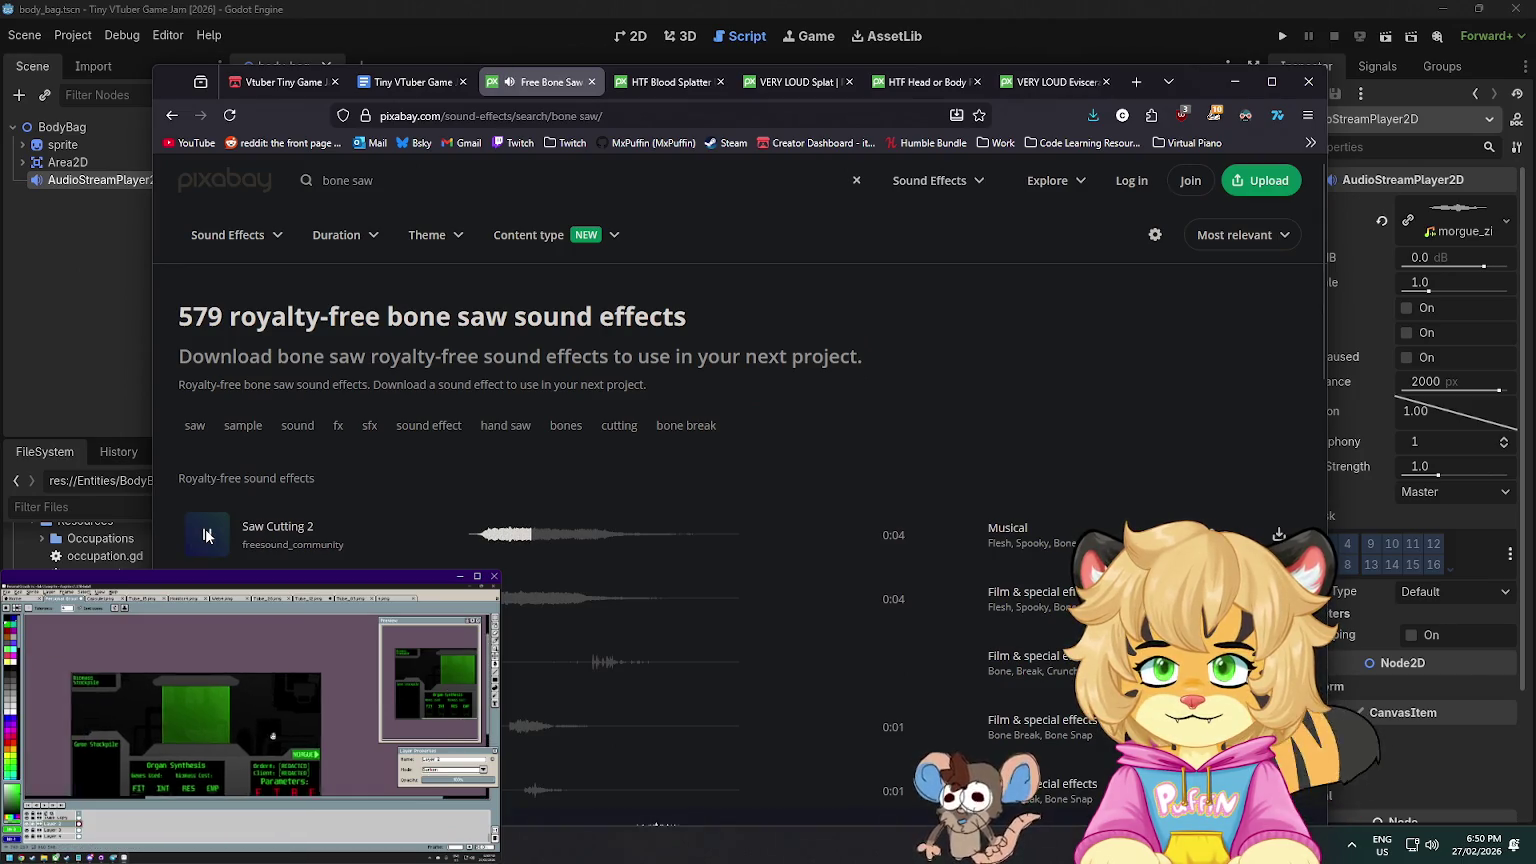
scroll(206, 536, "down", 1)
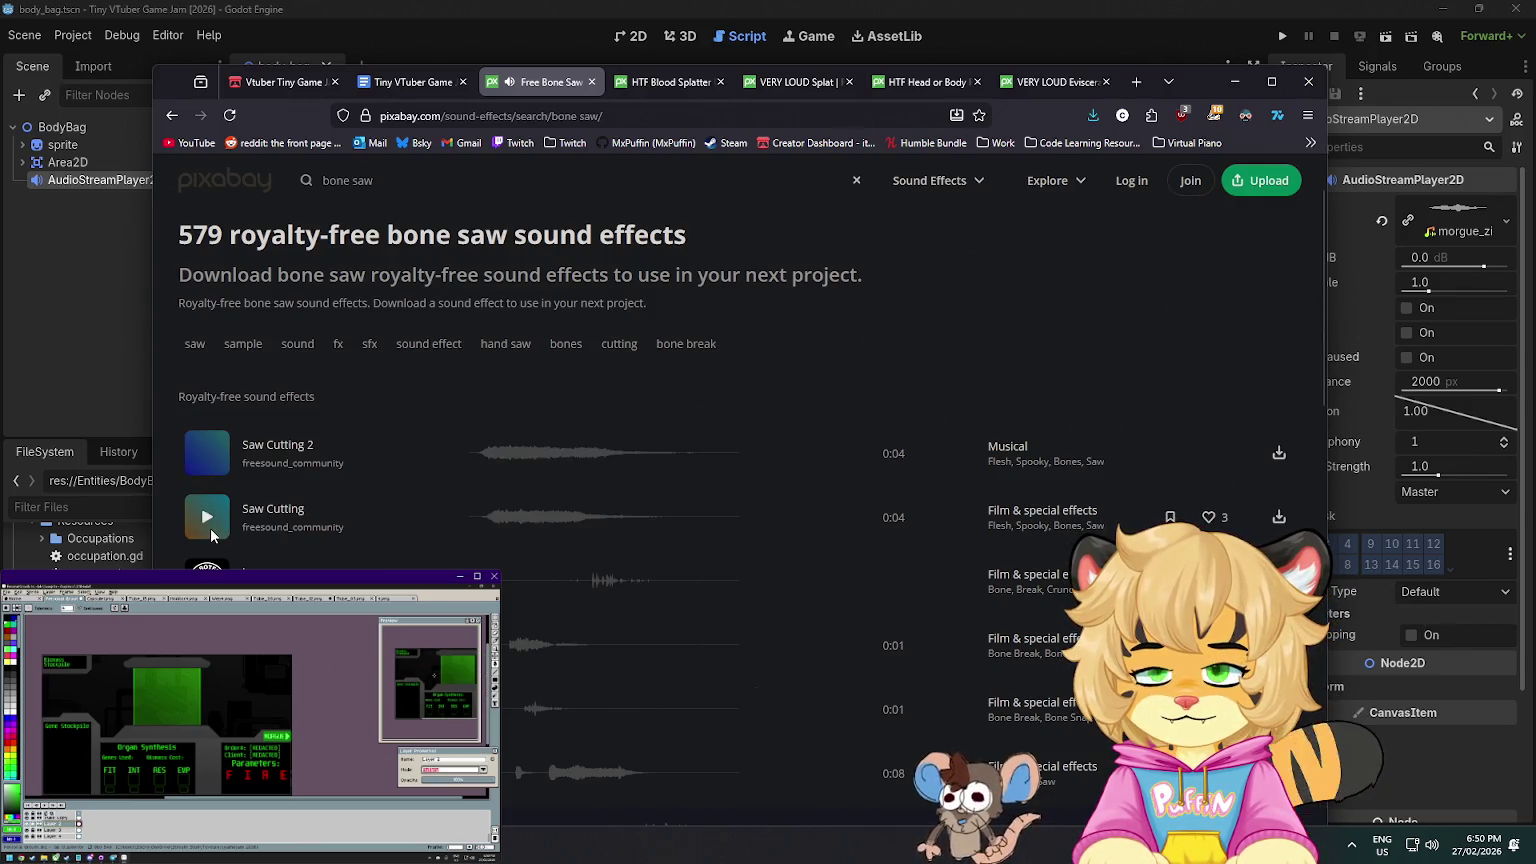
left_click(209, 518)
scroll(204, 517, "down", 3)
left_click(200, 535)
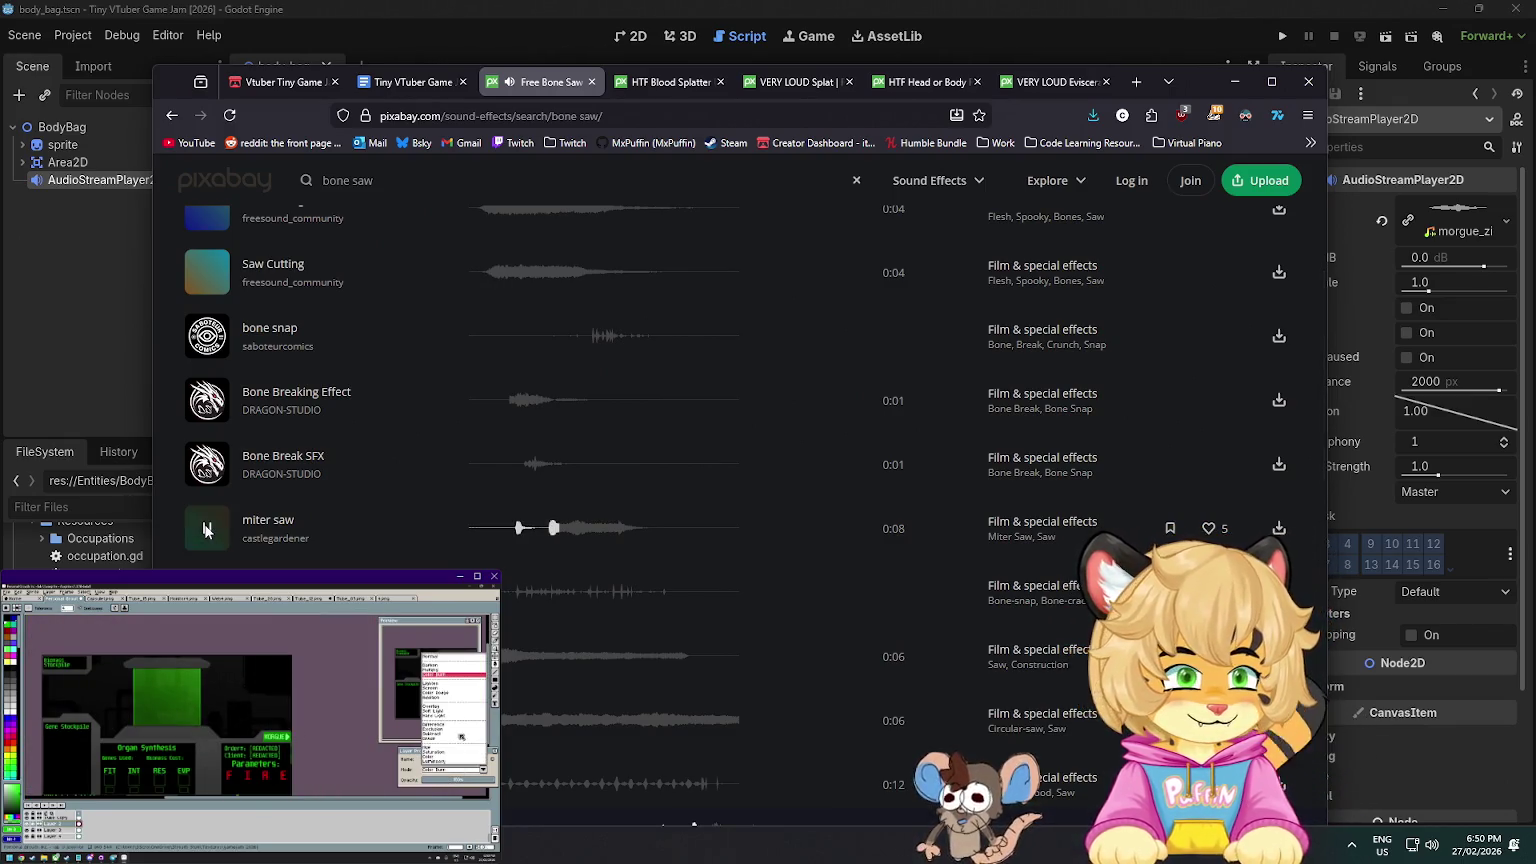
left_click(205, 533)
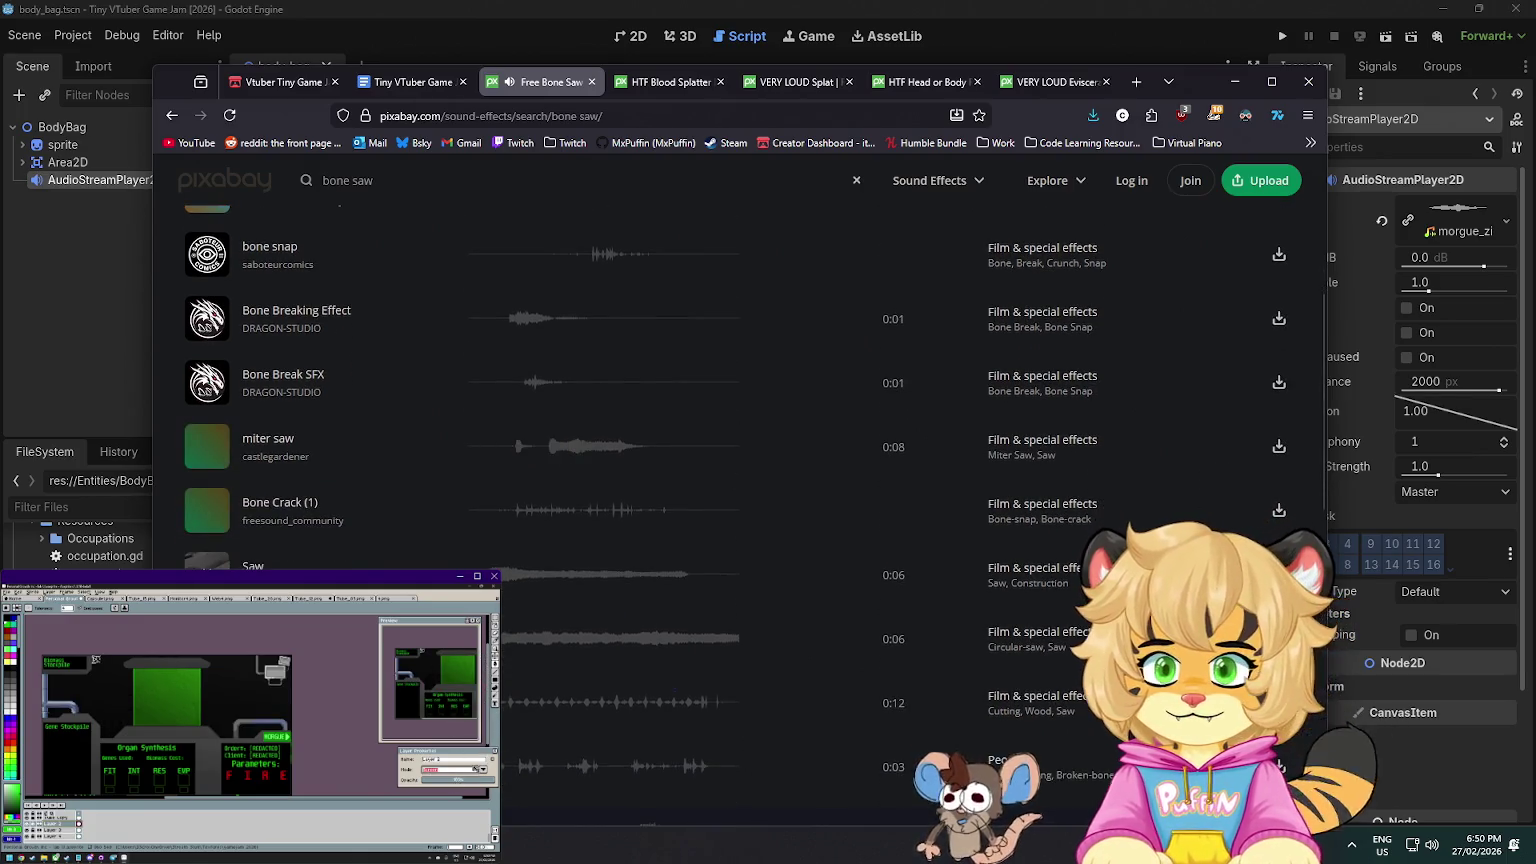
- Try several dropdown options, revert to Normal, and load page 2 of the bone saw results
left_click(468, 770)
left_click(443, 692)
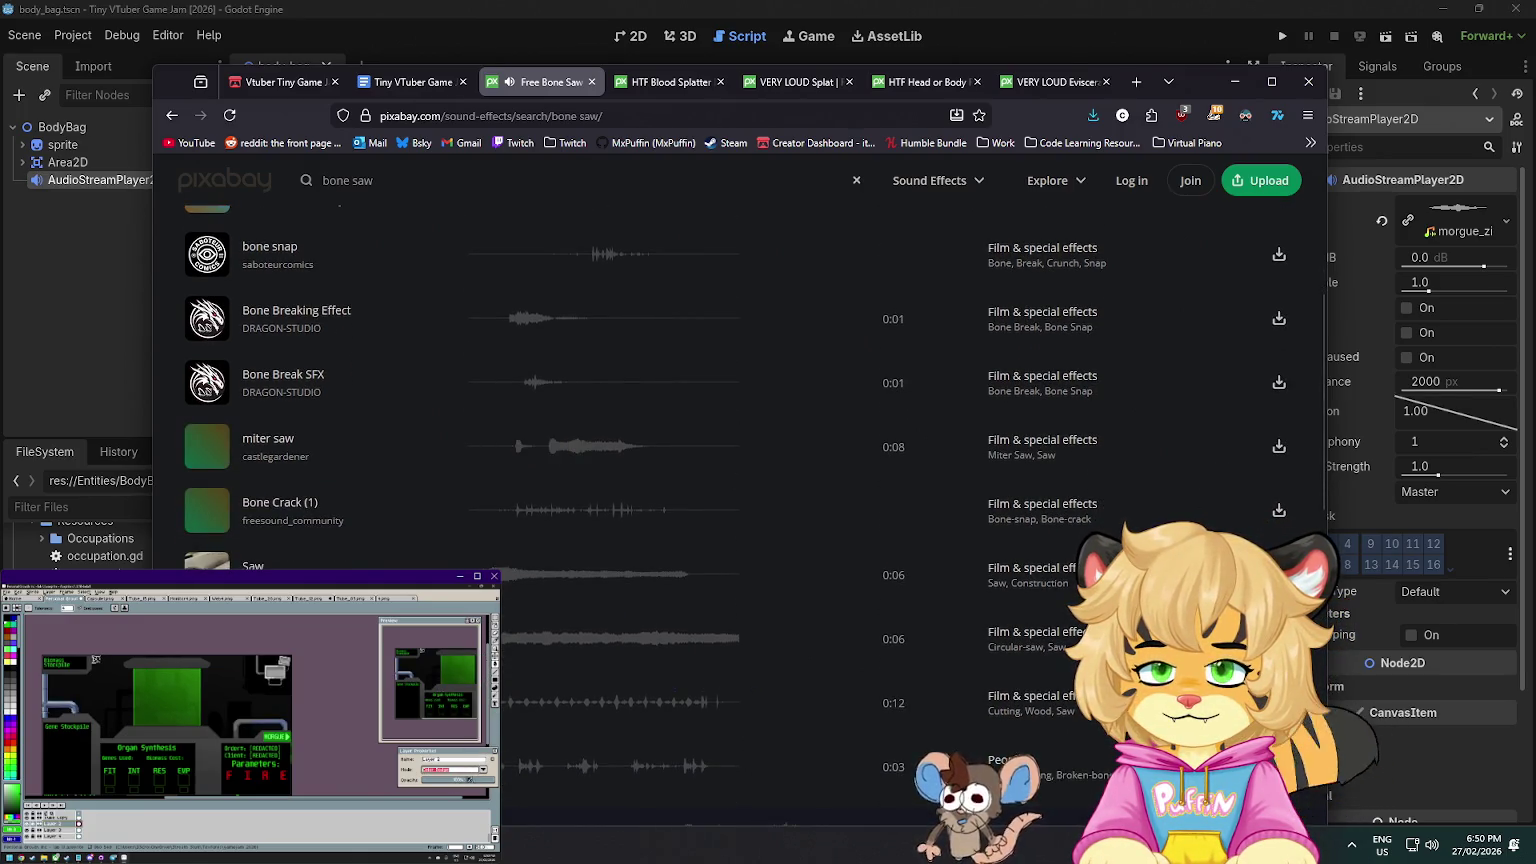
scroll(476, 457, "down", 2)
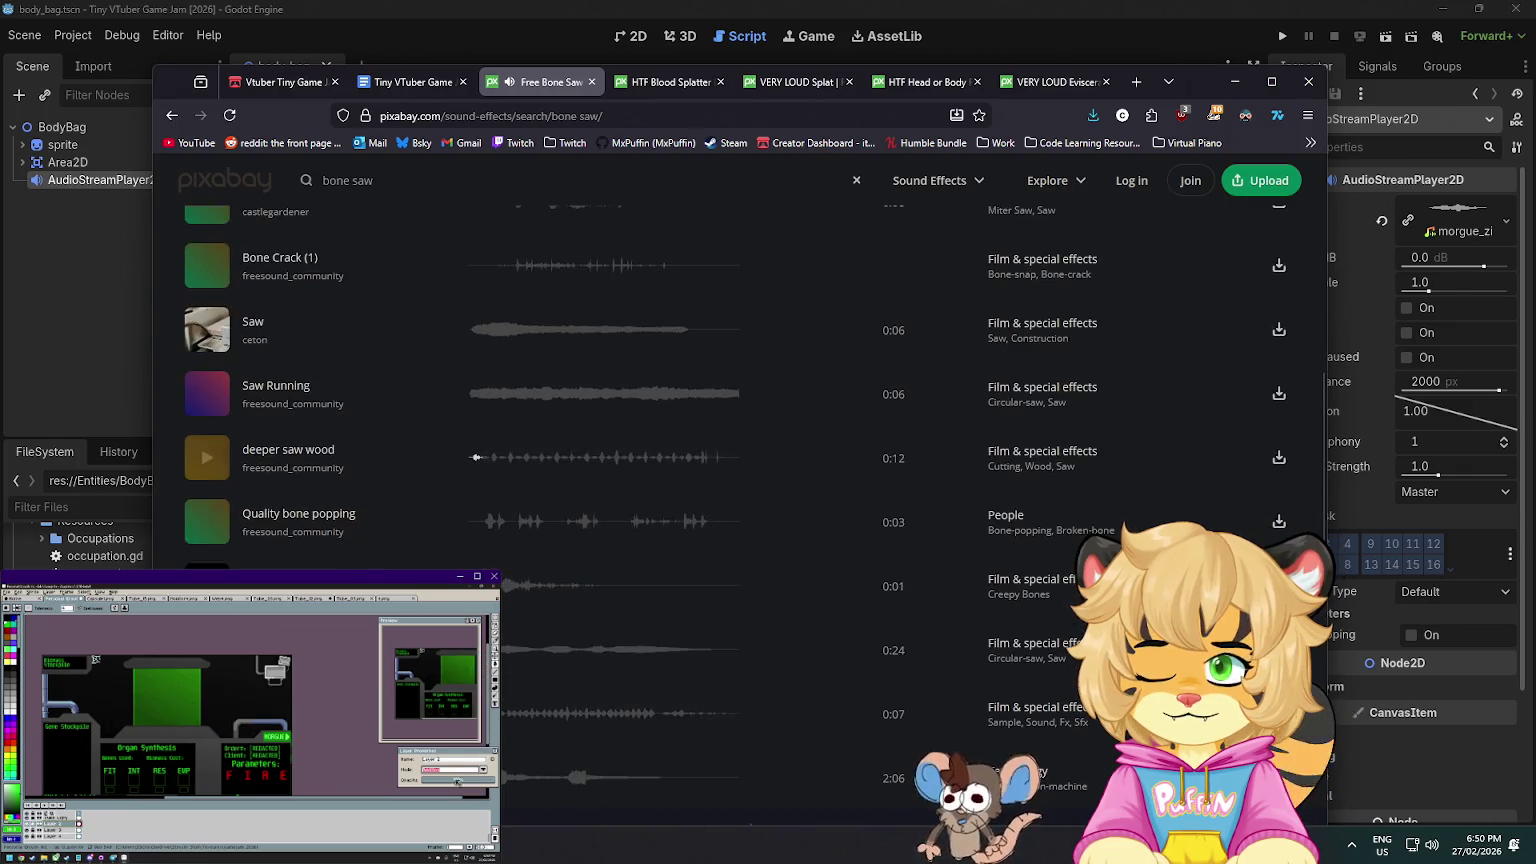
left_click(483, 771)
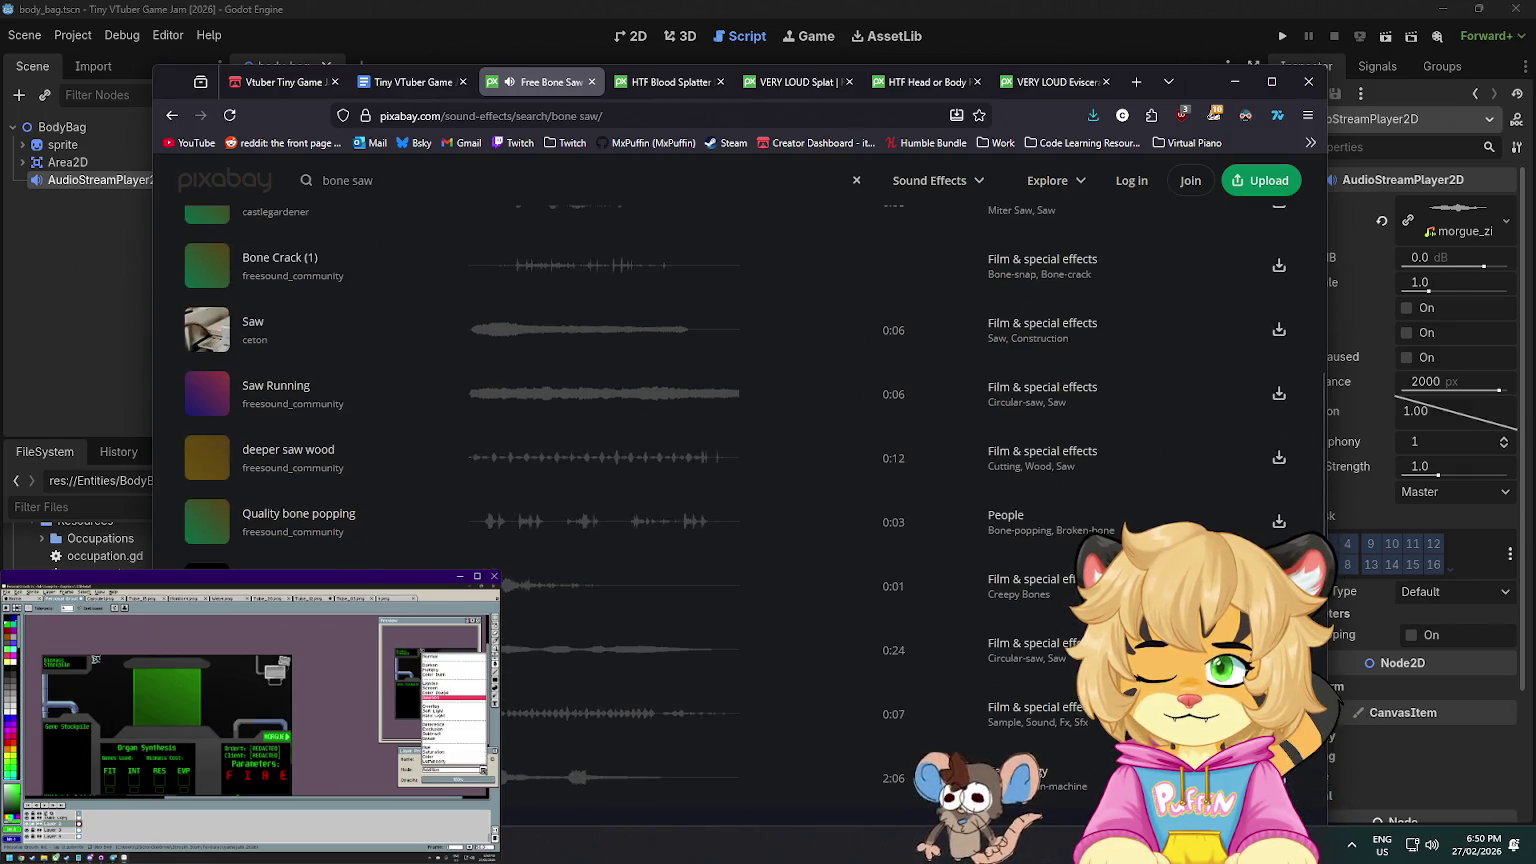
left_click(445, 726)
scroll(740, 500, "down", 3)
left_click(483, 771)
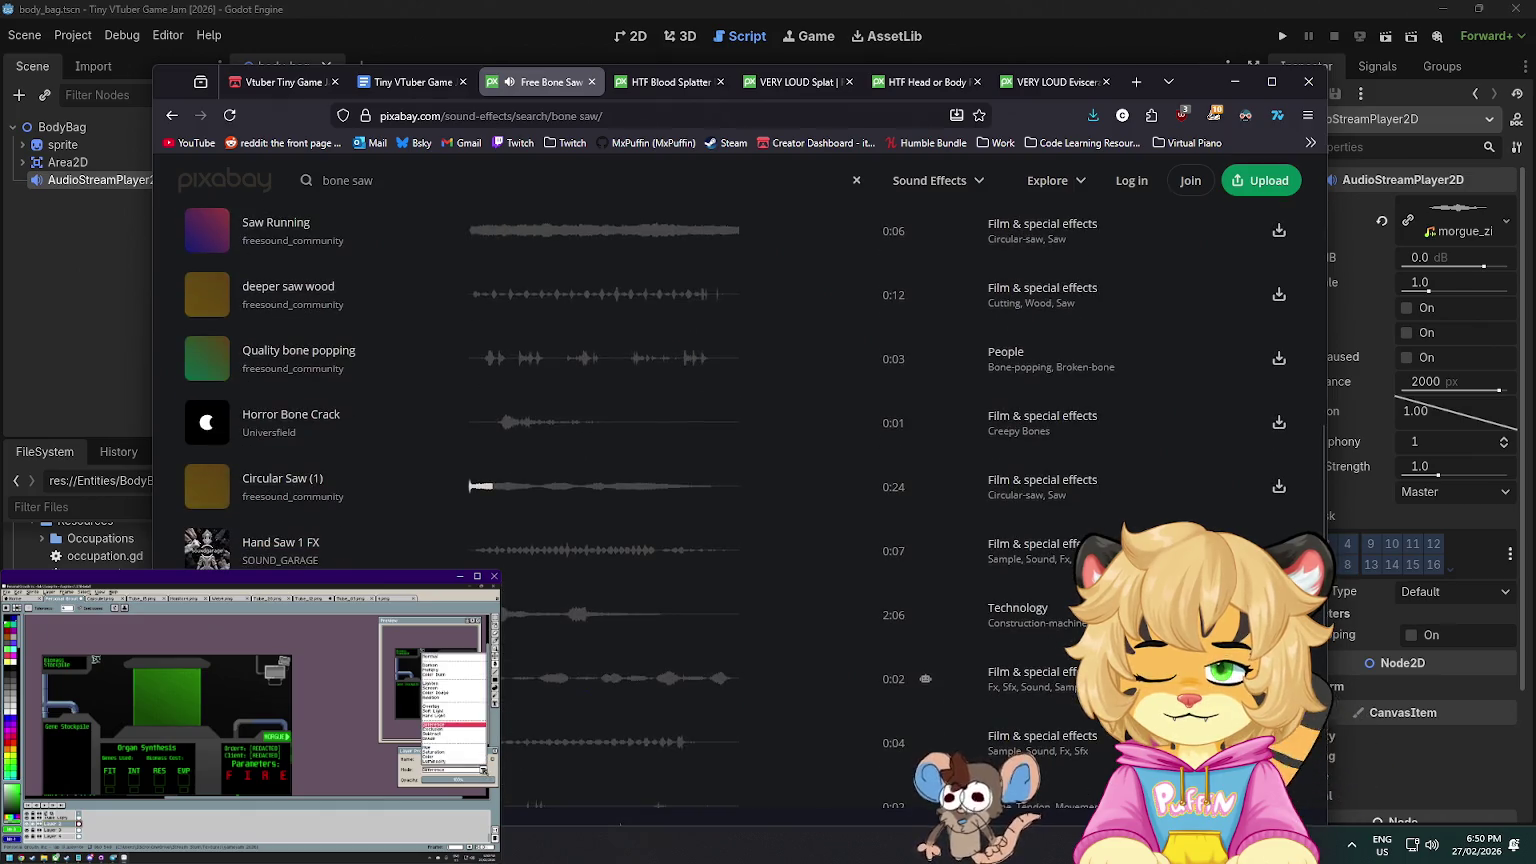
left_click(430, 658)
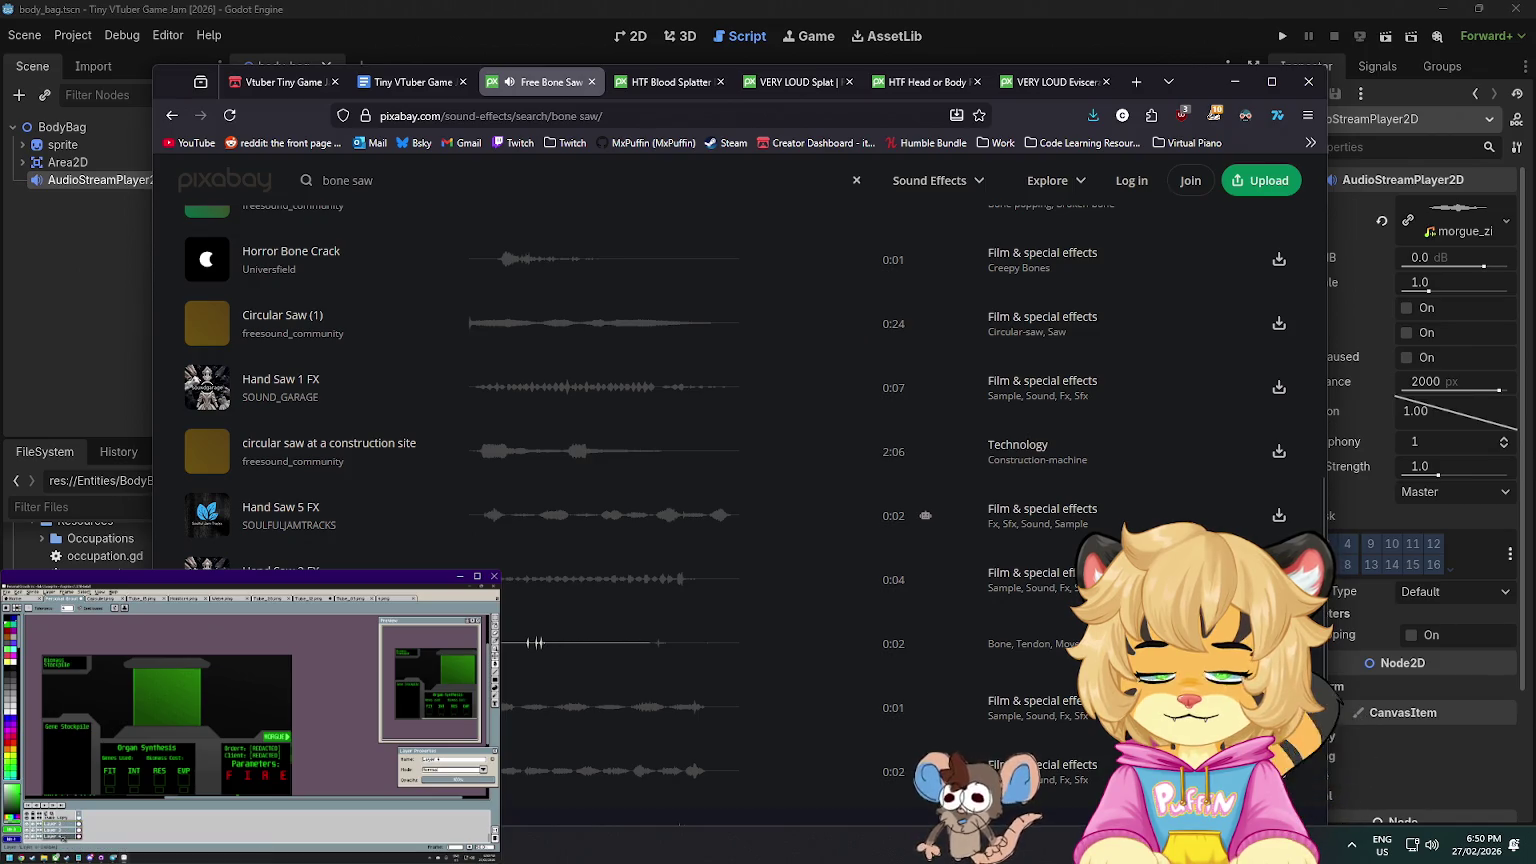
scroll(740, 607, "down", 2)
left_click(739, 604)
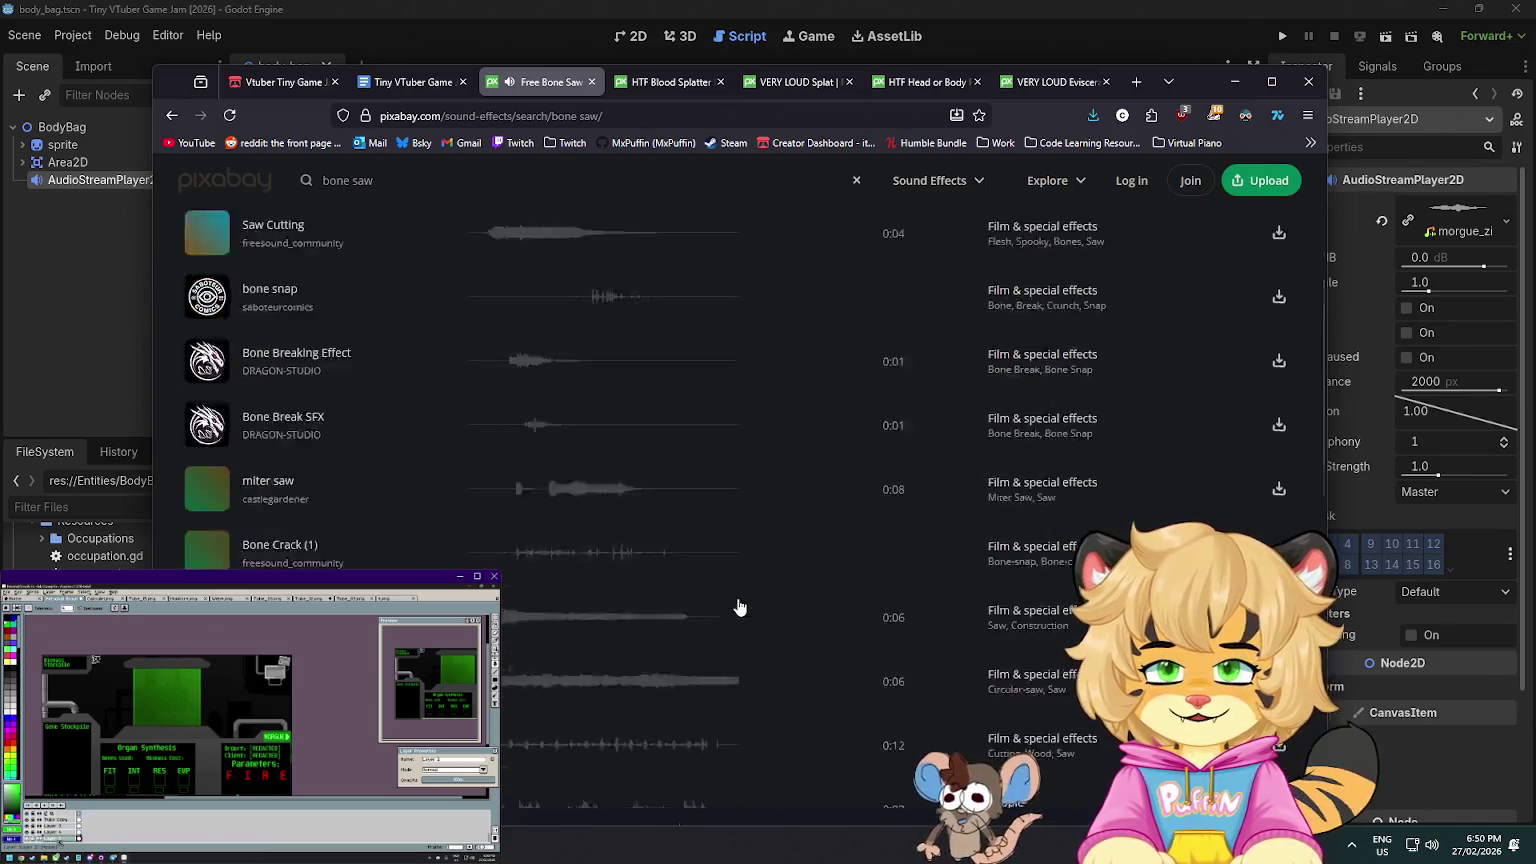
scroll(150, 705, "up", 3)
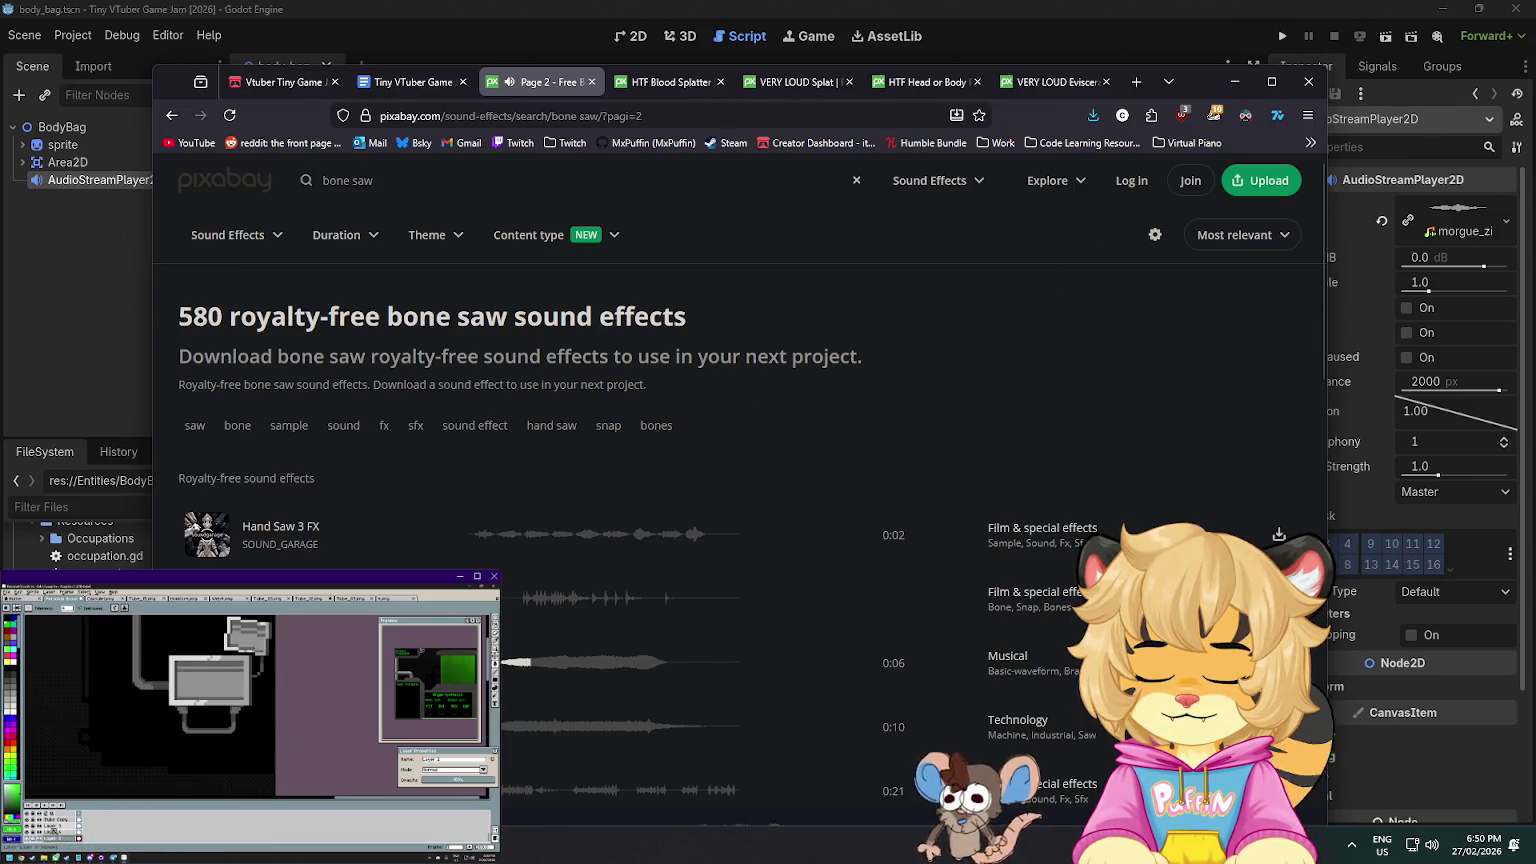
- Browse page 2 of the bone saw results, then go back to page 1
scroll(507, 662, "down", 2)
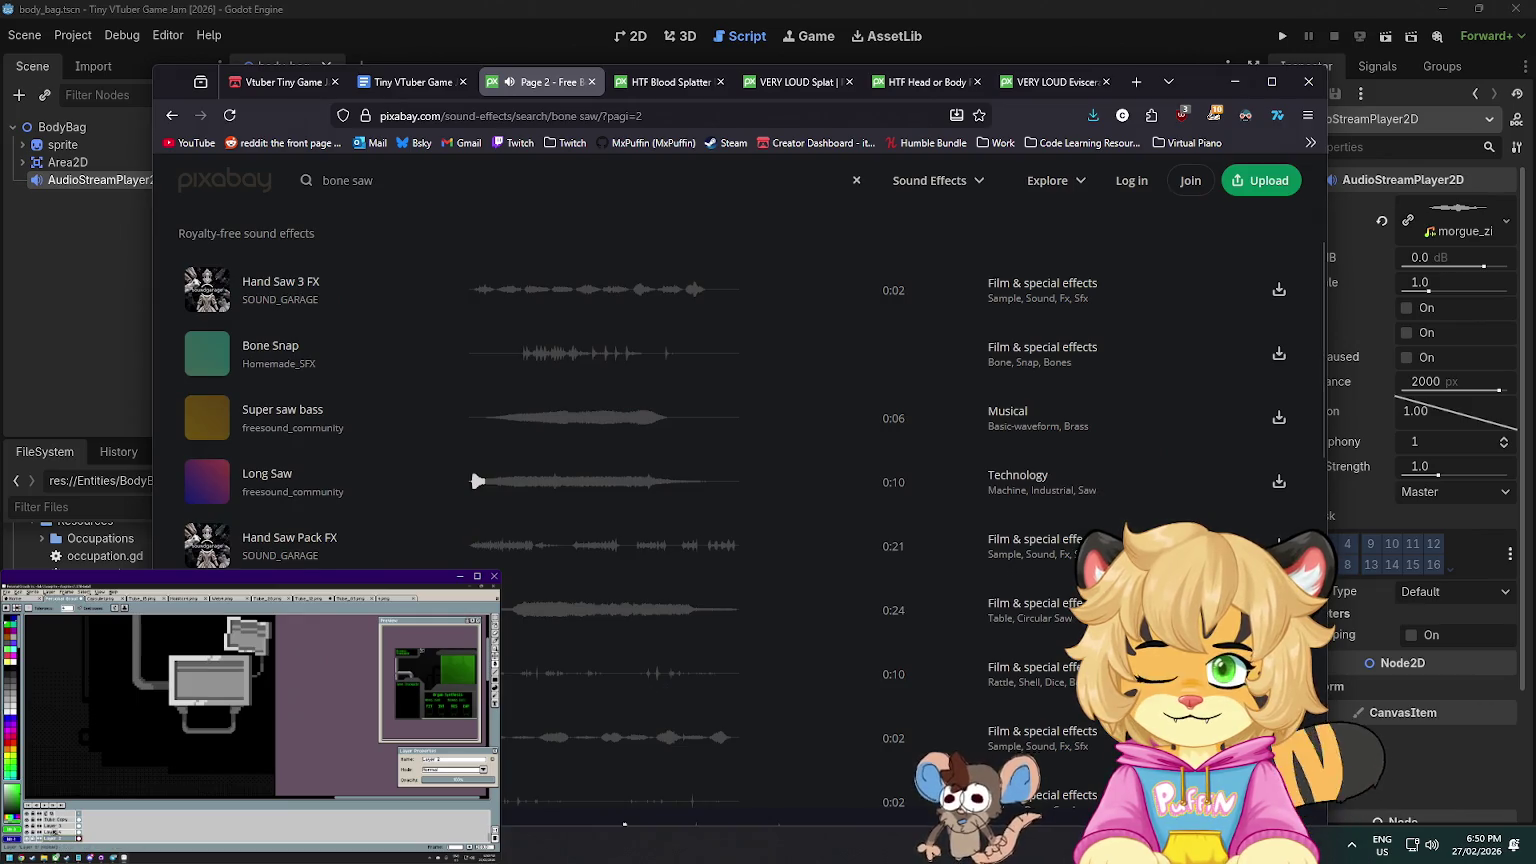
scroll(477, 481, "down", 3)
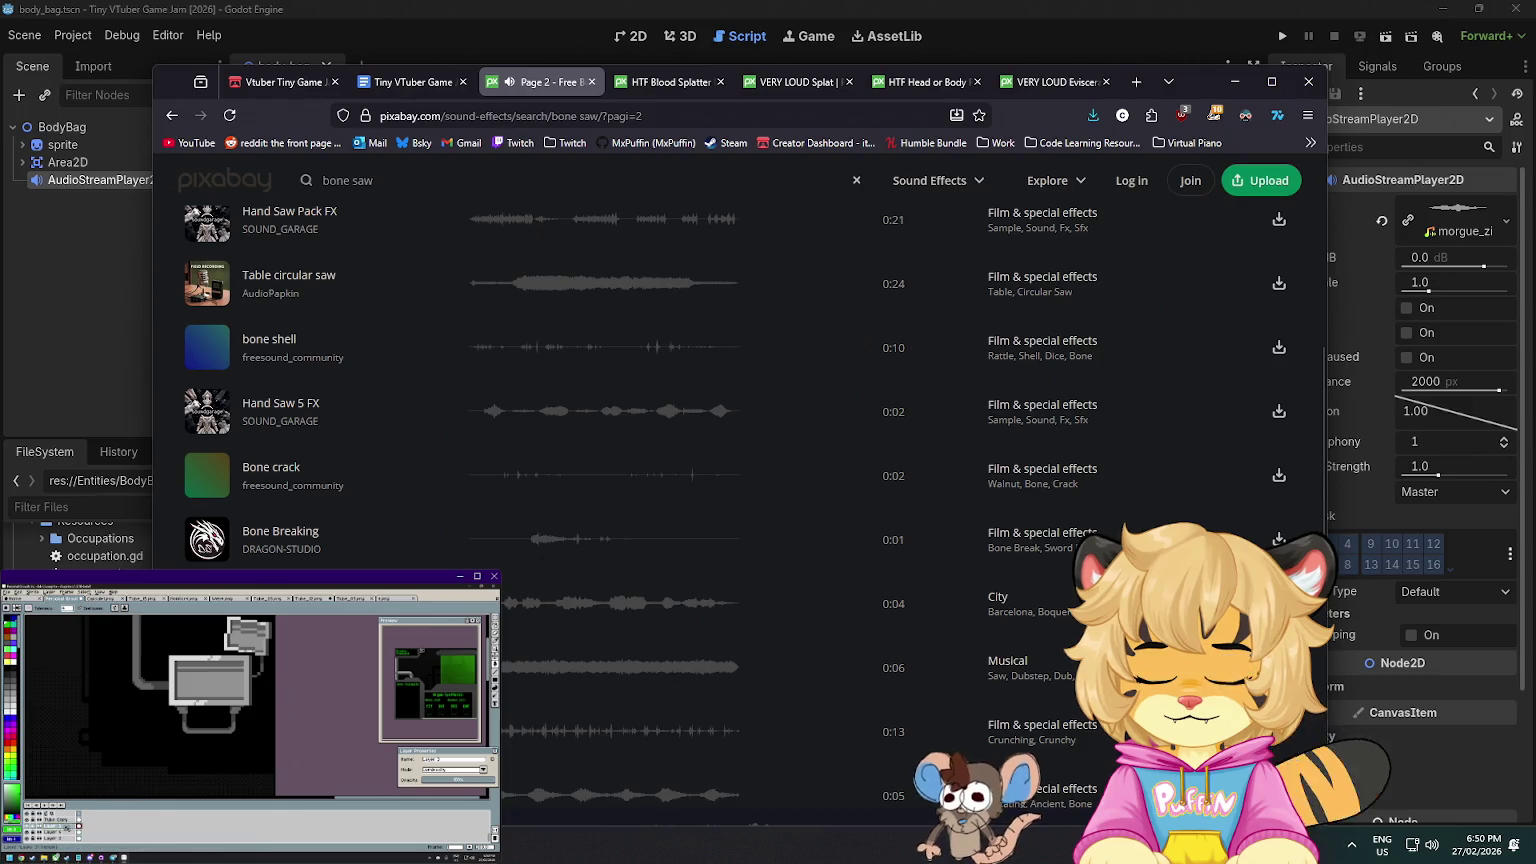
scroll(600, 530, "down", 2)
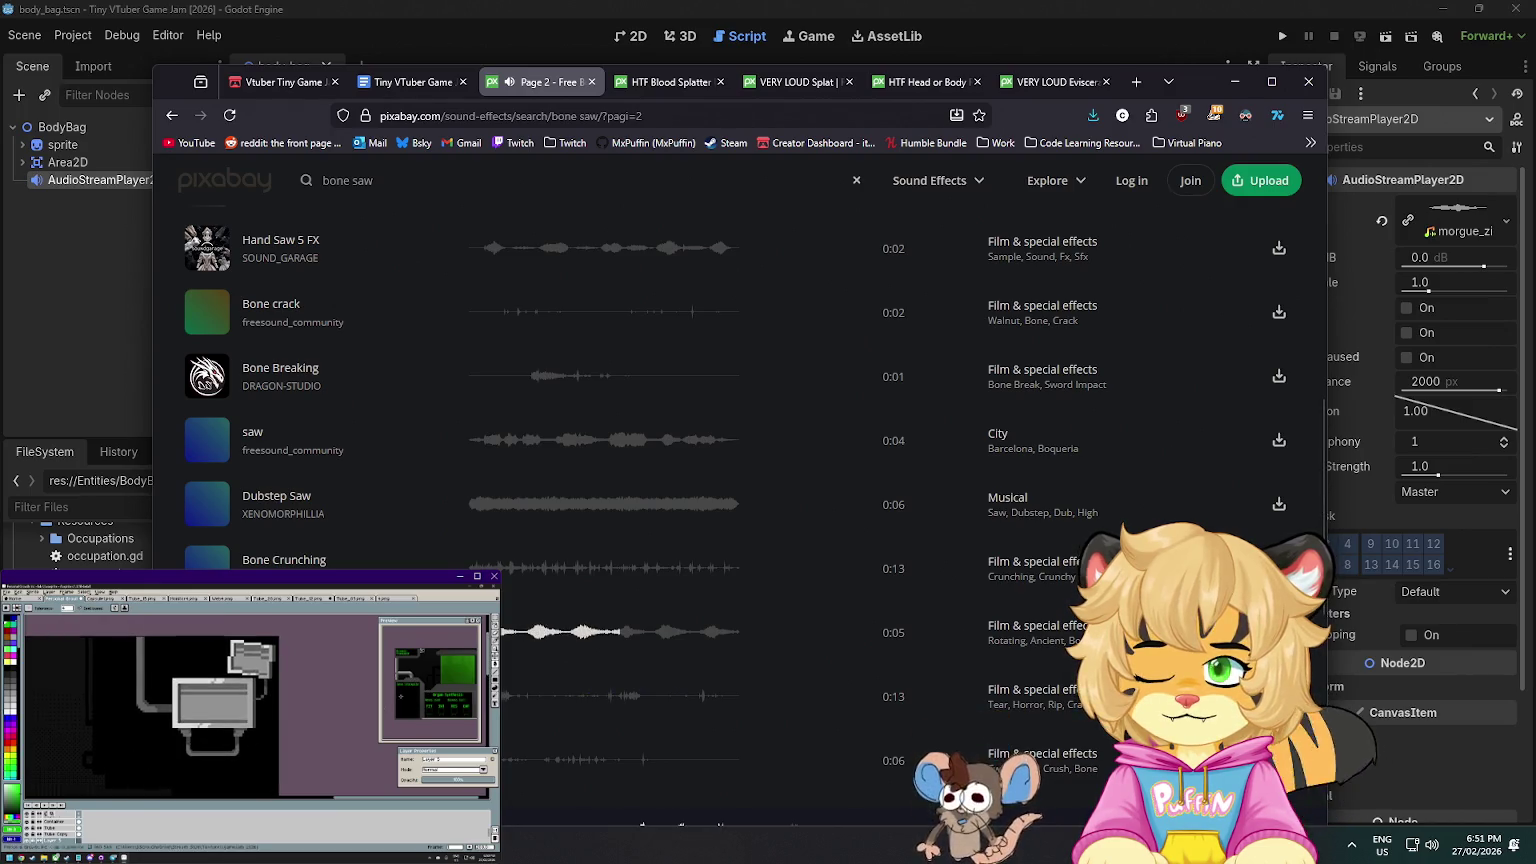
scroll(484, 532, "down", 2)
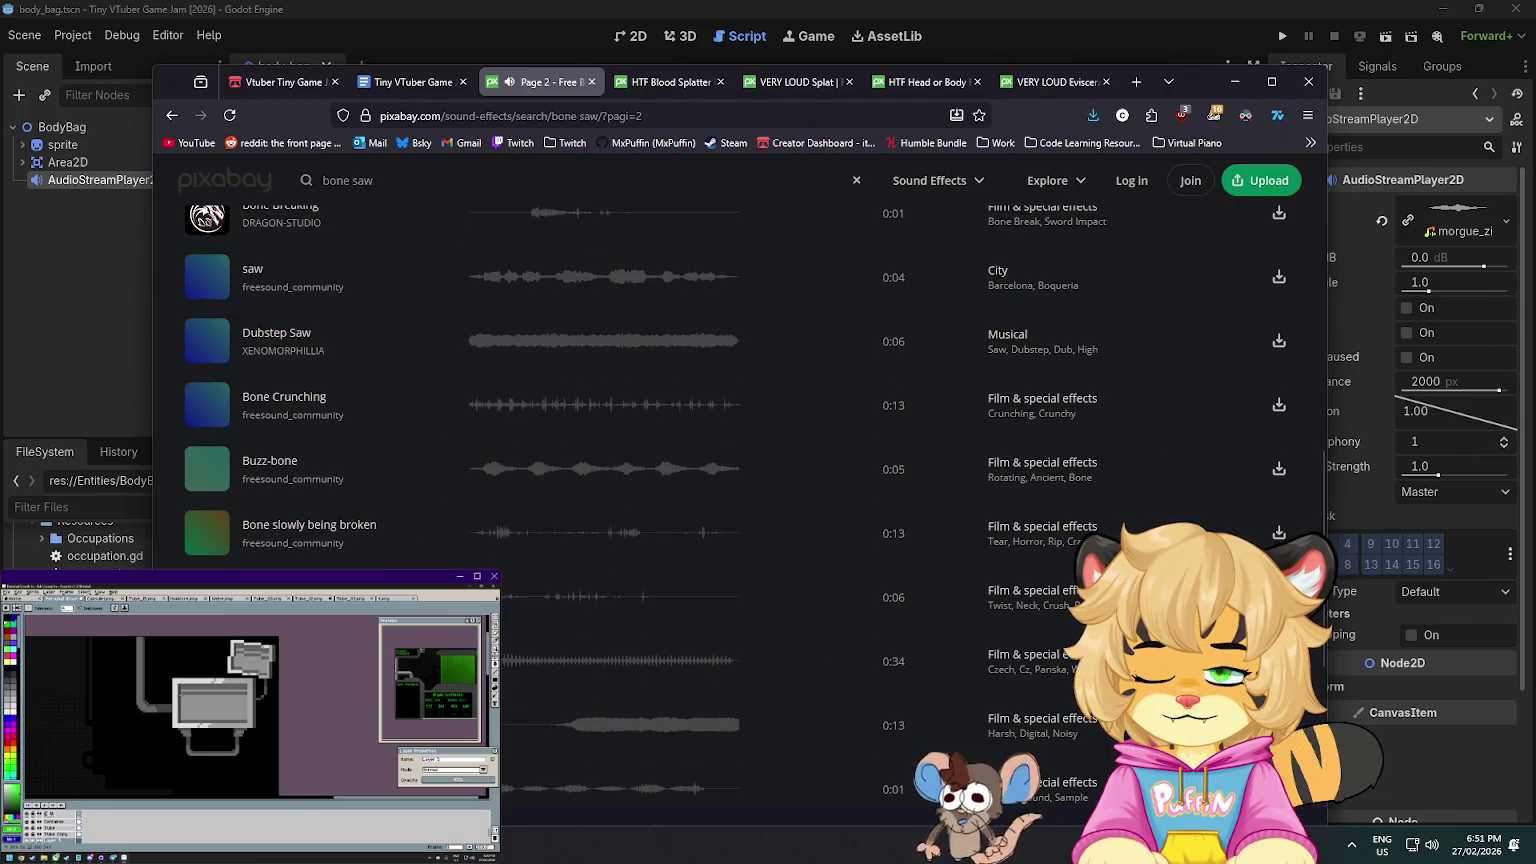
left_click(201, 705)
key("ctrl+z")
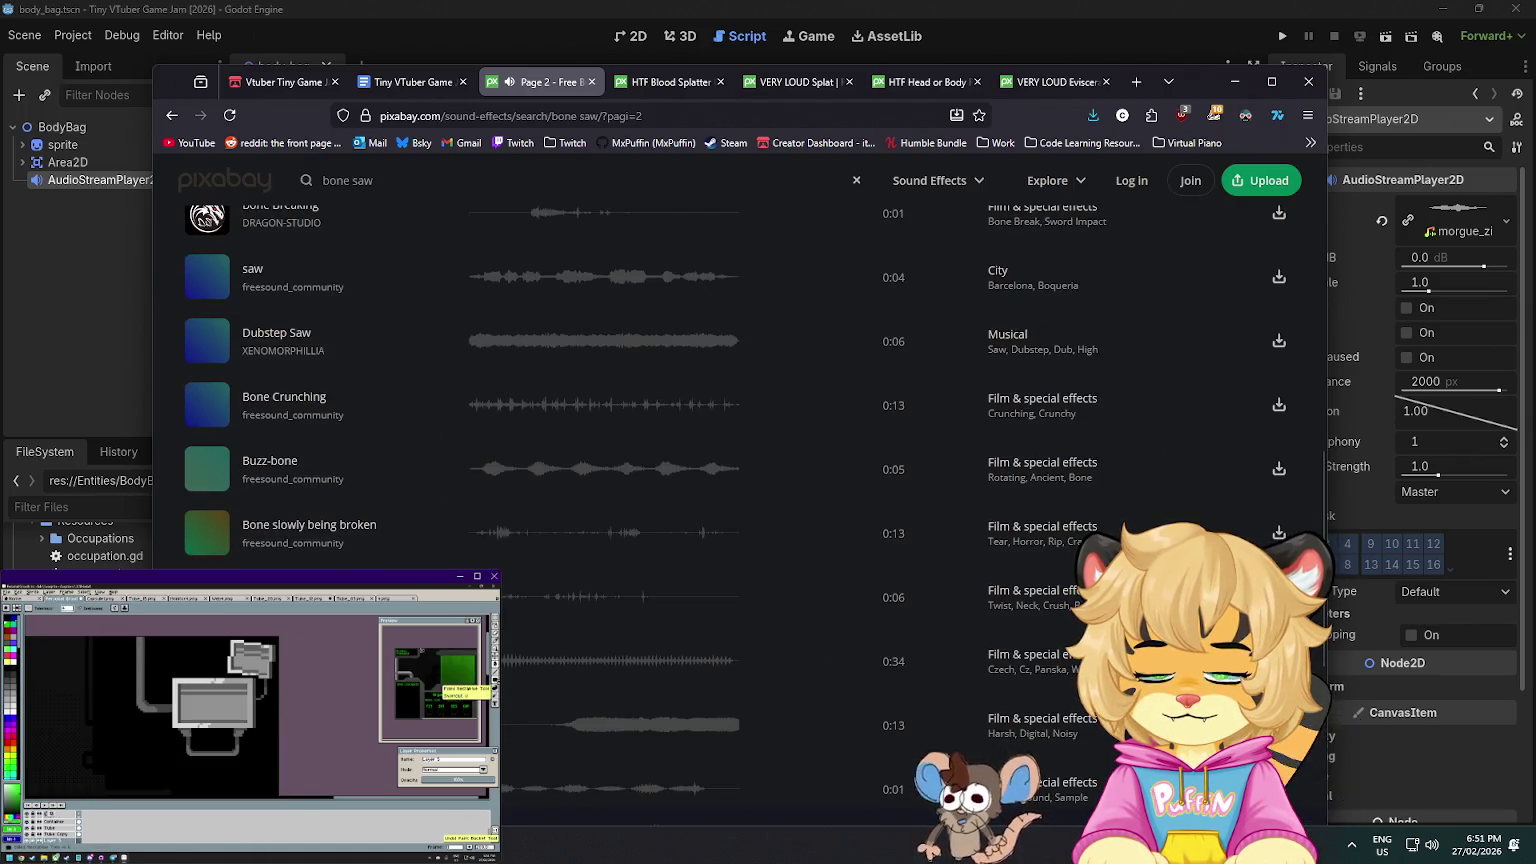
scroll(307, 424, "down", 2)
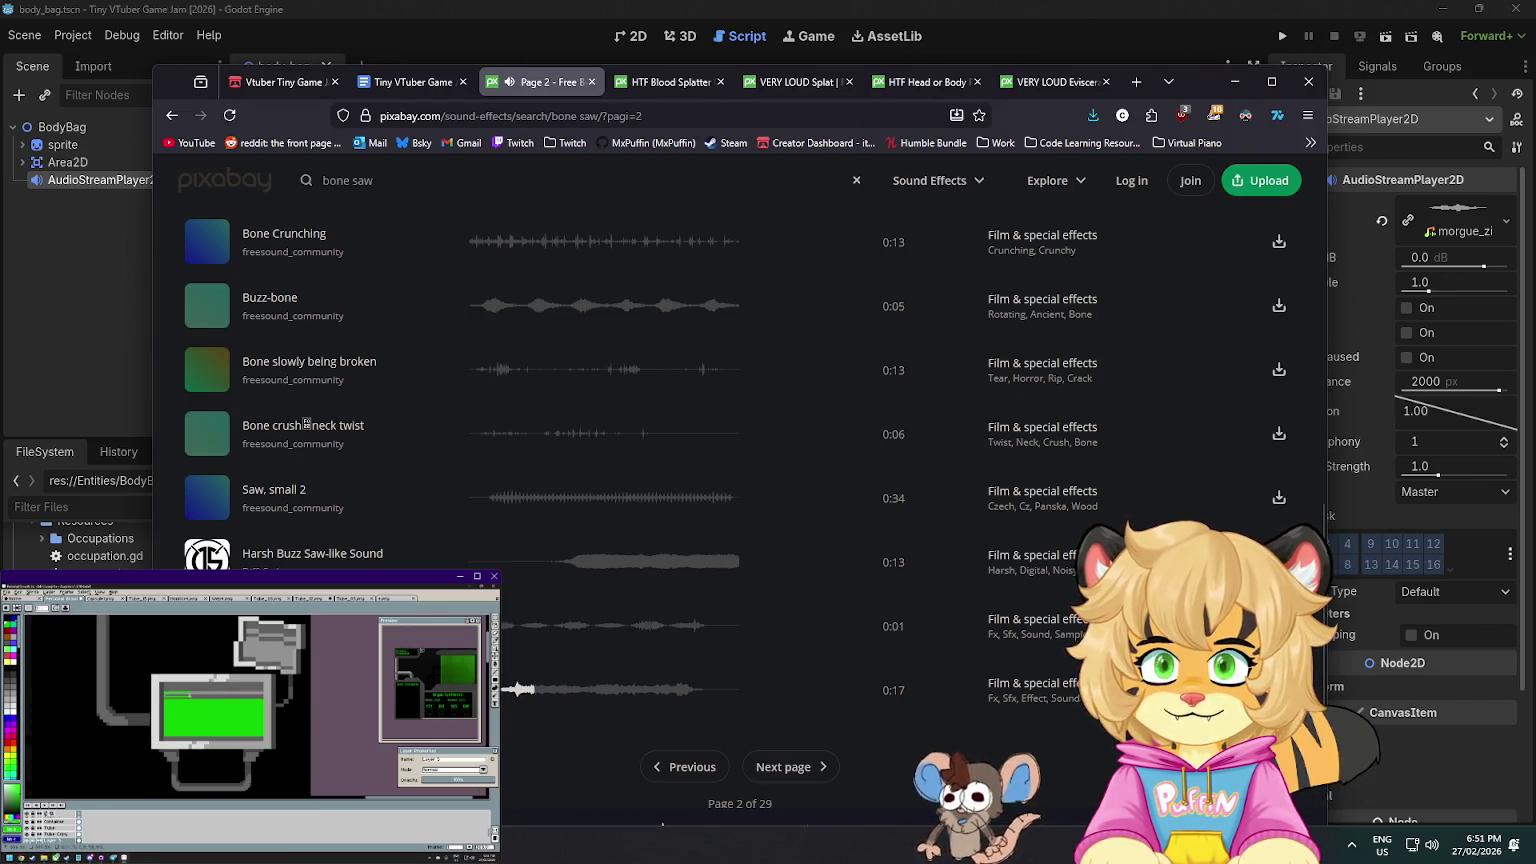
key("alt+Left")
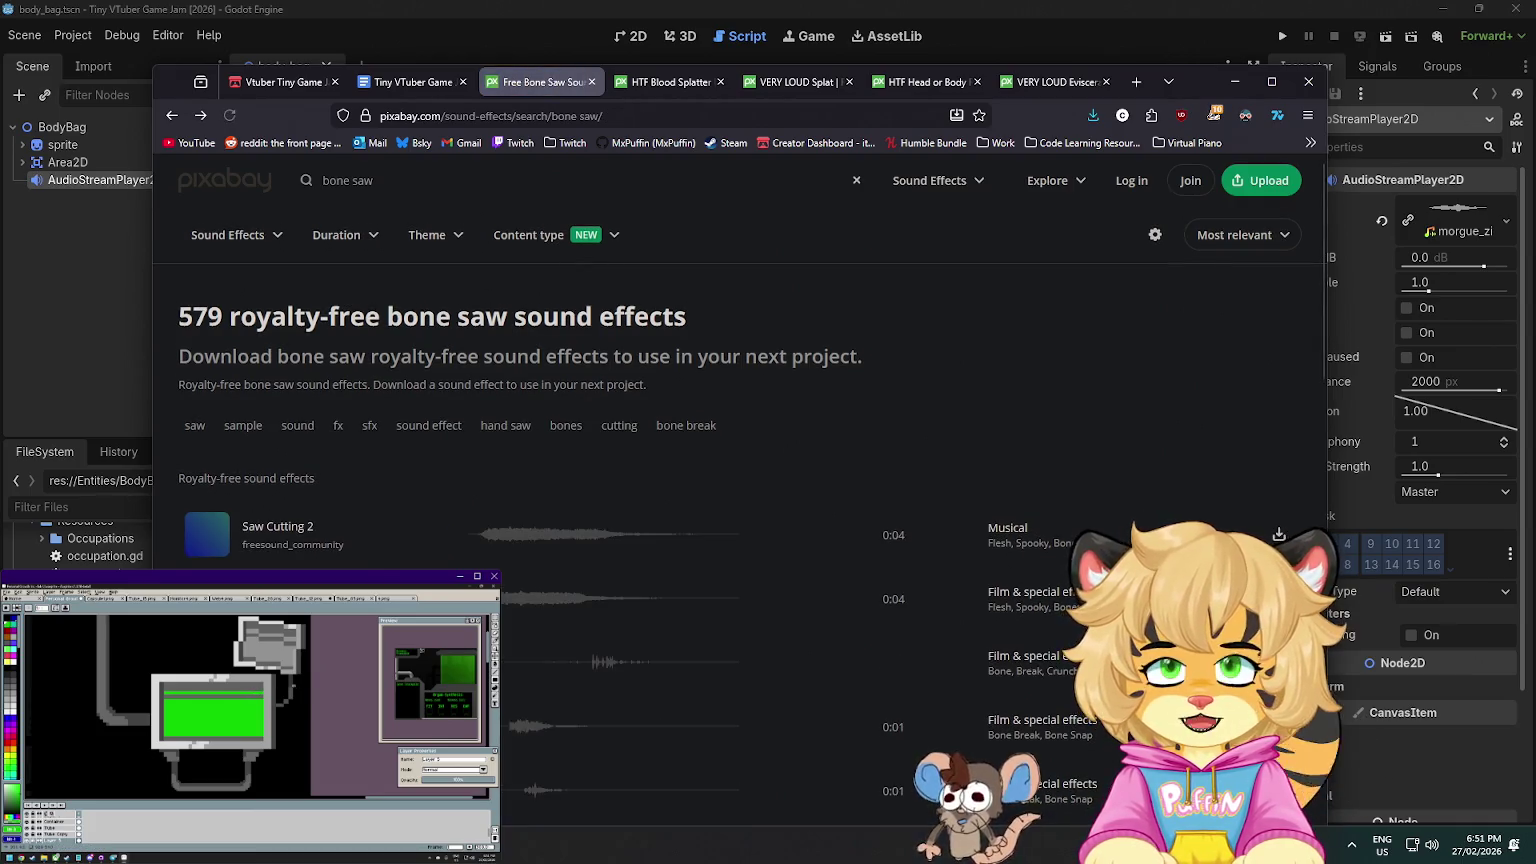
scroll(222, 543, "down", 5)
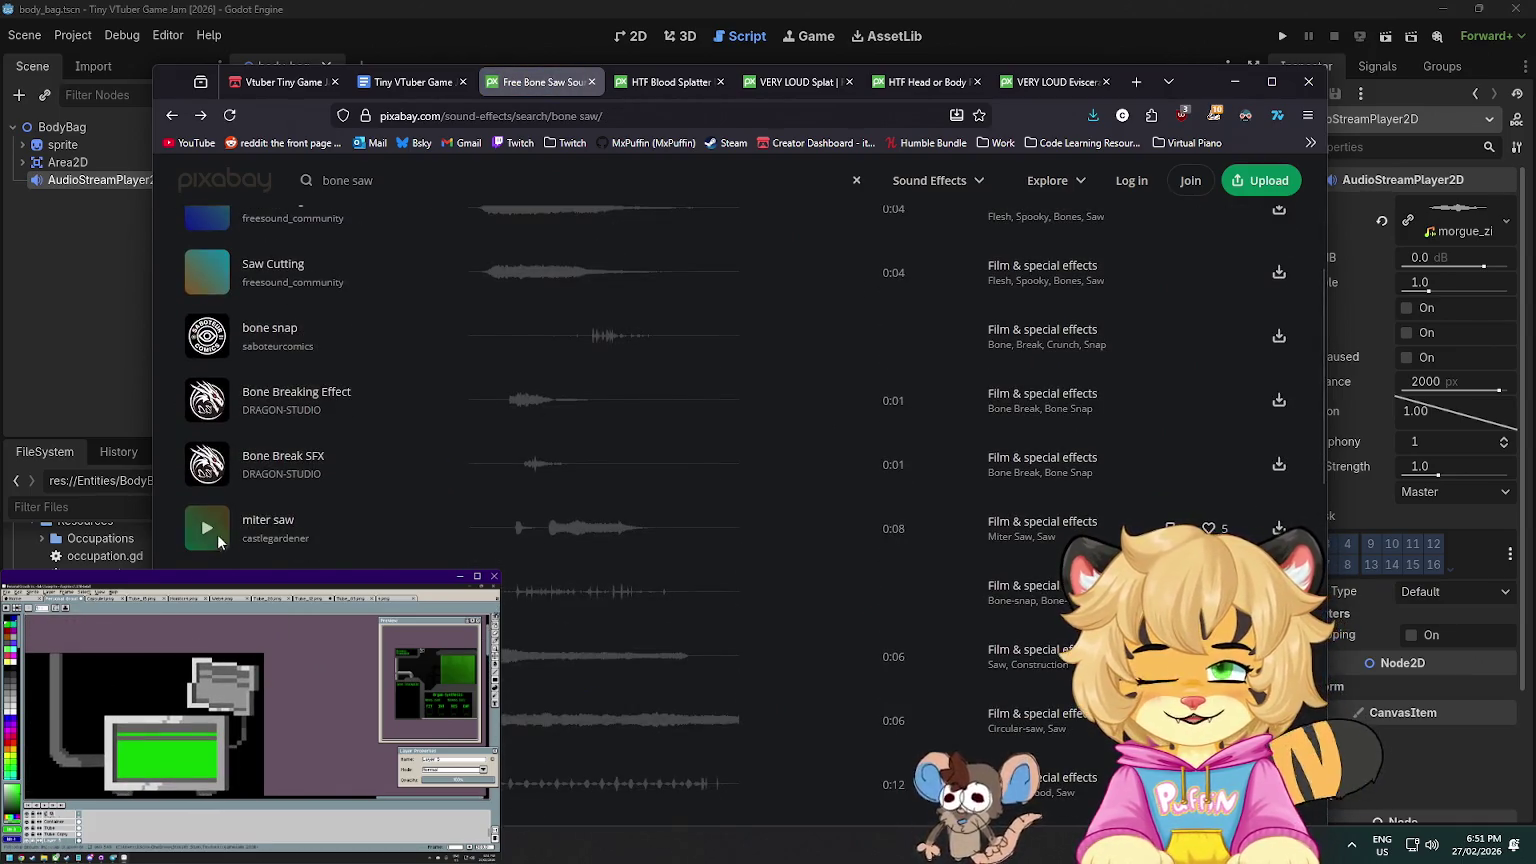
scroll(222, 543, "down", 2)
left_click(207, 562)
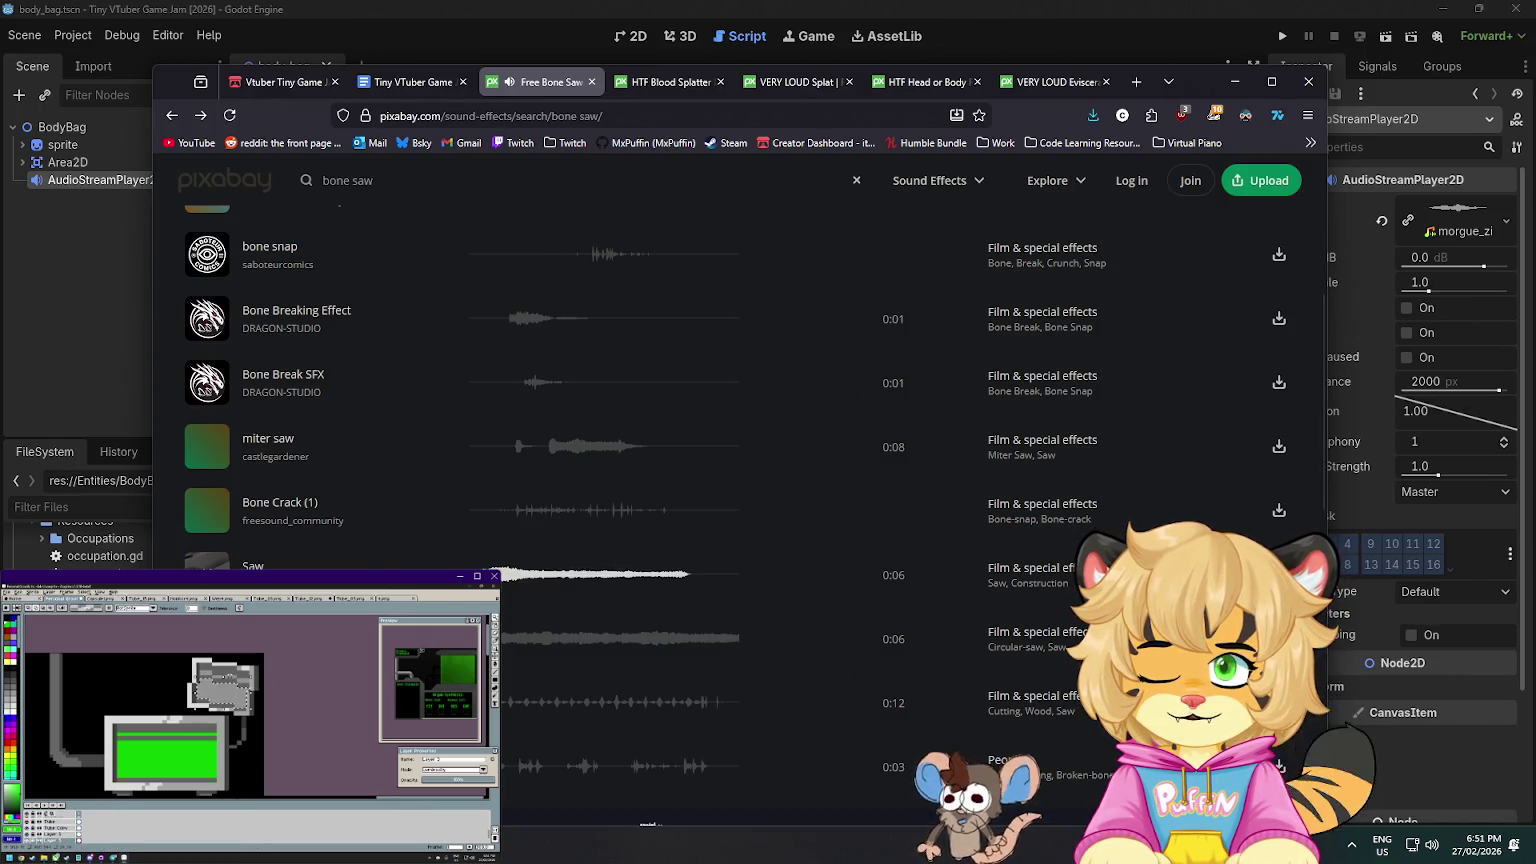
left_click(587, 575)
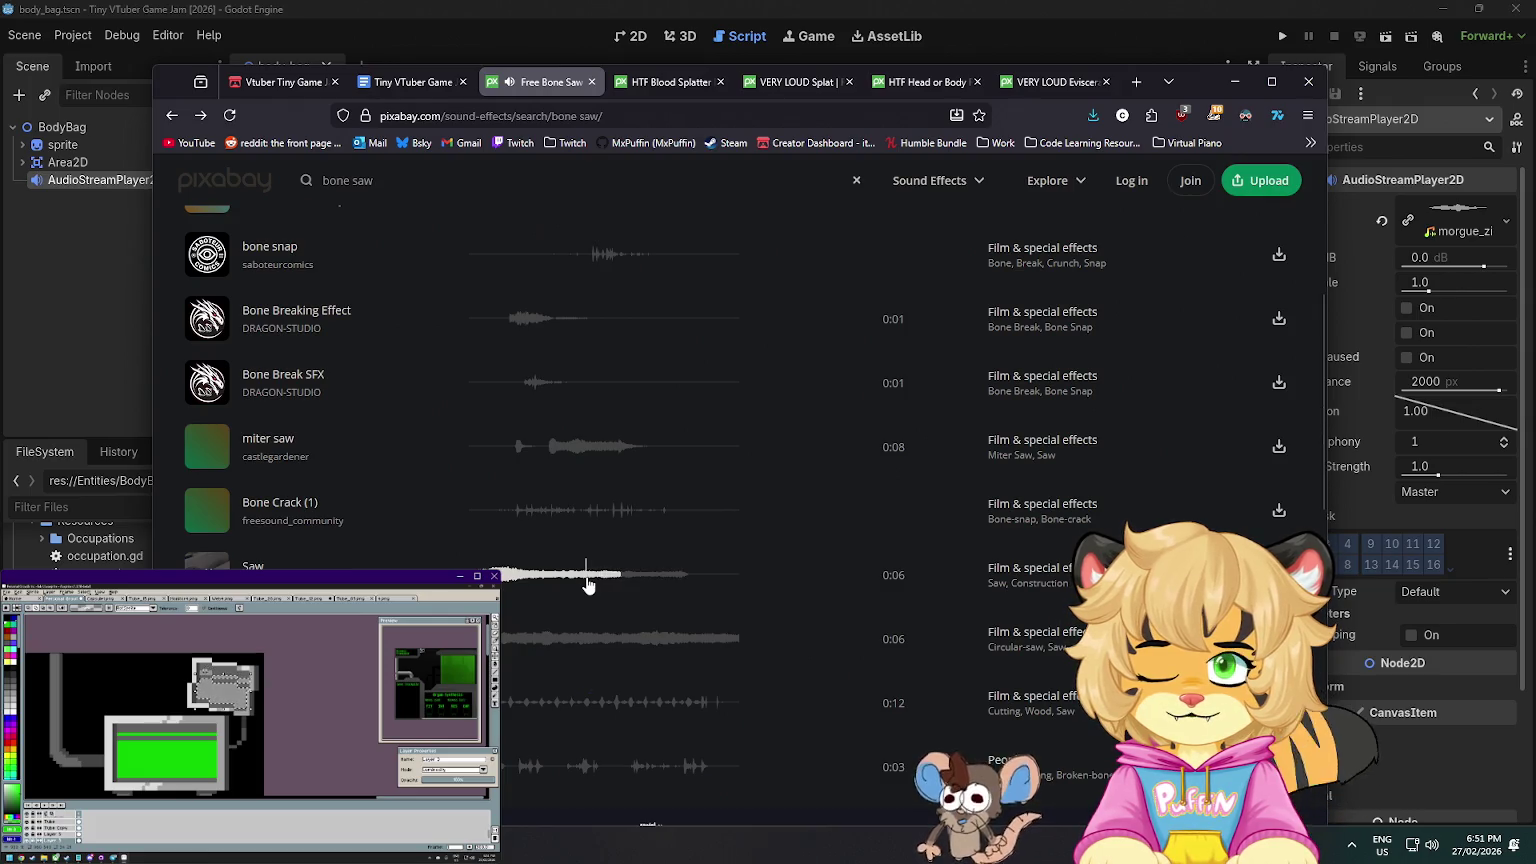
scroll(210, 560, "down", 2)
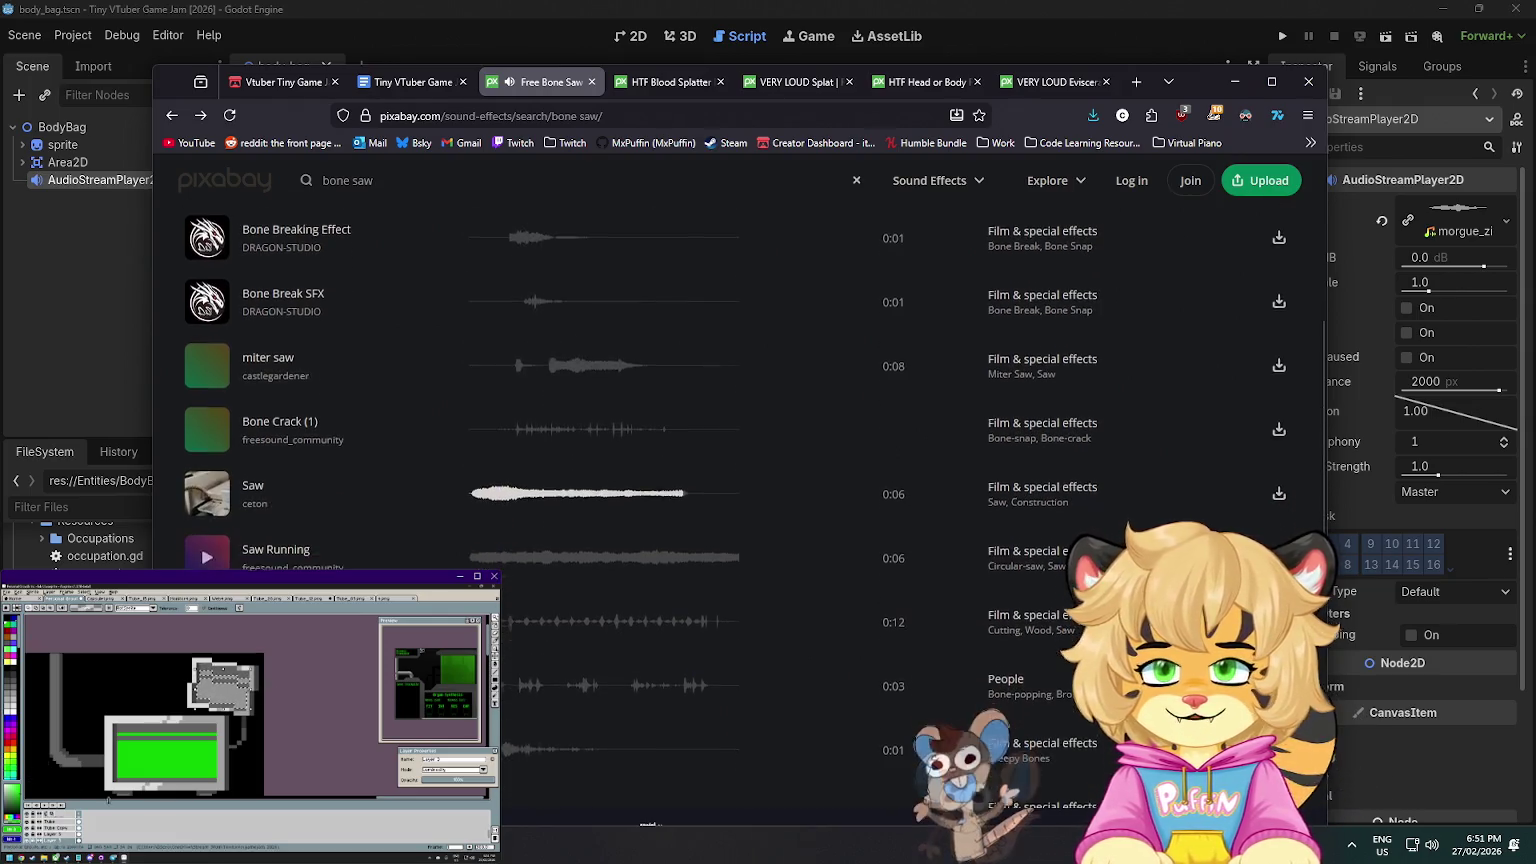
left_click(209, 474)
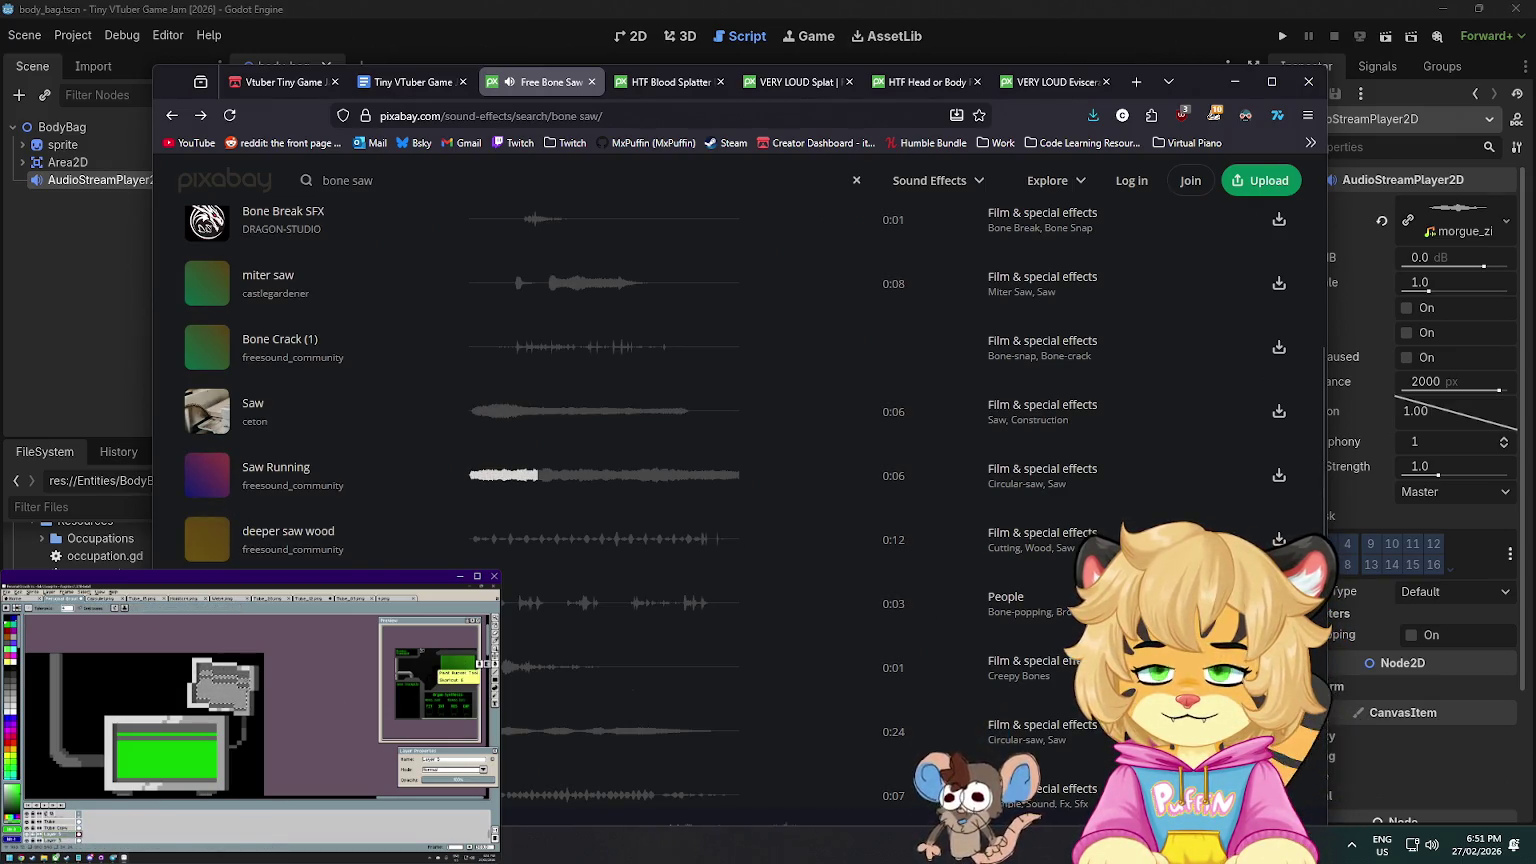
scroll(206, 530, "down", 1)
left_click(206, 523)
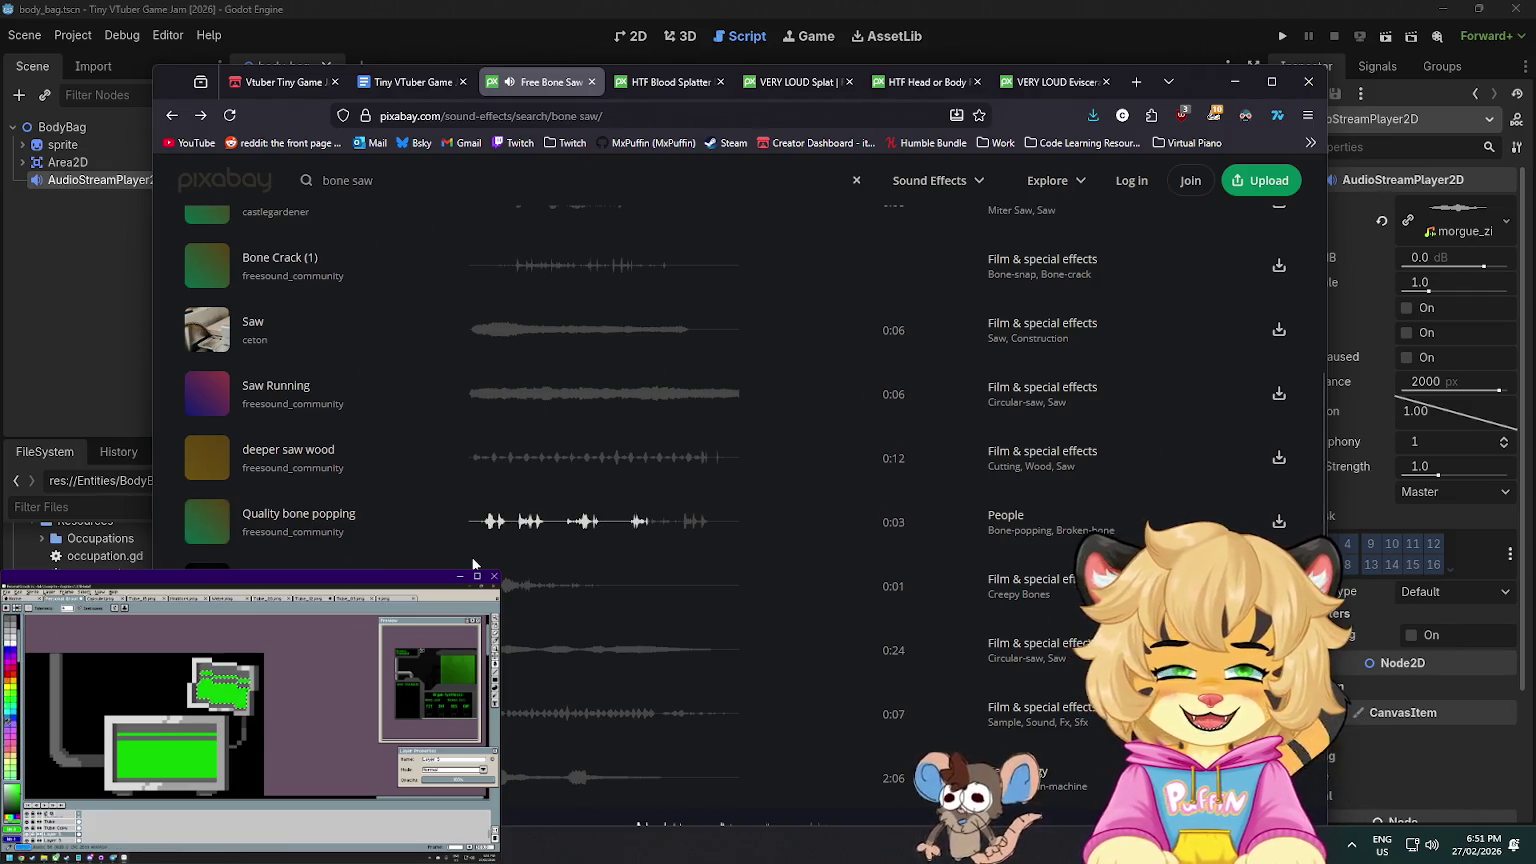
scroll(472, 566, "up", 5)
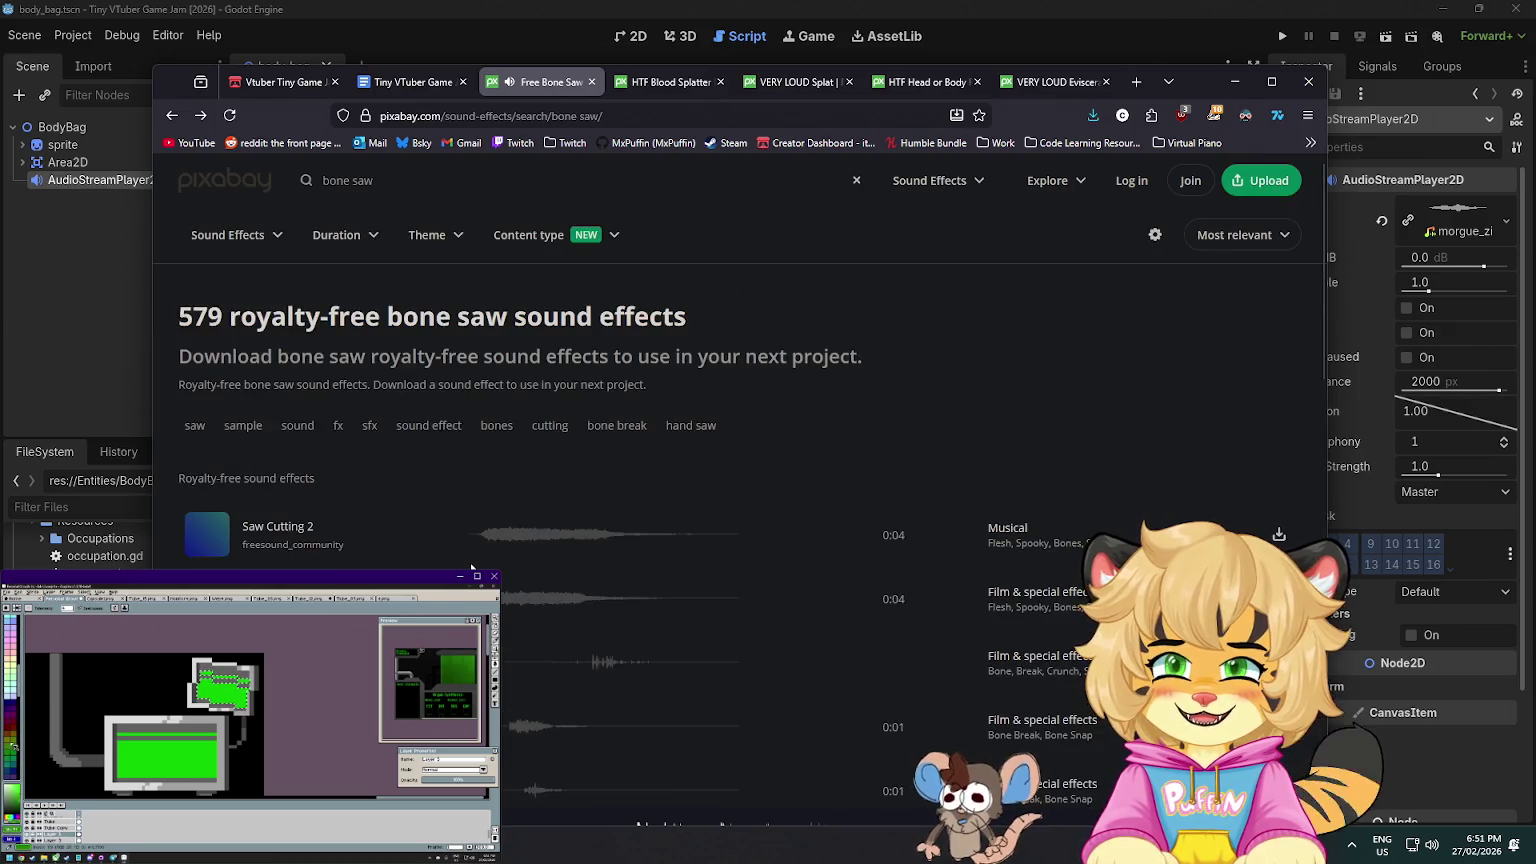
scroll(478, 556, "down", 1)
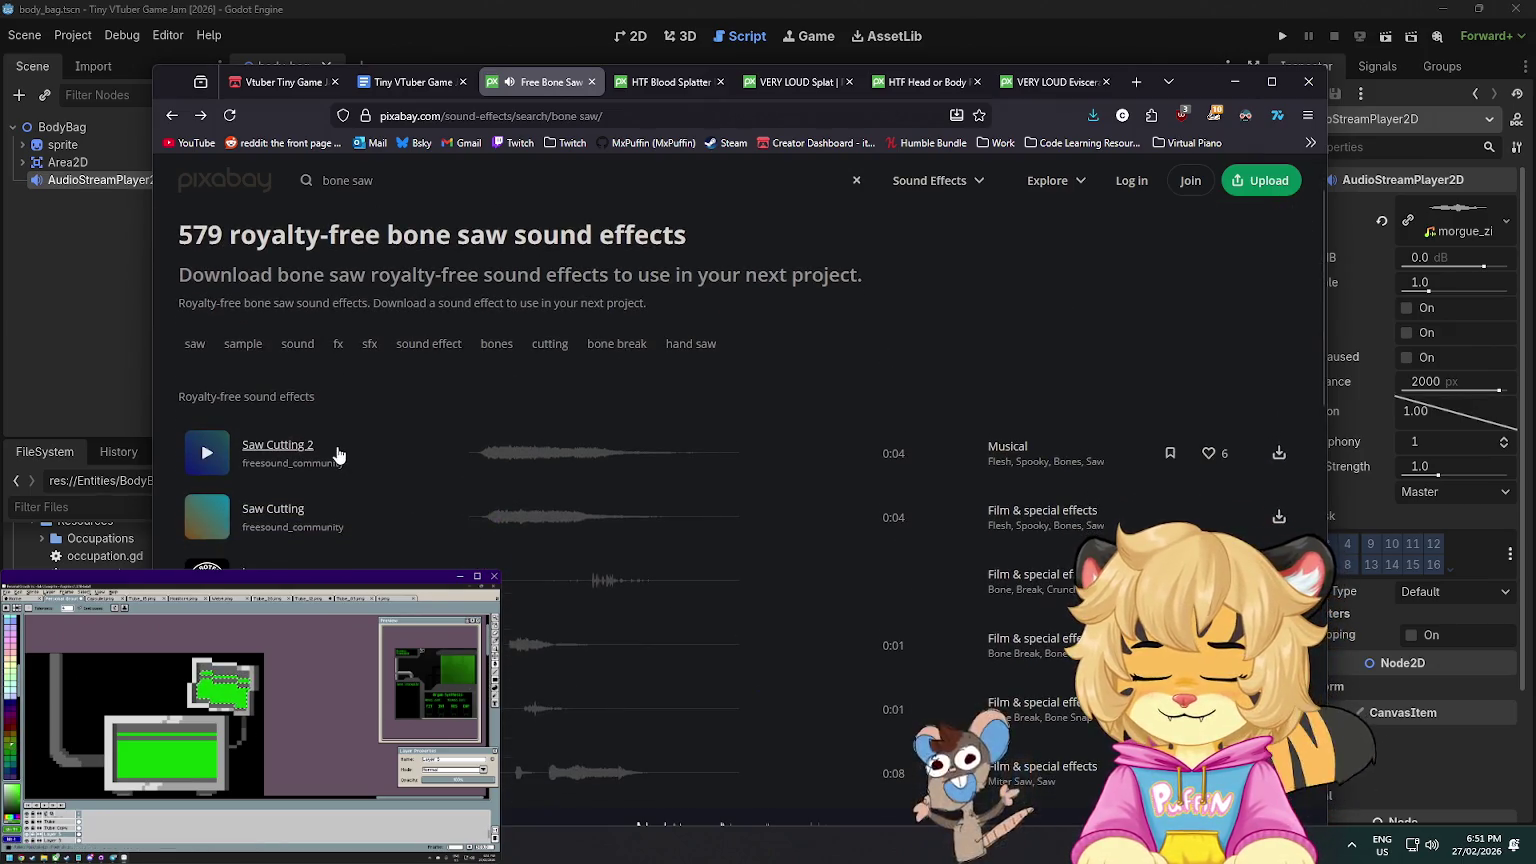
left_click(209, 515)
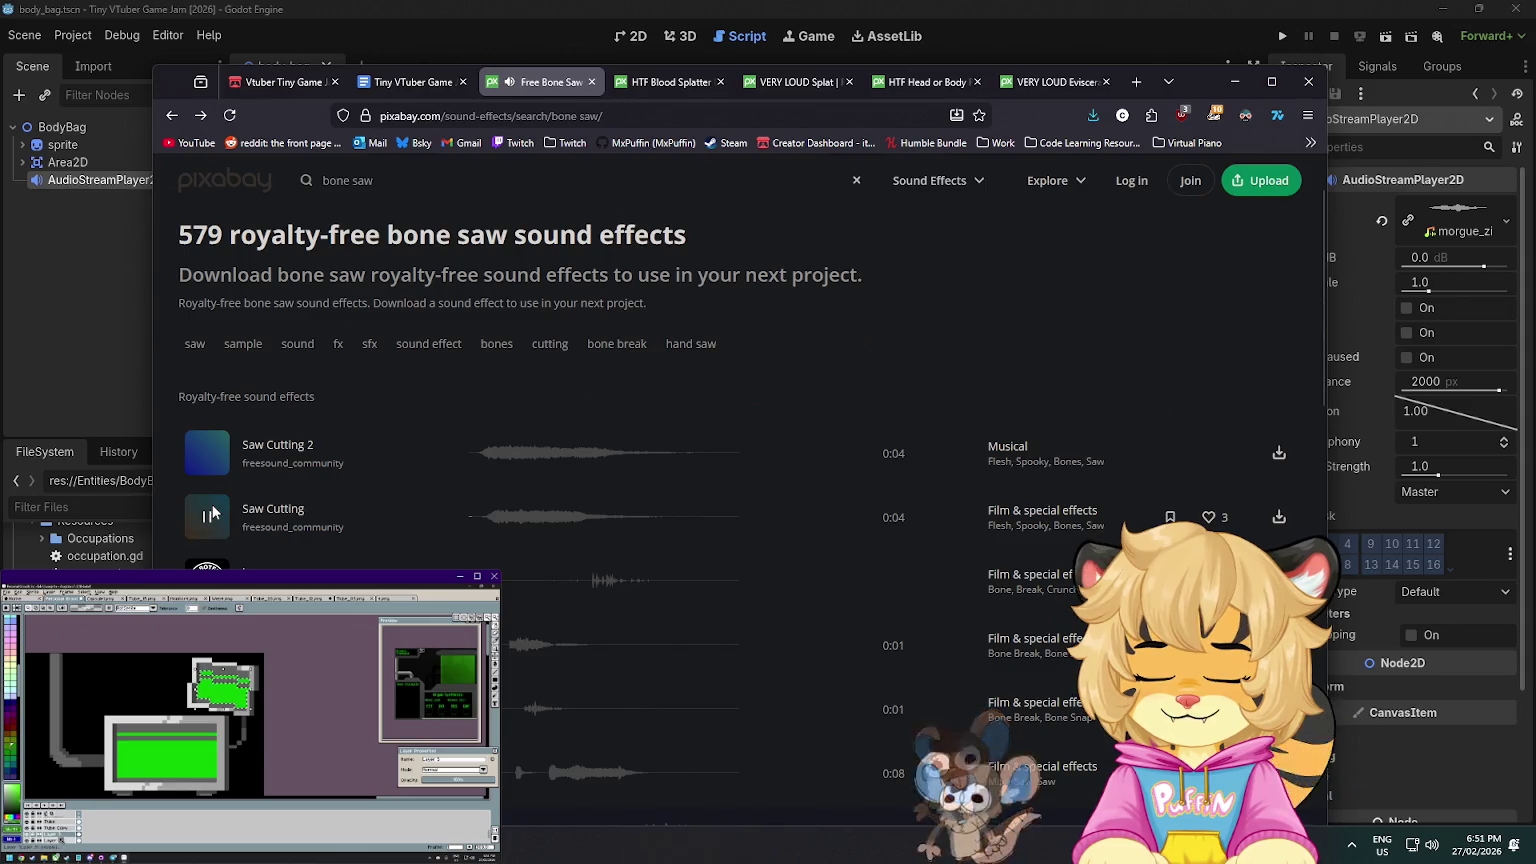
scroll(211, 515, "down", 4)
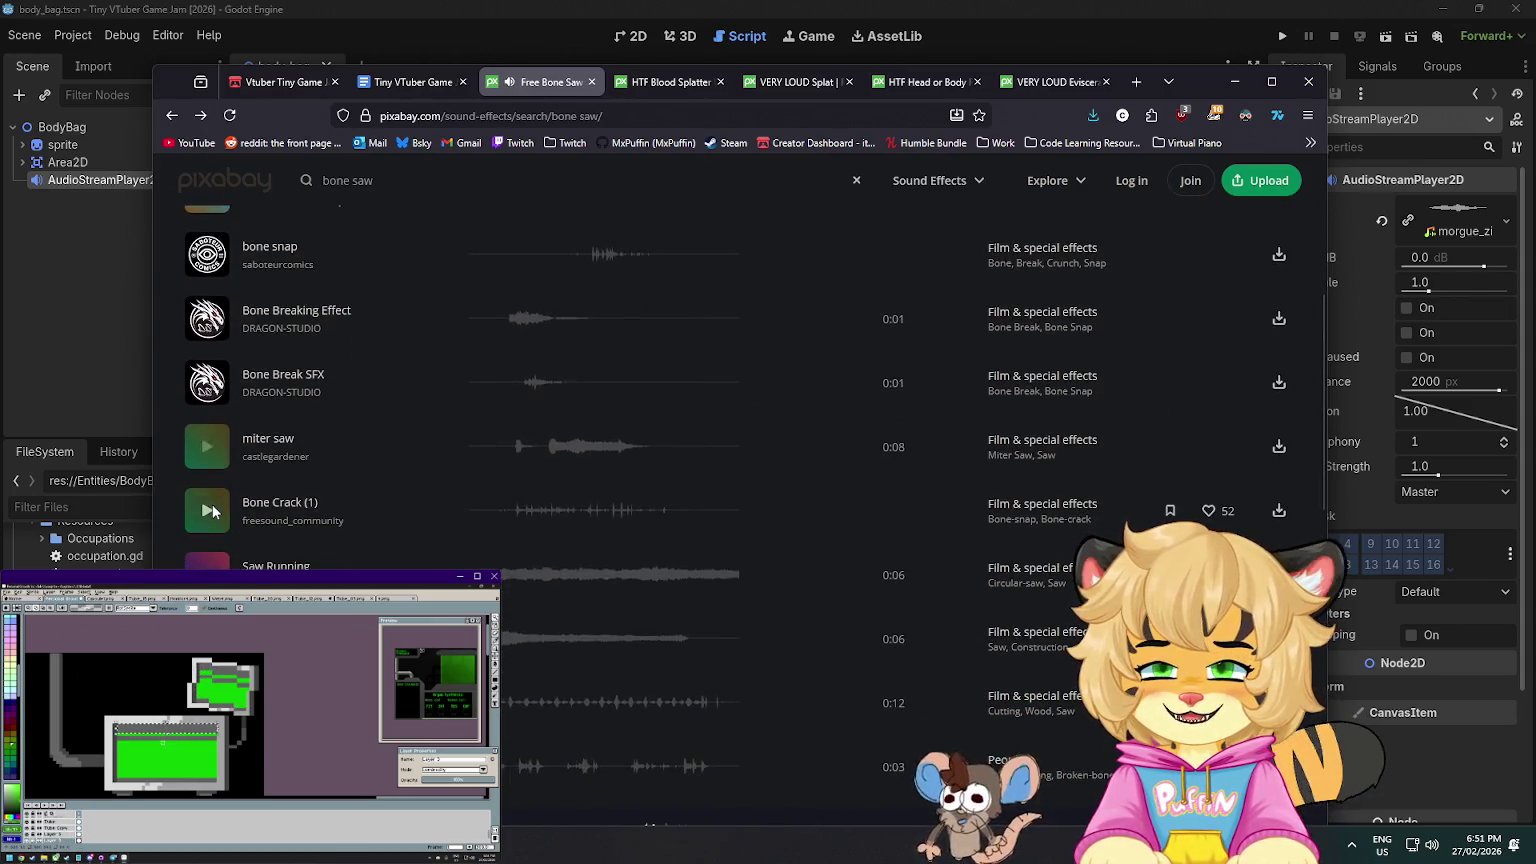
scroll(210, 520, "down", 10)
left_click(212, 482)
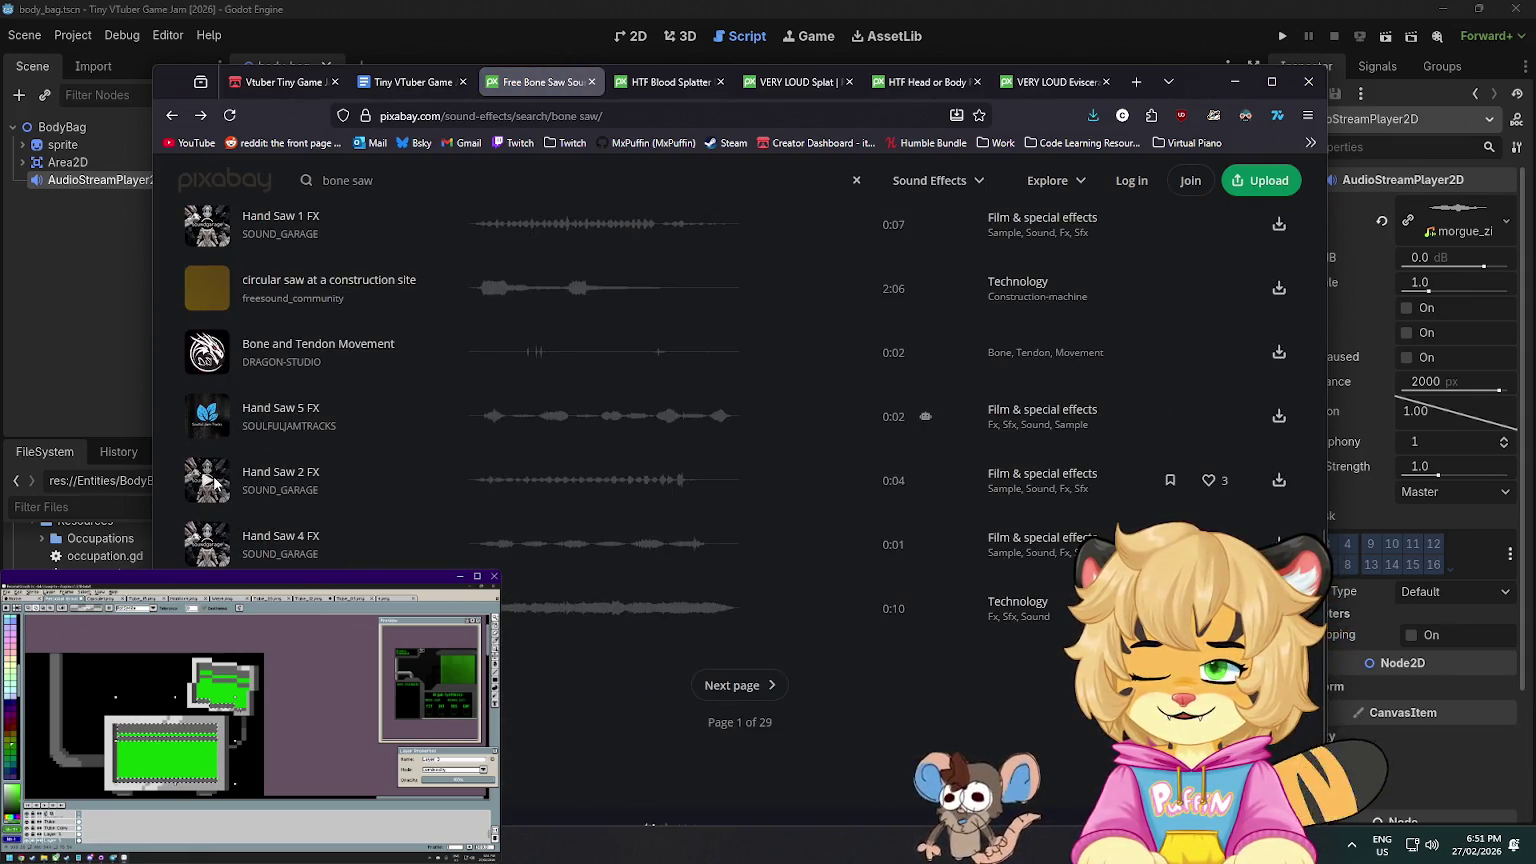
scroll(215, 484, "up", 3)
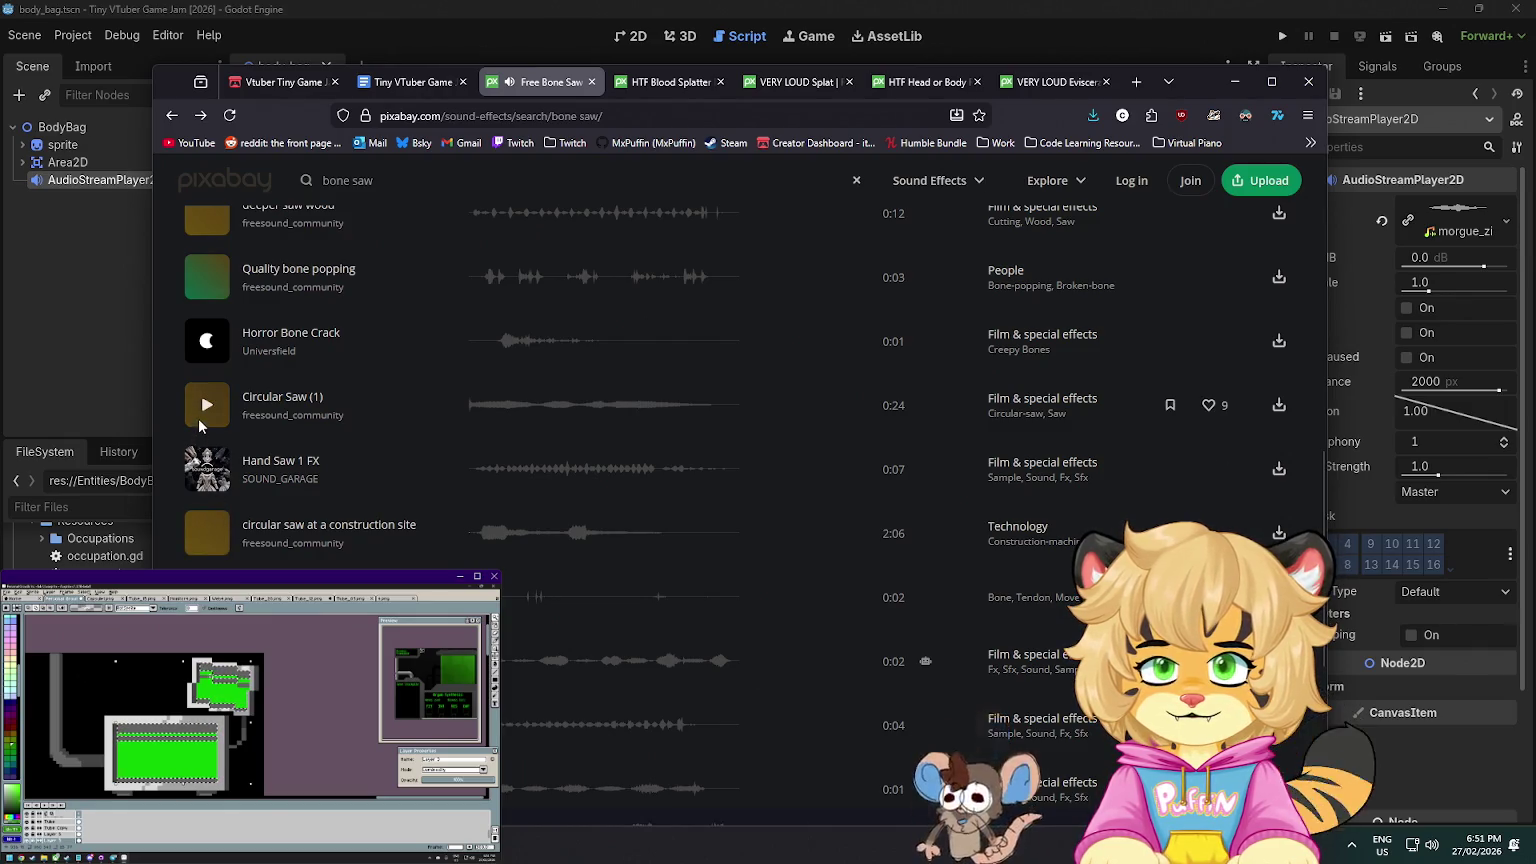
scroll(208, 407, "up", 2)
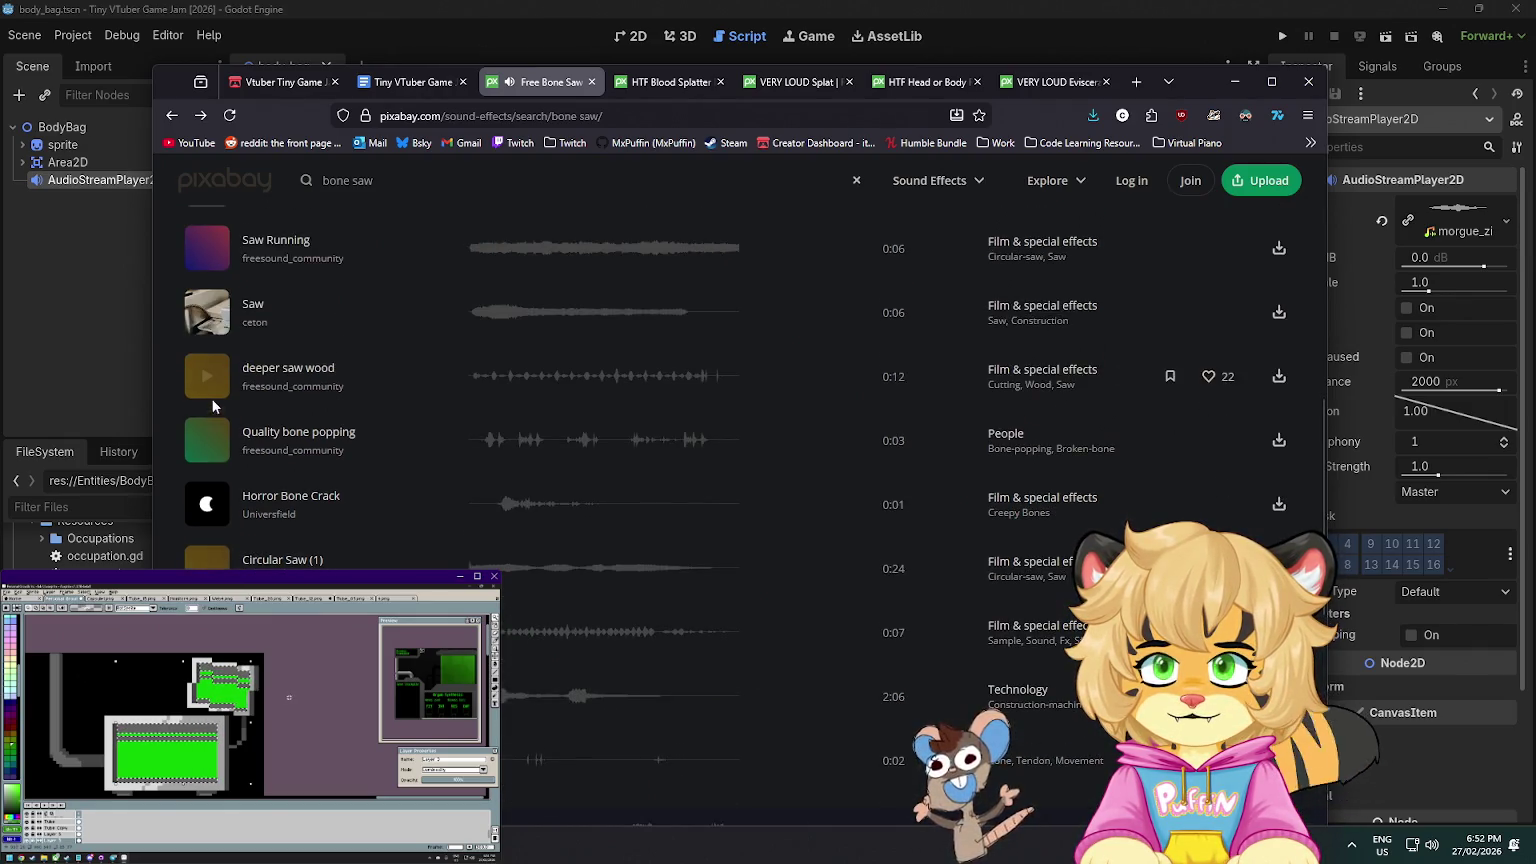
scroll(211, 349, "up", 3)
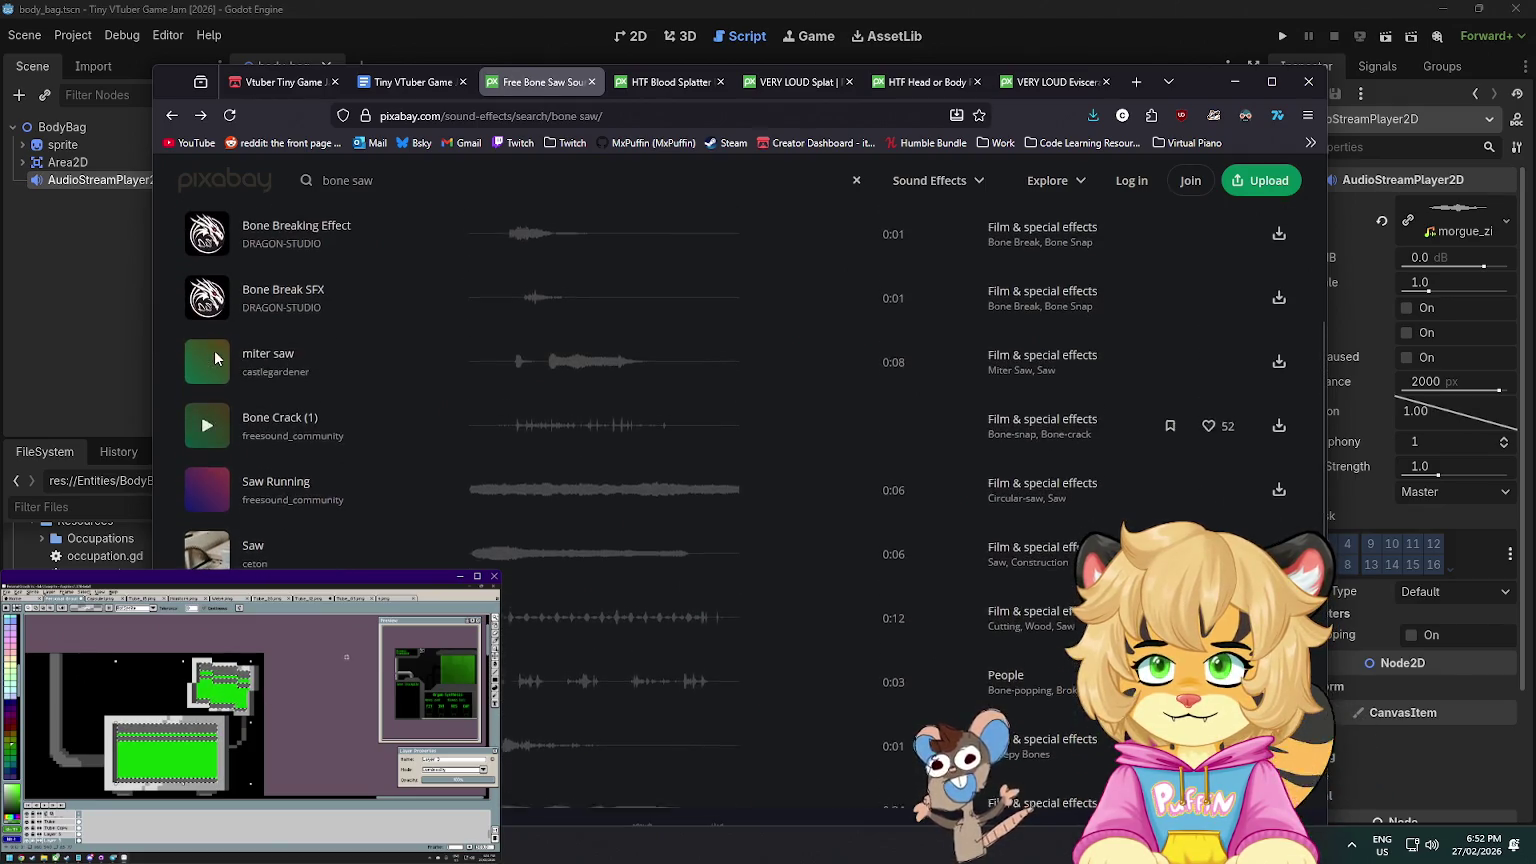
left_click(207, 365)
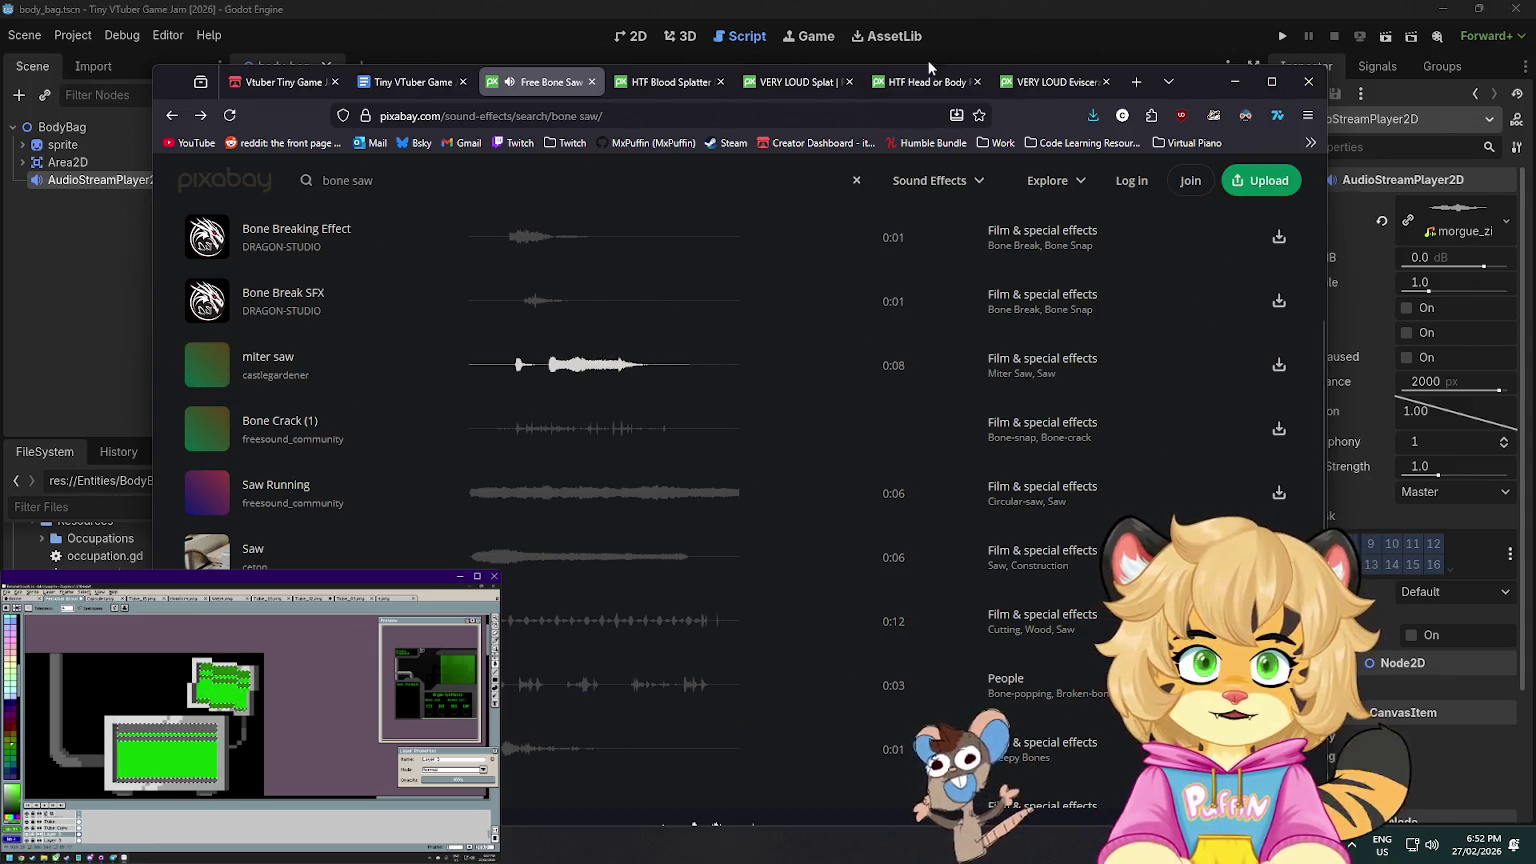
- Replay VERY LOUD Eviscerating 2 and HTF Blood Splatter Explode, then copy the Blood Splatter page link
left_click(1045, 81)
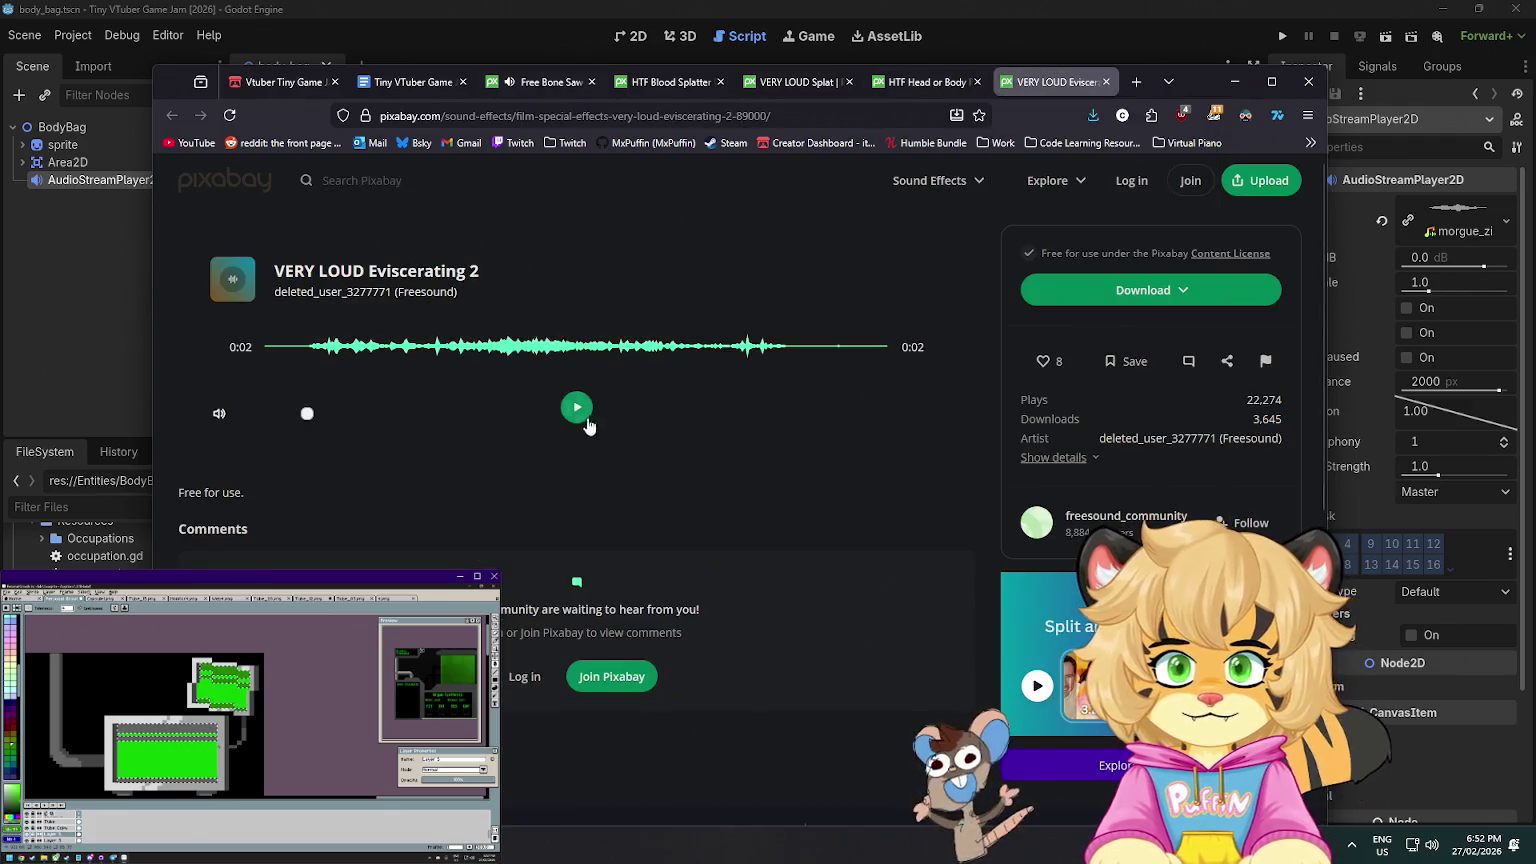
left_click(586, 419)
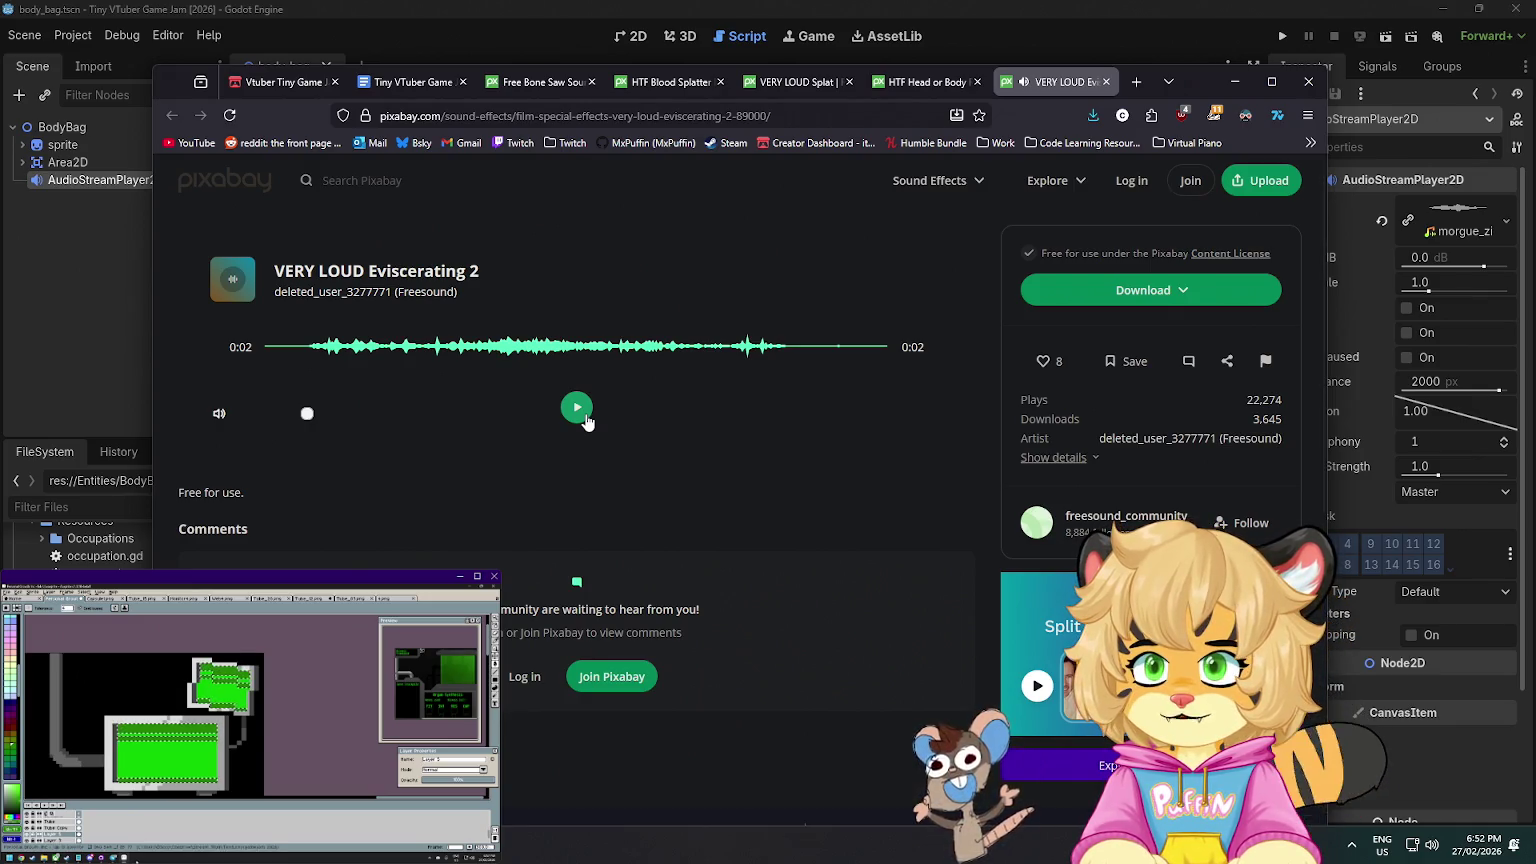
left_click(586, 419)
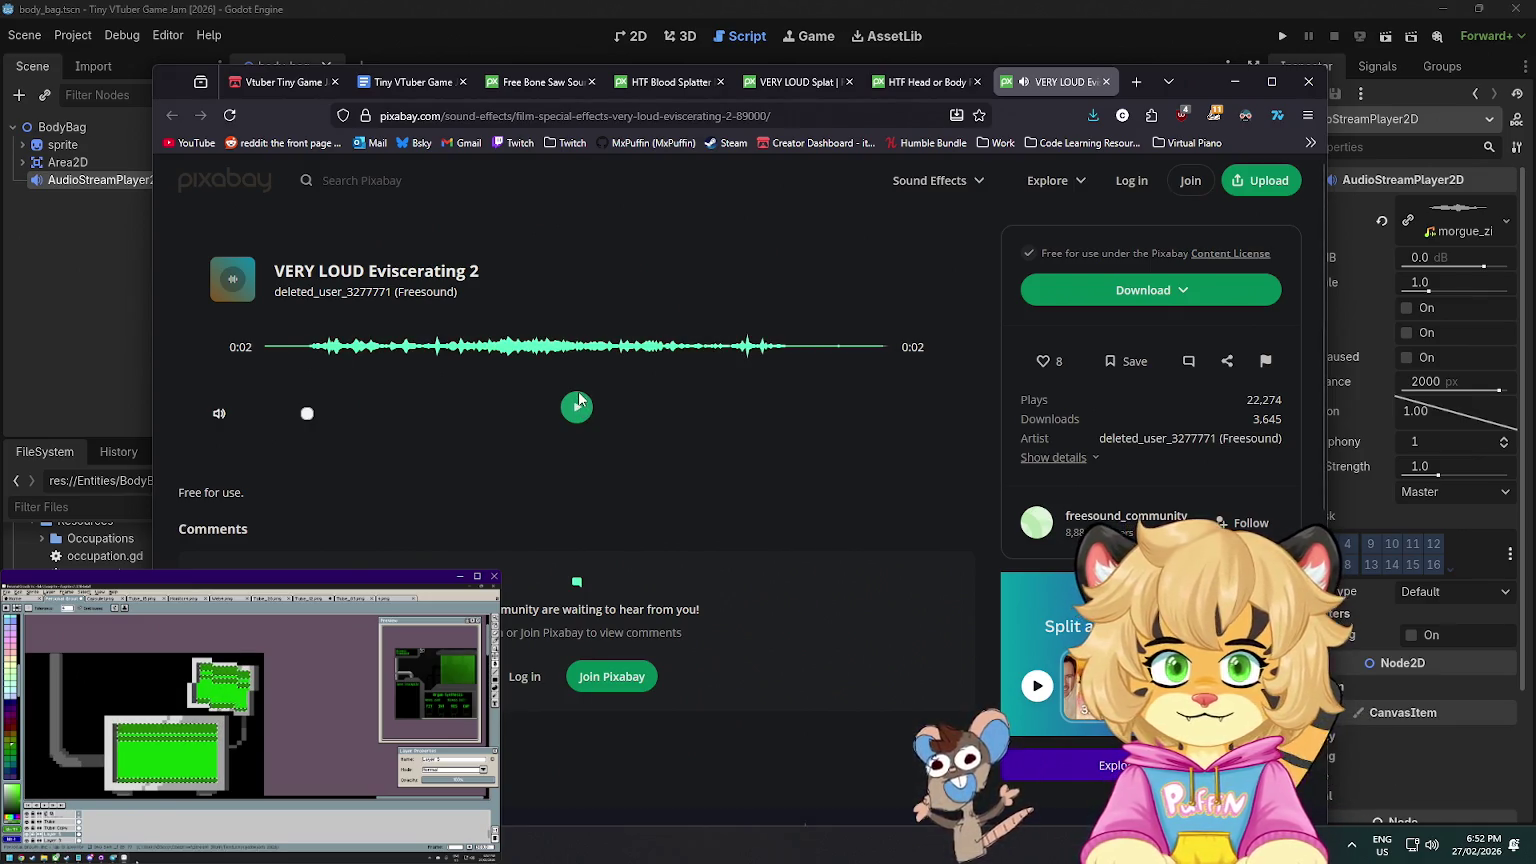
left_click(659, 89)
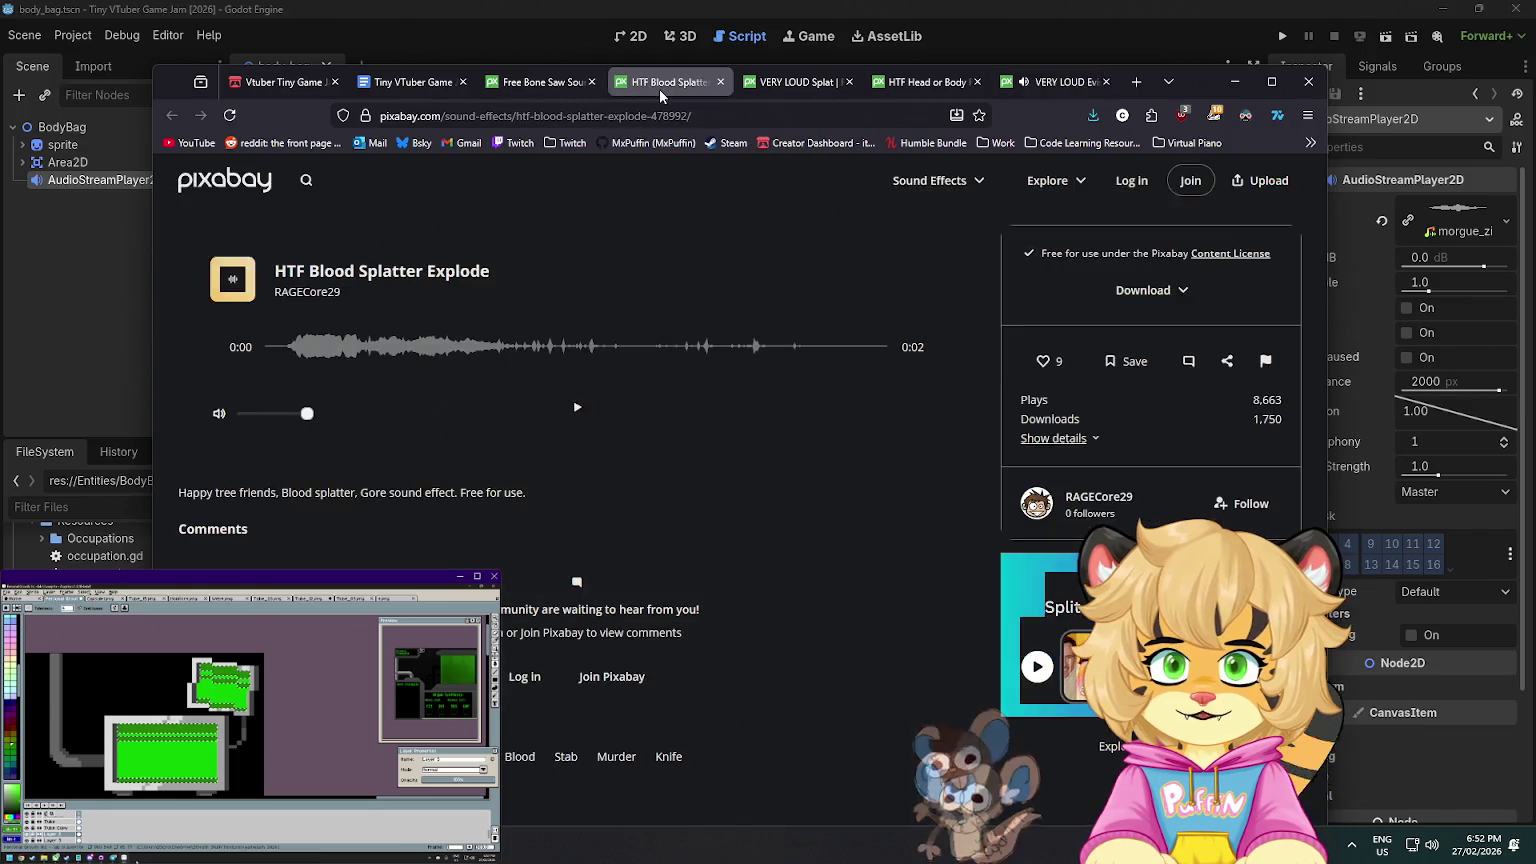
left_click(580, 421)
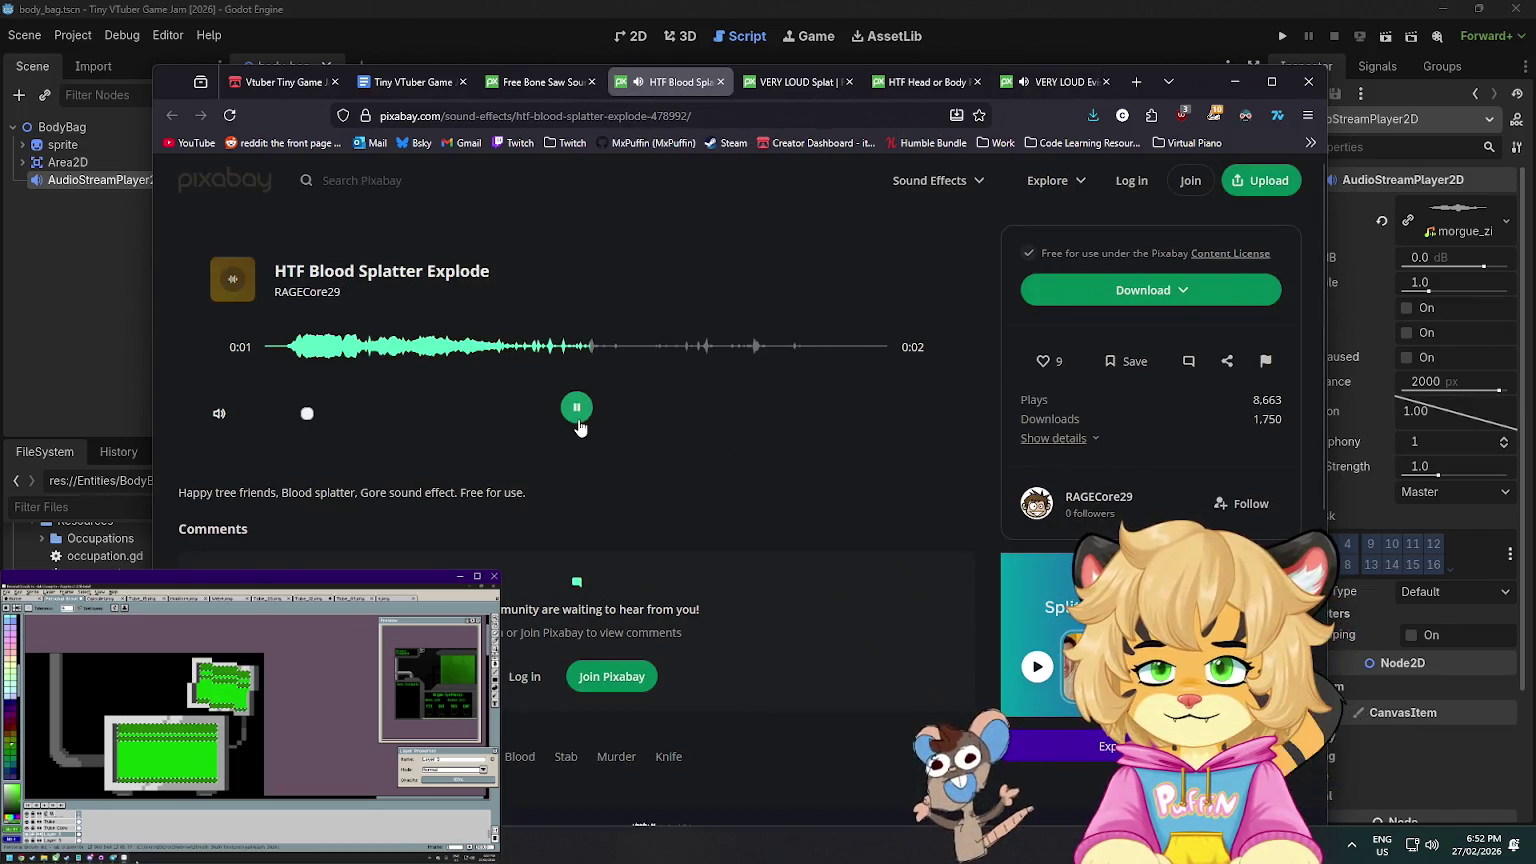
left_click(530, 117)
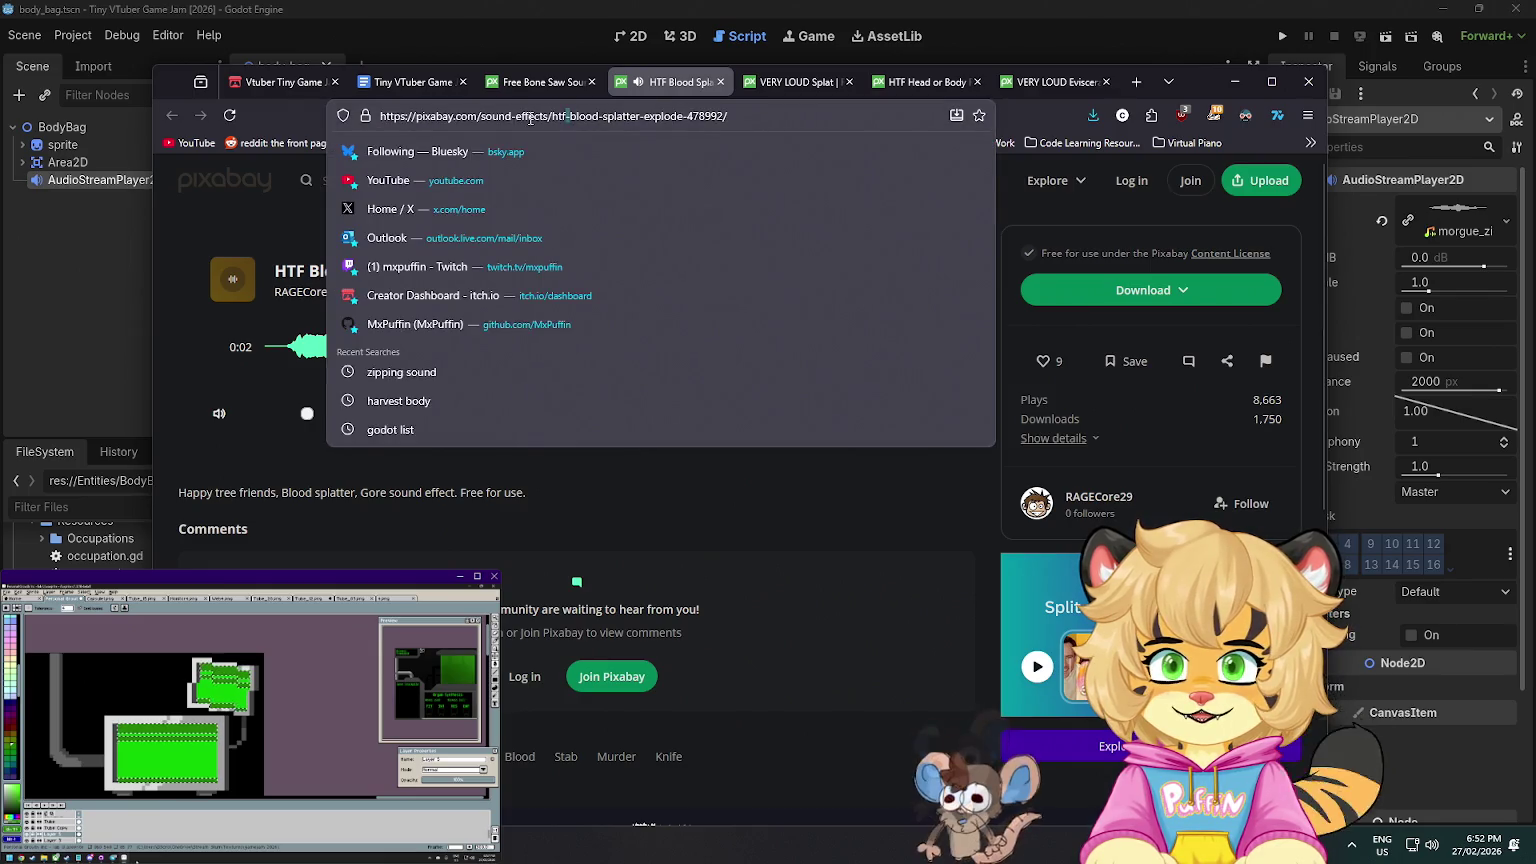
left_click(396, 81)
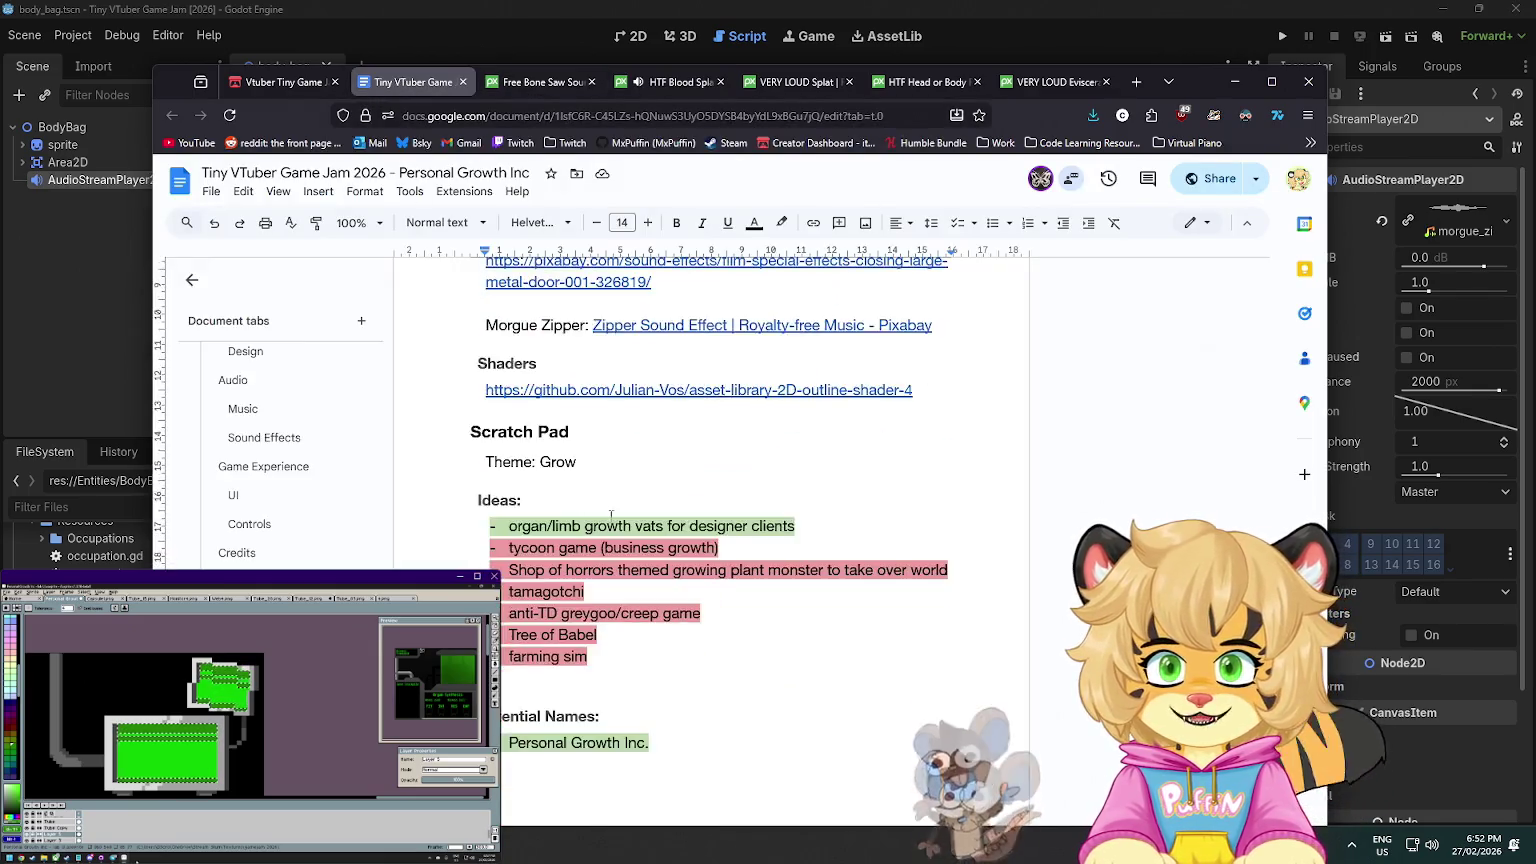
- Add a 'Morgue Harvest:' line below Morgue Zipper with the pasted link shown as its title
scroll(611, 515, "up", 2)
left_click(958, 470)
key("Return")
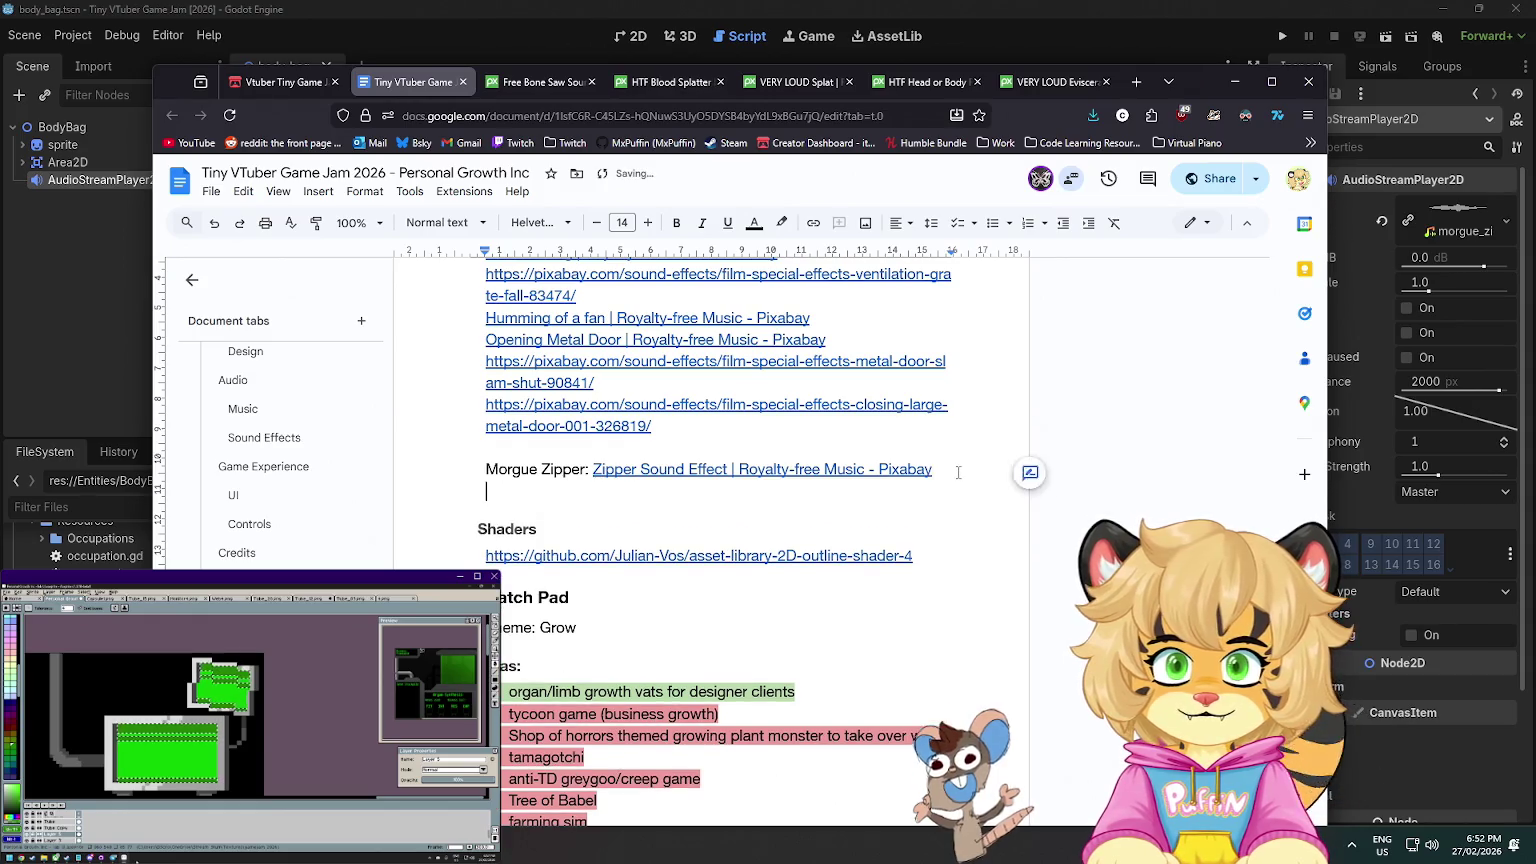
type("Morgue Harvest:")
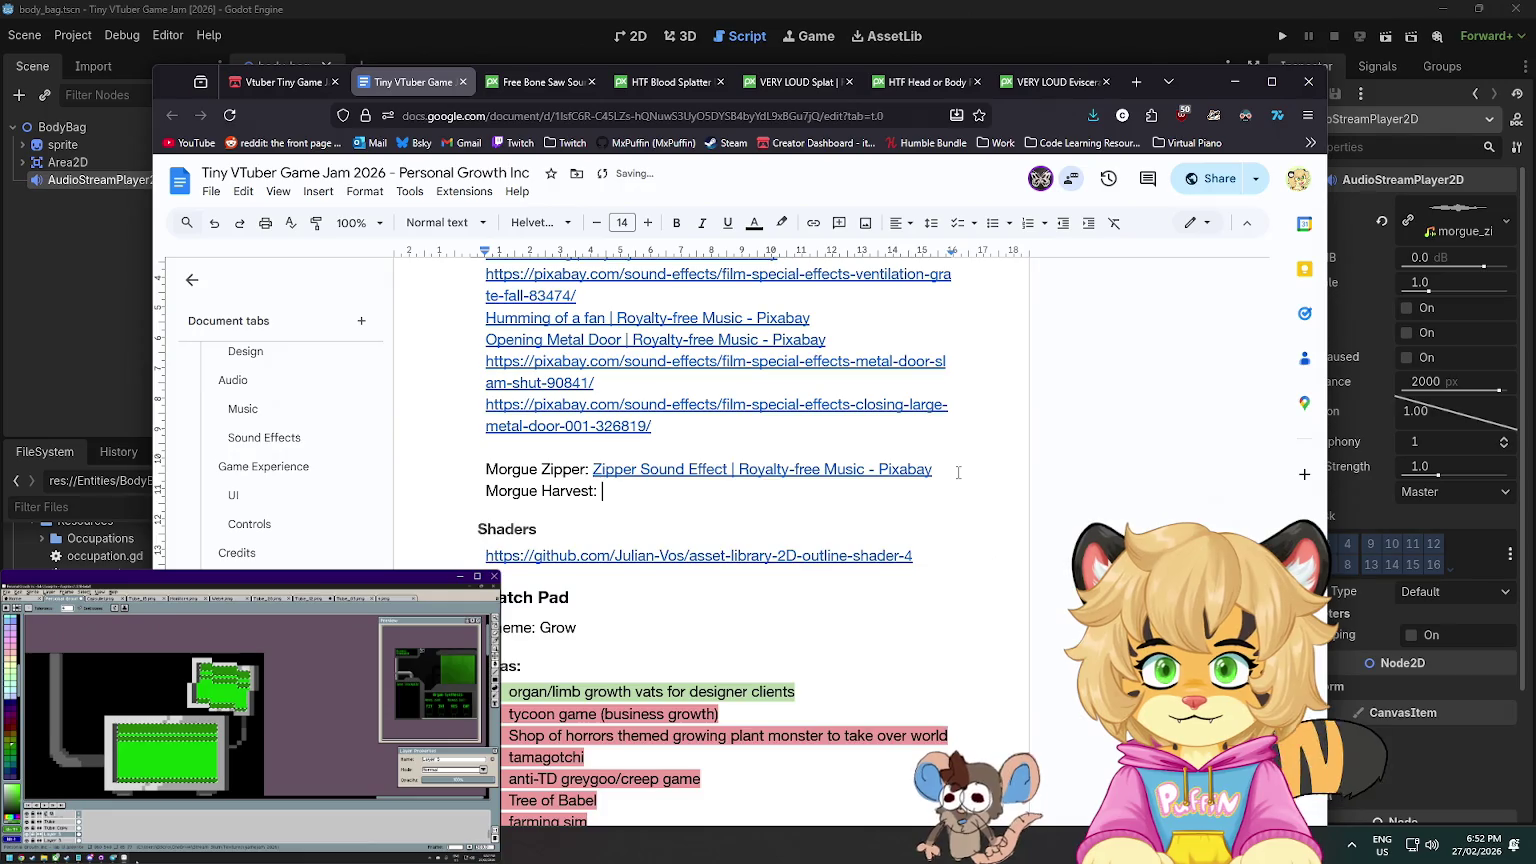
type("https://pixabay.com/sound-effects/htf-blood-splatter-explode-478992/")
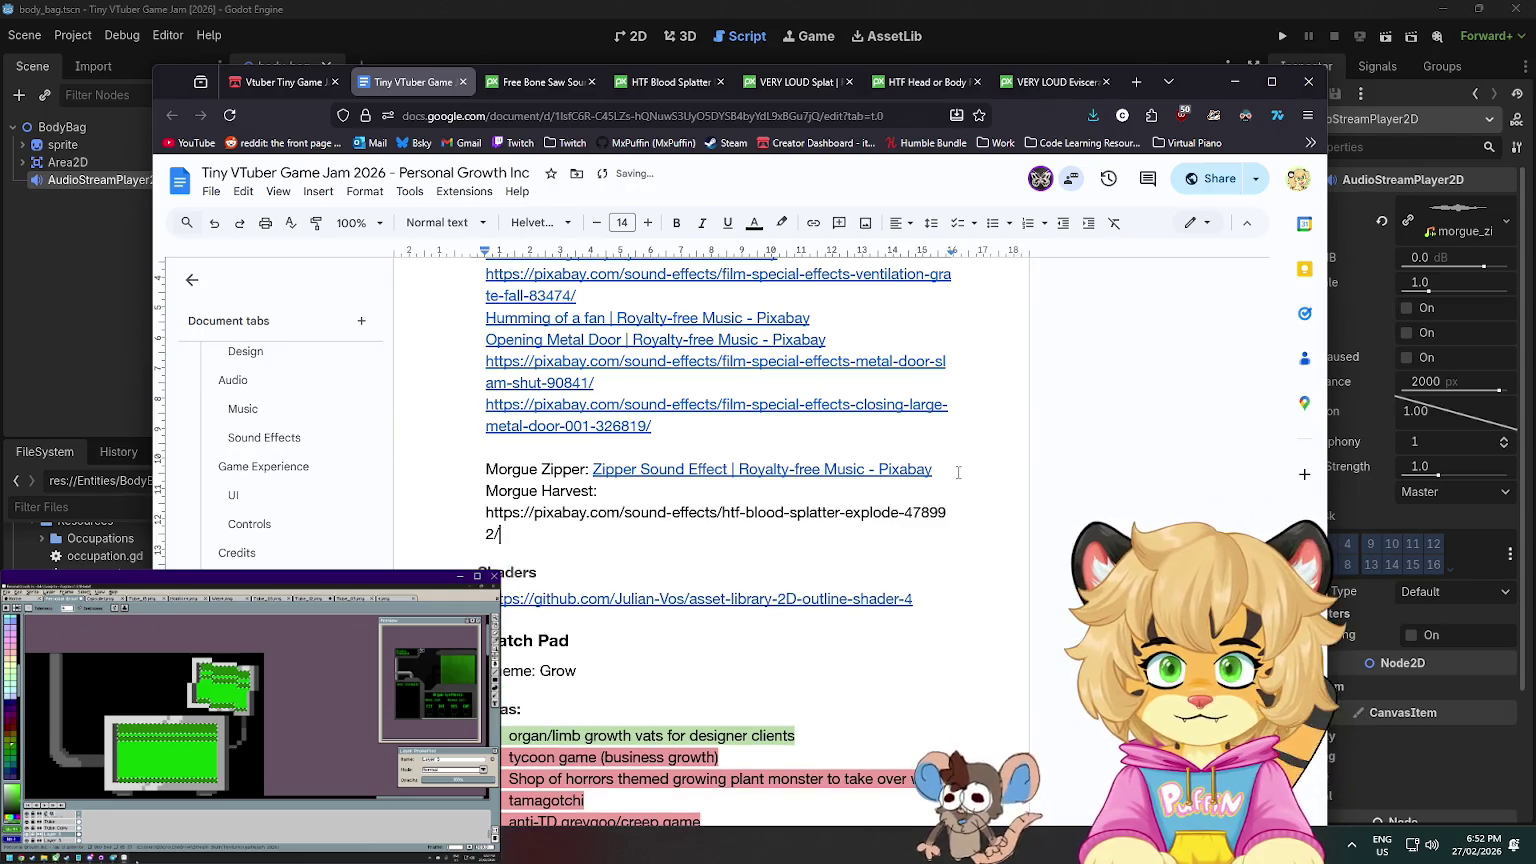
key("Return")
left_click(768, 512)
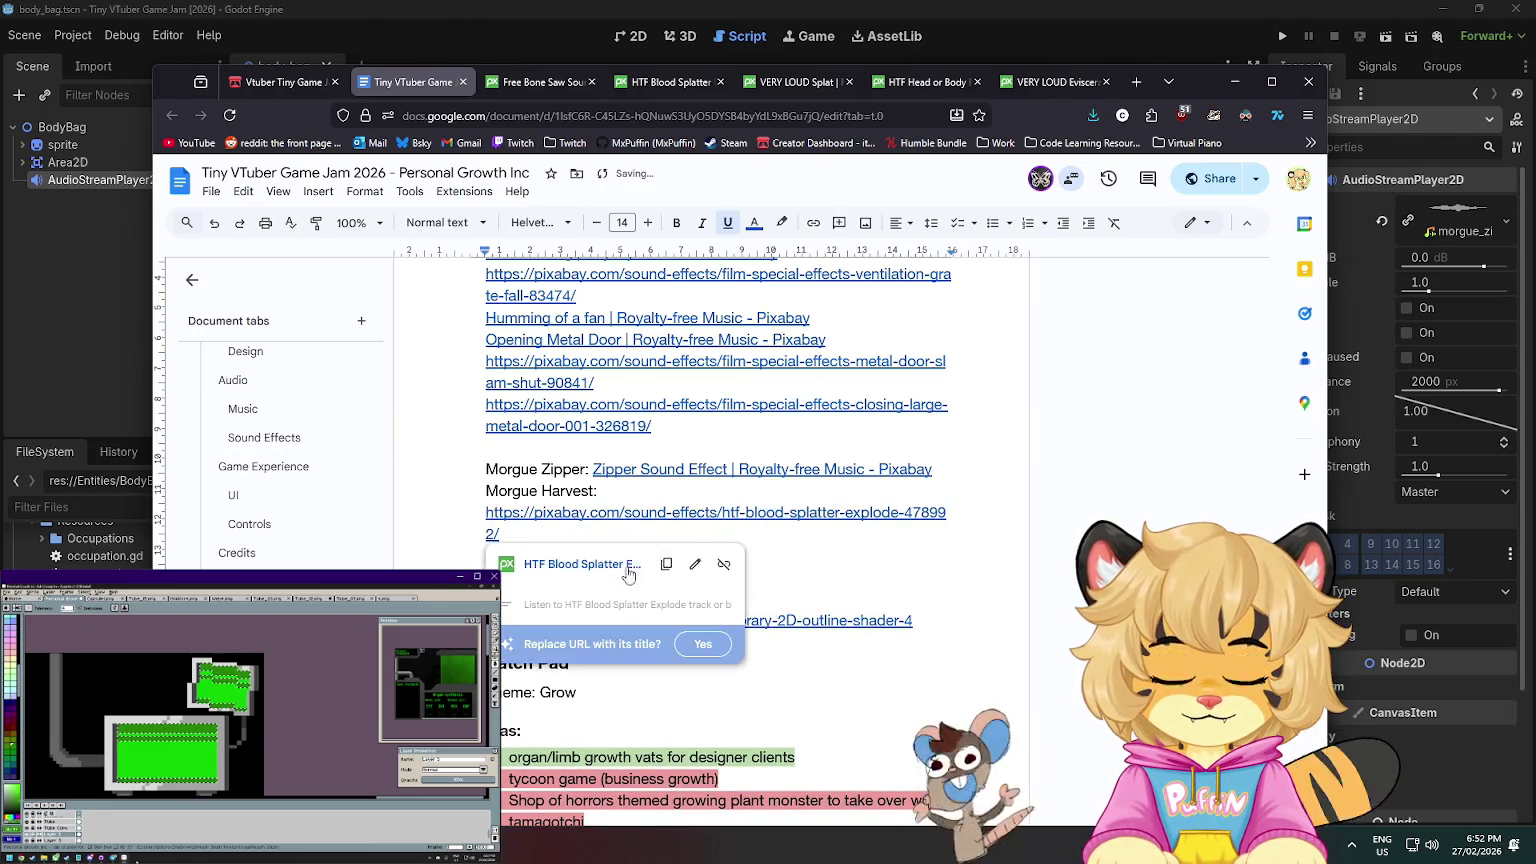
left_click(703, 644)
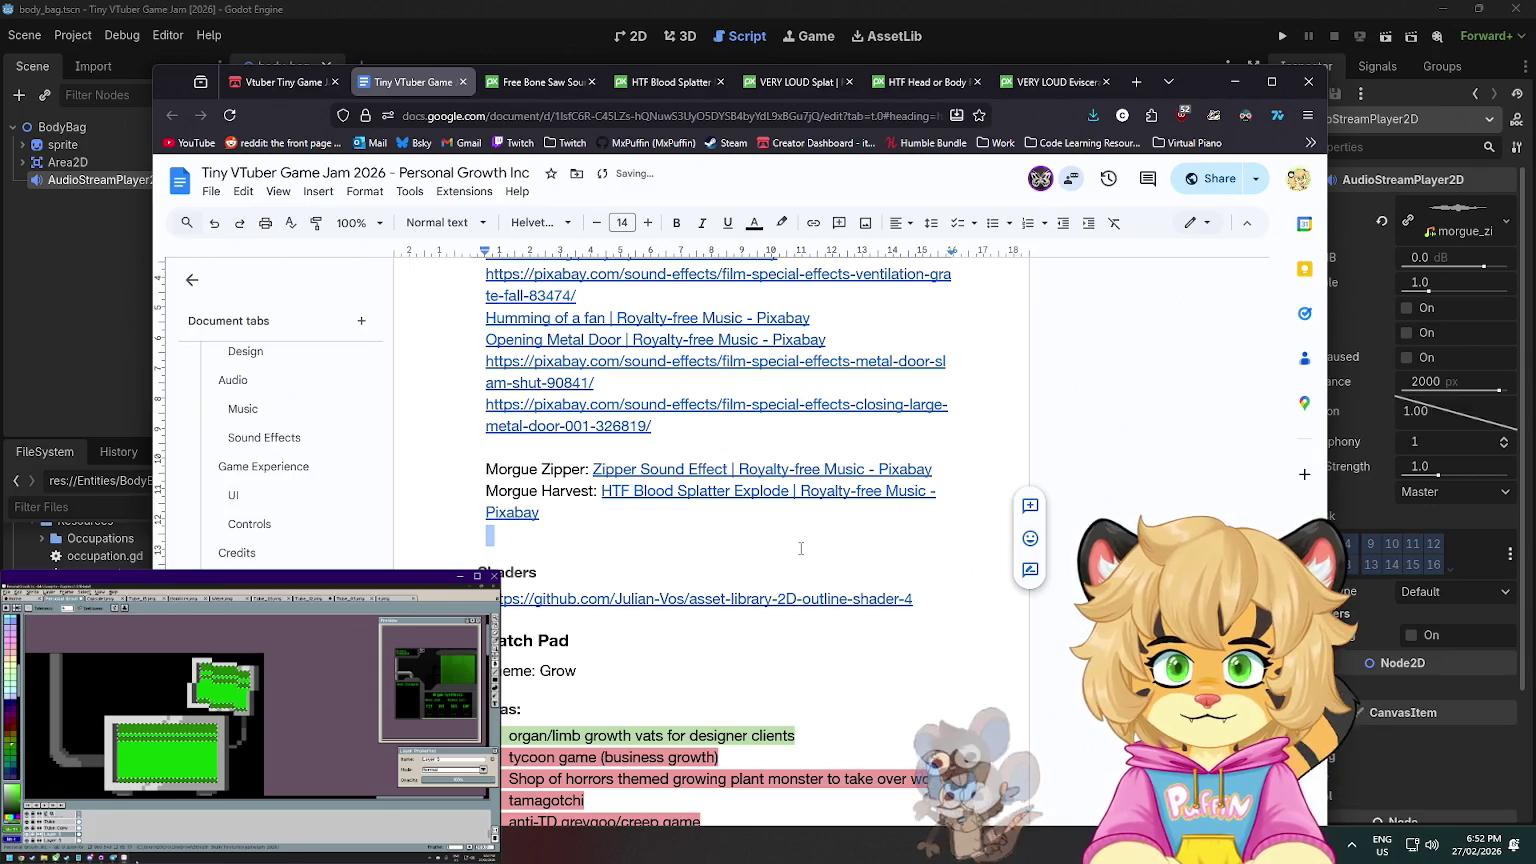
- Tidy the blank lines so one empty line remains before the Shaders heading
left_click(806, 514)
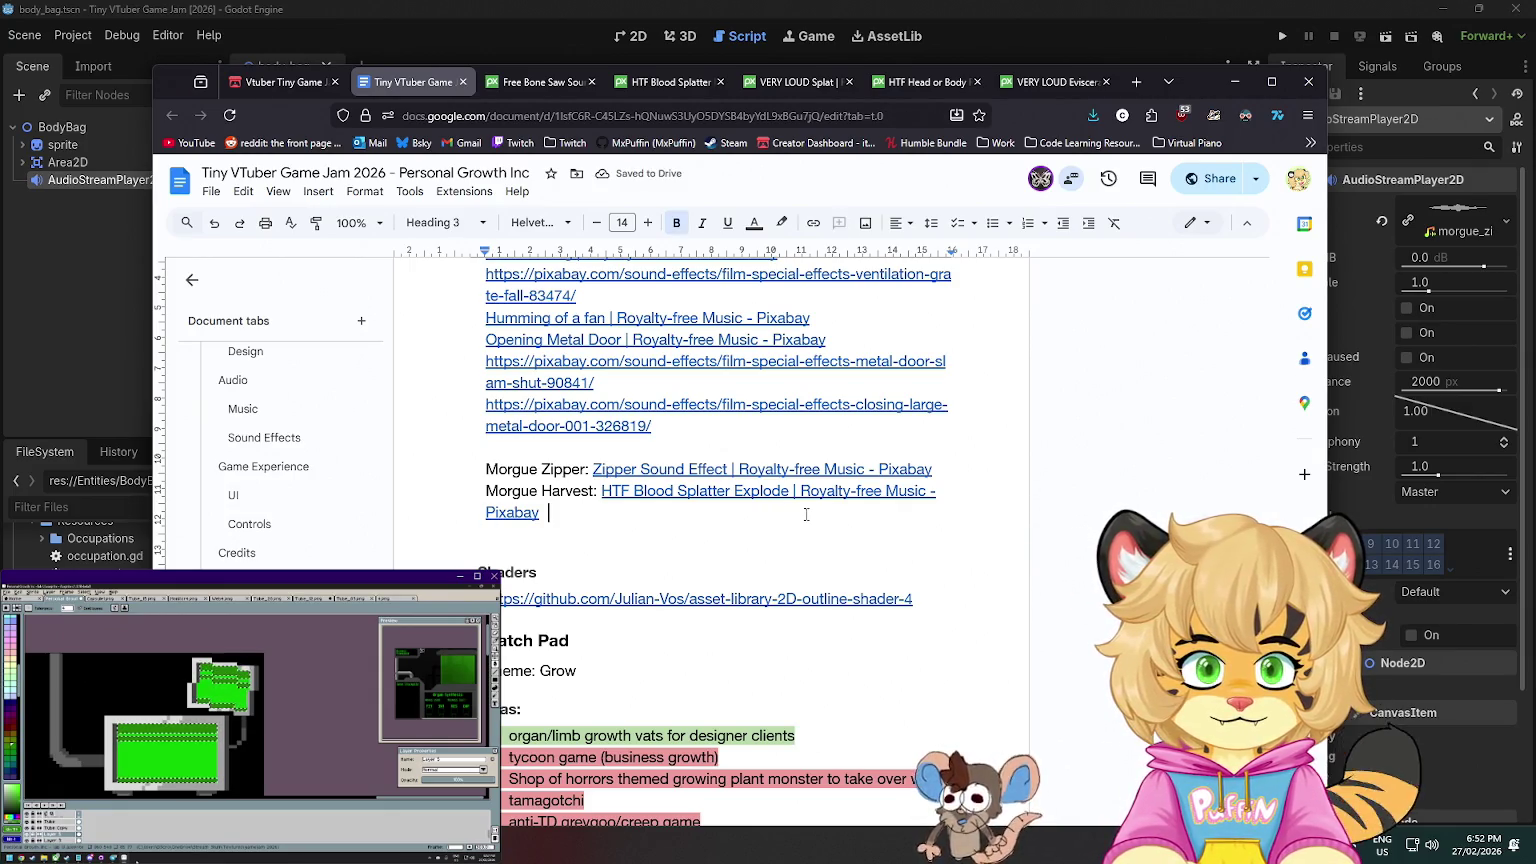
key("Delete")
key("Down")
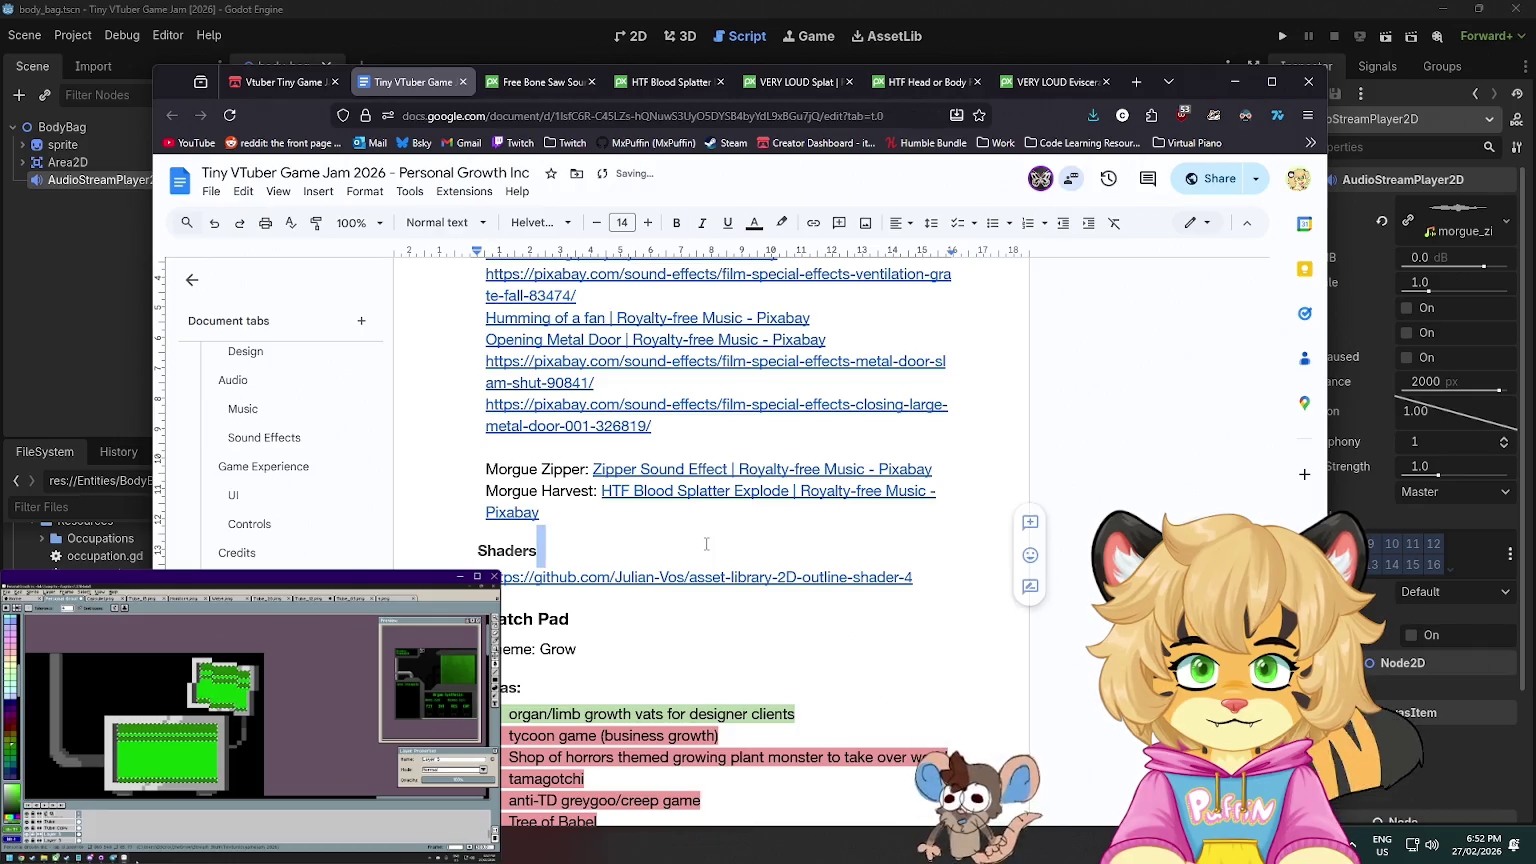
left_click(729, 517)
key("Return")
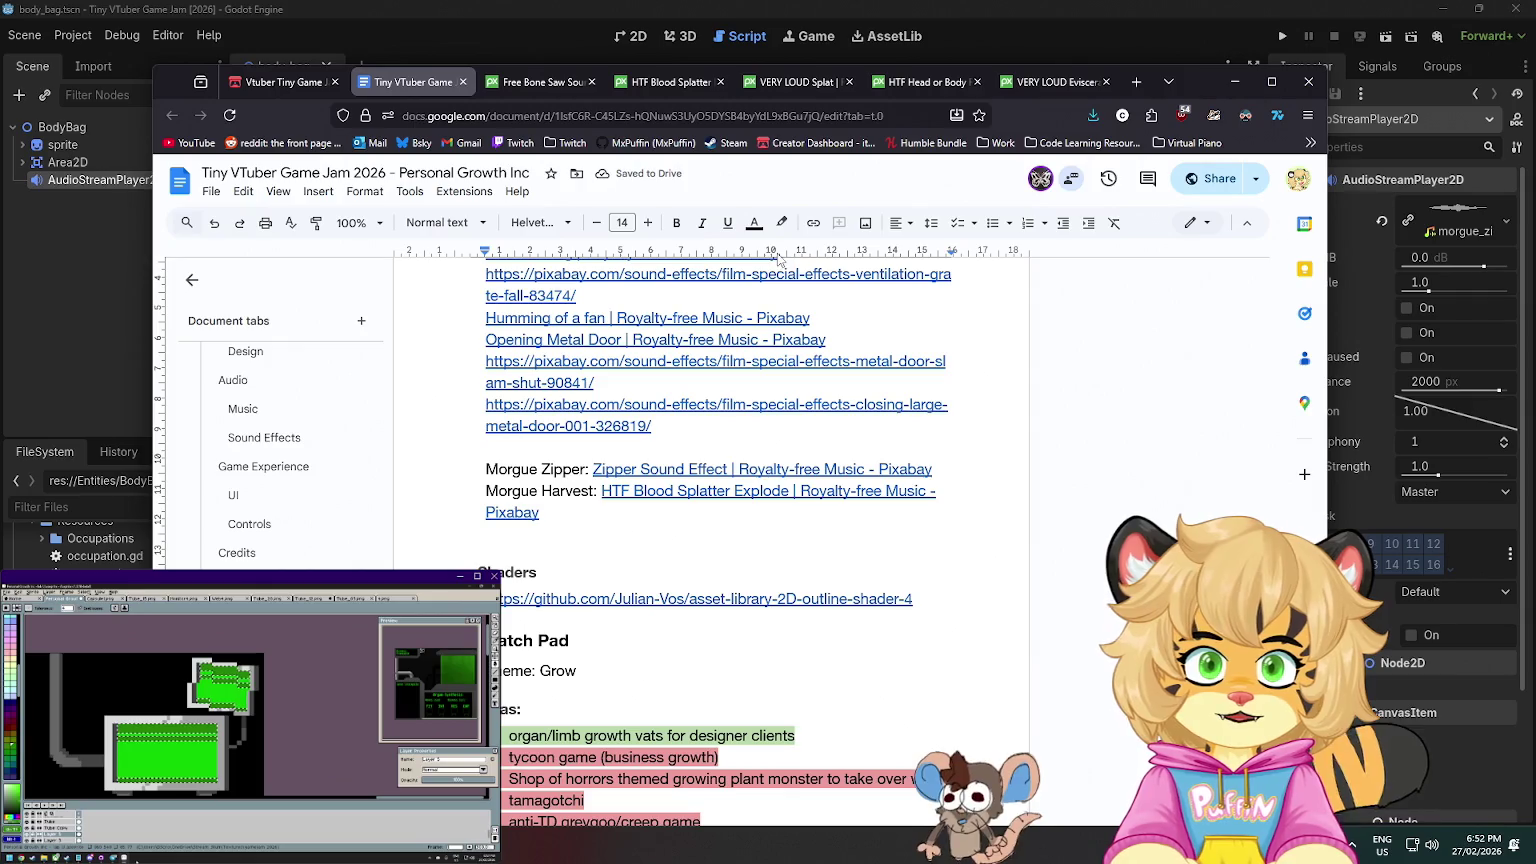
left_click(671, 85)
- Download the HTF Blood Splatter Explode clip as MP3, saving it as body_harvest in Downloads
left_click(579, 407)
left_click(1130, 291)
left_click(1099, 382)
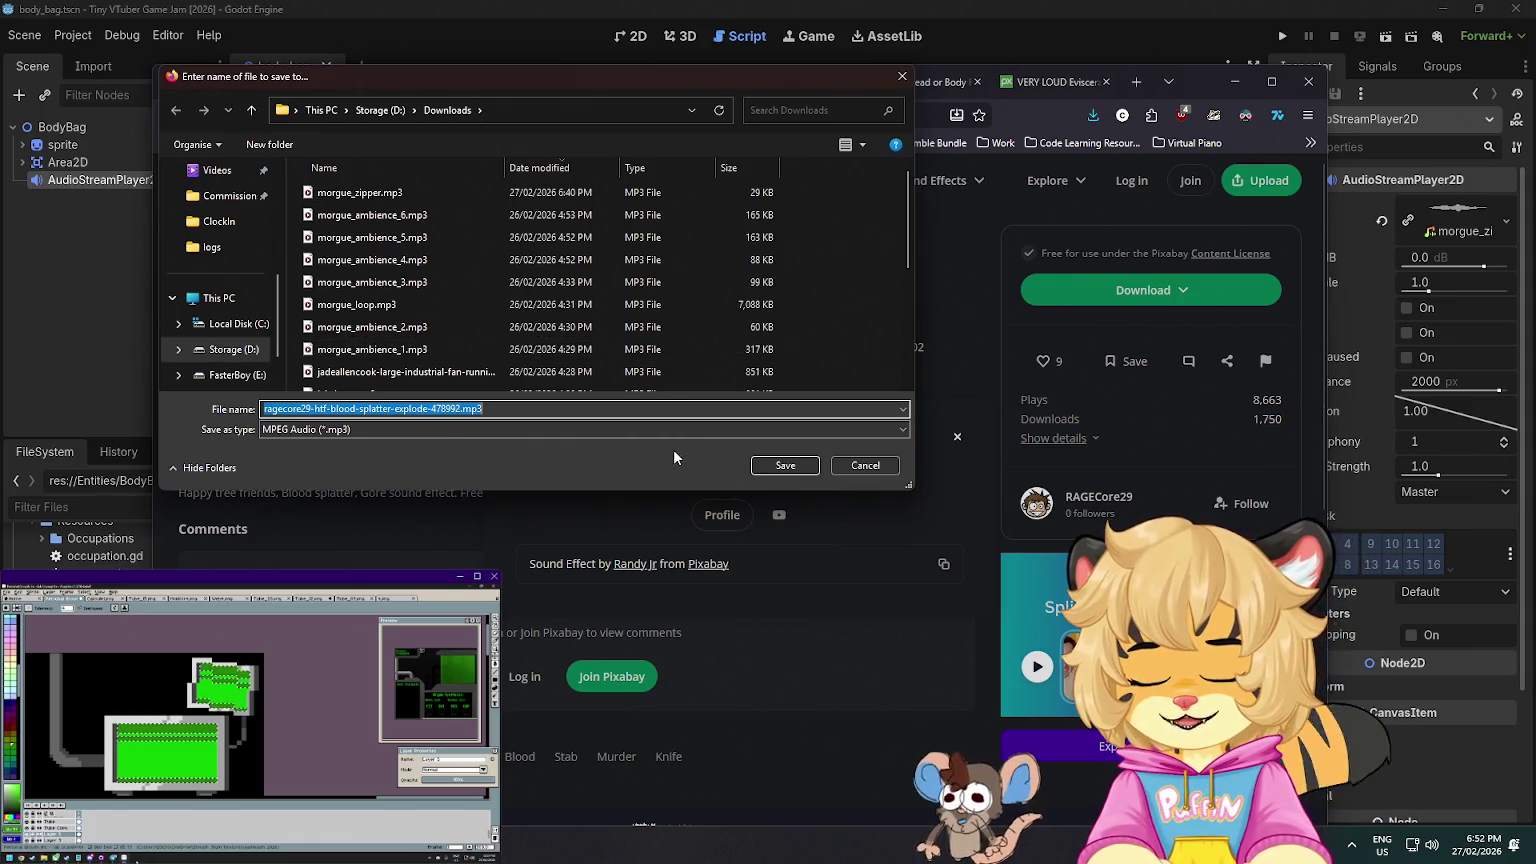
type("m")
key("BackSpace")
type("body_harvest")
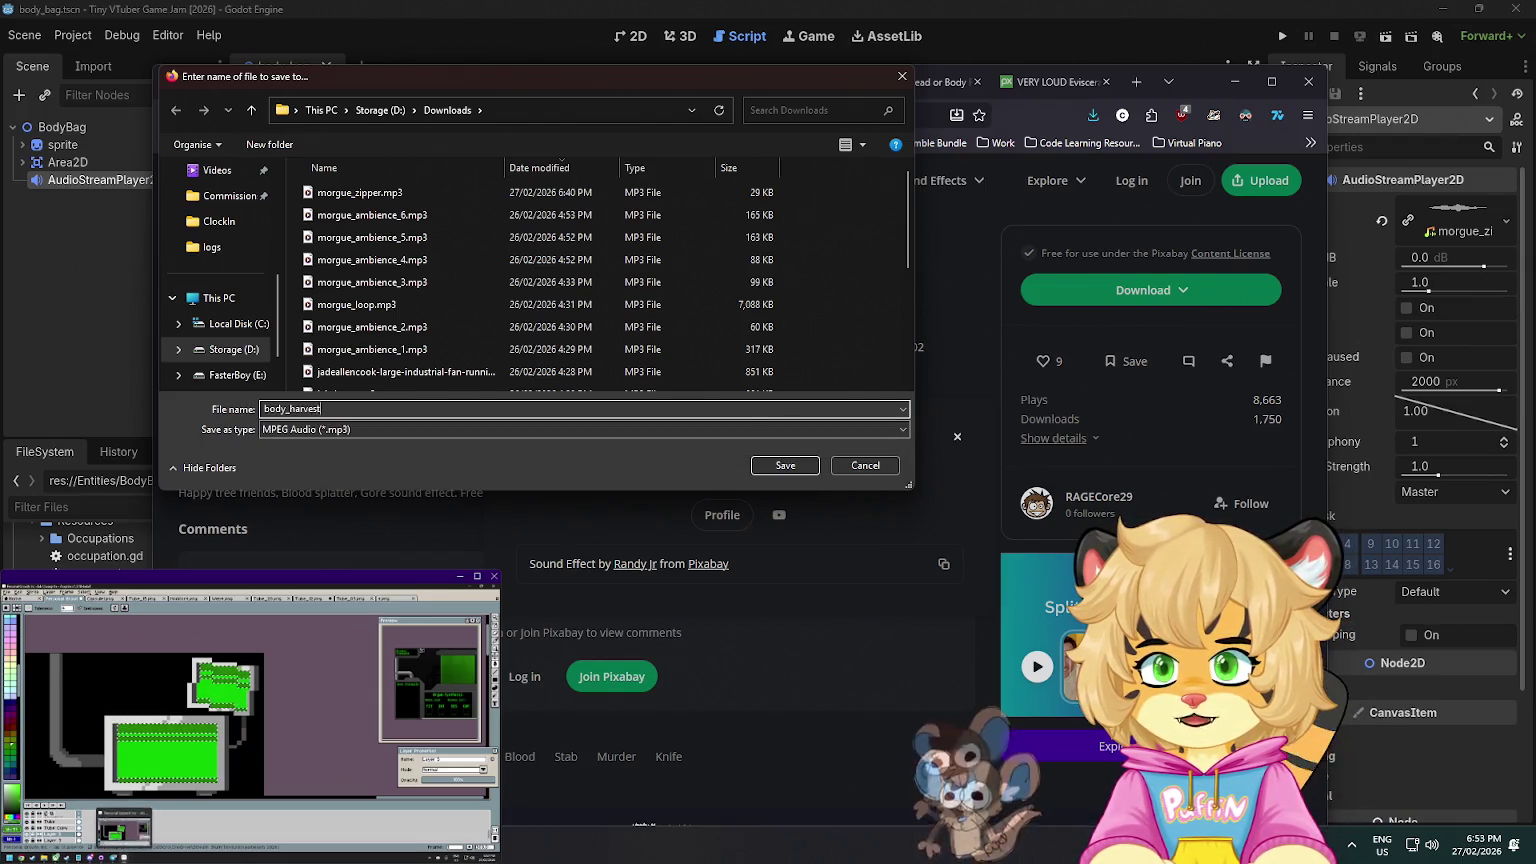
key("Return")
left_click(977, 82)
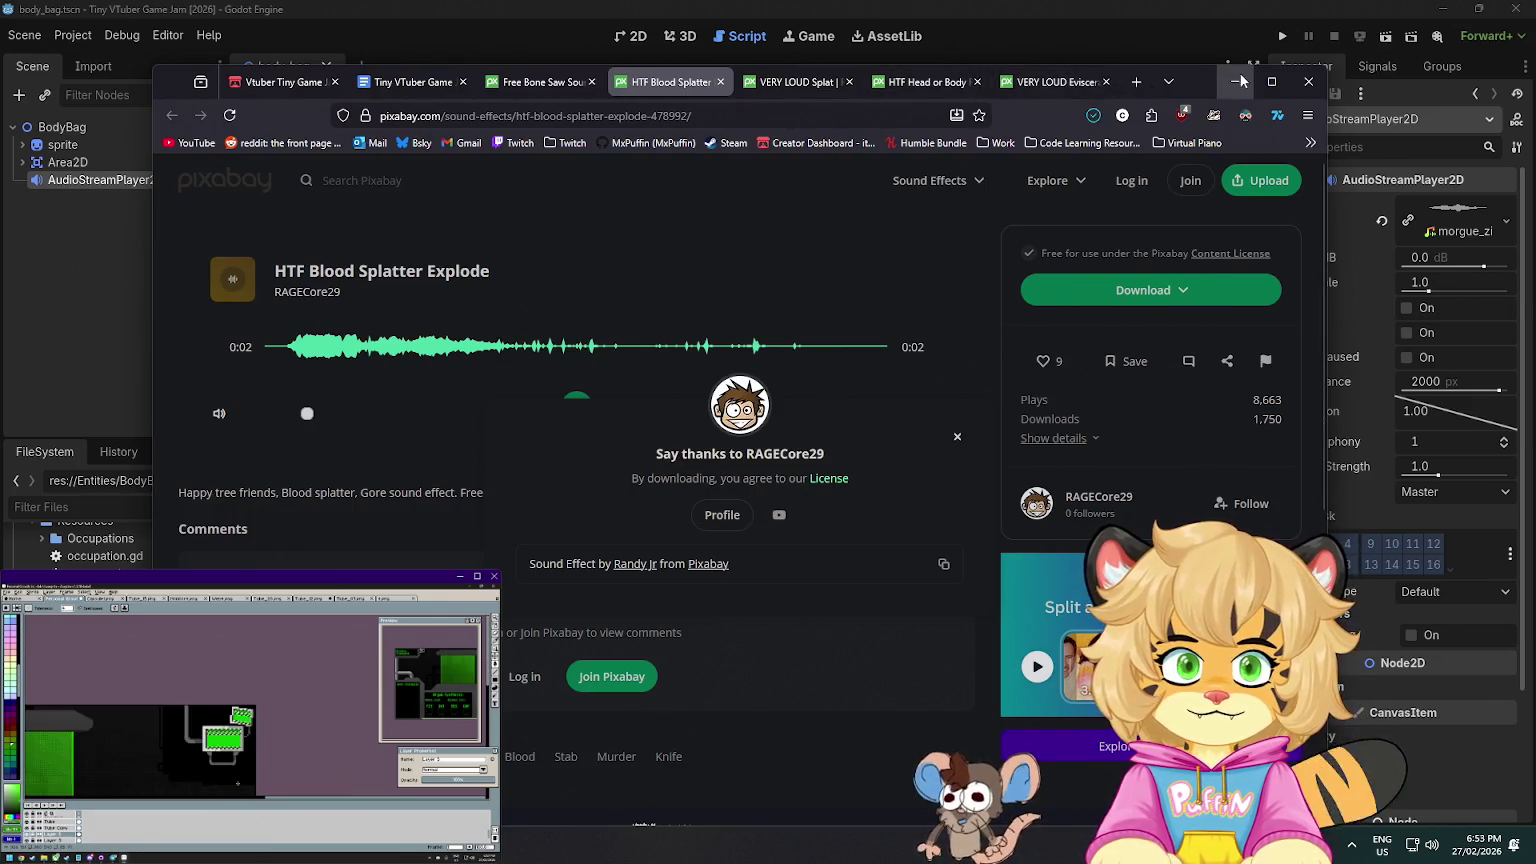
left_click(1235, 81)
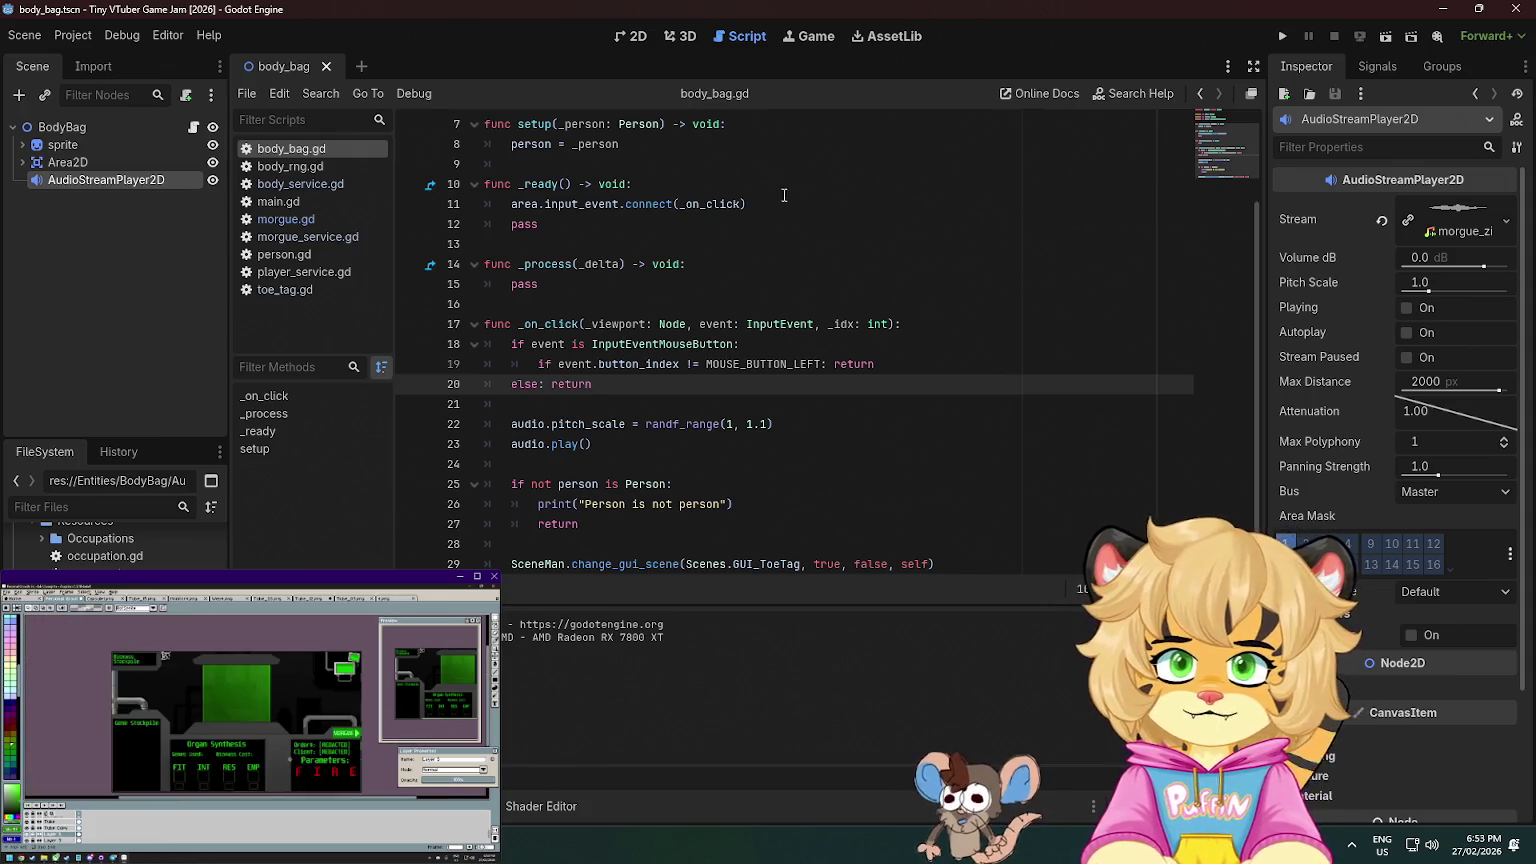
- Open toe_tag.gd and place the caret at the end of line 44 in _harvest
scroll(752, 283, "down", 1)
scroll(750, 283, "up", 3)
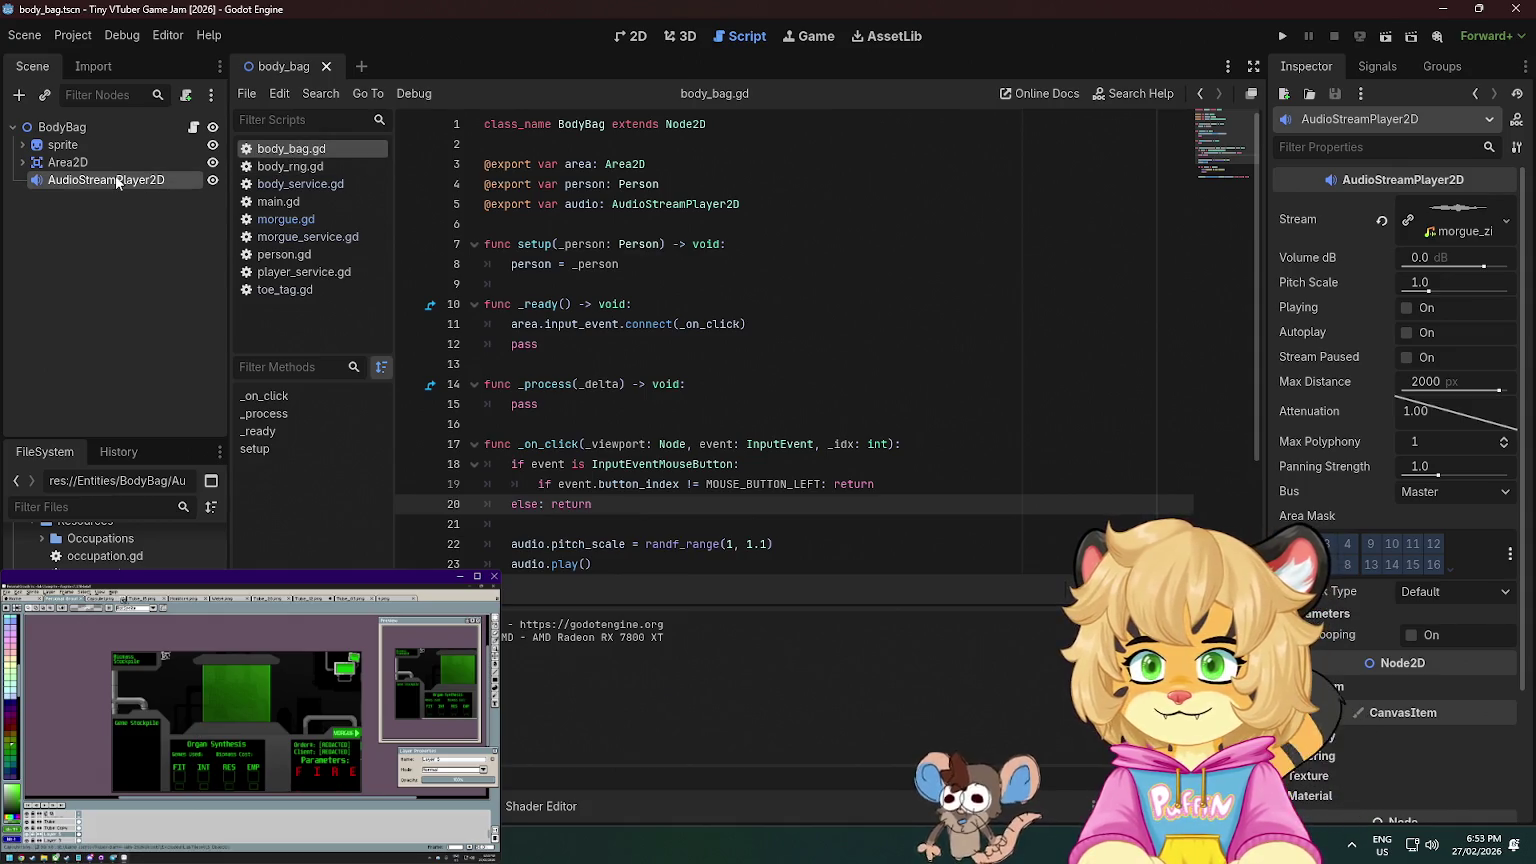
left_click(289, 222)
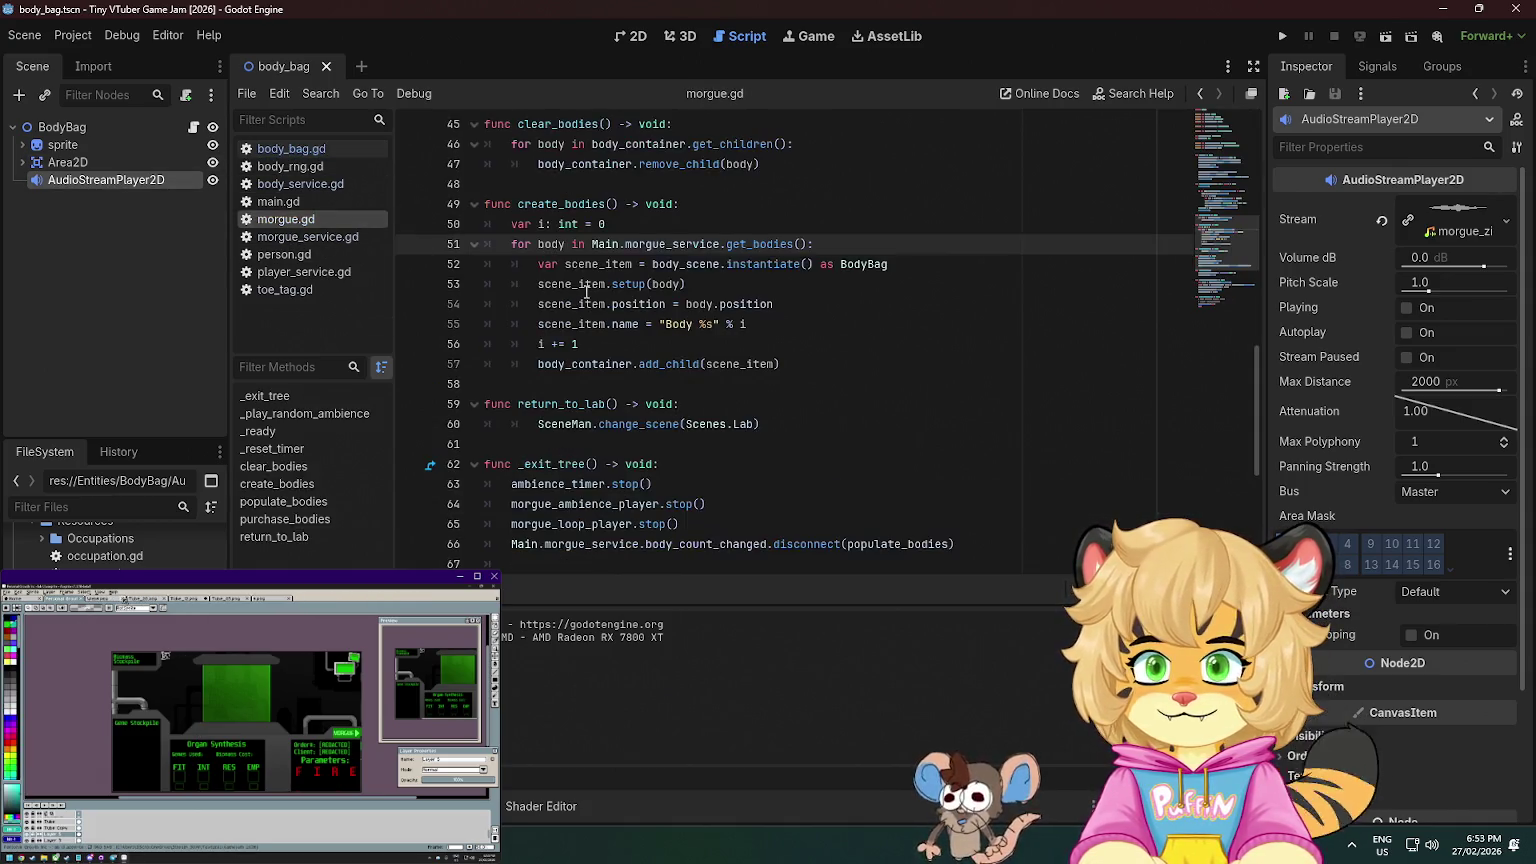
scroll(668, 372, "down", 5)
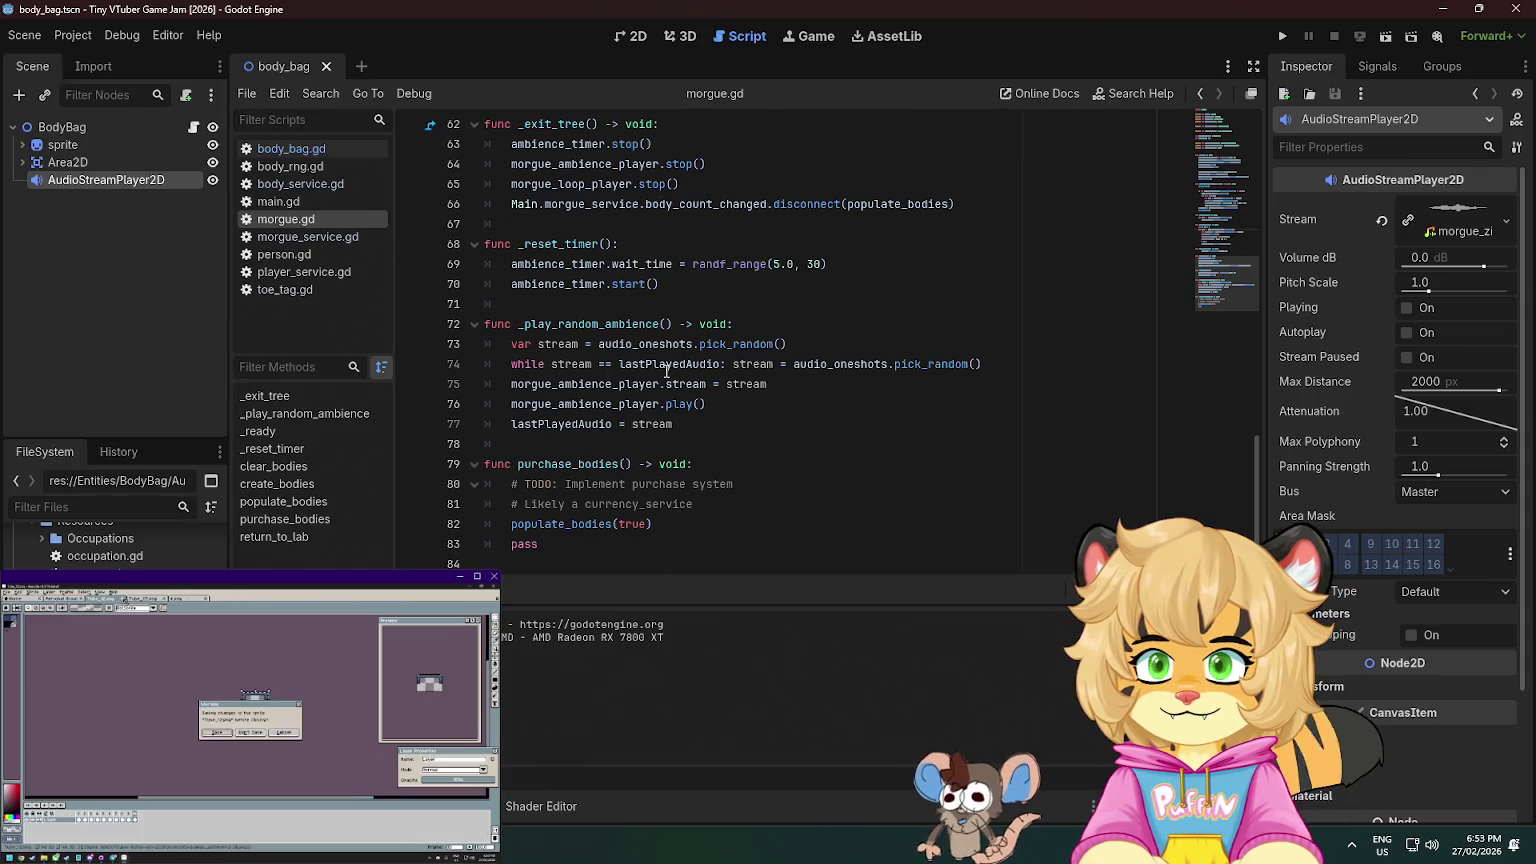
left_click(300, 290)
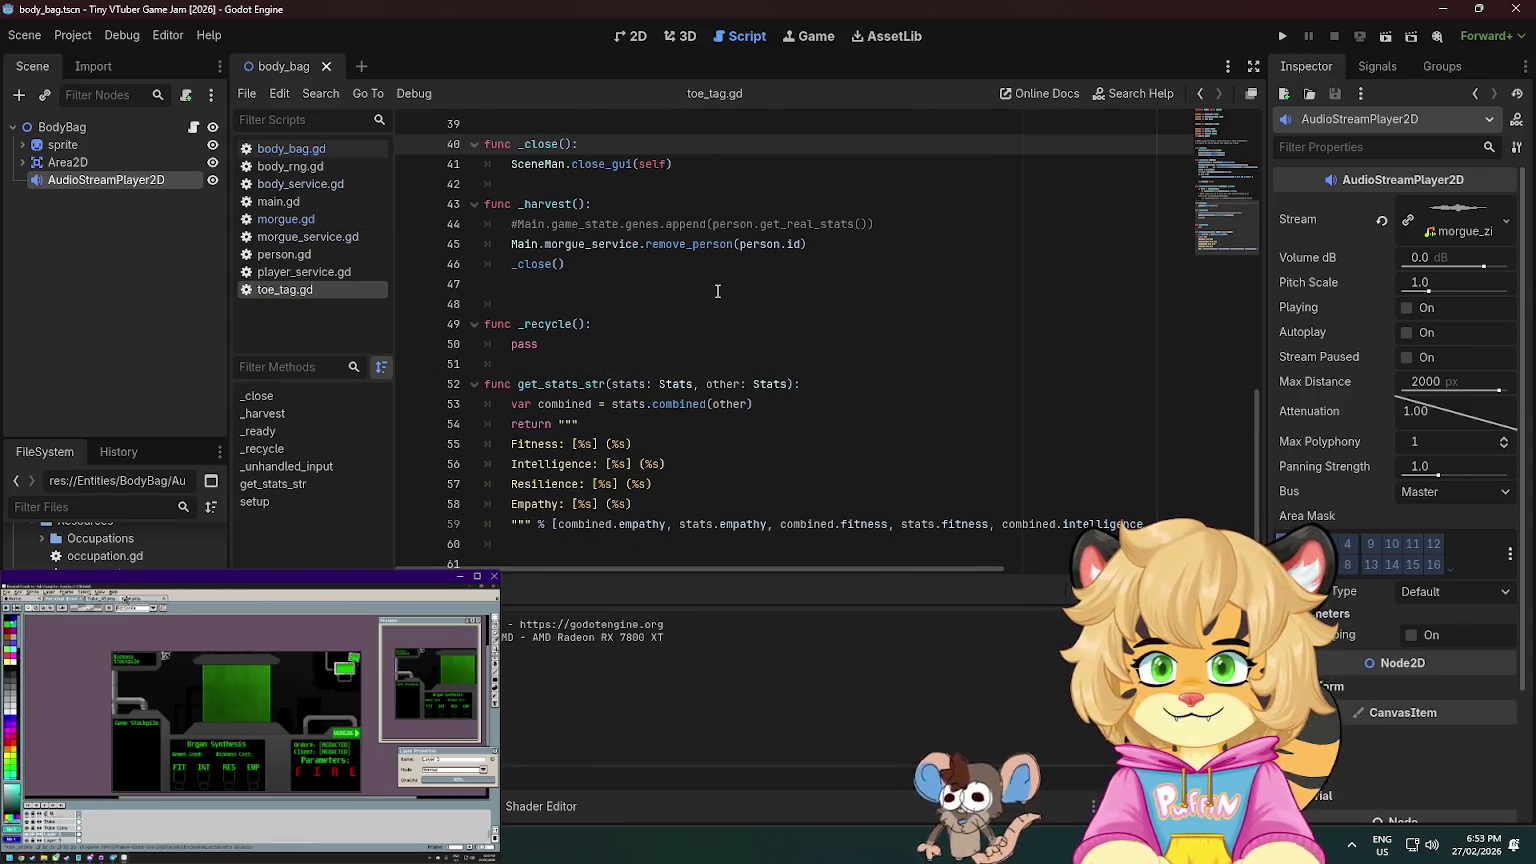
scroll(718, 291, "down", 1)
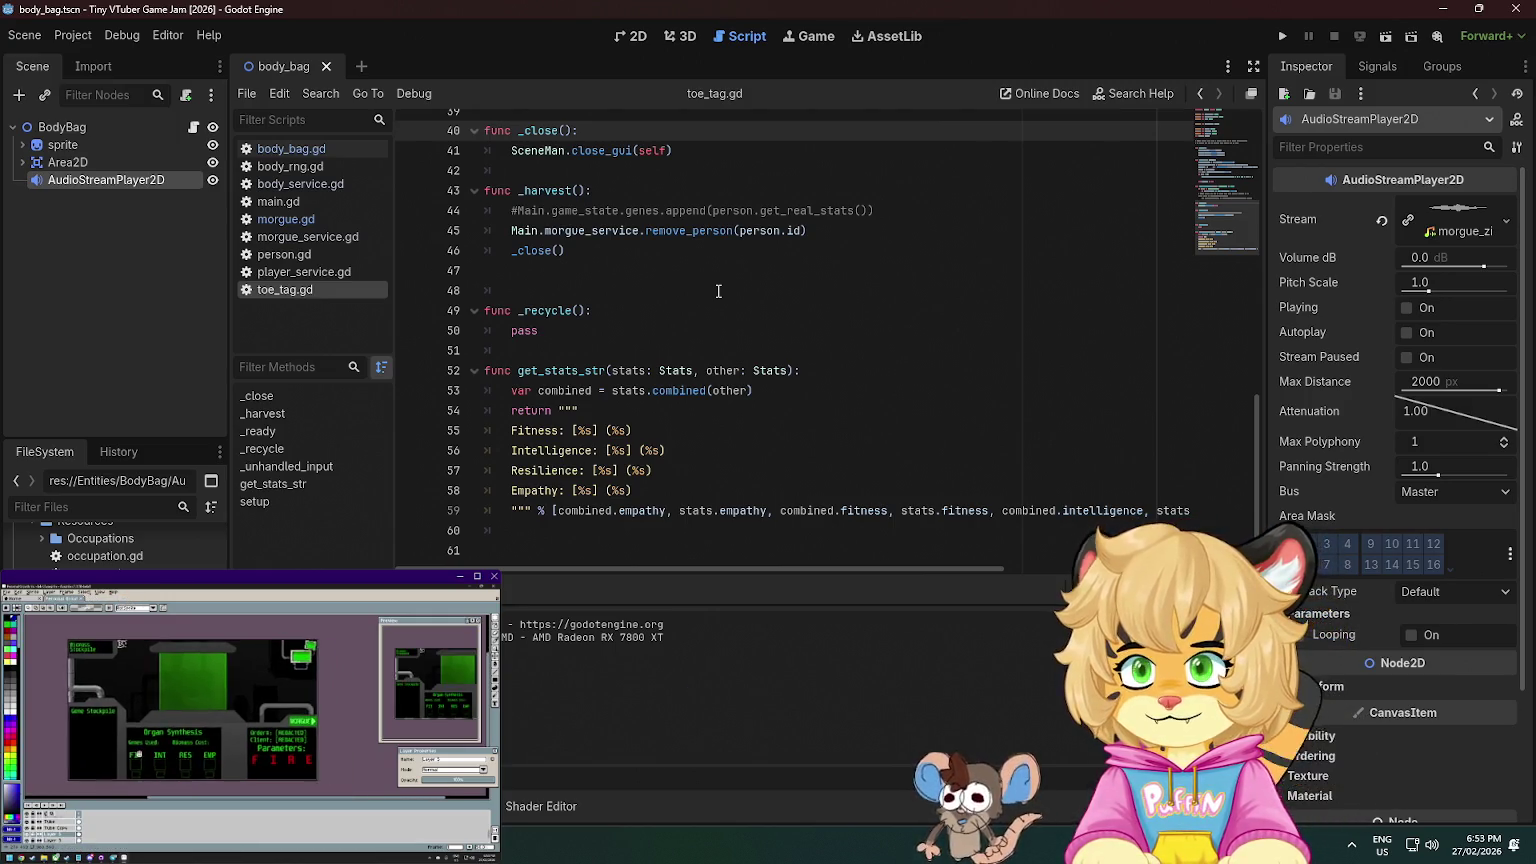
scroll(718, 291, "up", 3)
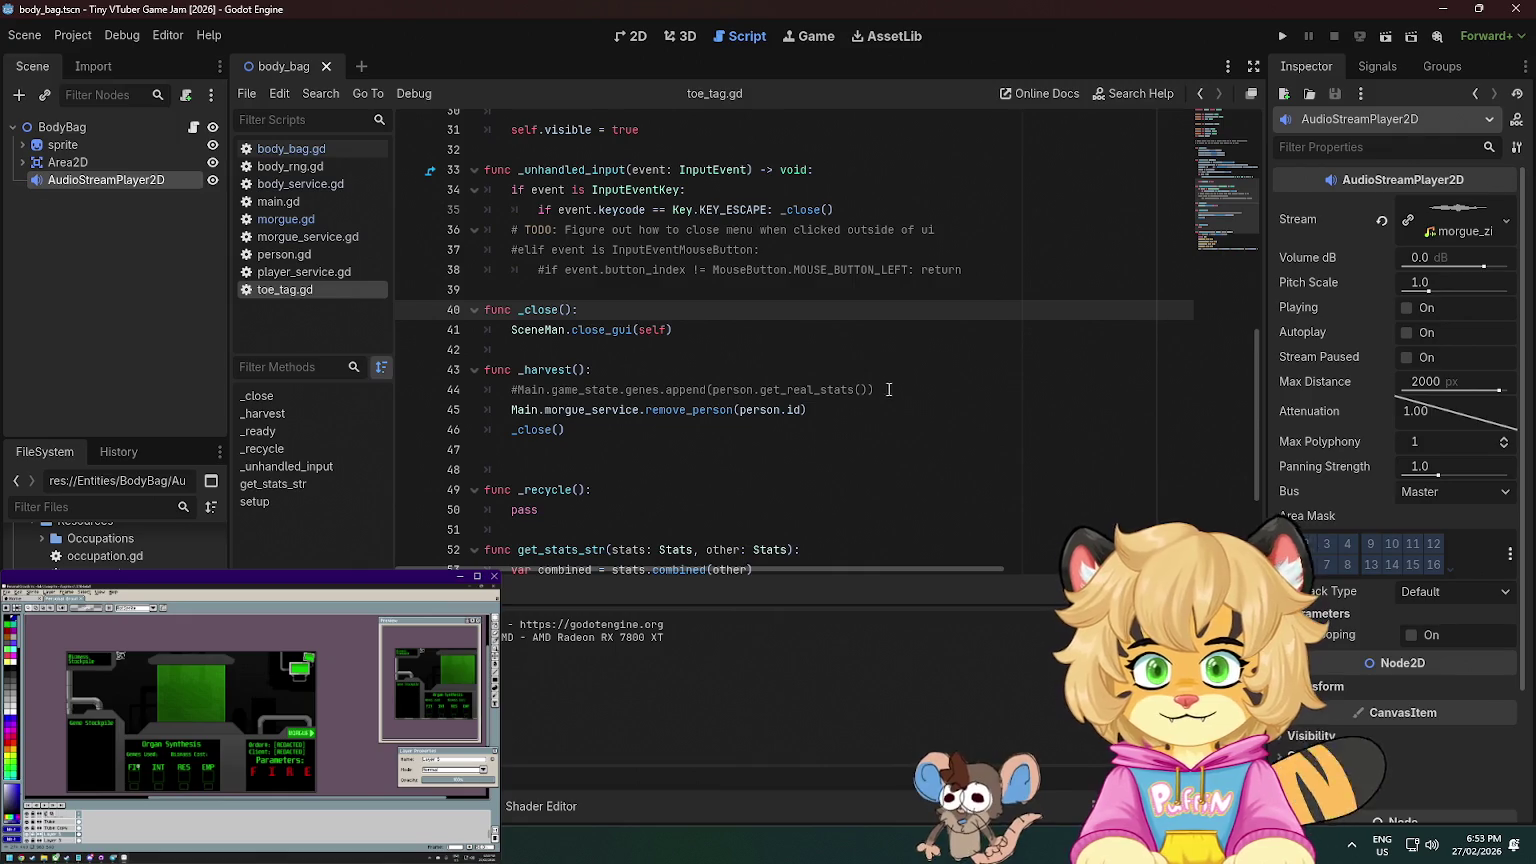
left_click(884, 389)
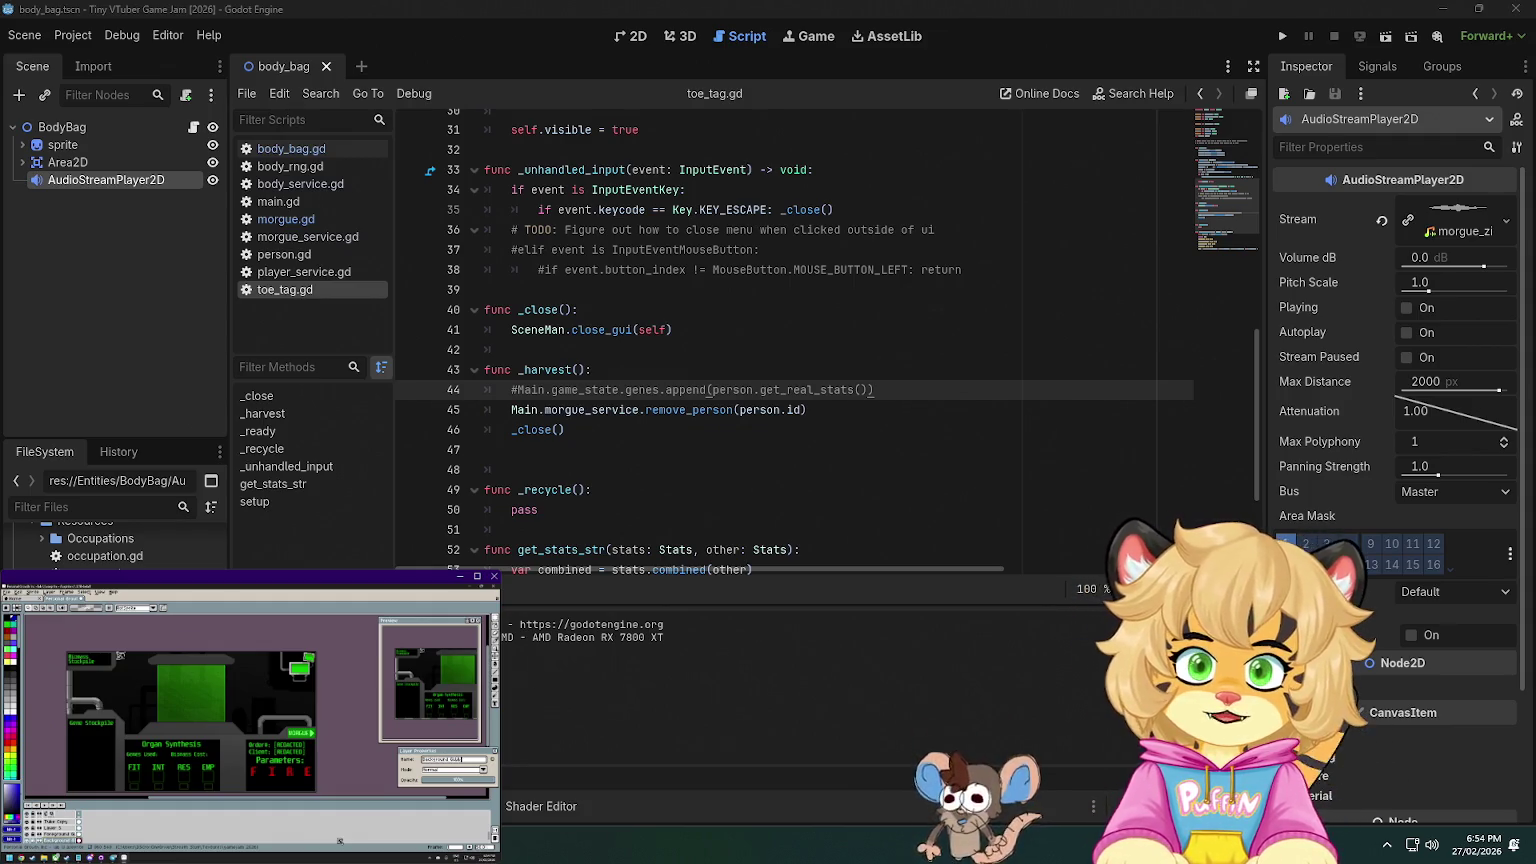
scroll(877, 306, "up", 8)
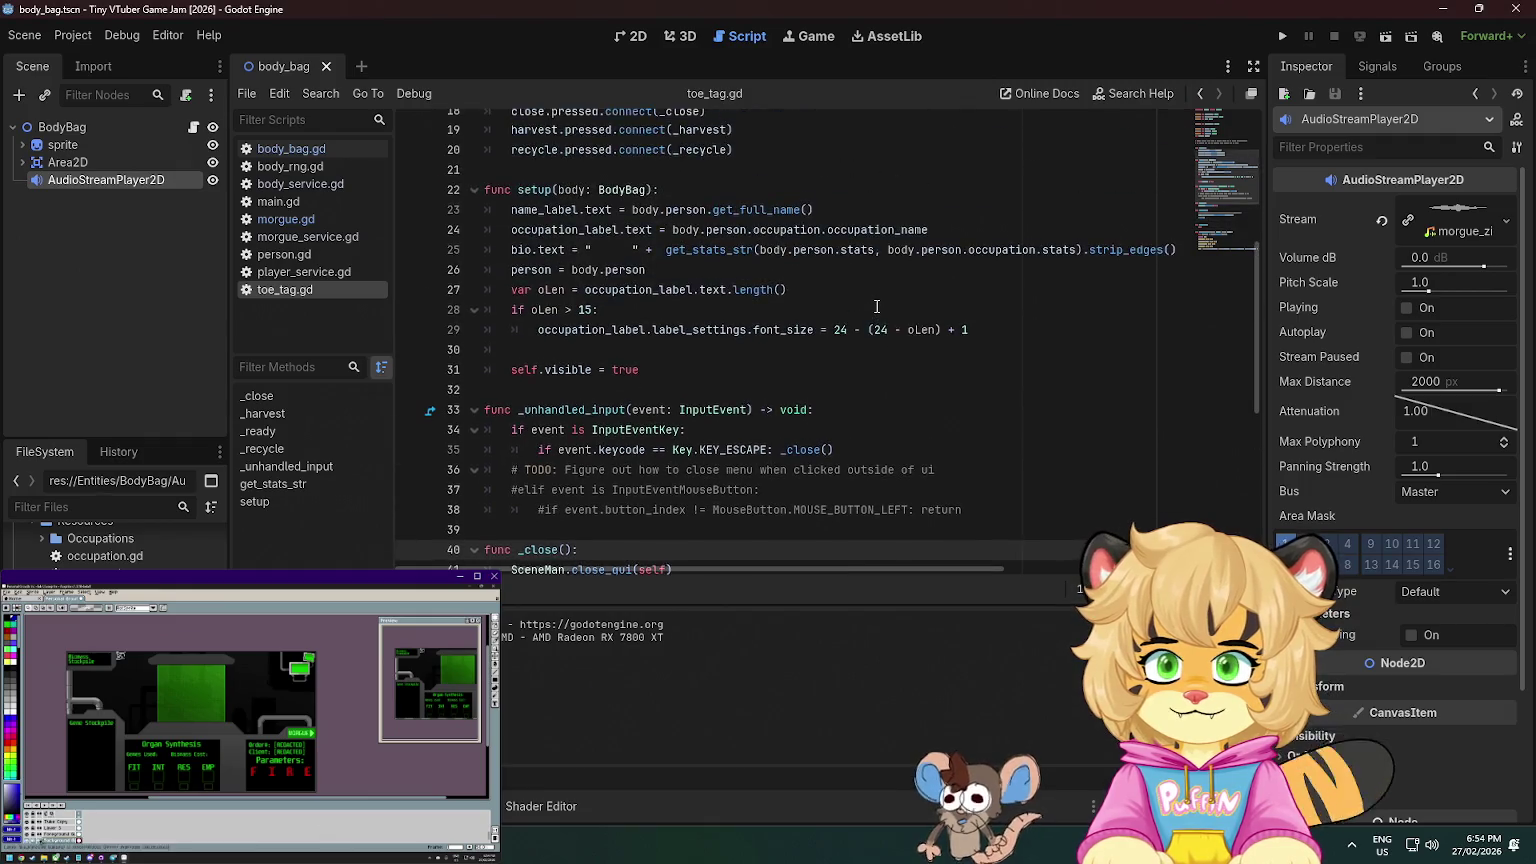
scroll(877, 306, "up", 2)
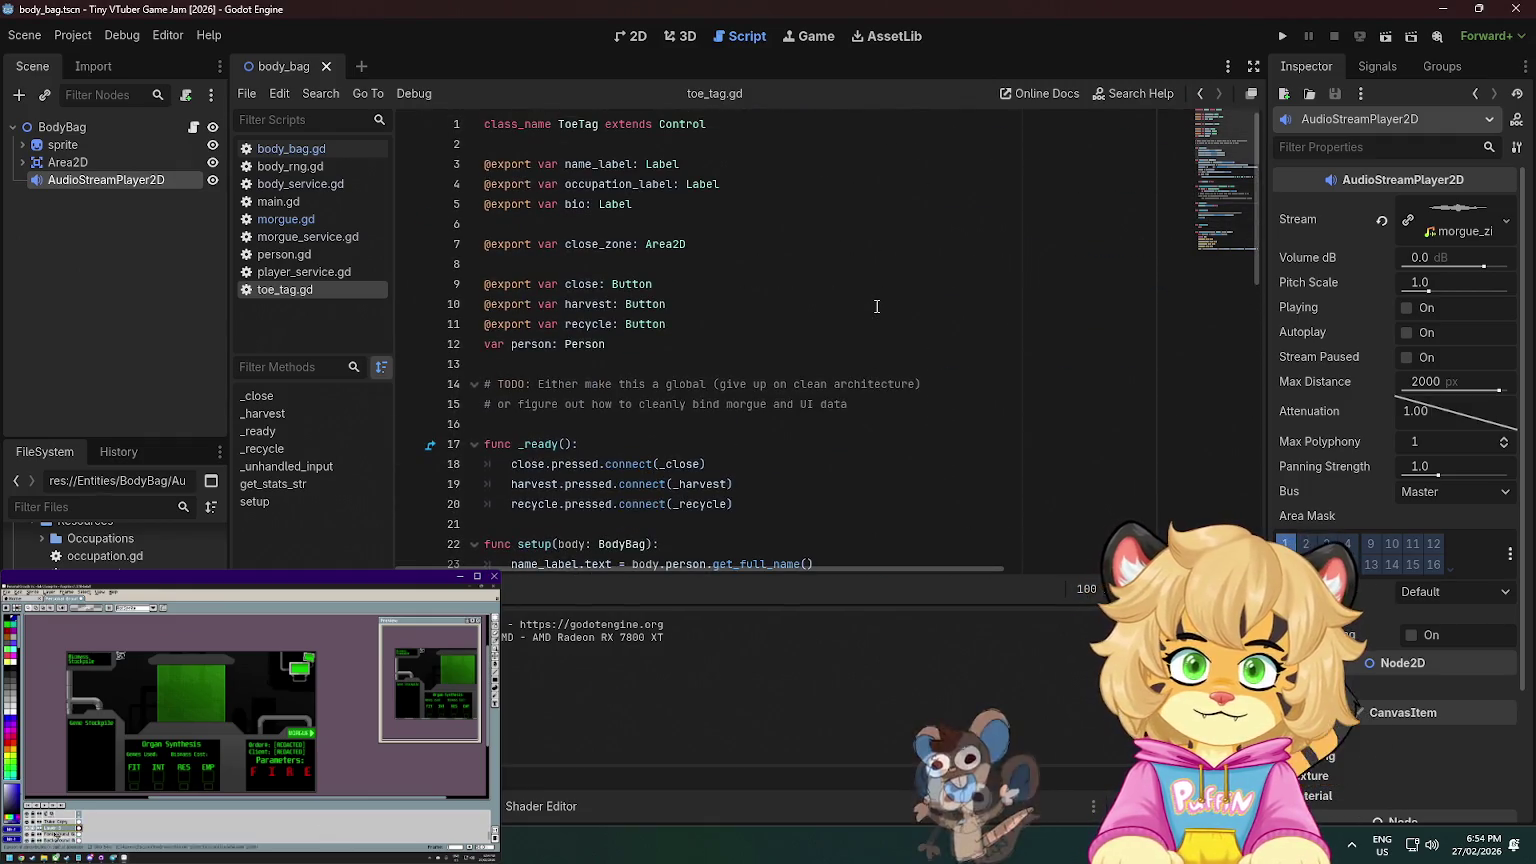
scroll(877, 306, "down", 5)
scroll(877, 306, "down", 8)
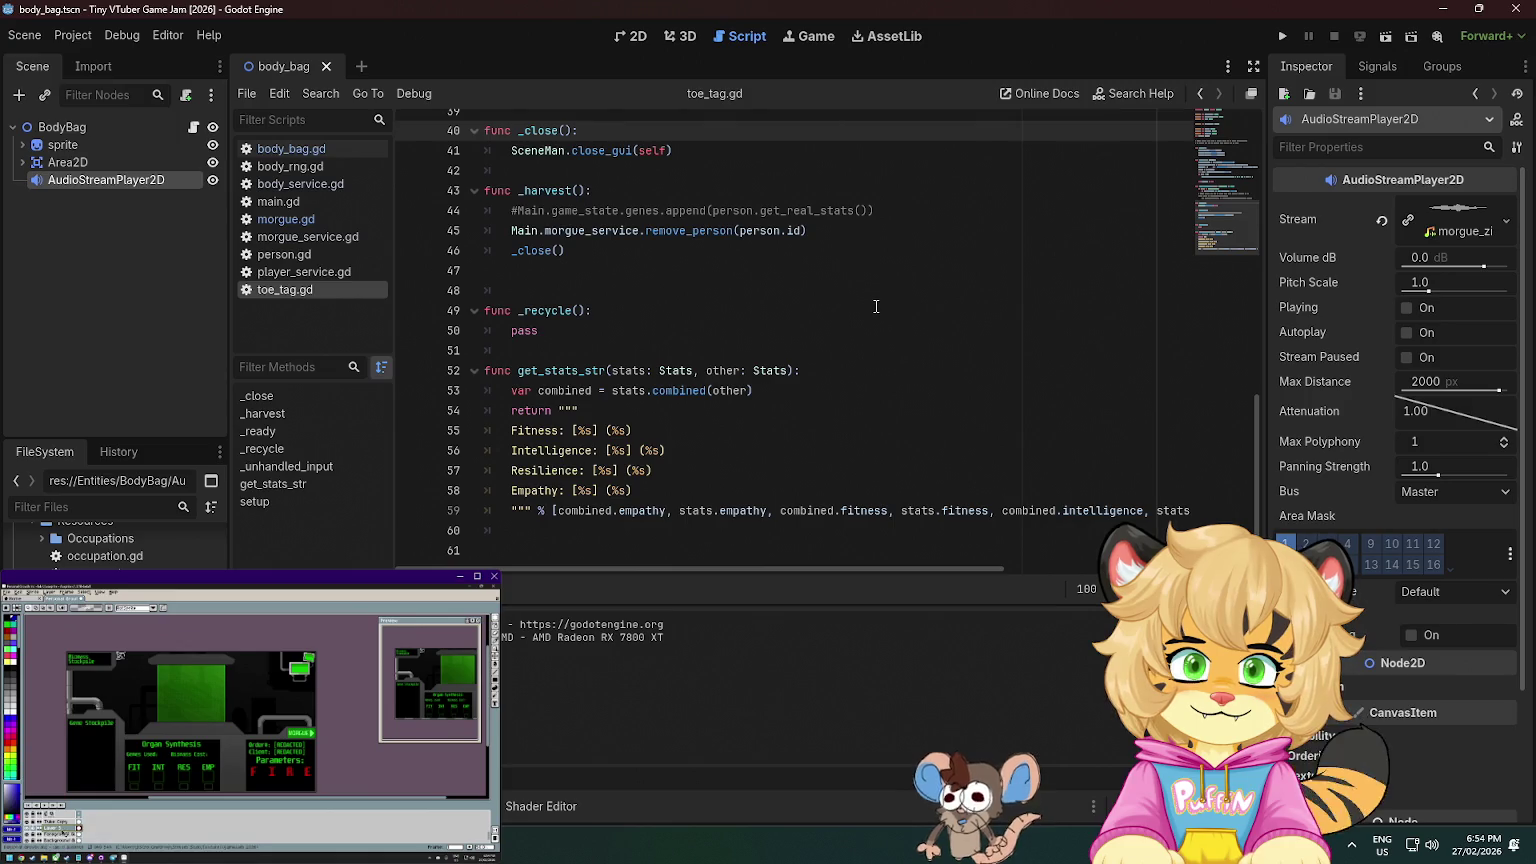
scroll(877, 306, "up", 7)
scroll(877, 306, "up", 6)
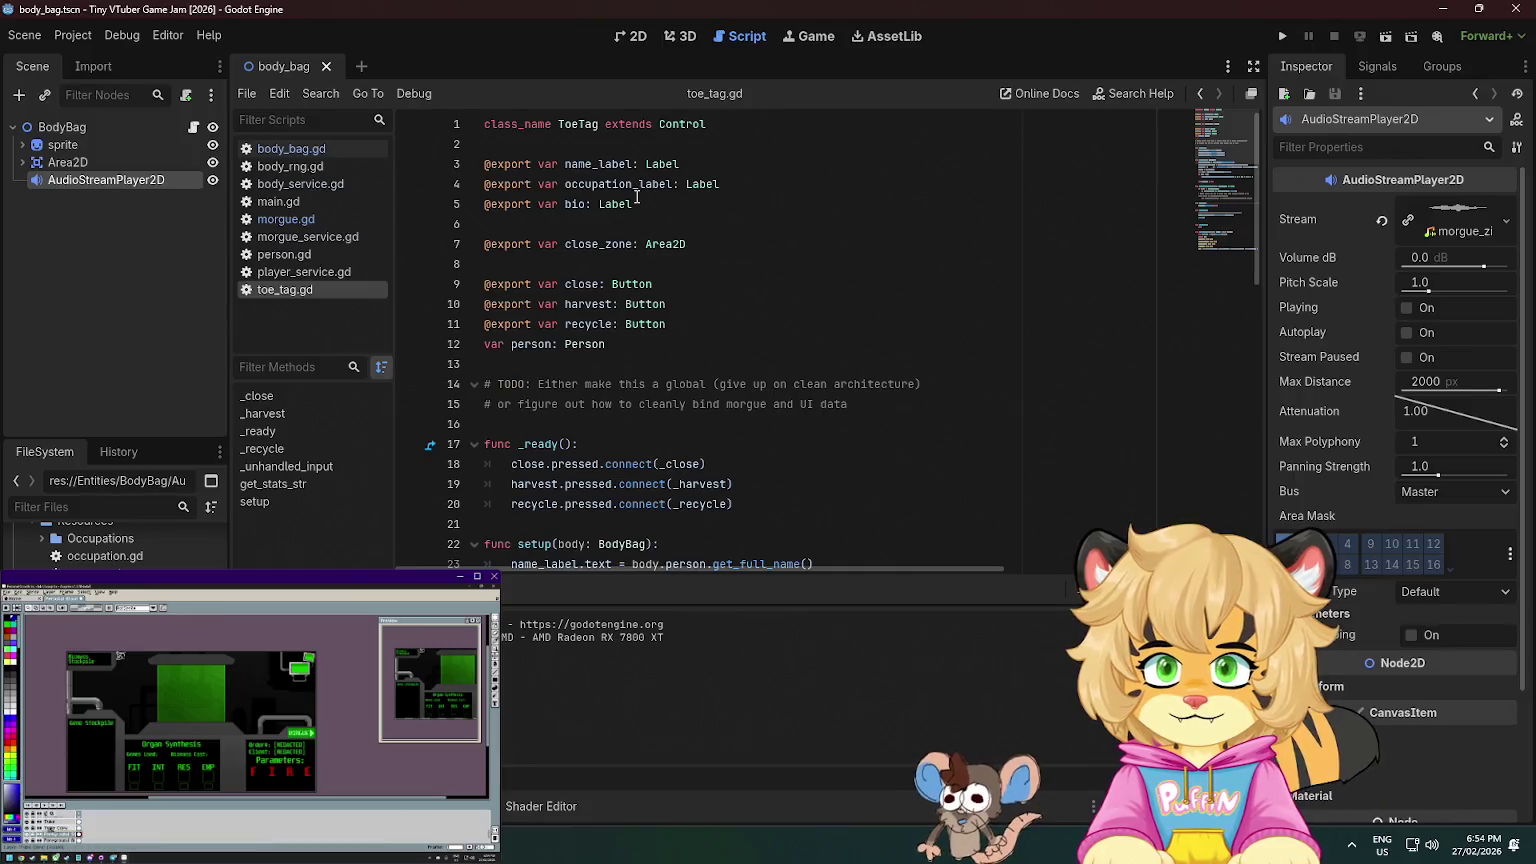
scroll(572, 268, "down", 4)
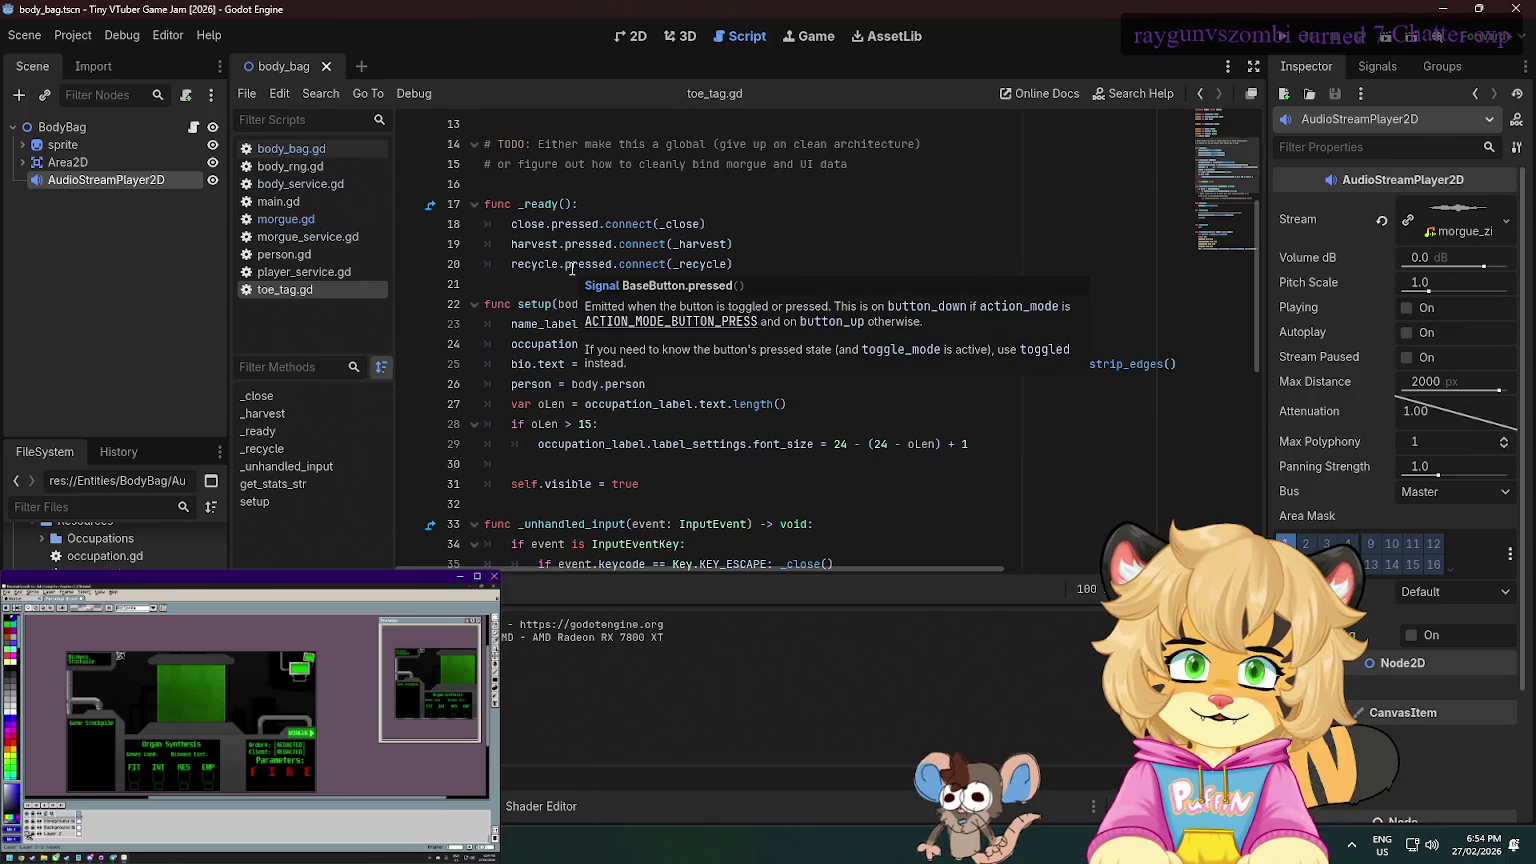
left_click(799, 216)
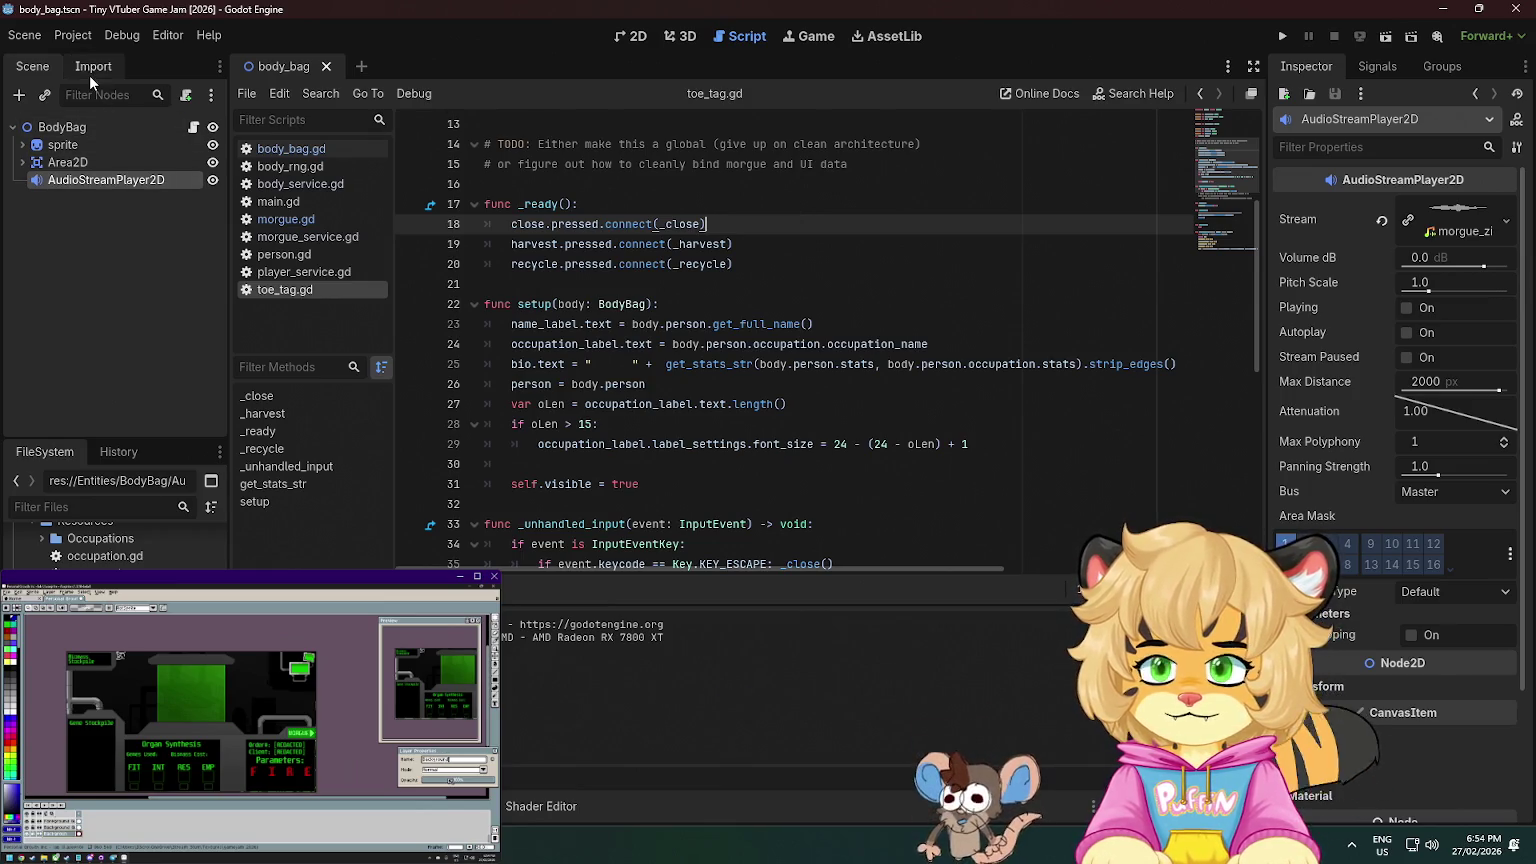
left_click(127, 290)
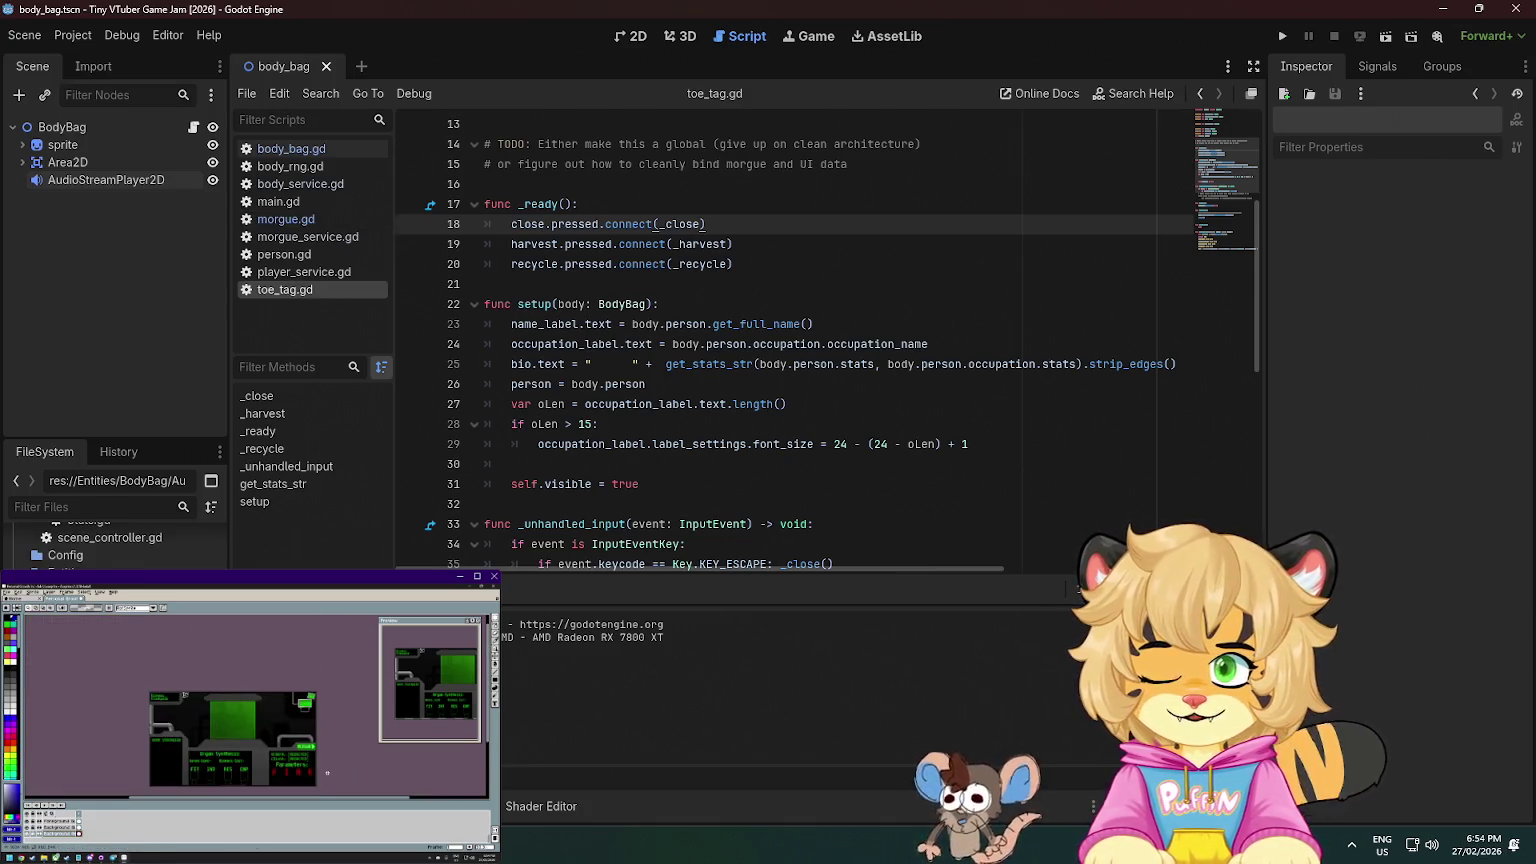
scroll(100, 540, "down", 4)
scroll(100, 540, "up", 4)
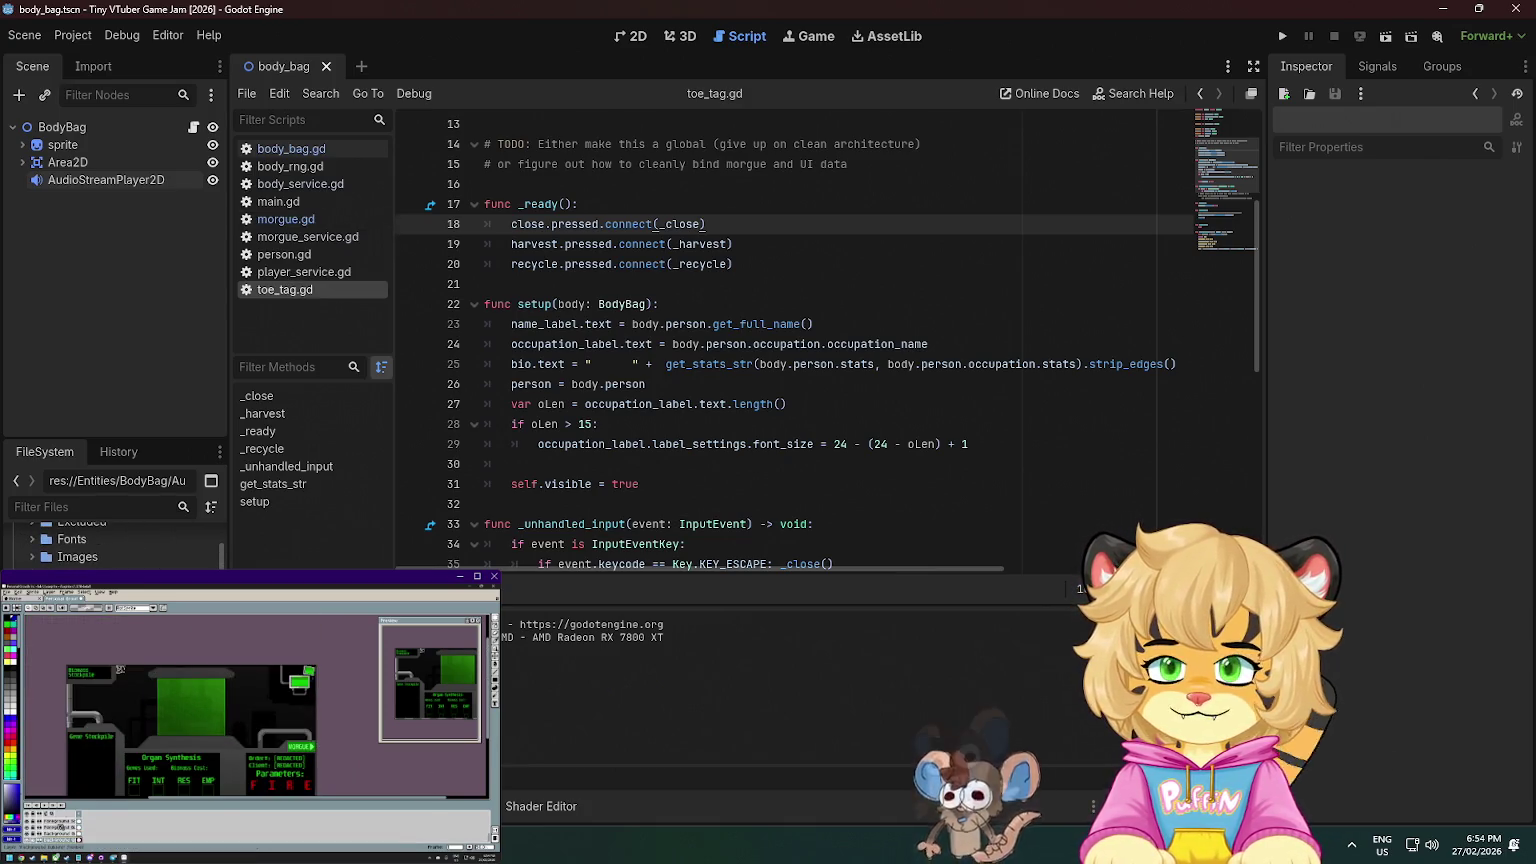
scroll(100, 540, "up", 3)
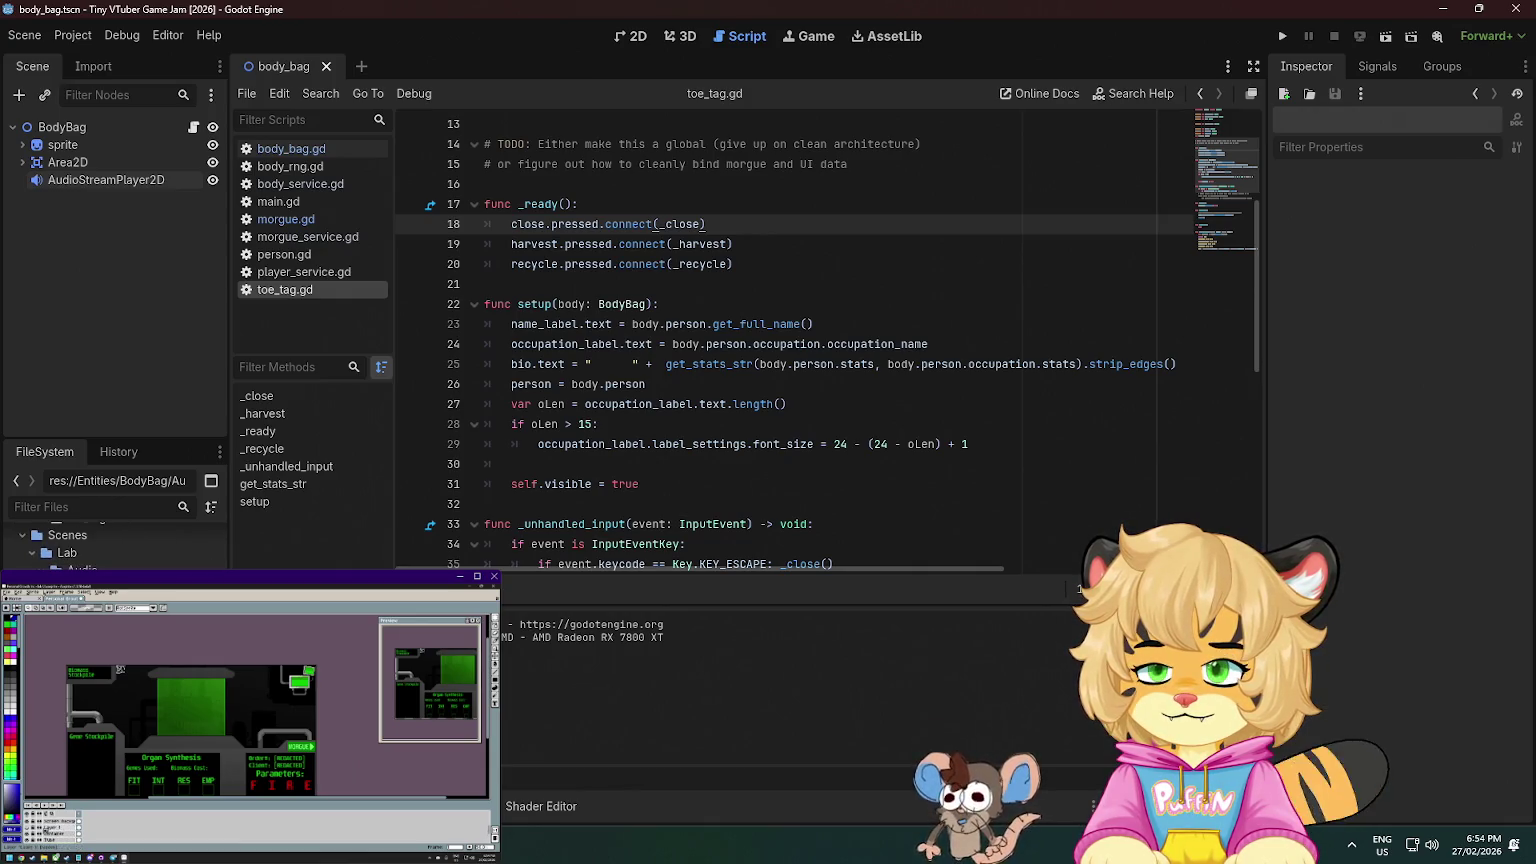
double_click(90, 640)
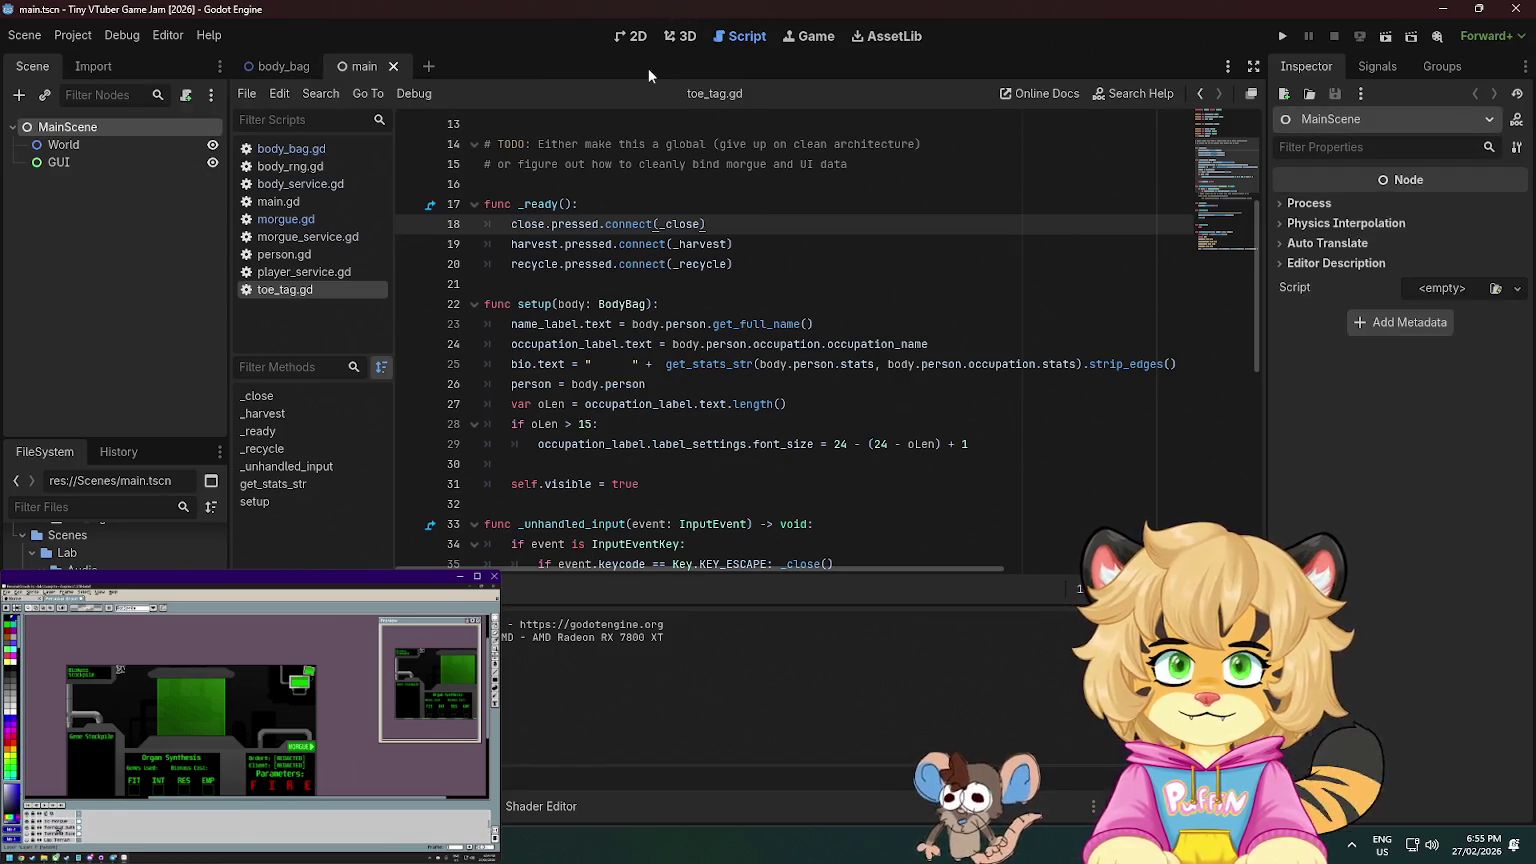
- Add a Node2D child named Audio under MainScene
left_click(116, 242)
right_click(99, 133)
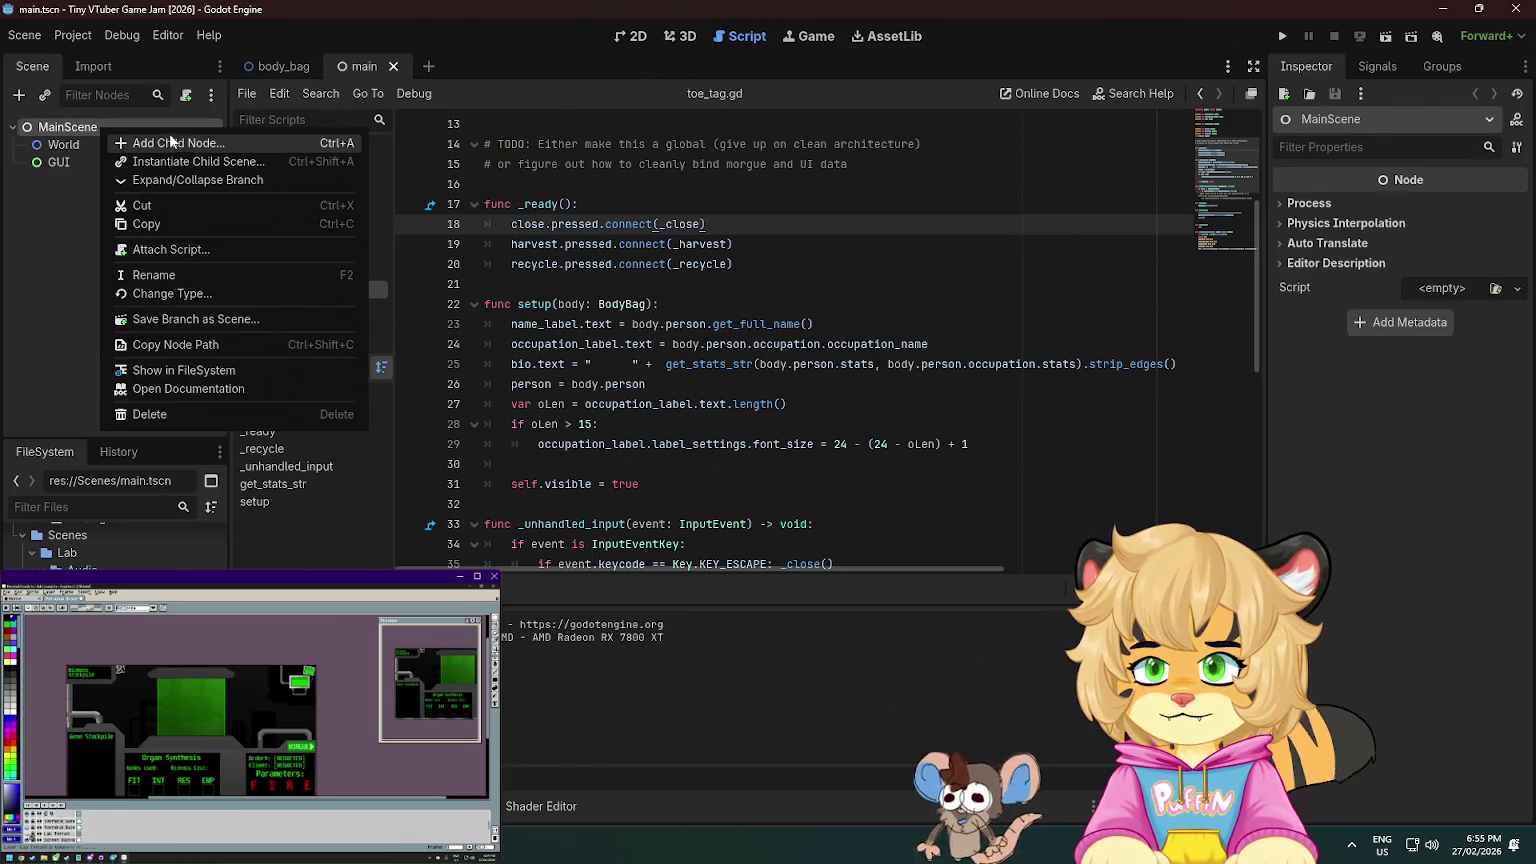
left_click(190, 142)
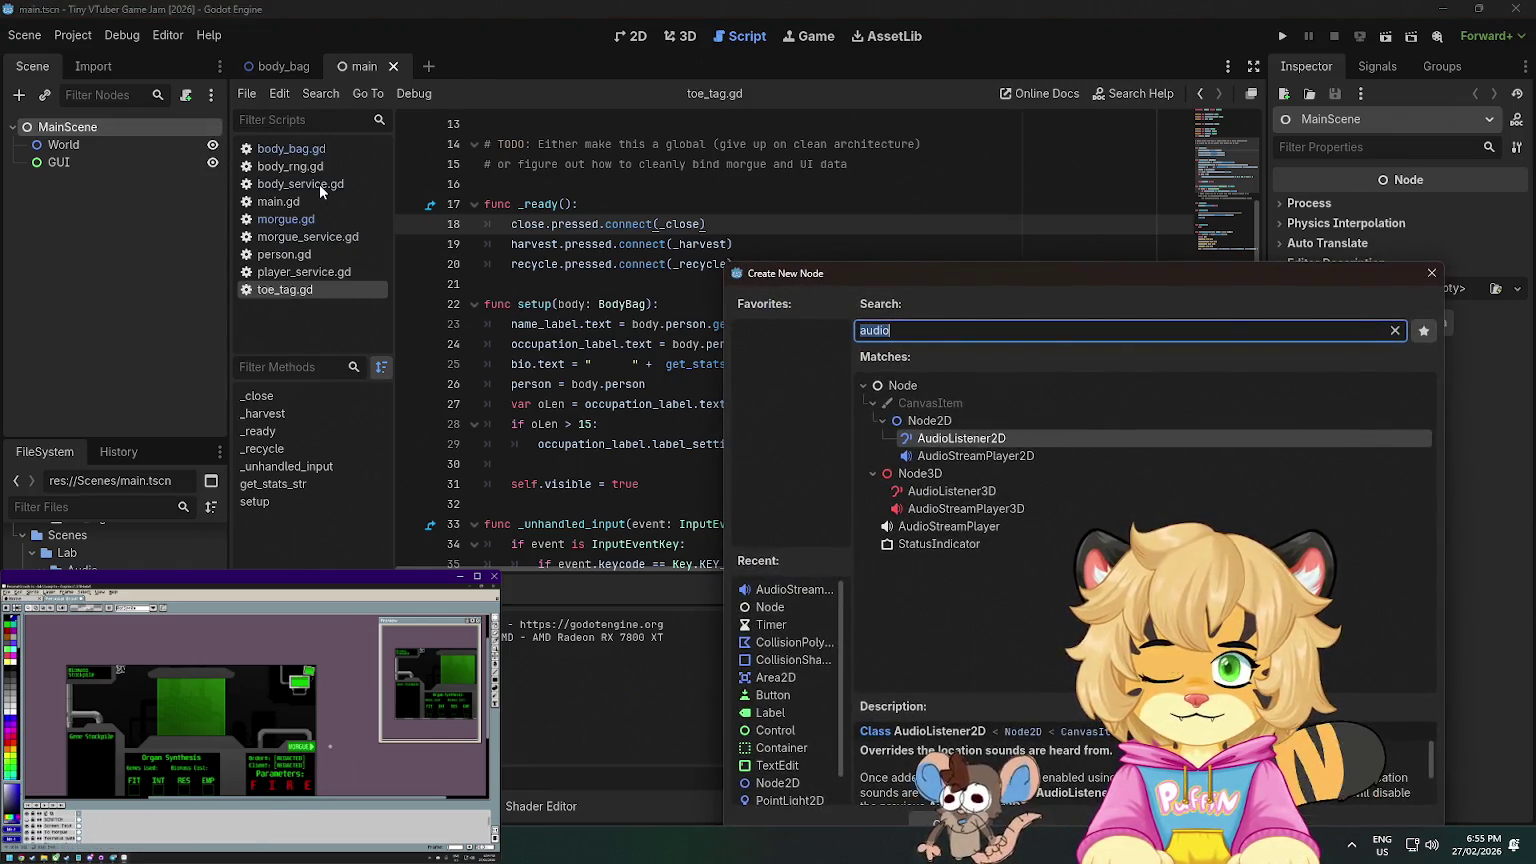
double_click(951, 419)
double_click(96, 178)
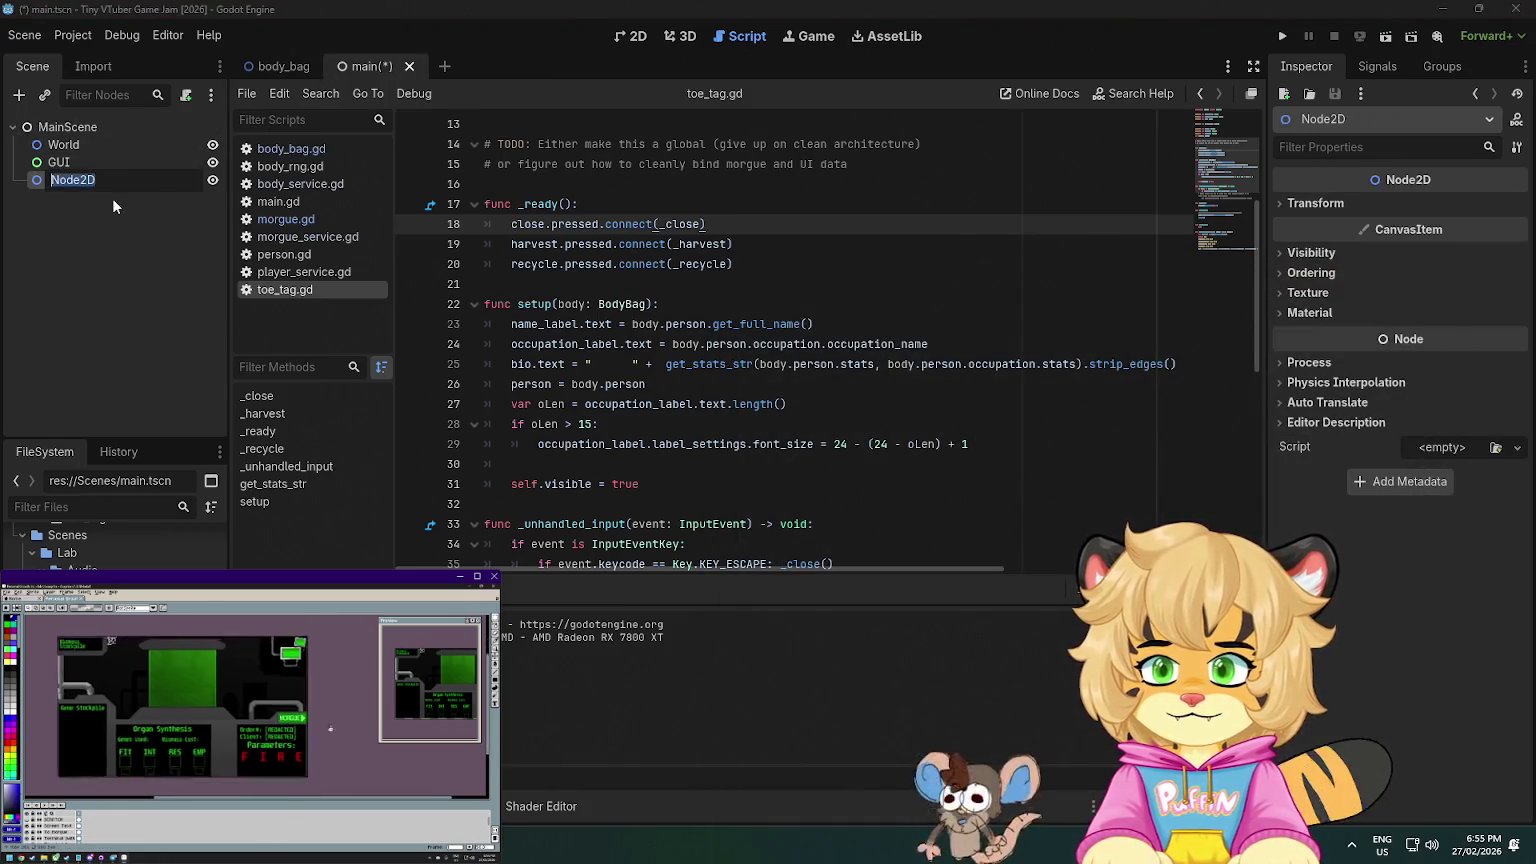
type("Audio")
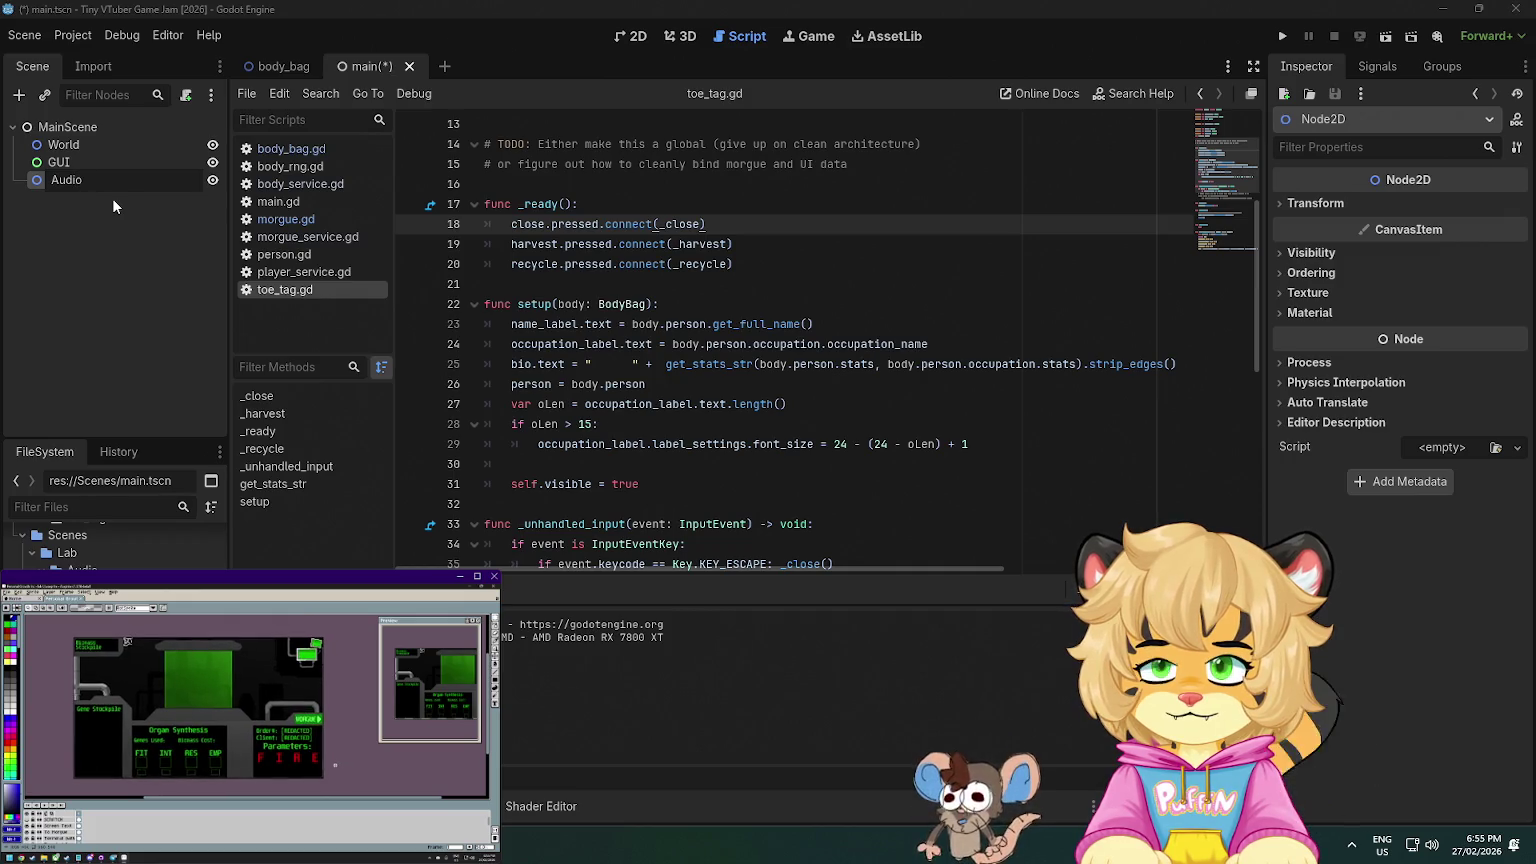
key("Return")
- Add an AudioStreamPlayer2D child under Audio and save main.tscn
right_click(127, 175)
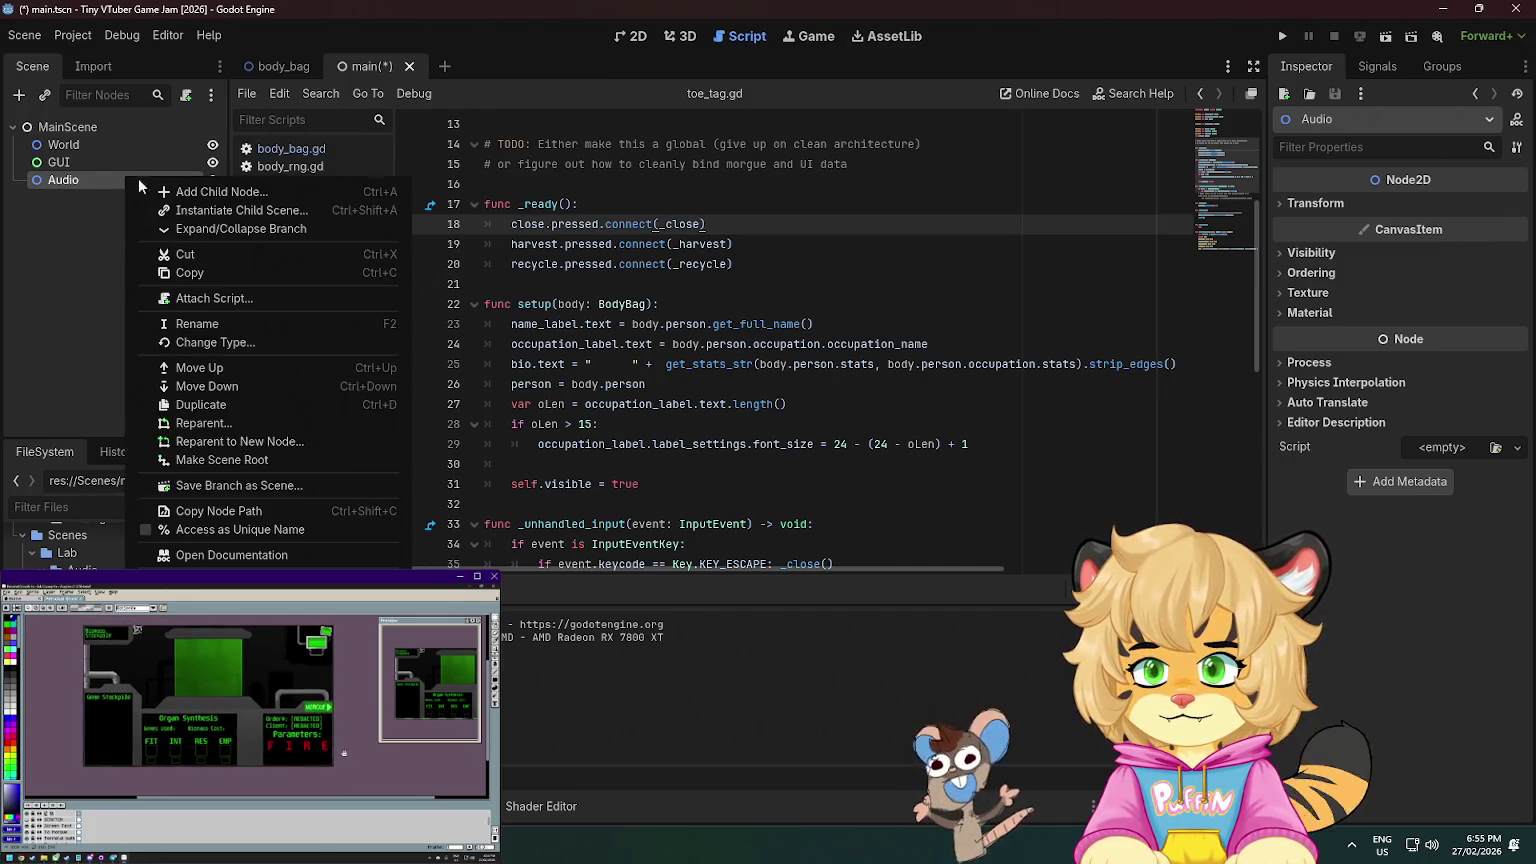
left_click(206, 190)
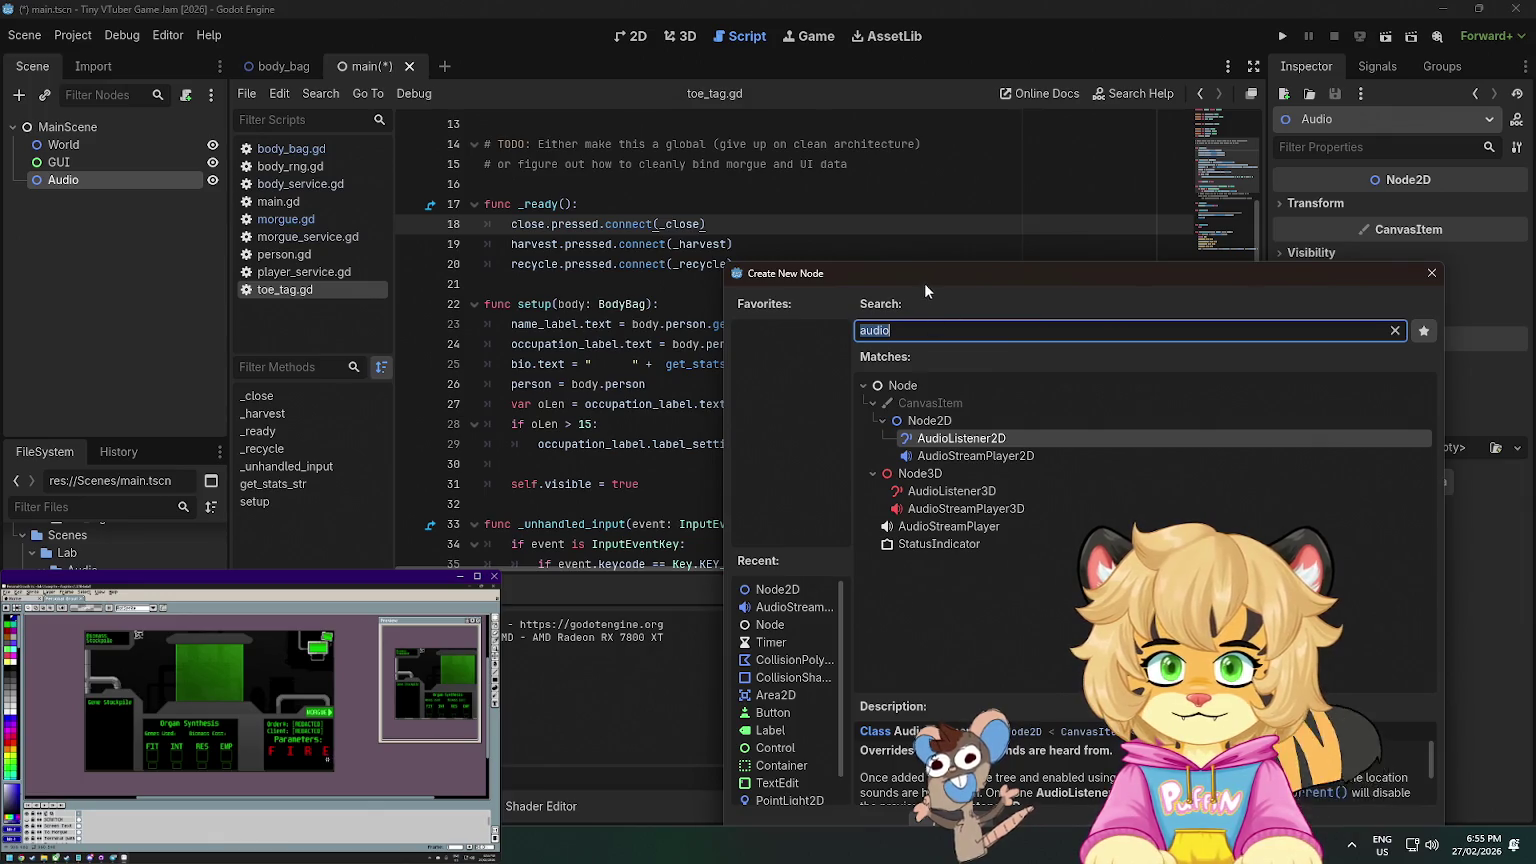
left_click_drag(926, 291, 612, 276)
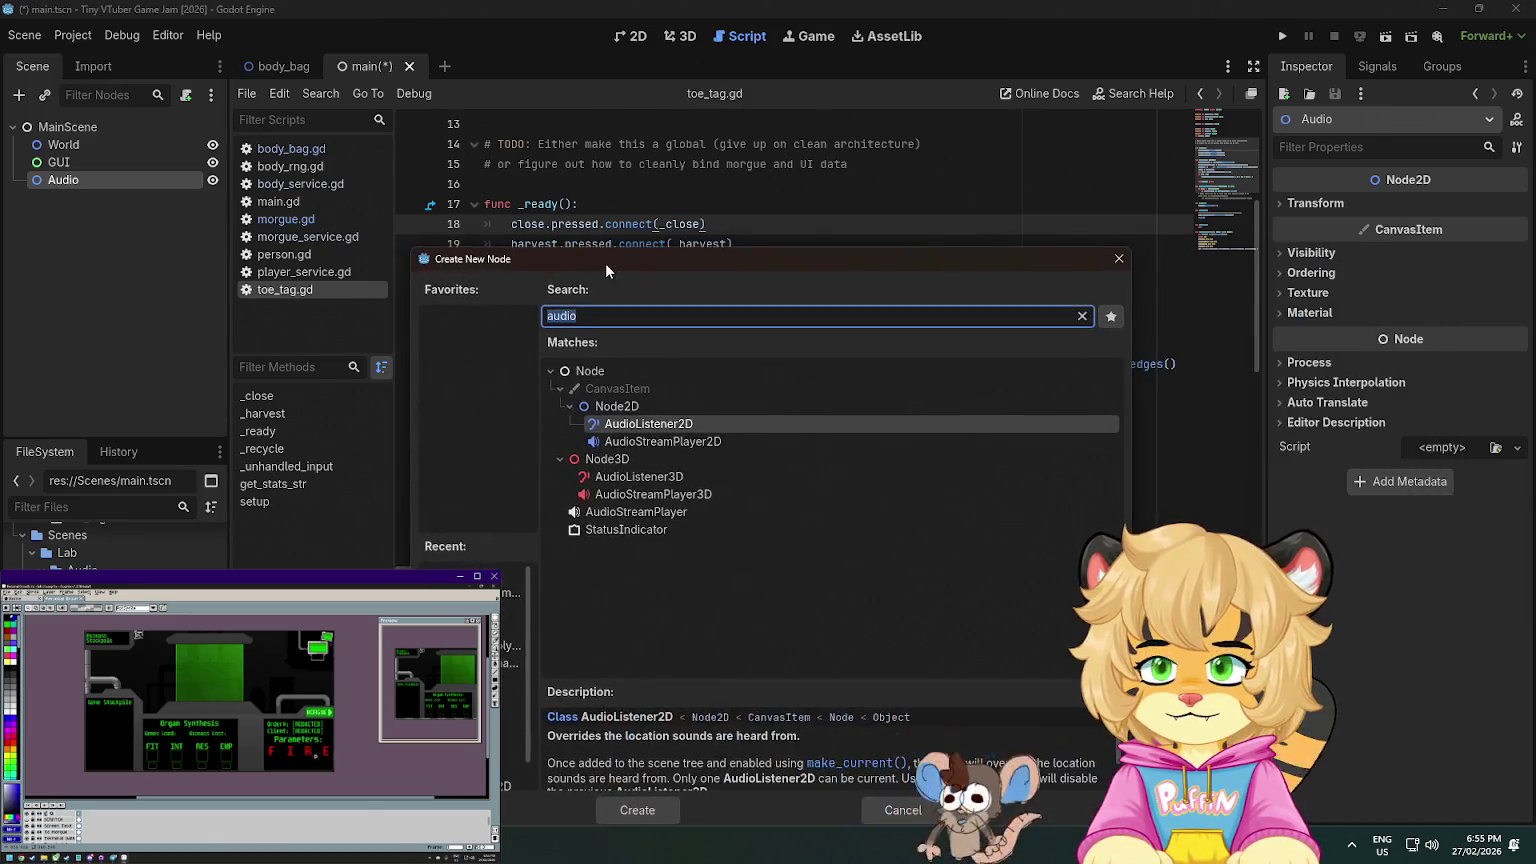
double_click(710, 442)
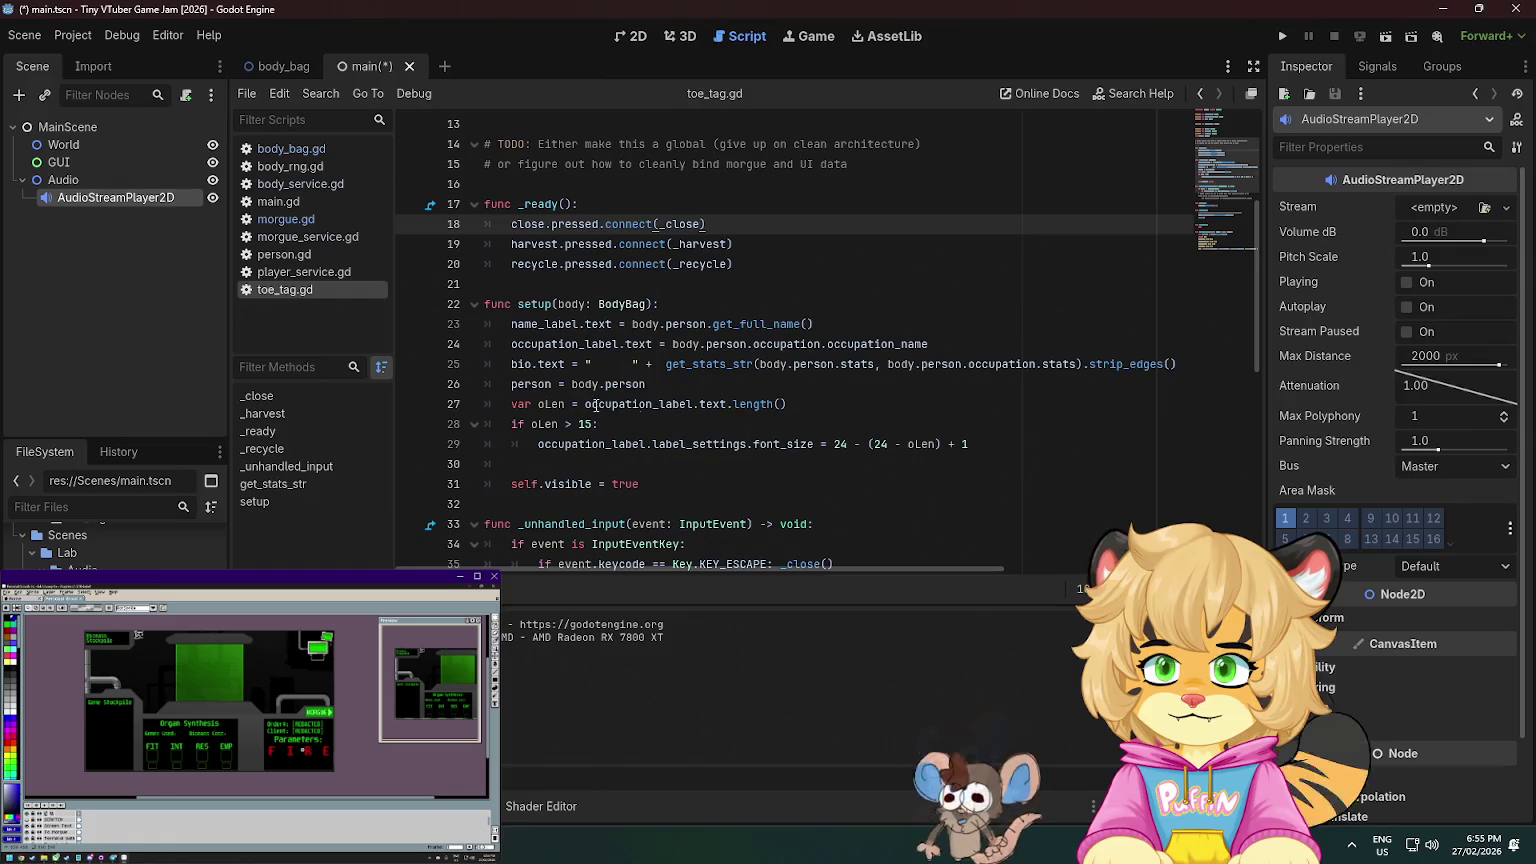
double_click(134, 197)
key("Return")
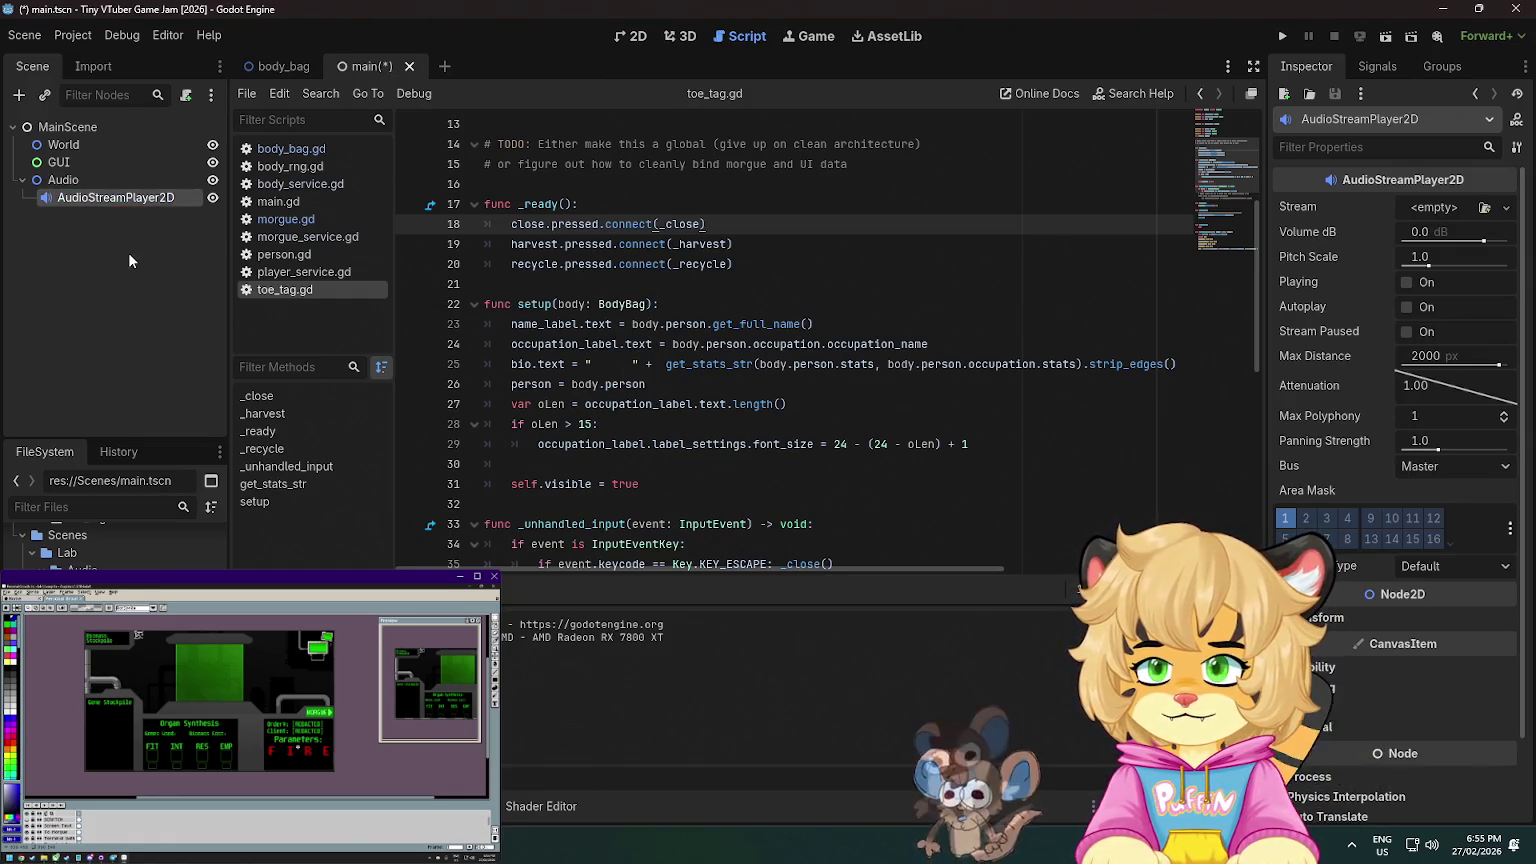
key("ctrl+s")
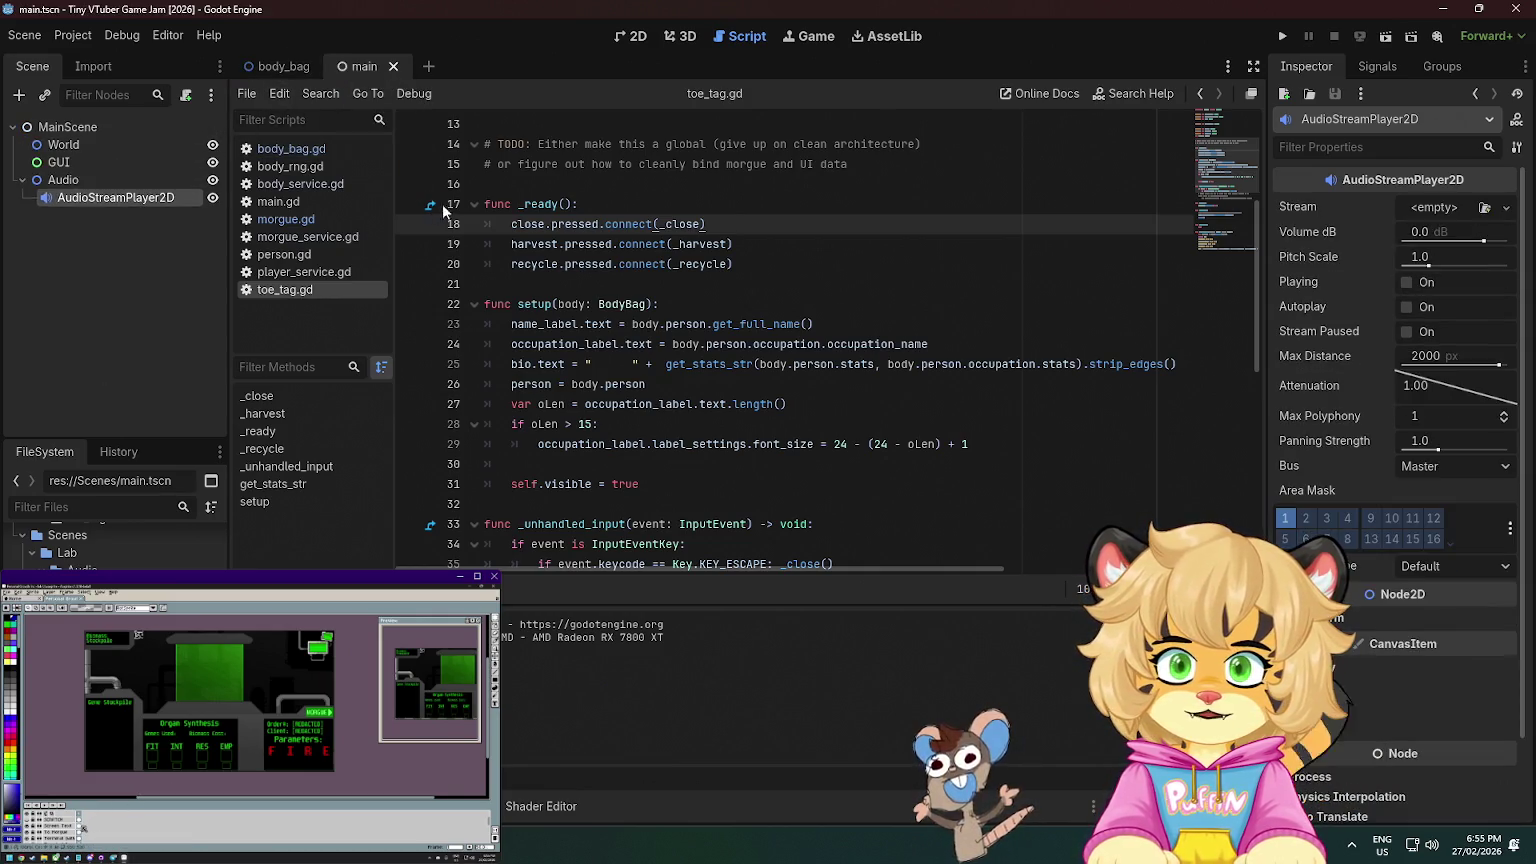
- Delete the current_scene variable and TODO comment from main.gd, then save
left_click(278, 201)
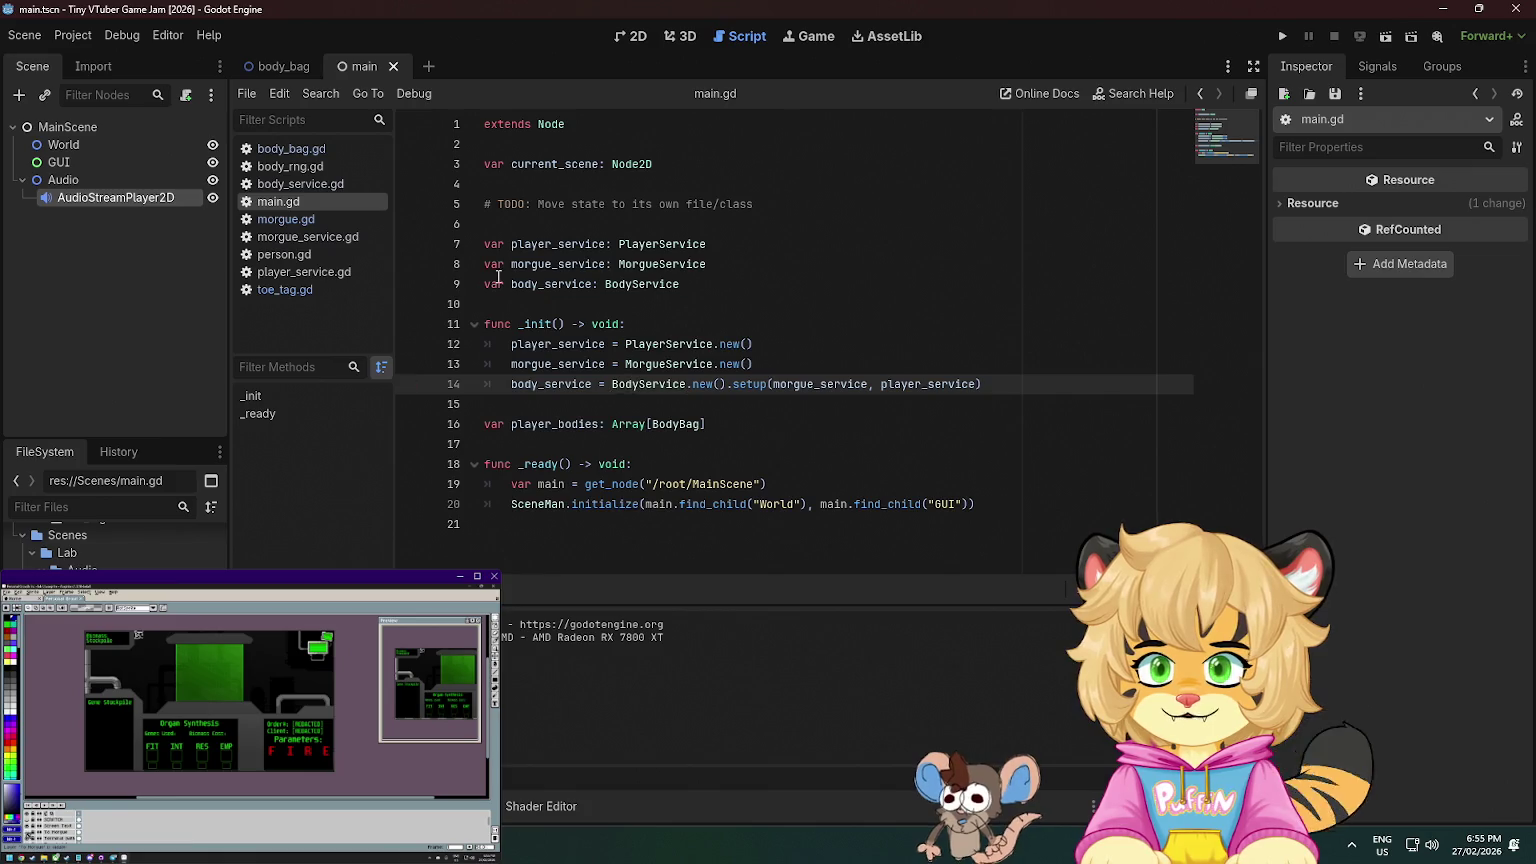
left_click(117, 196)
left_click(800, 364)
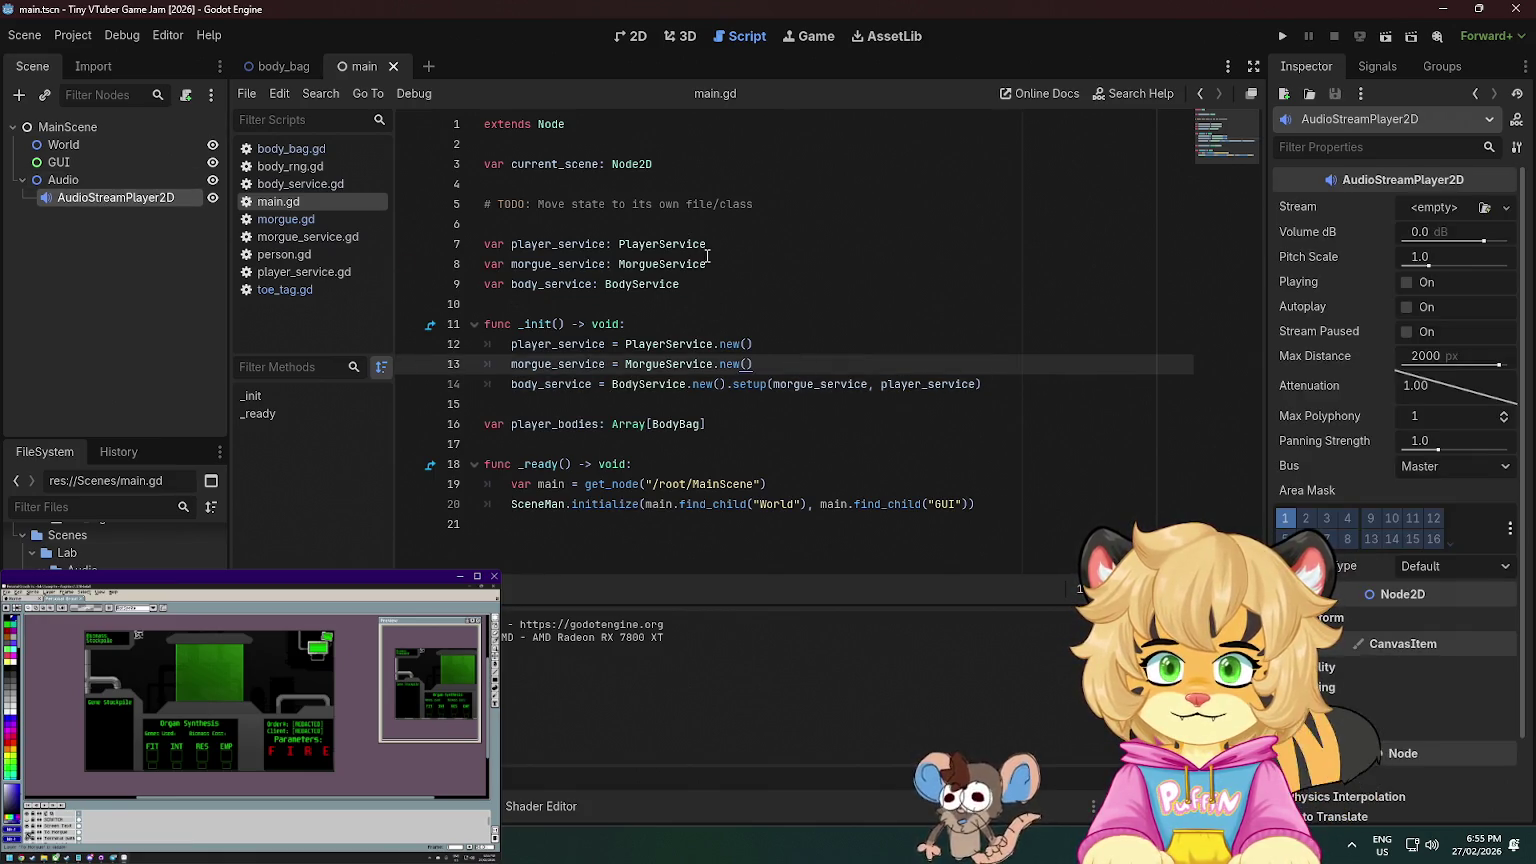
left_click(748, 264)
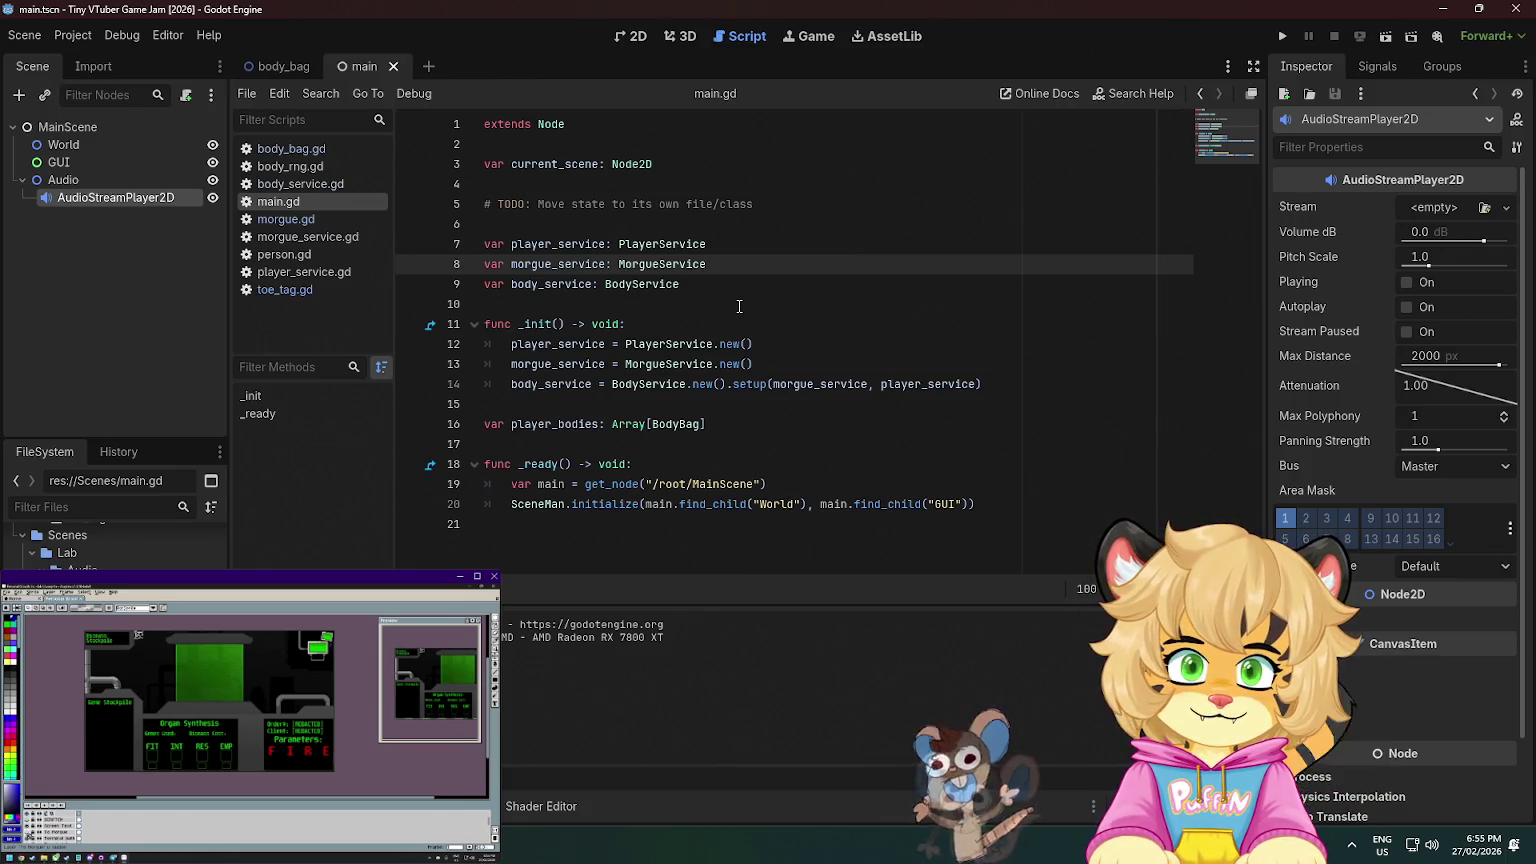
left_click(564, 178)
double_click(565, 165)
key("End")
left_click_drag(794, 206, 803, 148)
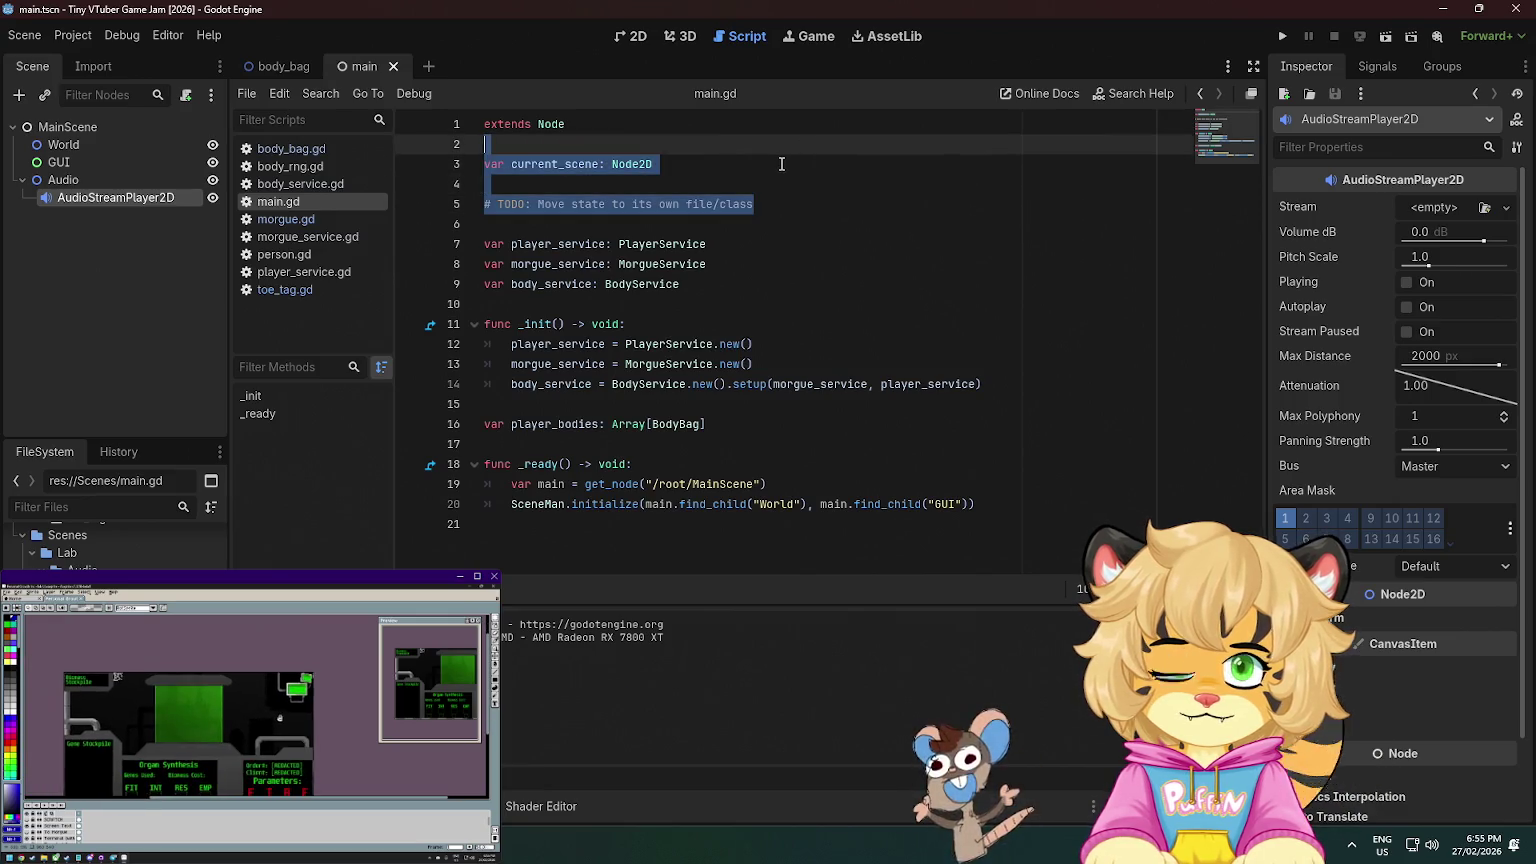
key("BackSpace")
key("ctrl+s")
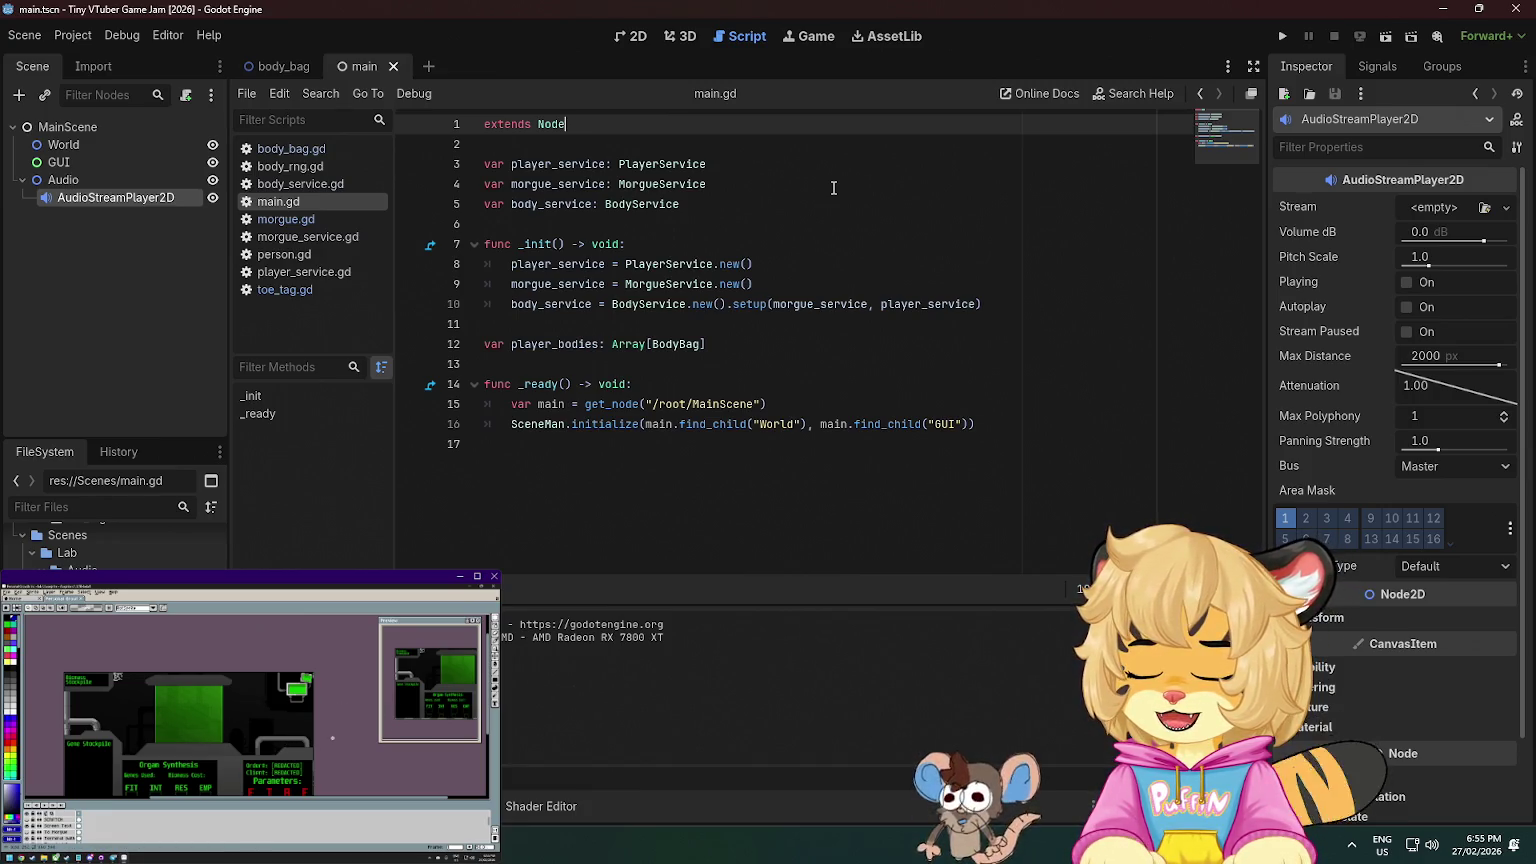
- Declare var audio_player: AudioStreamPlayer2D on line 3 of main.gd and save
left_click(678, 204)
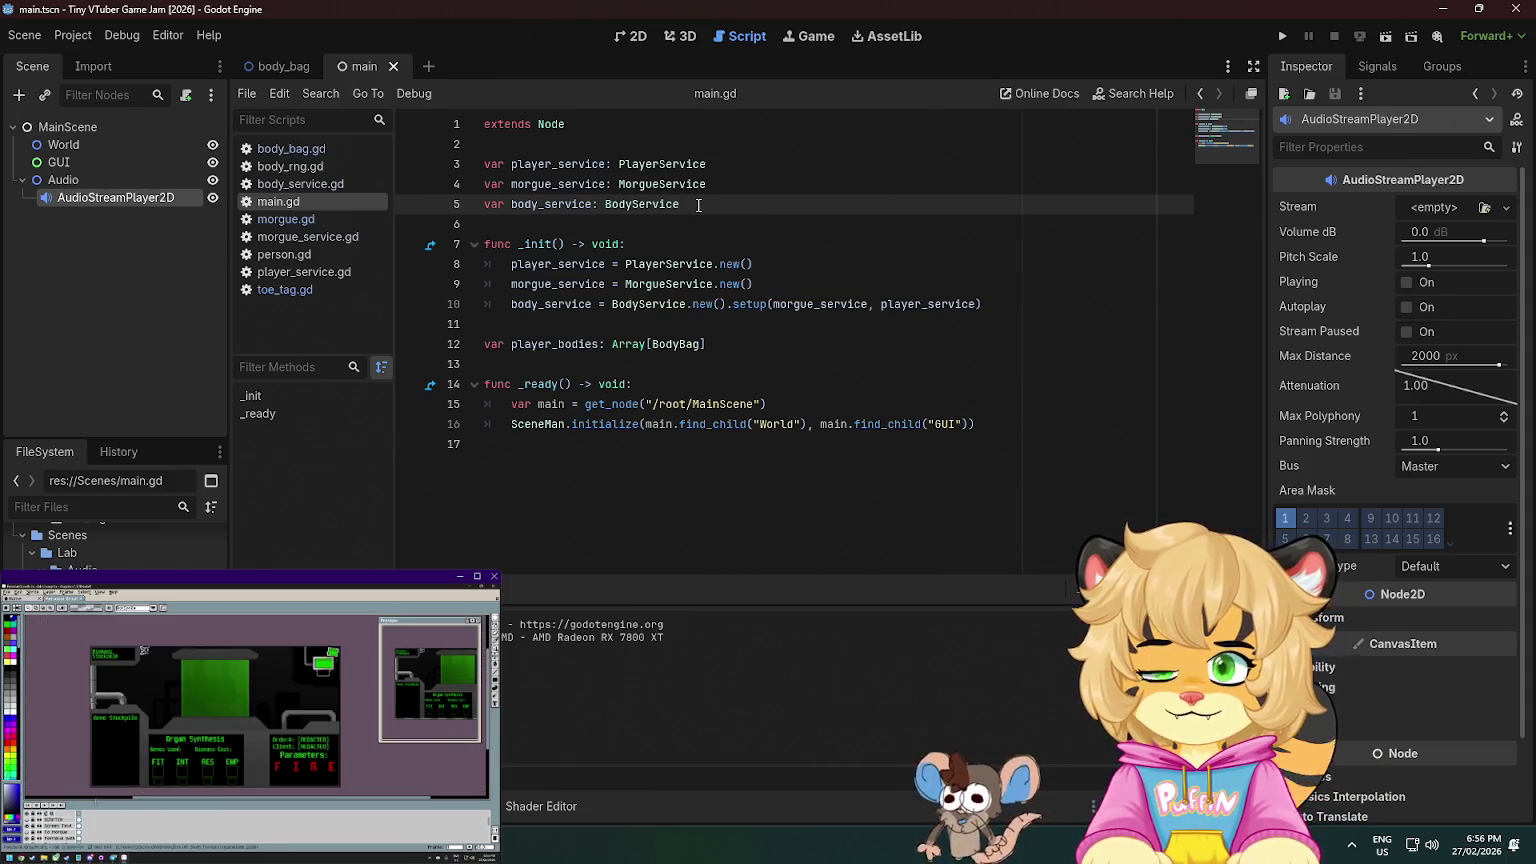
key("Up")
key("Up")
key("Up")
key("Return")
key("Return")
key("Up")
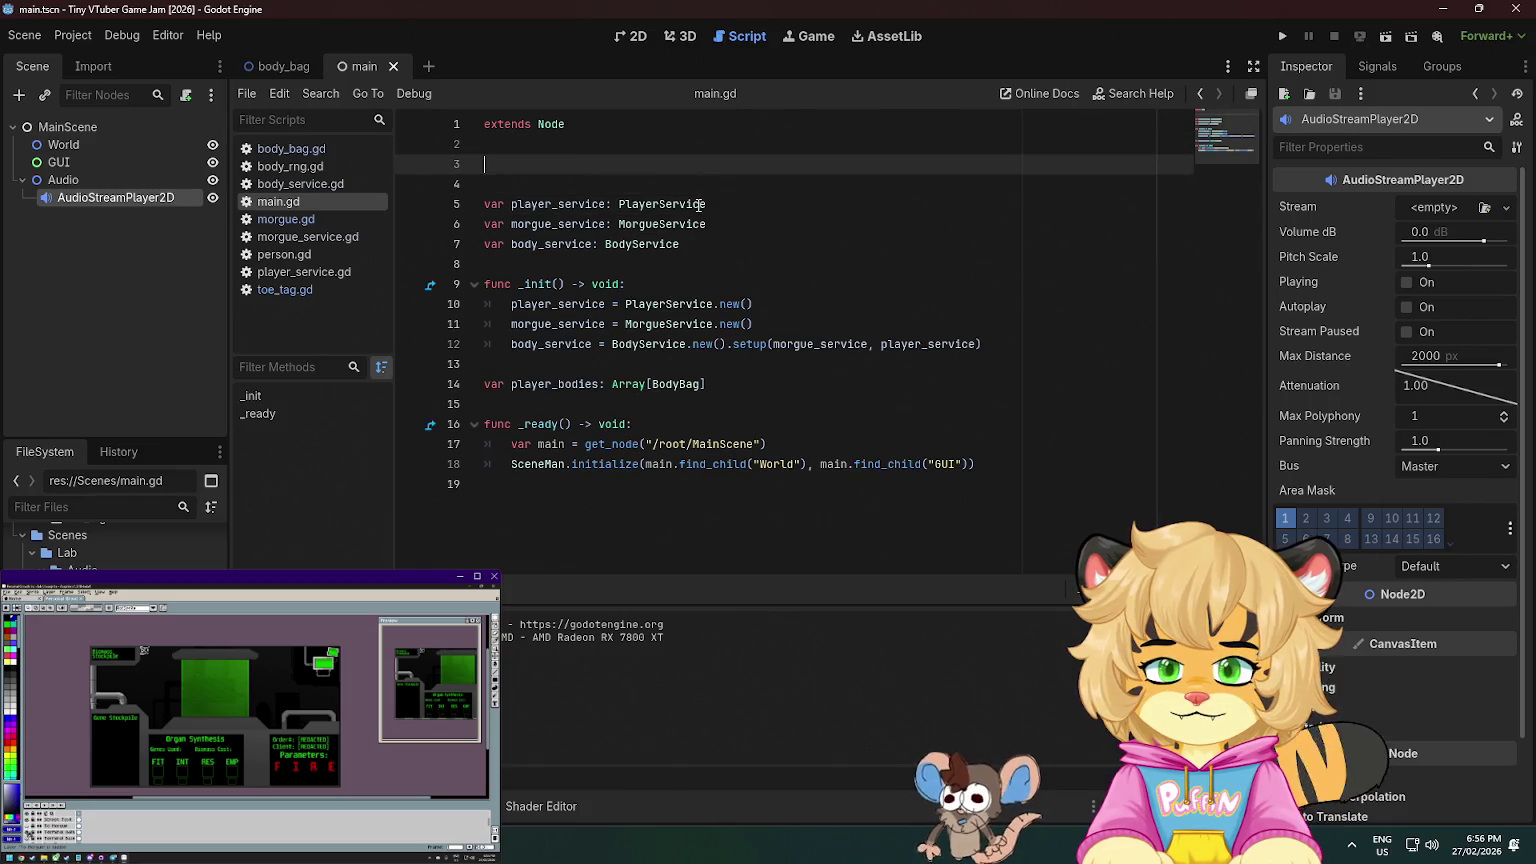
type("export")
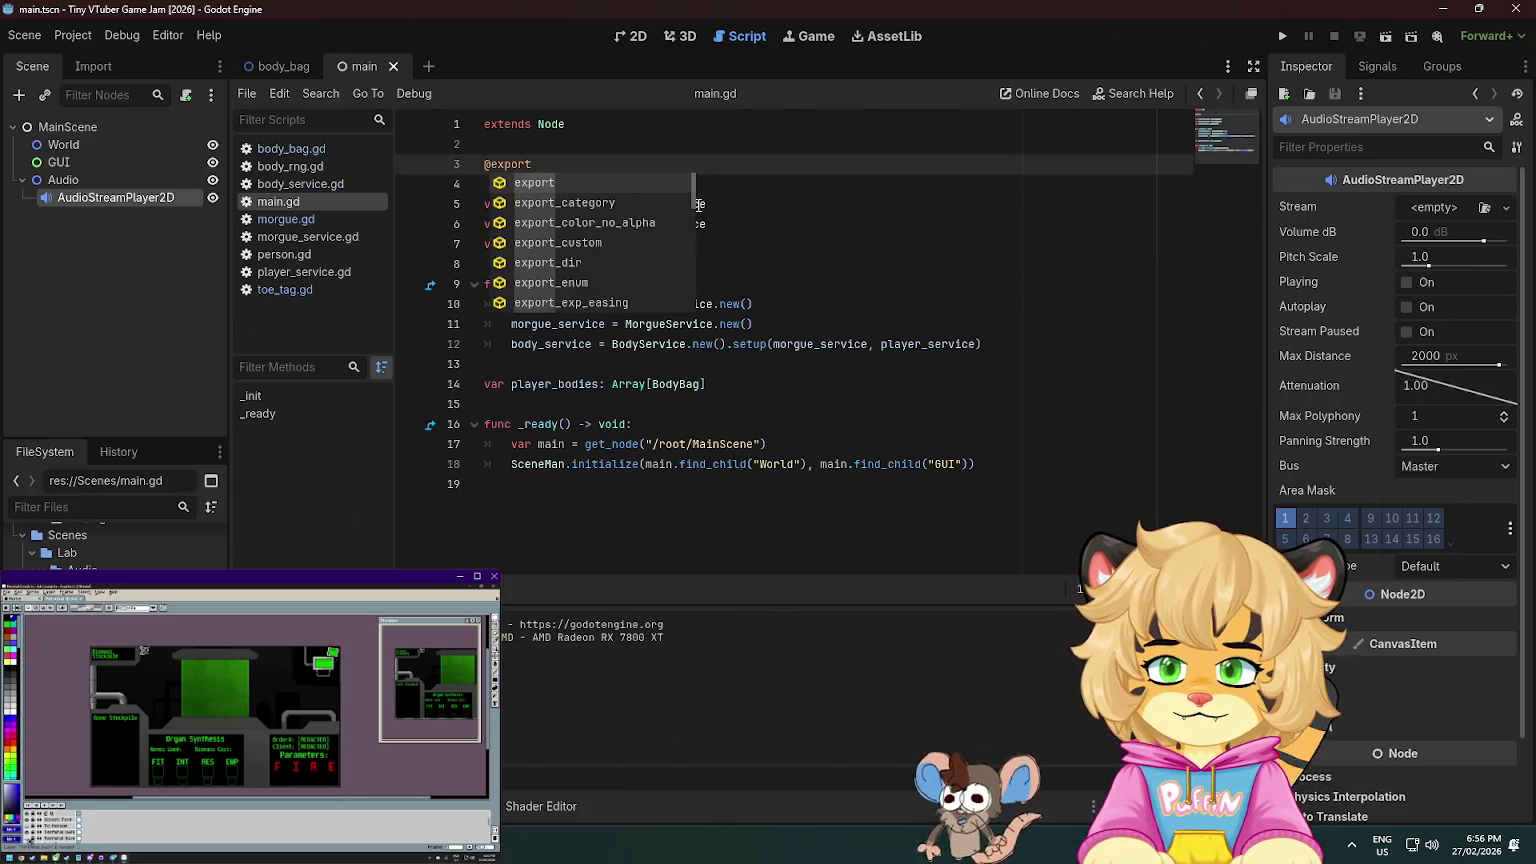
key("BackSpace")
key("BackSpace")
key("BackSpace")
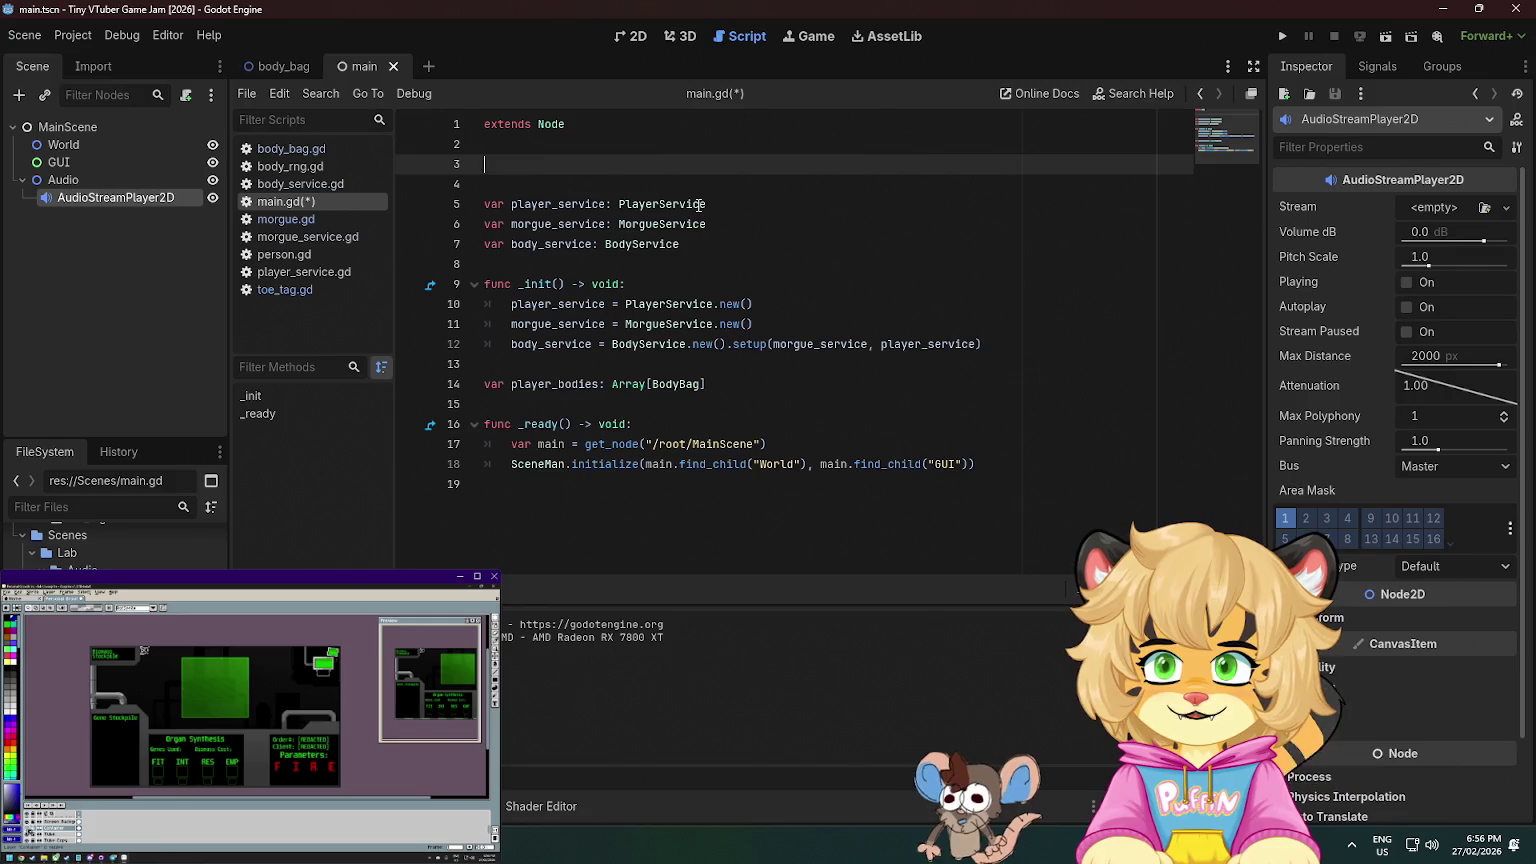
type("var au")
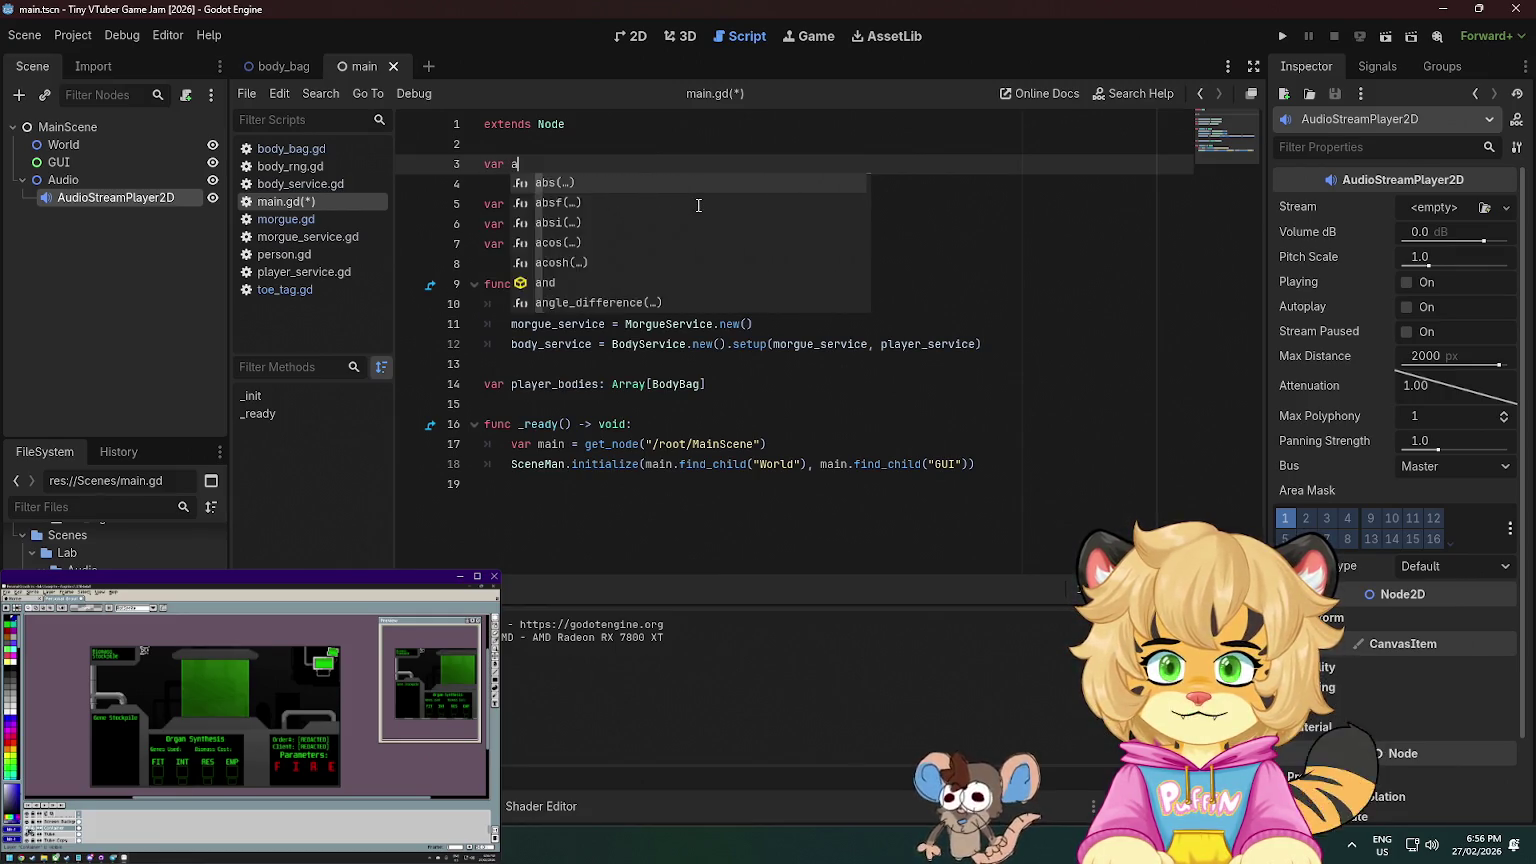
type("dio_player")
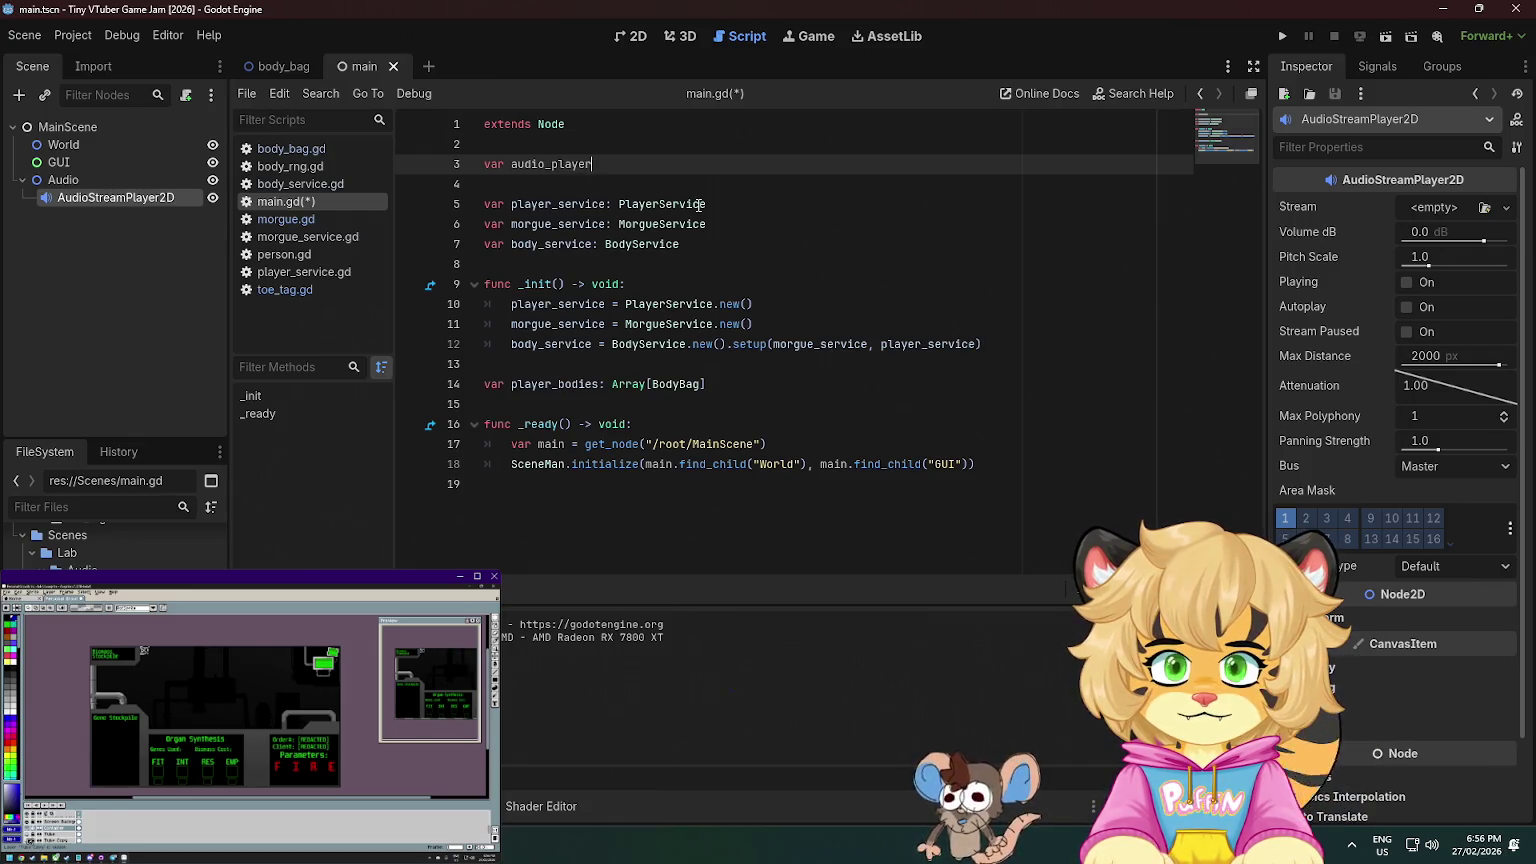
type(": AudioStream")
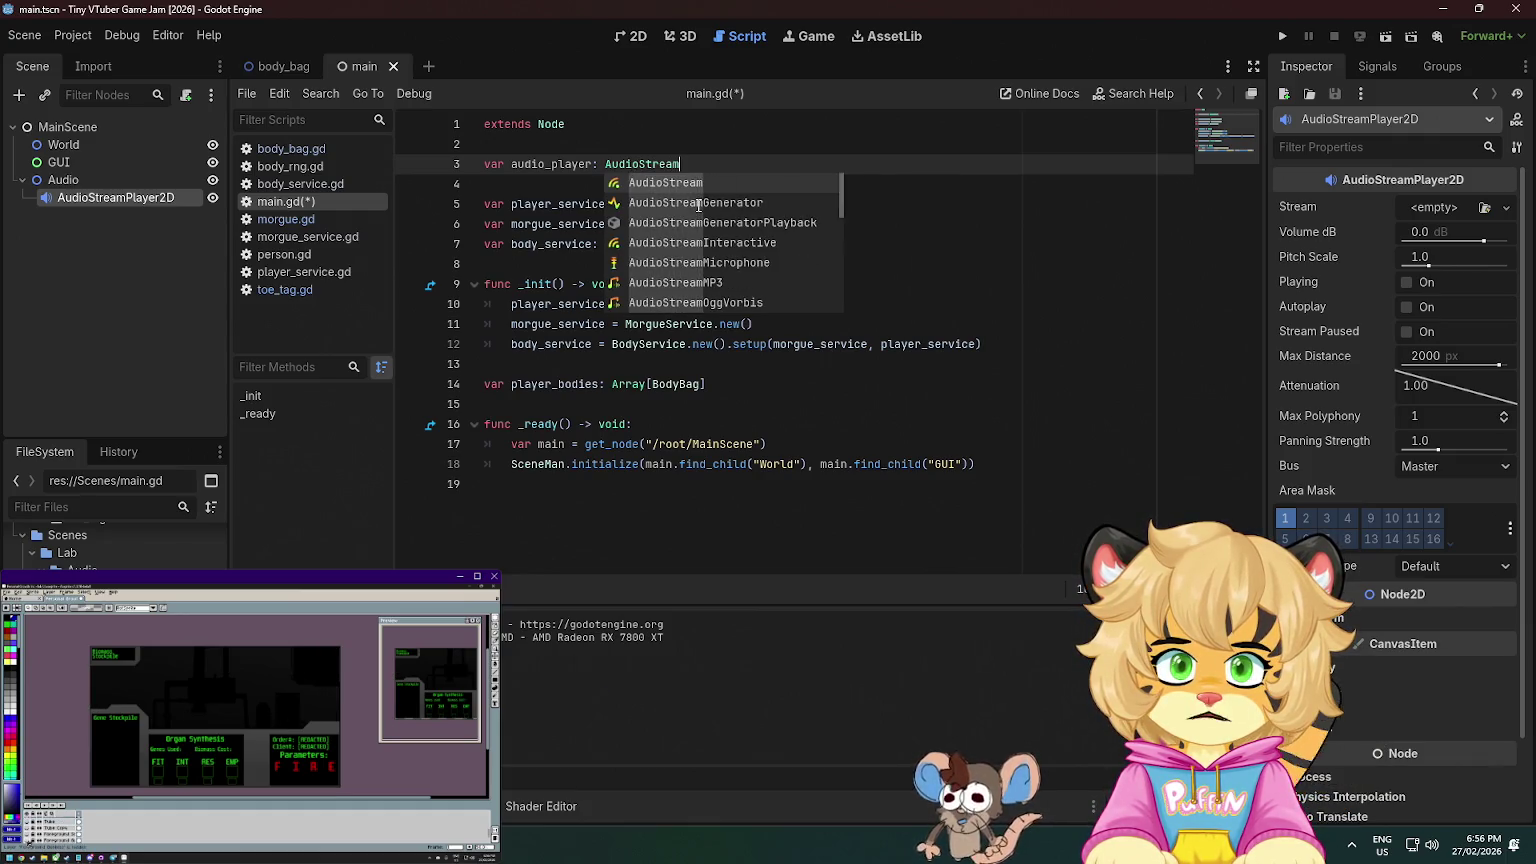
type("Player2D")
key("Return")
key("ctrl+s")
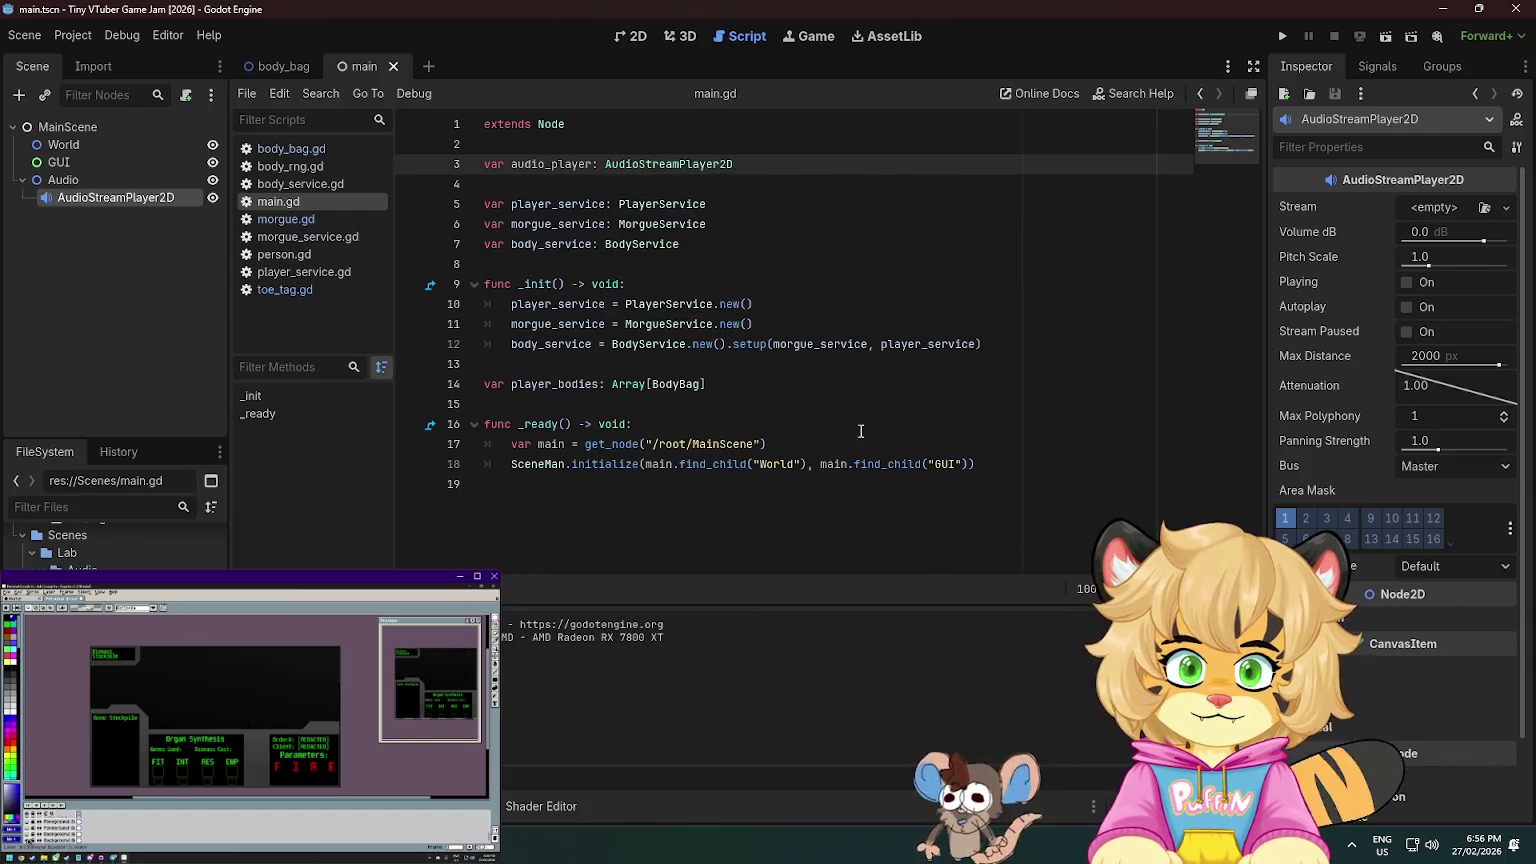
left_click(997, 460)
key("Return")
- Add audio_player = main.find_child(AudioStreamPlayer2D) on line 19 inside _ready
type("audio_player = ")
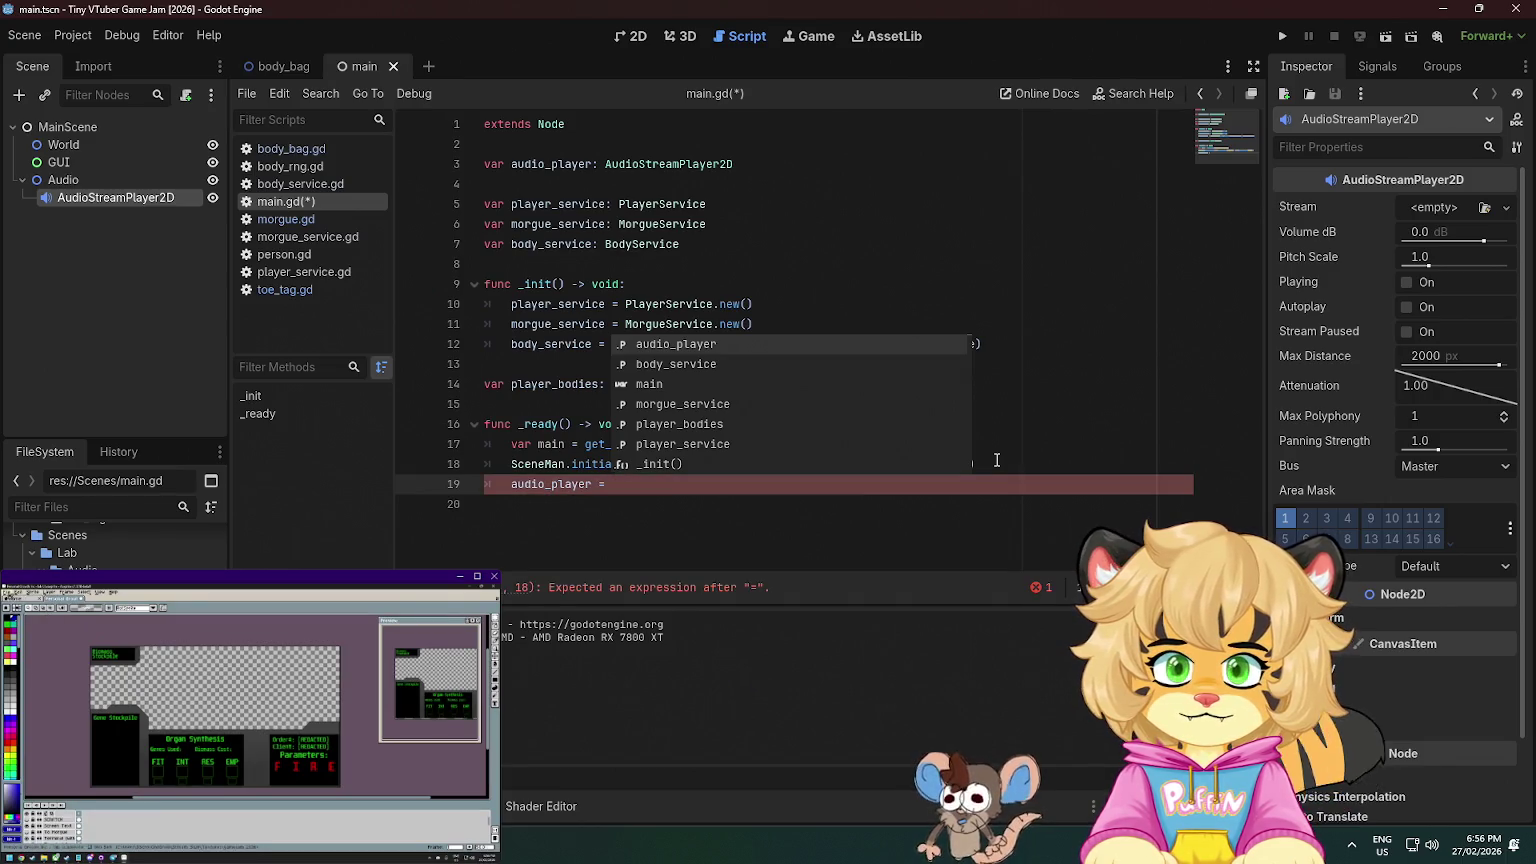
type("main.")
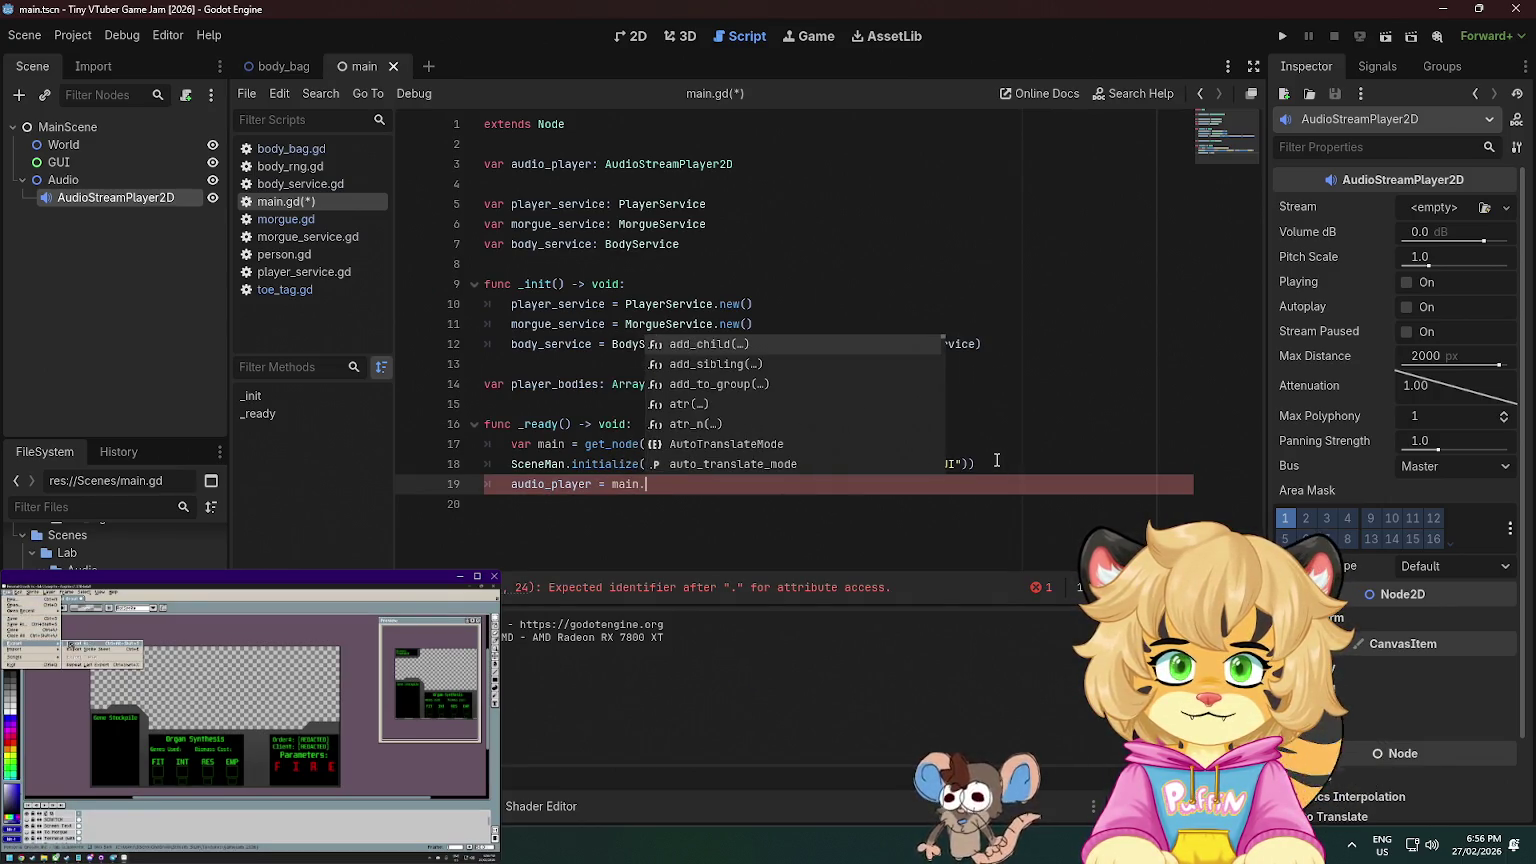
type("find")
key("Return")
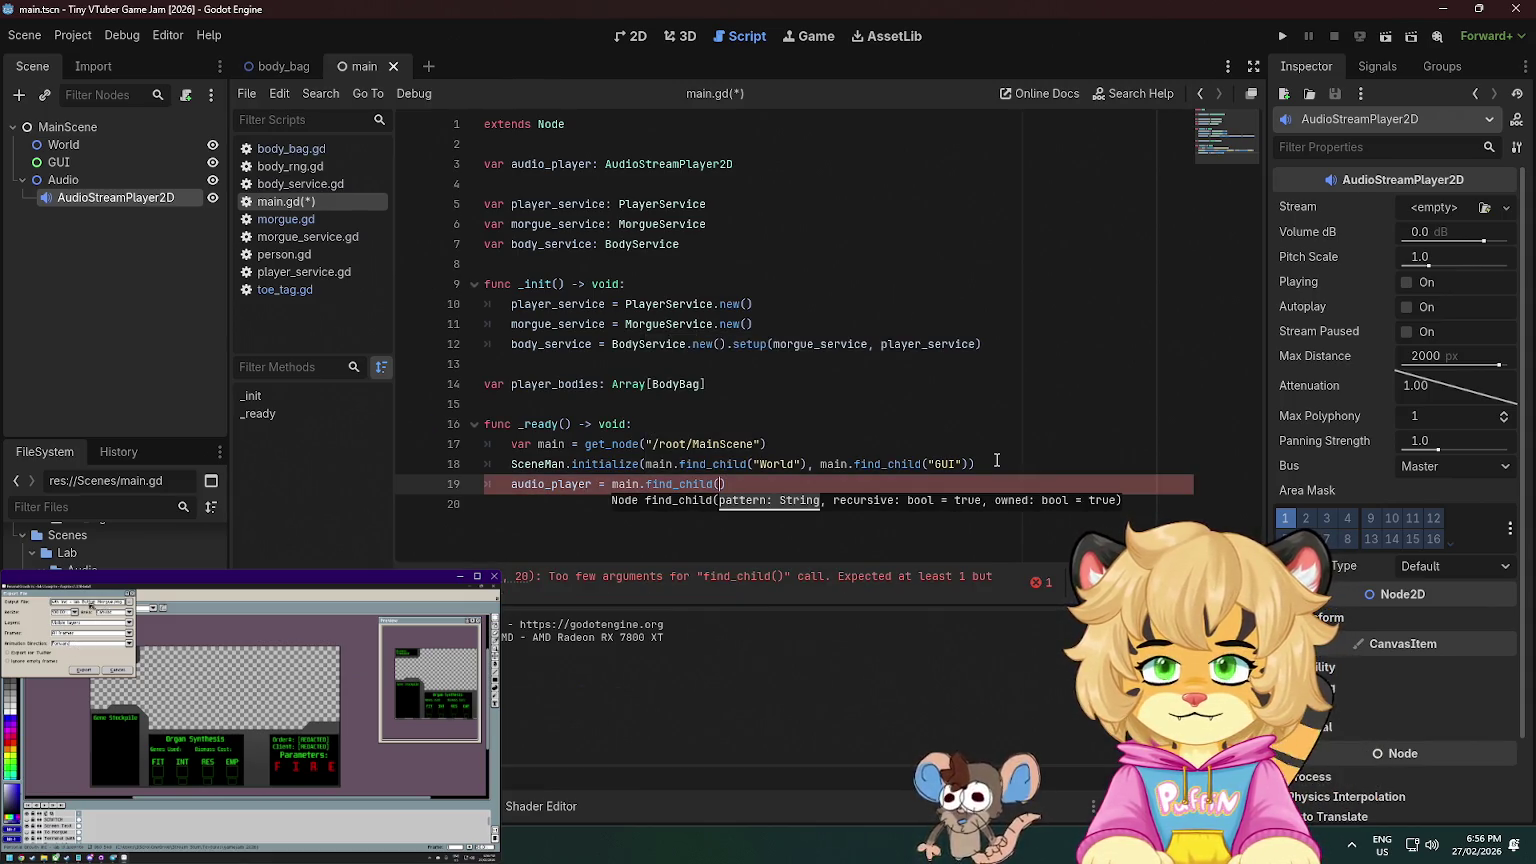
type("AudioStreamPlayer2D")
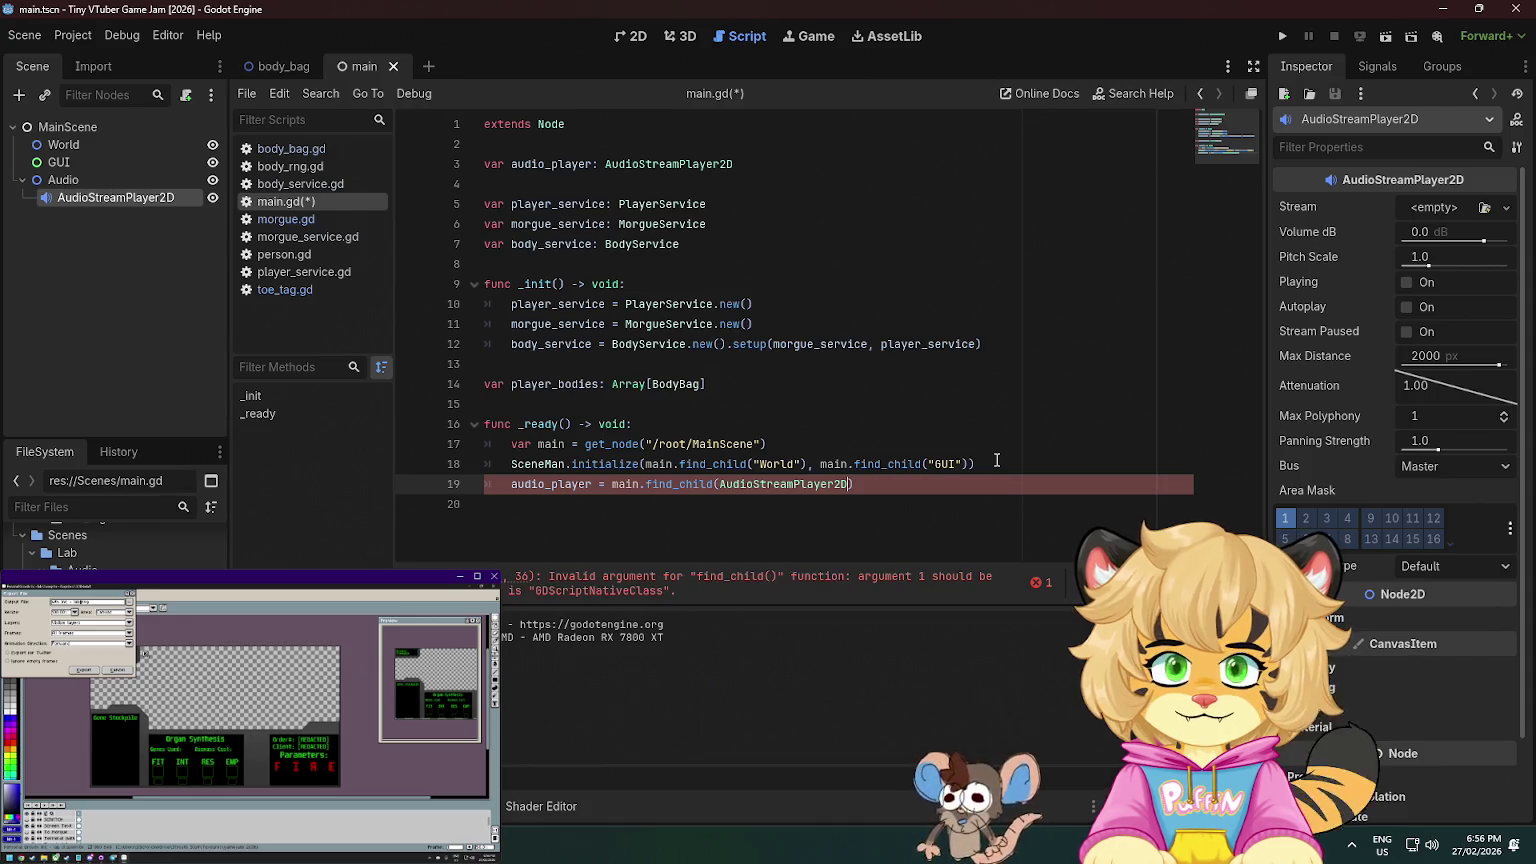
double_click(98, 197)
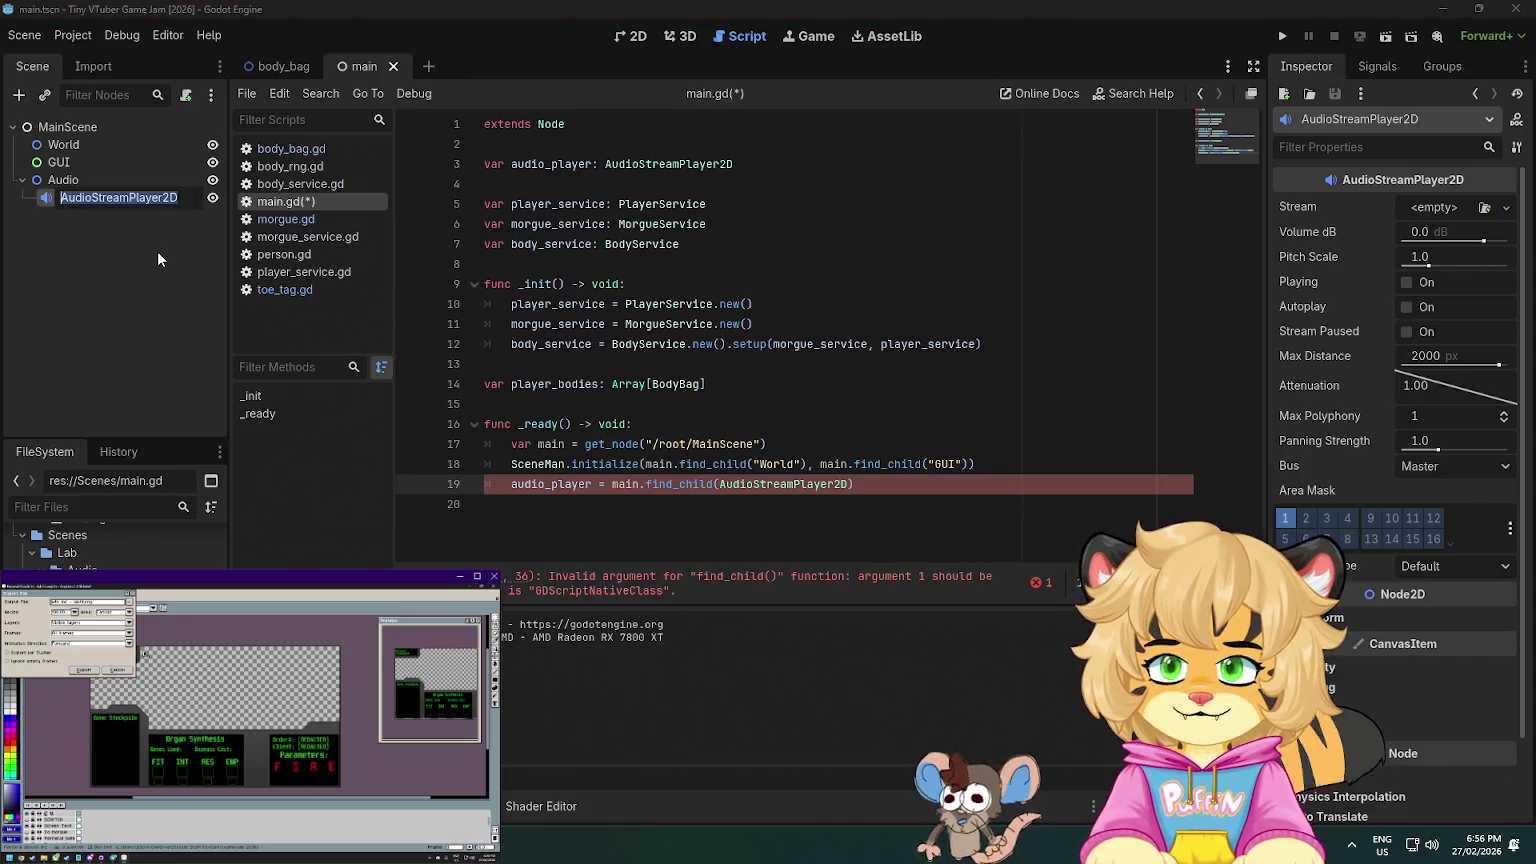
- Rename the AudioStreamPlayer2D node to MainOneShotAudio
type("Ma")
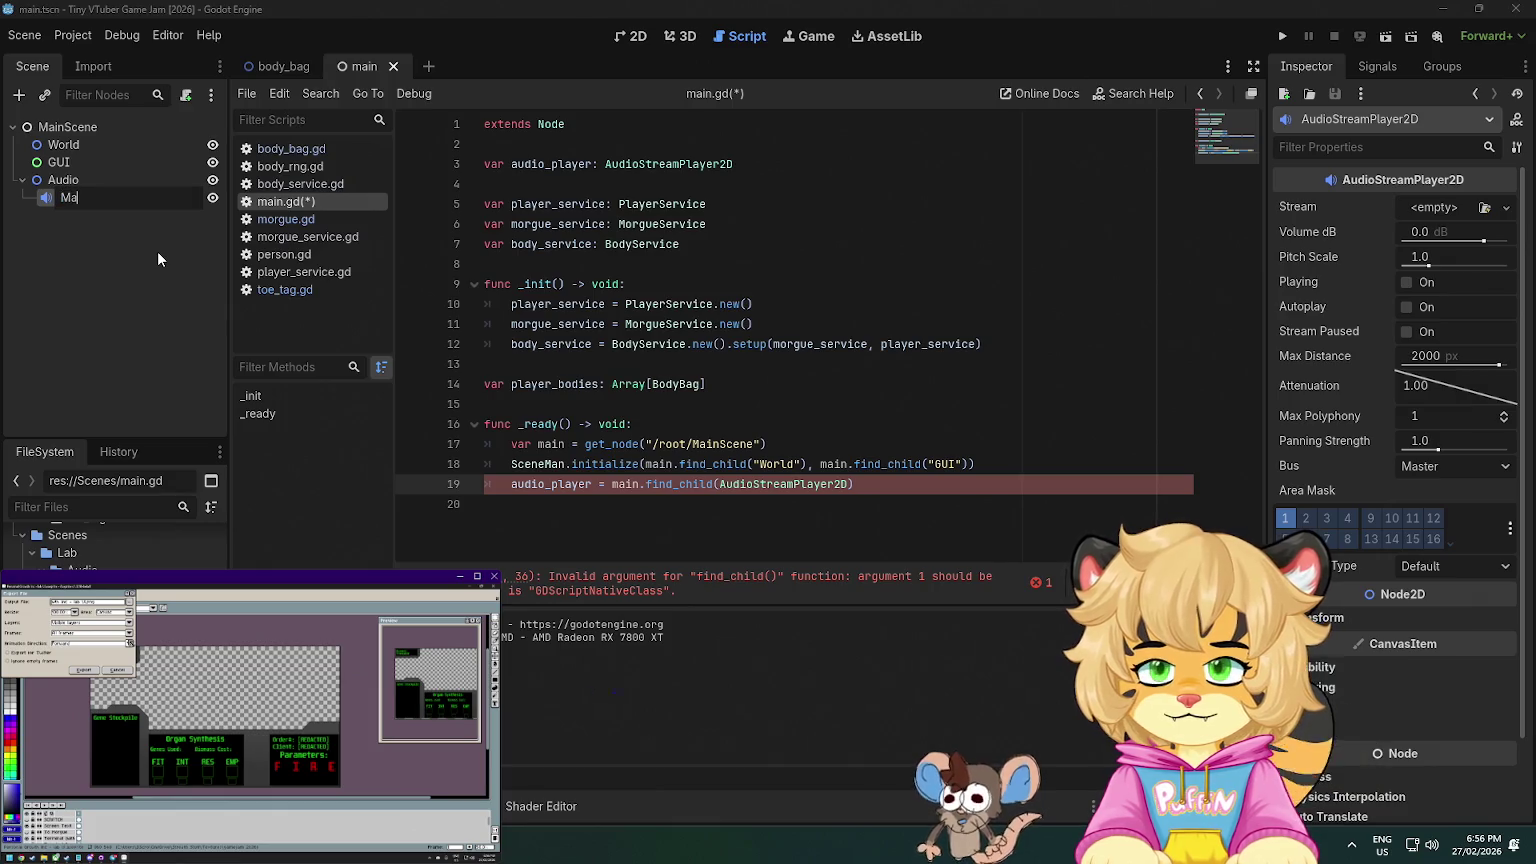
type("inAudio")
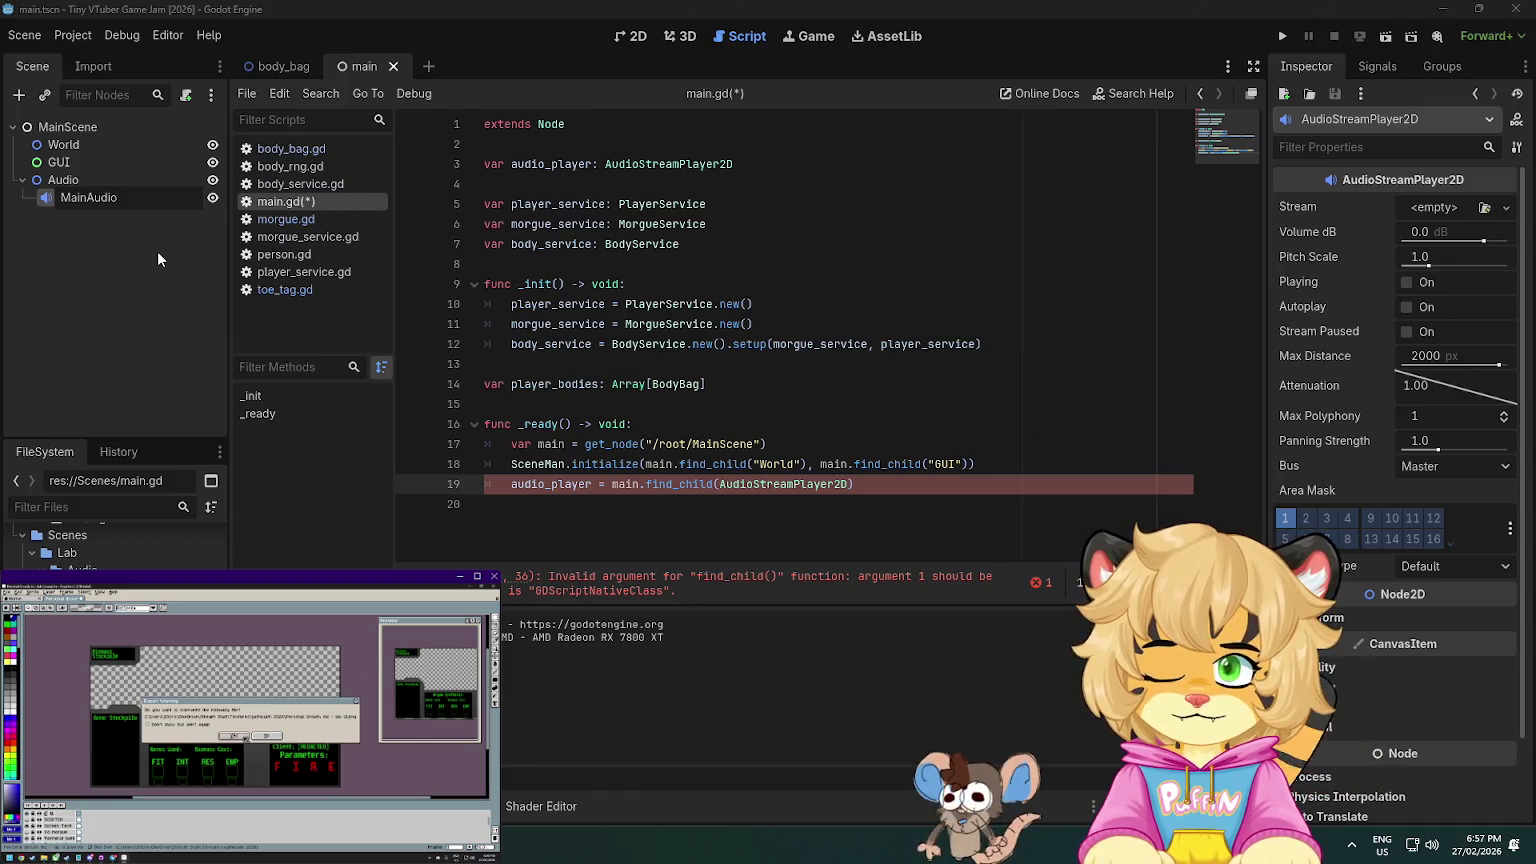
left_click(146, 198)
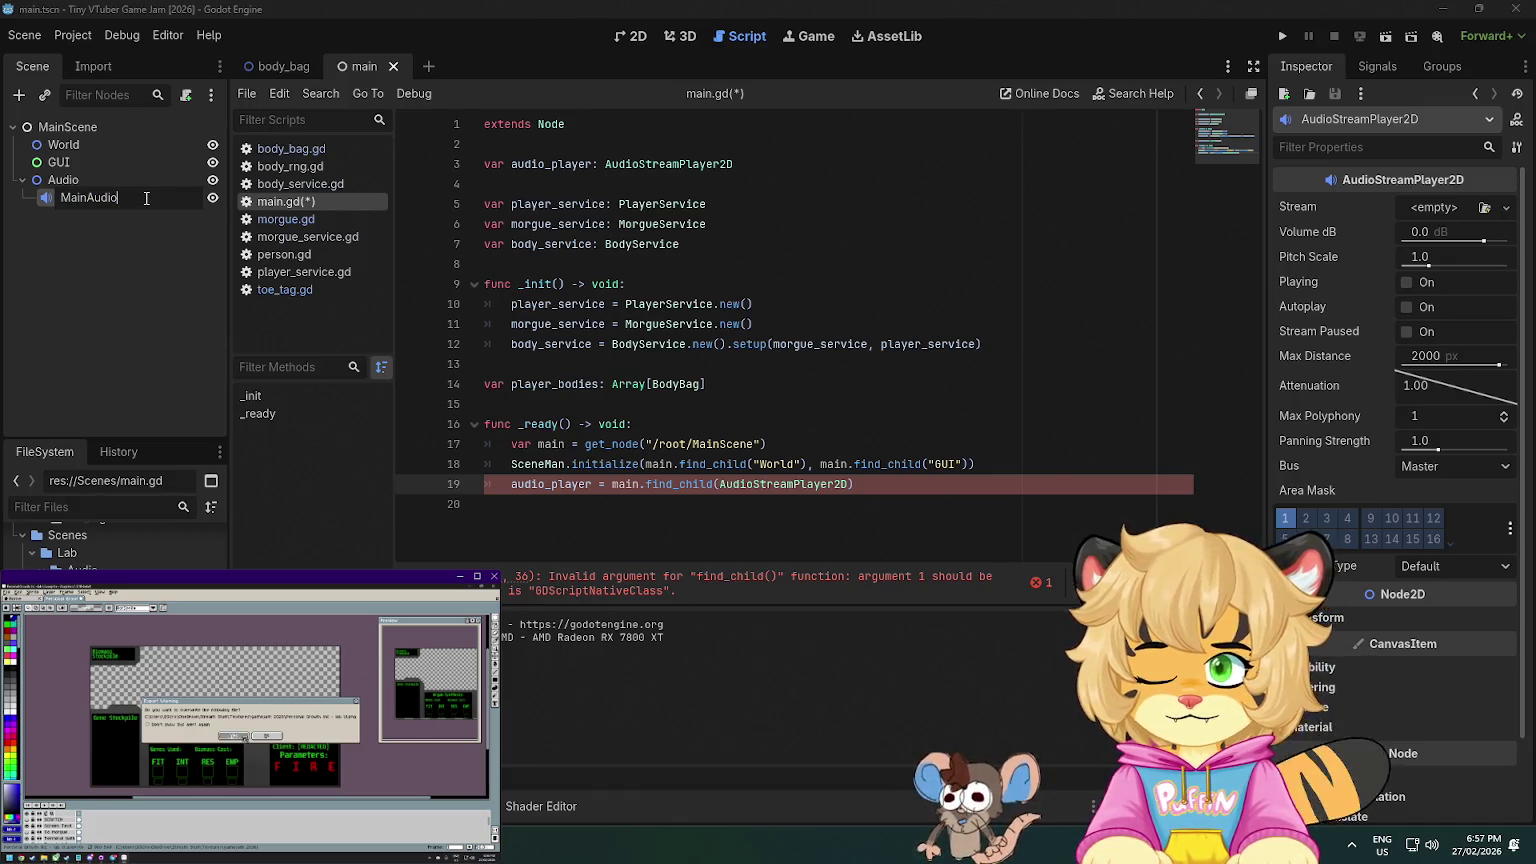
key("ctrl+BackSpace")
type("MainOneShot")
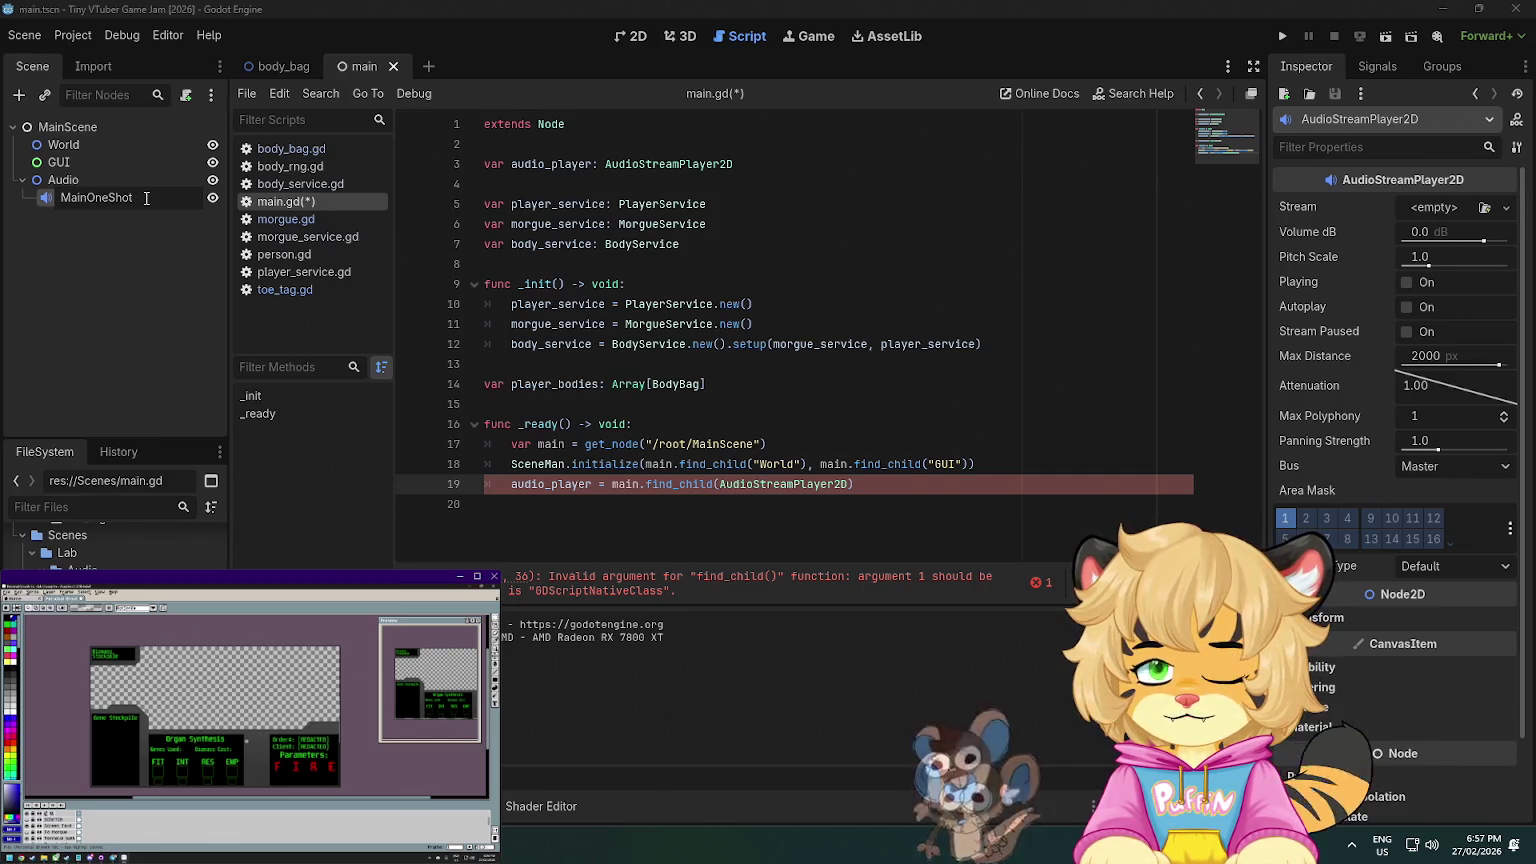
type("Audio")
key("Return")
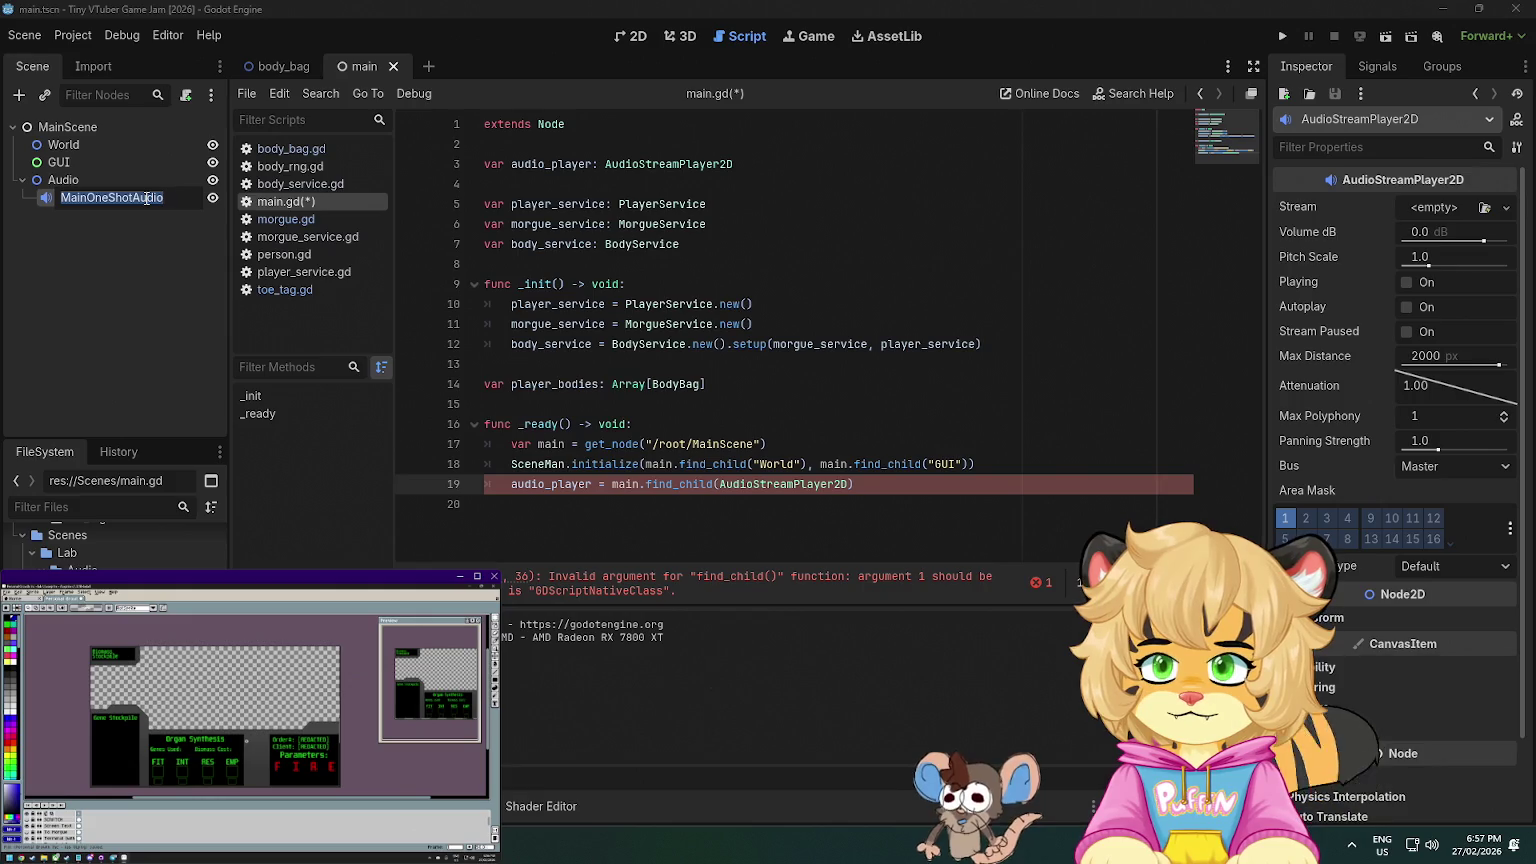
- Change the find_child argument on line 19 to "MainOneShotAudio" and save main.gd
left_click(929, 492)
key("ctrl+s")
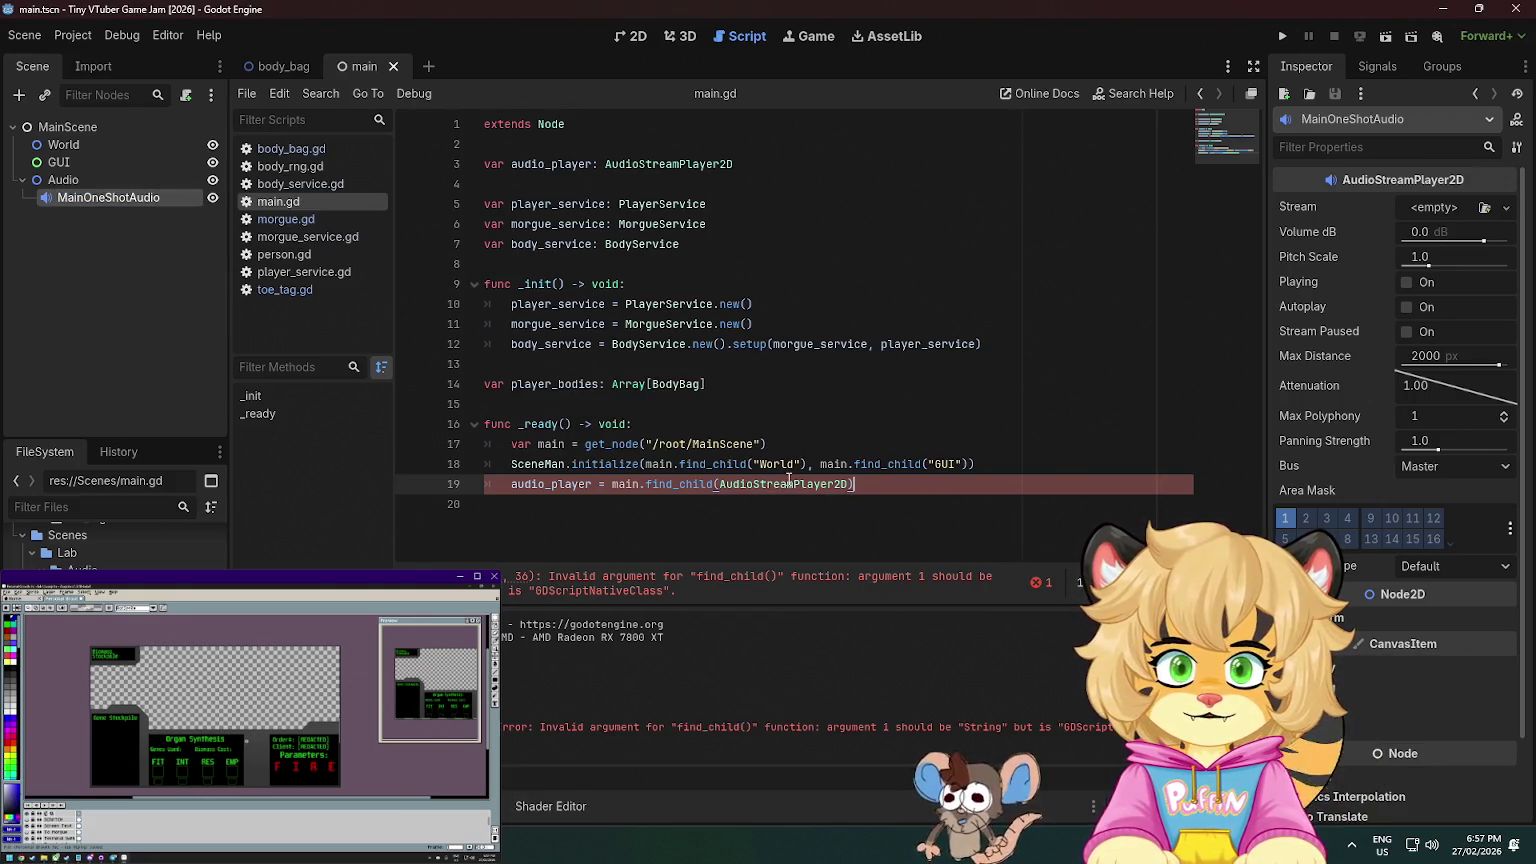
double_click(789, 483)
type("\"MainOneShotAudio\"")
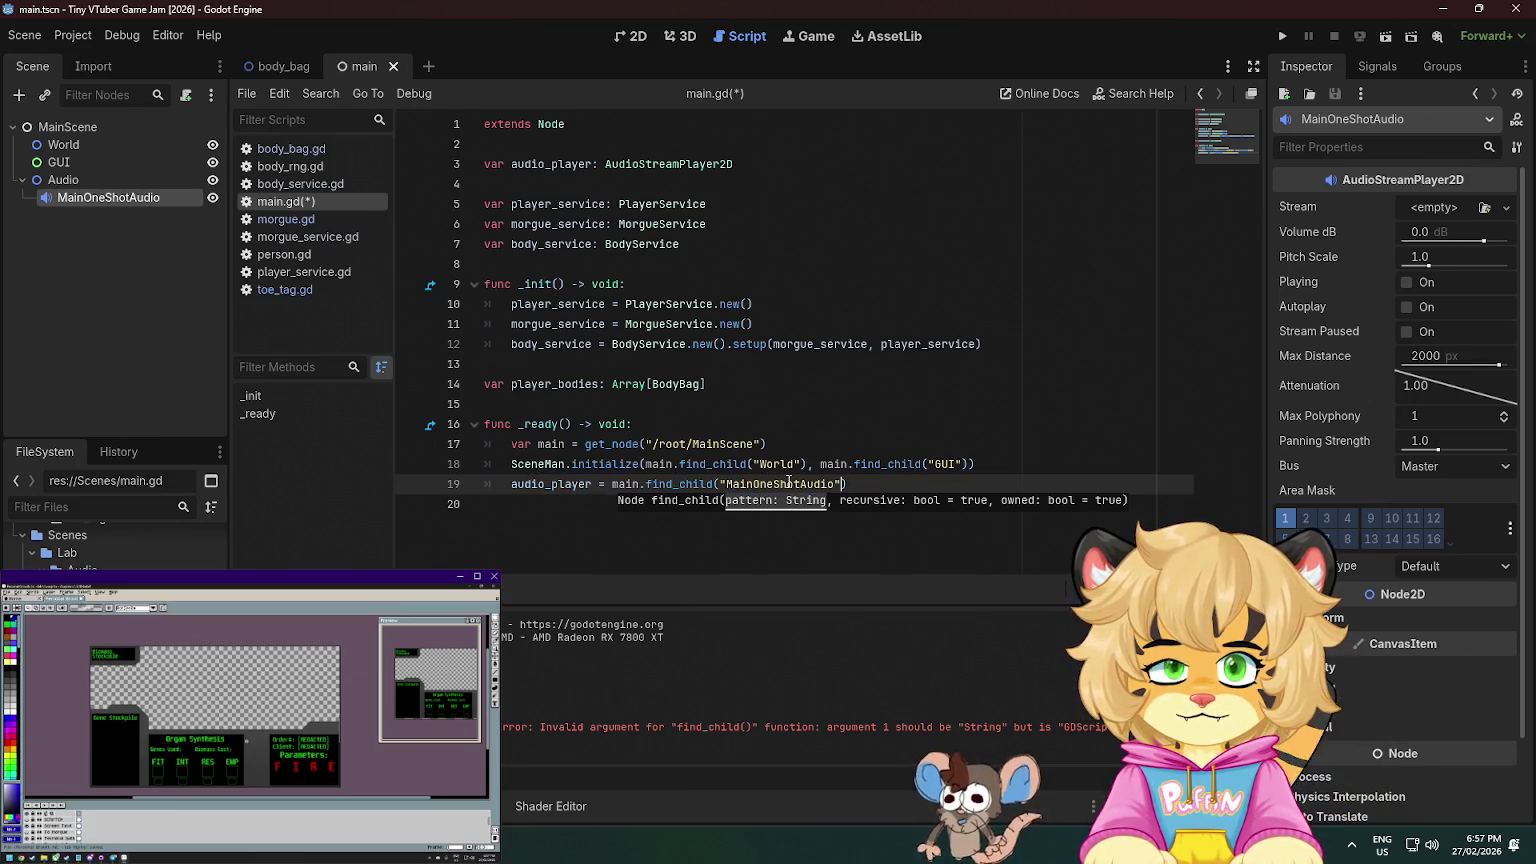
left_click(766, 365)
key("ctrl+s")
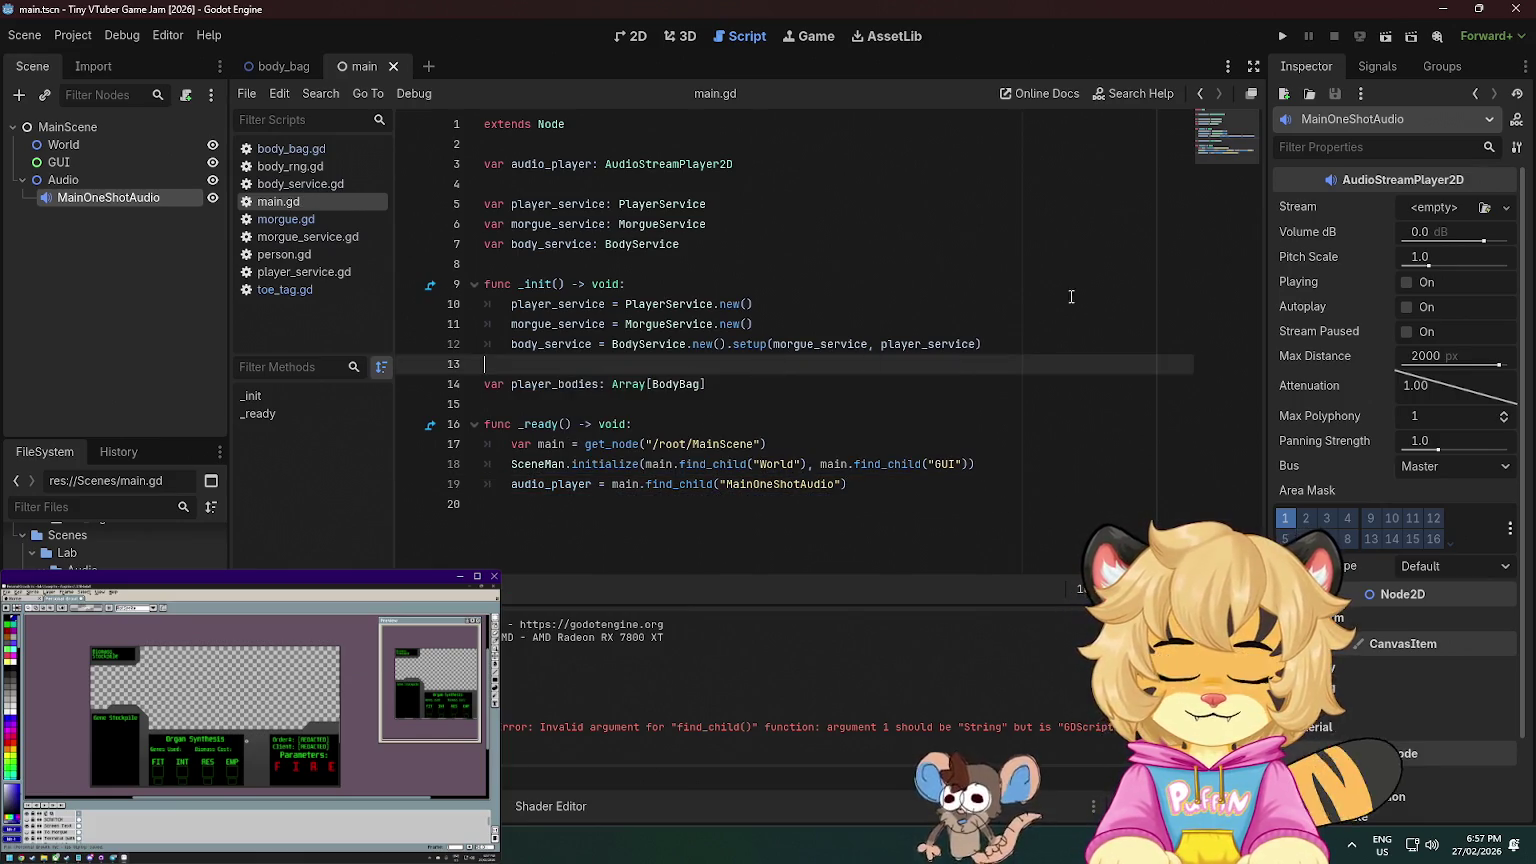
left_click(1058, 286)
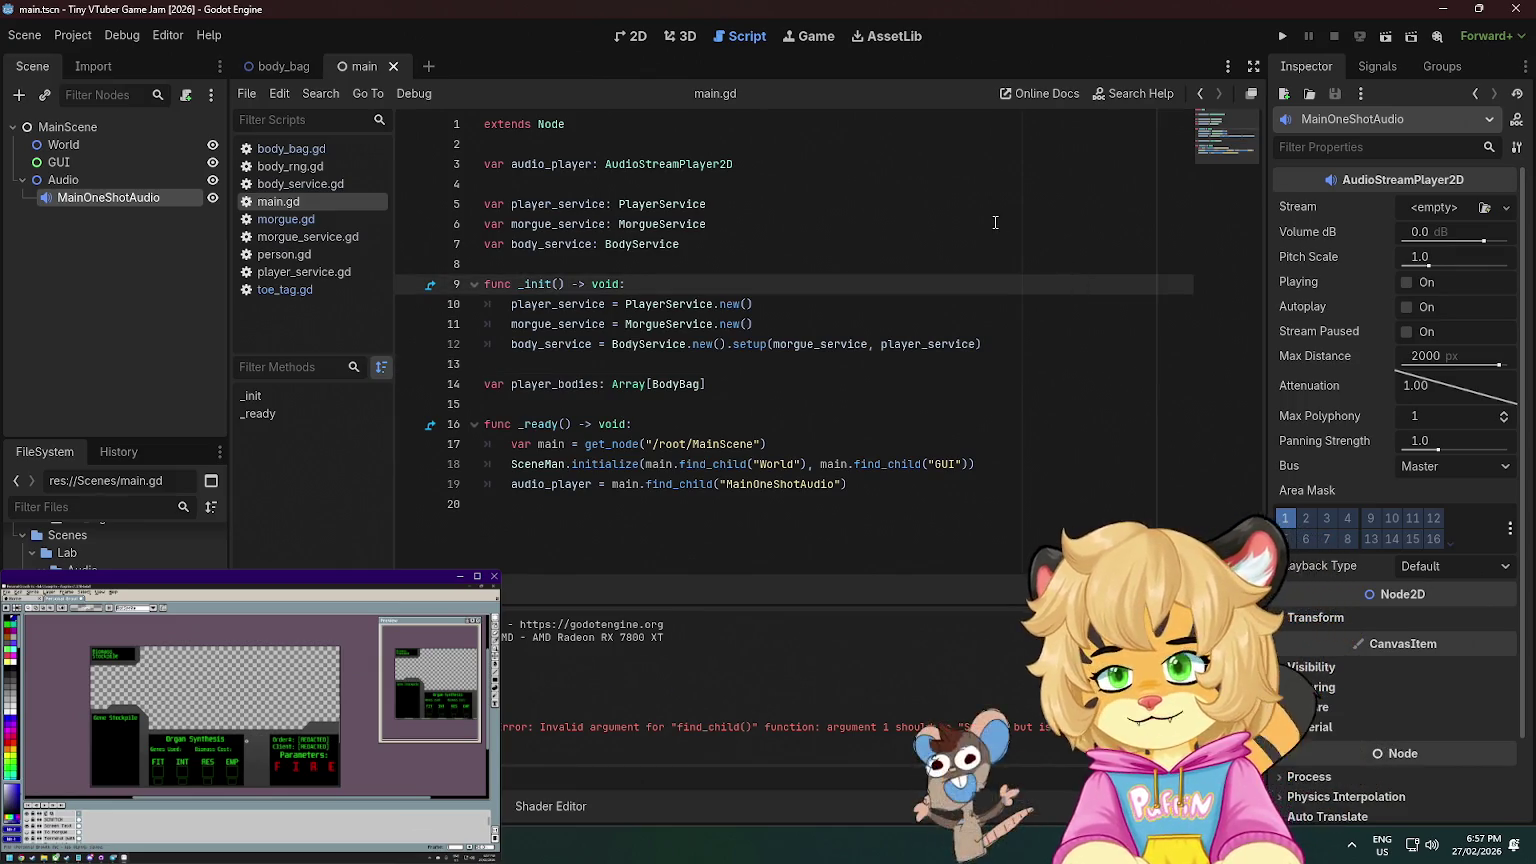
left_click(612, 265)
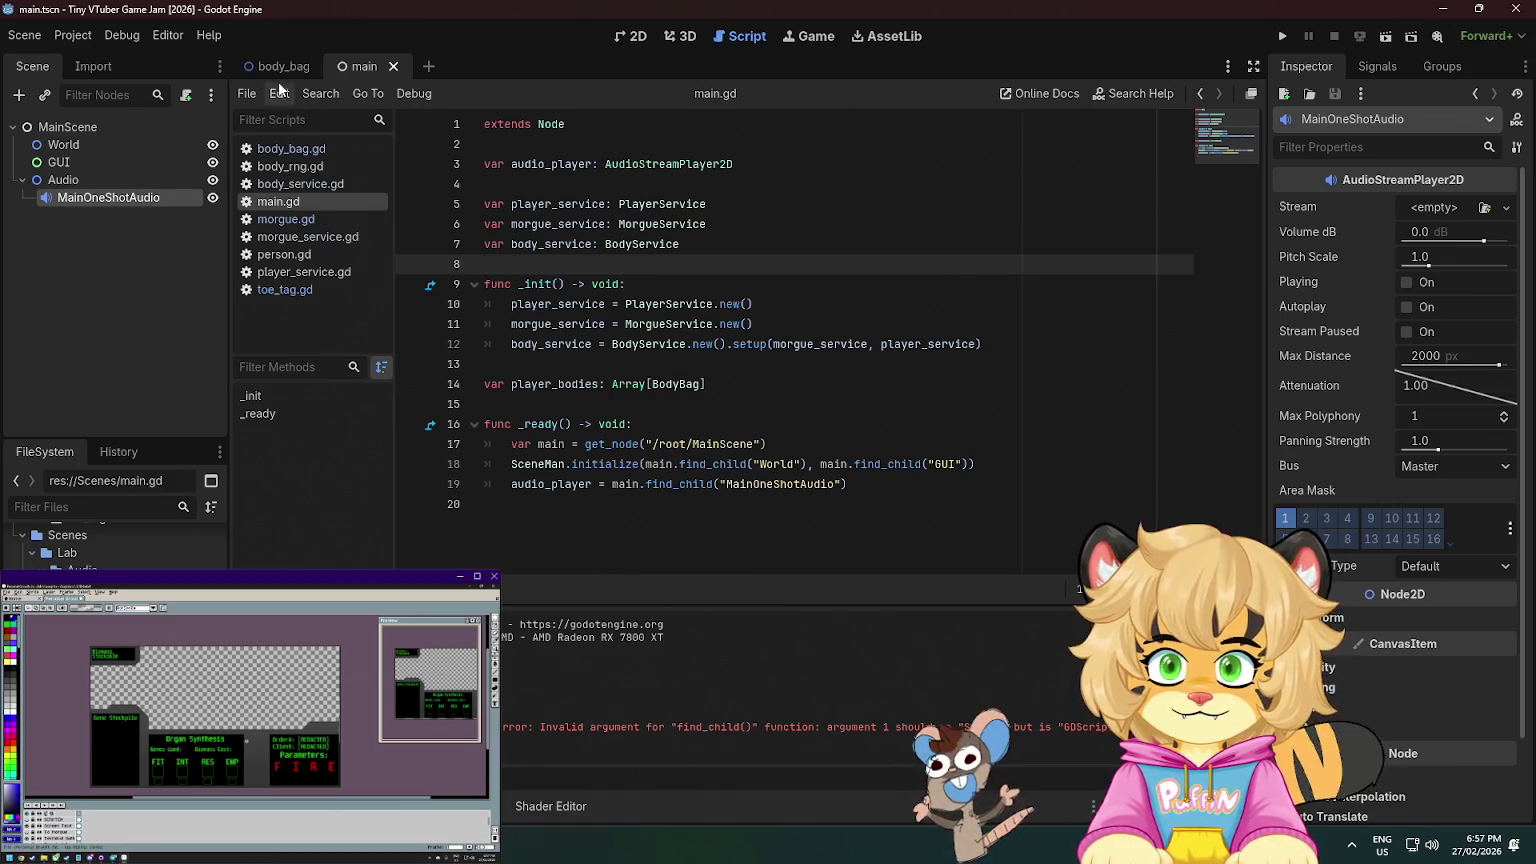
- Add an unfinished 'Main.audio_player.stream =' line after line 44 in toe_tag.gd's _harvest, saved
left_click(300, 289)
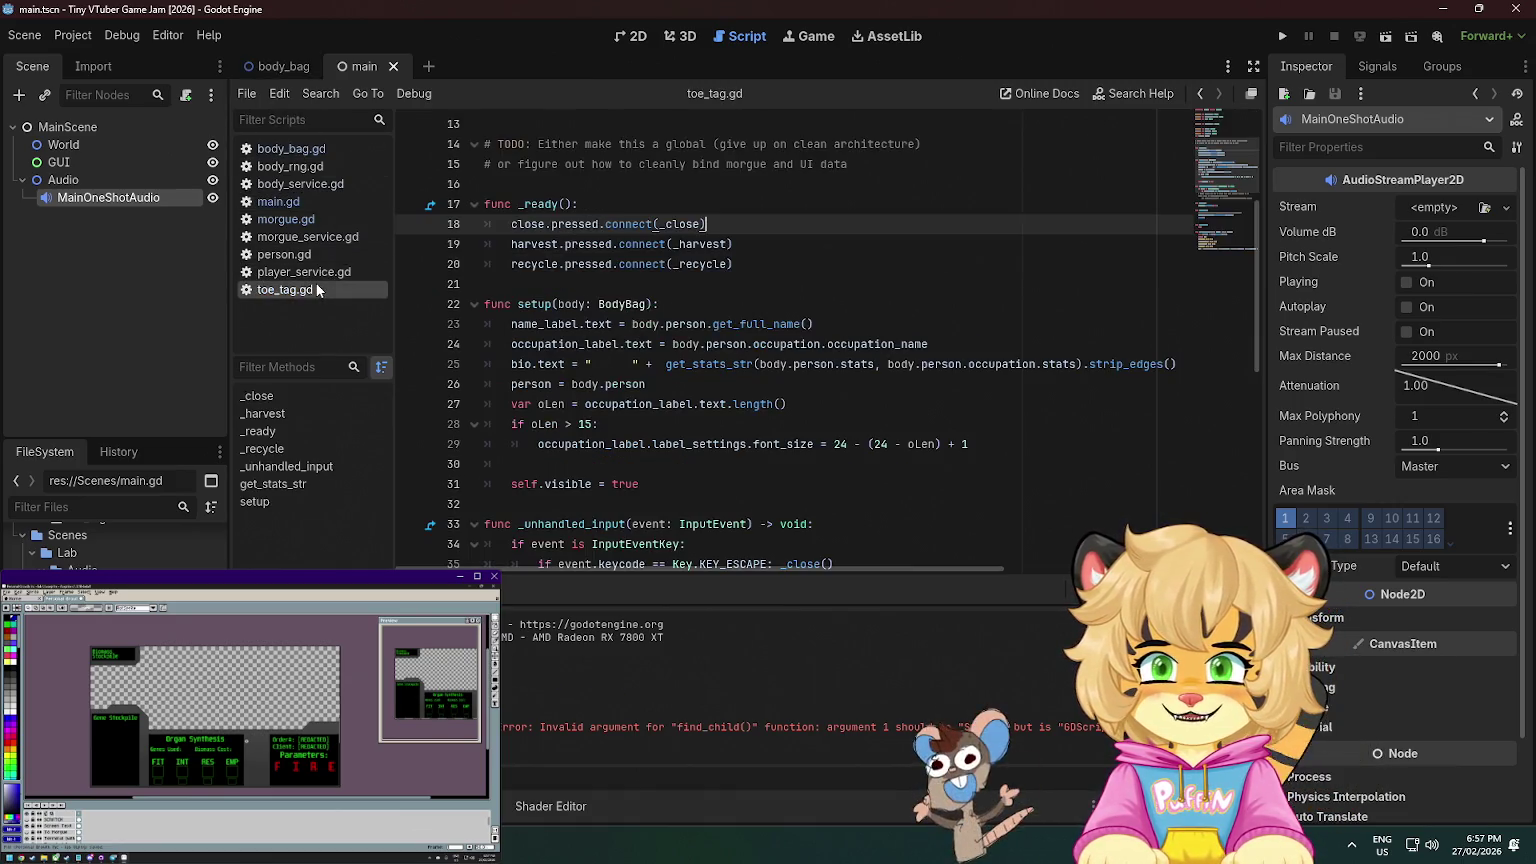
scroll(671, 350, "down", 3)
scroll(671, 350, "up", 4)
scroll(671, 350, "down", 10)
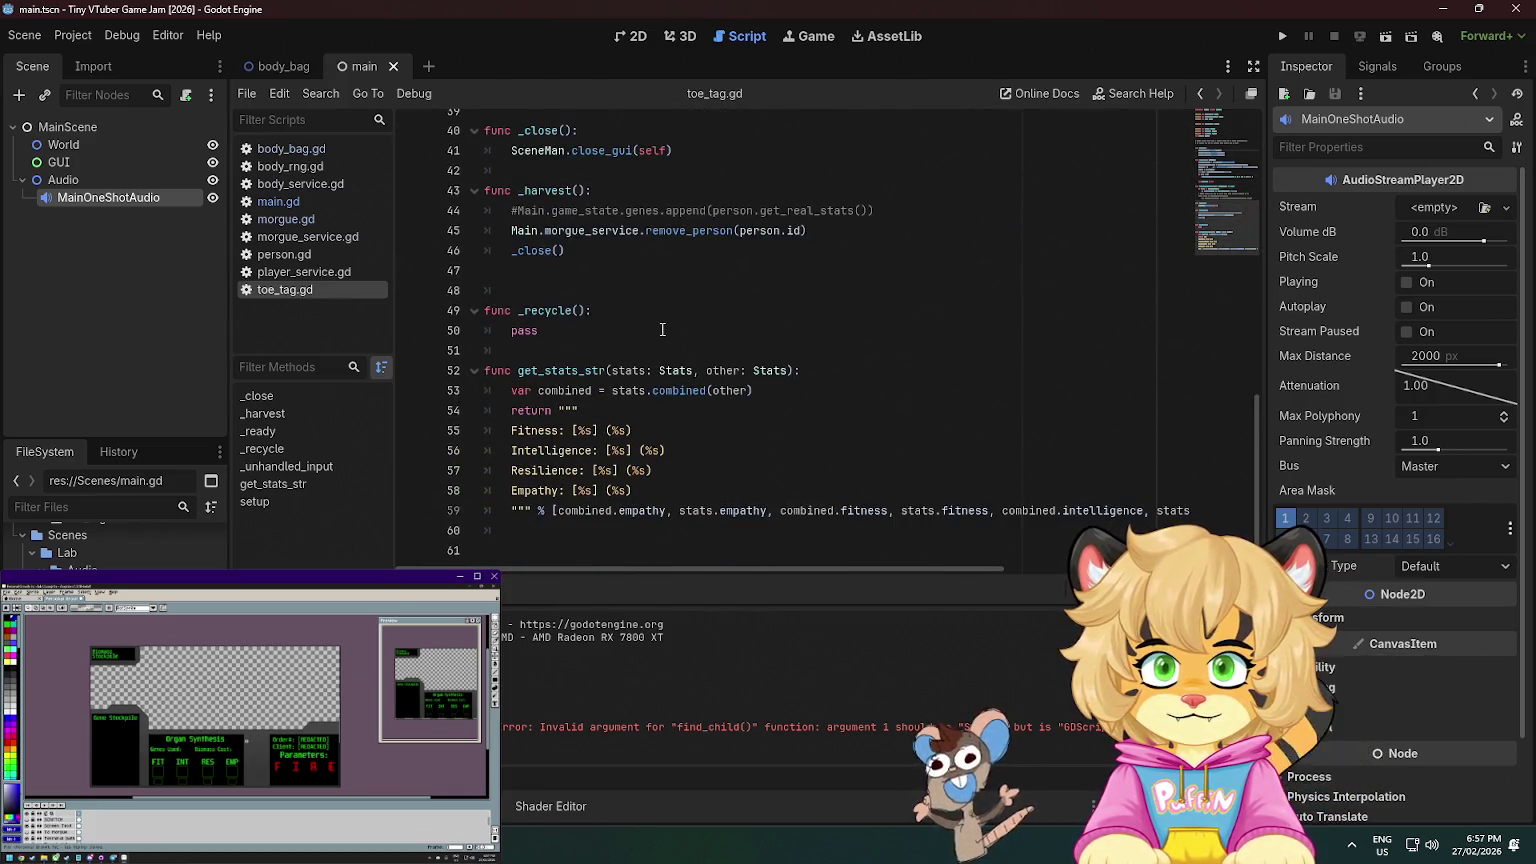
scroll(662, 329, "up", 1)
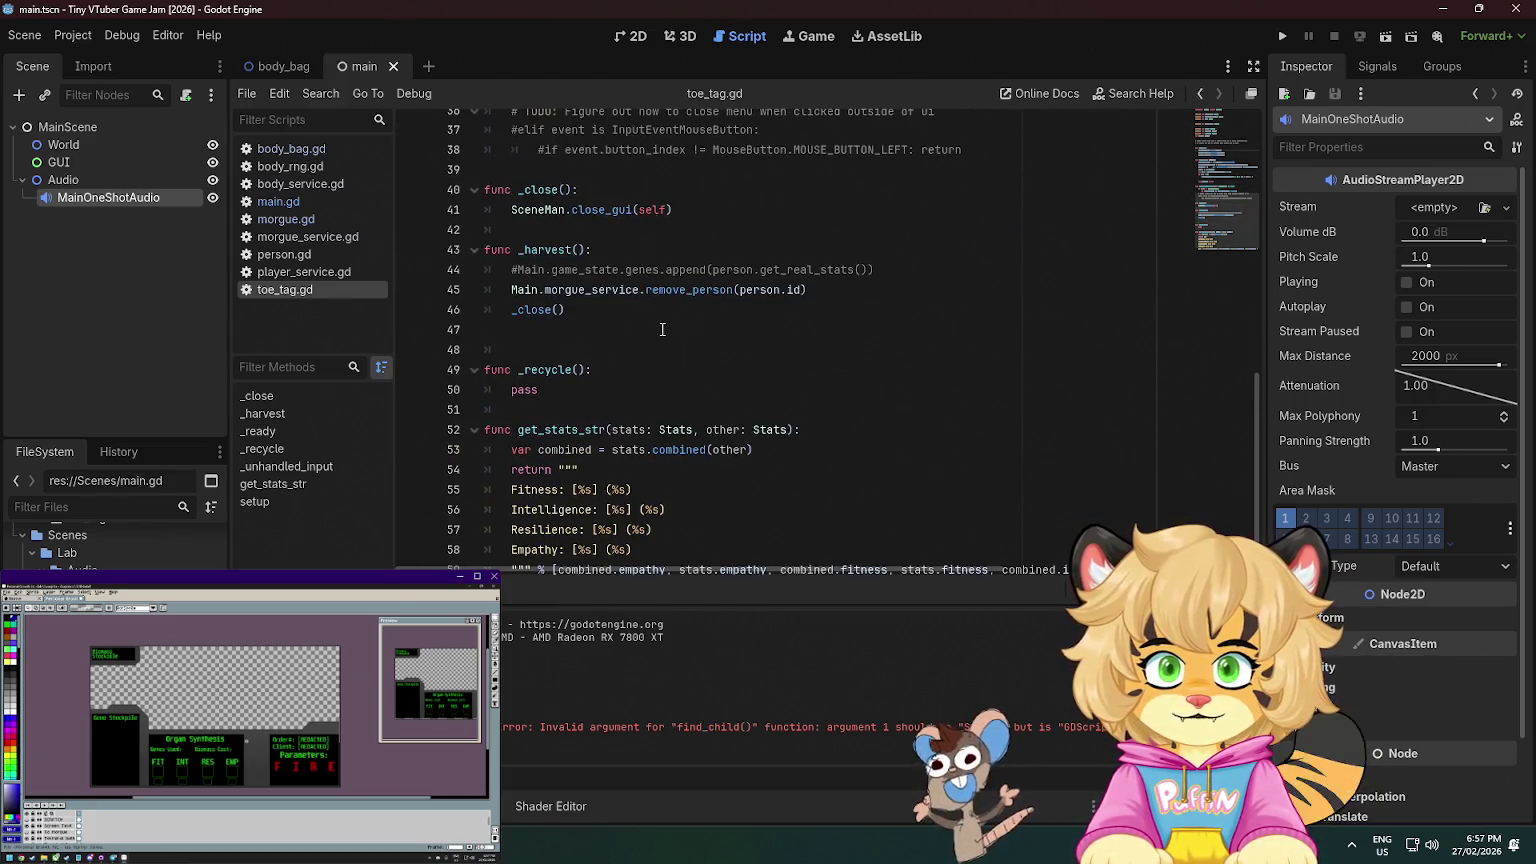
left_click(919, 276)
key("Return")
type("Main.audio_player.")
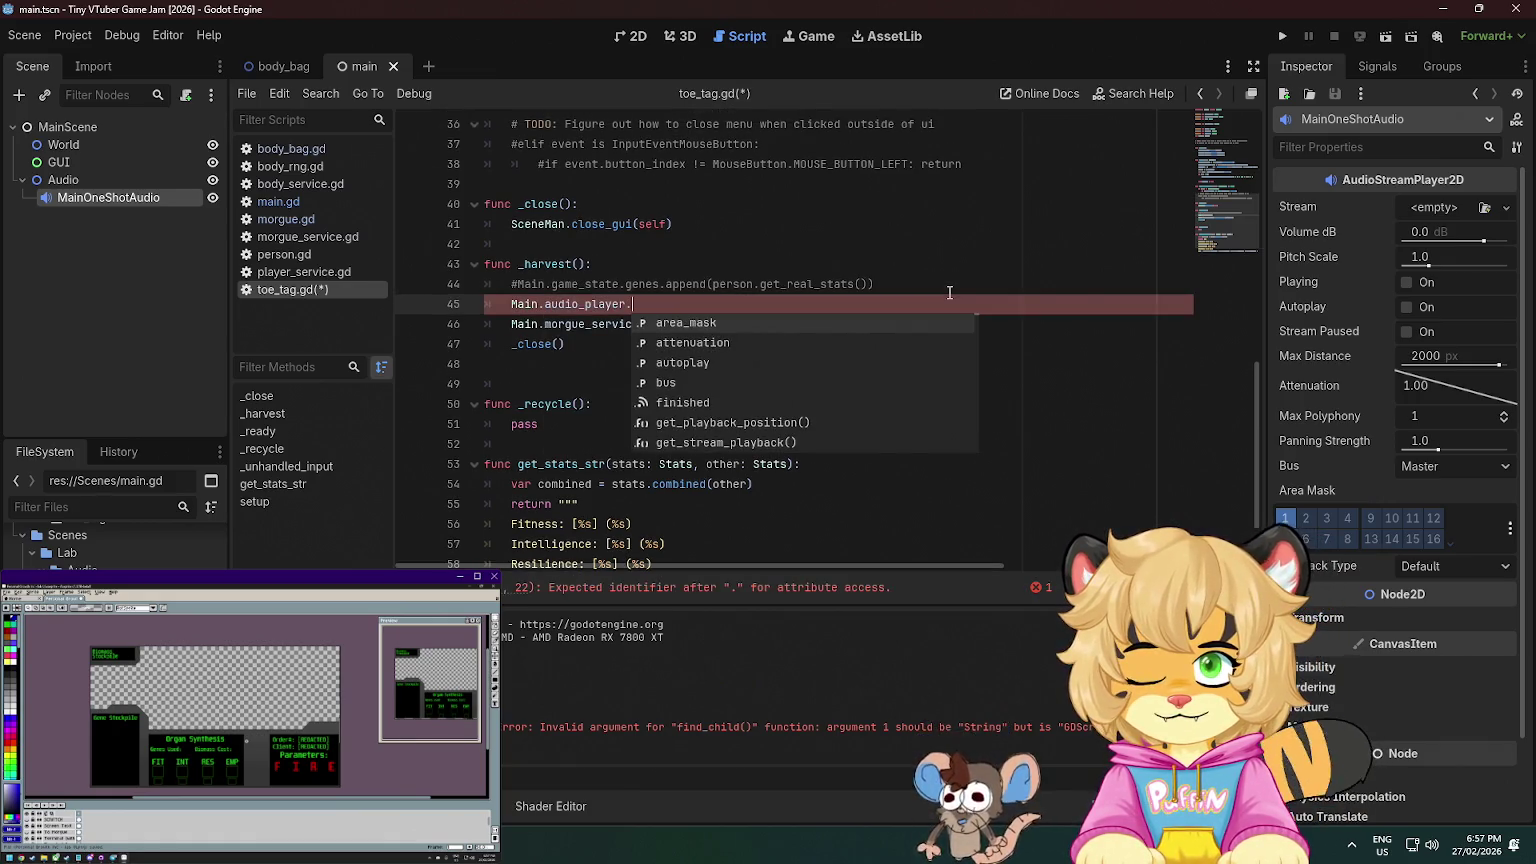
type("s")
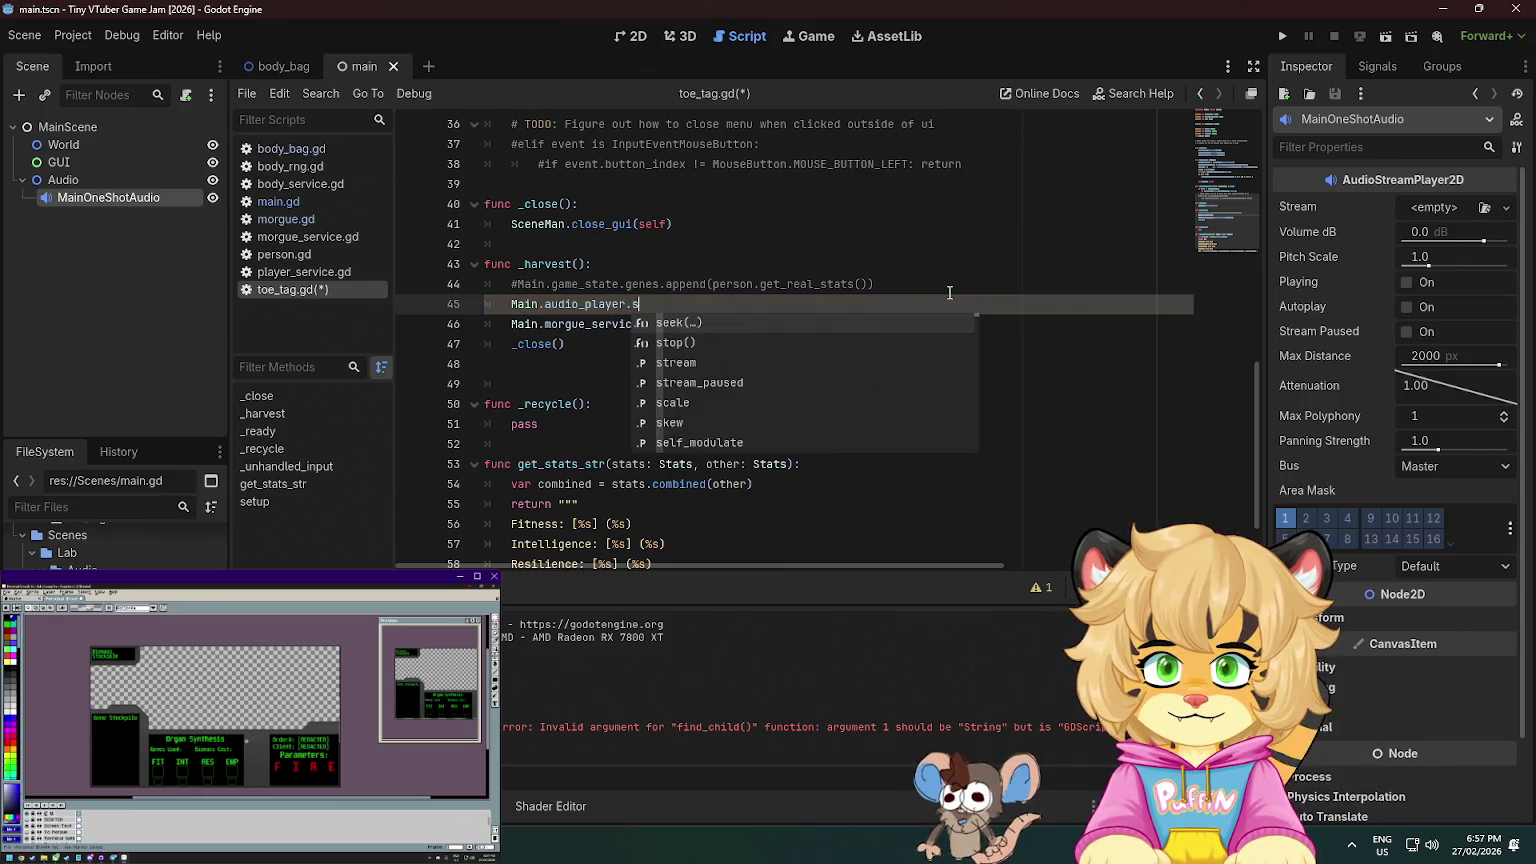
type("tream =")
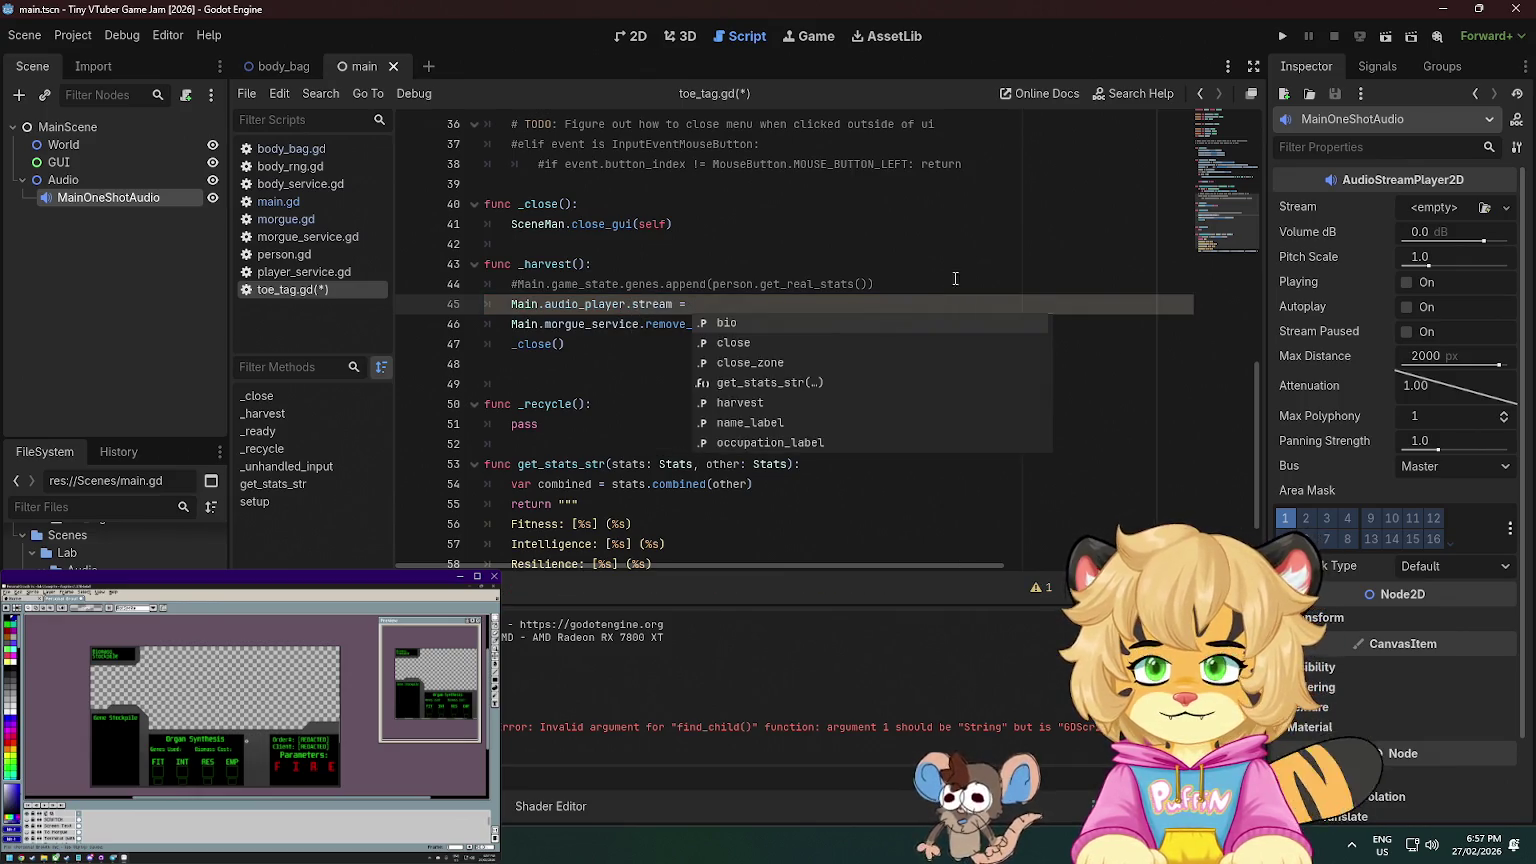
key("ctrl+s")
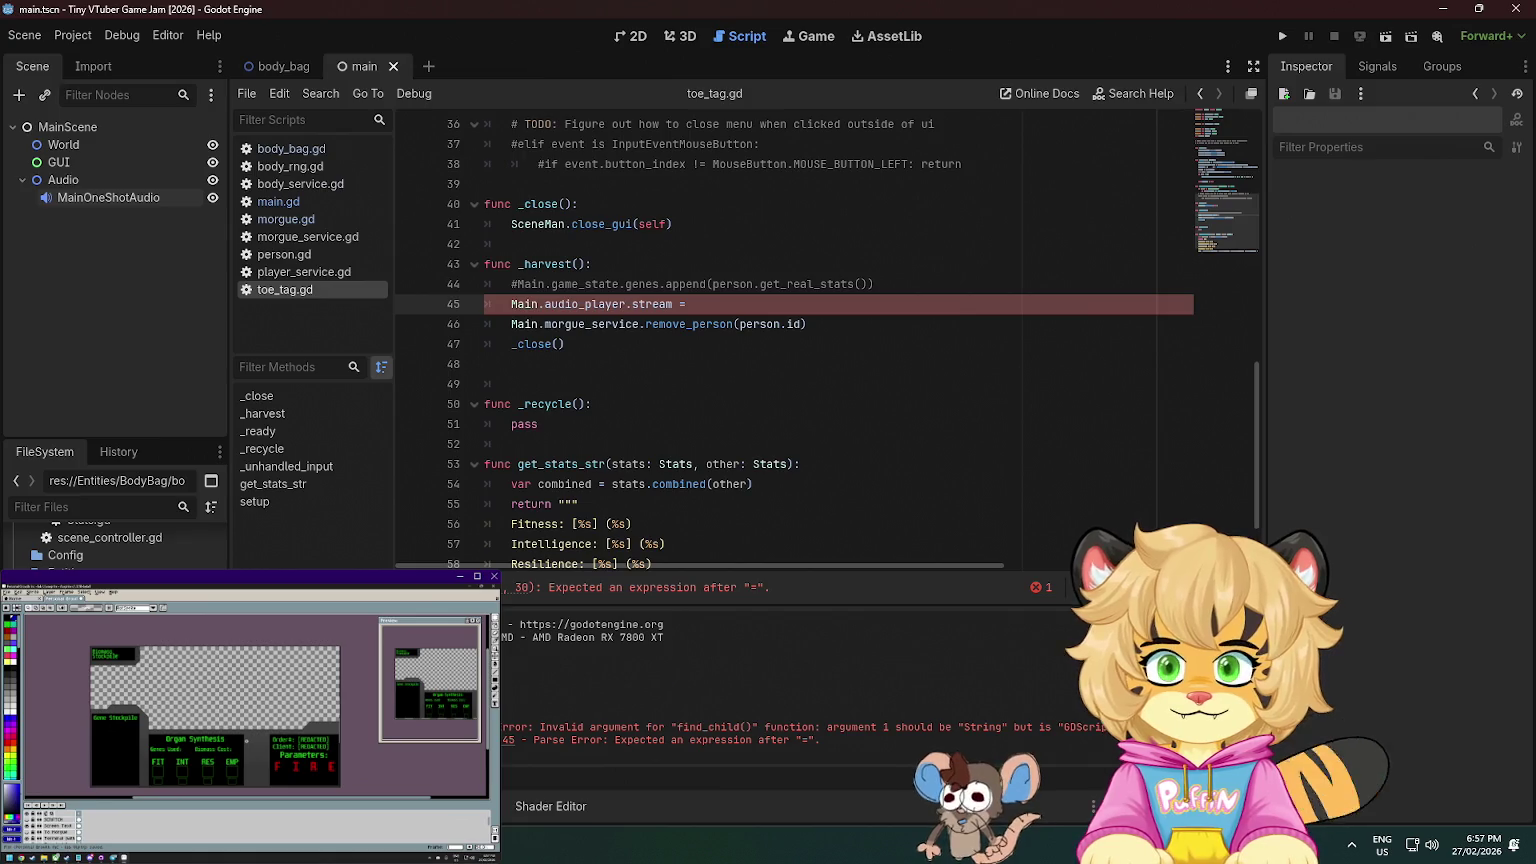
left_click(291, 148)
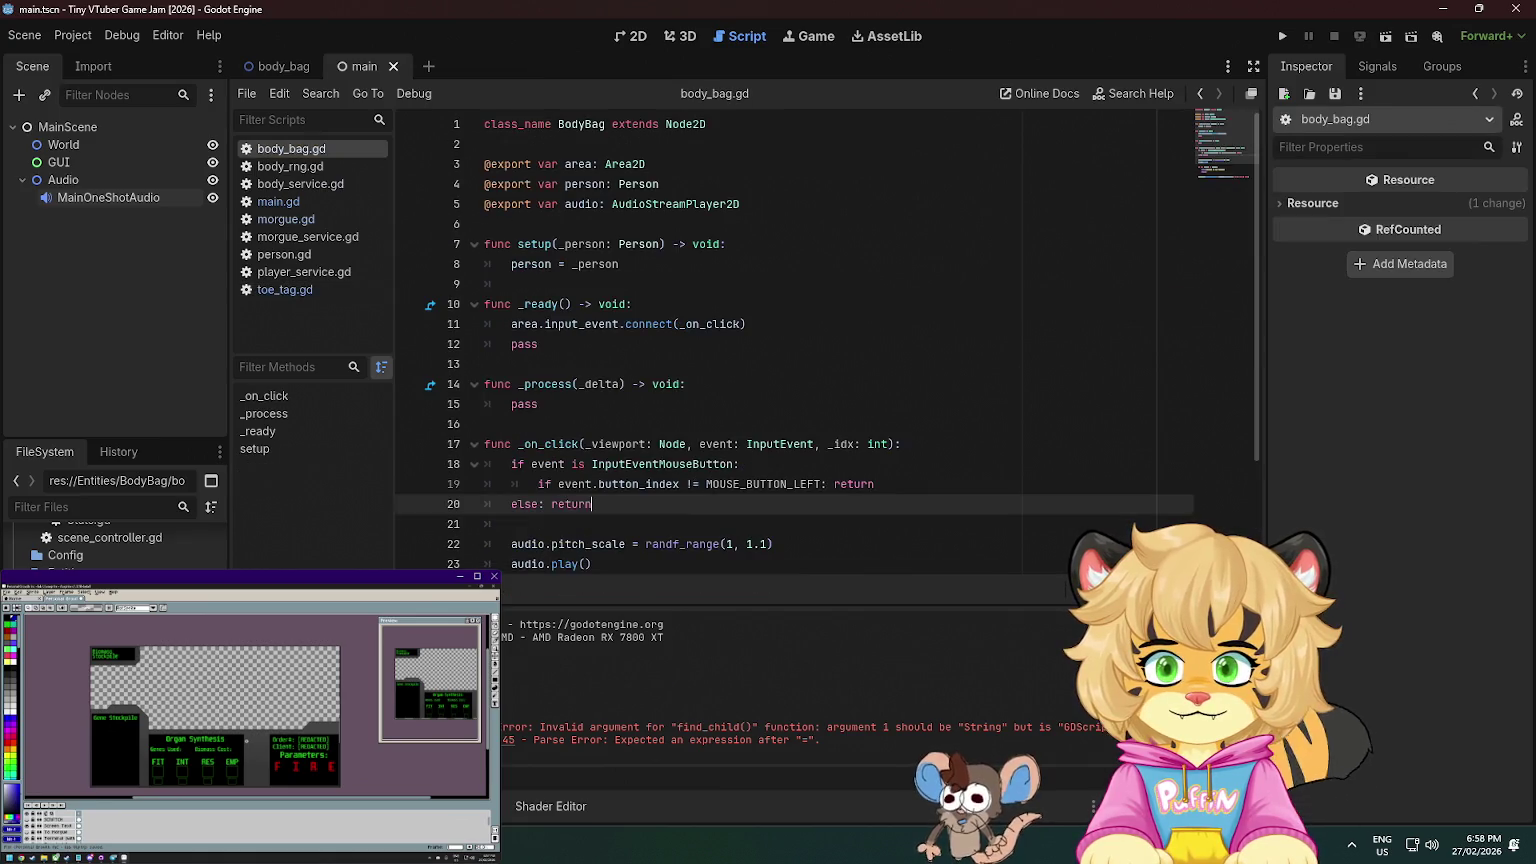
left_click(680, 216)
left_click(775, 208)
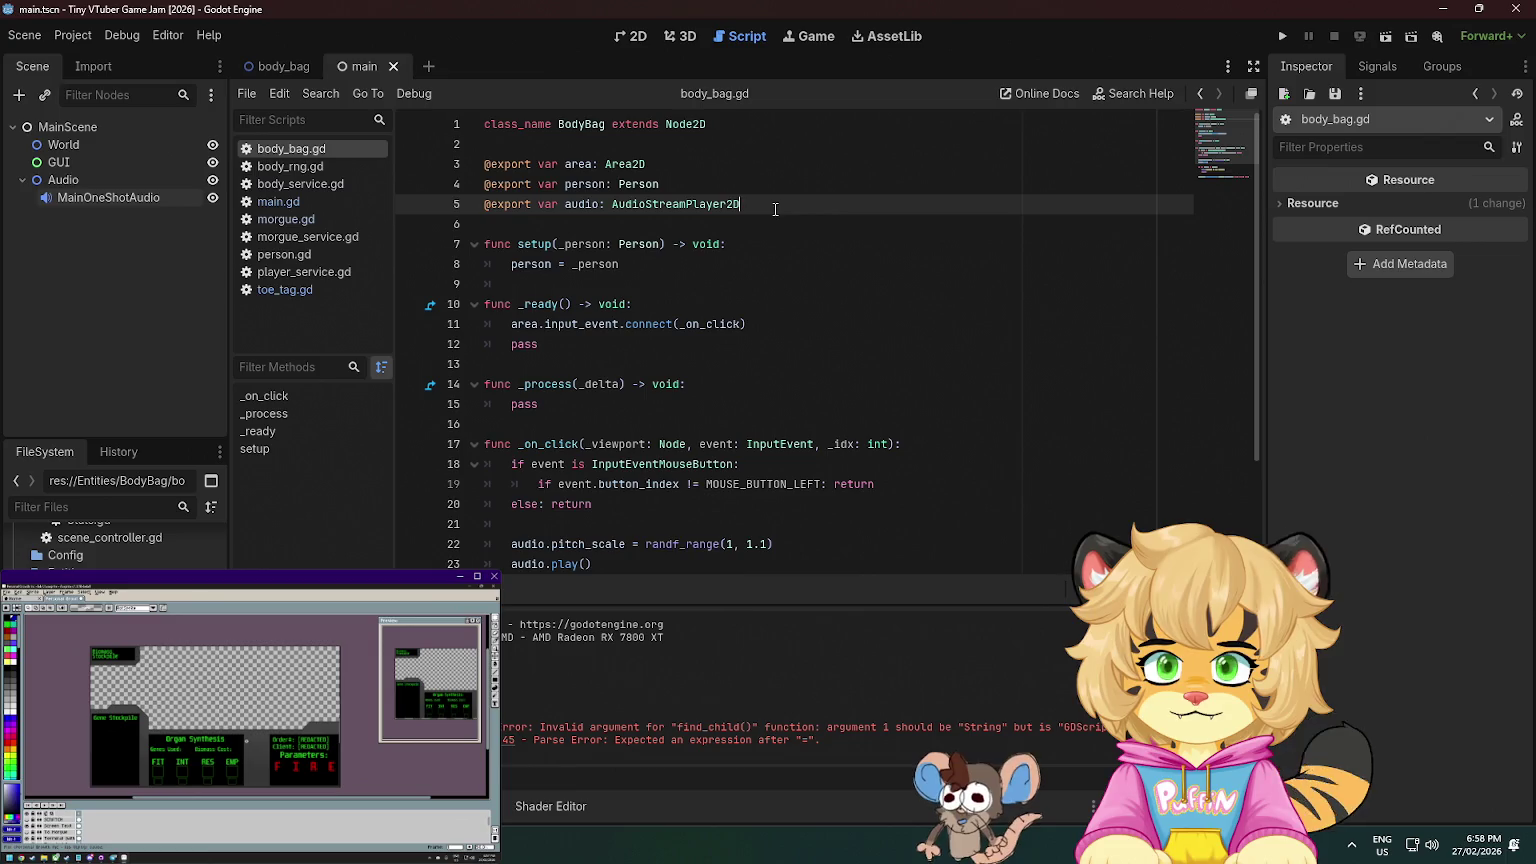
key("Return")
key("Return")
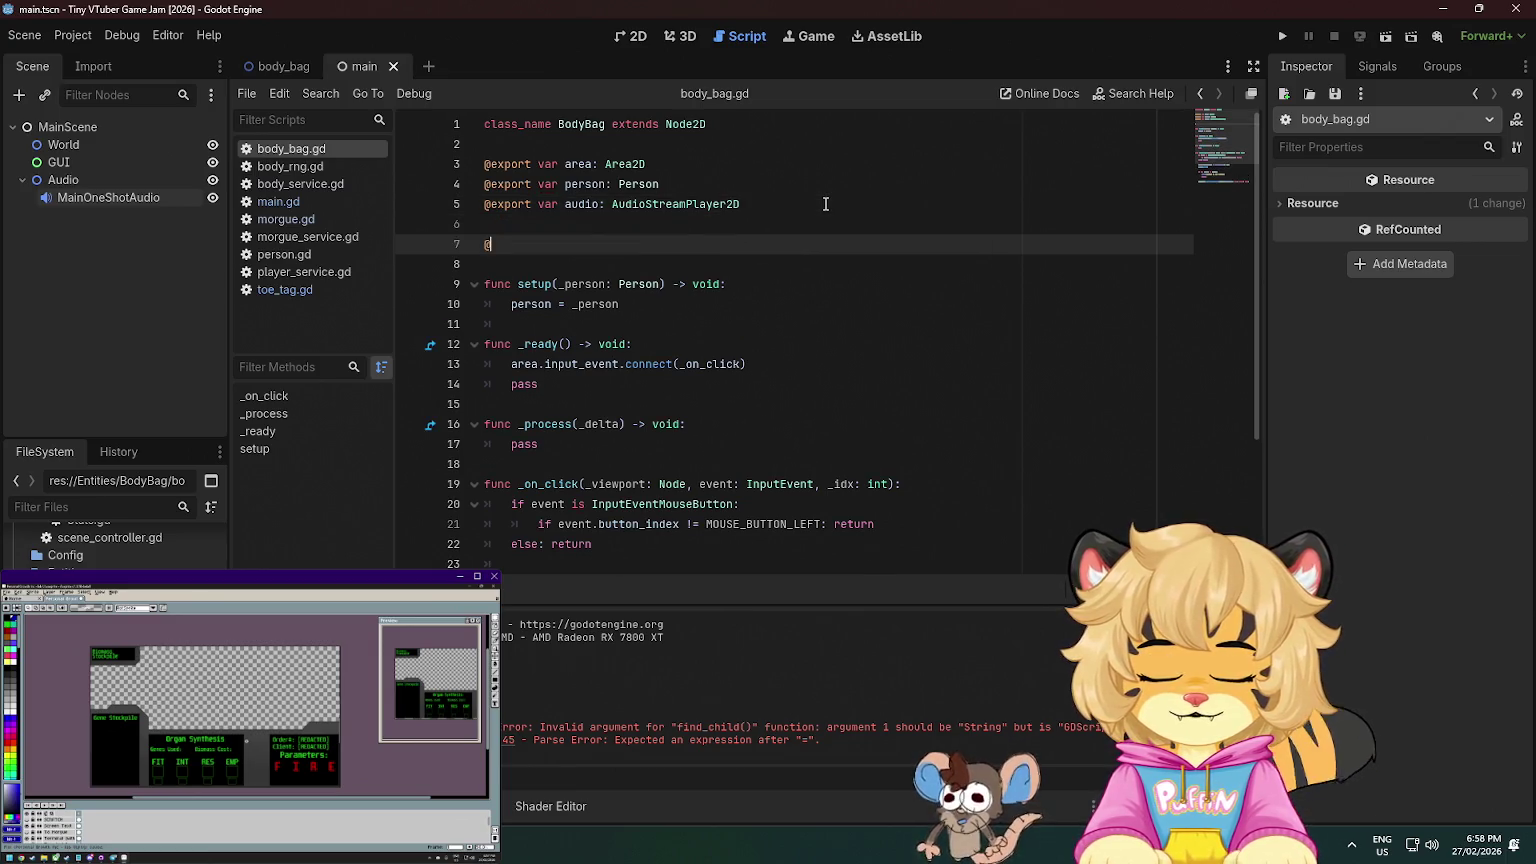
type("export var ")
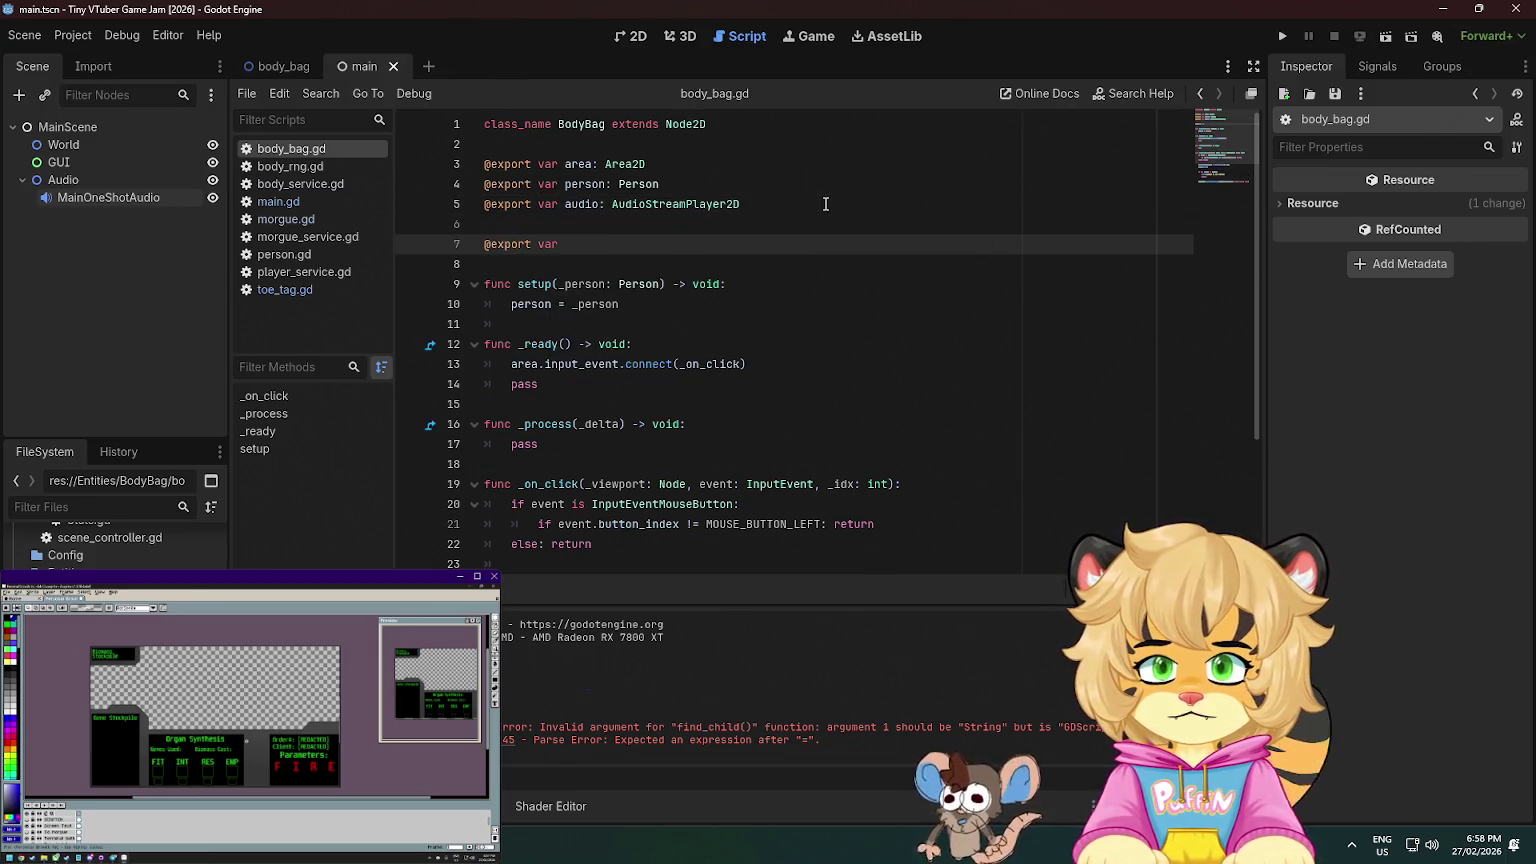
type("harvest_as")
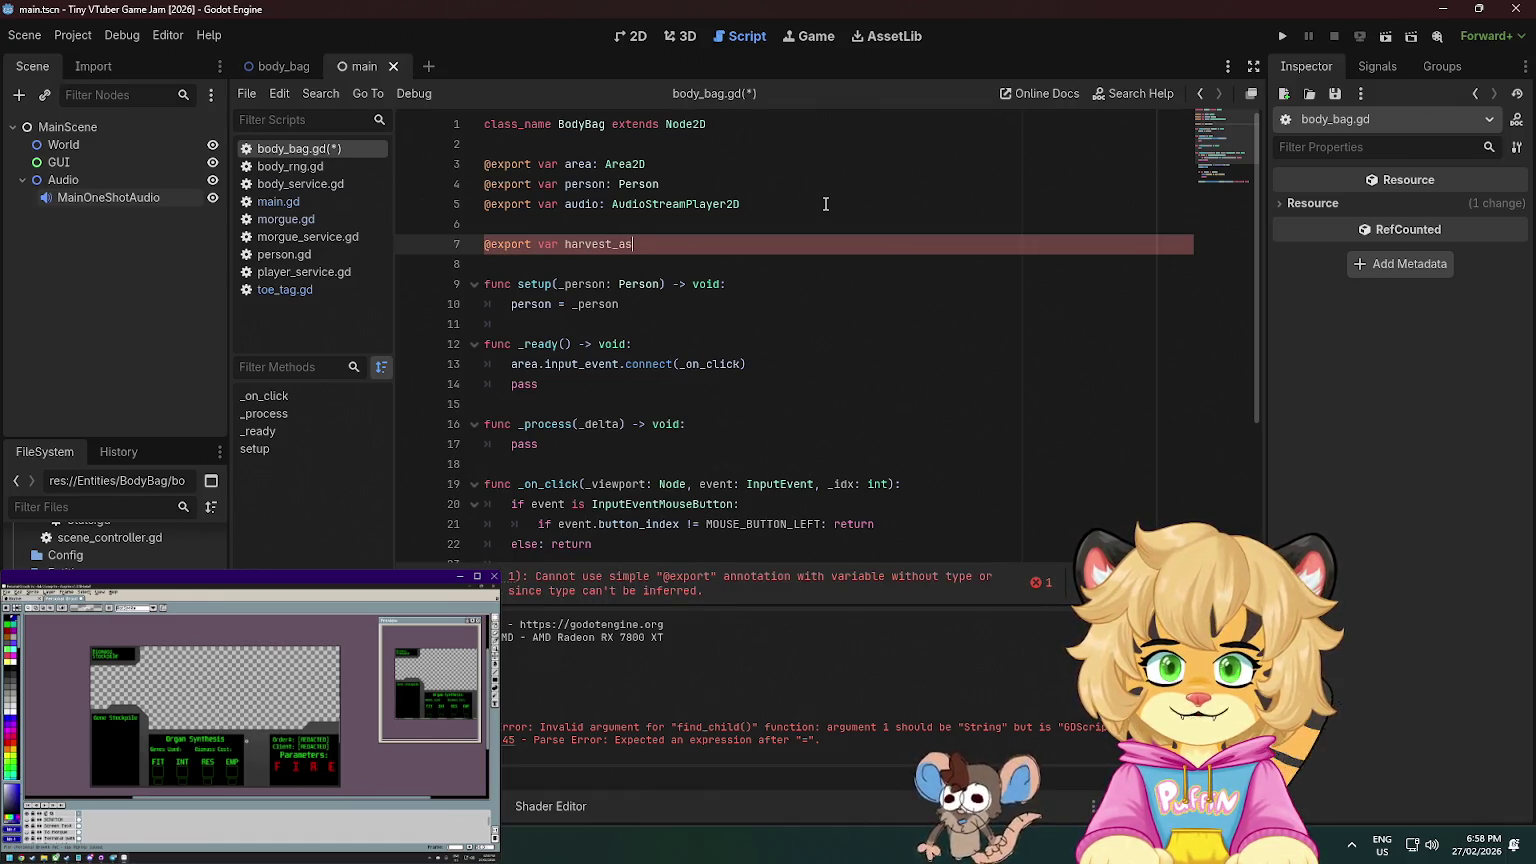
key("BackSpace")
key("BackSpace")
type("sound: A")
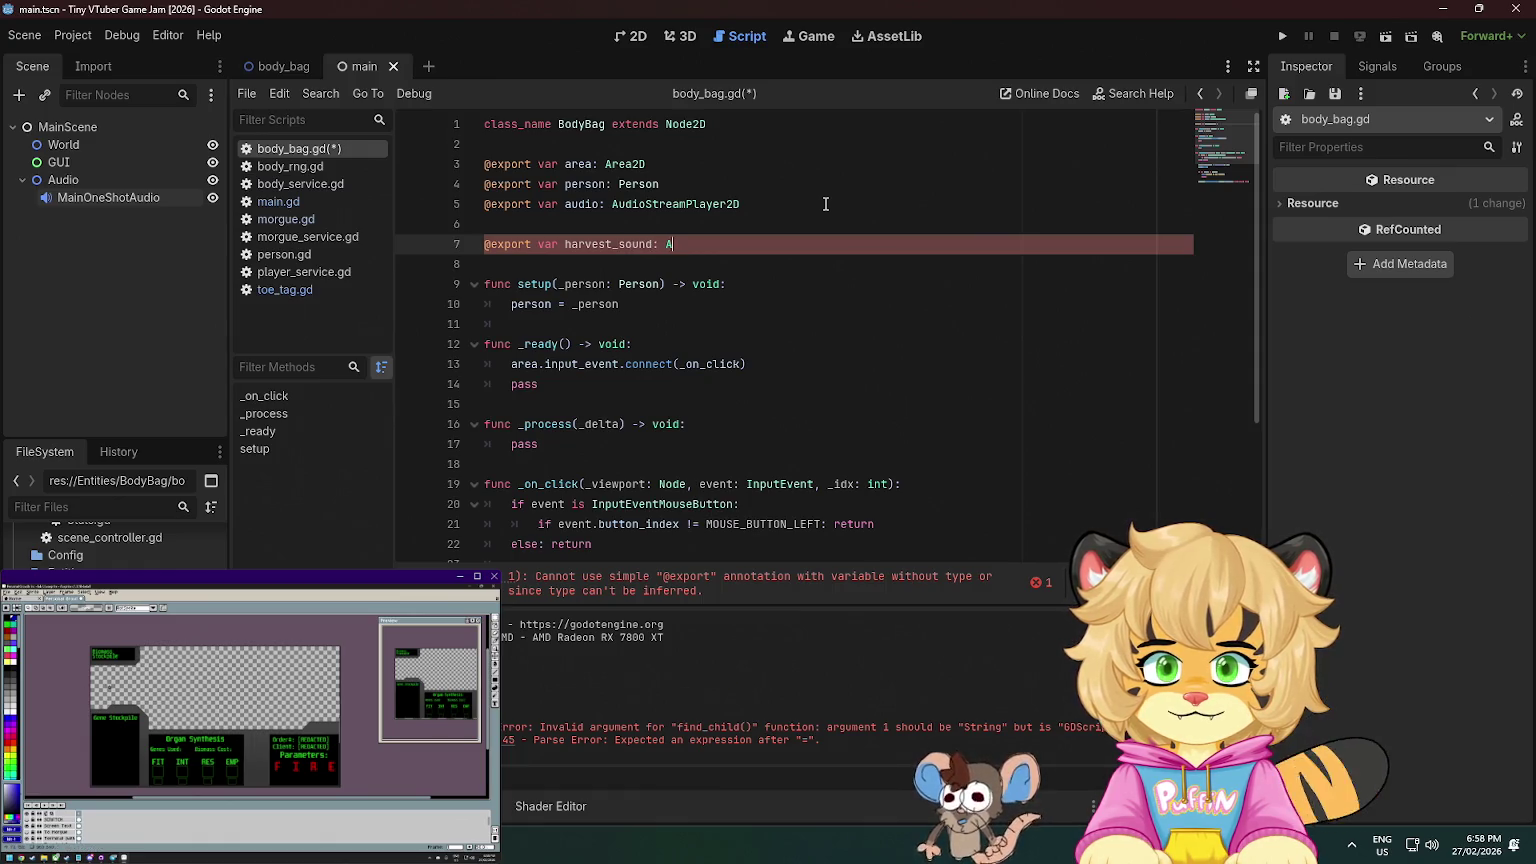
type("udioStream")
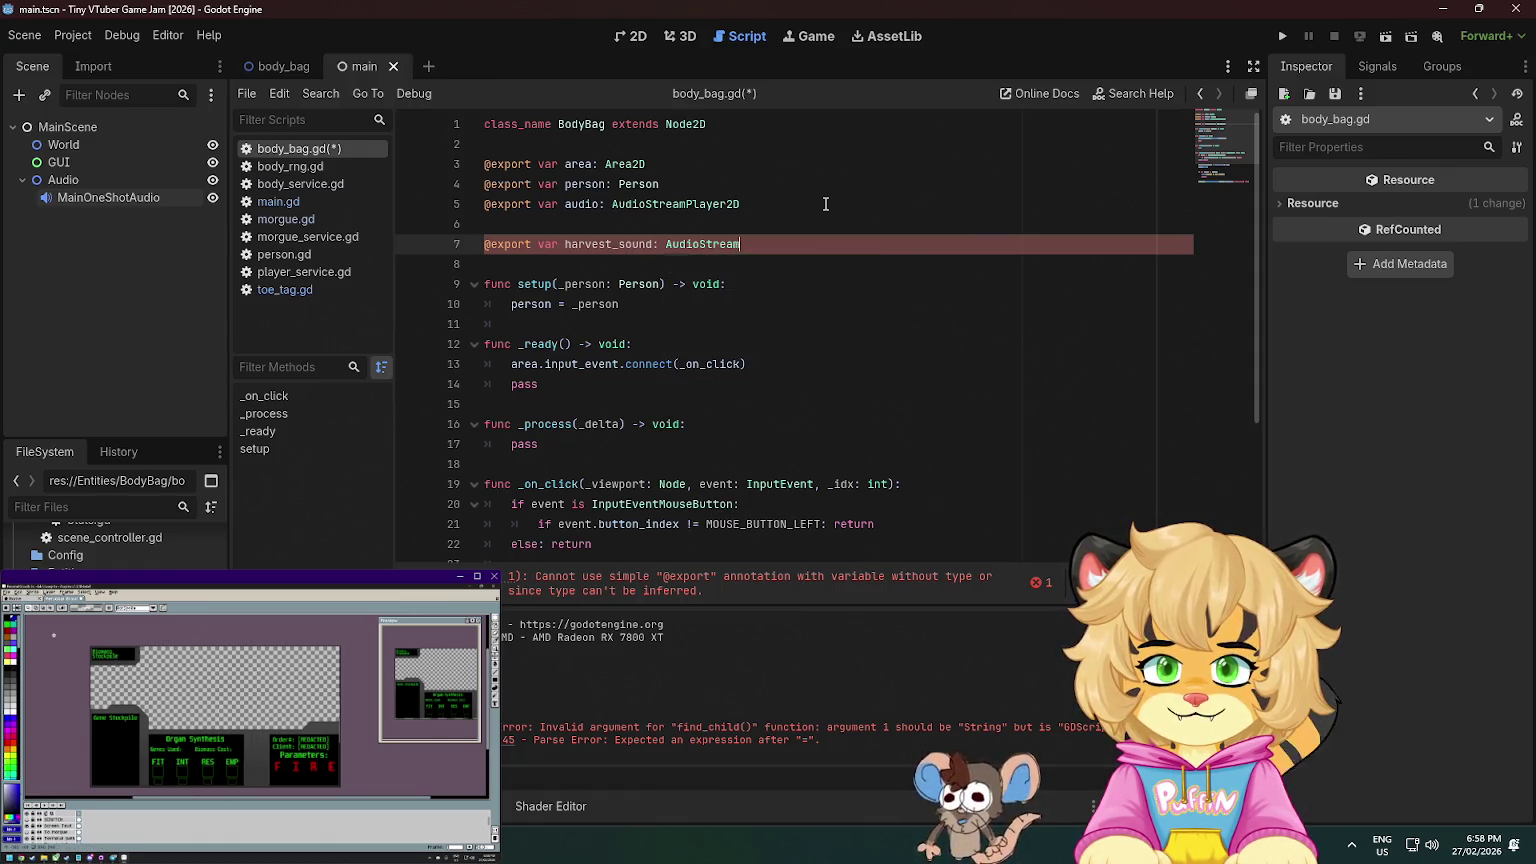
key("Return")
key("Return")
type("@export var")
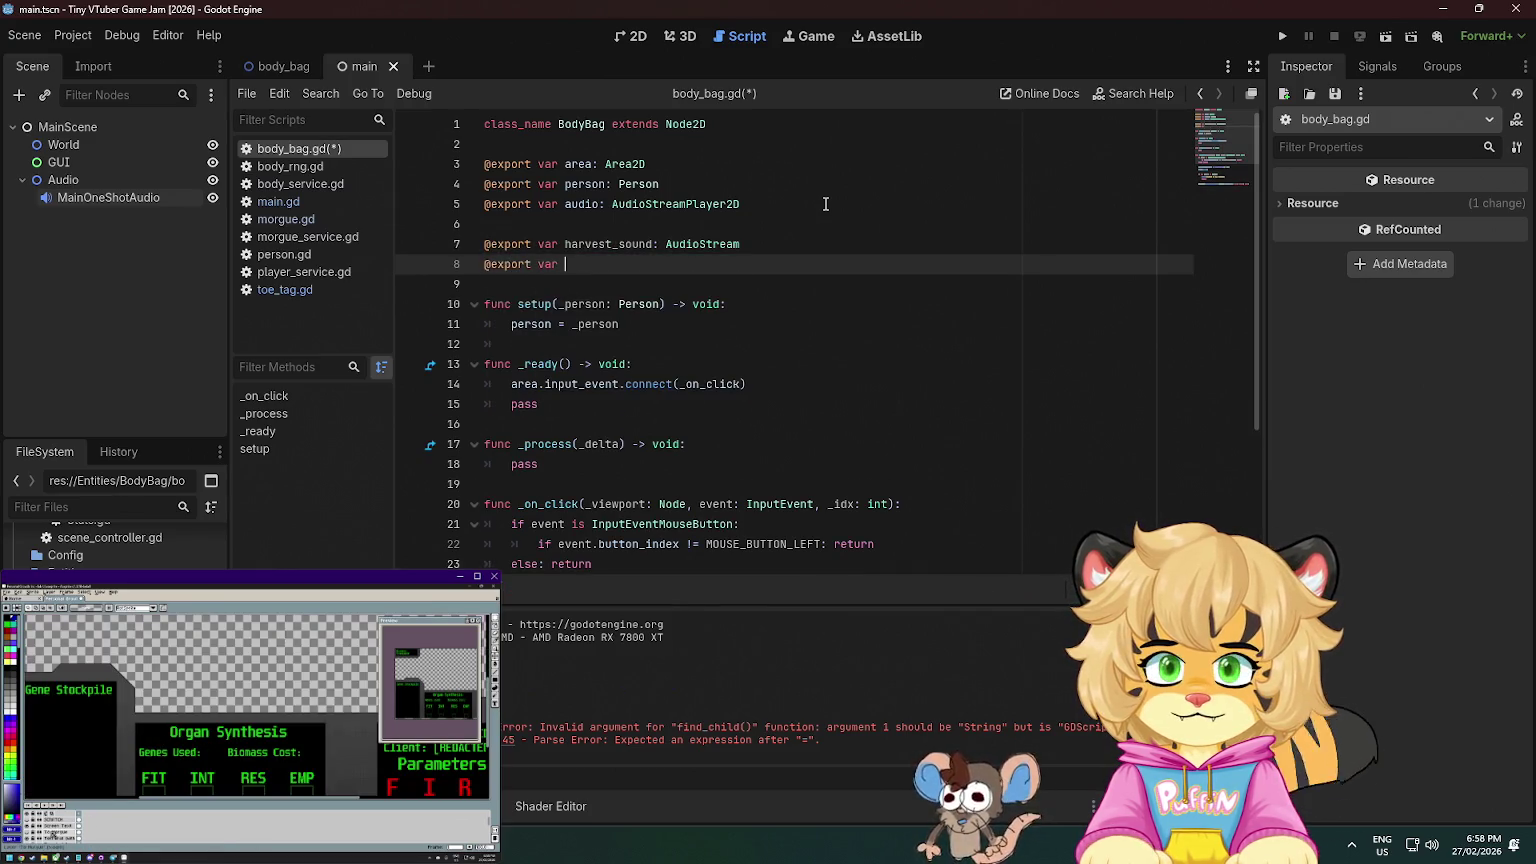
left_click(272, 66)
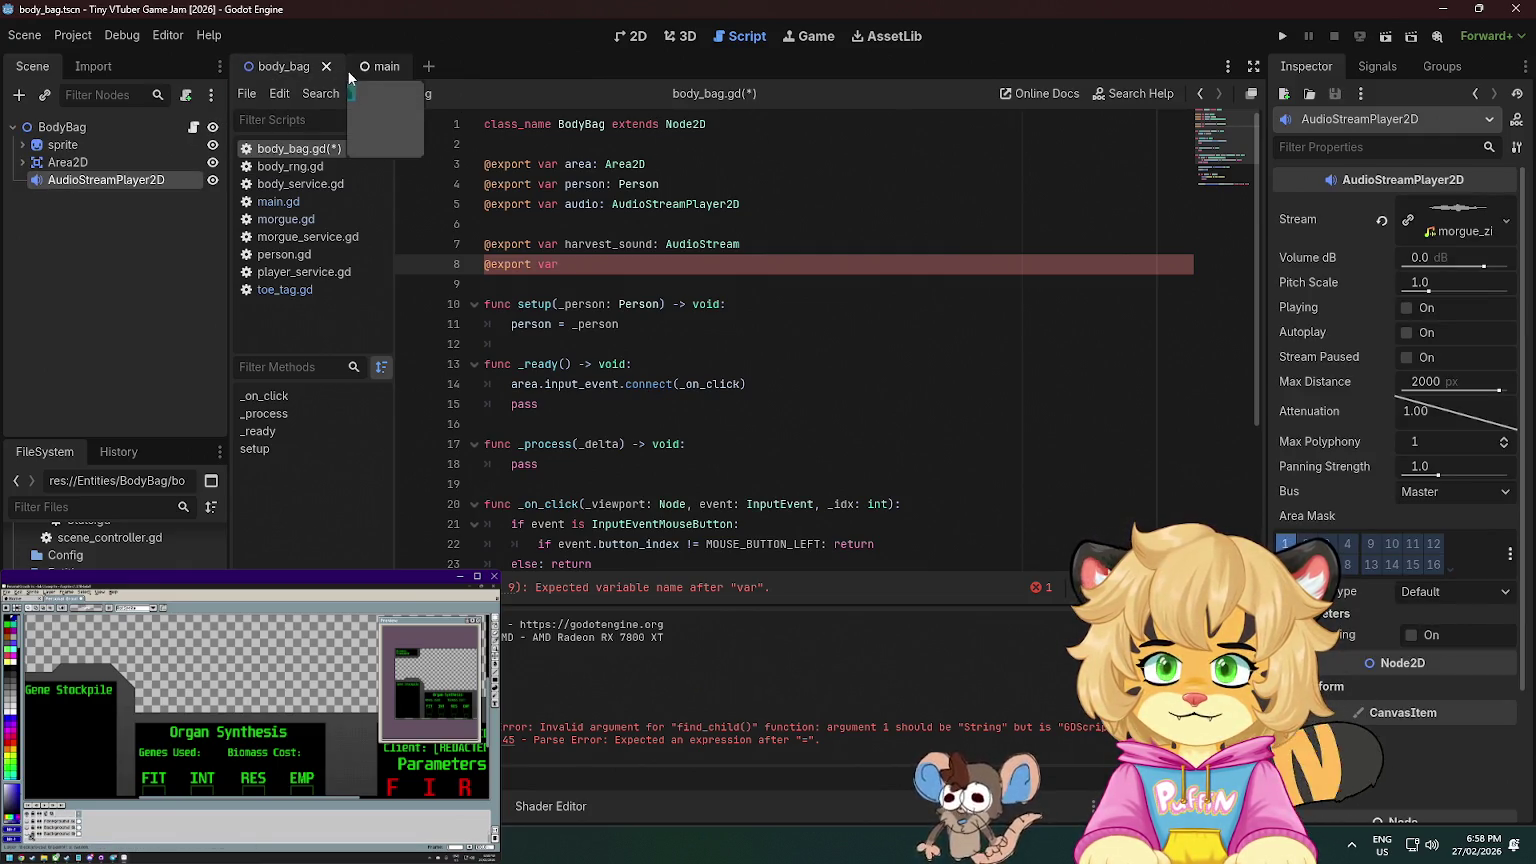
- Change toe_tag.gd's 'var person: Person' declaration to 'var bodybag: BodyBag'
left_click(302, 289)
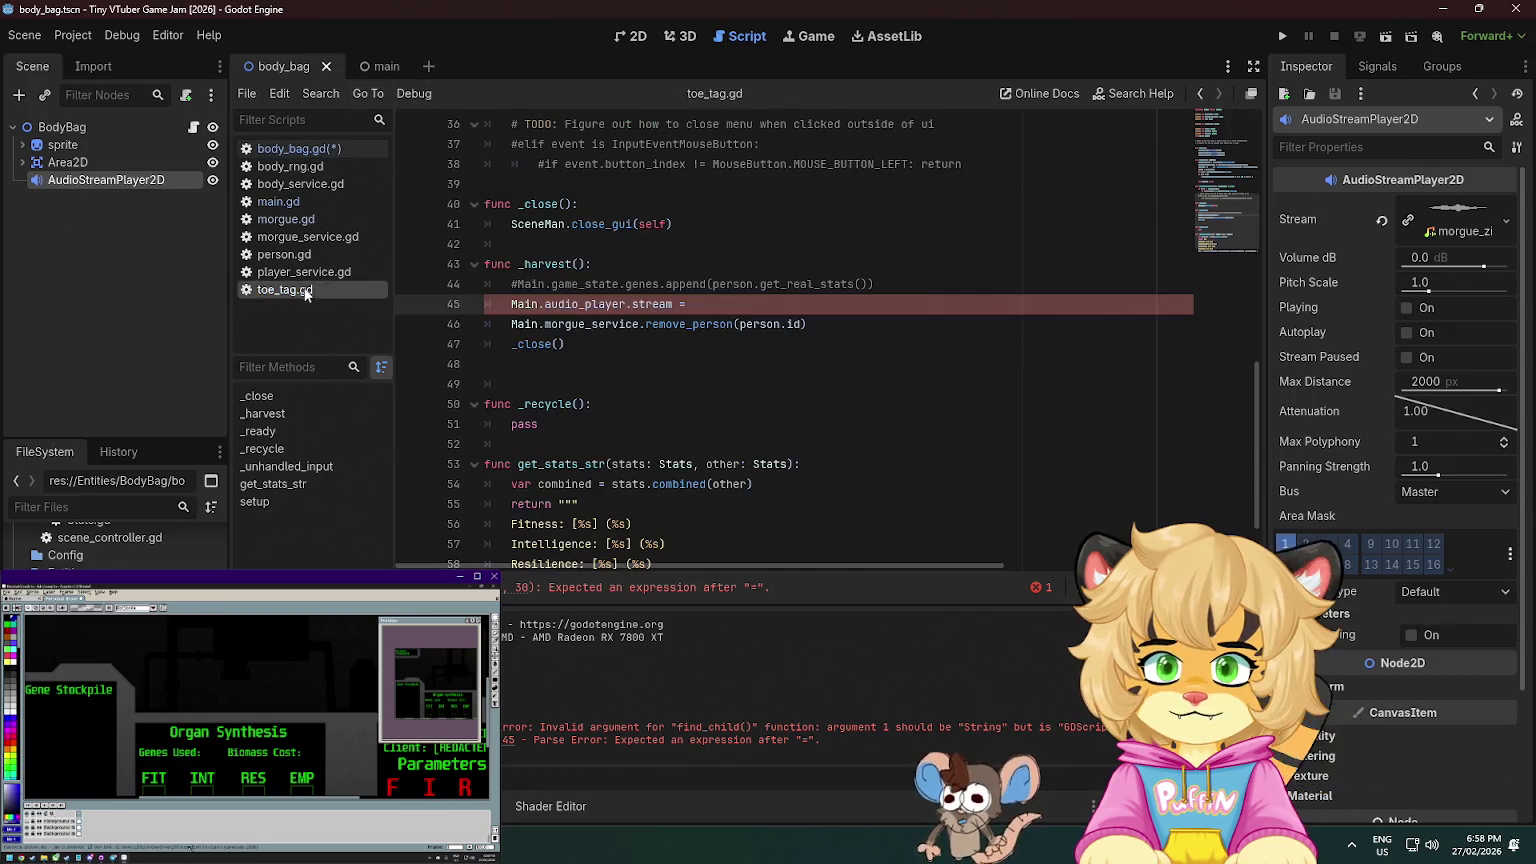
scroll(597, 255, "up", 5)
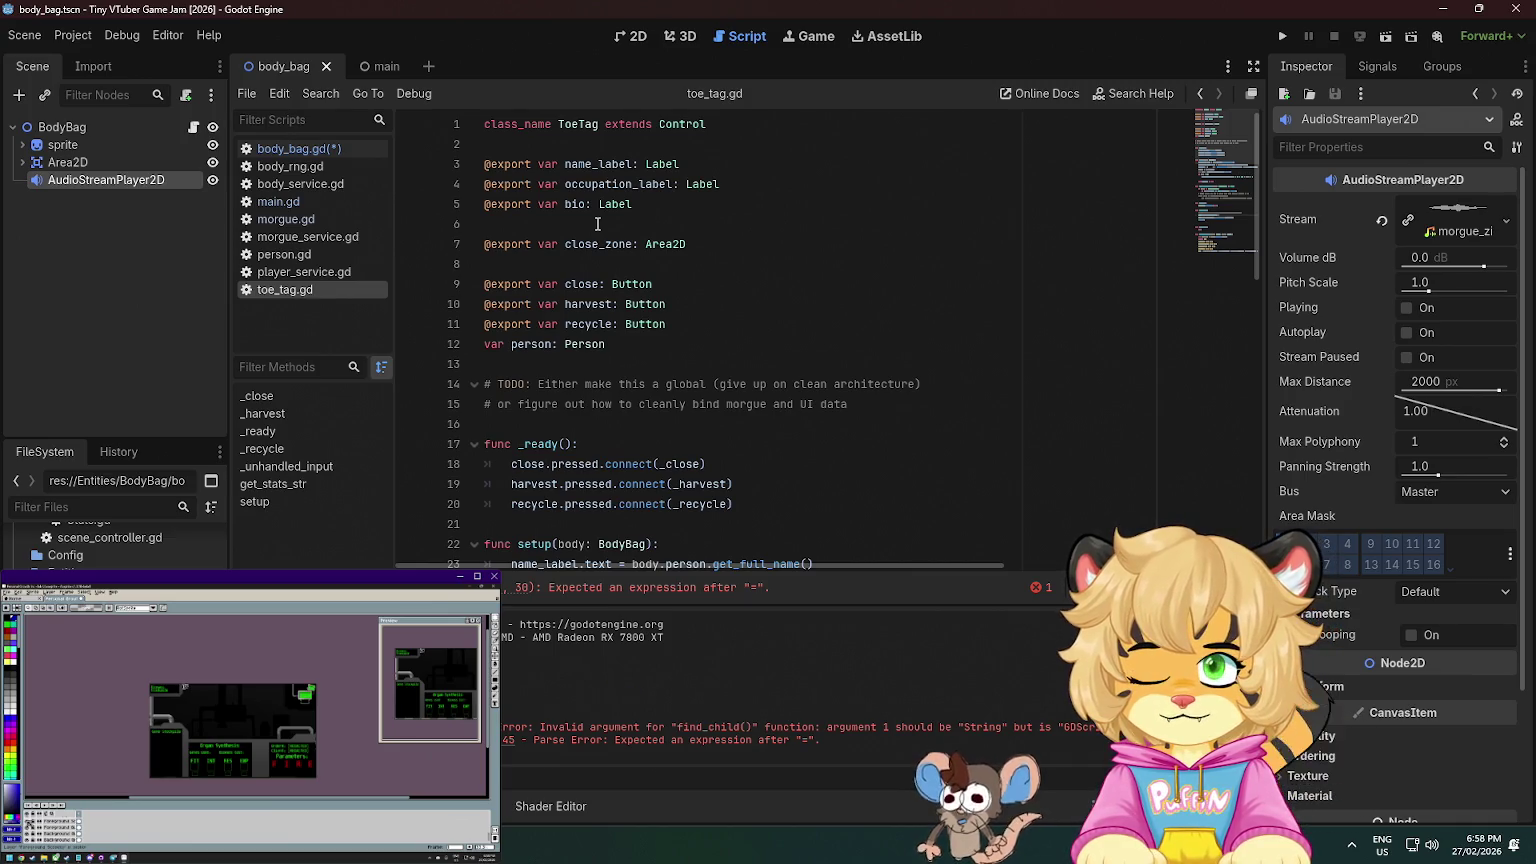
scroll(597, 224, "down", 3)
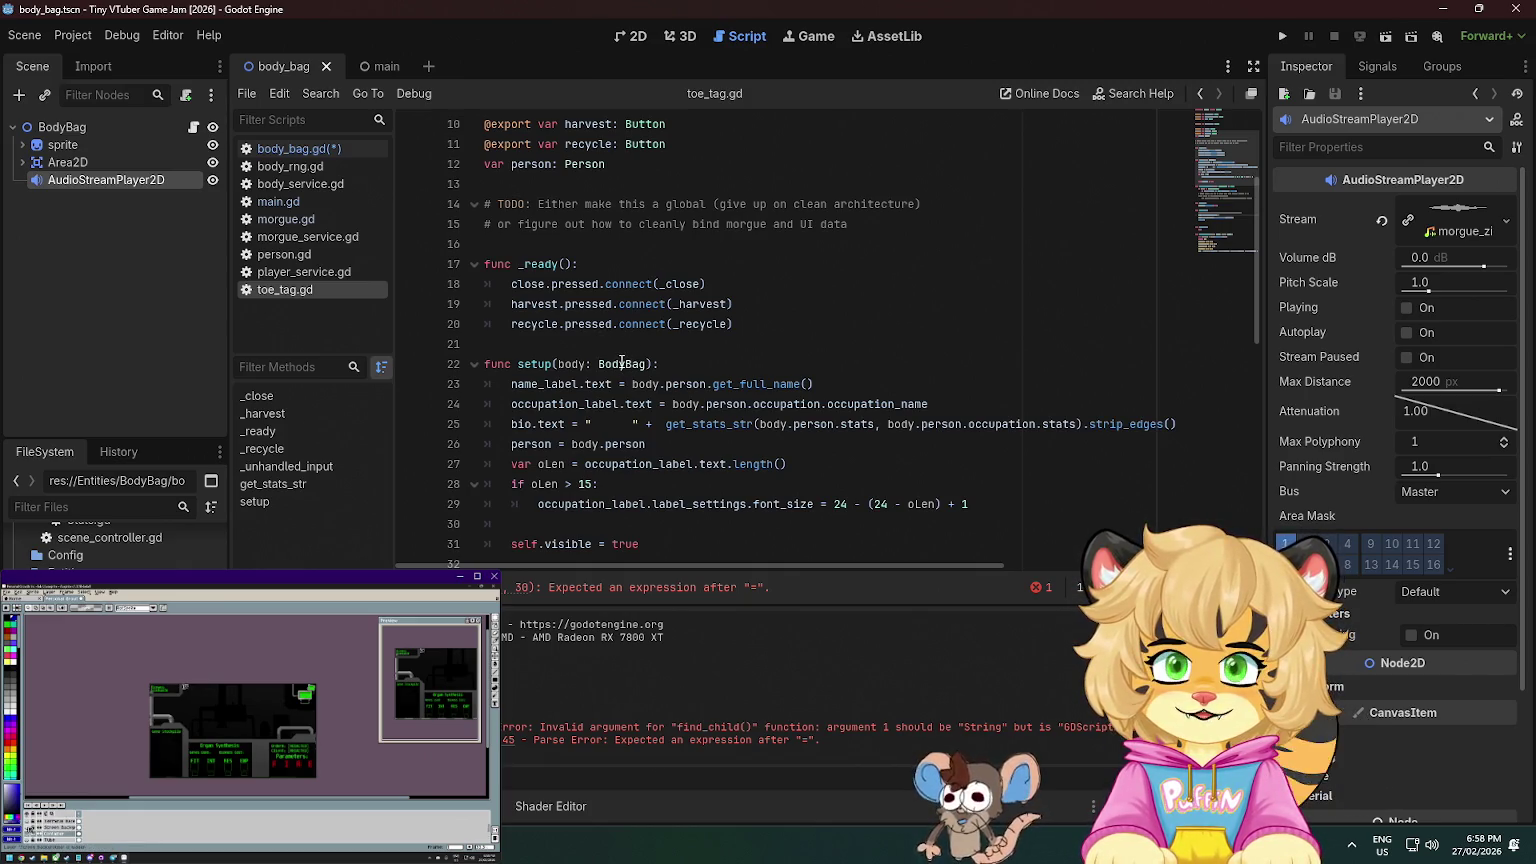
double_click(622, 363)
left_click(781, 324)
scroll(760, 322, "down", 5)
scroll(690, 318, "up", 4)
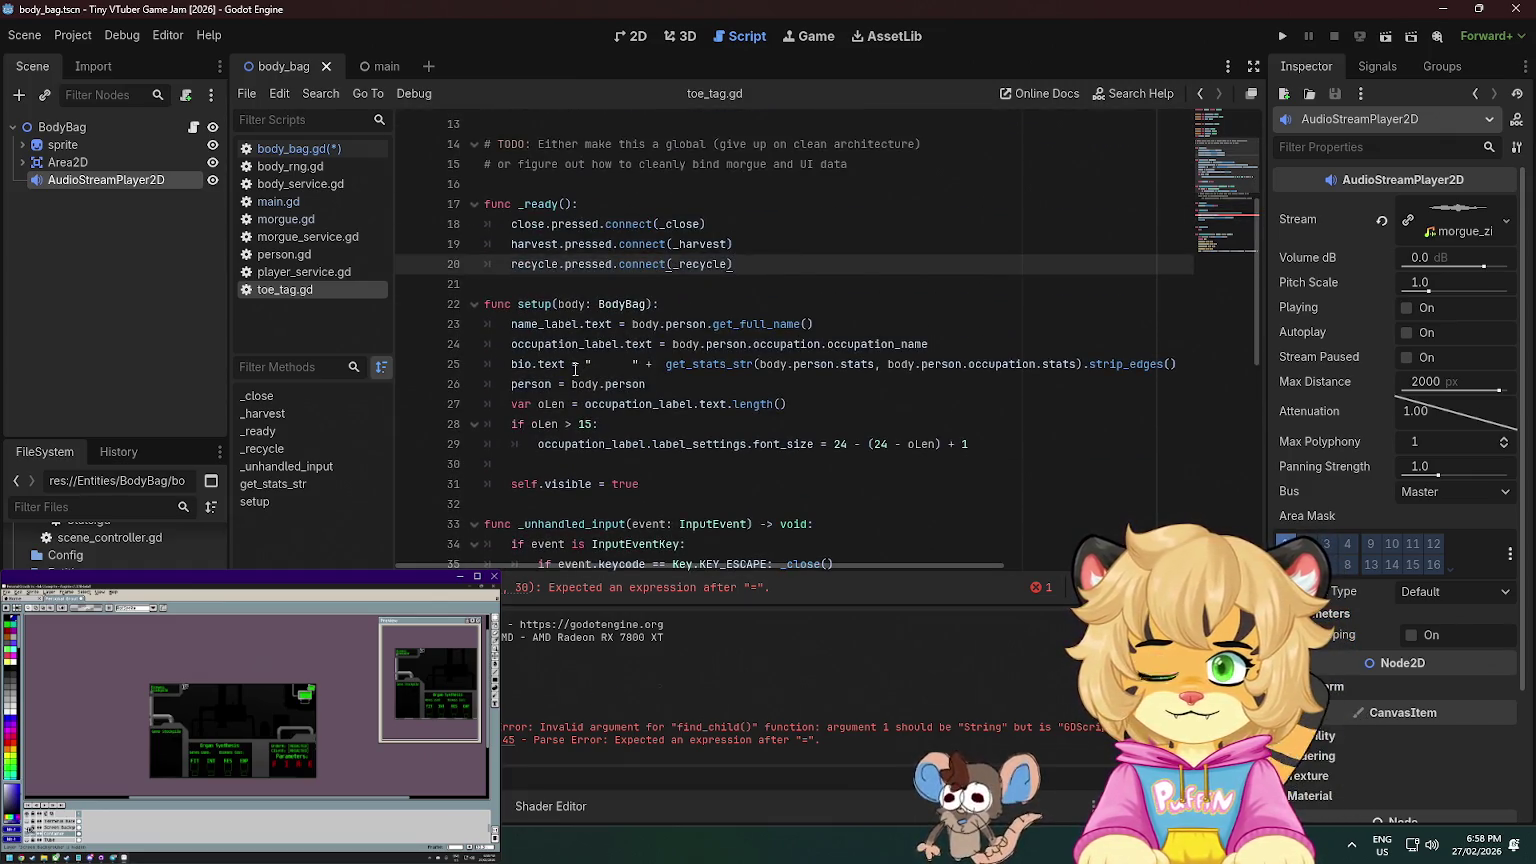
scroll(573, 374, "up", 4)
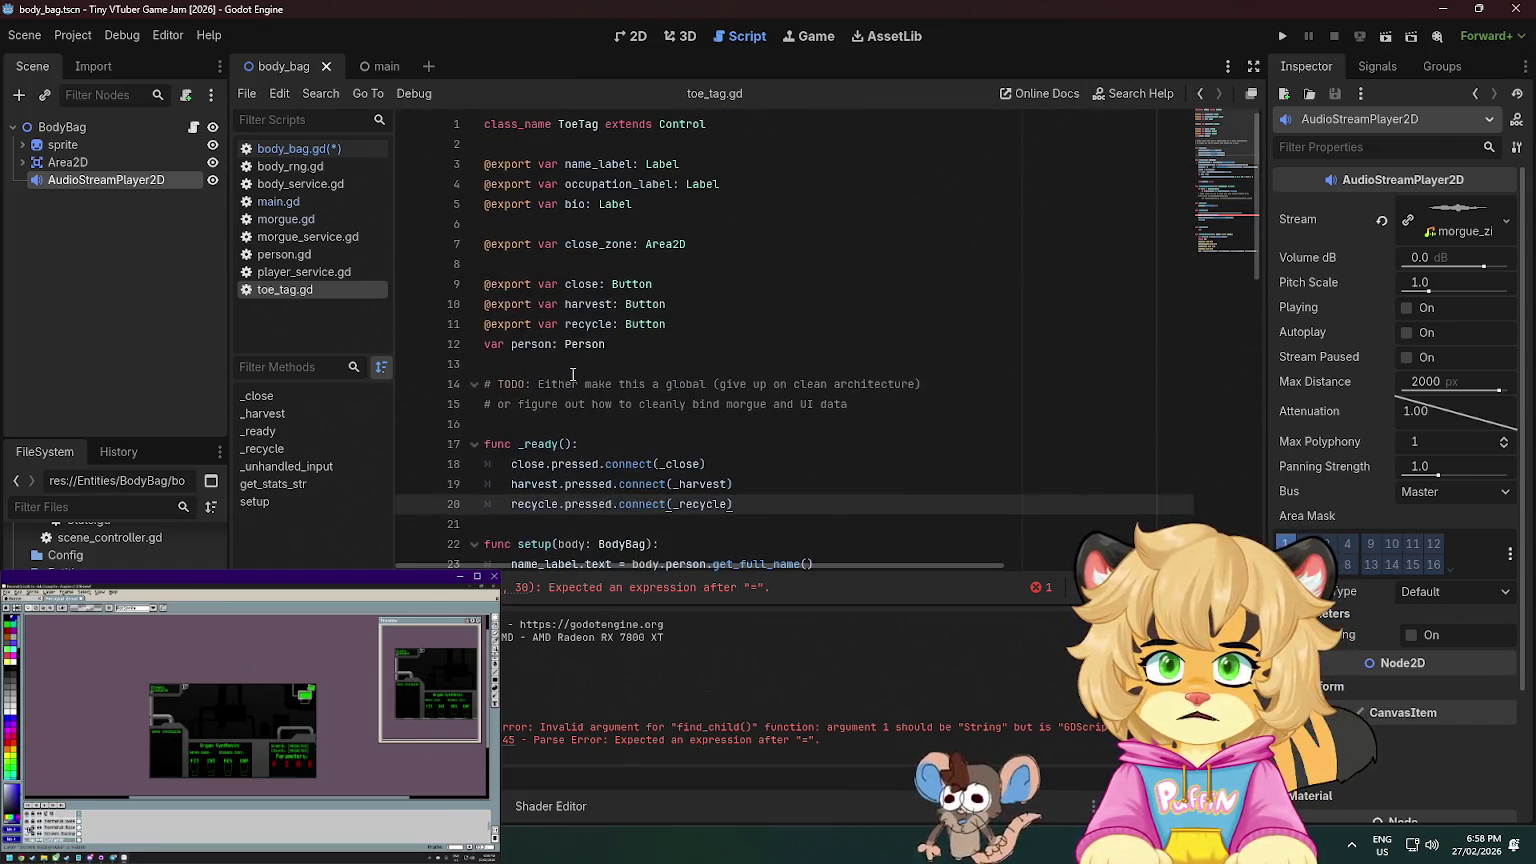
double_click(525, 346)
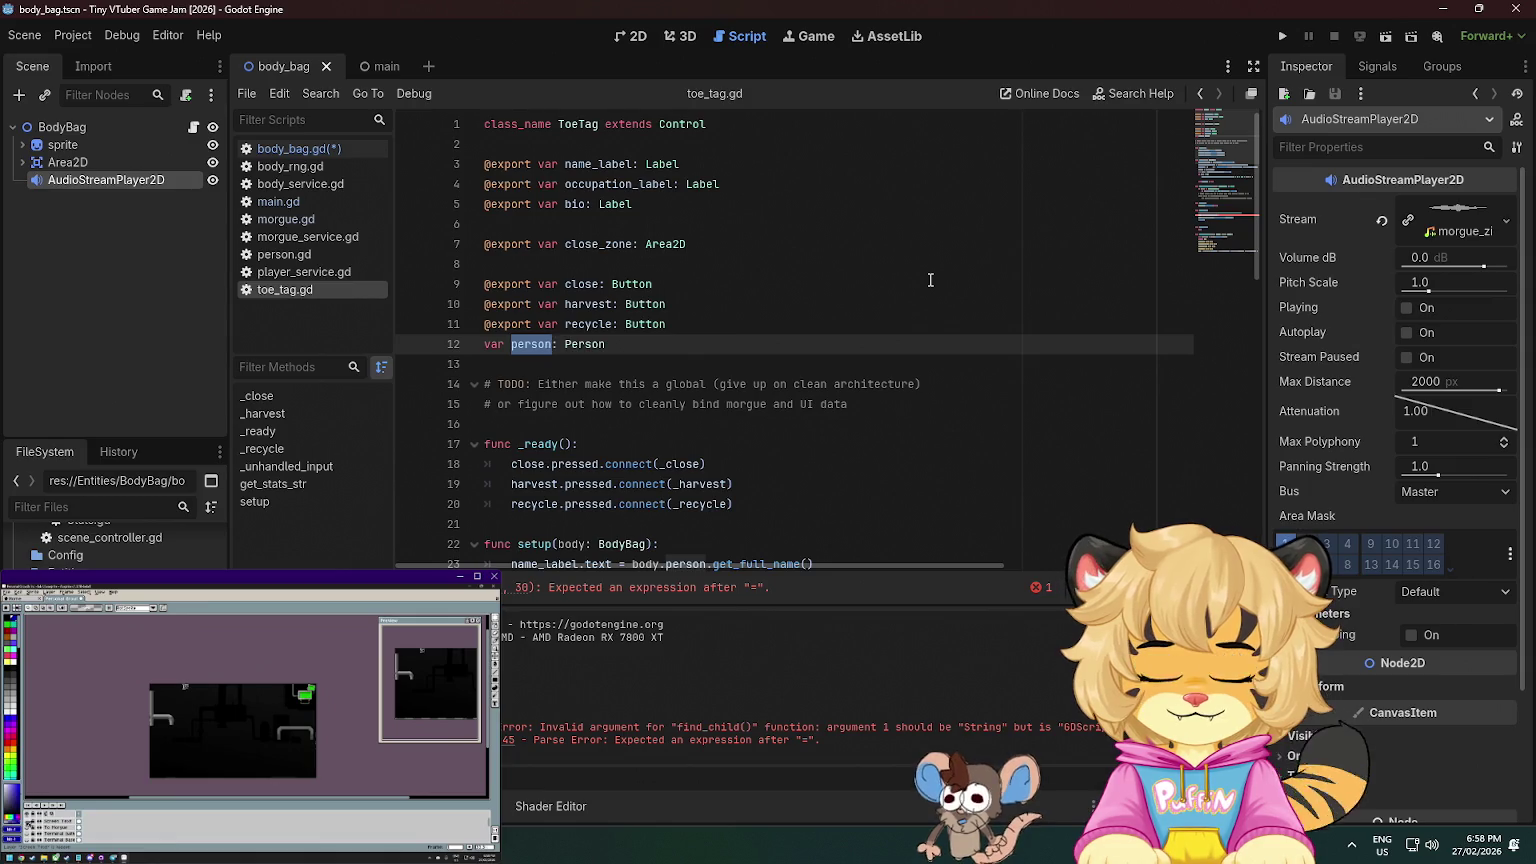
type("body")
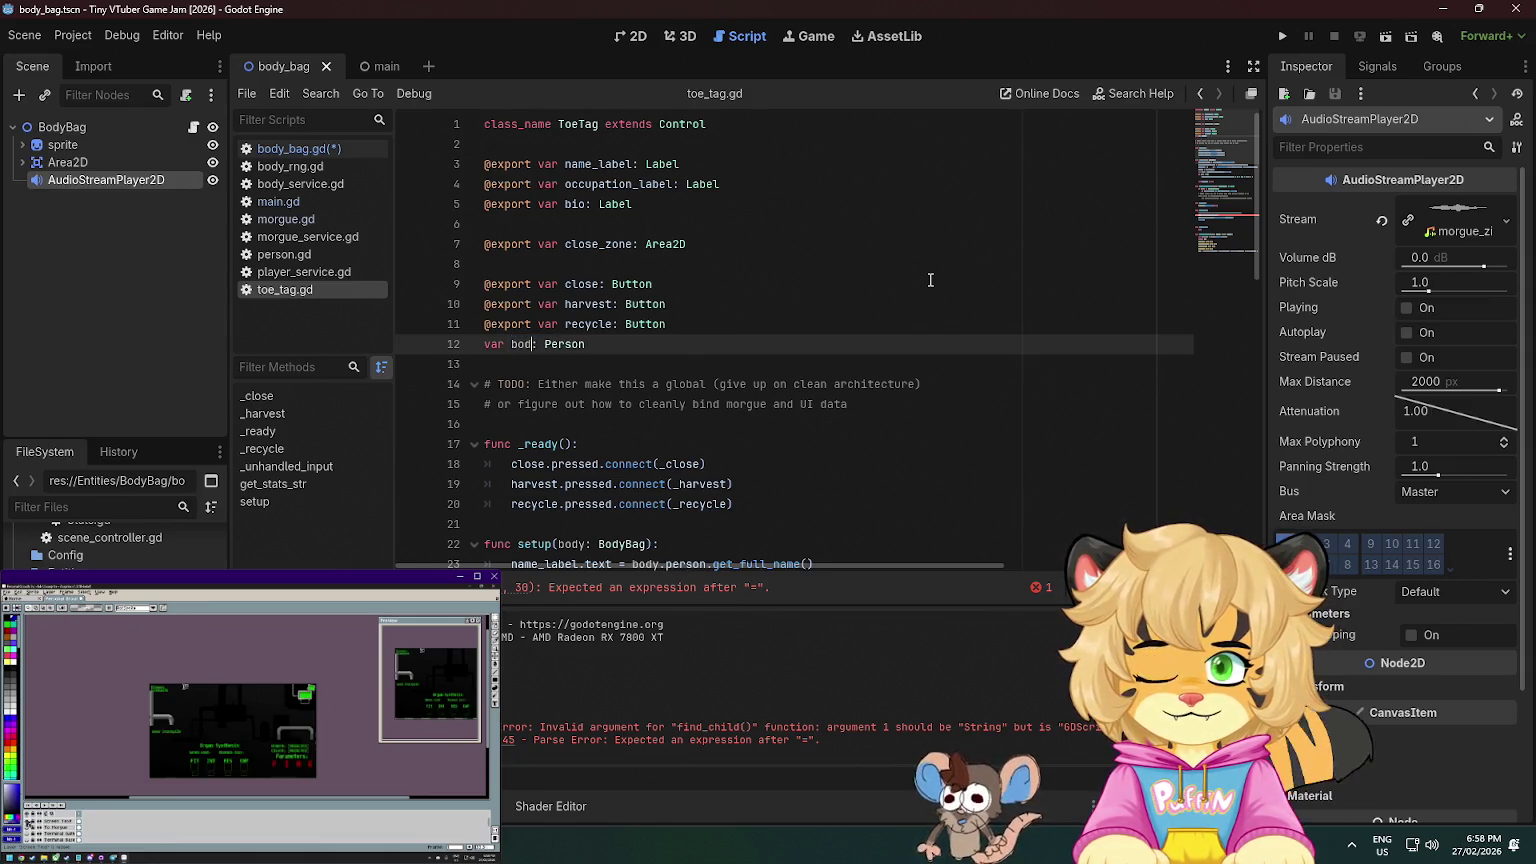
type("bag")
key("End")
key("ctrl+shift+Left")
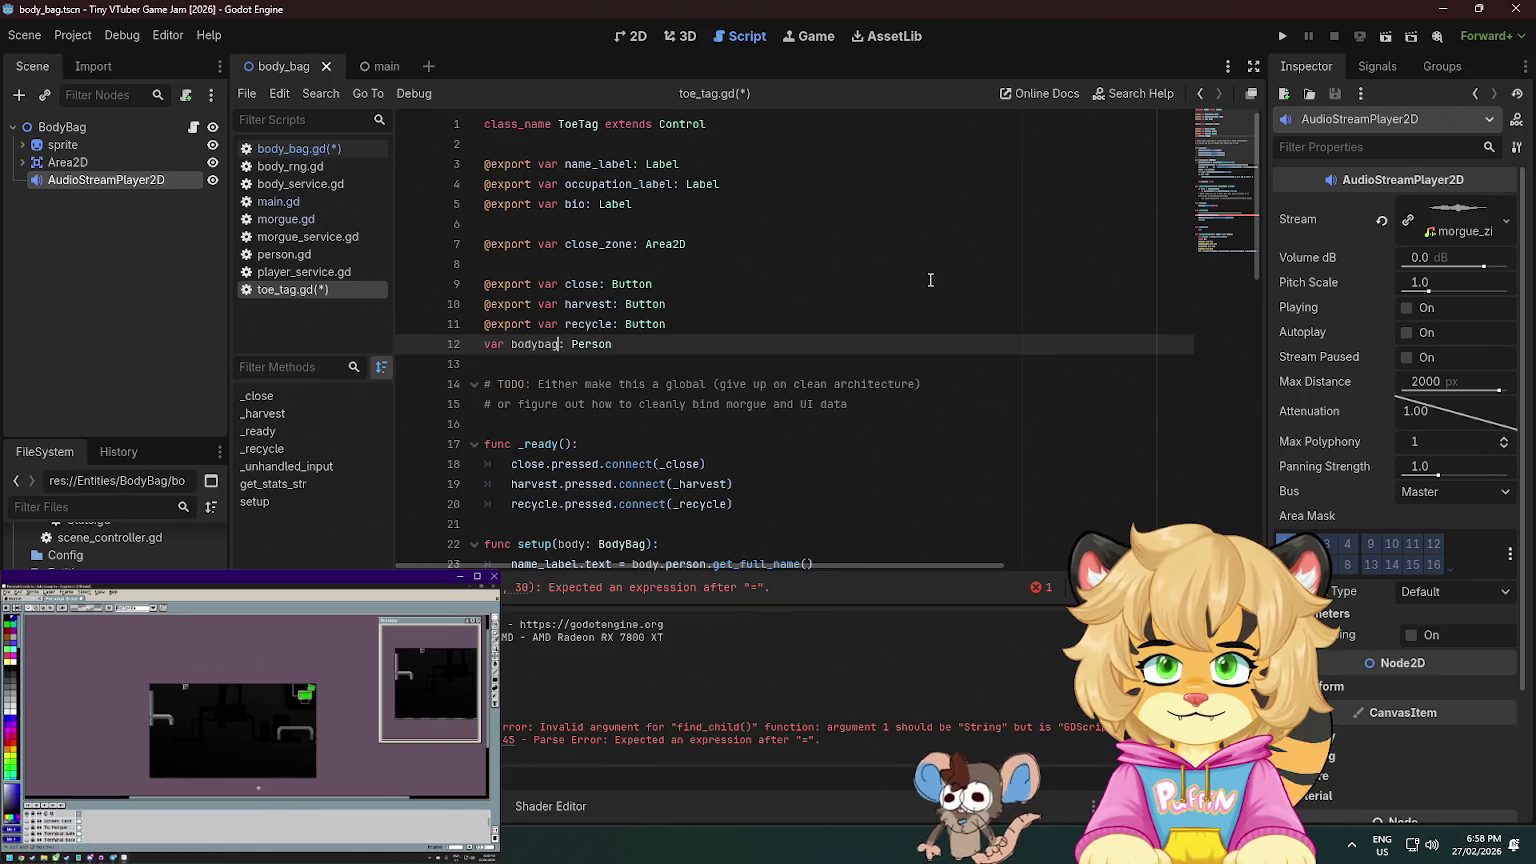
key("BackSpace")
type("Bag")
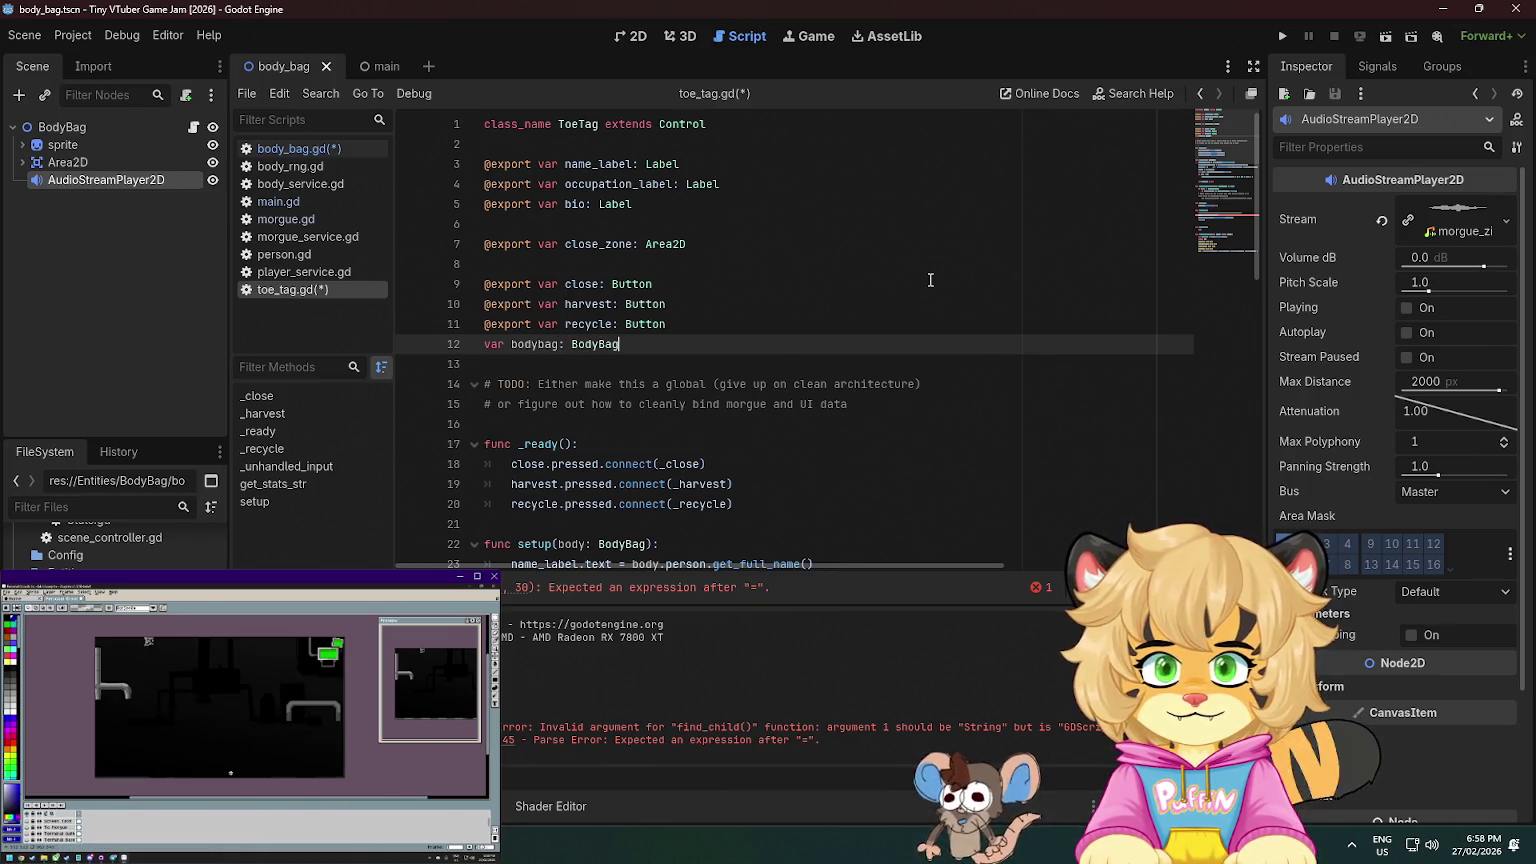
- Replace person with bodybag on line 26 in setup and save
scroll(868, 270, "down", 3)
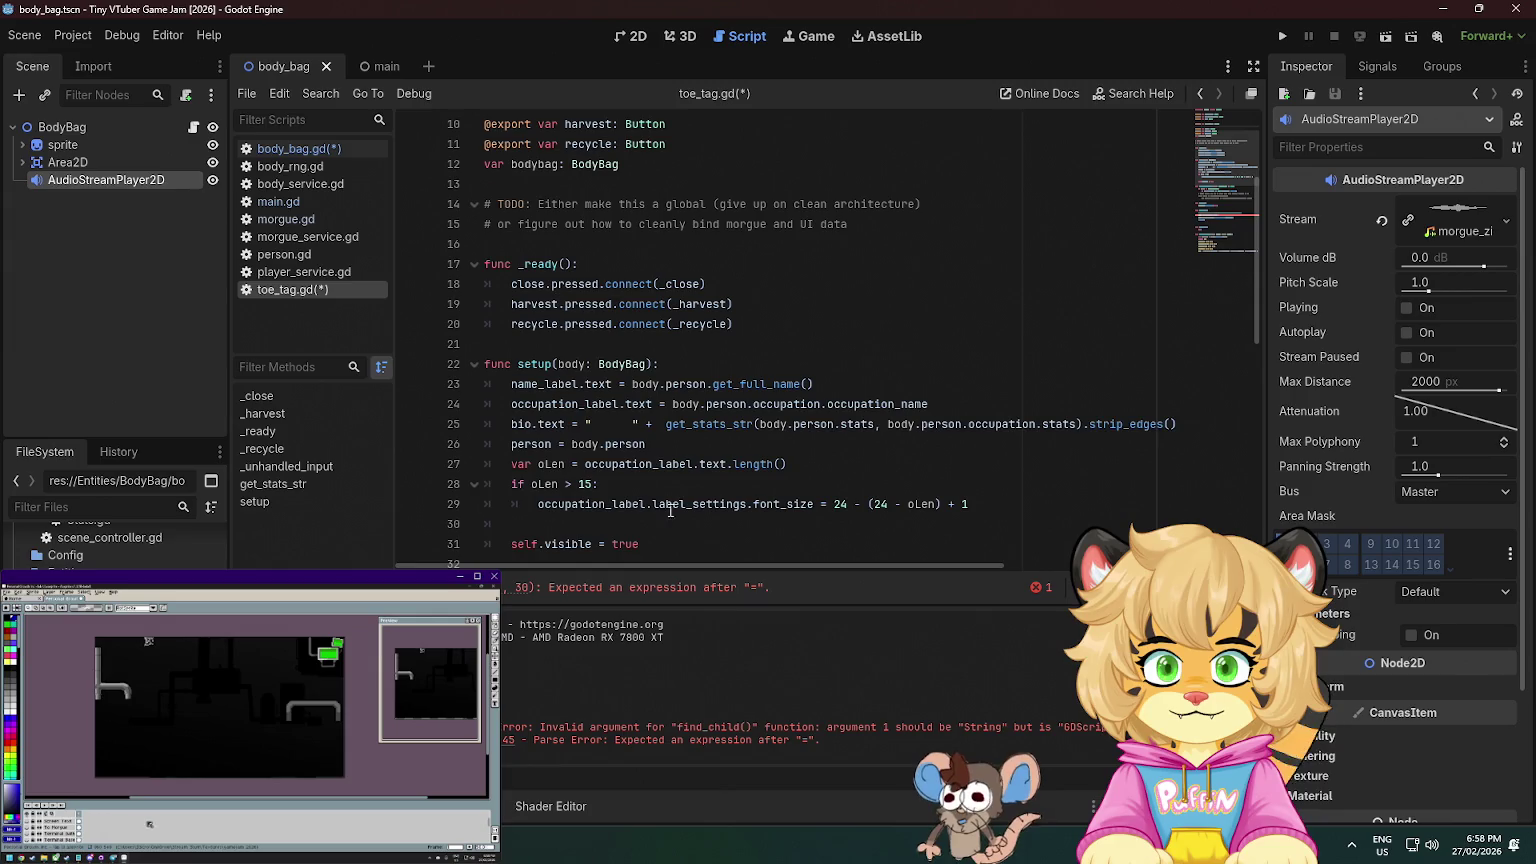
double_click(535, 164)
key("ctrl+c")
double_click(528, 444)
key("ctrl+v")
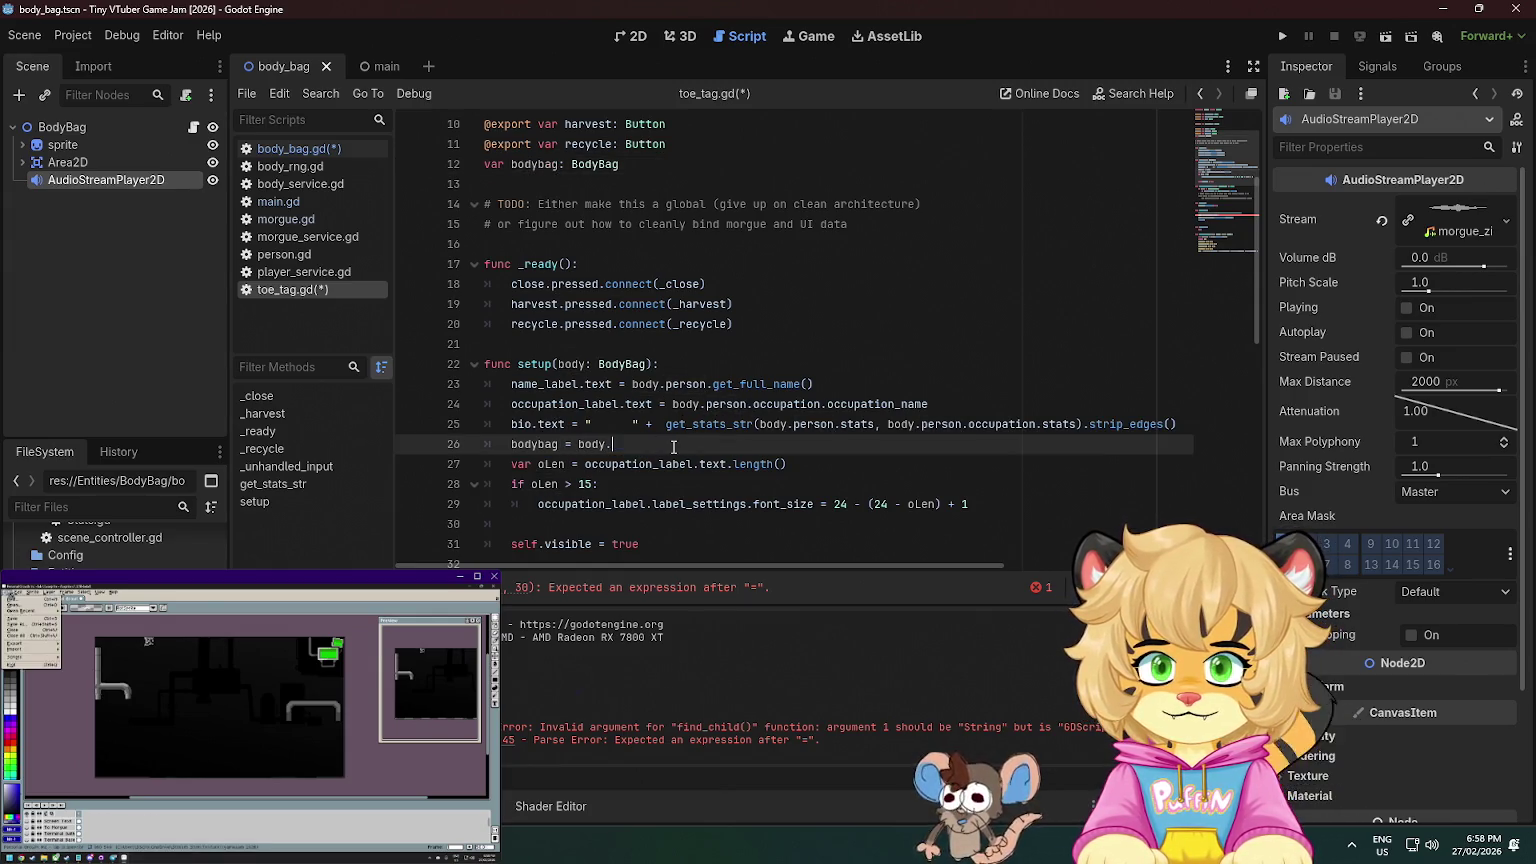
scroll(642, 440, "down", 7)
key("ctrl+s")
- Change person.id to bodybag.person.id on line 46 and save
scroll(609, 403, "up", 10)
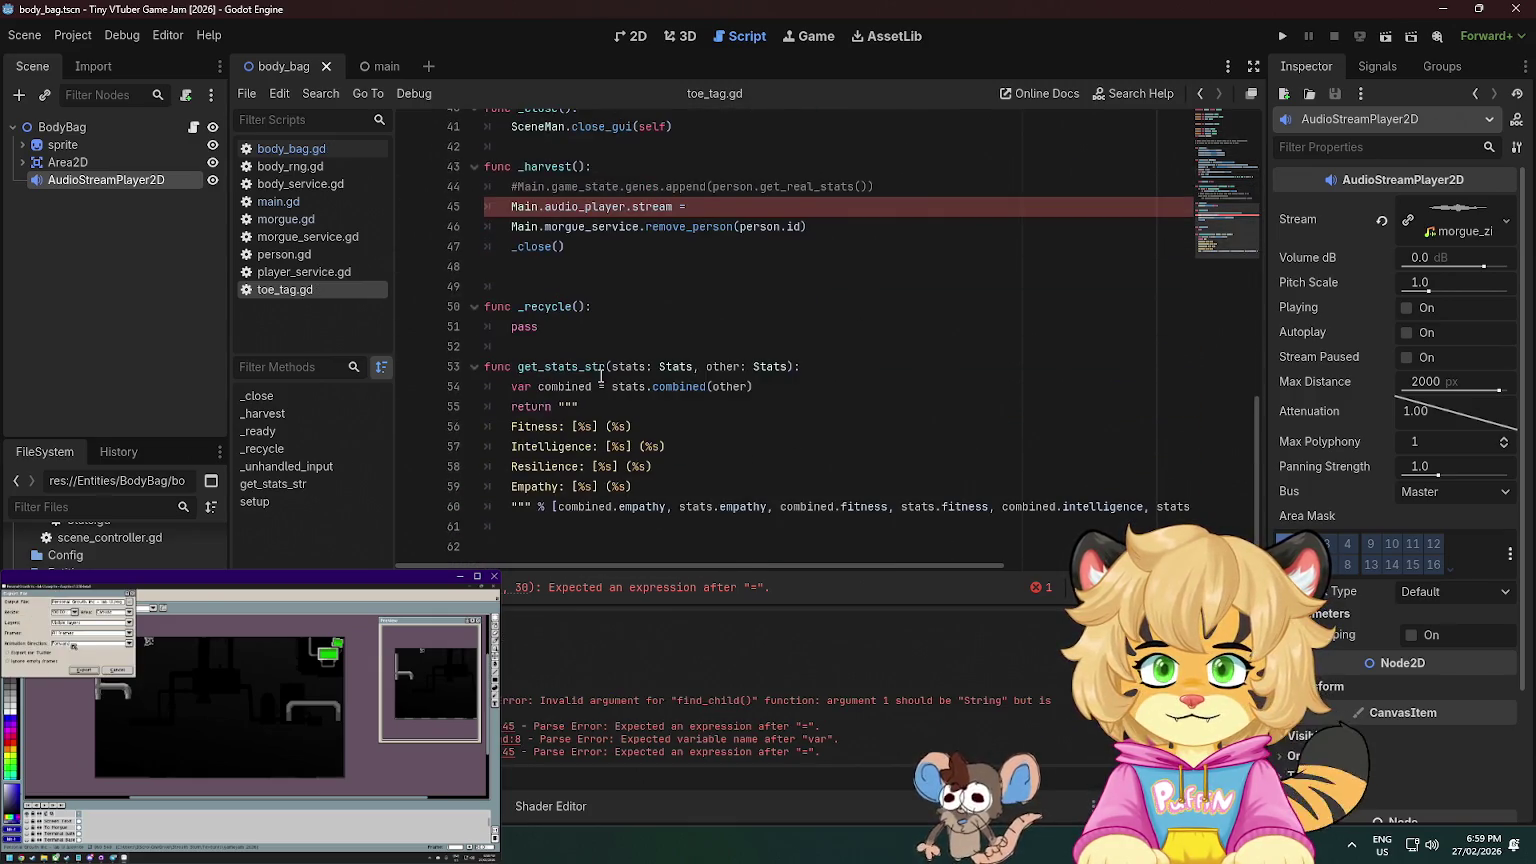
scroll(617, 327, "down", 10)
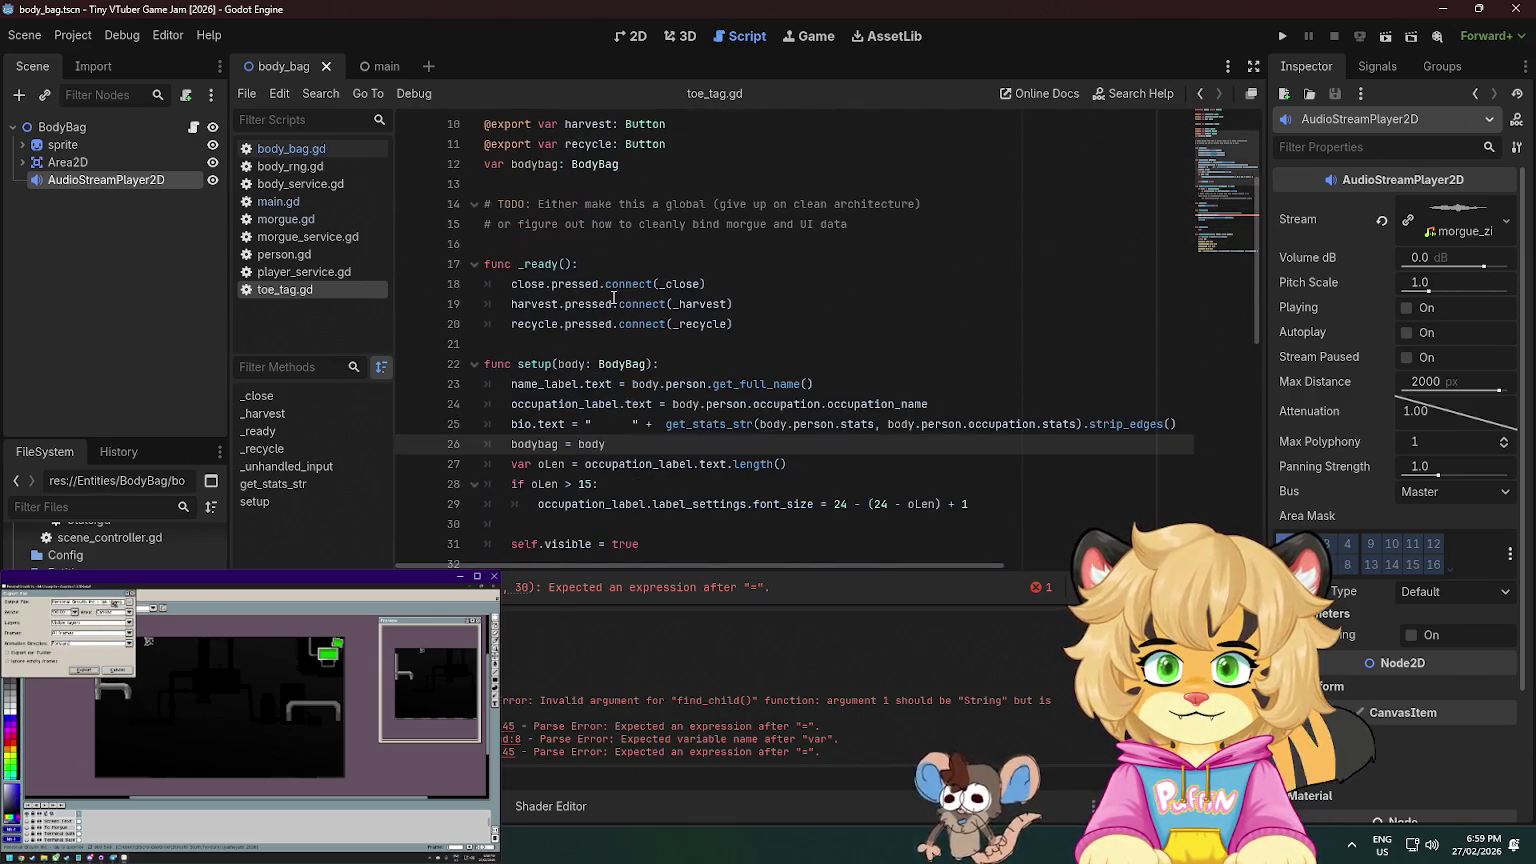
left_click(744, 424)
type("bodybag.person.id)")
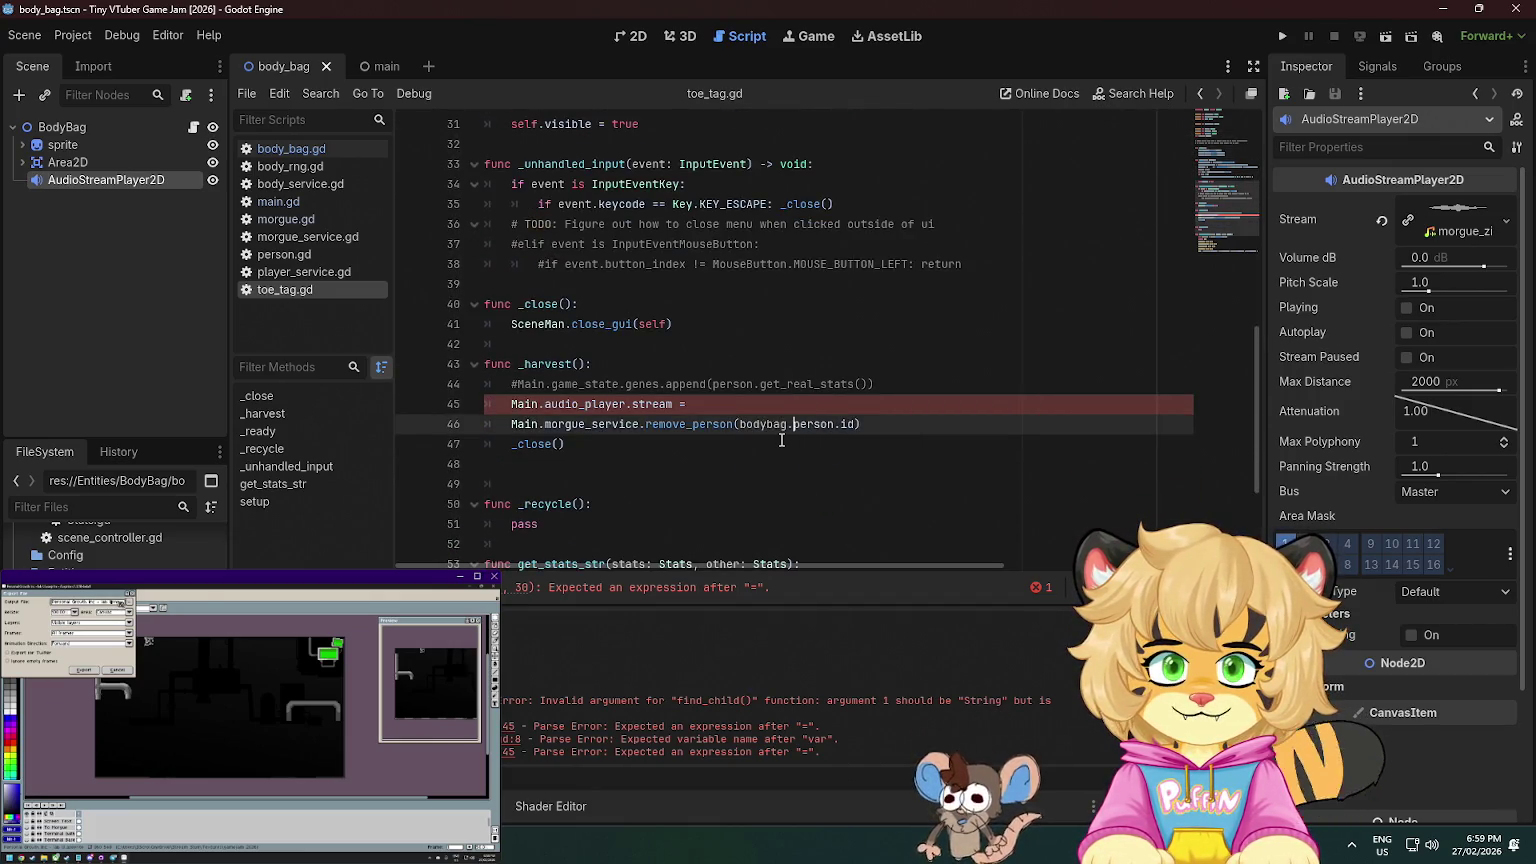
key("ctrl+s")
- Set Main.audio_player.stream = bodybag.harvest_sound on line 45 and save
scroll(771, 357, "up", 4)
scroll(771, 357, "up", 6)
scroll(669, 240, "down", 12)
left_click(720, 284)
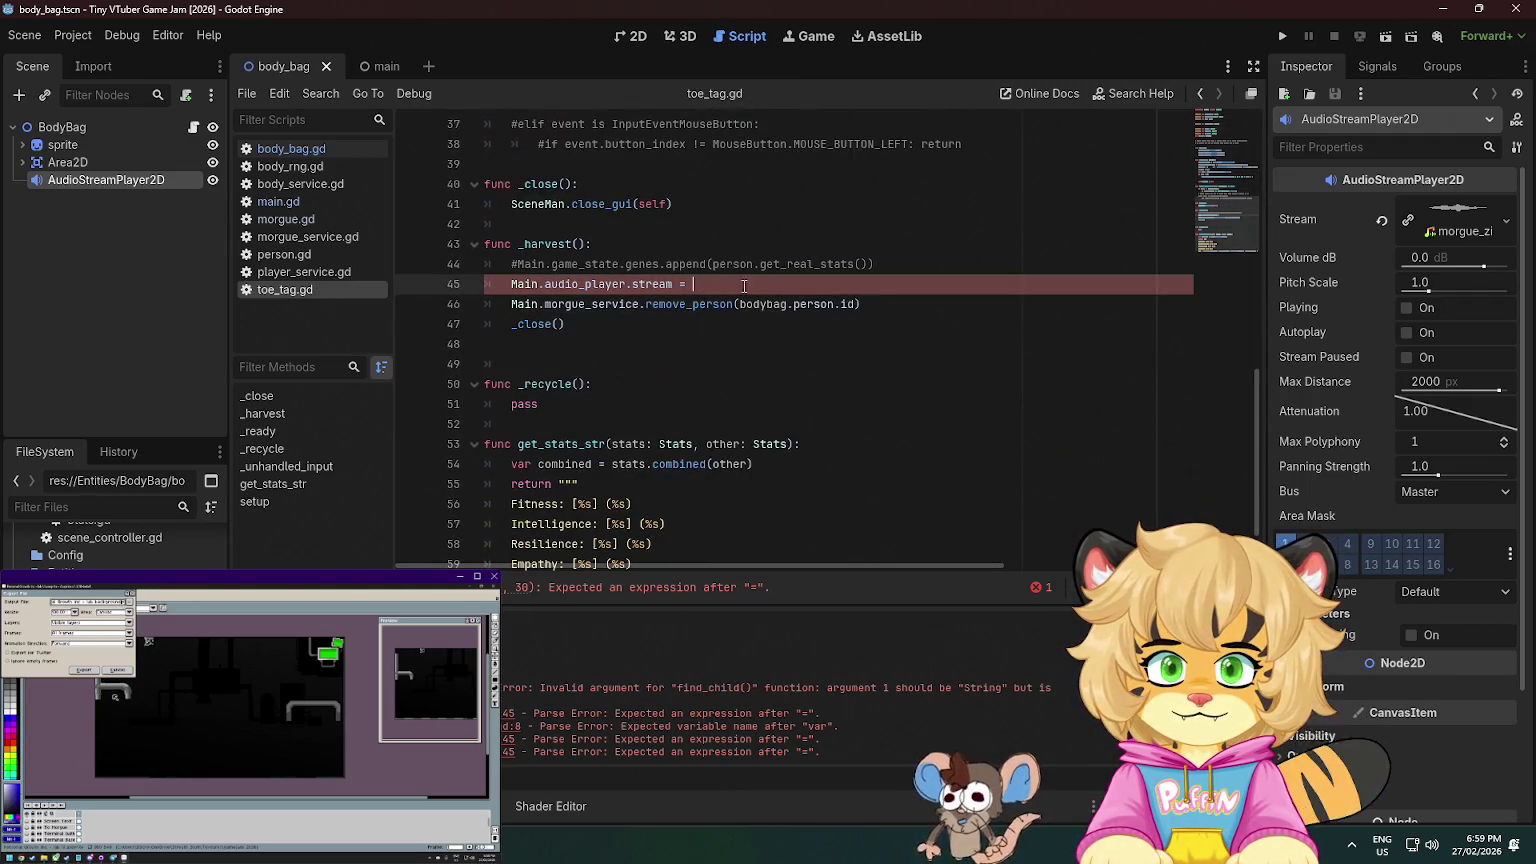
type("bodyb")
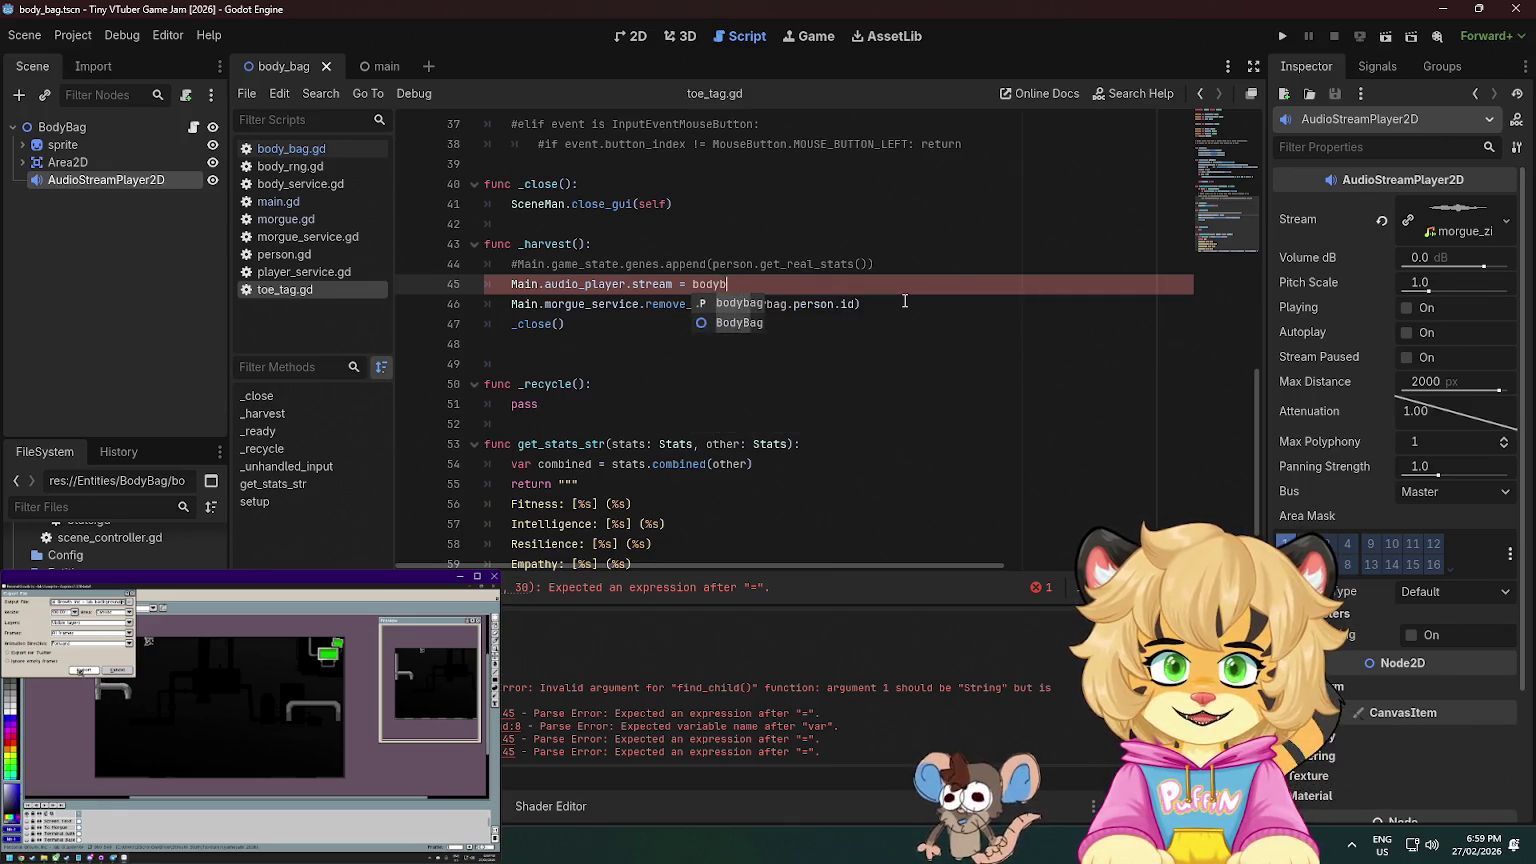
type("ag.har")
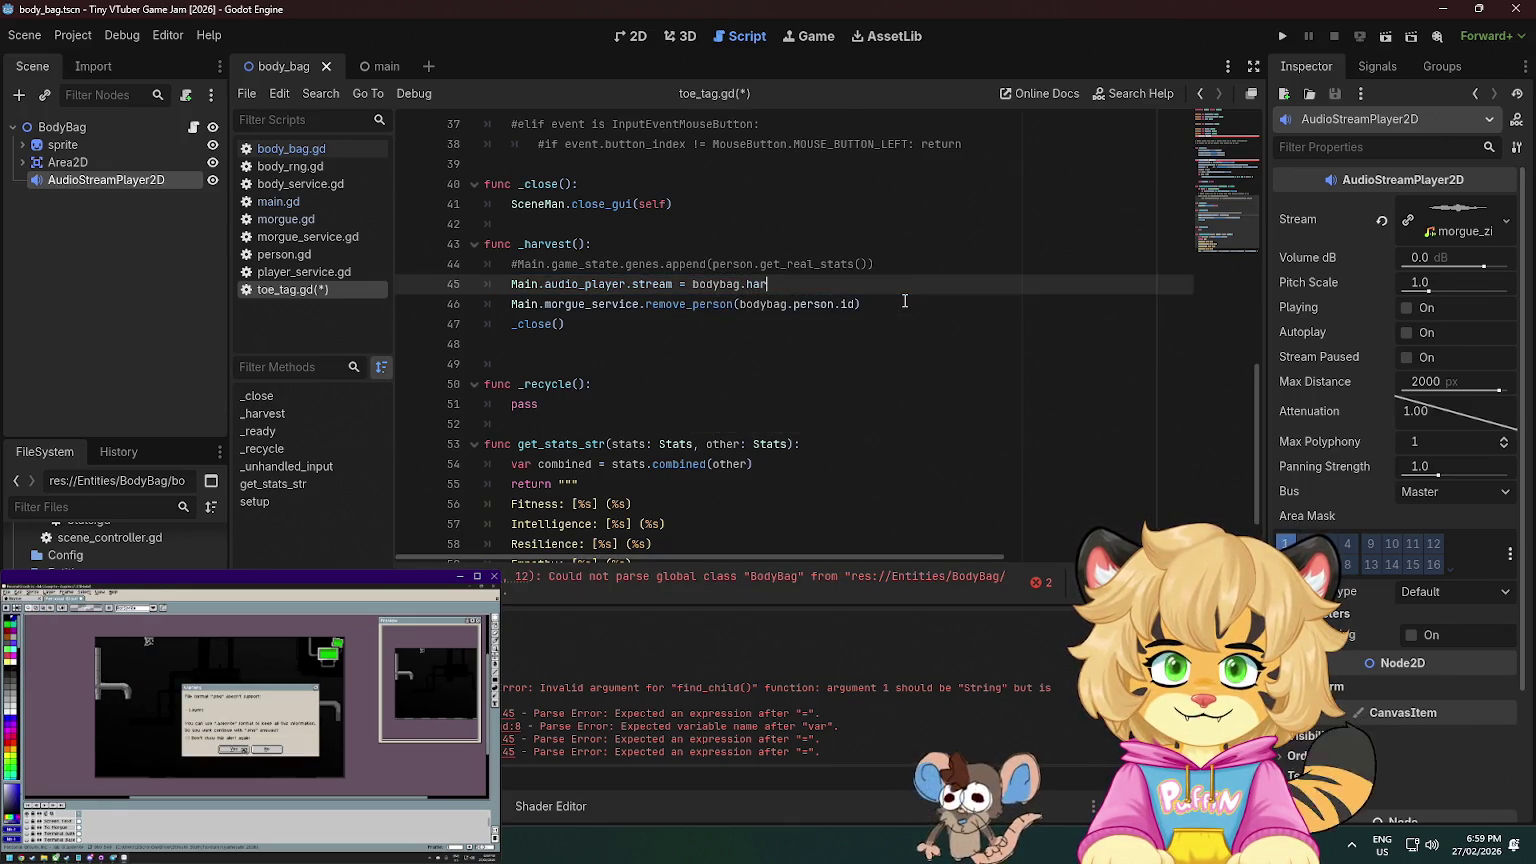
type("vest_sound")
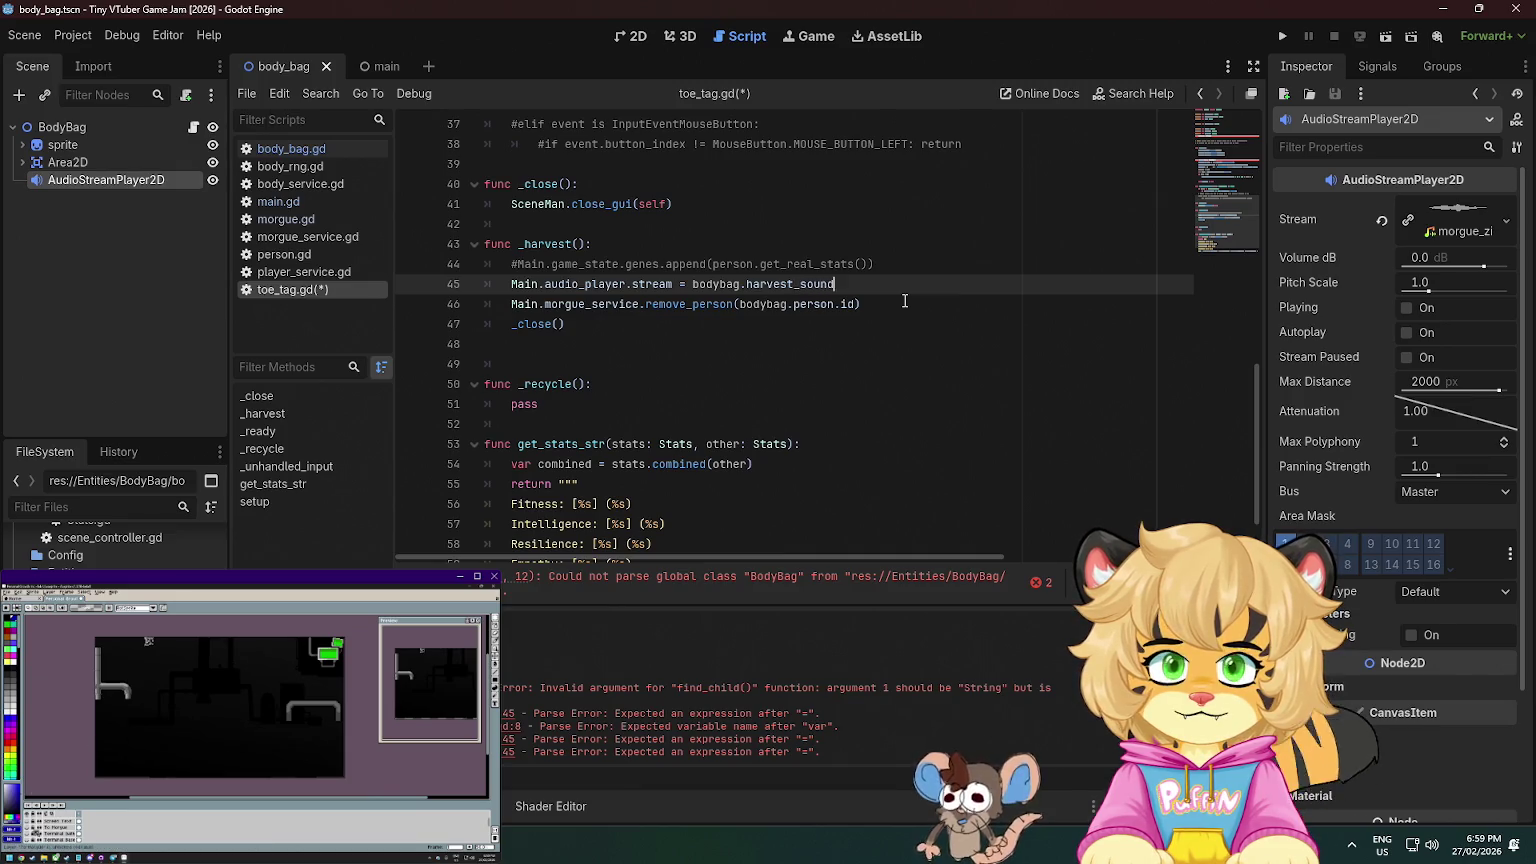
key("ctrl+s")
left_click(716, 284, "ctrl")
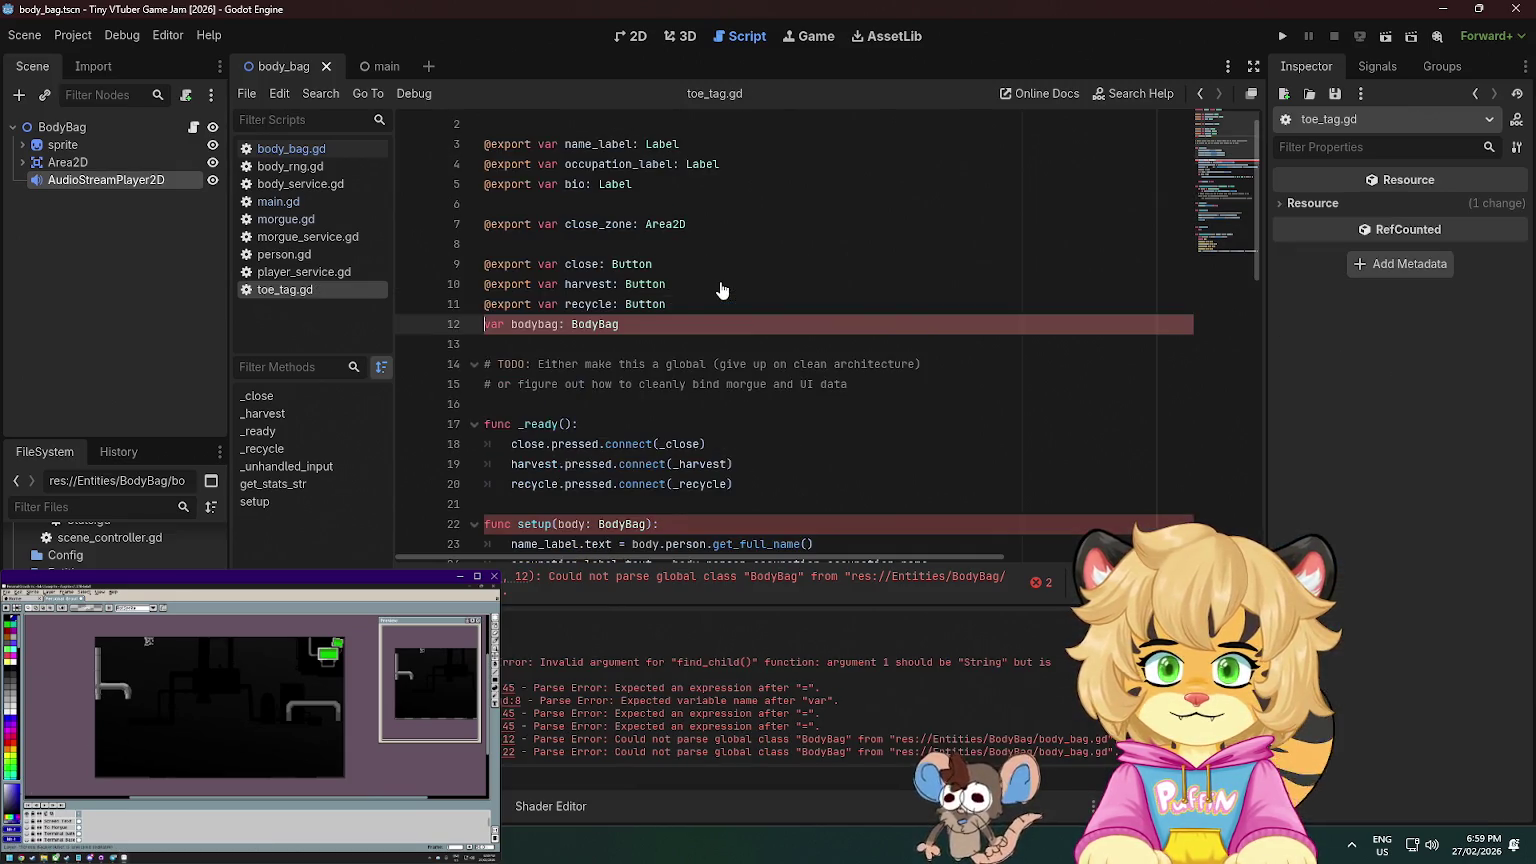
left_click(592, 324, "ctrl")
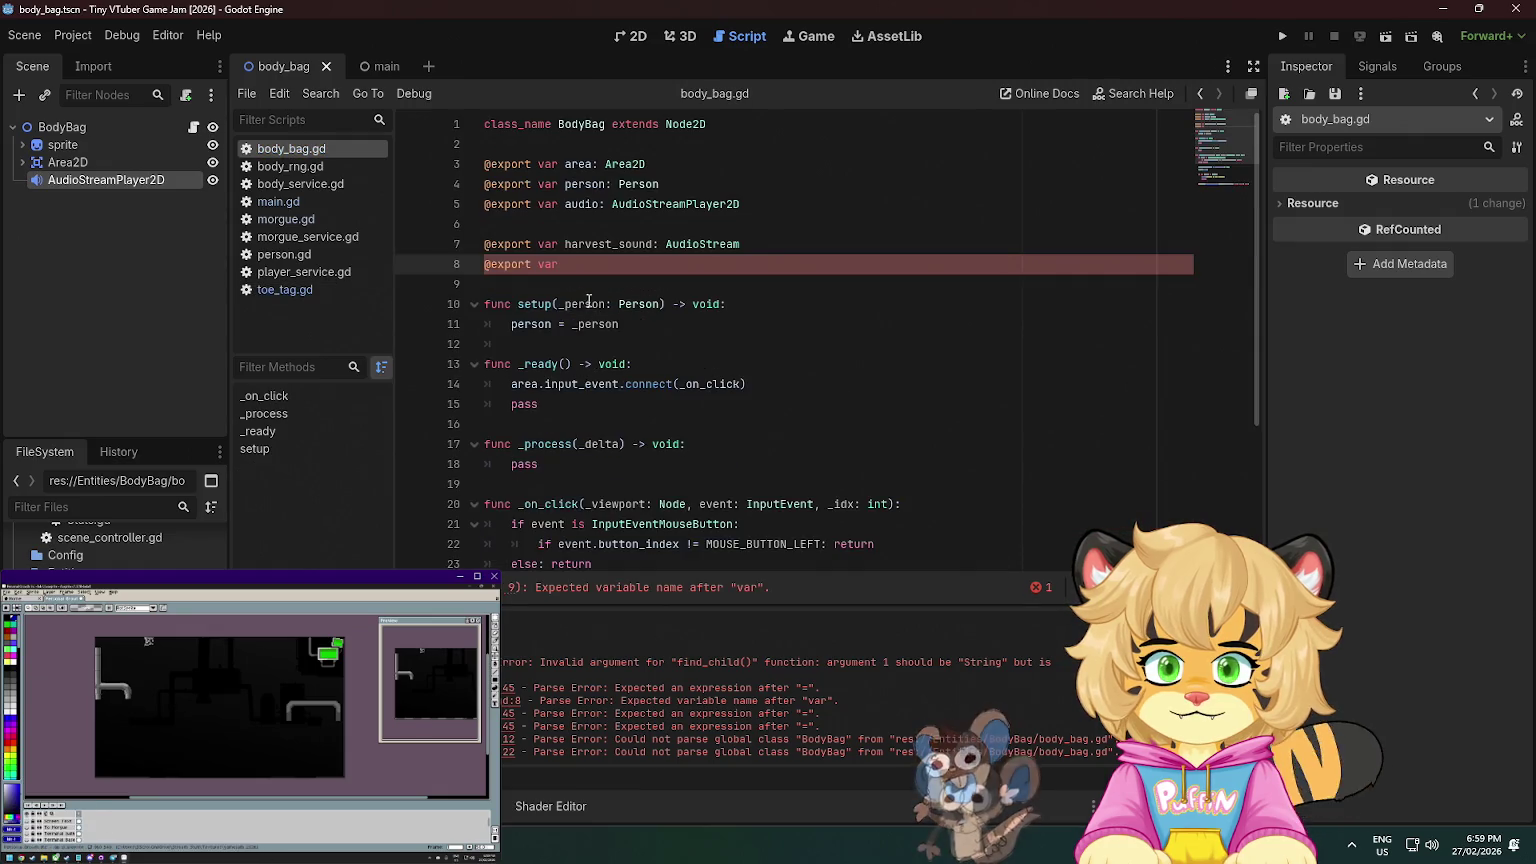
type("recycle_sound:")
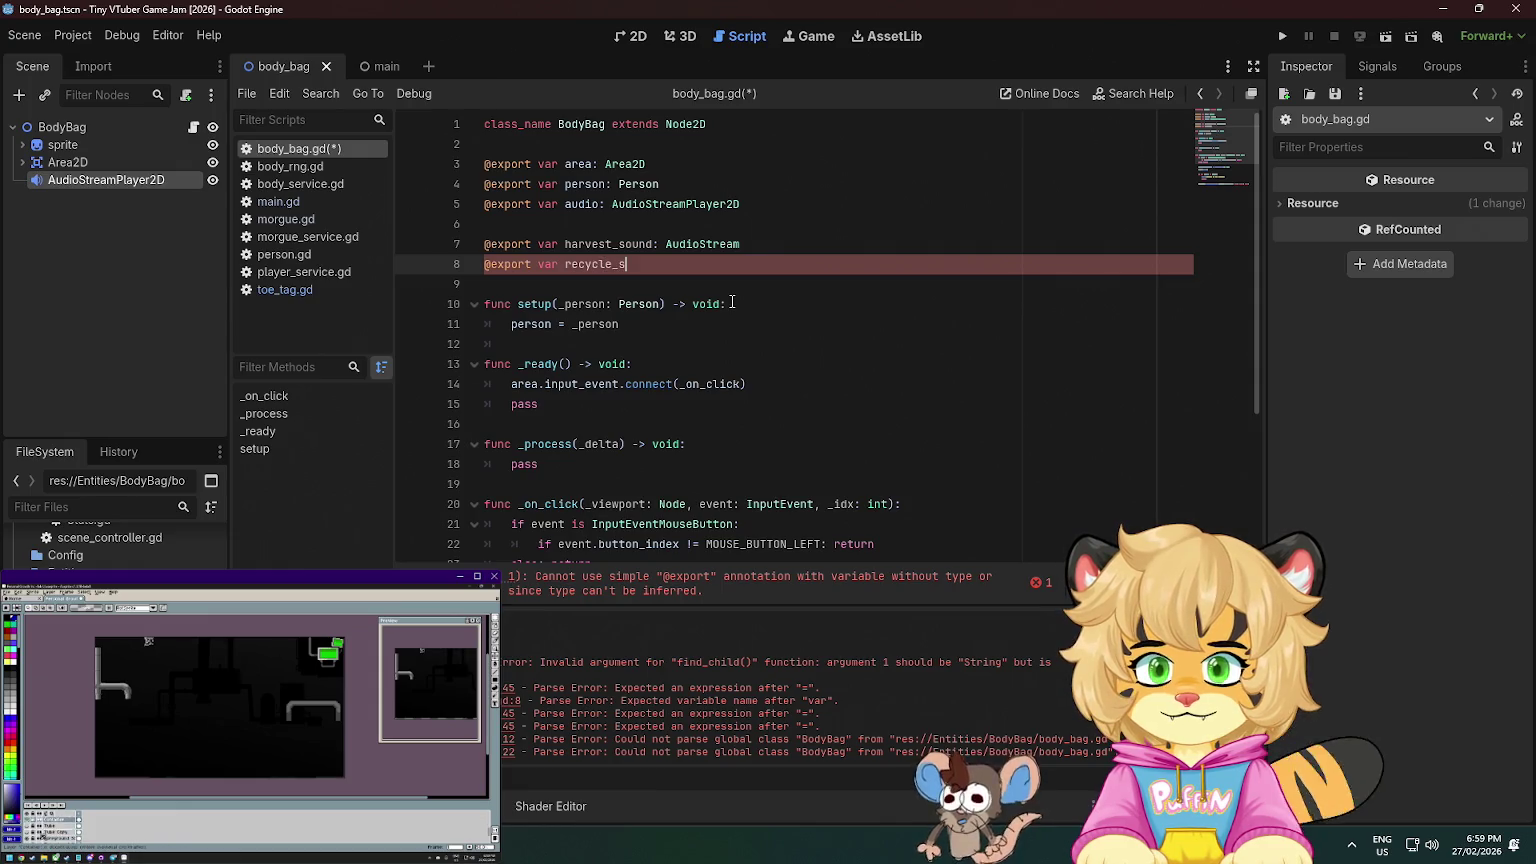
type(" AudioS")
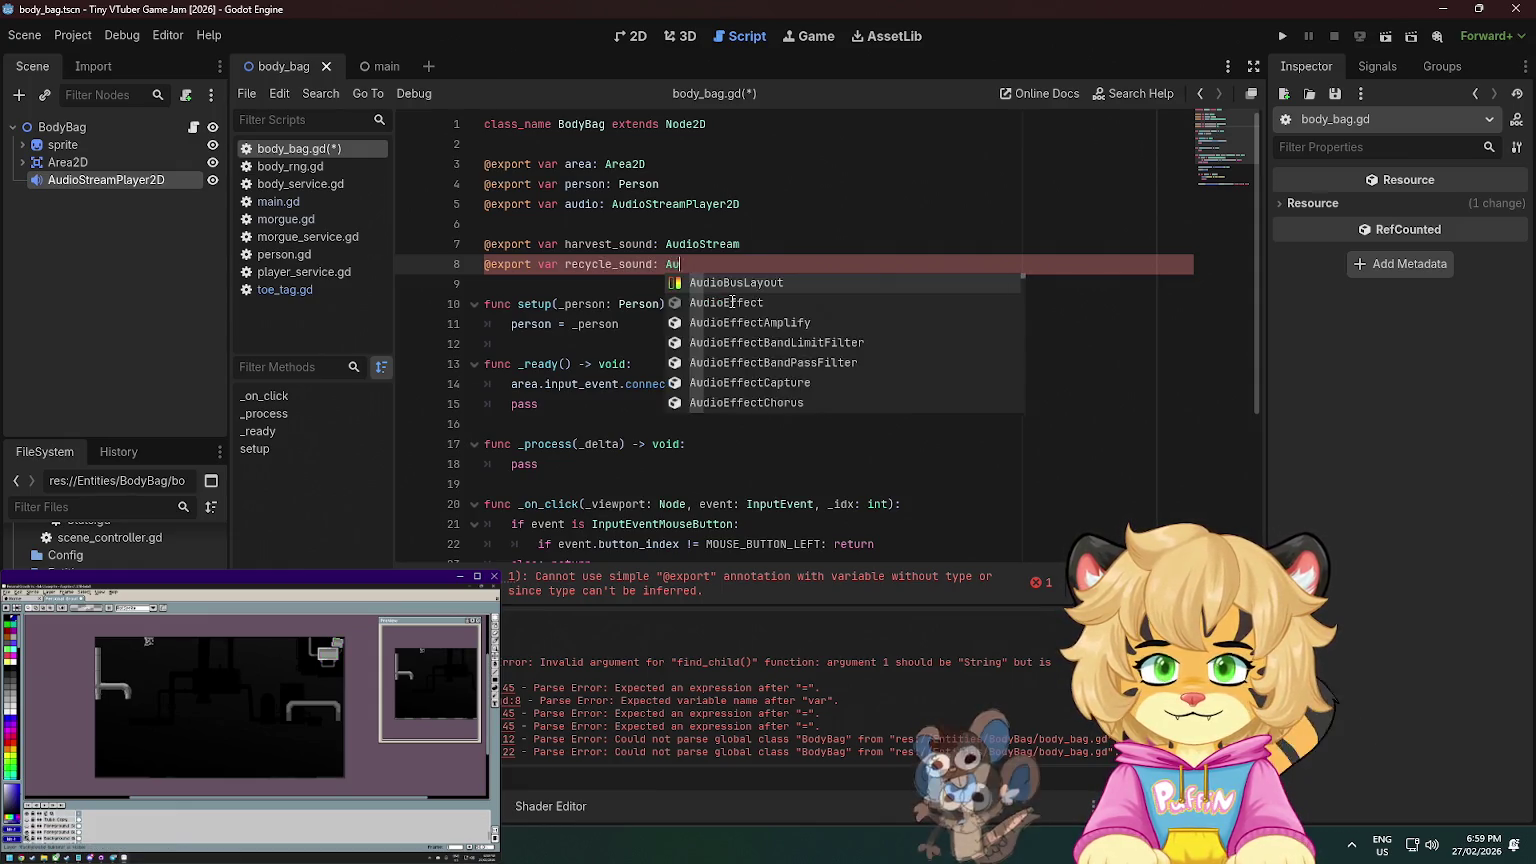
key("Return")
key("ctrl+s")
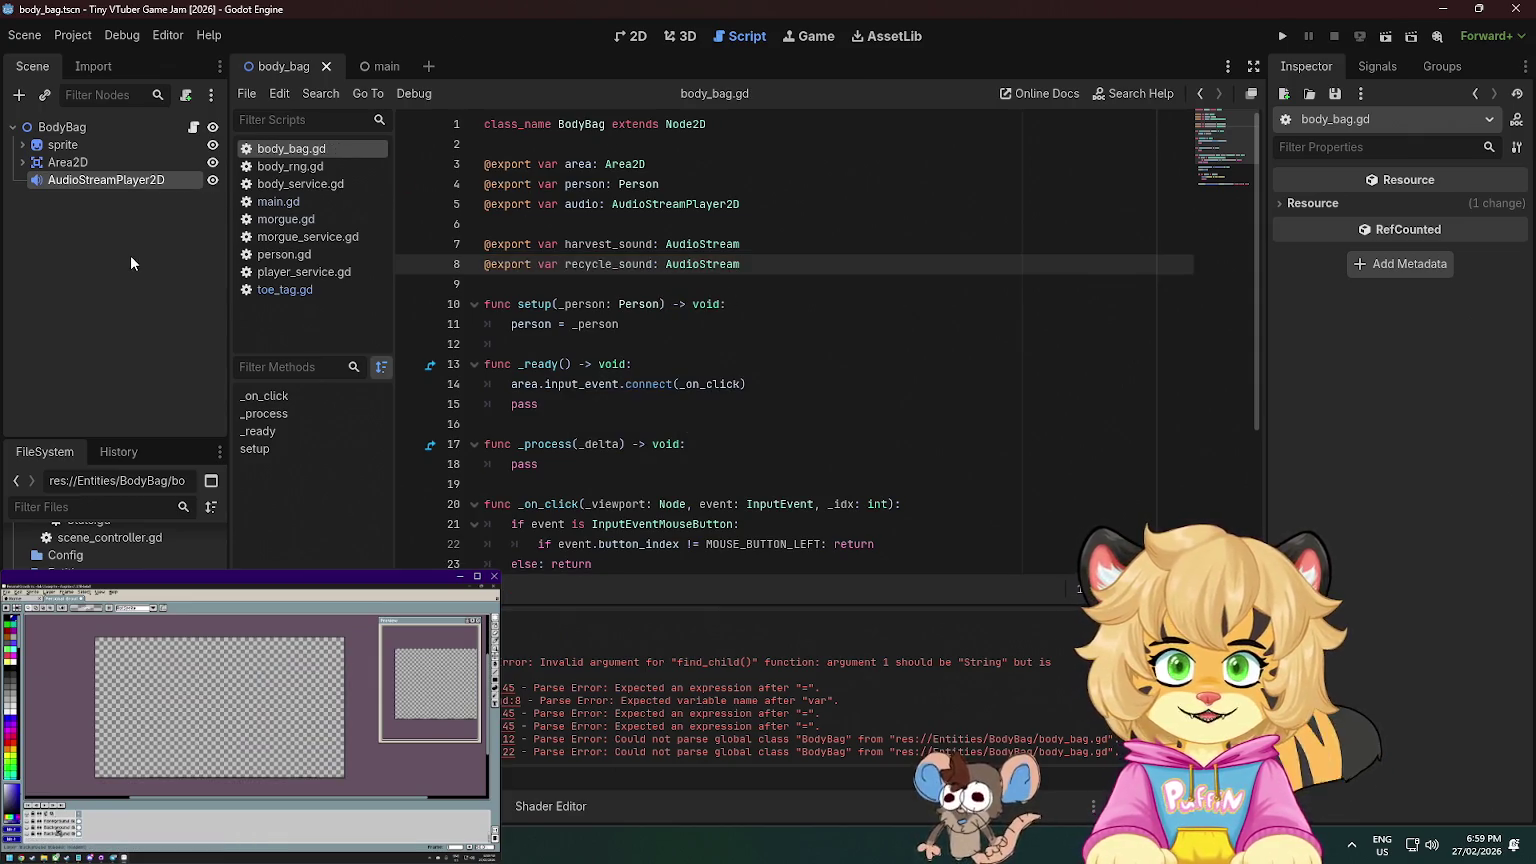
scroll(589, 284, "down", 1)
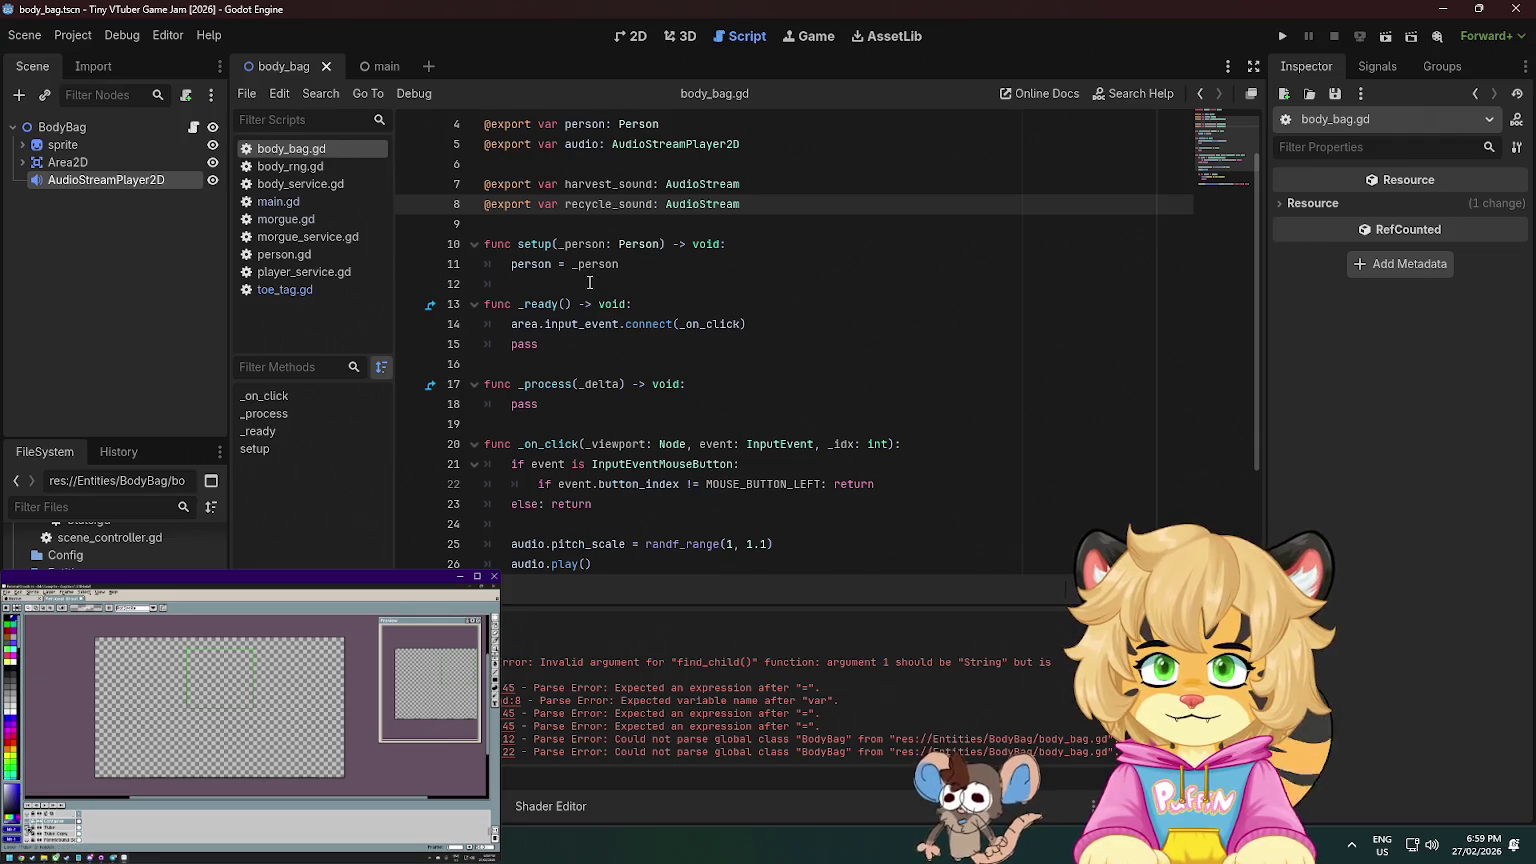
left_click(378, 70)
left_click(280, 66)
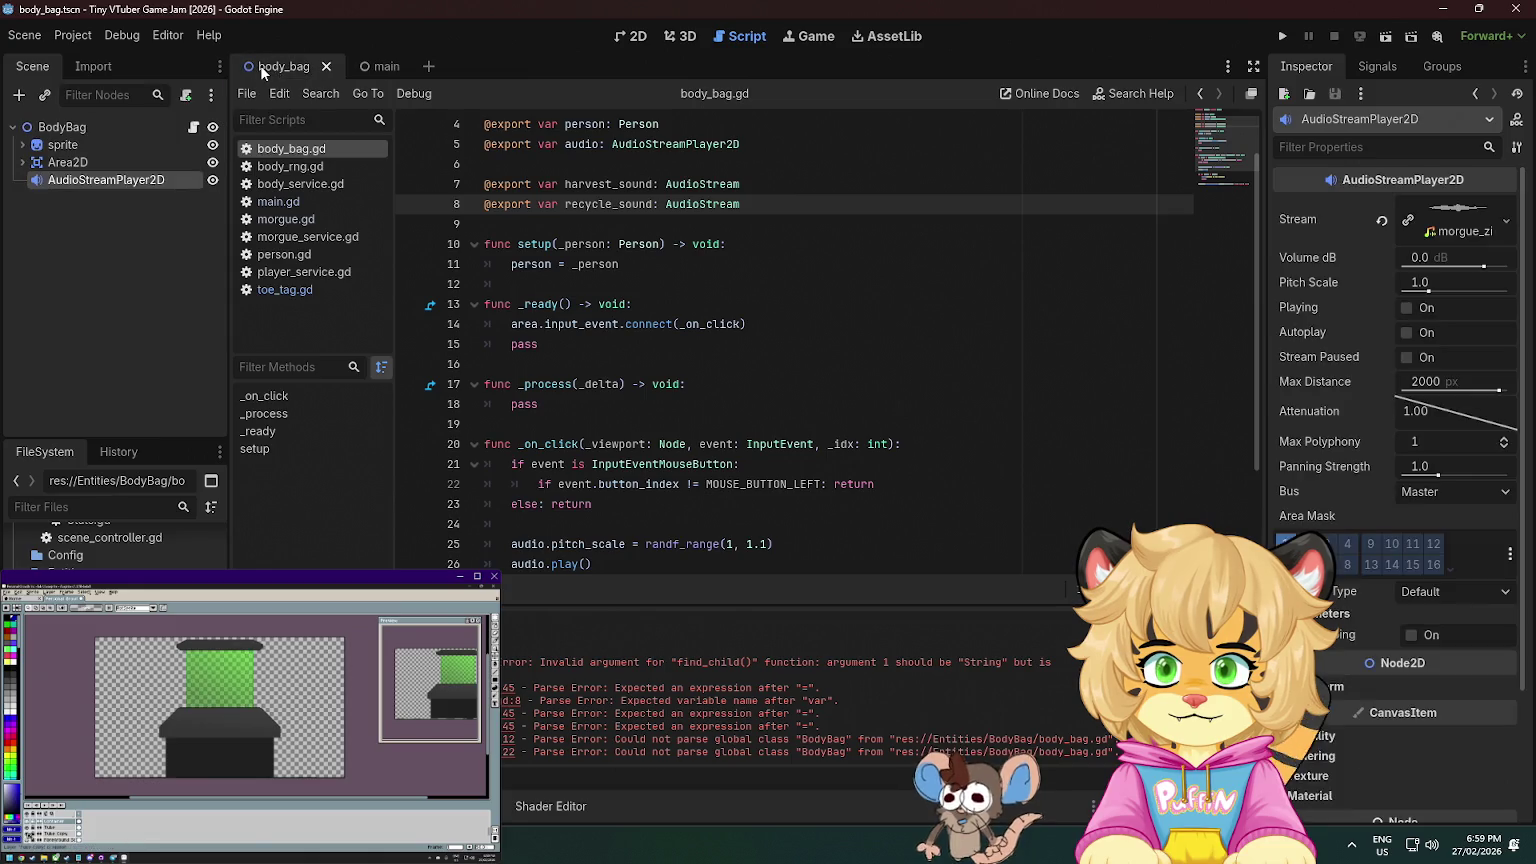
scroll(599, 224, "down", 2)
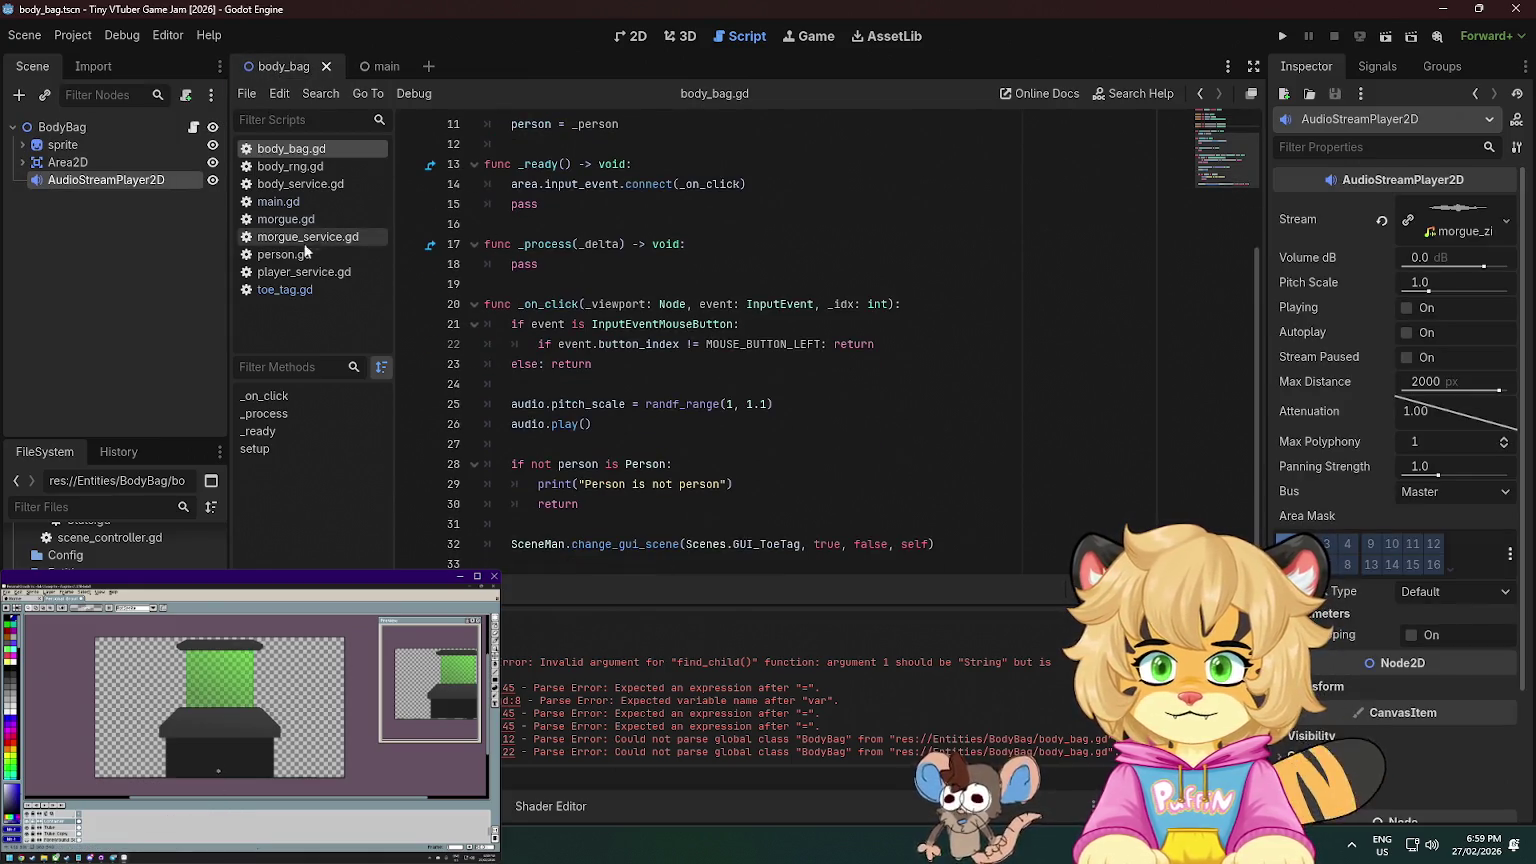
- Add Main.audio_player.pitch_scale = randf_range(0.9, 1.1) after the harvest stream line
left_click(285, 289)
scroll(658, 276, "down", 2)
scroll(658, 276, "down", 10)
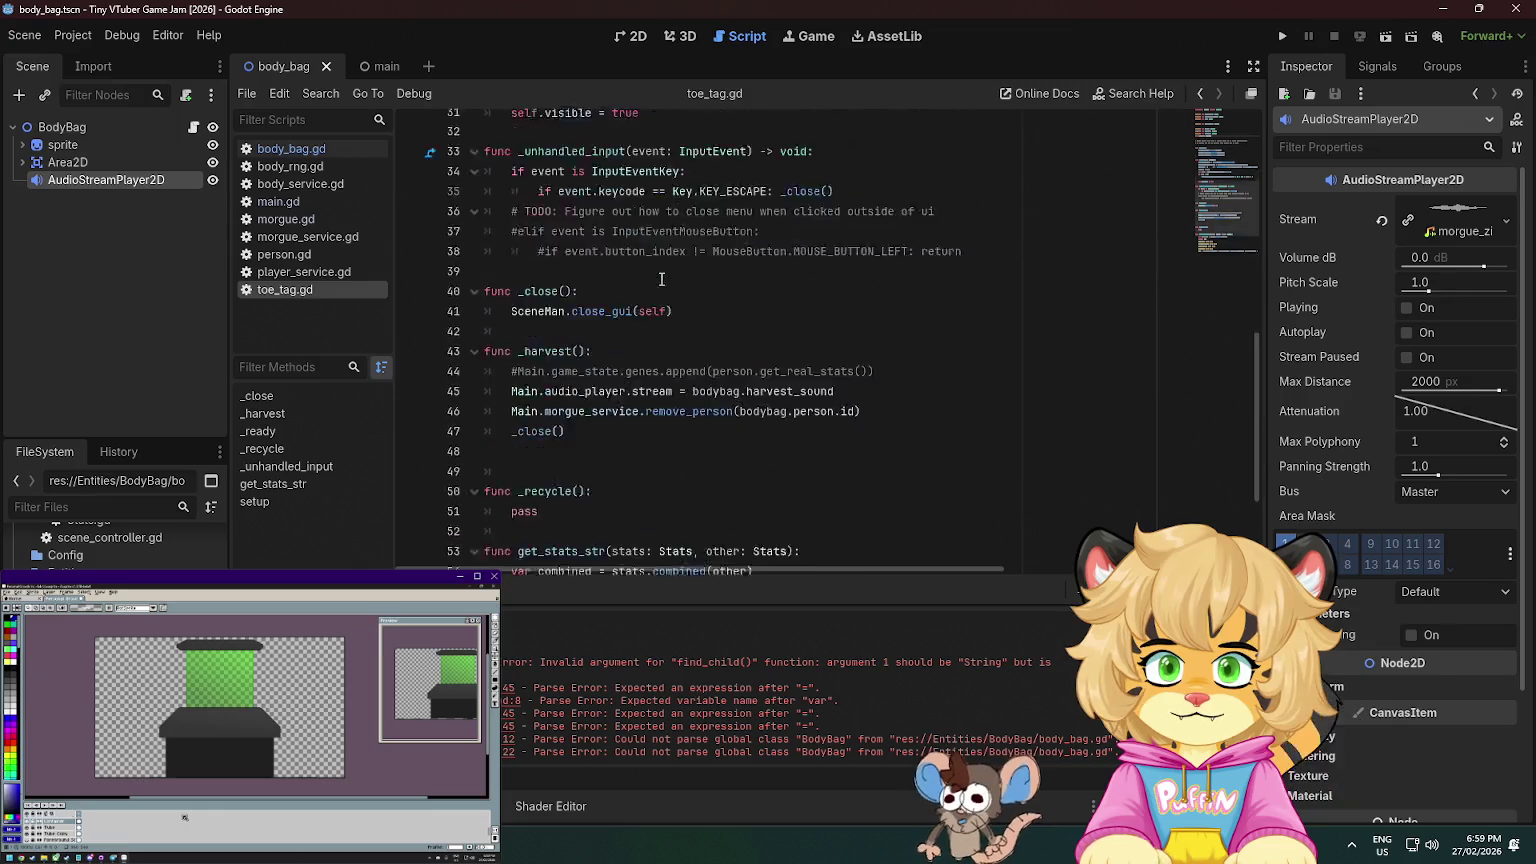
scroll(660, 312, "up", 2)
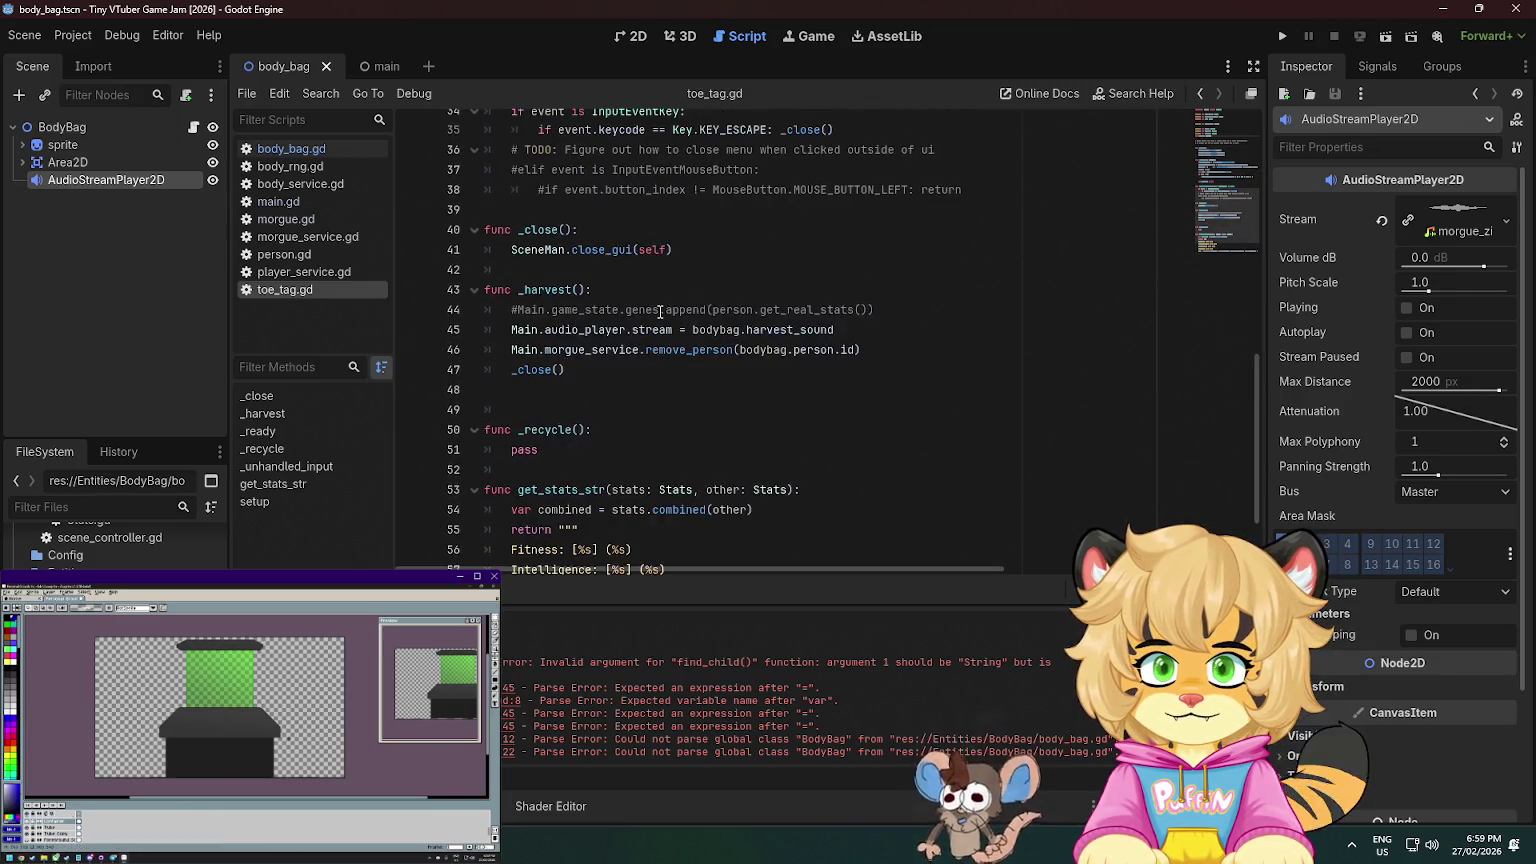
left_click(861, 330)
key("Return")
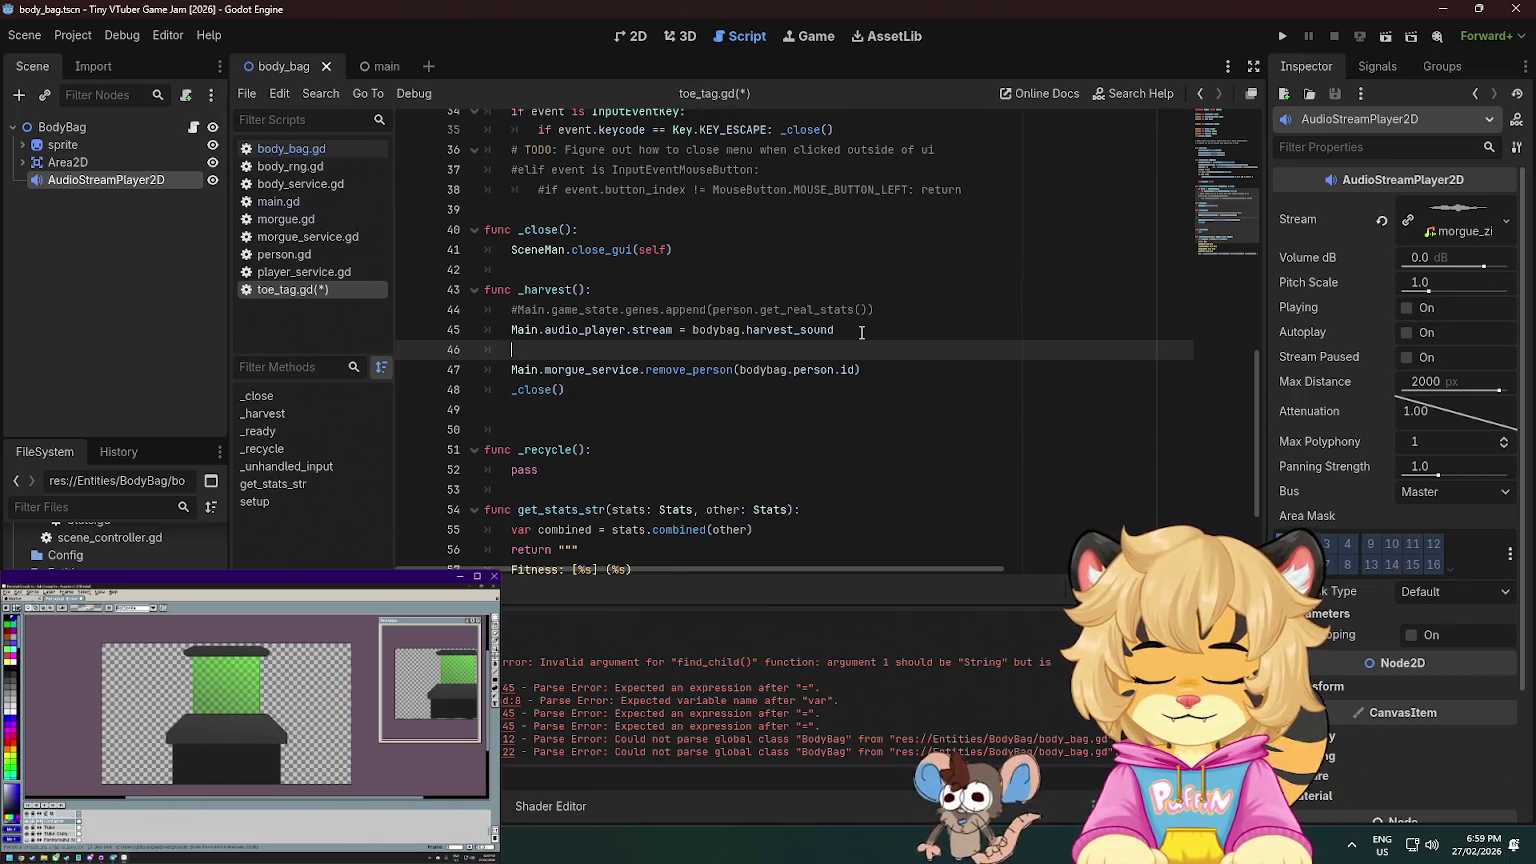
type("Main")
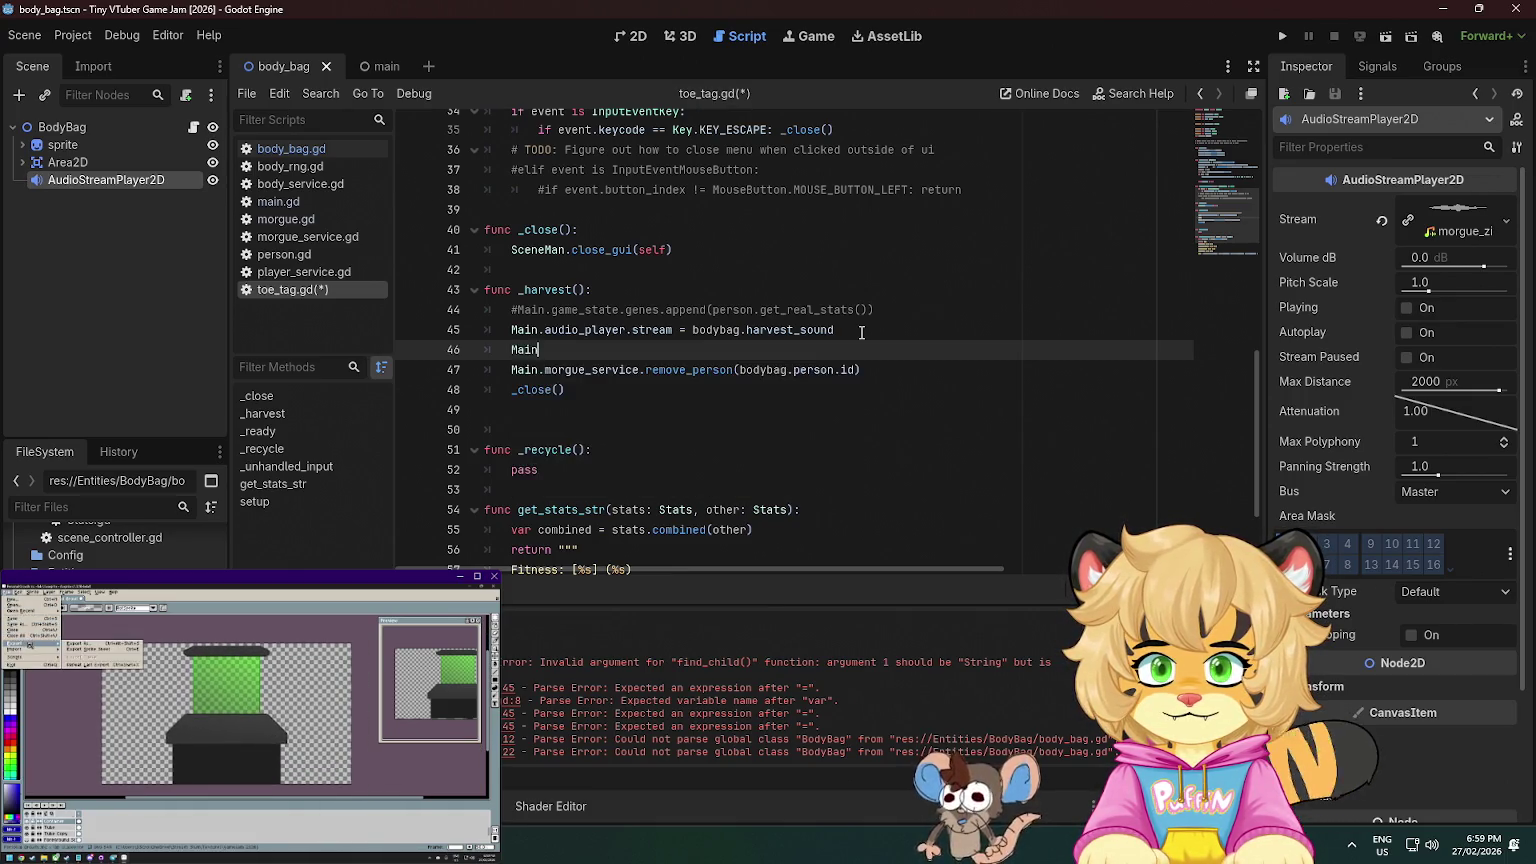
type(".audio_player.pi")
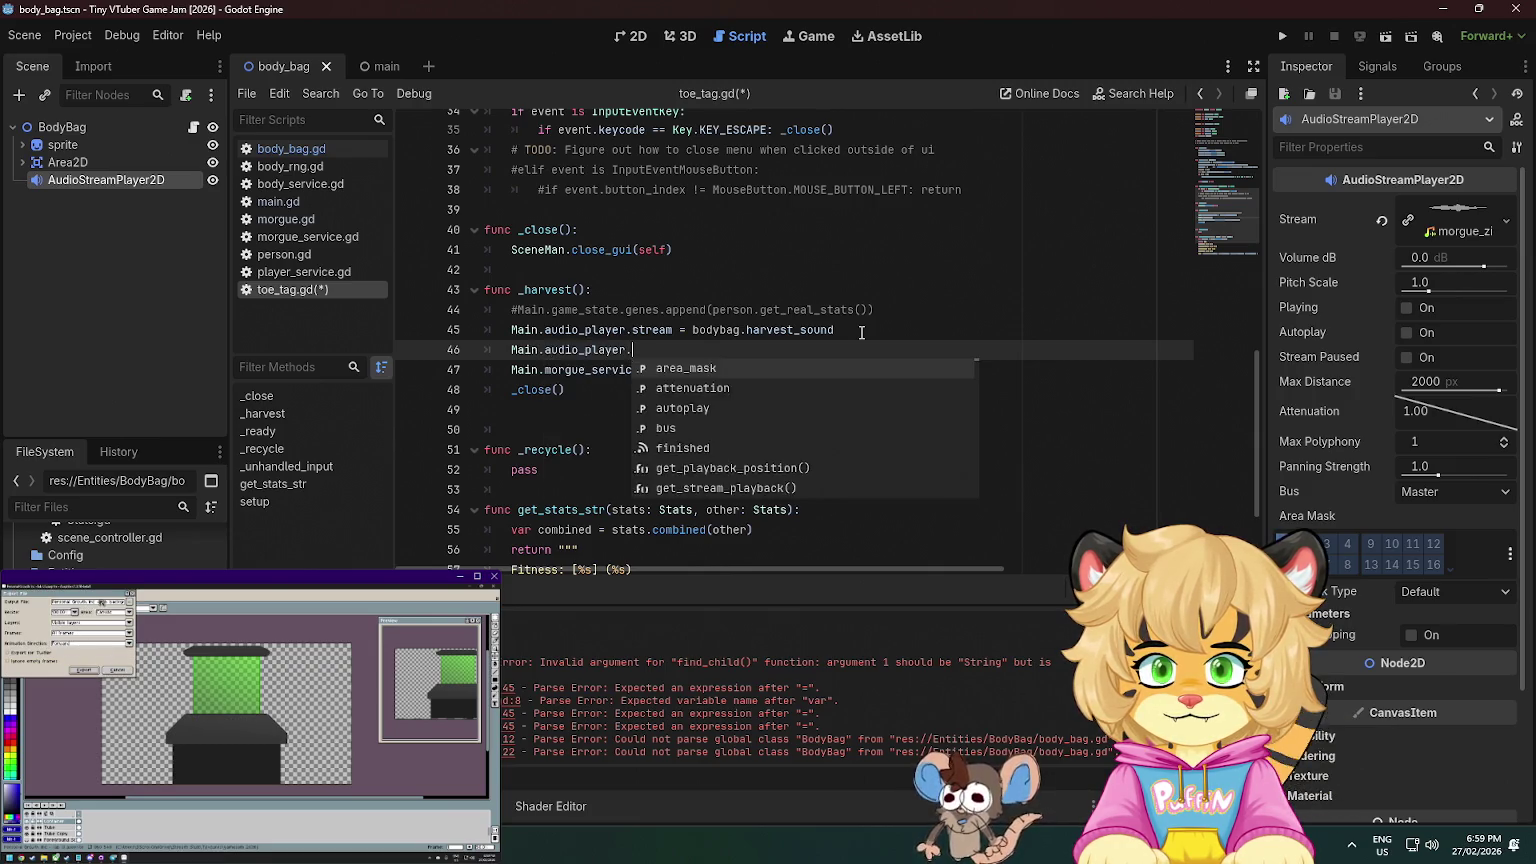
key("Return")
type("ra")
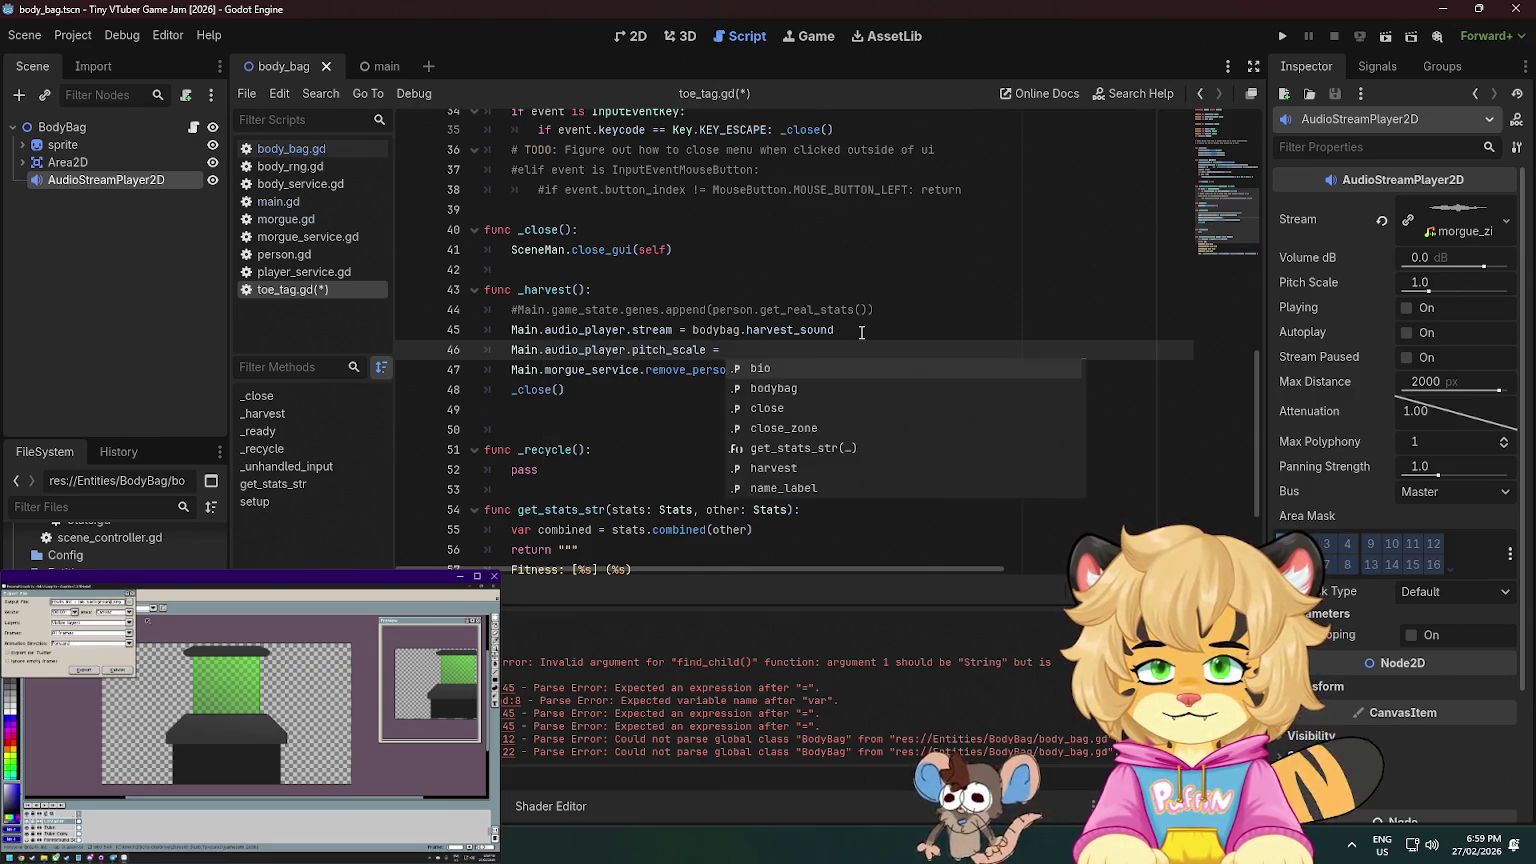
type("ndfra")
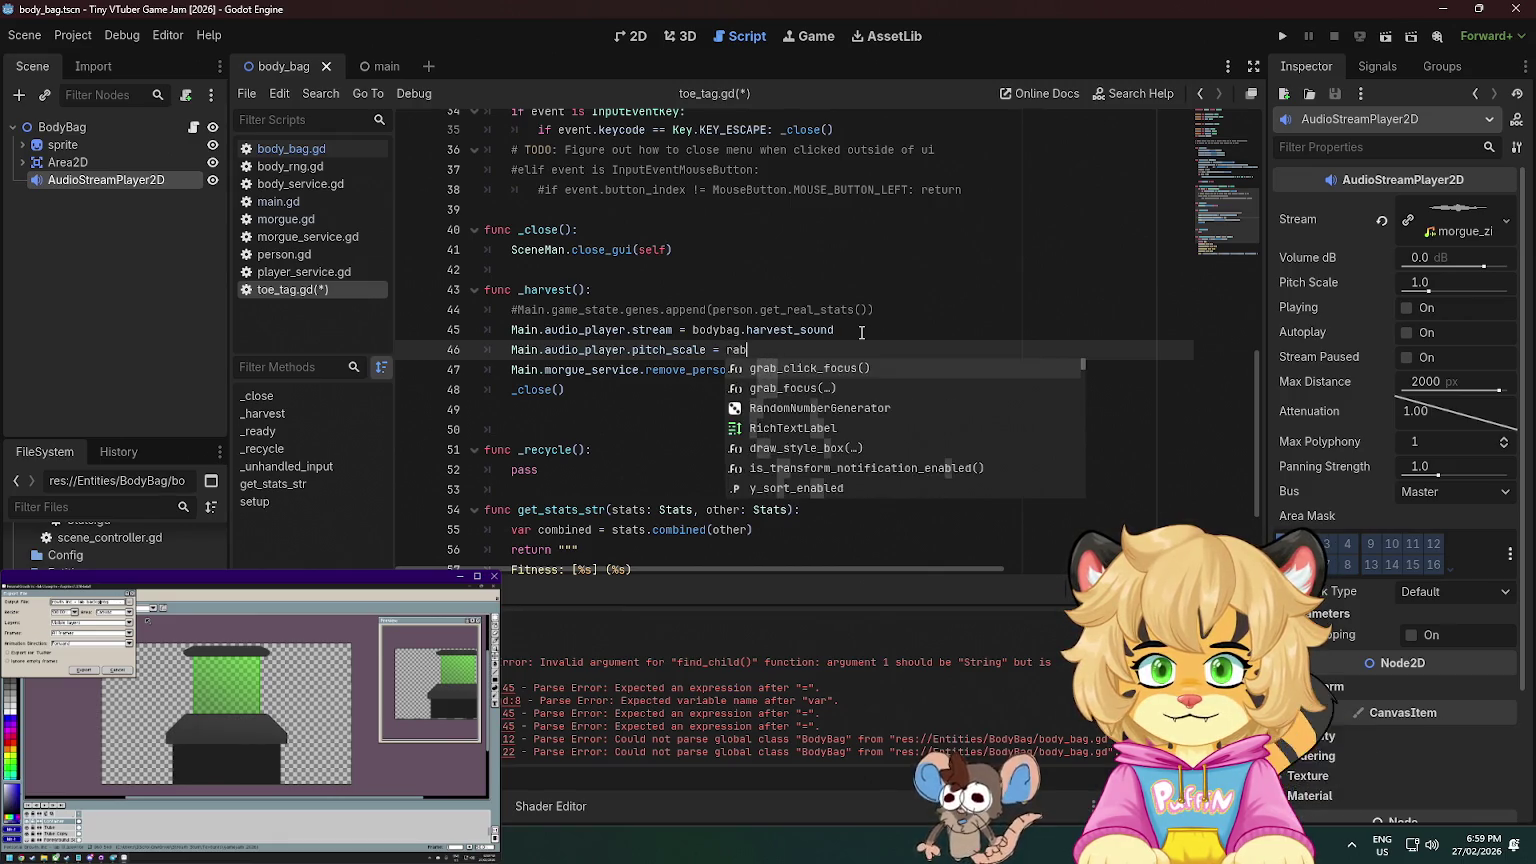
key("Return")
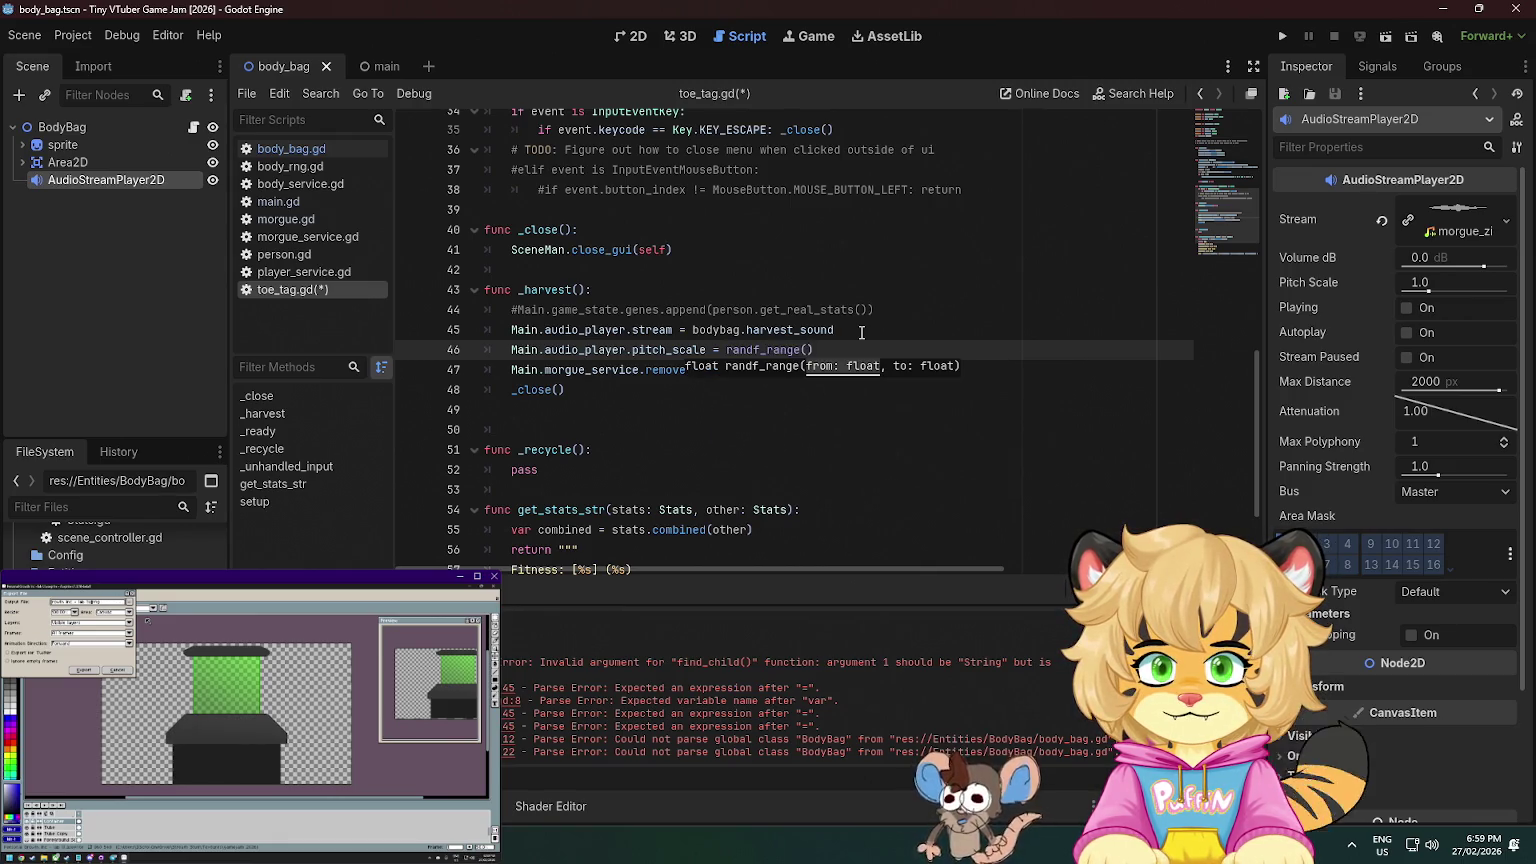
type("0.9, 1.1")
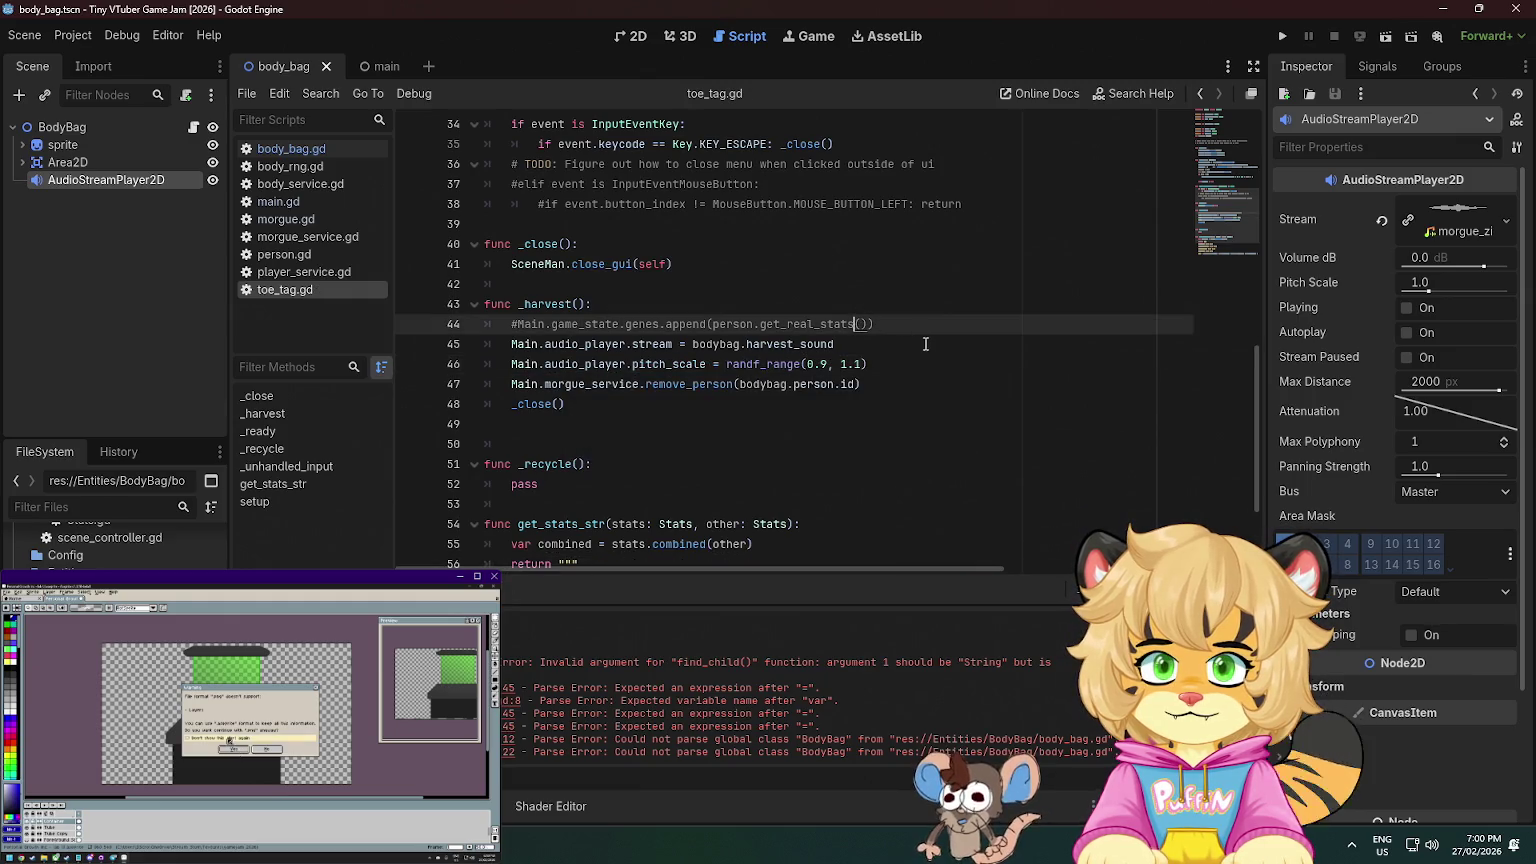
- Add Main.audio_player.play() before the remove_person call and save toe_tag.gd
scroll(880, 325, "down", 1)
left_click(901, 316)
key("ctrl+shift+Return")
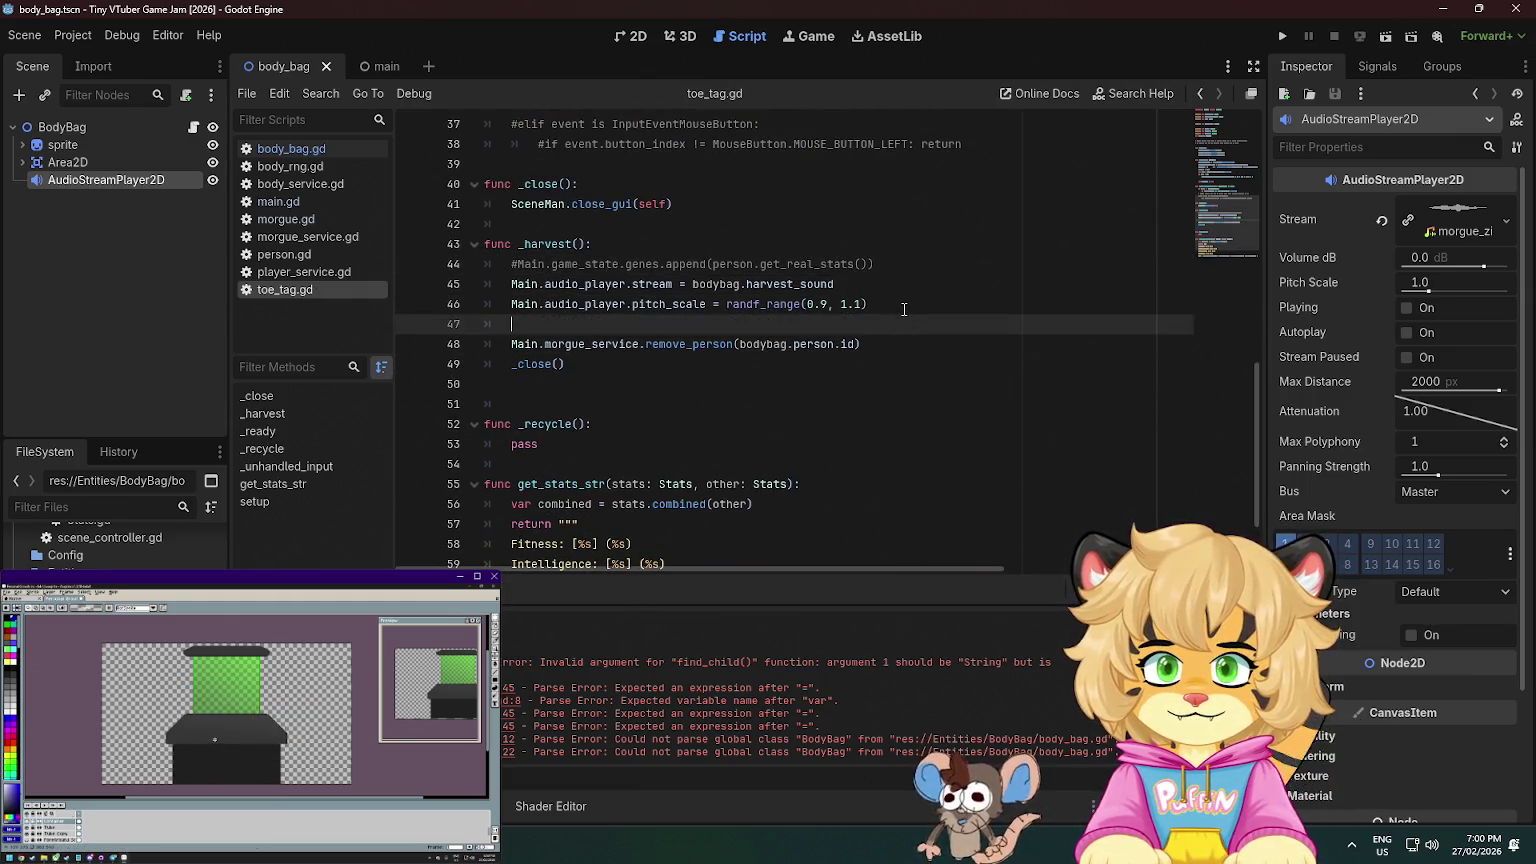
type("mainn")
key("BackSpace")
key("BackSpace")
key("Return")
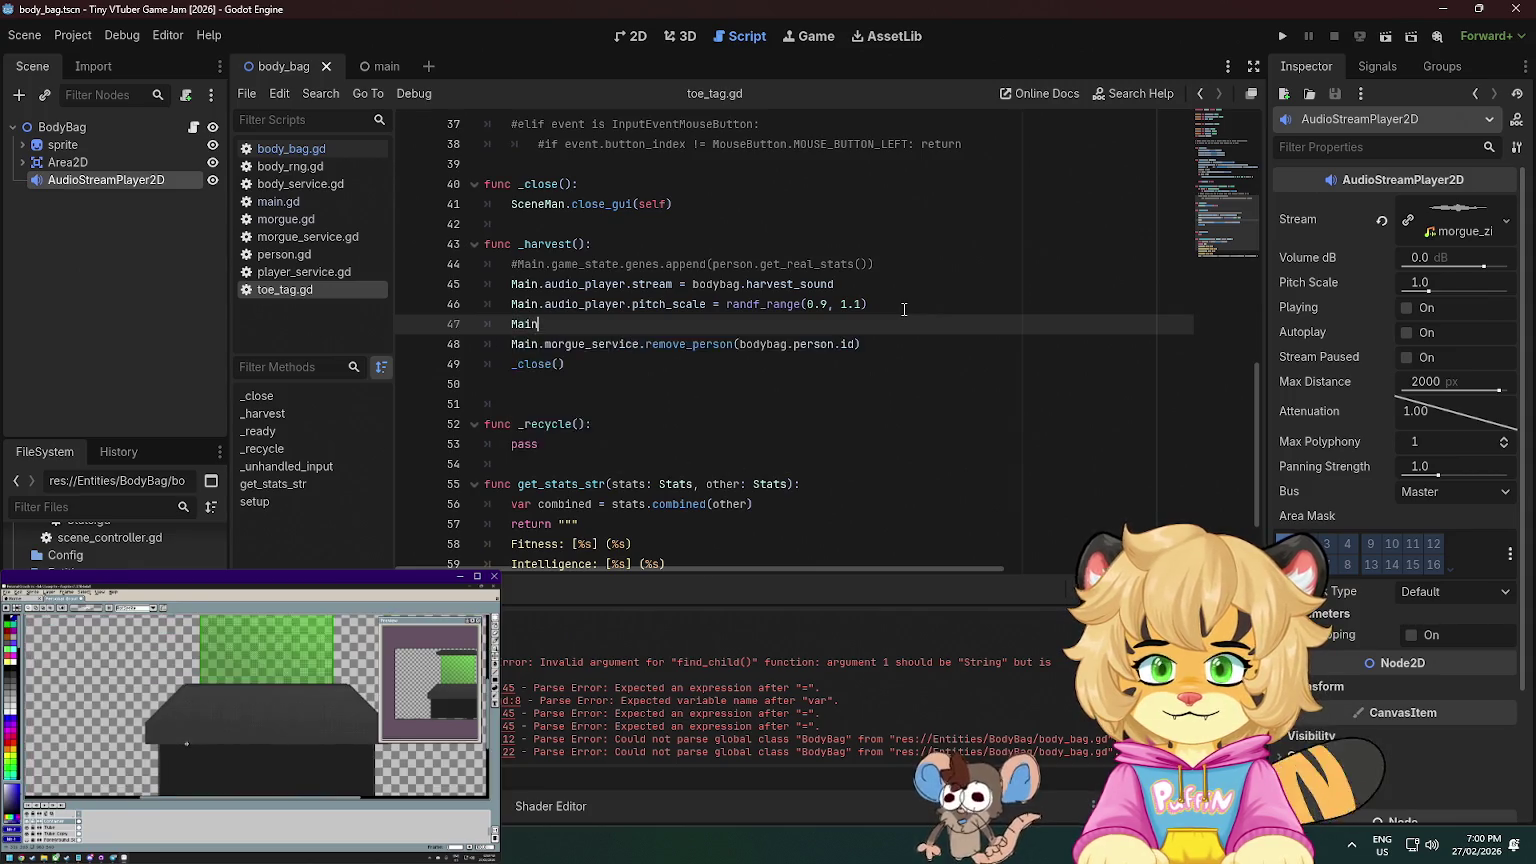
type(".audio_player.pla")
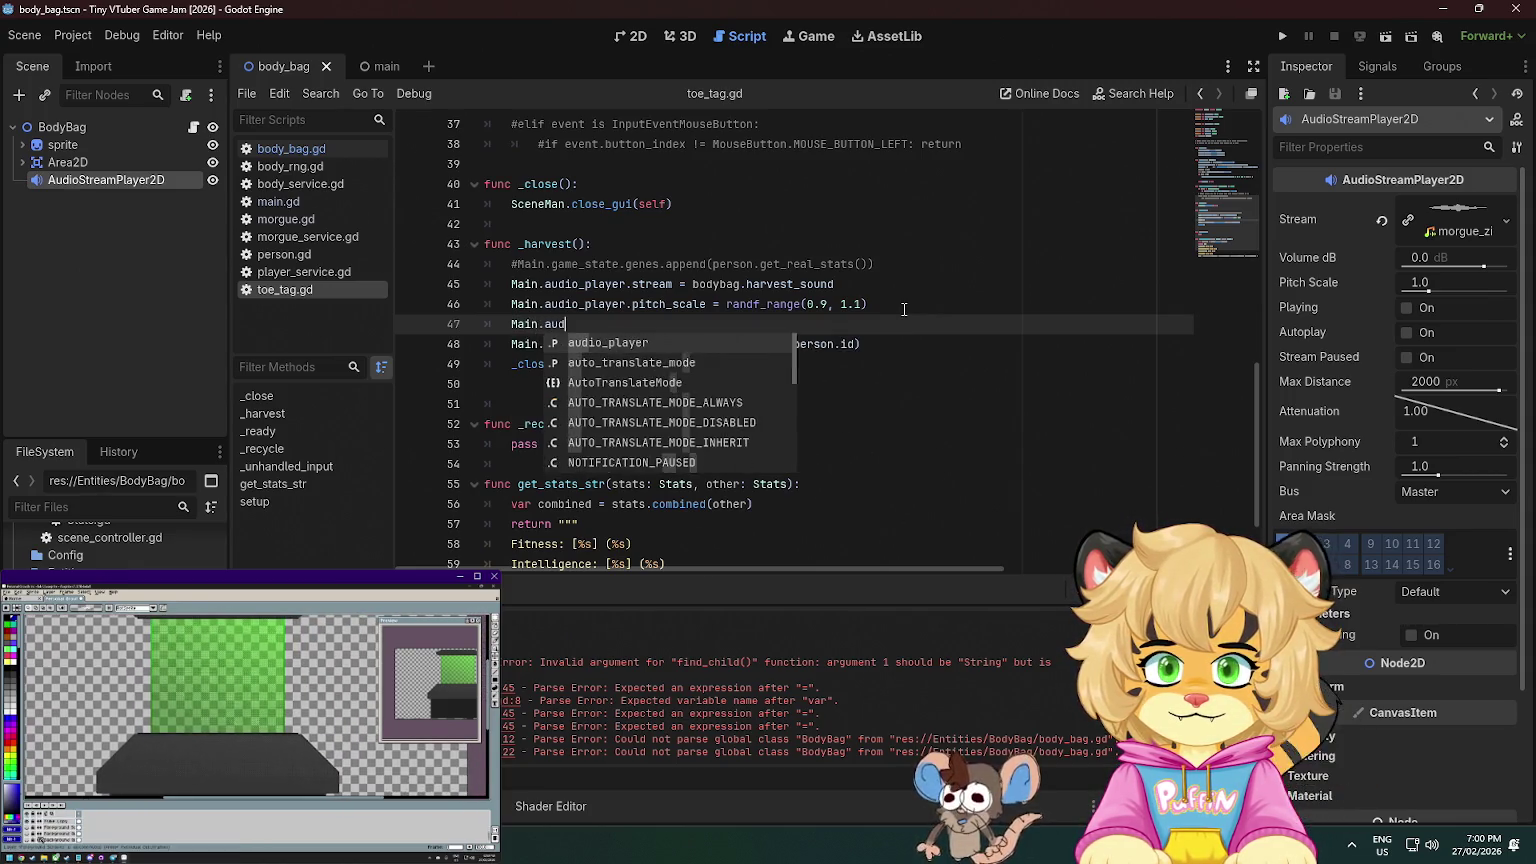
type("y")
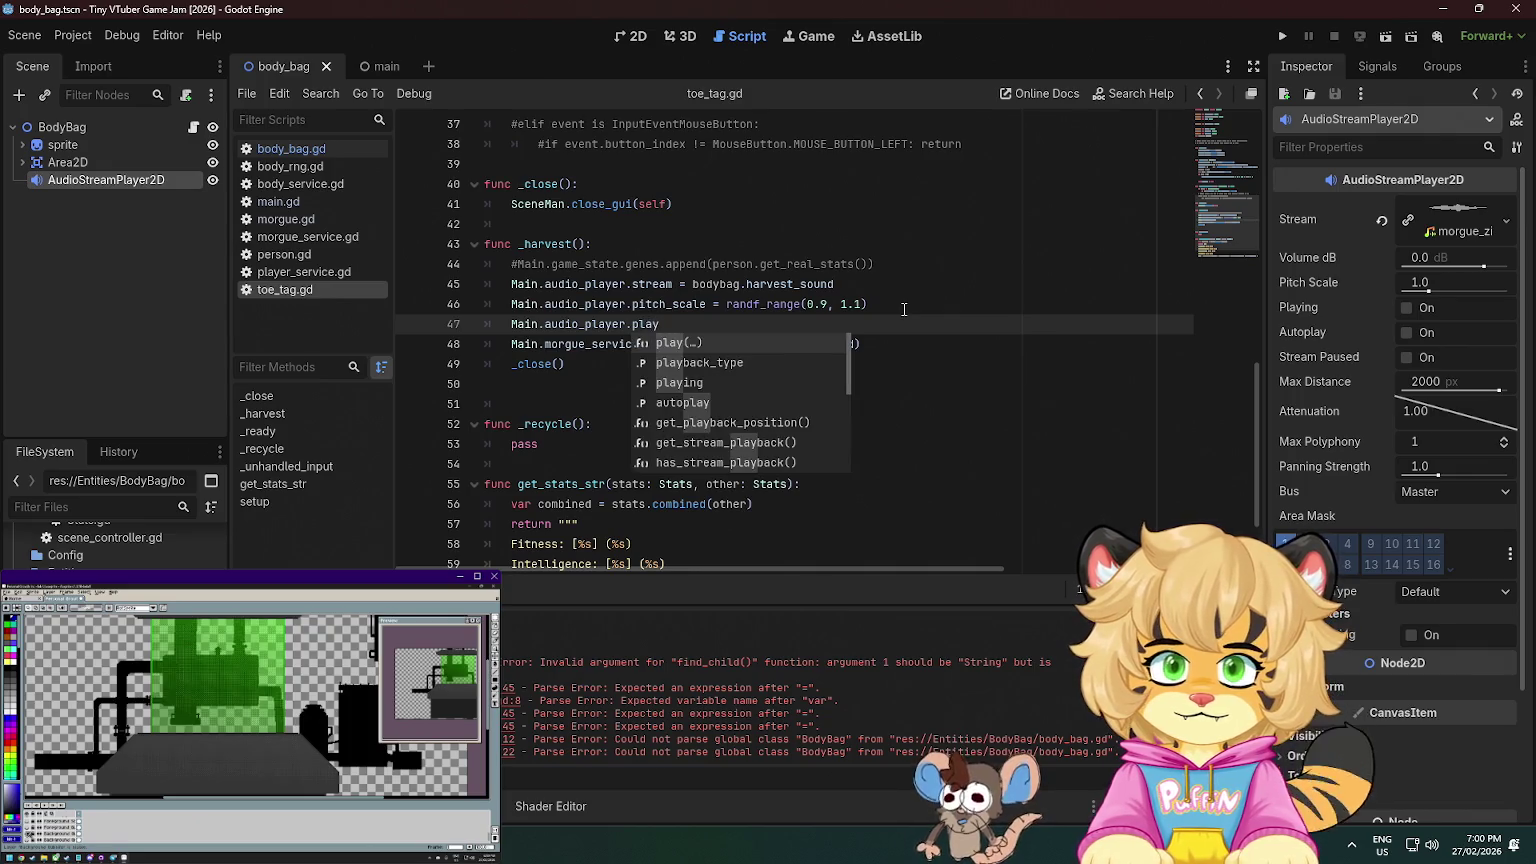
key("Return")
key("ctrl+s")
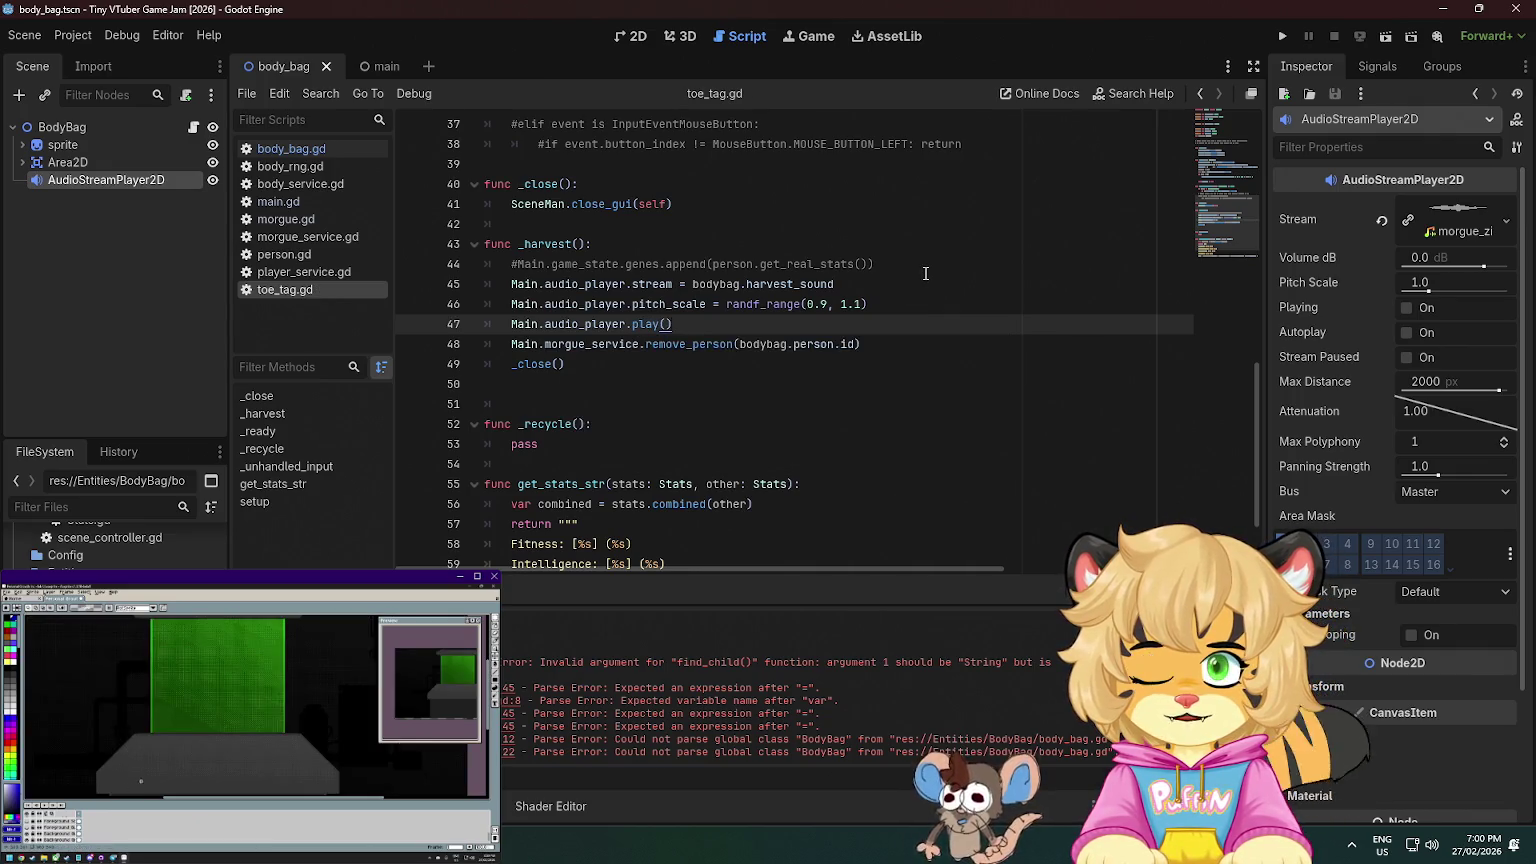
left_click(925, 273)
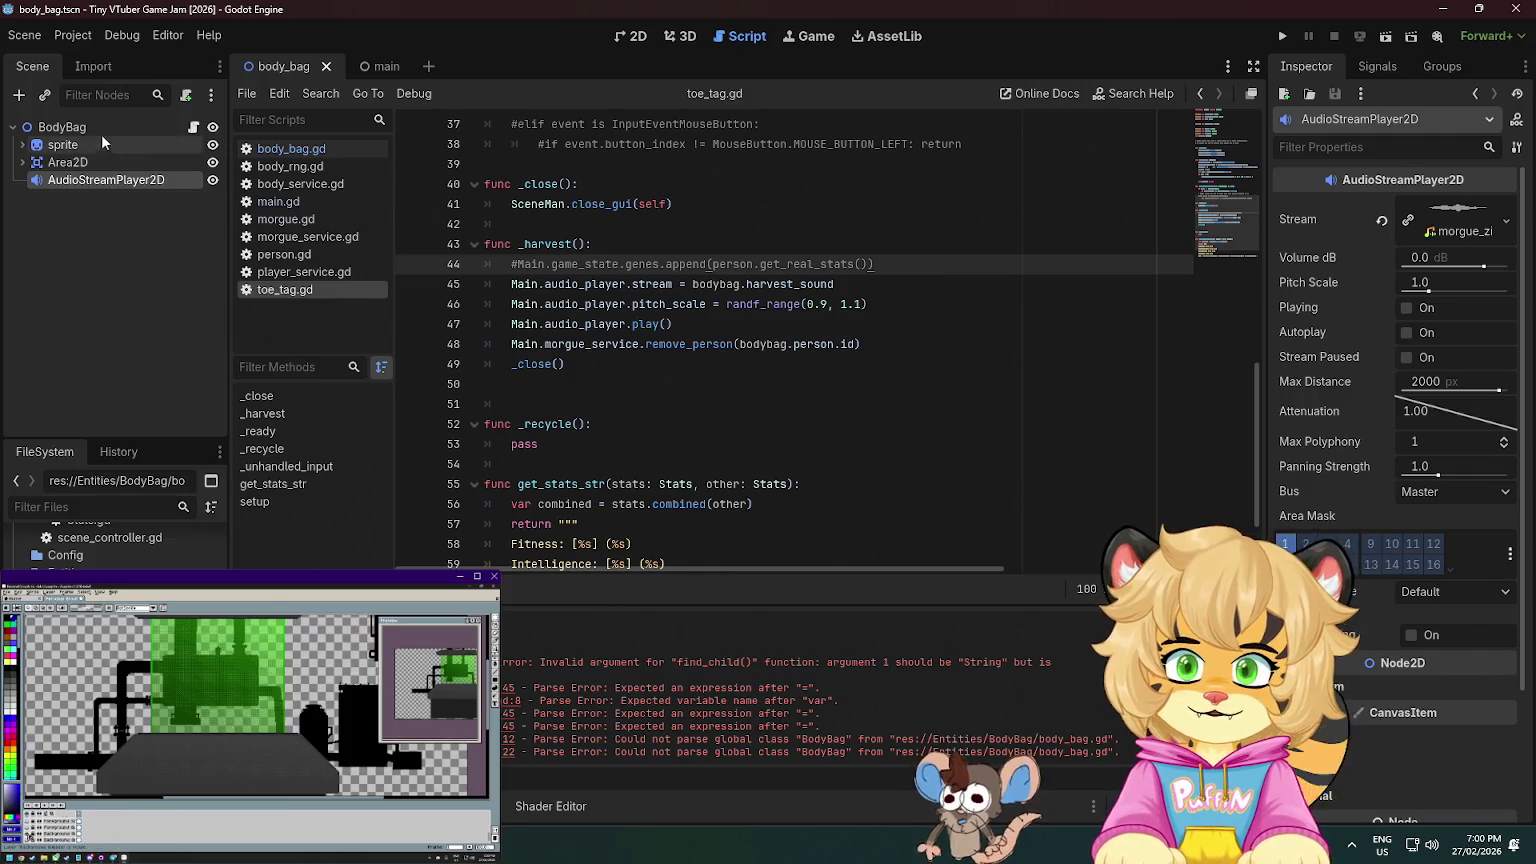
- Assign the body_harvest clip to BodyBag's Harvest Sound, then return to the Pixabay page in Firefox
left_click(62, 127)
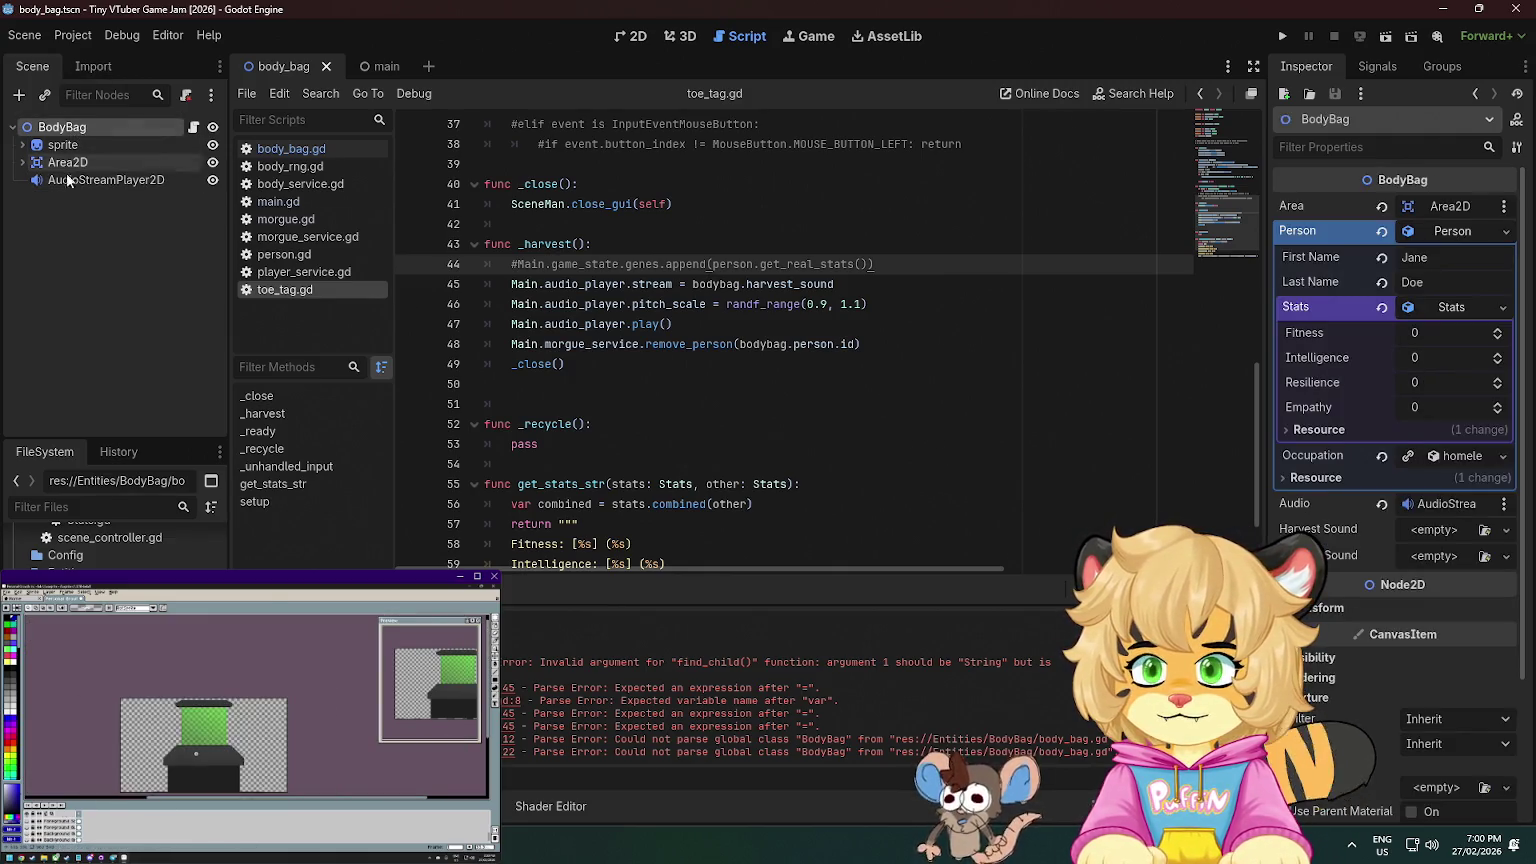
scroll(222, 728, "up", 1)
mouse_move(55, 846)
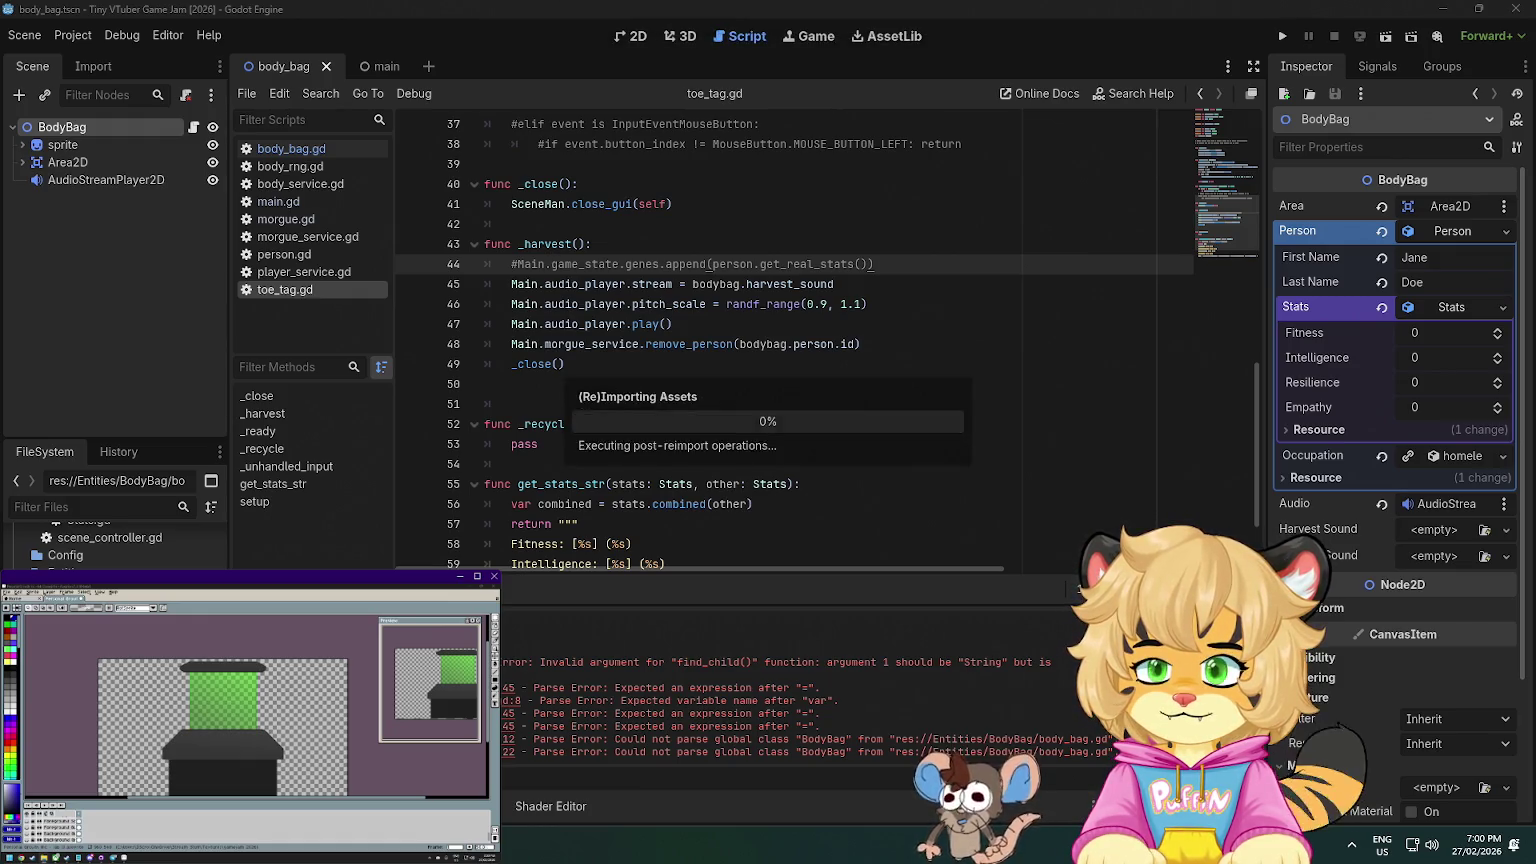
left_click(114, 182)
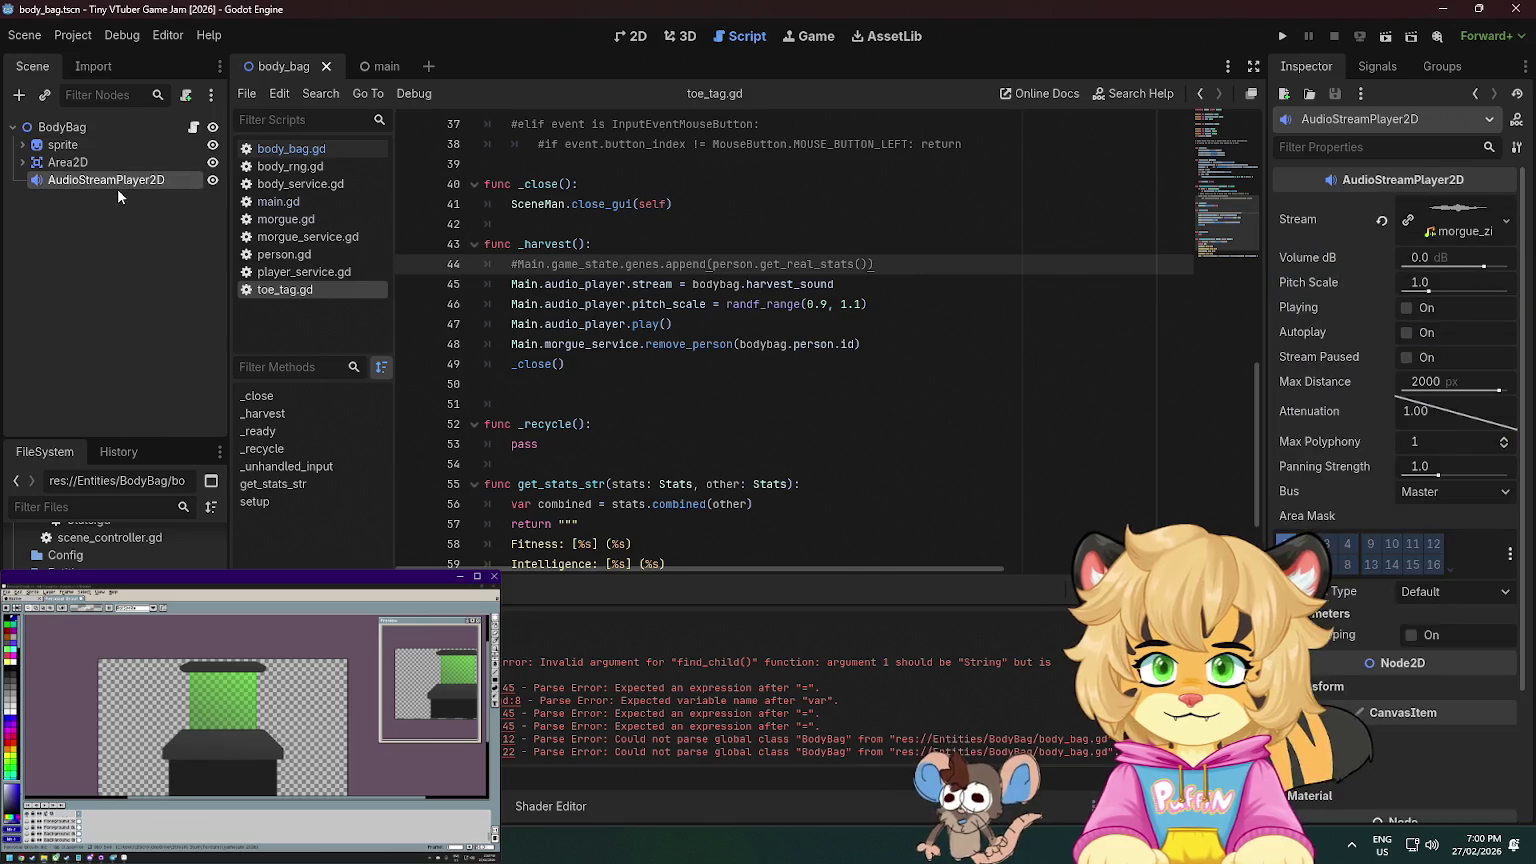
left_click(62, 127)
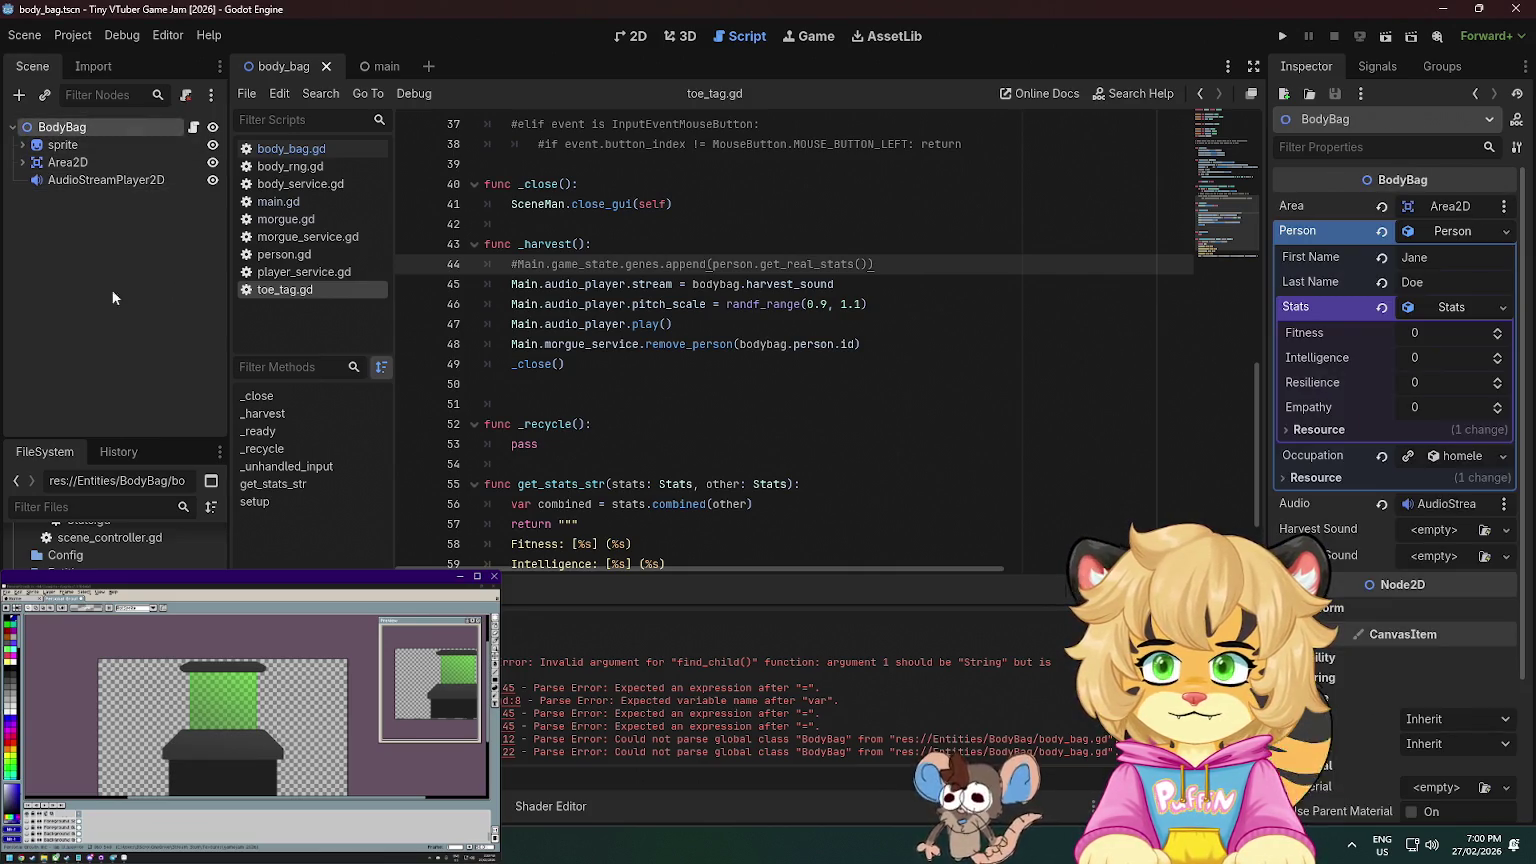
left_click_drag(100, 590, 1447, 531)
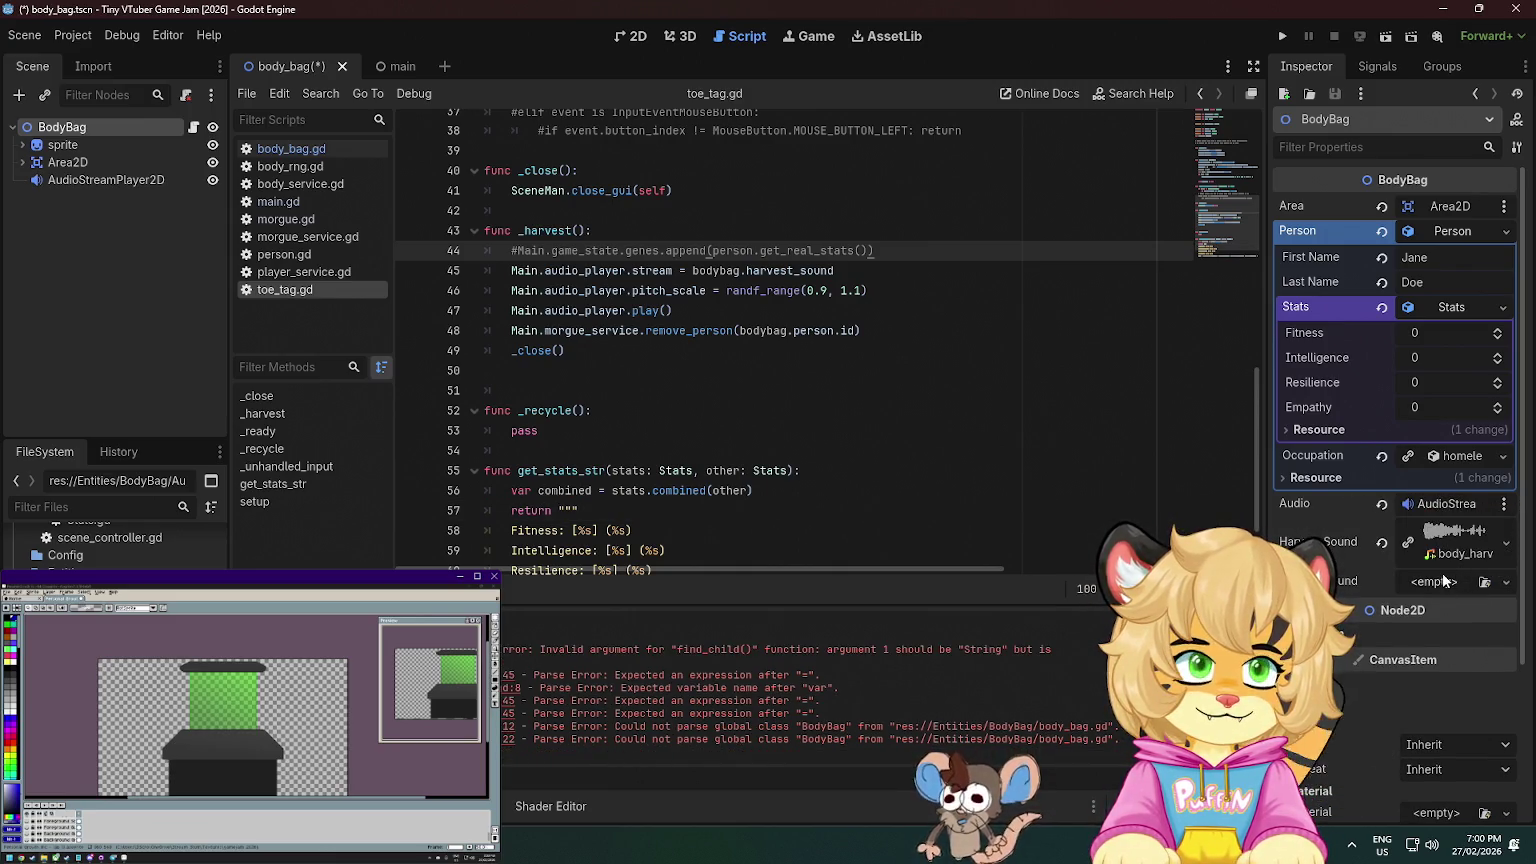
key("alt+Tab")
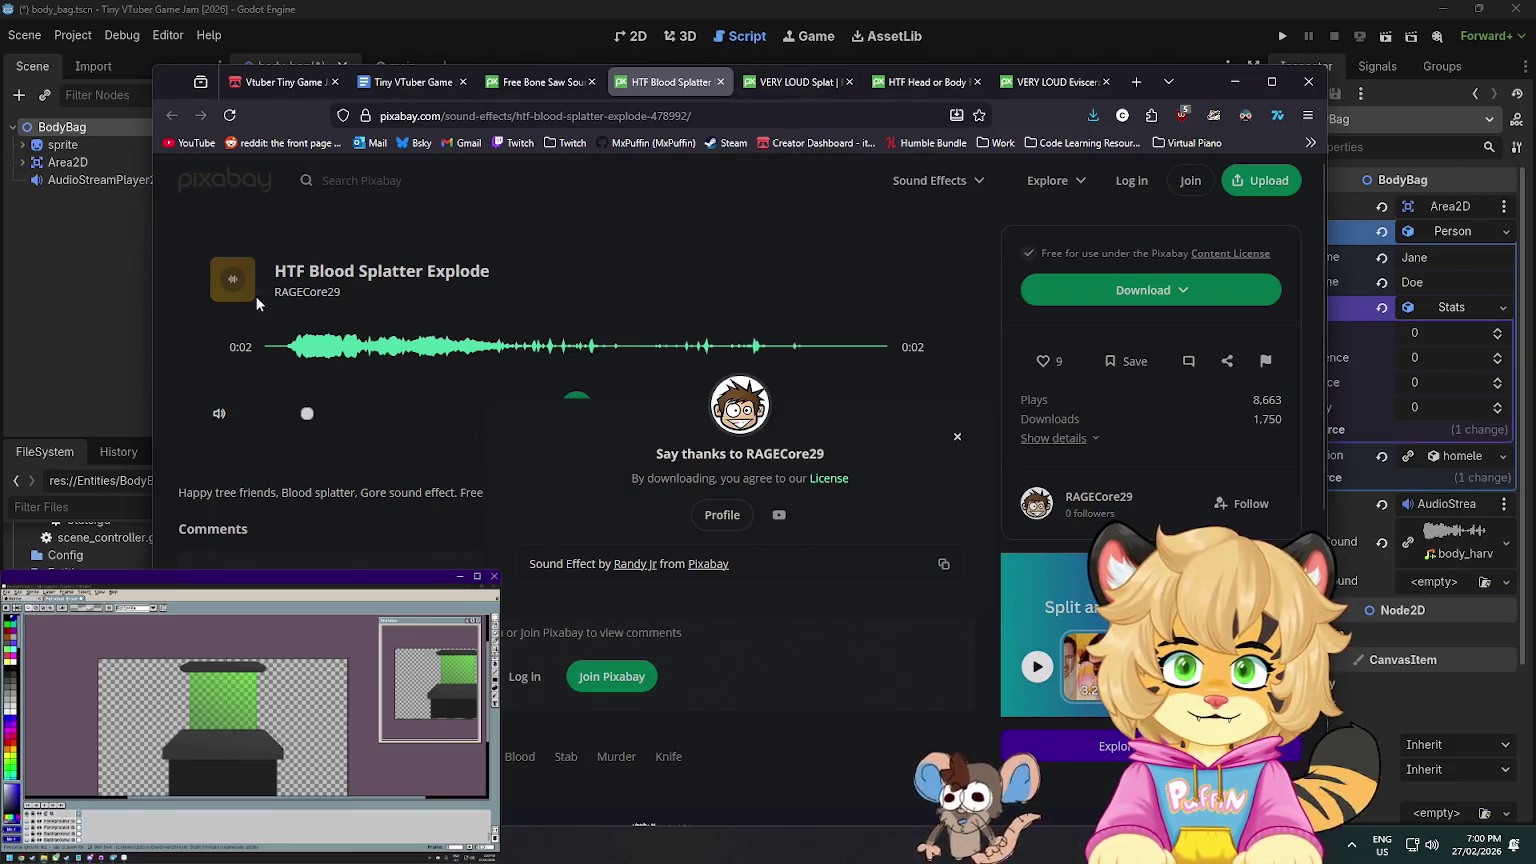
- Preview the HTF Blood Splatter Explode, VERY LOUD Splat and HTF Head or Body Rips Apart sounds
left_click(688, 348)
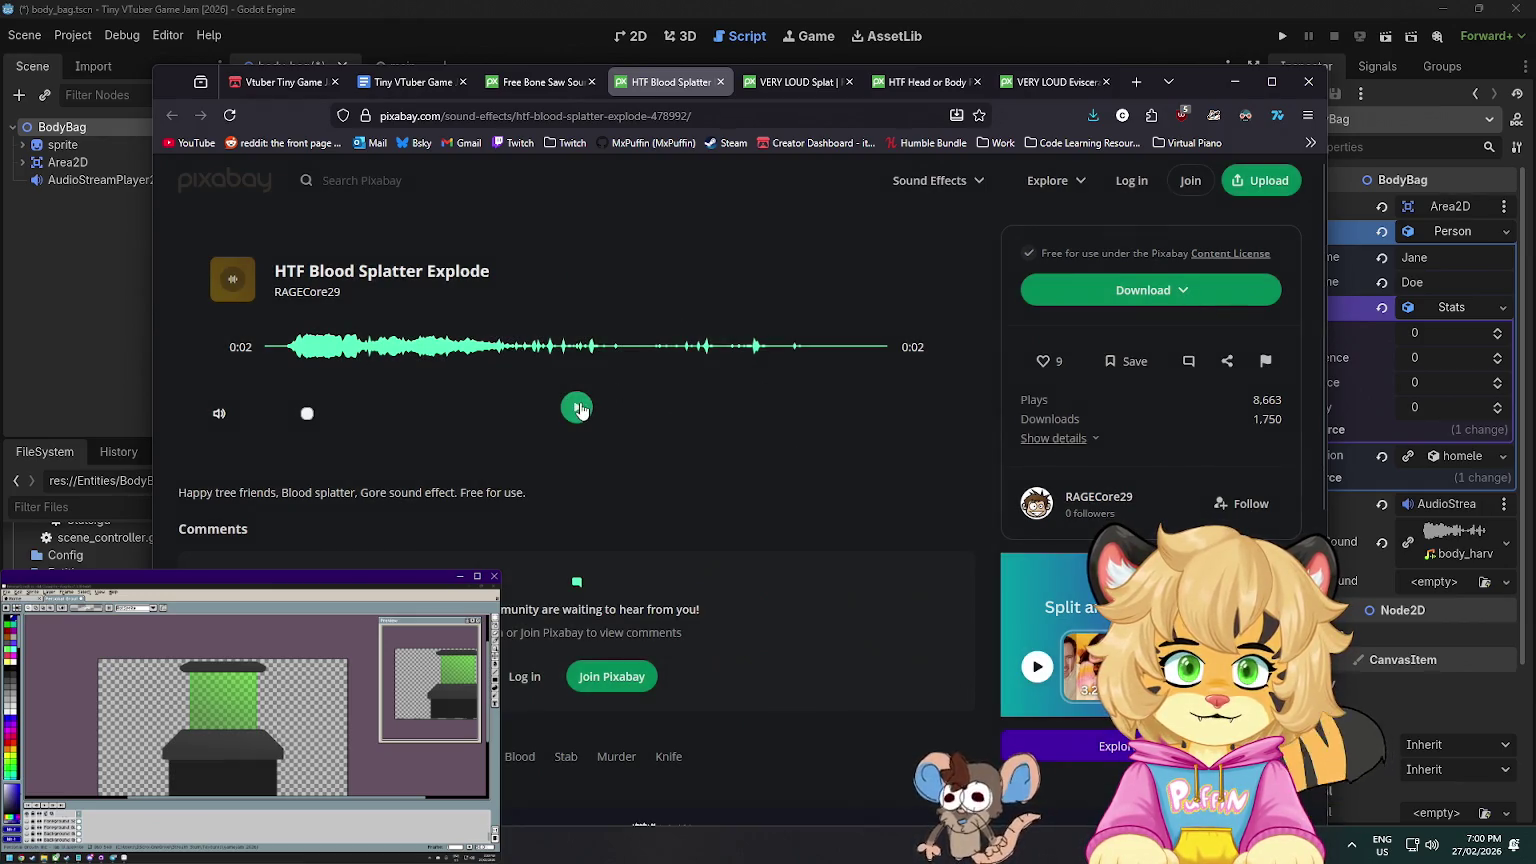
left_click(578, 408)
left_click(799, 84)
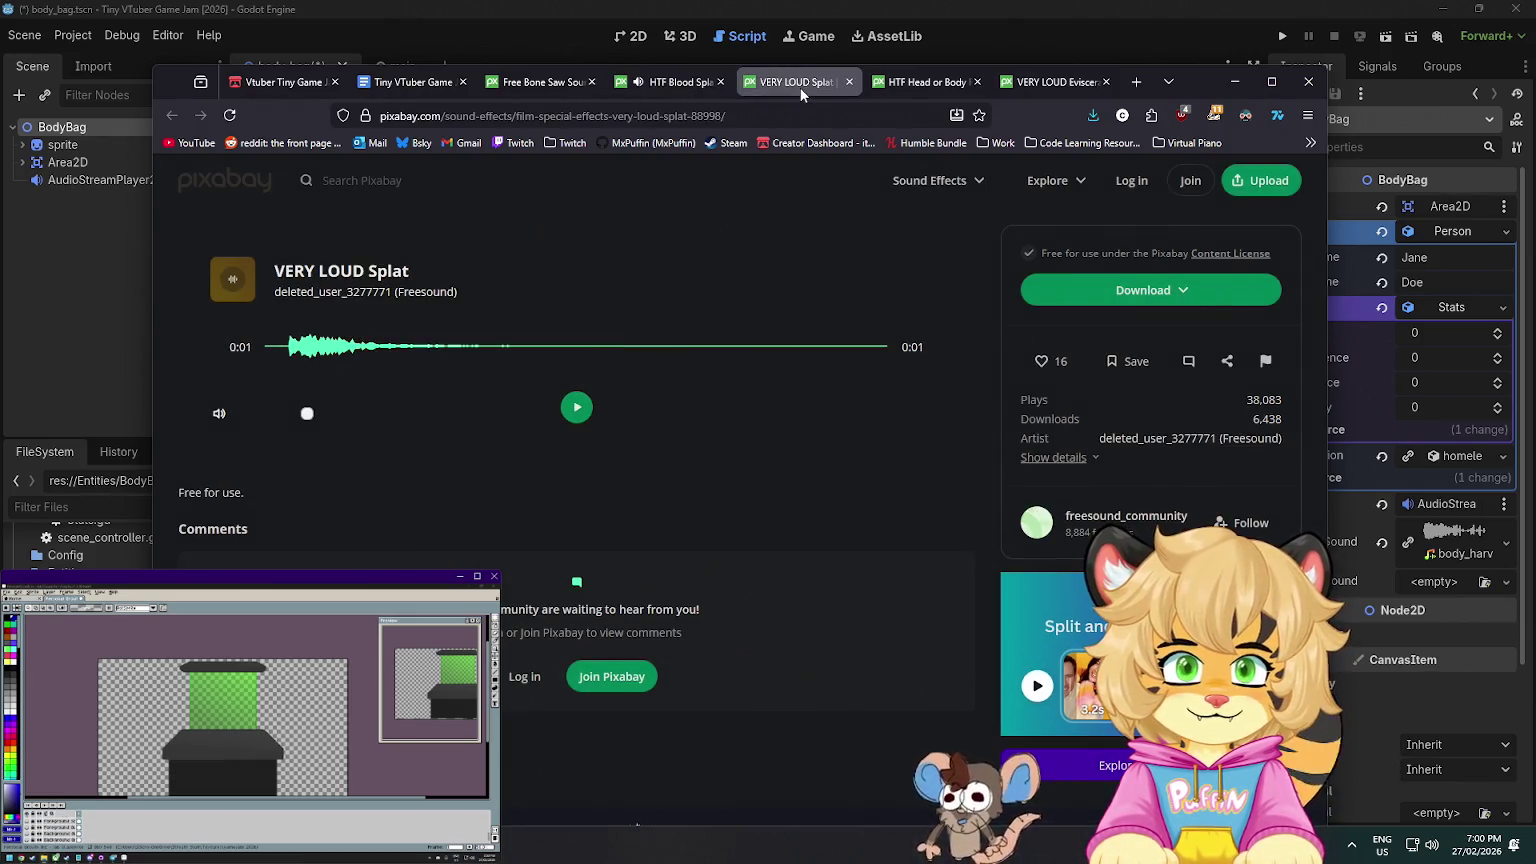
left_click(576, 407)
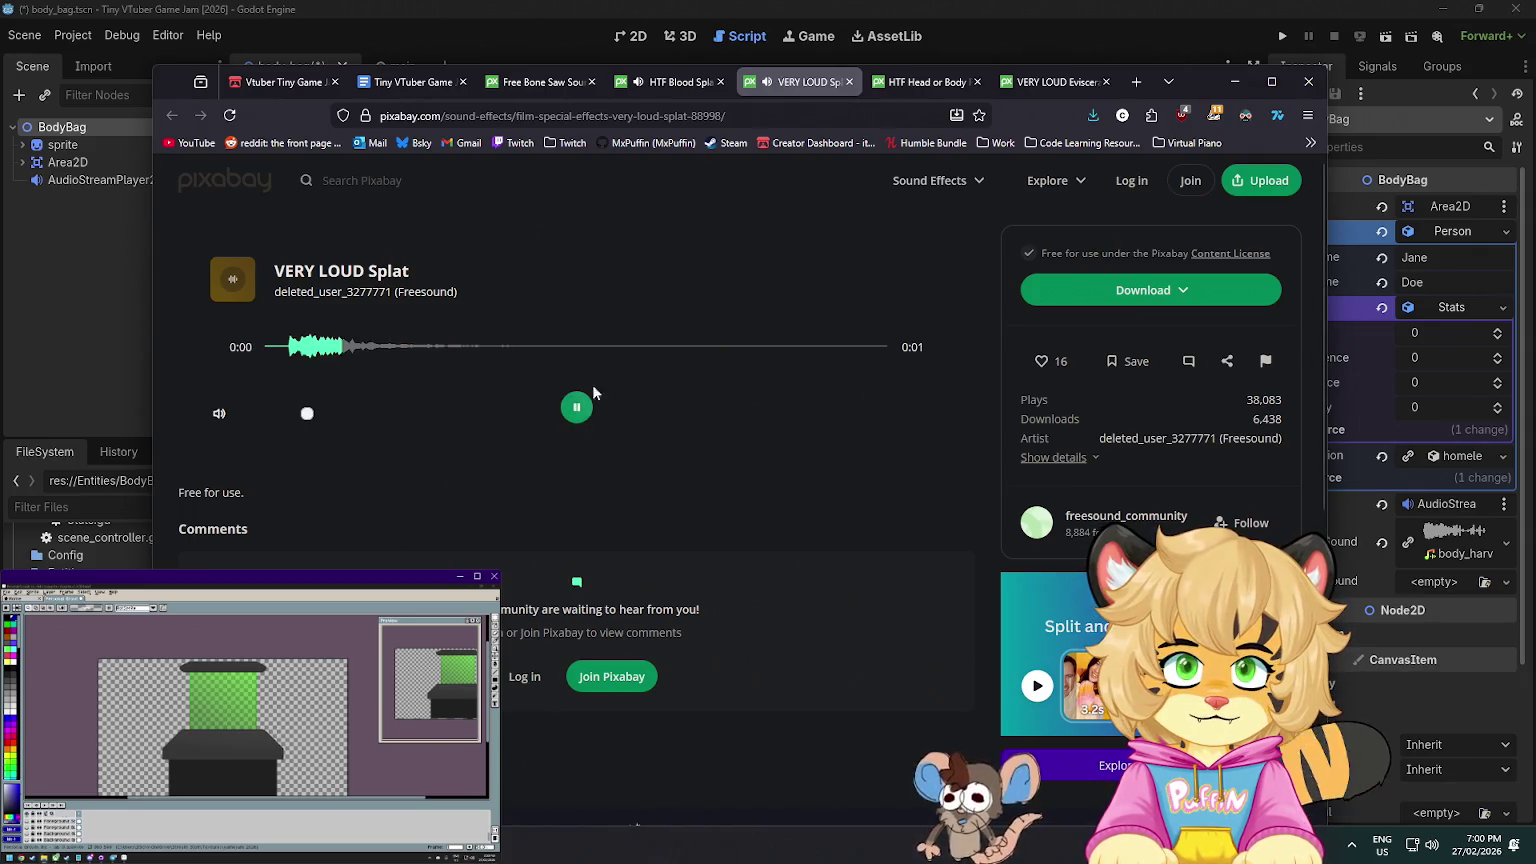
left_click(890, 84)
left_click(576, 407)
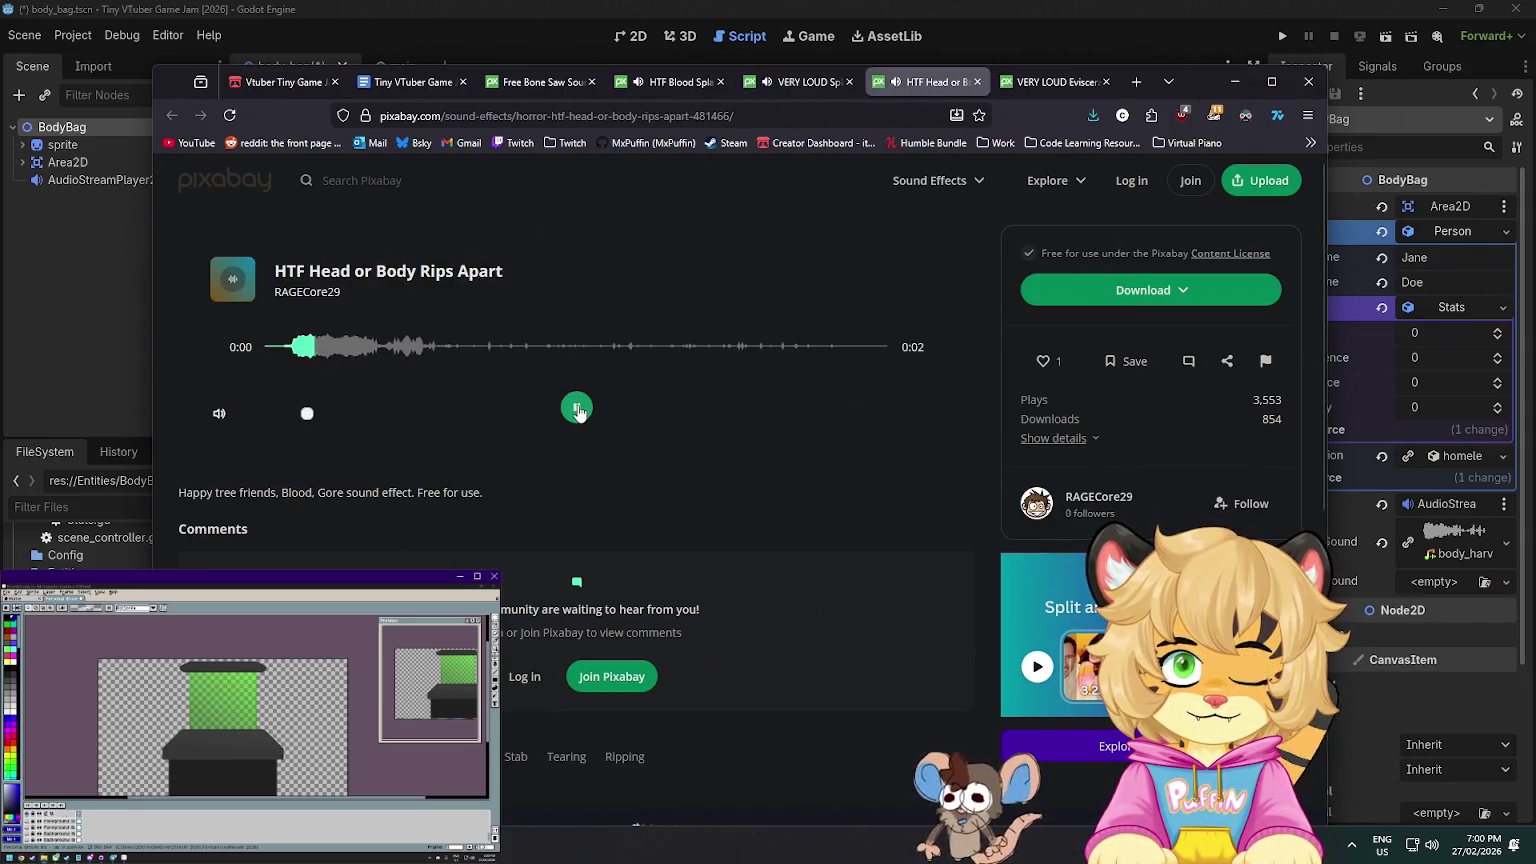
- Compare VERY LOUD Eviscerating 2 against replays of Blood Splatter Explode and Head or Body Rips Apart
left_click(1062, 84)
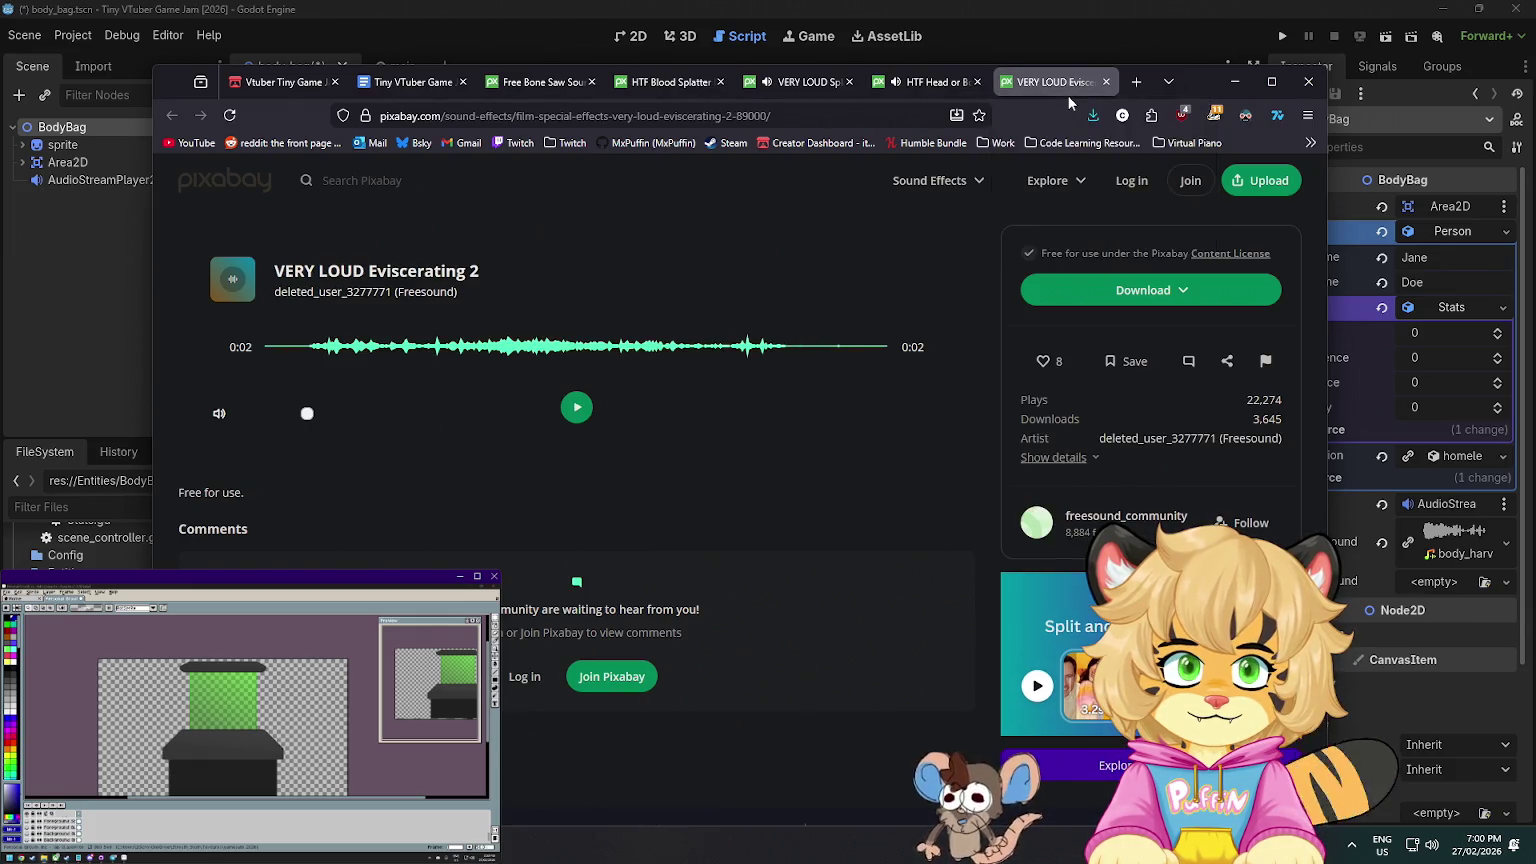
left_click(576, 407)
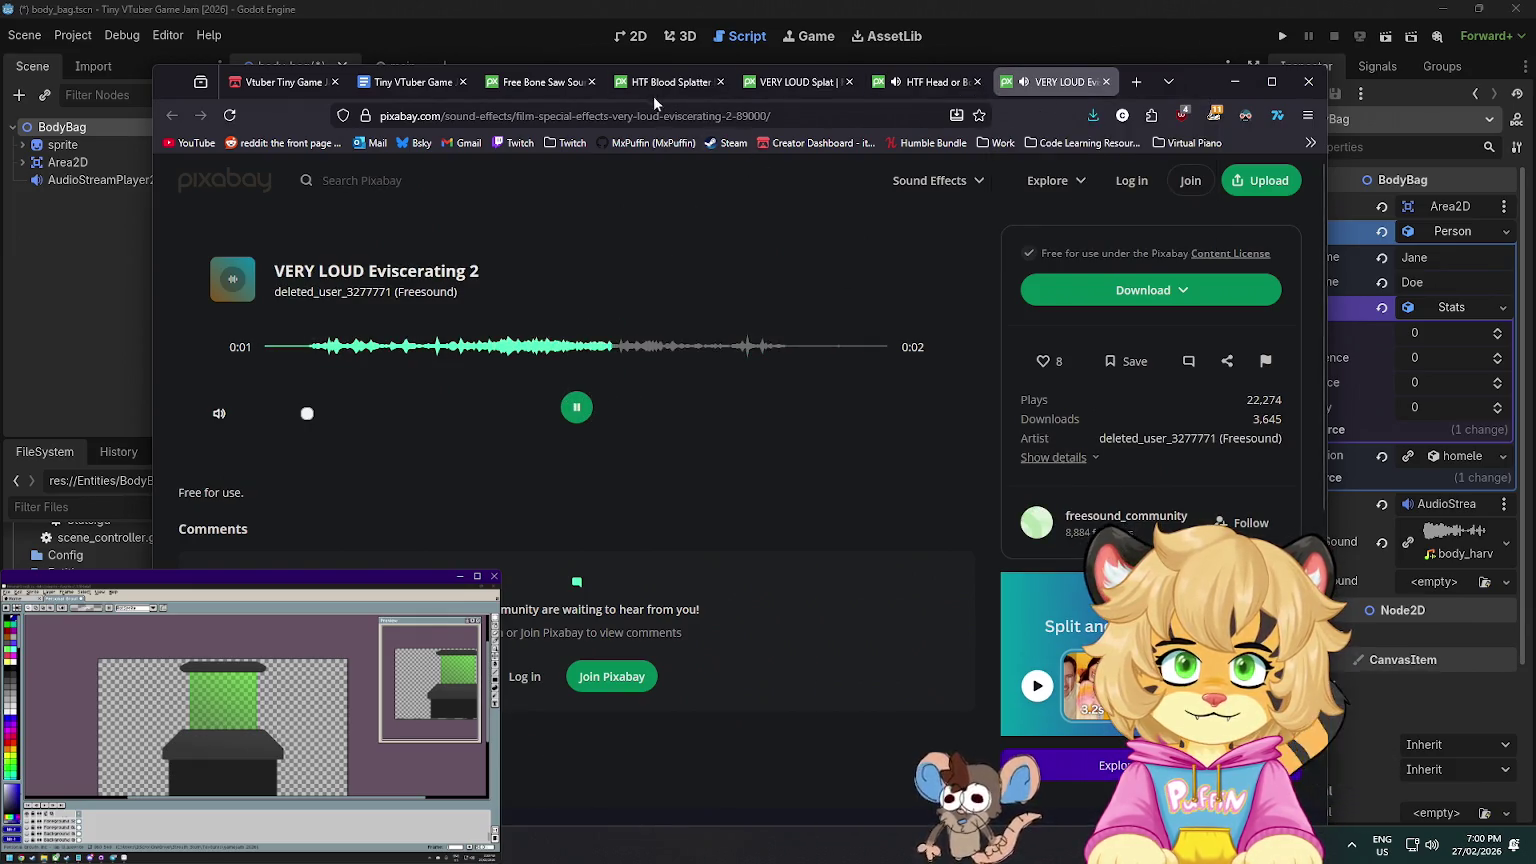
left_click(668, 82)
left_click(576, 407)
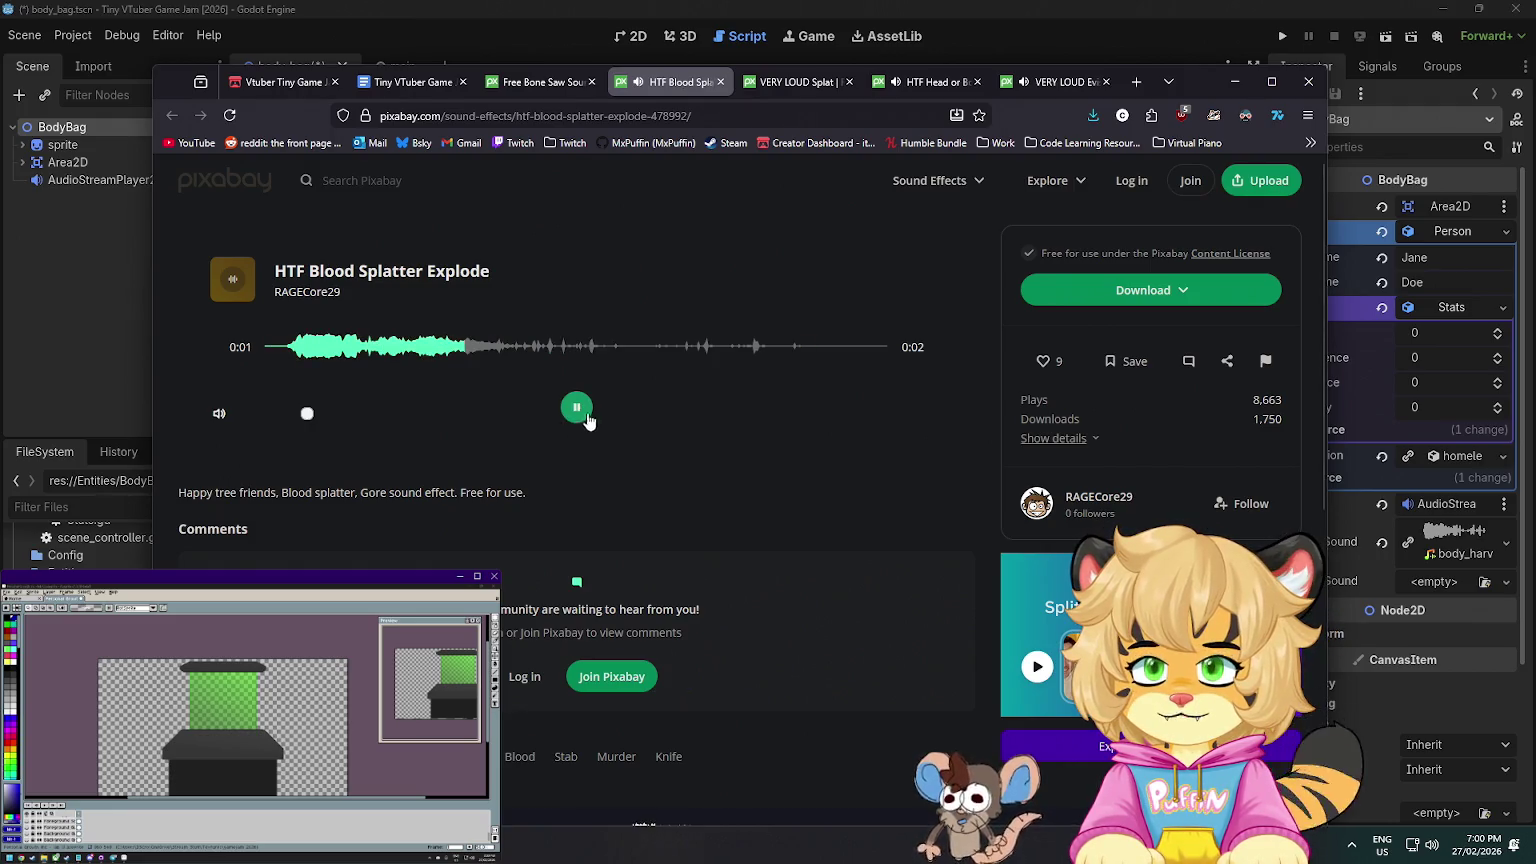
left_click(930, 83)
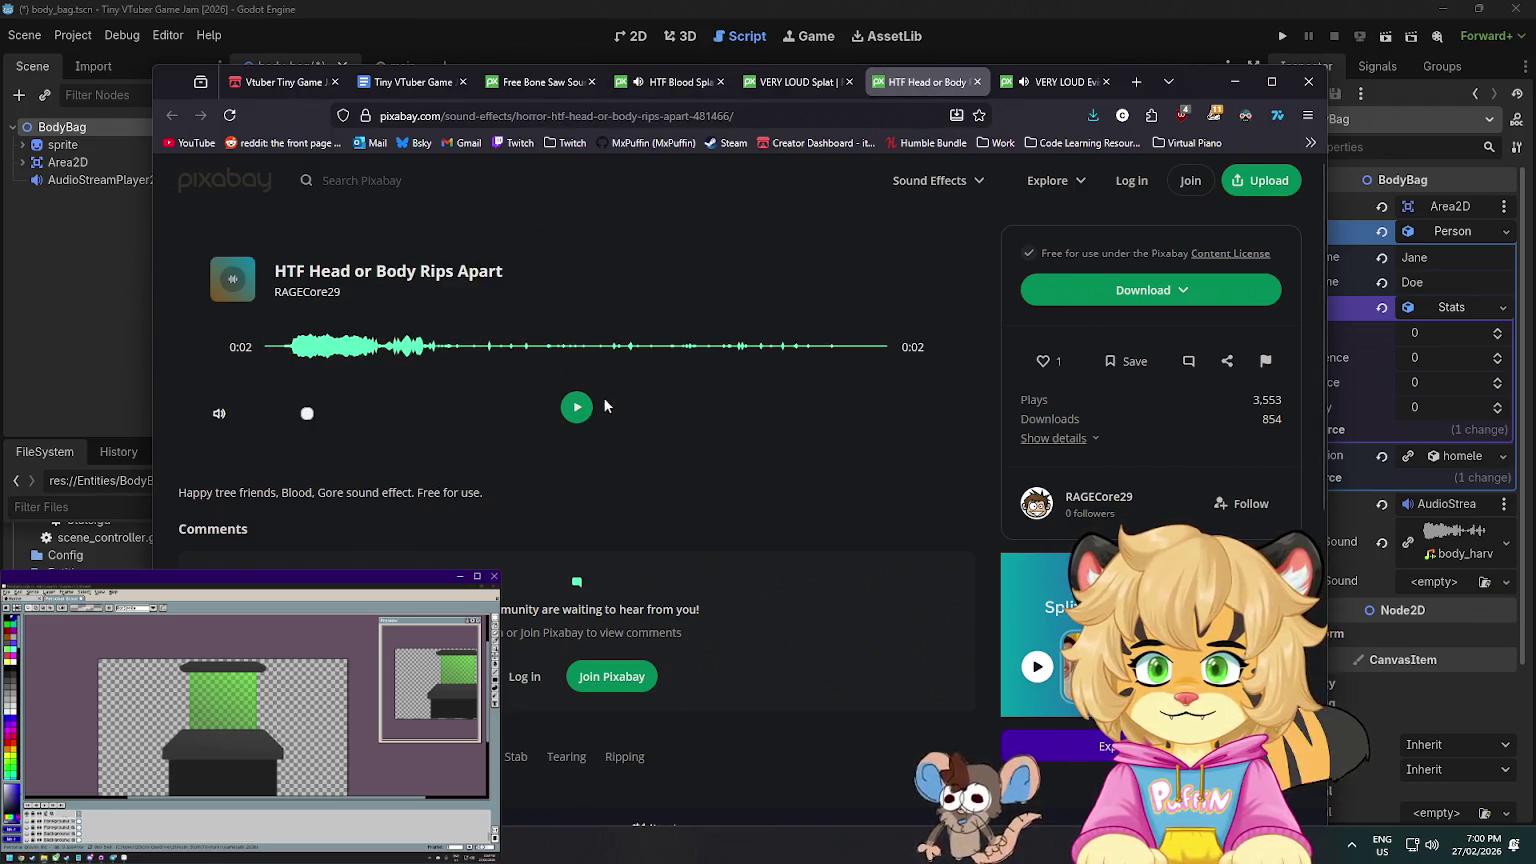
left_click(576, 410)
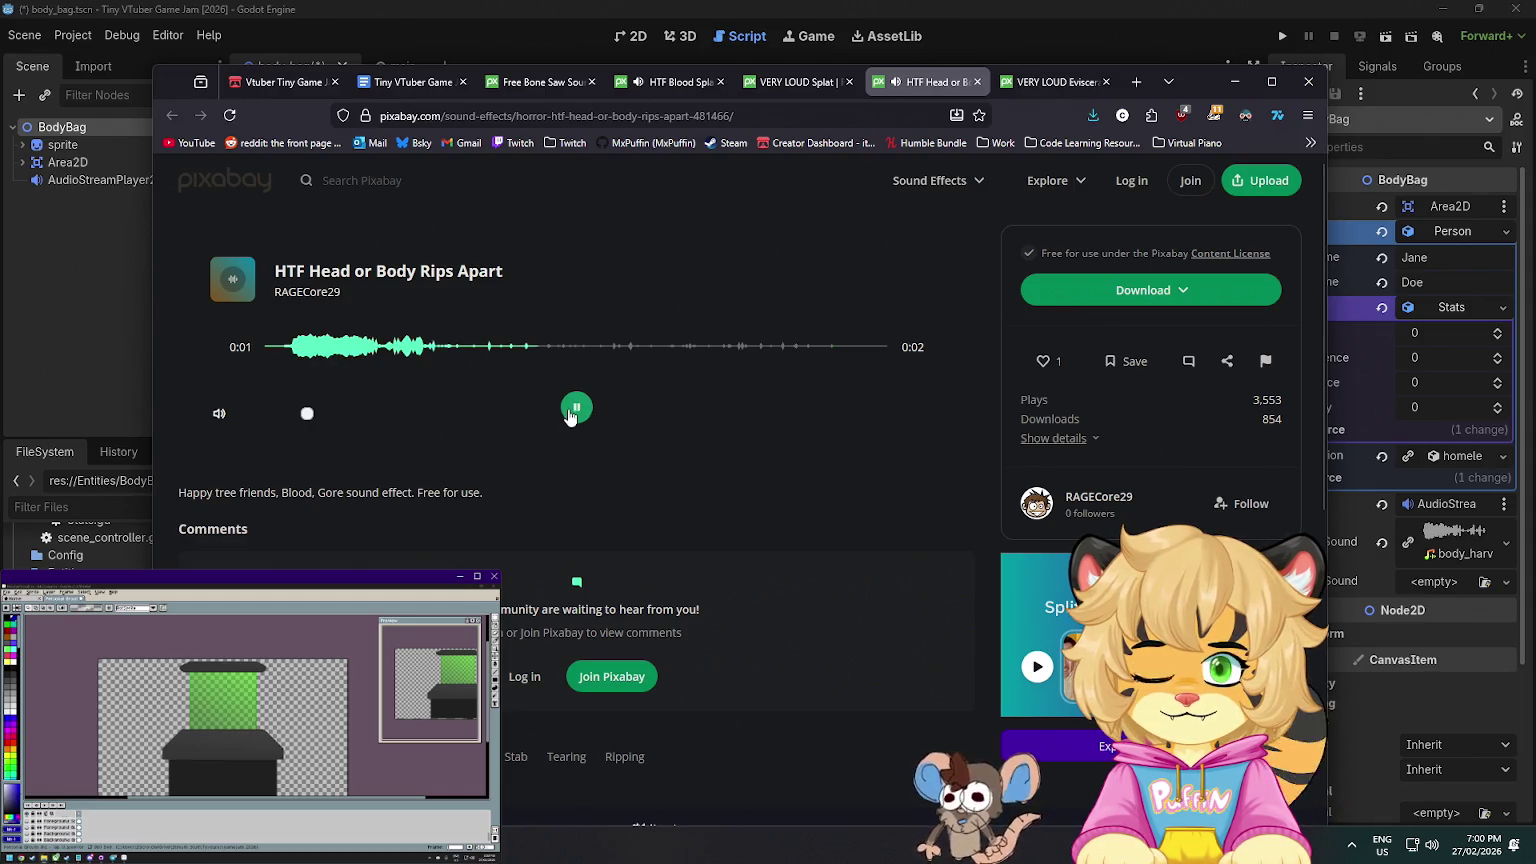
- Download VERY LOUD Eviscerating 2 as an MP3 under a new body_ file name, then close its page
left_click(1050, 82)
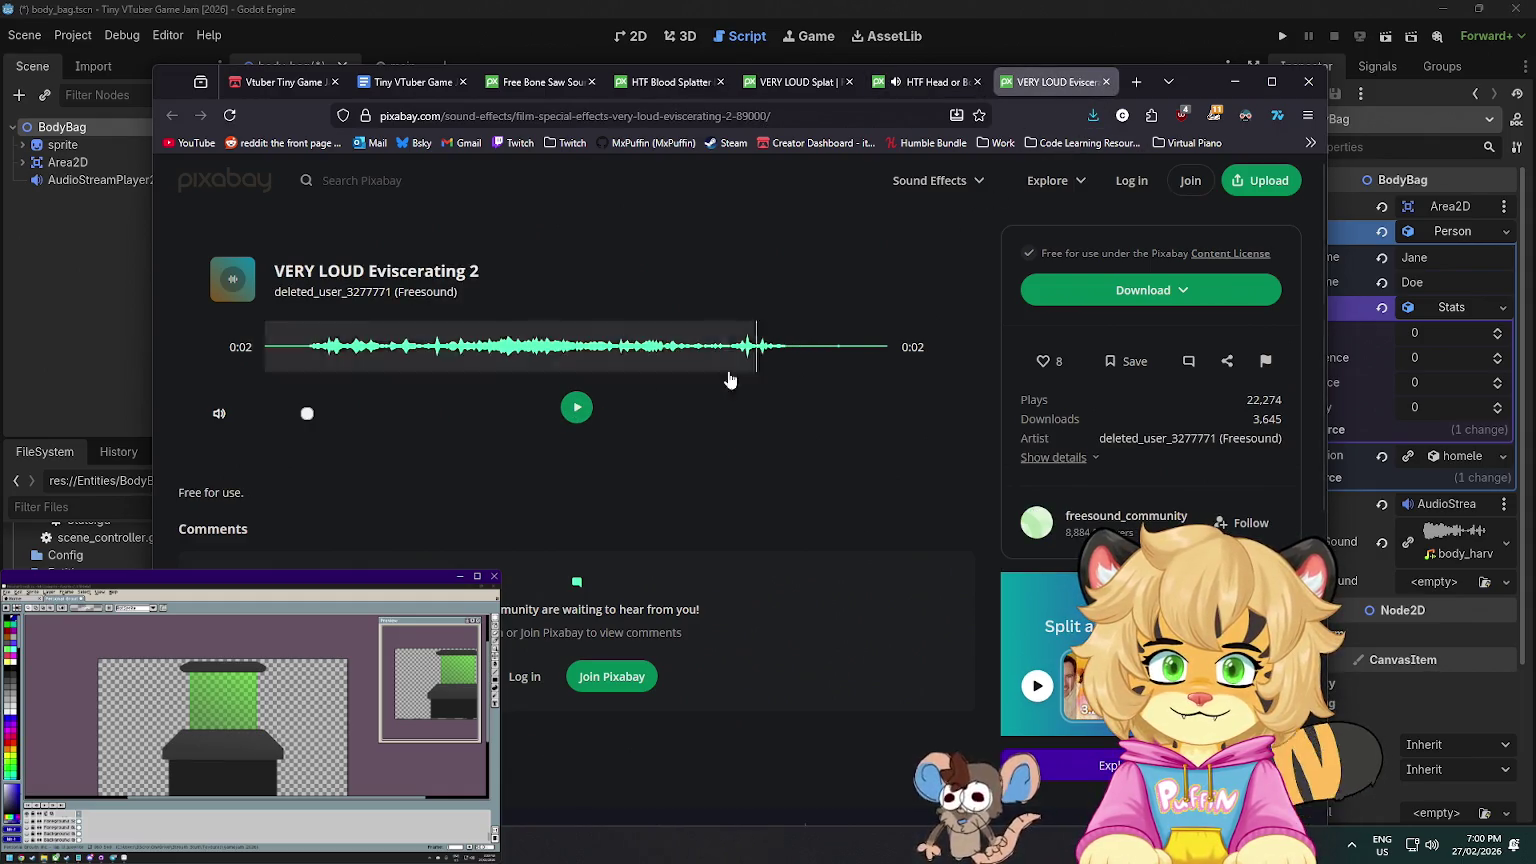
left_click(576, 408)
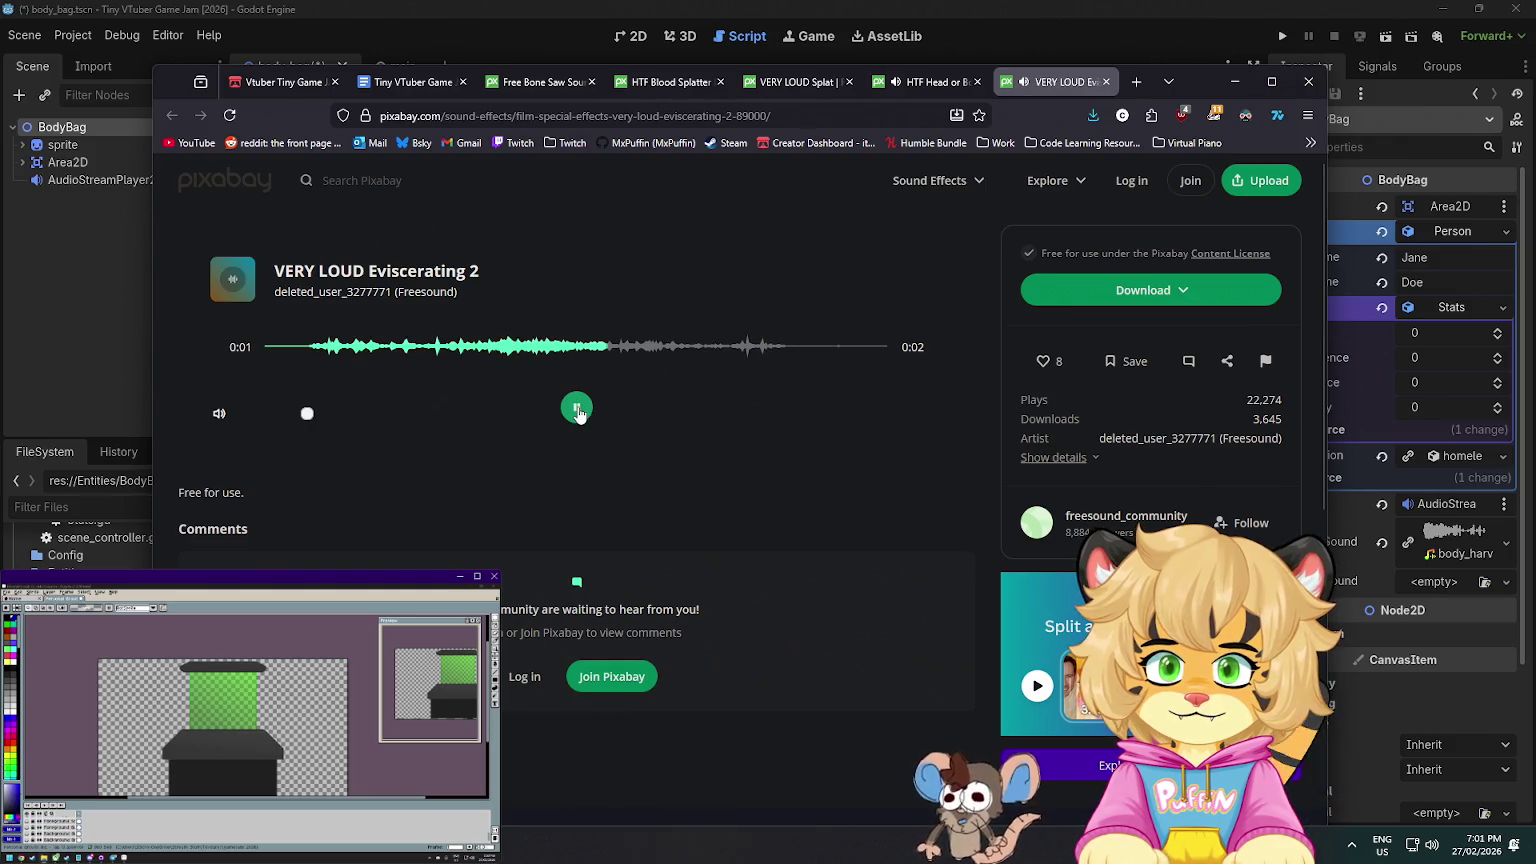
left_click(1180, 292)
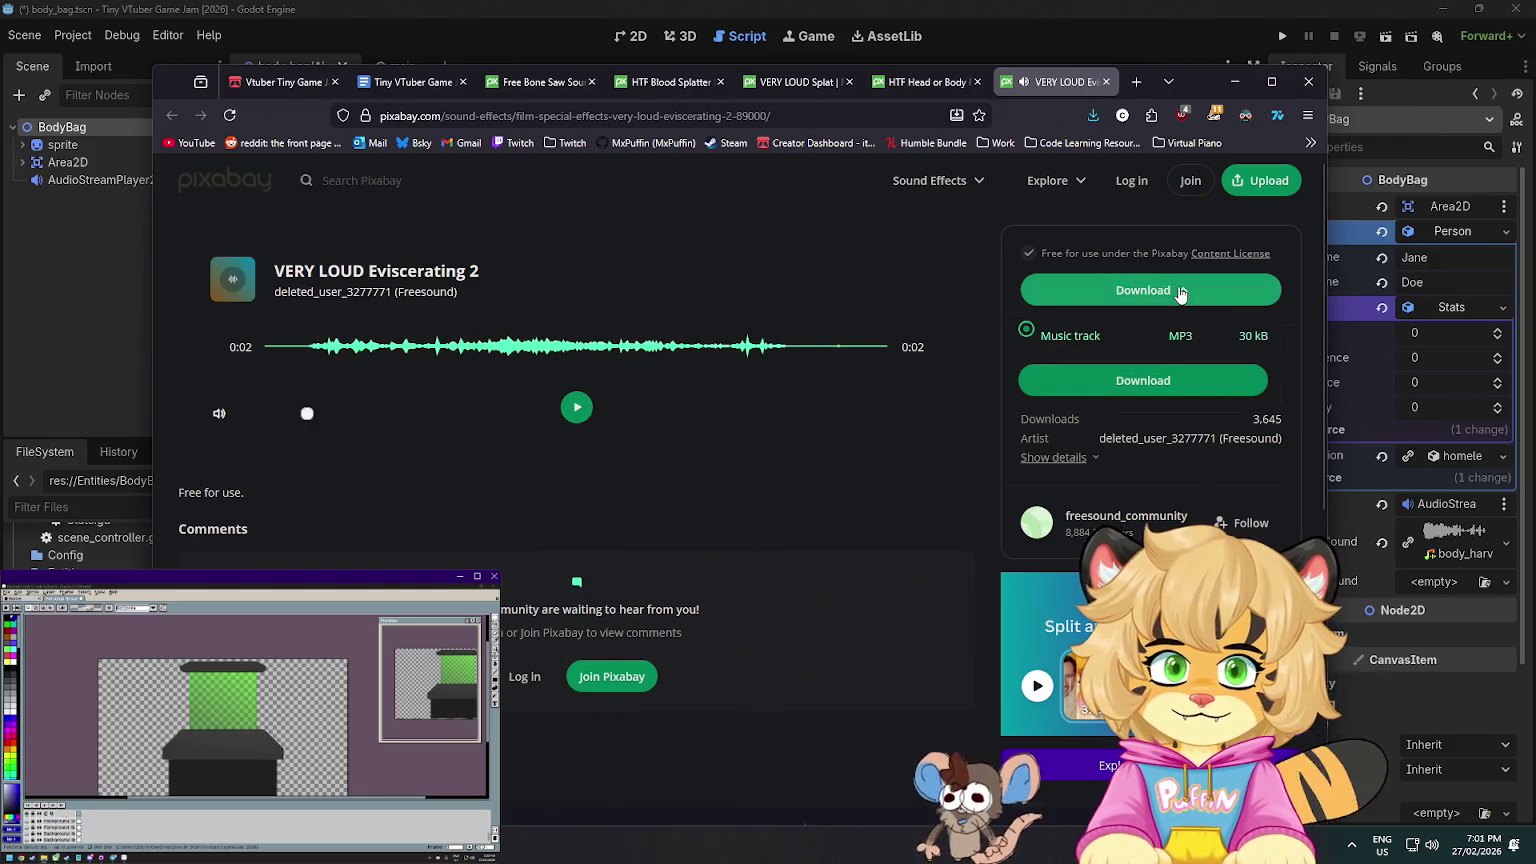
left_click(1159, 378)
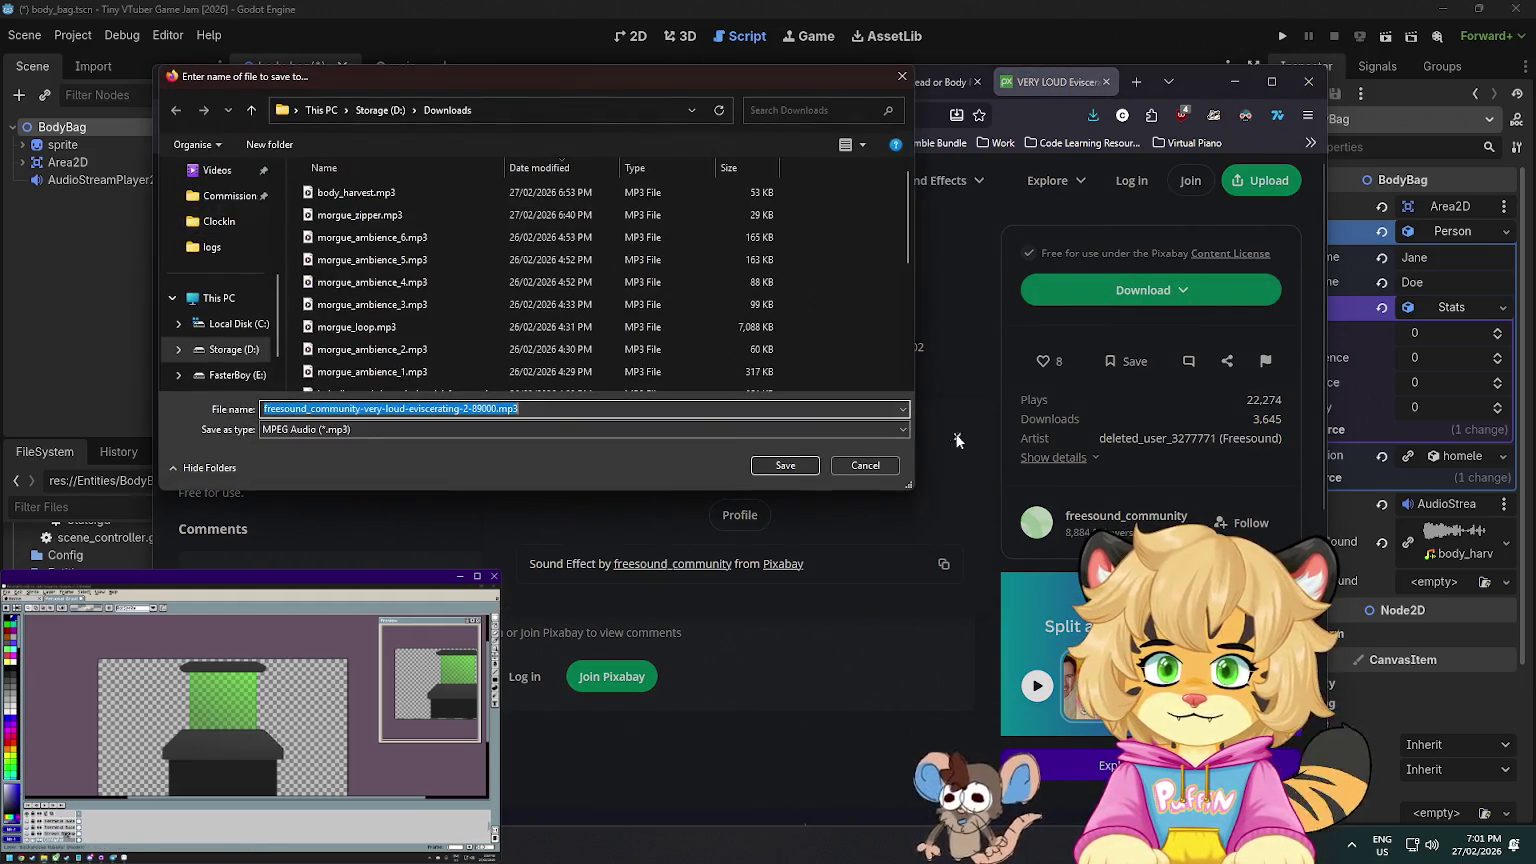
type("bo")
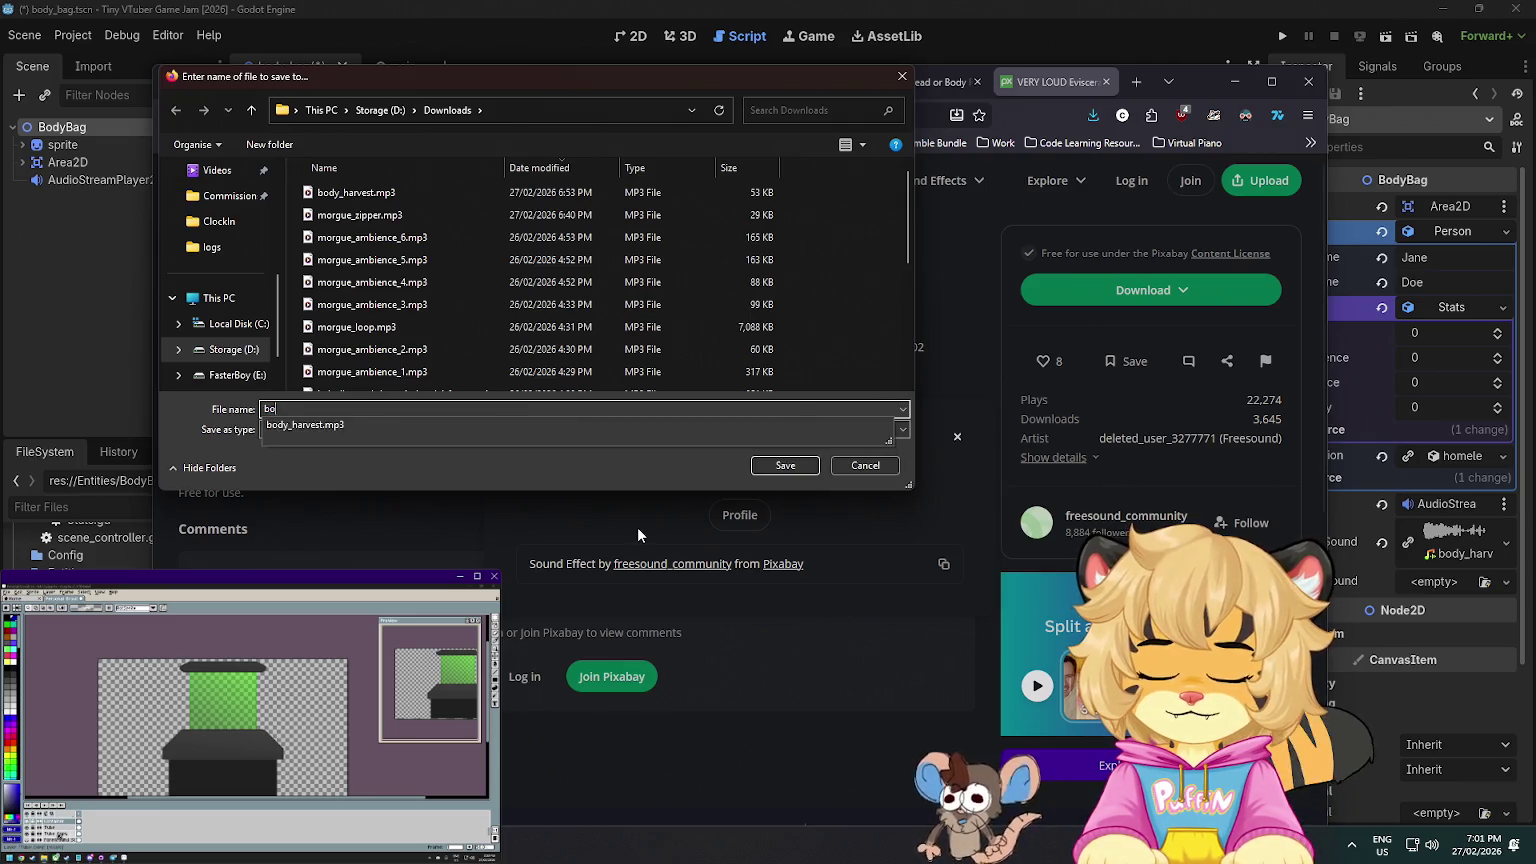
type("dgore")
key("Return")
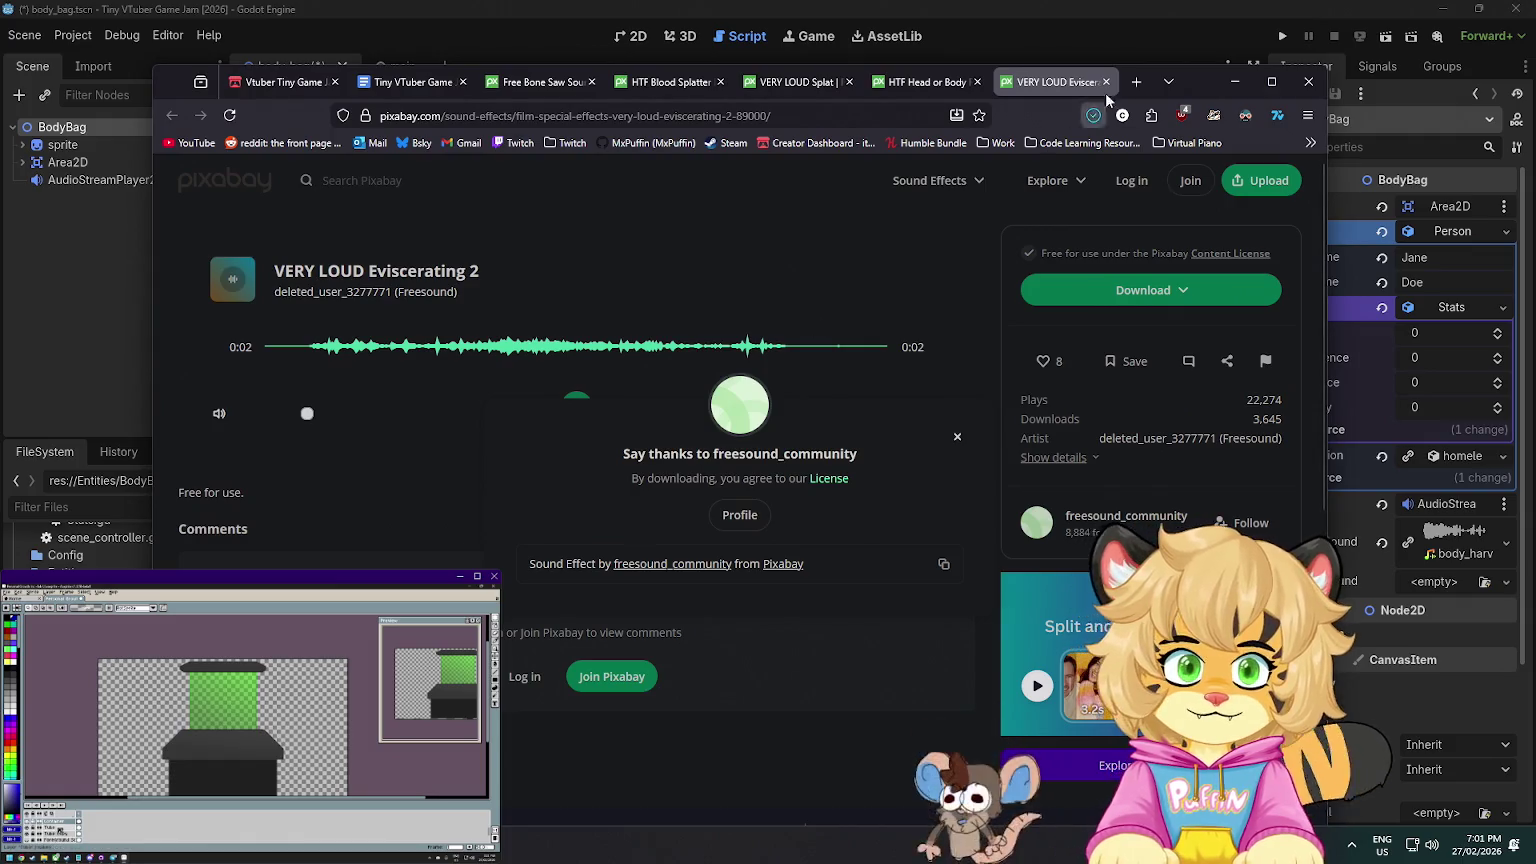
left_click(1106, 81)
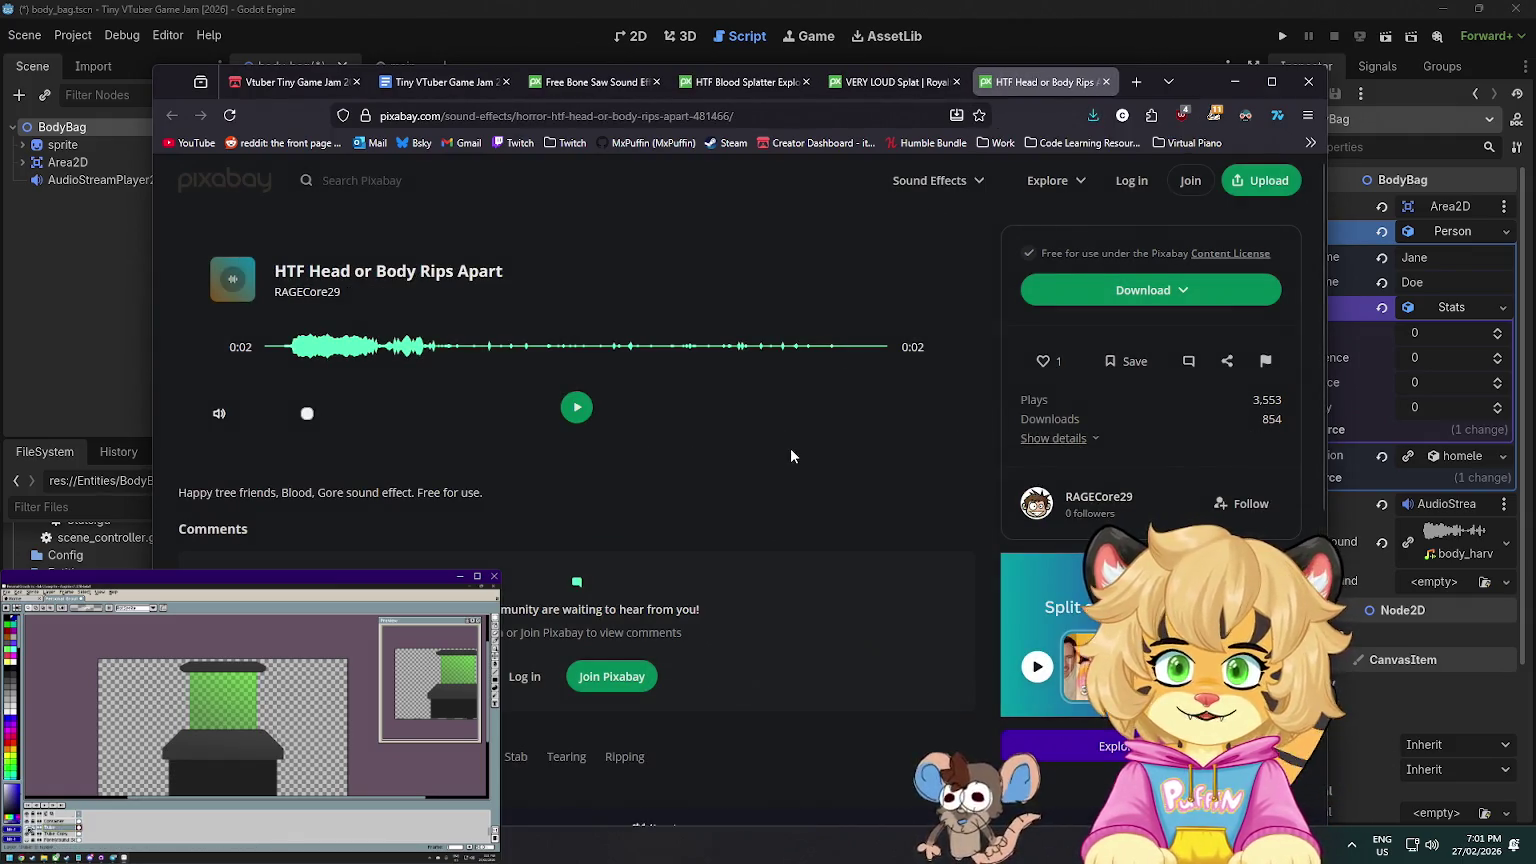
key("ctrl+shift+t")
- Add a 'Morgue Recycle:' line to the design doc linking to the VERY LOUD Eviscerating 2 page title
left_click(776, 116)
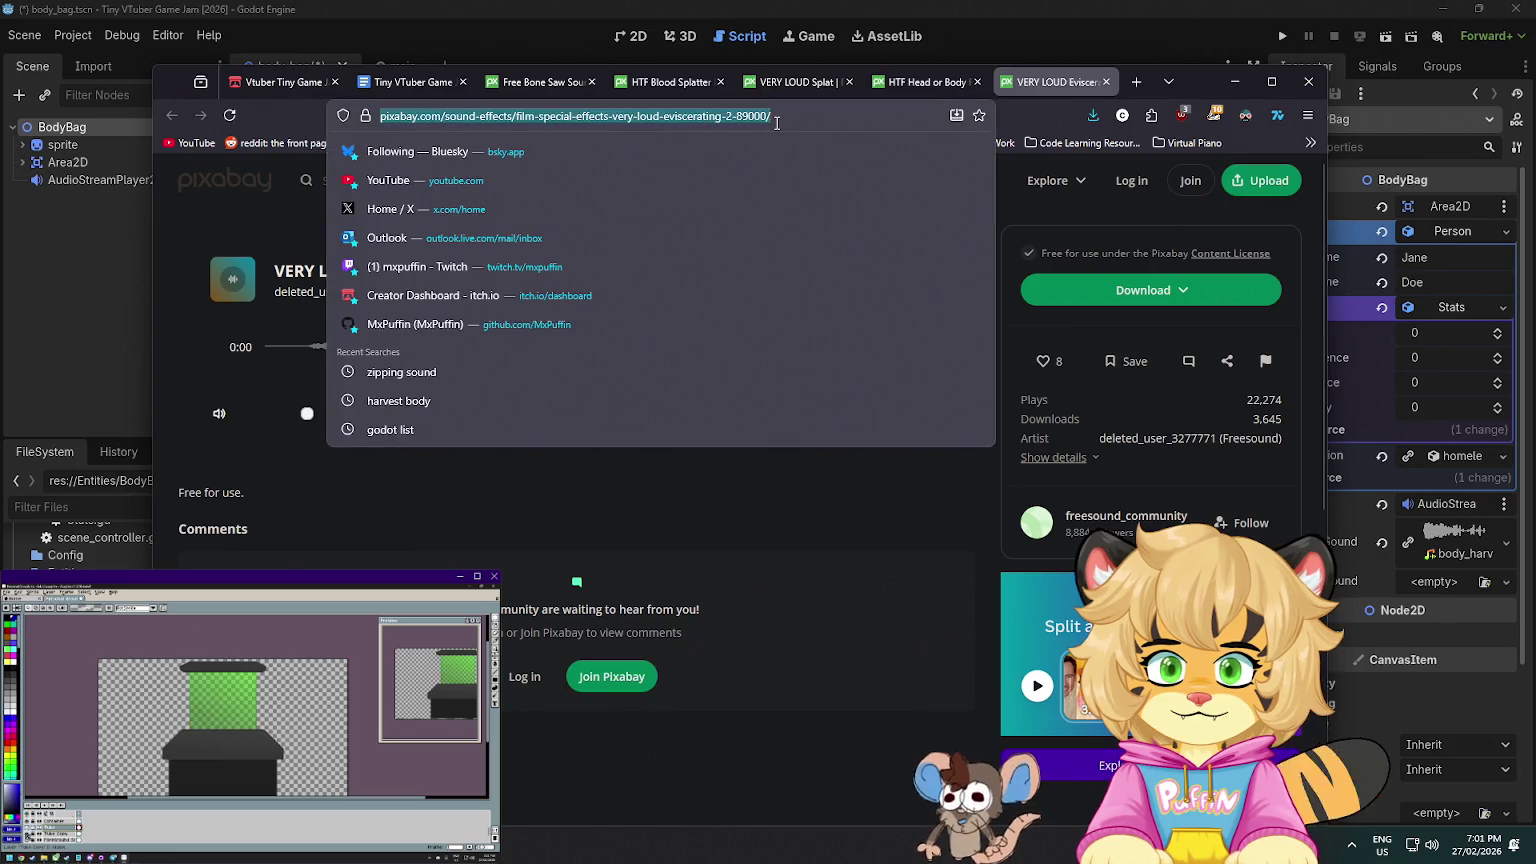
left_click(410, 82)
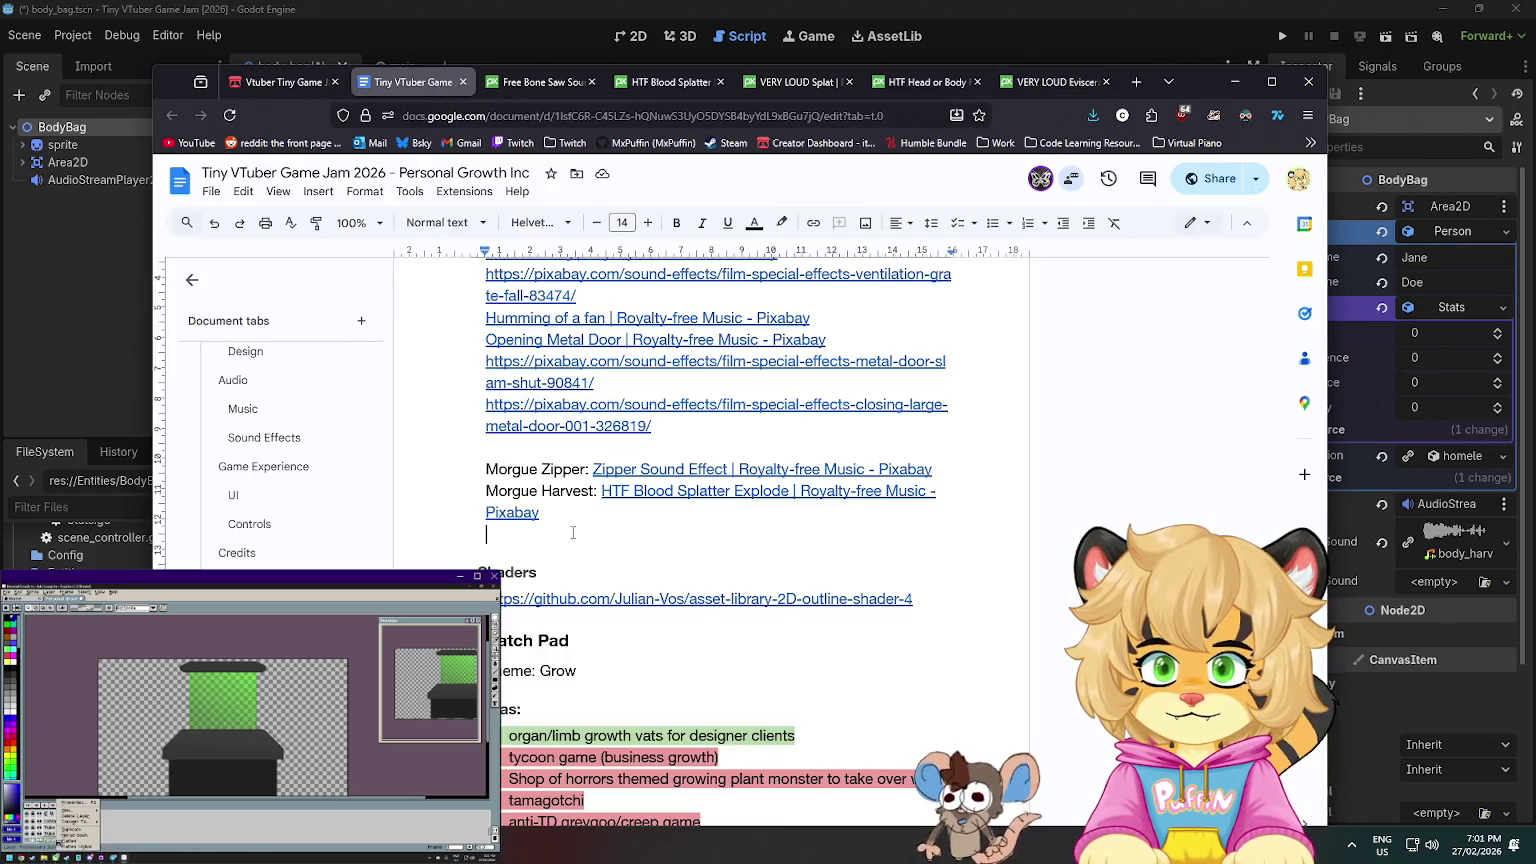
type("Morgue Recy")
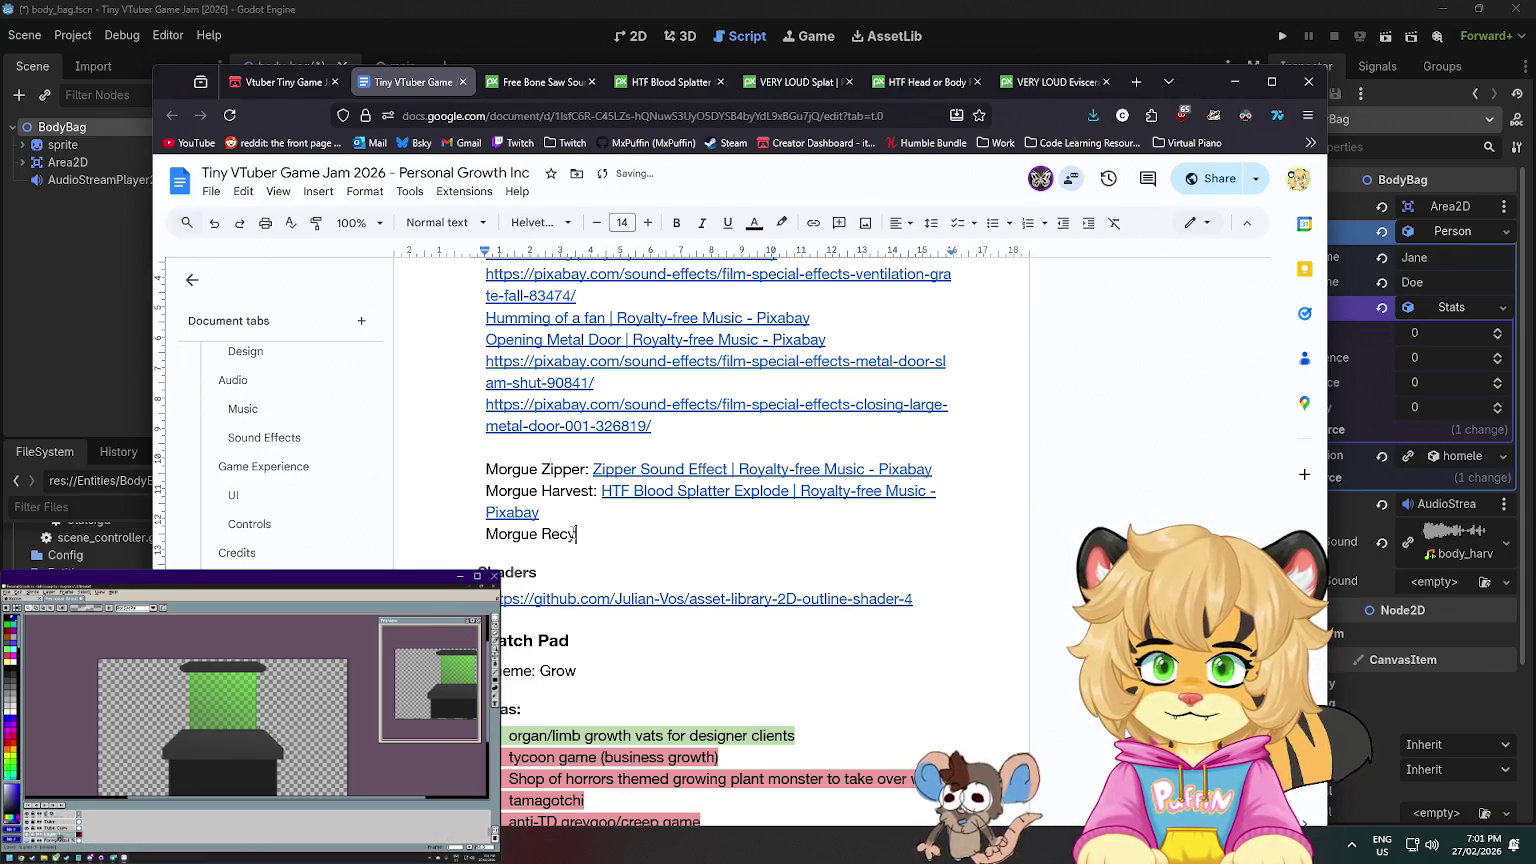
type("cle:")
key("ctrl+v")
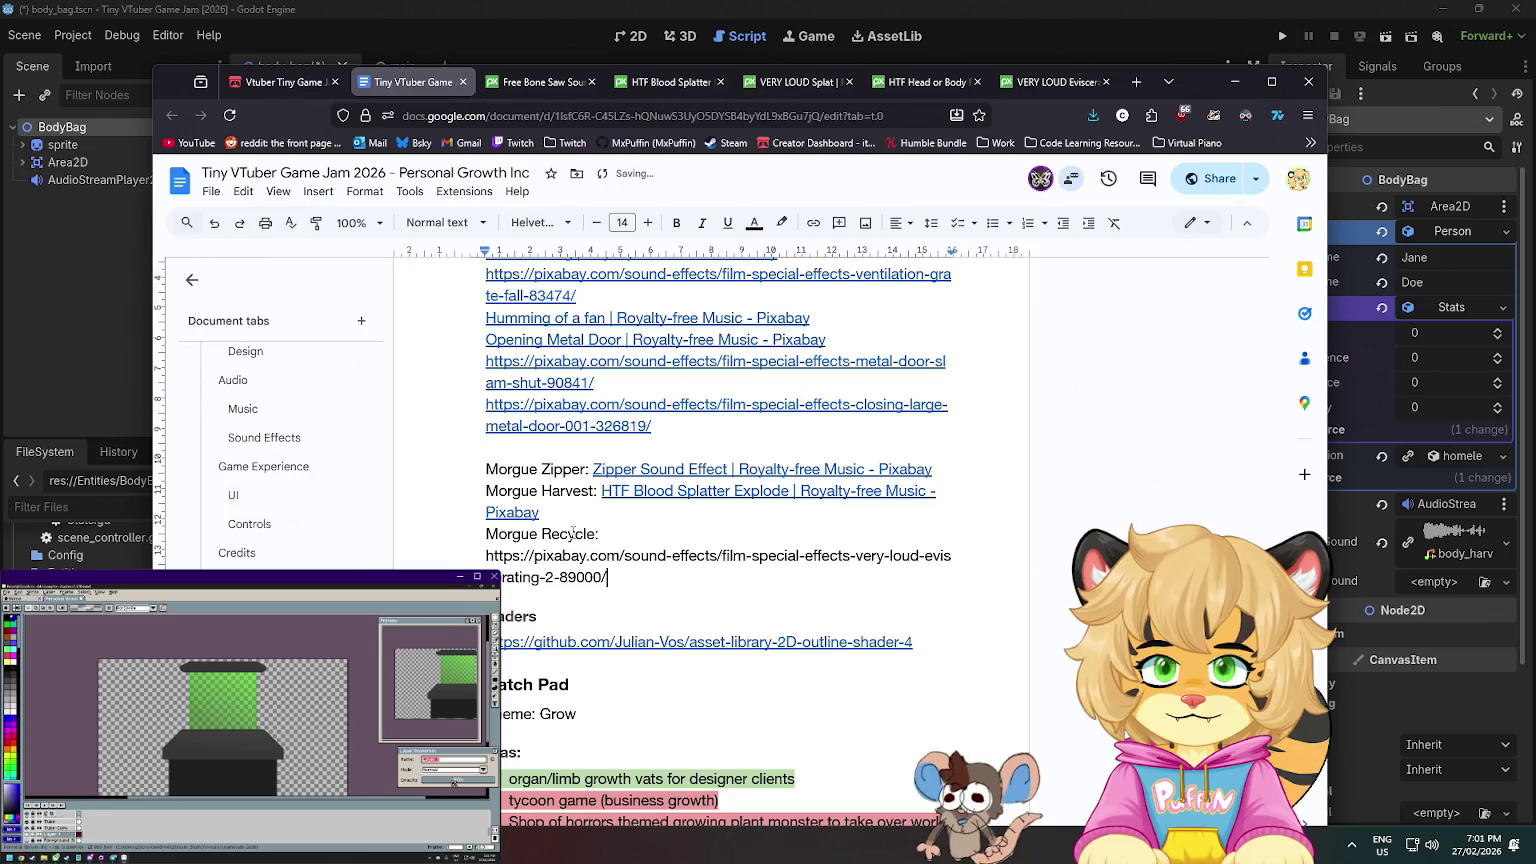
key("Return")
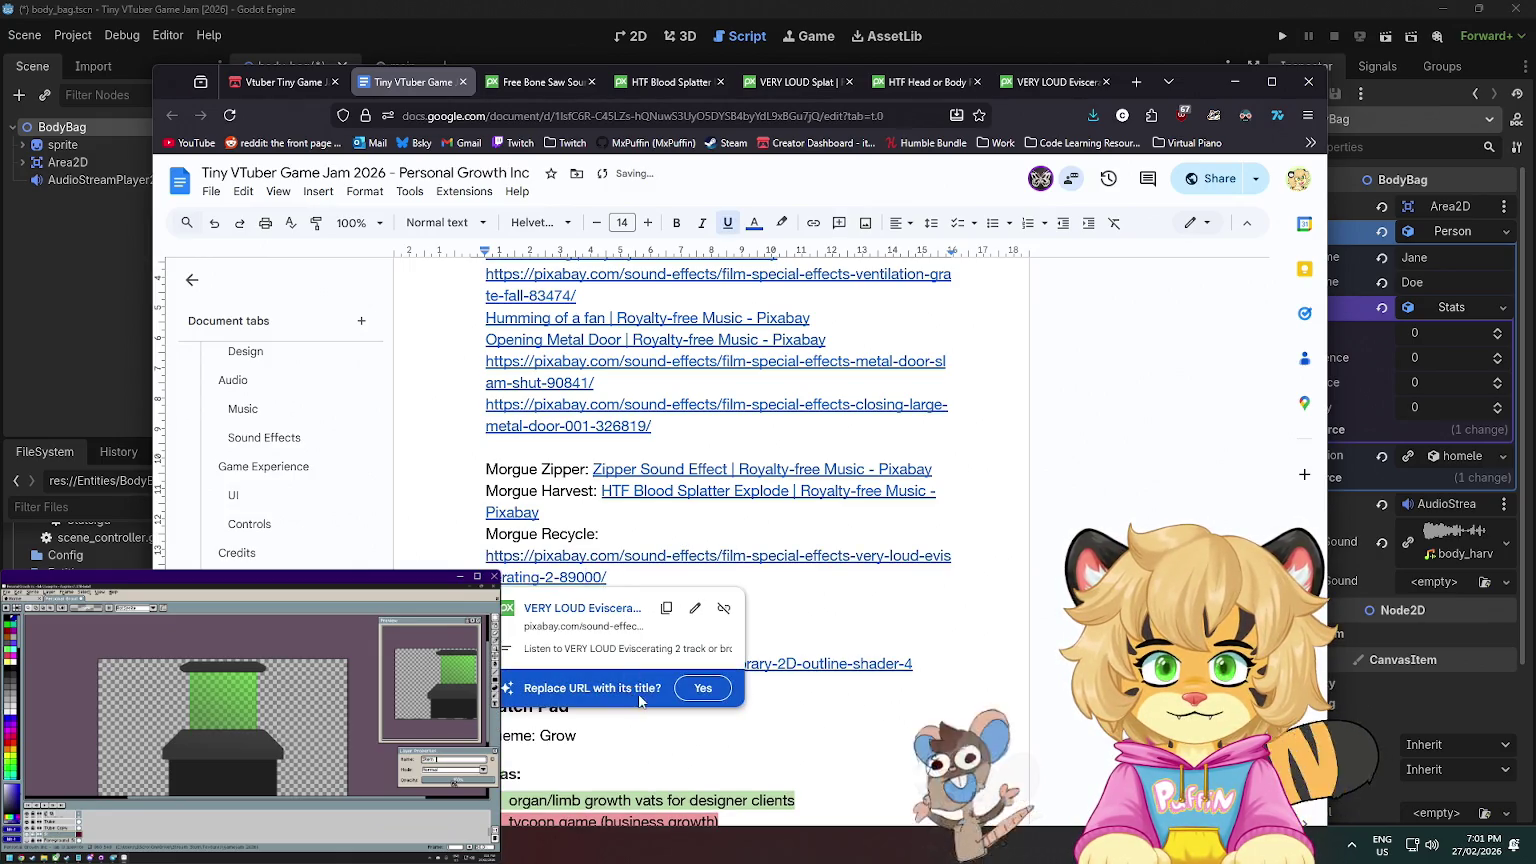
left_click(703, 688)
- Close the leftover sound effect pages, including Free Bone Saw
middle_click(560, 80)
middle_click(561, 80)
middle_click(563, 78)
- Set BodyBag's Recycle Sound to the downloaded body_recycle clip and save the scene
left_click(1060, 12)
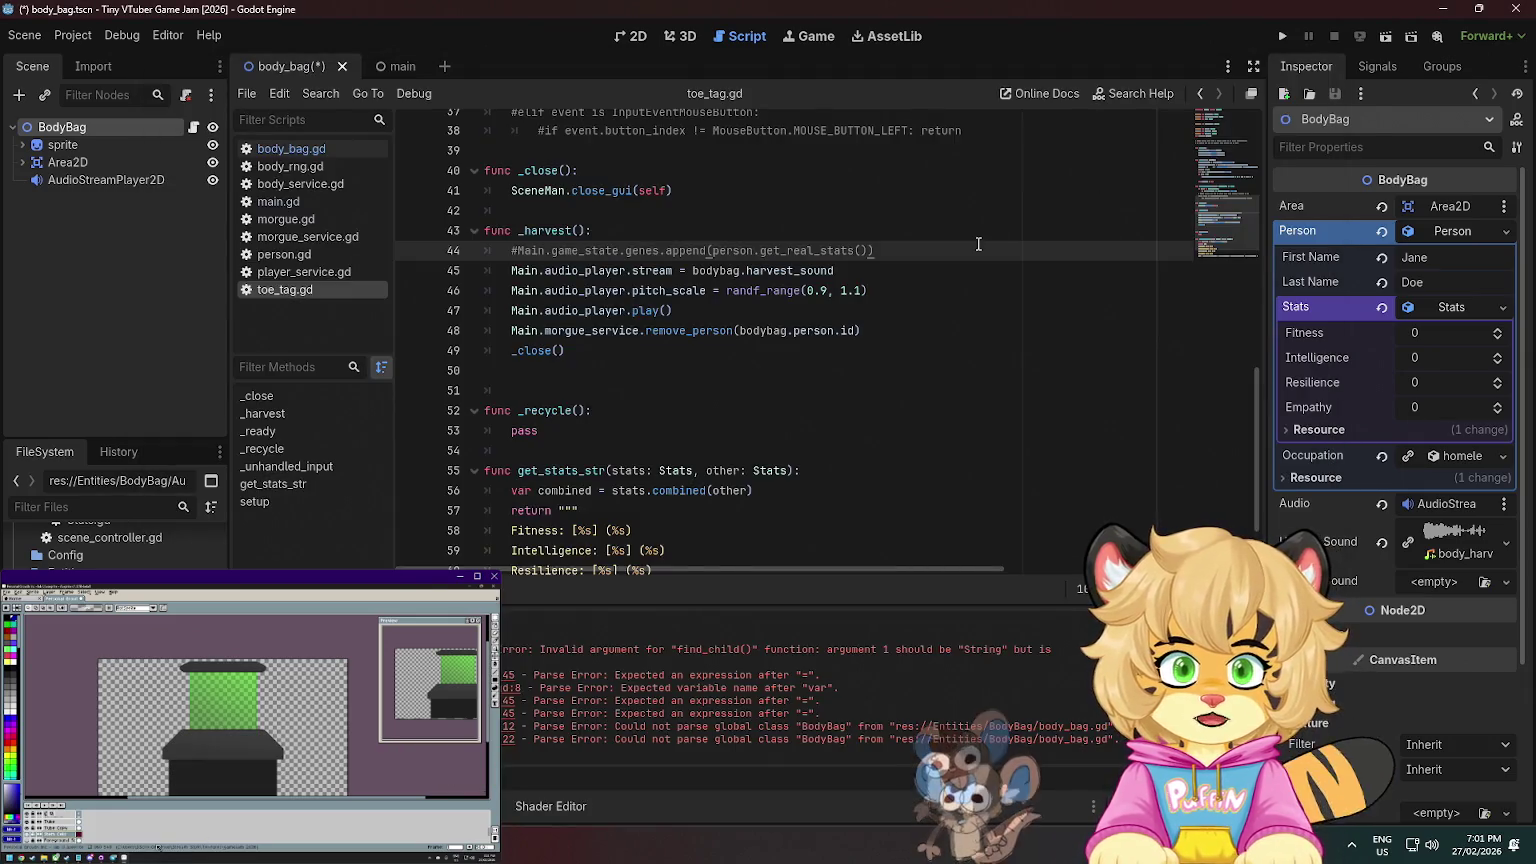
left_click(734, 334)
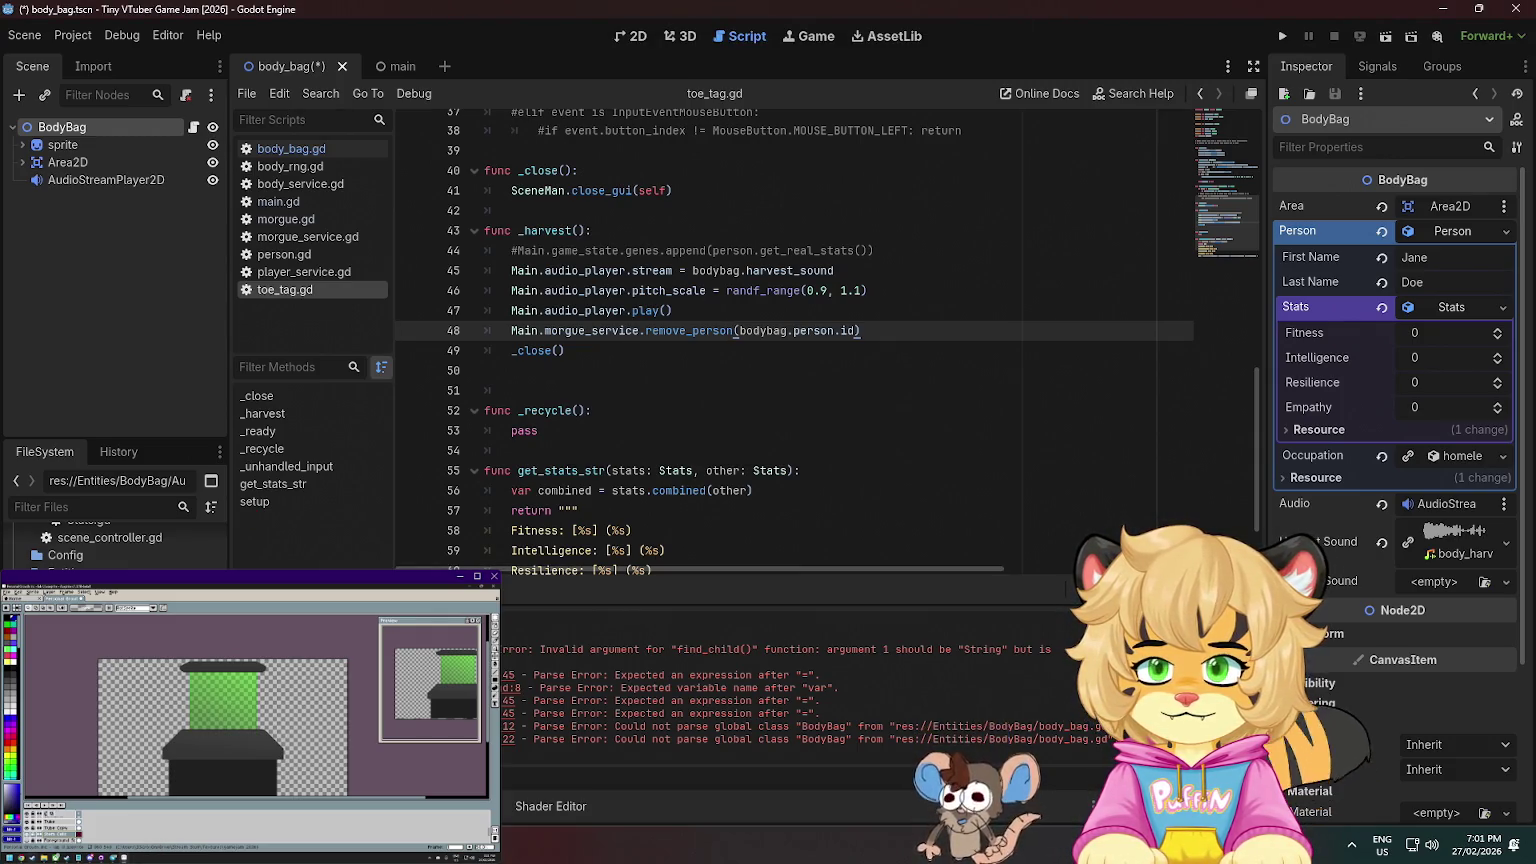
left_click_drag(1440, 545, 1440, 585)
left_click(676, 372)
key("ctrl+s")
- Review the harvest_sound audio lines and the _recycle function in toe_tag.gd
scroll(771, 369, "down", 2)
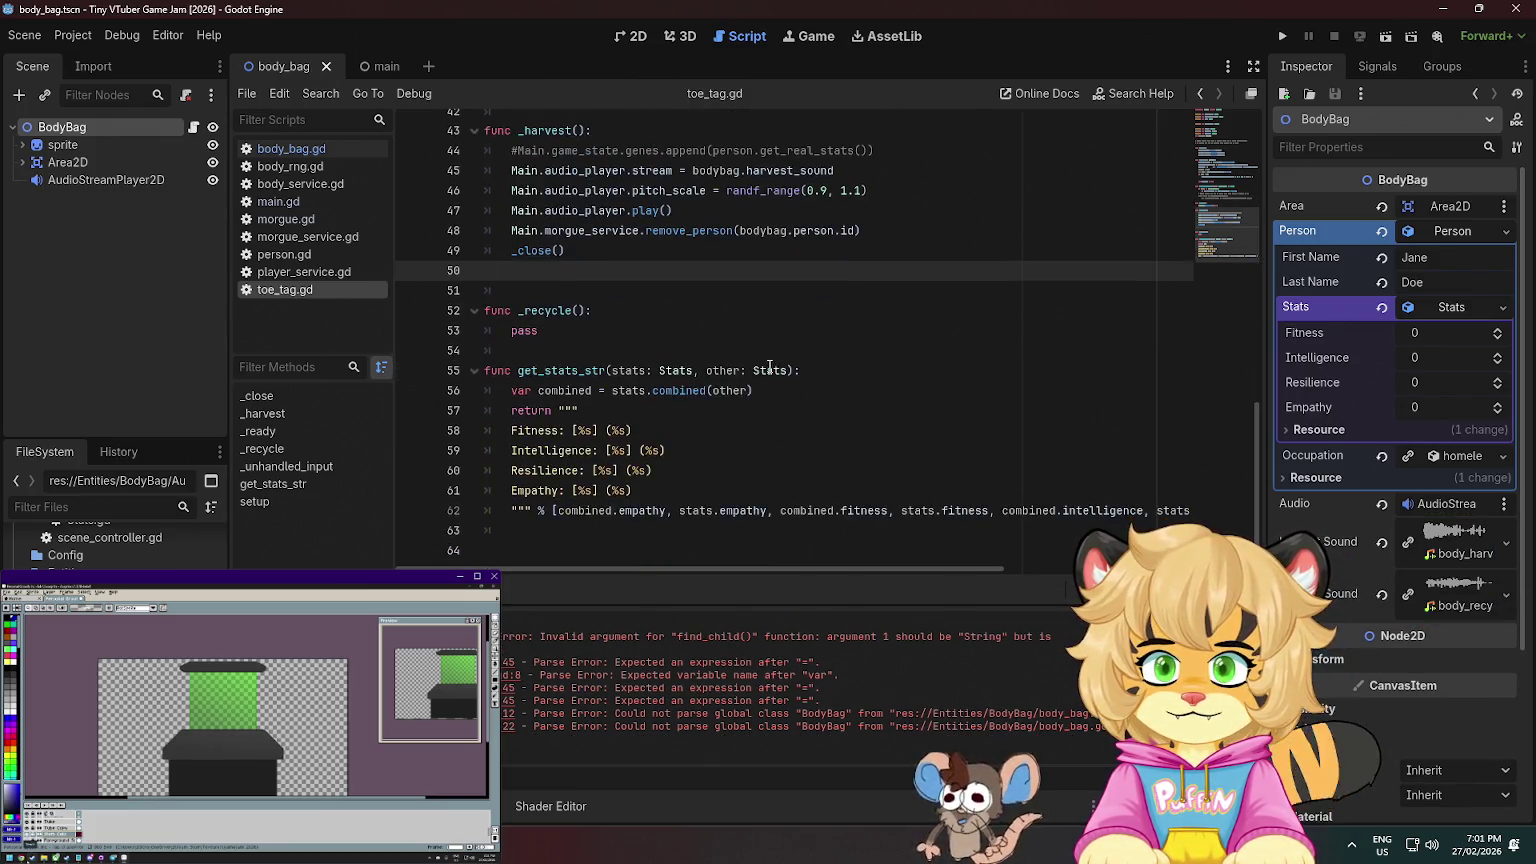
left_click(656, 312)
scroll(850, 279, "up", 1)
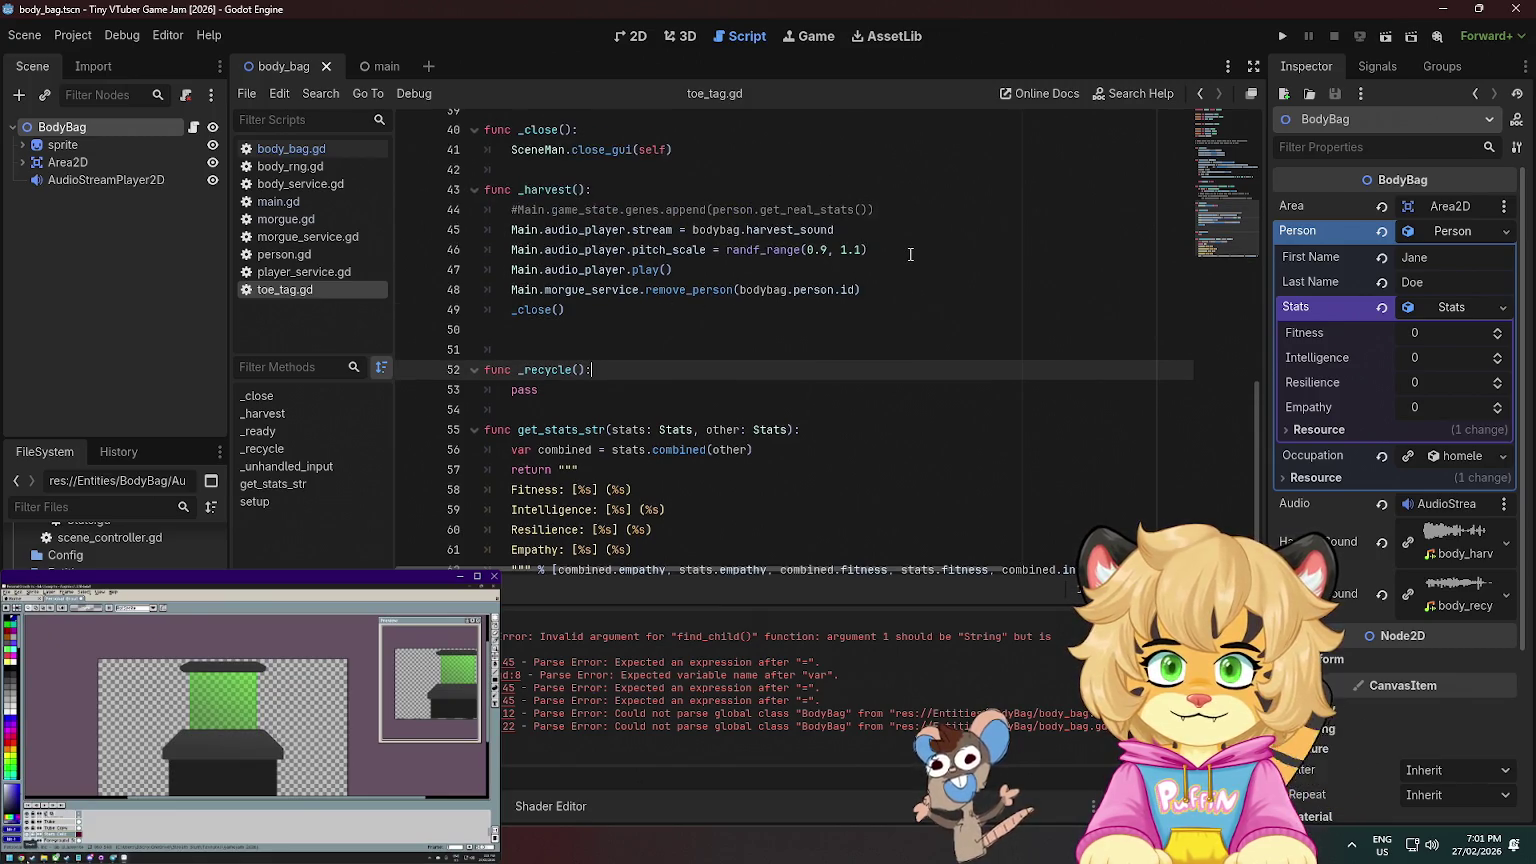
left_click(906, 257)
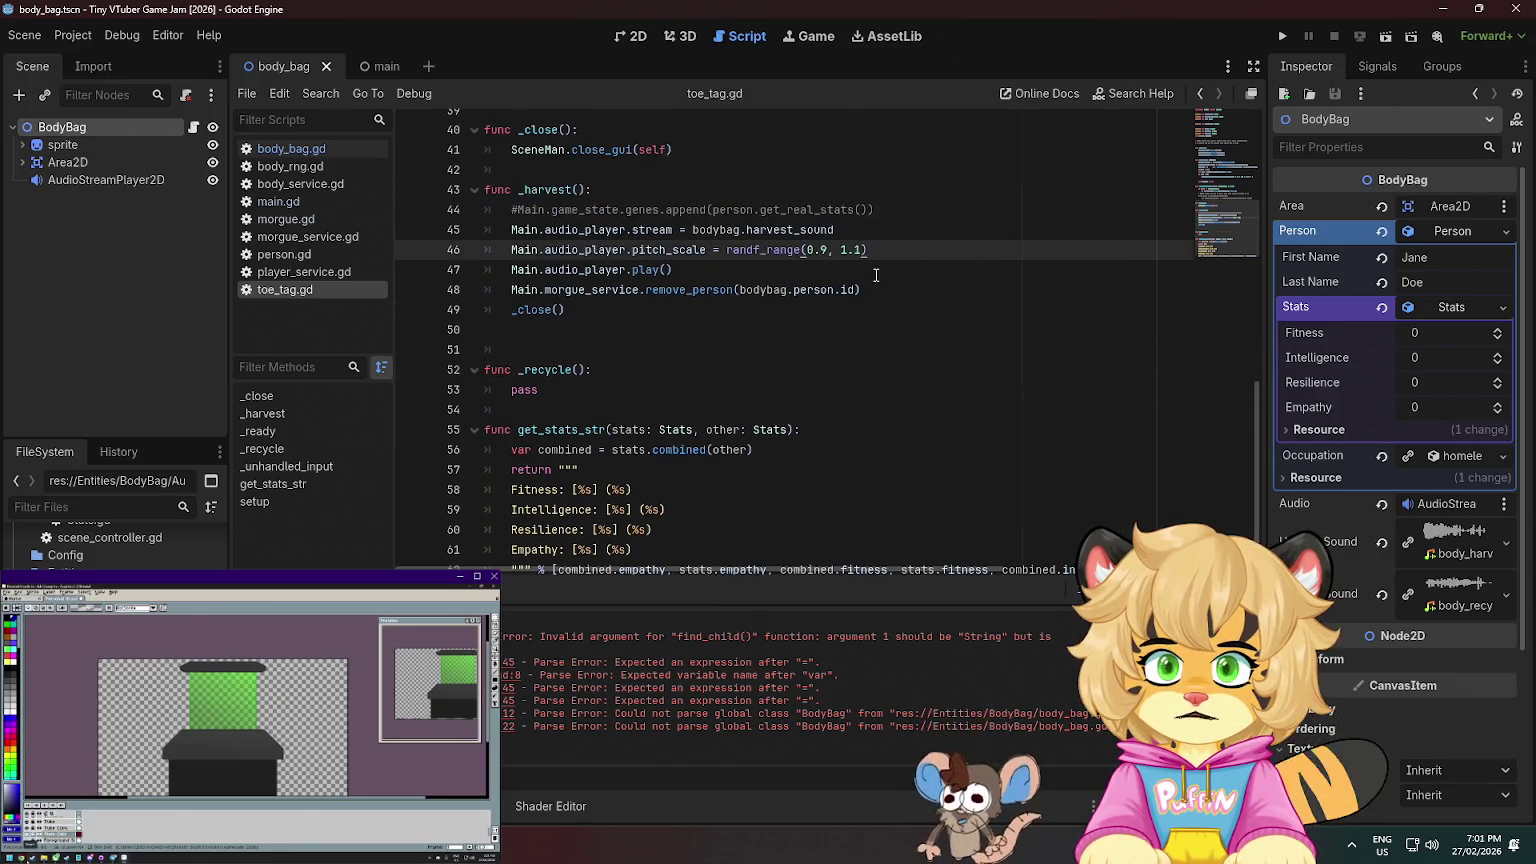
left_click(765, 230)
left_click(571, 230)
left_click(575, 408)
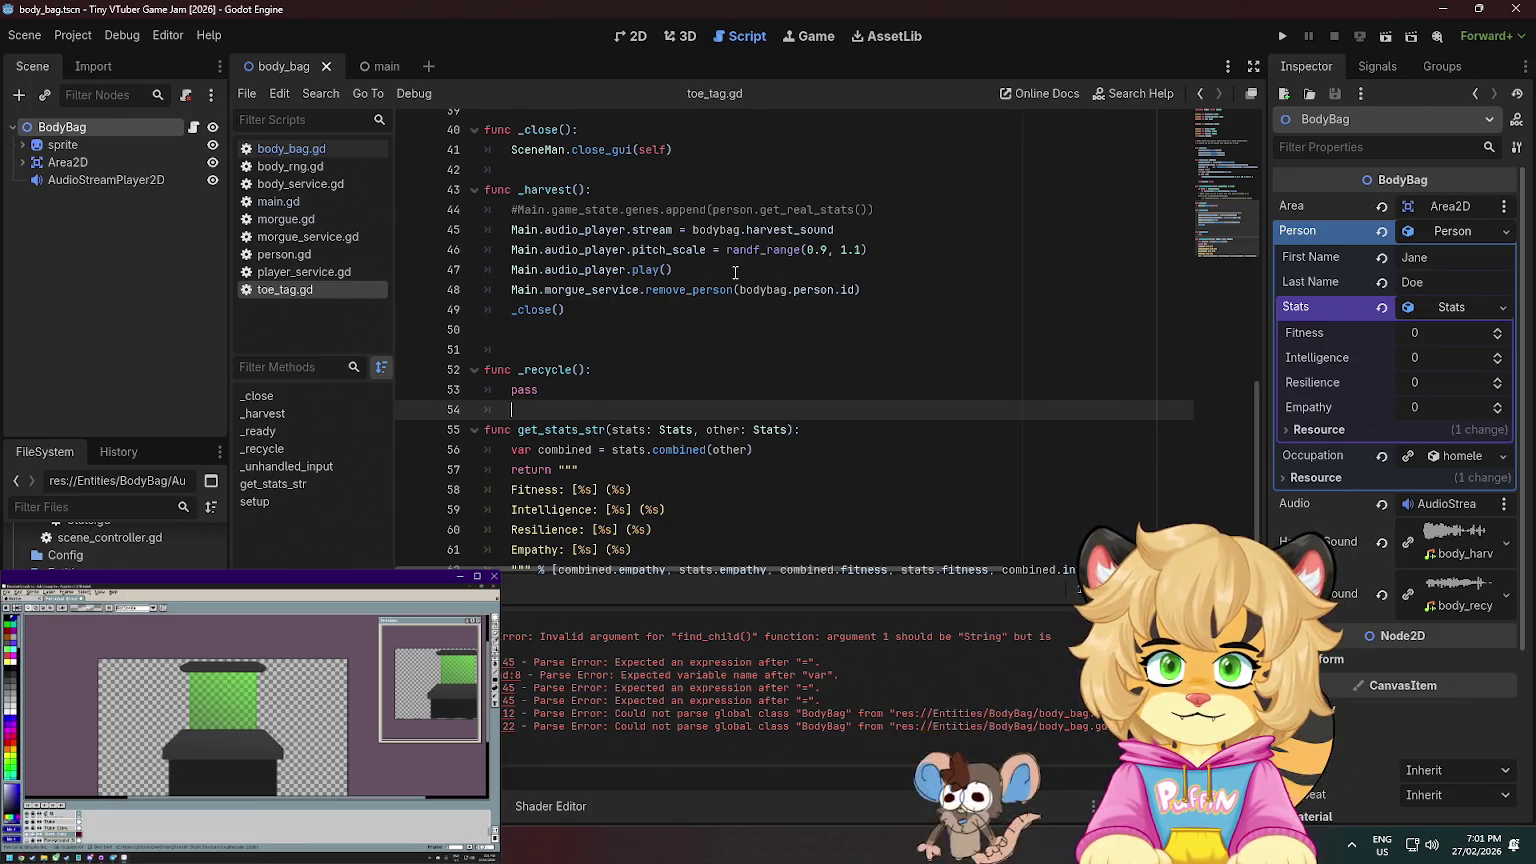
- Copy the three audio_player lines from _harvest into _recycle and fix their indentation
left_click_drag(739, 273, 482, 229)
key("ctrl+c")
left_click(617, 372)
key("Return")
key("ctrl+v")
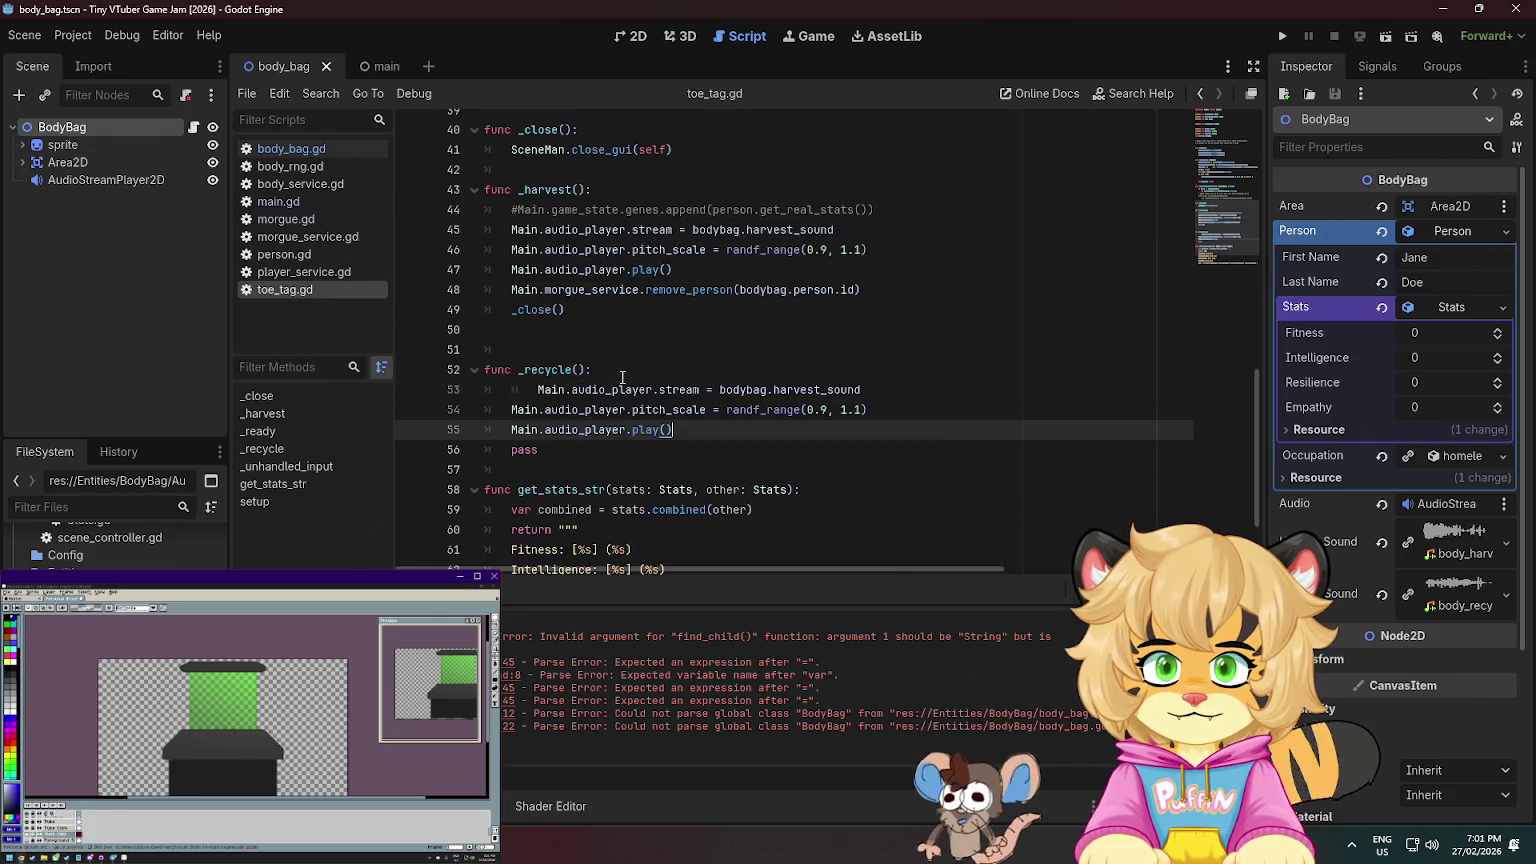
left_click(540, 390)
key("BackSpace")
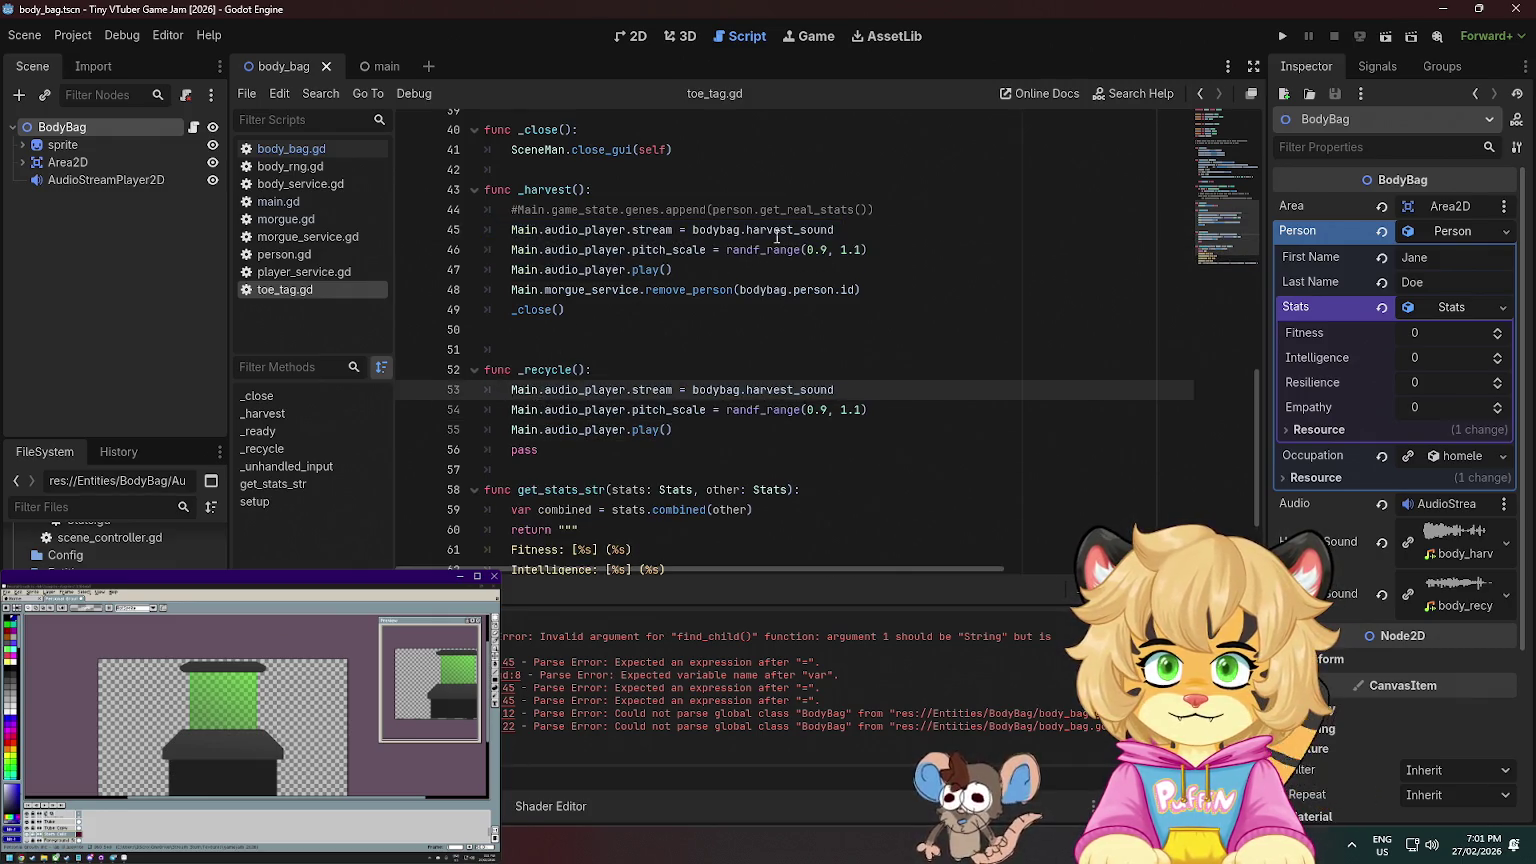
left_click(886, 208)
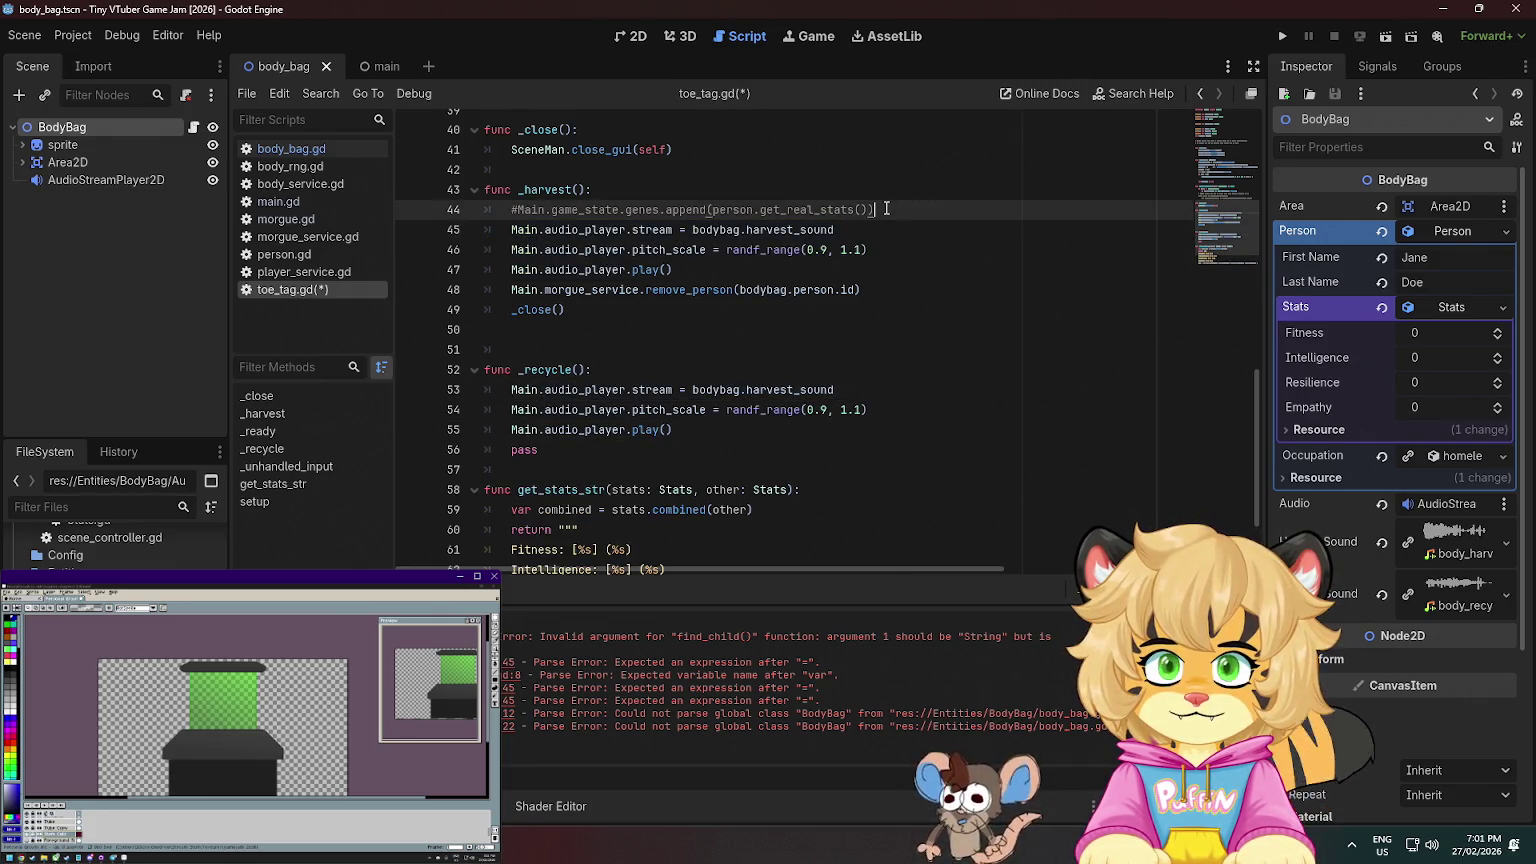
left_click(692, 427)
key("Return")
- Switch the pasted stream to bodybag.recycle_sound, add a TODO about recycle logic and materials, and save
key("Return")
double_click(815, 388)
key("BackSpace")
type("rec")
key("Return")
key("Down")
key("Down")
key("Down")
key("Down")
key("Up")
key("Down")
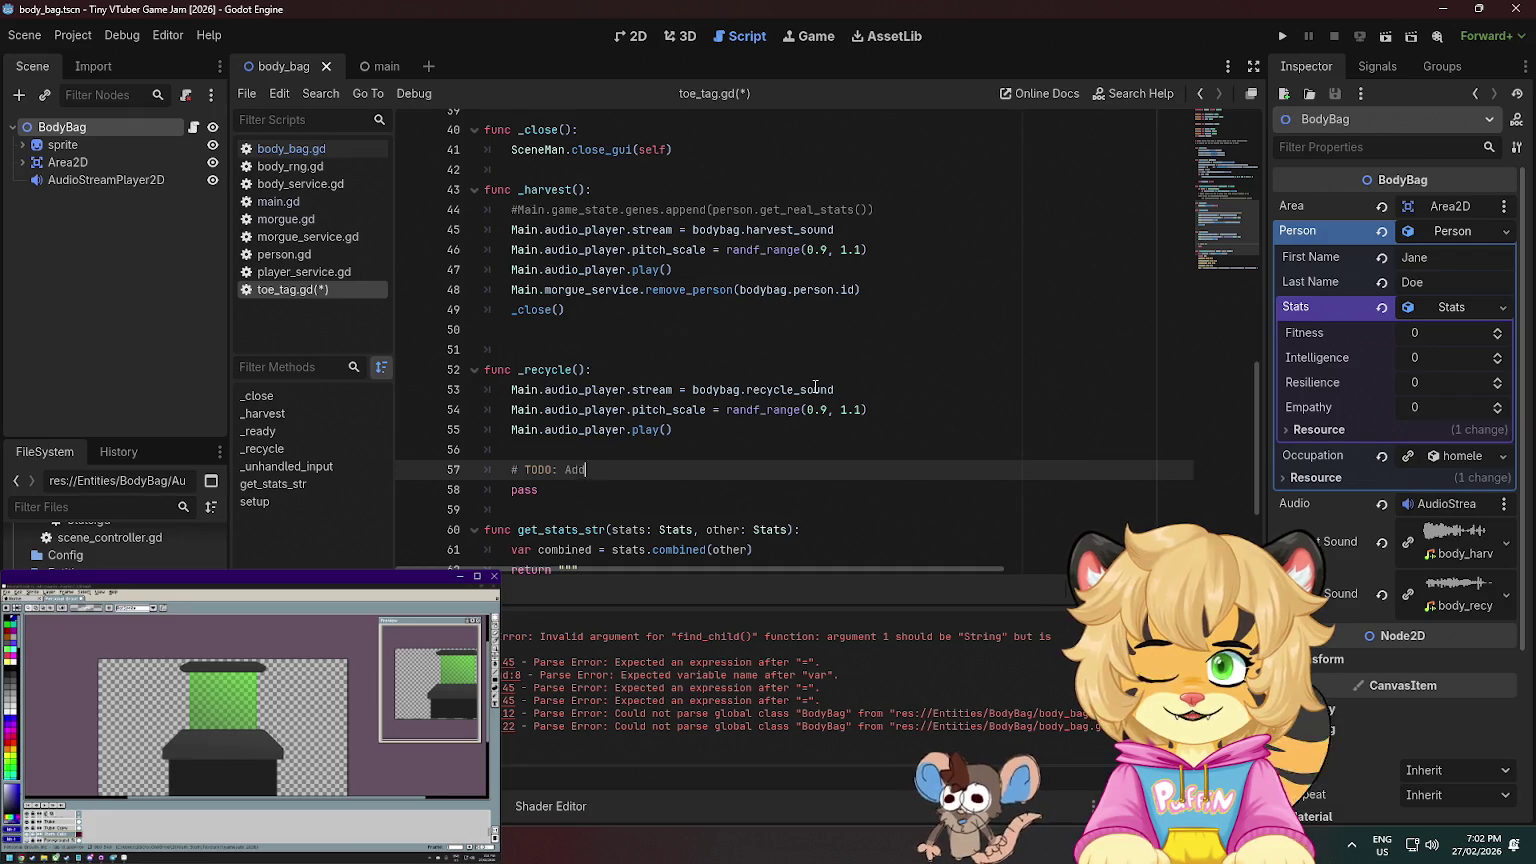
type("yl")
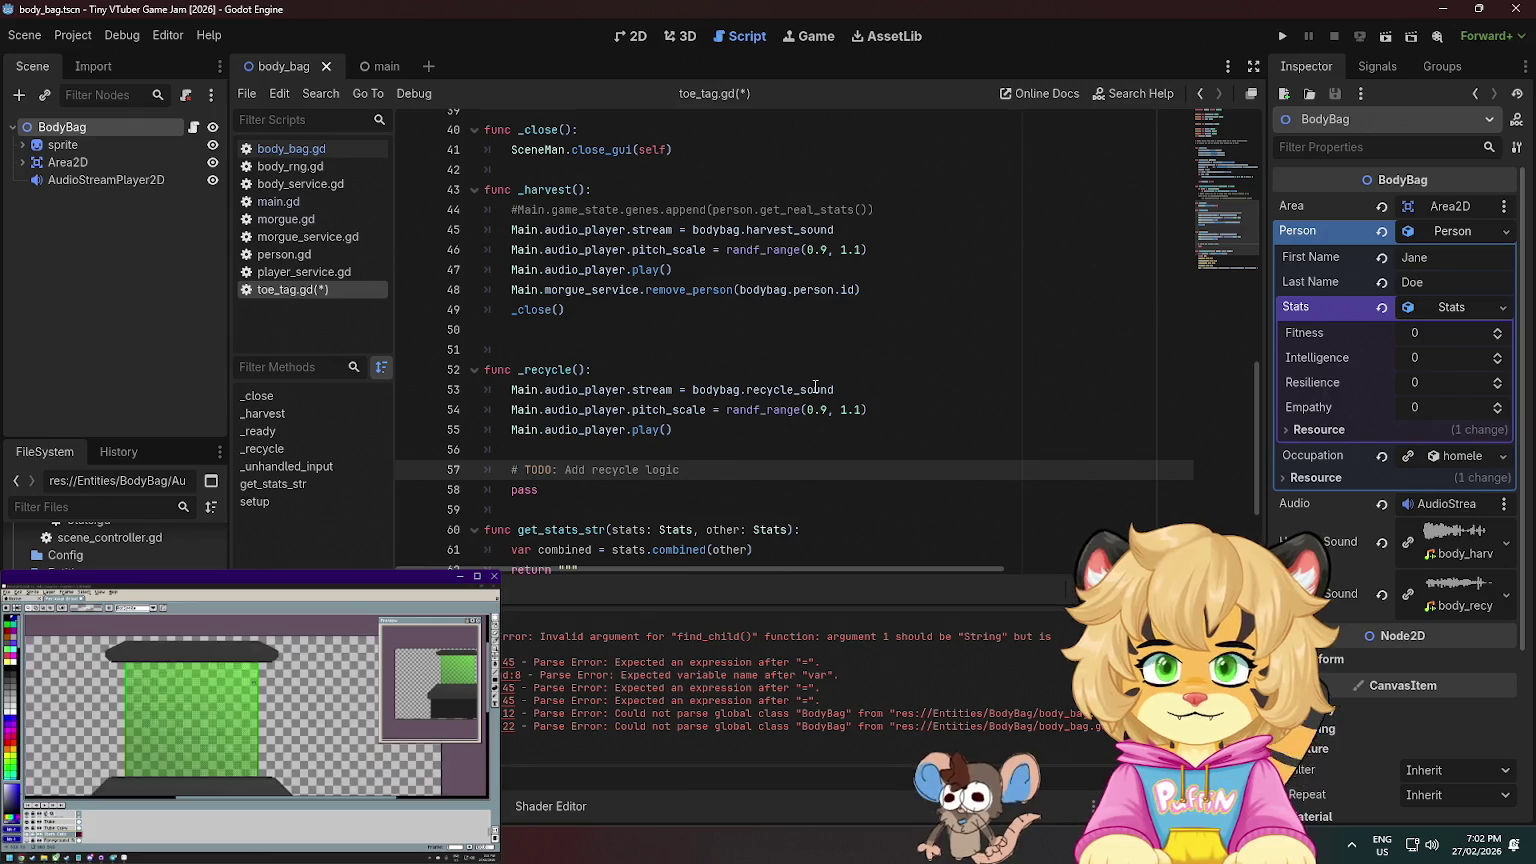
type("dd materials etc")
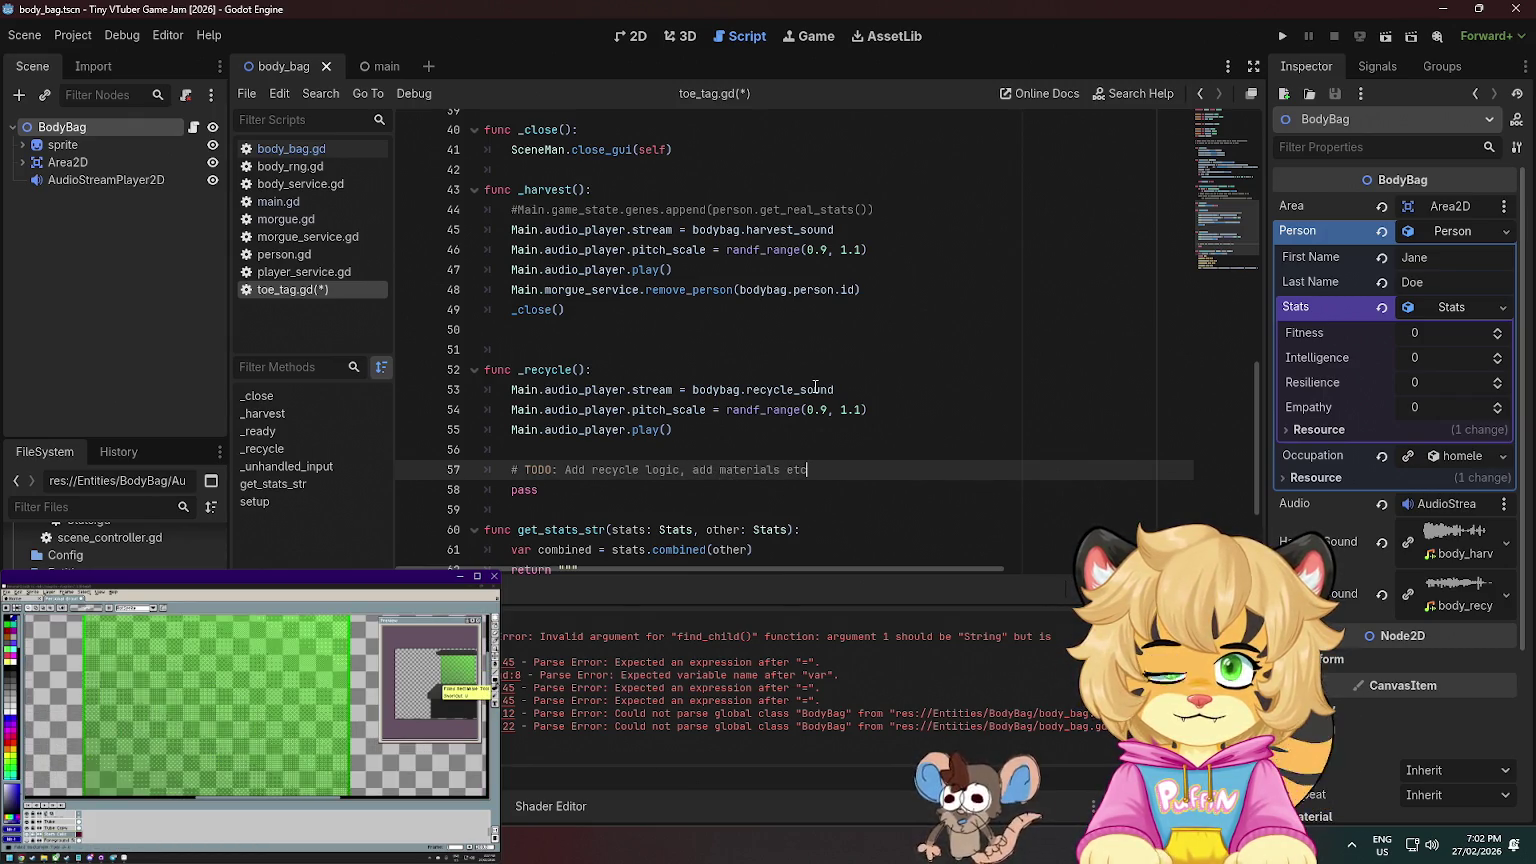
key("ctrl+s")
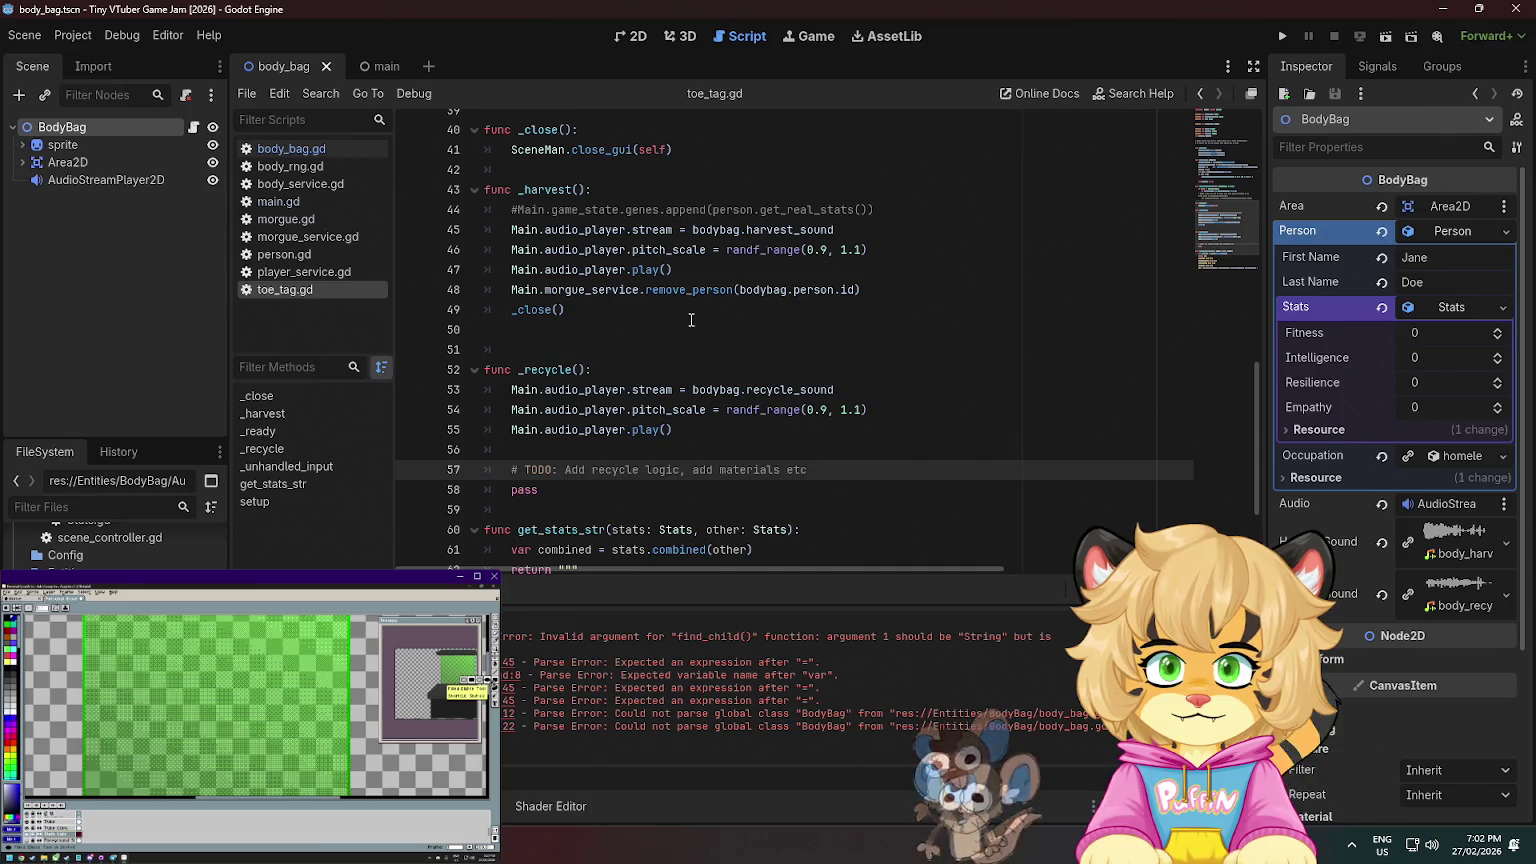
- Add a comment after remove_person and replace pass in _recycle with _close()
left_click(852, 297)
key("Return")
key("Return")
type("#")
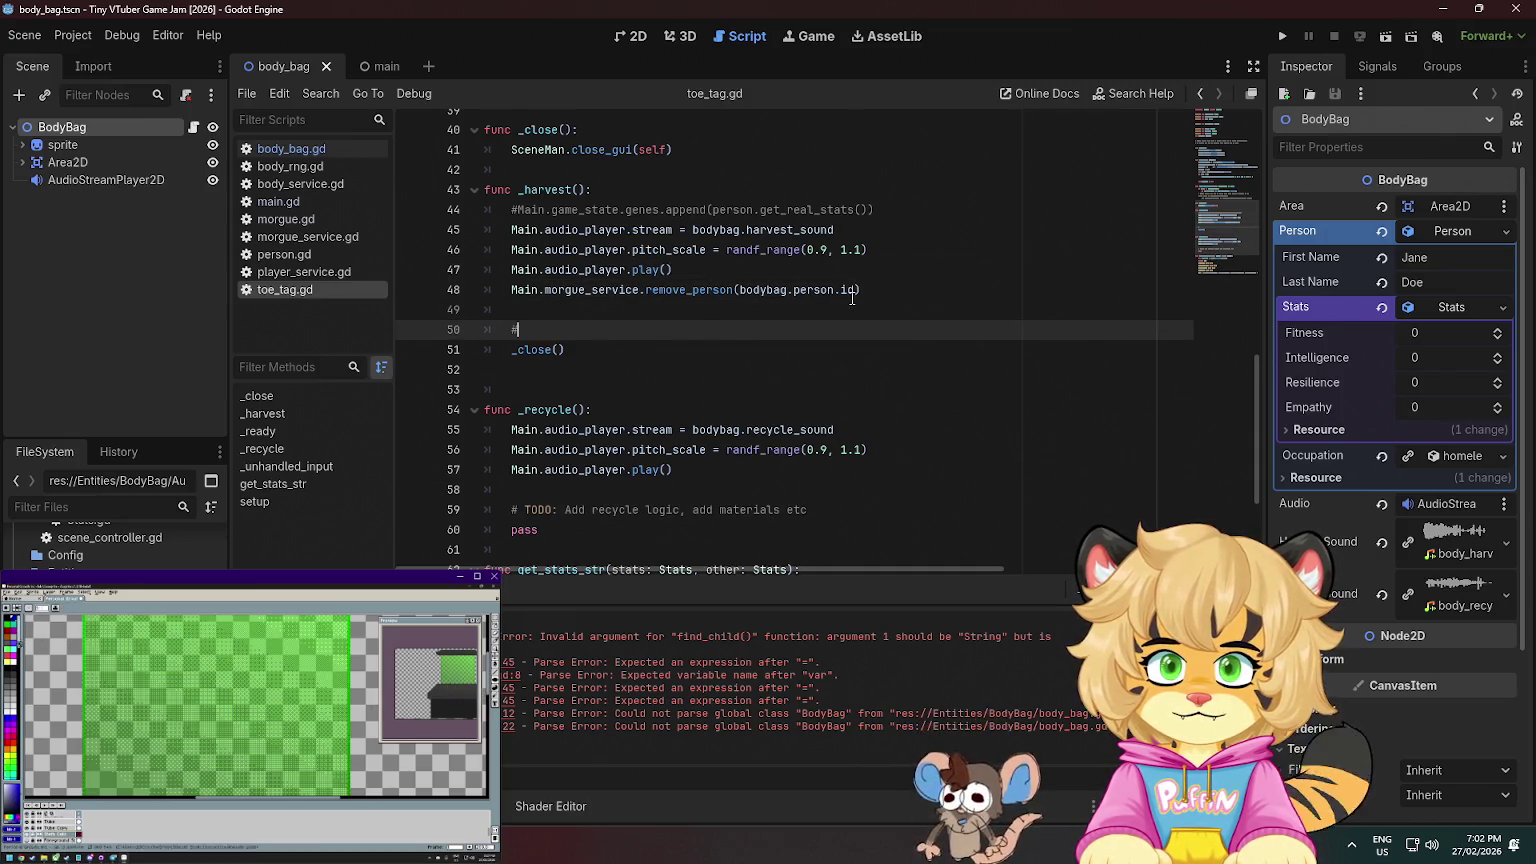
scroll(586, 231, "down", 2)
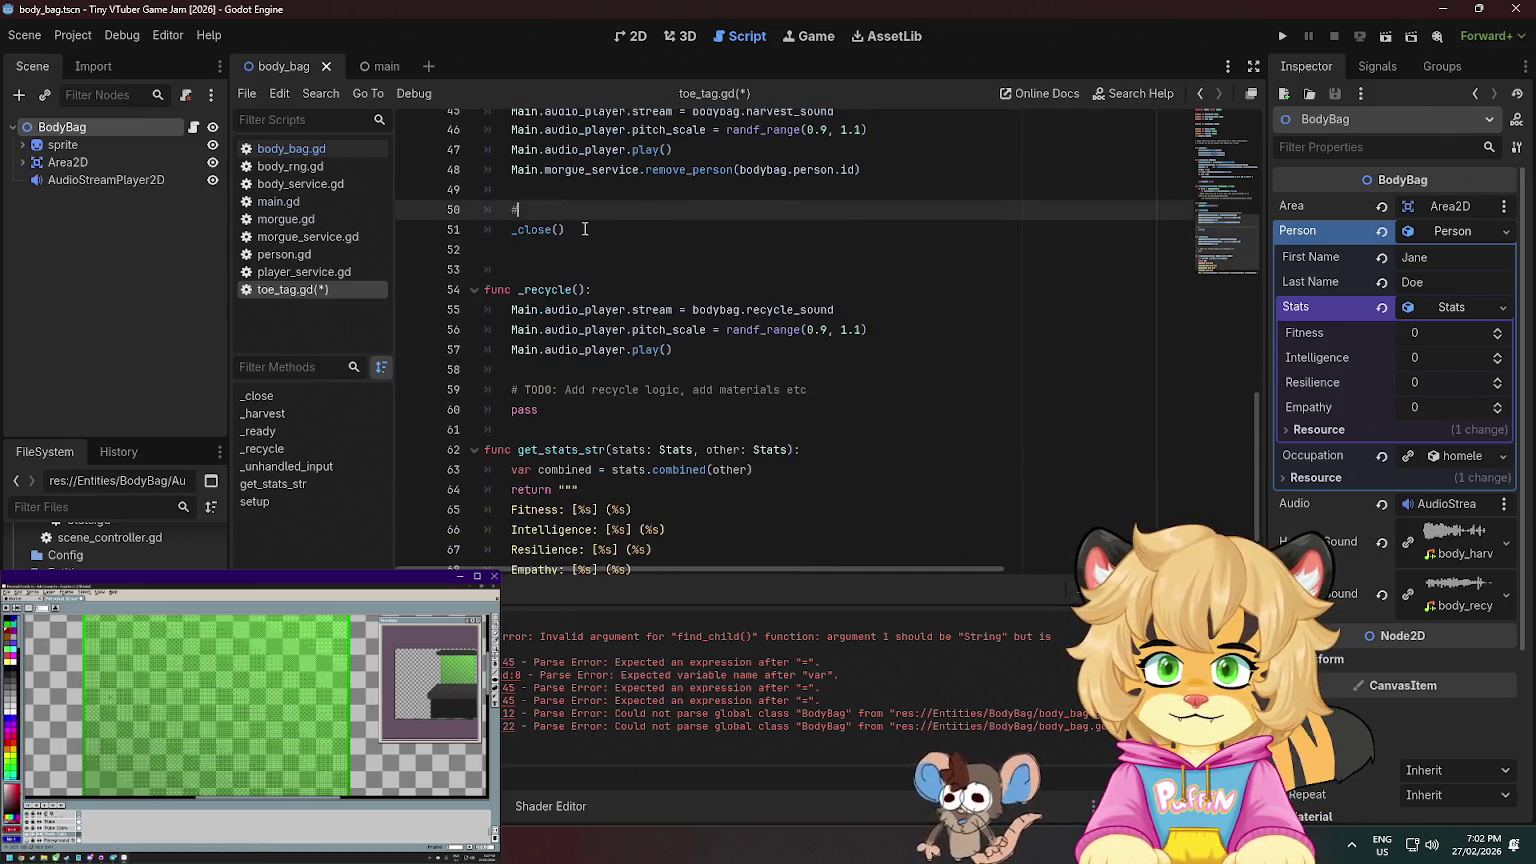
left_click_drag(567, 226, 579, 217)
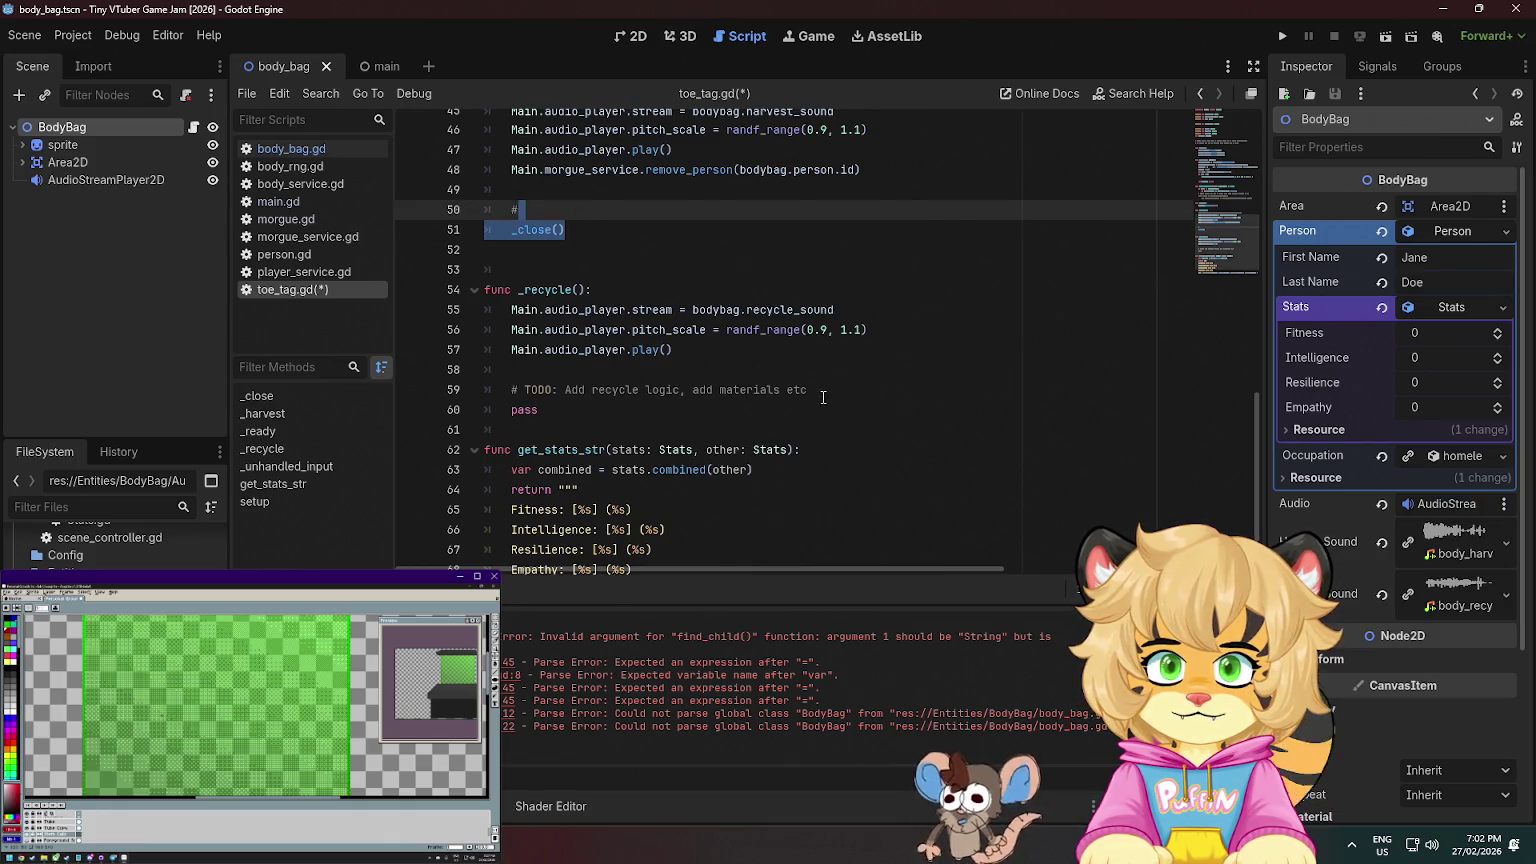
key("ctrl+c")
double_click(524, 410)
key("ctrl+v")
left_click(584, 210)
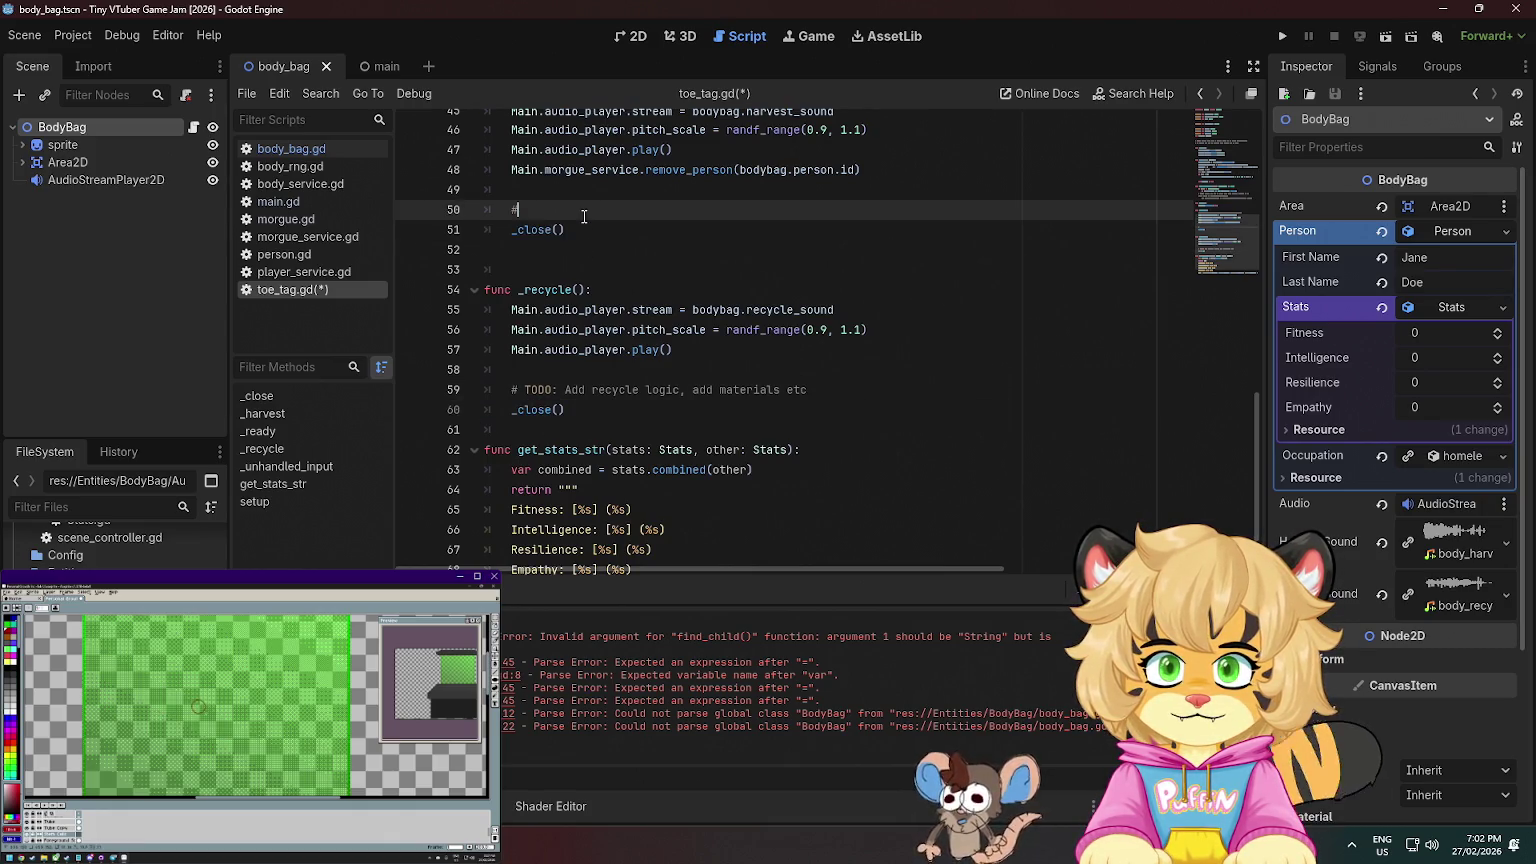
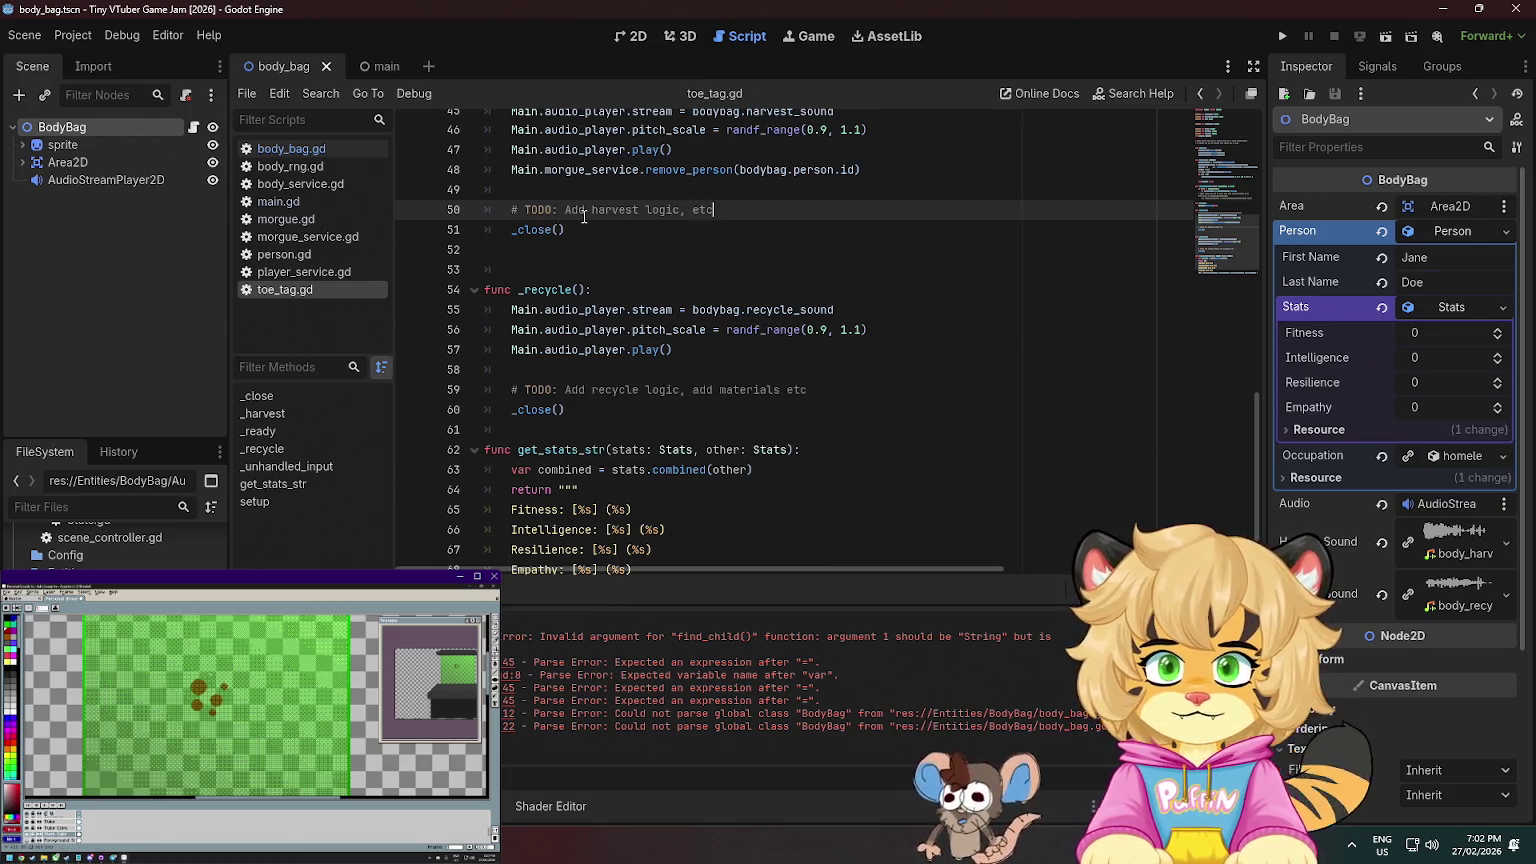
- Review _harvest in toe_tag.gd, then start the morgue game with Run Project
scroll(515, 212, "up", 1)
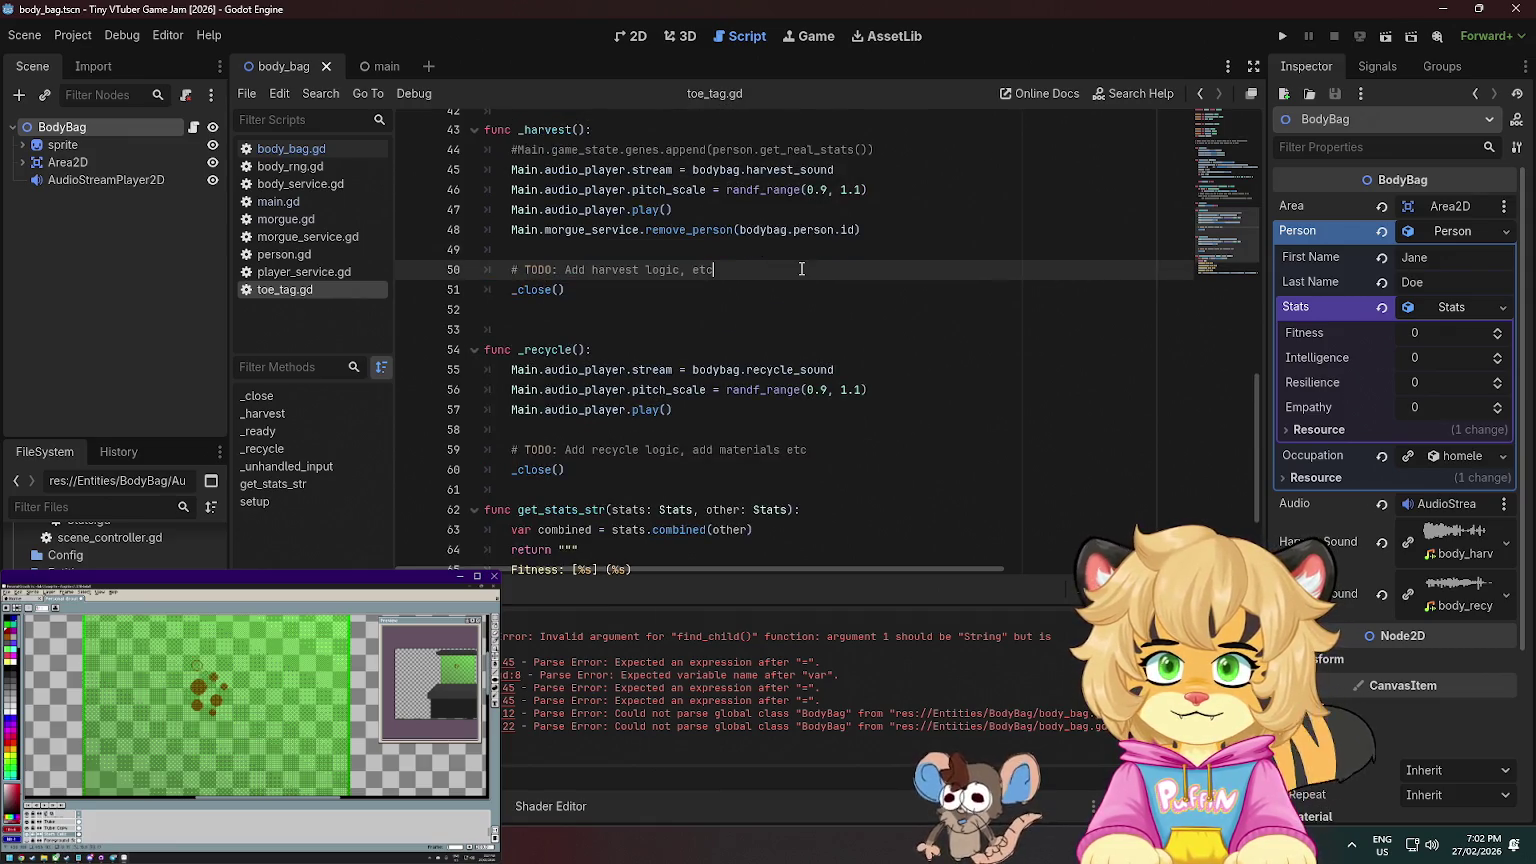
scroll(660, 310, "up", 3)
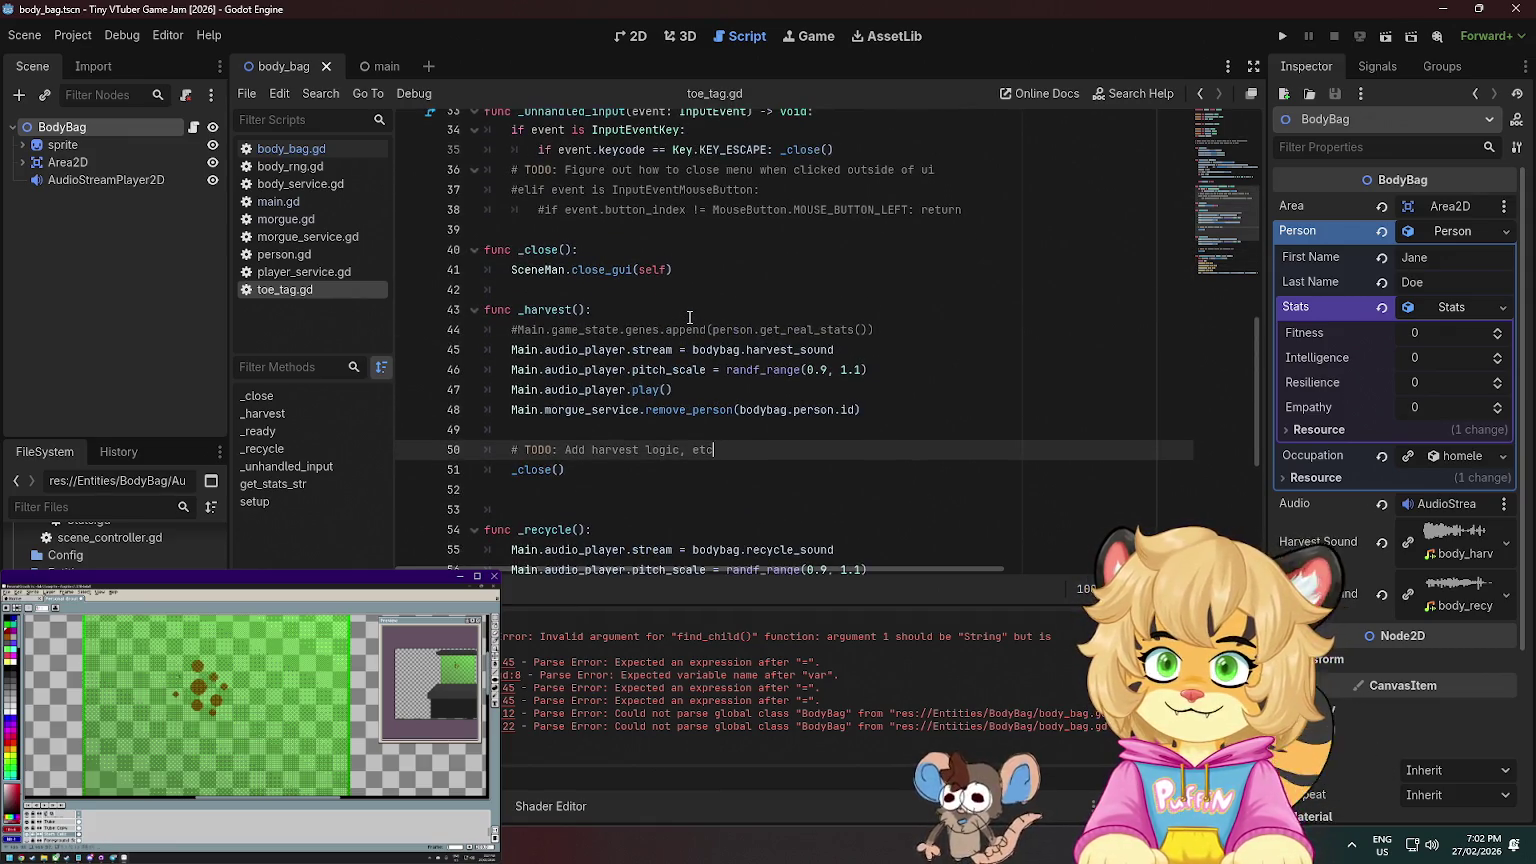
left_click(1281, 37)
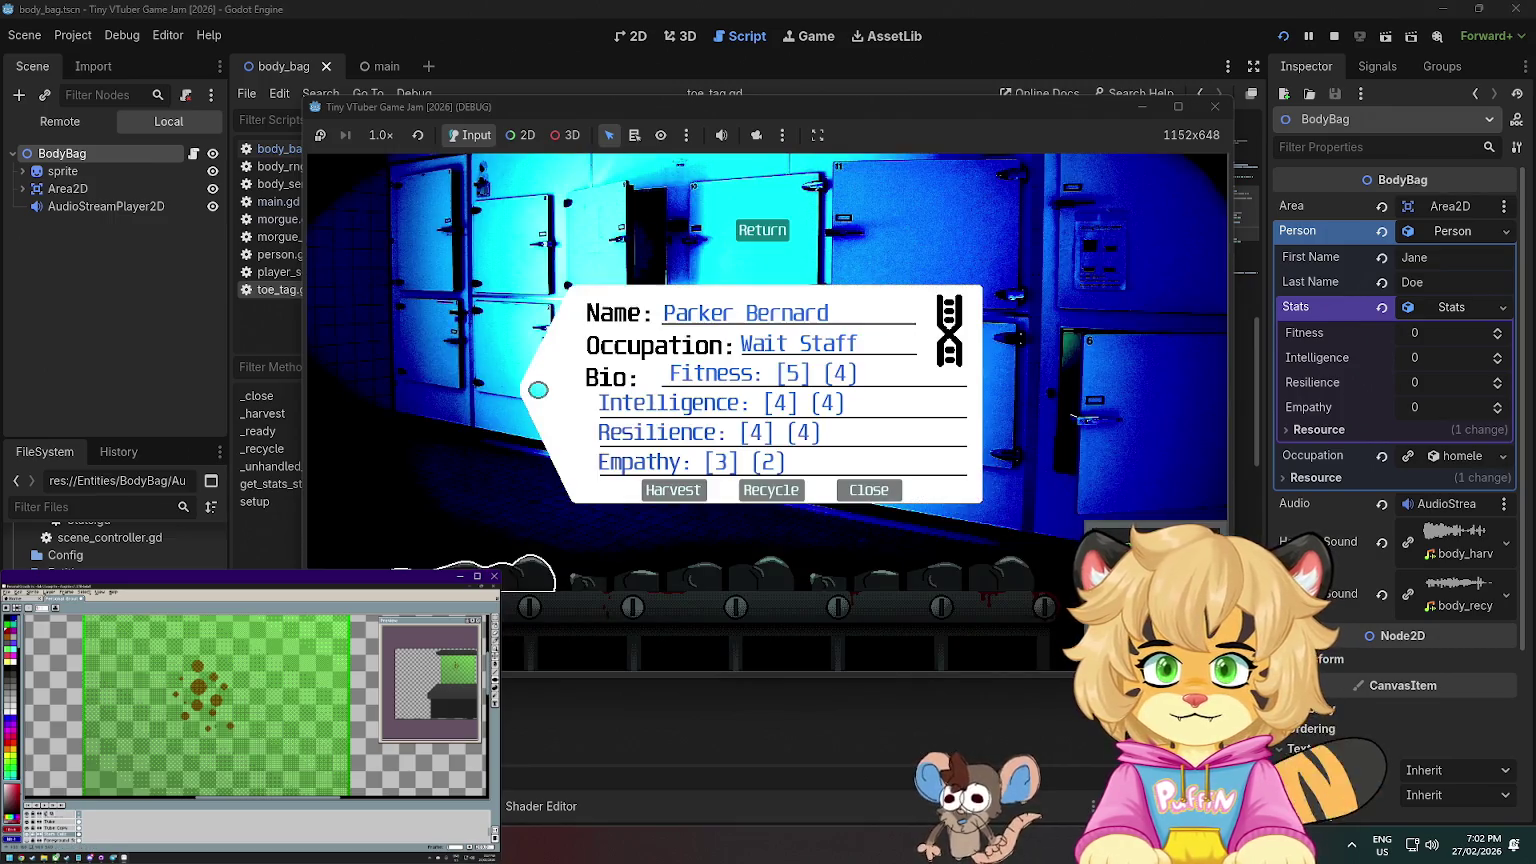
- Harvest and recycle the first bodies arriving on the conveyor via their toe tags
left_click(686, 490)
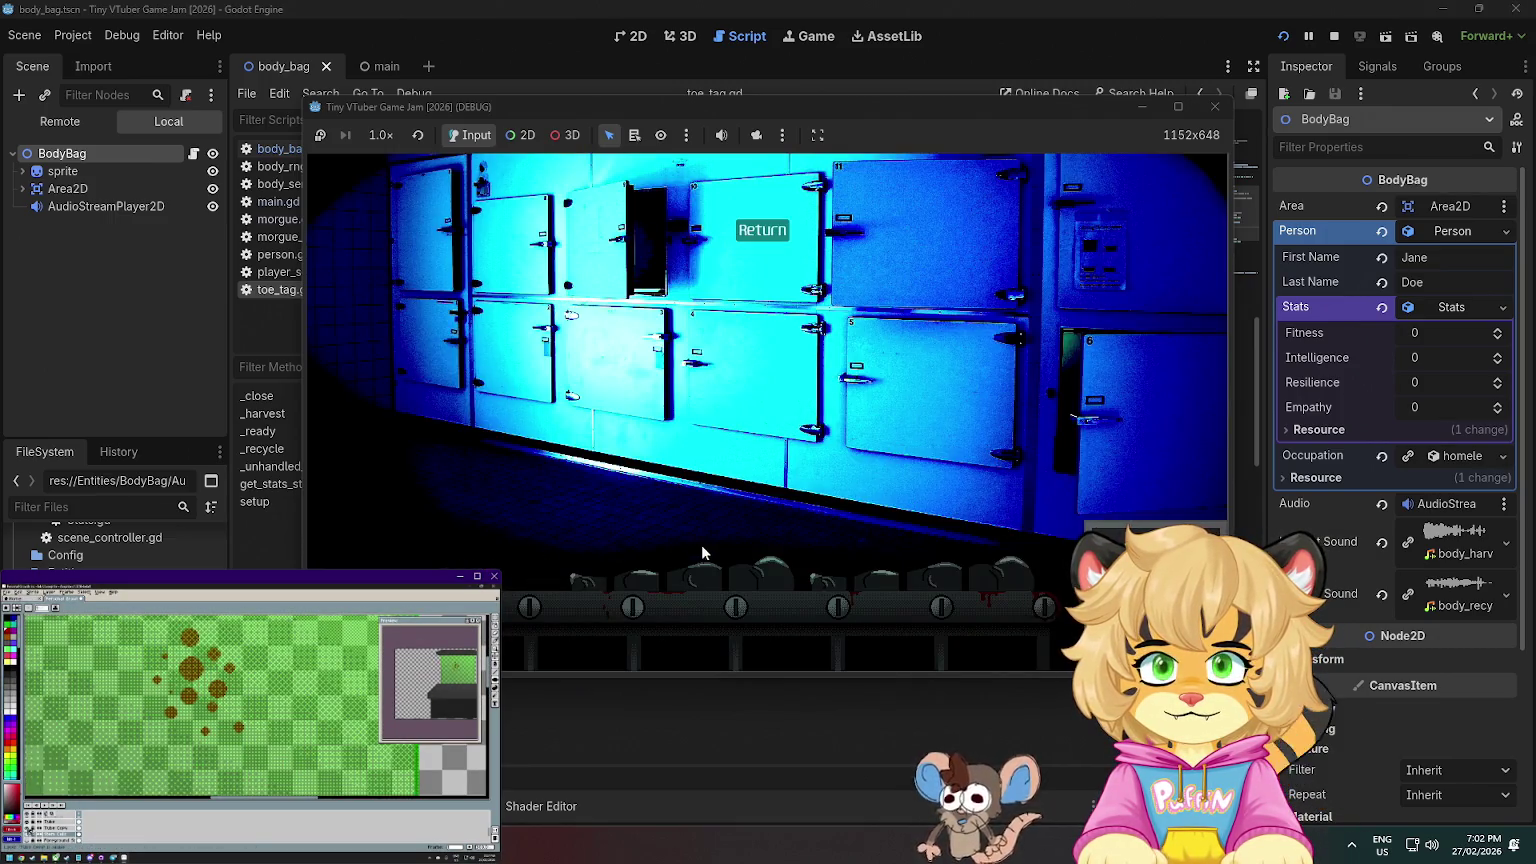
left_click(718, 577)
left_click(768, 497)
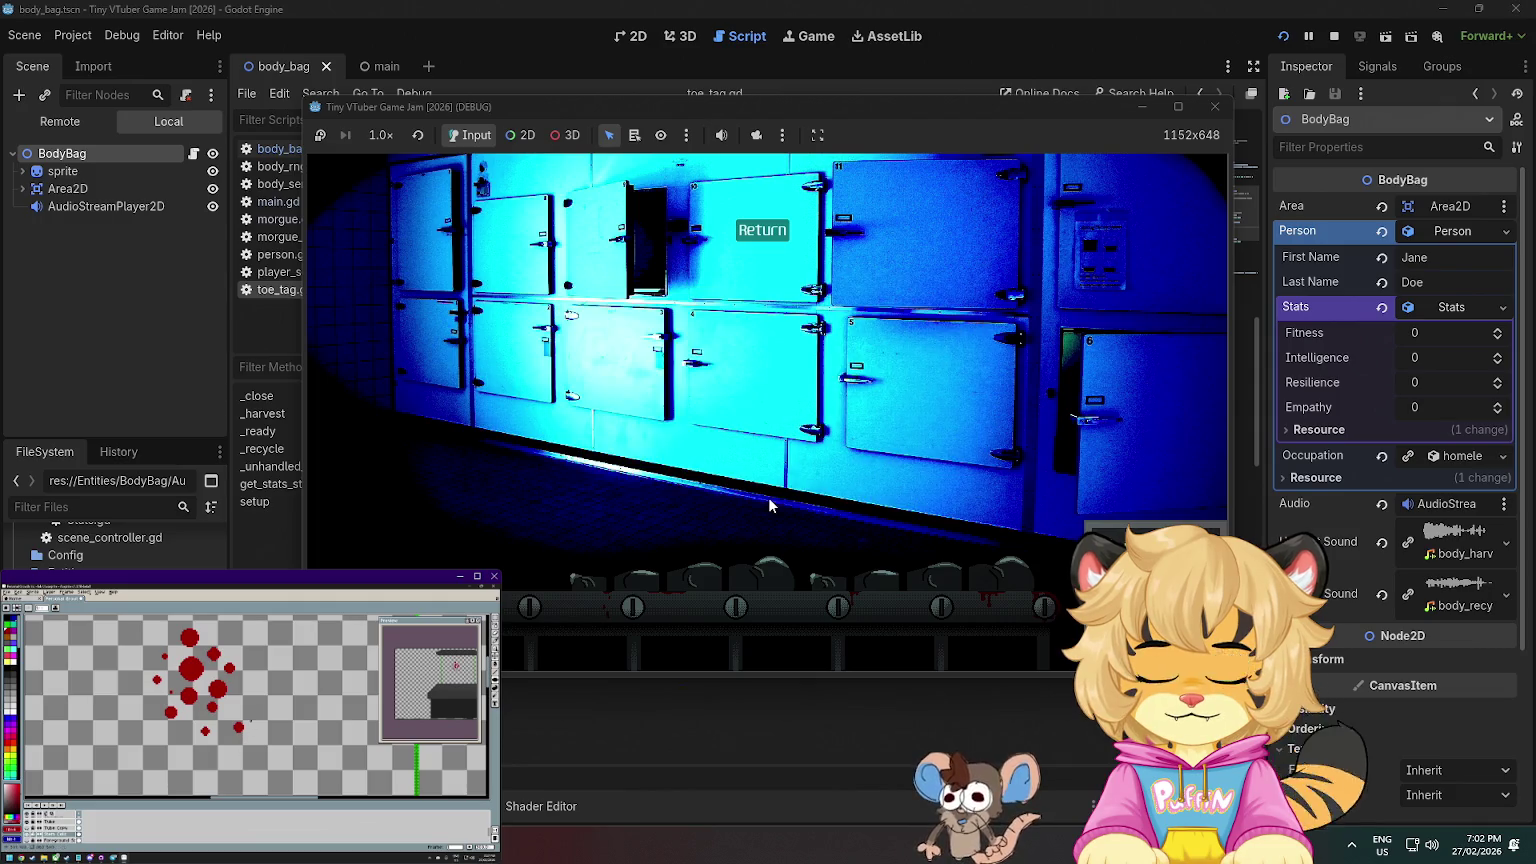
left_click(752, 558)
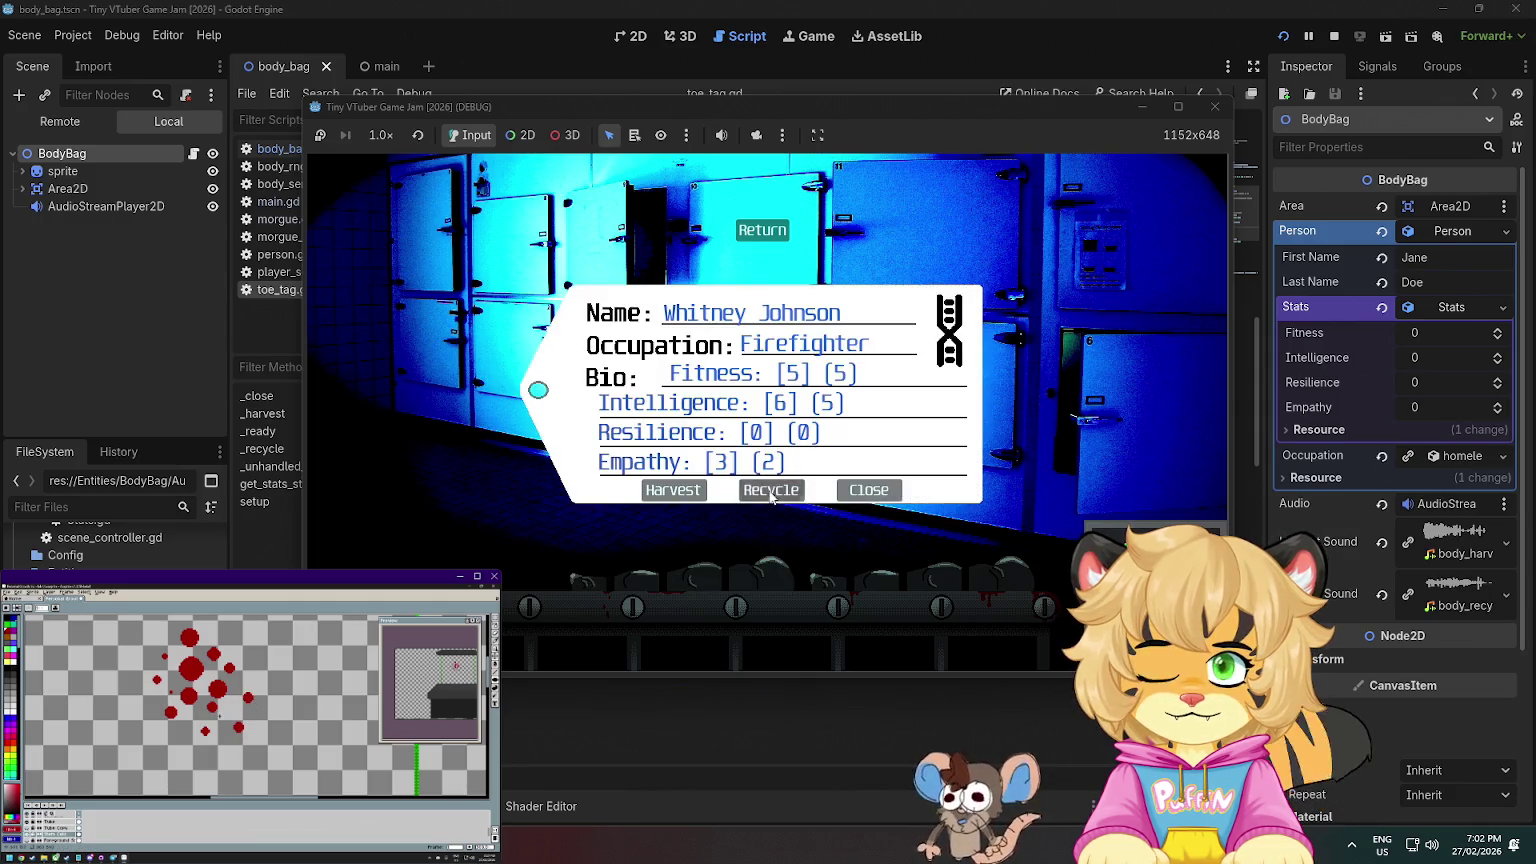
left_click(761, 492)
left_click(756, 514)
left_click(770, 492)
left_click(743, 500)
left_click(743, 500)
left_click(750, 572)
left_click(652, 496)
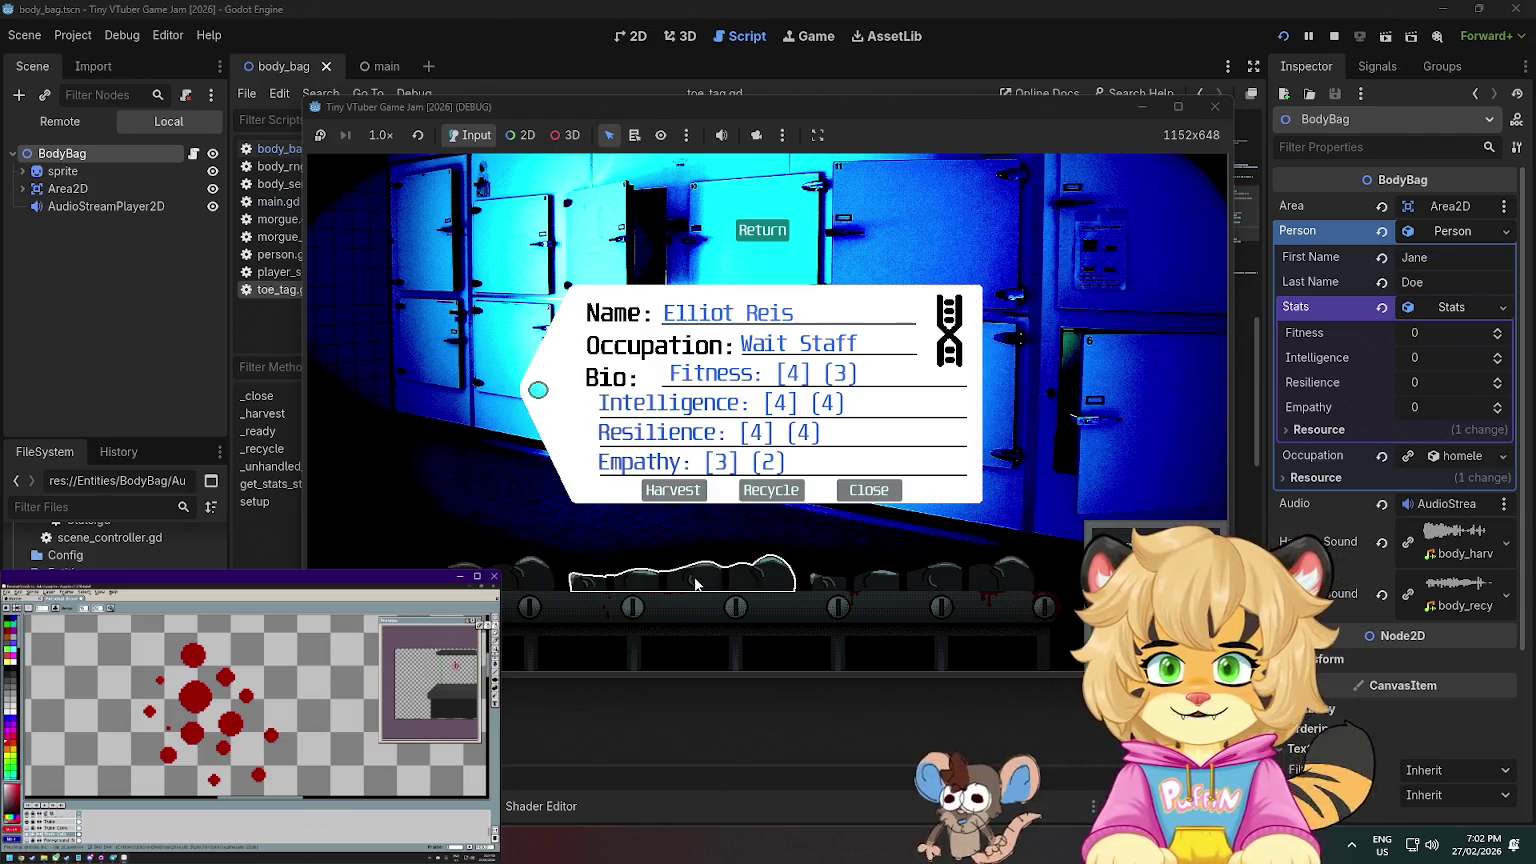
- Process the remaining conveyor bodies, then stop the game with F8
left_click(641, 508)
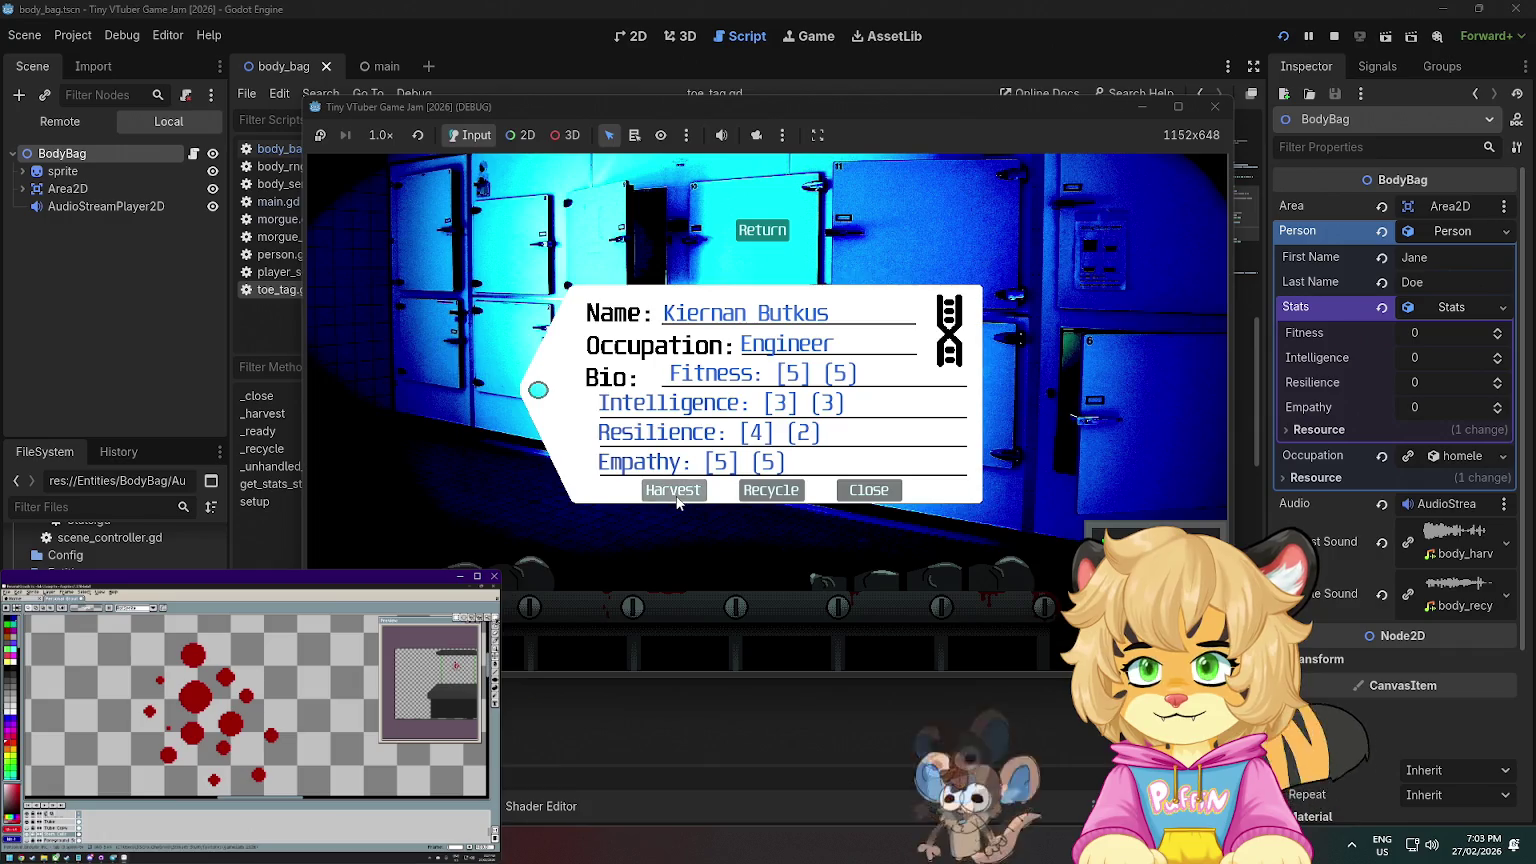
left_click(676, 492)
left_click(778, 496)
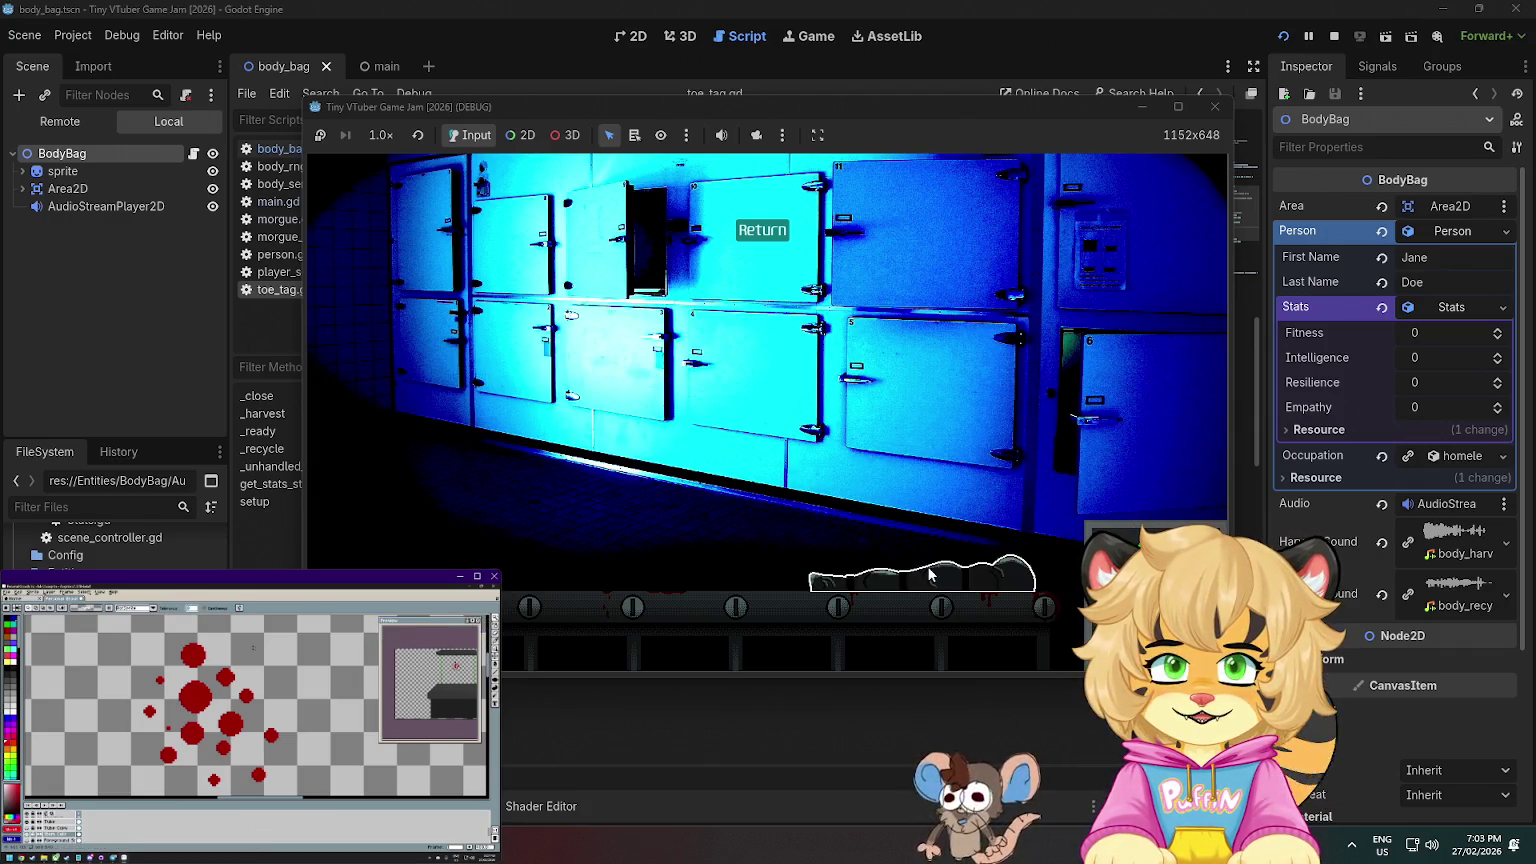
left_click(752, 494)
left_click(925, 590)
left_click(915, 584)
left_click(903, 578)
left_click(891, 570)
left_click(891, 570)
left_click(891, 570)
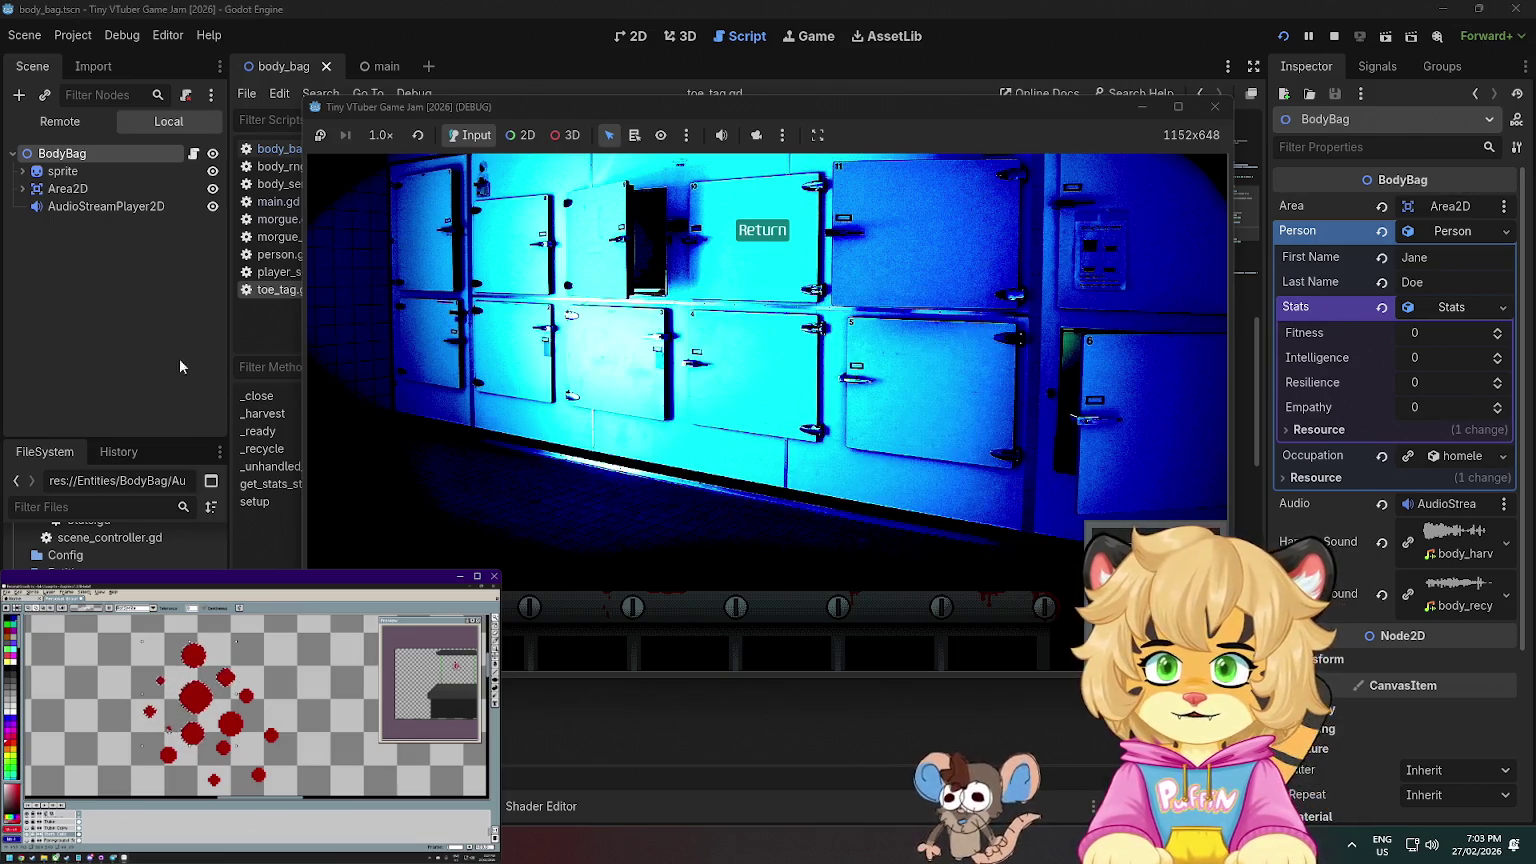
key("F8")
left_click(681, 390)
- Copy the remove_person call from _harvest and paste it into _recycle above the TODO
scroll(681, 390, "up", 5)
scroll(676, 349, "down", 6)
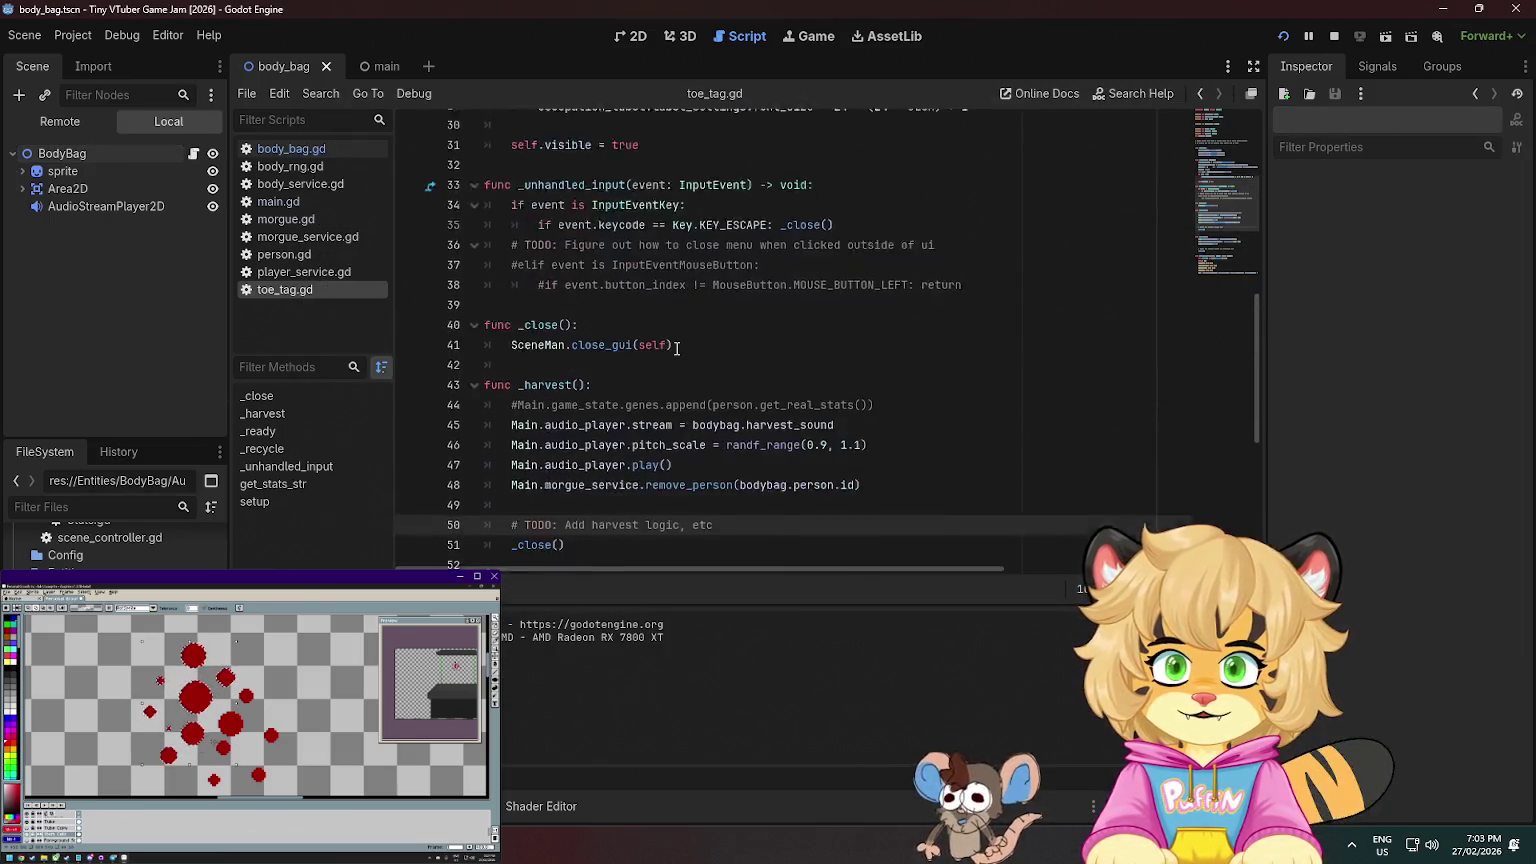
left_click_drag(868, 290, 880, 277)
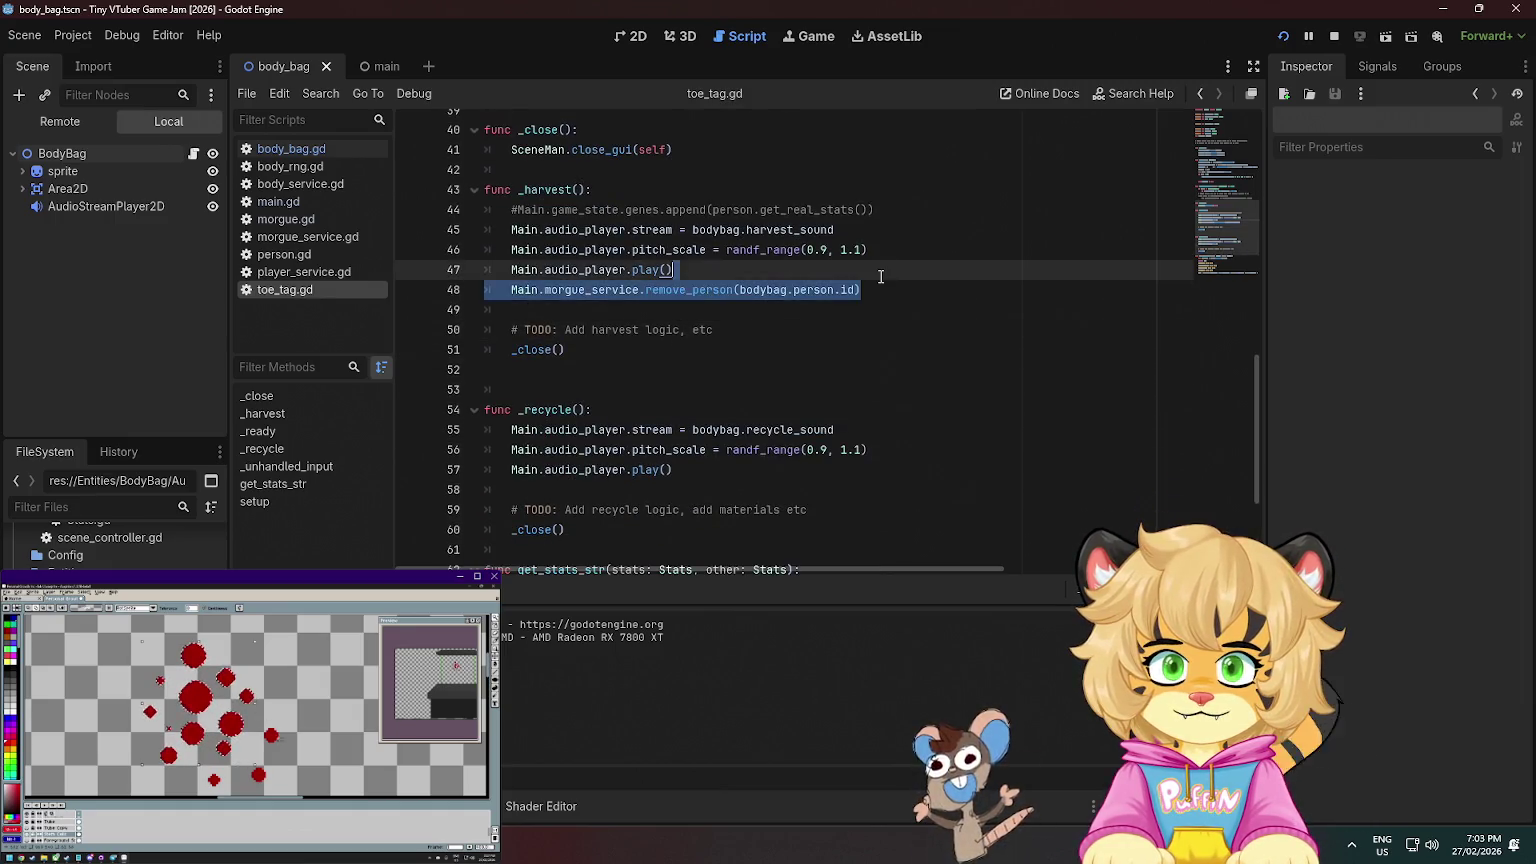
key("ctrl+c")
left_click(700, 489)
key("ctrl+v")
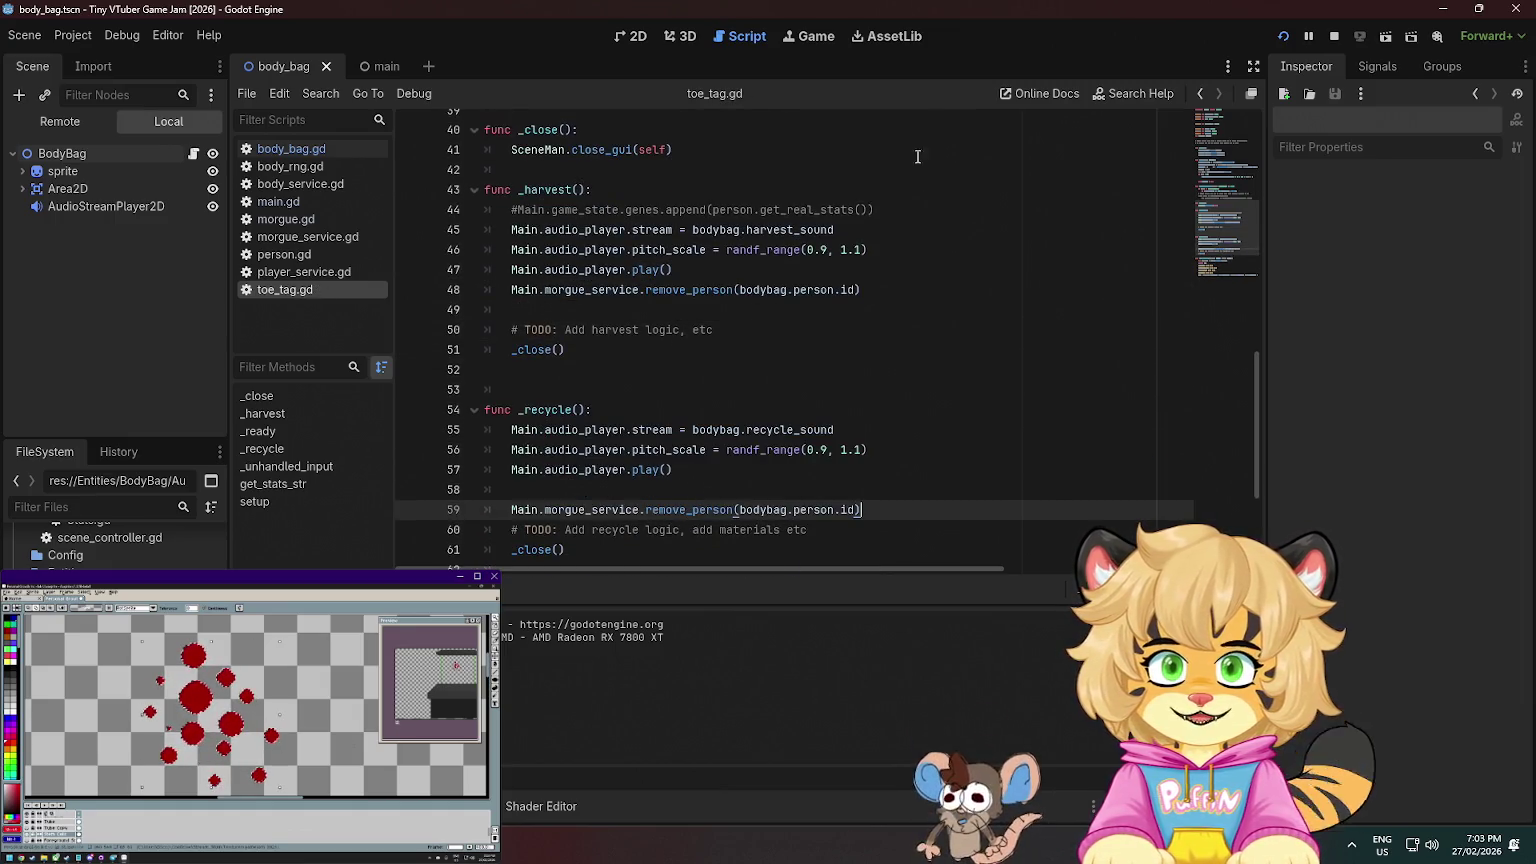
- Rerun the game, harvest several bodies from the conveyor, and stop it with F8
left_click(1280, 36)
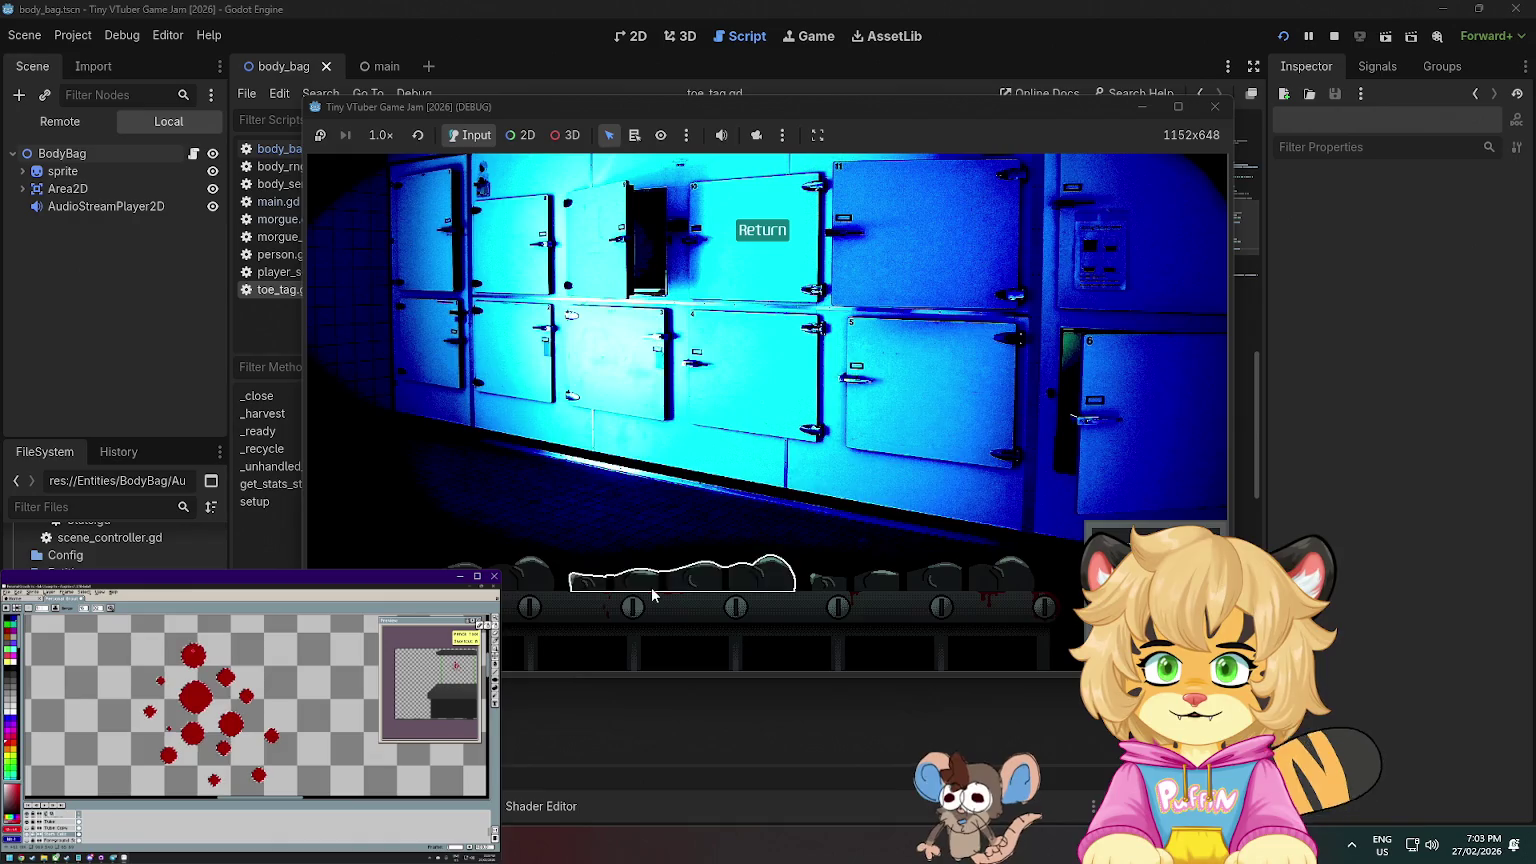
left_click(652, 595)
left_click(689, 496)
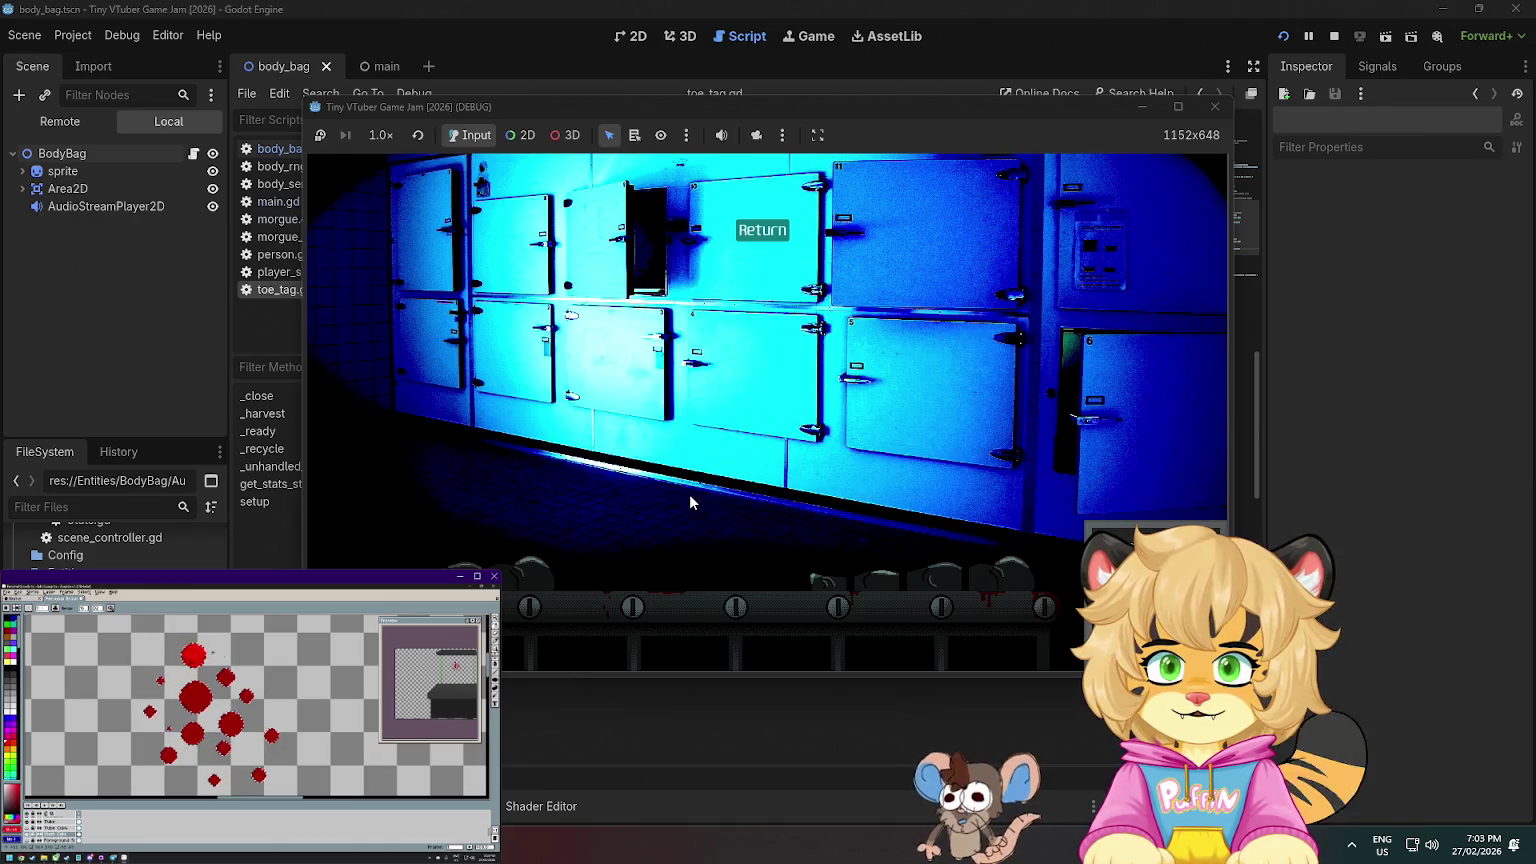
left_click(506, 568)
left_click(771, 490)
left_click(883, 570)
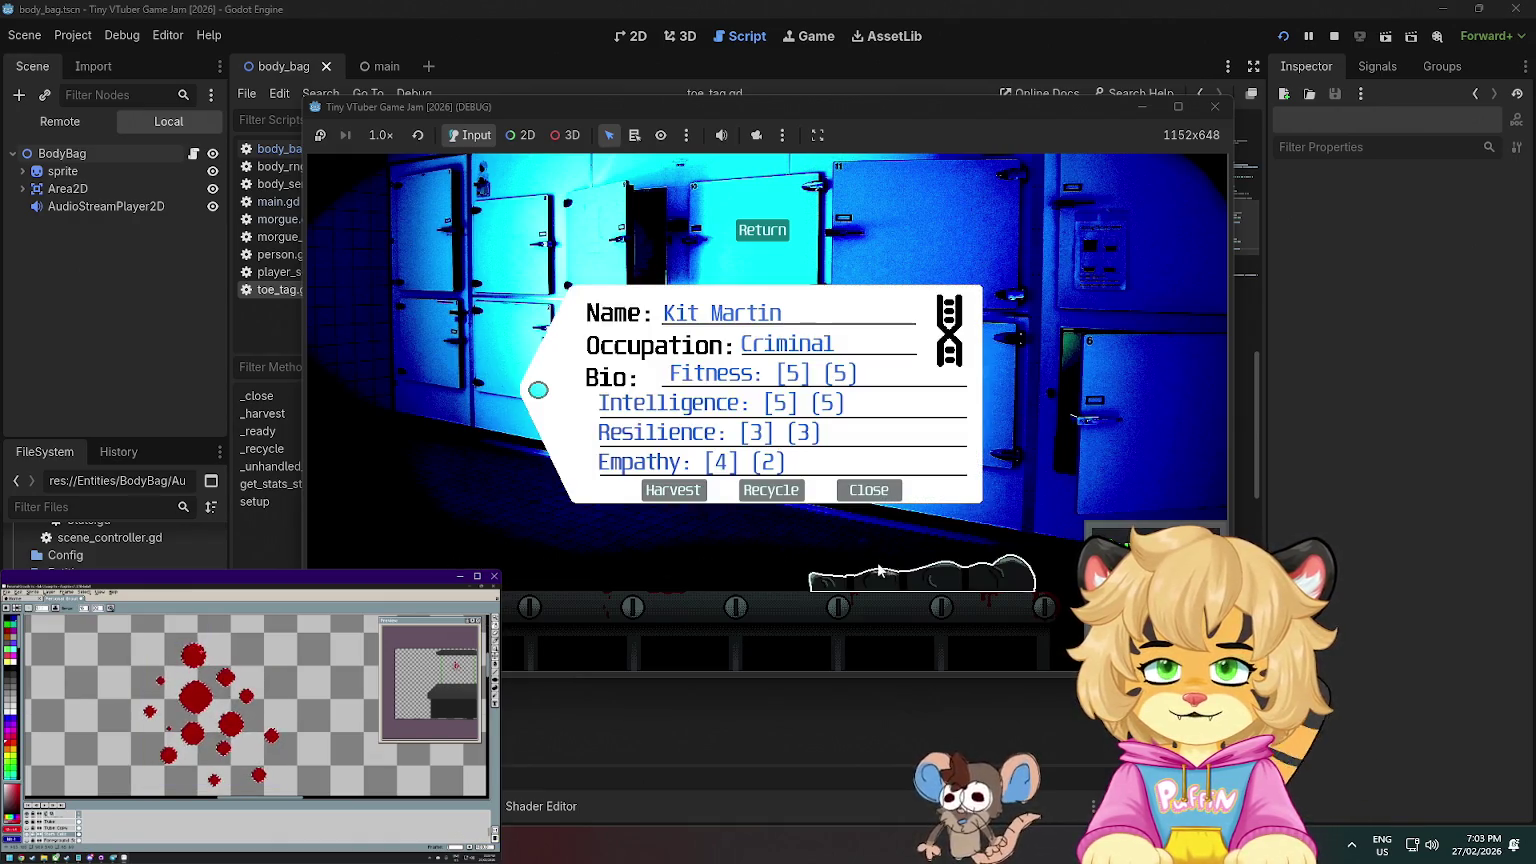
left_click(698, 494)
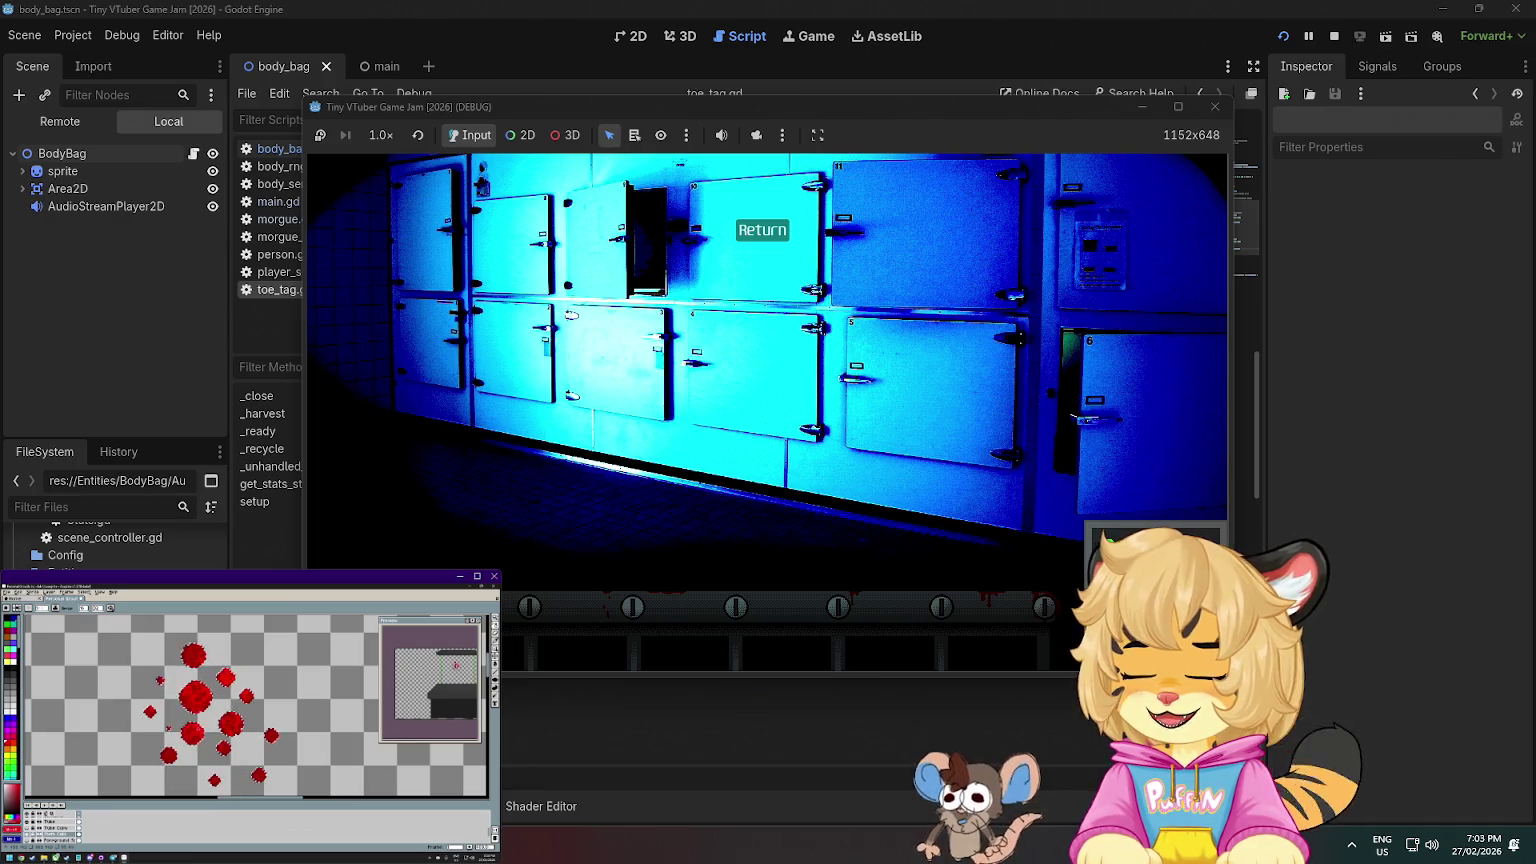
left_click(660, 585)
left_click(673, 490)
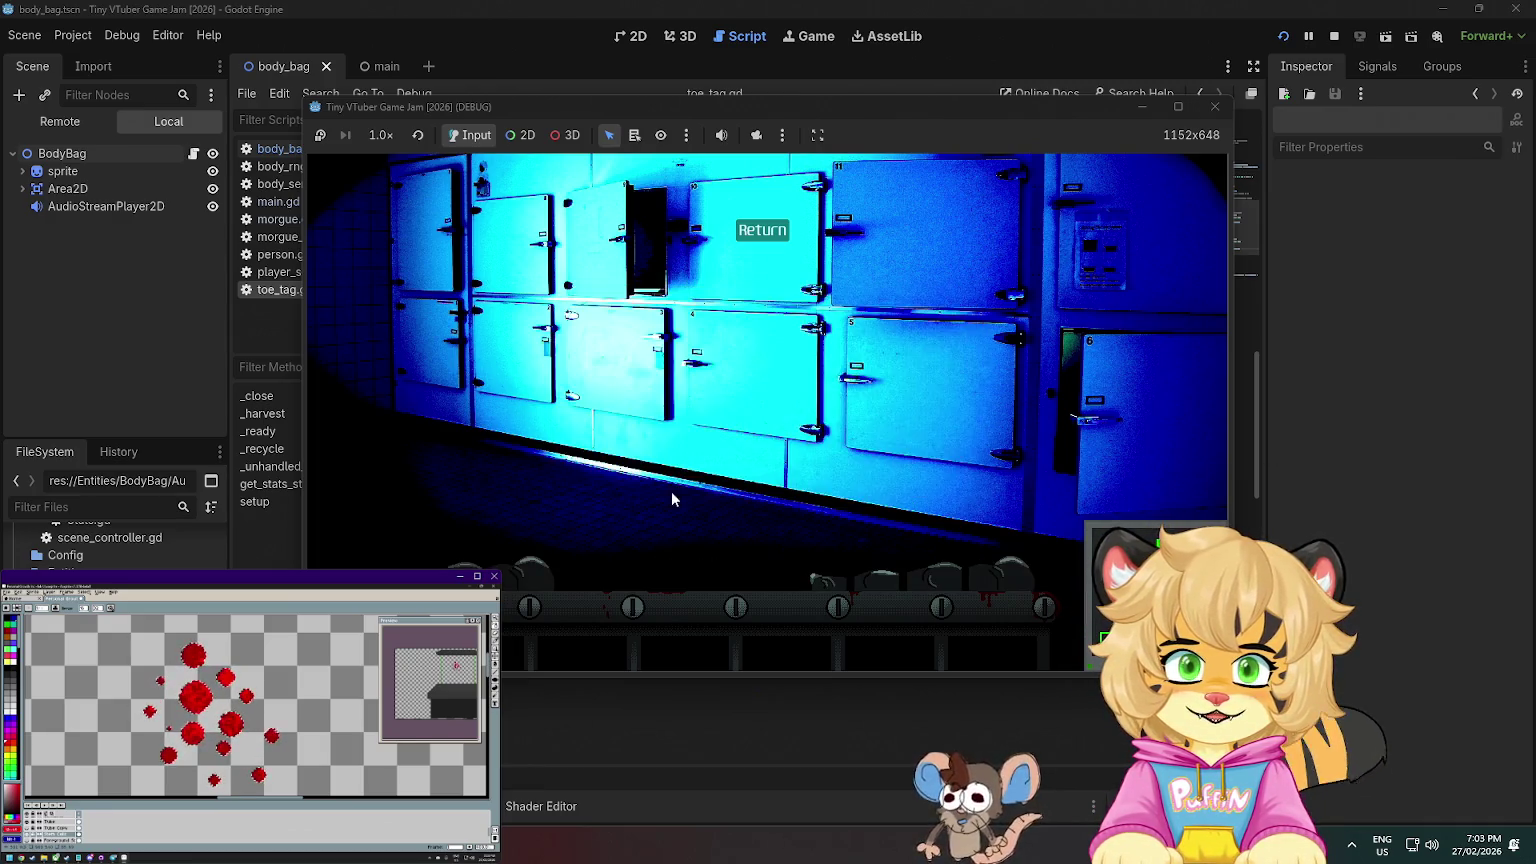
left_click(673, 490)
left_click(673, 490)
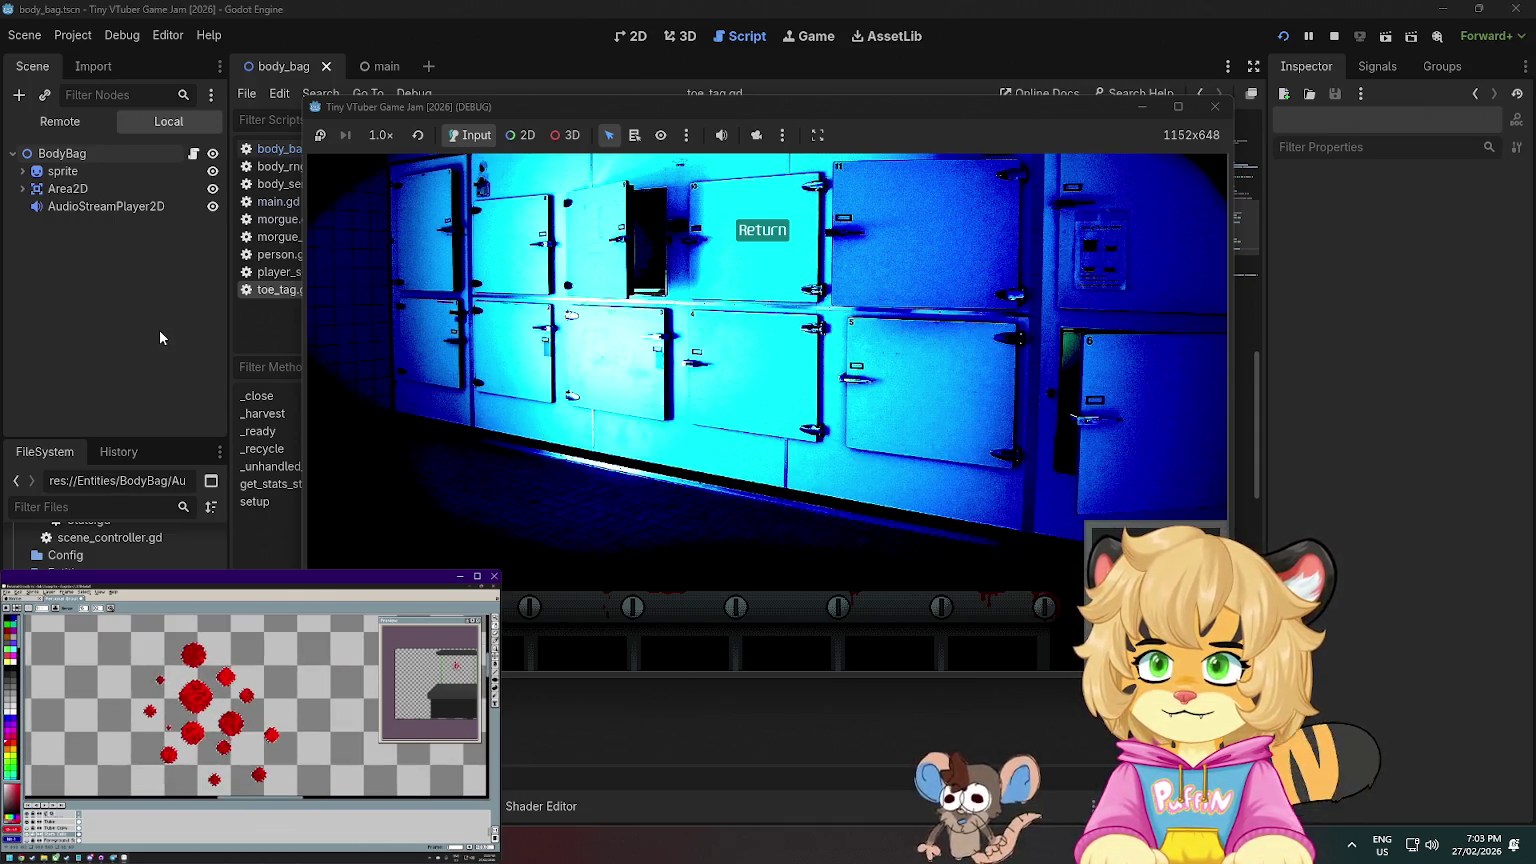
key("F8")
- Add a GPUParticles2D child under BodyBag, found by searching 'particl' in Add Child Node
right_click(141, 127)
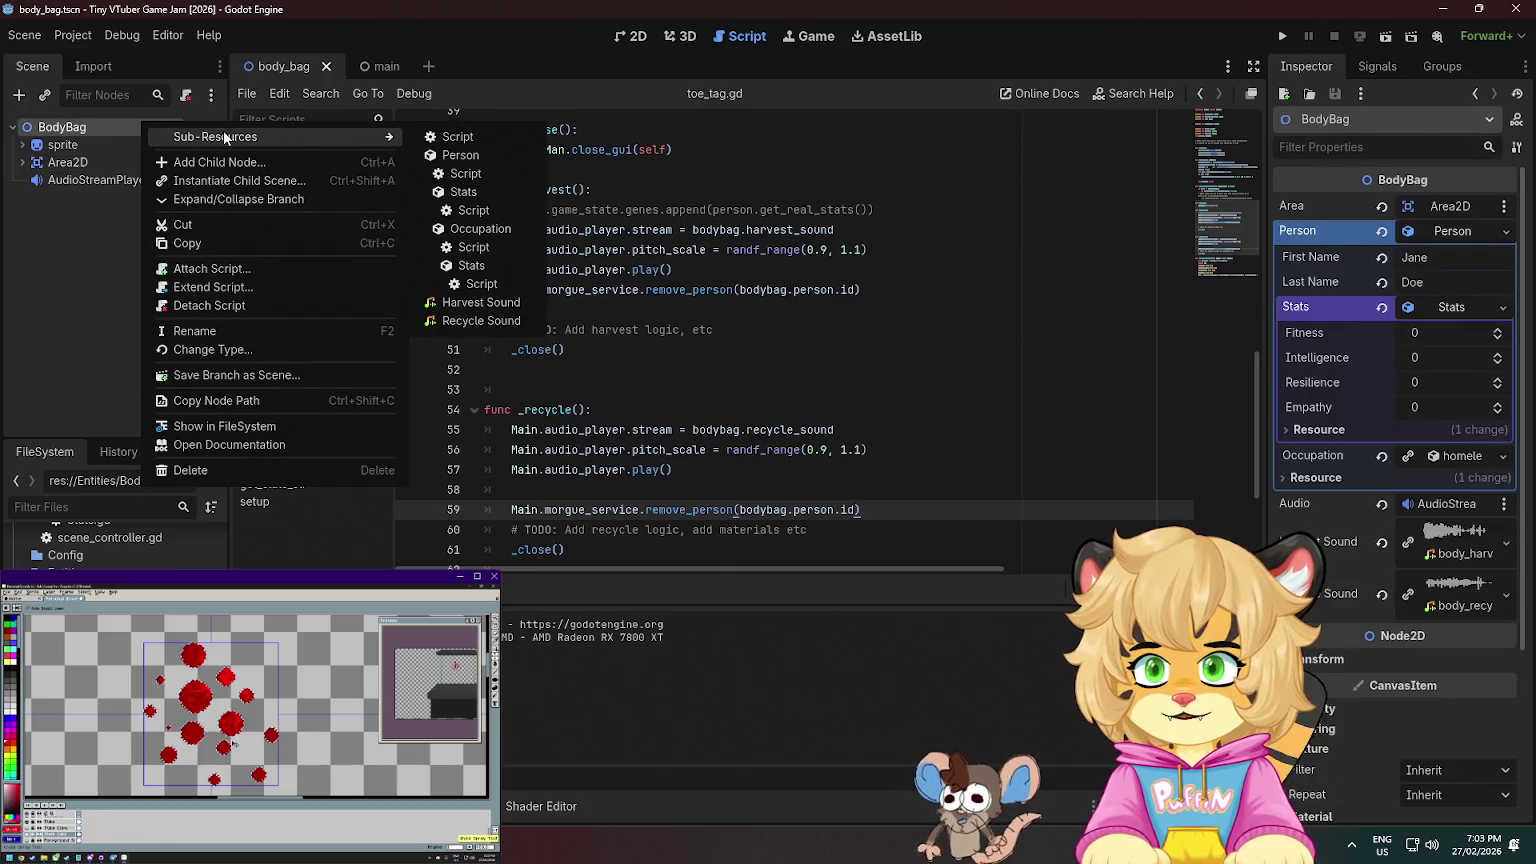
right_click(78, 220)
mouse_move(160, 233)
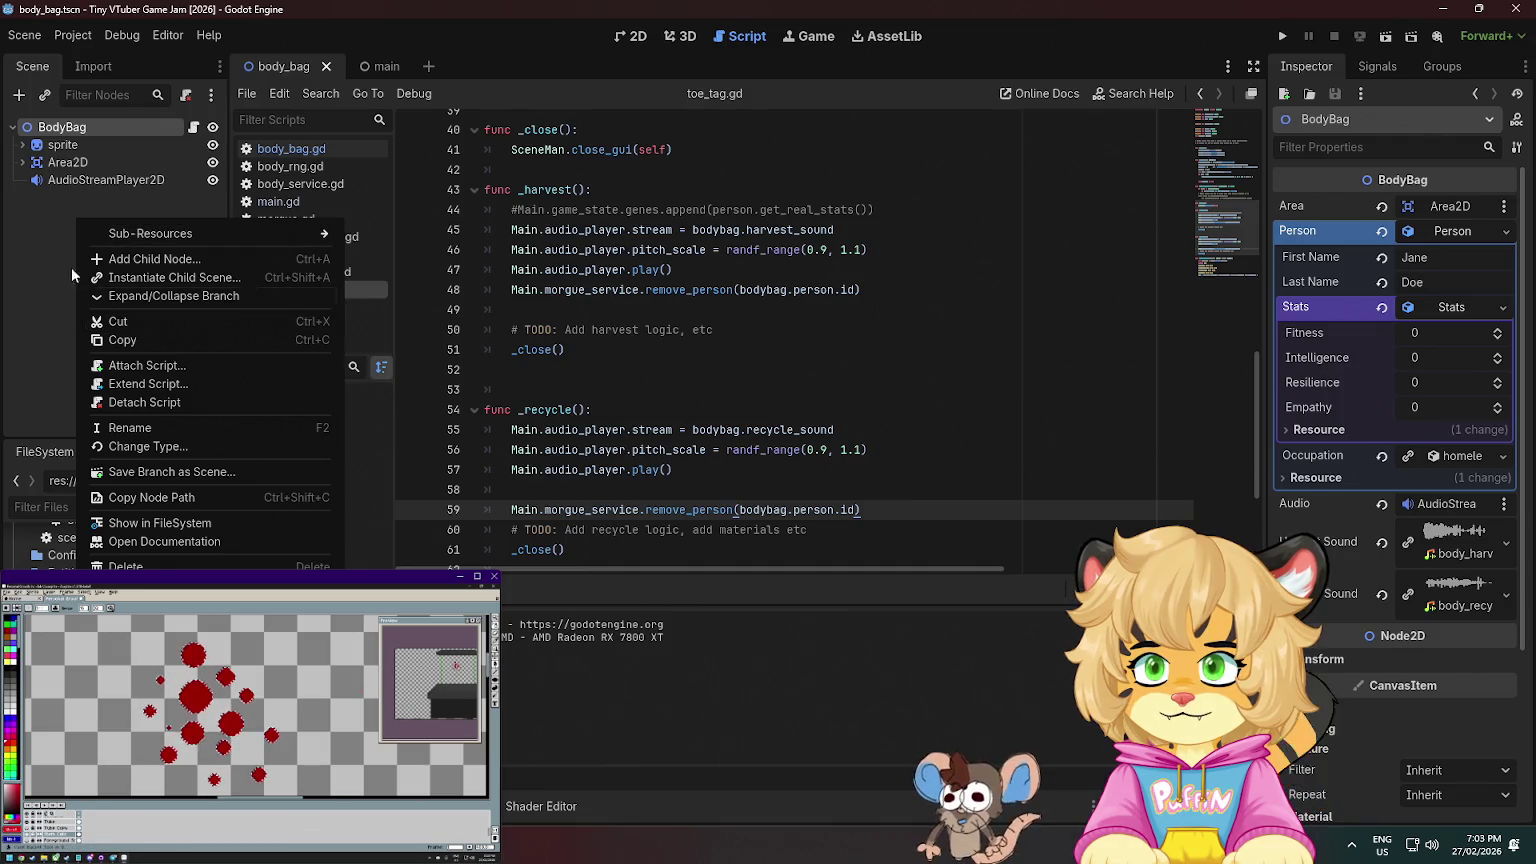
left_click(148, 262)
type("particl")
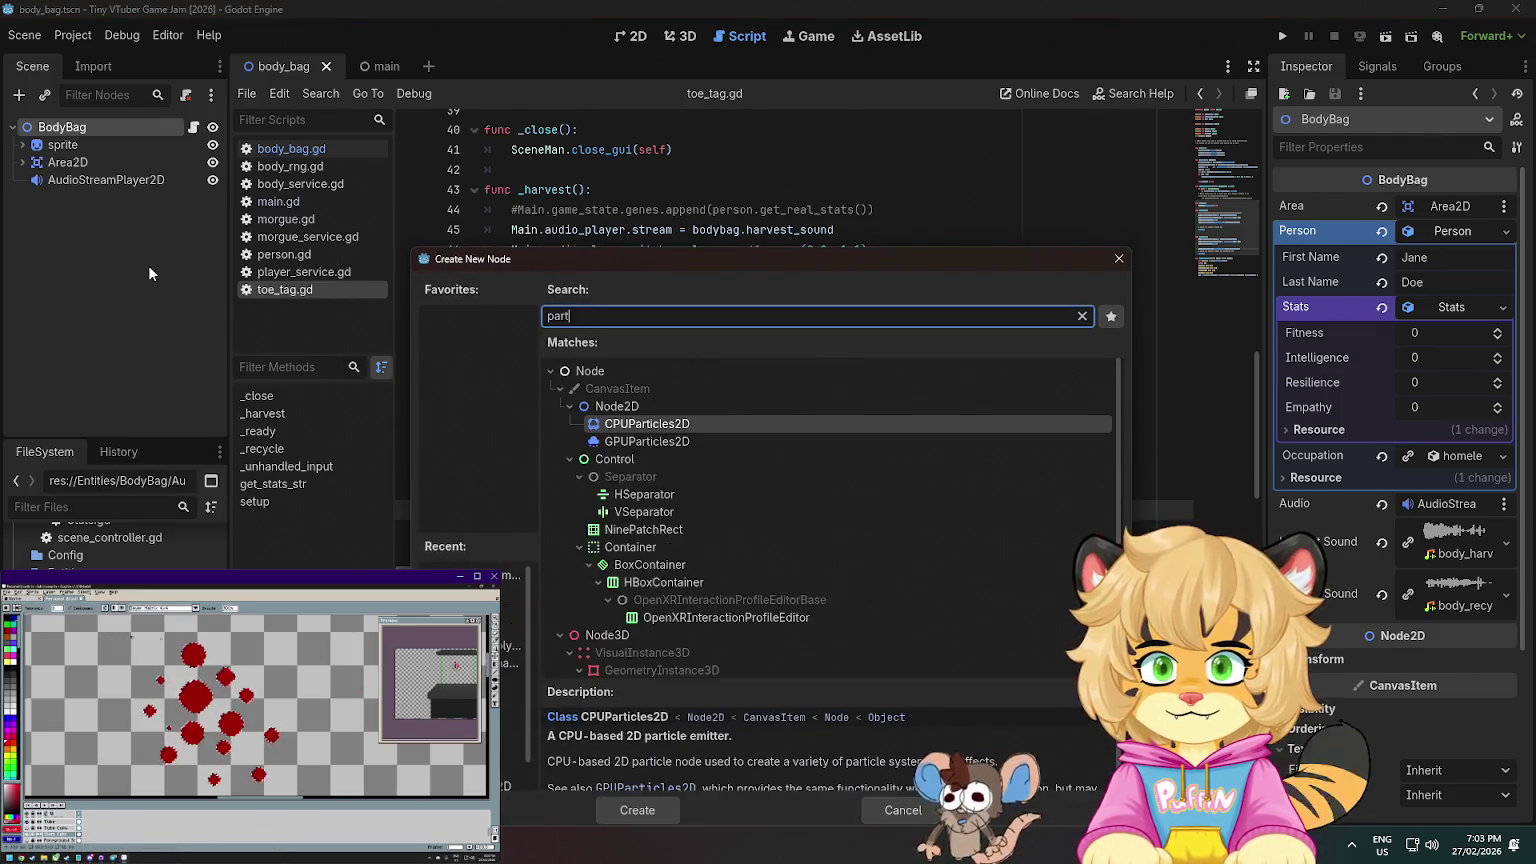
left_click(671, 441)
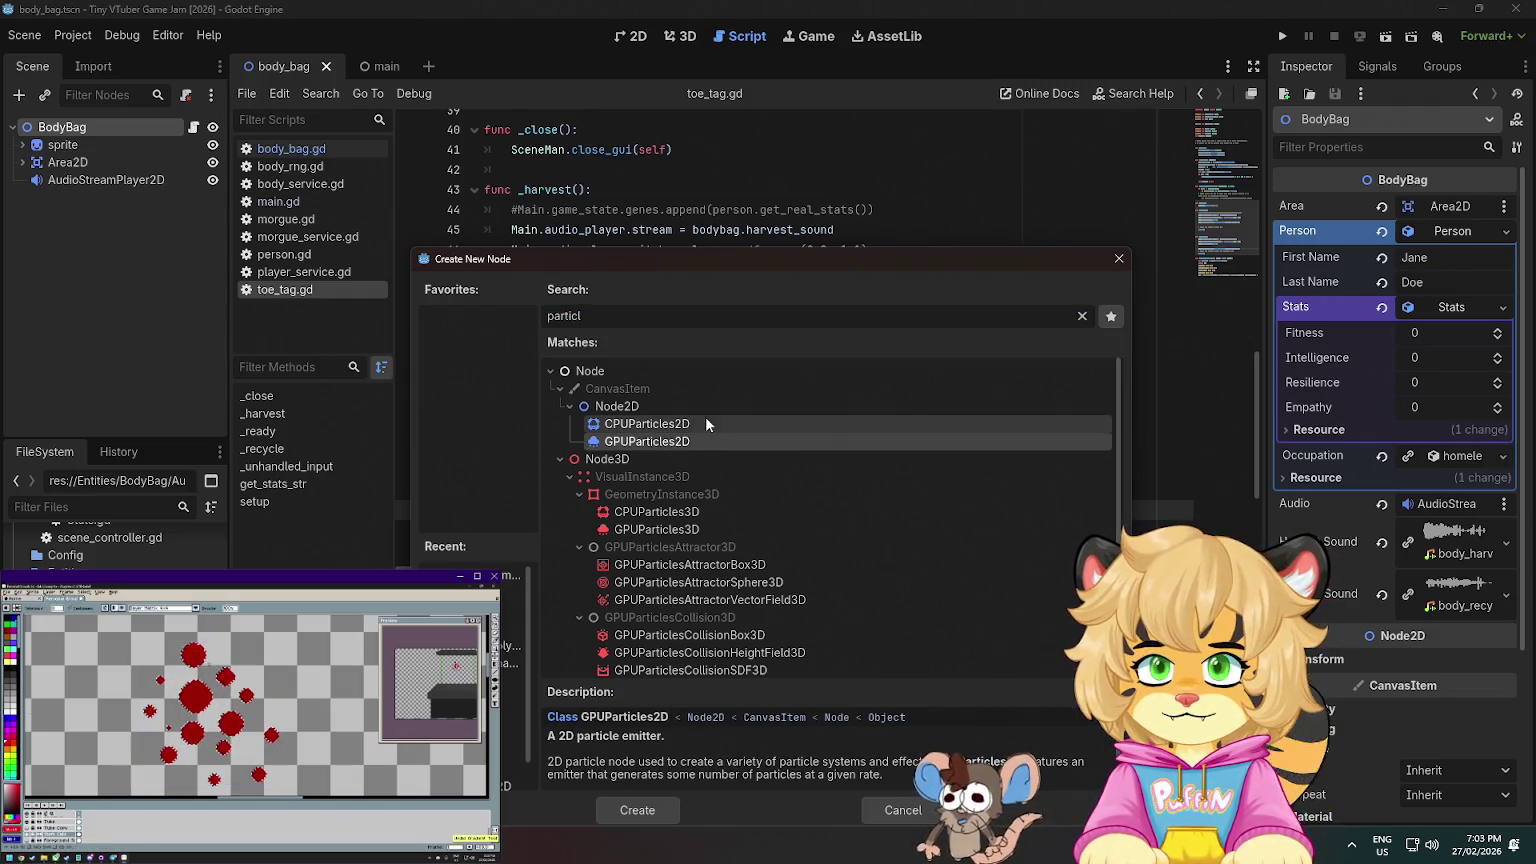
left_click(654, 798)
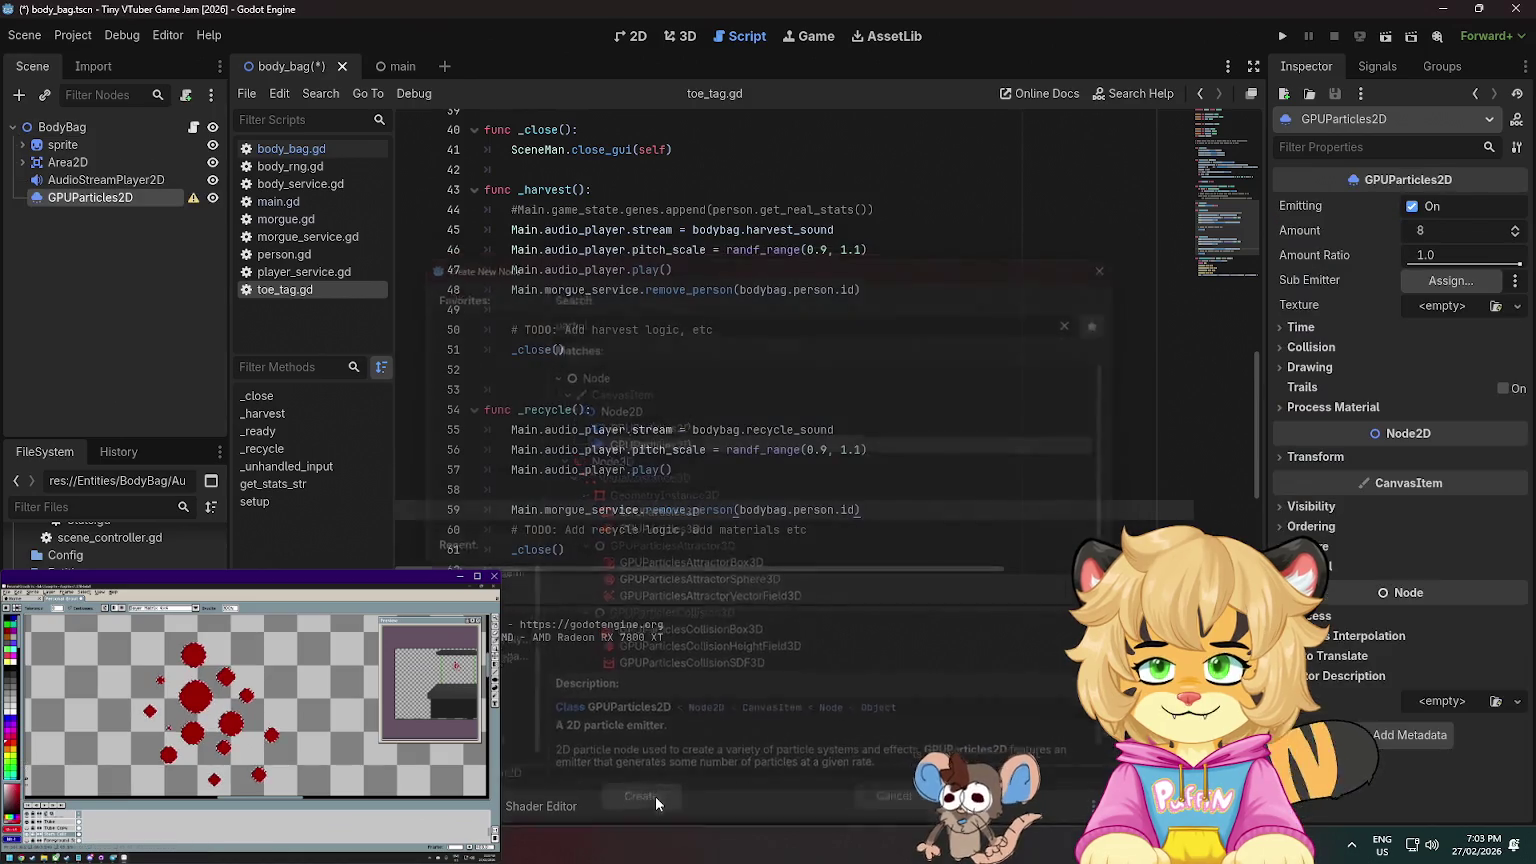
- Check the particle node's warning and assign it a new CanvasItemMaterial
left_click(193, 199)
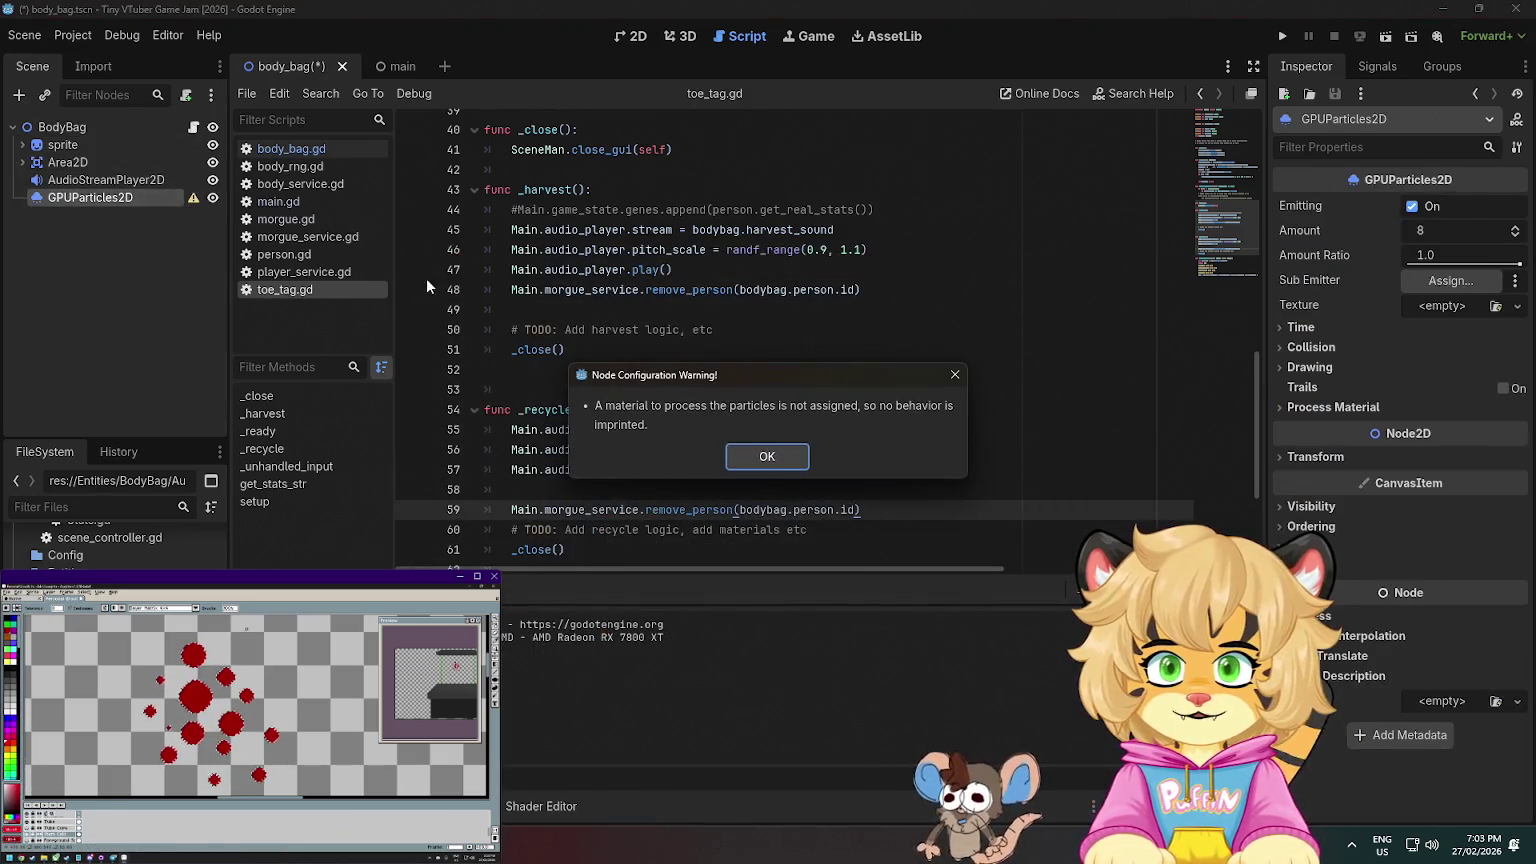
left_click(767, 457)
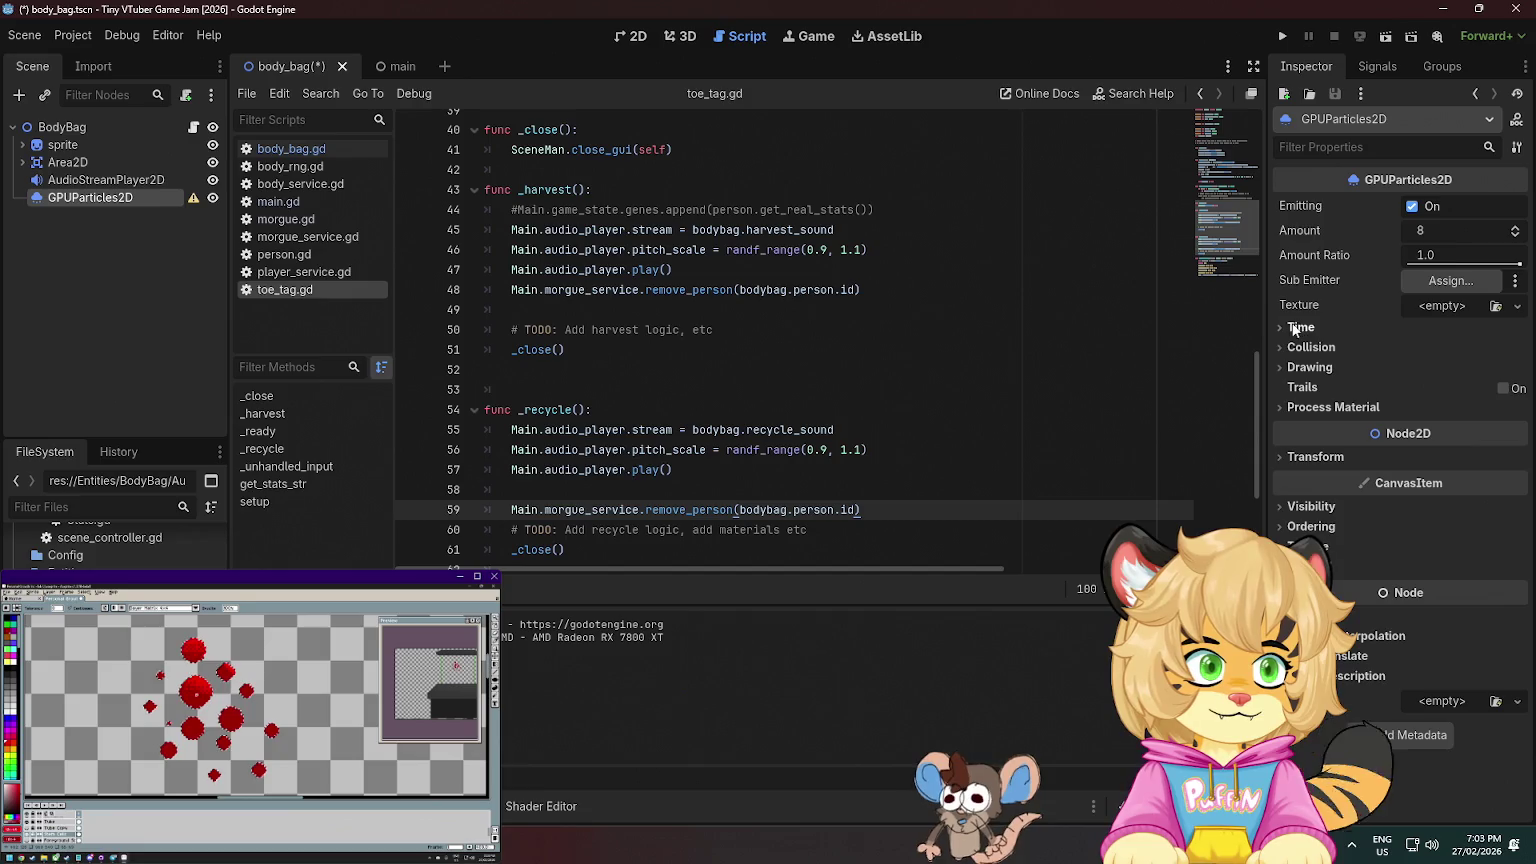
left_click(1295, 371)
left_click(1295, 371)
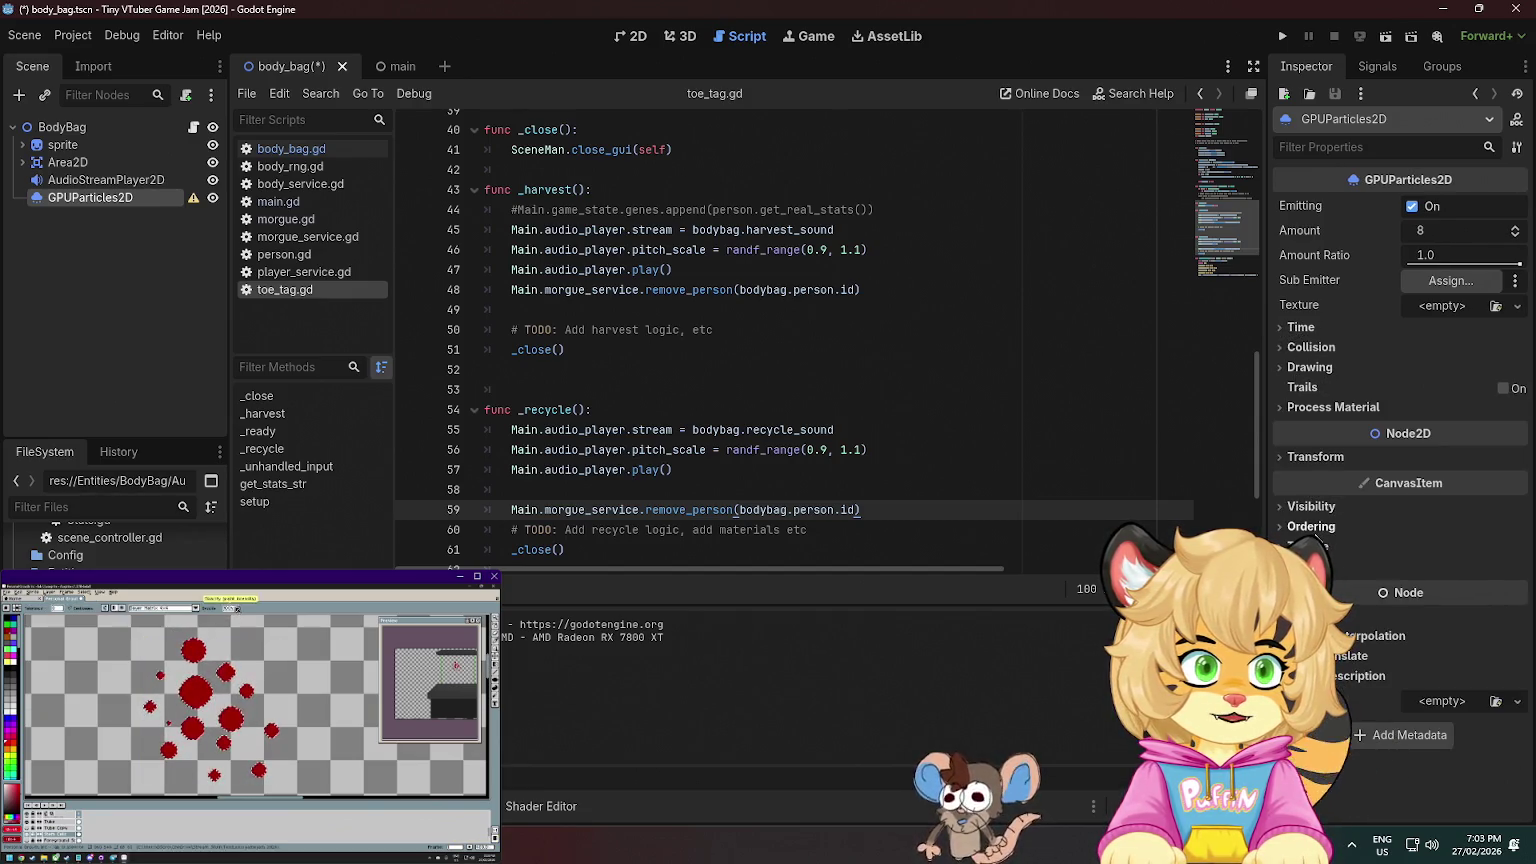
left_click(1305, 546)
left_click(1330, 547)
left_click(1338, 568)
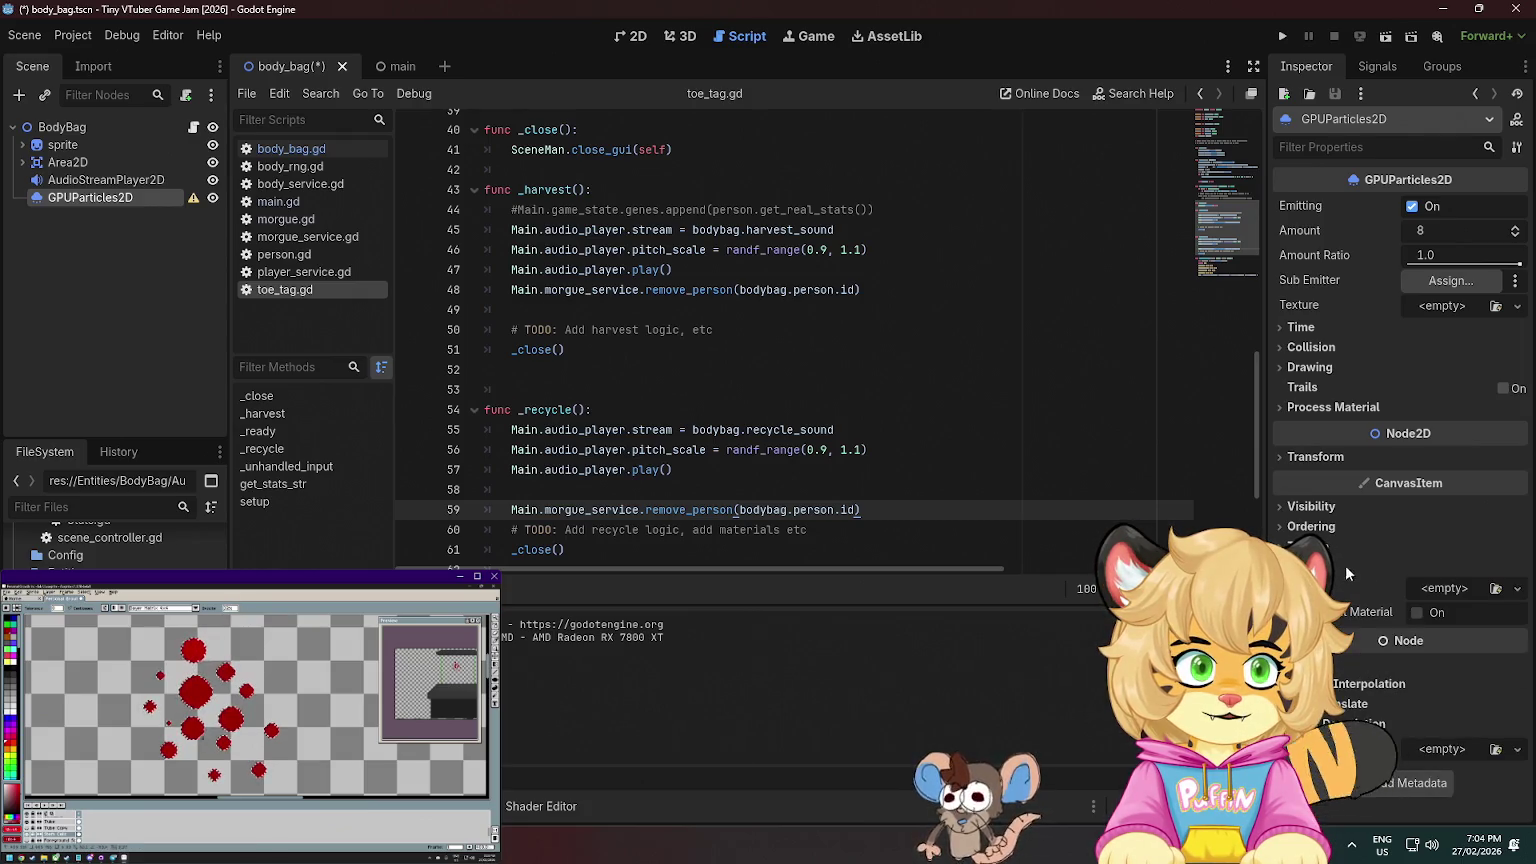
left_click(1441, 592)
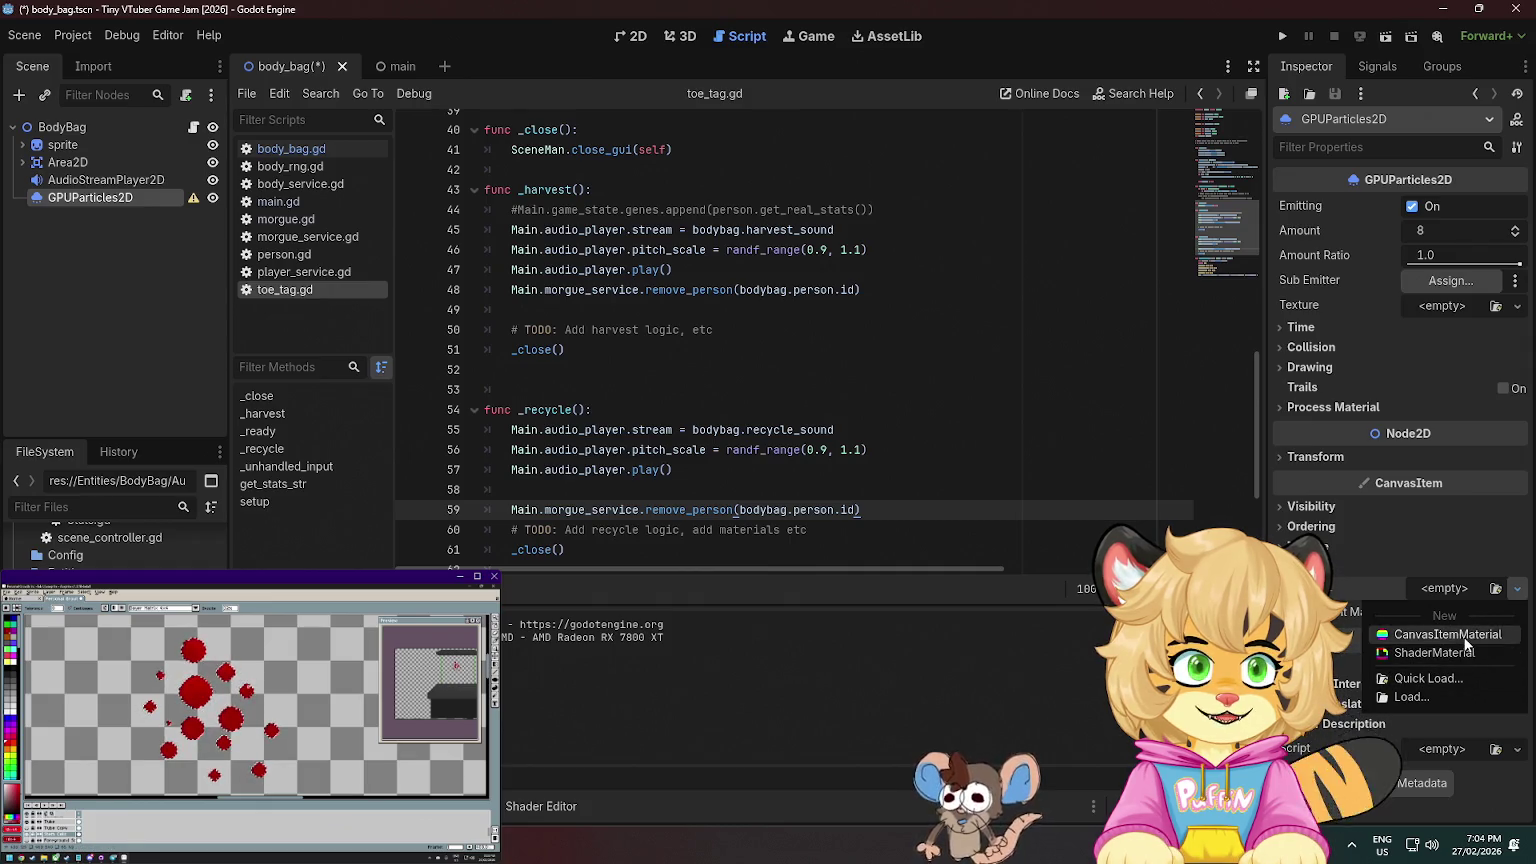
left_click(1450, 634)
- Recheck the warning, then assign GPUParticles2D as sub emitter and remove it again
scroll(1450, 620, "down", 2)
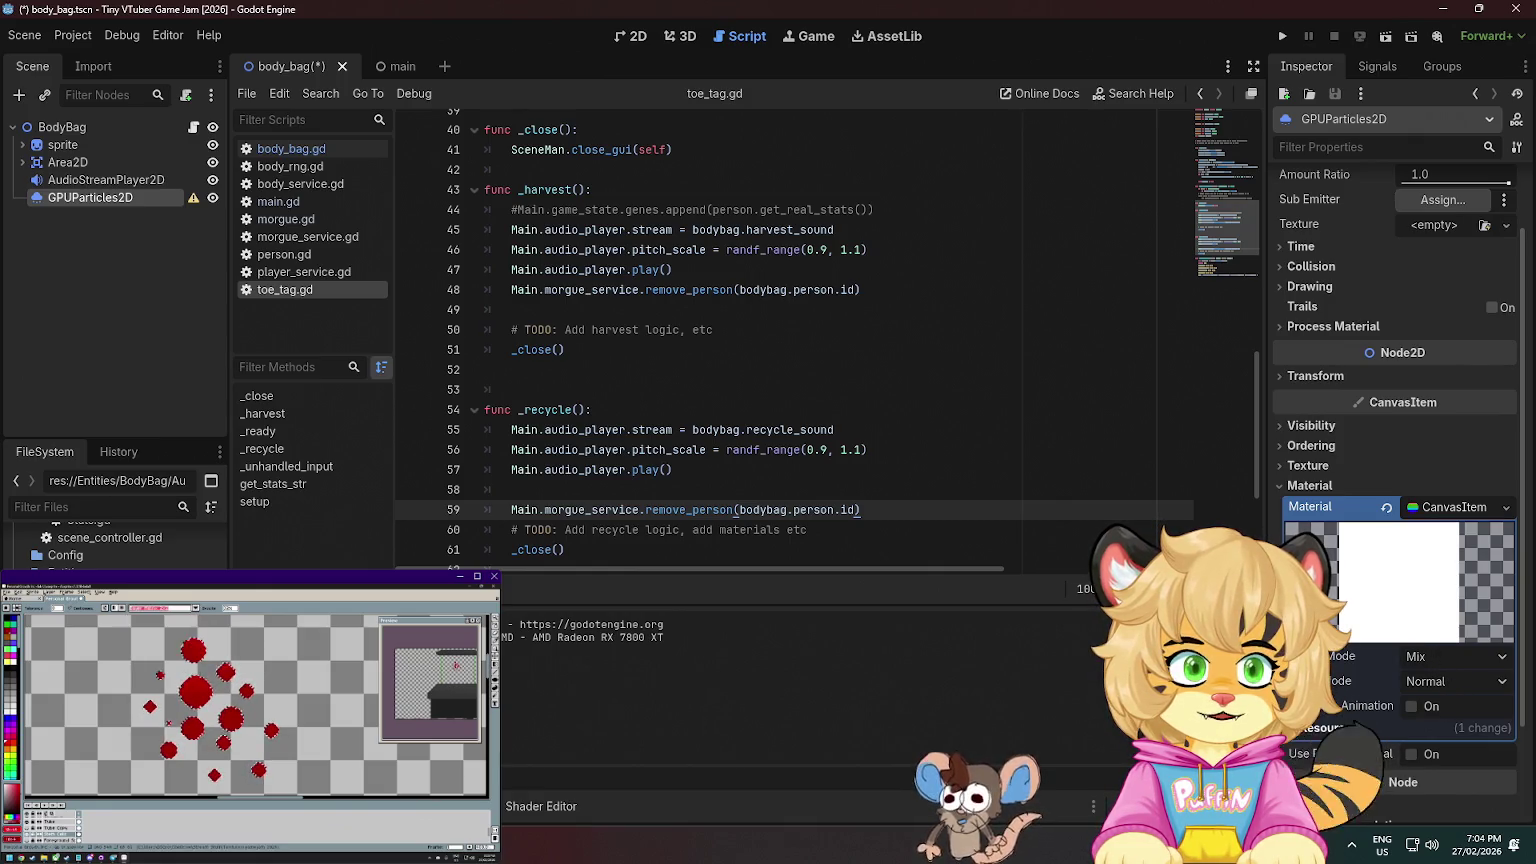
scroll(1397, 533, "up", 2)
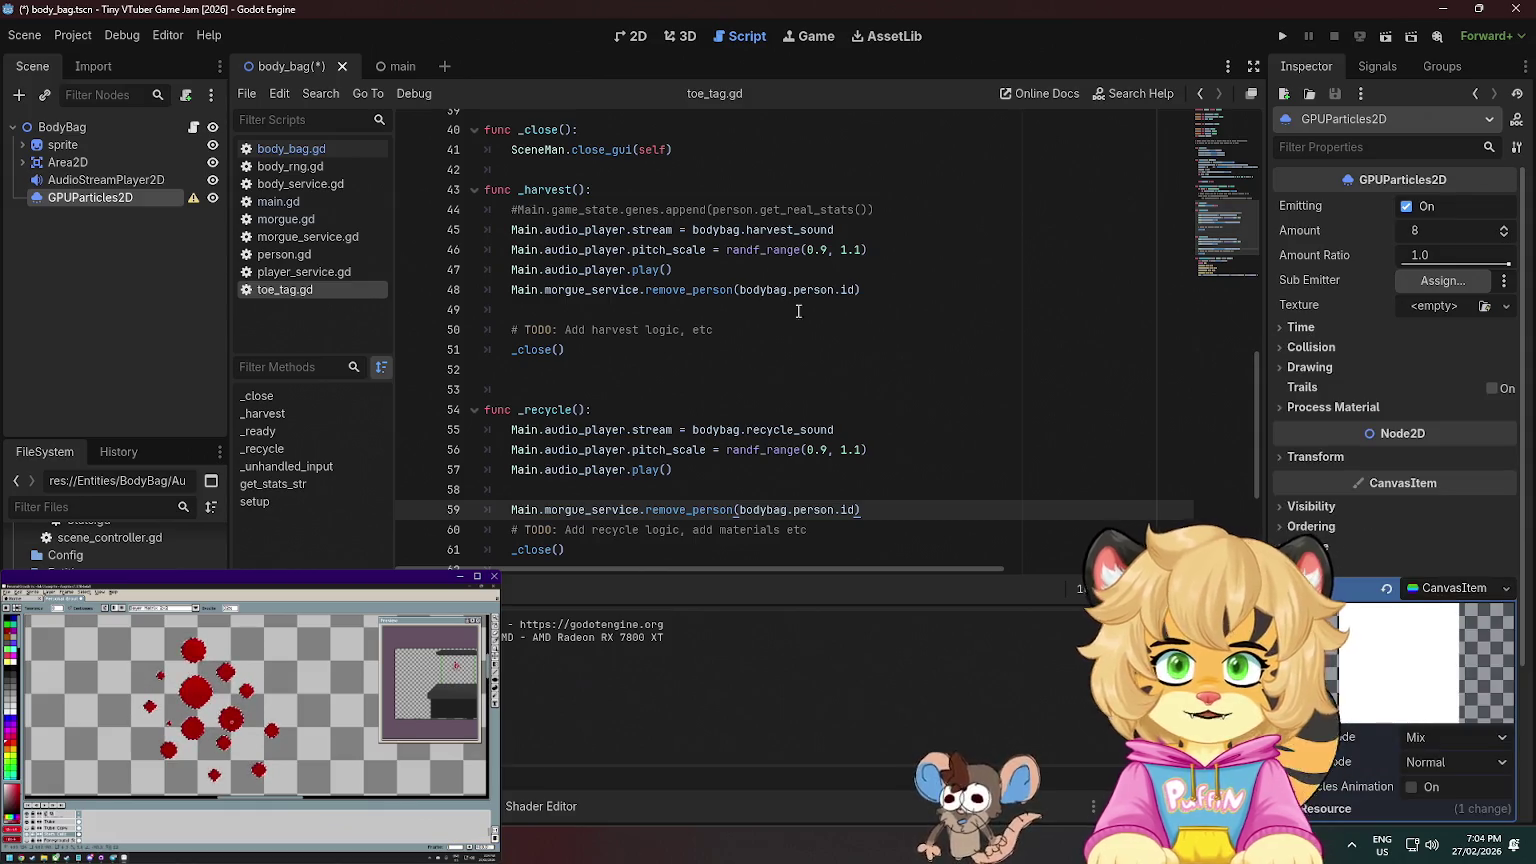
left_click(194, 198)
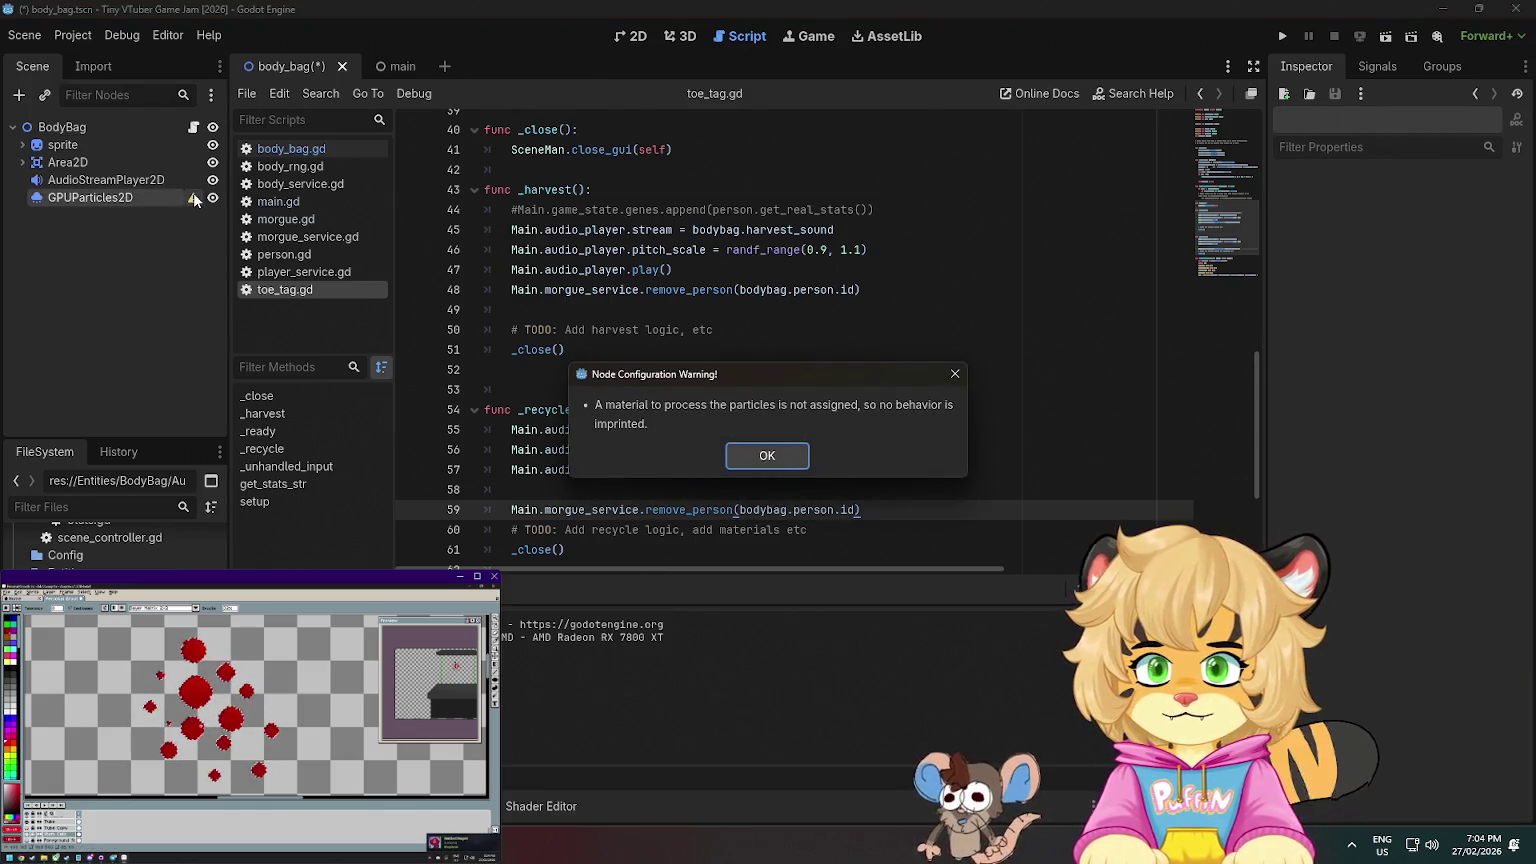
left_click(757, 456)
left_click(95, 198)
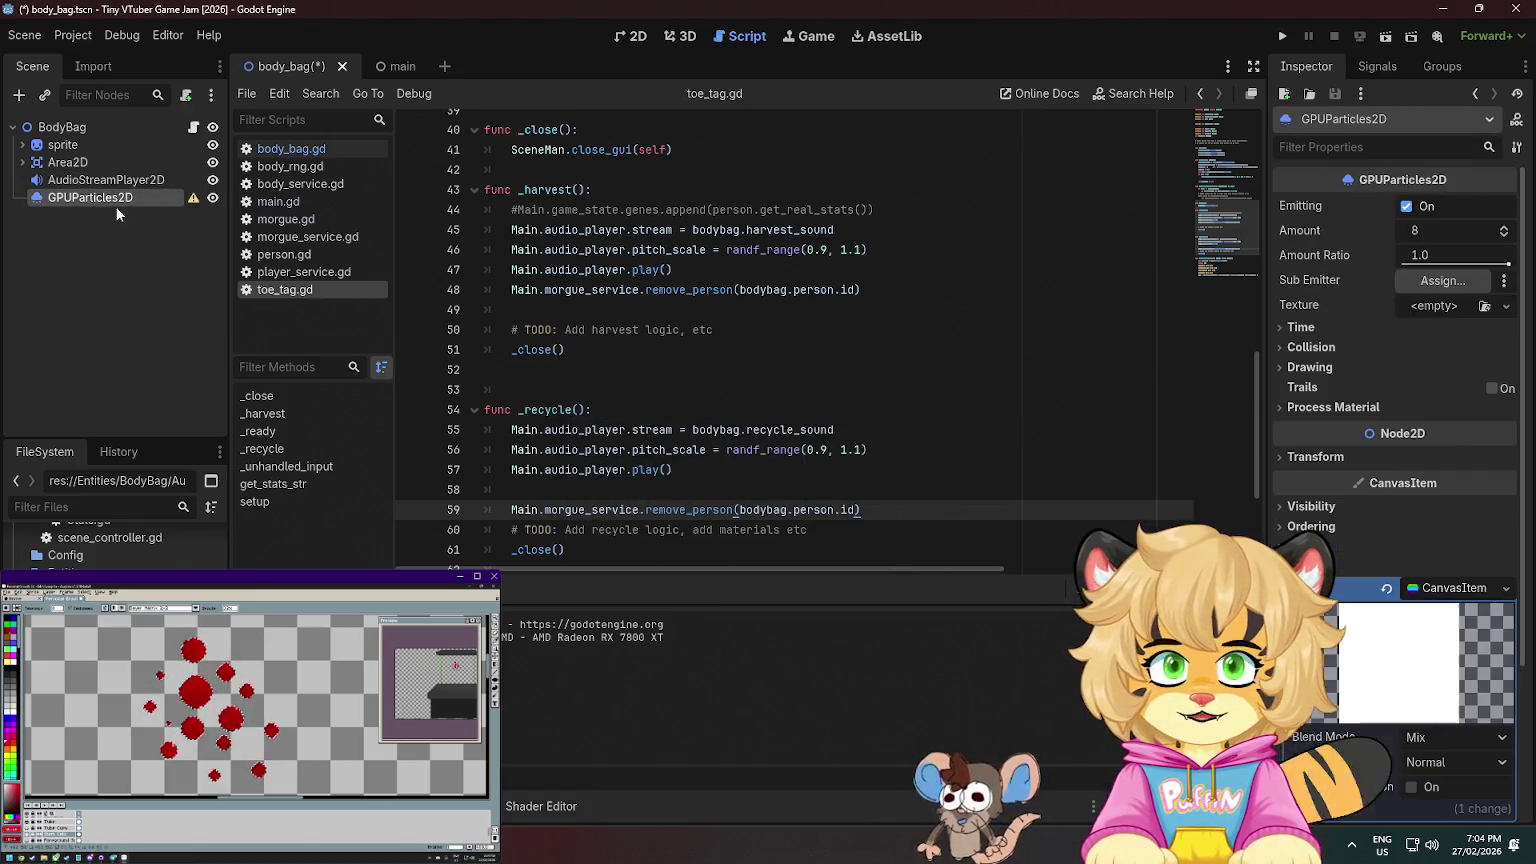
left_click(1440, 284)
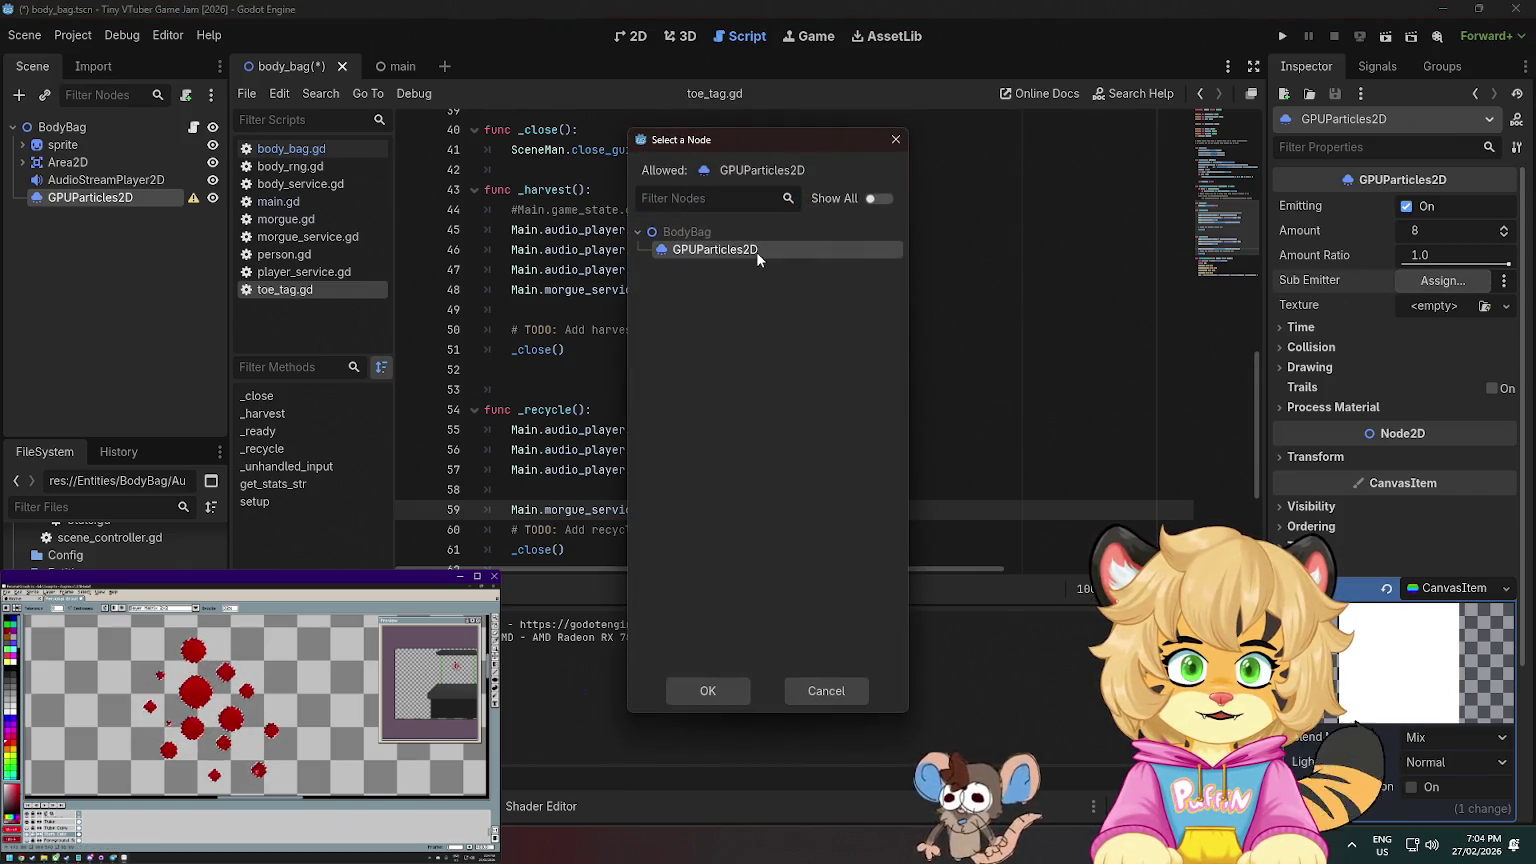
double_click(756, 256)
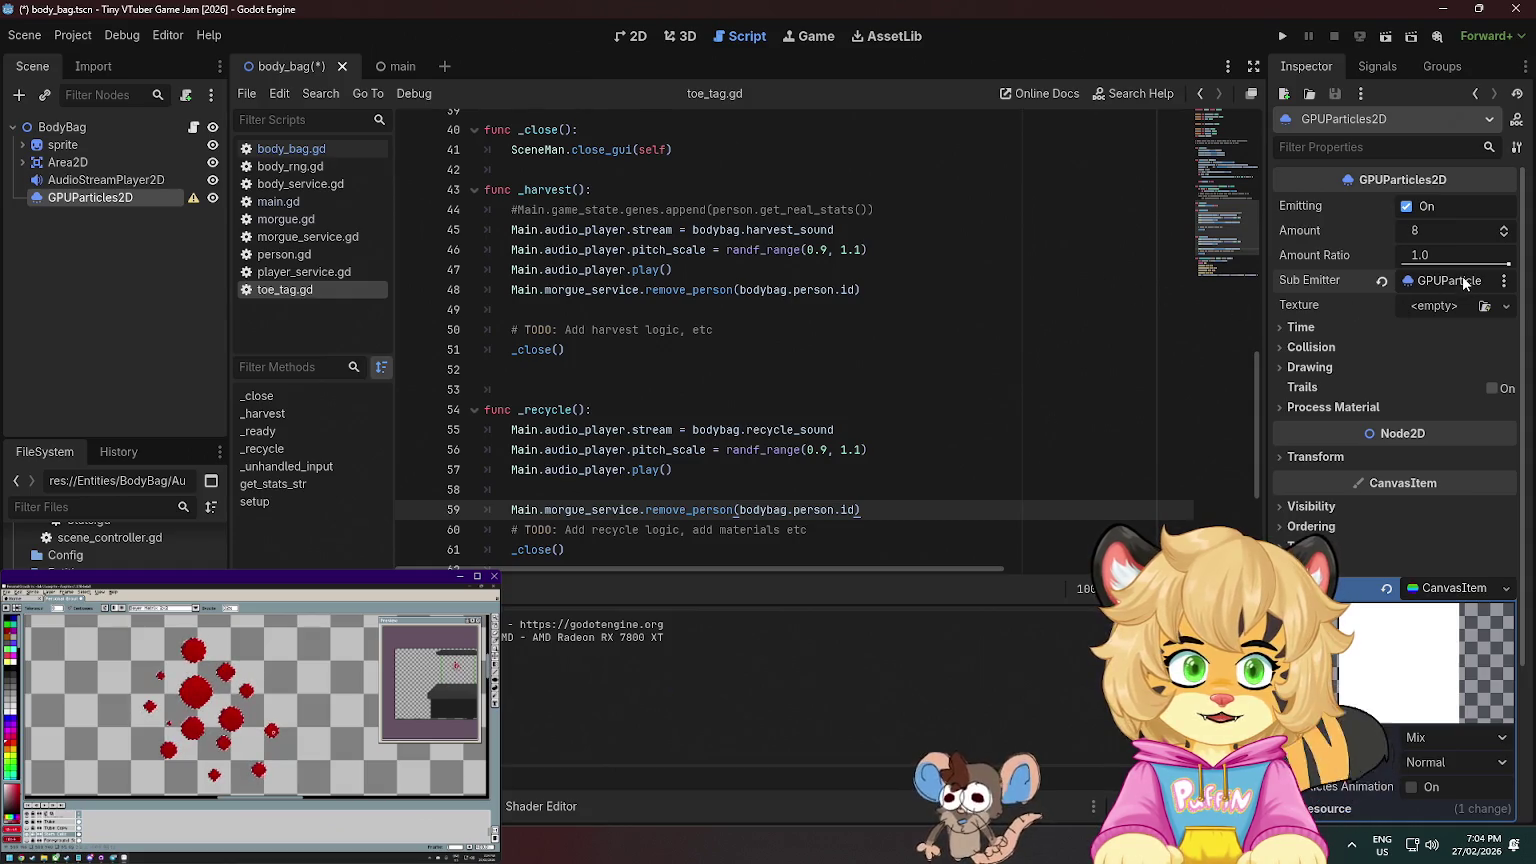
left_click(1381, 281)
- Give the particles a new CanvasTexture and inspect its properties
left_click(1440, 307)
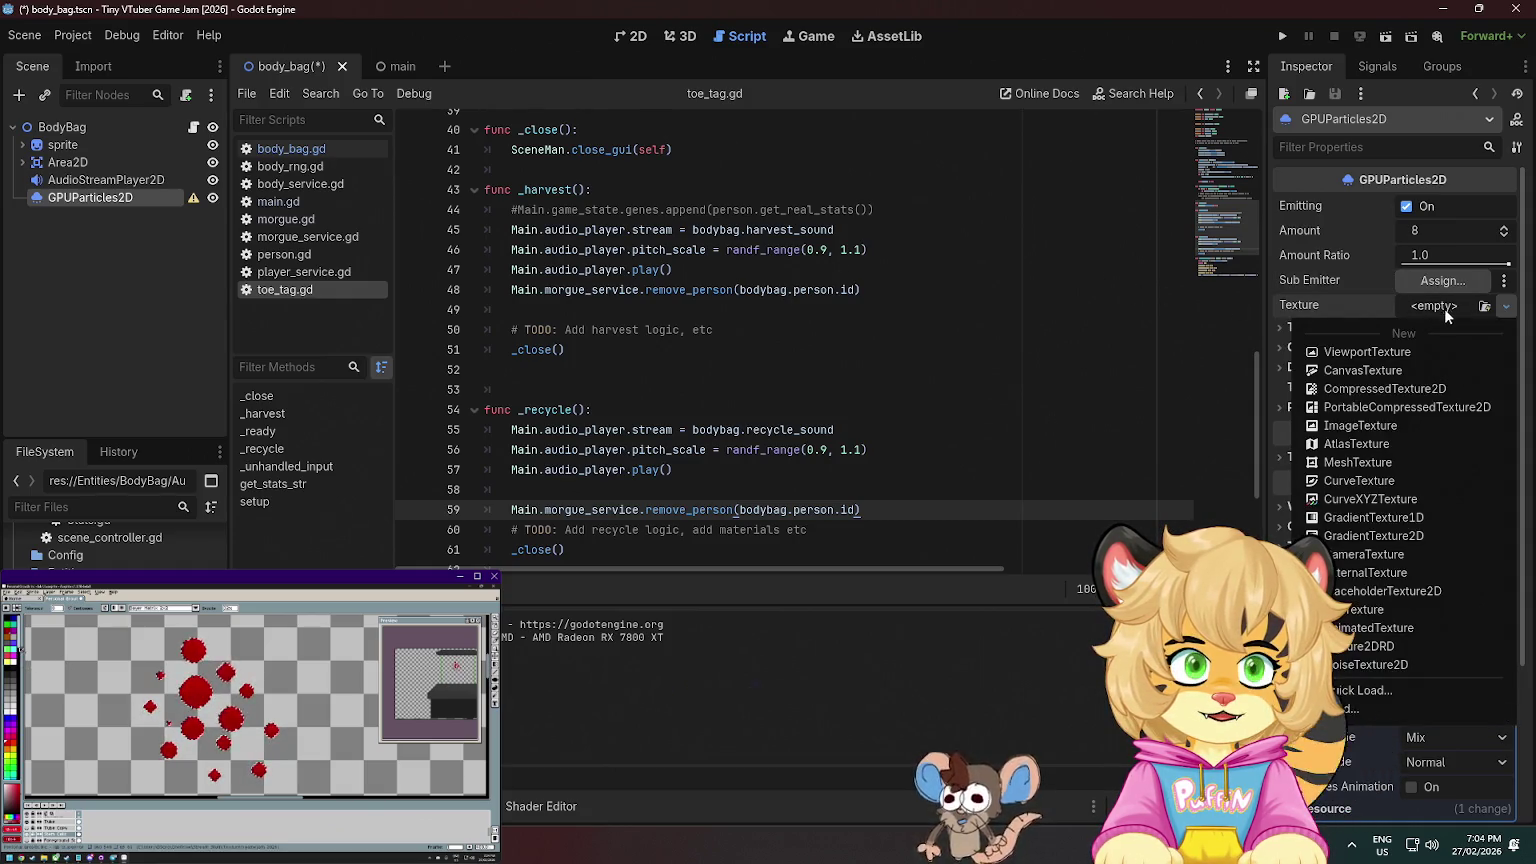
left_click(1380, 370)
left_click(1448, 310)
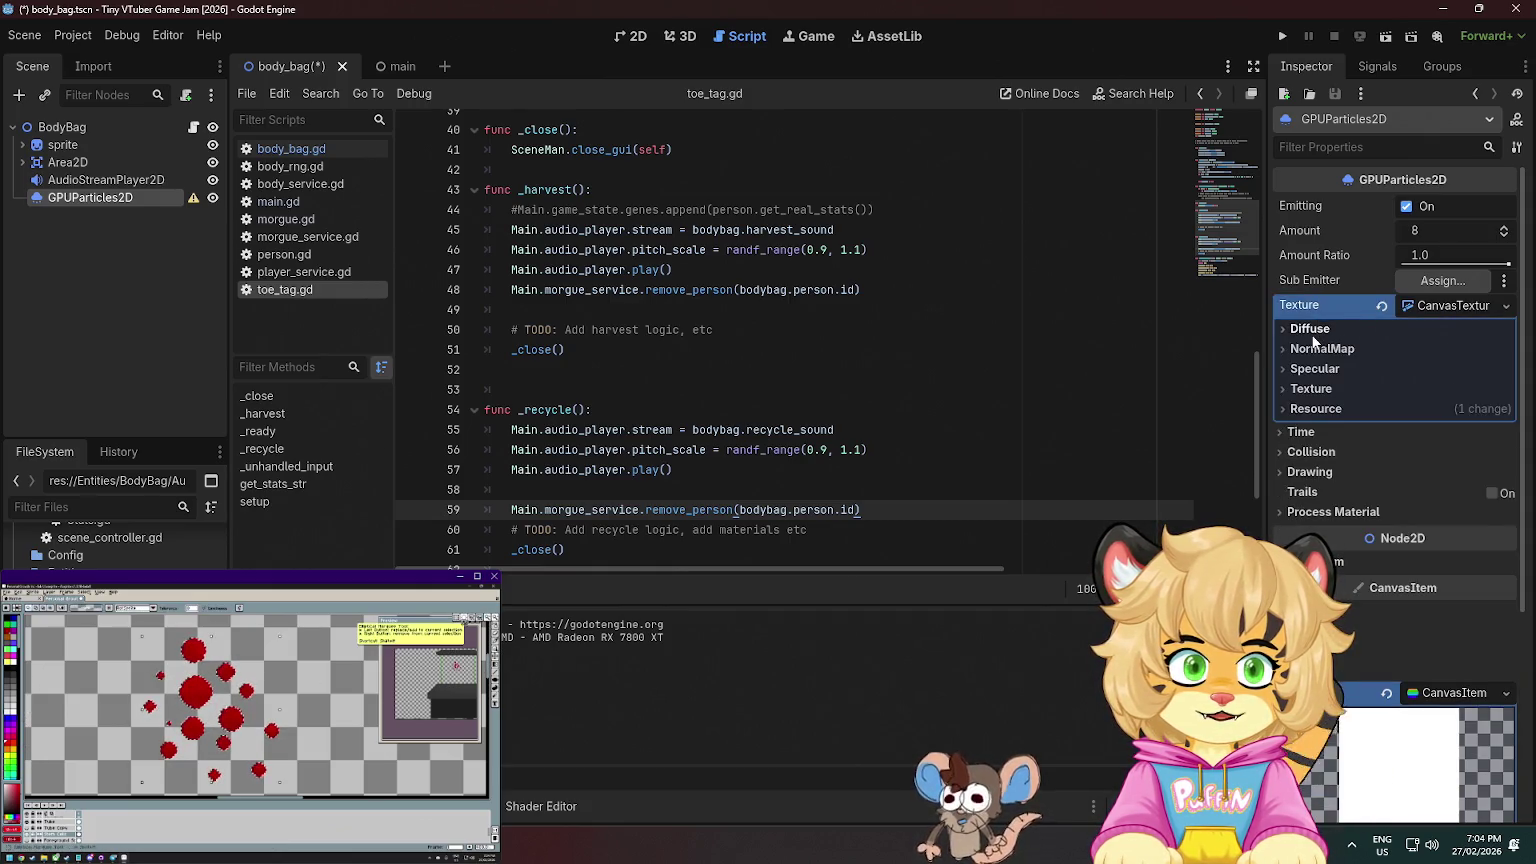
left_click(1325, 389)
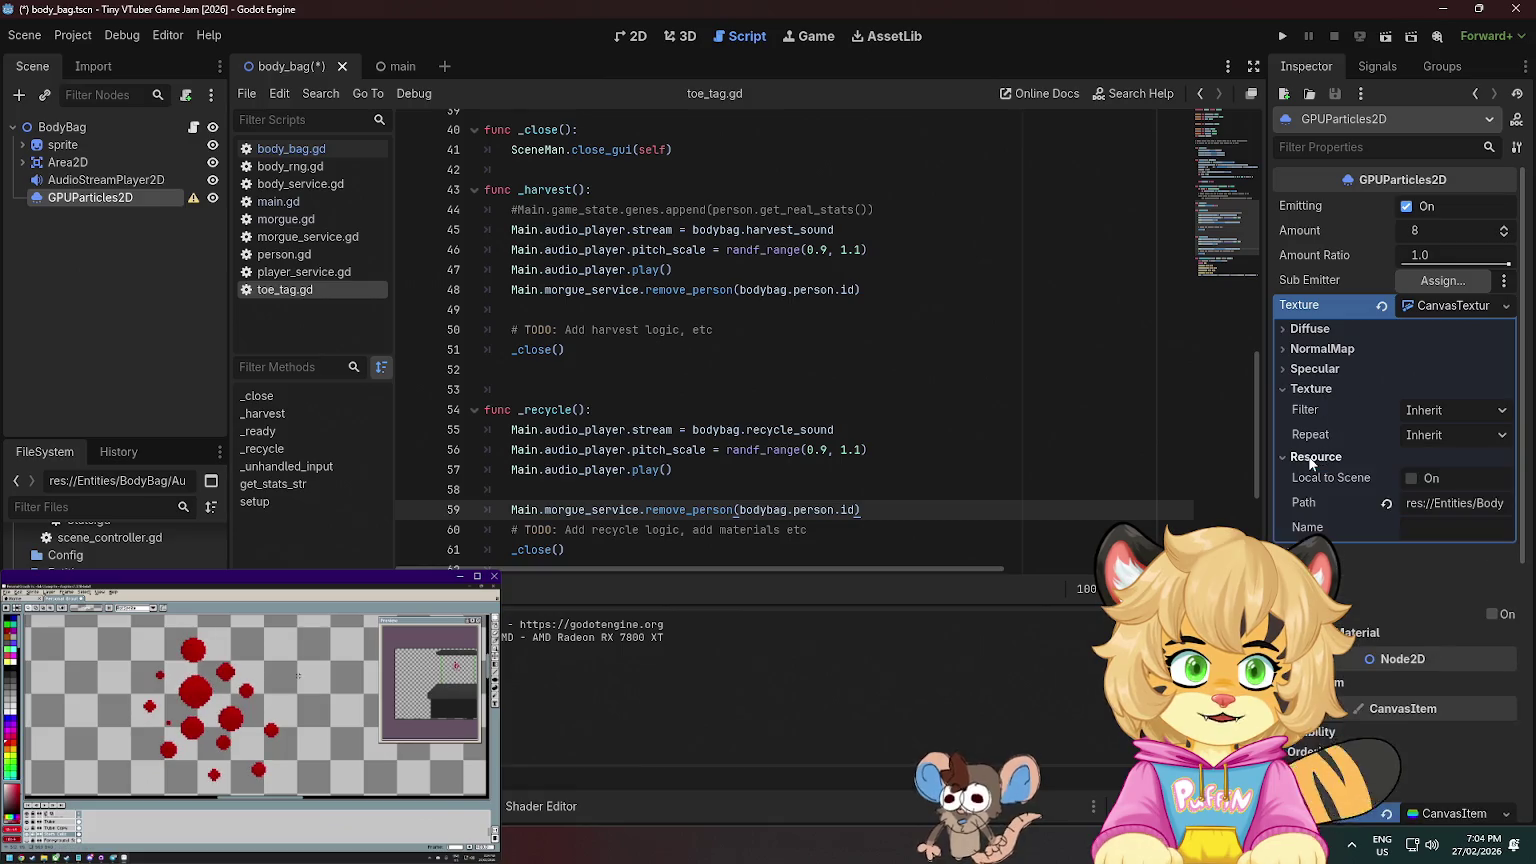
scroll(1384, 640, "down", 2)
scroll(1384, 663, "down", 5)
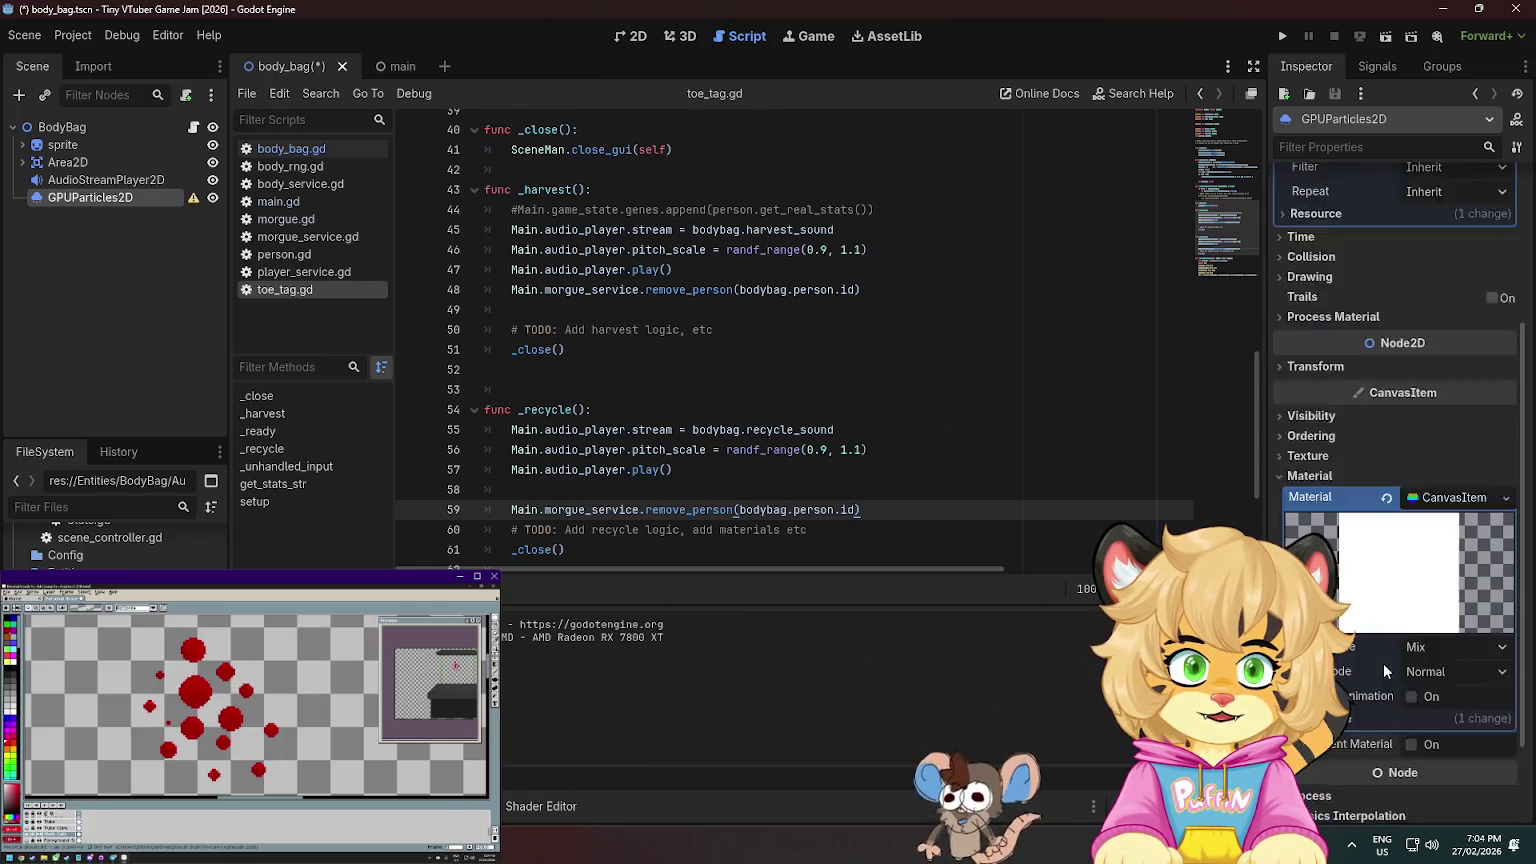
scroll(1390, 457, "up", 7)
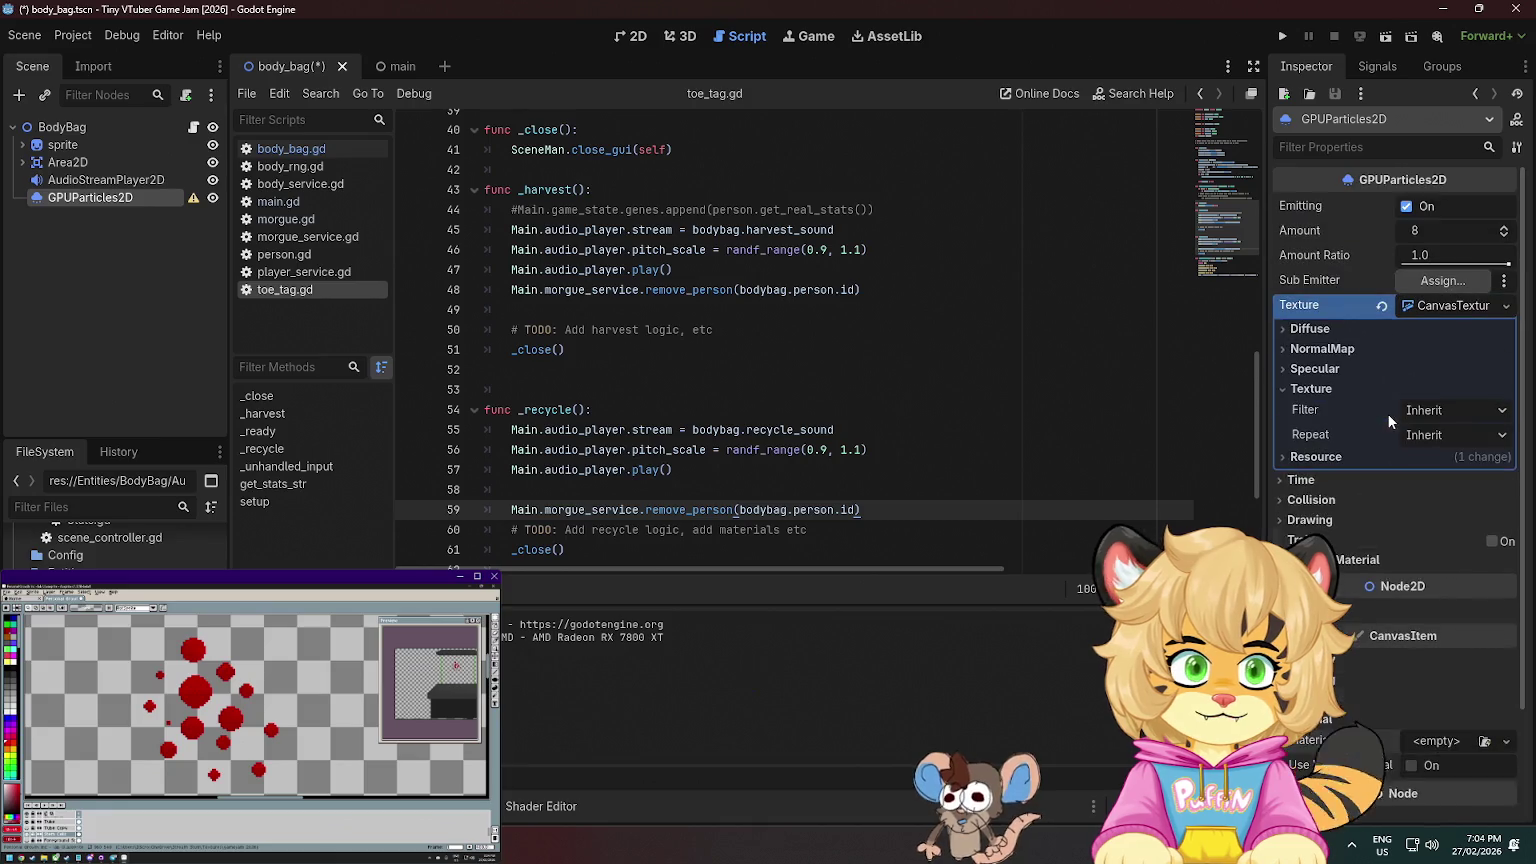
left_click(1438, 300)
left_click(1438, 300)
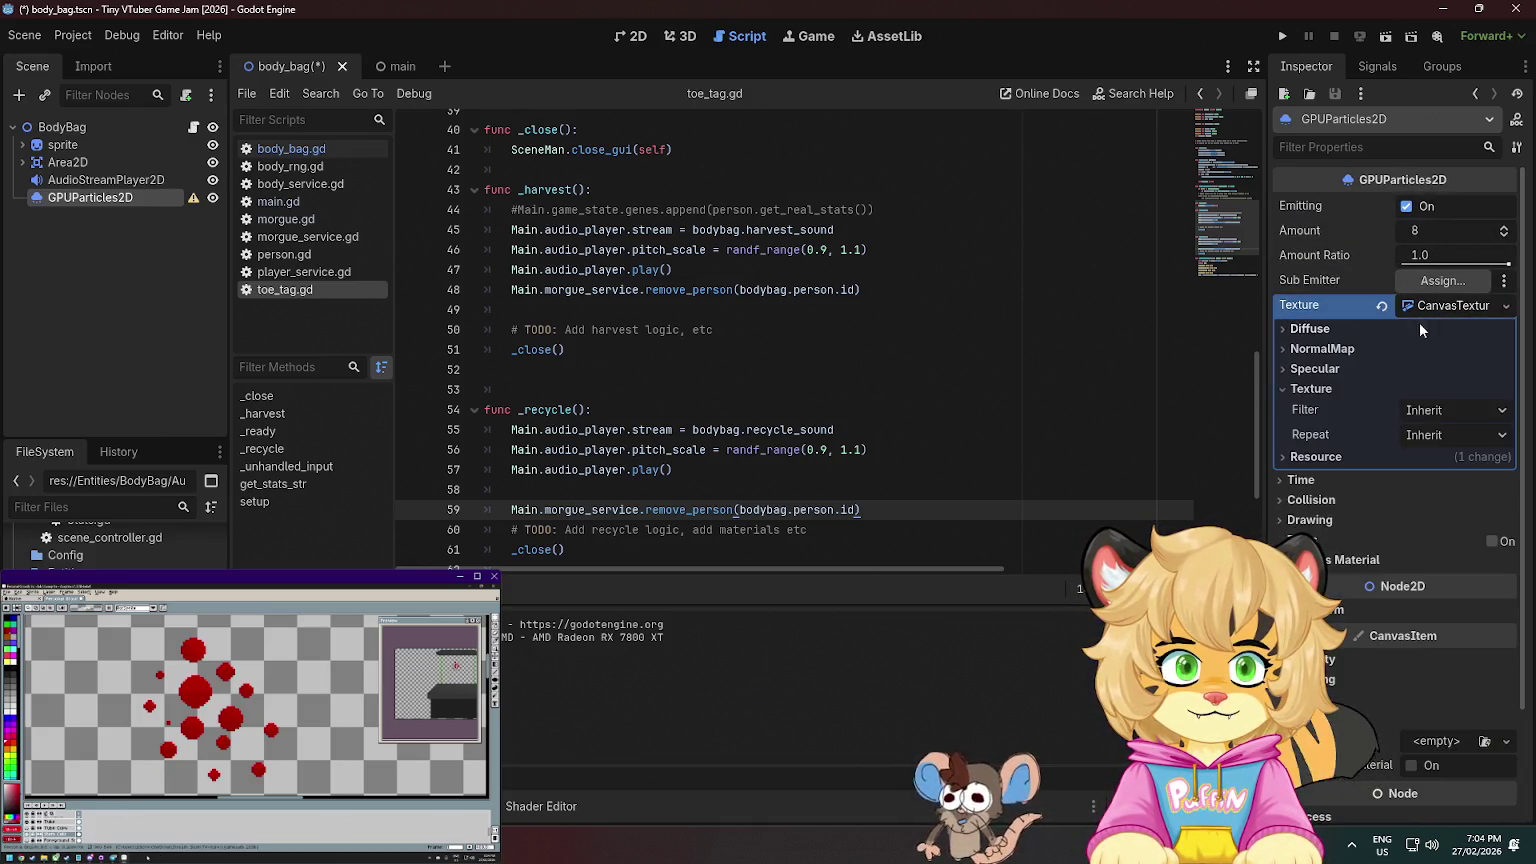
- Review the CanvasTexture's NormalMap, Specular and filter options, keeping the filter as Inherit
left_click(1314, 348)
left_click(1313, 349)
left_click(1314, 369)
left_click(1314, 369)
left_click(1318, 389)
left_click(1318, 389)
left_click(1445, 410)
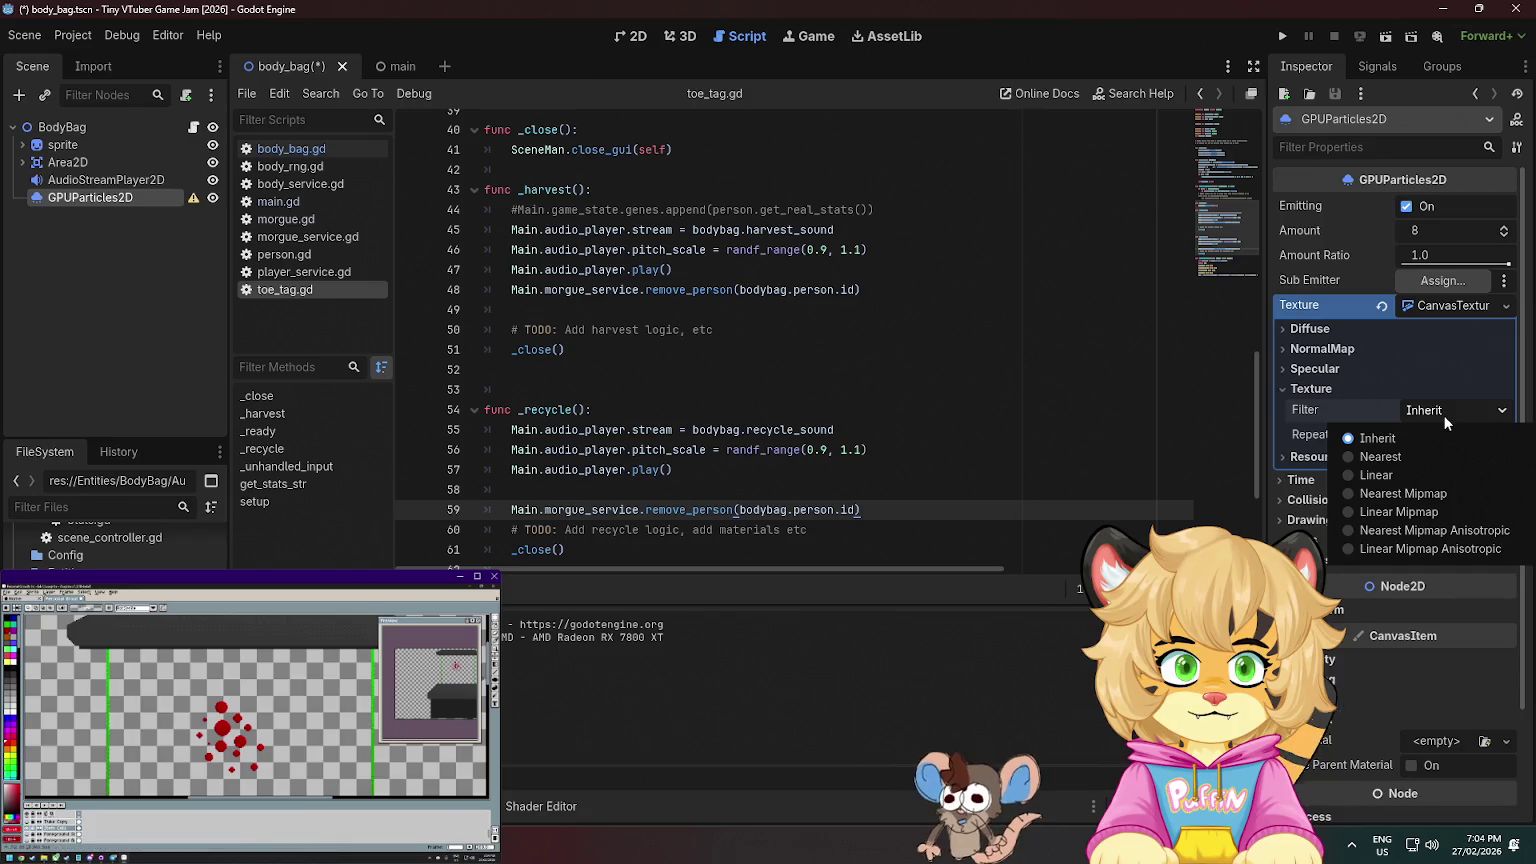
left_click(1313, 458)
double_click(1314, 458)
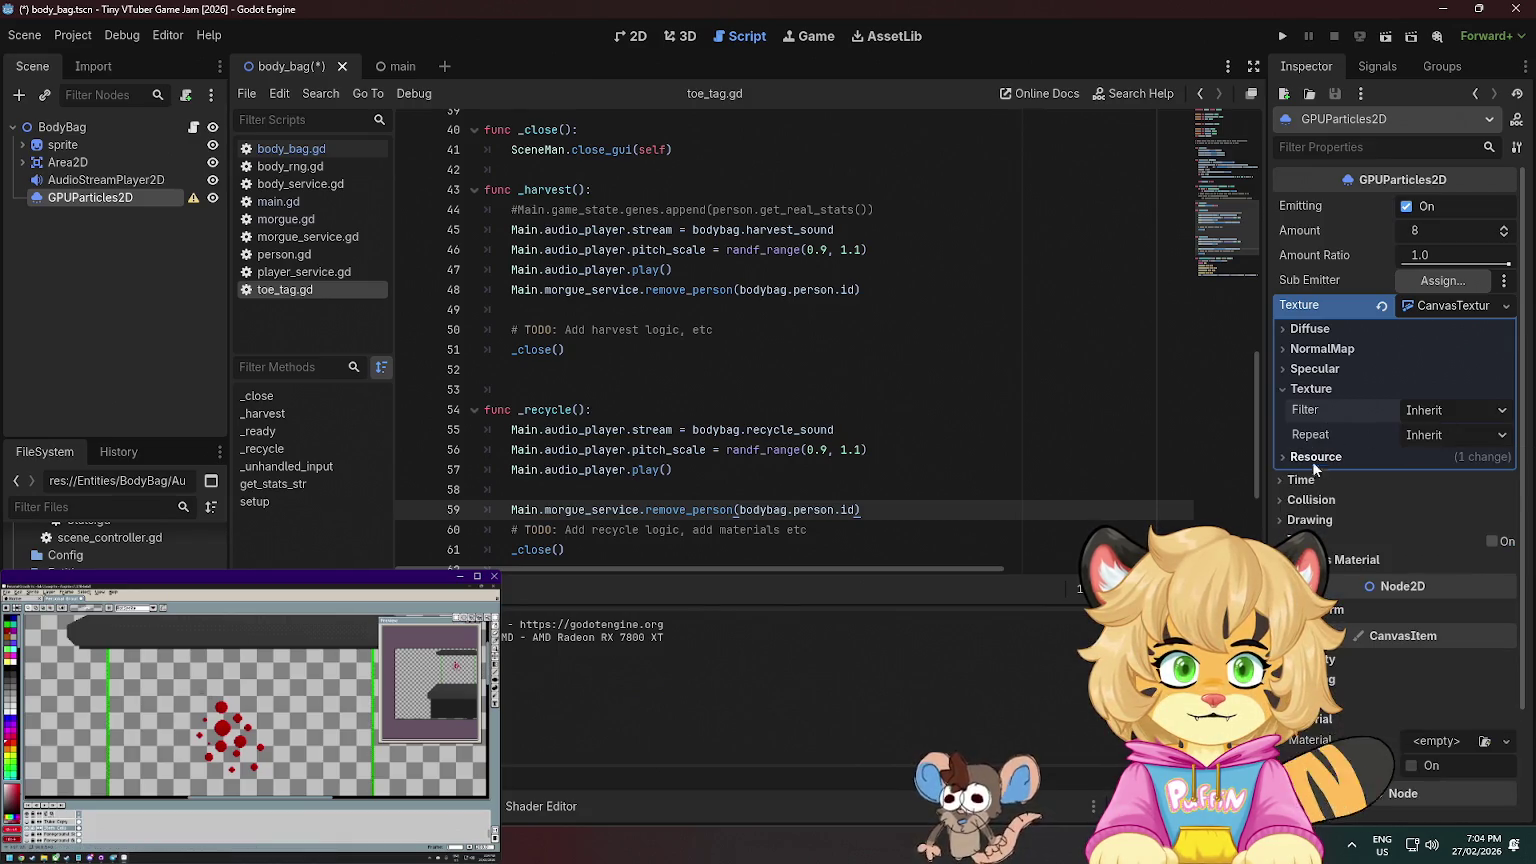
- Turn off Emitting on the particles and collapse the CanvasTexture properties
left_click(1407, 206)
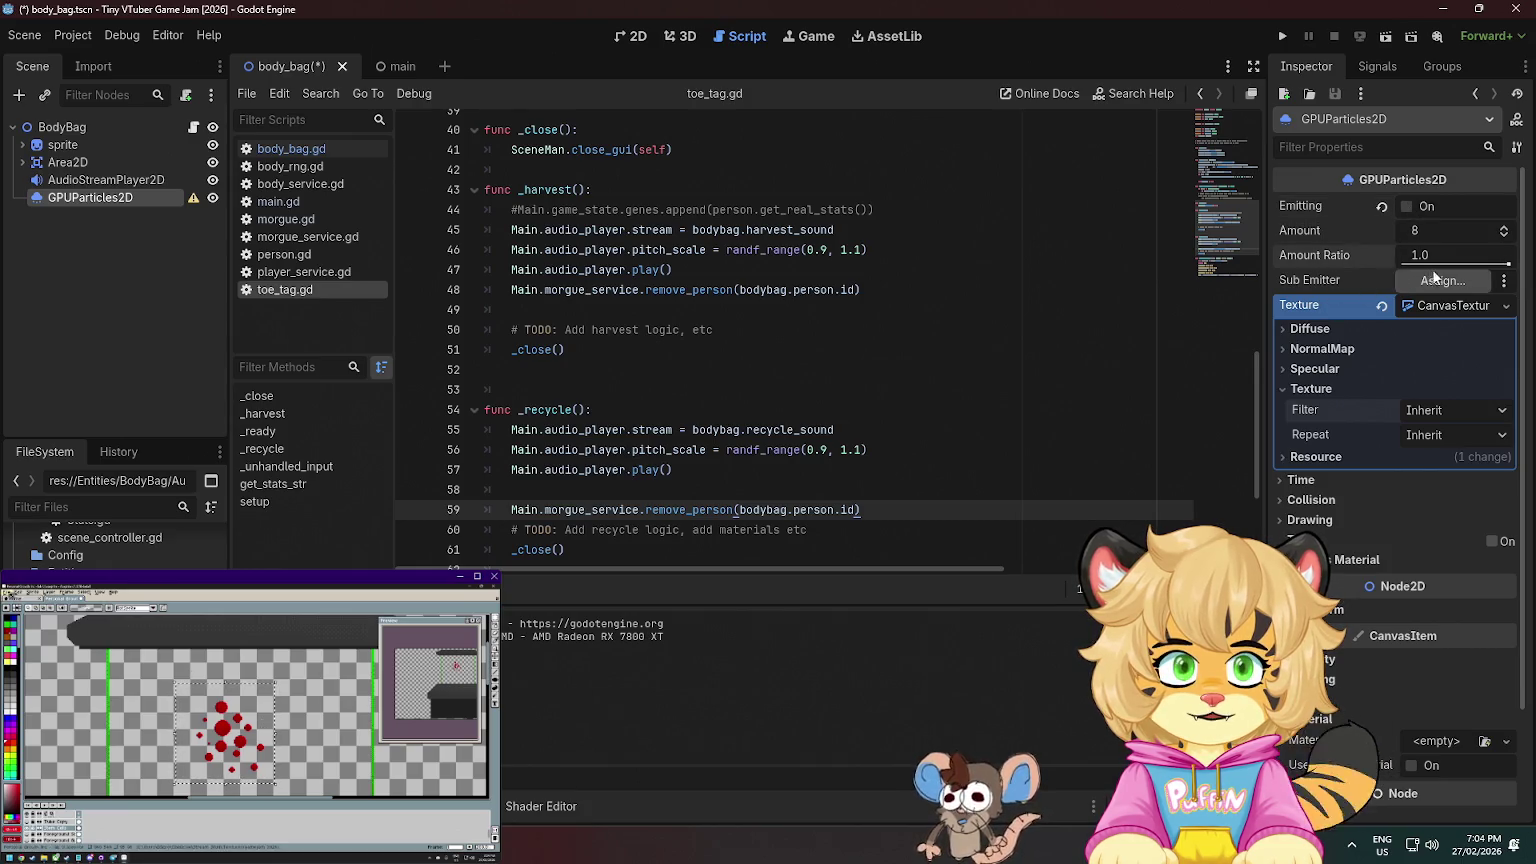
left_click(1505, 283)
left_click(1485, 291)
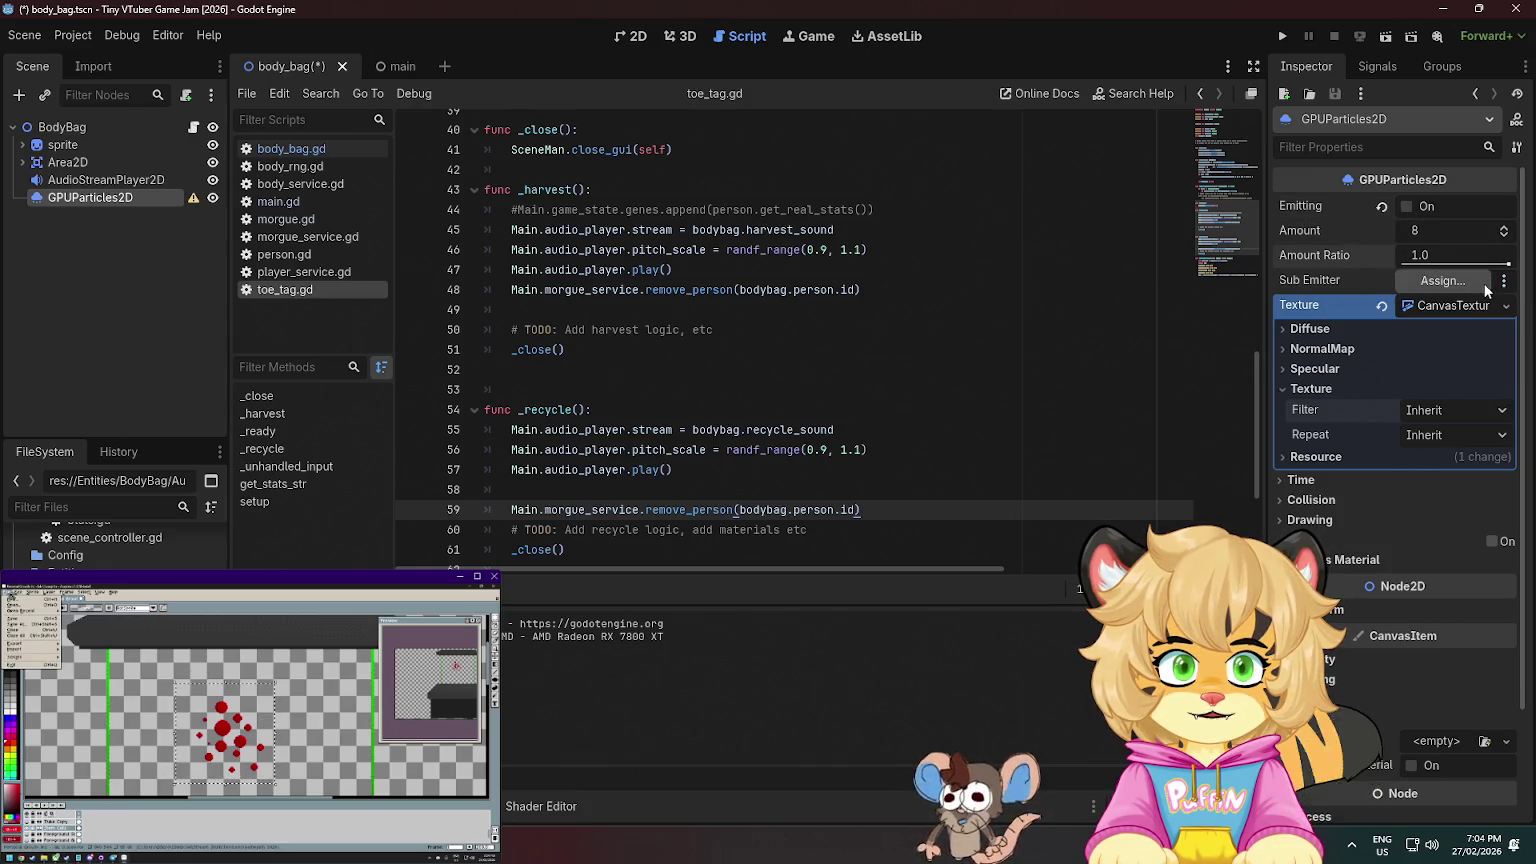
left_click(1478, 302)
- Replace the particle texture with a new CurveTexture holding a new curve
right_click(1478, 302)
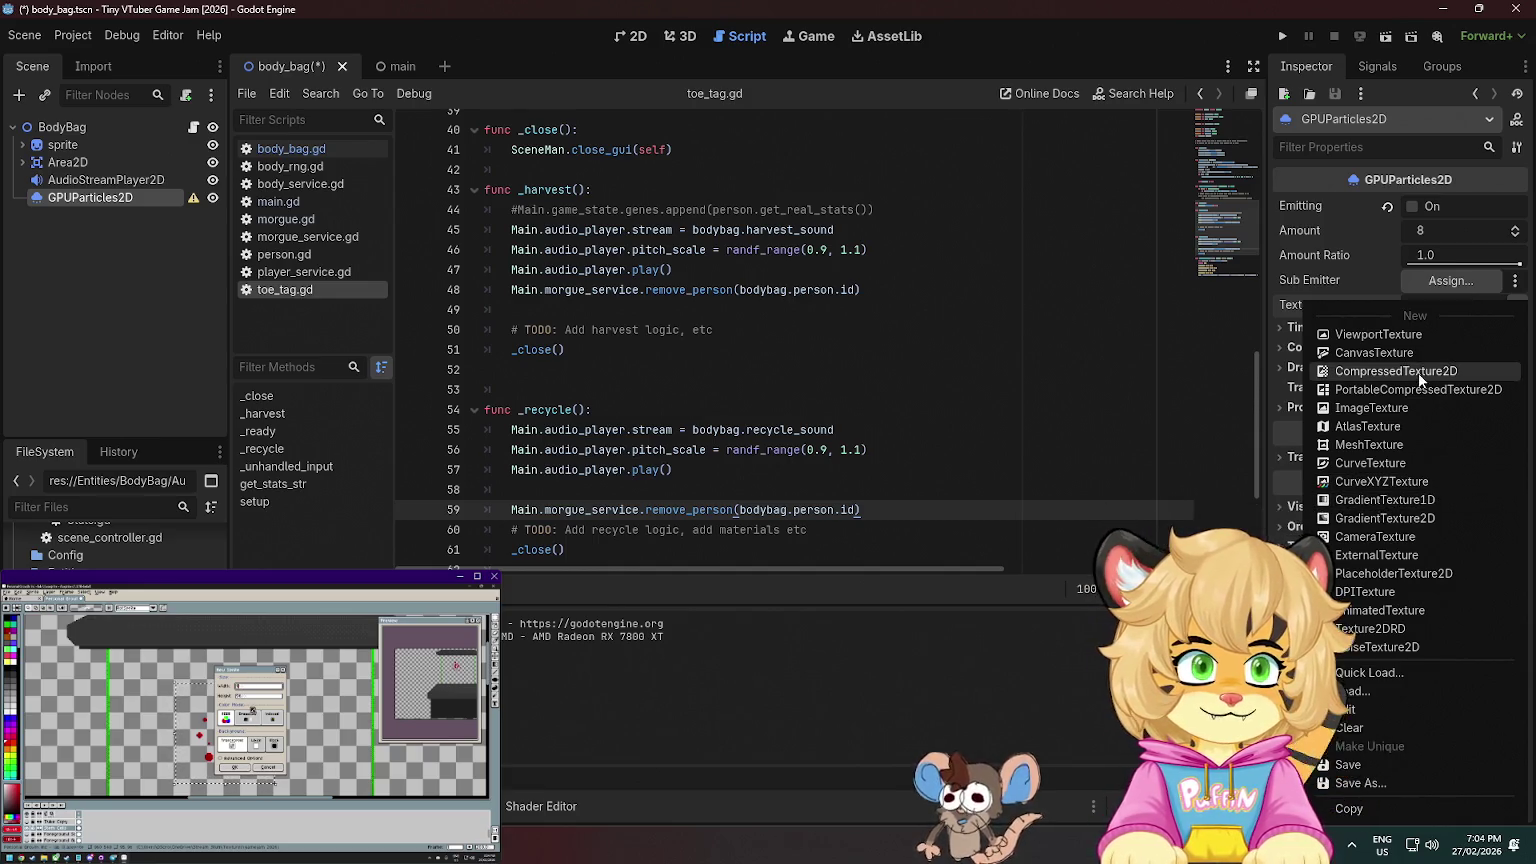
left_click(1438, 466)
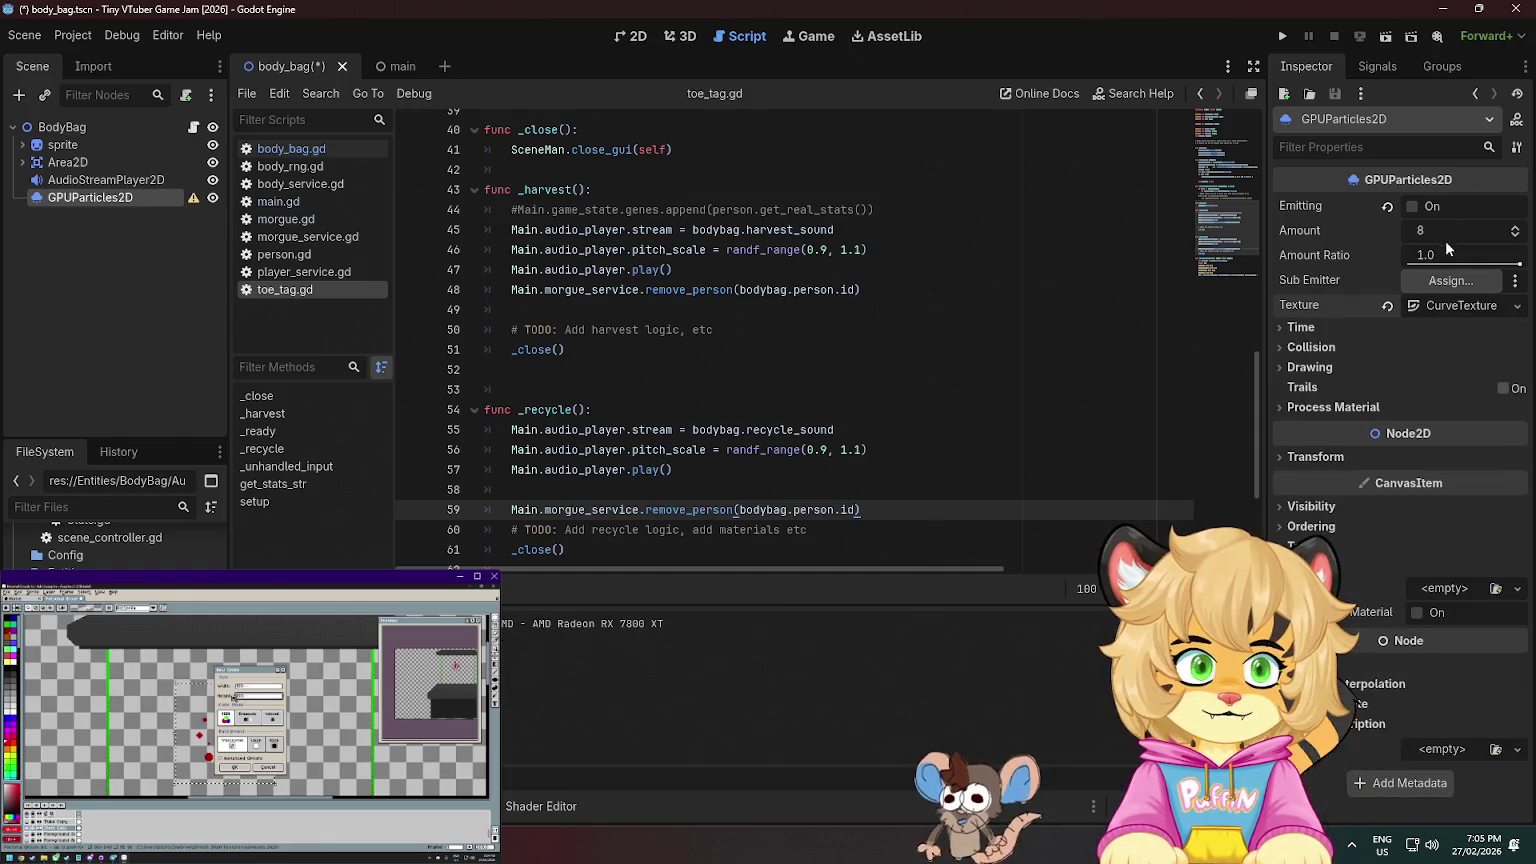
left_click(1464, 308)
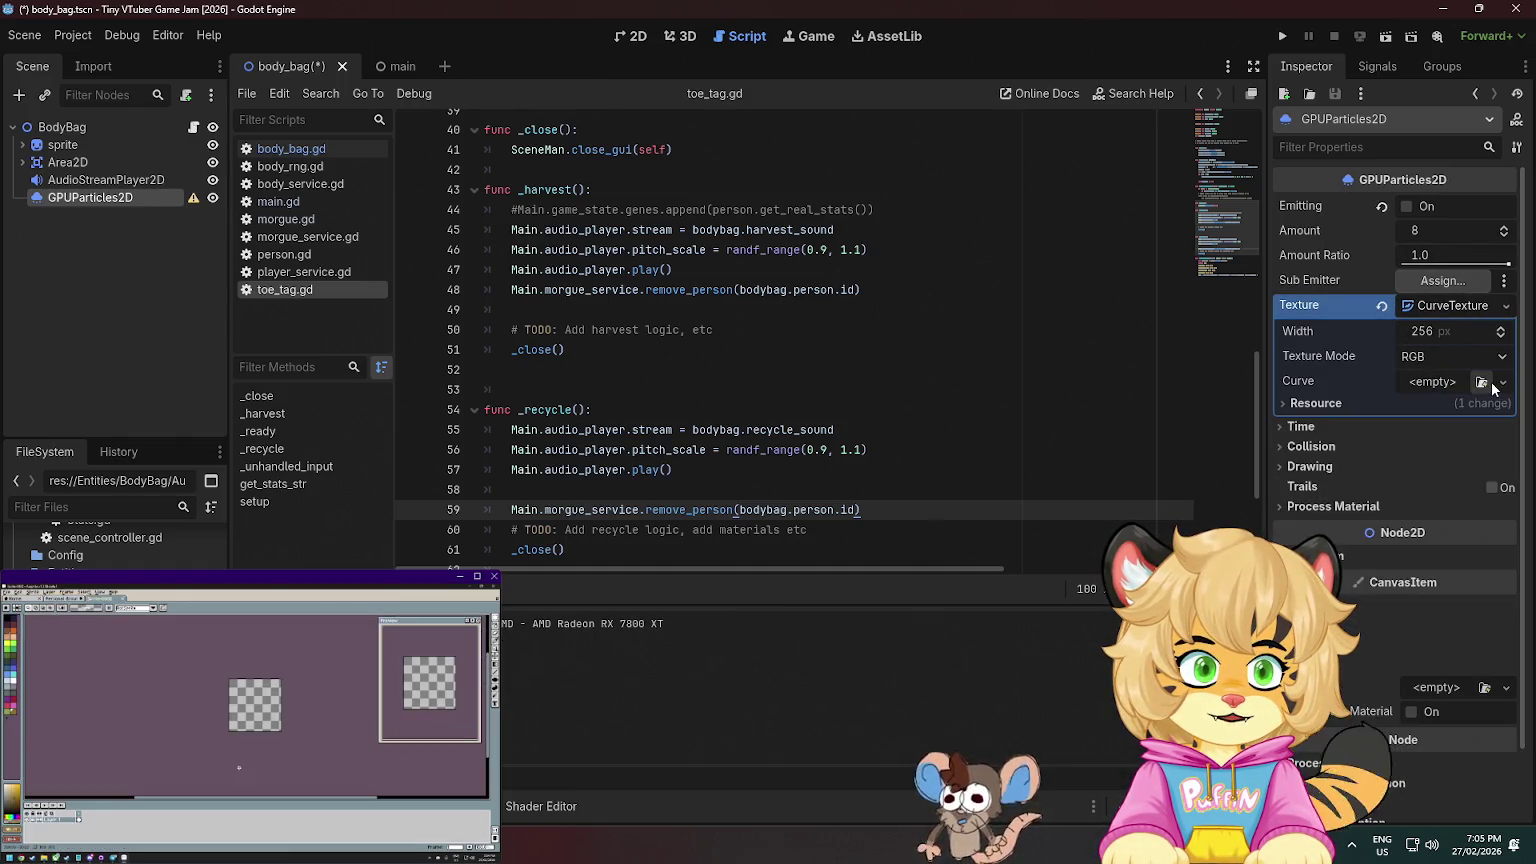
left_click(1481, 381)
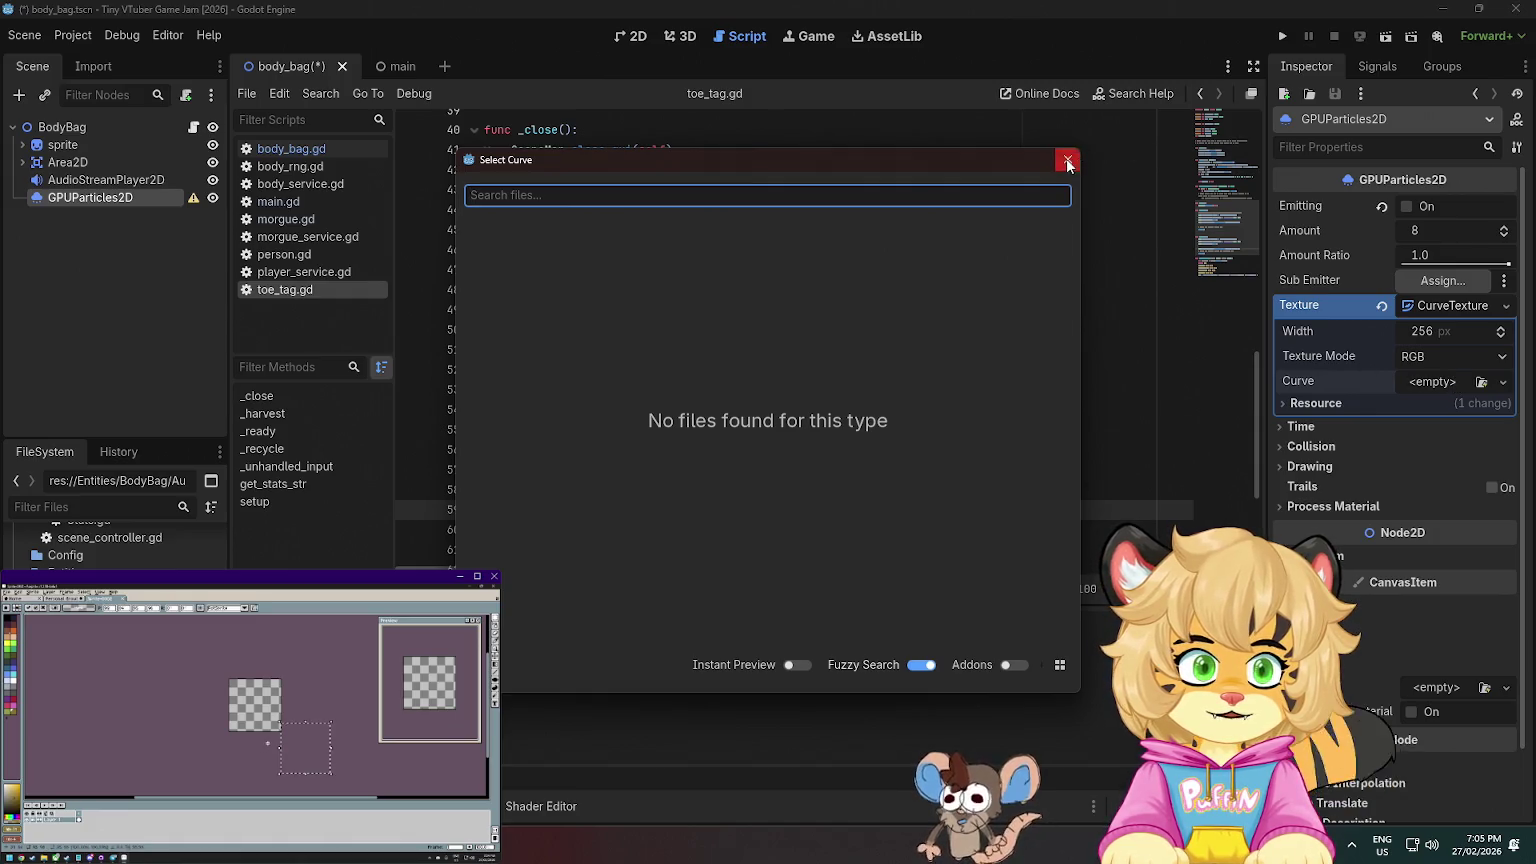
left_click(1067, 161)
left_click(1432, 383)
left_click(1429, 418)
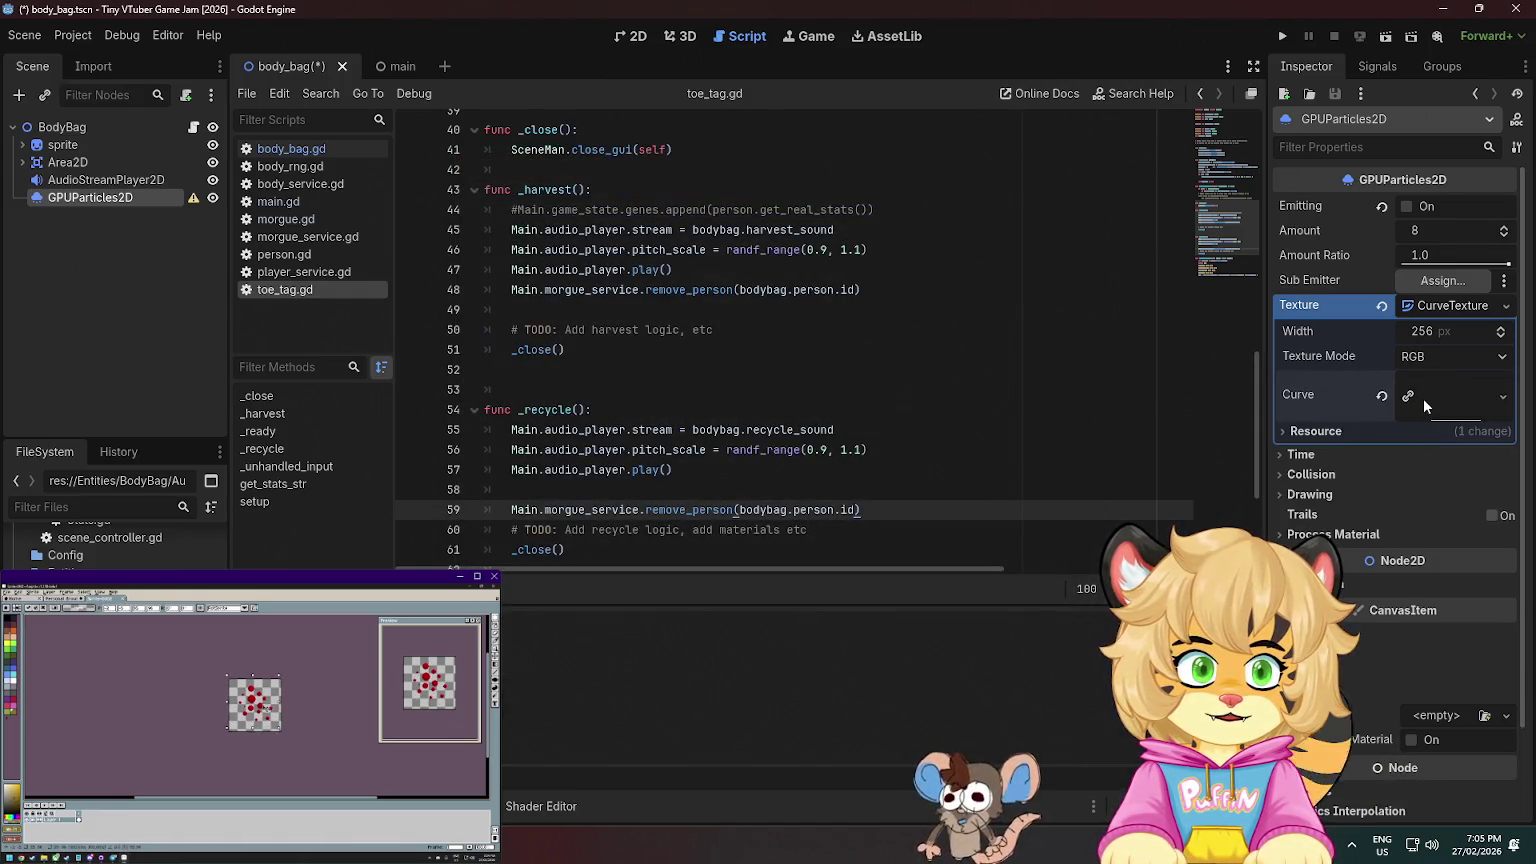
left_click(1502, 396)
left_click(1486, 443)
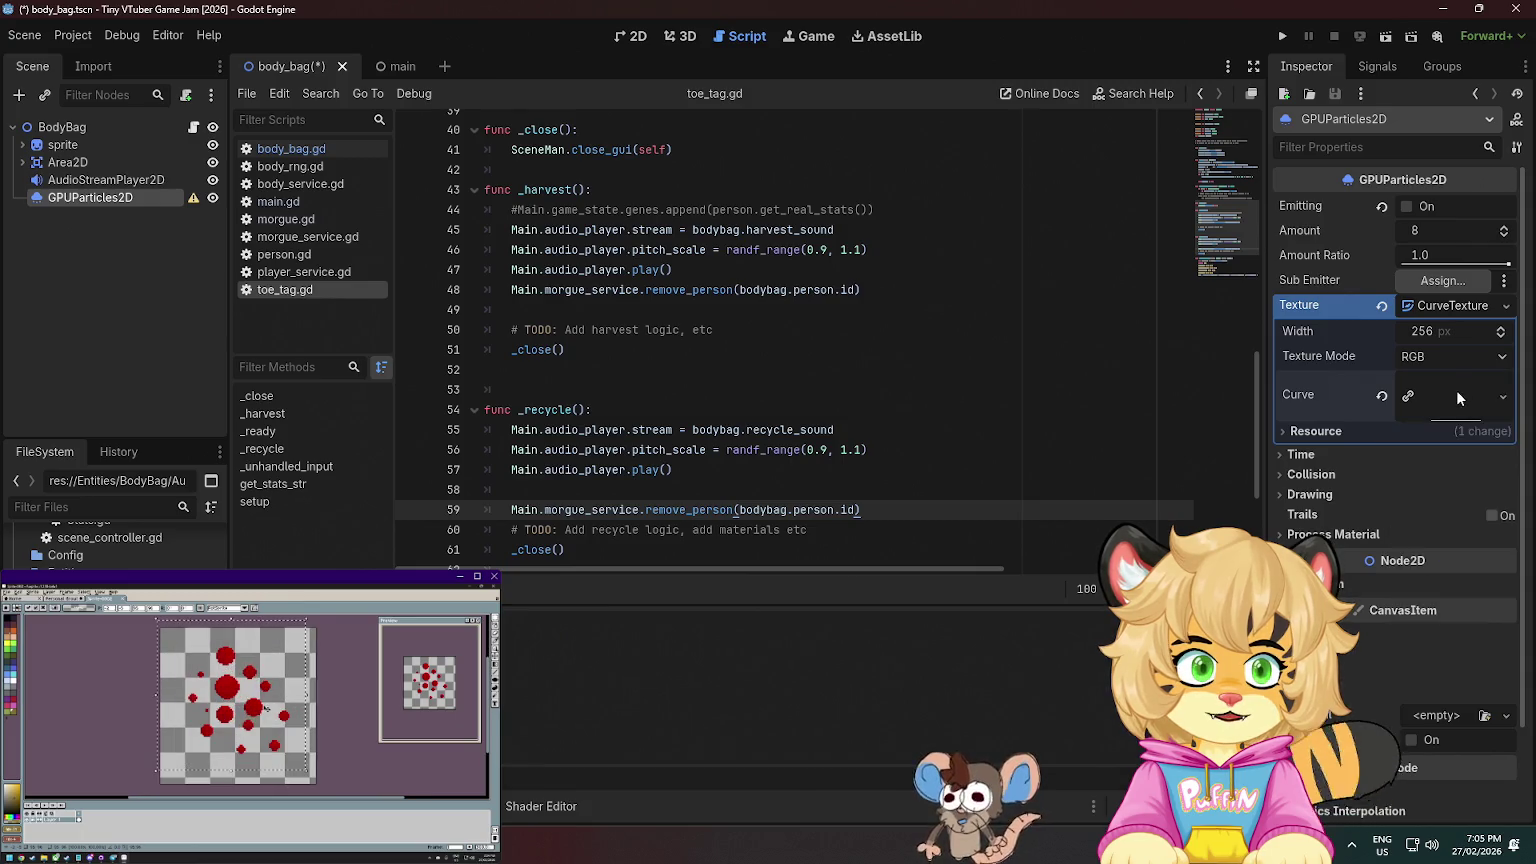
left_click(1453, 414)
left_click(1456, 409)
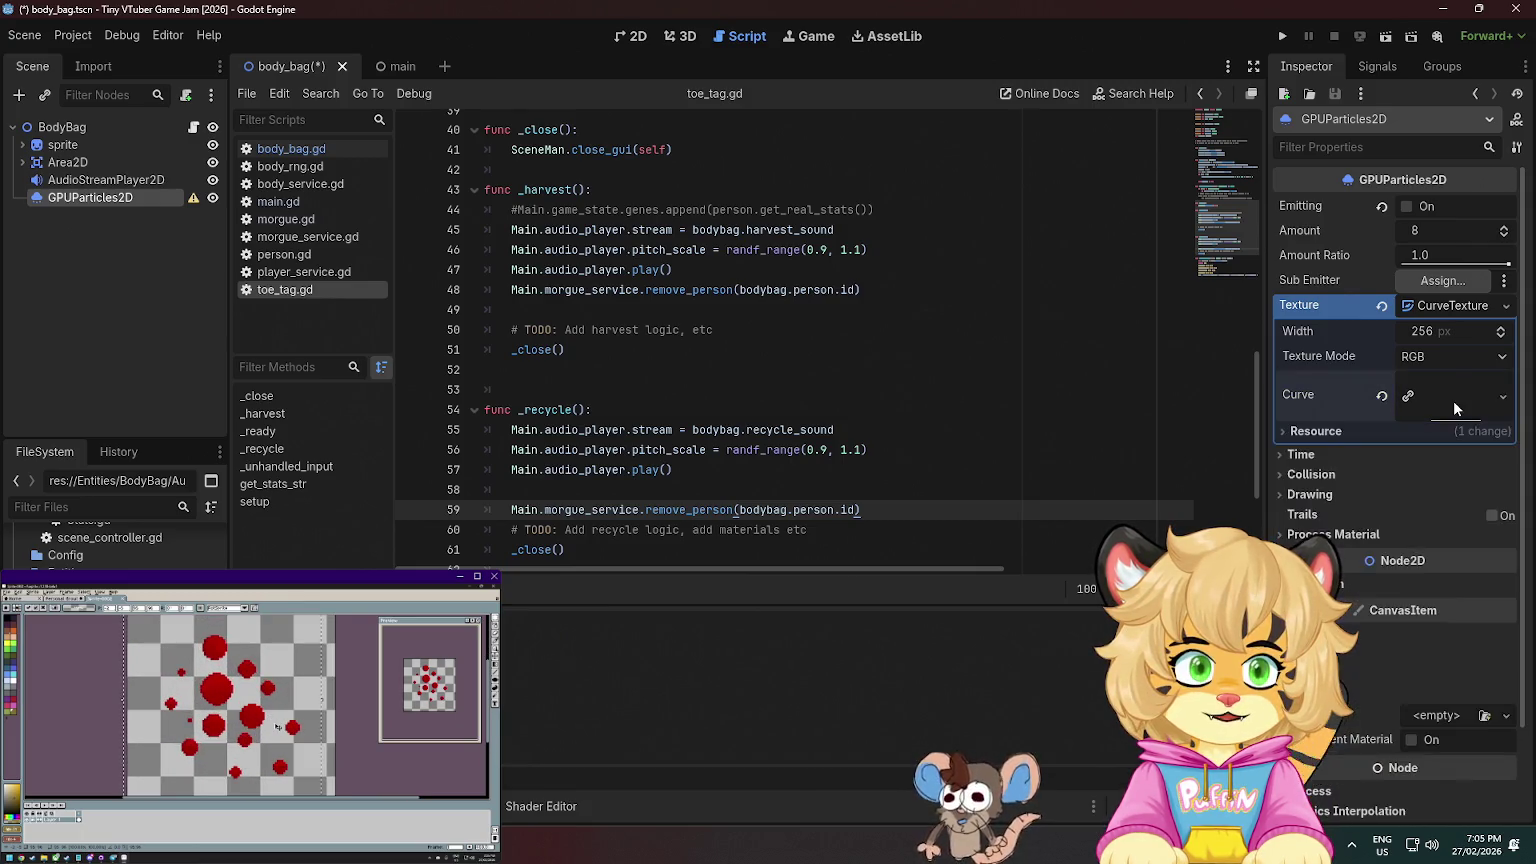
left_click(1455, 409)
- Shape the curve into a bell with its right end near zero, then save and run
left_click_drag(1492, 501, 1486, 547)
left_click_drag(1308, 530, 1308, 541)
left_click_drag(1398, 501, 1398, 466)
scroll(1351, 598, "down", 2)
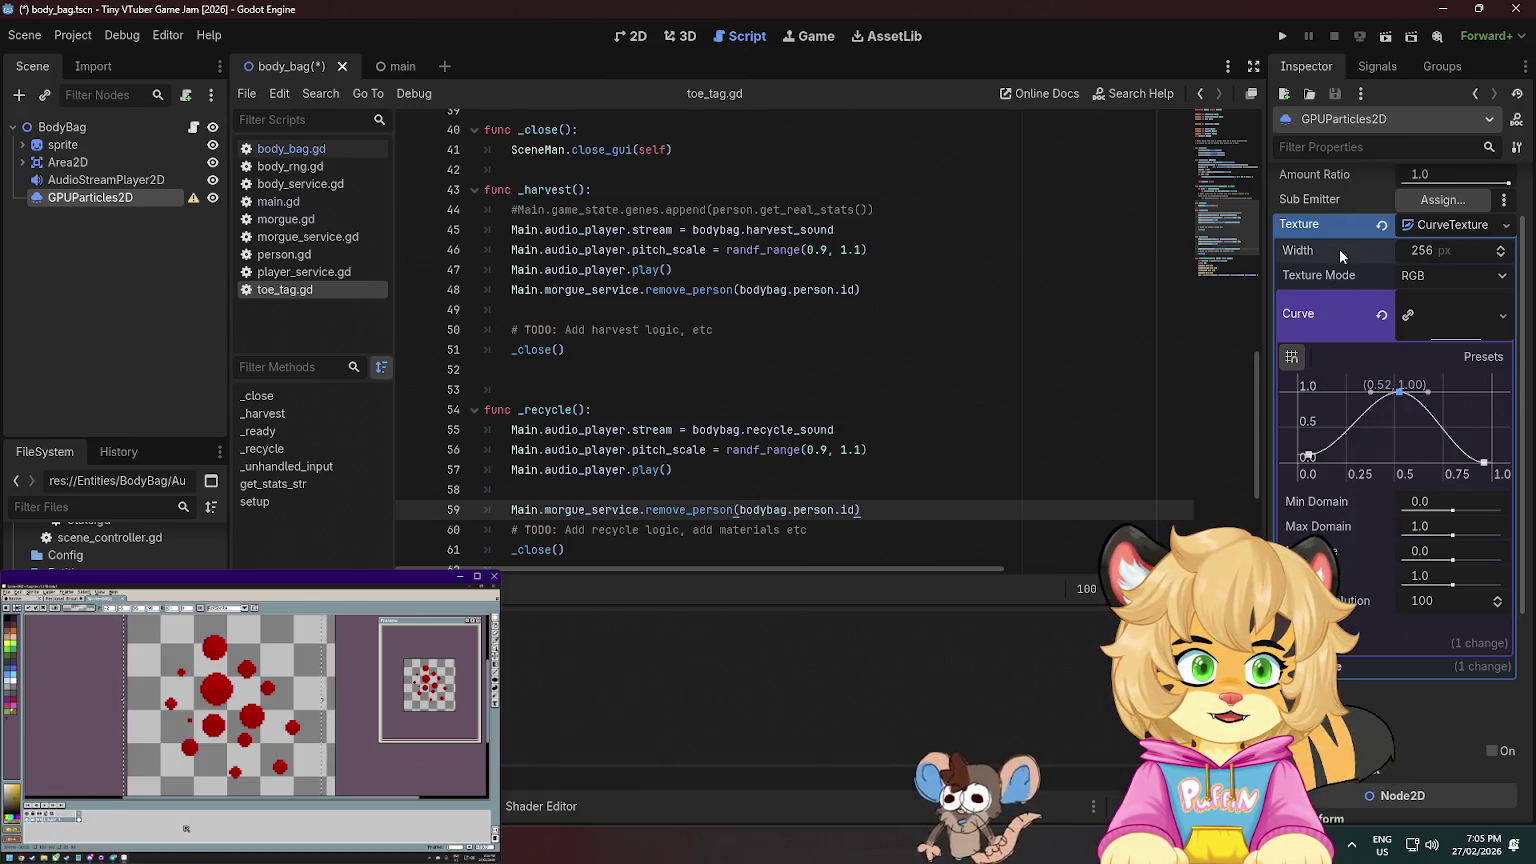
left_click(1444, 325)
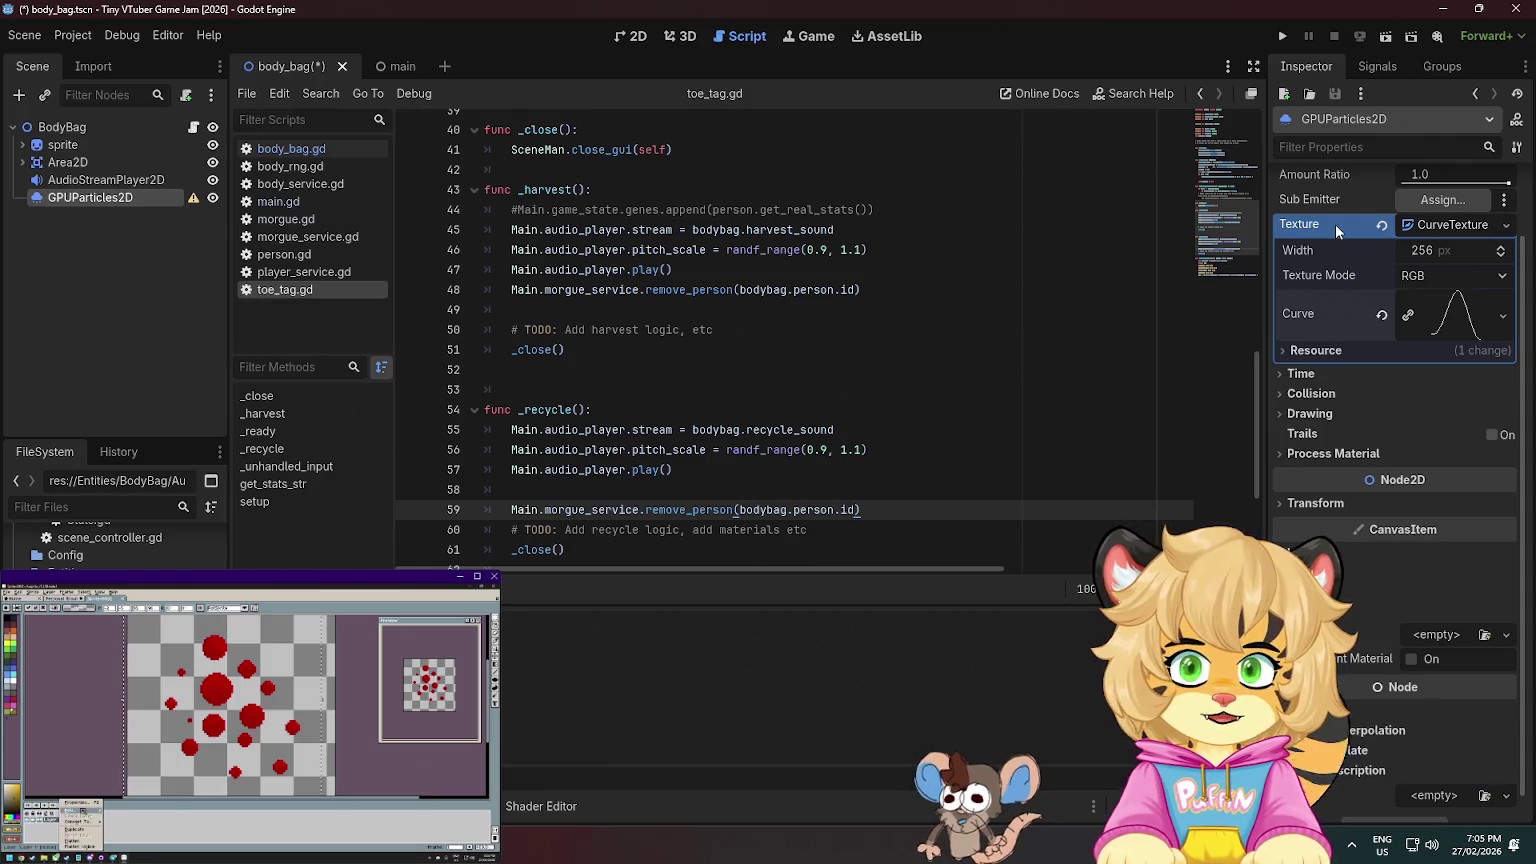
left_click(1322, 355)
left_click(1322, 355)
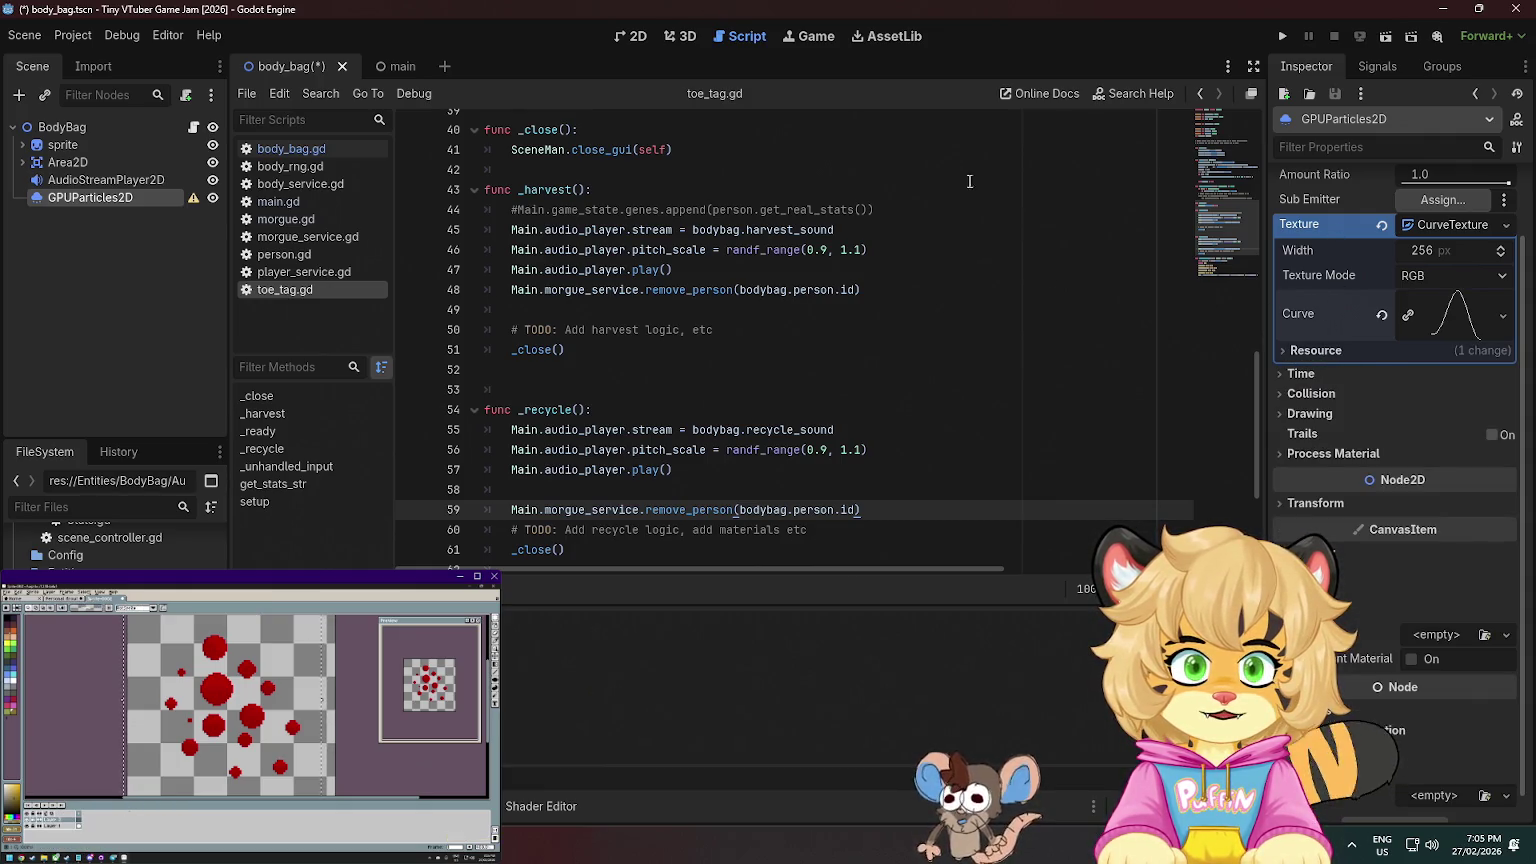
left_click(1283, 36)
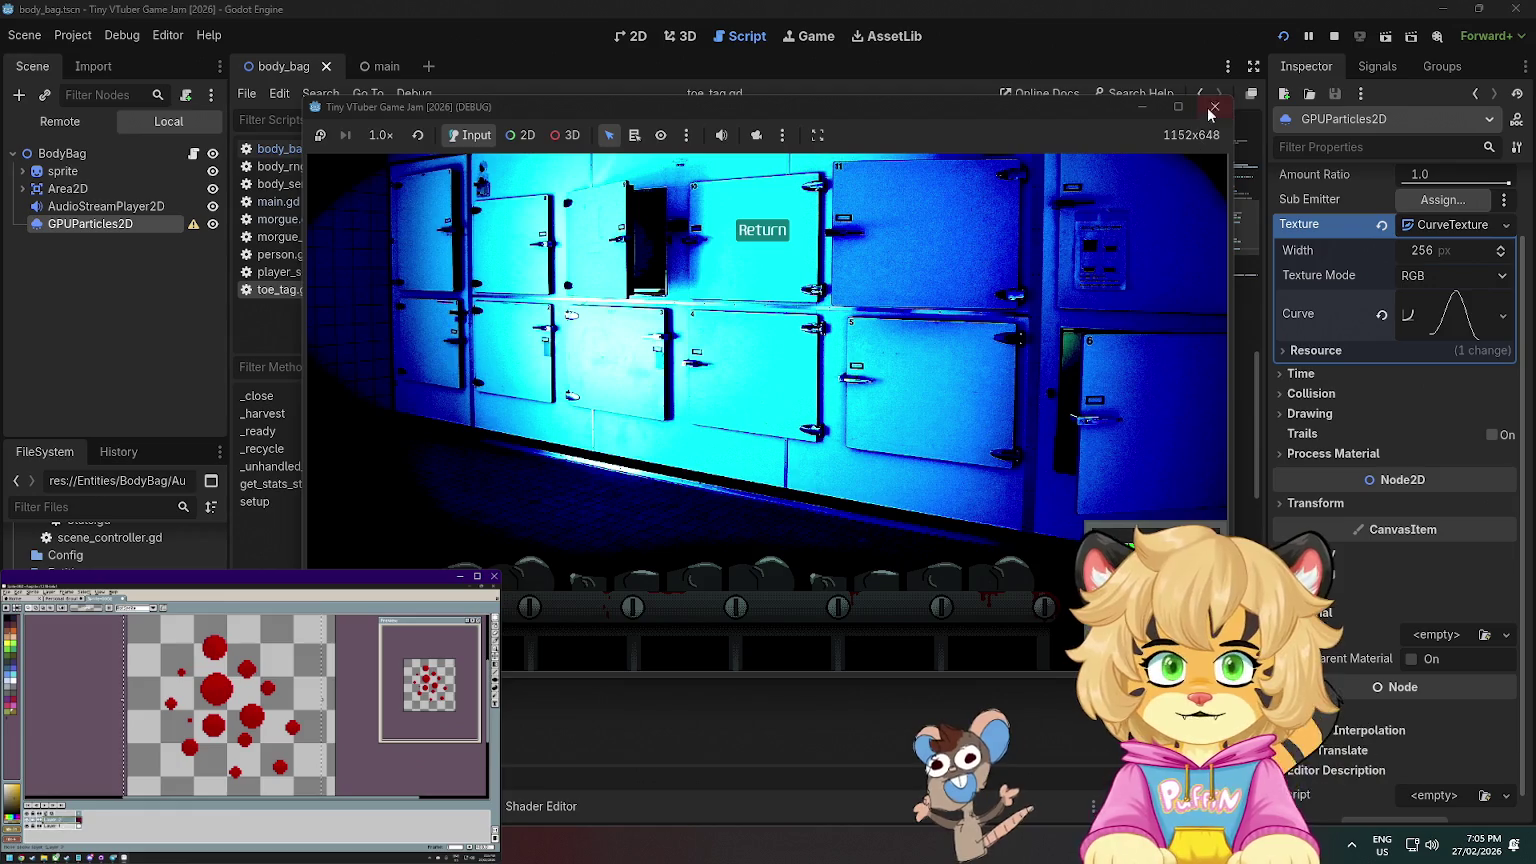
- Close the game, bring the body bag into the 2D view, and check the particle warning
left_click(1214, 106)
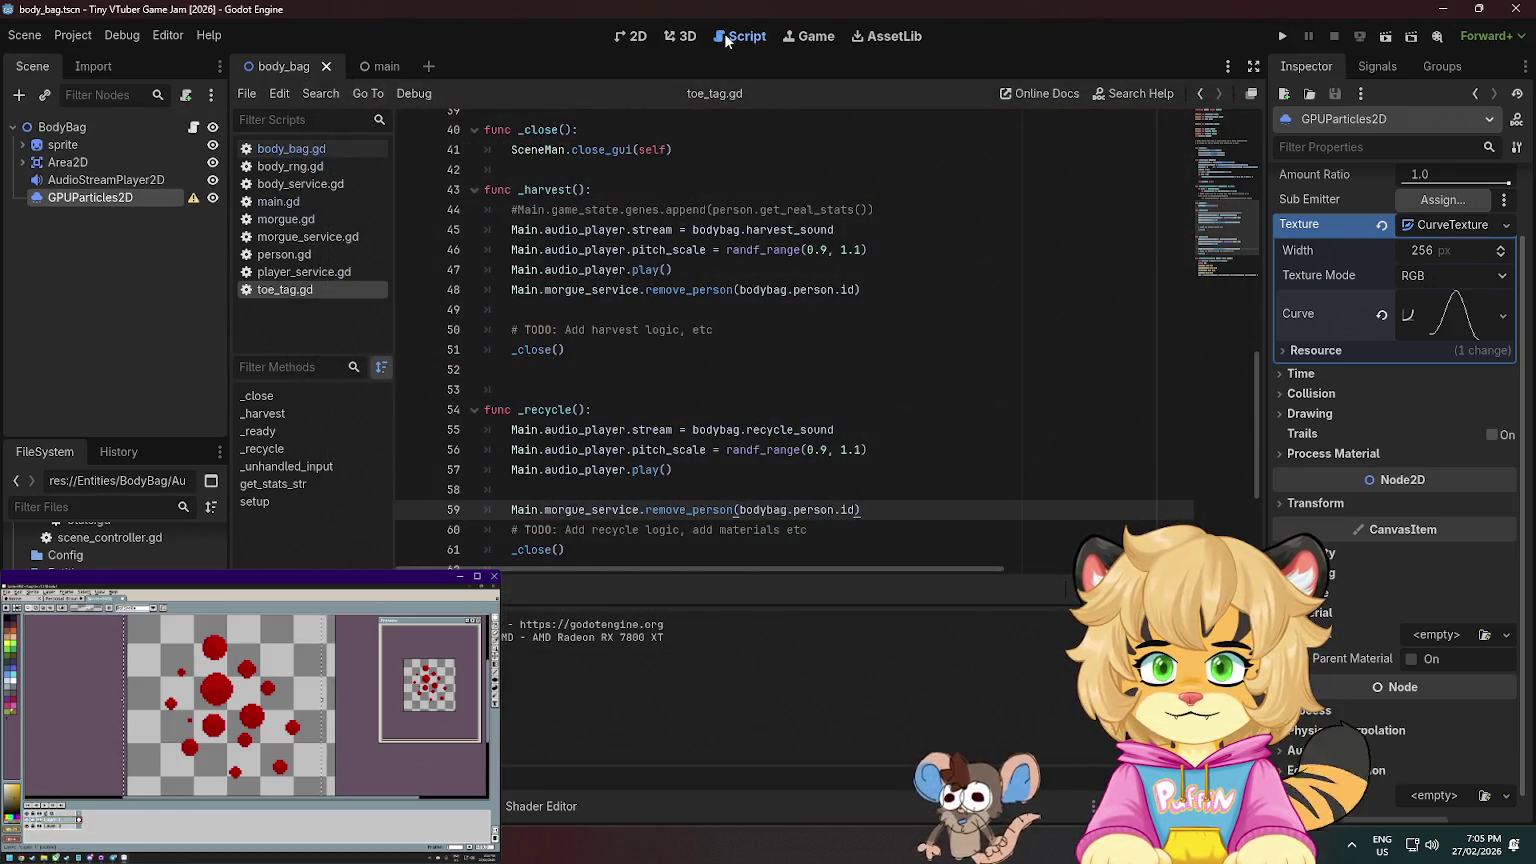
left_click(640, 37)
scroll(772, 266, "down", 4)
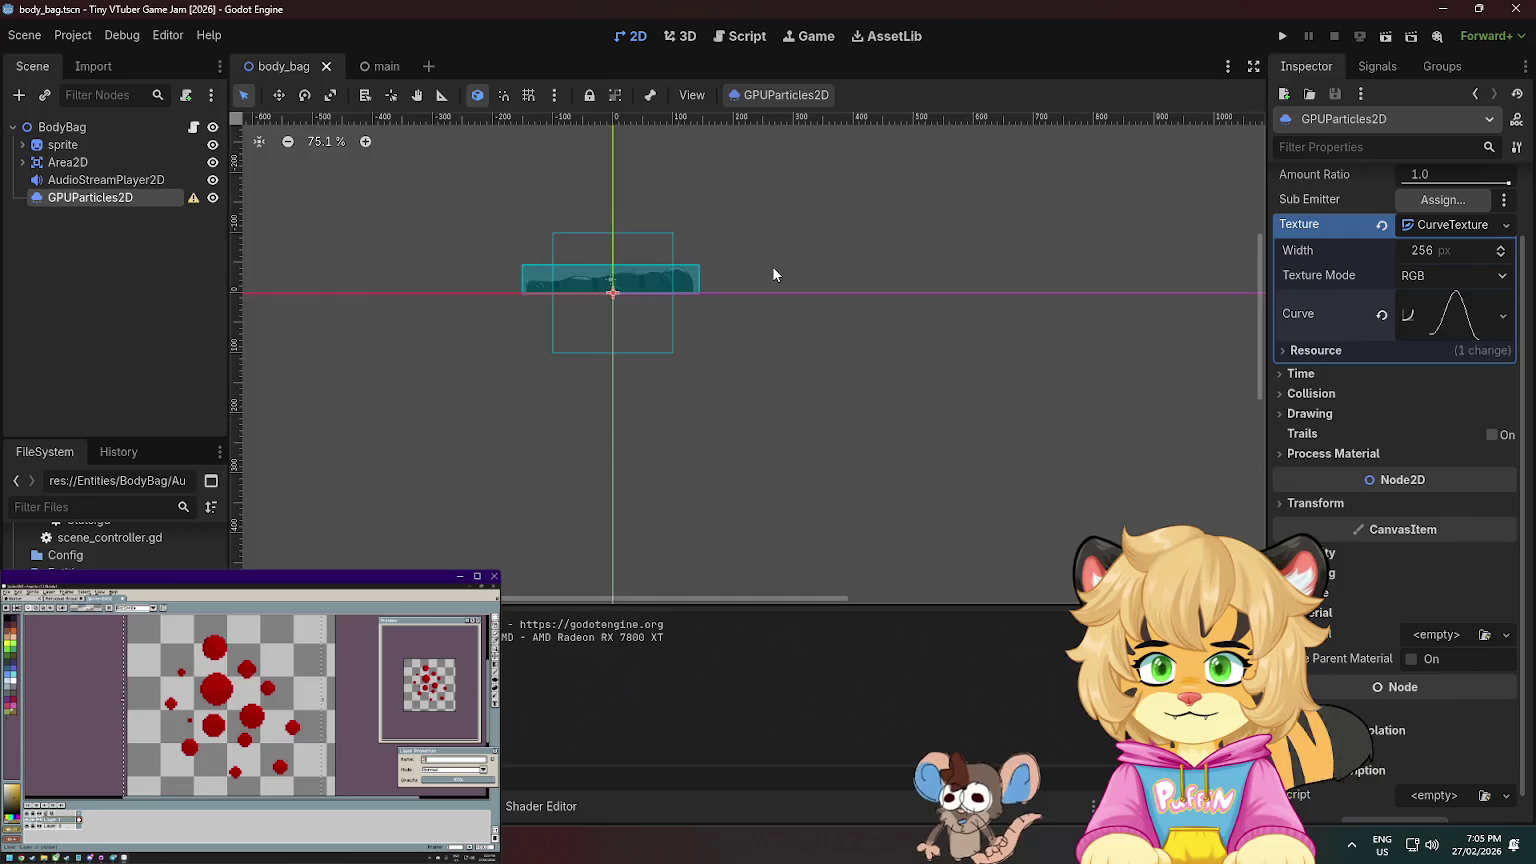
left_click_drag(772, 266, 812, 486)
left_click(191, 198)
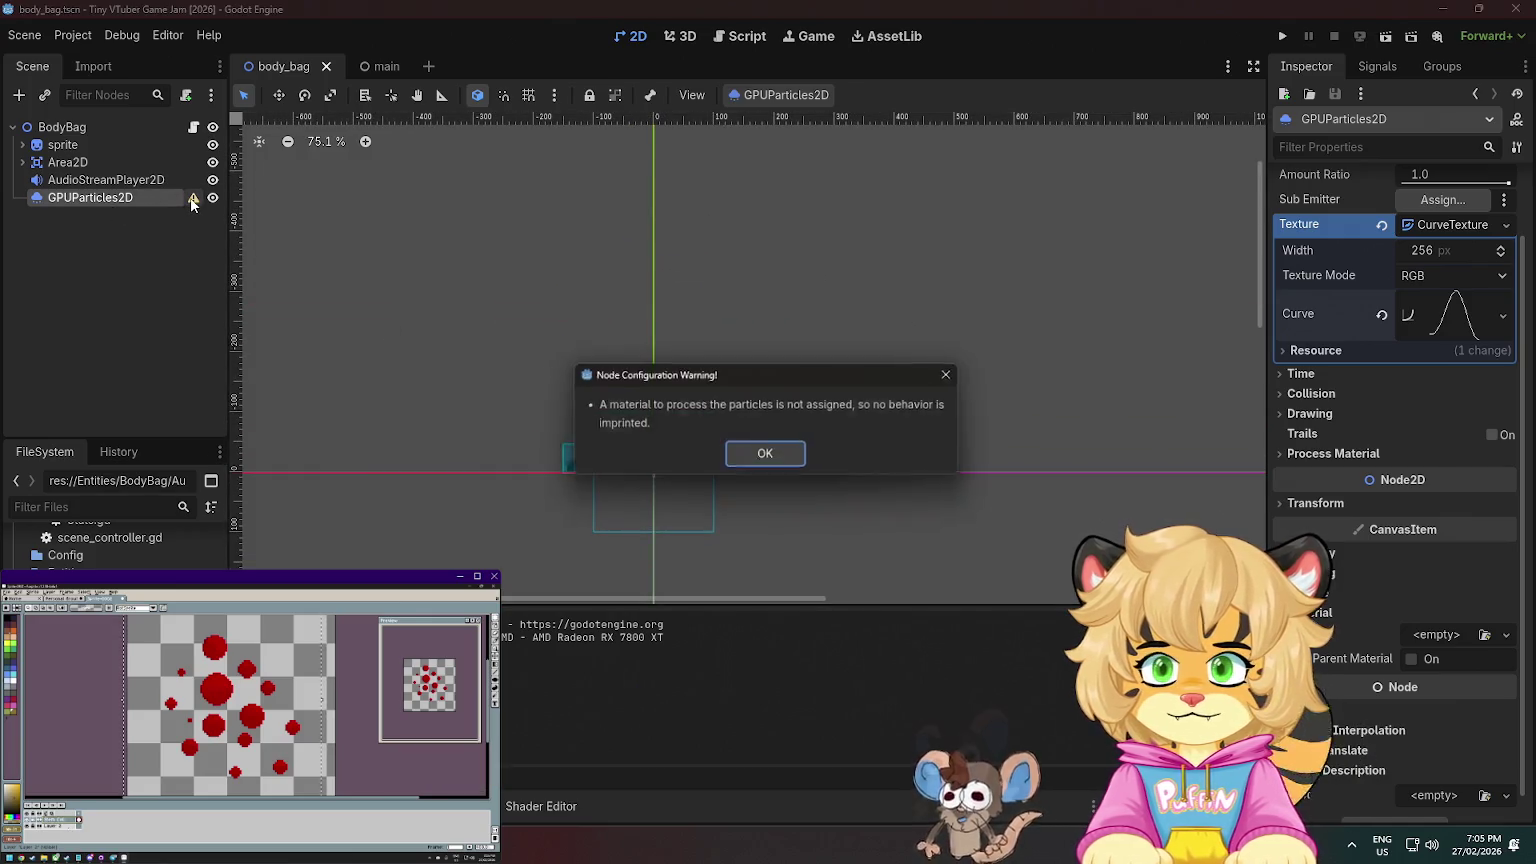
left_click(766, 455)
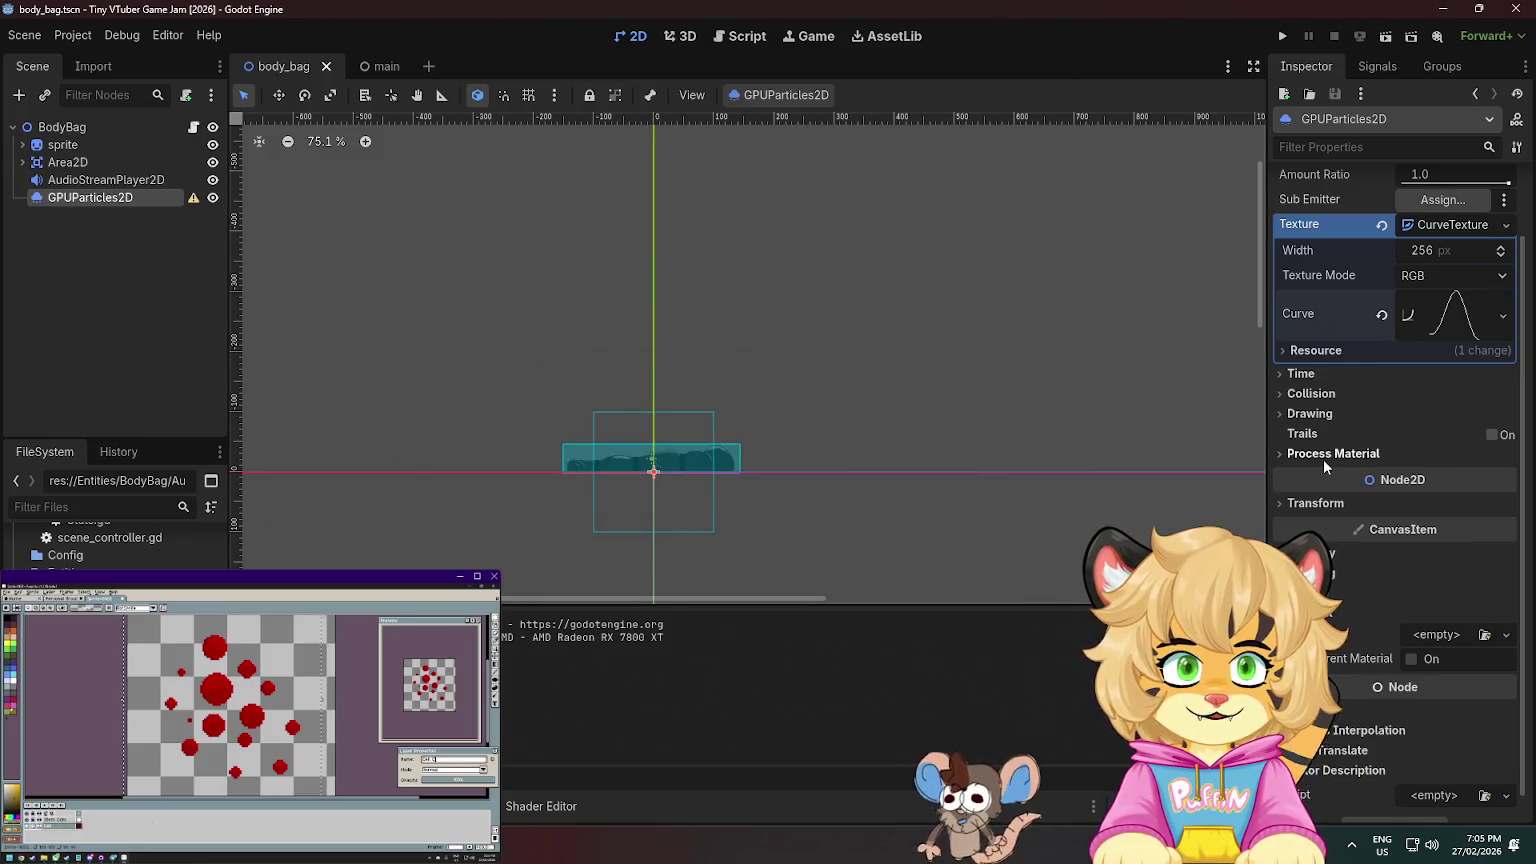
scroll(1346, 394, "up", 2)
- Turn Emitting on, test-run the game, then give the particles a new CanvasItemMaterial
left_click(1406, 206)
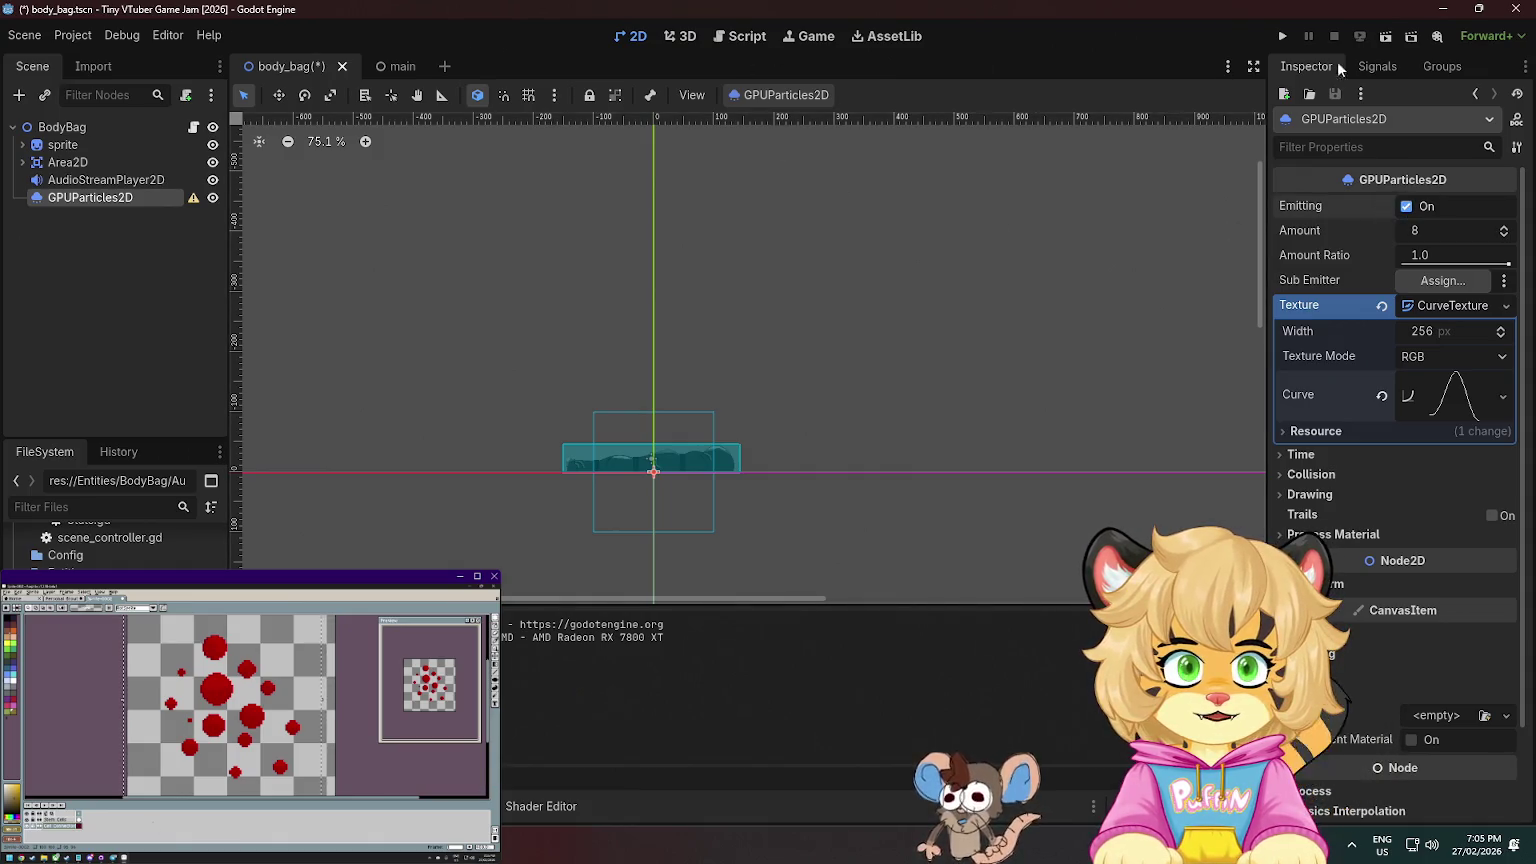
left_click(1283, 35)
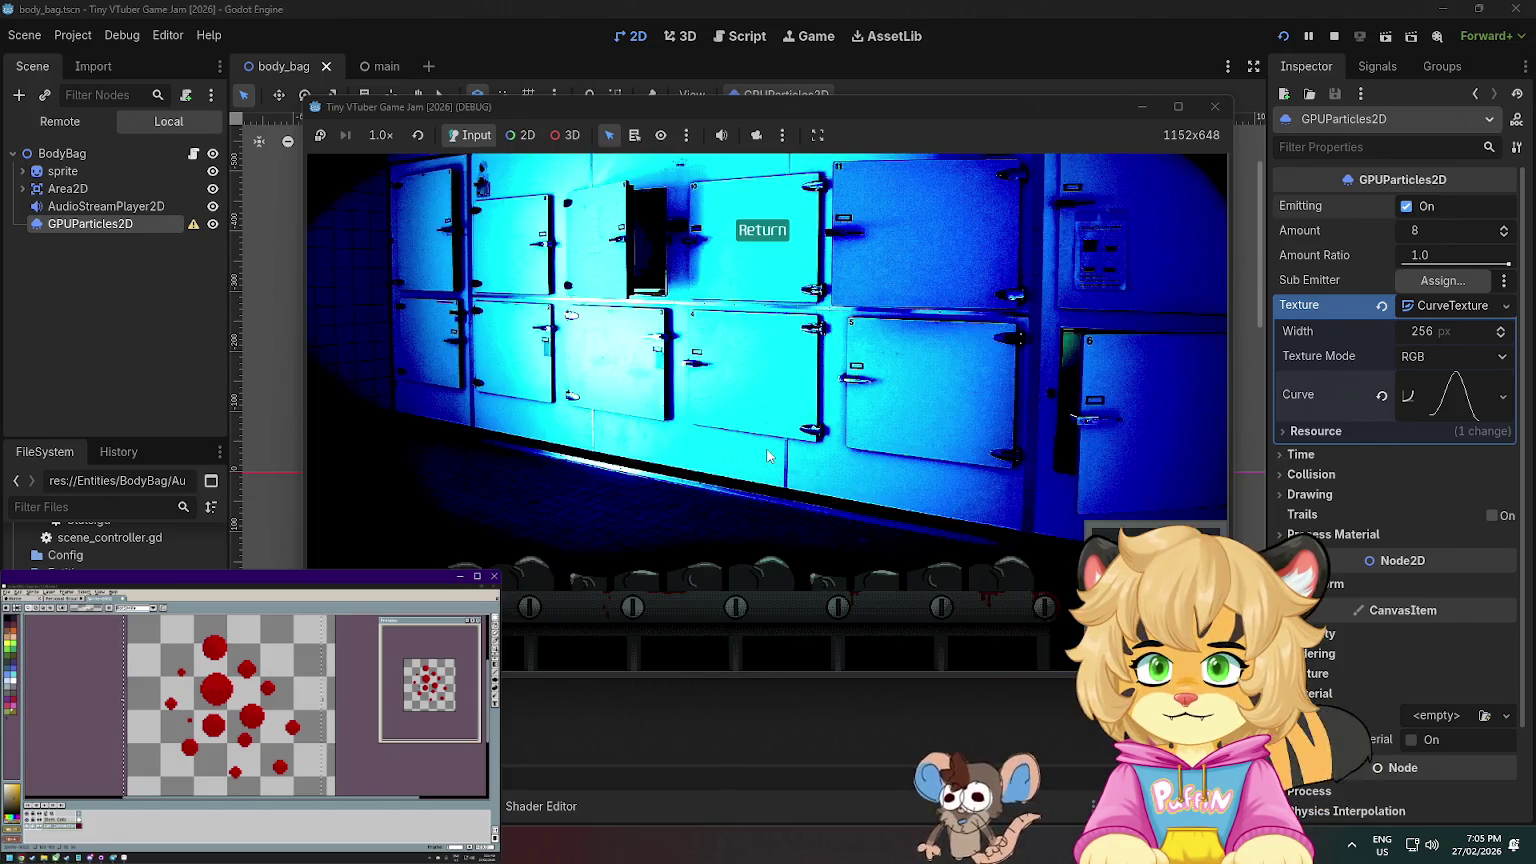
key("F8")
scroll(1350, 400, "down", 2)
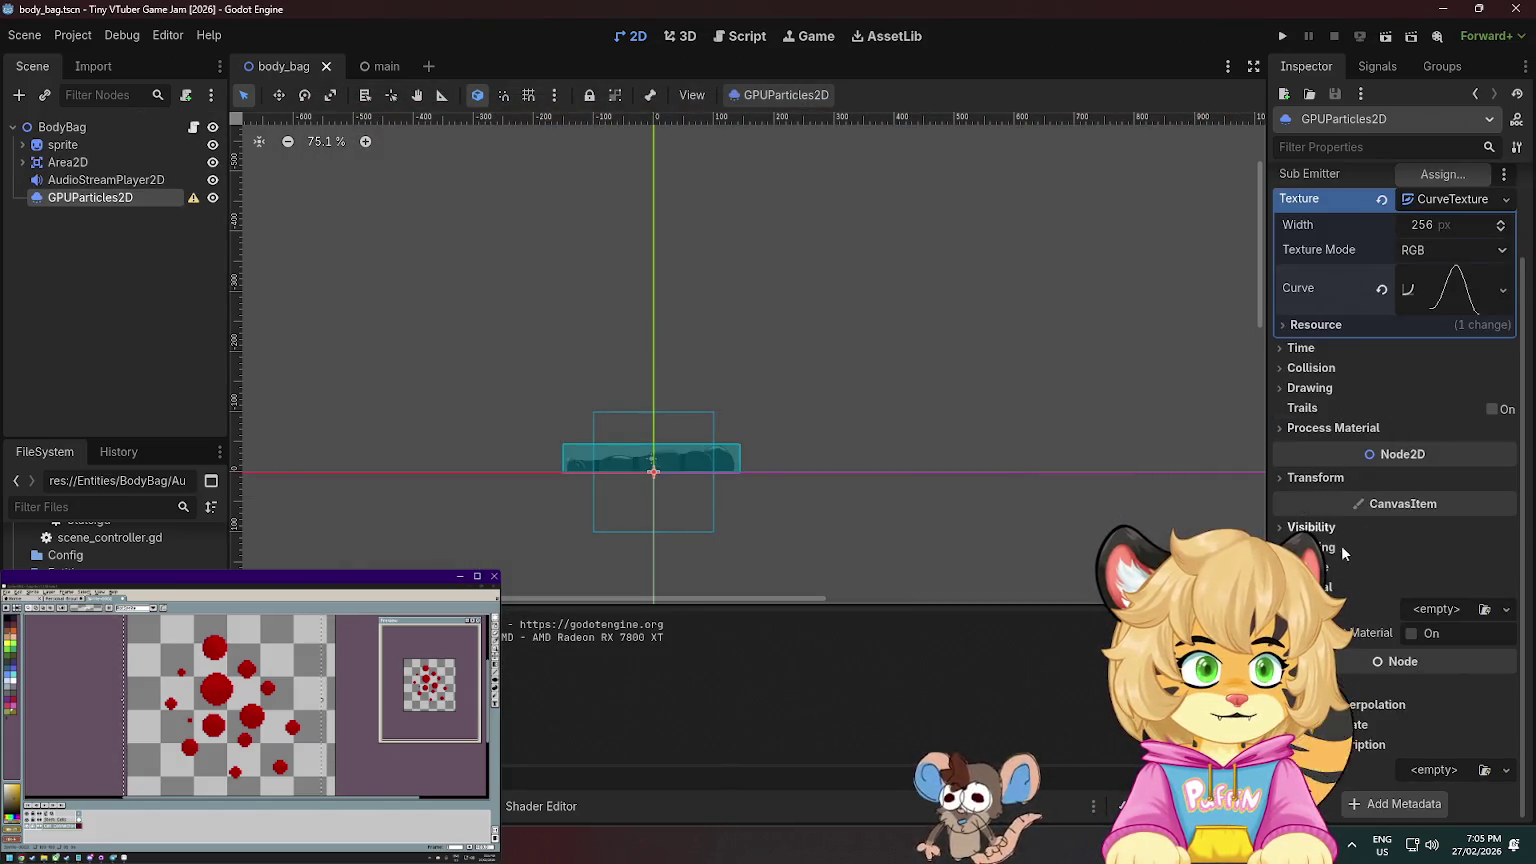
left_click(1437, 609)
left_click(1437, 655)
scroll(1400, 620, "down", 3)
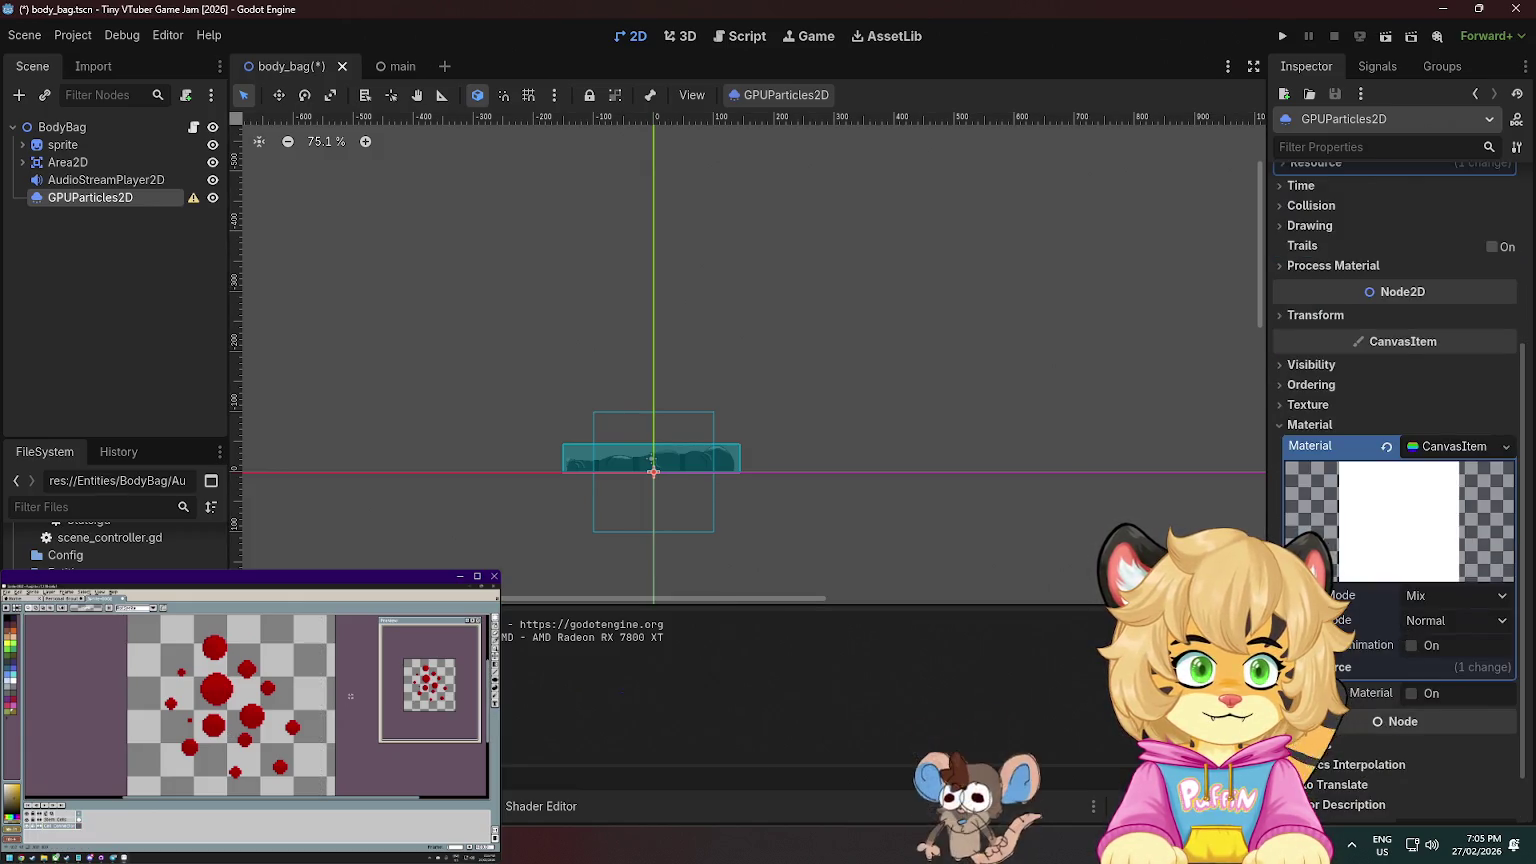
- Run the game with F5, open and close a few body tags, then close the window
left_click(1102, 467)
key("F5")
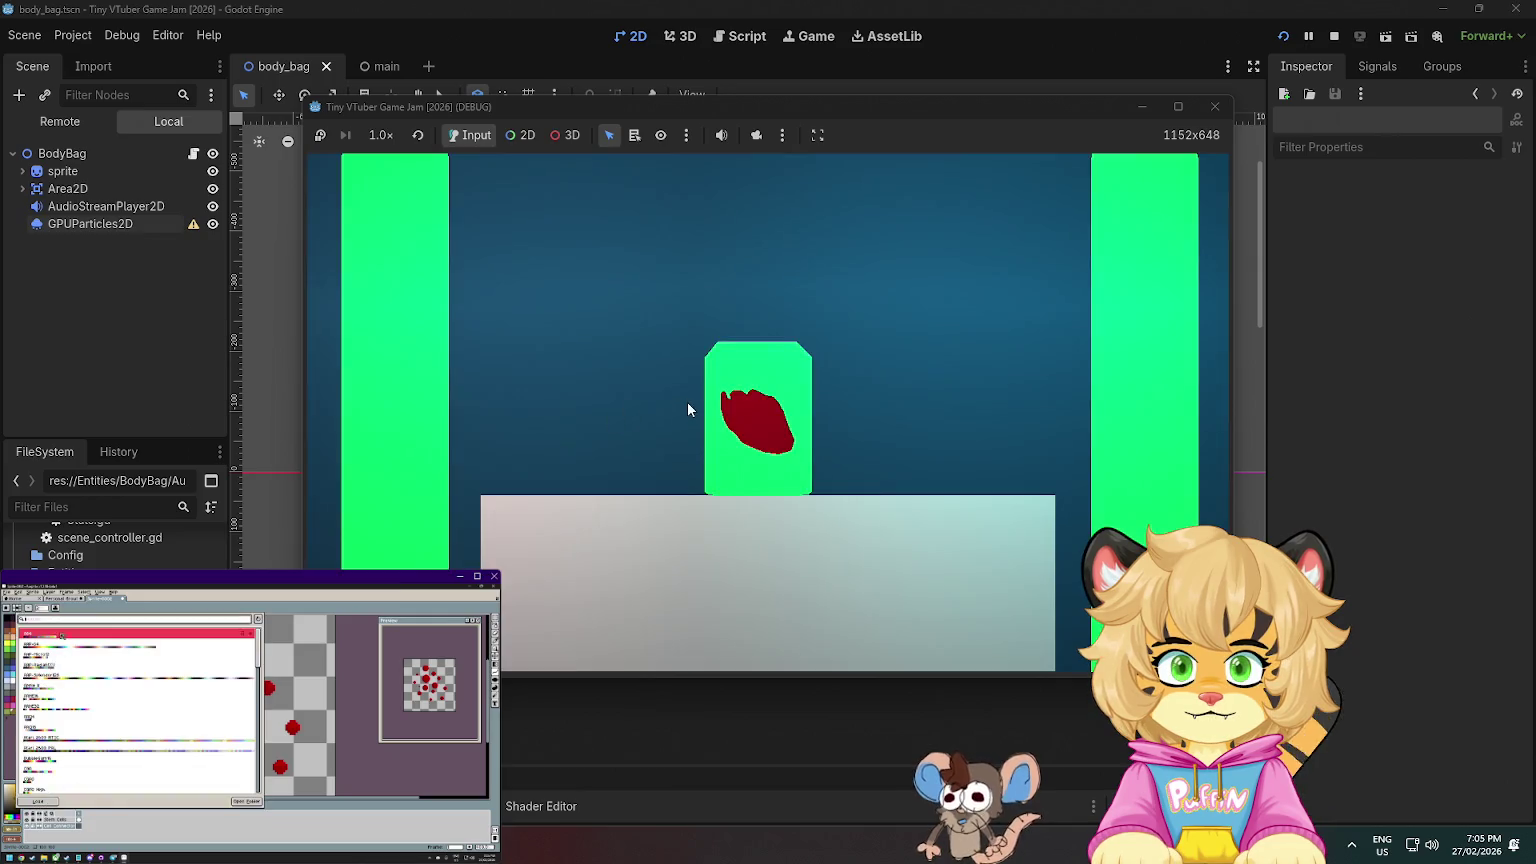
left_click(737, 404)
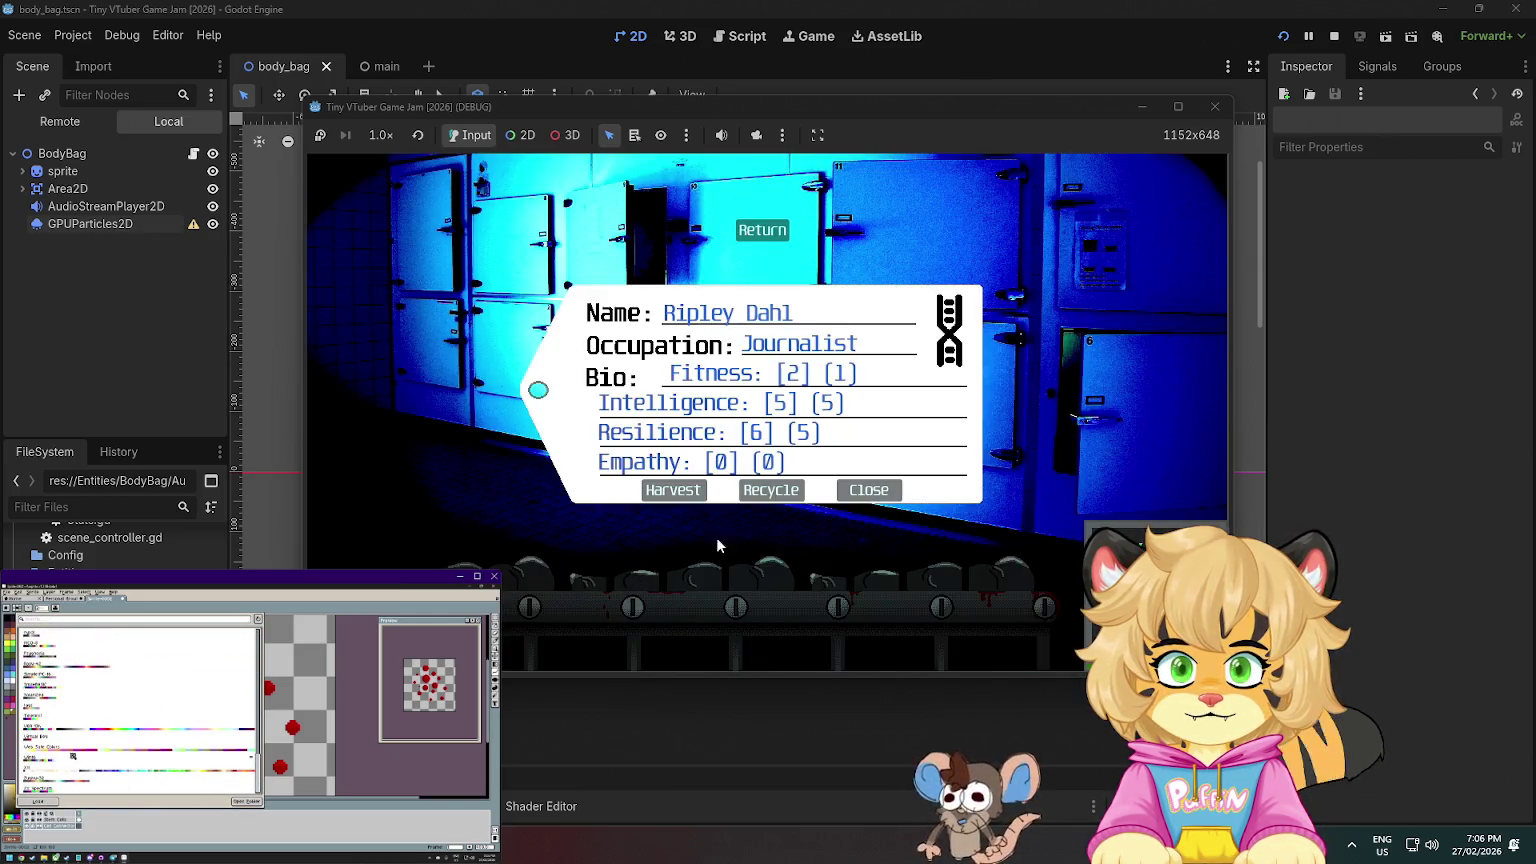
left_click(869, 490)
left_click(862, 492)
left_click(878, 489)
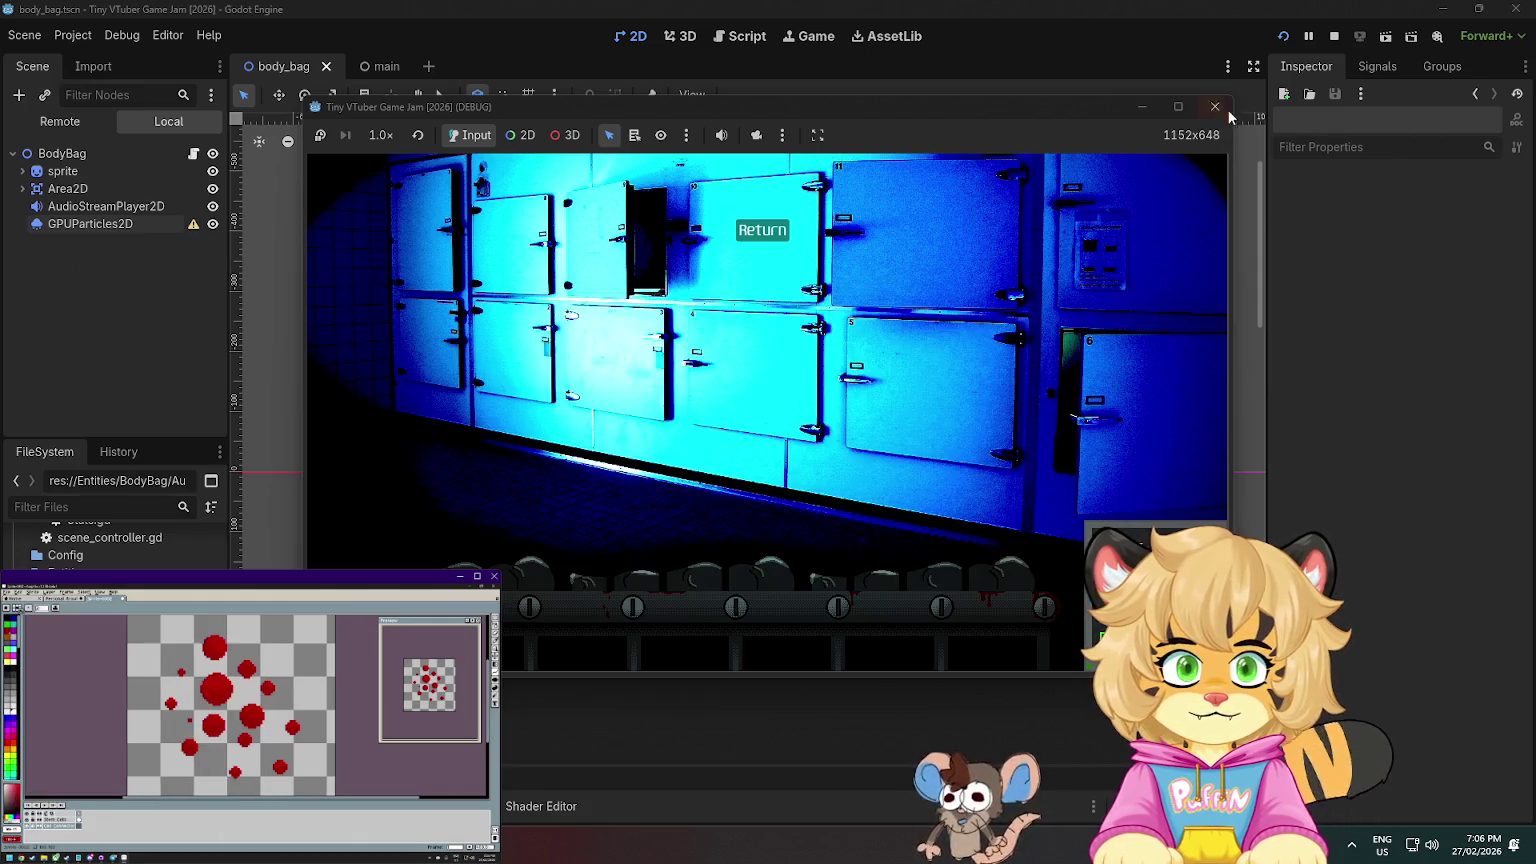
left_click(1215, 106)
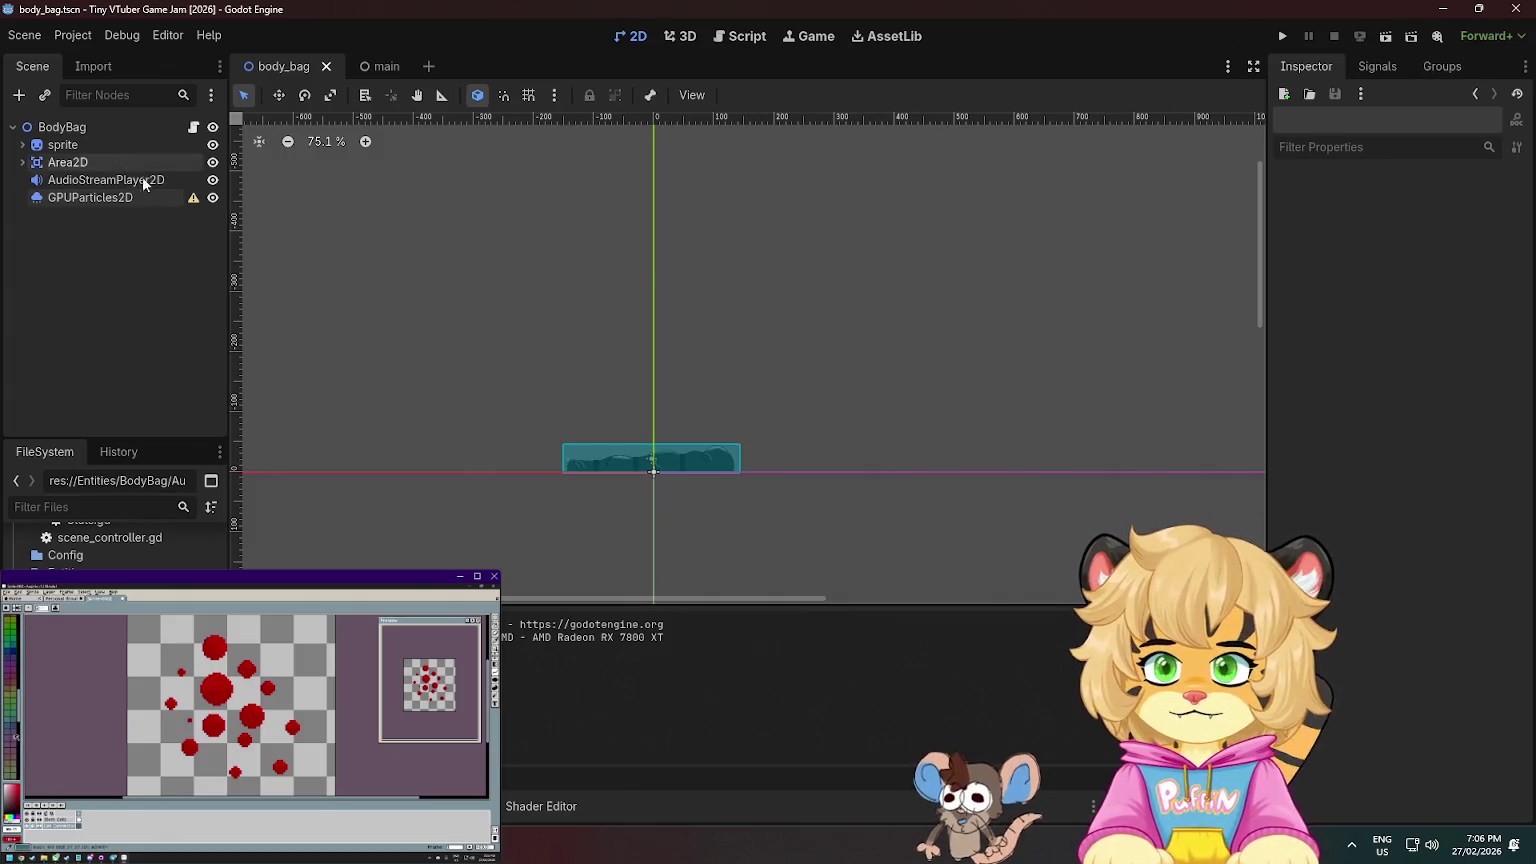
- Check the GPUParticles2D warning, then delete that node and confirm
left_click(100, 180)
left_click(192, 198)
left_click(767, 456)
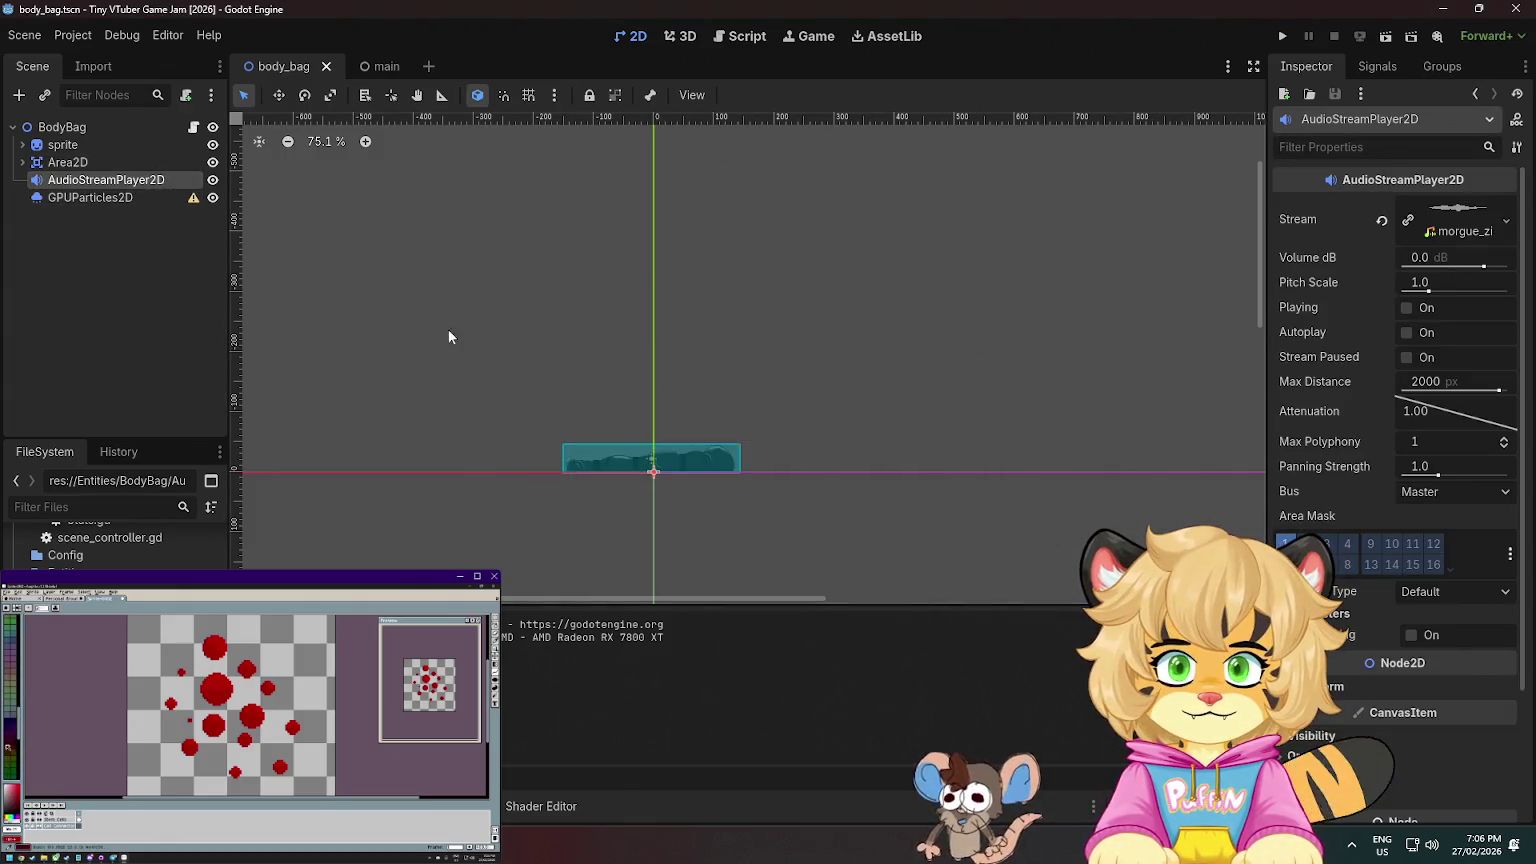
left_click(82, 197)
key("Delete")
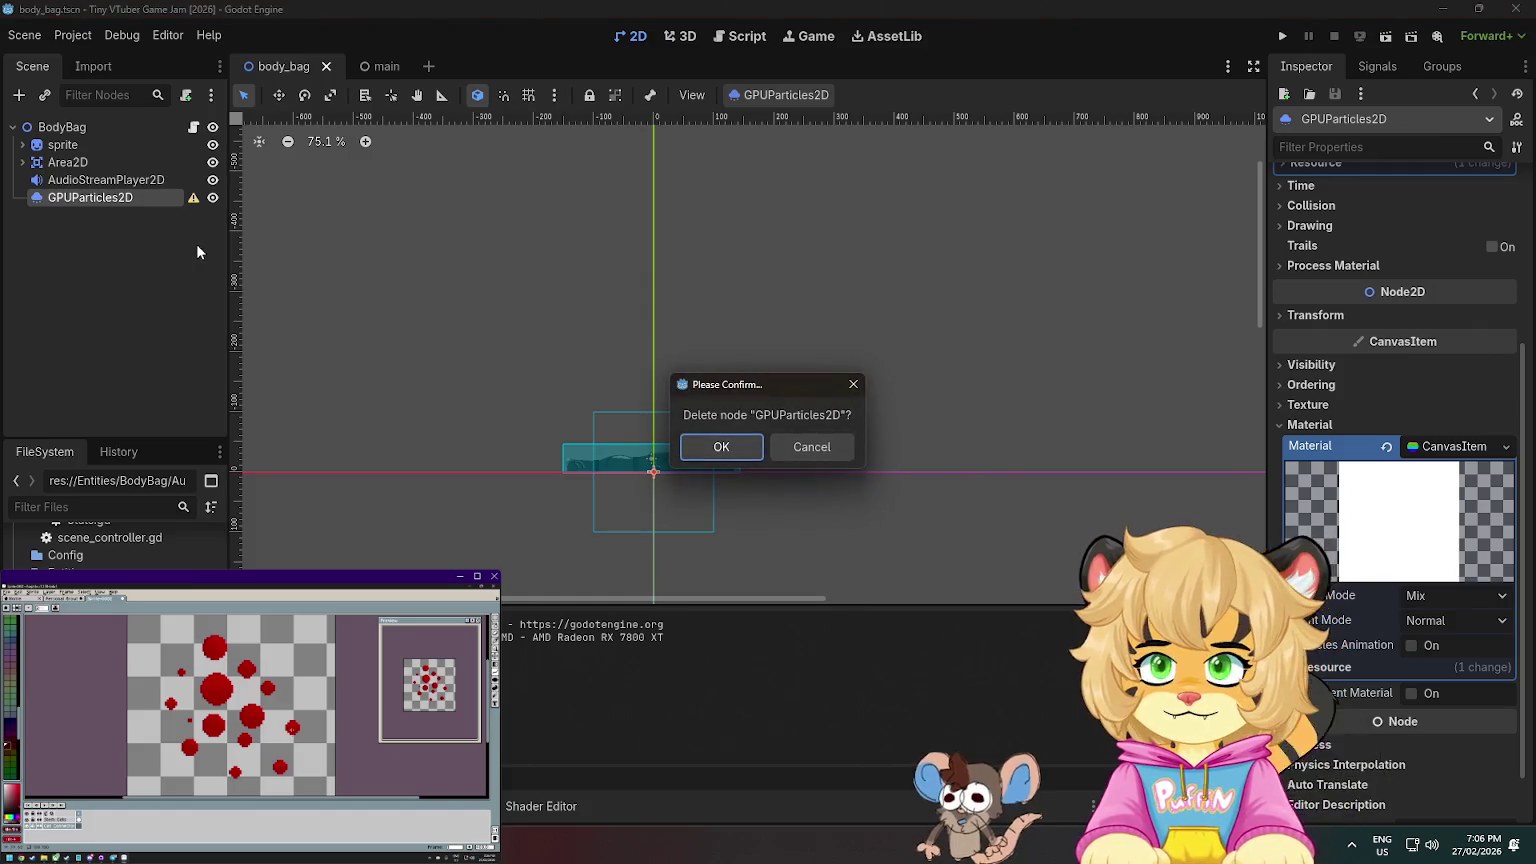
key("Return")
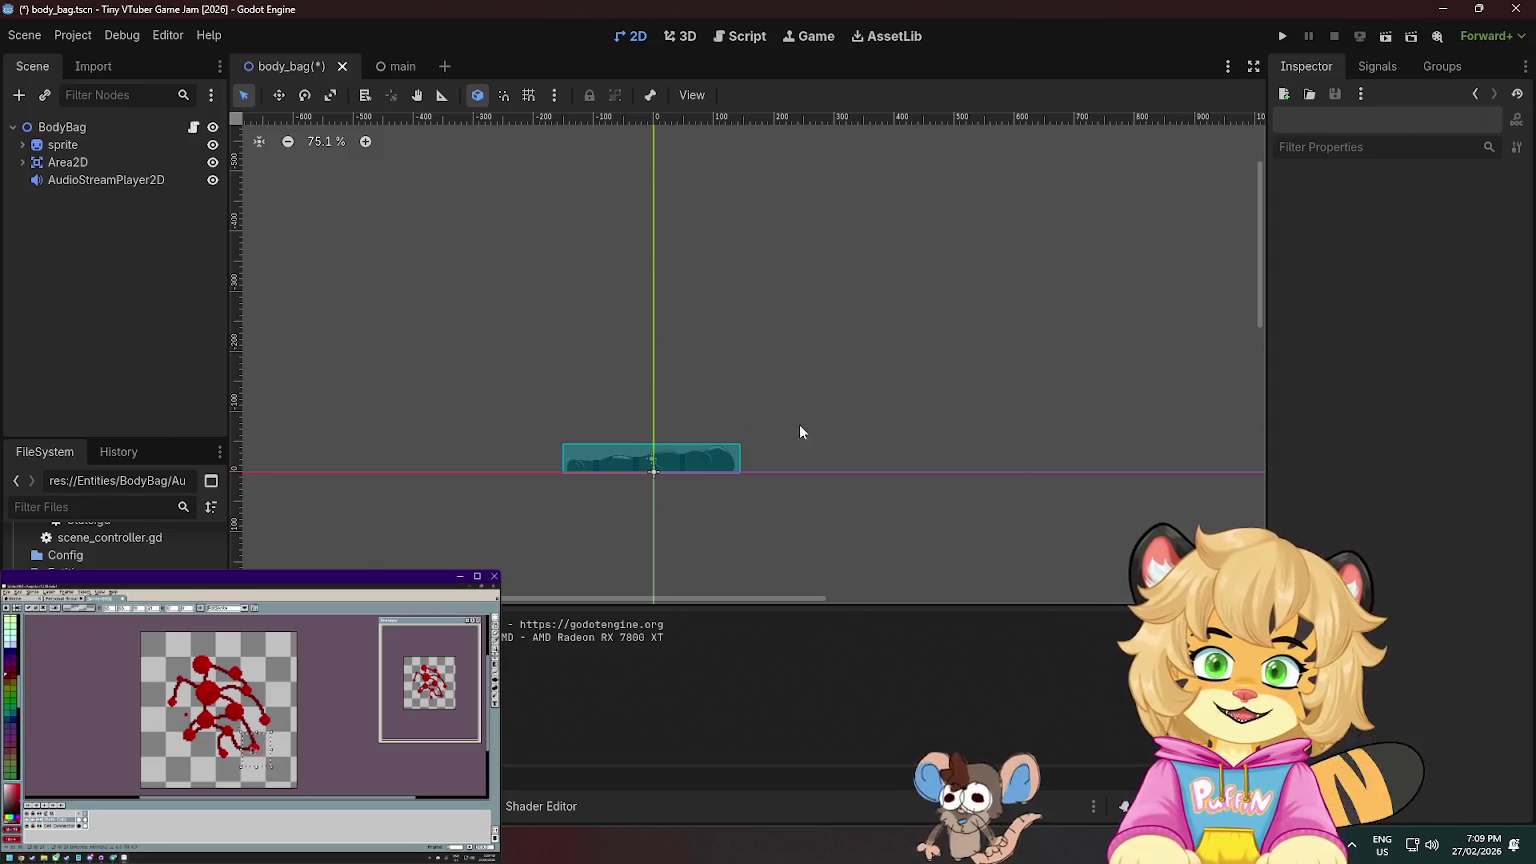
- Save and launch the game, then inspect two body tags in the morgue without acting
left_click(1283, 36)
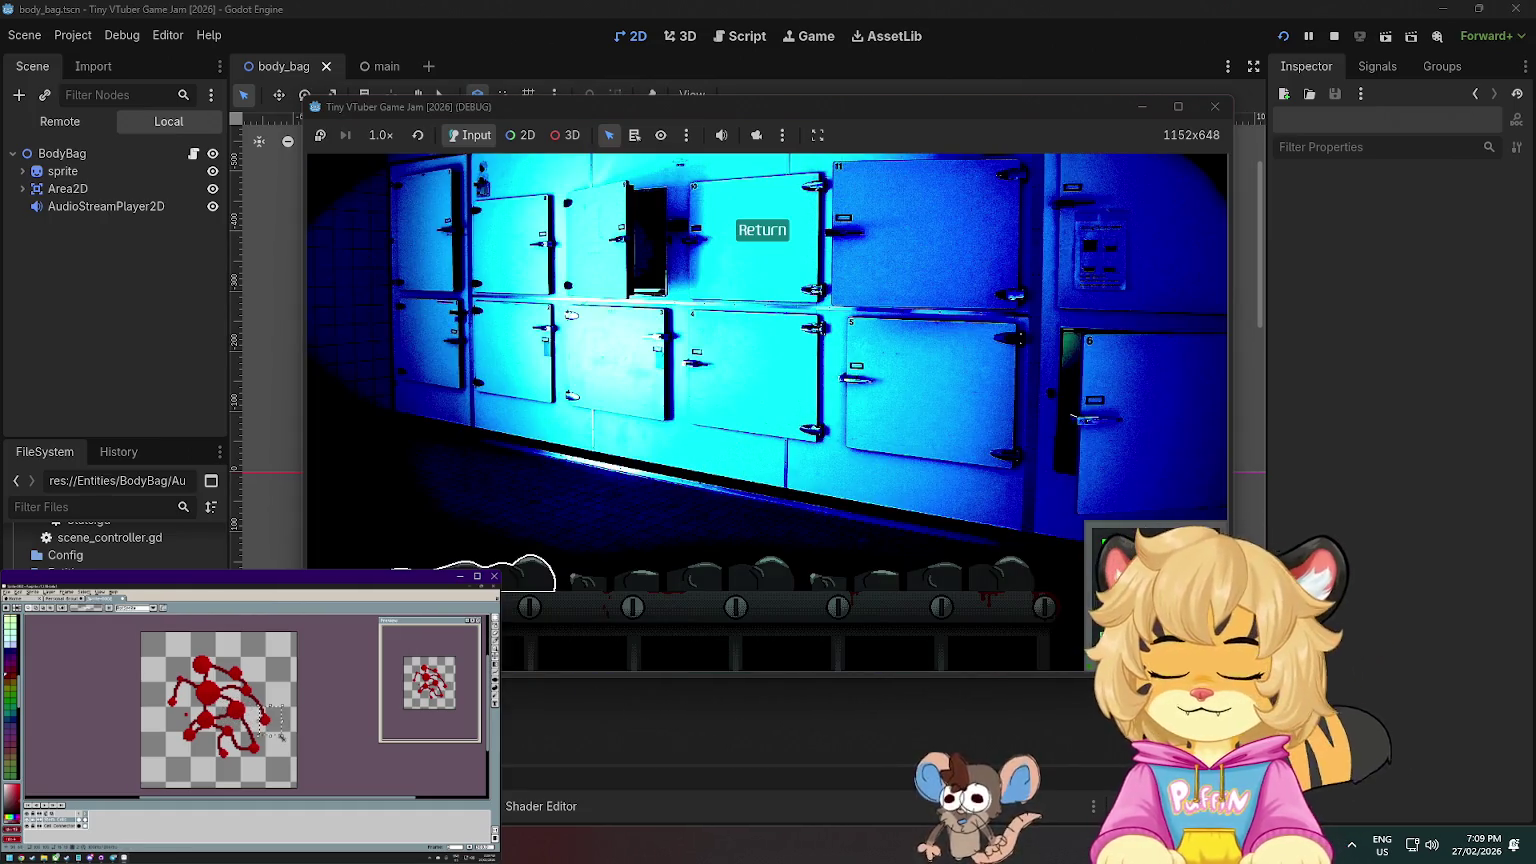
left_click(810, 537)
left_click(869, 489)
left_click(748, 582)
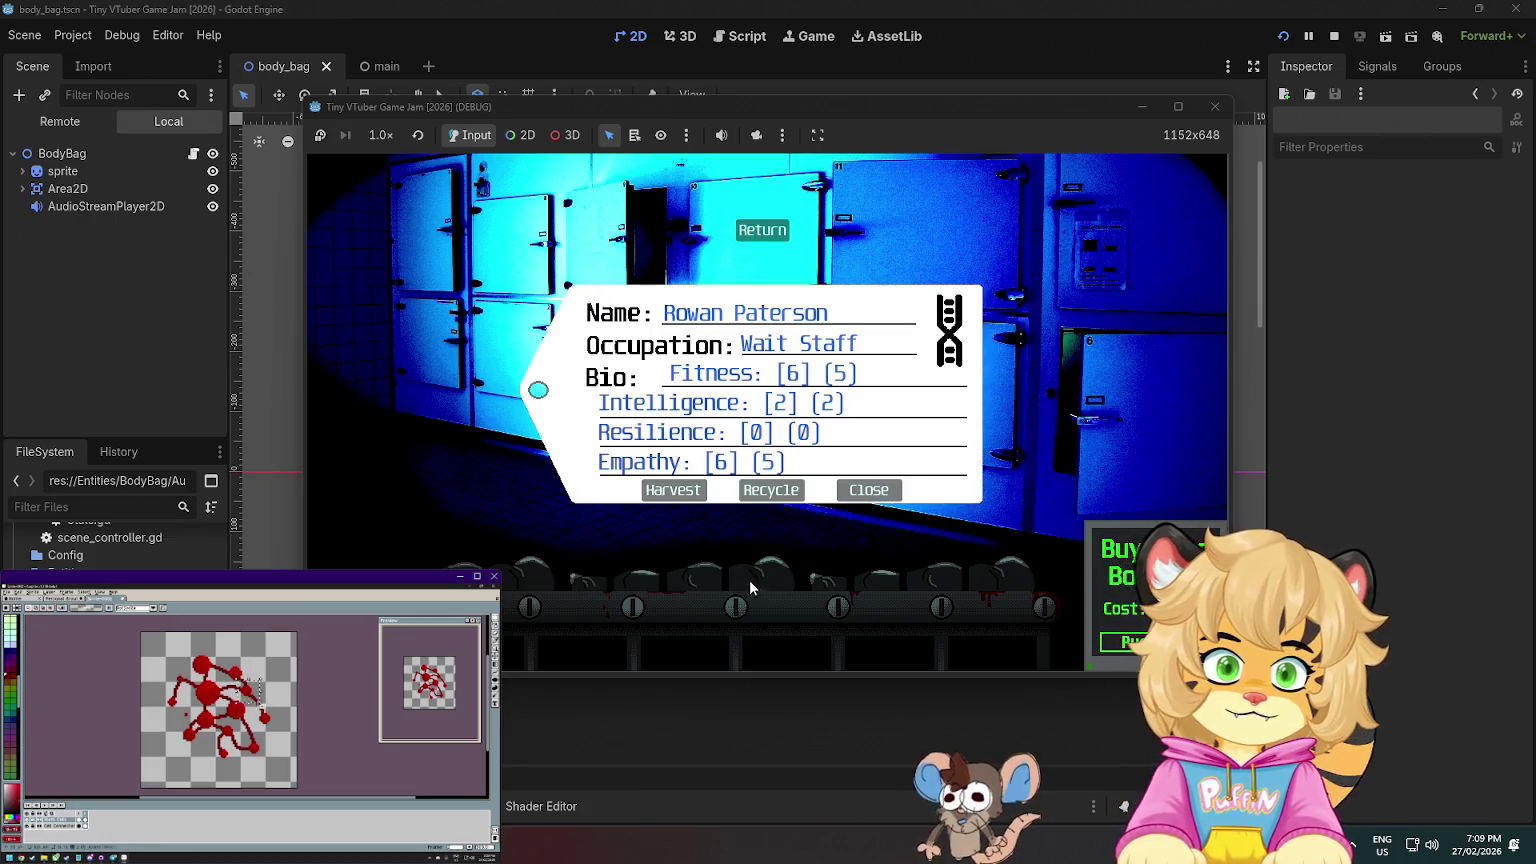
left_click(869, 489)
- Recycle one body and harvest two more to clear the row, then return to the green room
left_click(889, 588)
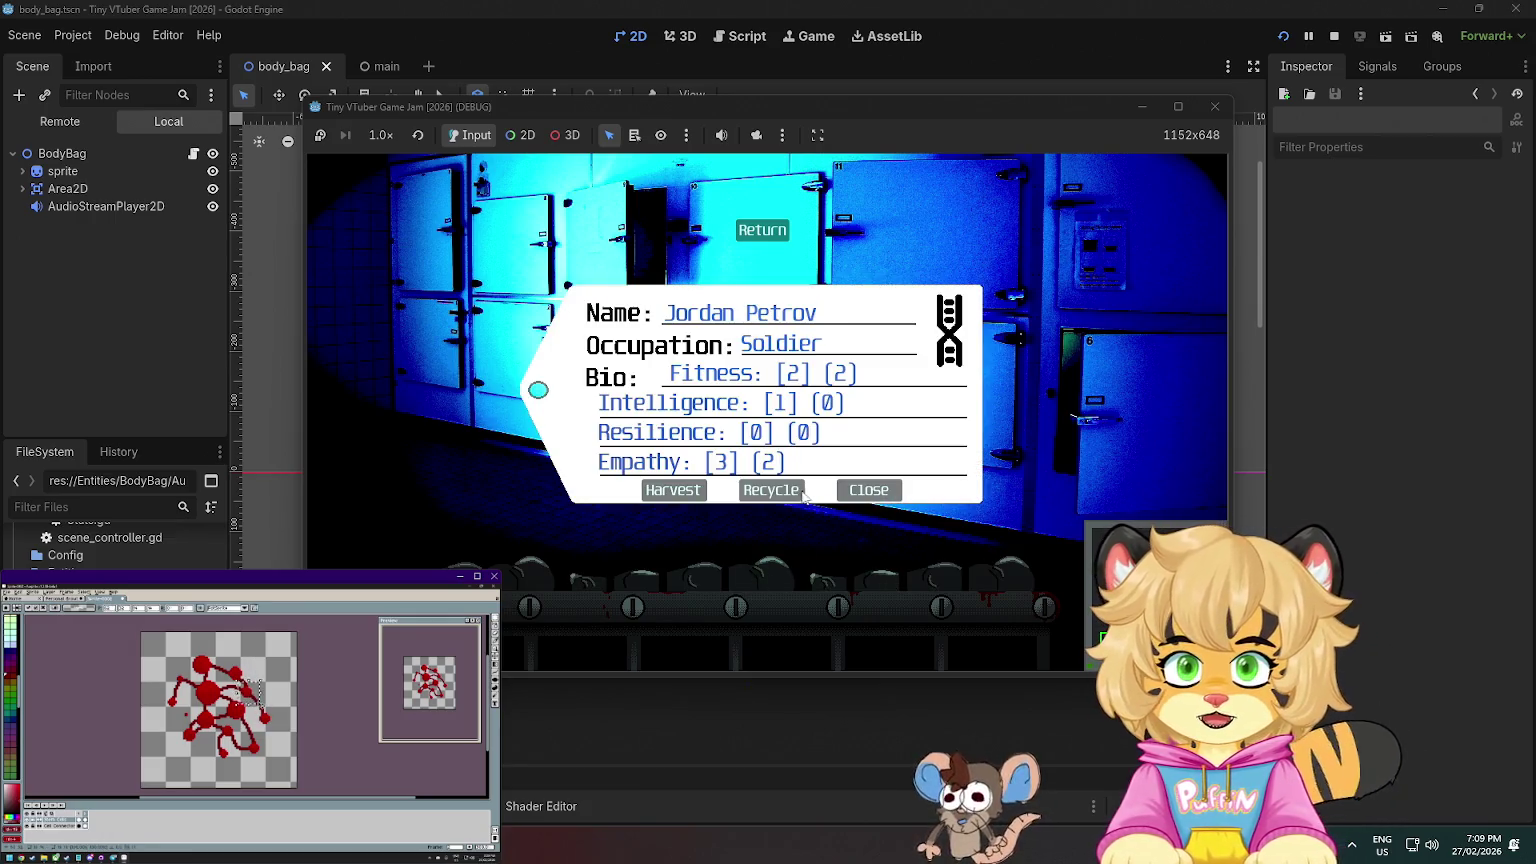
left_click(772, 490)
left_click(749, 583)
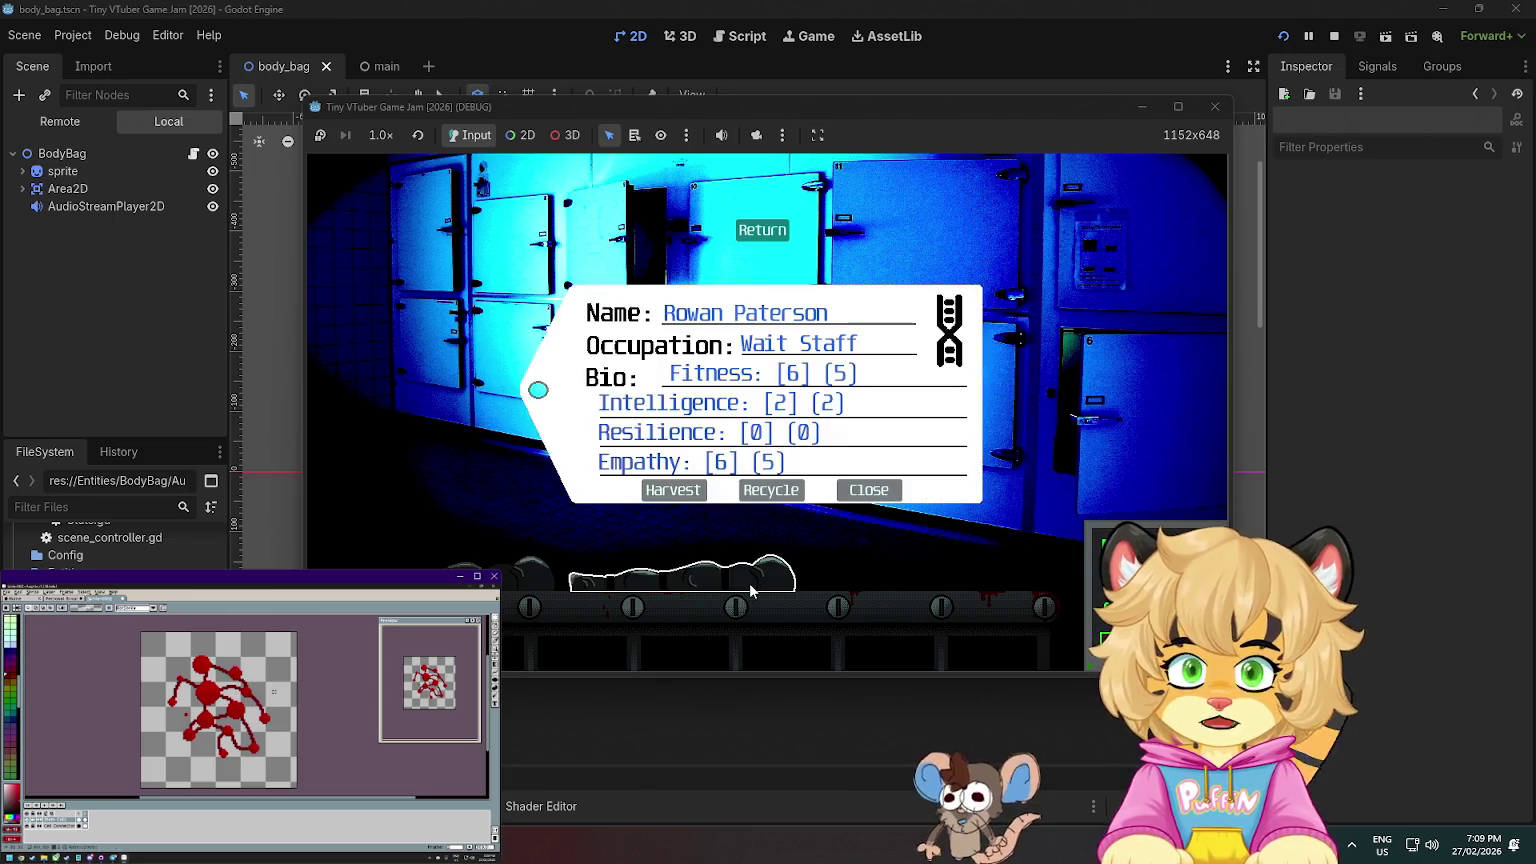
left_click(672, 490)
left_click(500, 572)
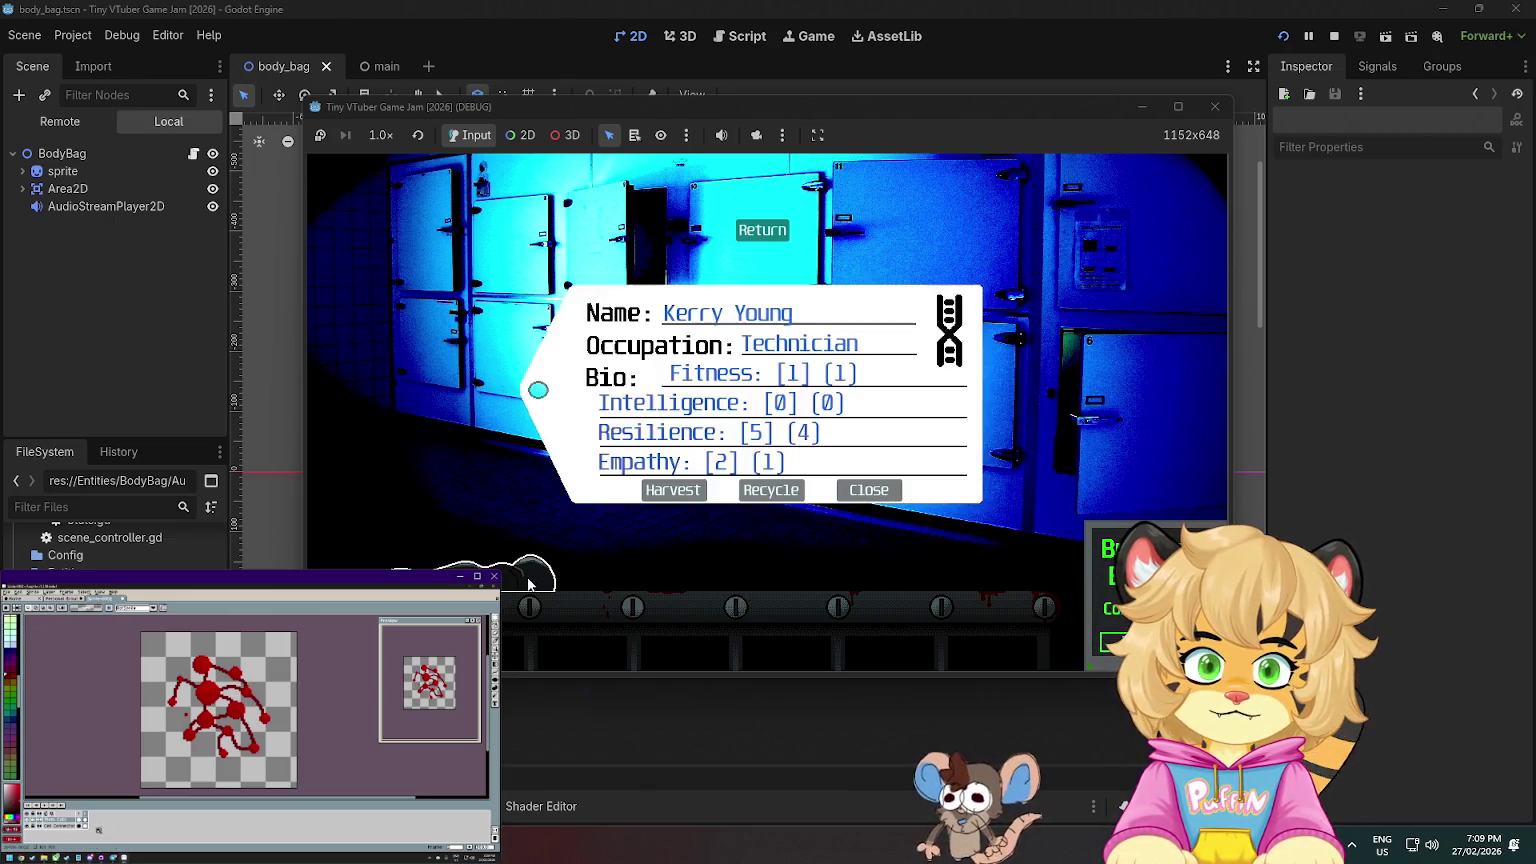
left_click(662, 488)
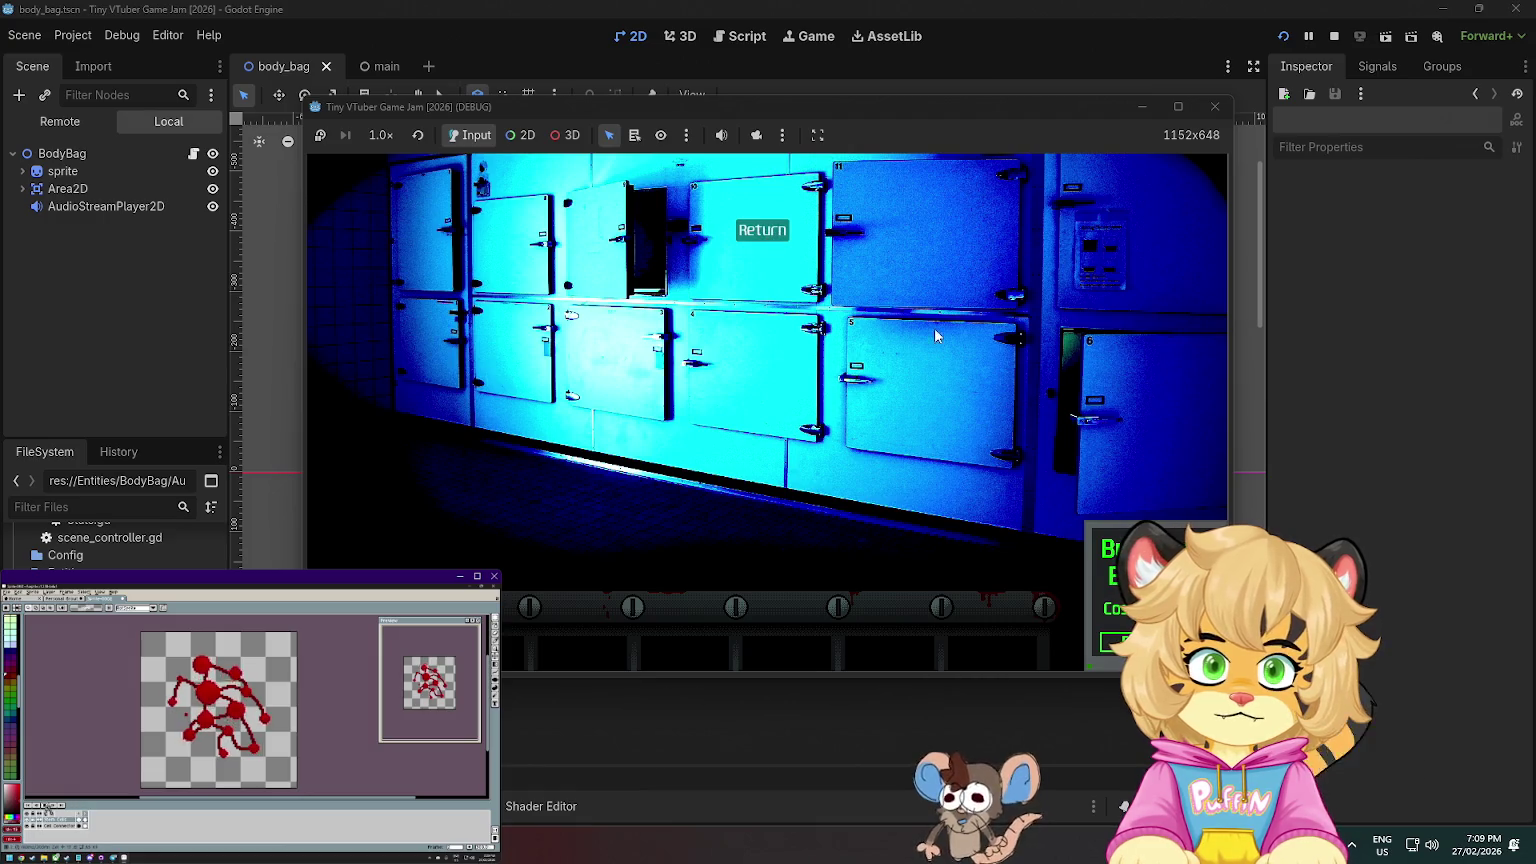
left_click(757, 232)
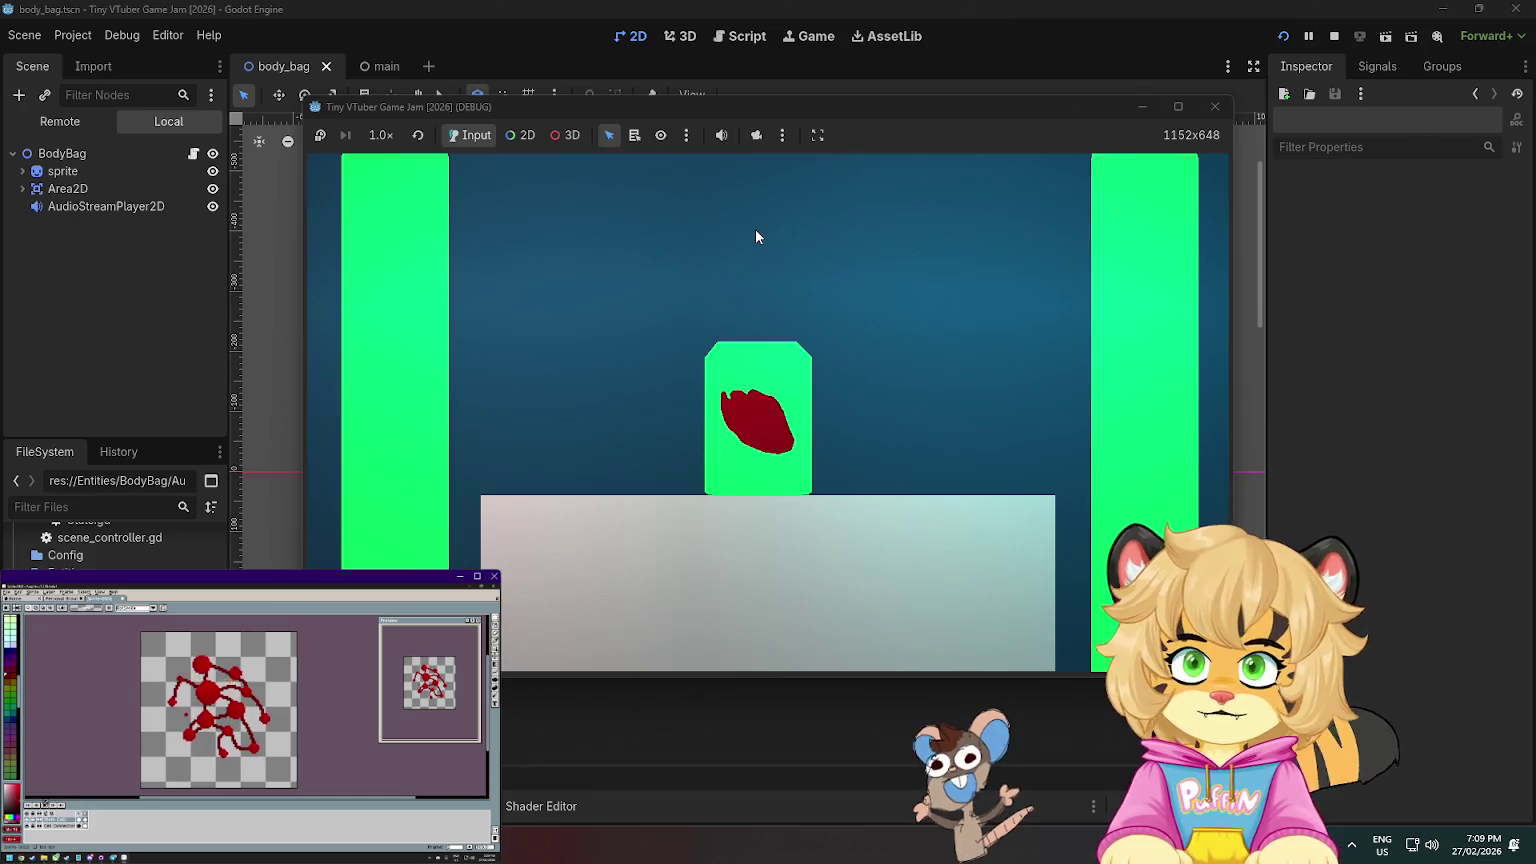